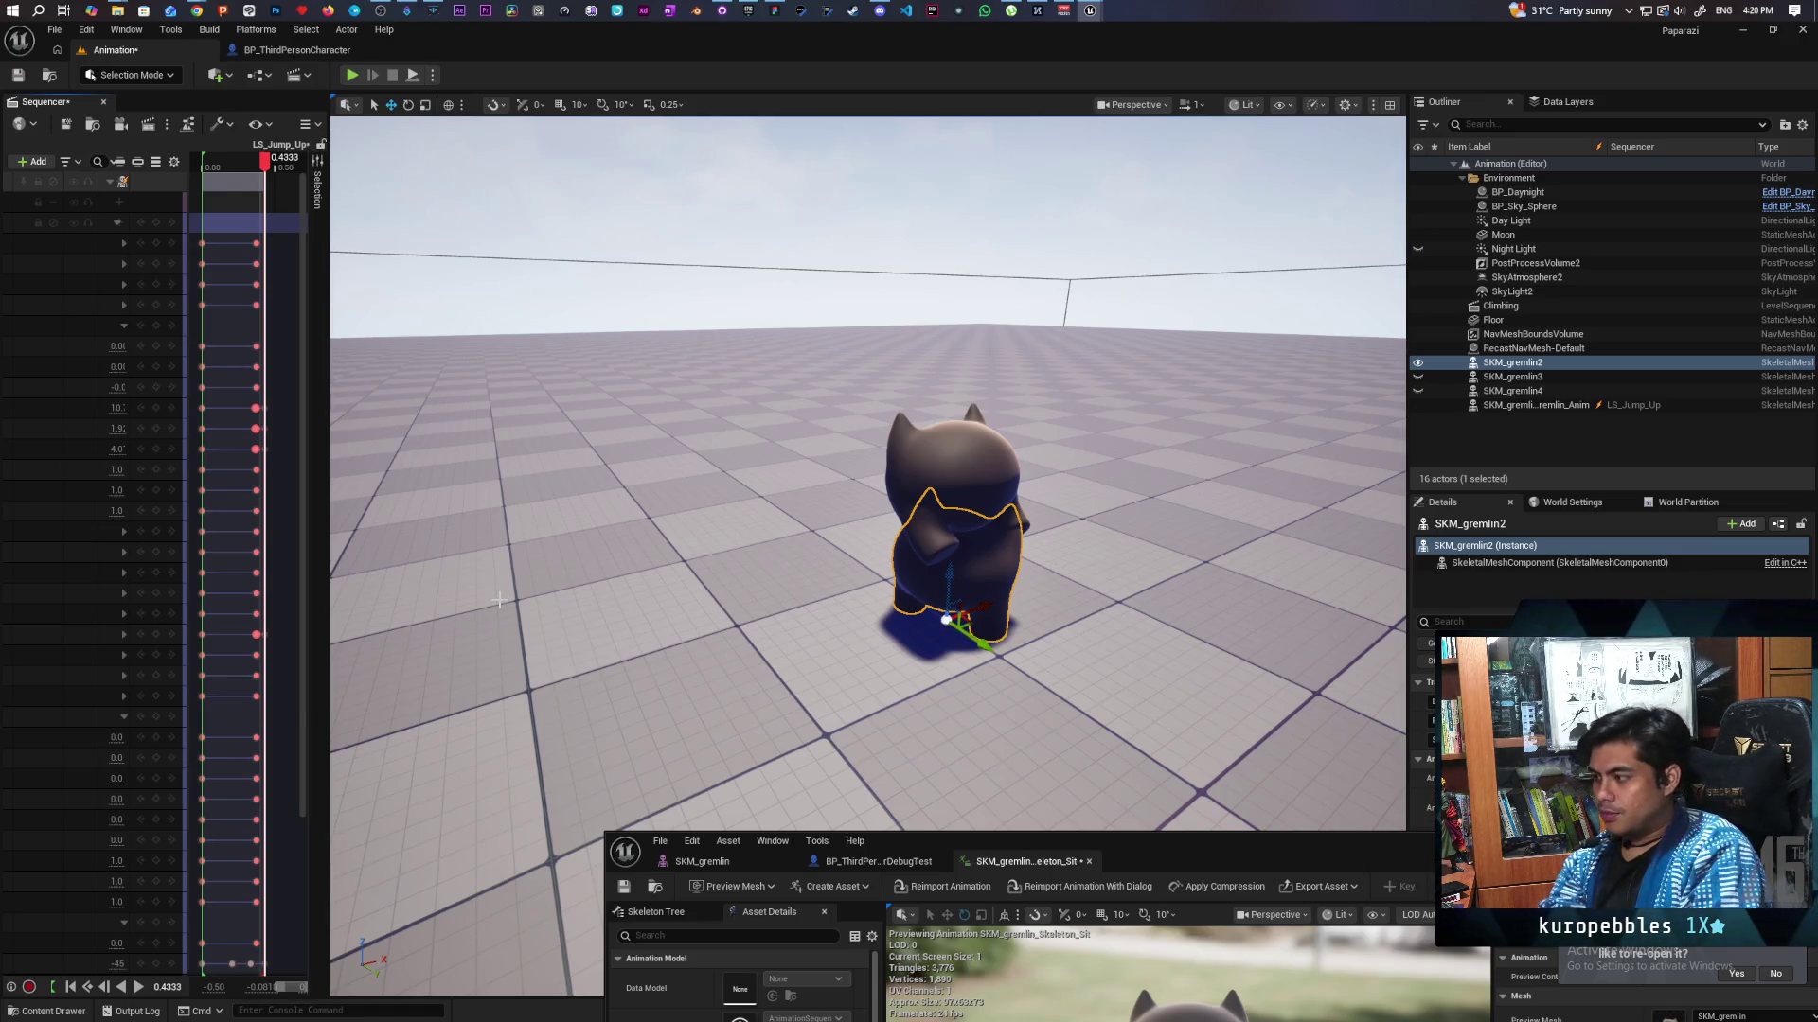
Preview the gremlin's jump animation several times, then save the Animation level.
key("space")
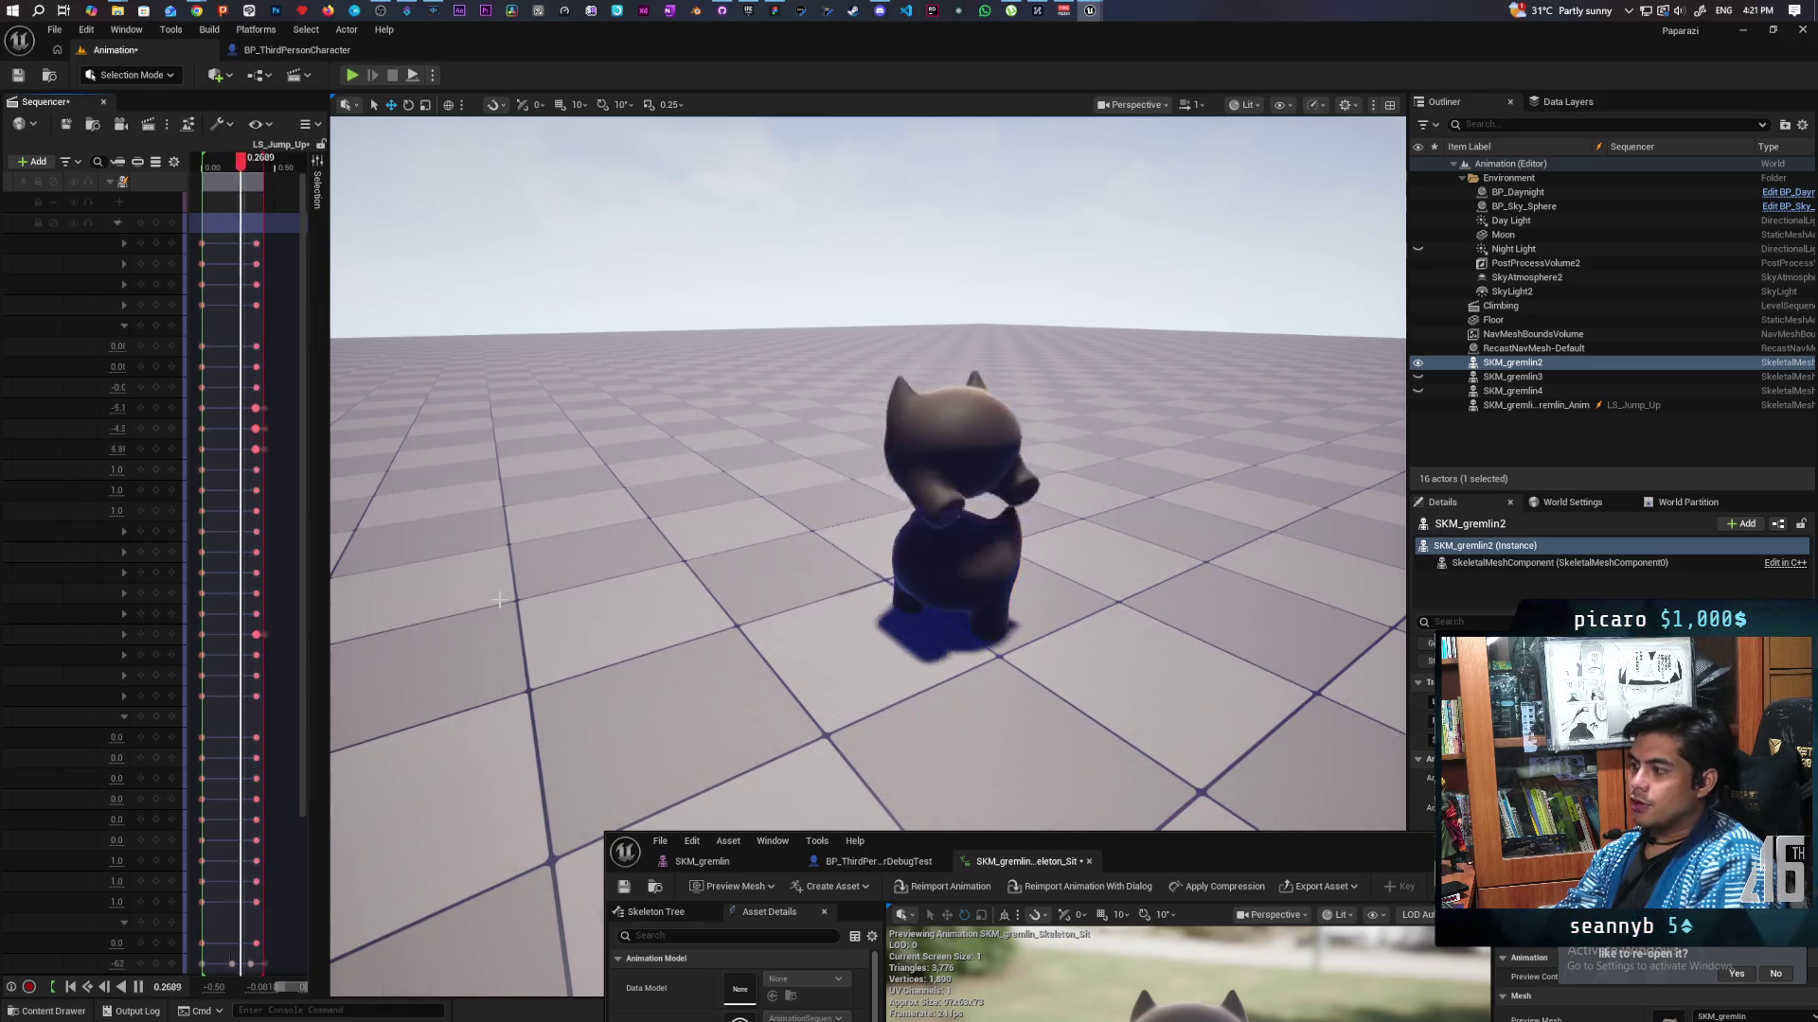
key("space")
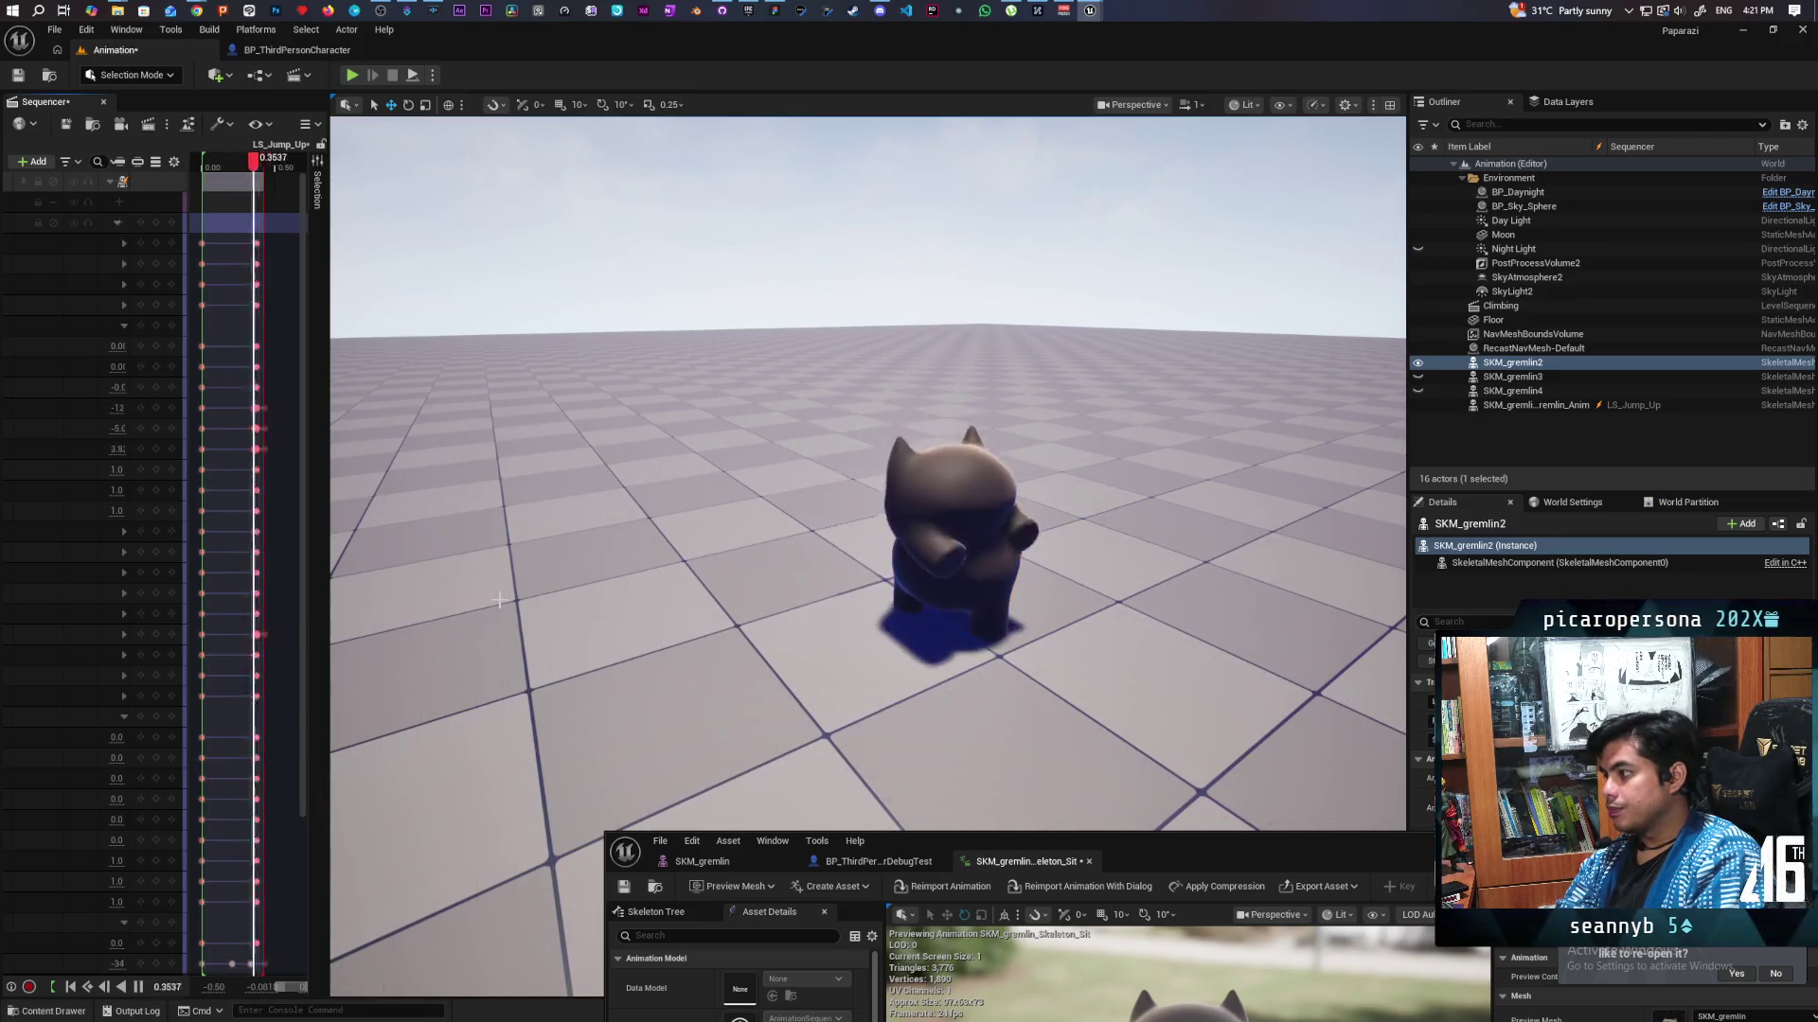
key("space")
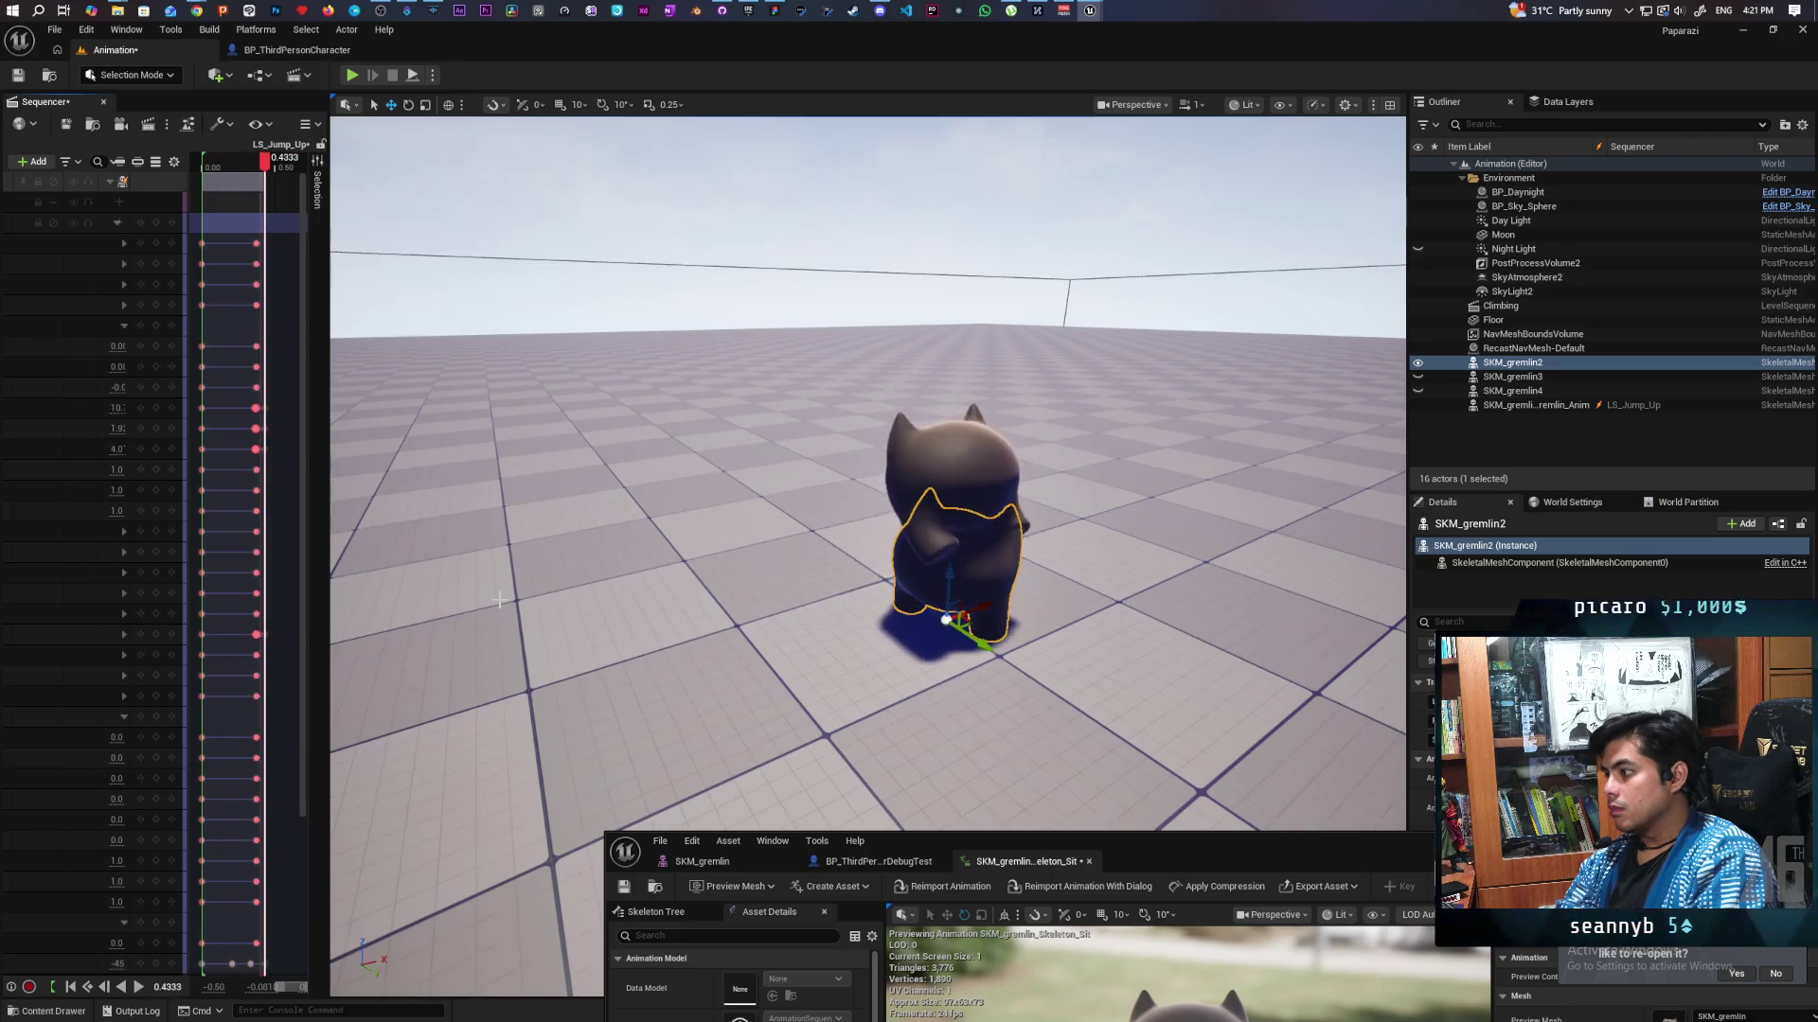
key("space")
key("space")
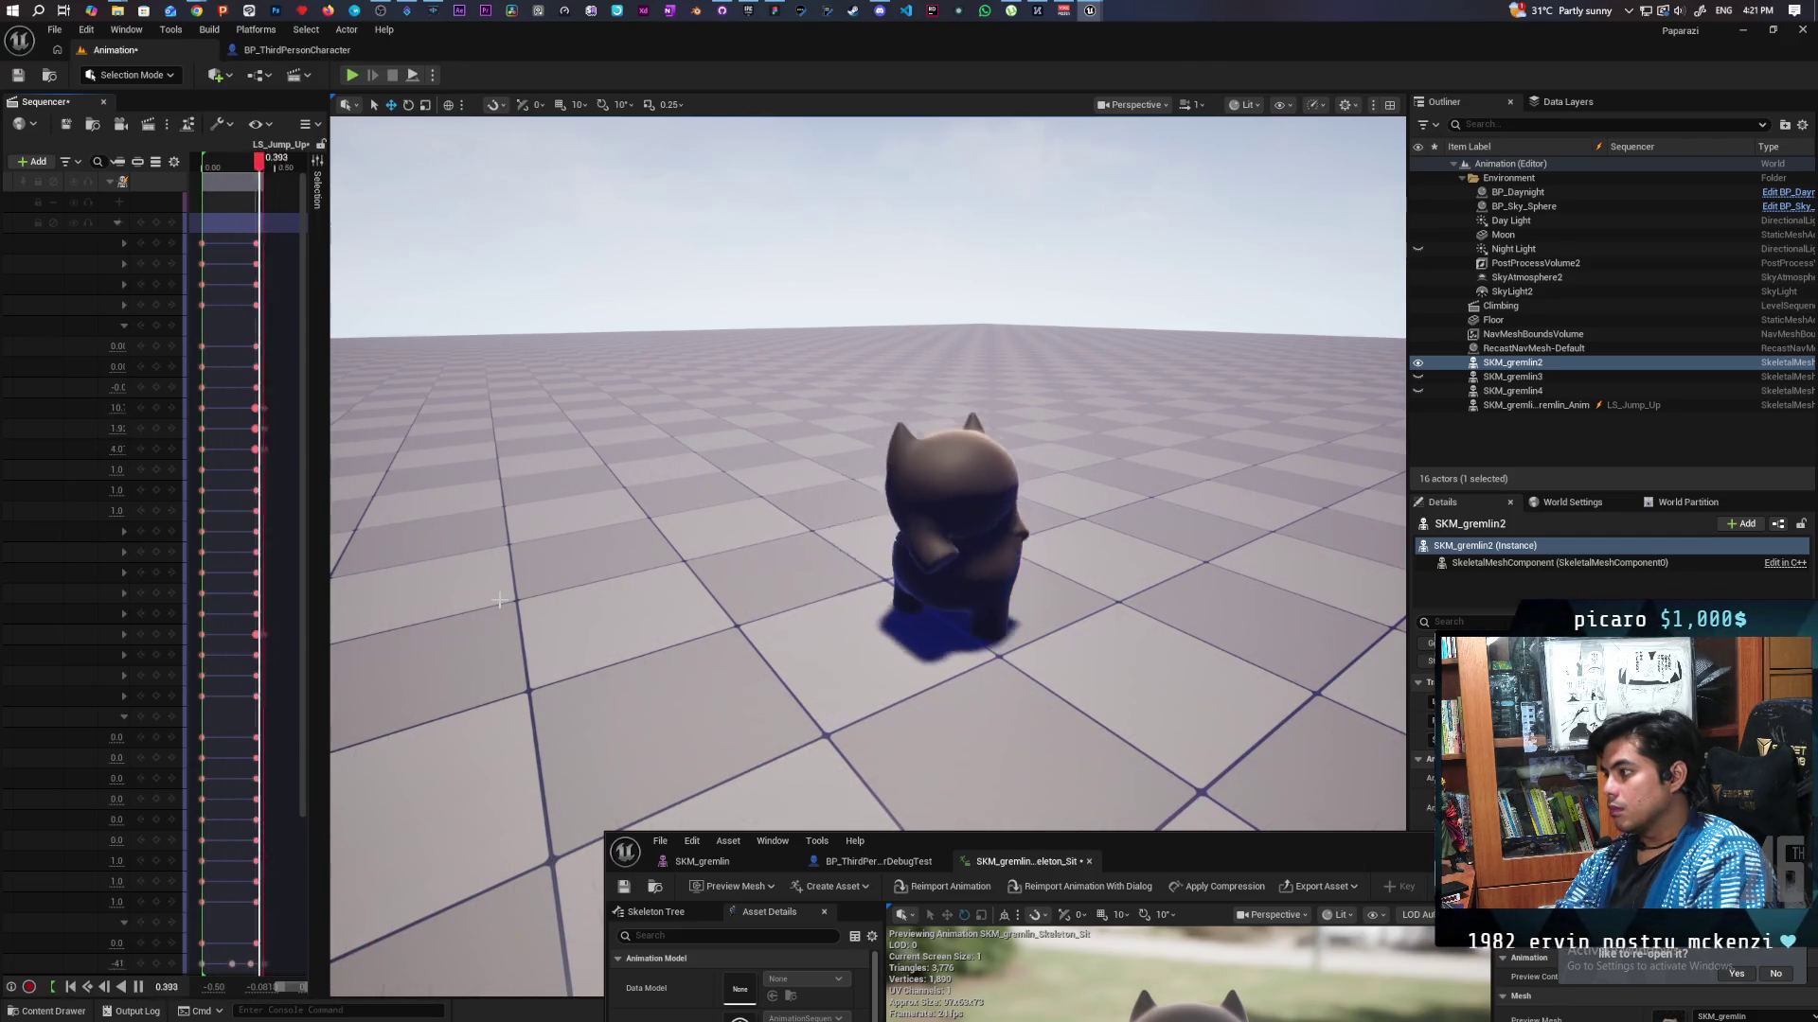
key("space")
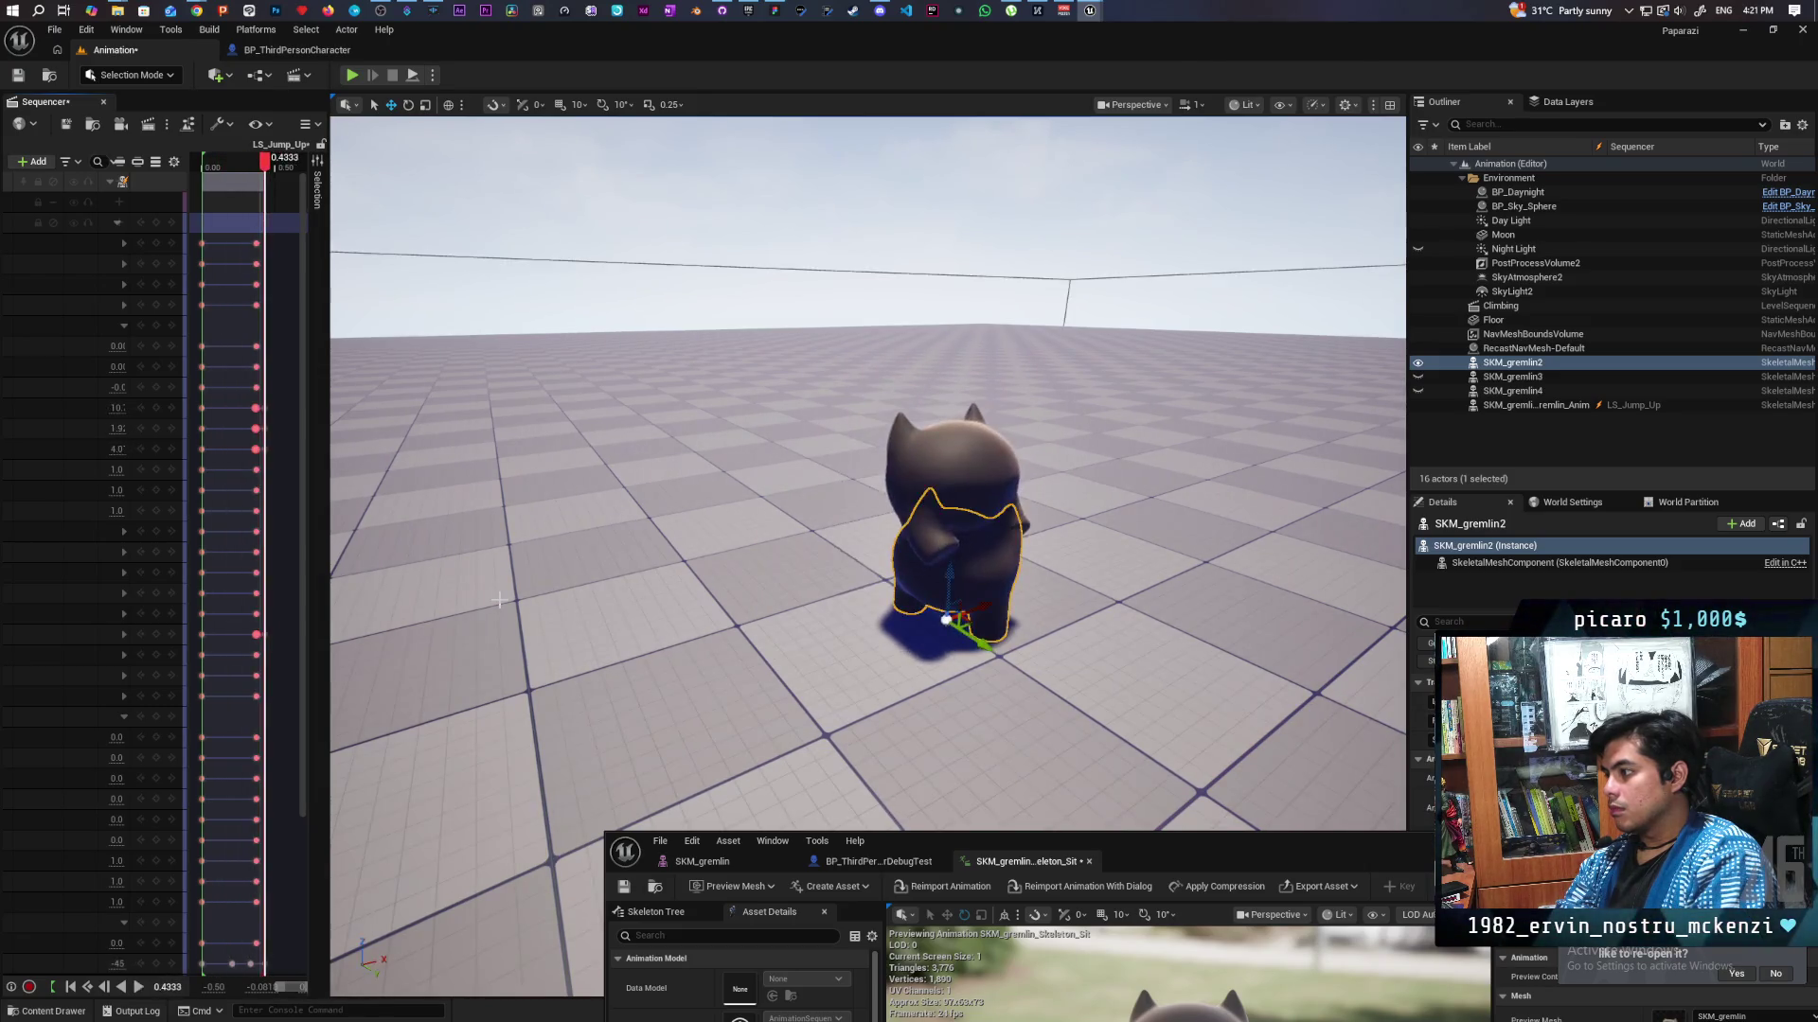
key("space")
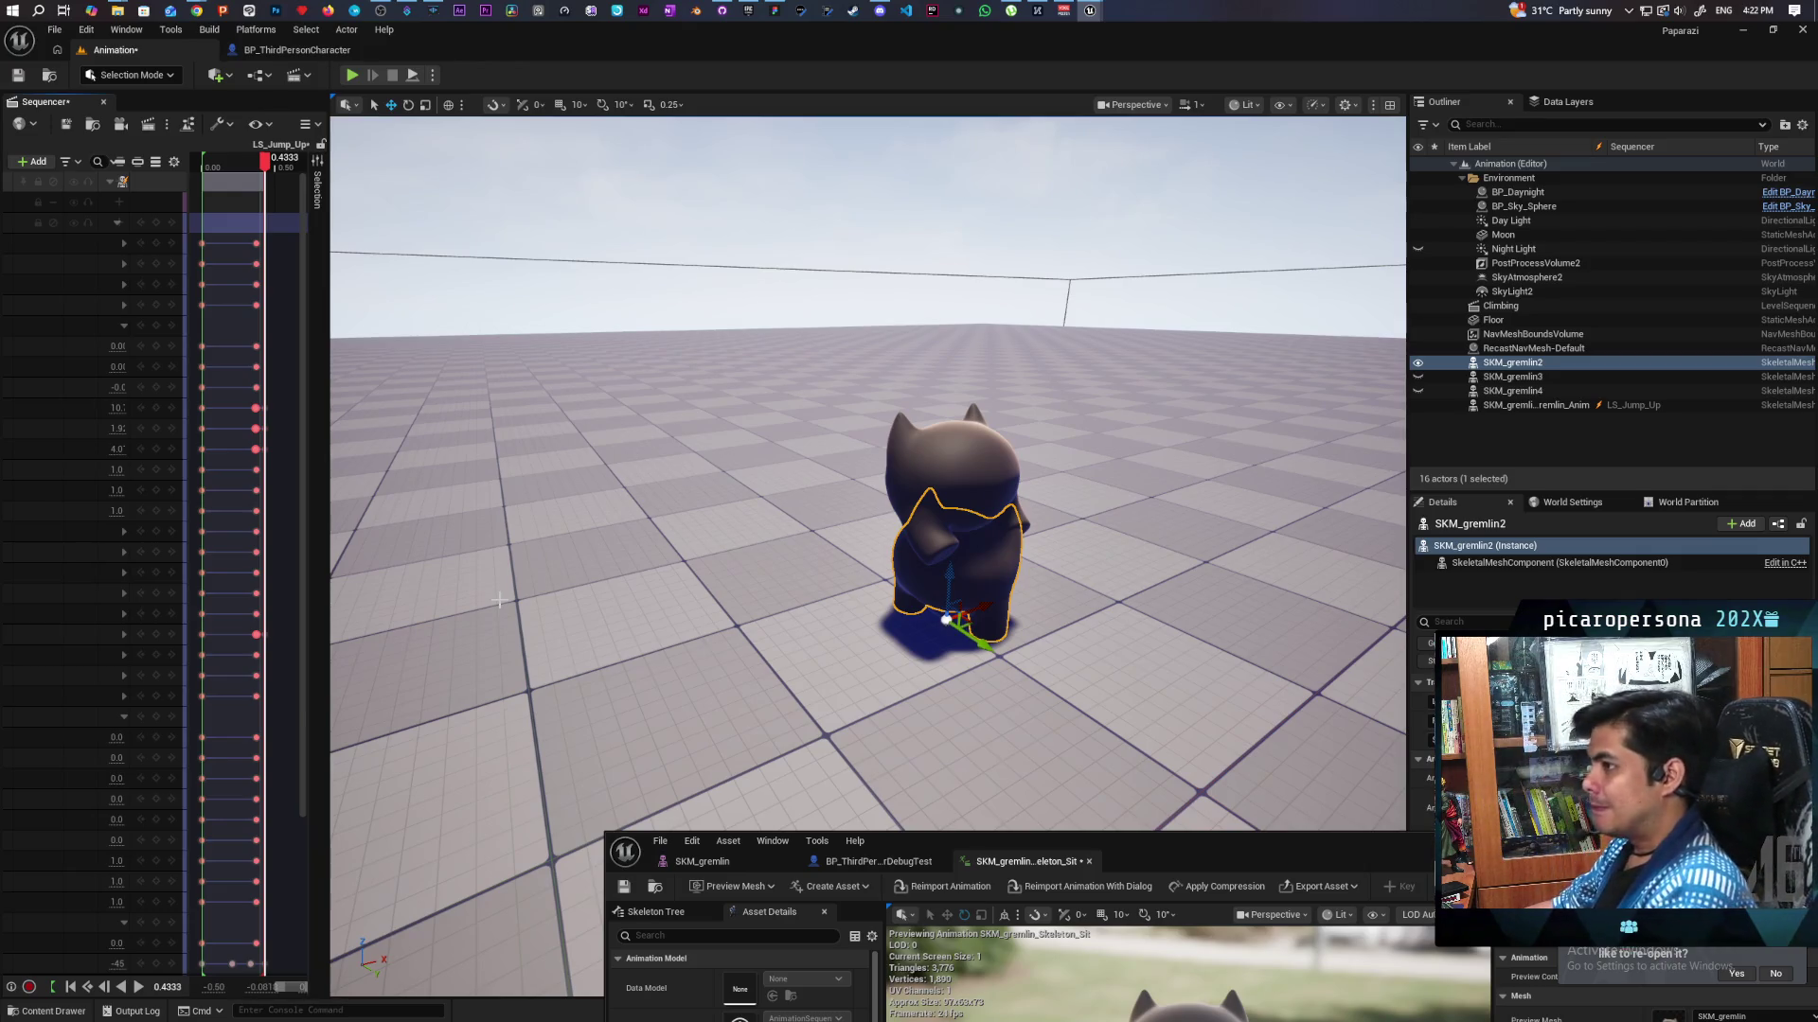
left_click(17, 75)
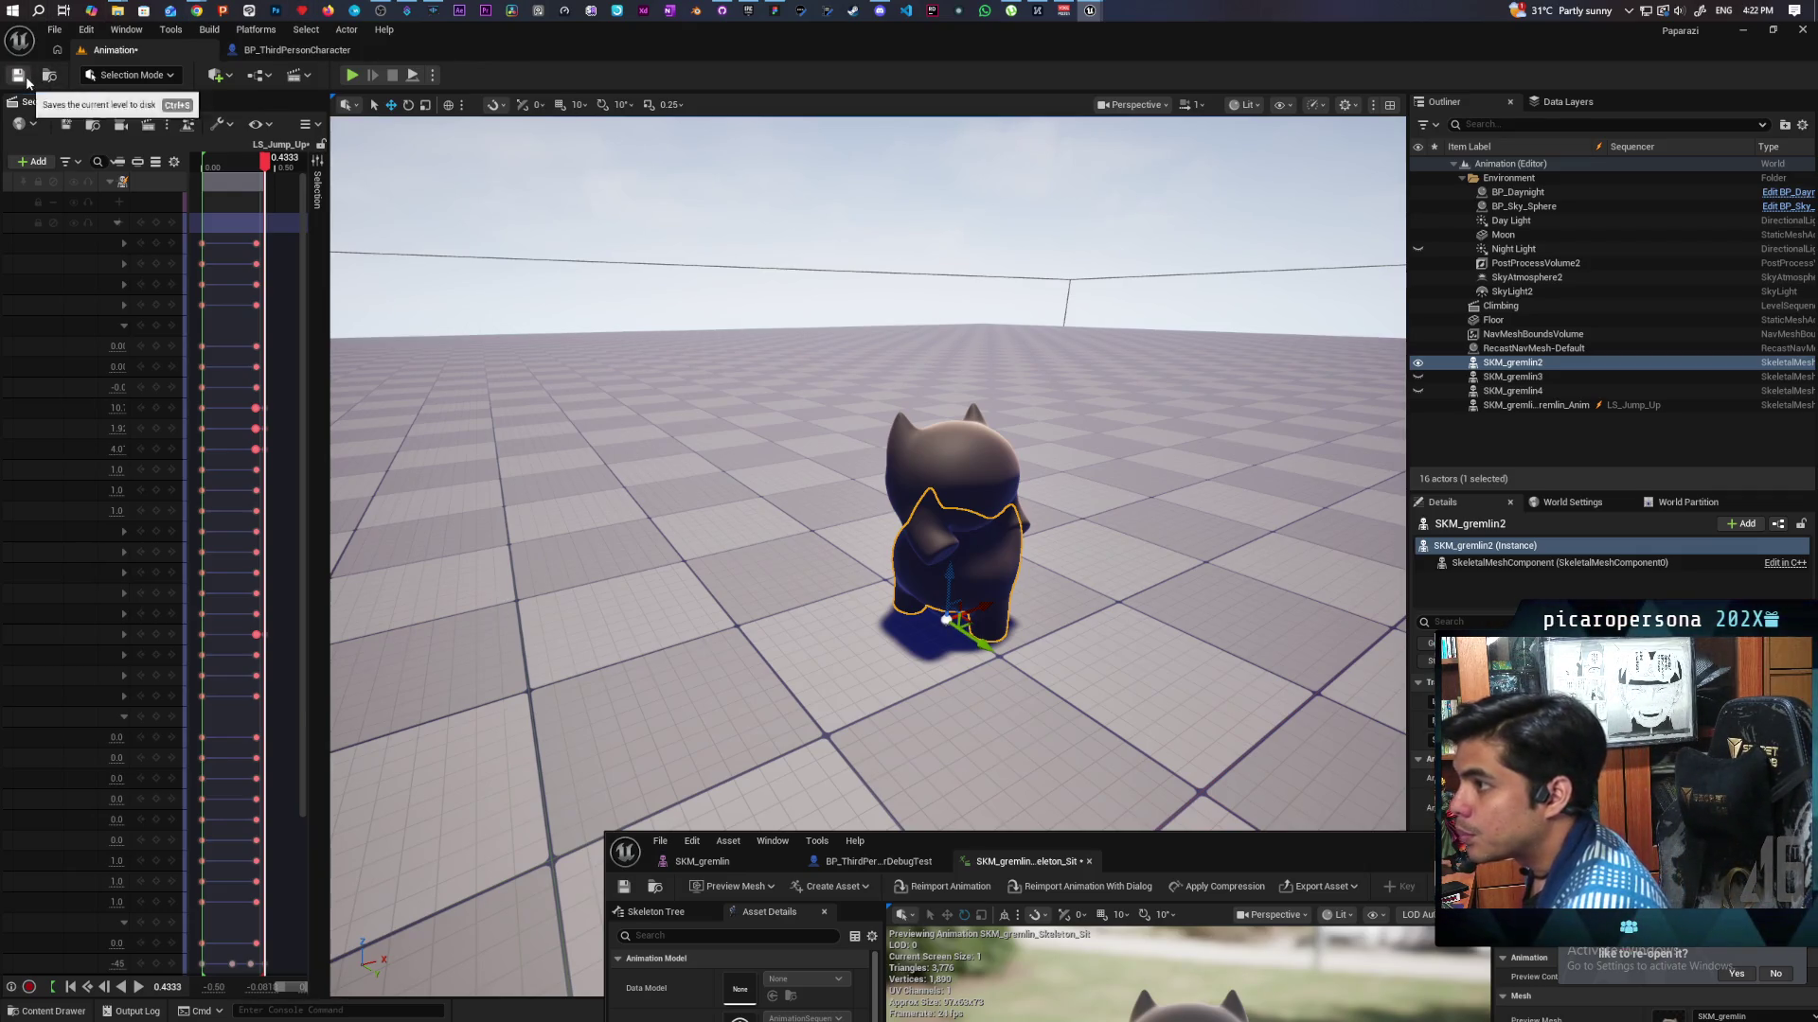
Rename the LS_Jump_Up level sequence to LS_Jump_Up_1 in the Content Drawer.
left_click(49, 76)
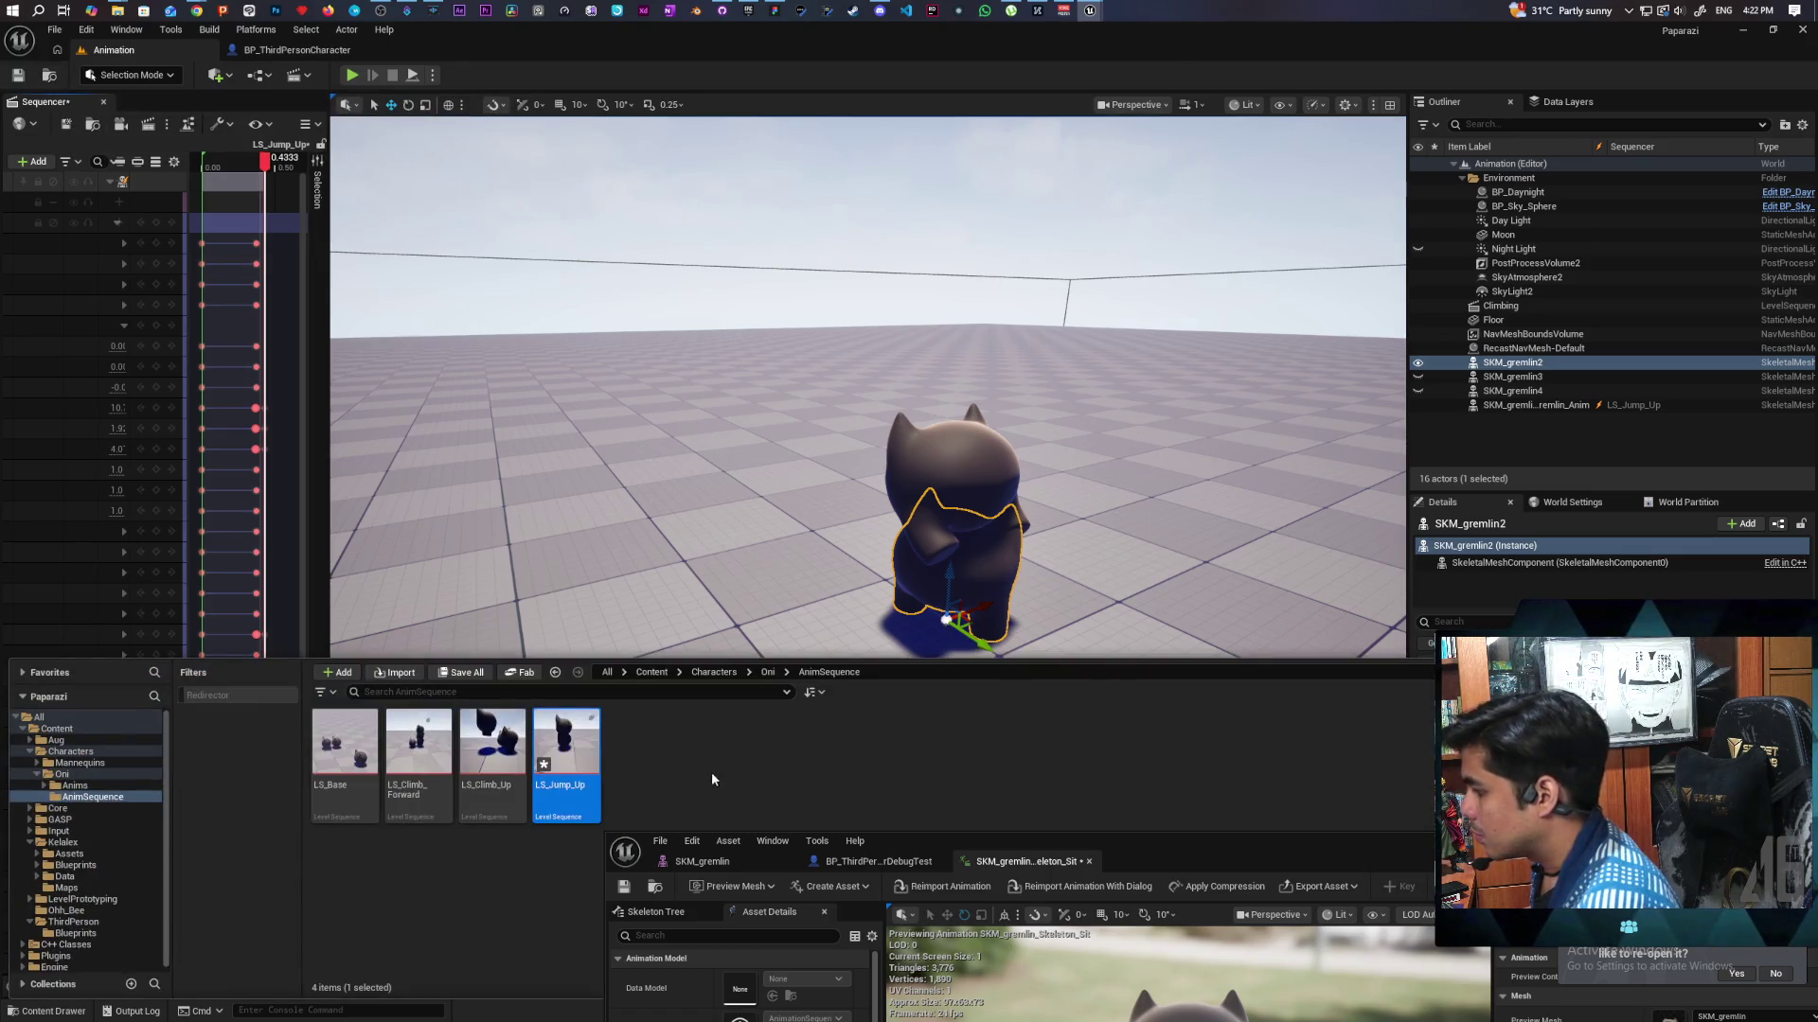
left_click(569, 798)
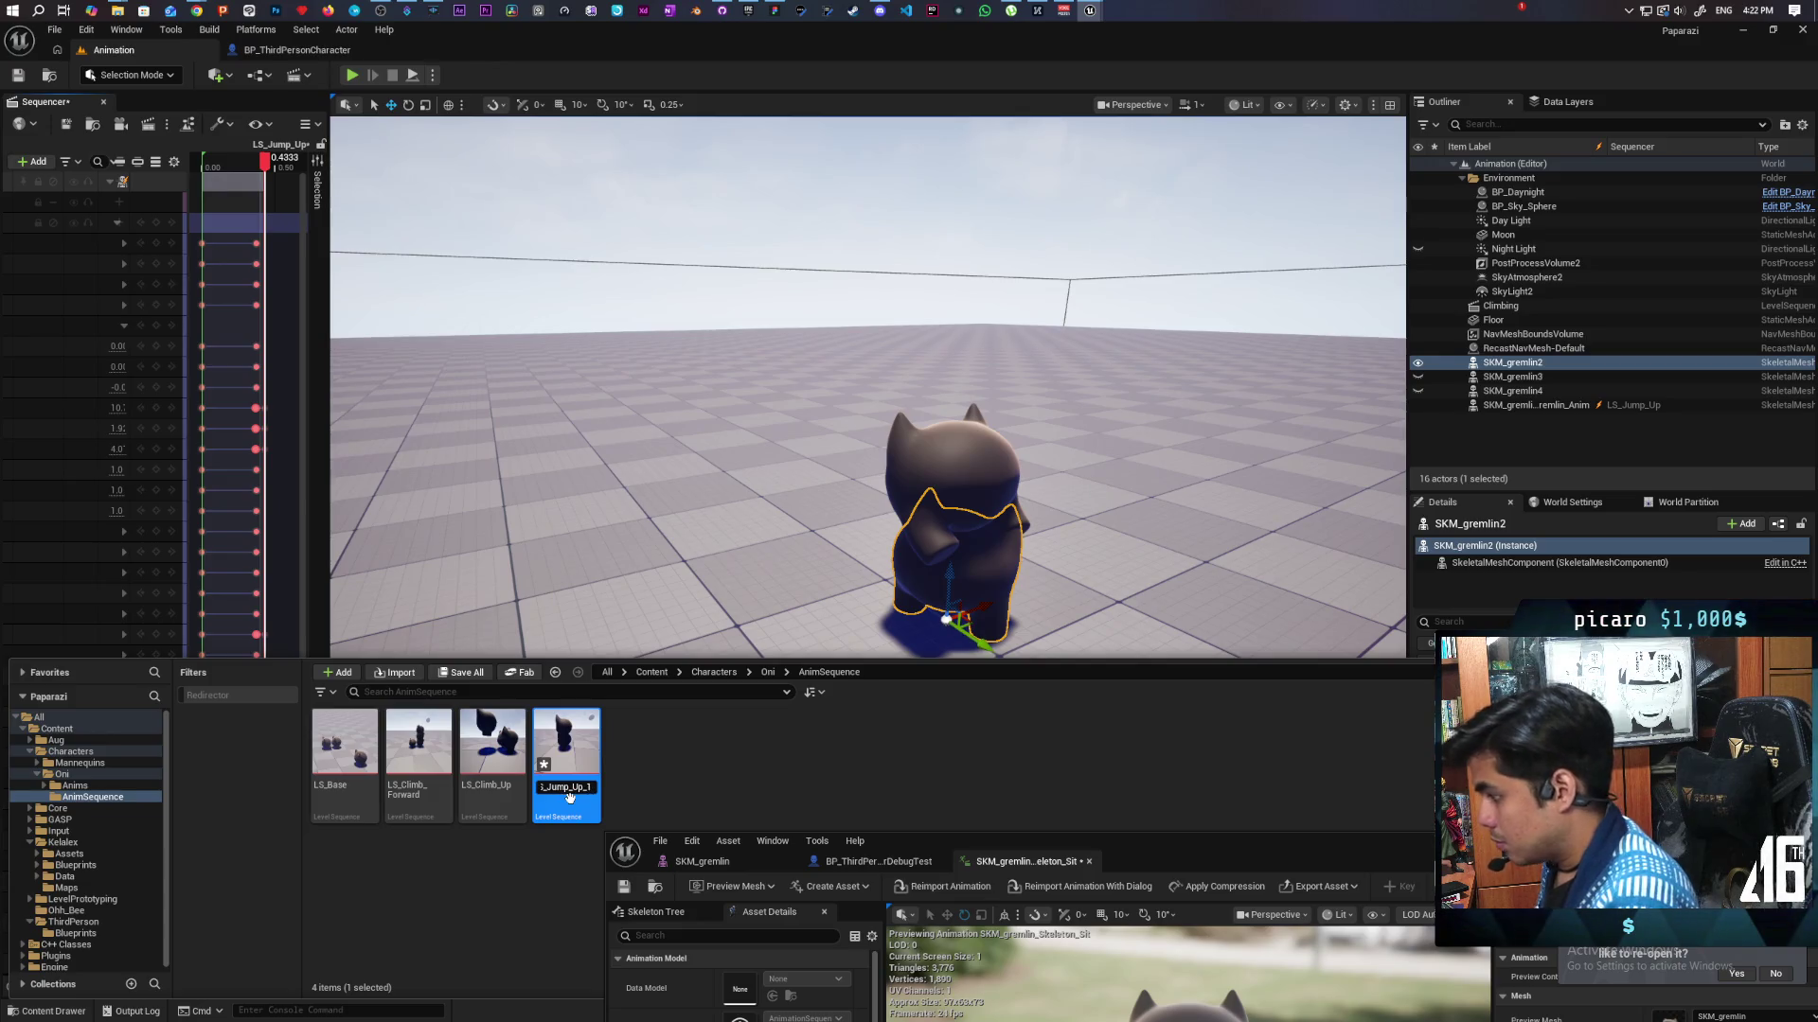
key("Return")
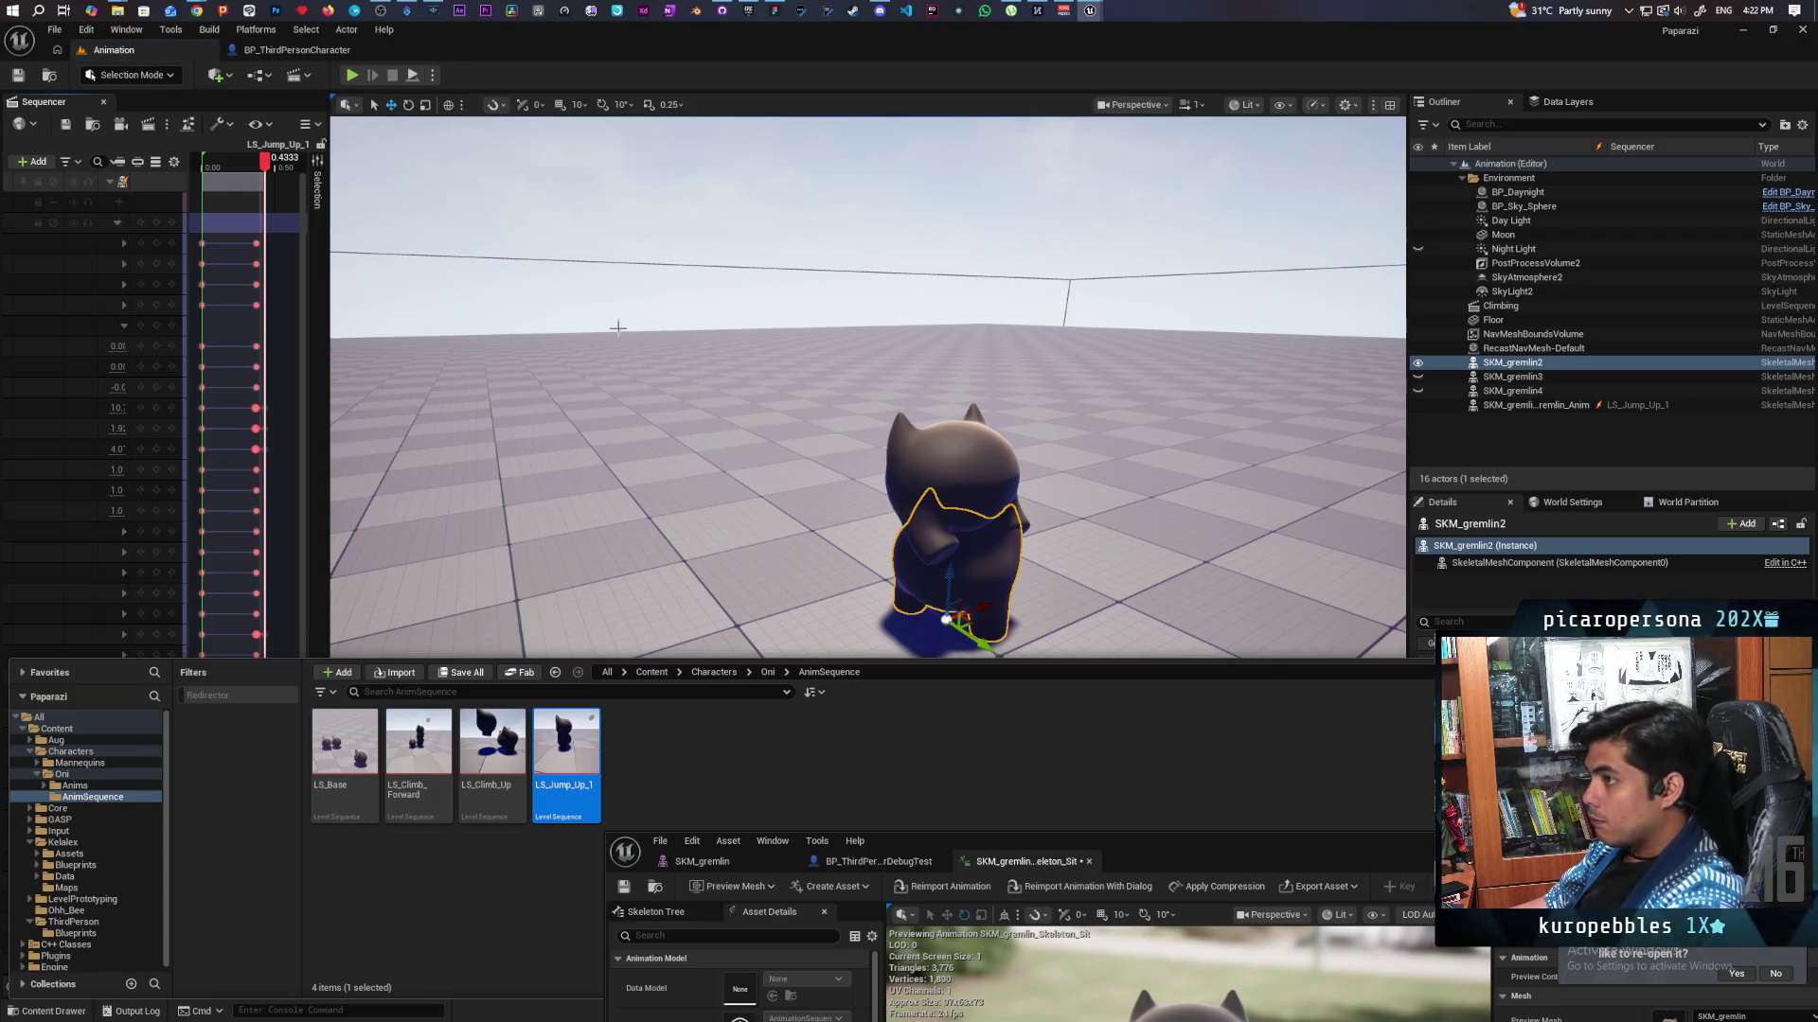
key("ctrl+space")
Preview the jump to 0.4333, widen the Sequencer tracks, and set playback to No looping.
left_click(137, 987)
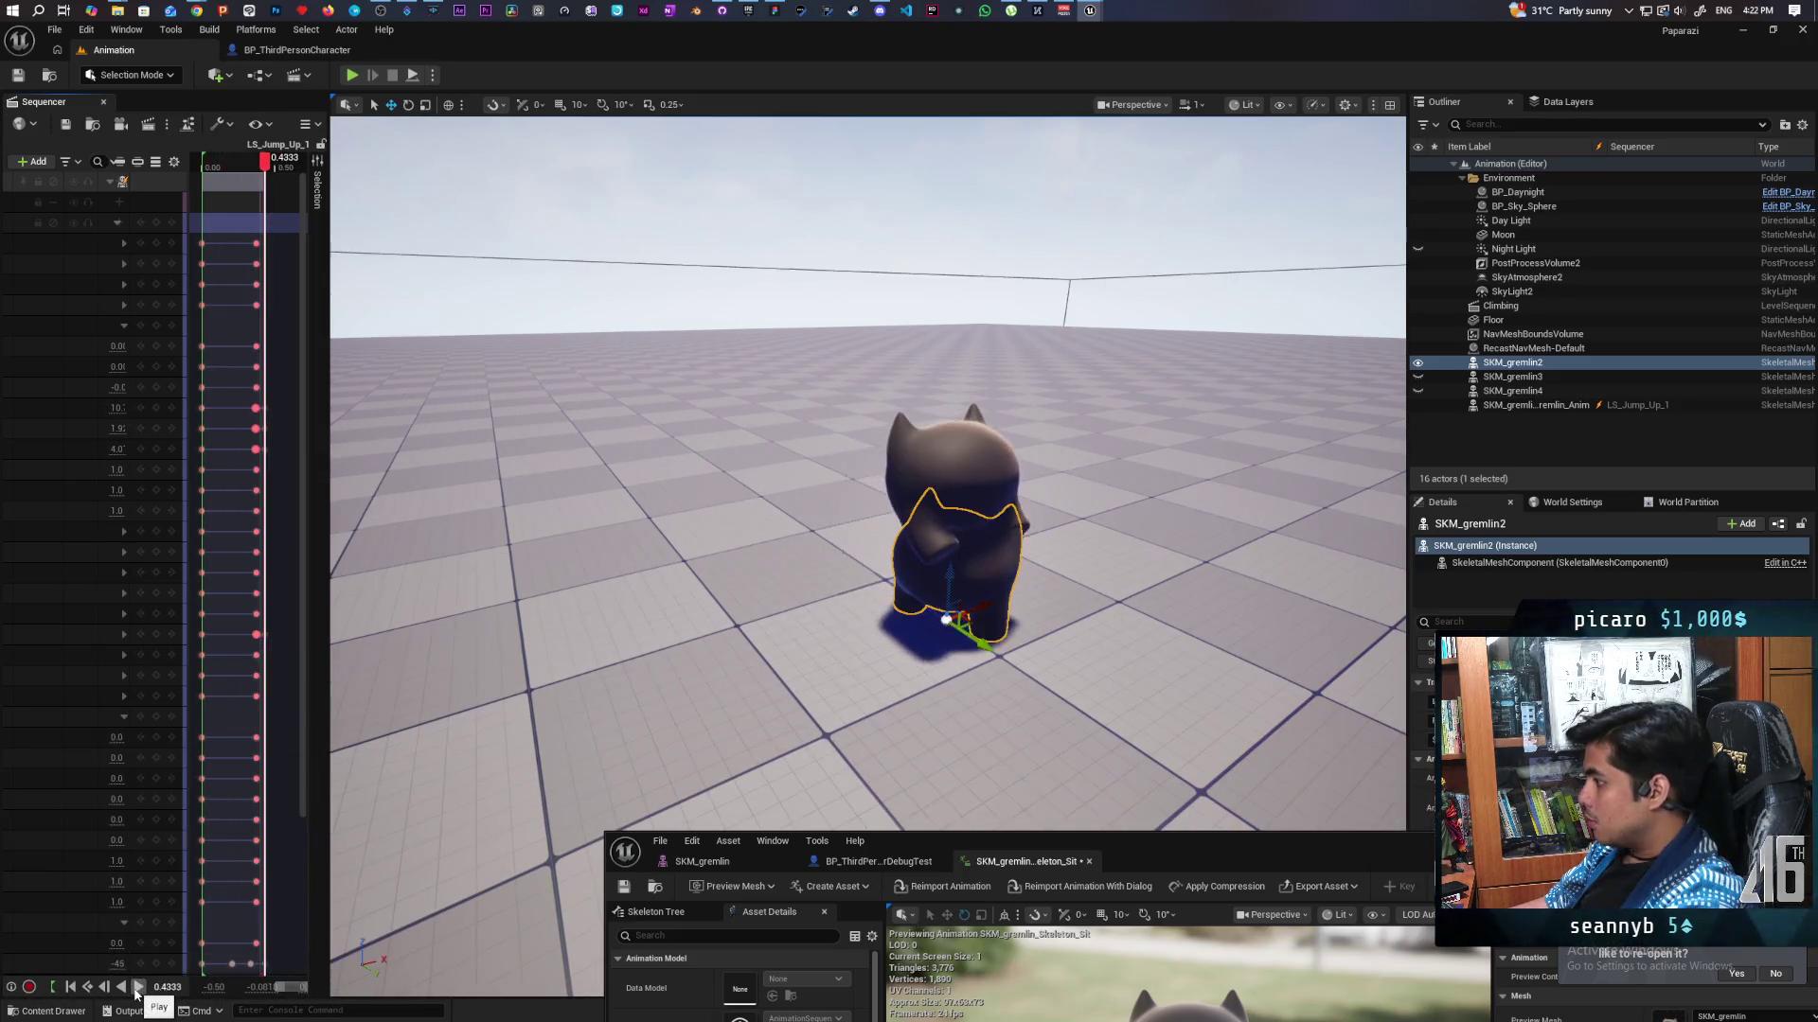
left_click(138, 988)
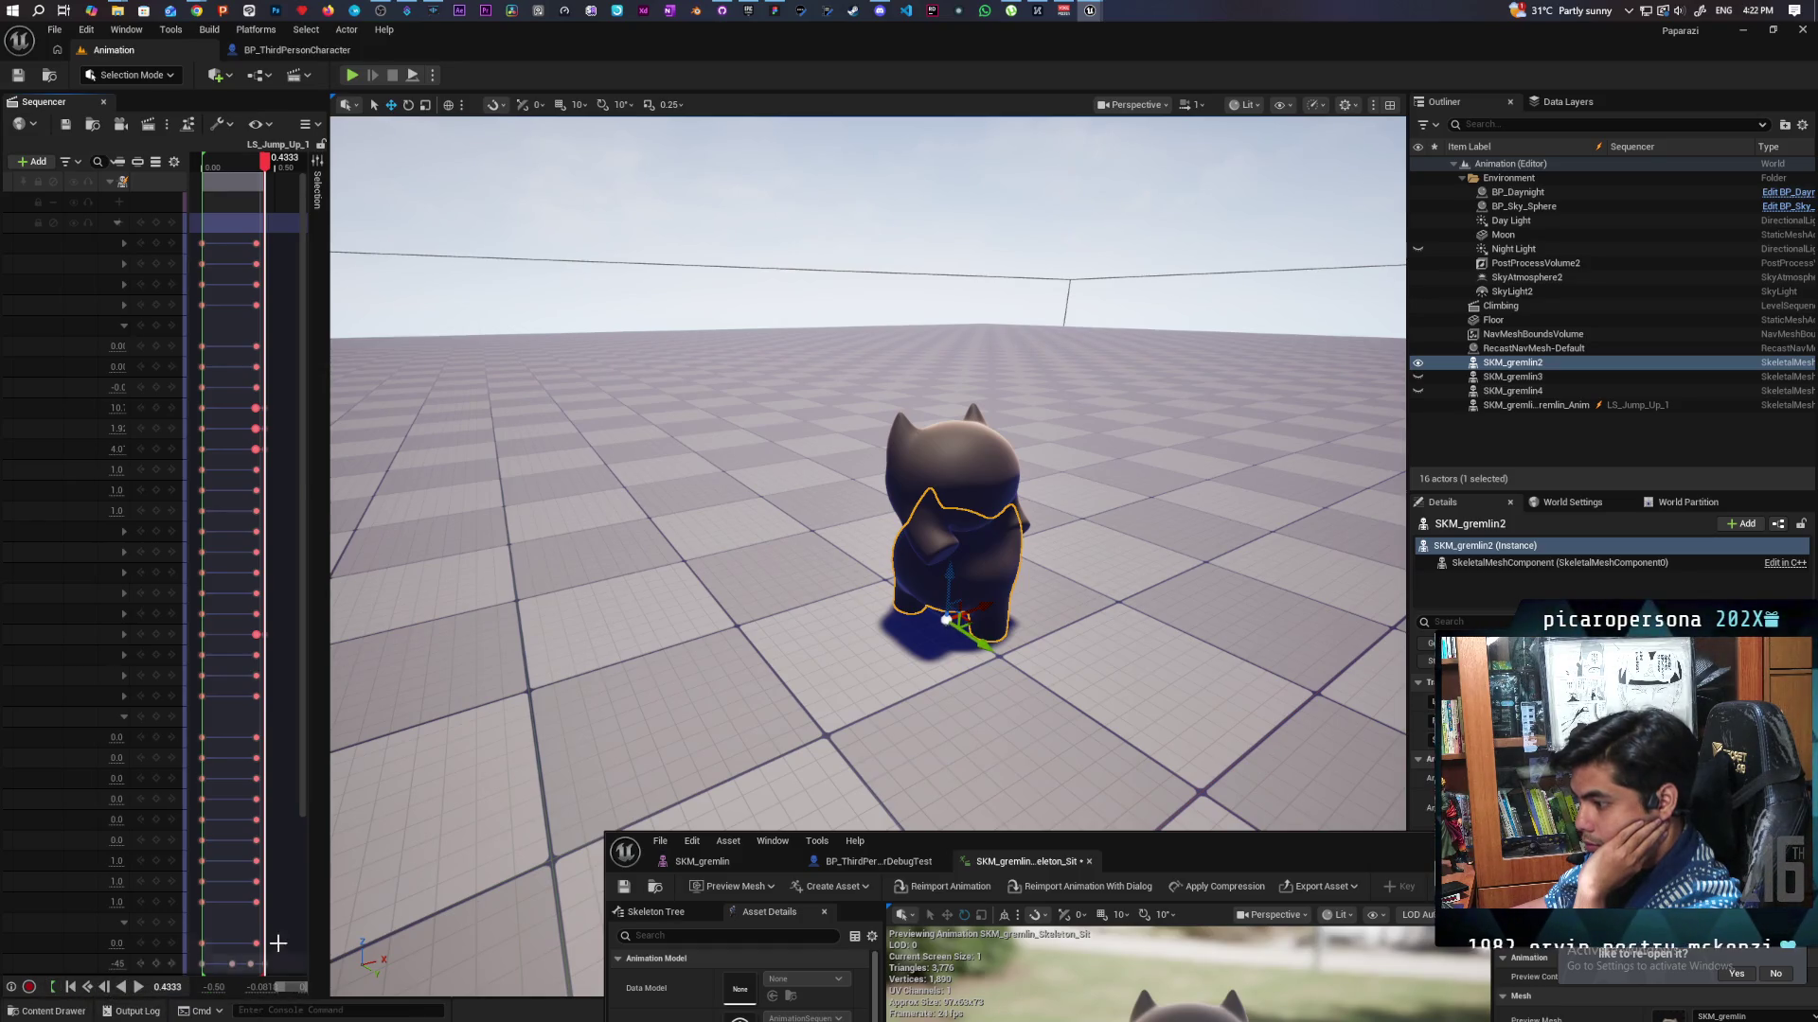
left_click_drag(329, 352, 892, 358)
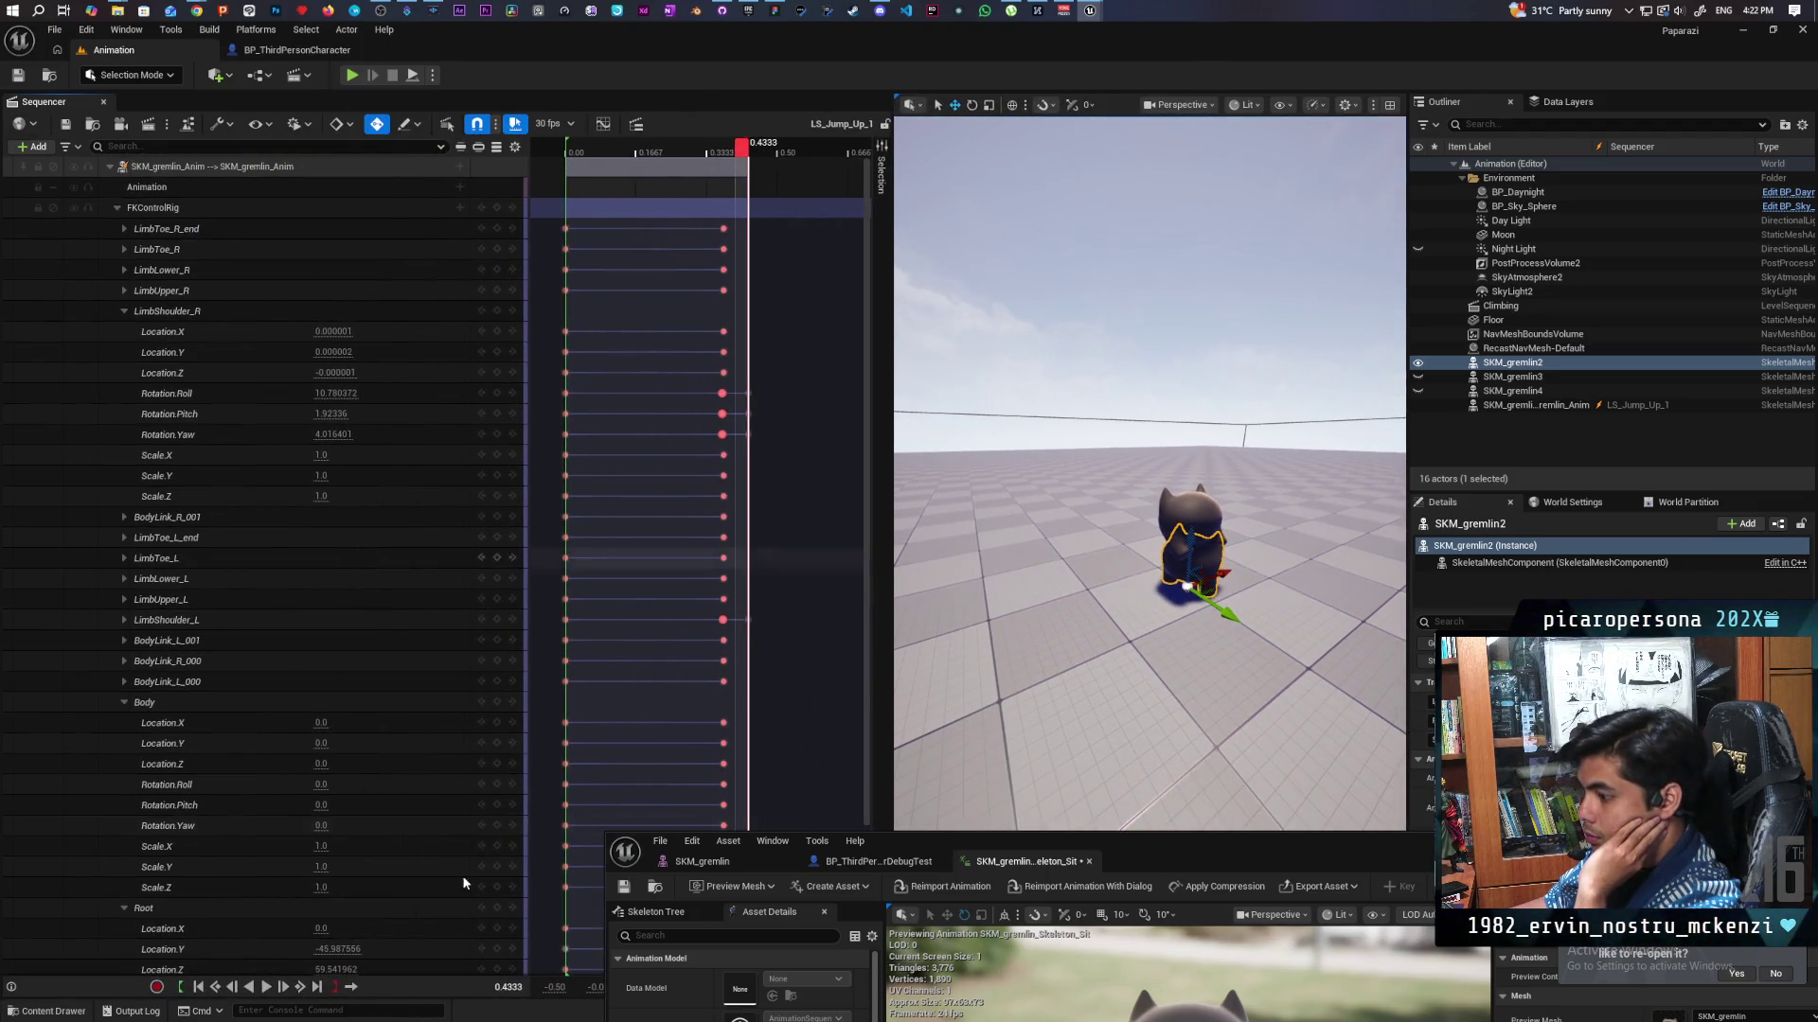
left_click(348, 988)
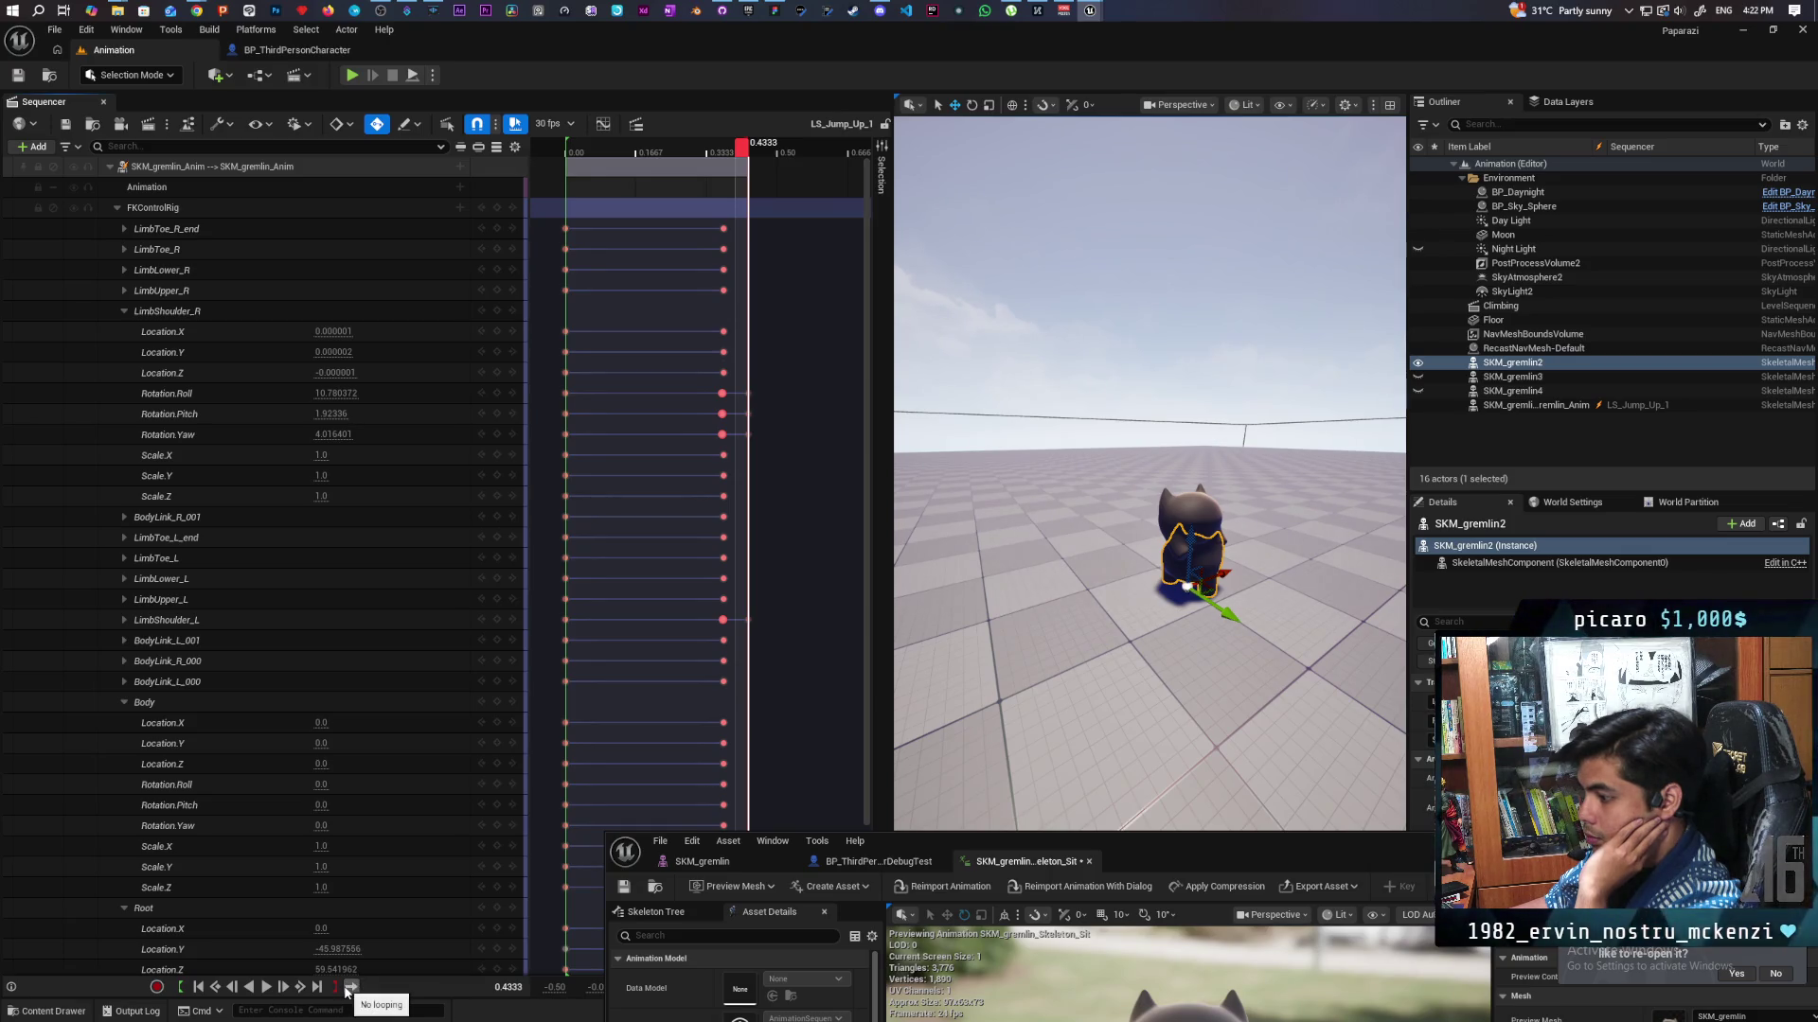
left_click_drag(891, 588, 546, 588)
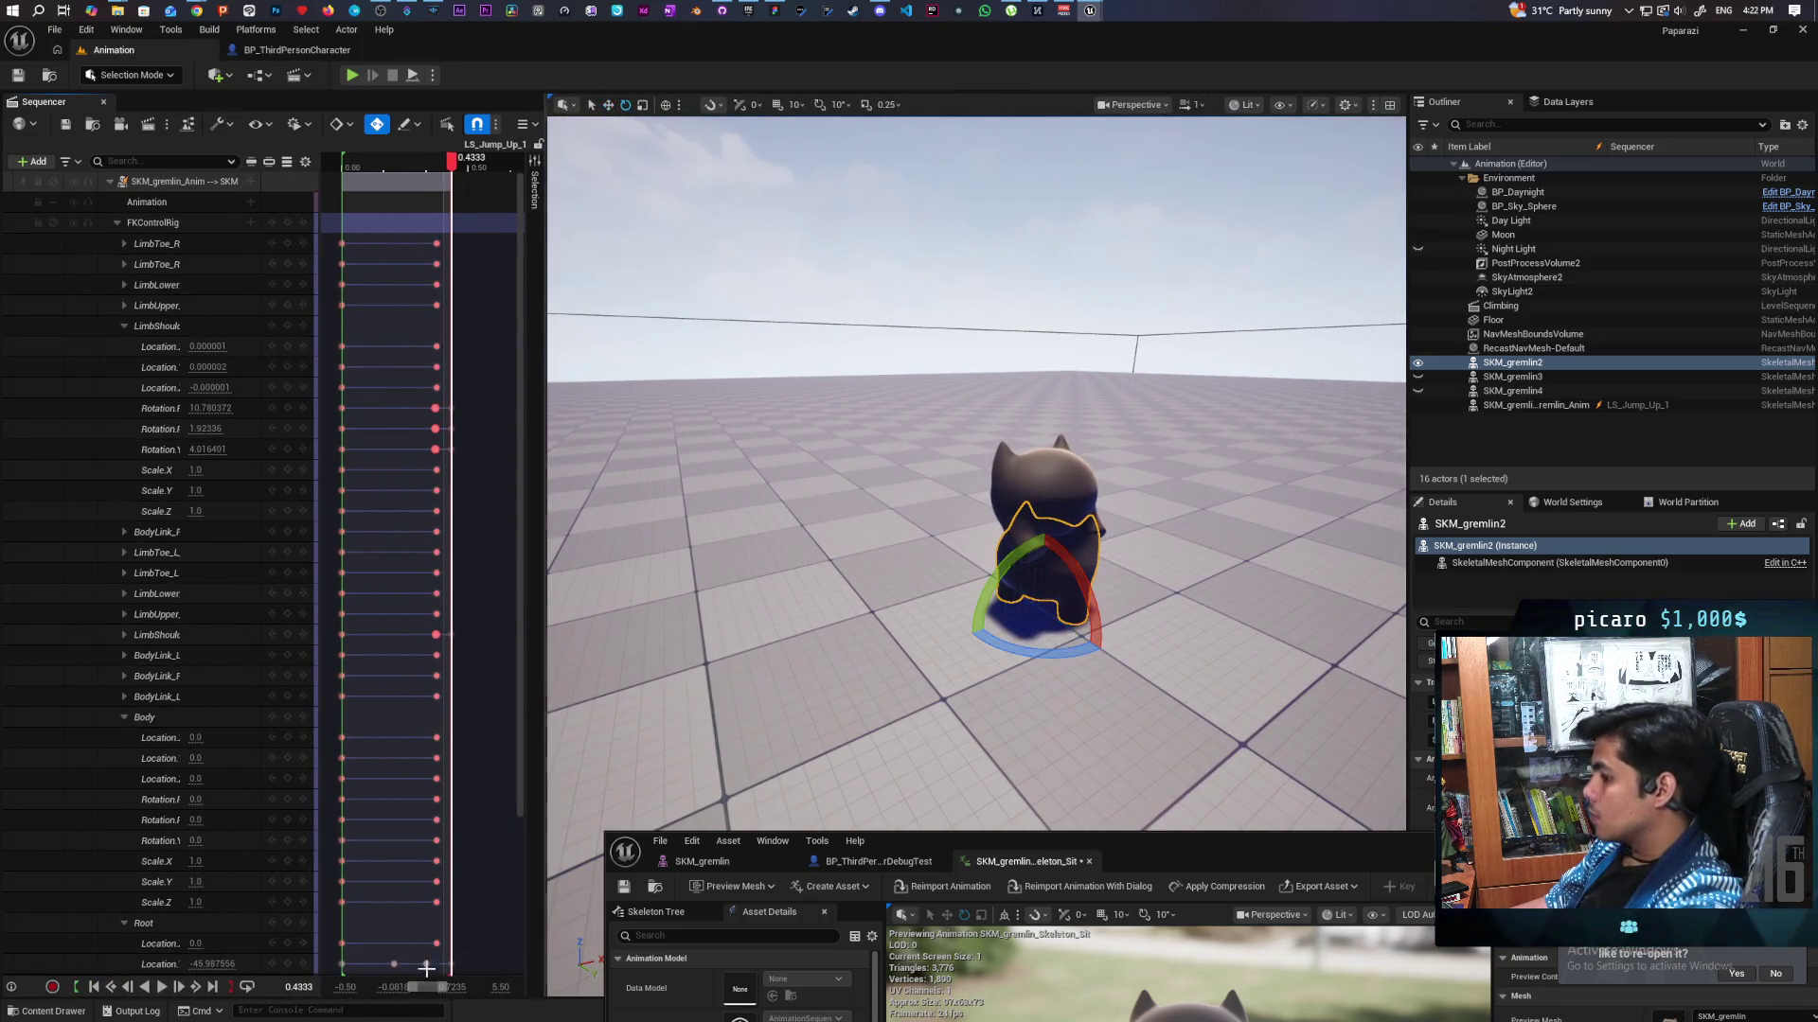
Play the jump, select the gremlin, pause at 0.2333, and extend the playback end slightly.
left_click(160, 988)
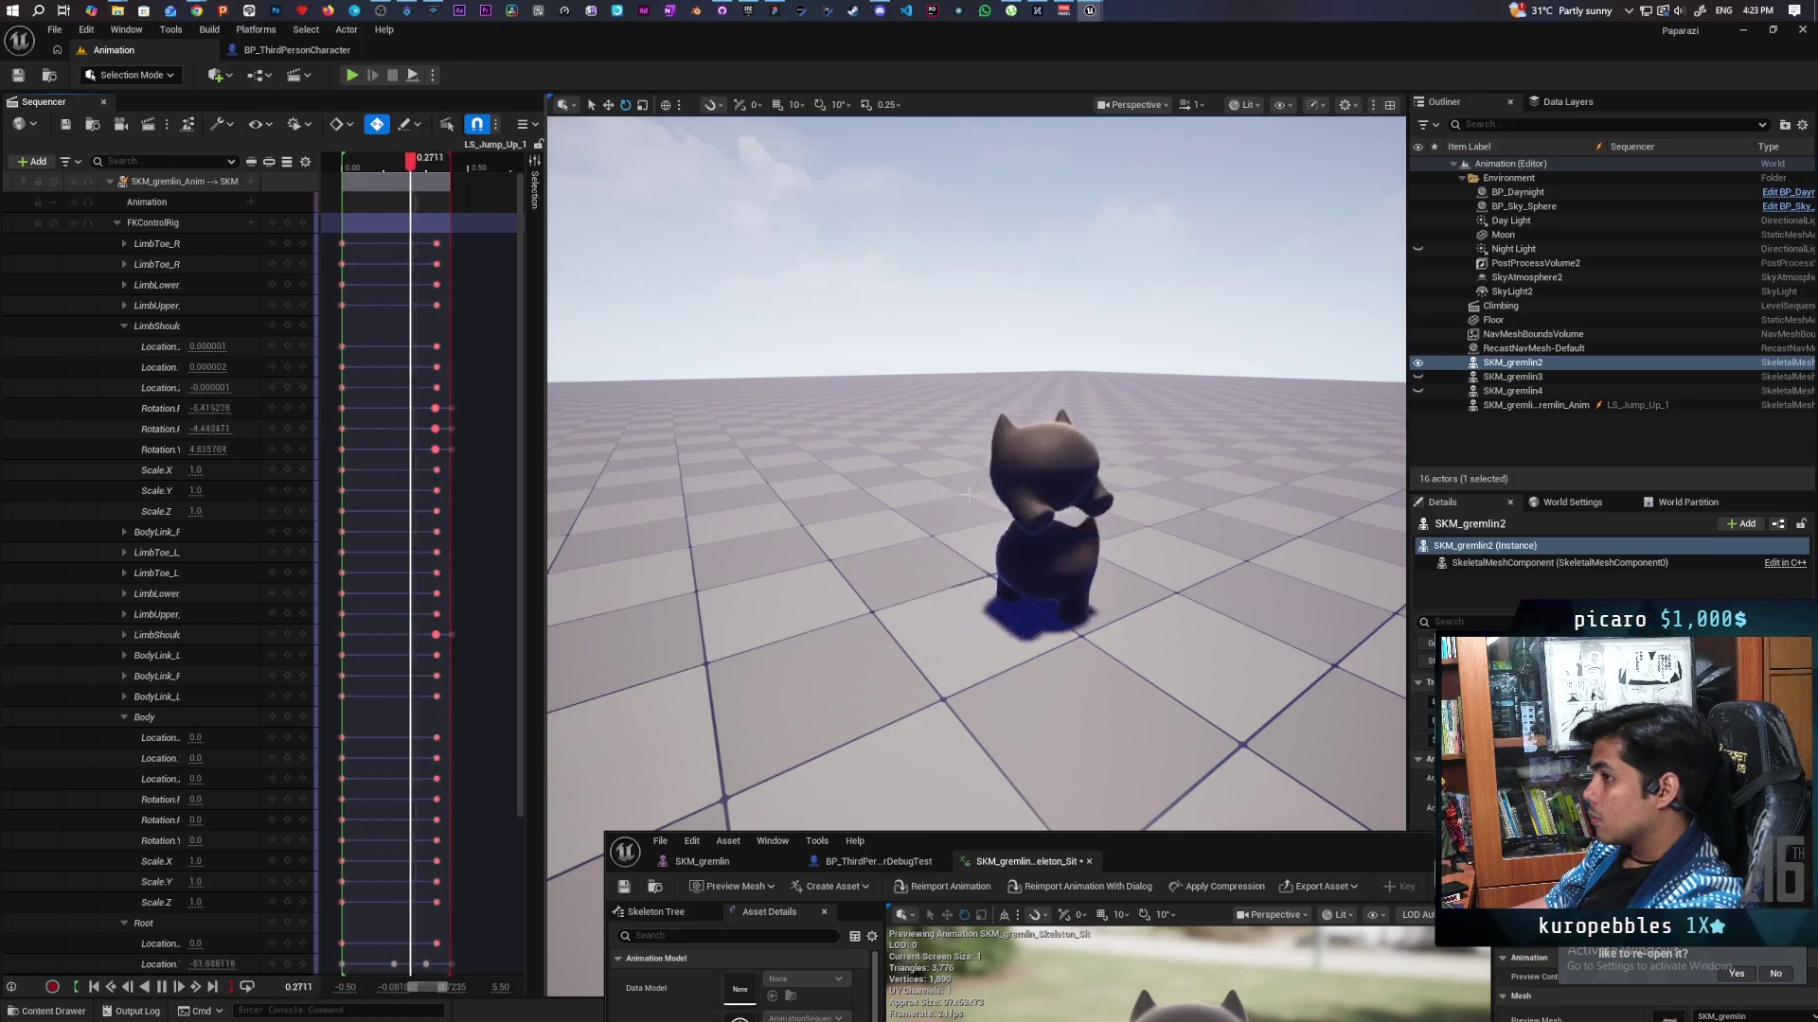
left_click(1049, 568)
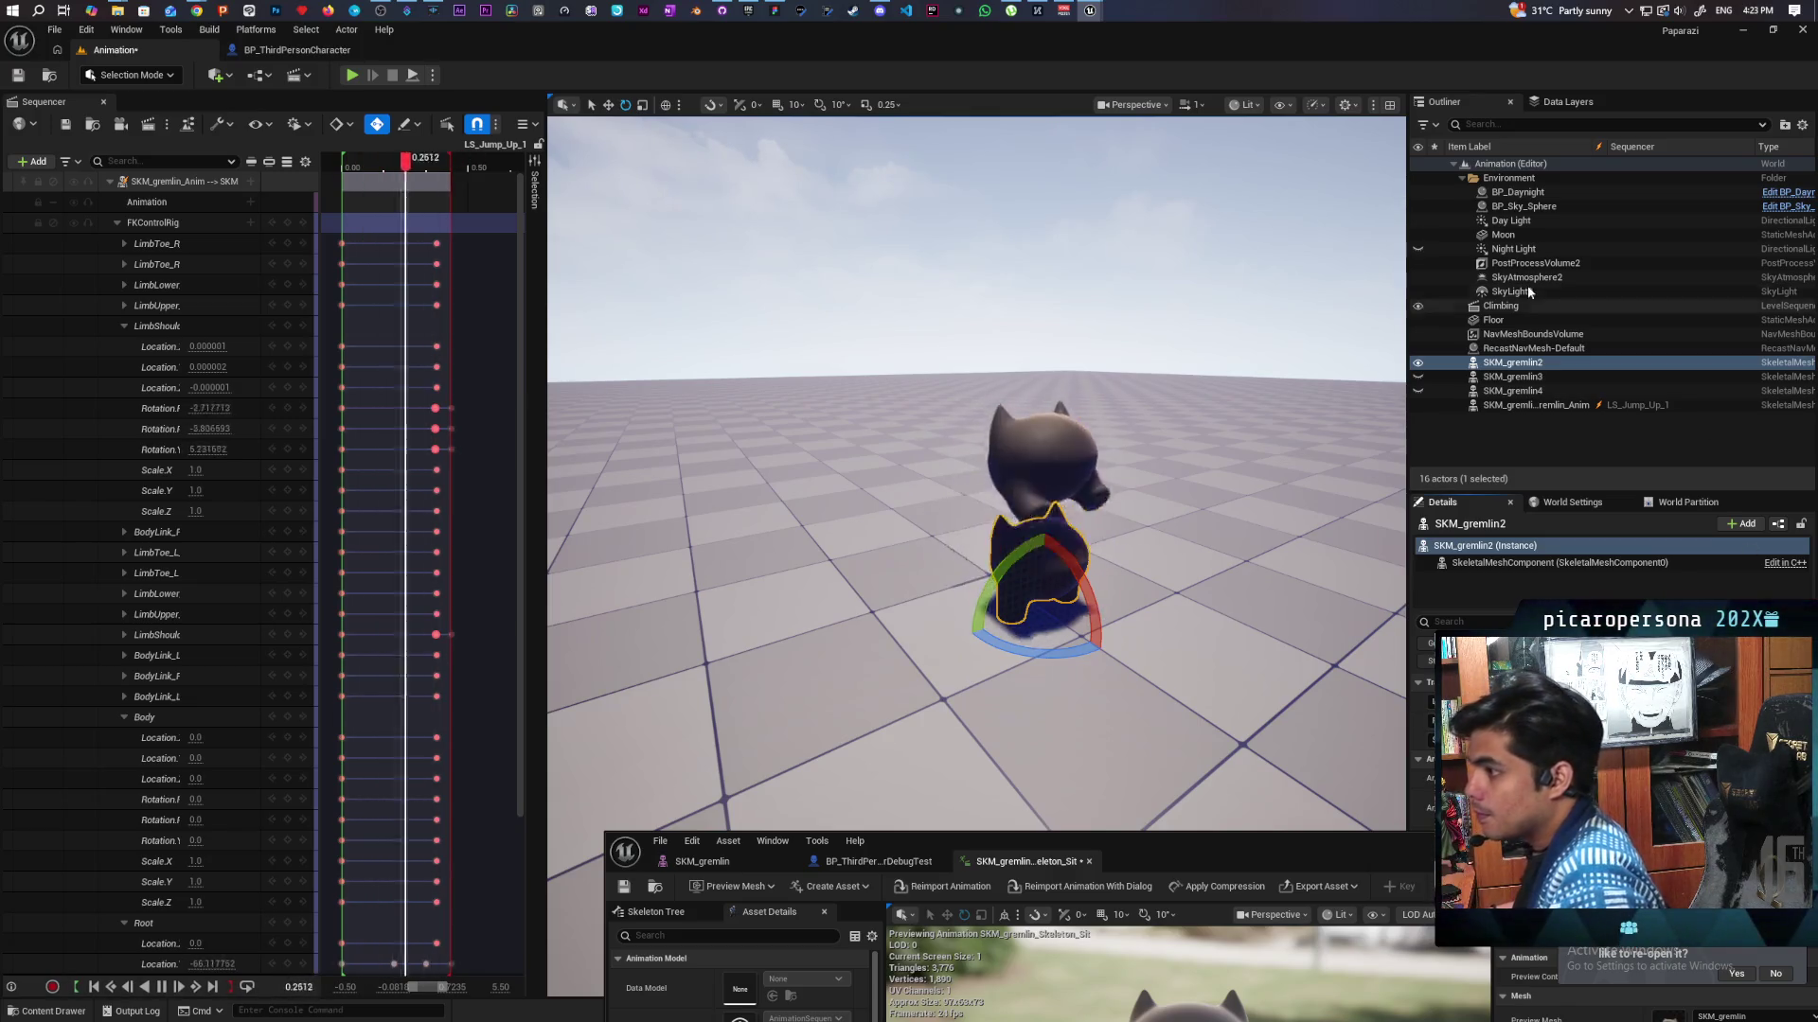
left_click(163, 989)
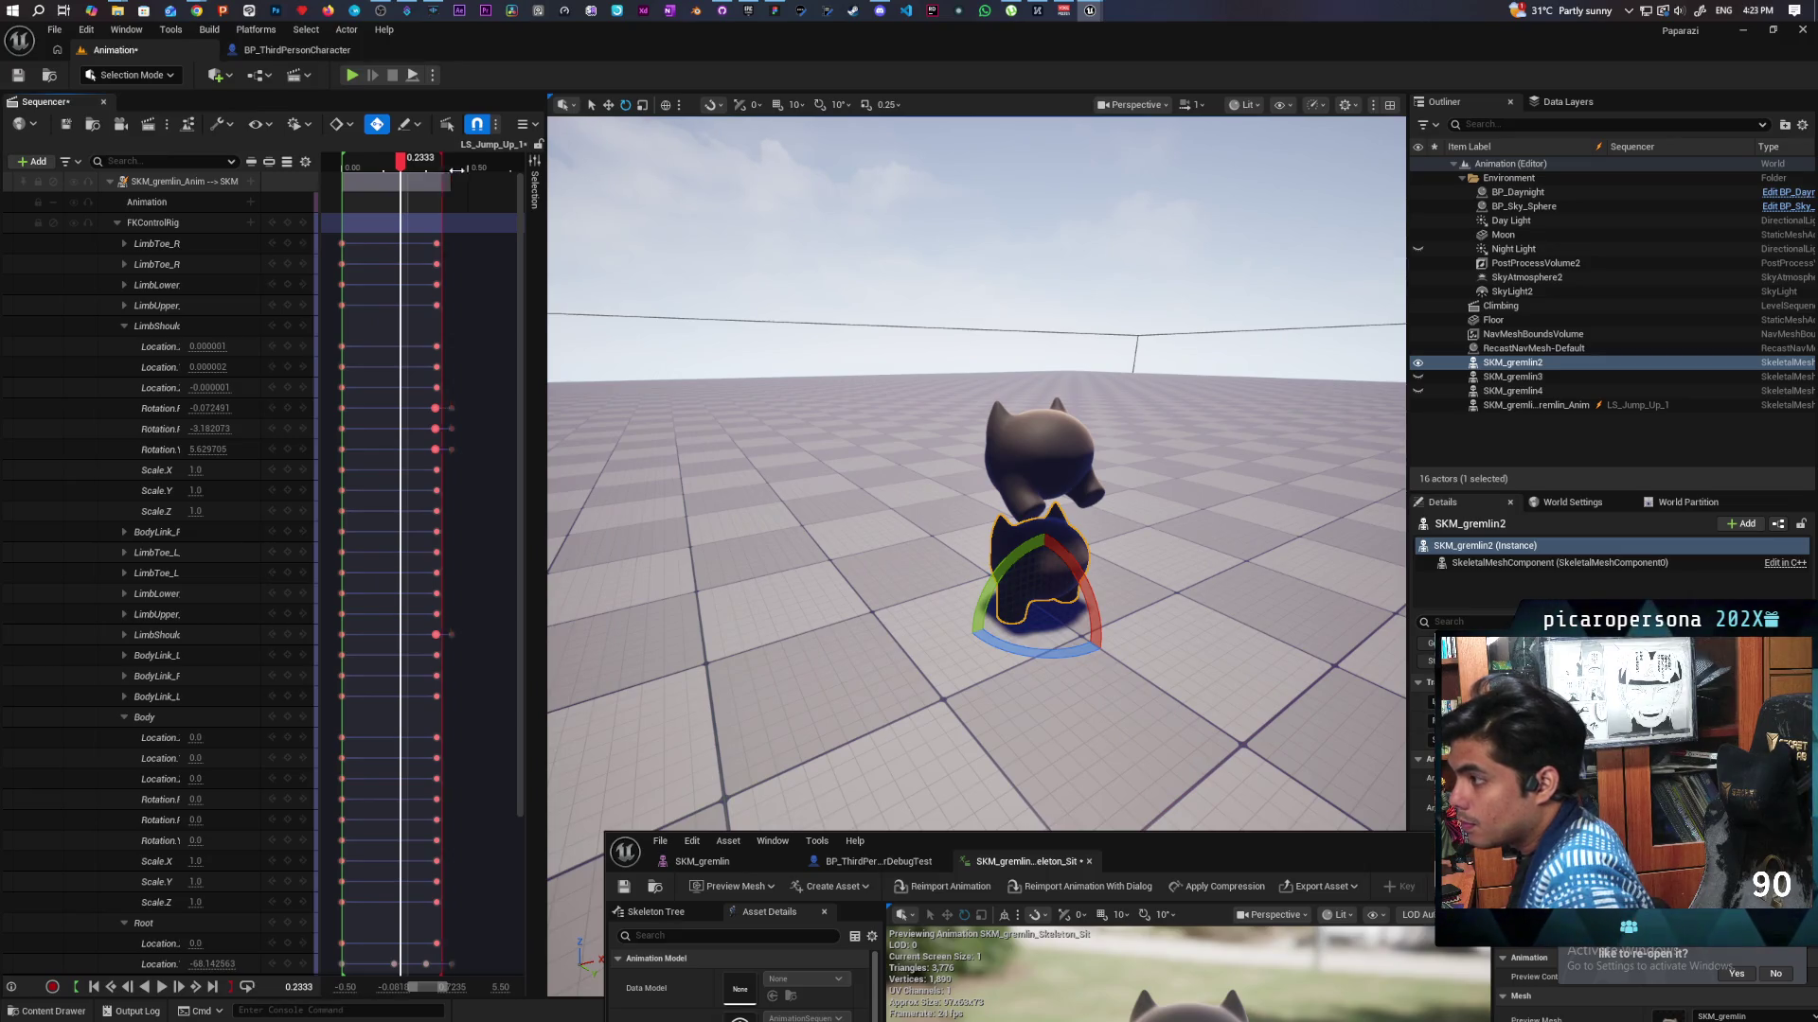
mouse_move(480, 179)
left_mouse_down()
mouse_move(523, 191)
mouse_move(509, 195)
left_mouse_up()
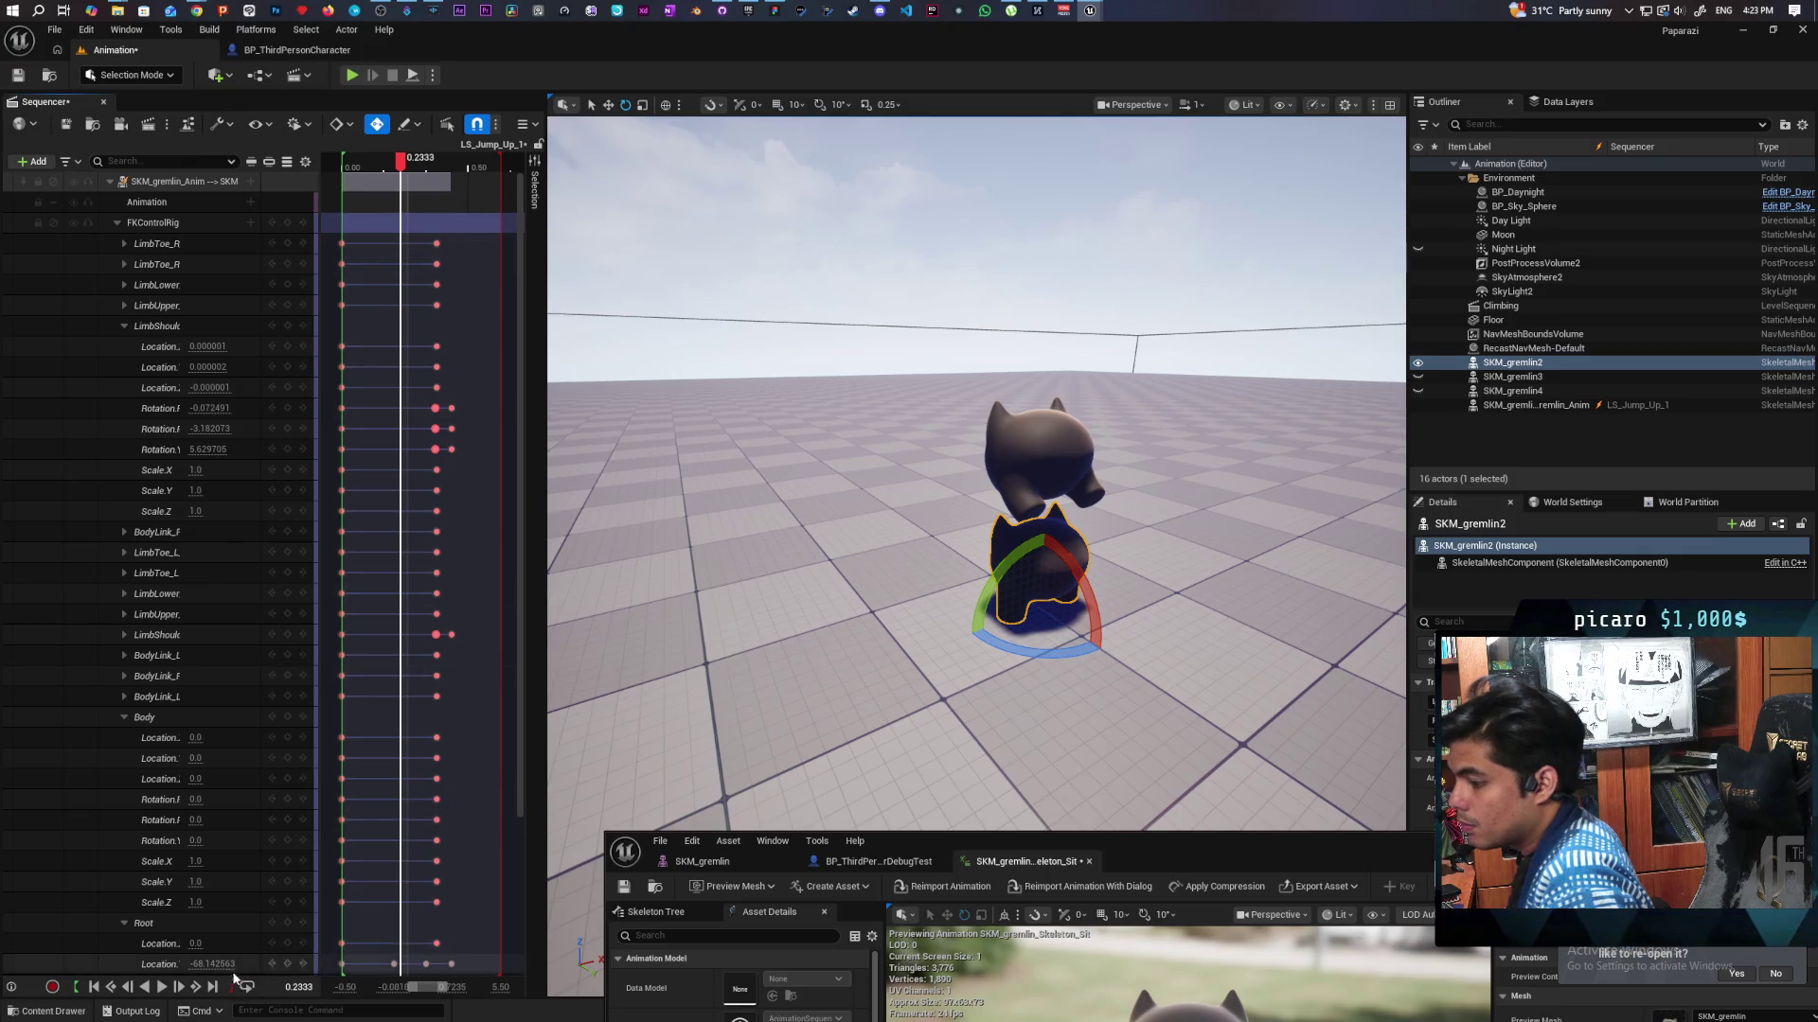
Play the jump over the extended range and pause it at 0.5667.
left_click(163, 988)
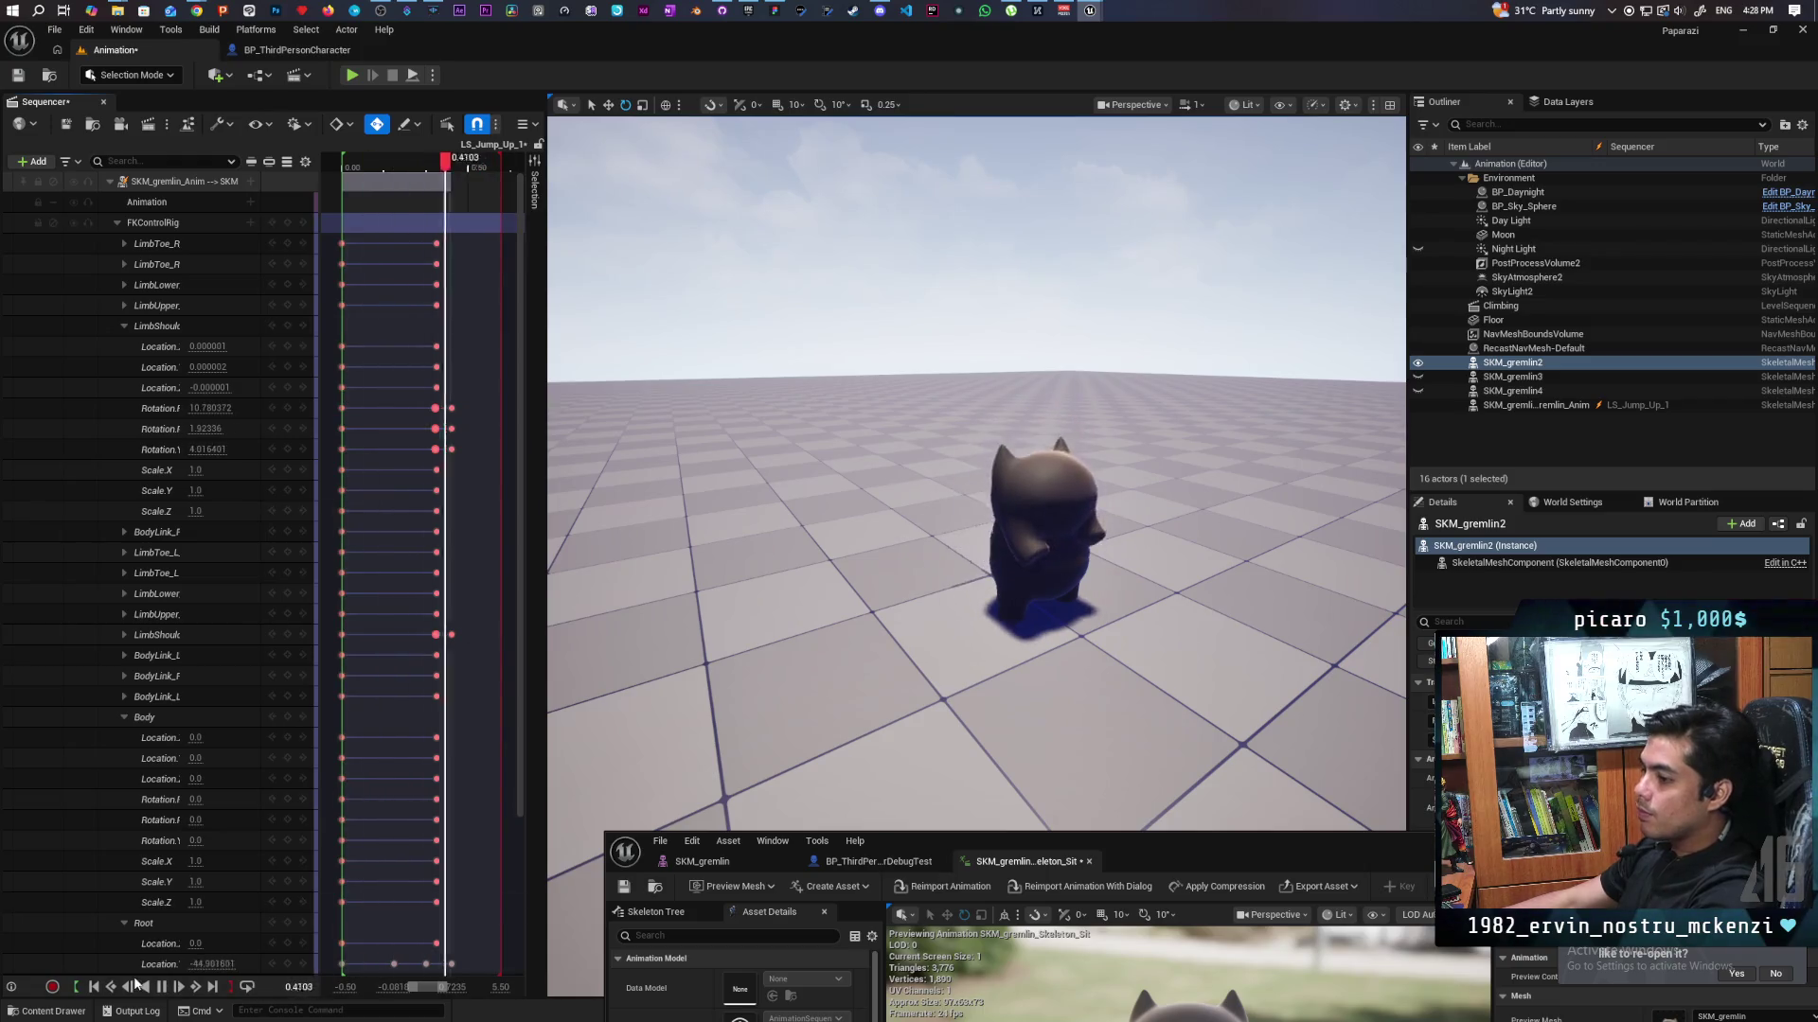
left_click(161, 987)
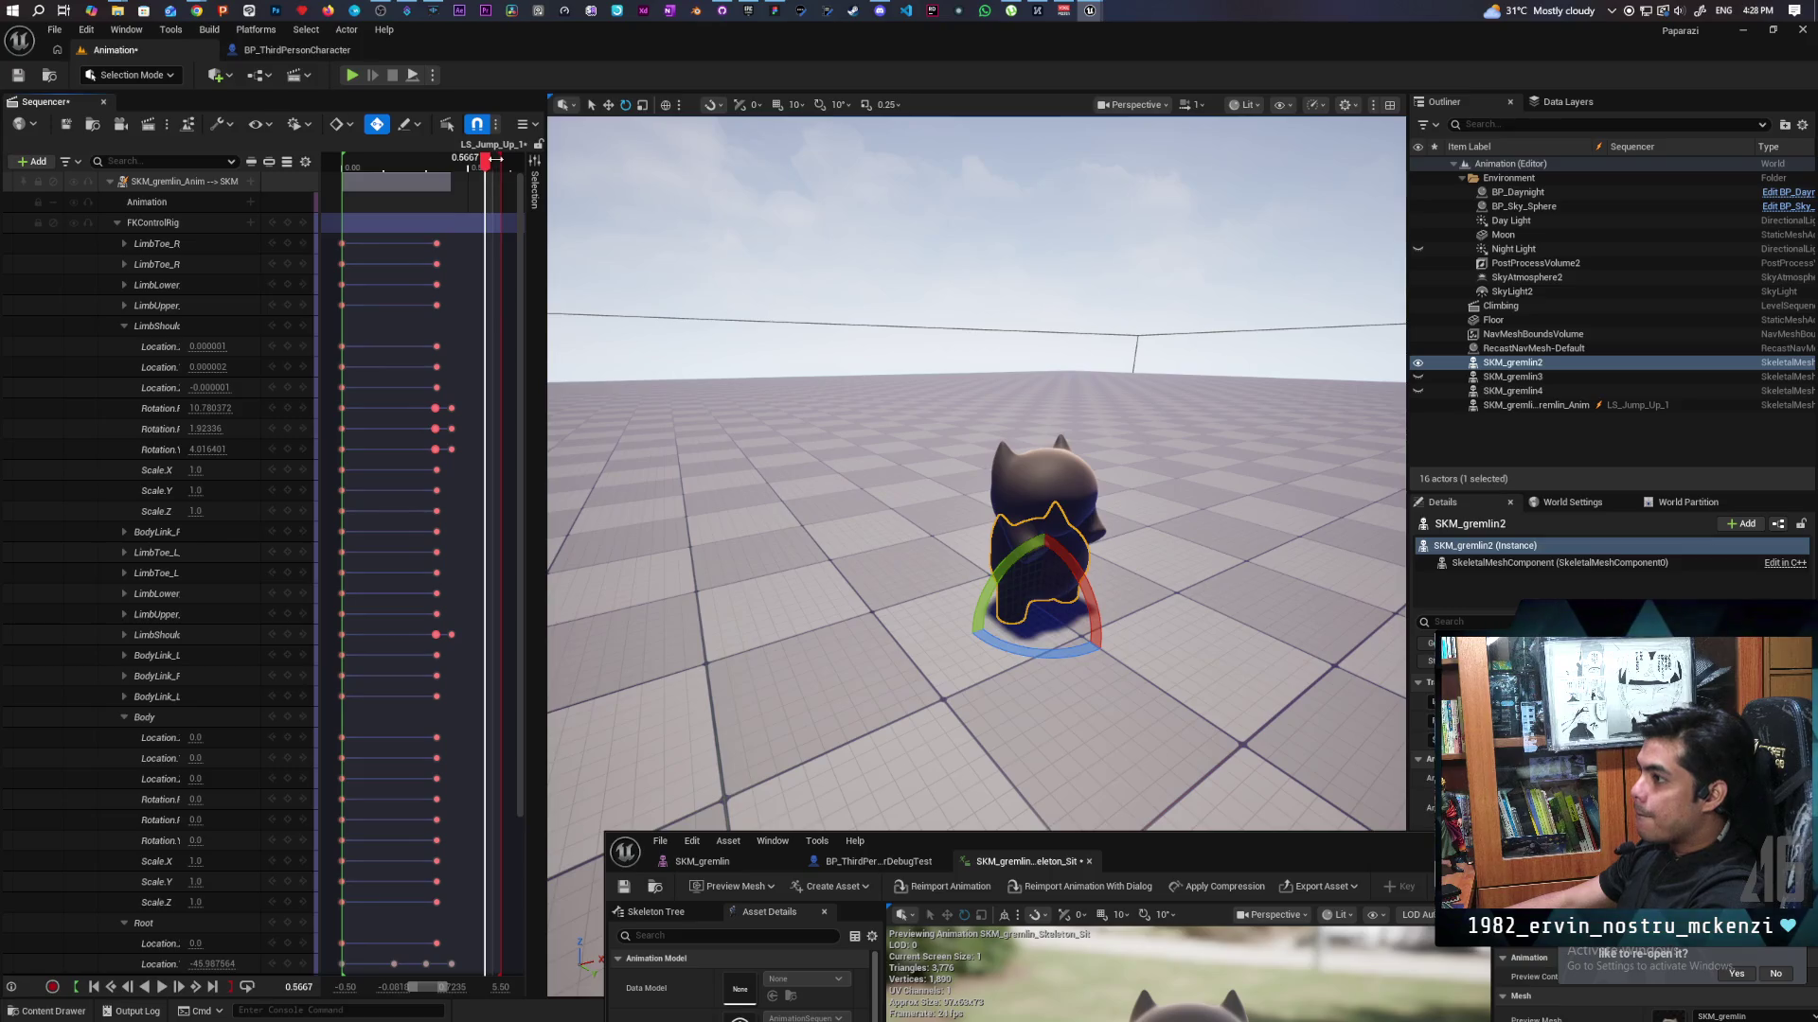
Pull the playback-end marker back to 0.5667 so later keys are excluded.
left_click_drag(495, 158, 456, 158)
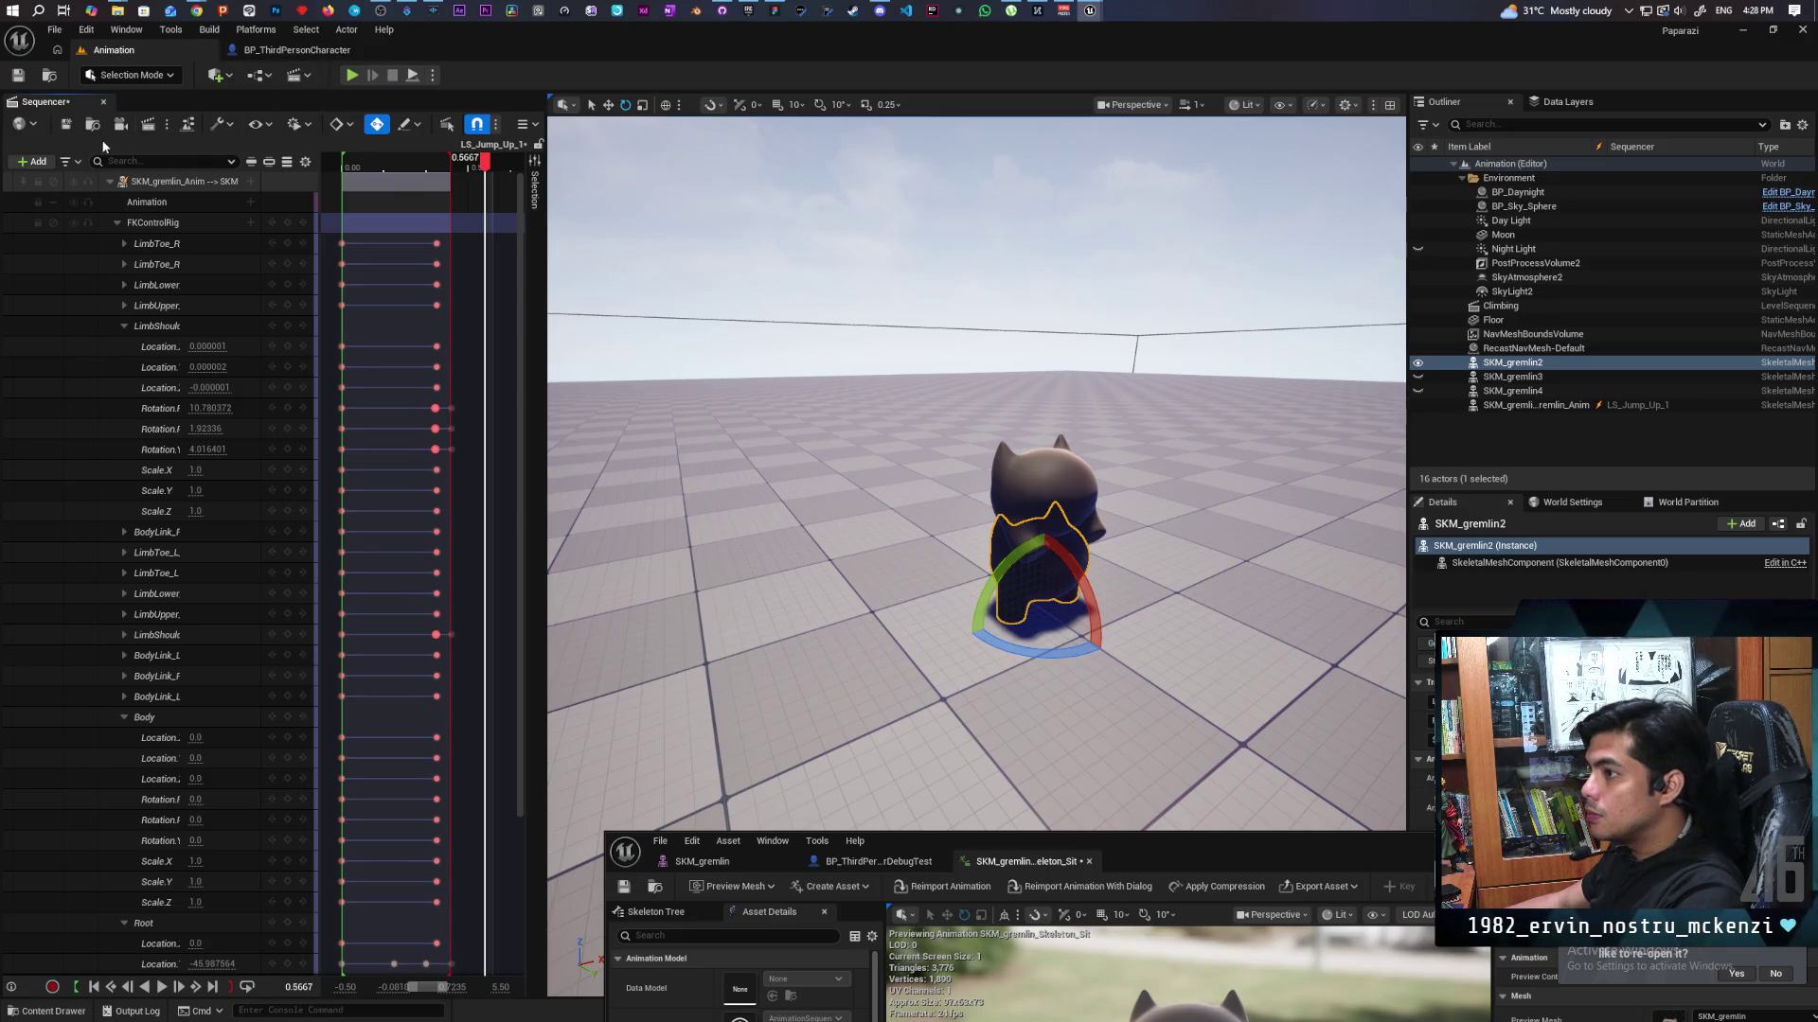
Bake the gremlin's control rig track to a new animation sequence in Characters/Oni/Anims.
right_click(155, 180)
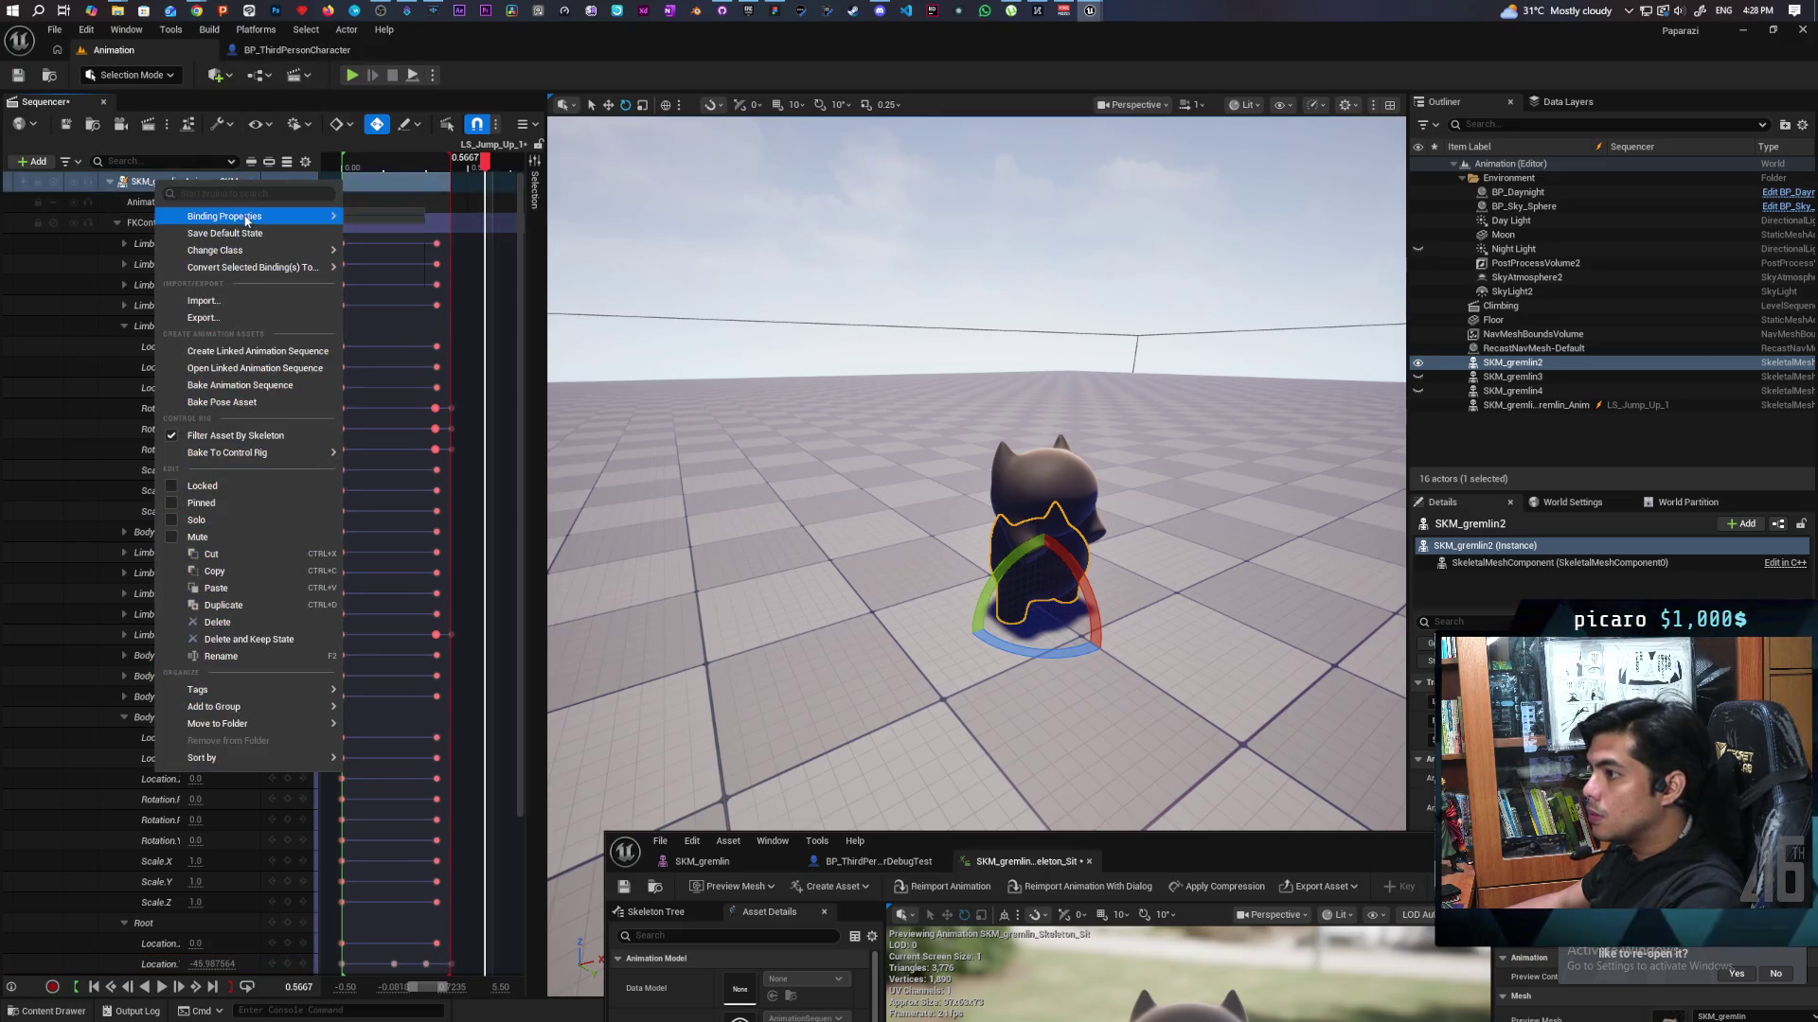
mouse_move(227, 217)
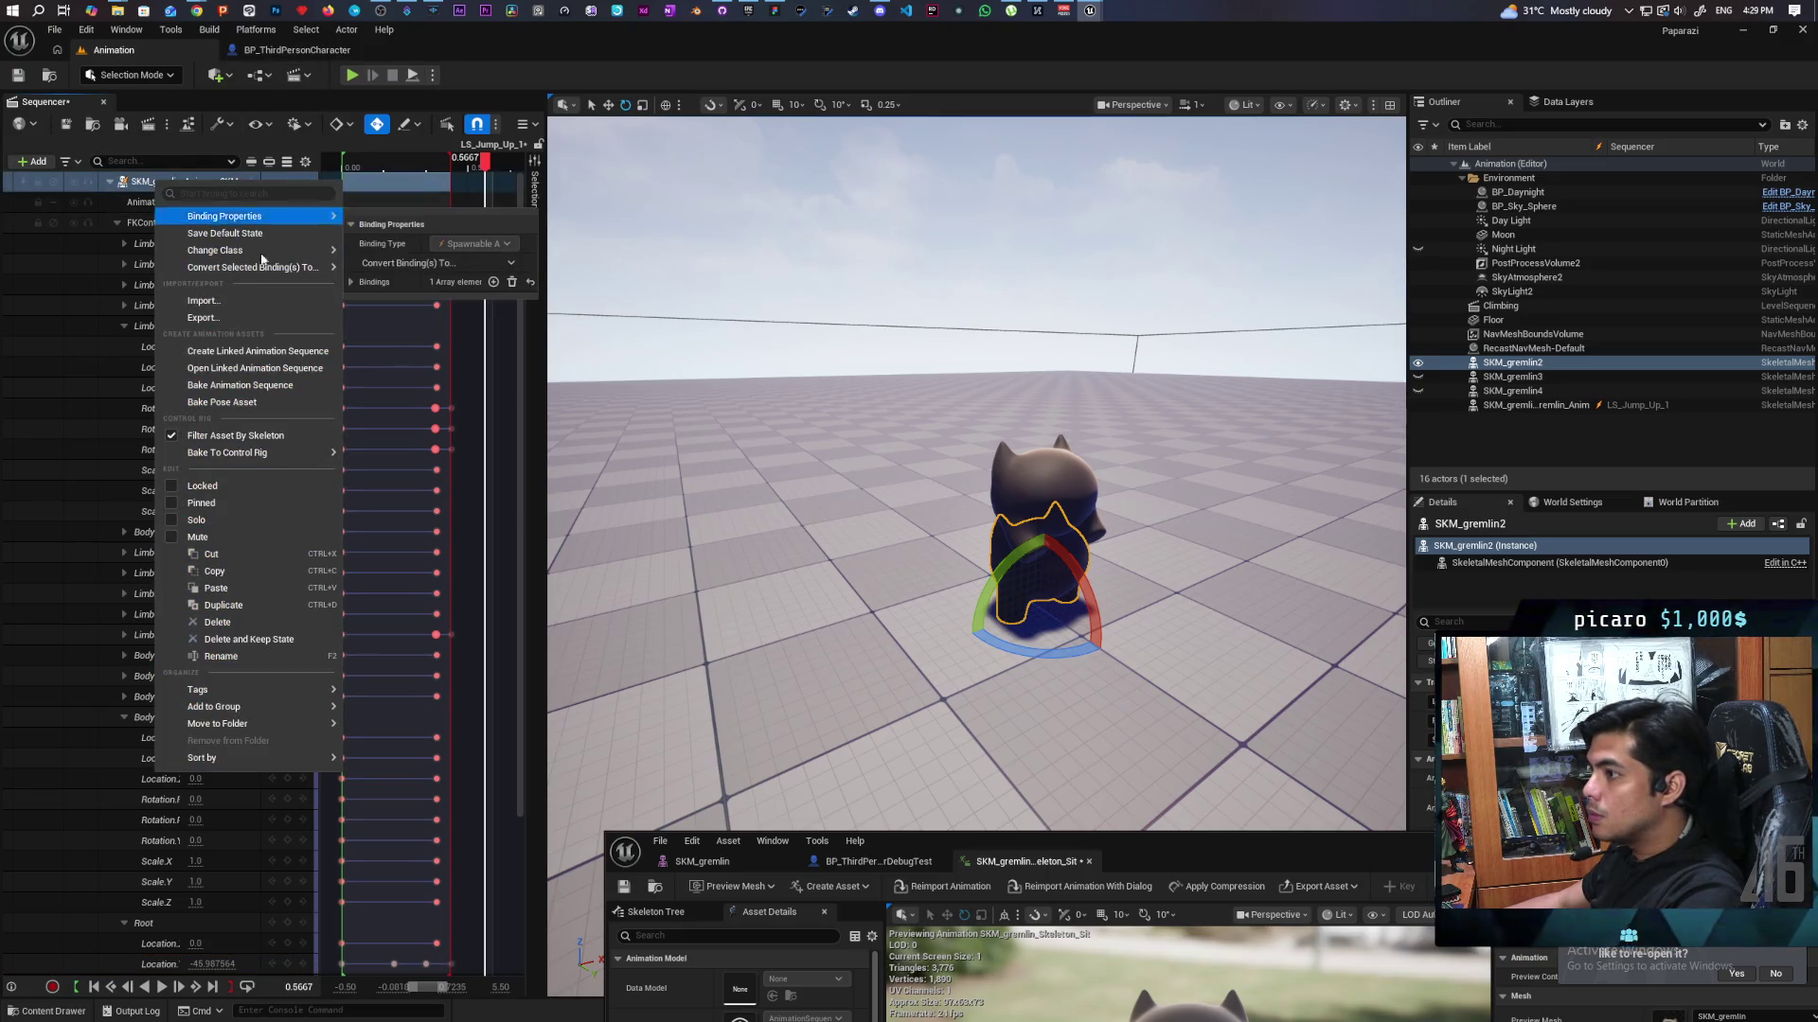
left_click(266, 391)
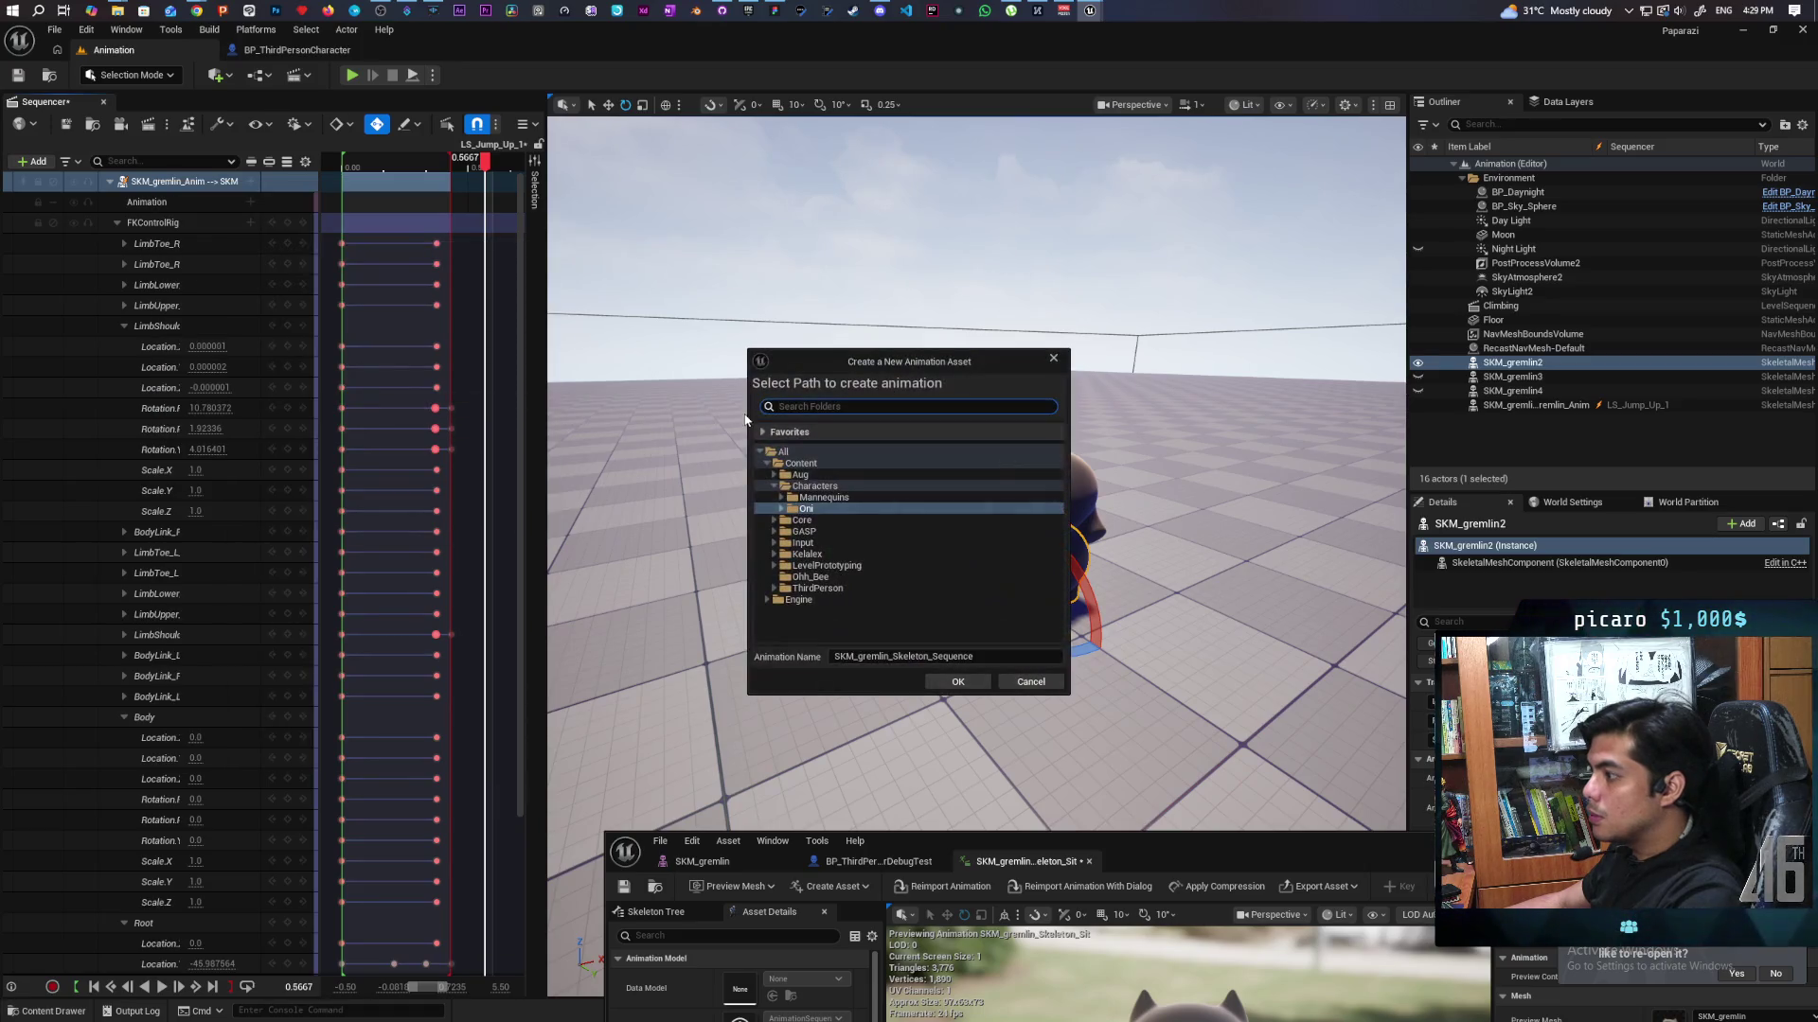
left_click(781, 508)
left_click(811, 521)
left_click(787, 521)
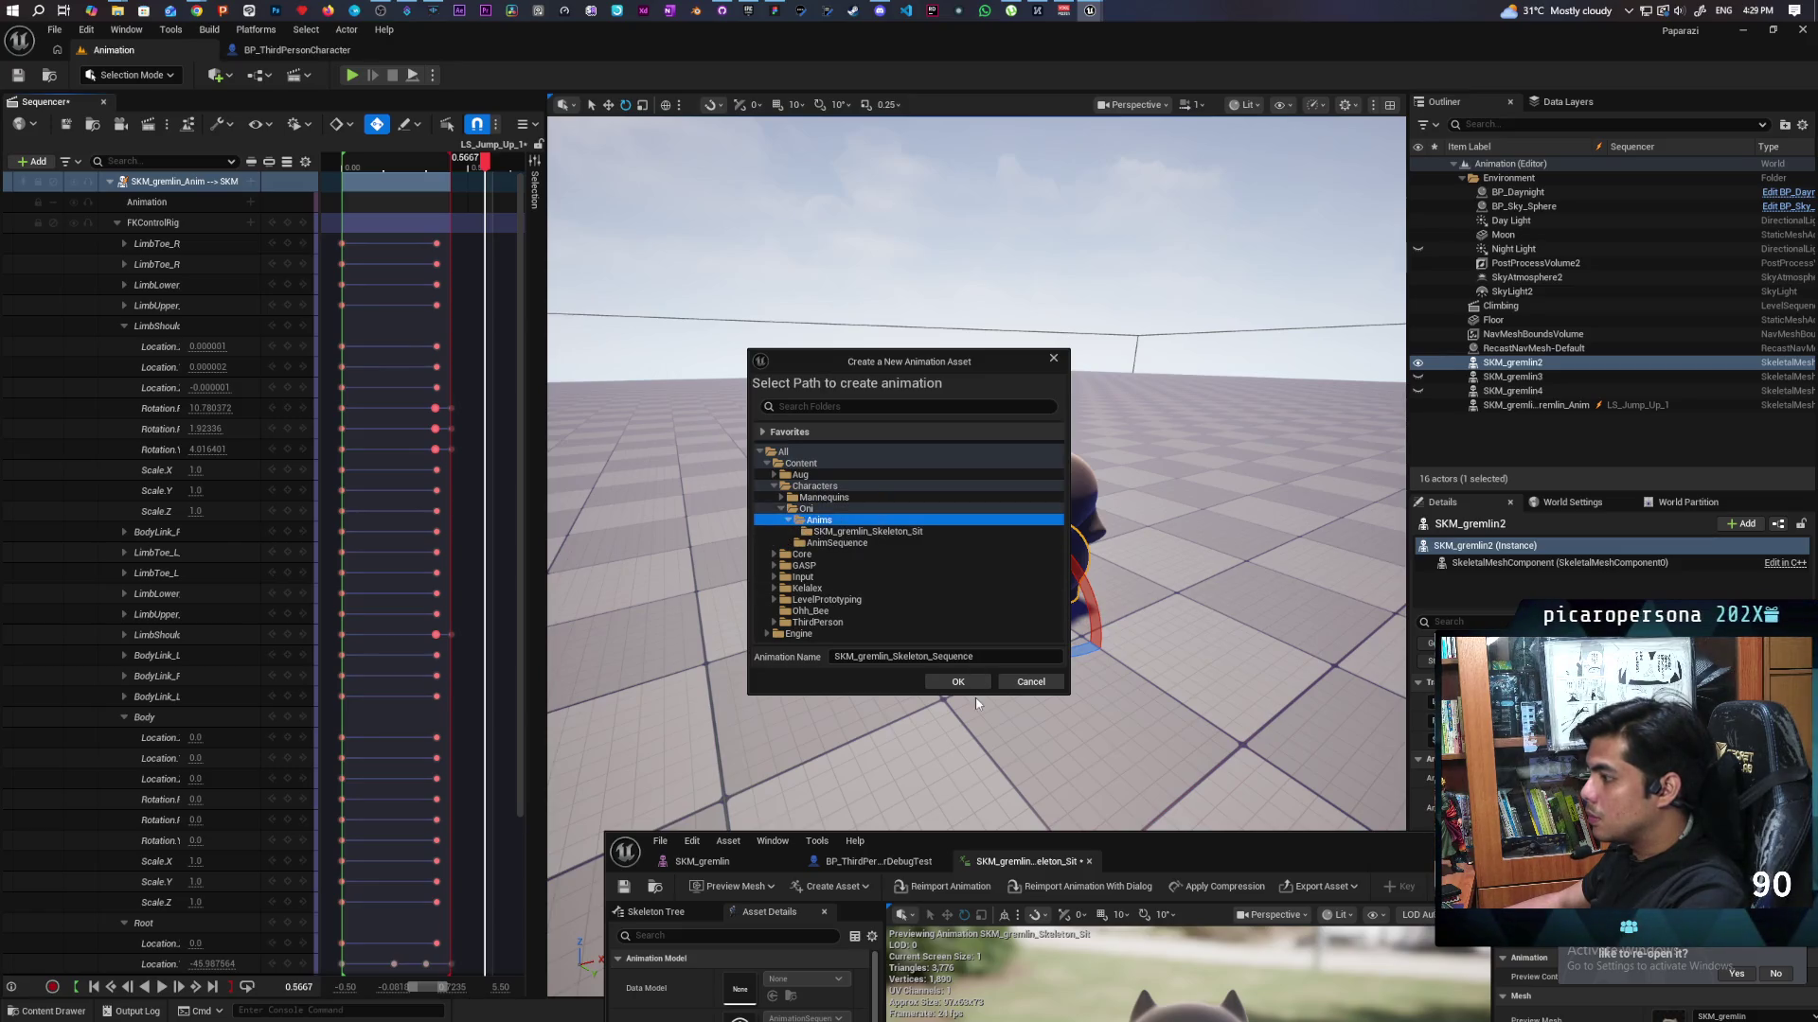
Name the asset SKM_gremlin_Skeleton_Jump_Up_1, export it, and preview the result in the animation editor.
double_click(951, 659)
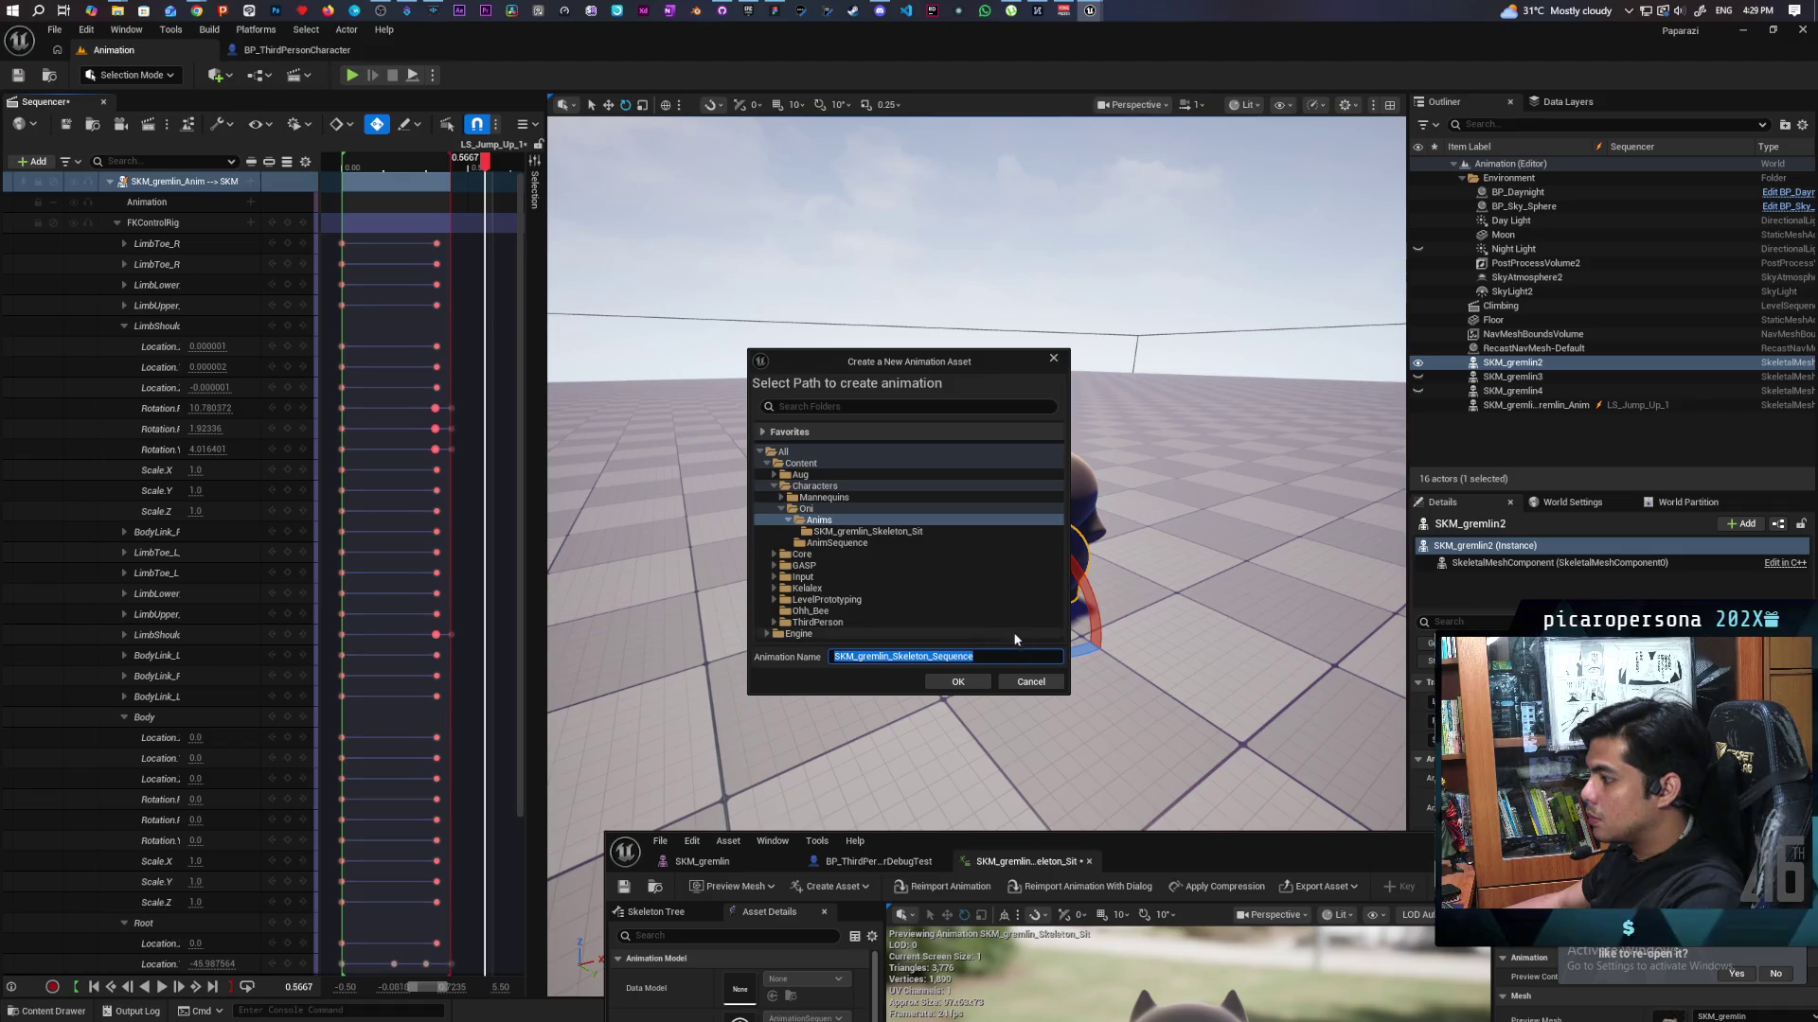
left_click(993, 656)
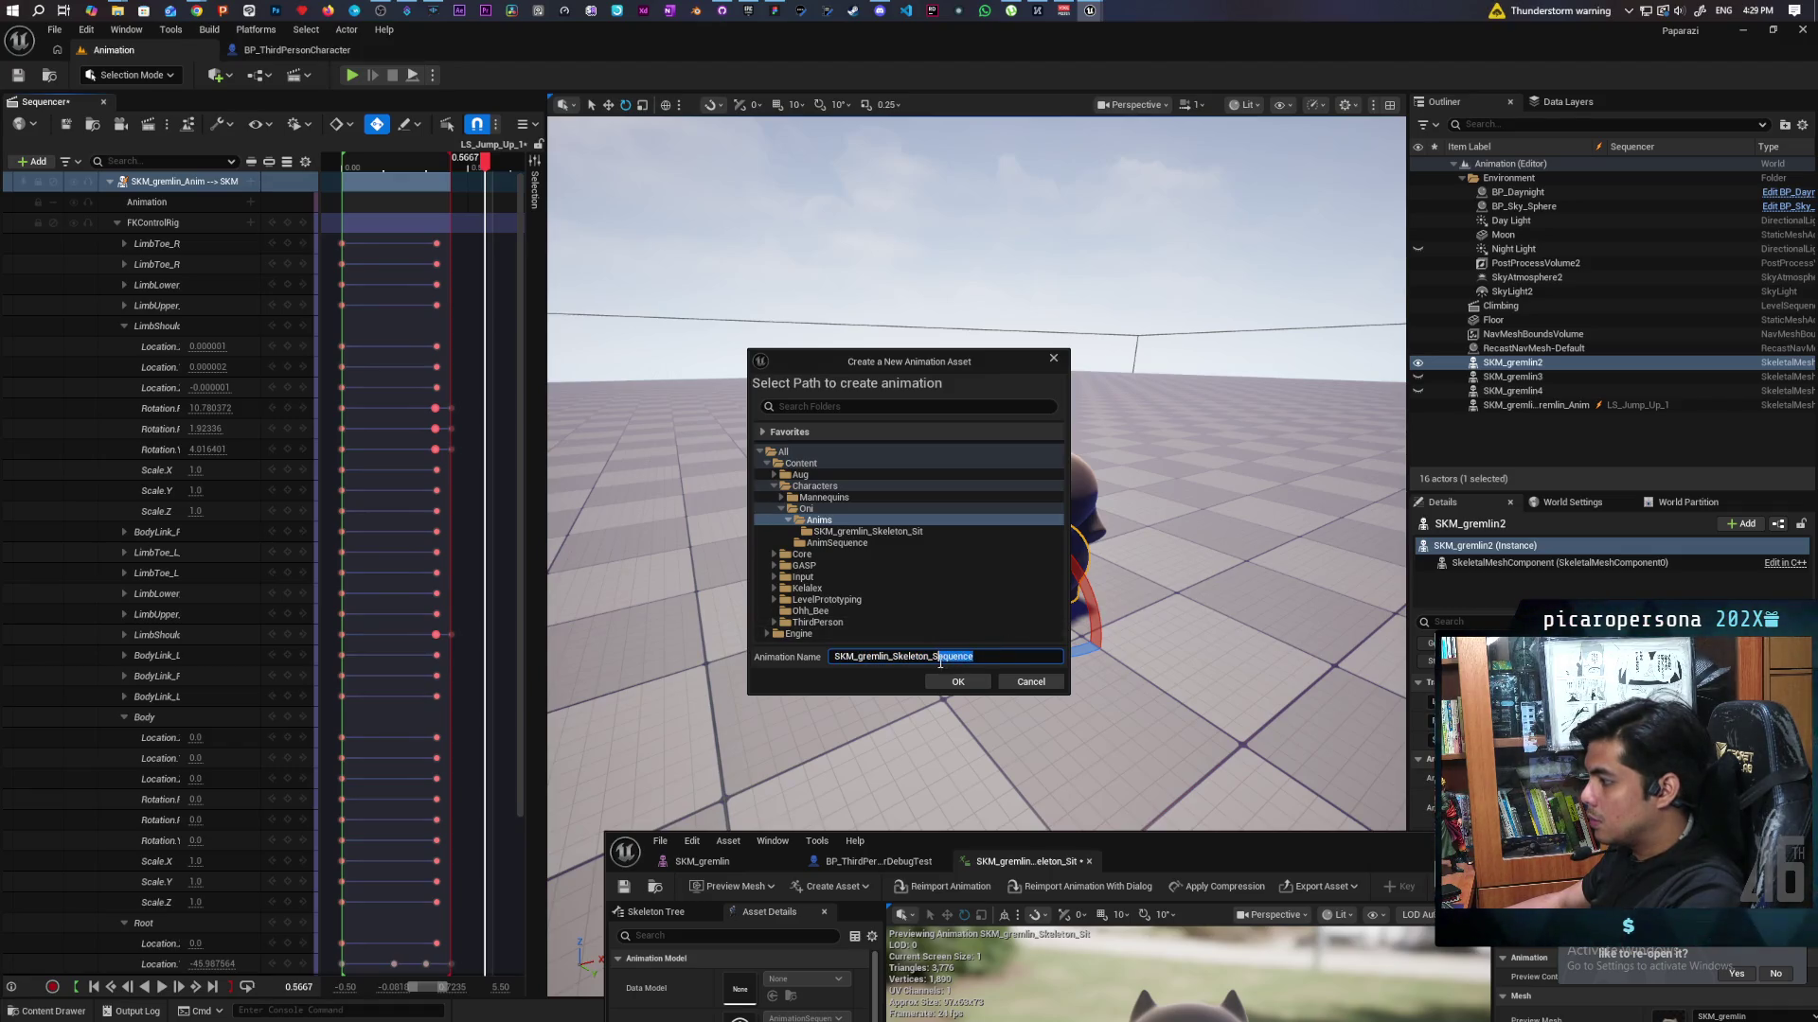
type("J")
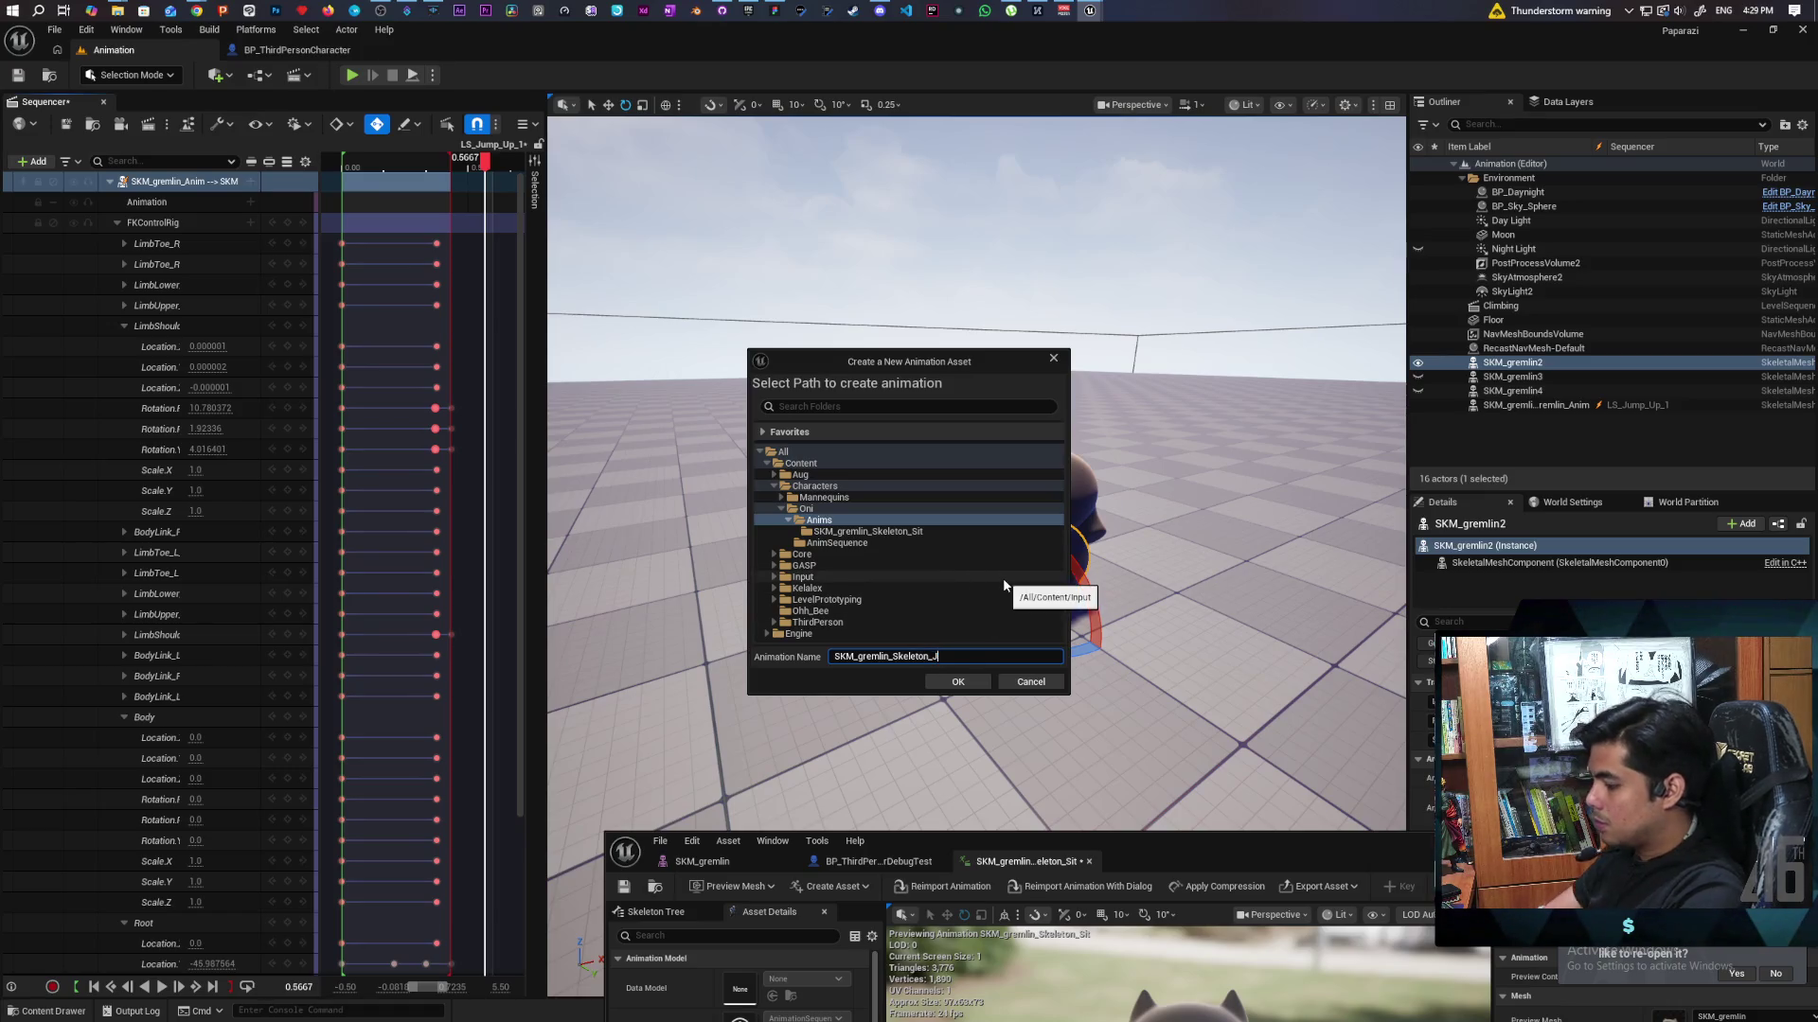
type("ump_Up_1")
left_click(970, 678)
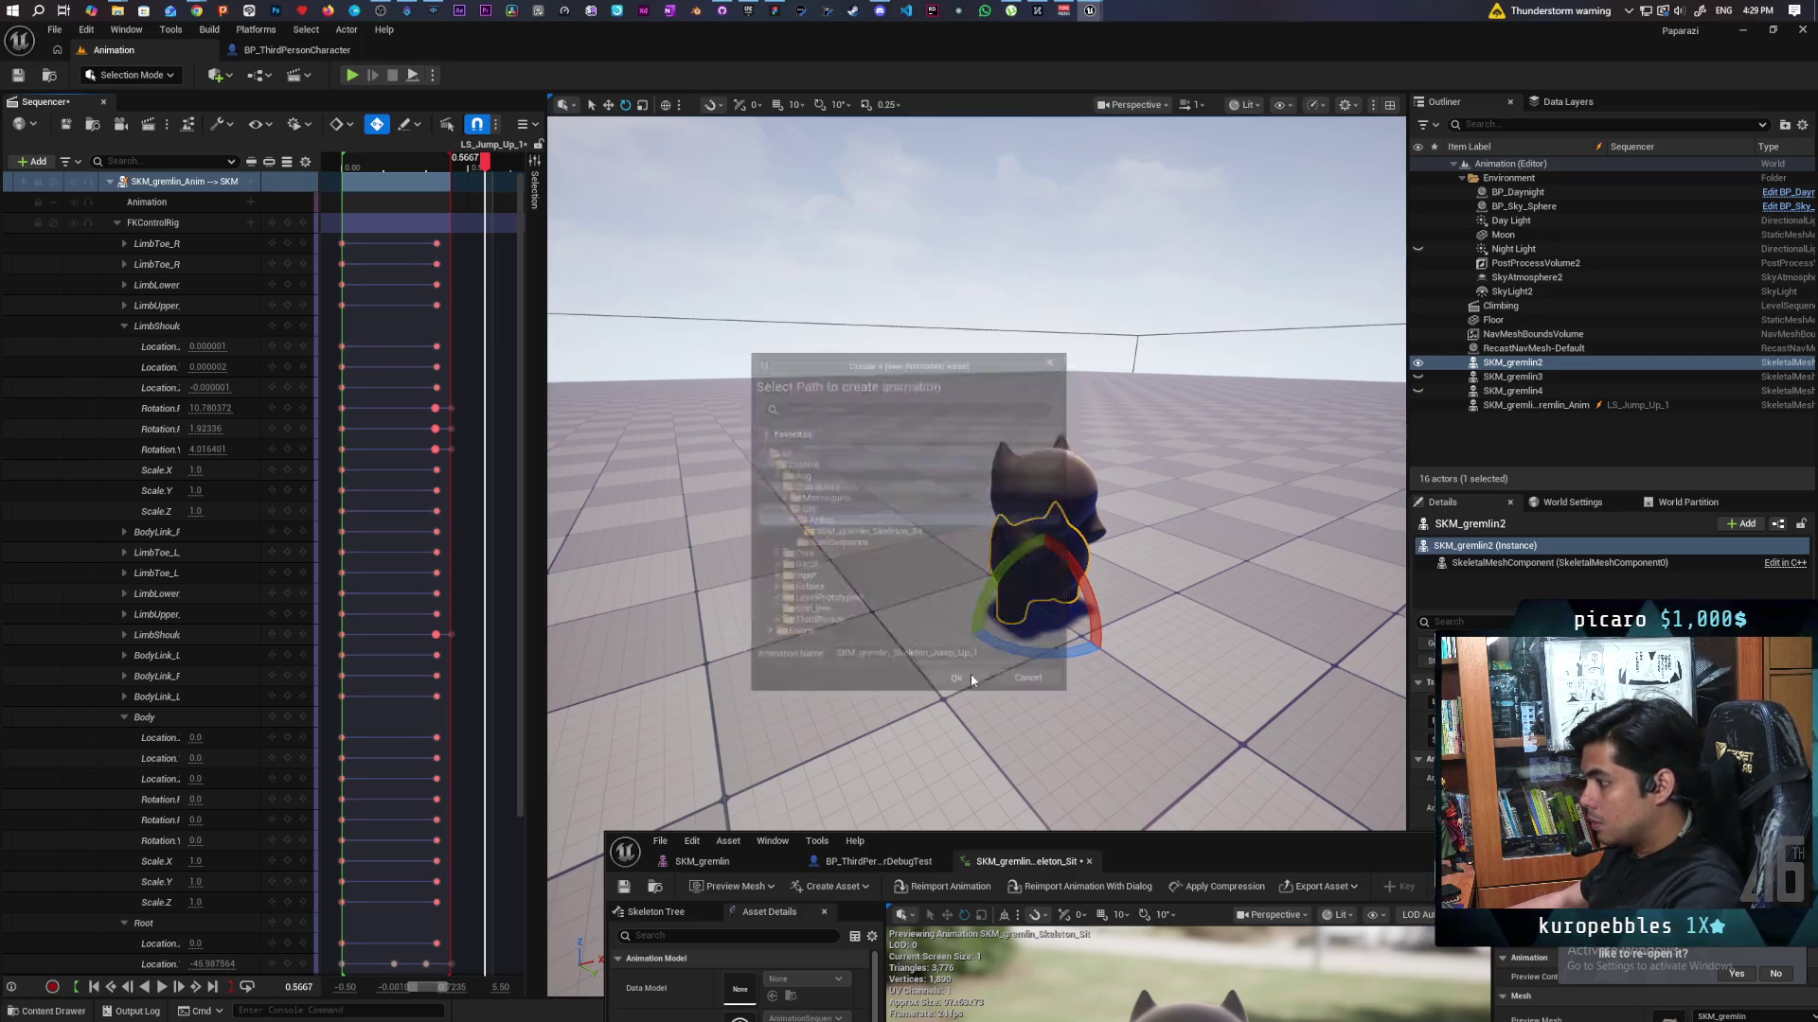
left_click(1011, 686)
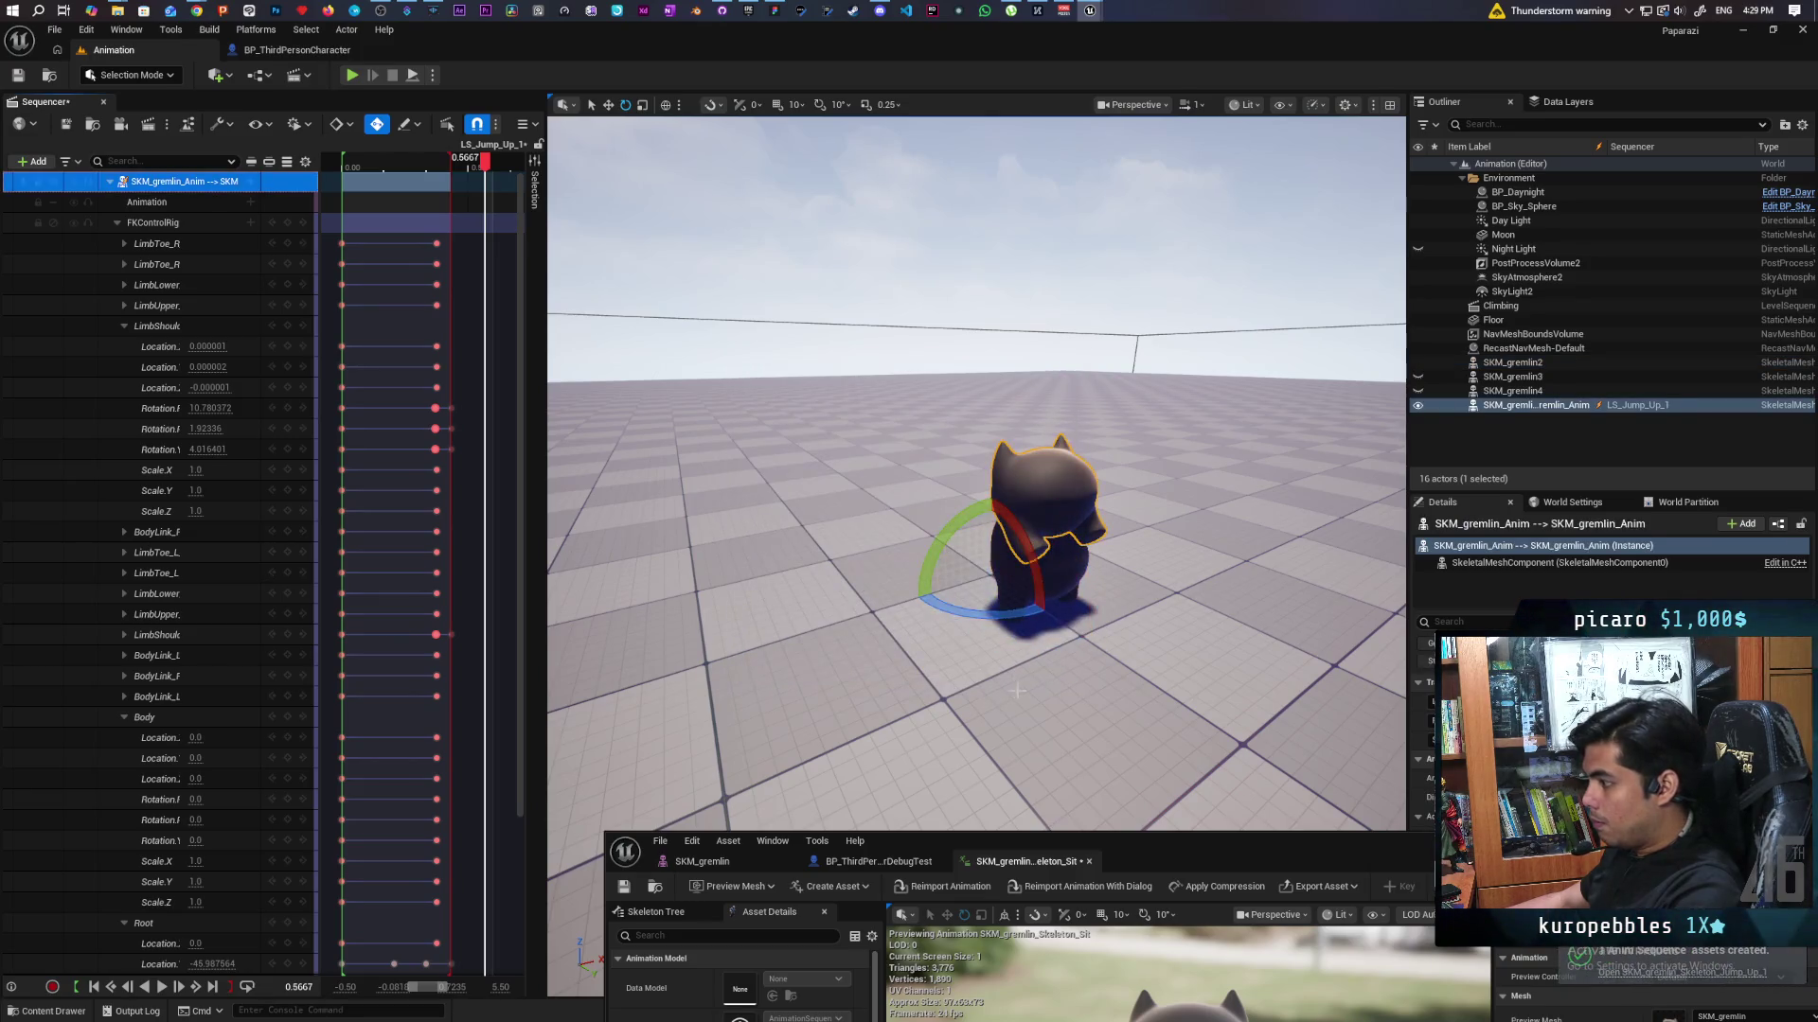
mouse_move(1159, 836)
left_mouse_down()
mouse_move(1025, 650)
mouse_move(1121, 432)
left_mouse_up()
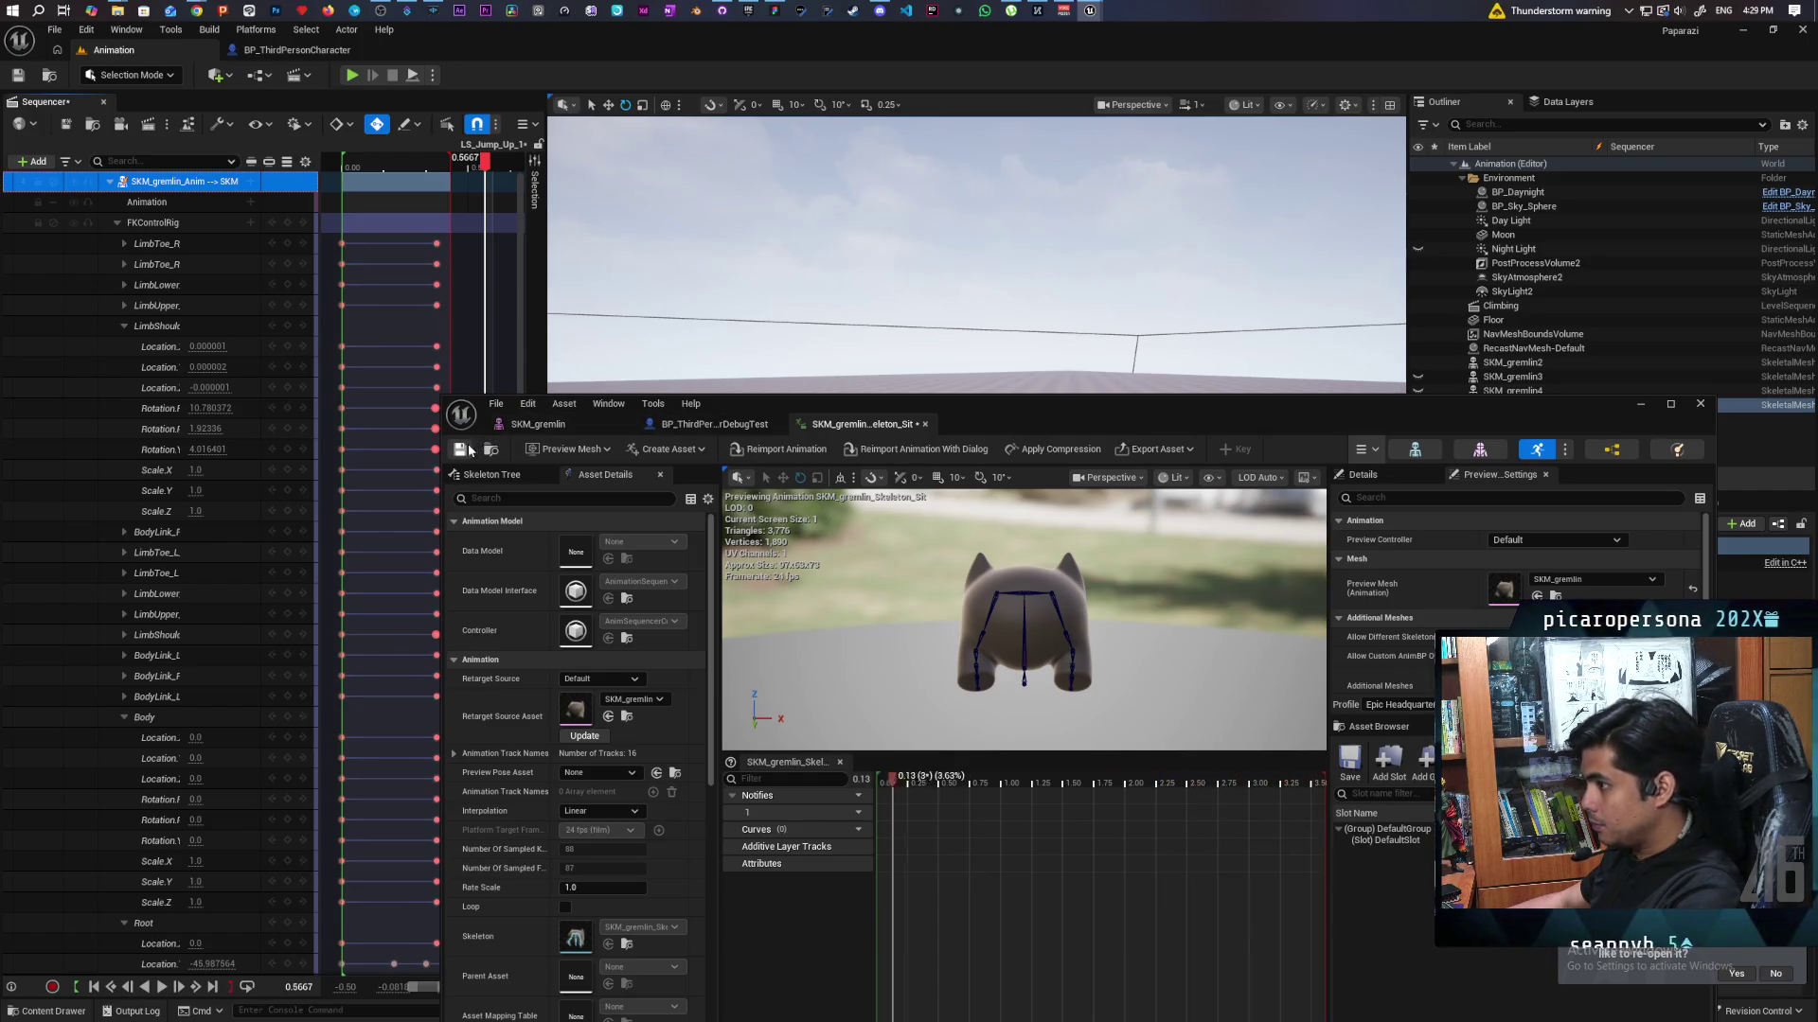
left_click(1640, 405)
left_click(296, 49)
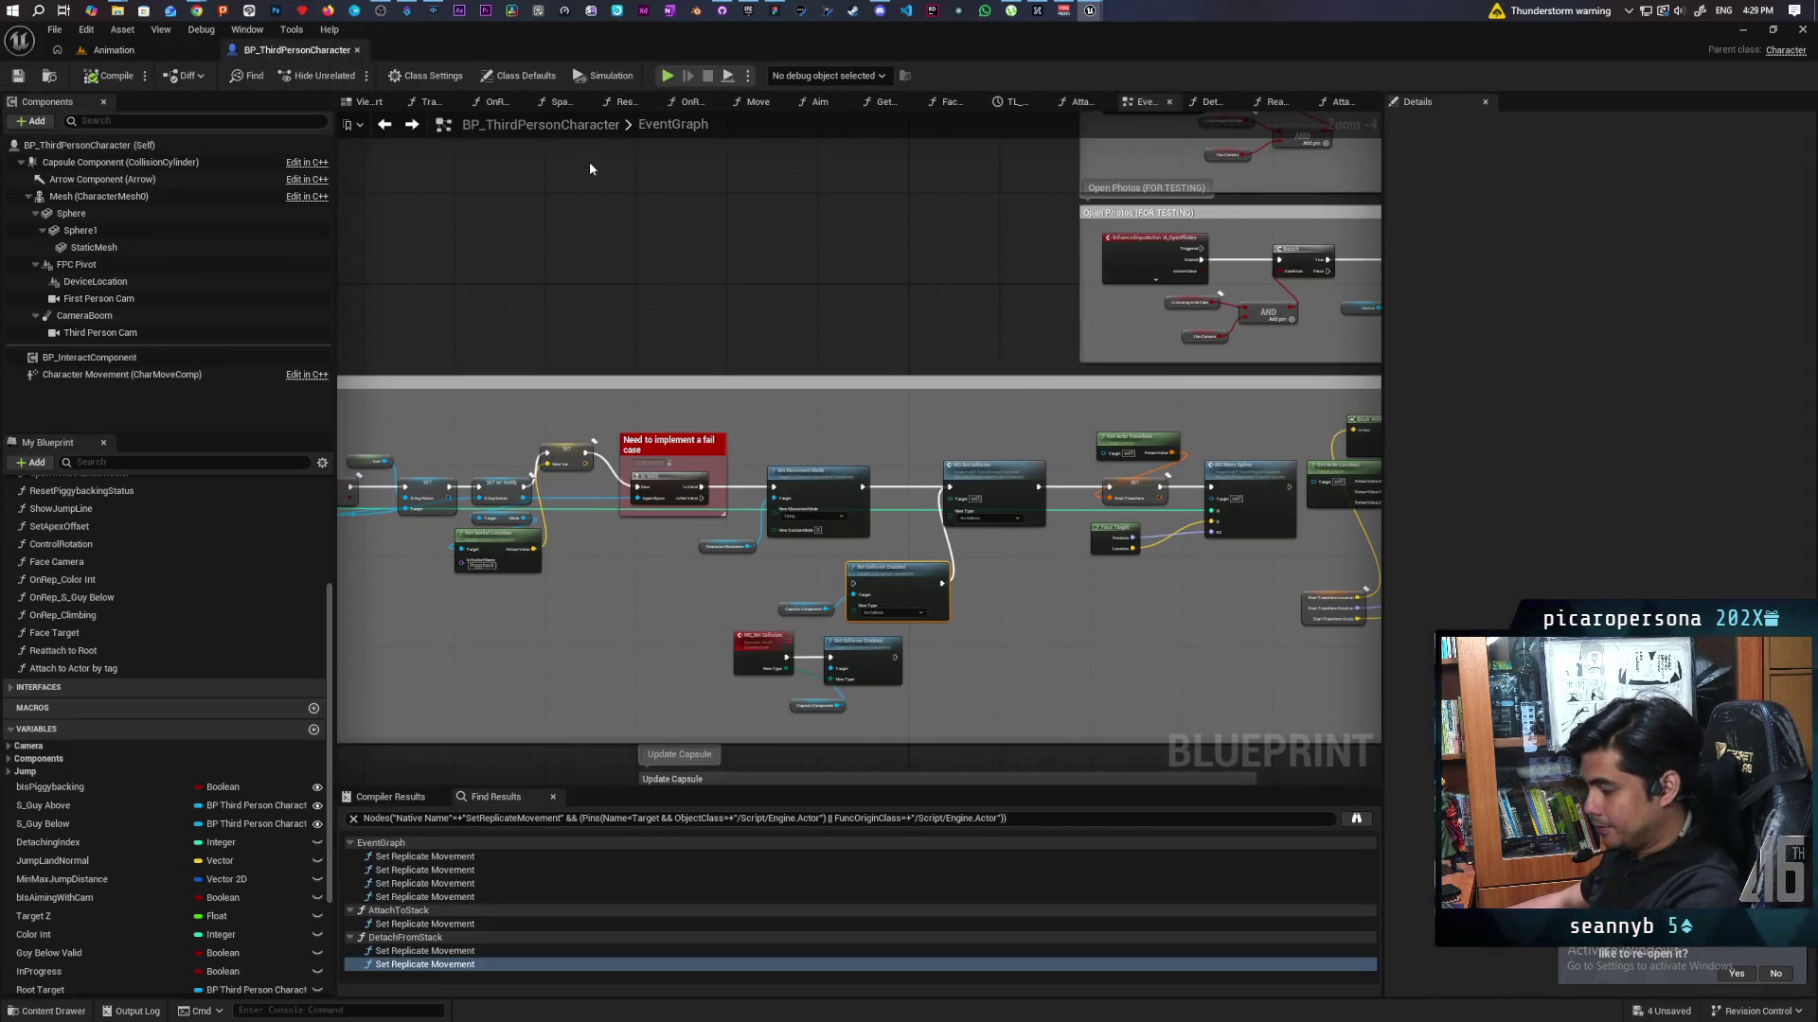
Zoom and pan the BP_ThirdPersonCharacter EventGraph to the Play Montage nodes.
scroll(709, 469, "up", 4)
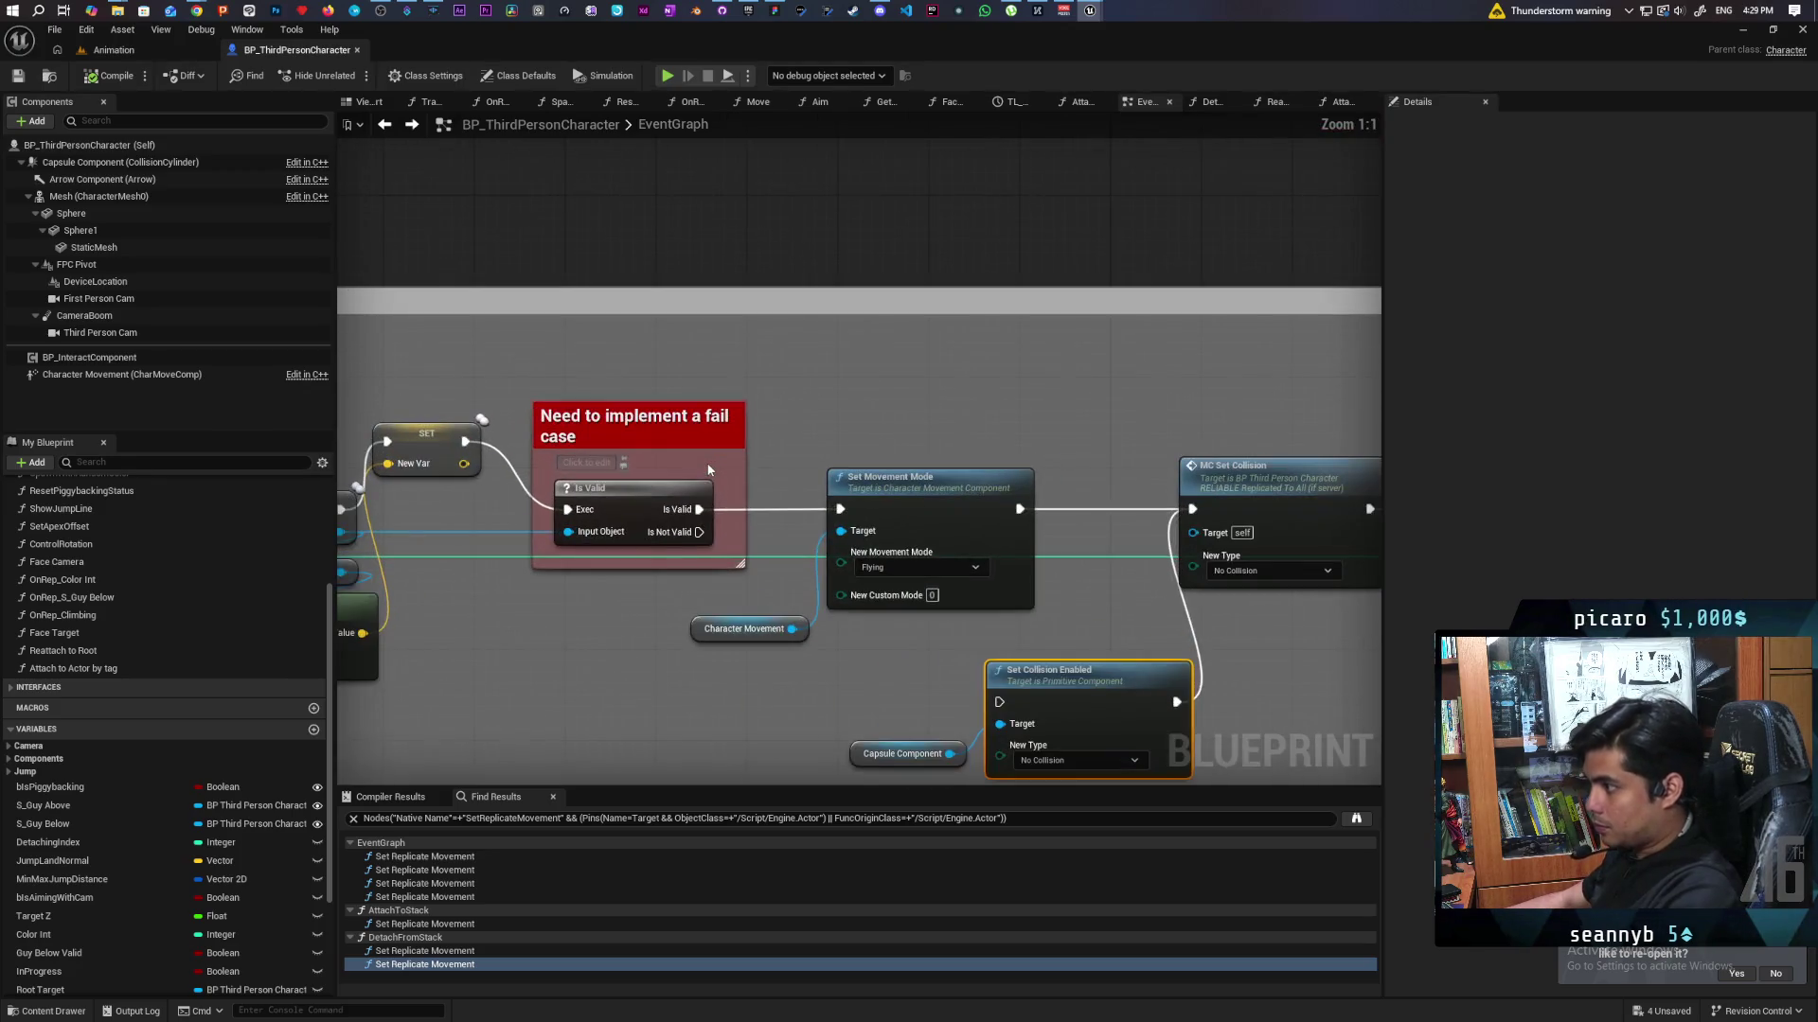
scroll(787, 246, "down", 3)
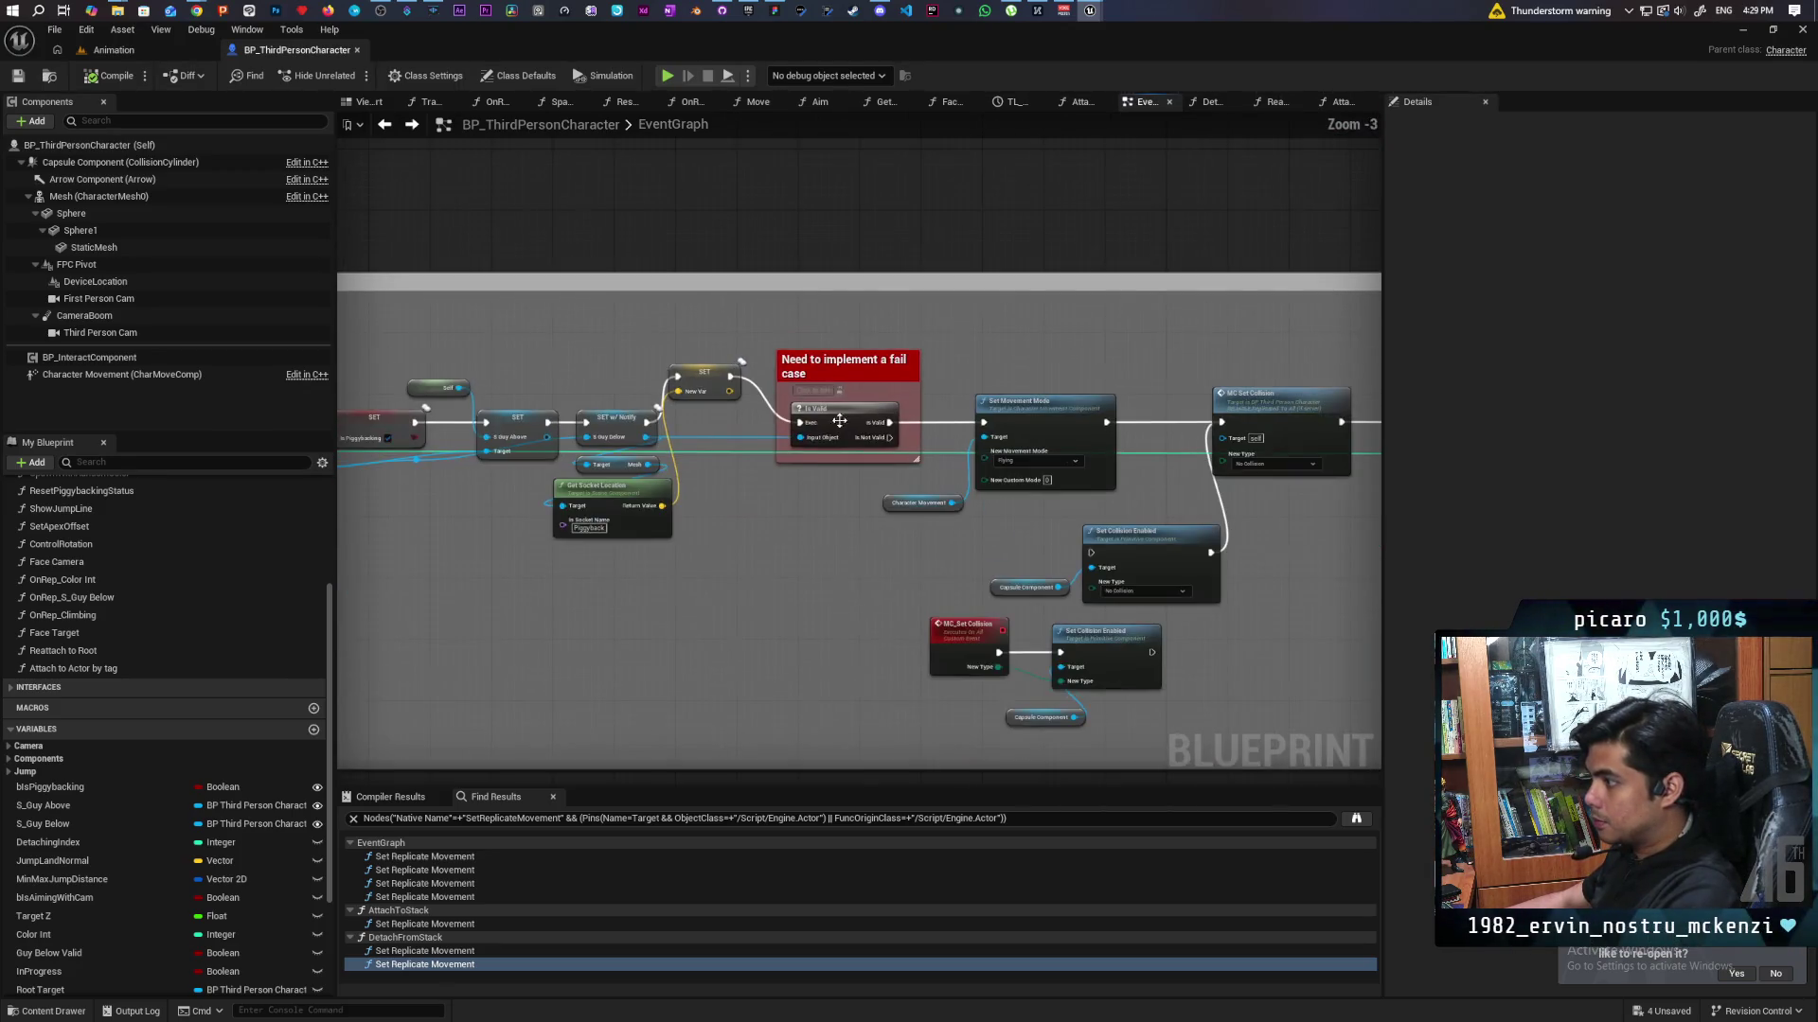
scroll(688, 583, "down", 5)
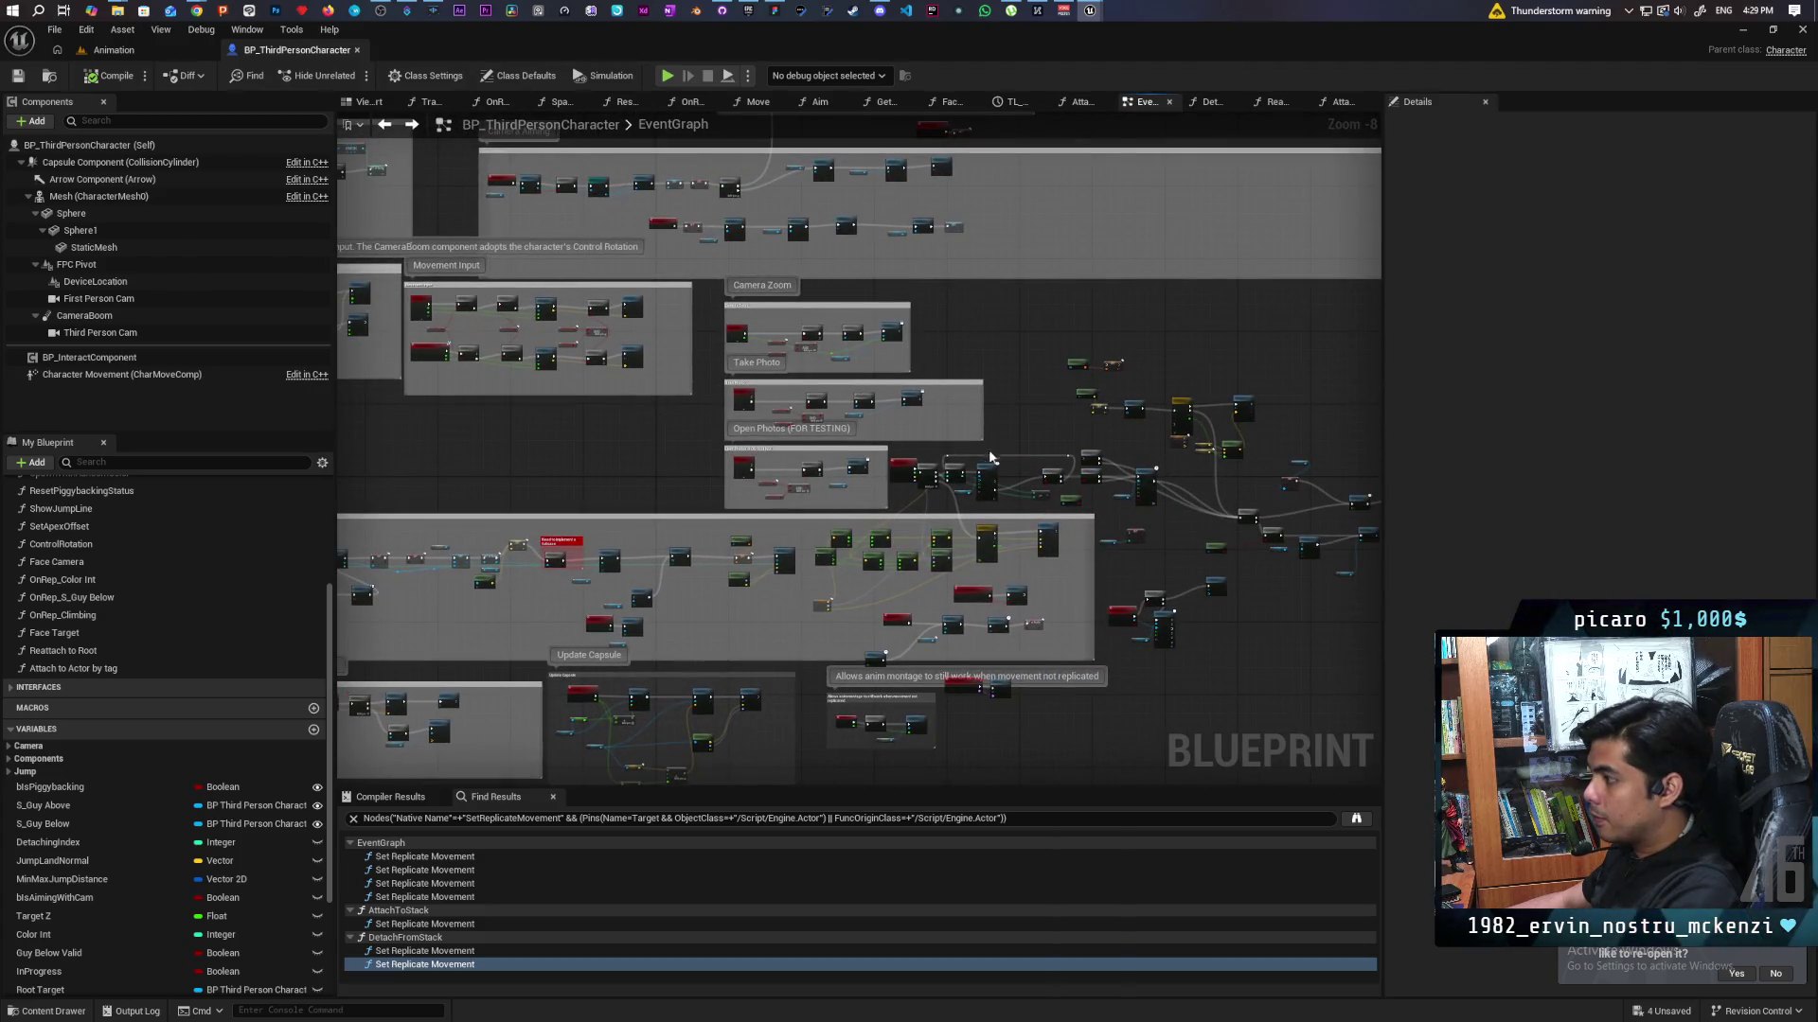
scroll(845, 402, "up", 6)
mouse_move(831, 425)
left_mouse_down()
mouse_move(754, 430)
mouse_move(946, 378)
mouse_move(1138, 288)
mouse_move(765, 335)
mouse_move(1055, 298)
mouse_move(1055, 315)
left_mouse_up()
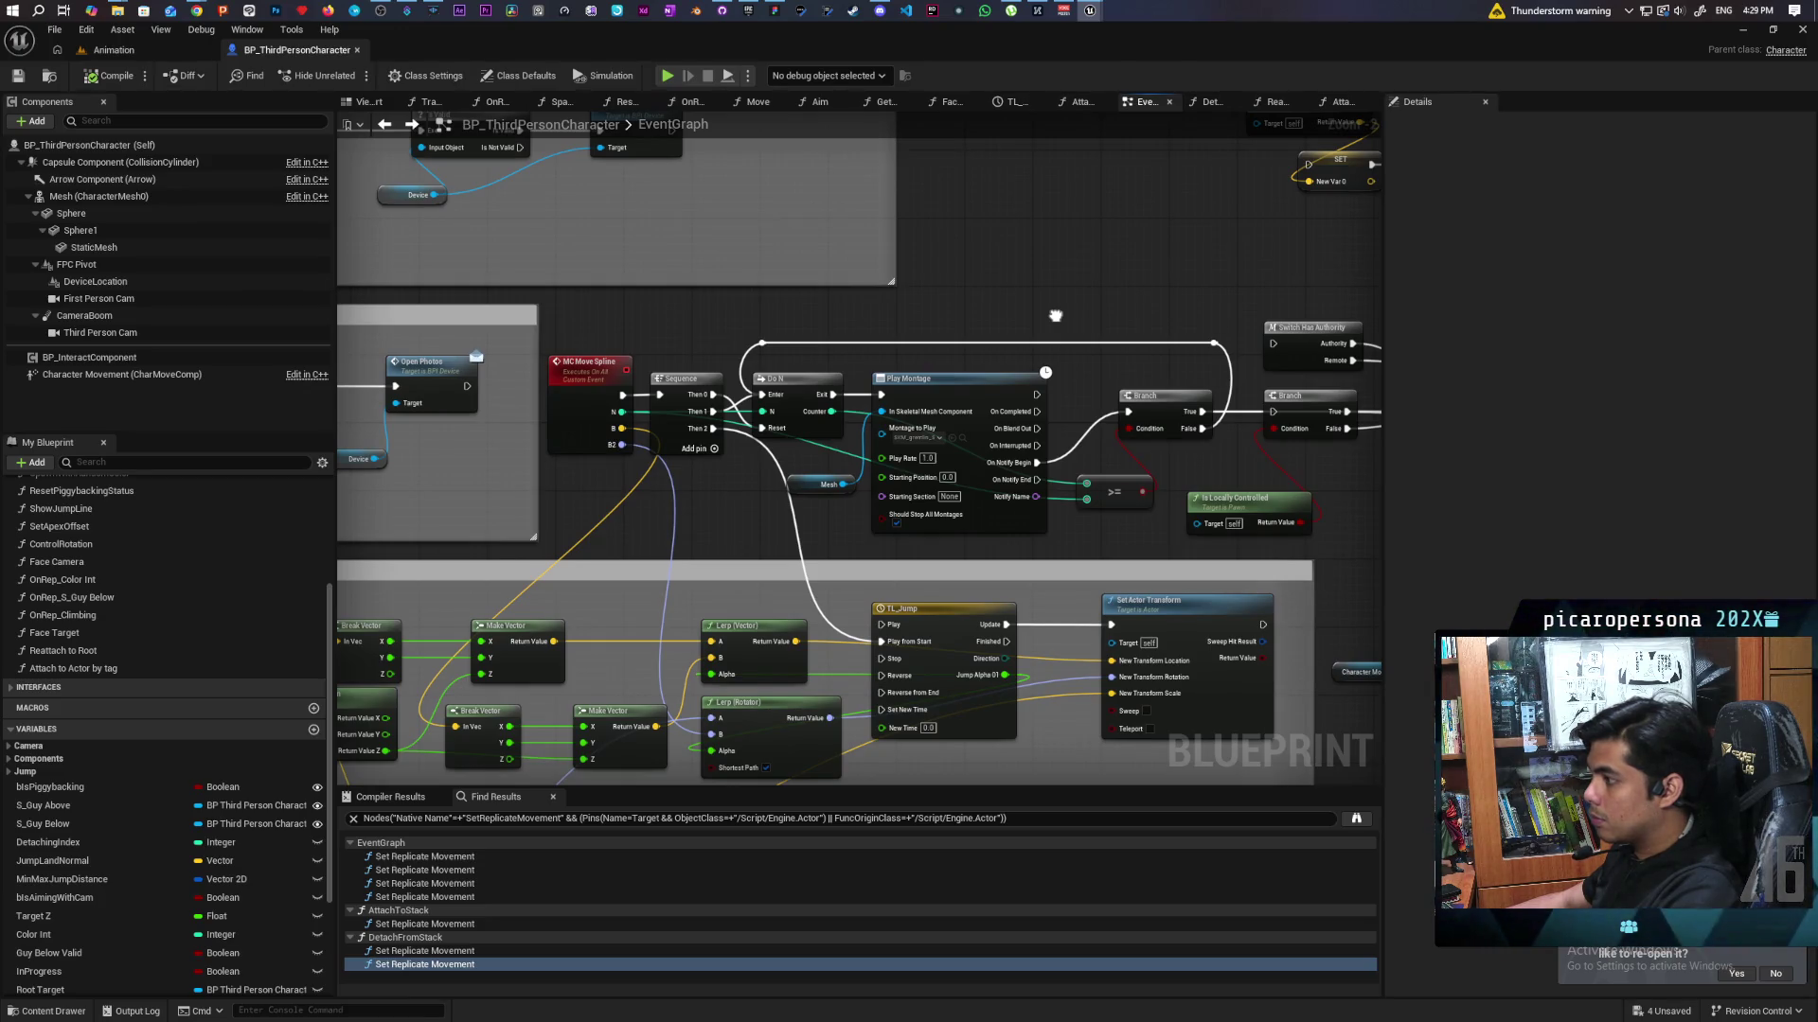
mouse_move(1056, 316)
left_mouse_down()
mouse_move(928, 337)
mouse_move(951, 332)
left_mouse_up()
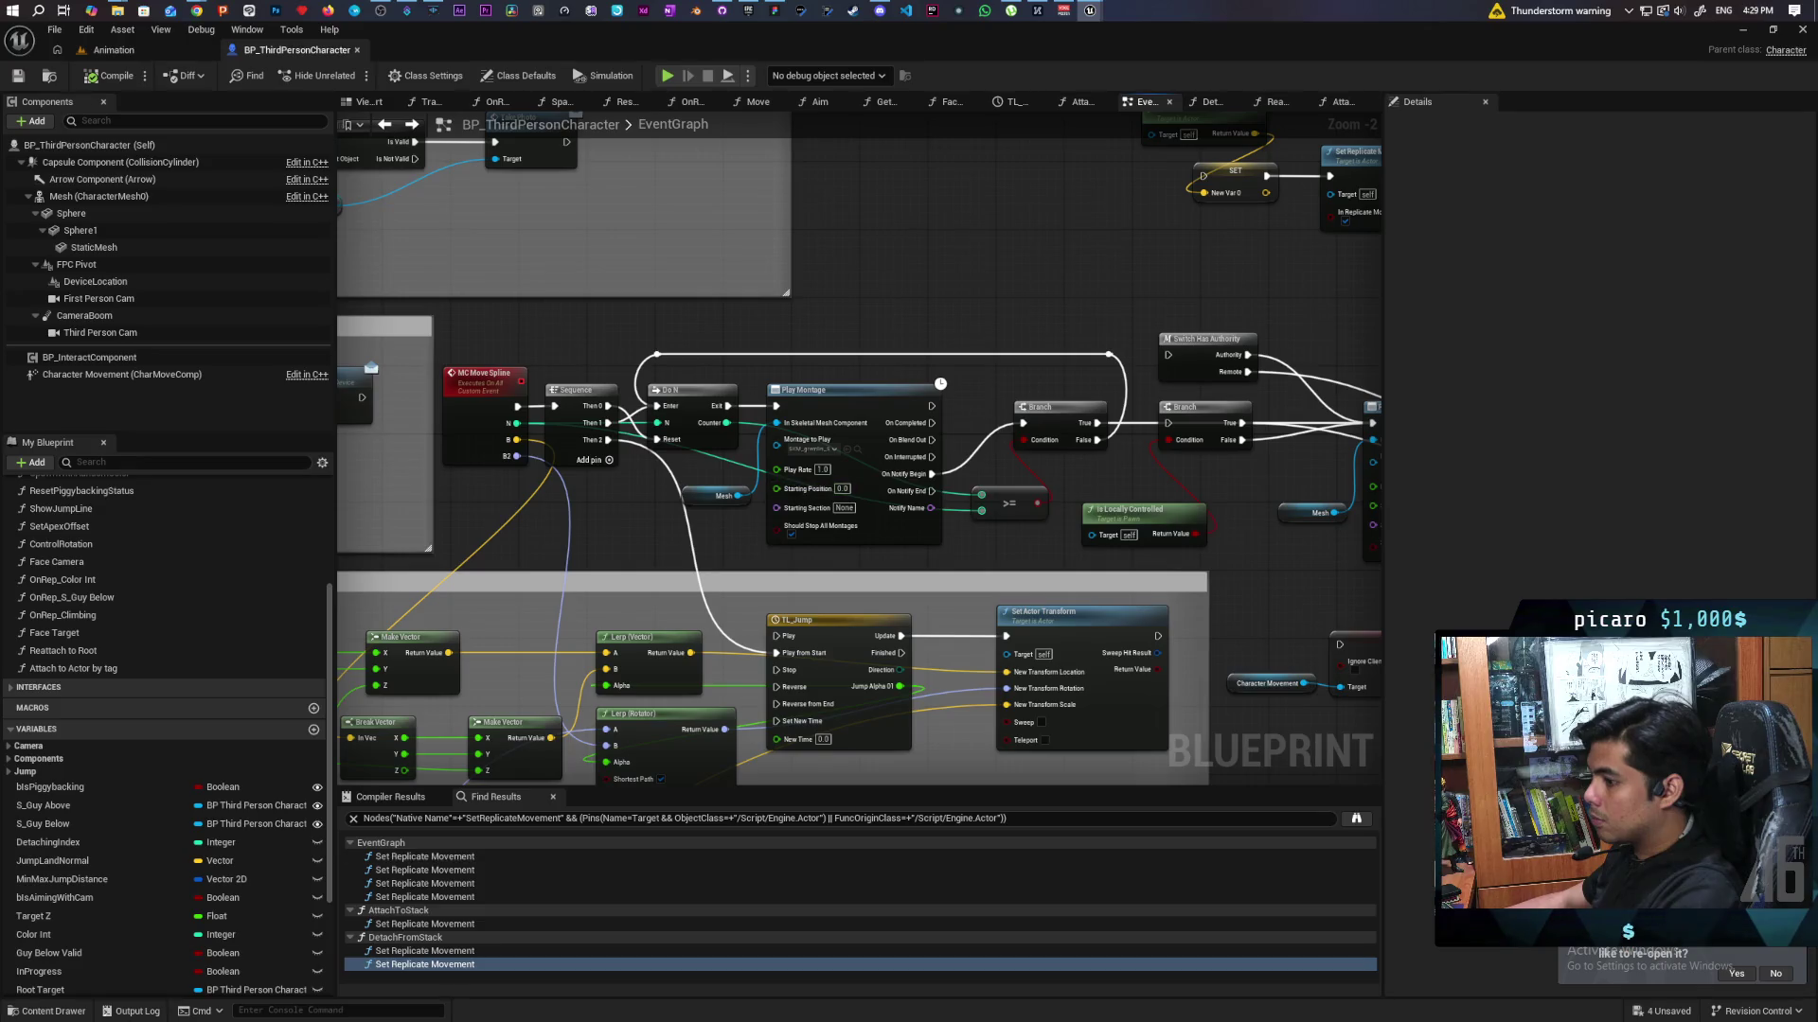
Save all unsaved assets with Ctrl+Shift+S from the Content Drawer.
left_click(48, 1011)
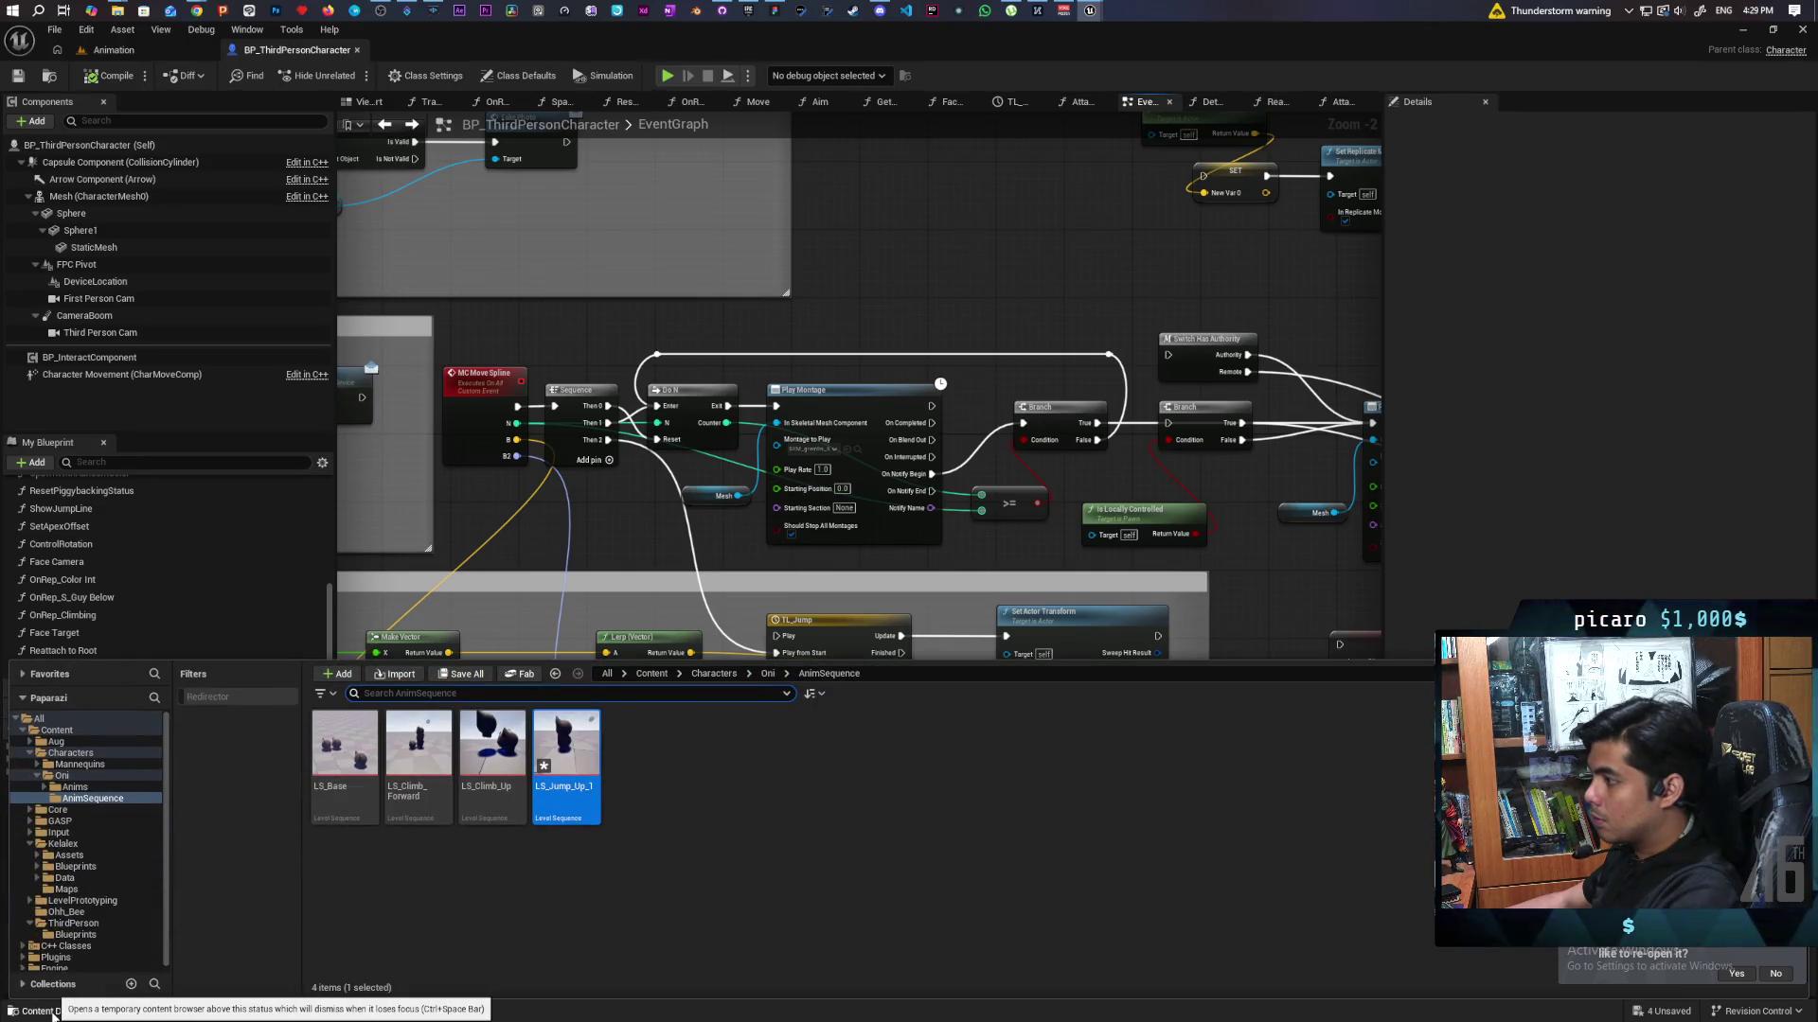
left_click(515, 921)
key("ctrl+shift+s")
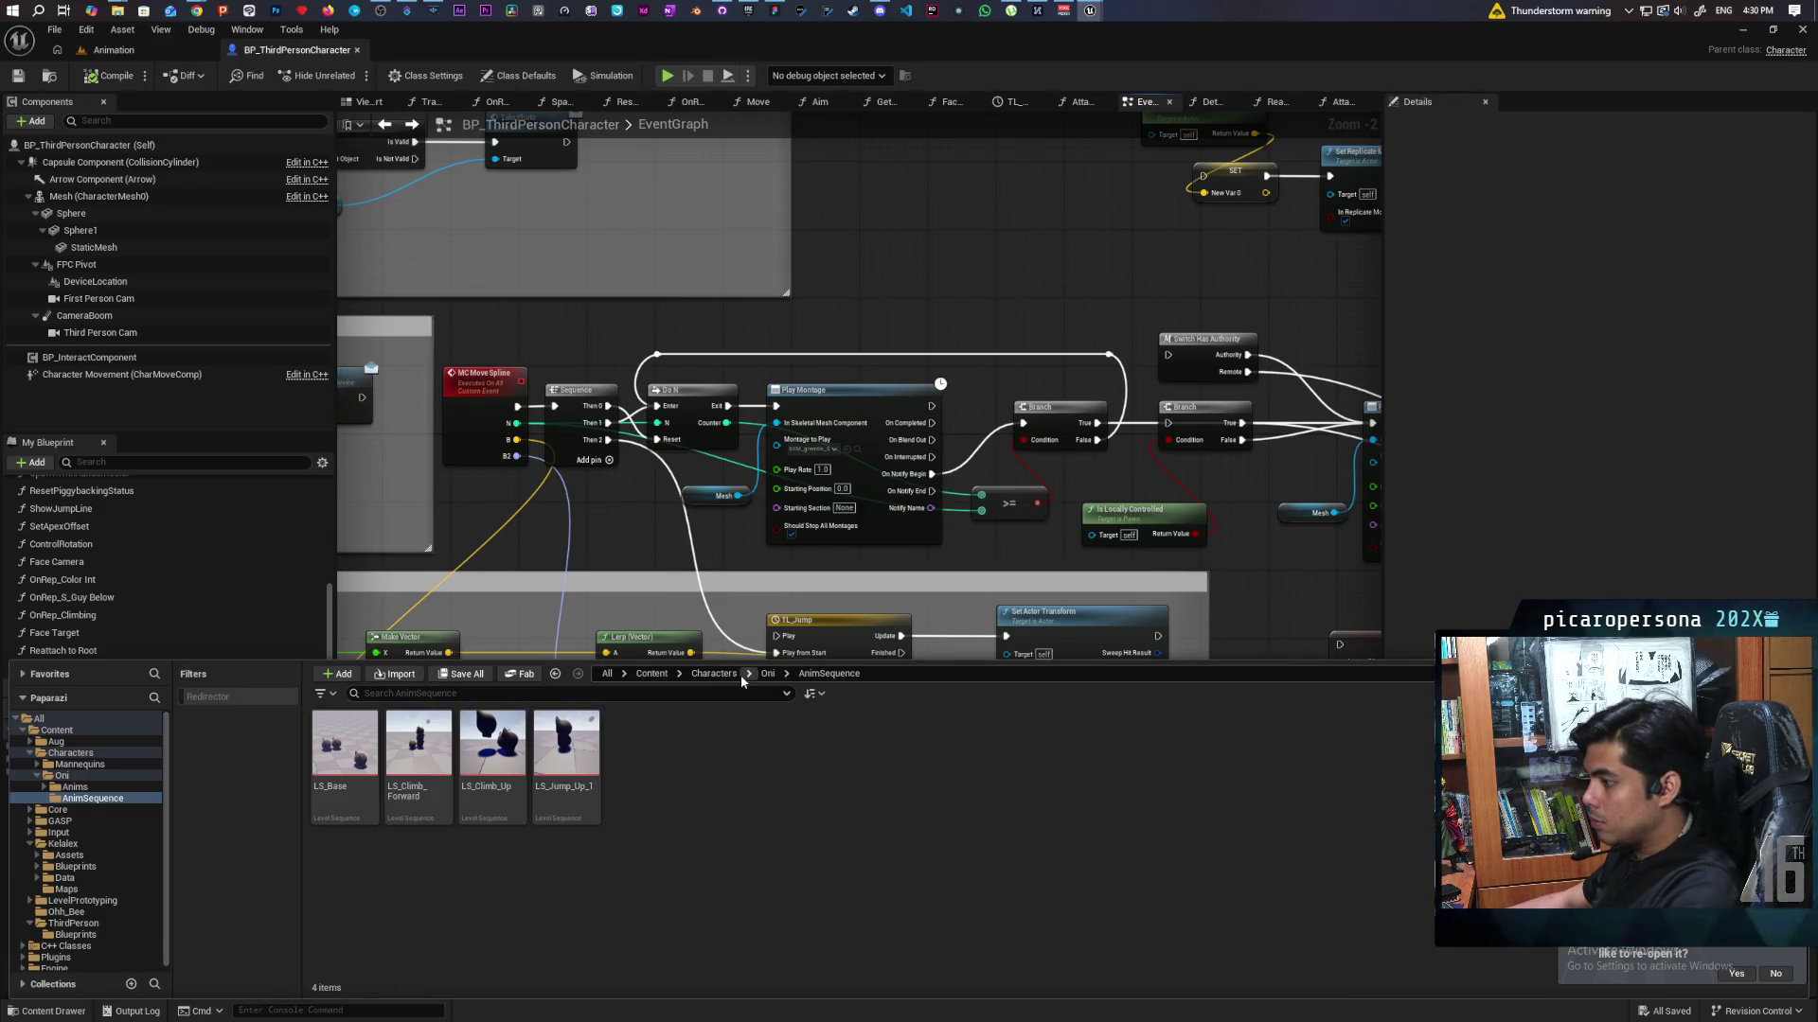
Create and save SKM_gremlin_Skeleton_Jump_Up_1_Montage from the Jump_Up_1 sequence in Oni/Anims.
left_click(768, 673)
double_click(346, 748)
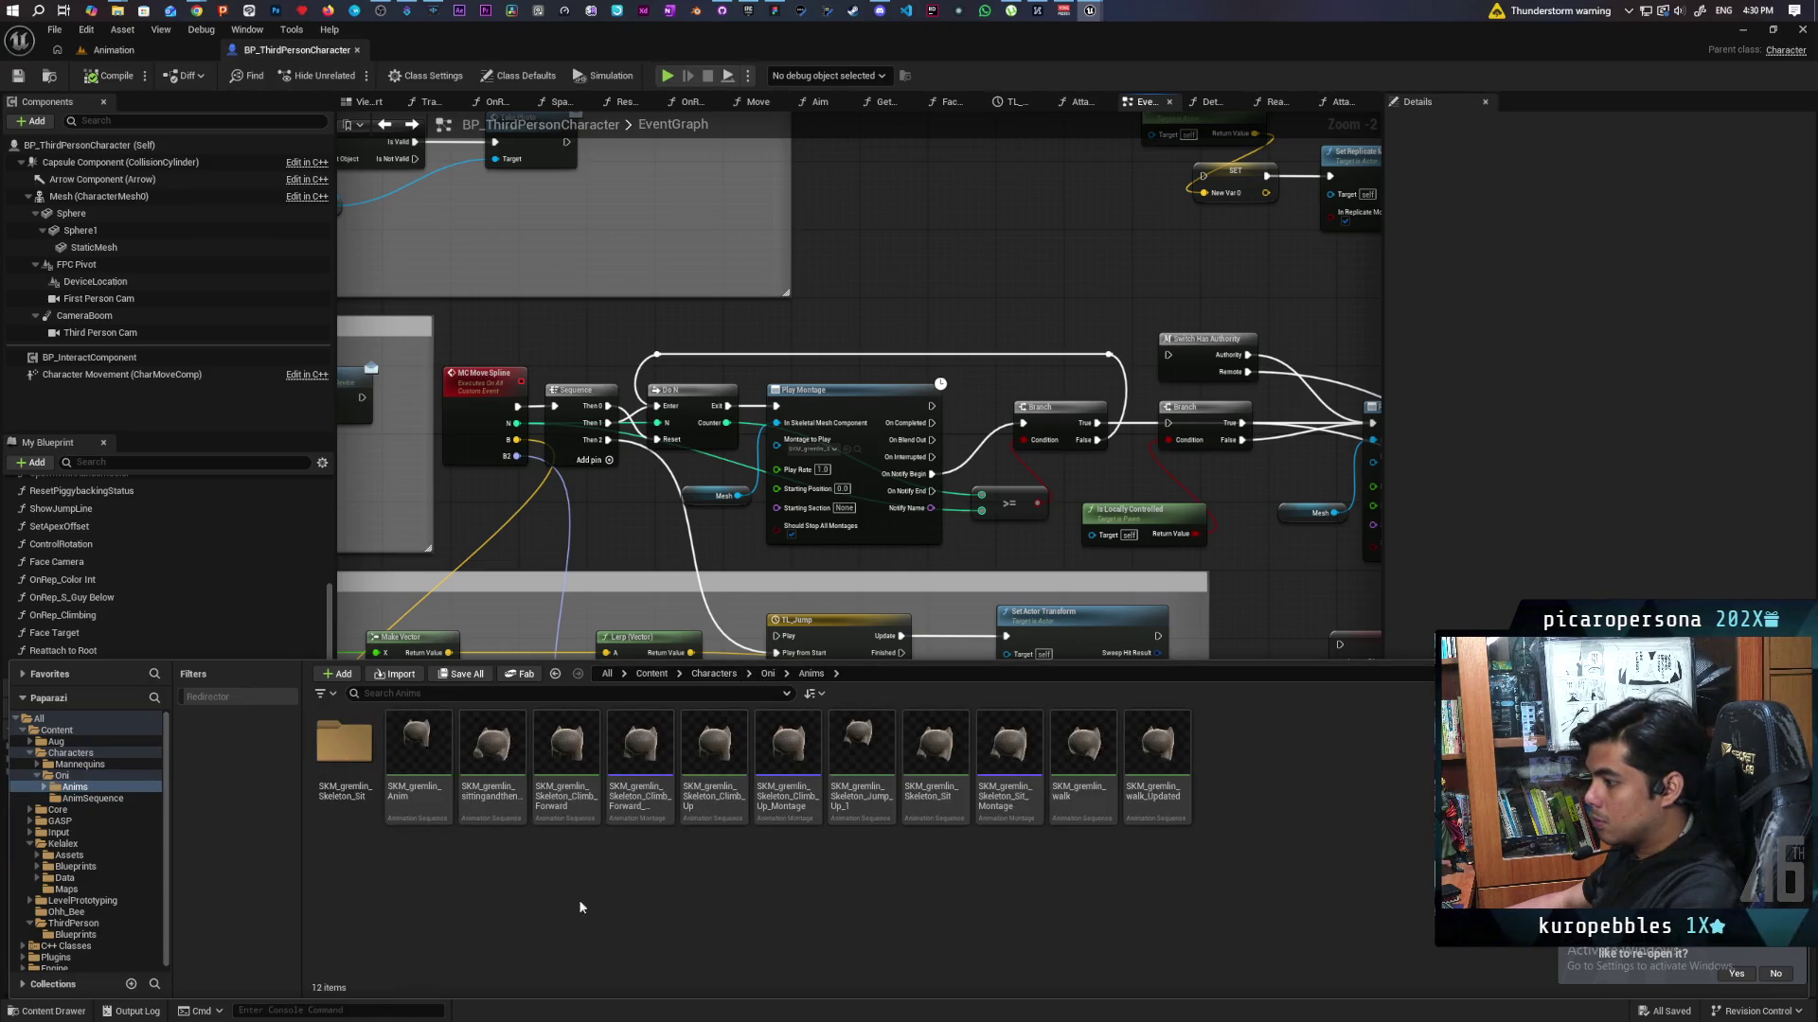
left_click(864, 811)
right_click(864, 811)
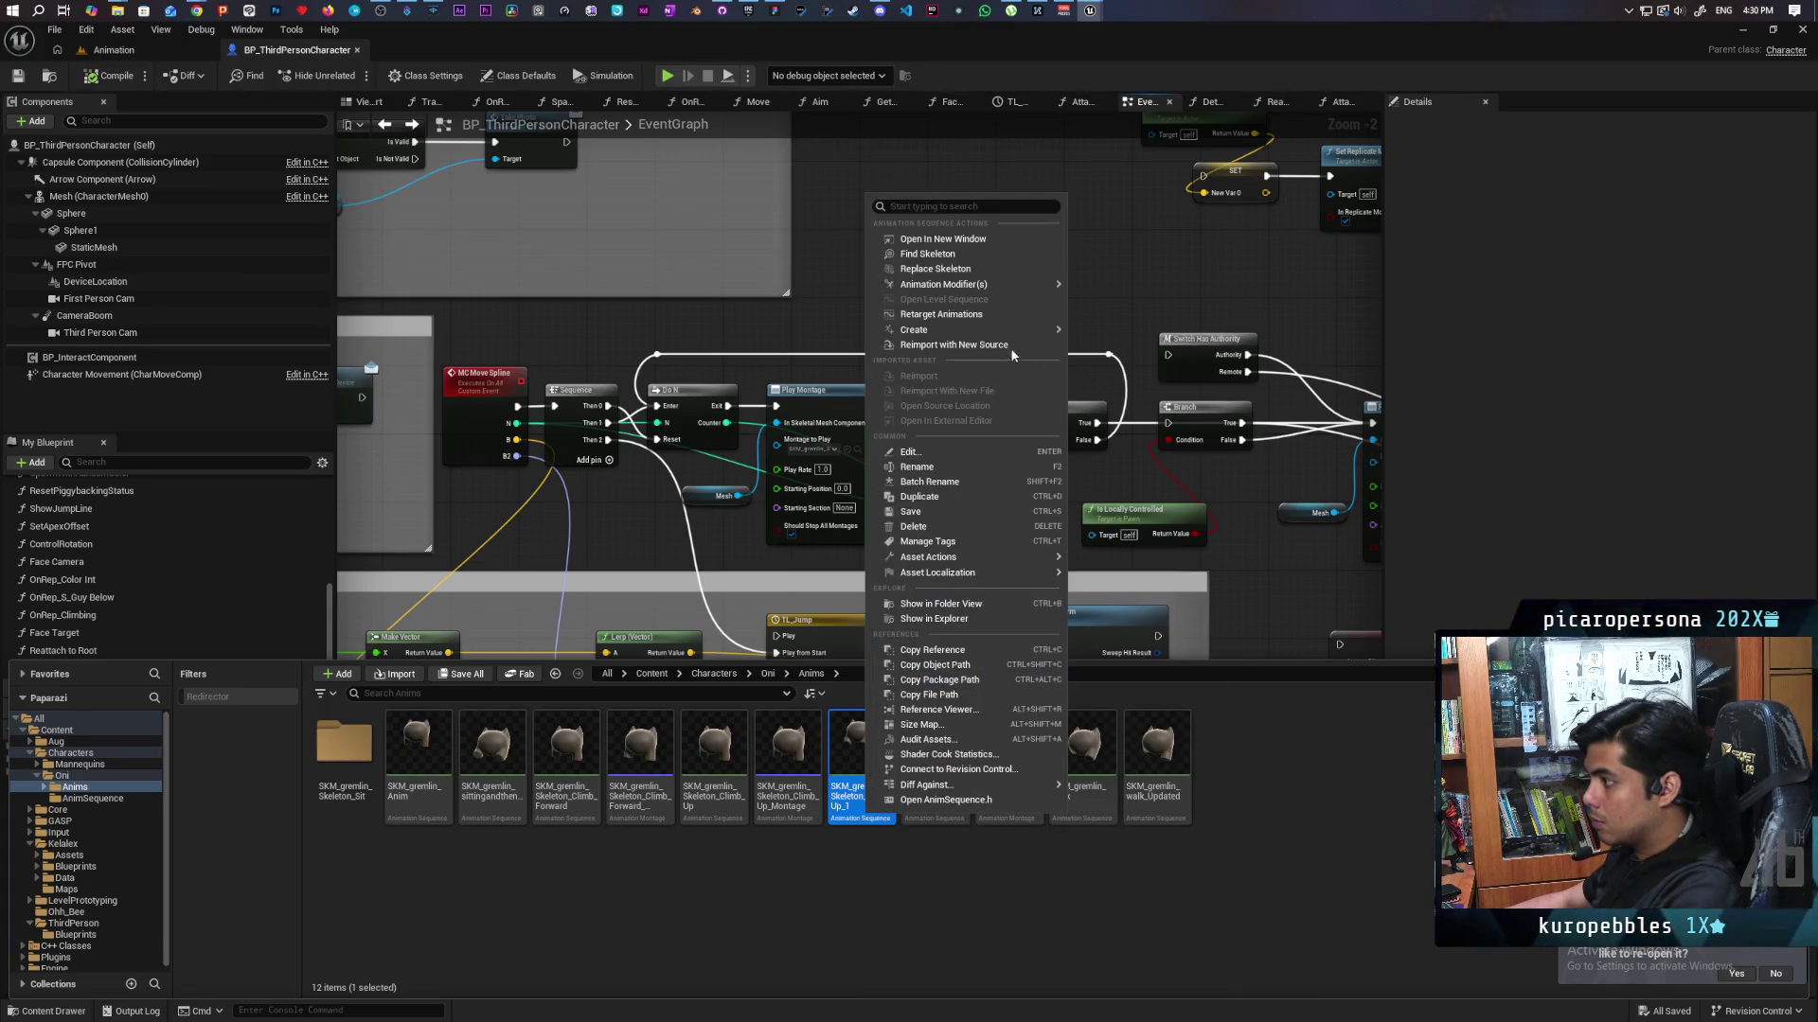
mouse_move(959, 289)
mouse_move(1025, 332)
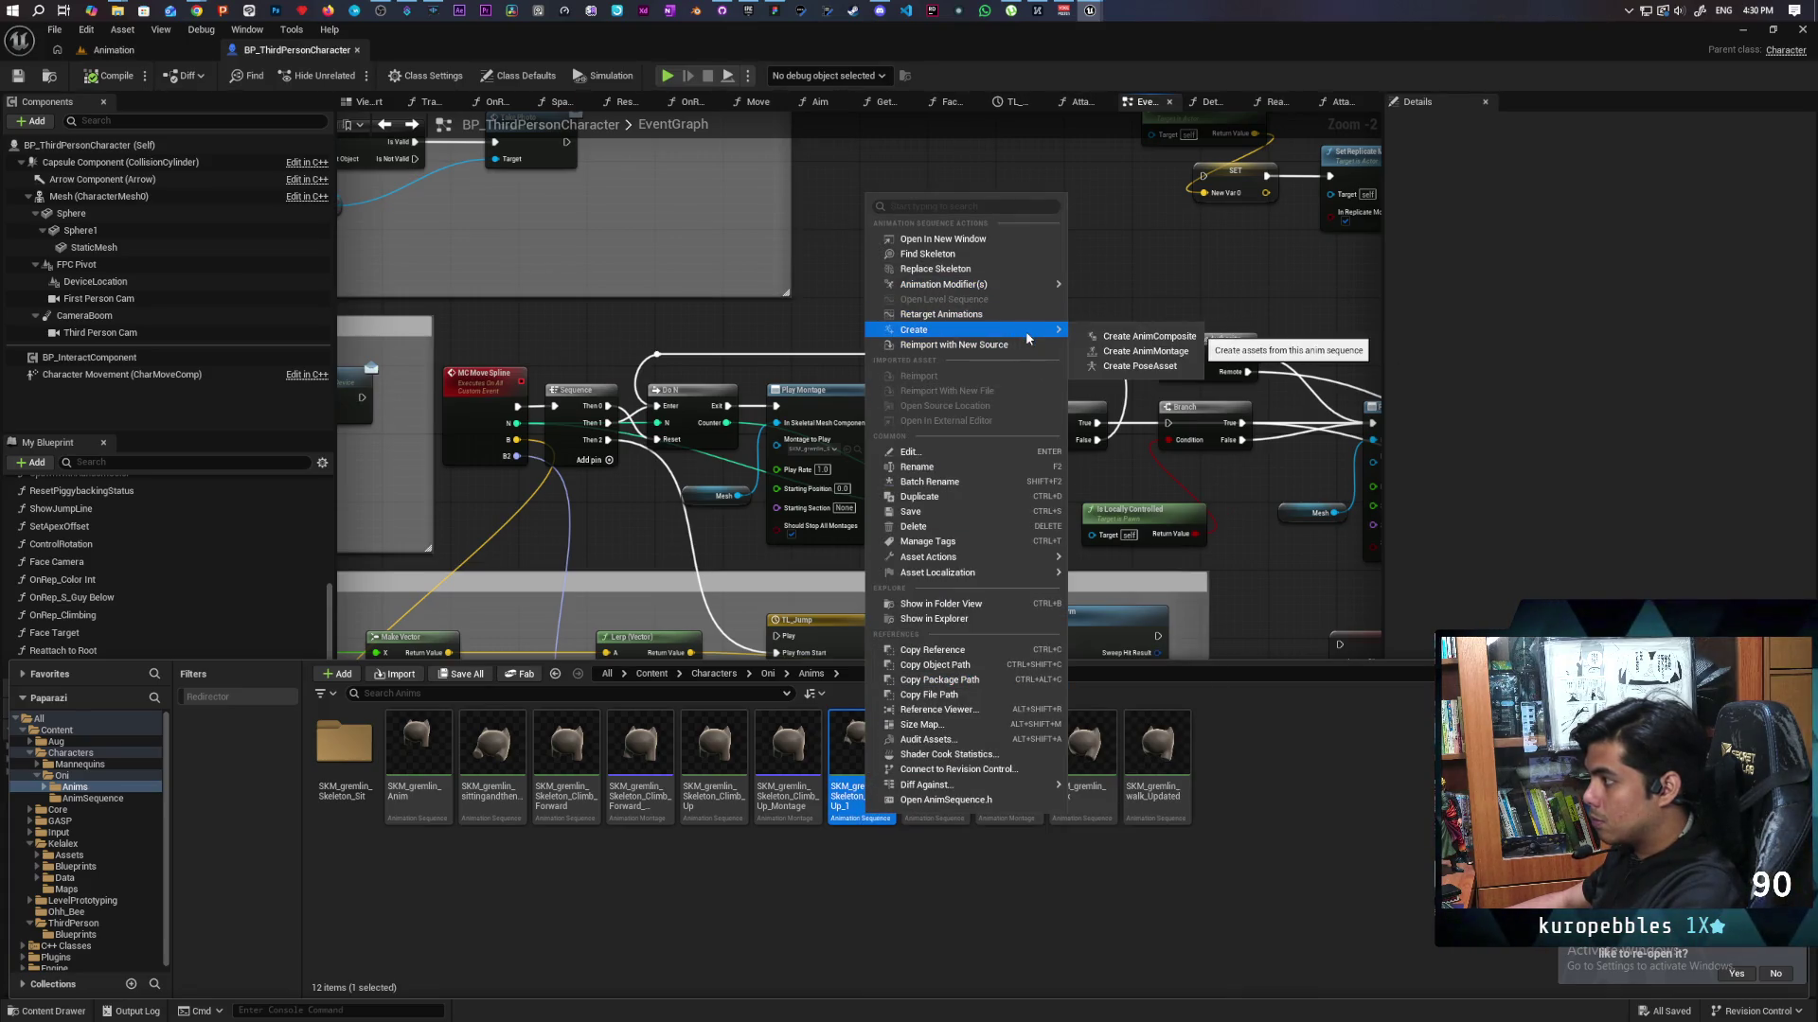
left_click(1177, 352)
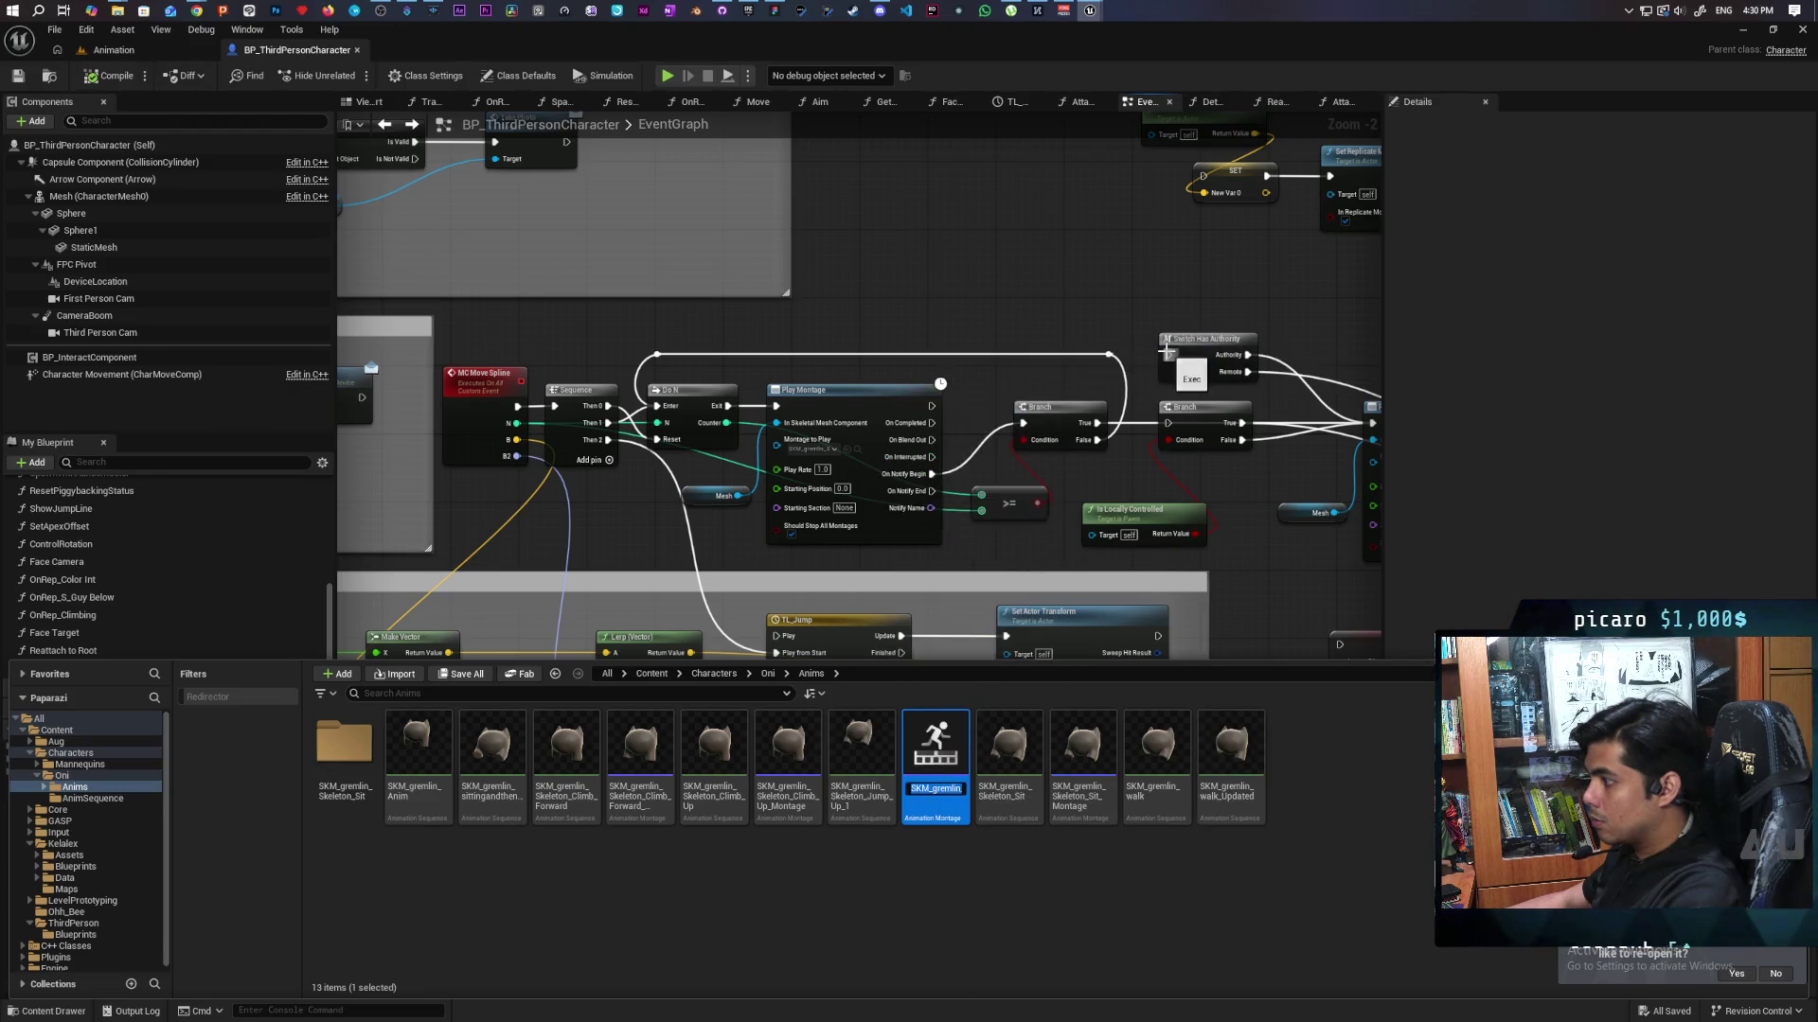
key("Return")
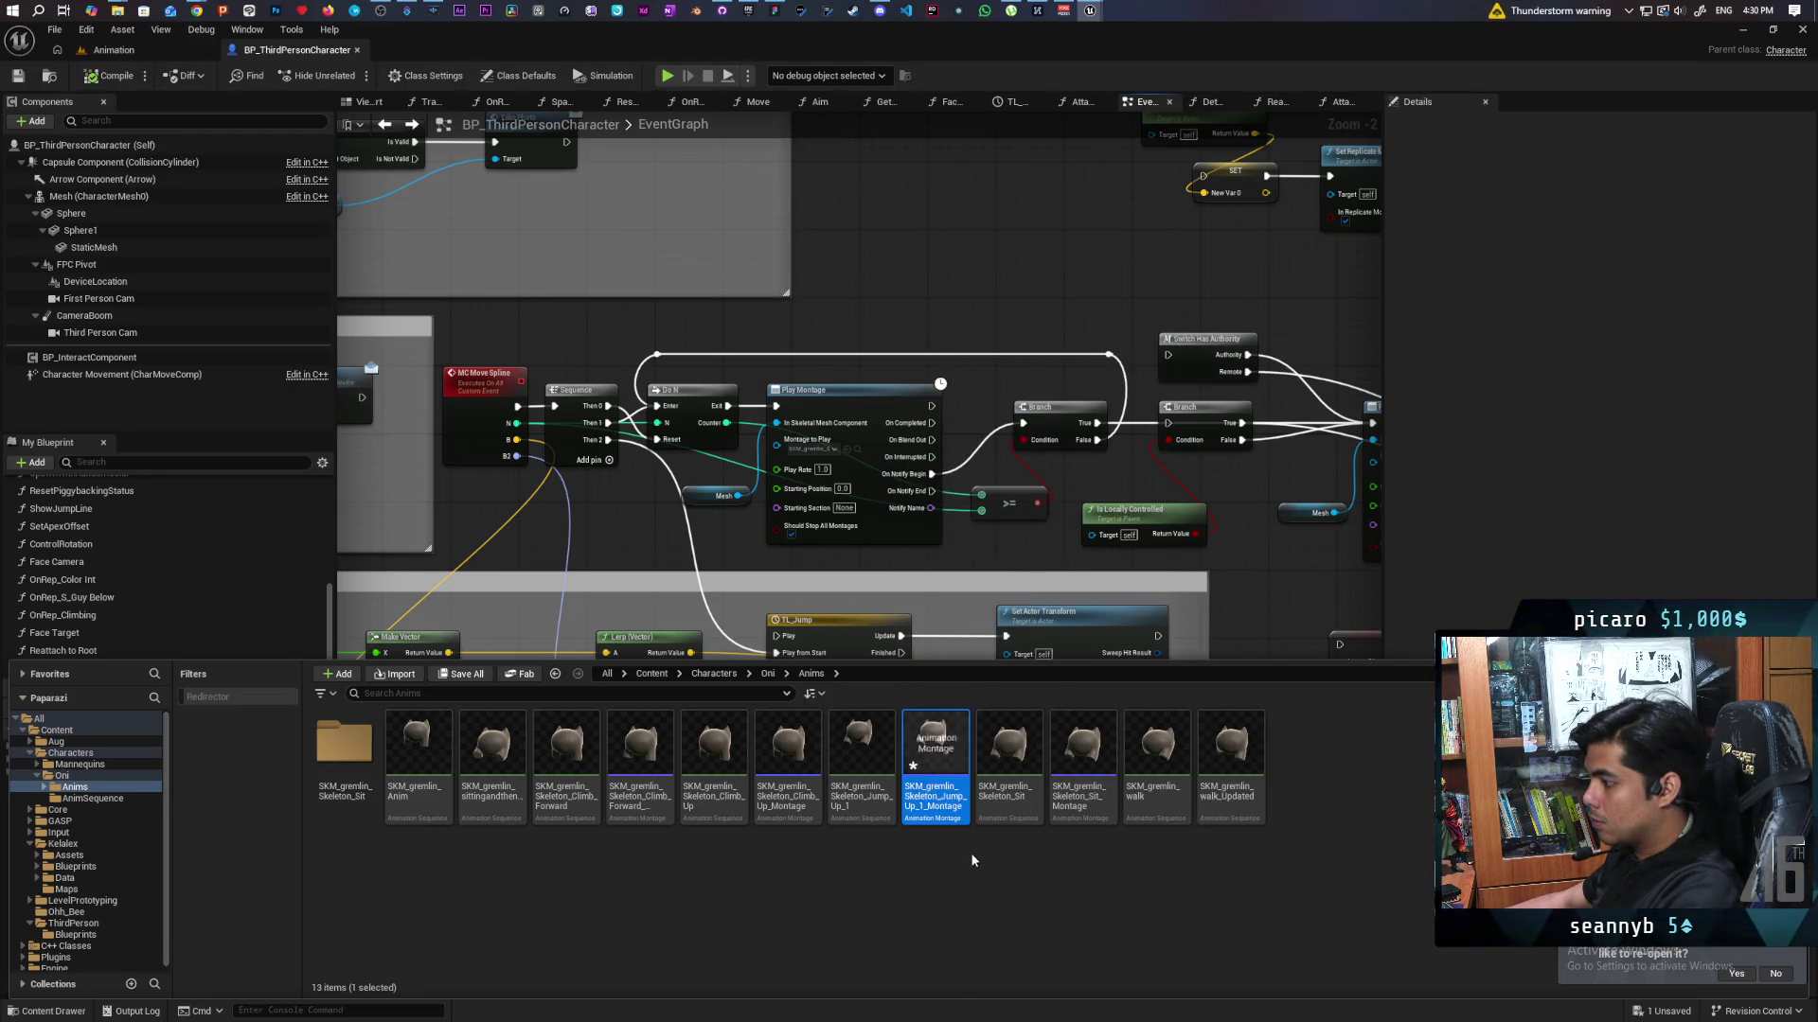
key("ctrl+s")
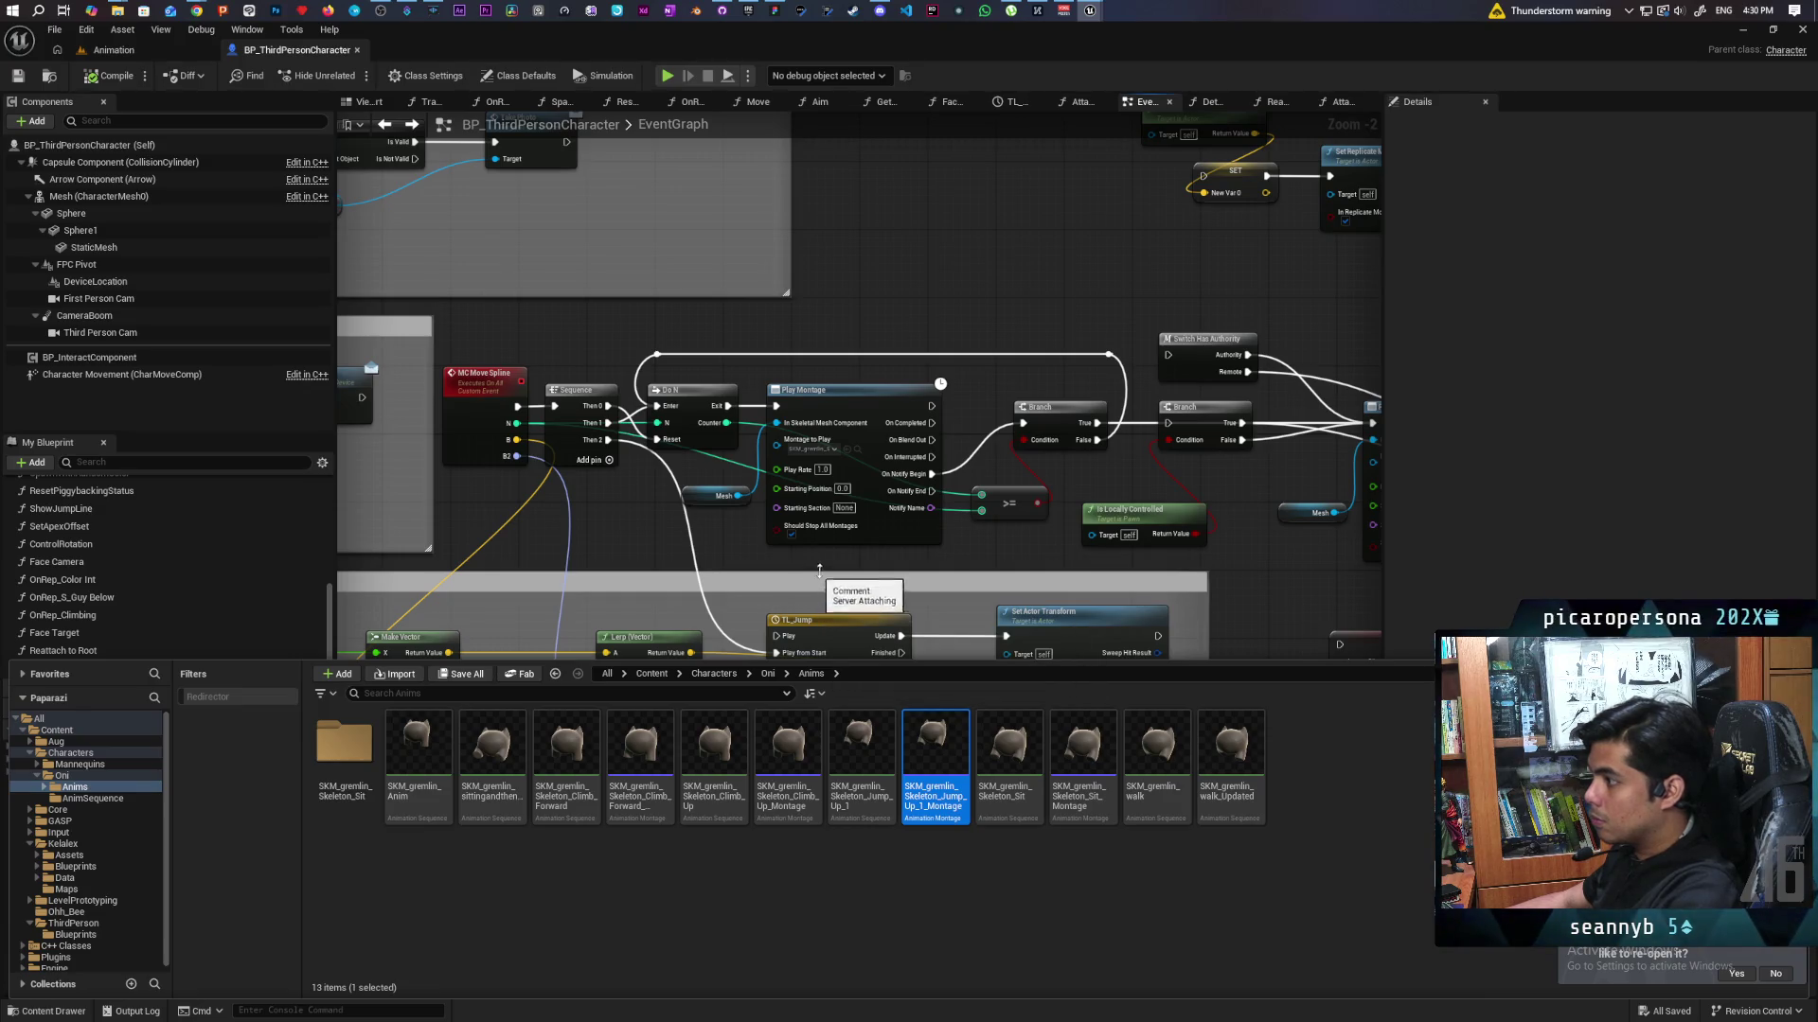
Assign the new jump montage to Play Montage's Montage to Play pin.
mouse_move(1243, 562)
left_mouse_down()
mouse_move(1206, 550)
mouse_move(741, 634)
left_mouse_up()
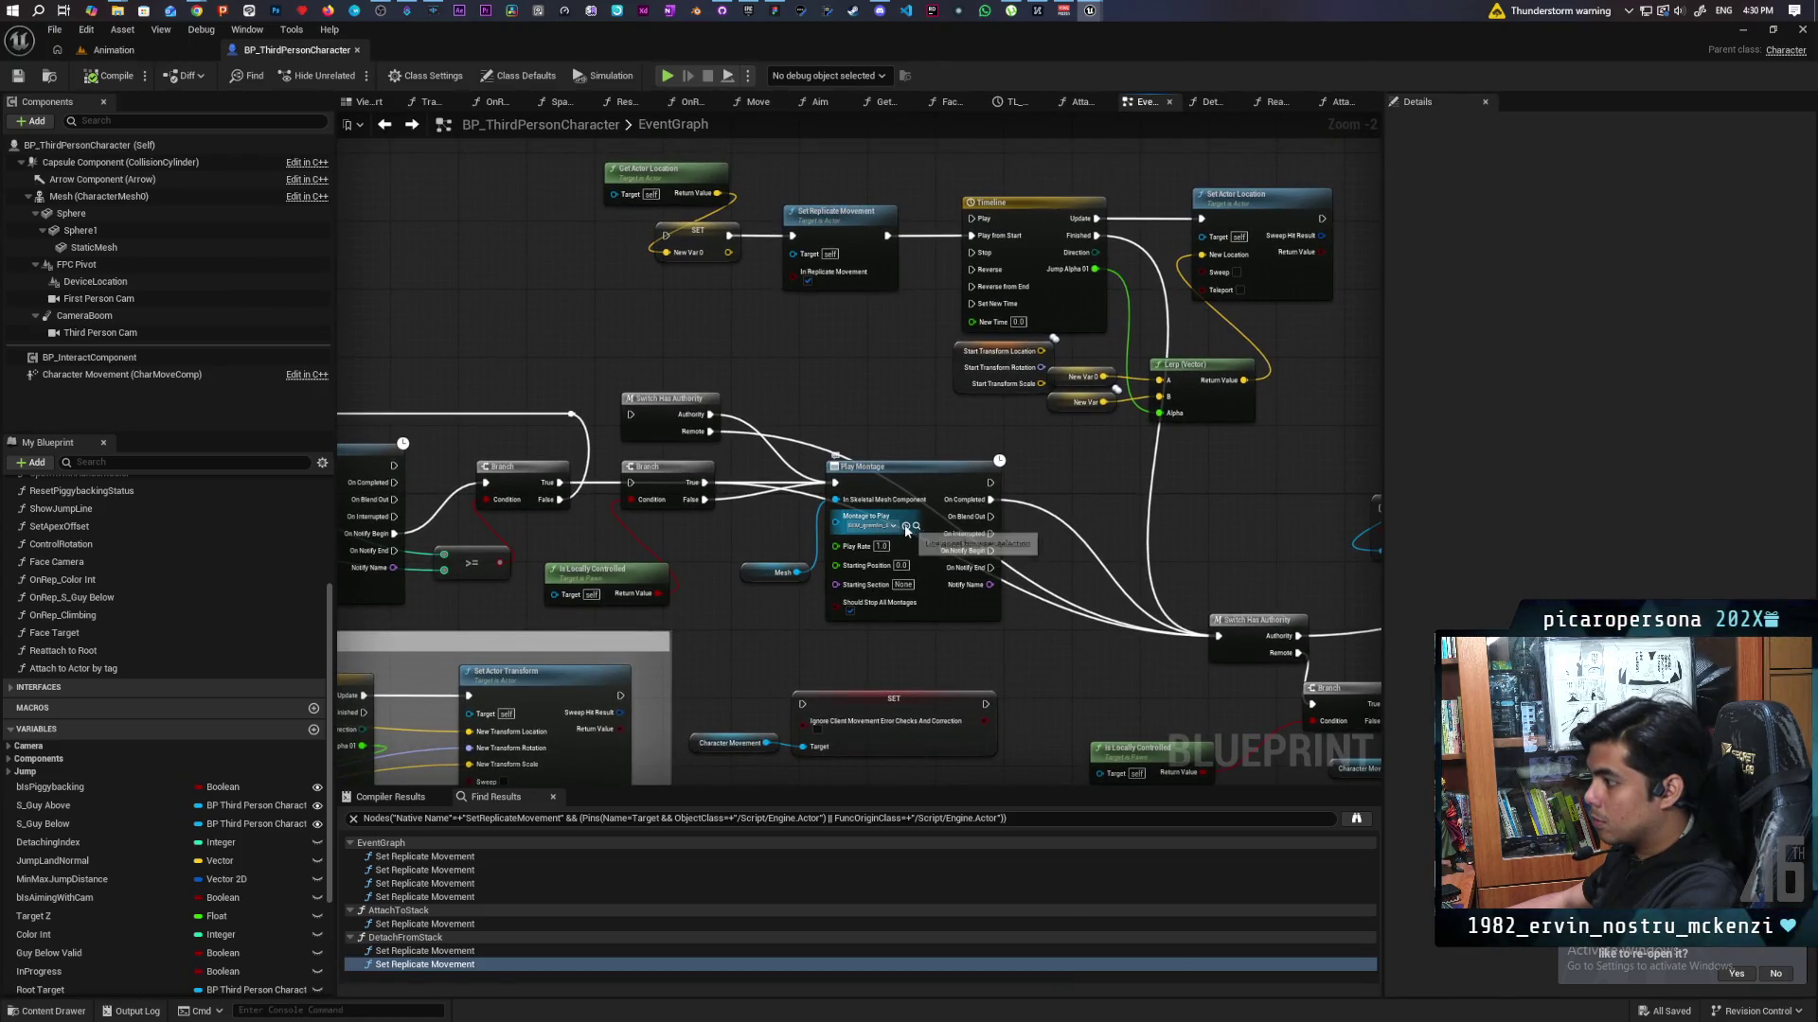
left_click(906, 528)
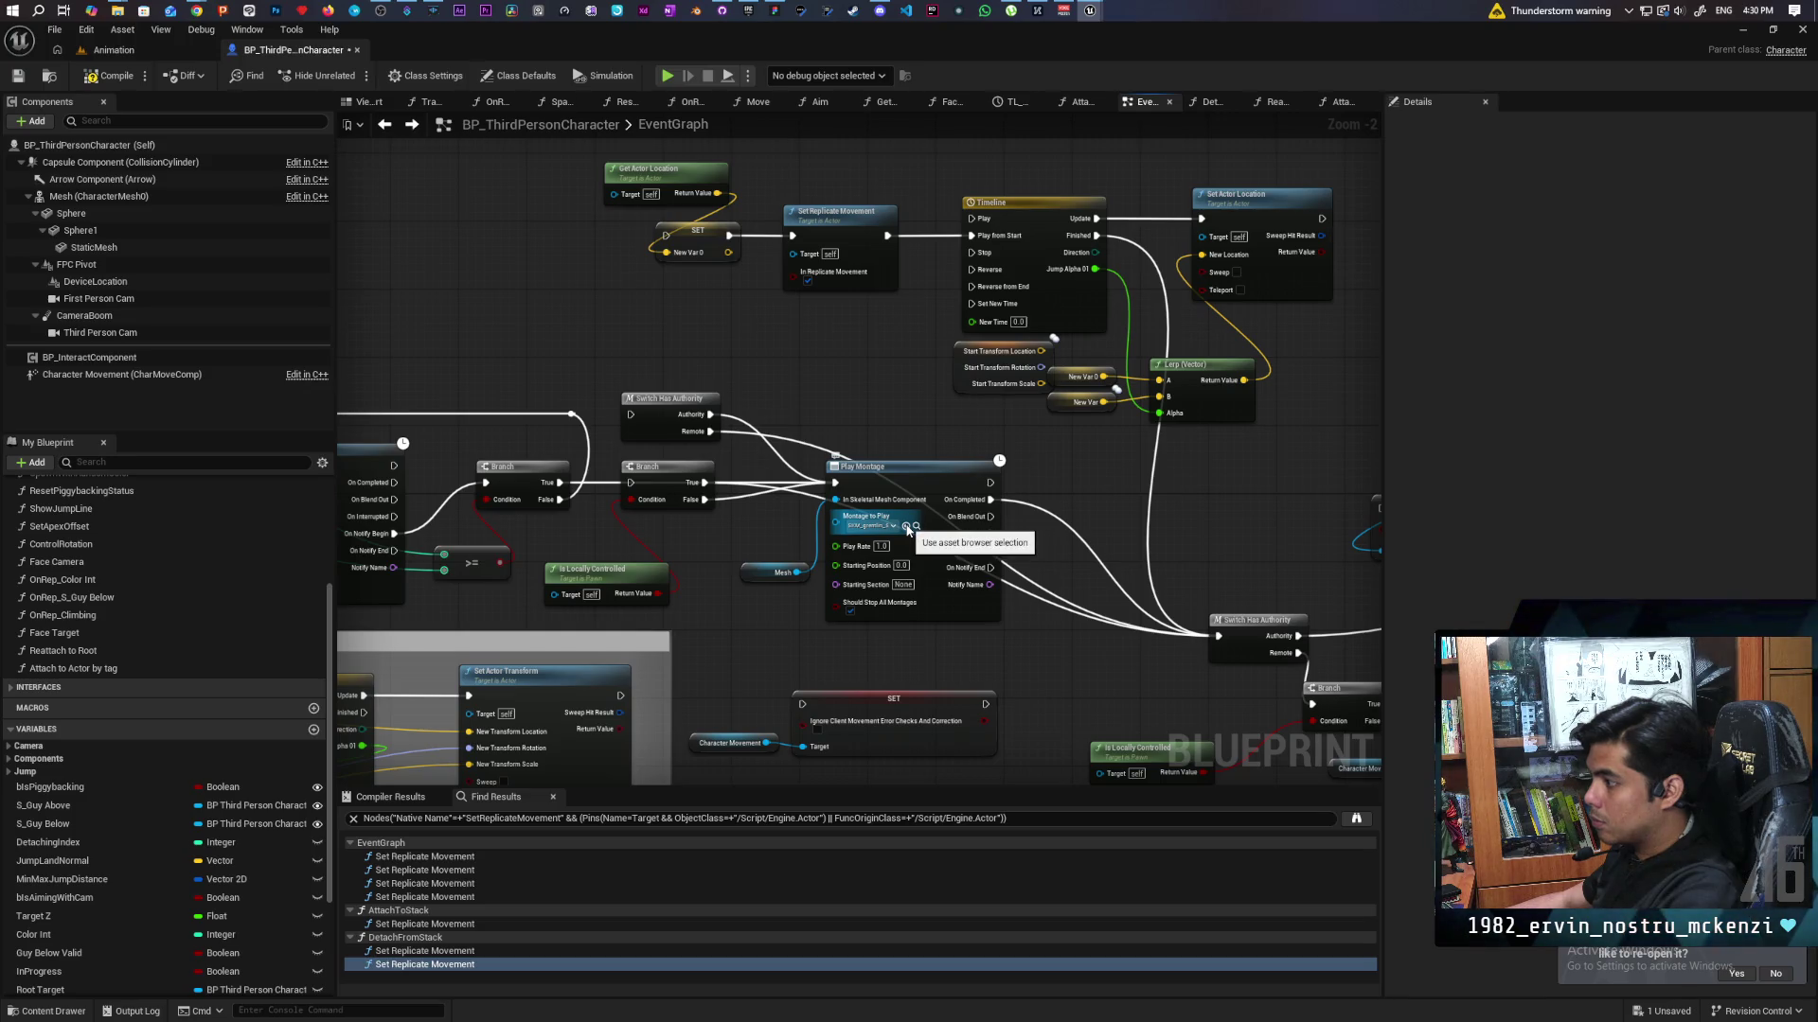
left_click(886, 526)
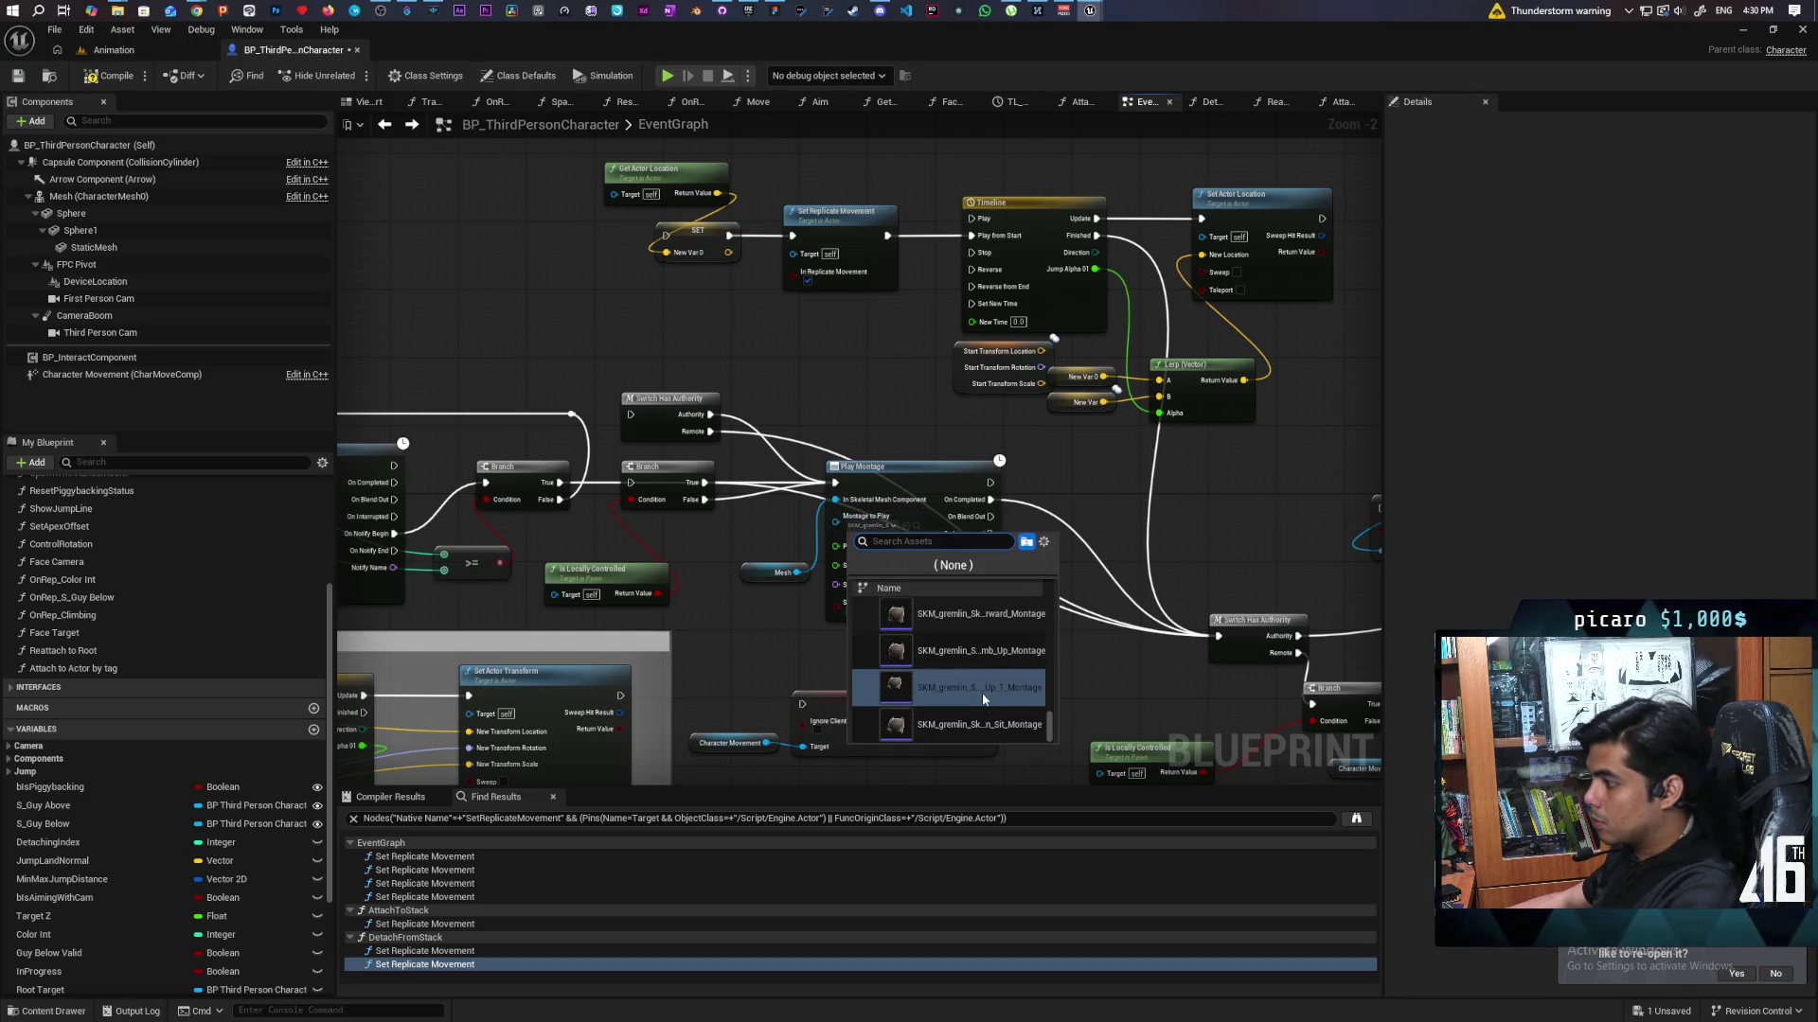
left_click(755, 652)
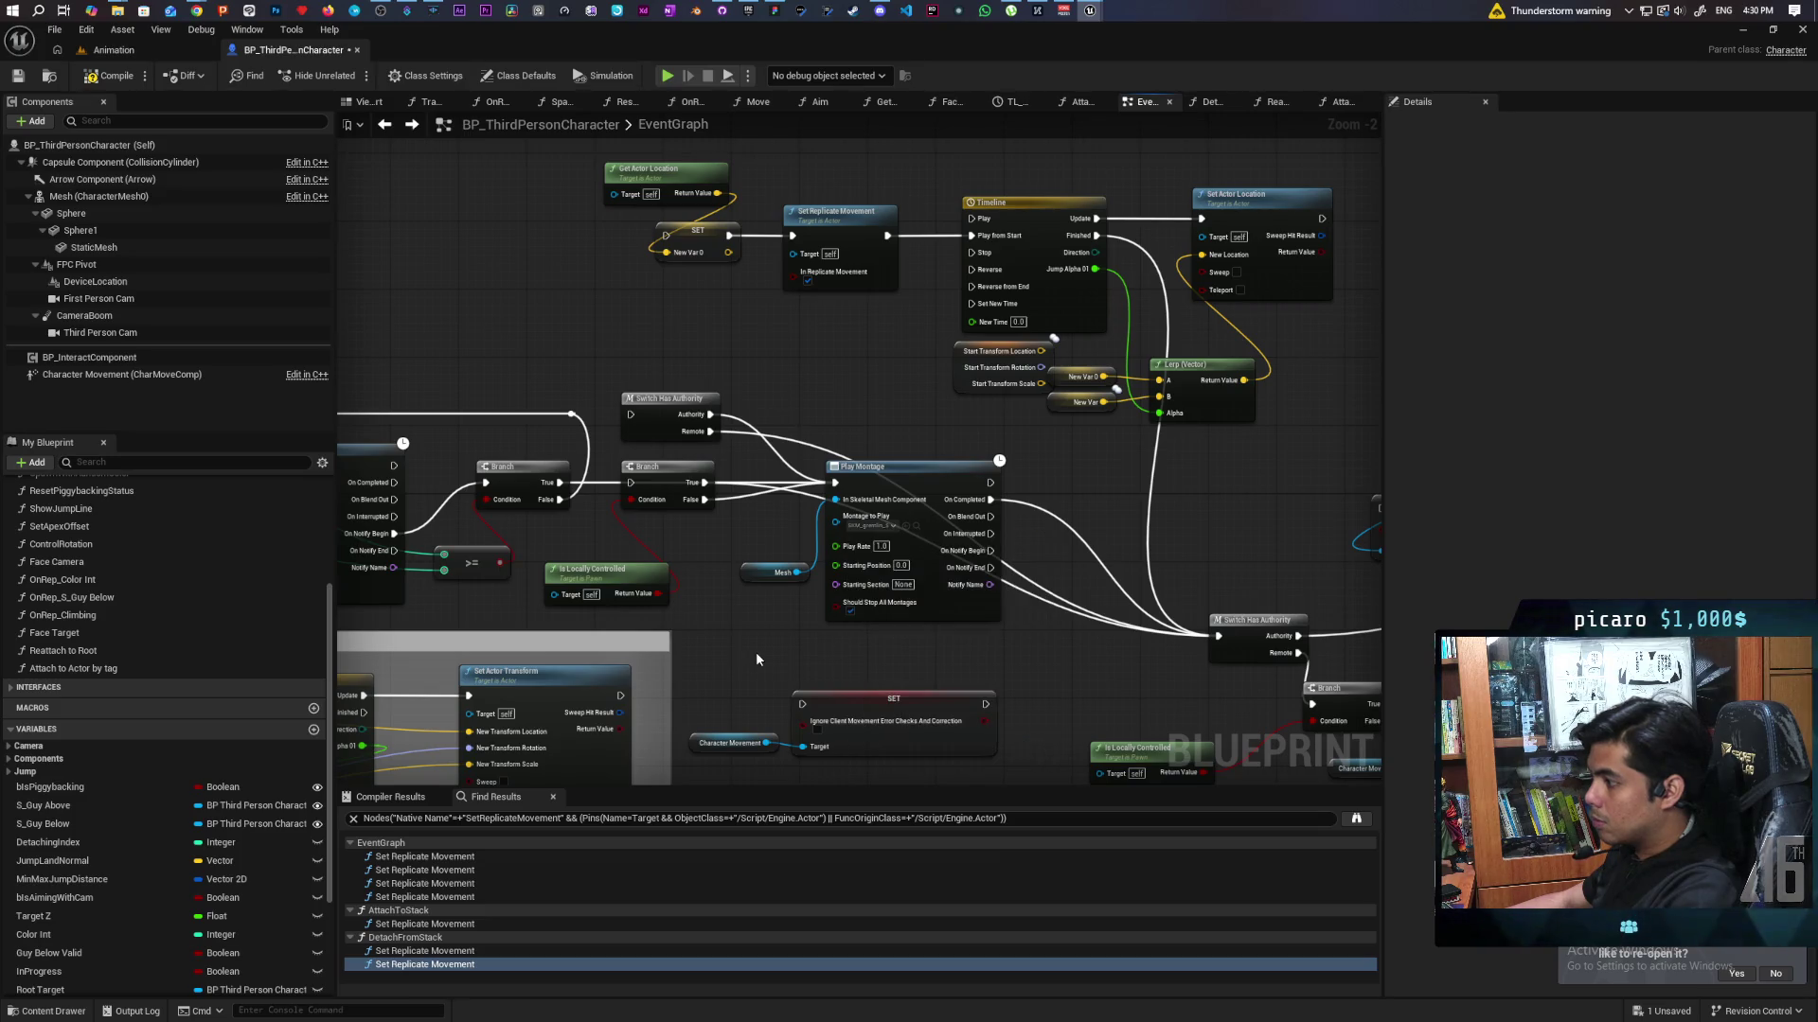
Wire the Sequence's Then 0 output to the second Play Montage and save the blueprint.
left_click_drag(798, 634, 1104, 576)
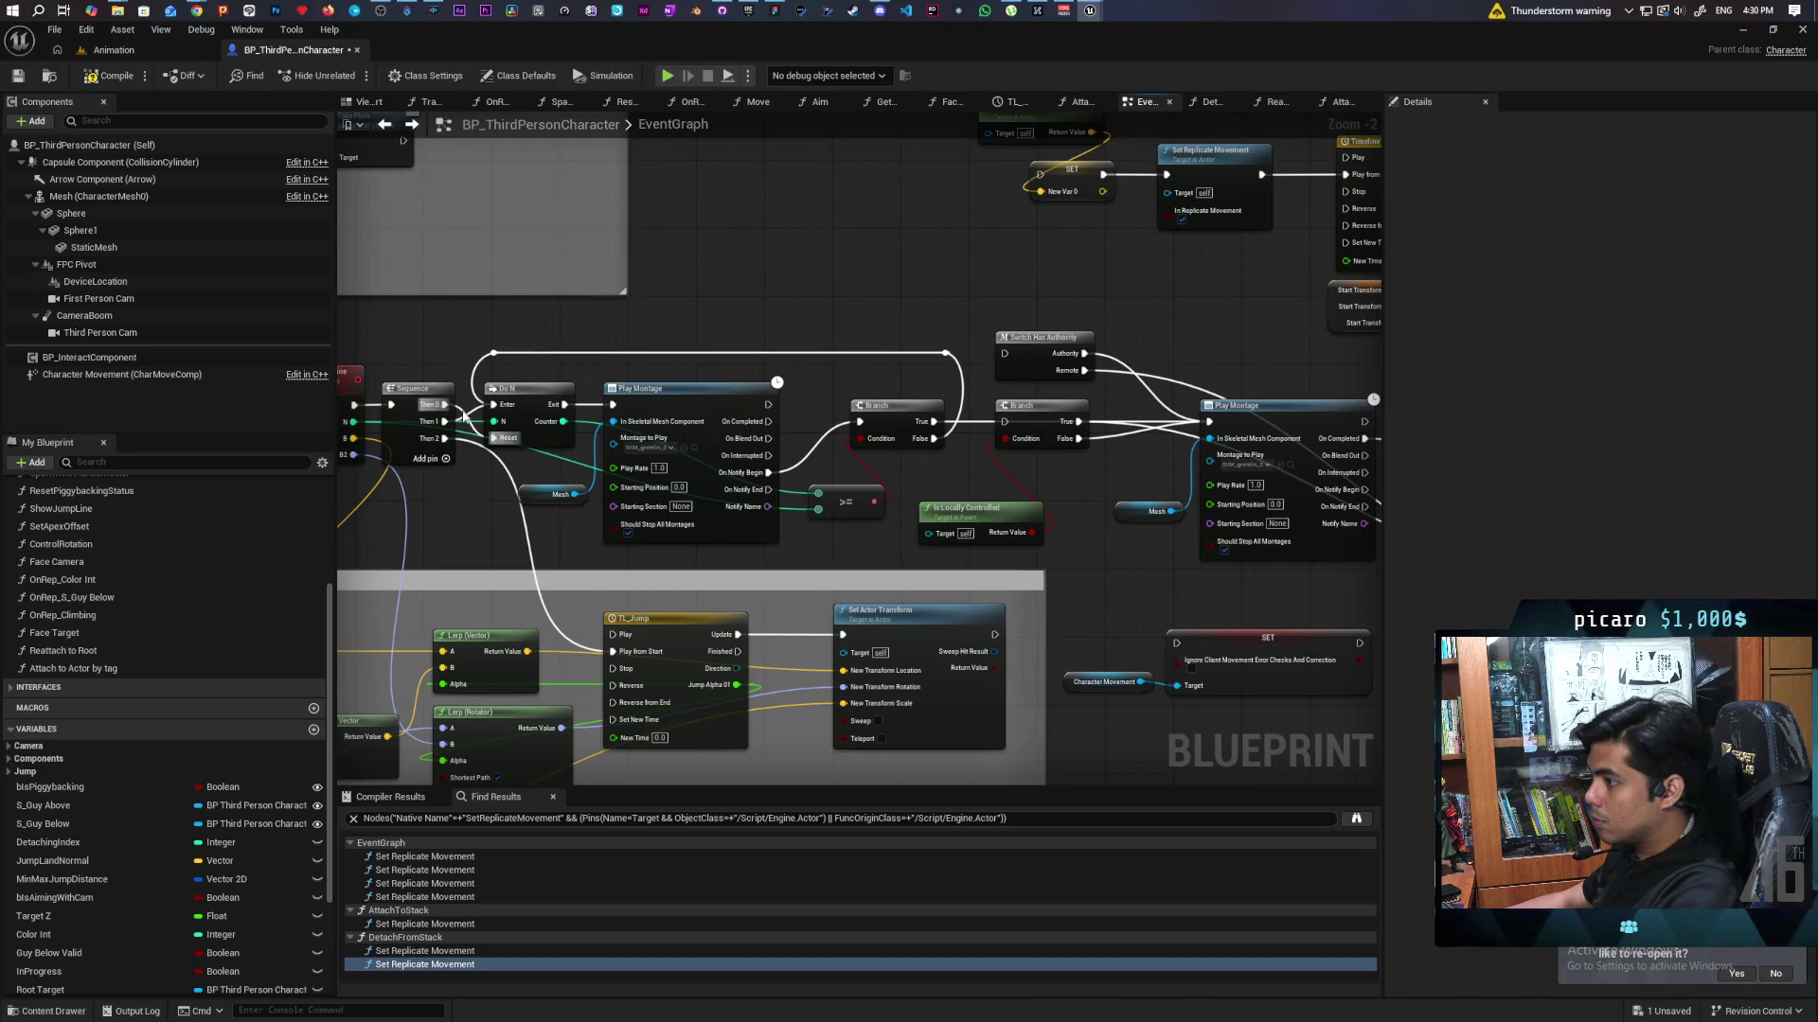
mouse_move(442, 409)
left_mouse_down()
mouse_move(953, 488)
mouse_move(959, 531)
left_mouse_up()
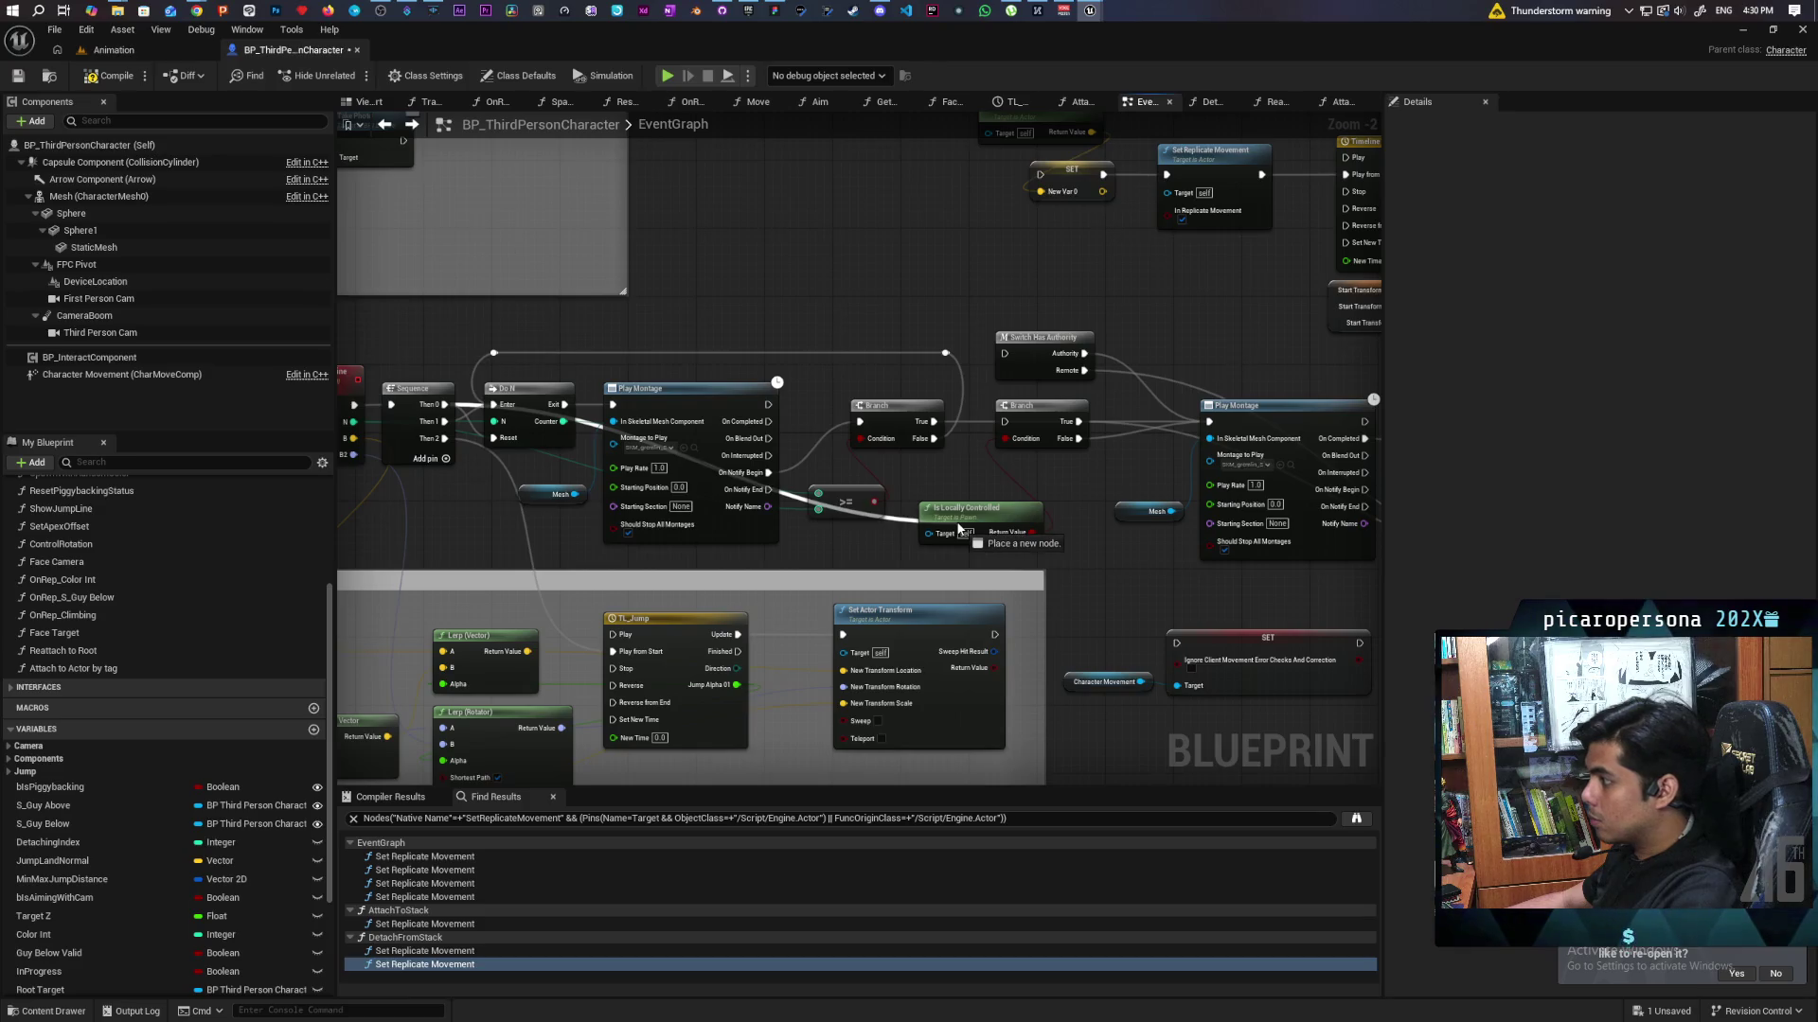
left_click_drag(958, 530, 1003, 429)
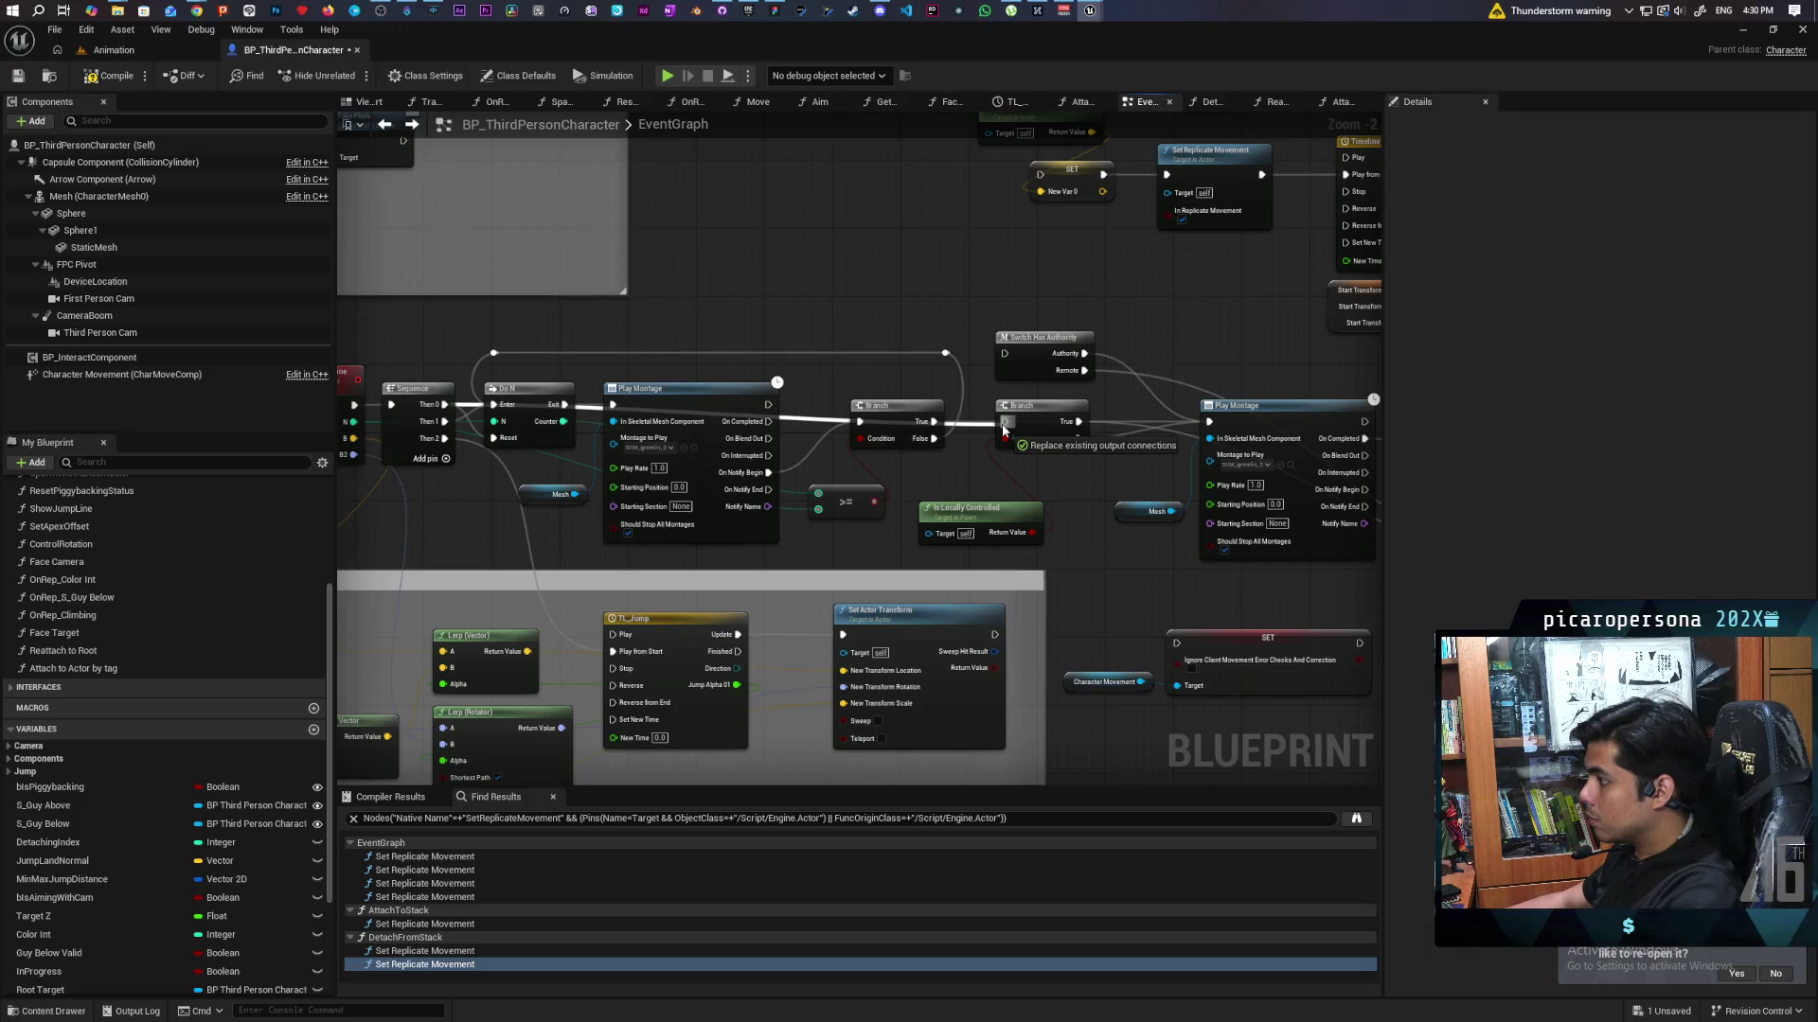
mouse_move(1003, 429)
left_mouse_down()
mouse_move(1043, 445)
mouse_move(1041, 463)
left_mouse_up()
left_click_drag(446, 405, 1210, 422)
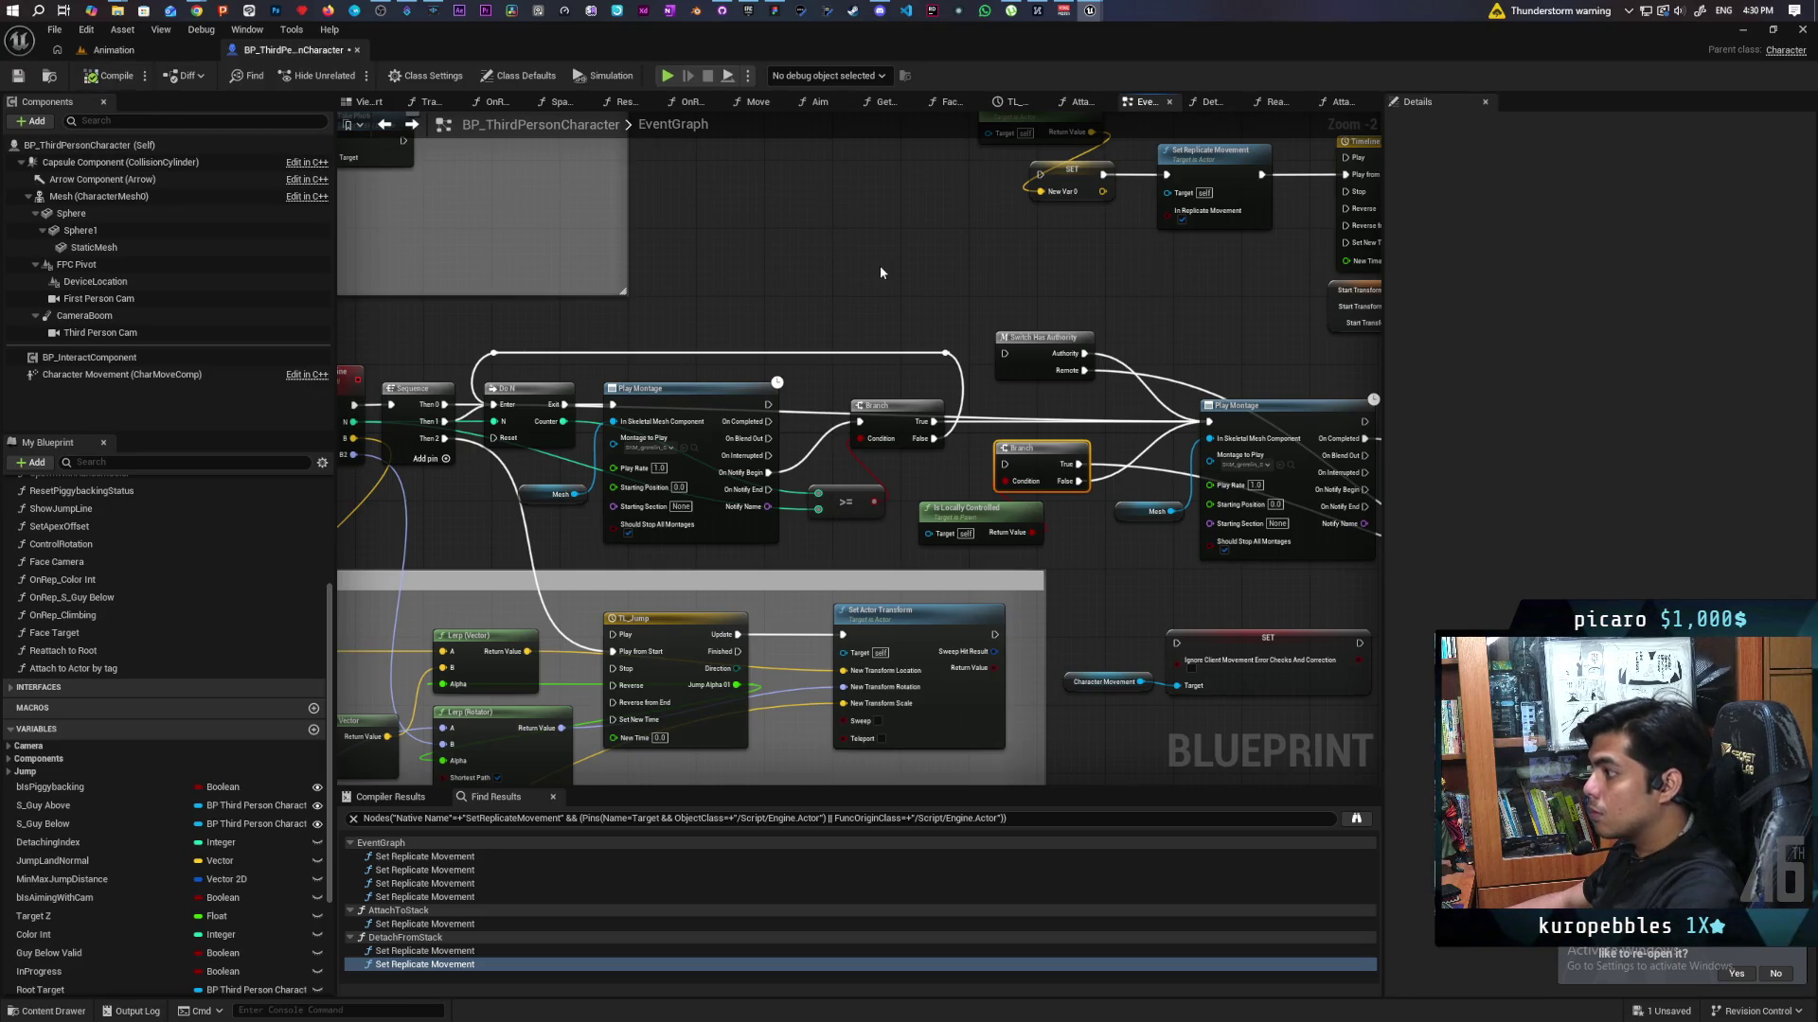
key("ctrl+s")
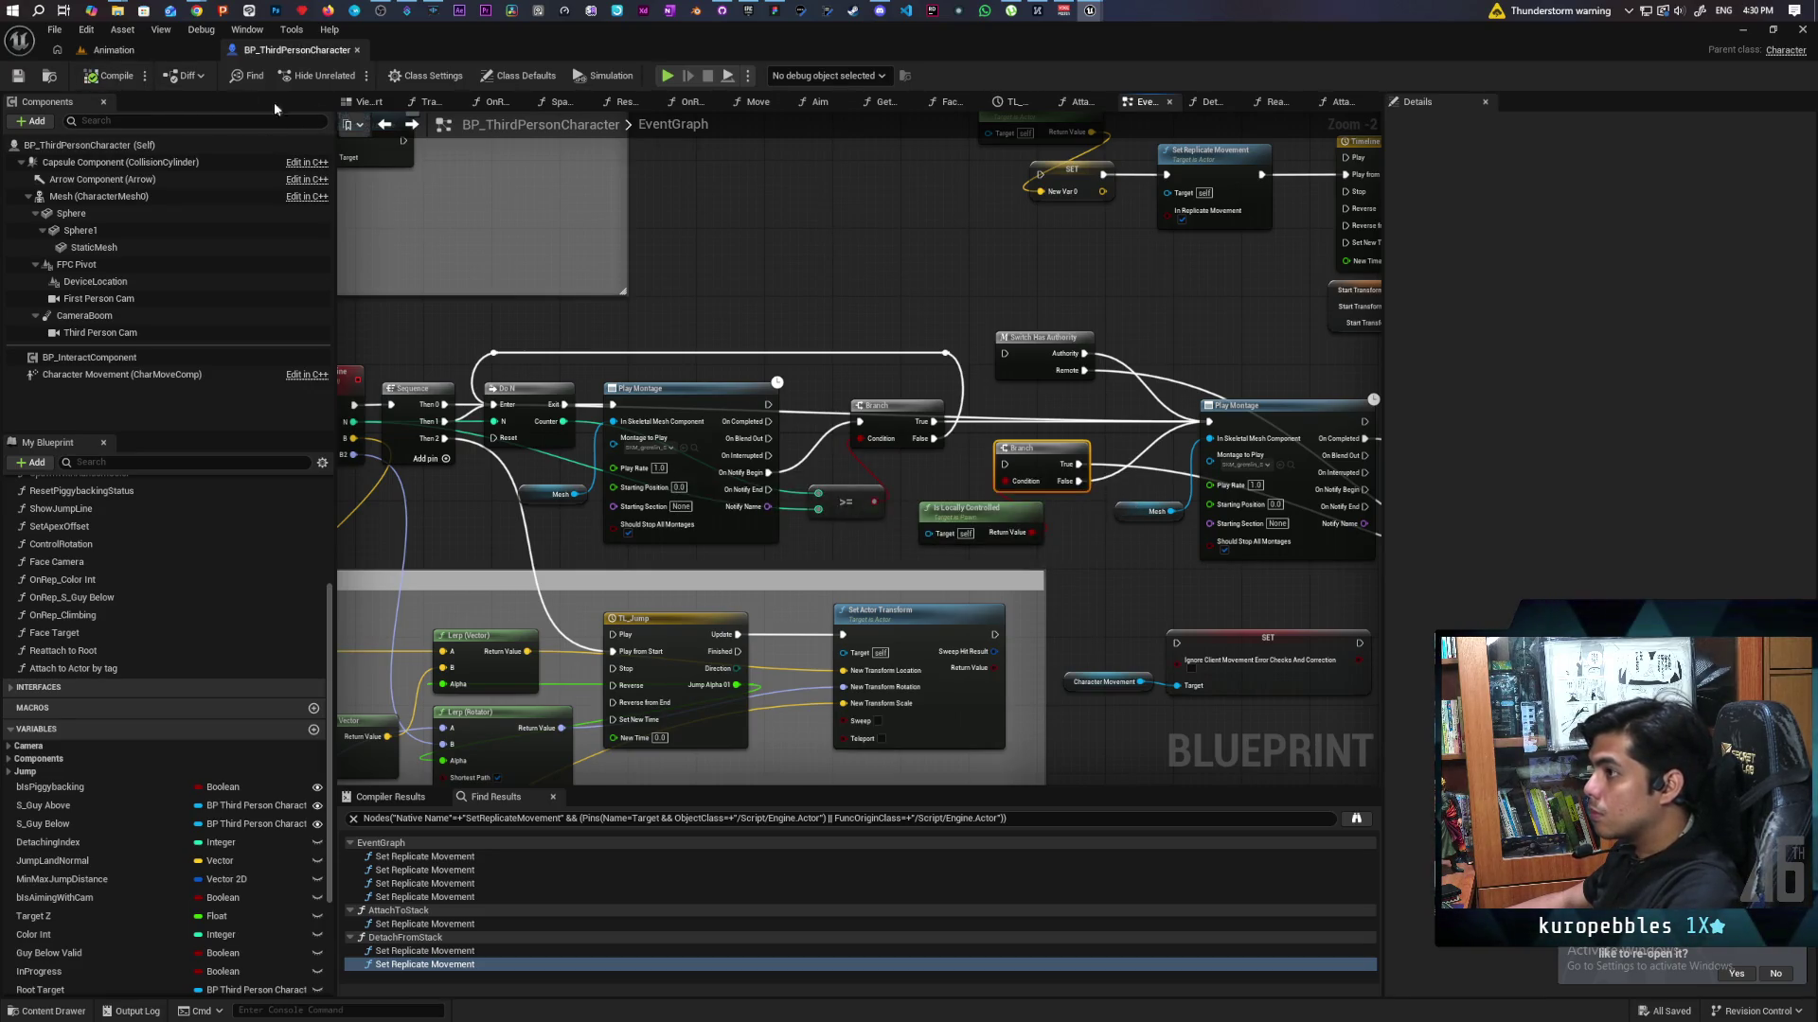
left_click(137, 51)
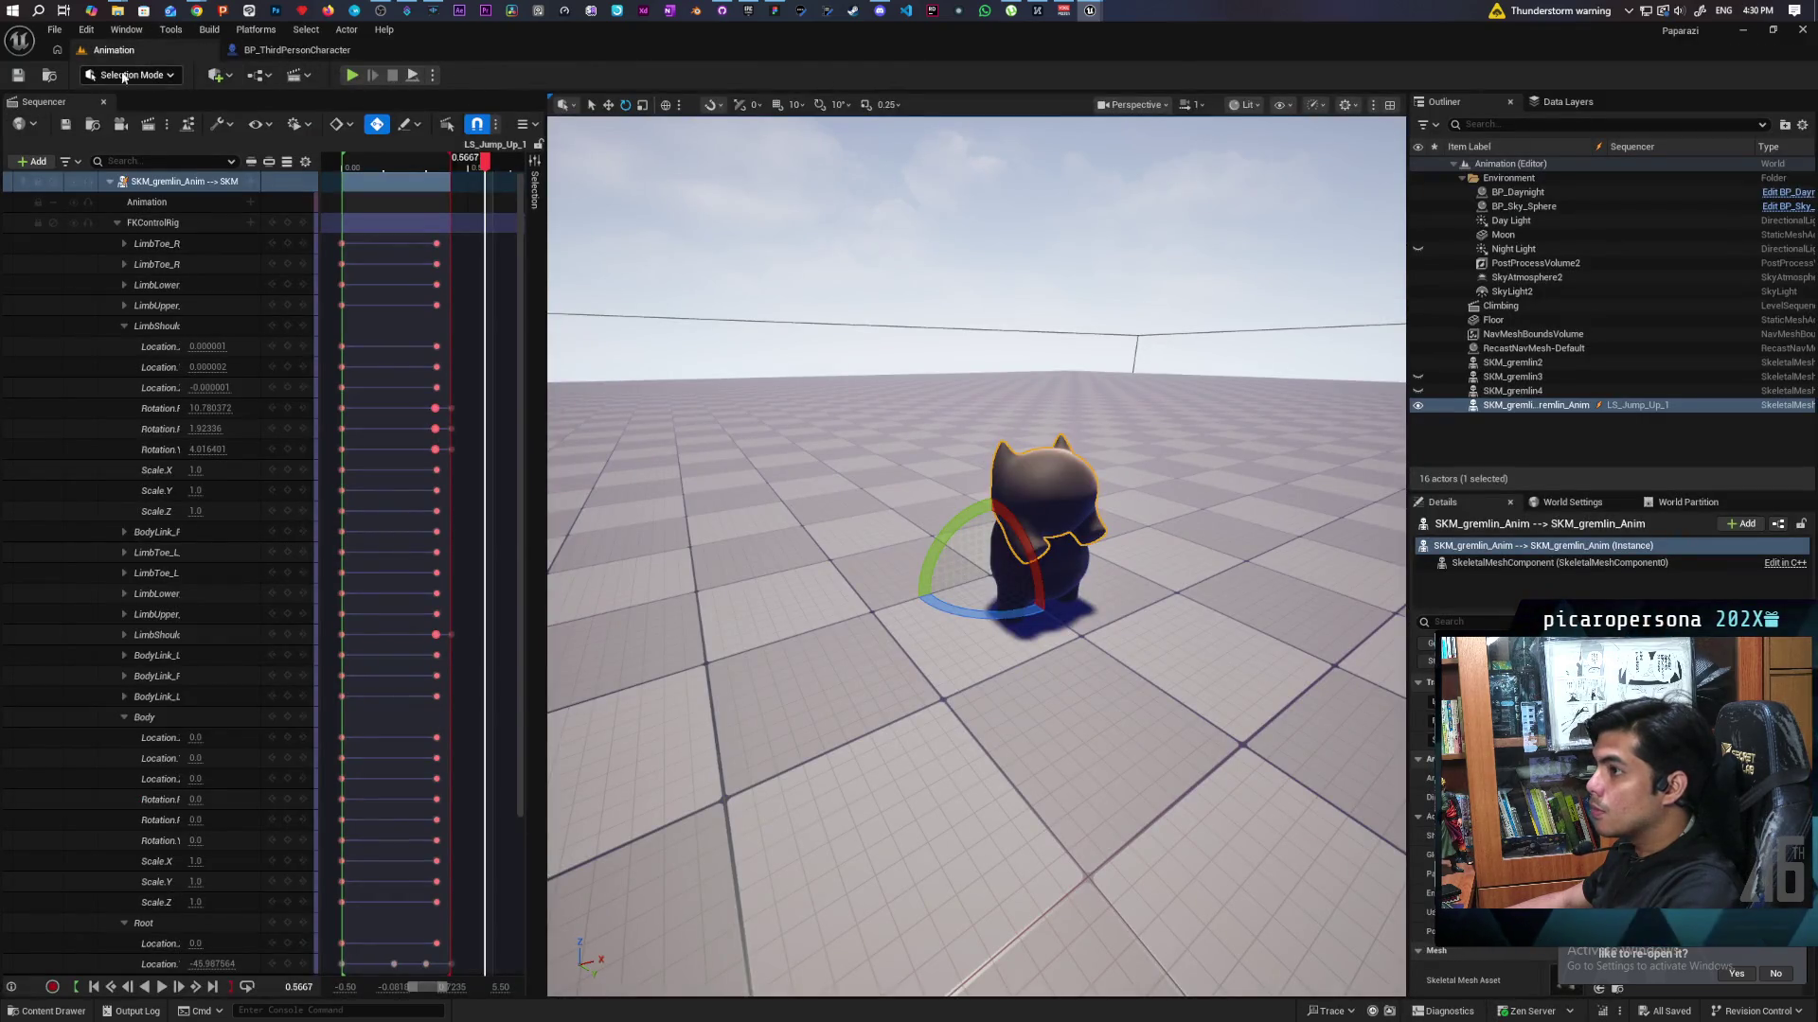
Load the Demo map and run then stop a multiplayer play-test before returning to BP_ThirdPersonCharacter.
left_click(50, 76)
double_click(418, 758)
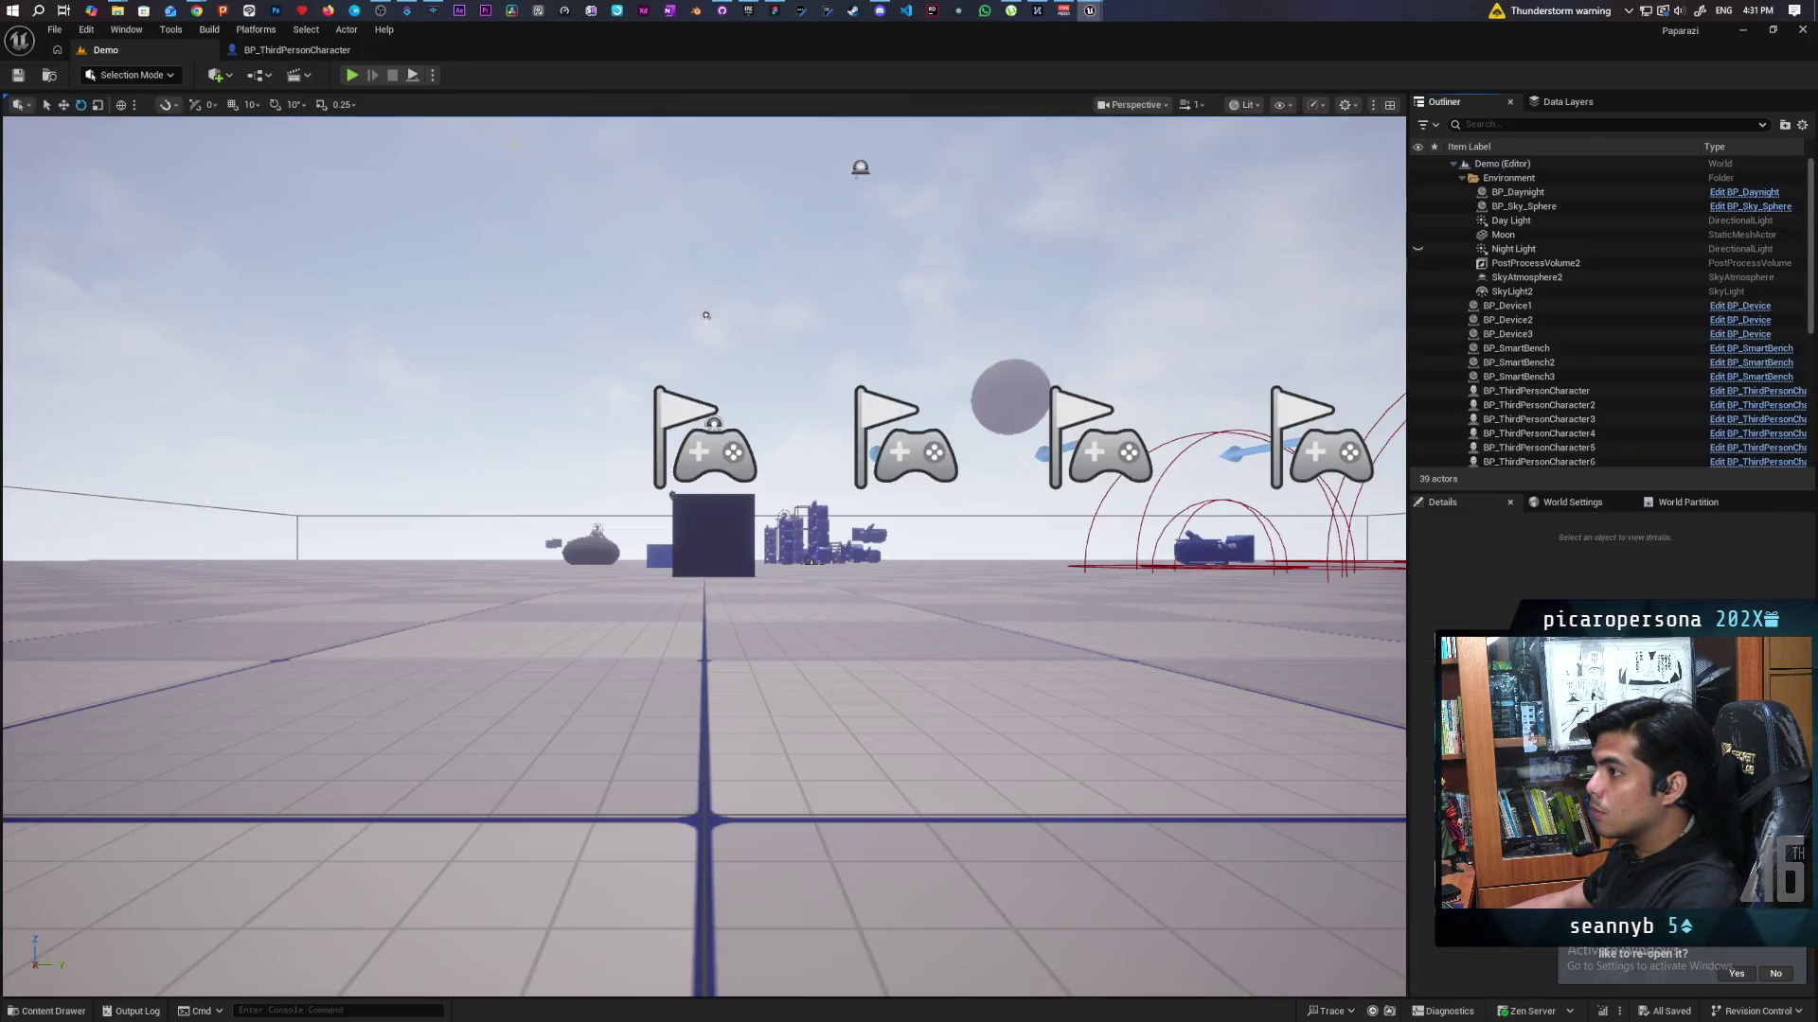
key("alt+p")
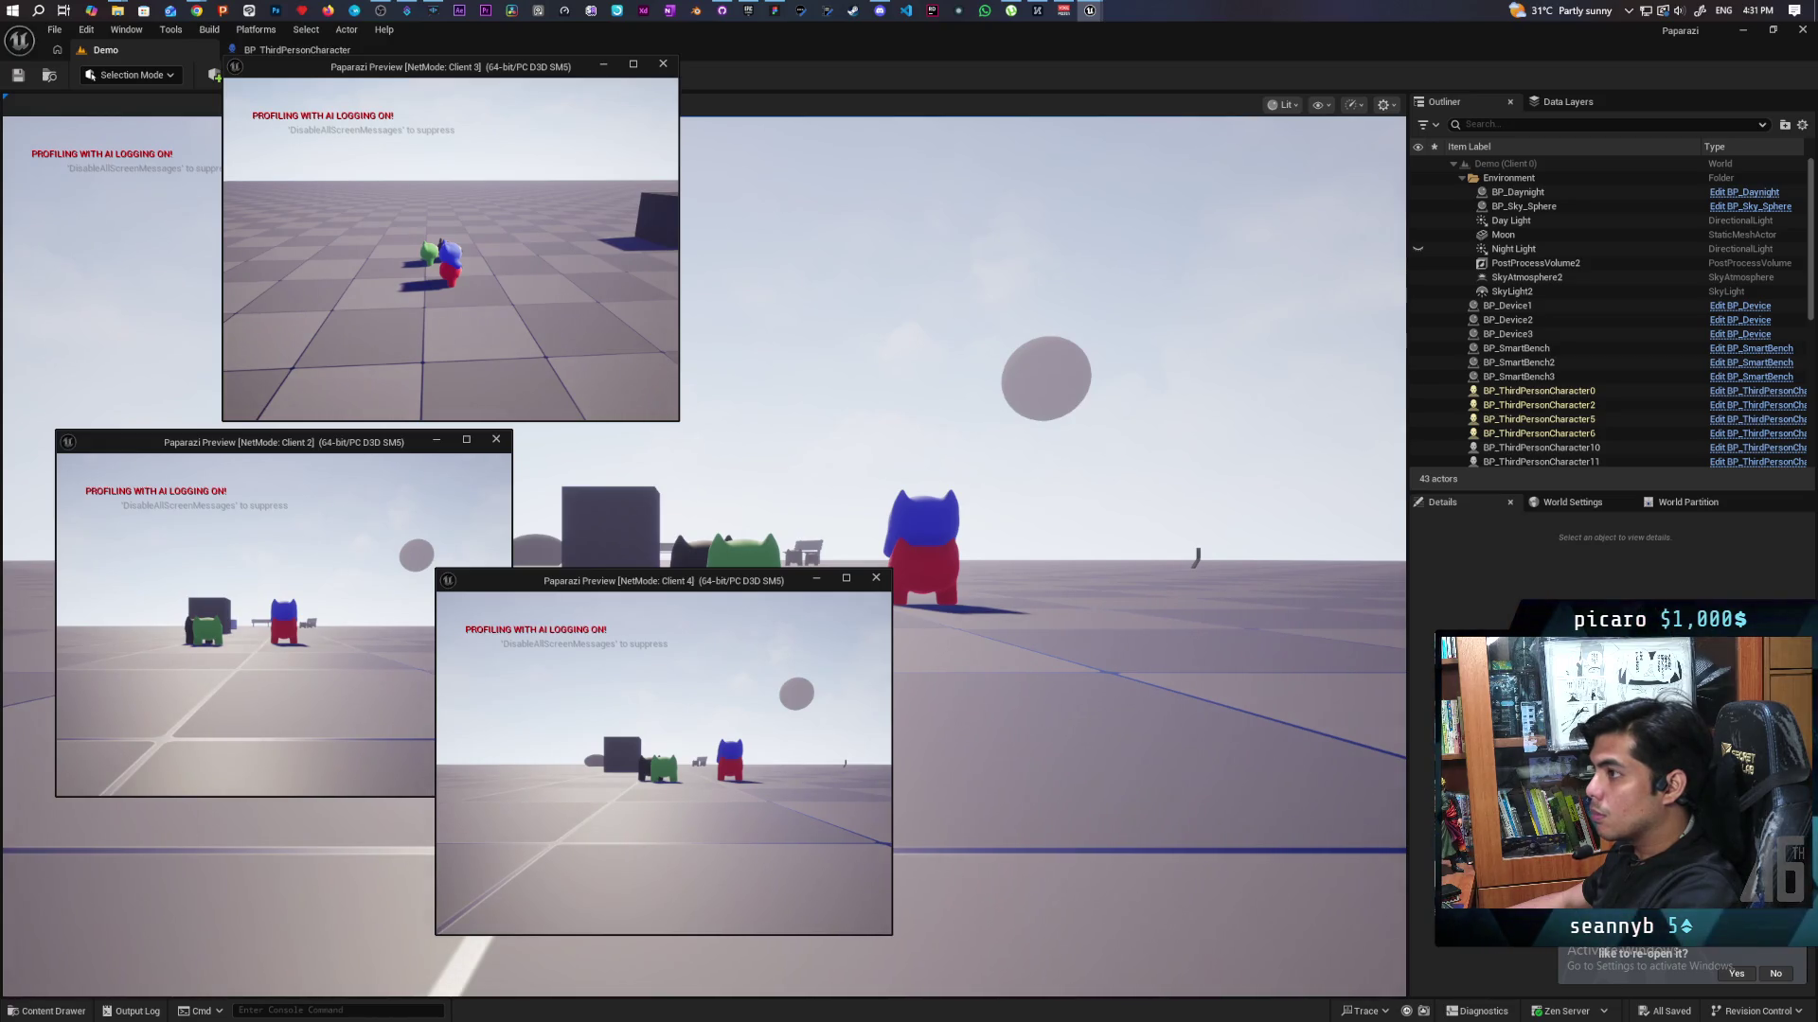
key("Escape")
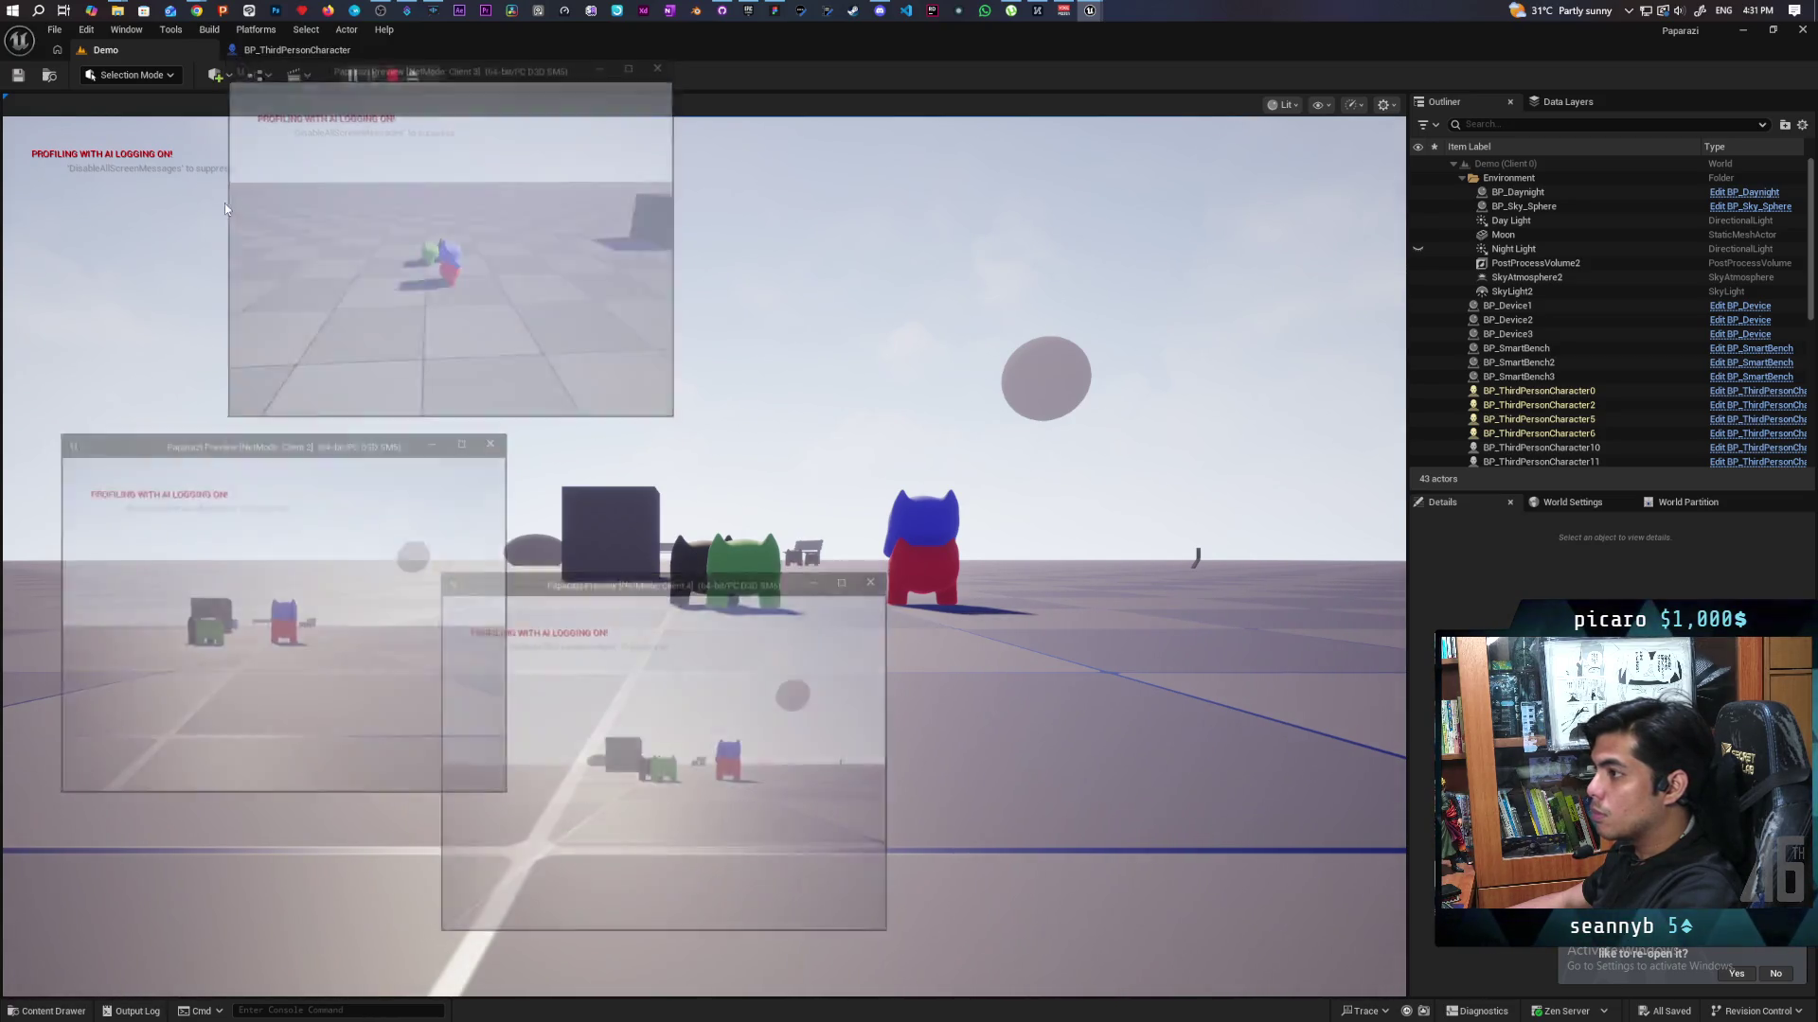
left_click(299, 49)
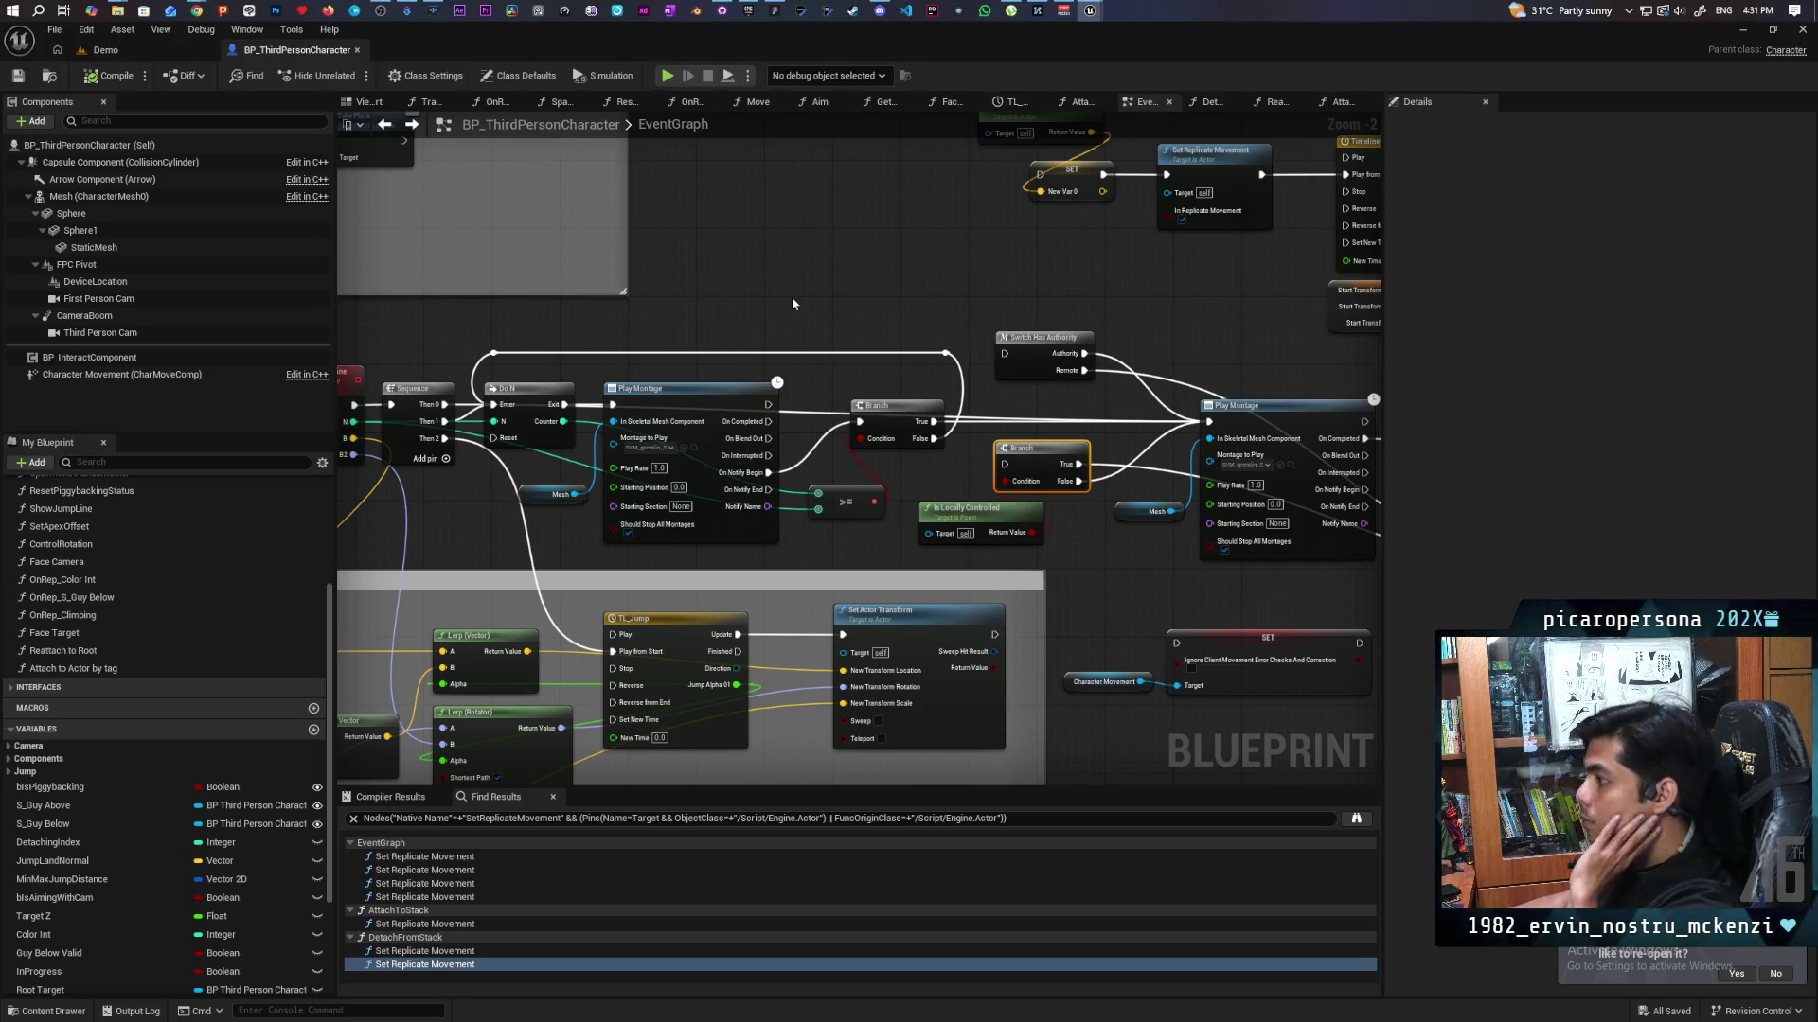
Pan to the first Play Montage node and browse to its montage asset.
left_click_drag(794, 303, 448, 295)
mouse_move(1026, 474)
left_mouse_down()
mouse_move(985, 437)
mouse_move(1059, 456)
left_mouse_up()
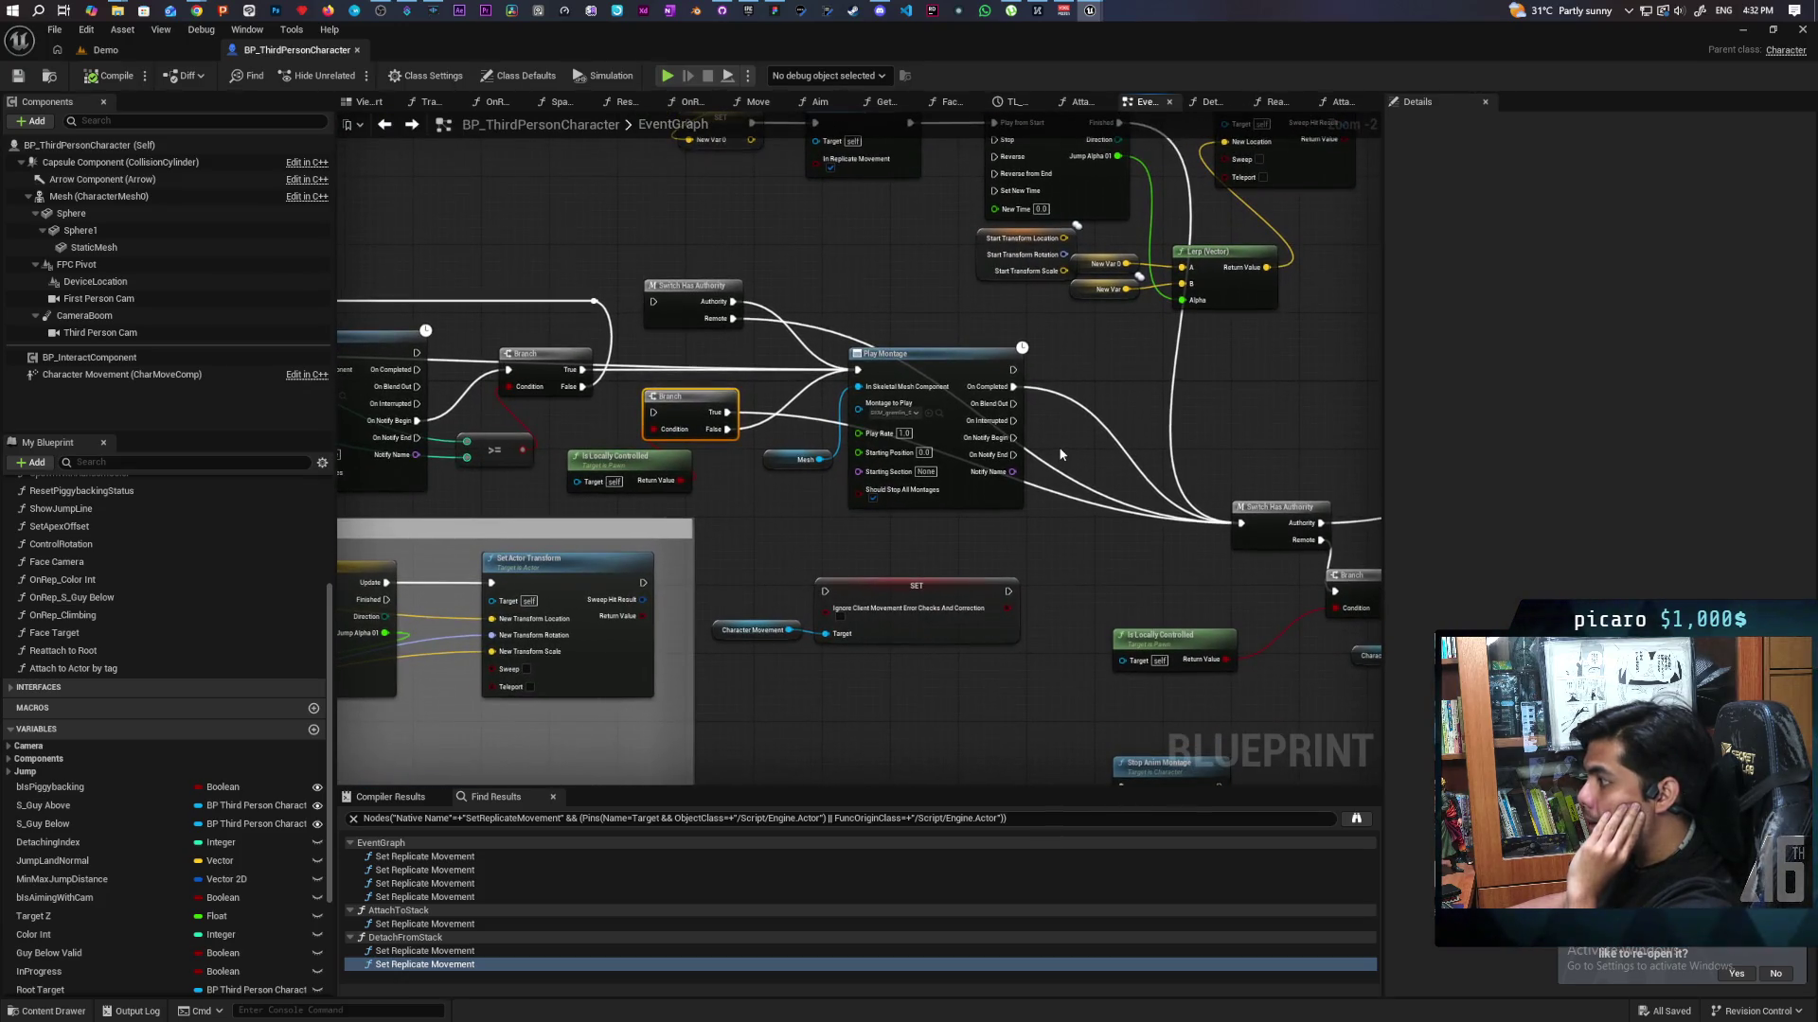
scroll(1059, 457, "up", 2)
scroll(1060, 455, "down", 1)
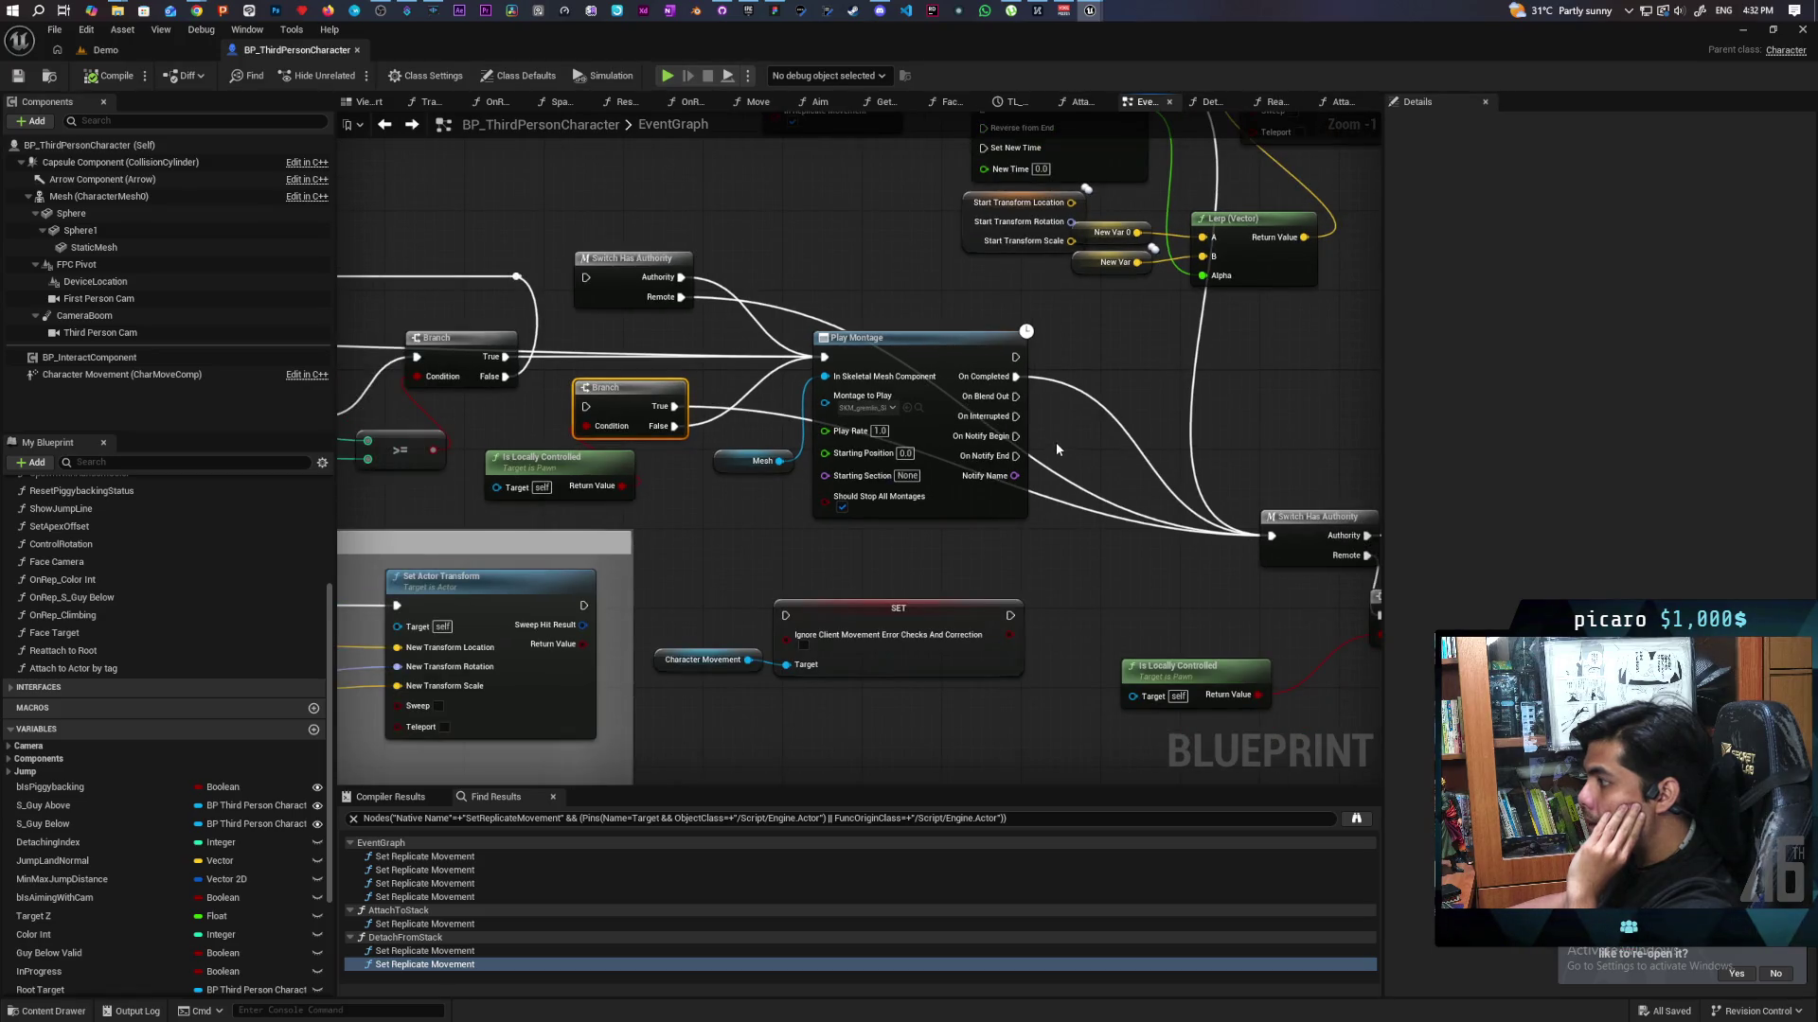
left_click(919, 409)
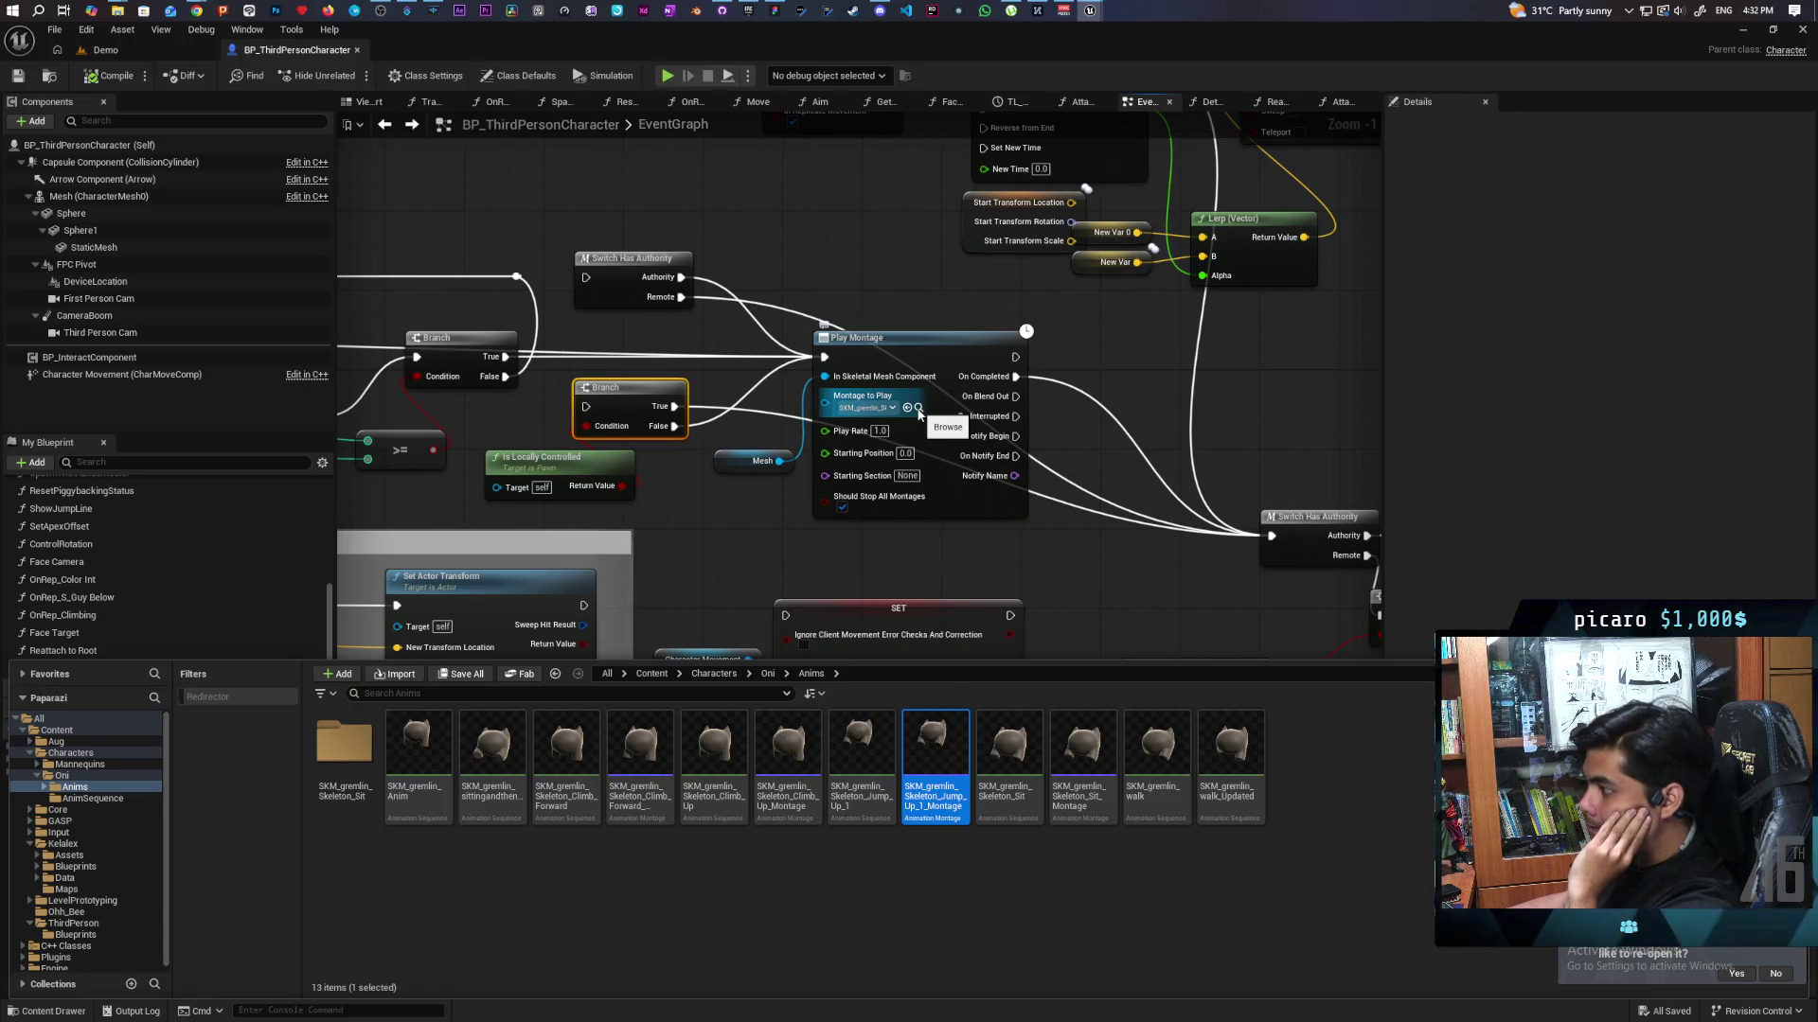
scroll(1169, 473, "down", 2)
left_click(1168, 473)
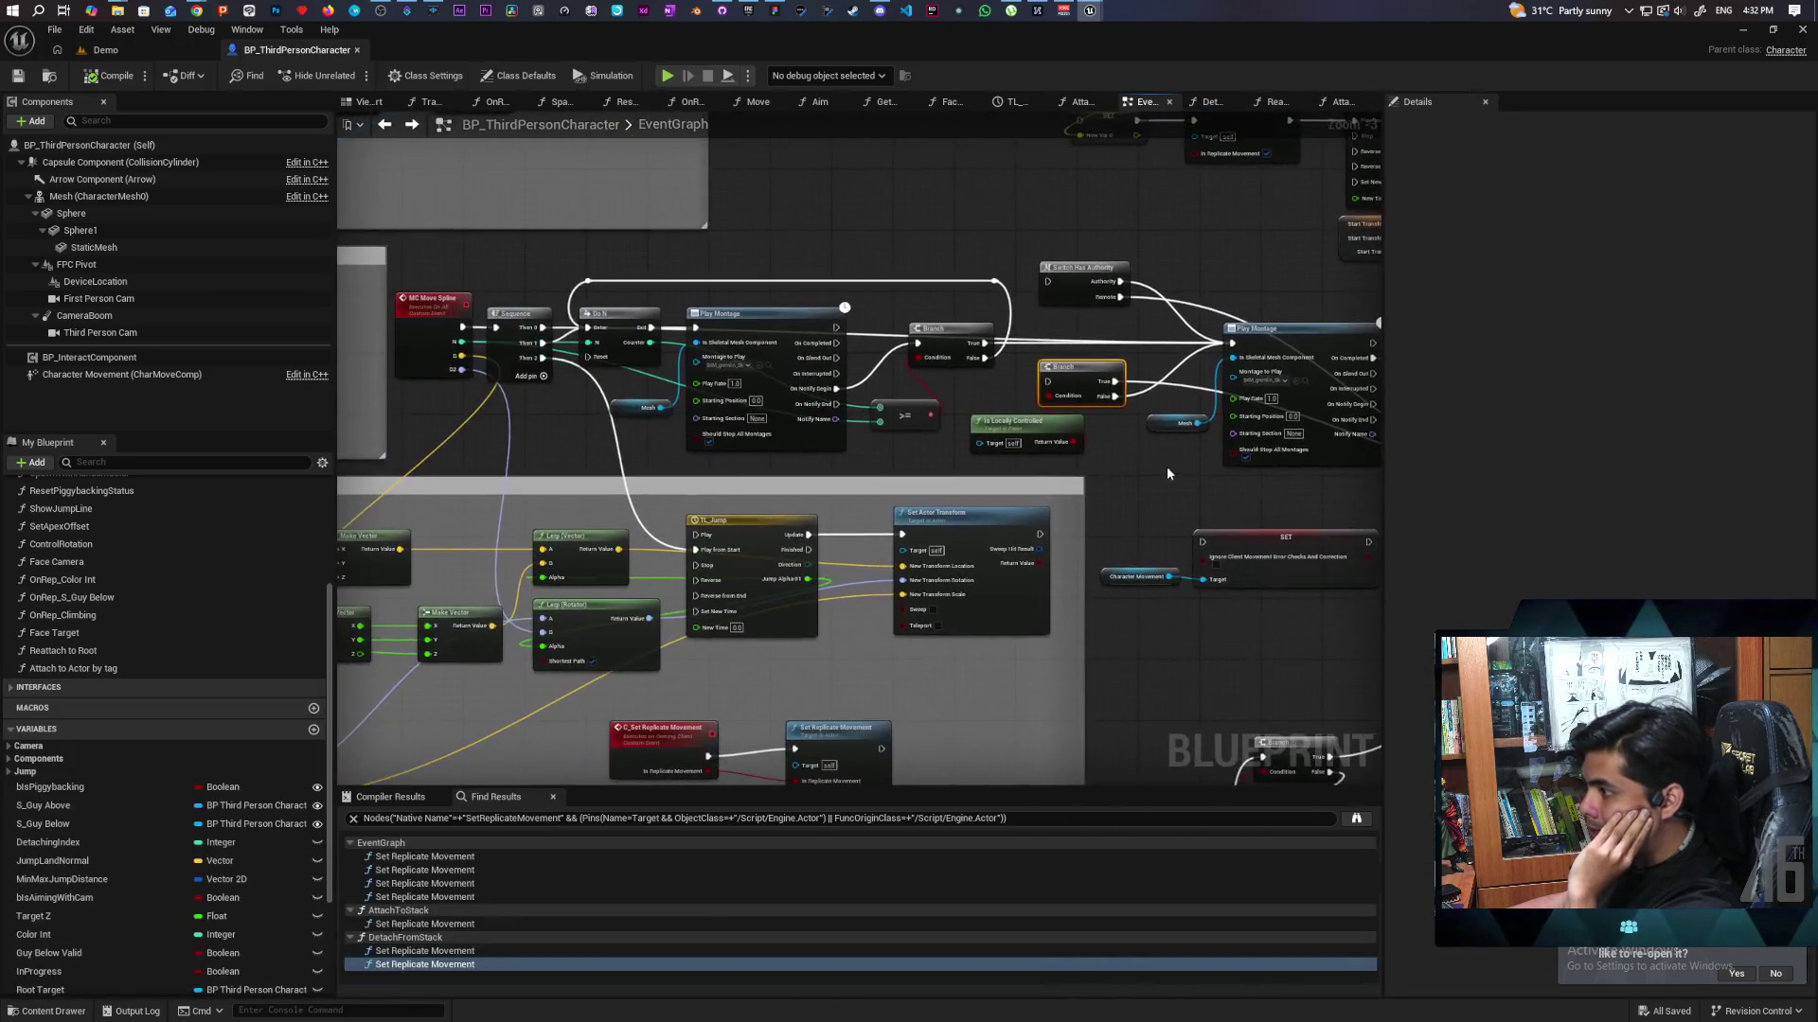
Browse to the second Play Montage node's montage and open the Jump_Up_1 animation.
mouse_move(1233, 441)
left_mouse_down()
mouse_move(937, 475)
mouse_move(963, 473)
left_mouse_up()
left_click(1035, 414)
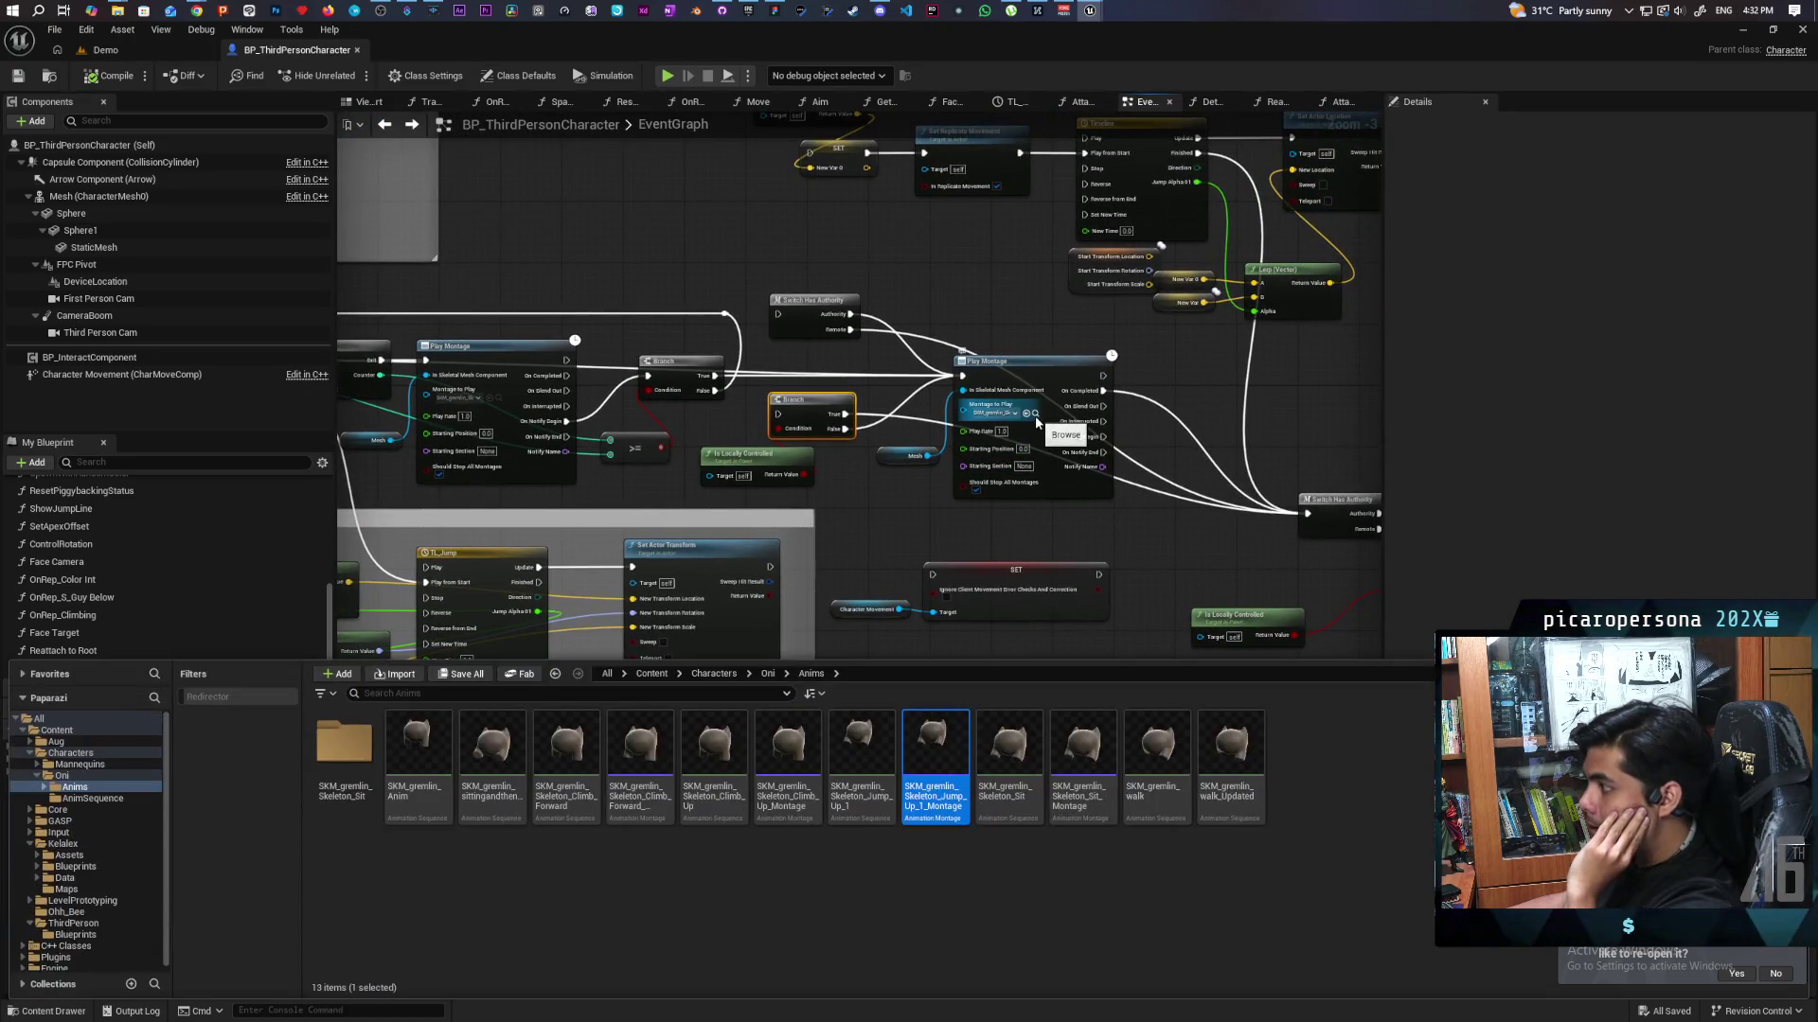
double_click(861, 758)
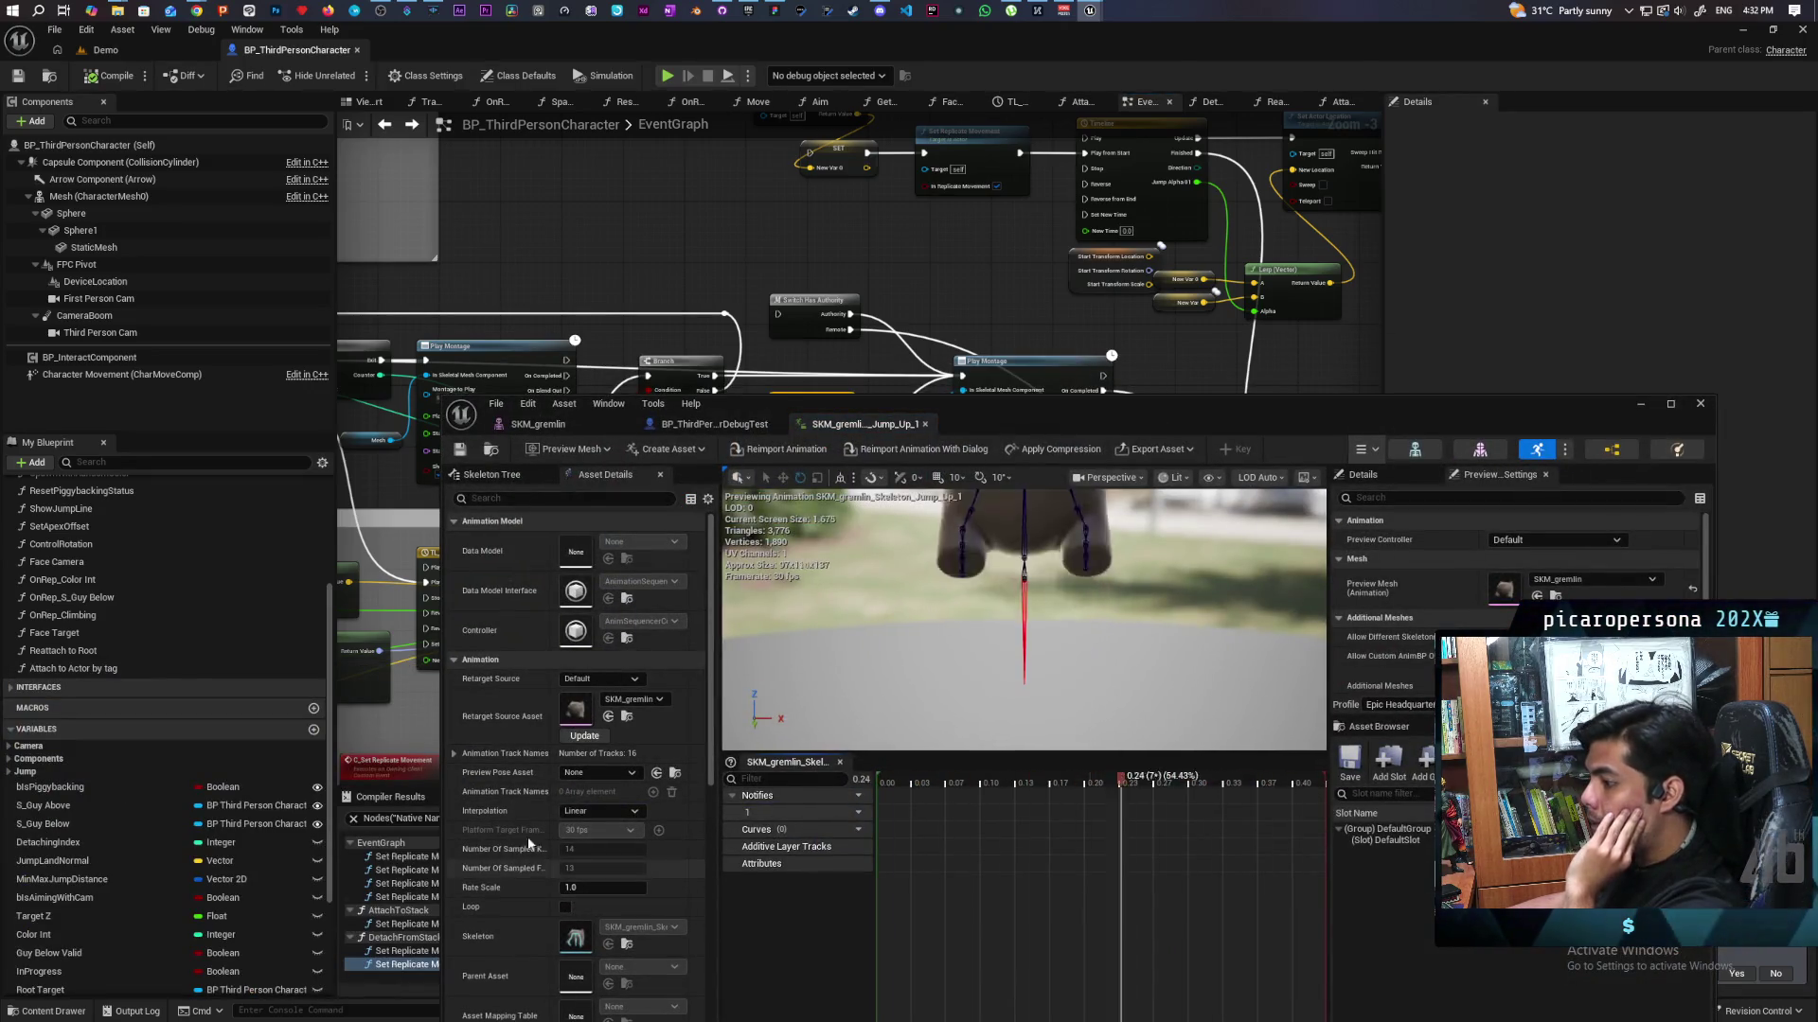
Enable Root Motion in the Jump_Up_1 animation's Asset Details.
scroll(526, 780, "down", 2)
scroll(528, 790, "down", 10)
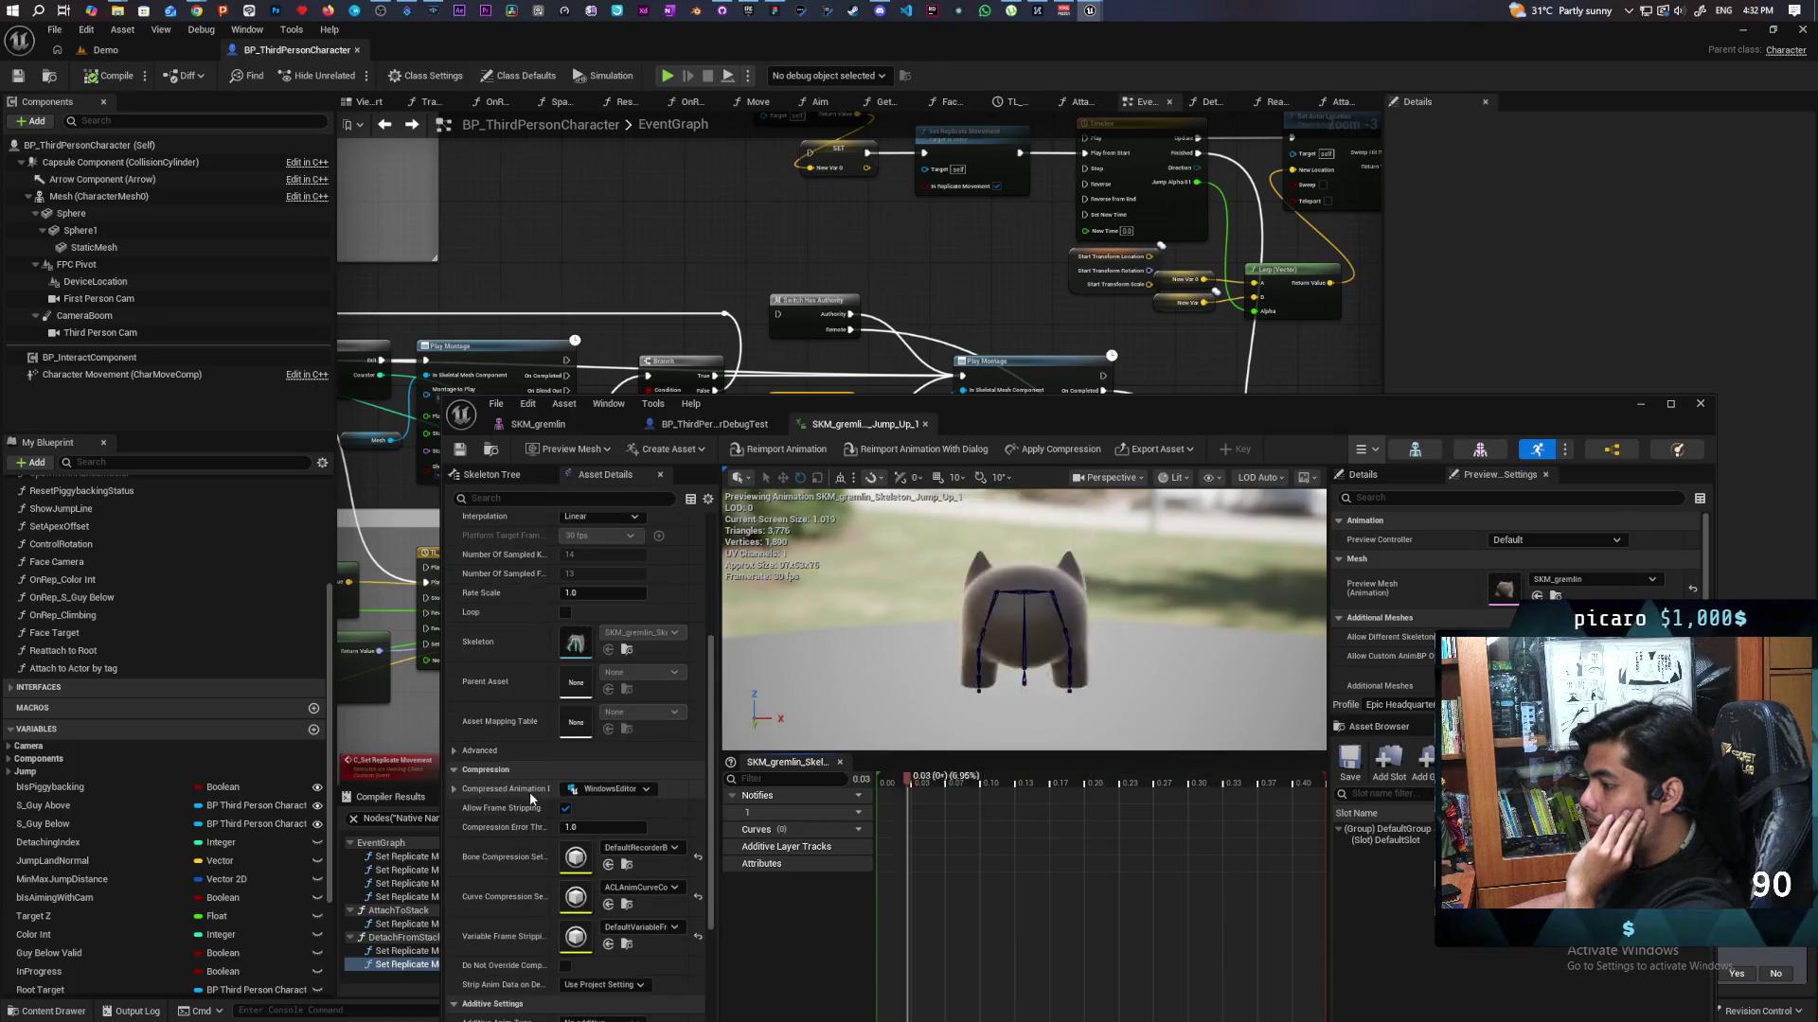
left_click(565, 833)
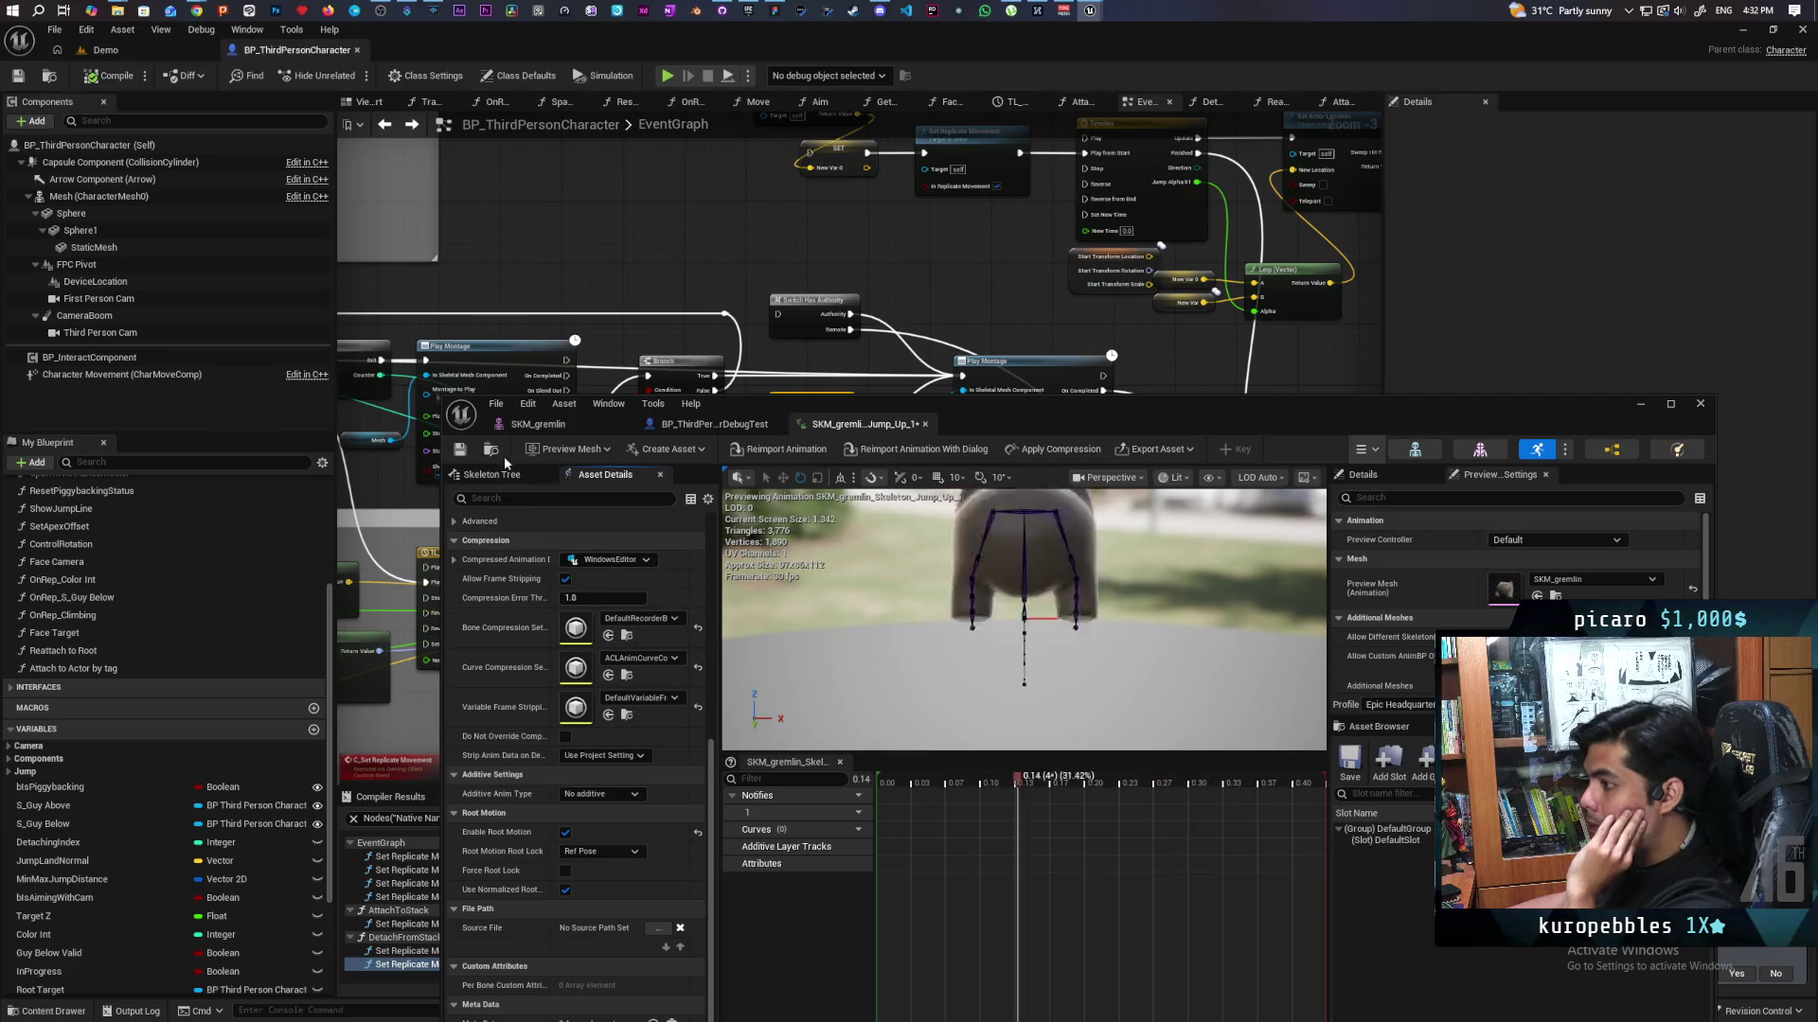
Play-test the Demo level with root motion enabled, then stop.
left_click(1640, 405)
left_click(121, 49)
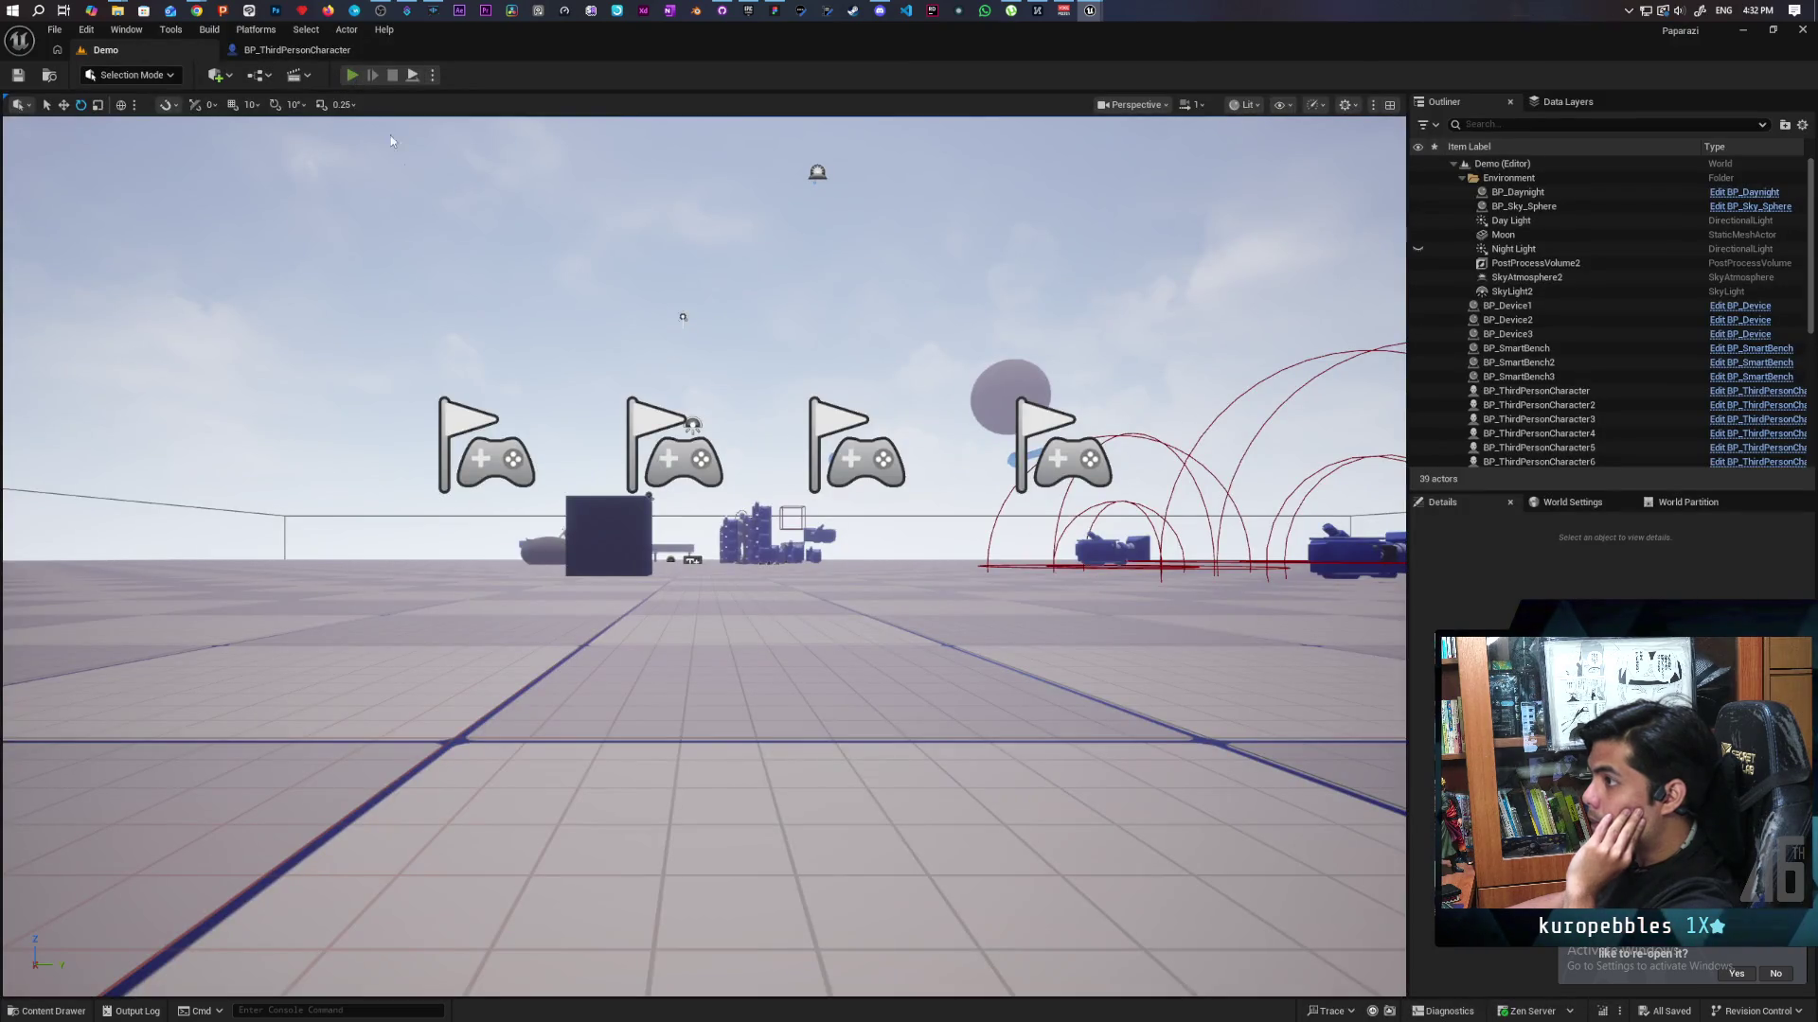
key("alt+p")
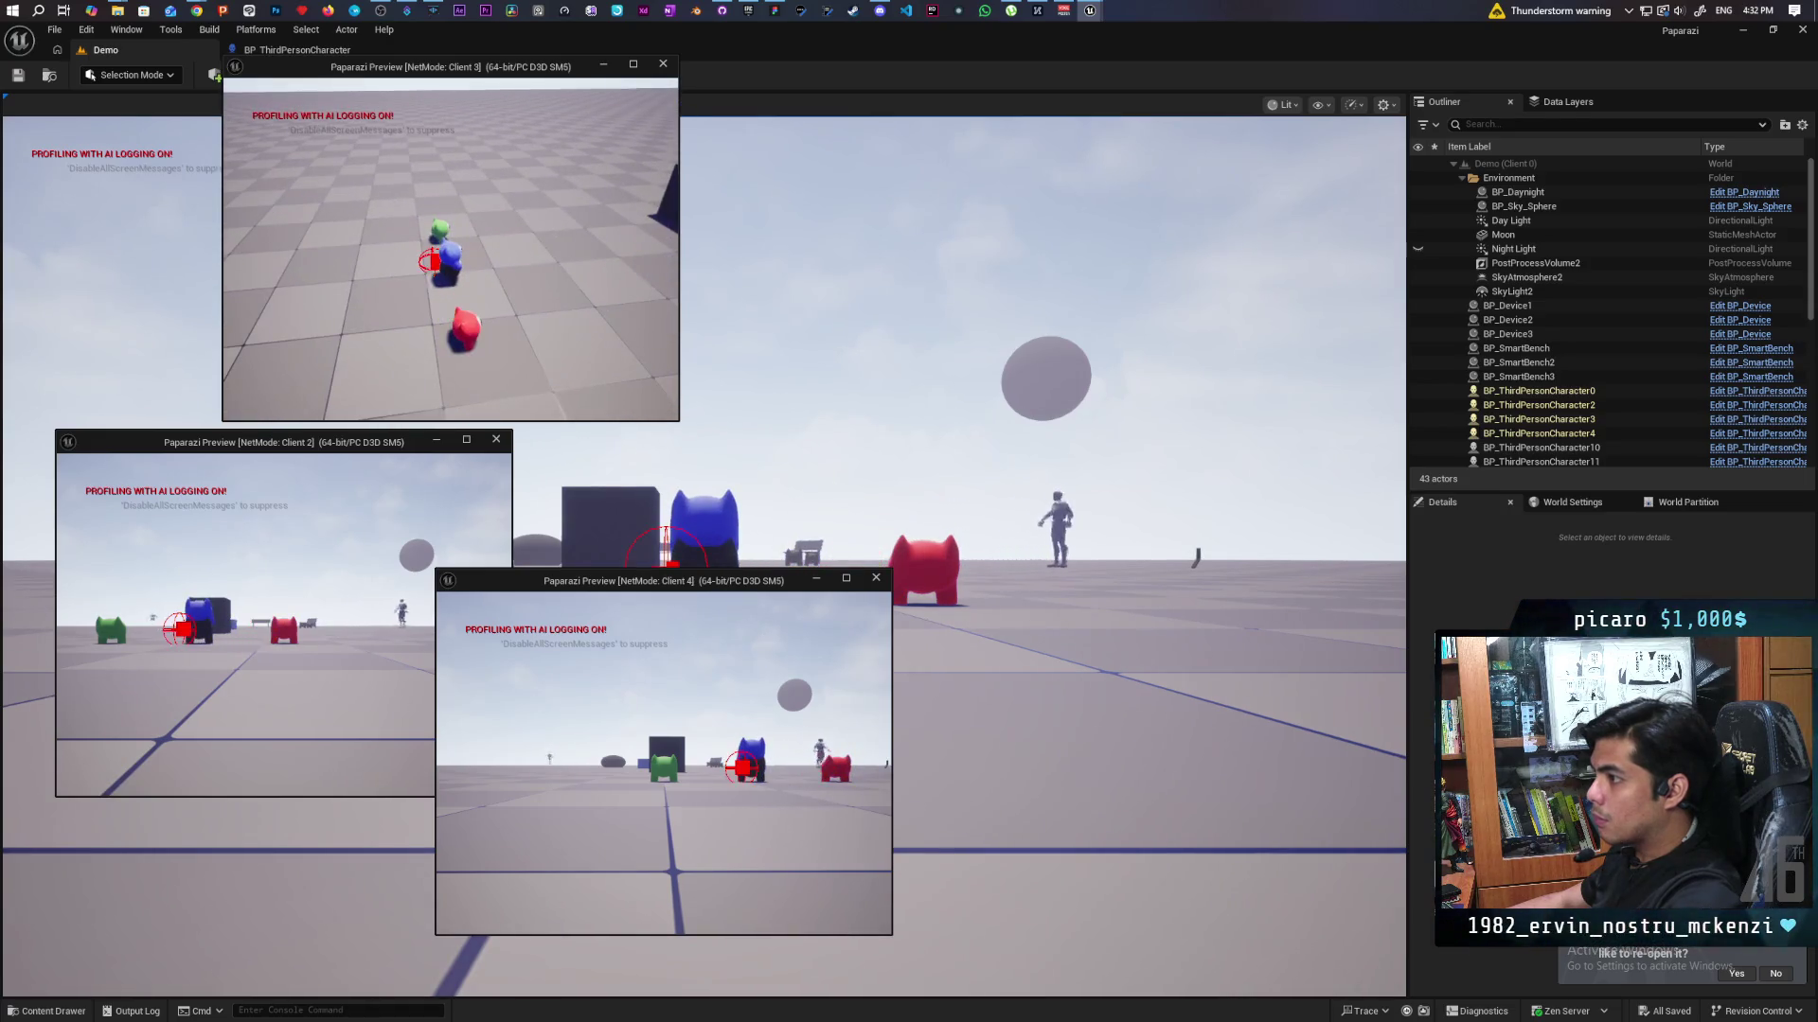
key("Escape")
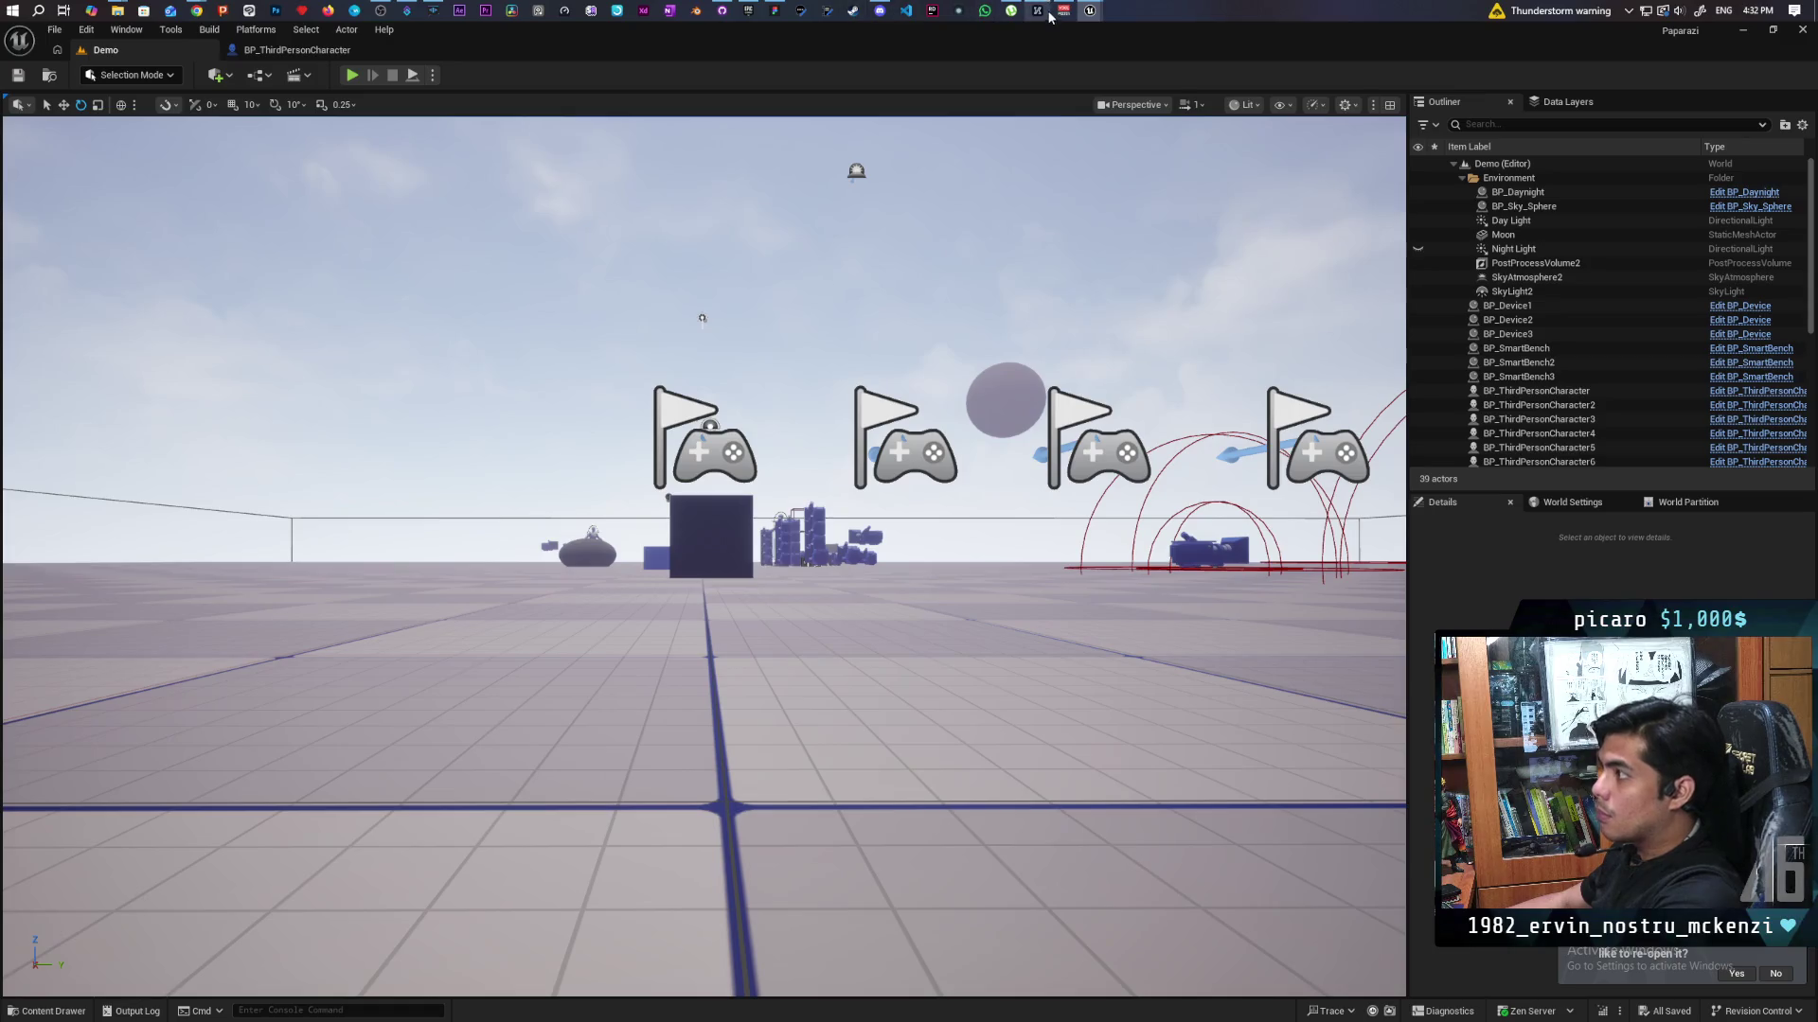
Uncheck Use Normalized Root on Jump_Up_1 and start another Demo play-test.
mouse_move(1088, 11)
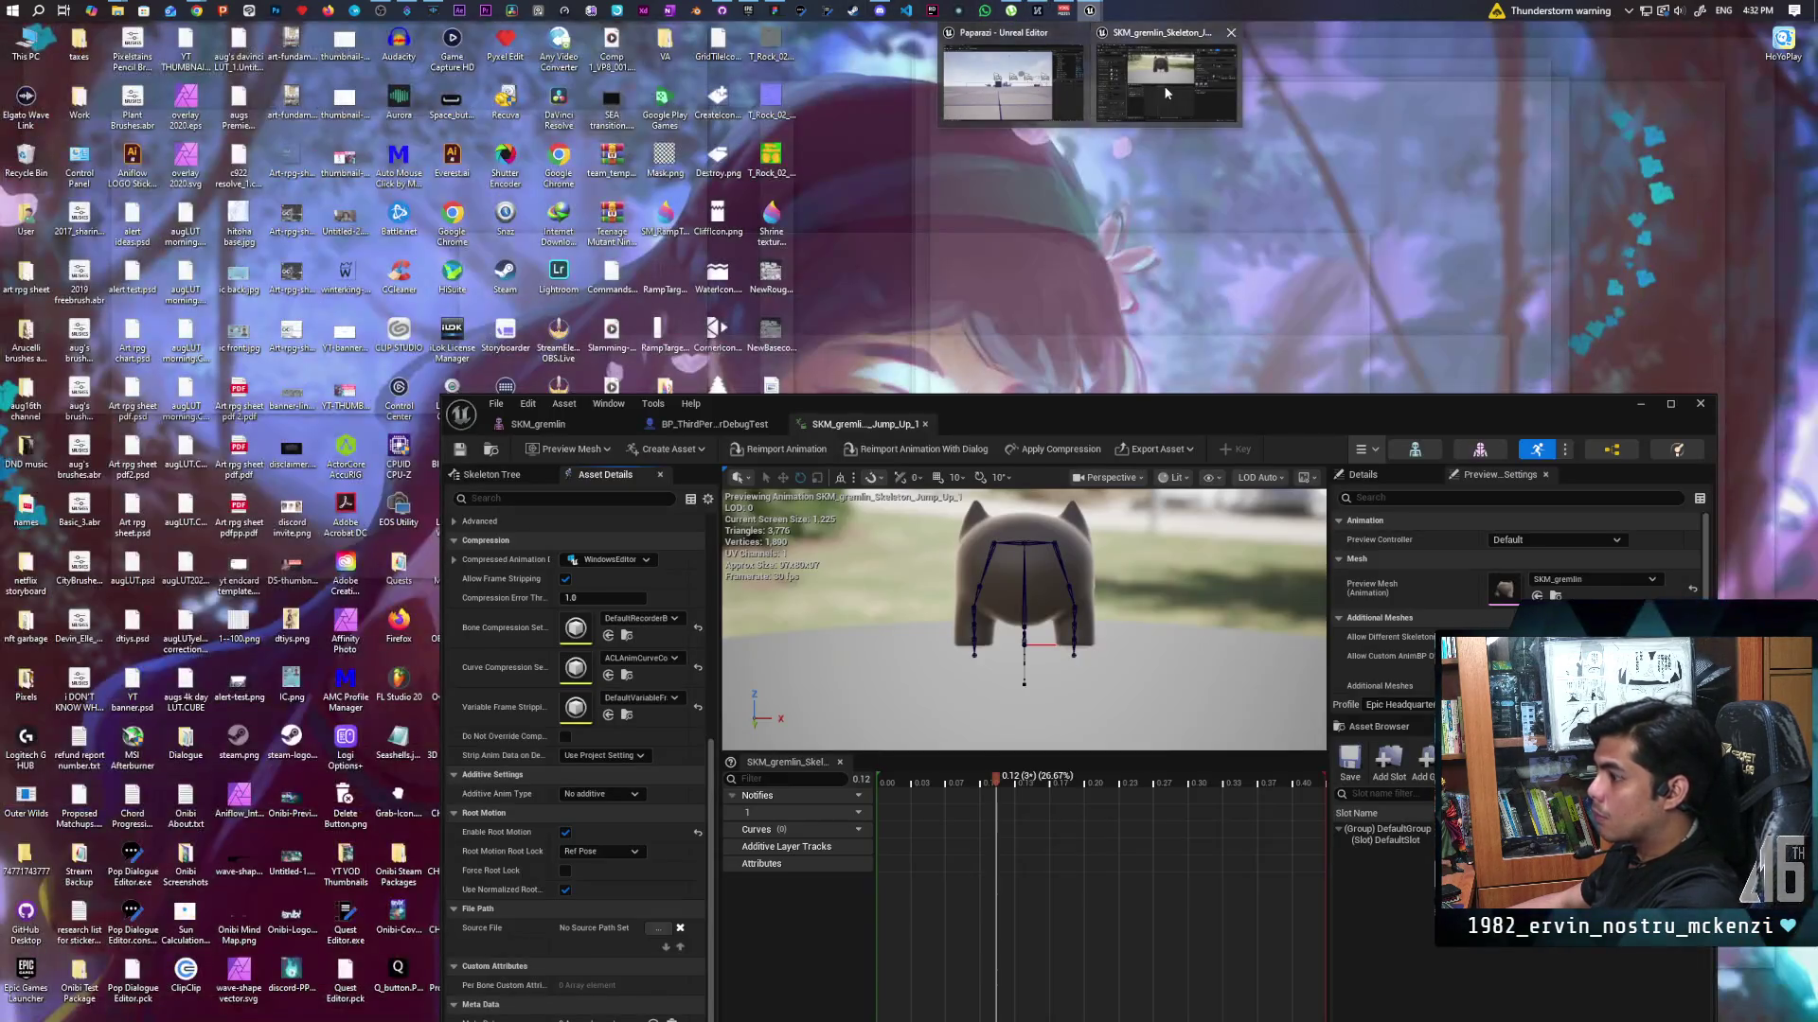
left_click(1167, 92)
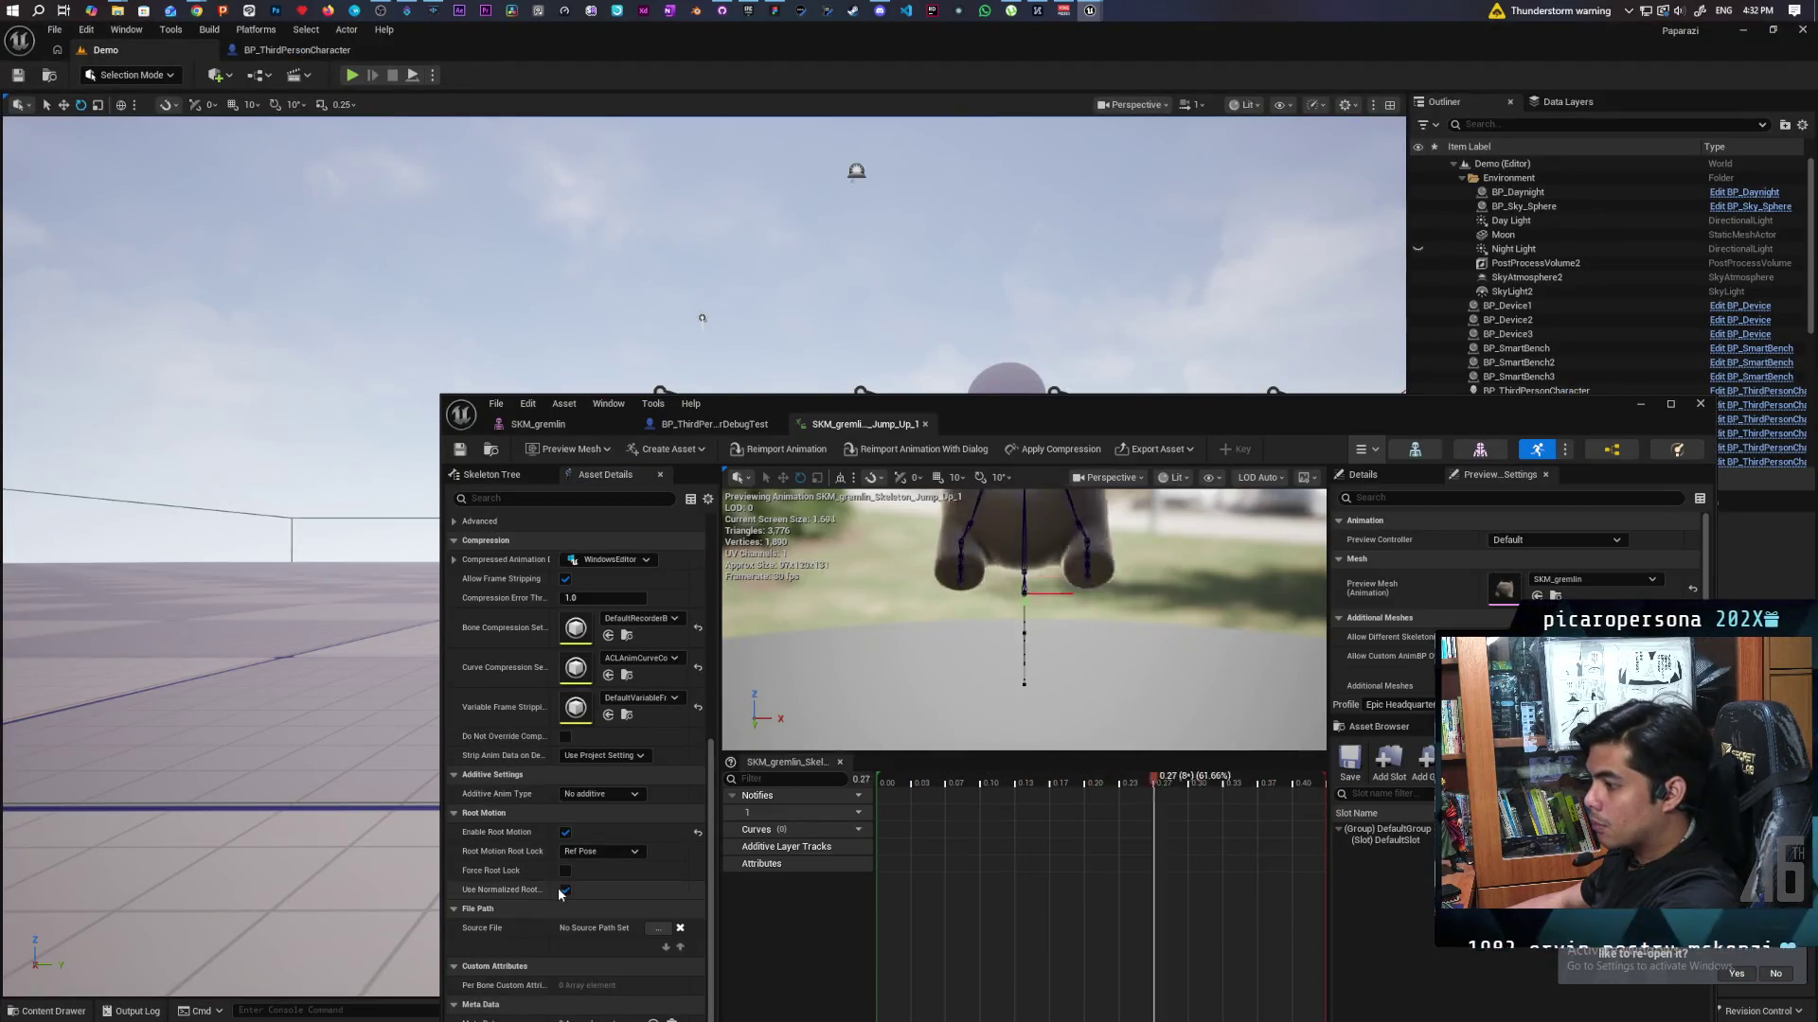
left_click(566, 891)
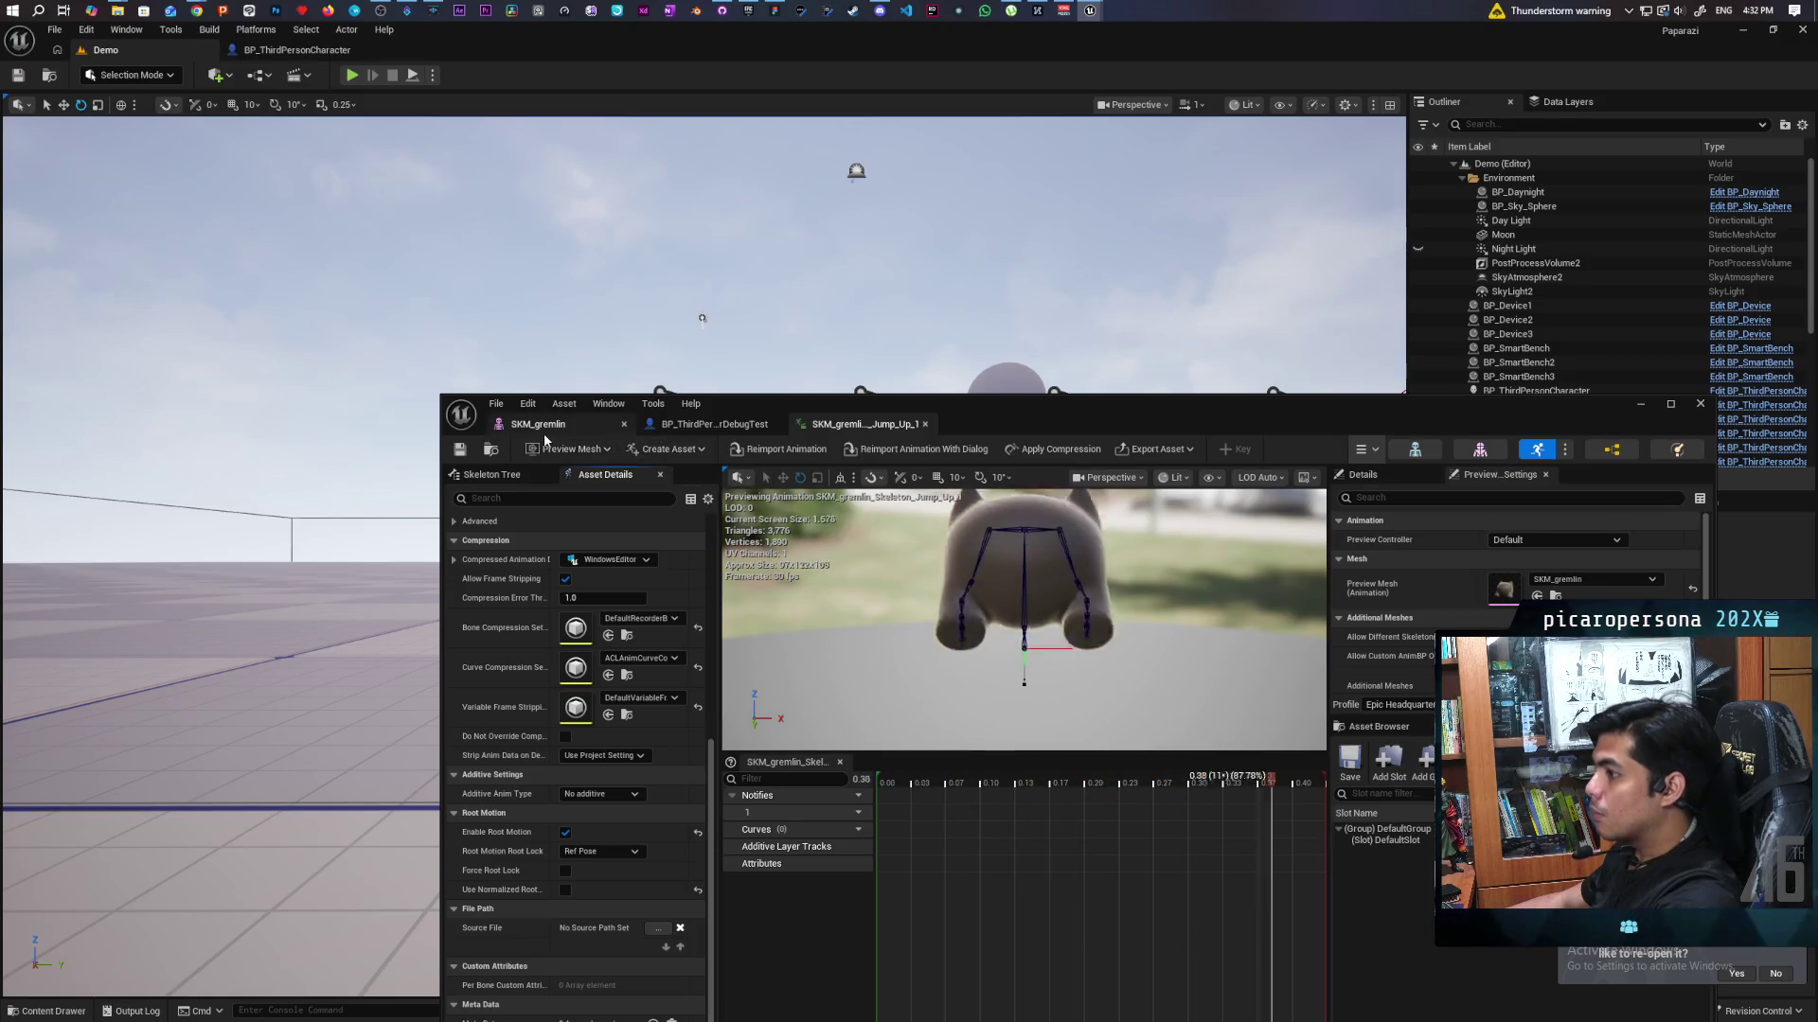
left_click(473, 208)
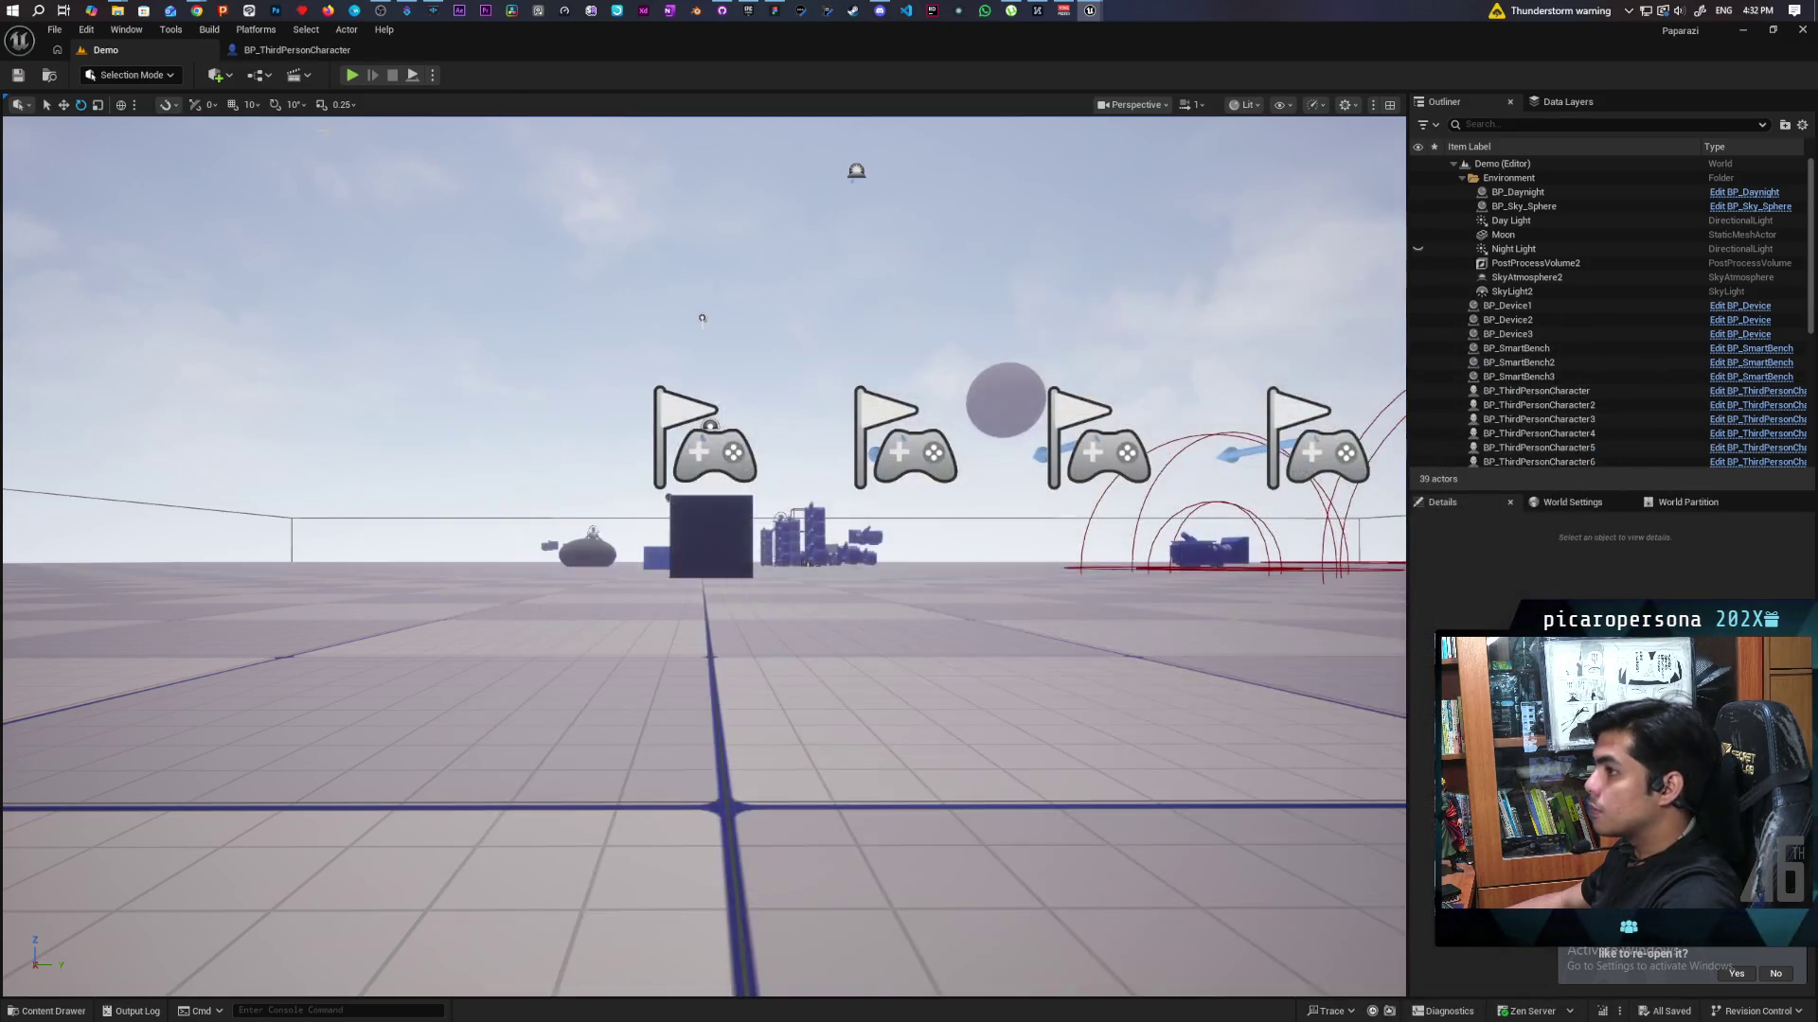
left_click(350, 75)
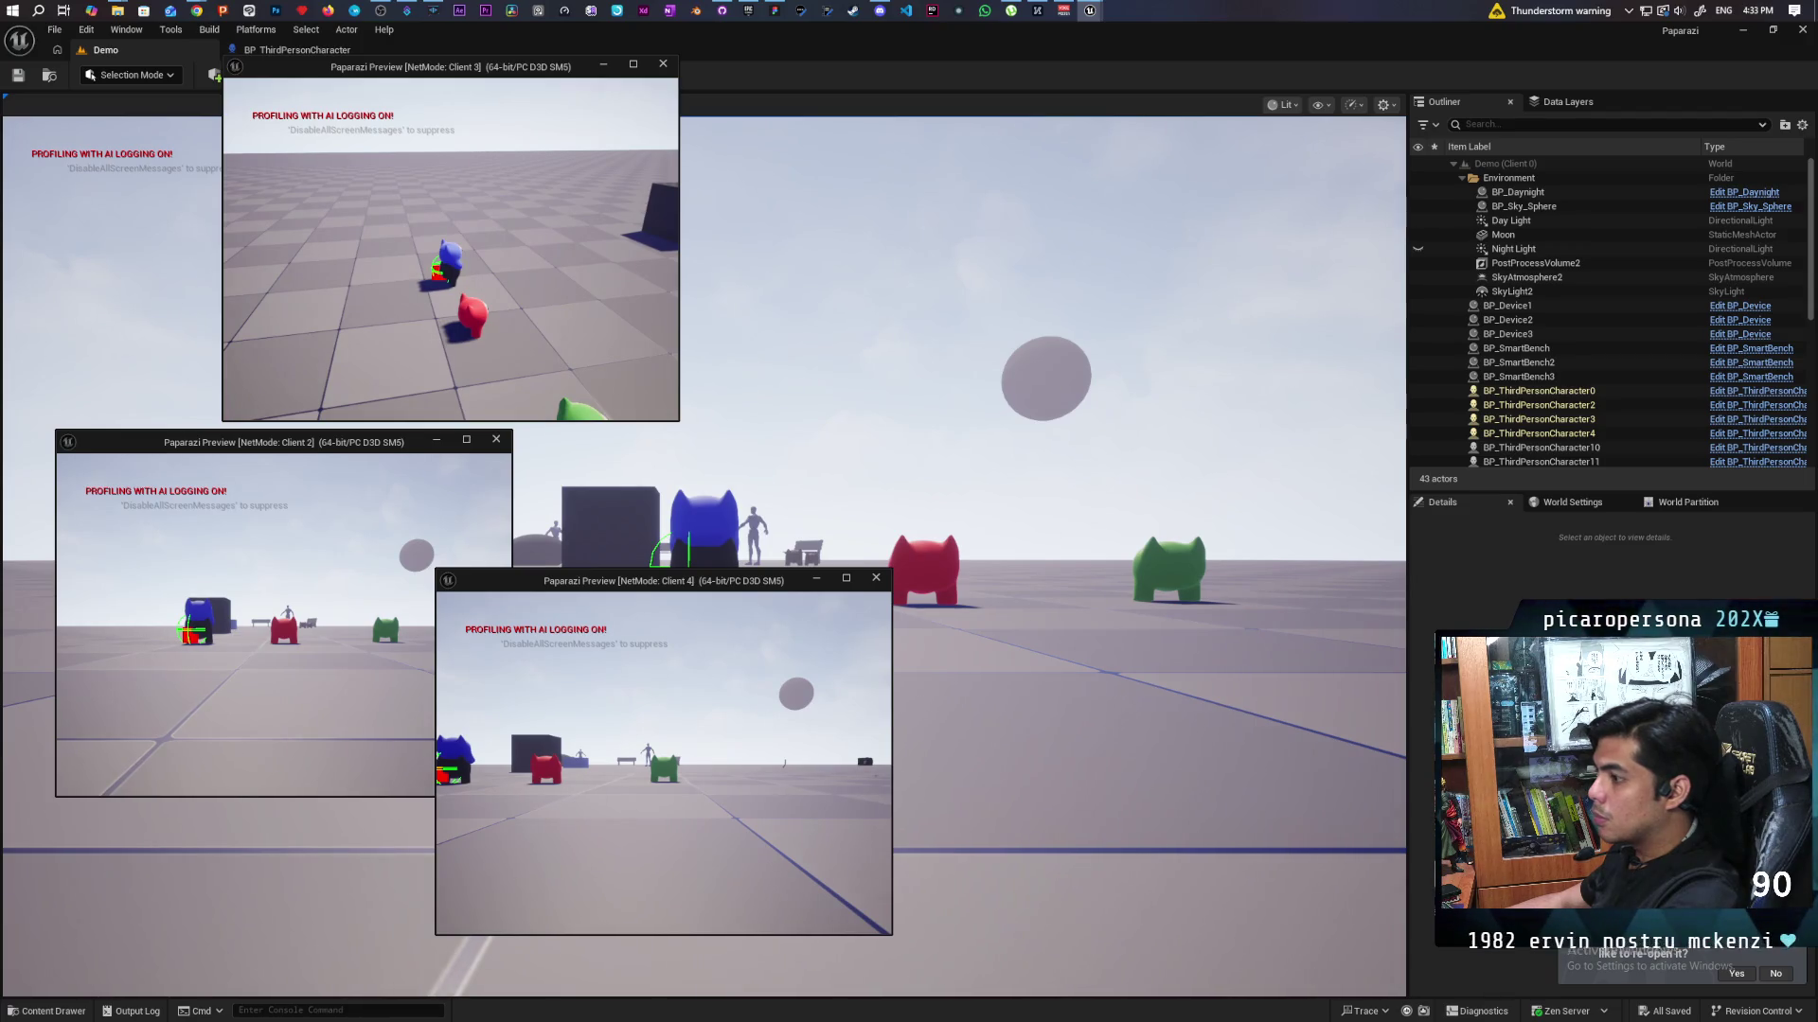
Stop the Demo play-test and open the Content Drawer at the Maps folder.
key("Escape")
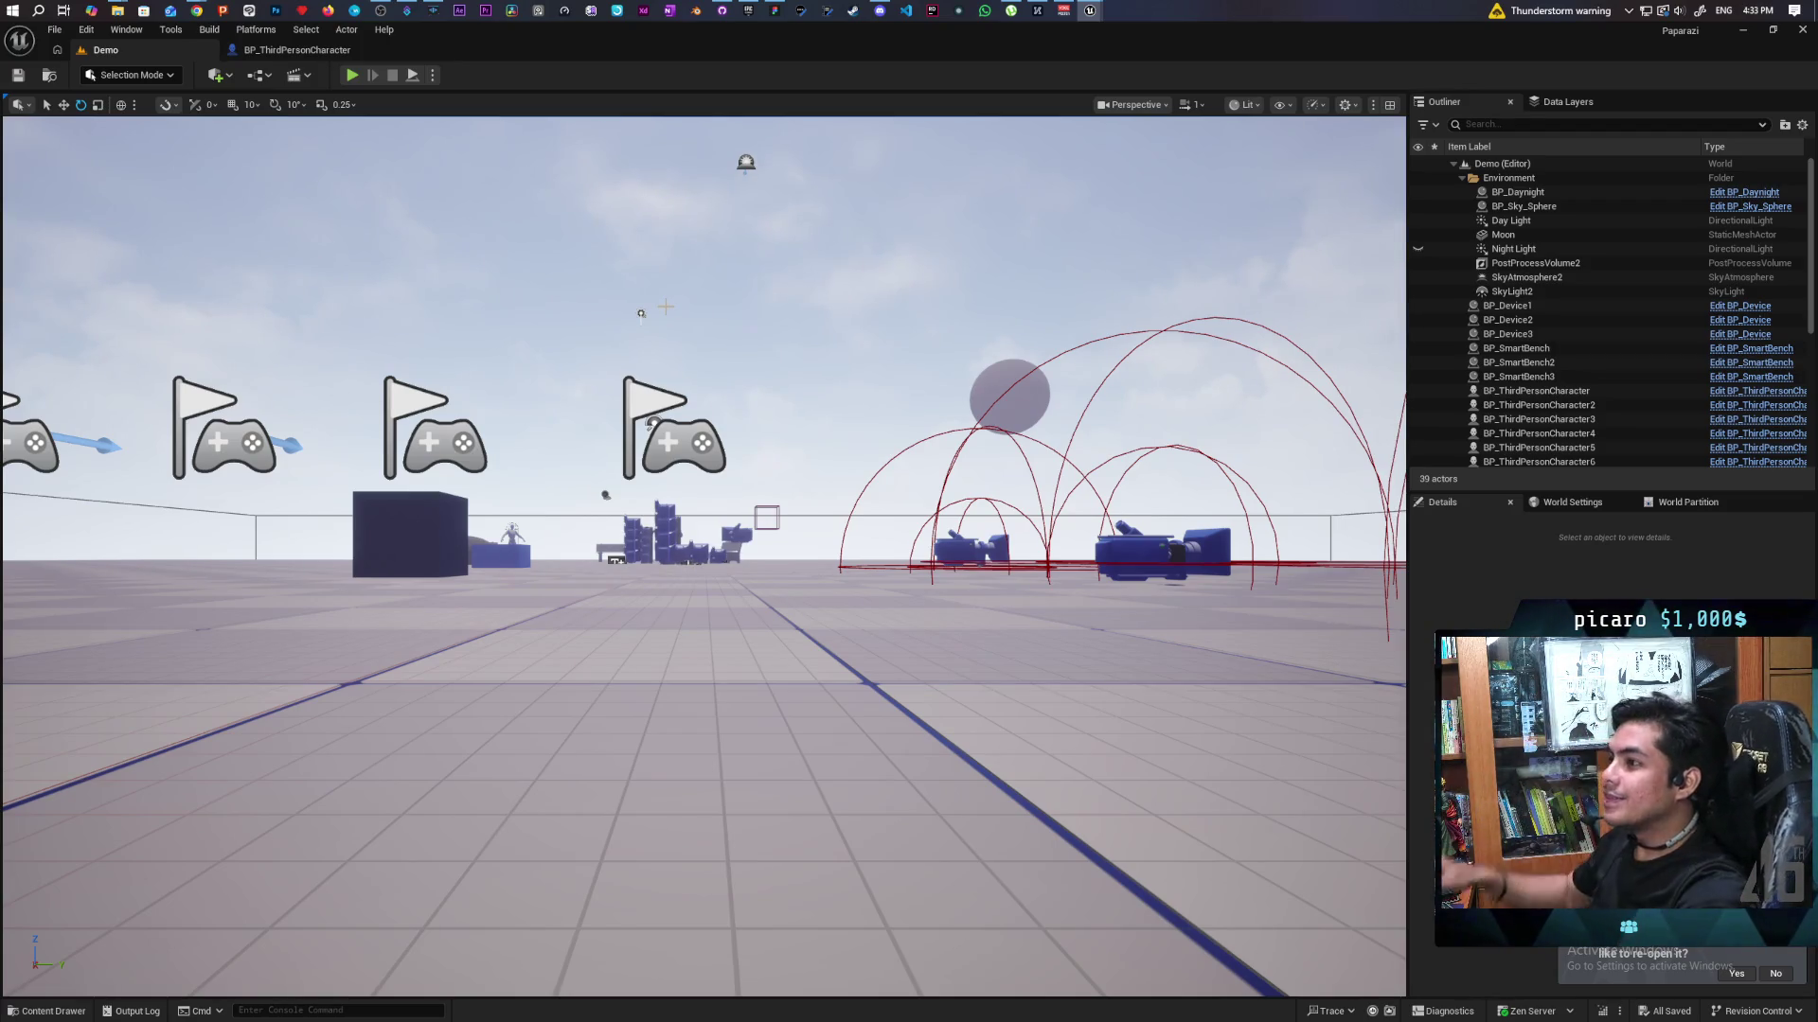
key("ctrl+space")
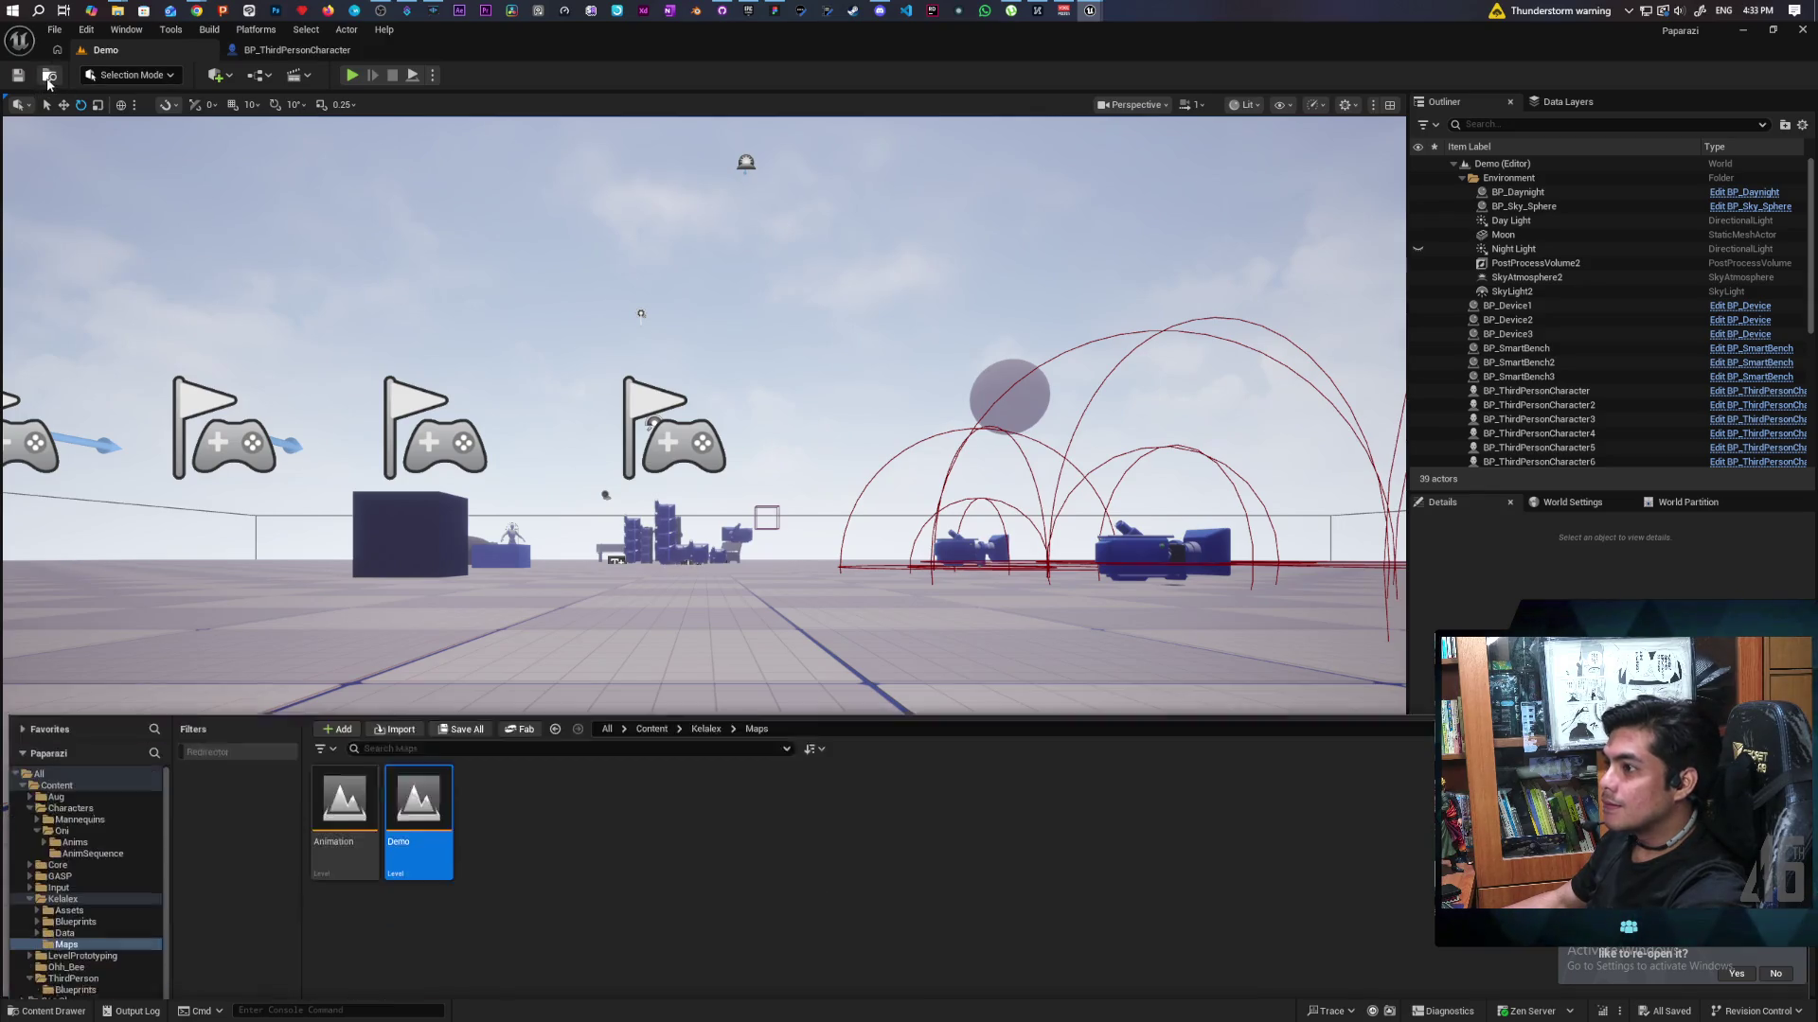
left_click(348, 752)
double_click(348, 753)
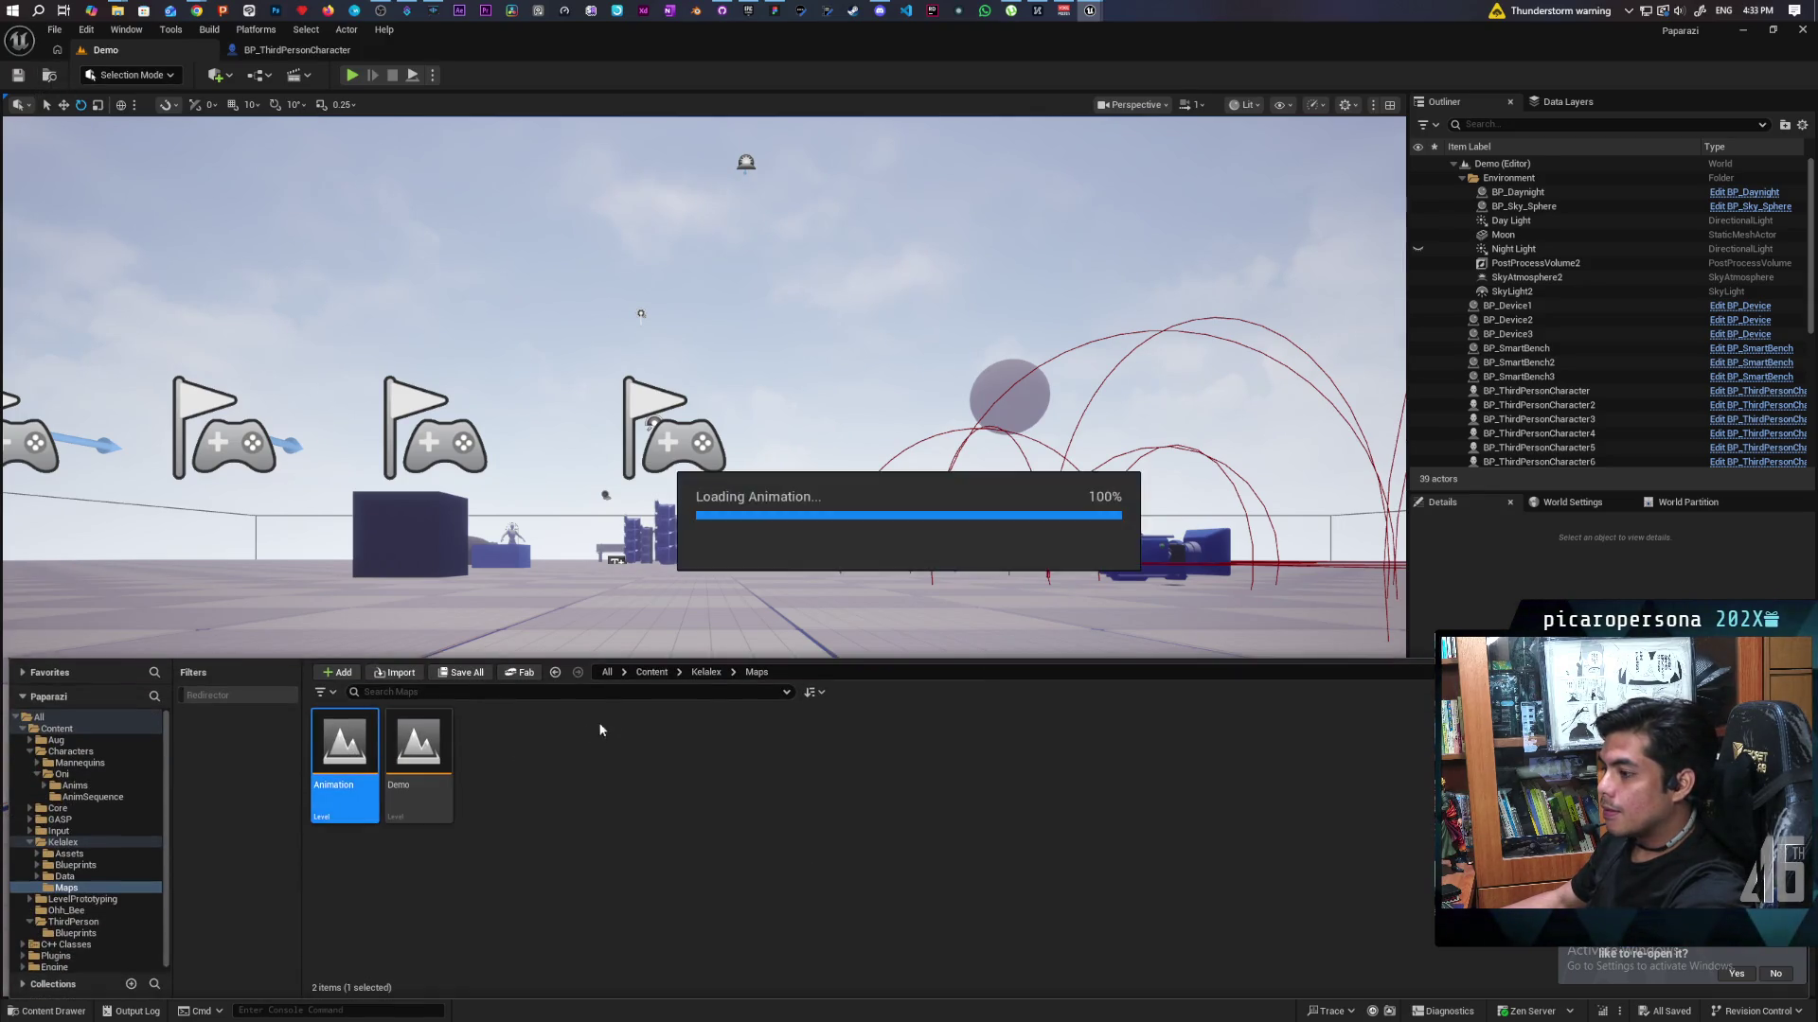
left_click(833, 347)
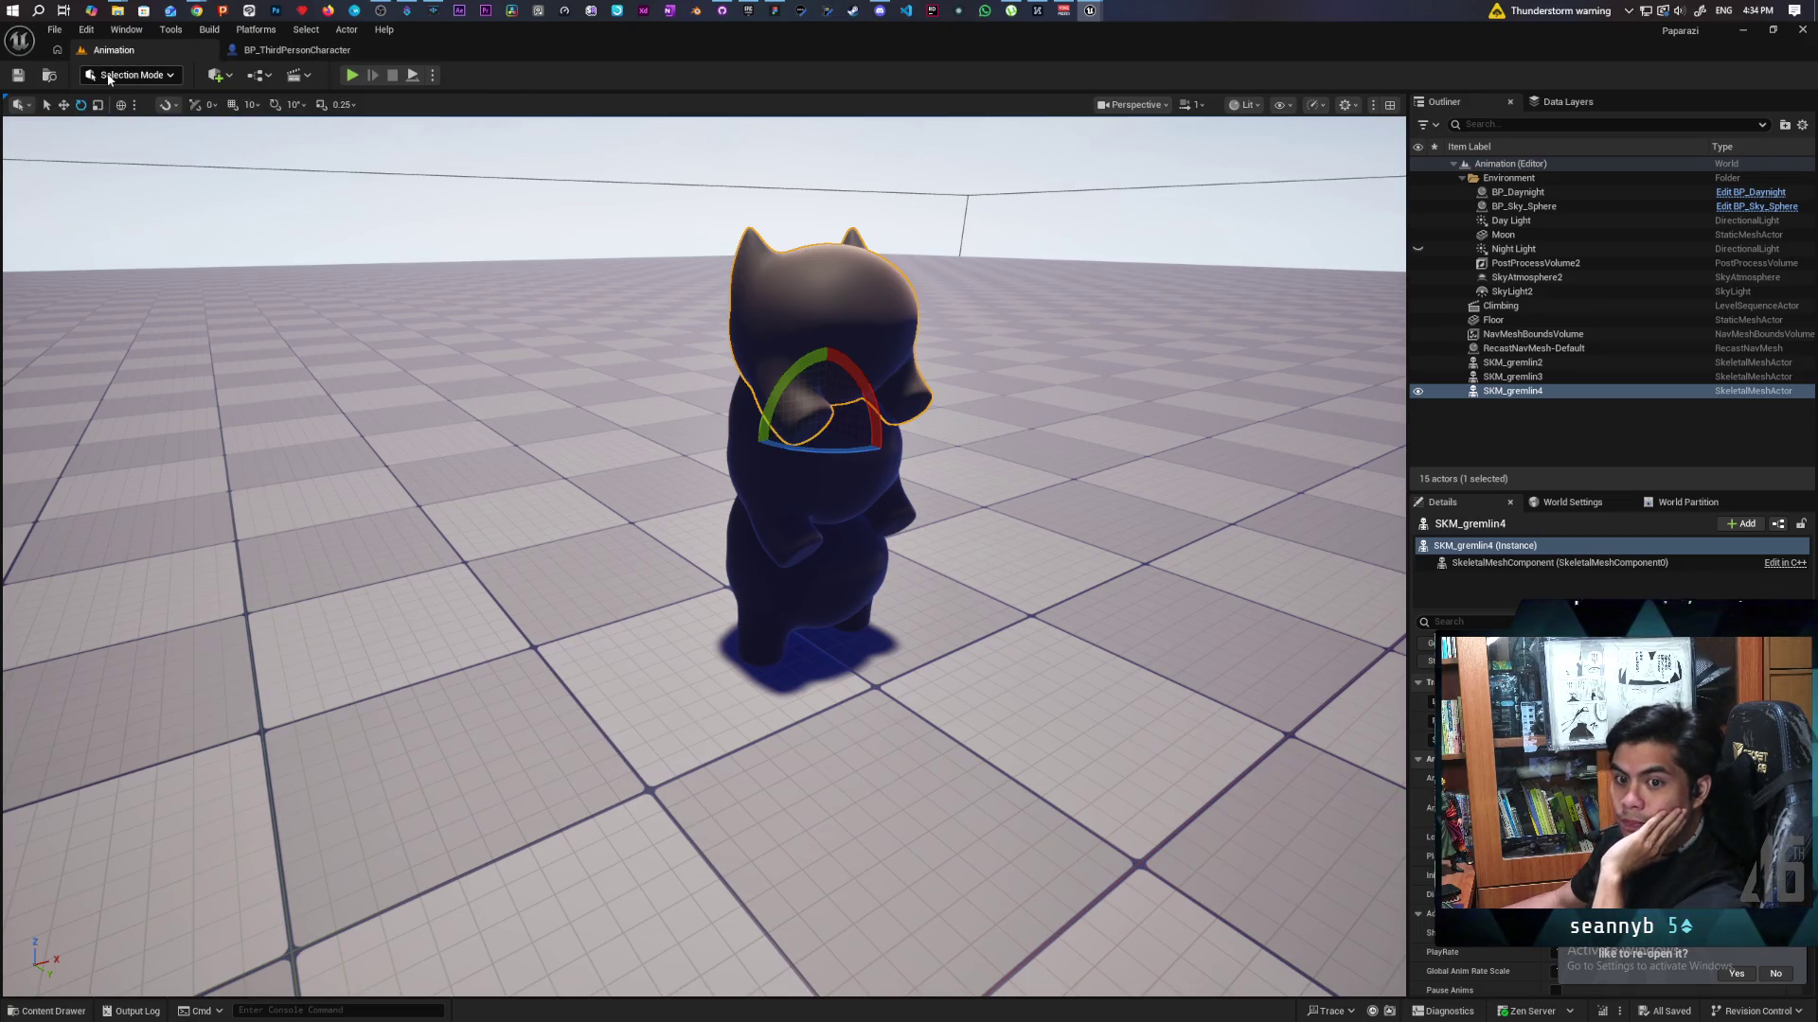
left_click(49, 75)
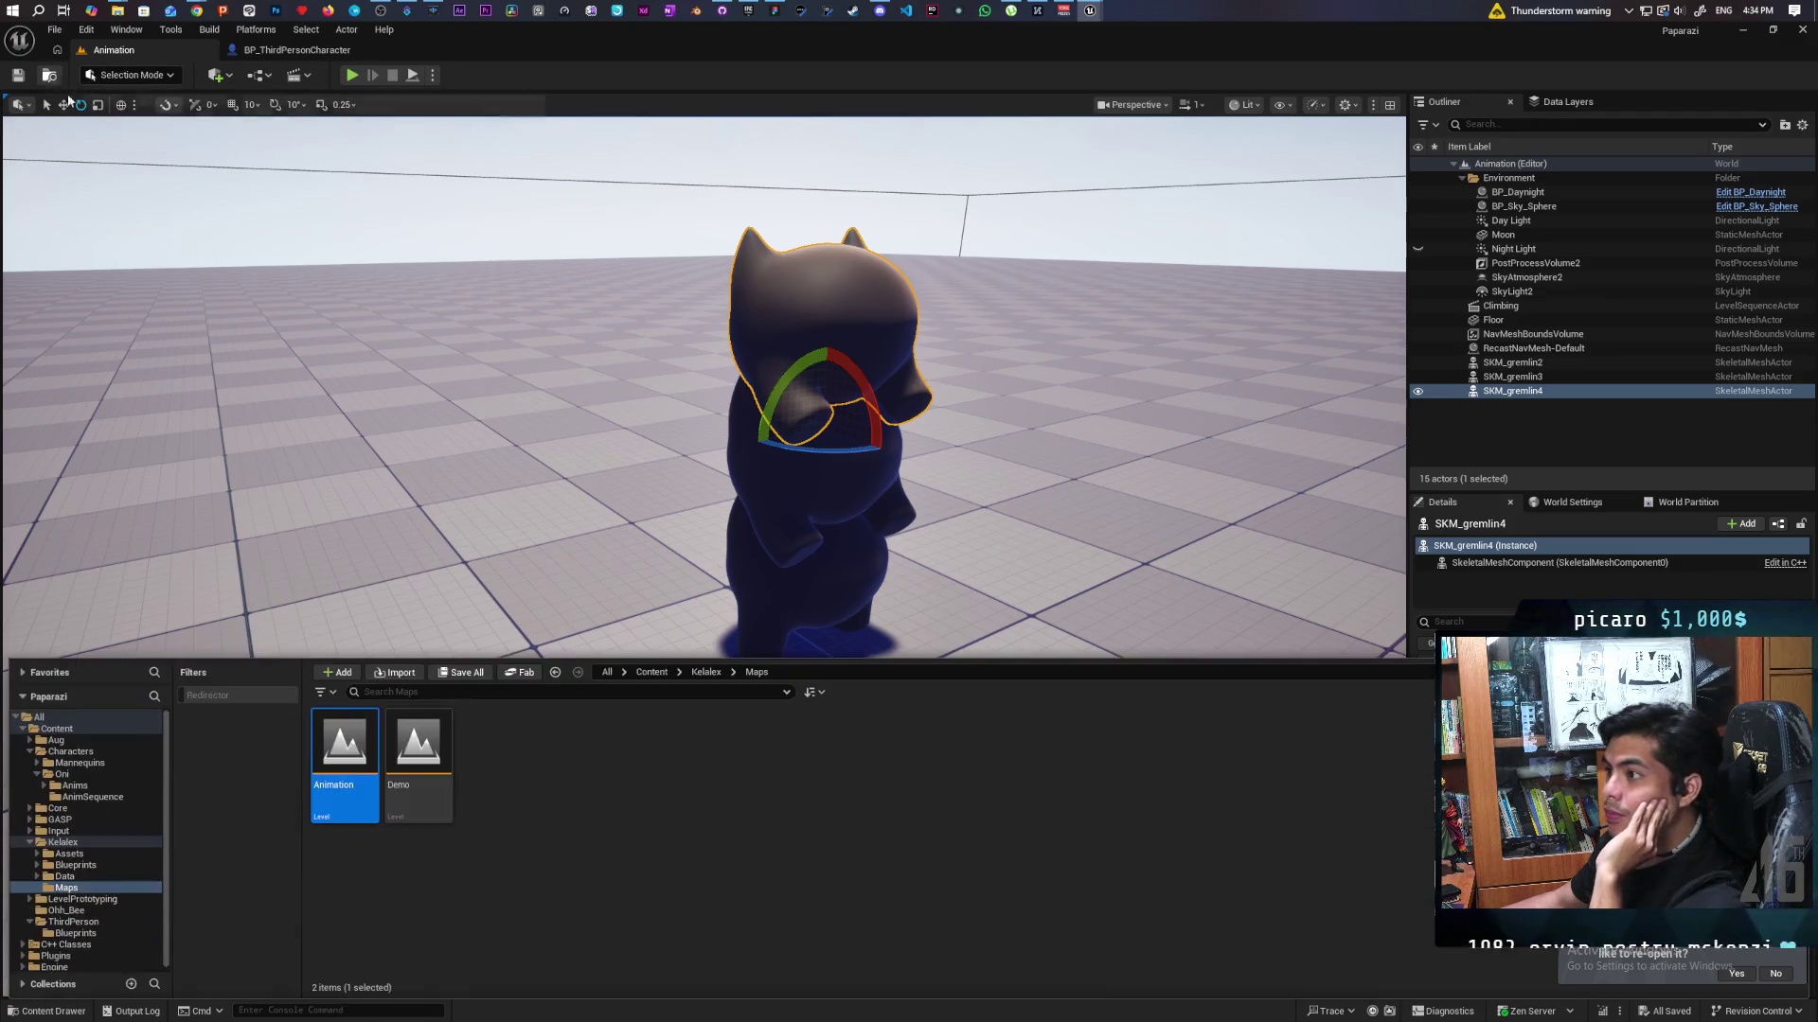
left_click(650, 672)
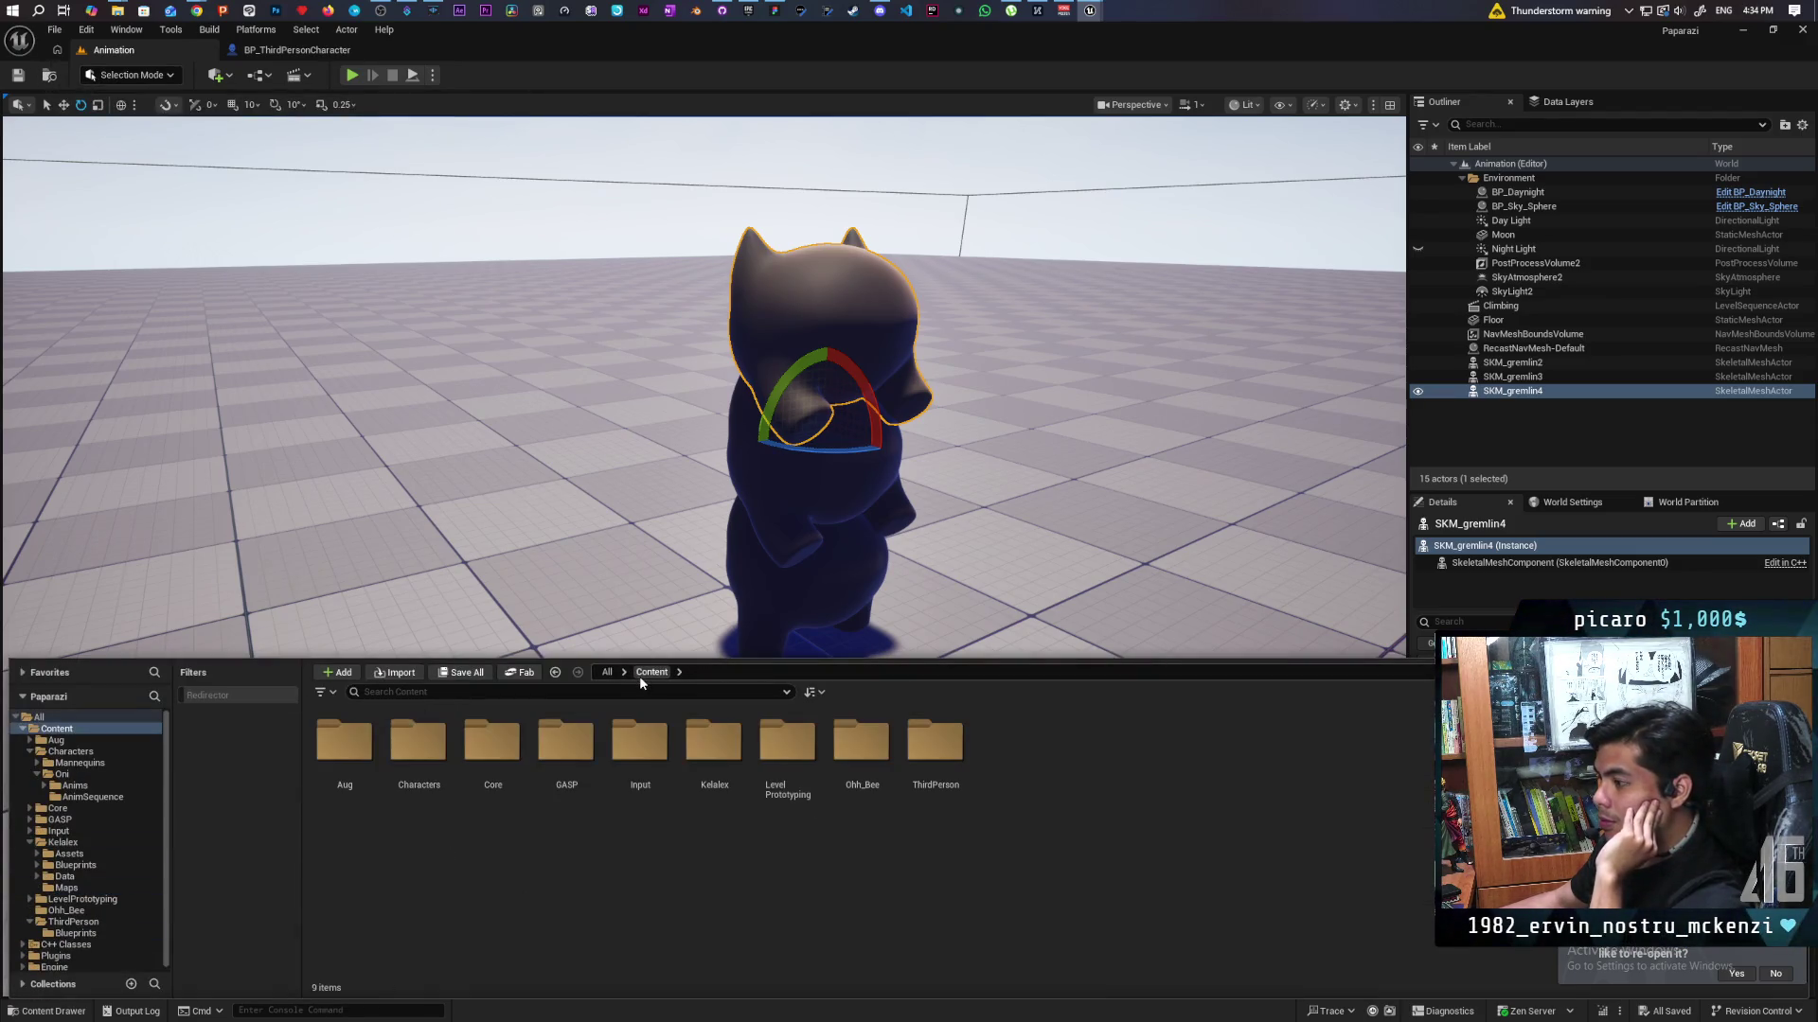
key("ctrl+space")
key("ctrl+space")
double_click(417, 758)
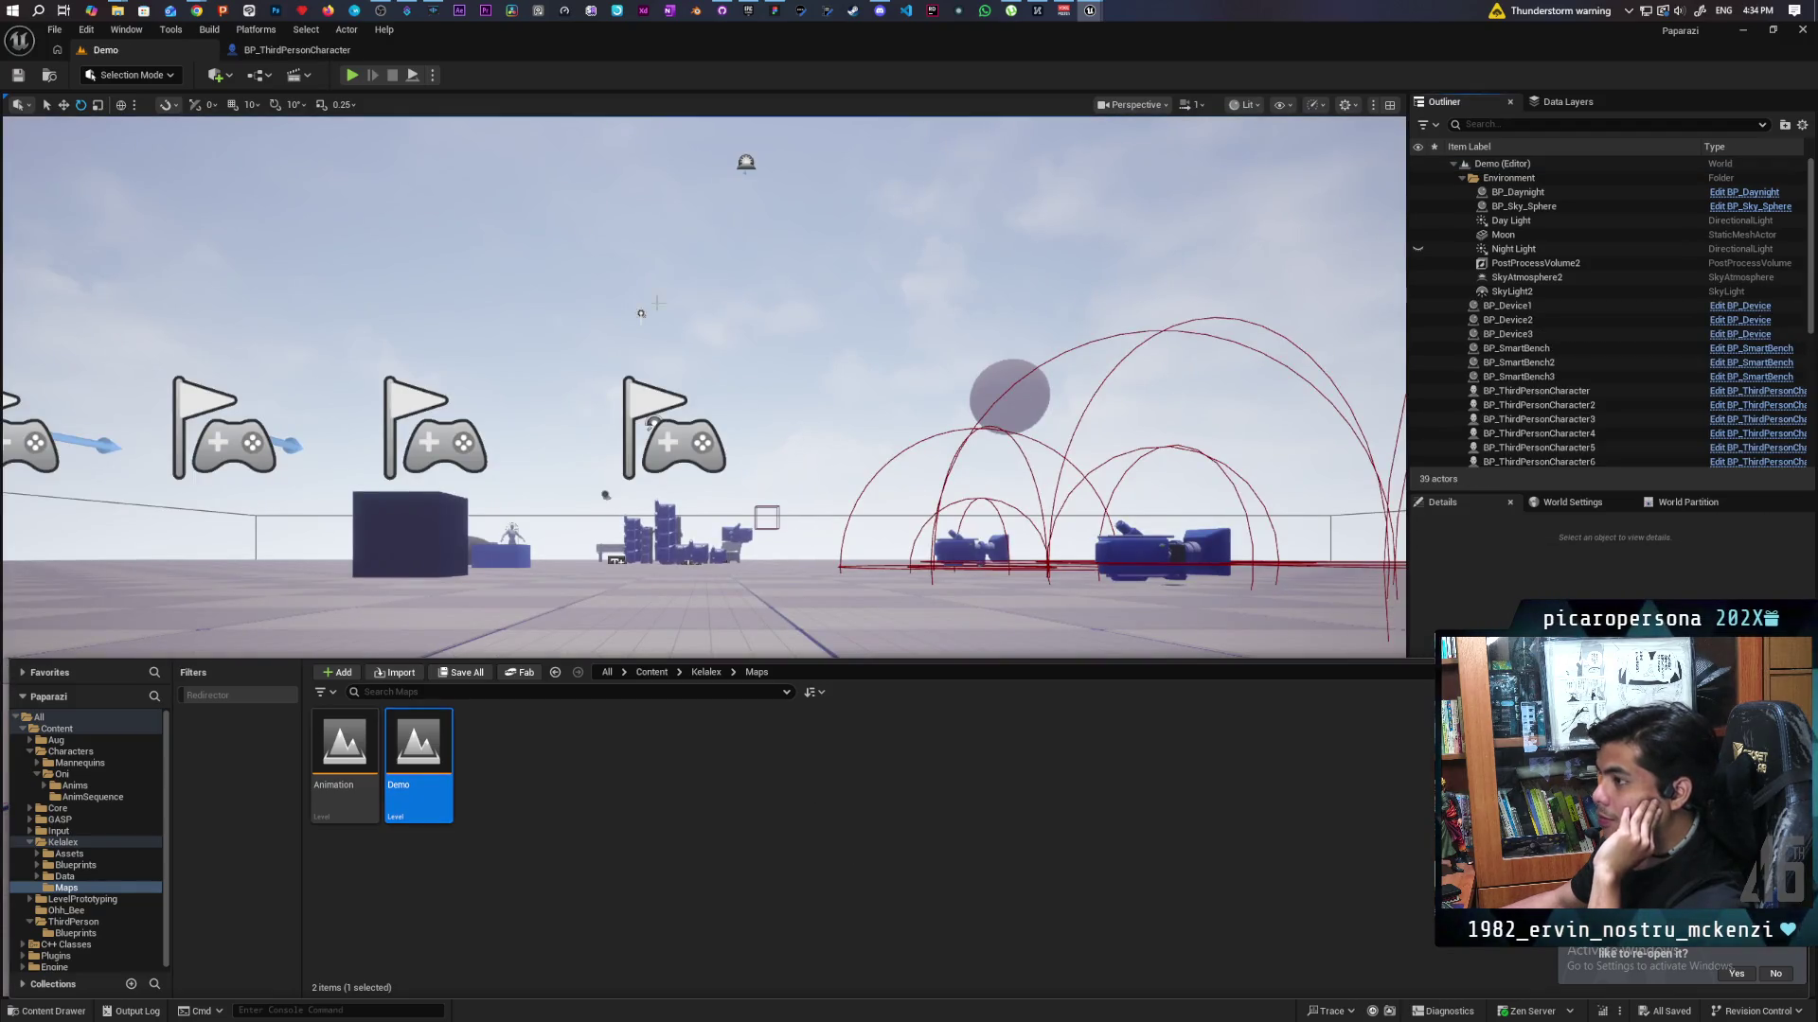
left_click(289, 49)
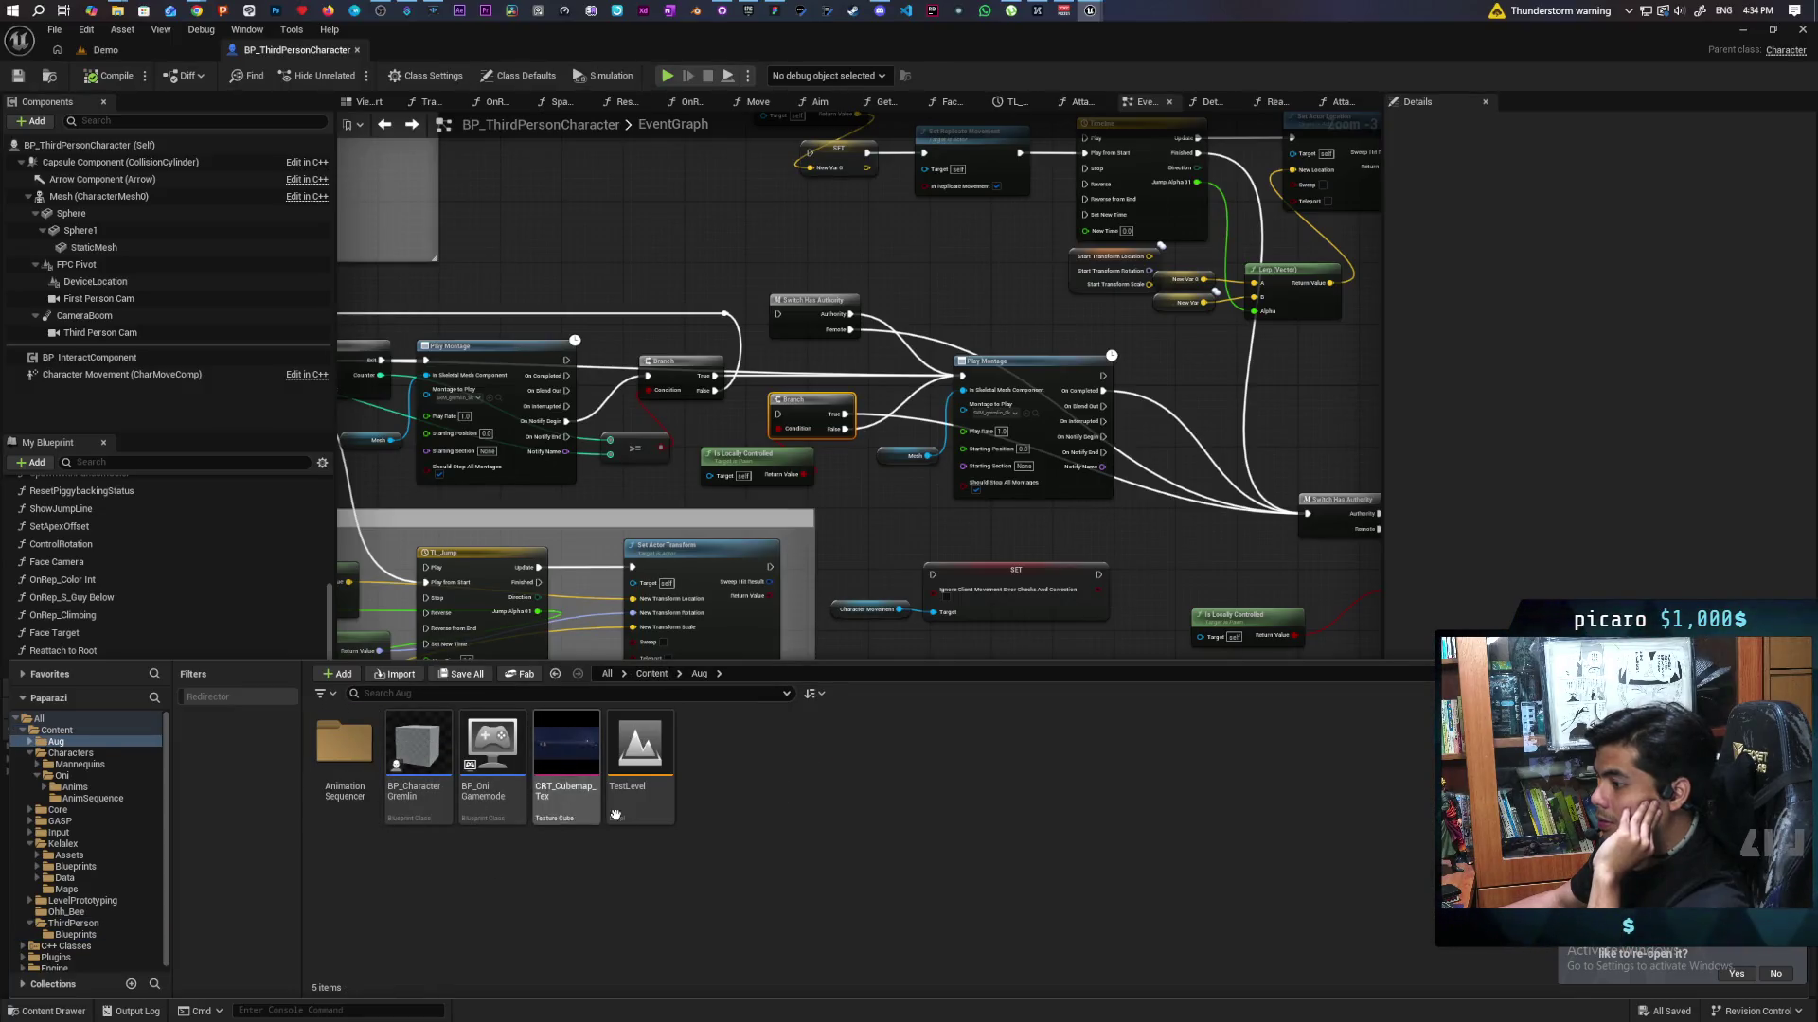
Open BP_OniGamemode and its Spawn Player function graph.
mouse_move(652, 814)
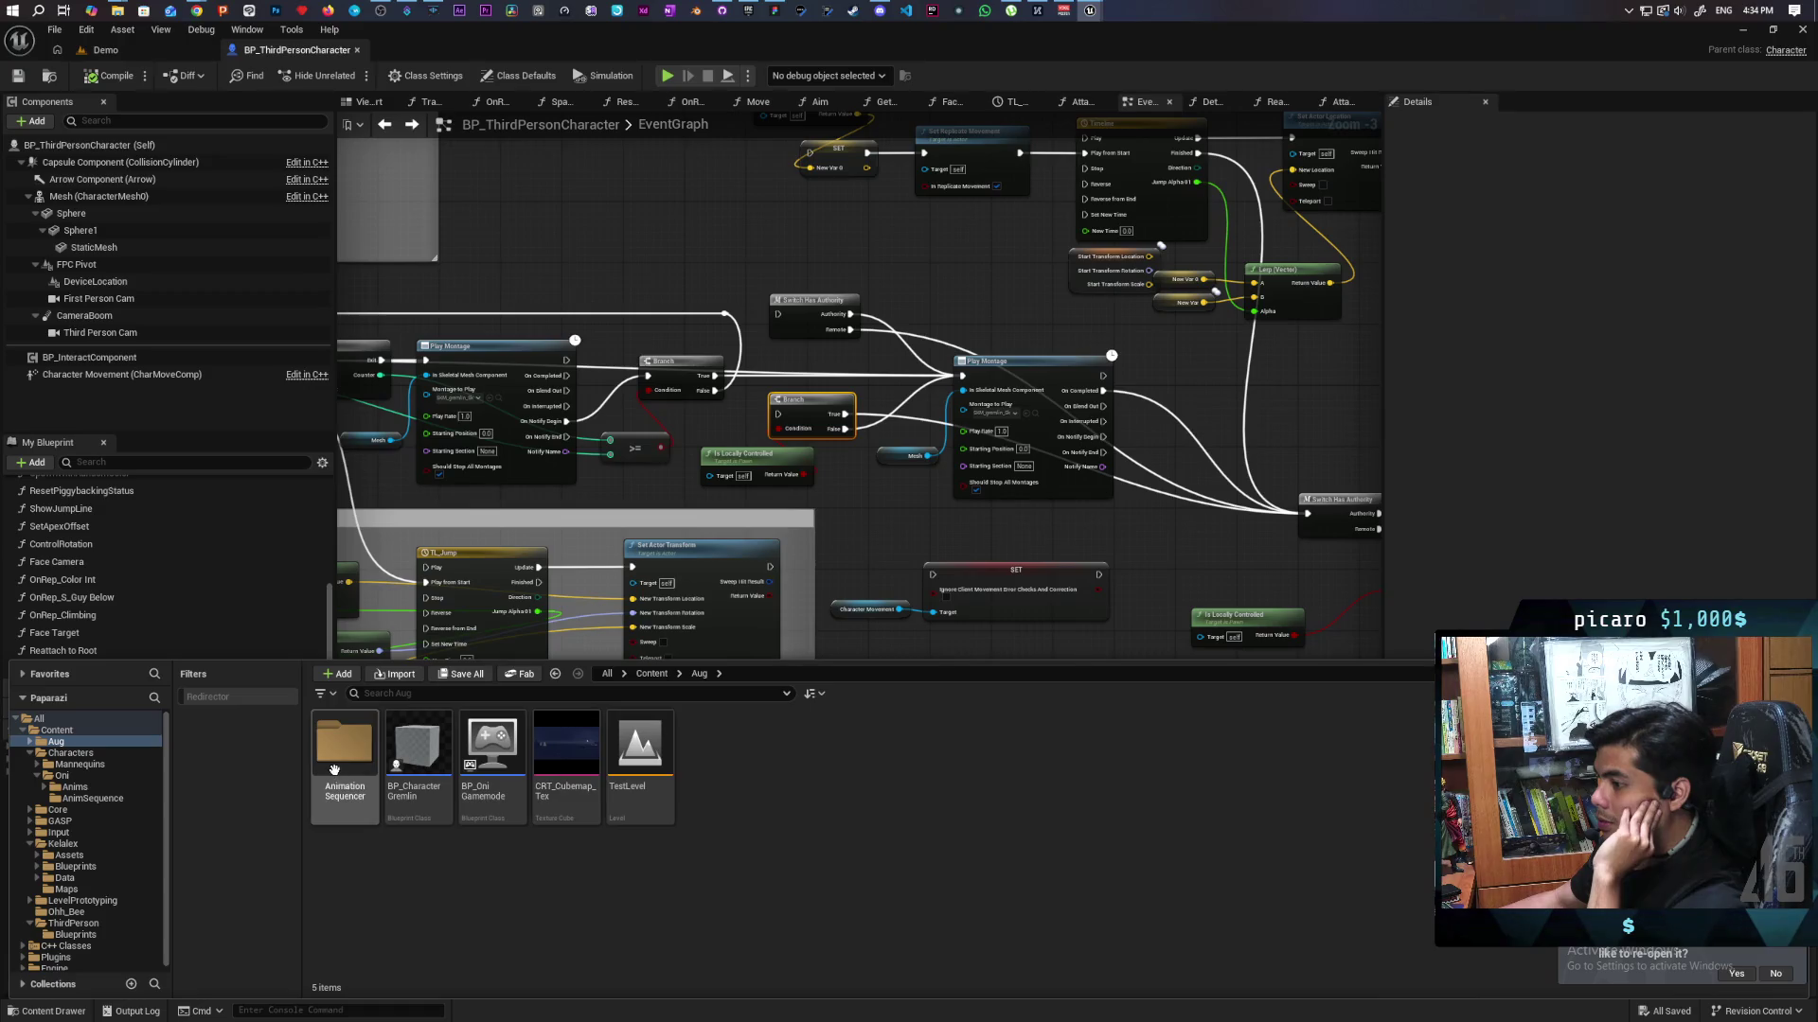
double_click(483, 751)
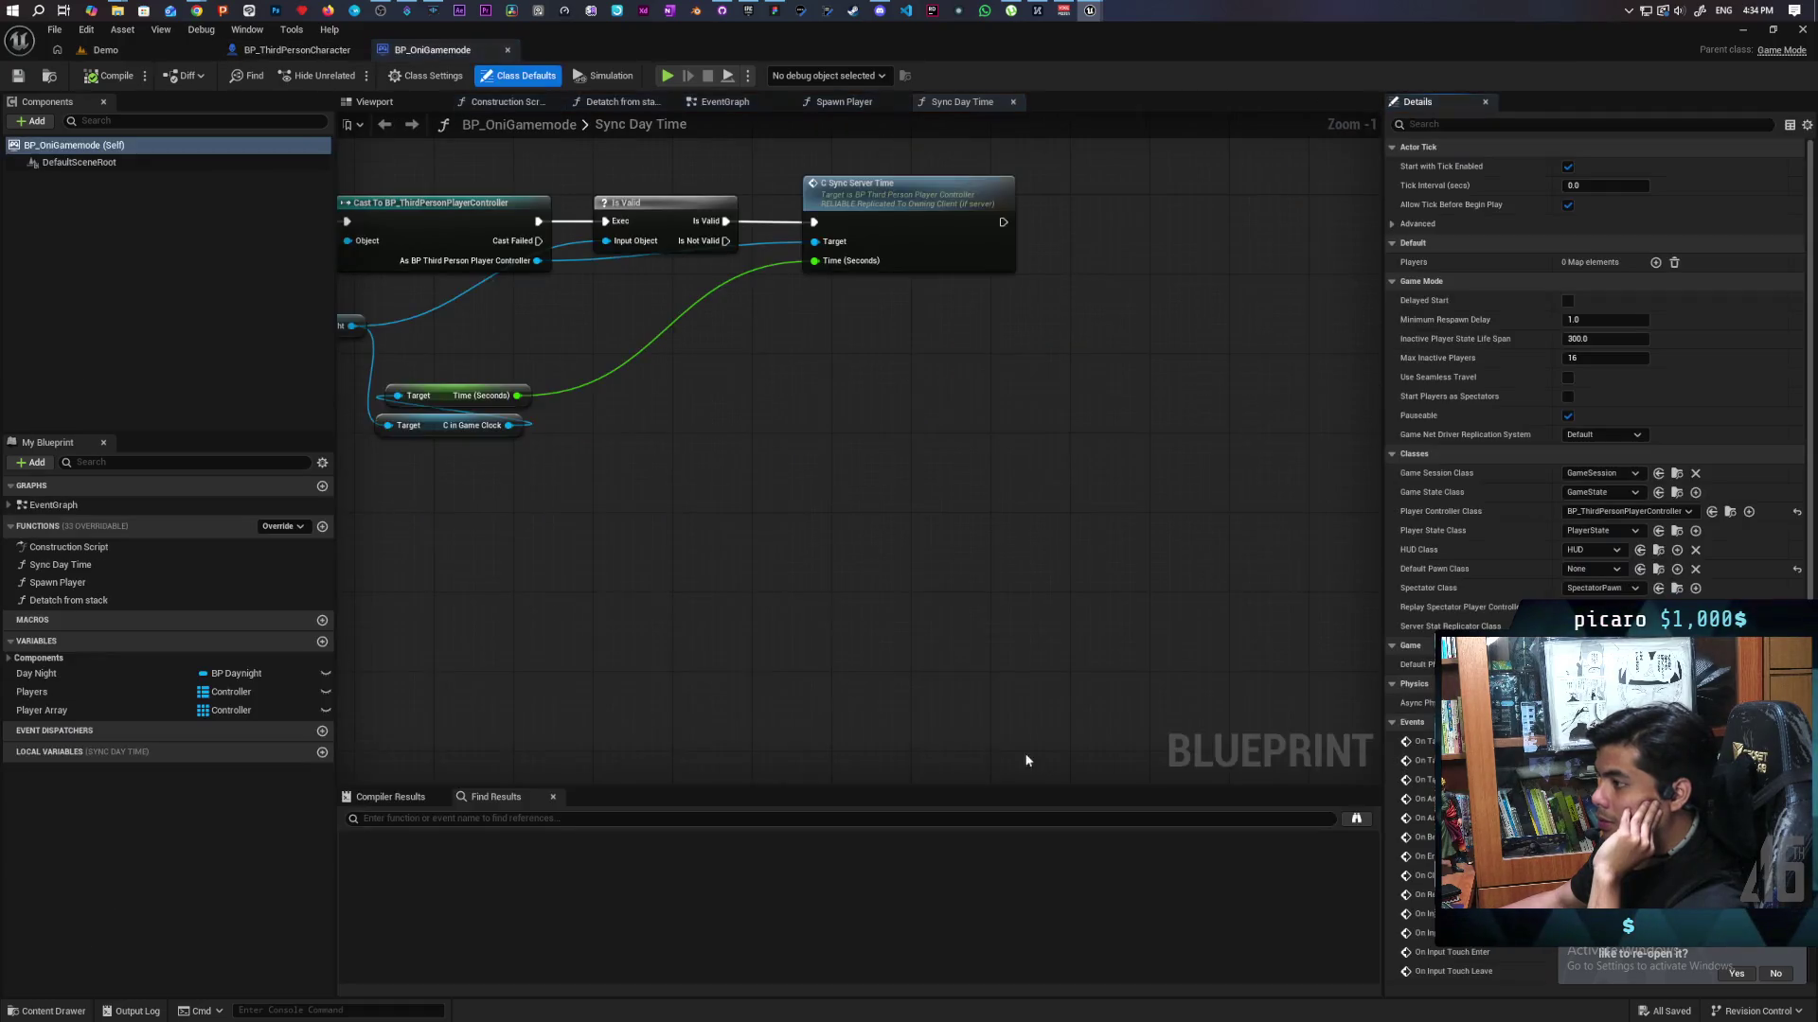
scroll(821, 633, "up", 2)
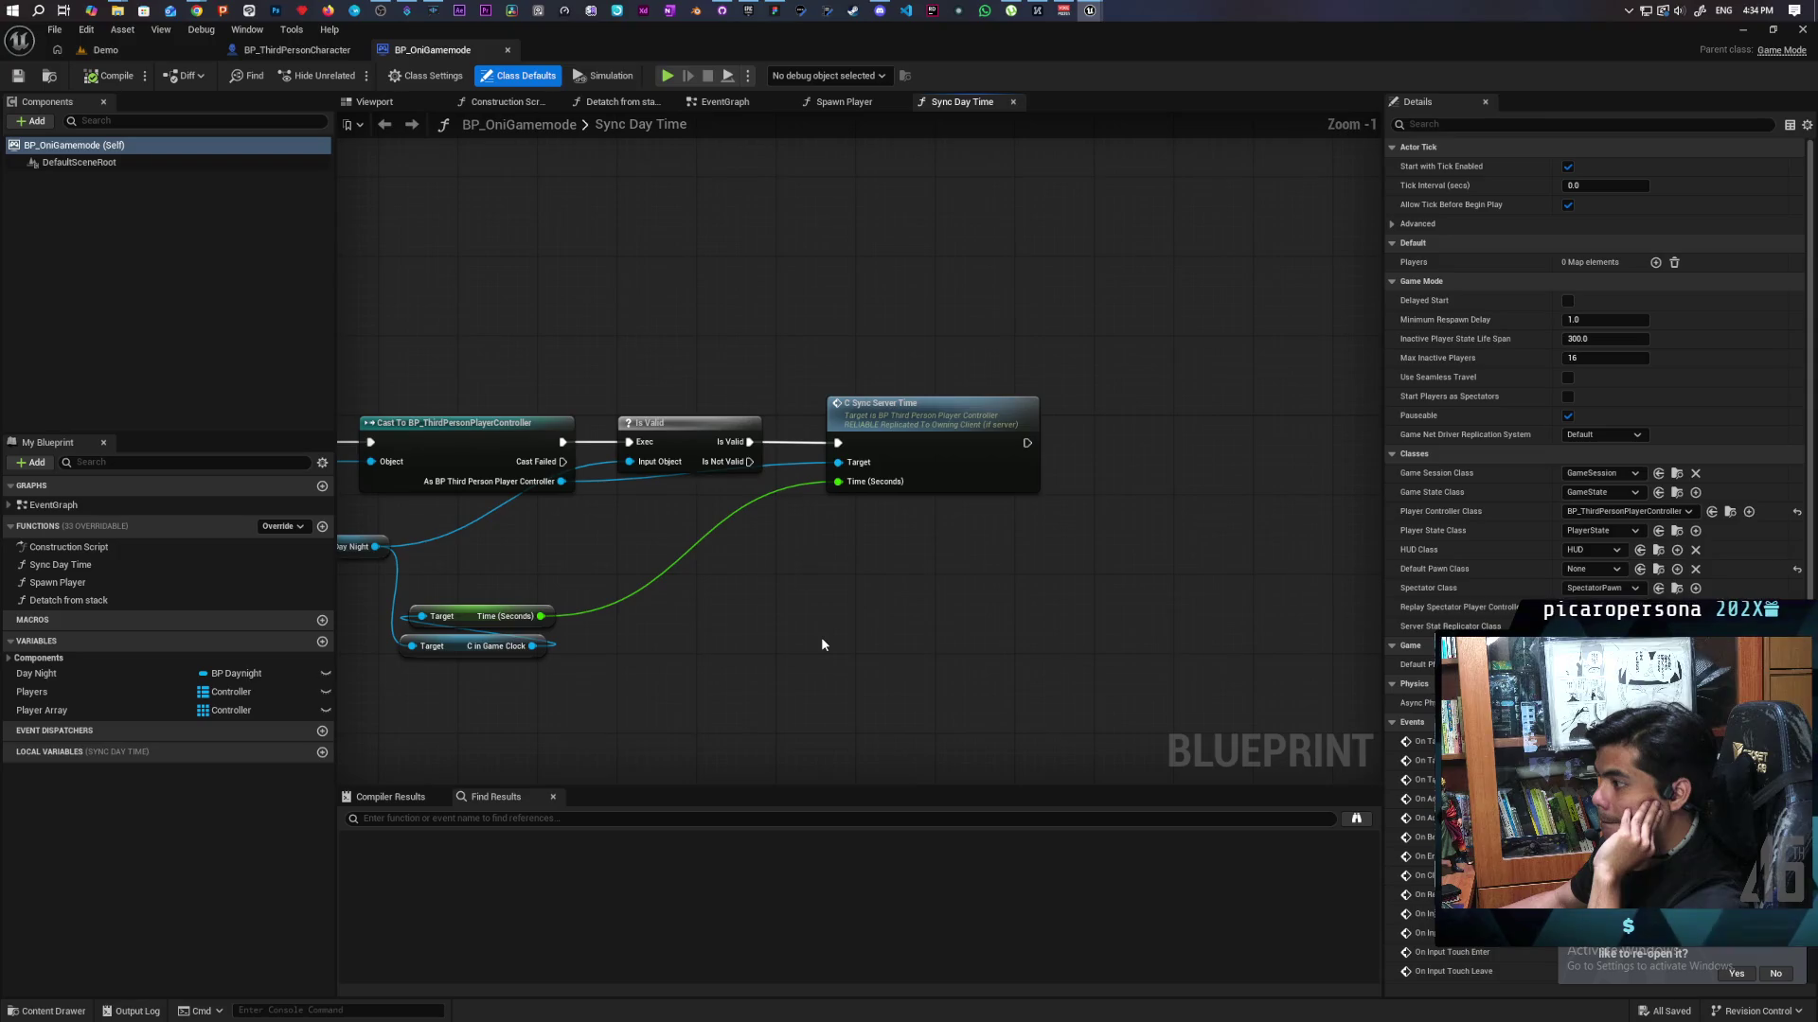
scroll(821, 636, "up", 2)
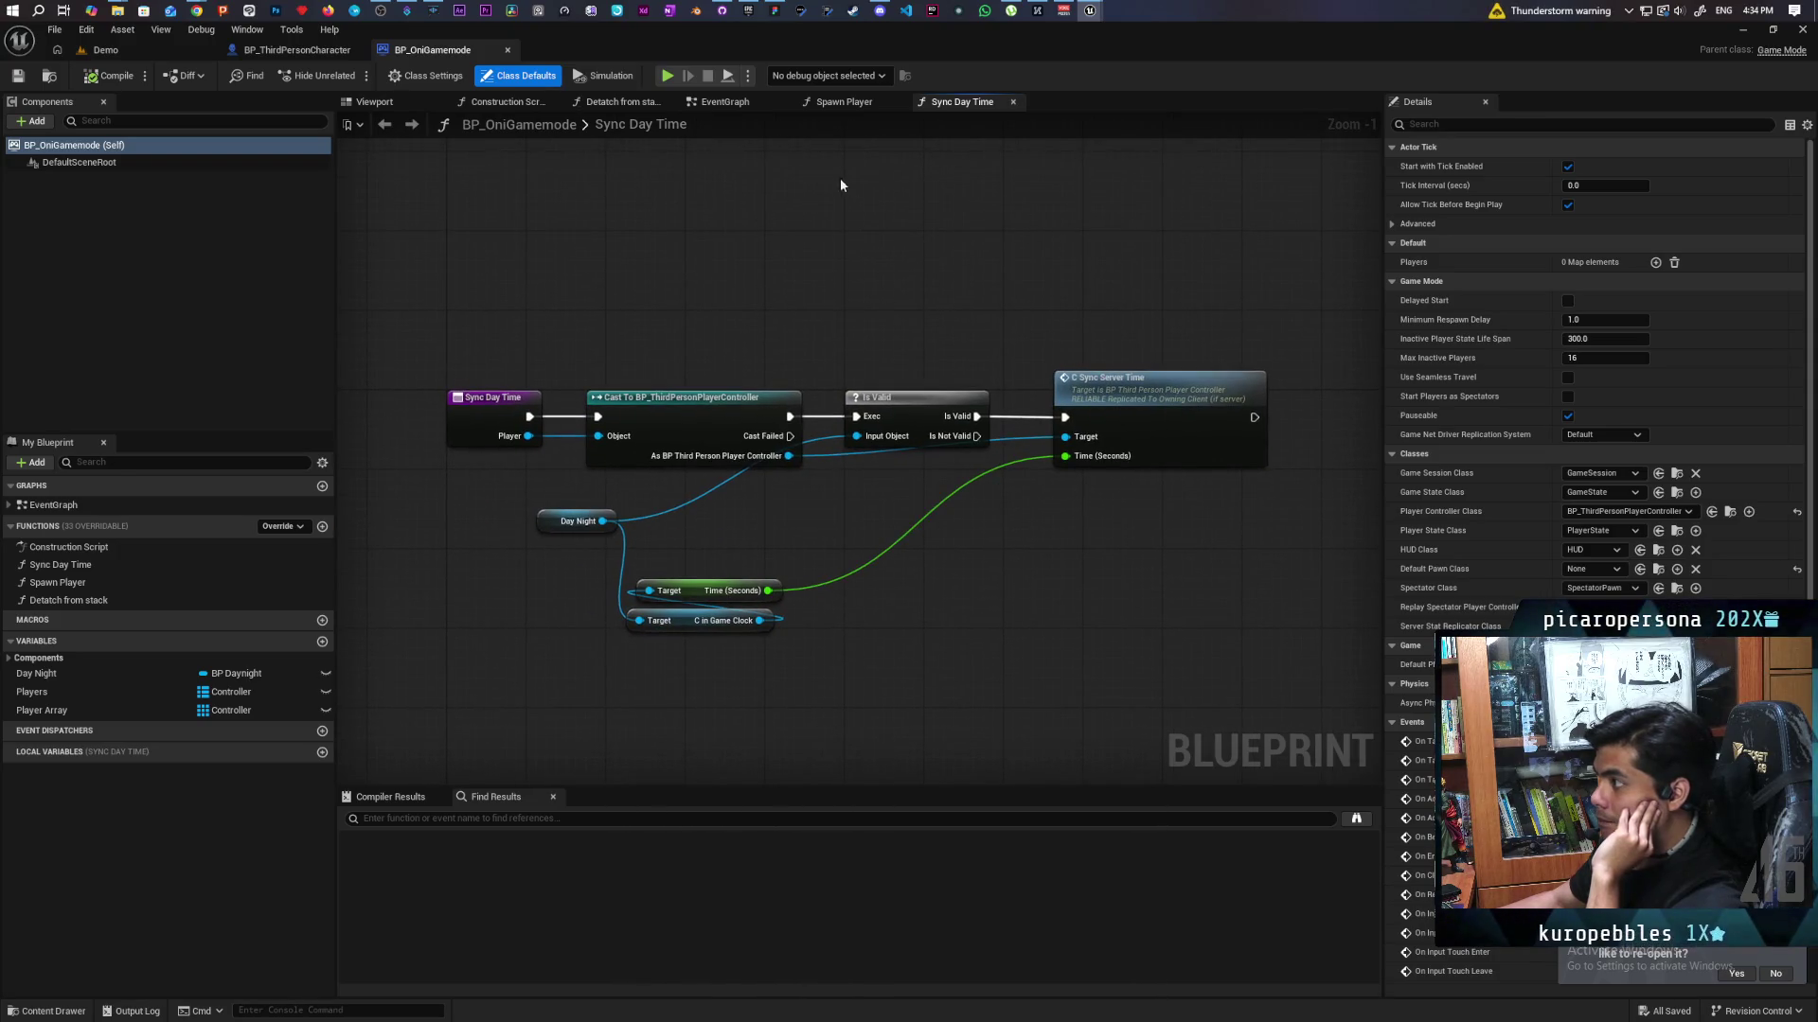
left_click(727, 101)
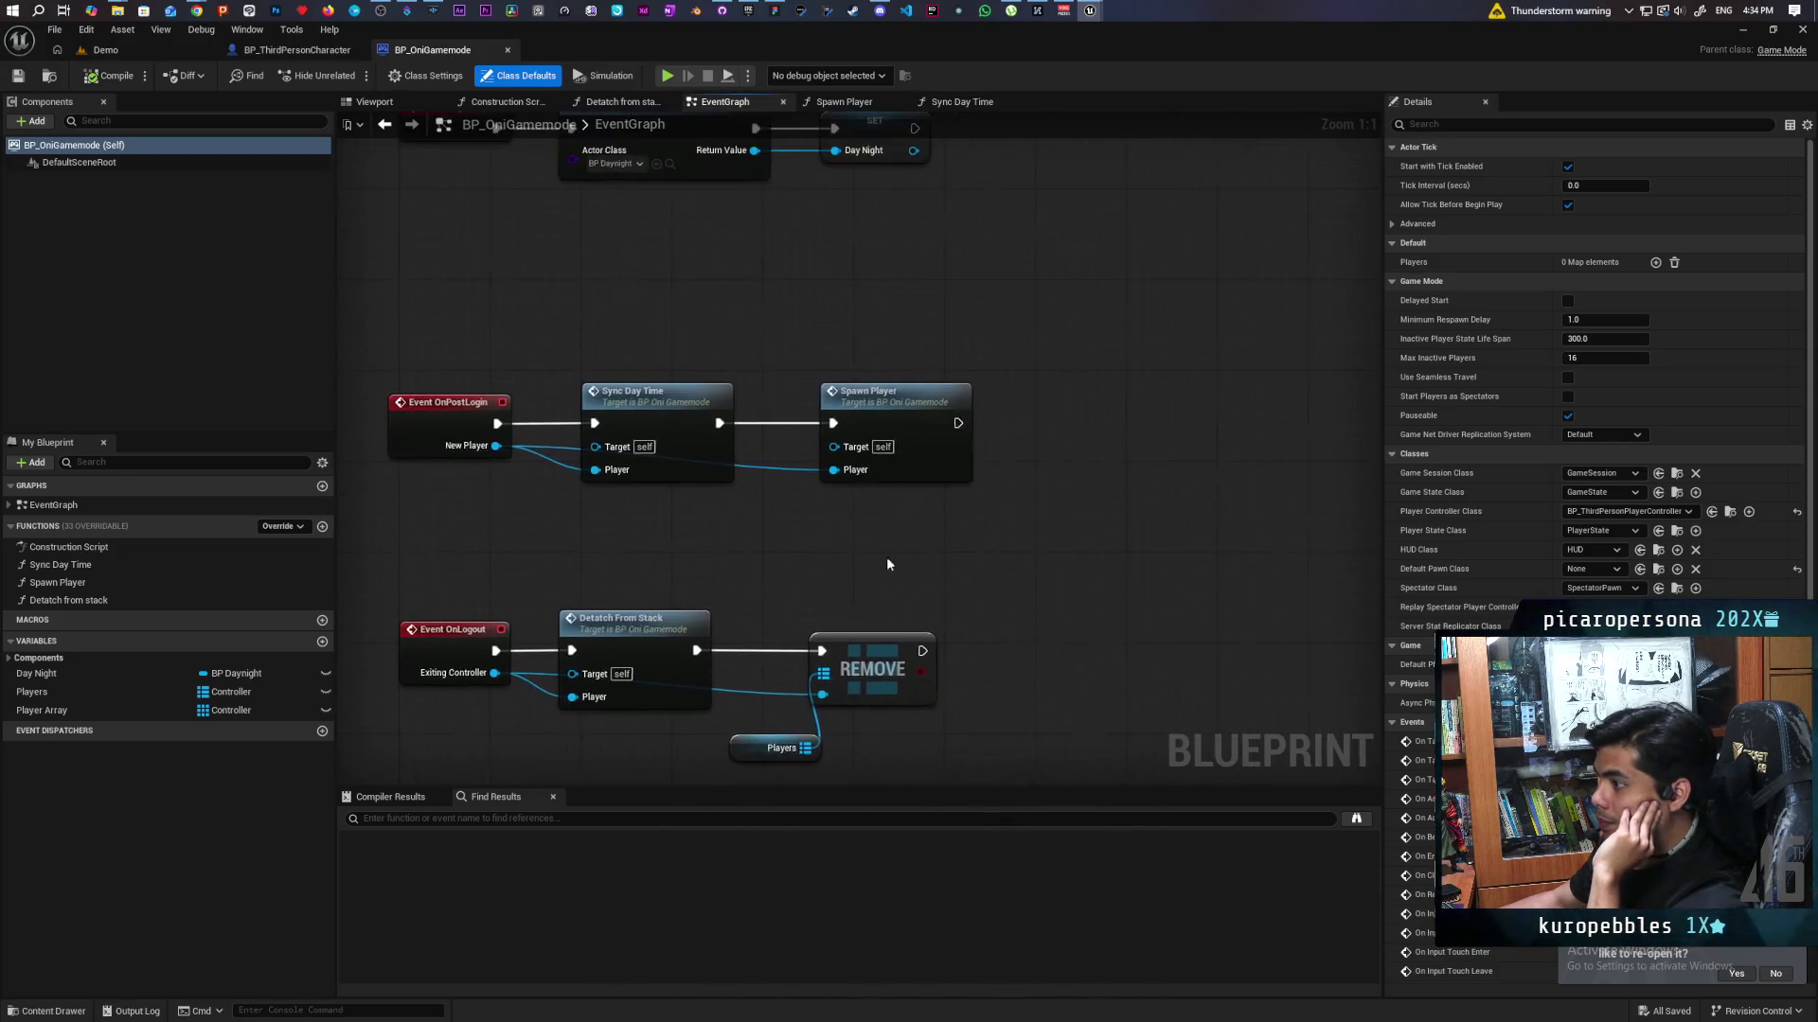
double_click(926, 408)
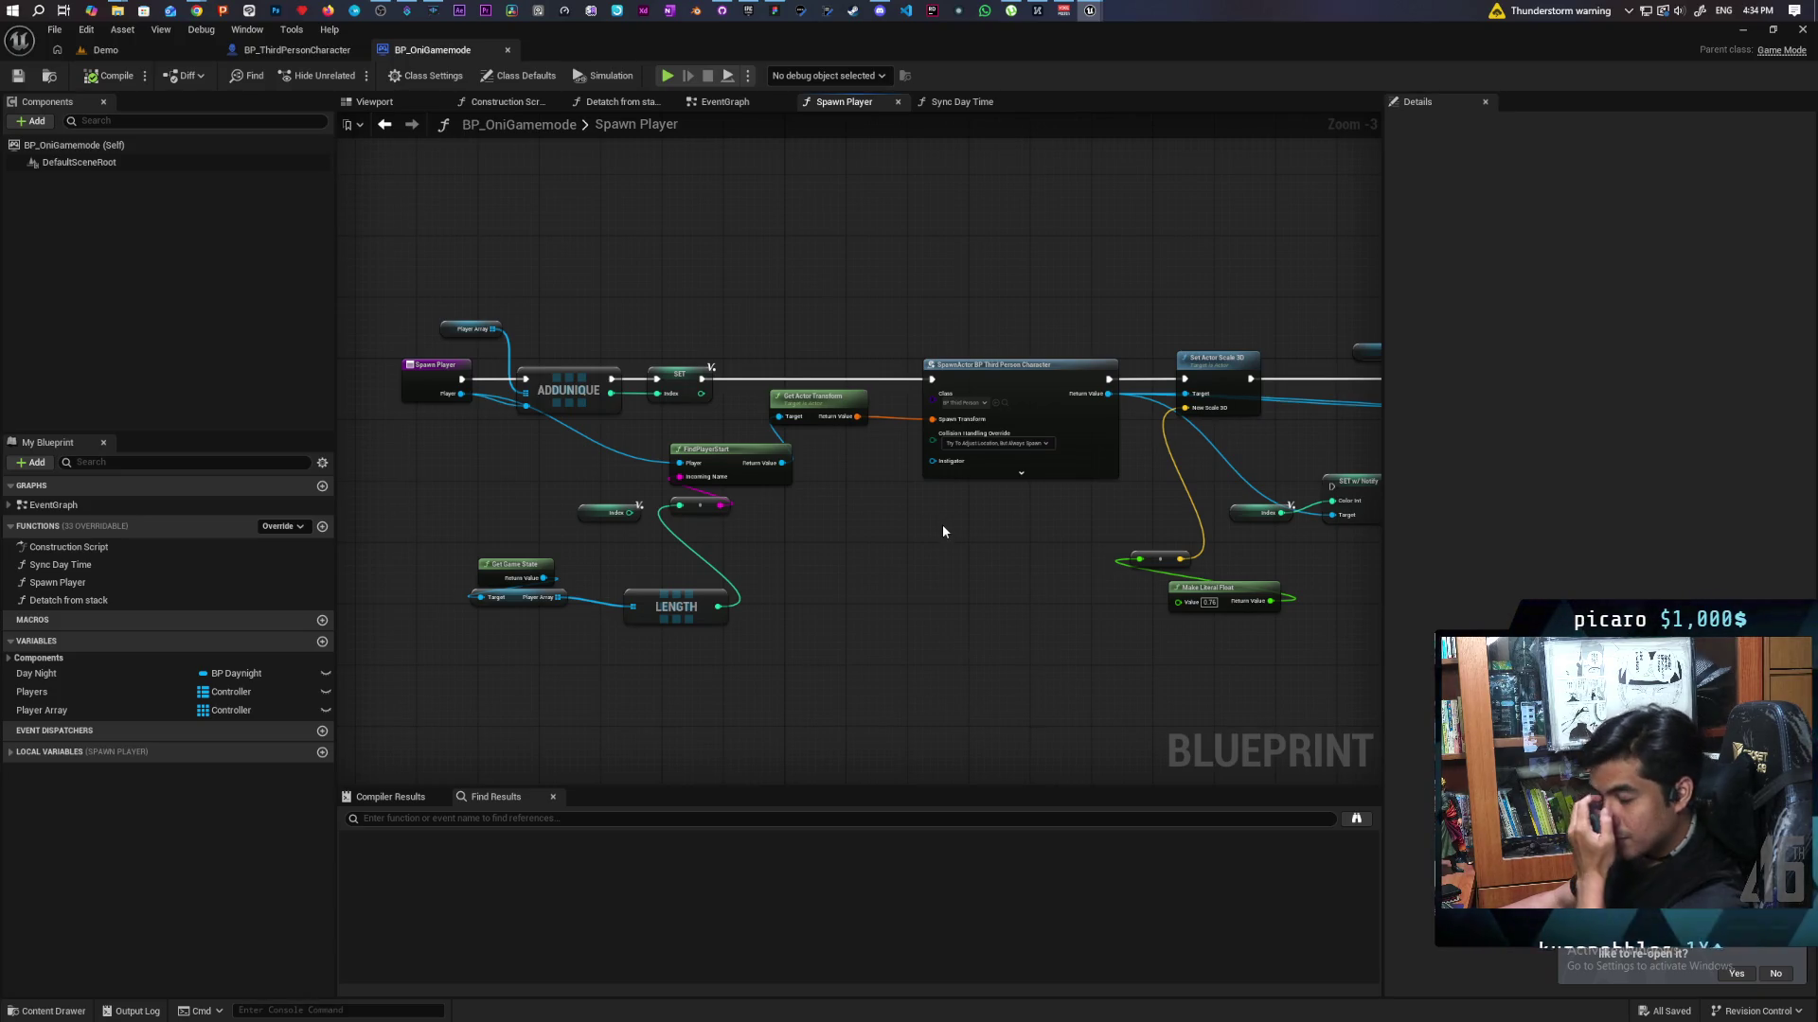
Locate the Make Literal Float node and select its 0.76 scale value.
scroll(941, 526, "up", 1)
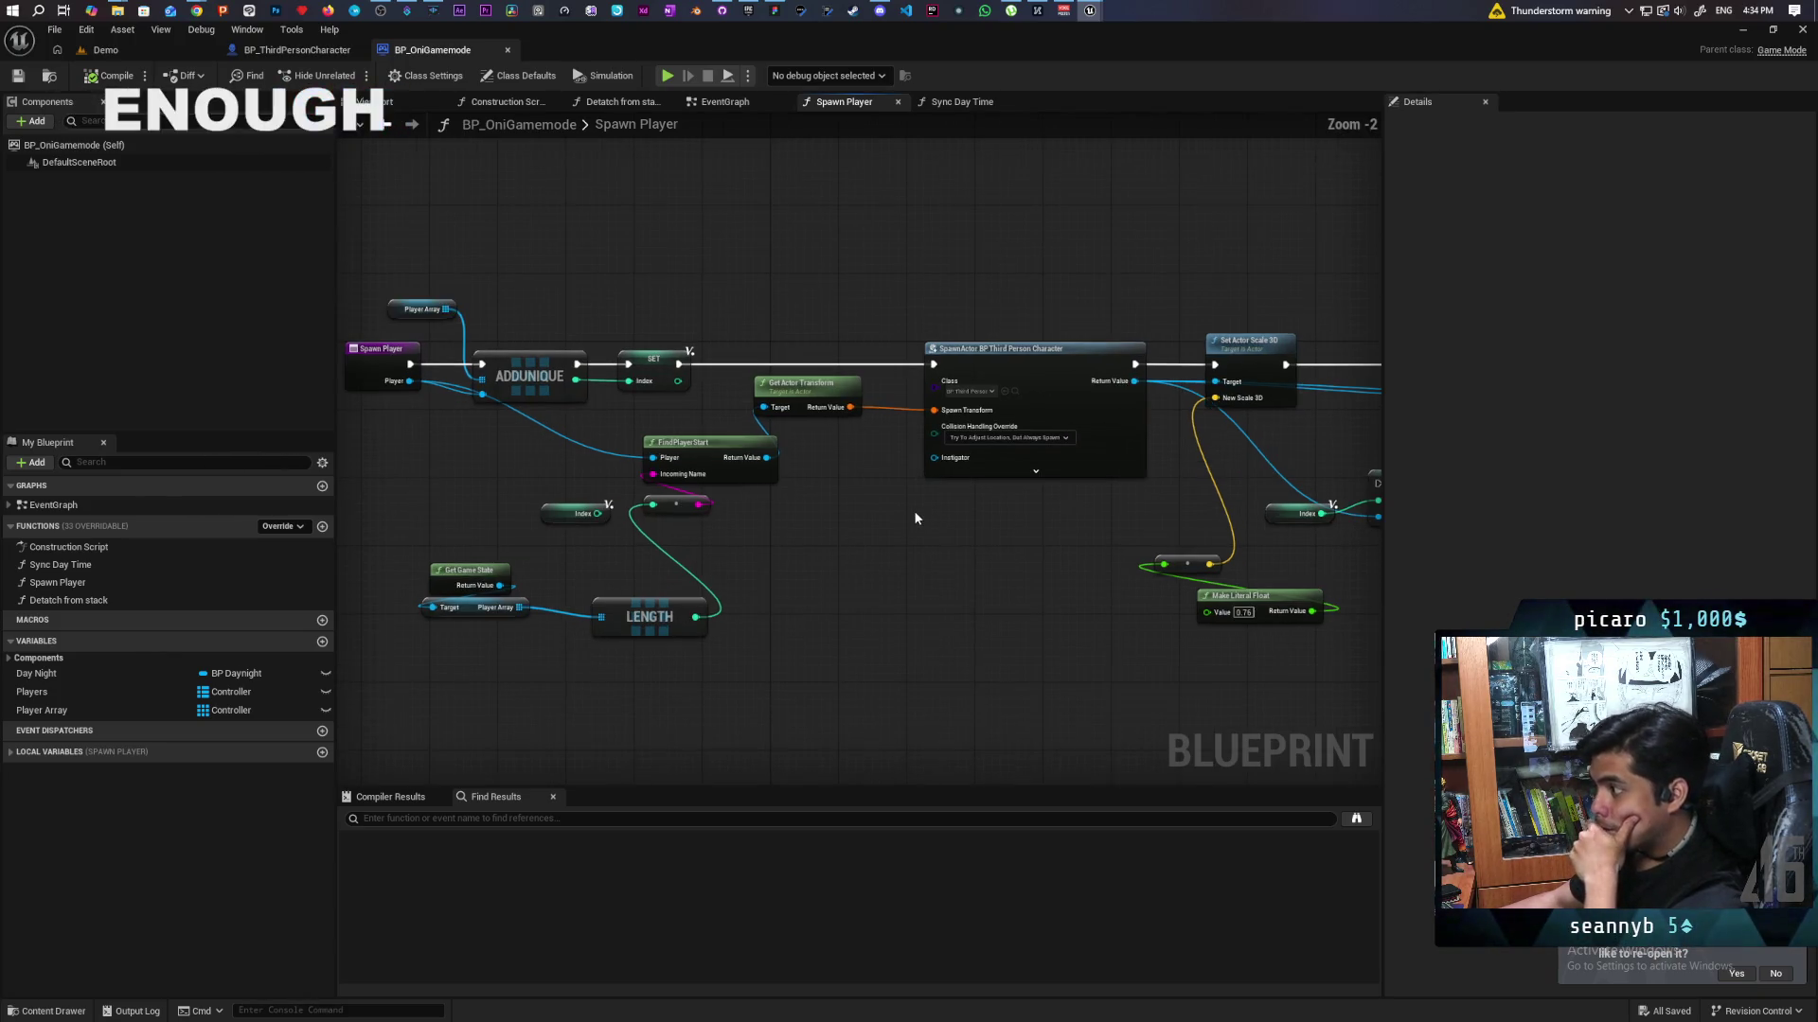
left_click_drag(1062, 552, 748, 560)
scroll(810, 560, "up", 2)
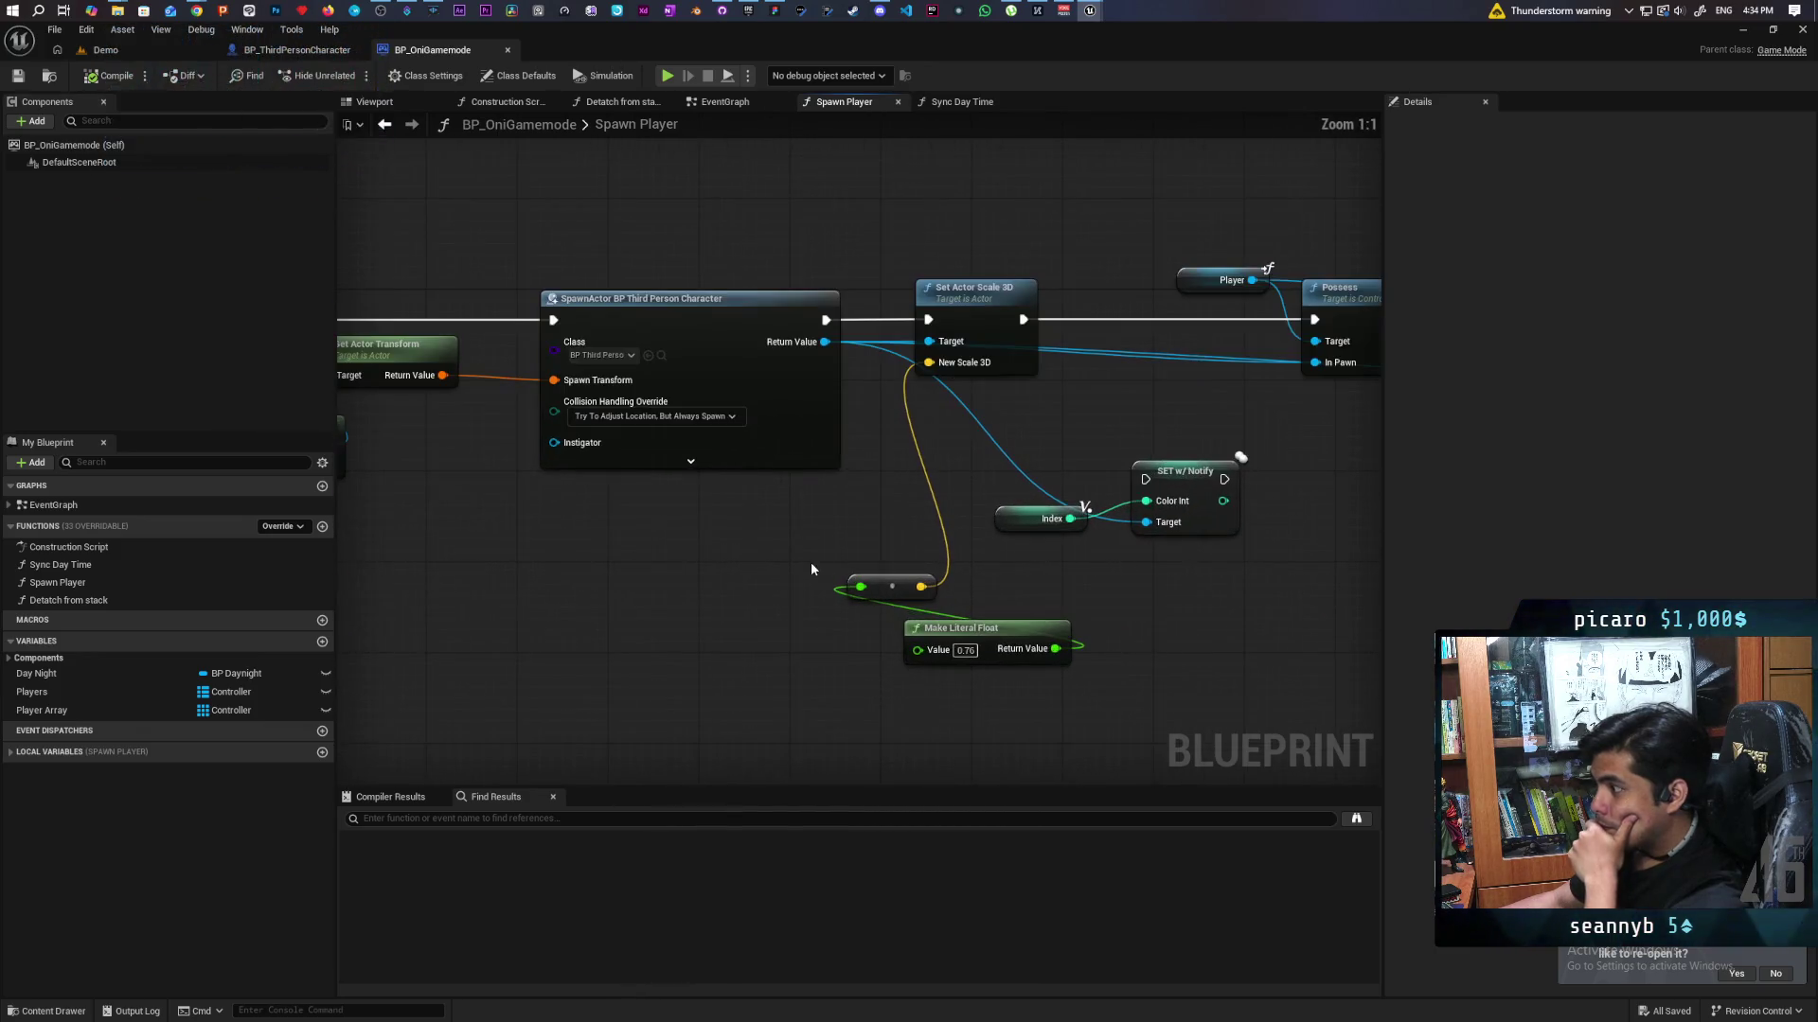
left_click_drag(989, 560, 941, 542)
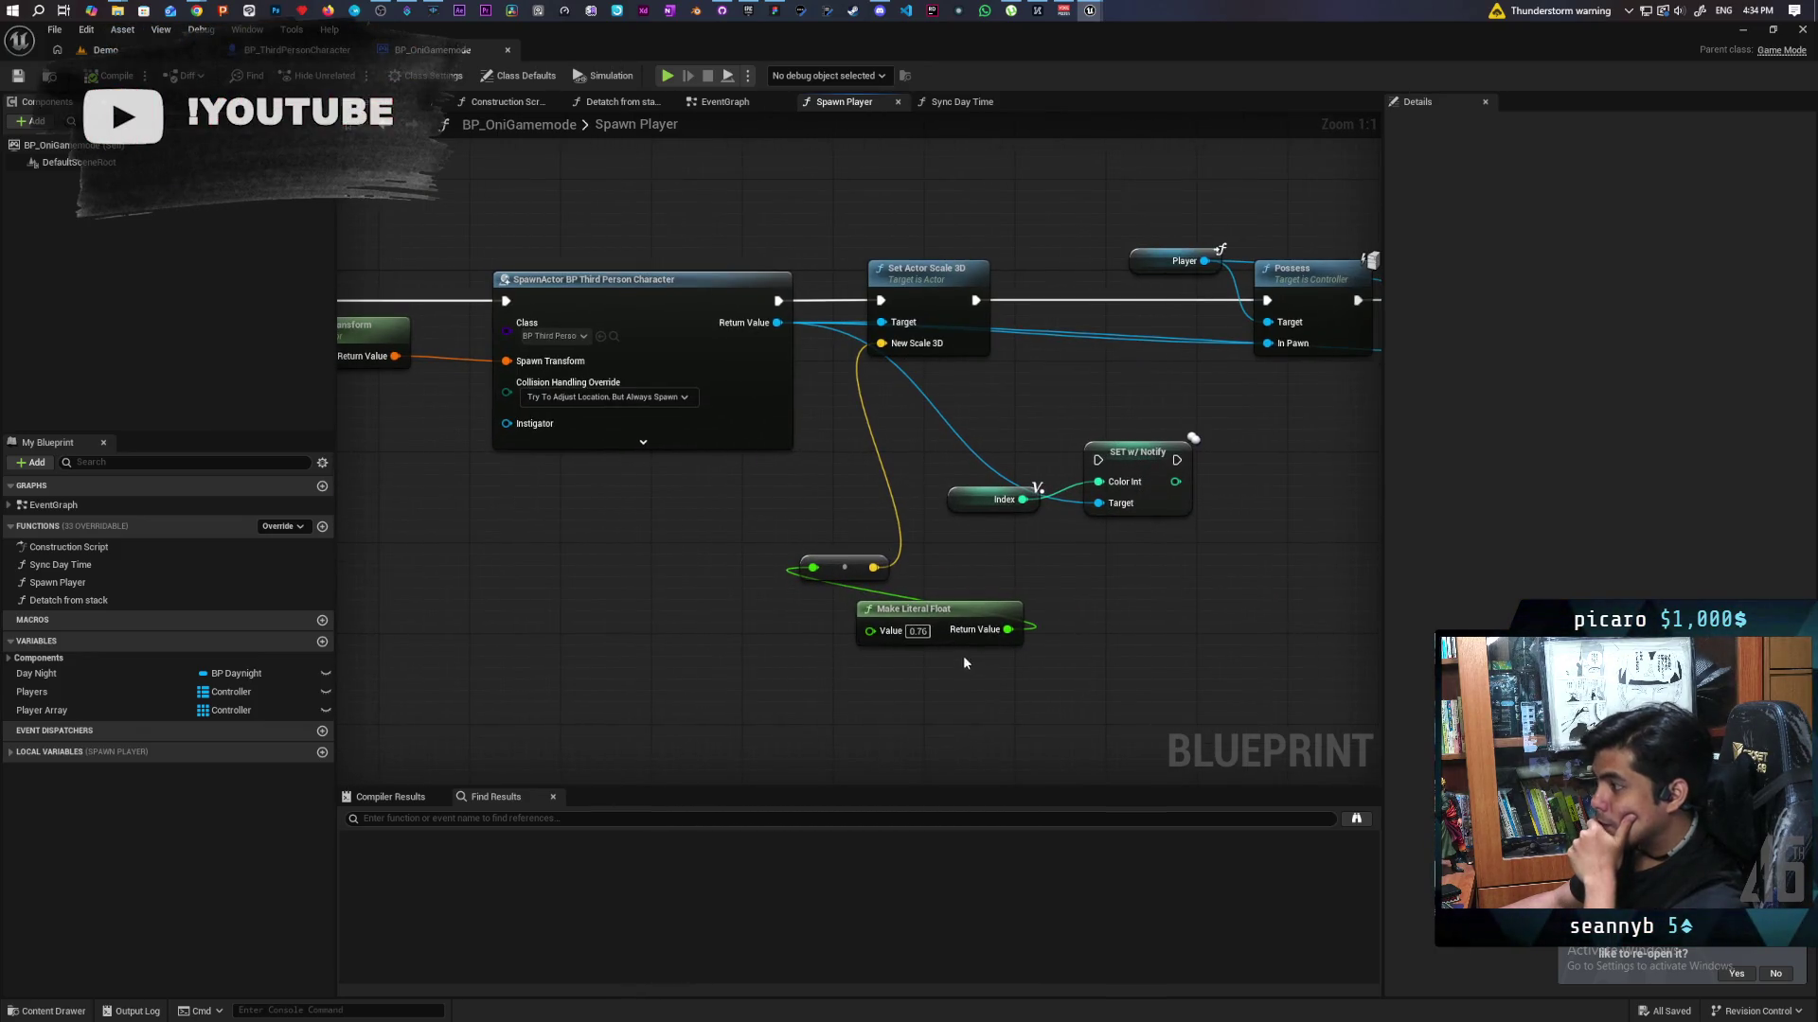
mouse_move(787, 310)
left_mouse_down()
mouse_move(467, 87)
mouse_move(1266, 300)
left_mouse_up()
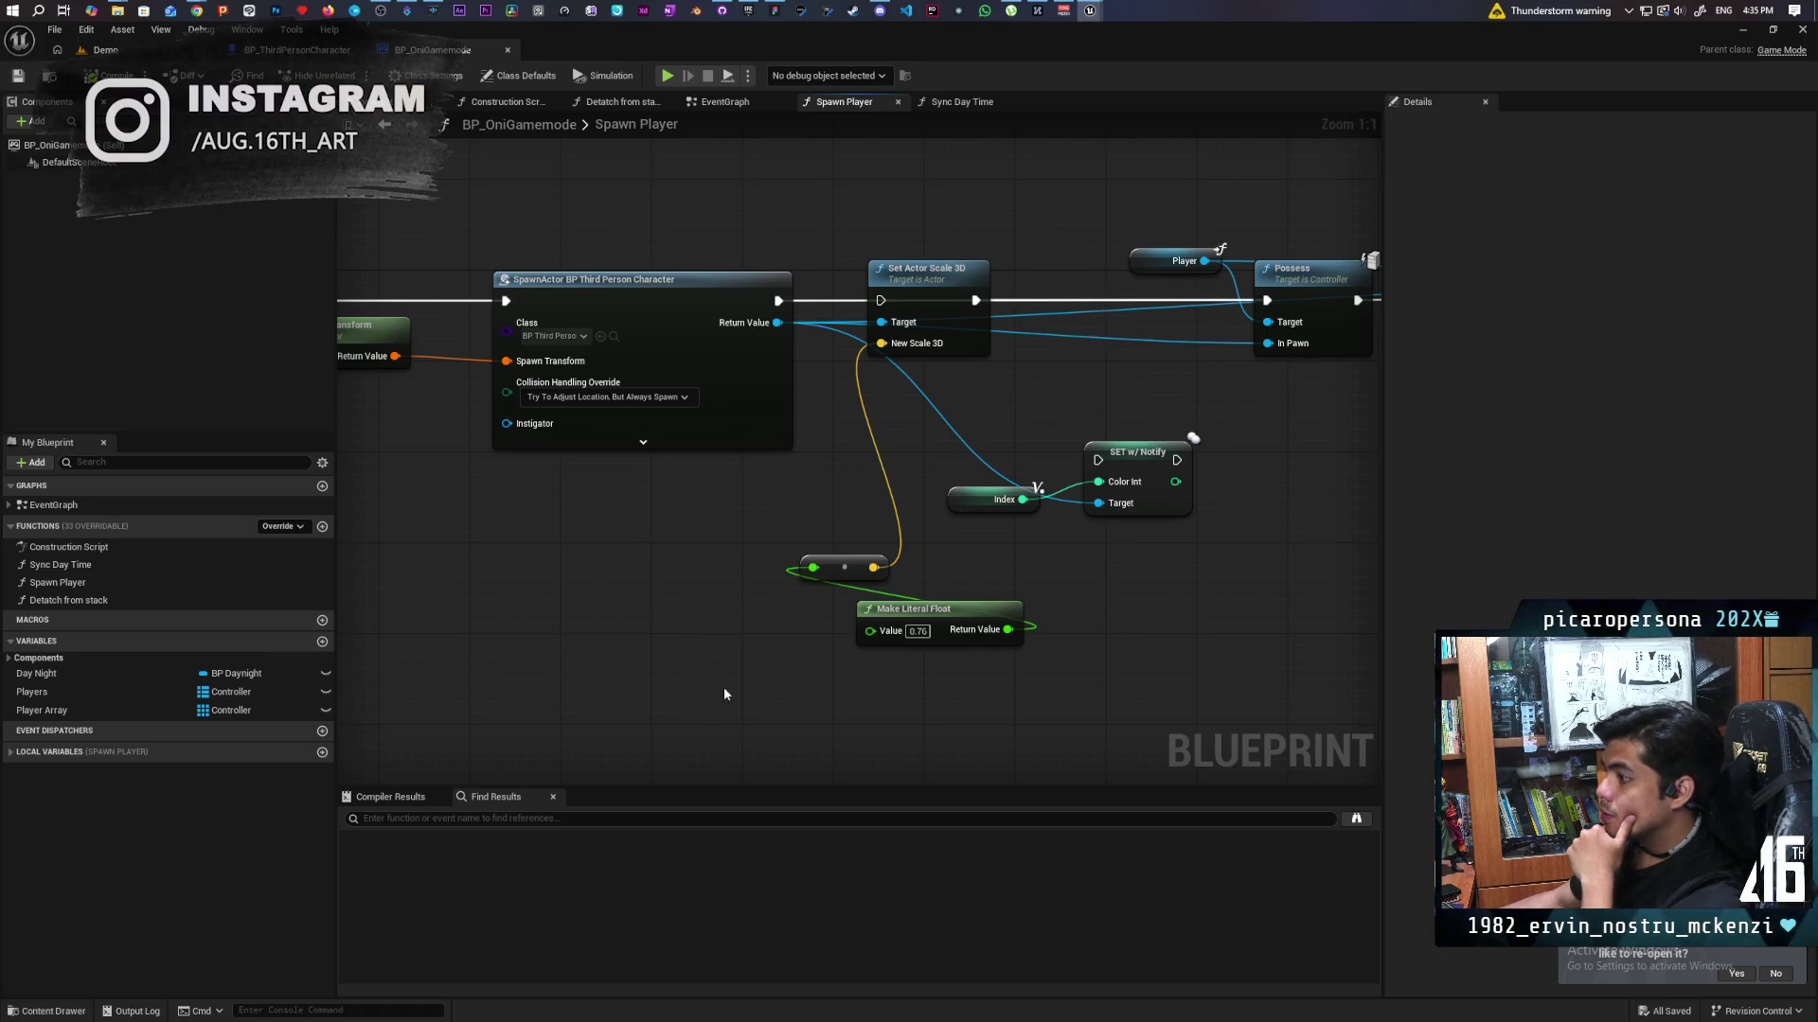
left_click(72, 1005)
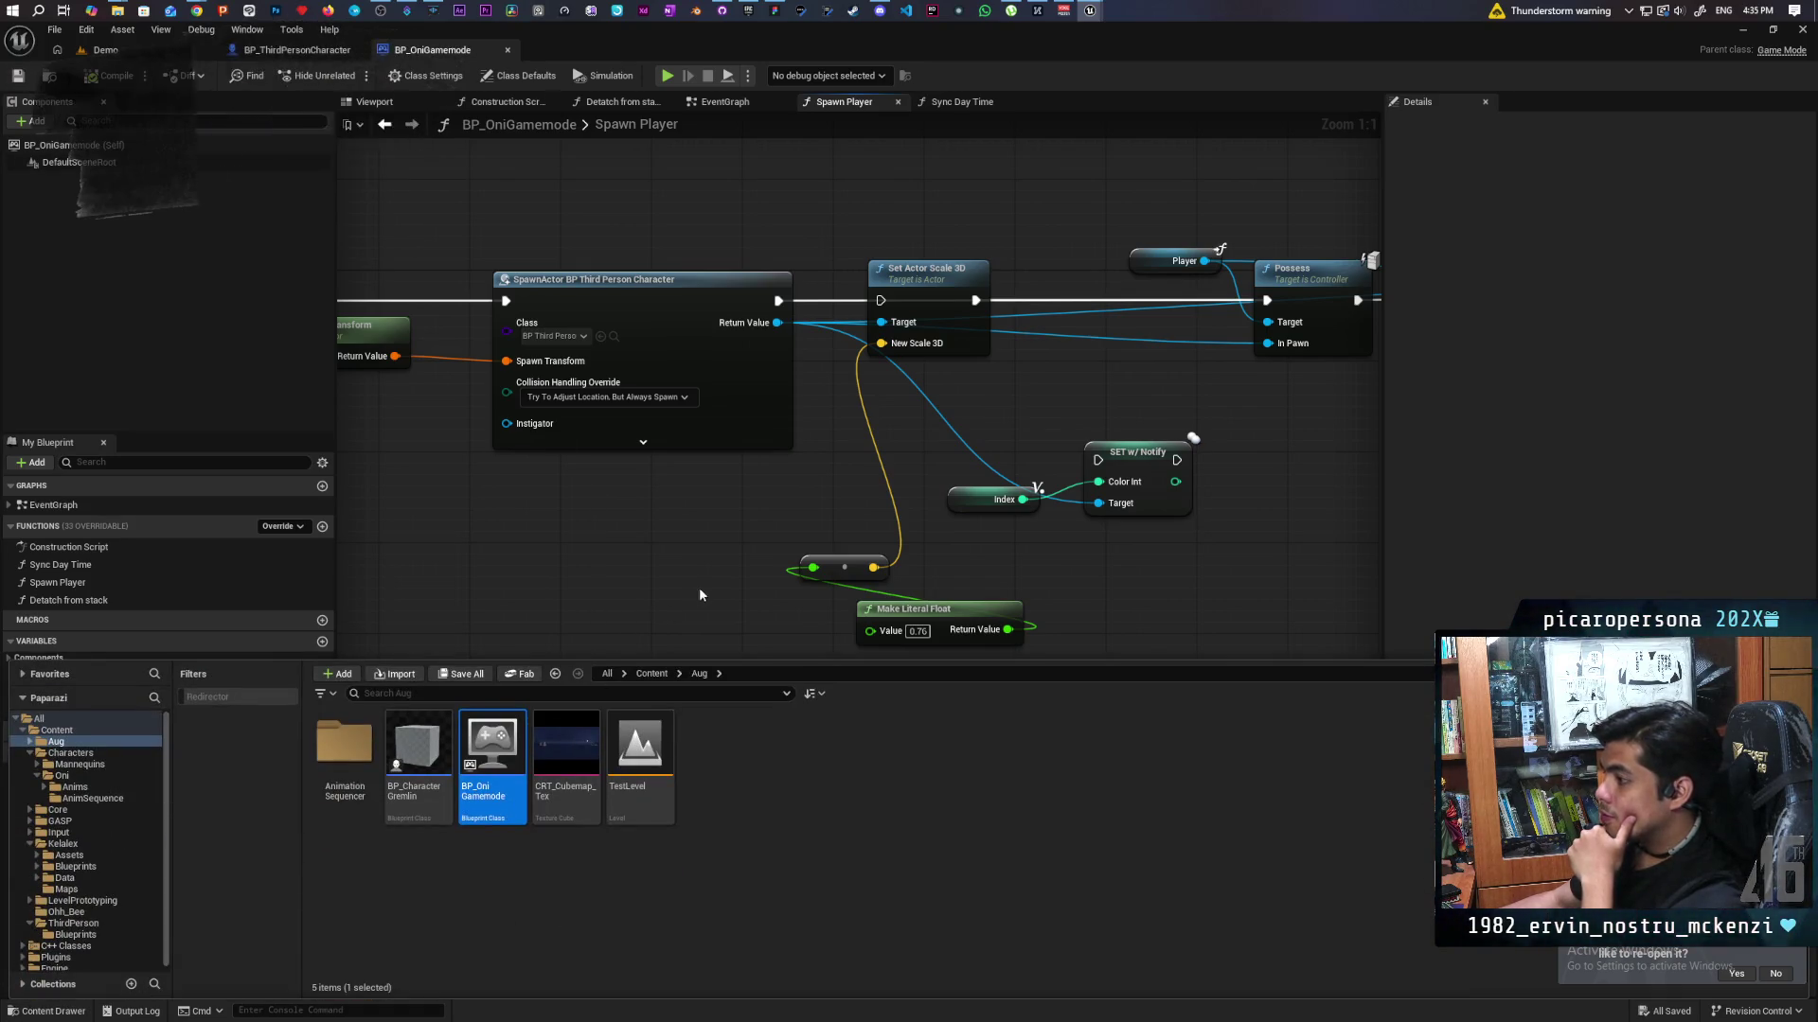
left_click(917, 631)
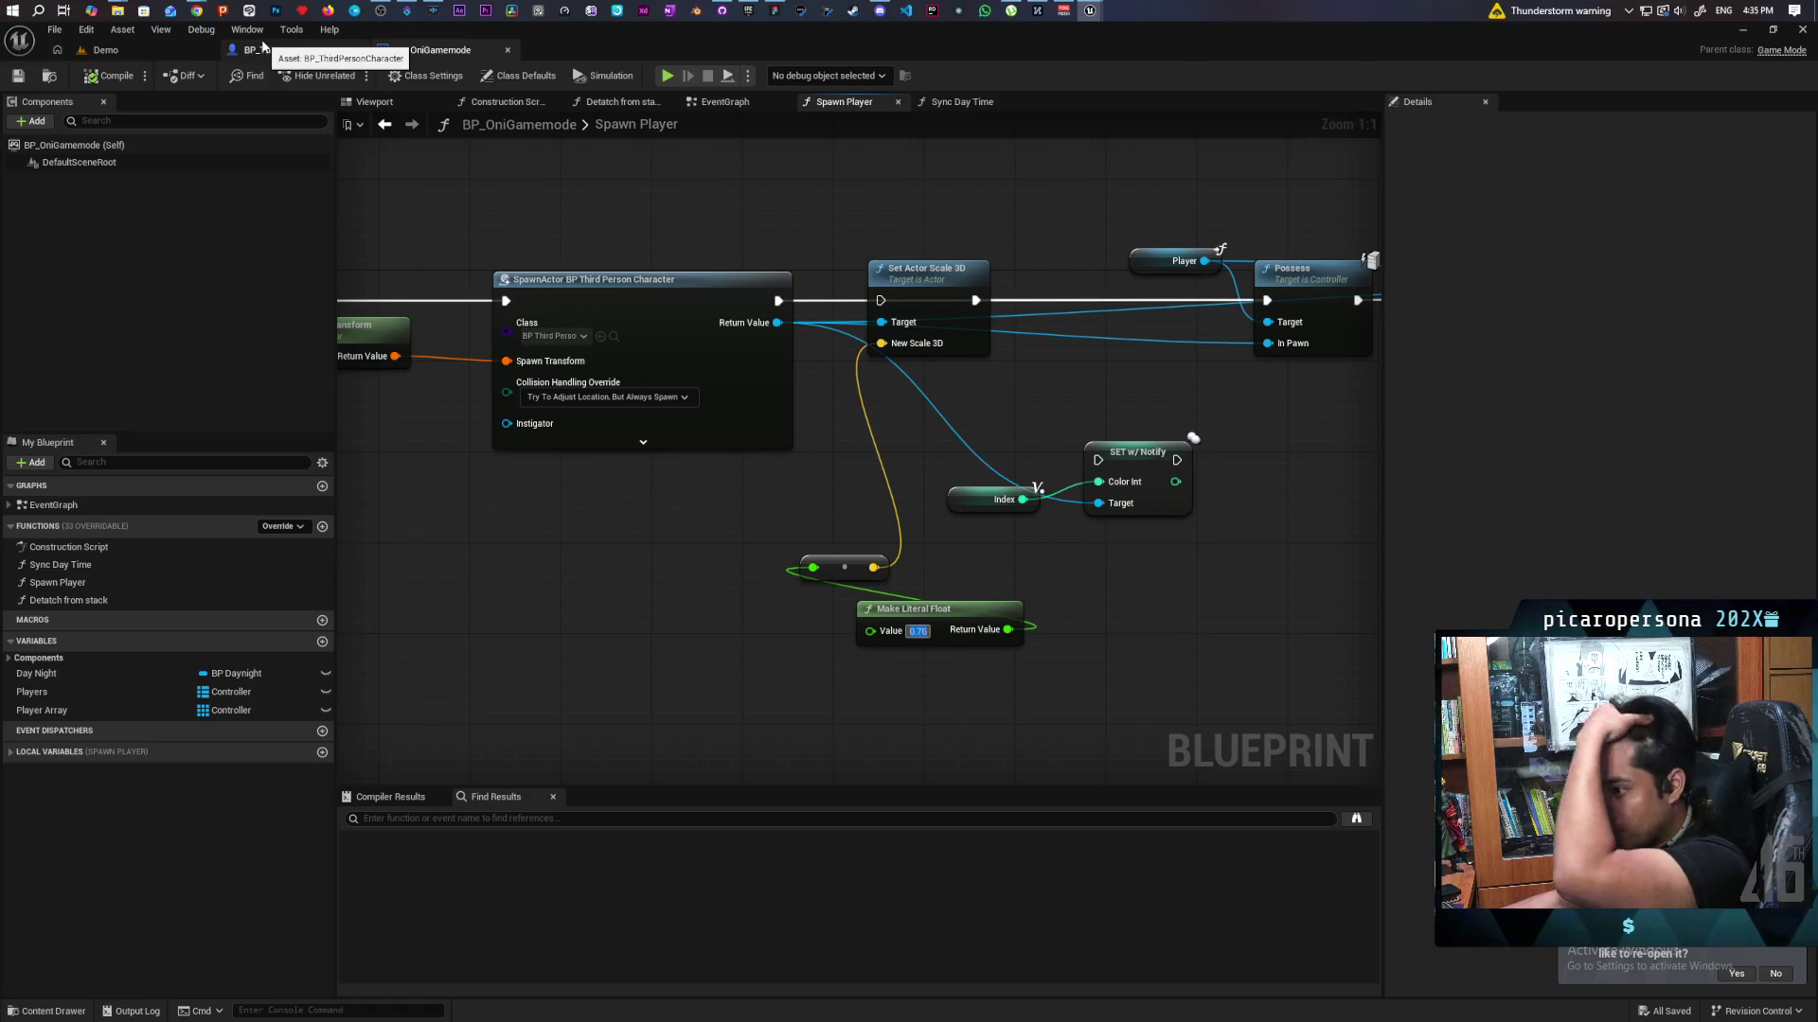
left_click(341, 50)
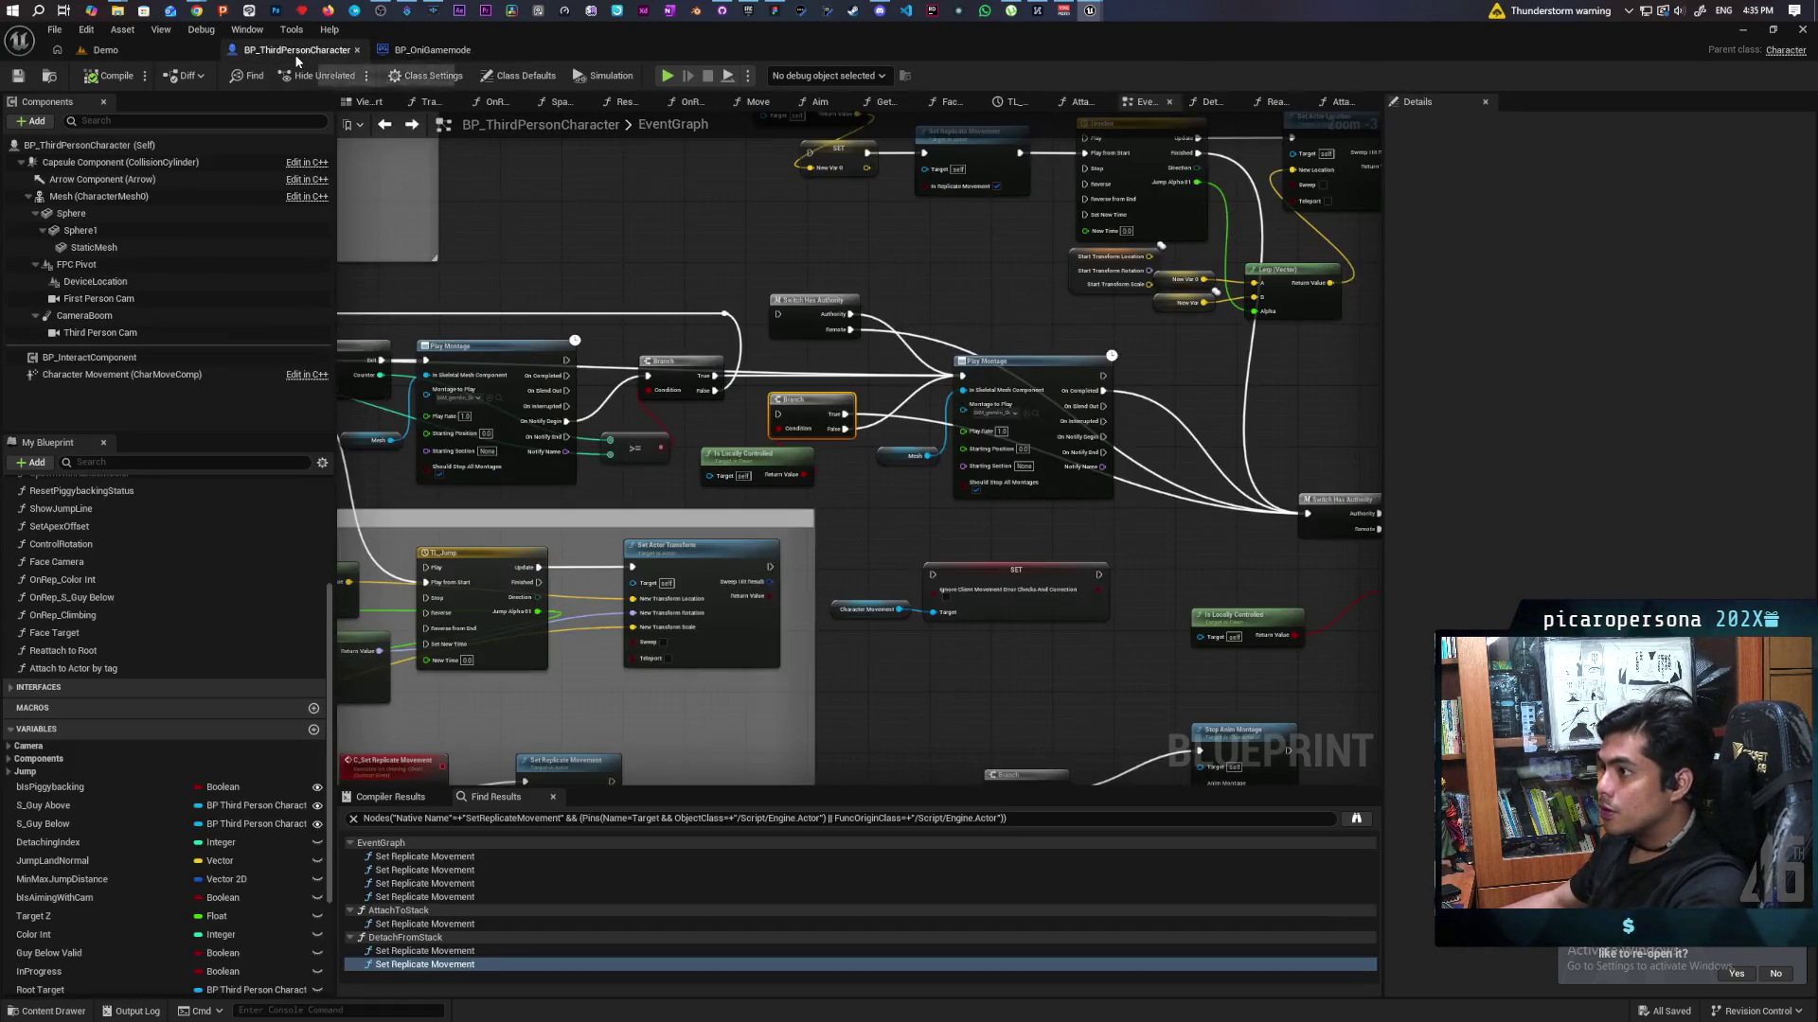
Browse from the Content root into Characters/Oni, peek into AnimSequence, and inspect SKM_gremlin.
left_click(57, 81)
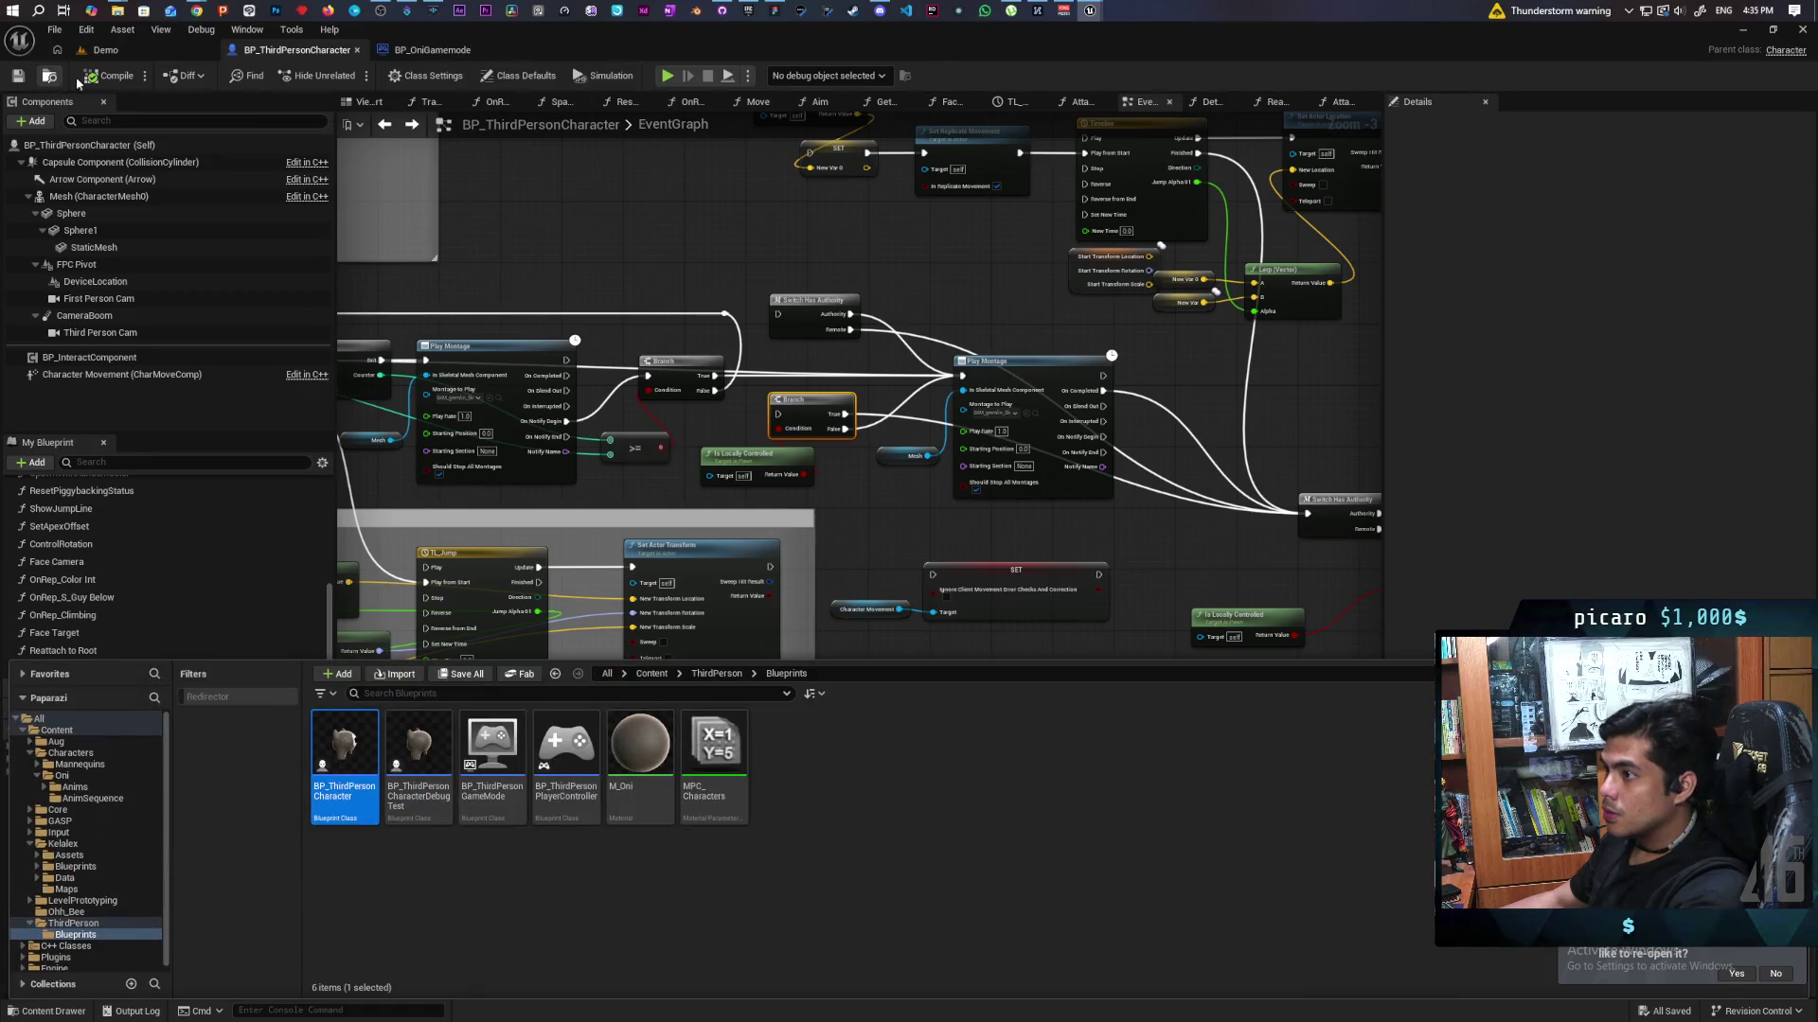
left_click(651, 673)
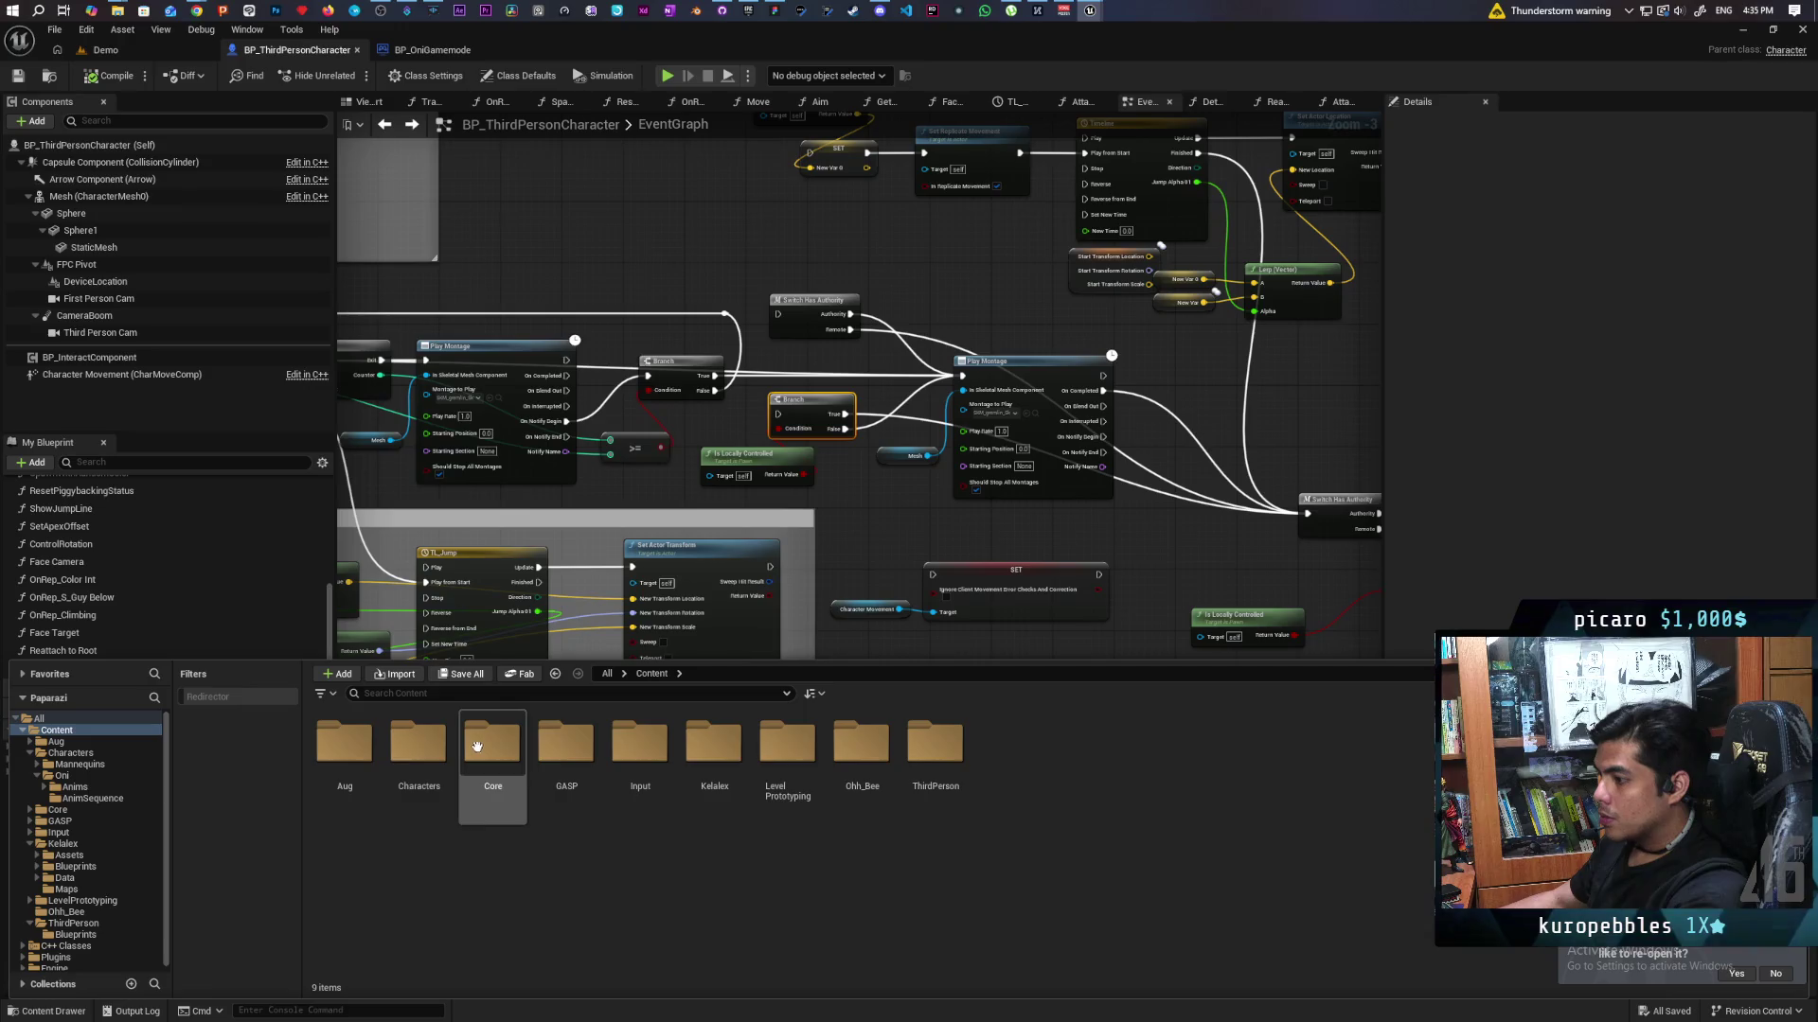
double_click(447, 753)
left_click(428, 760)
double_click(428, 760)
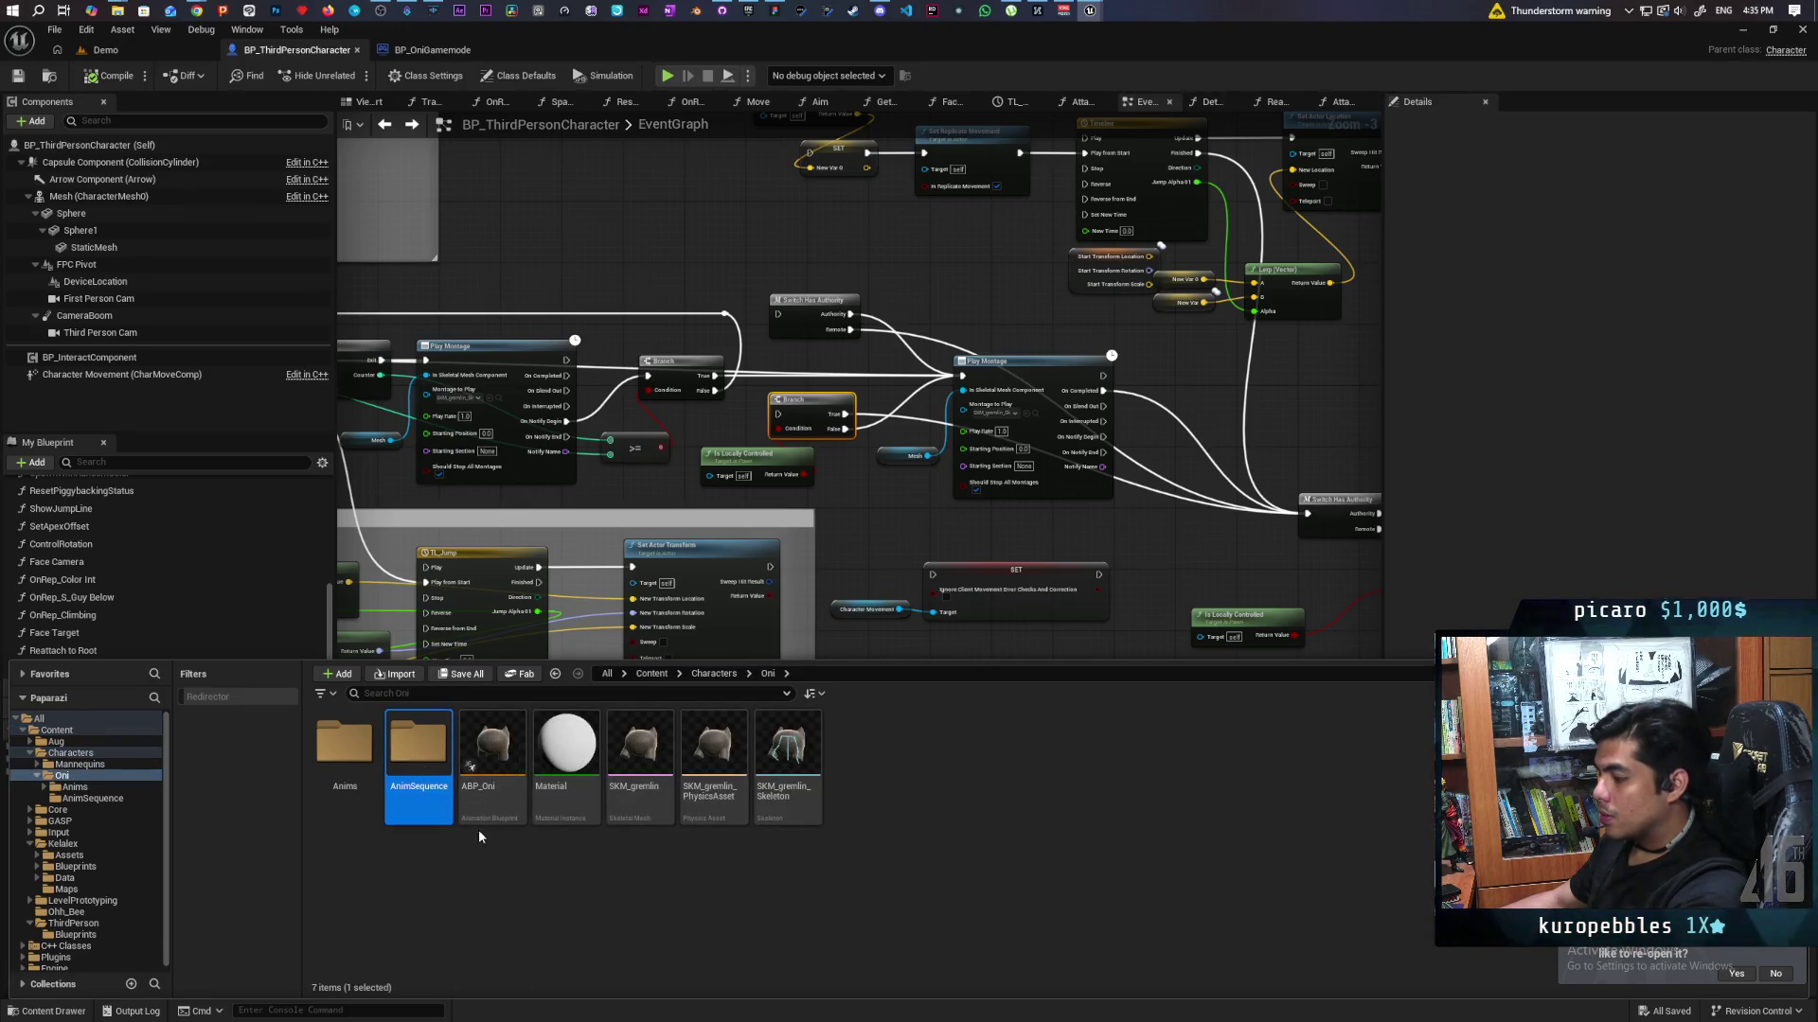
double_click(423, 762)
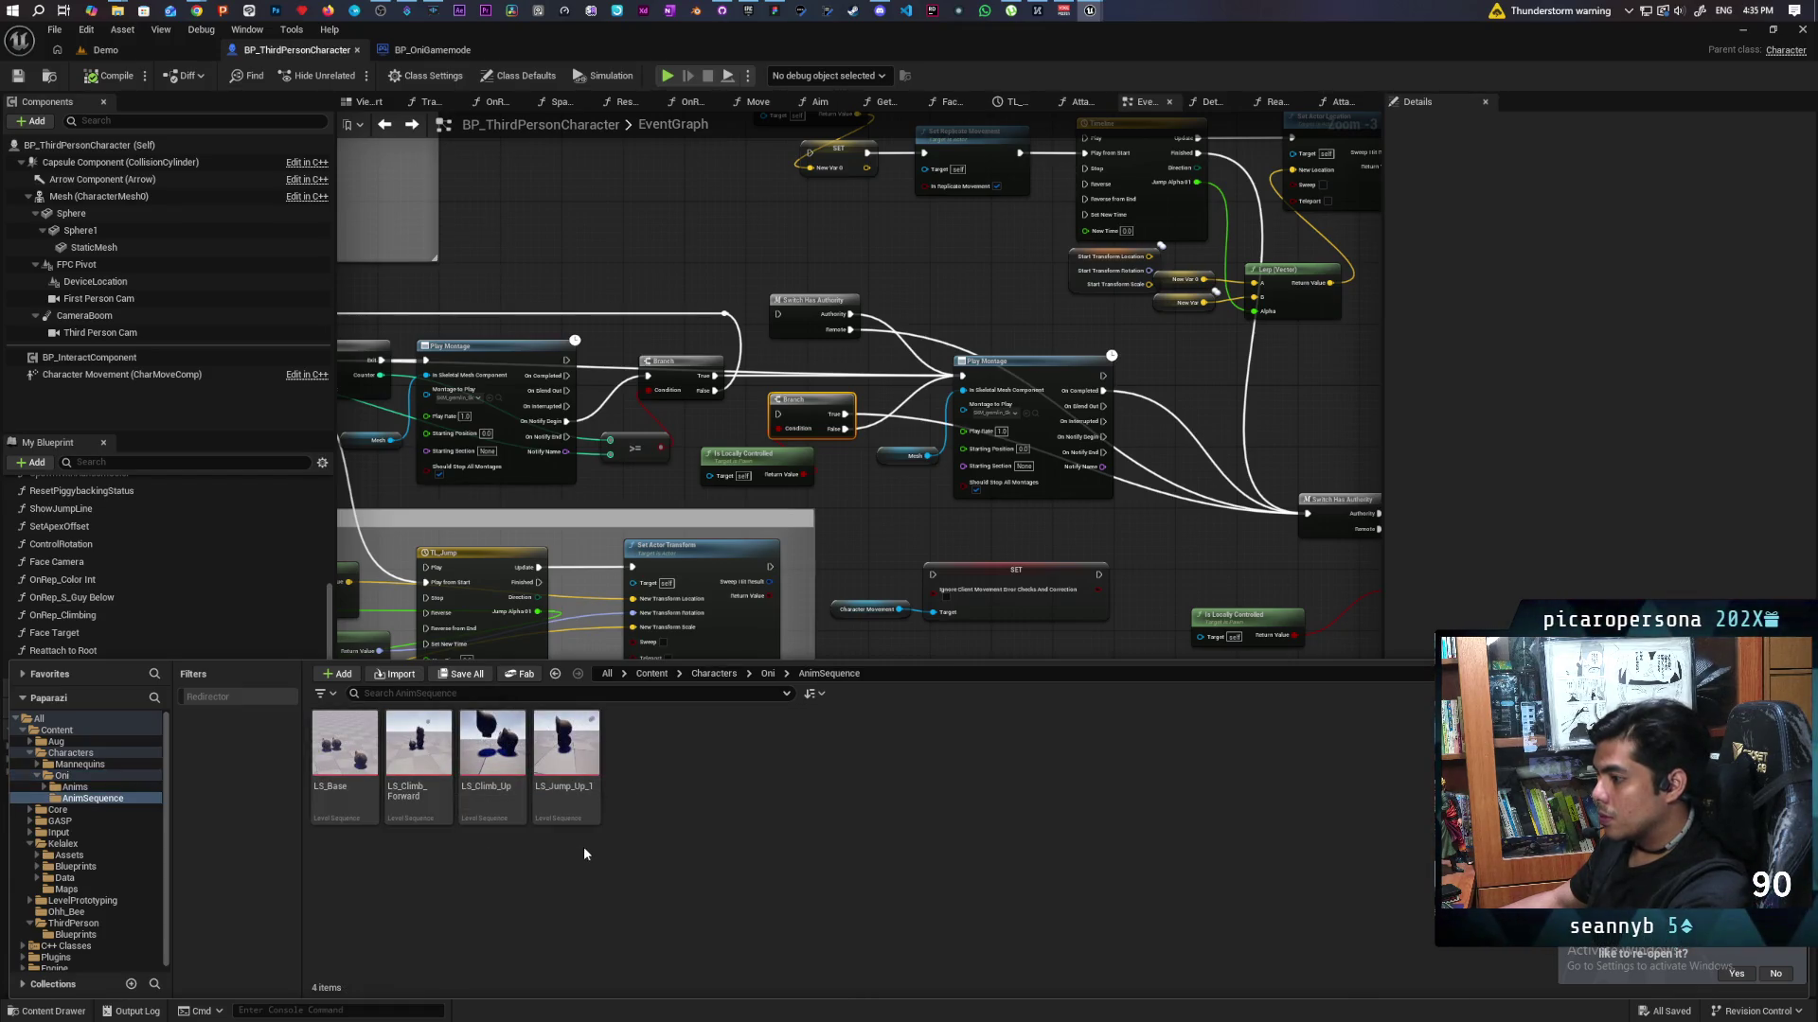
left_click(765, 674)
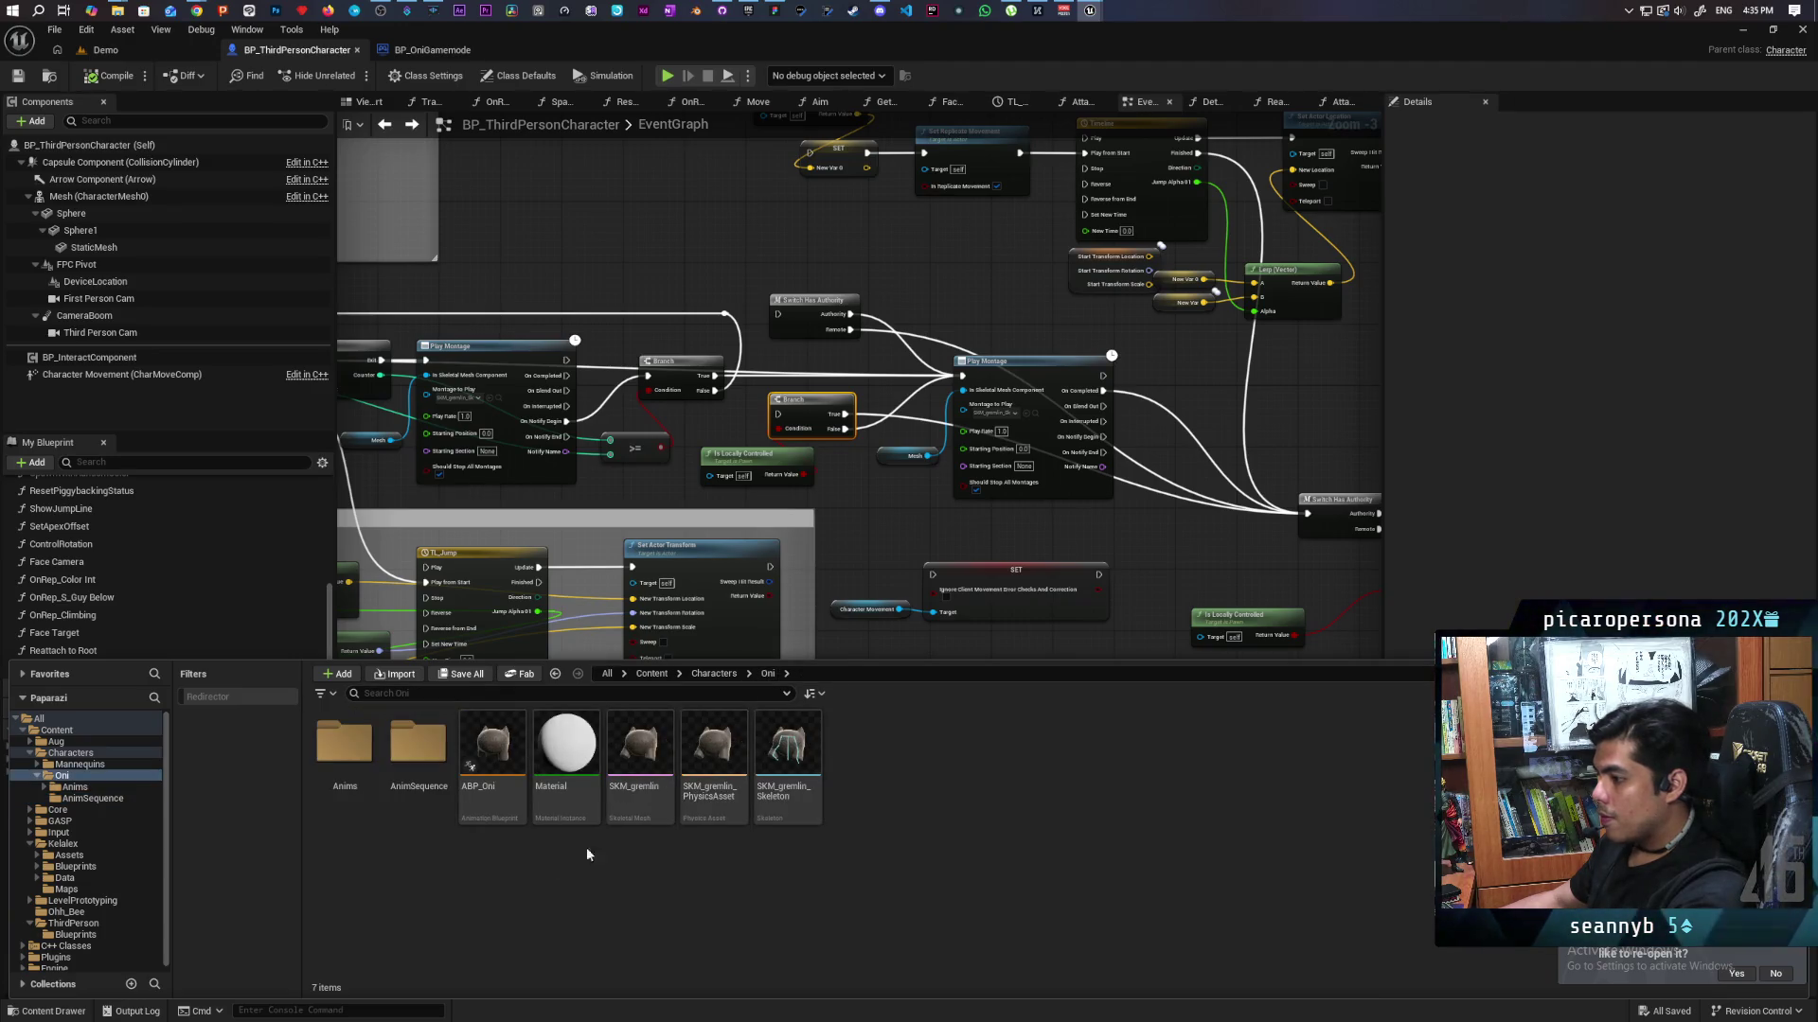
right_click(651, 788)
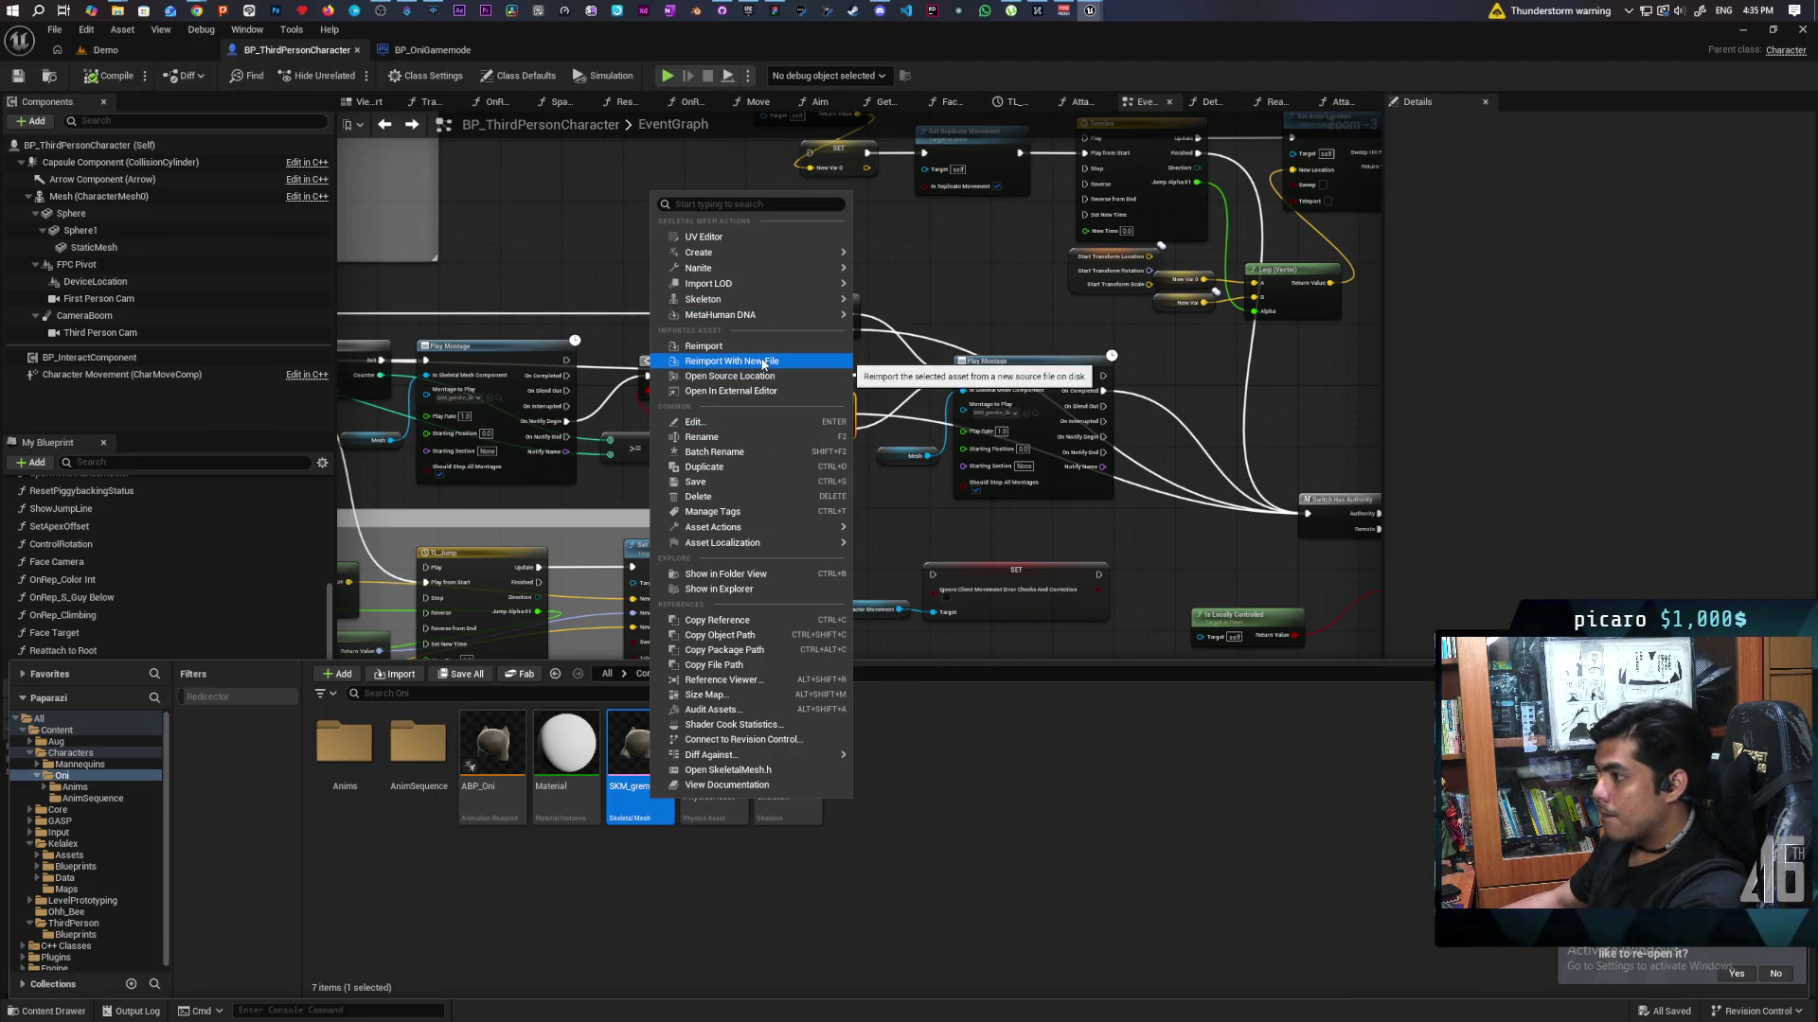
left_click(642, 773)
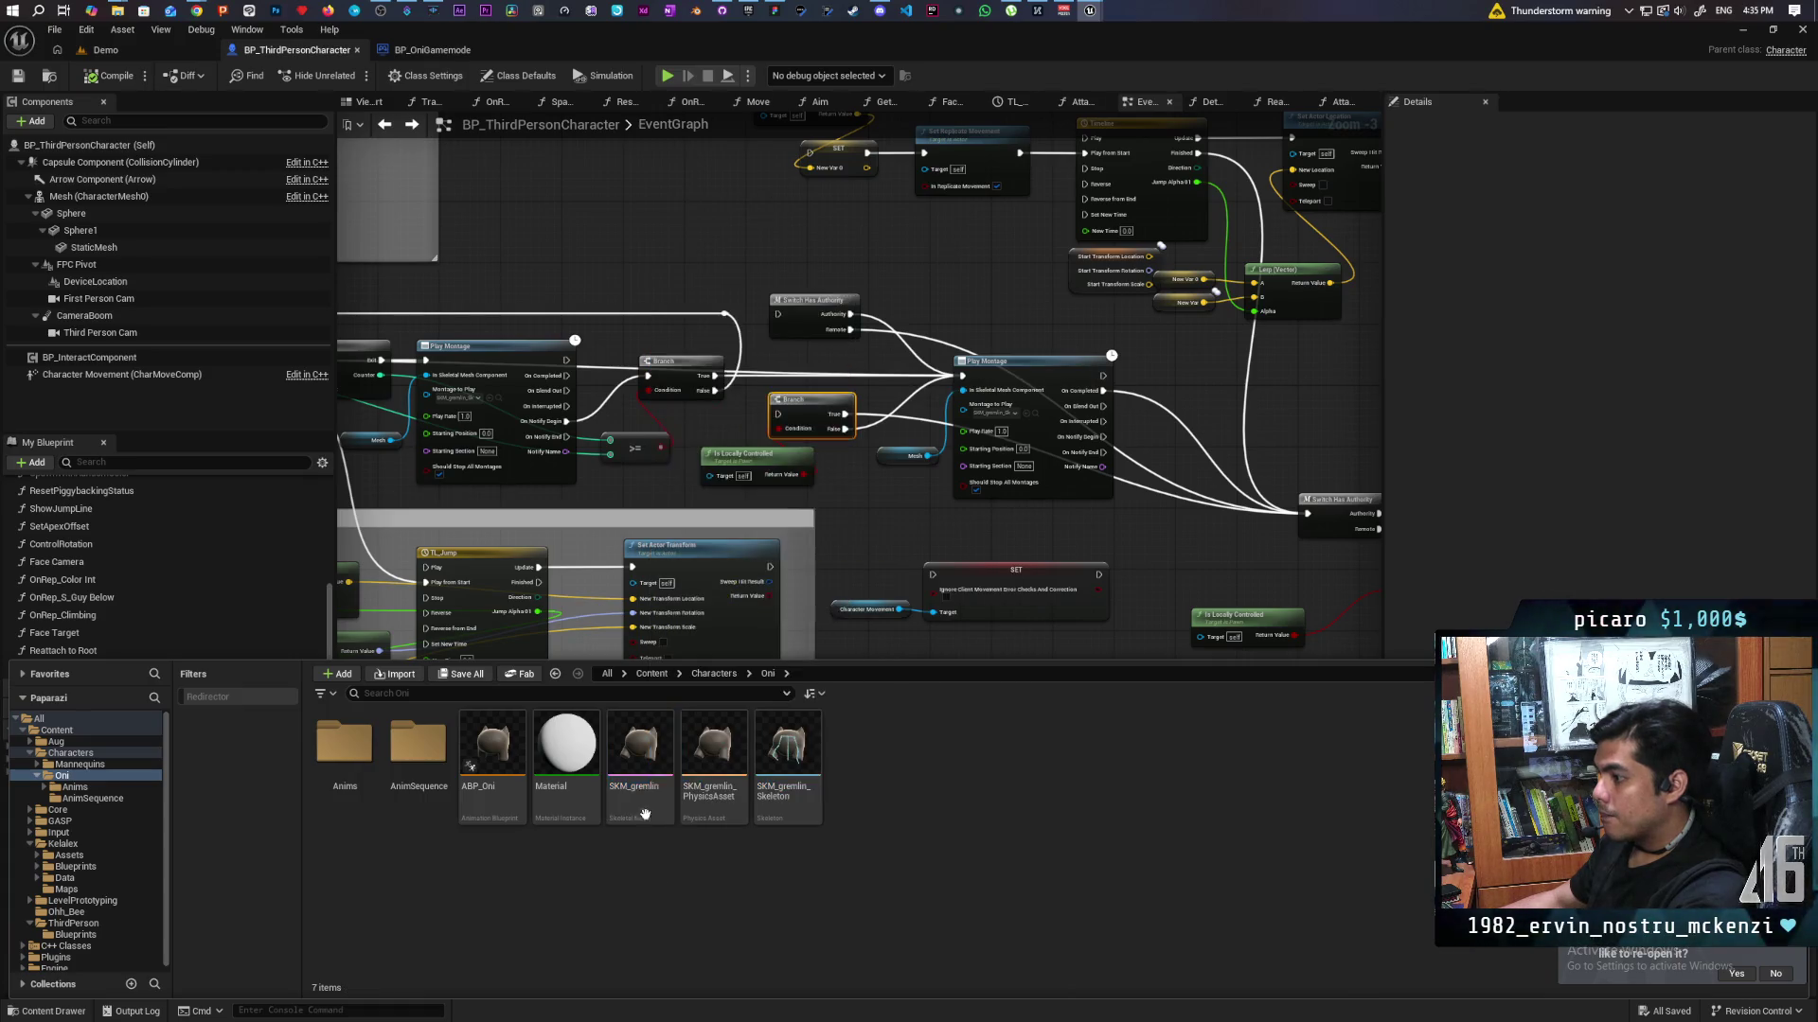
Reimport SKM_gremlin with an Offset Uniform Scale of 0.76.
double_click(642, 774)
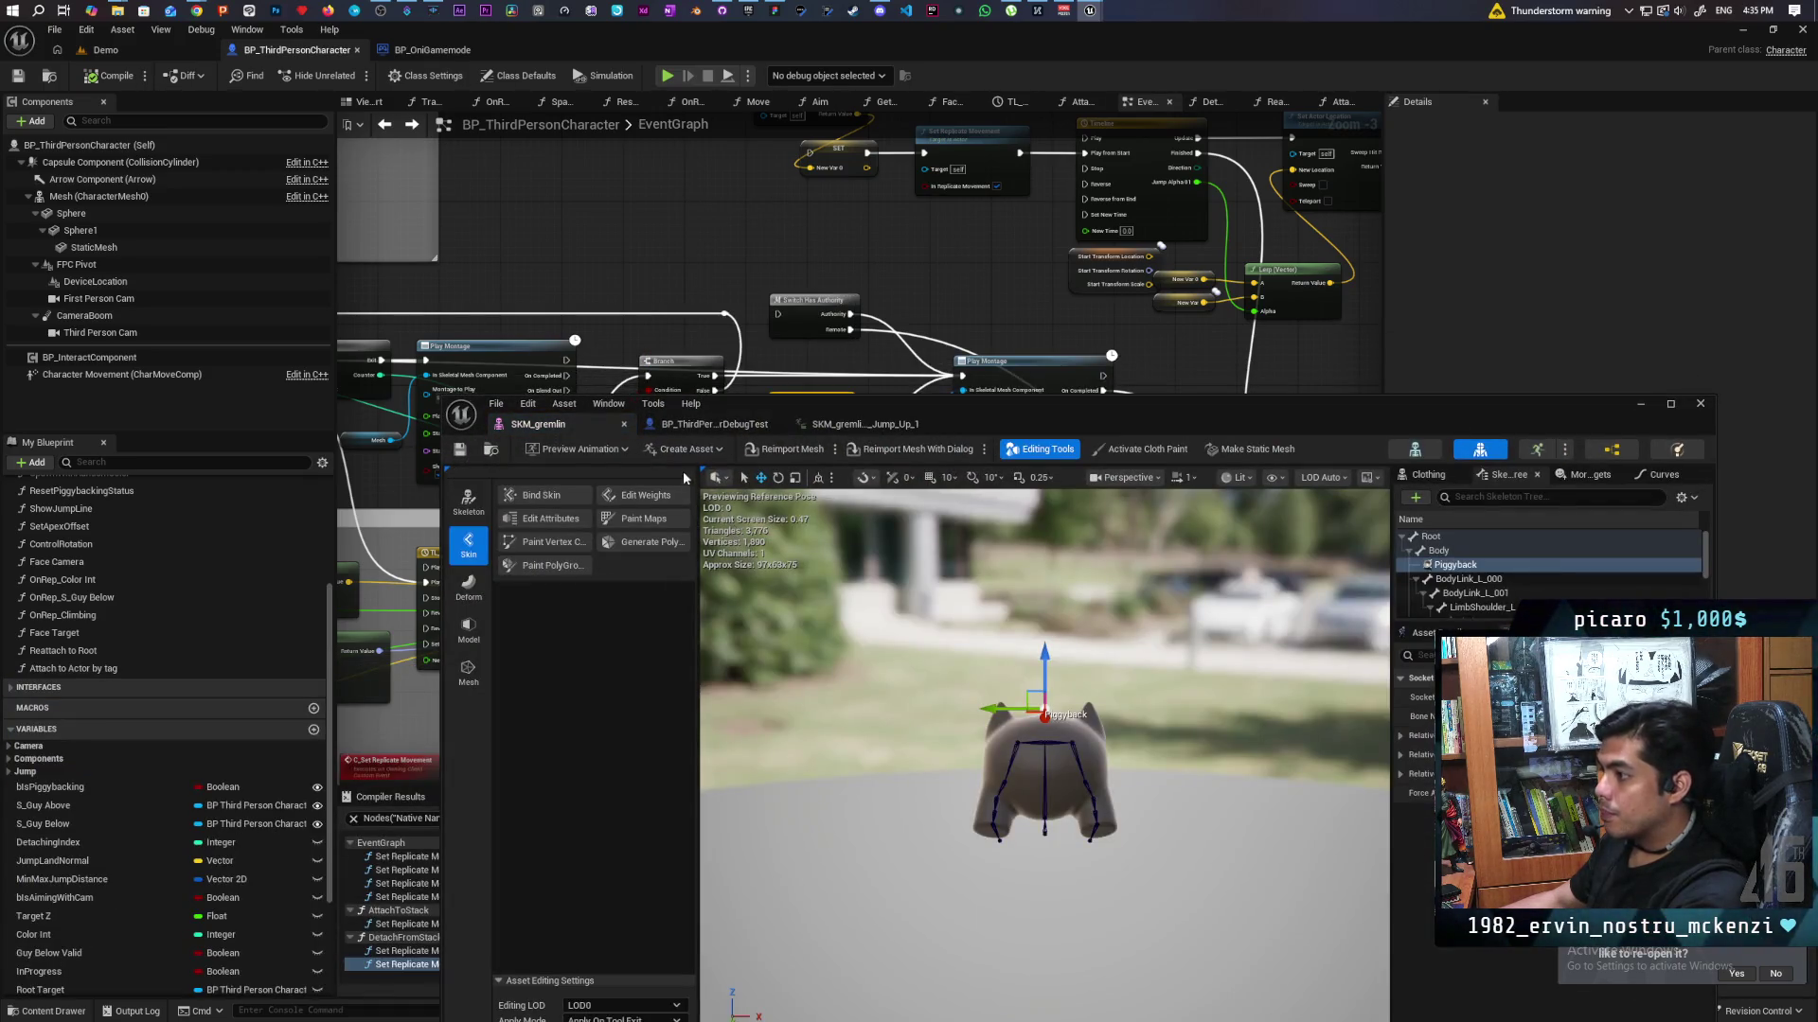
left_click(879, 451)
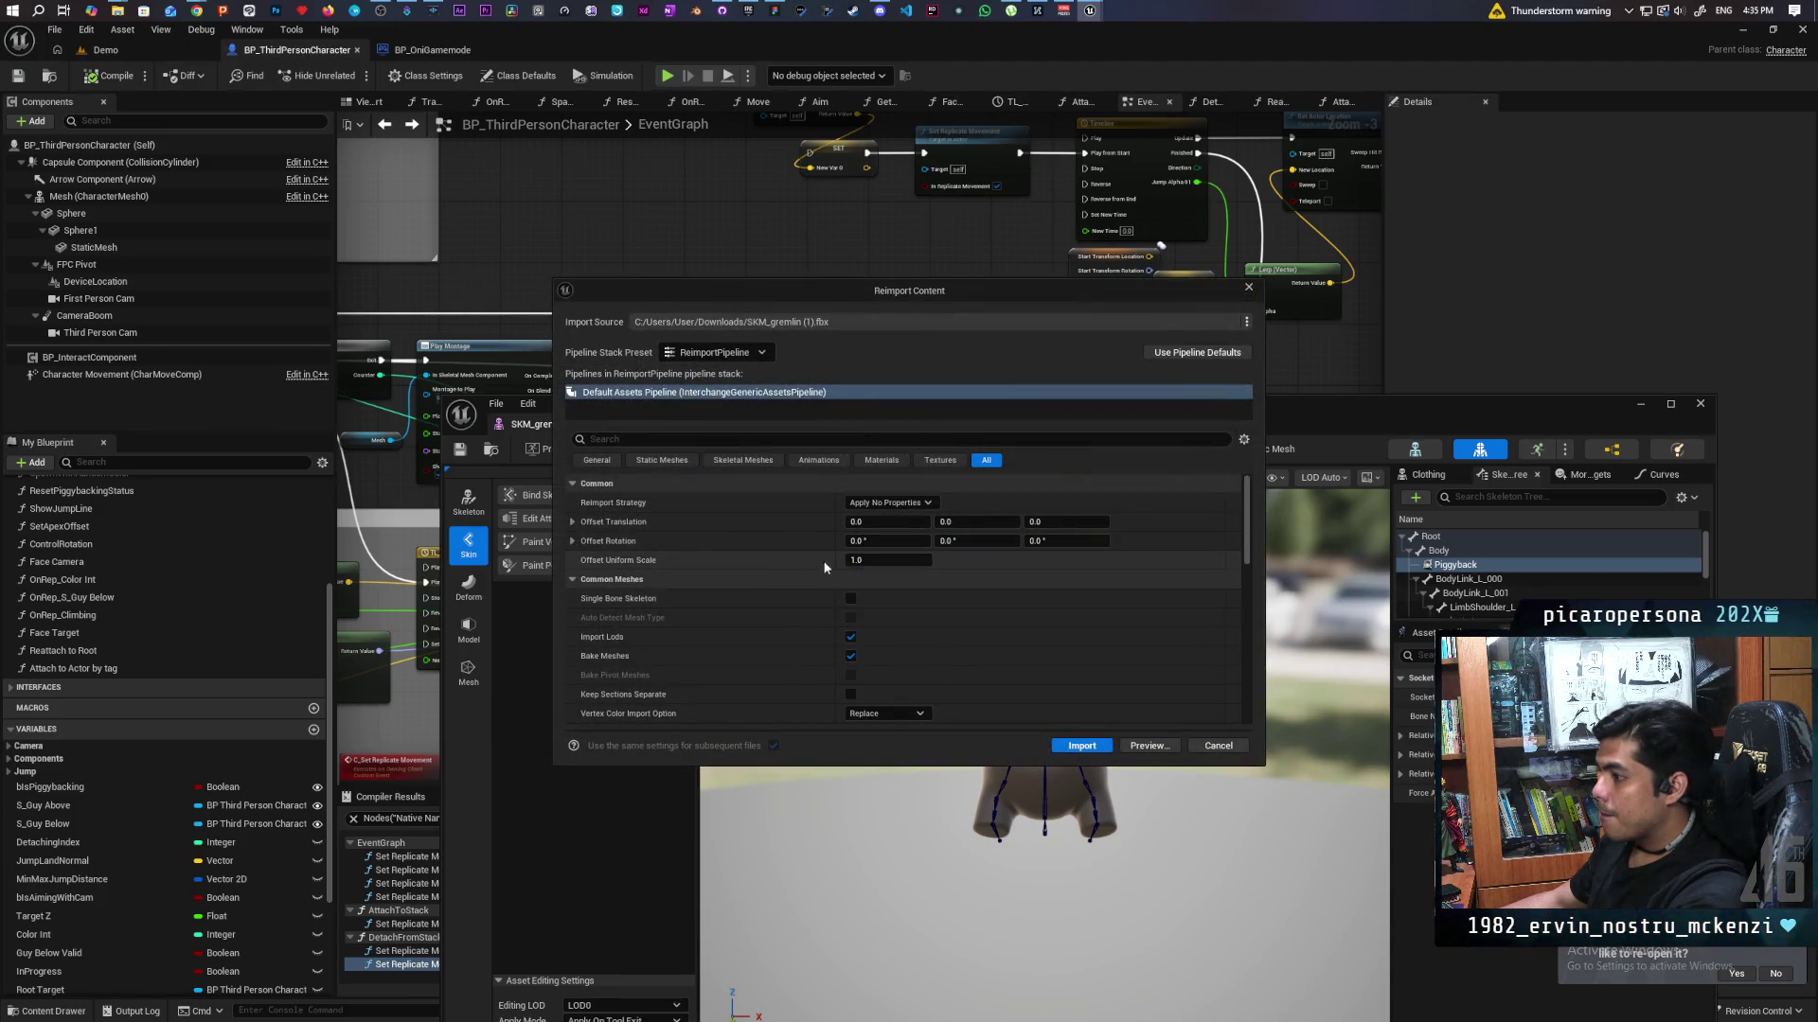
left_click(876, 560)
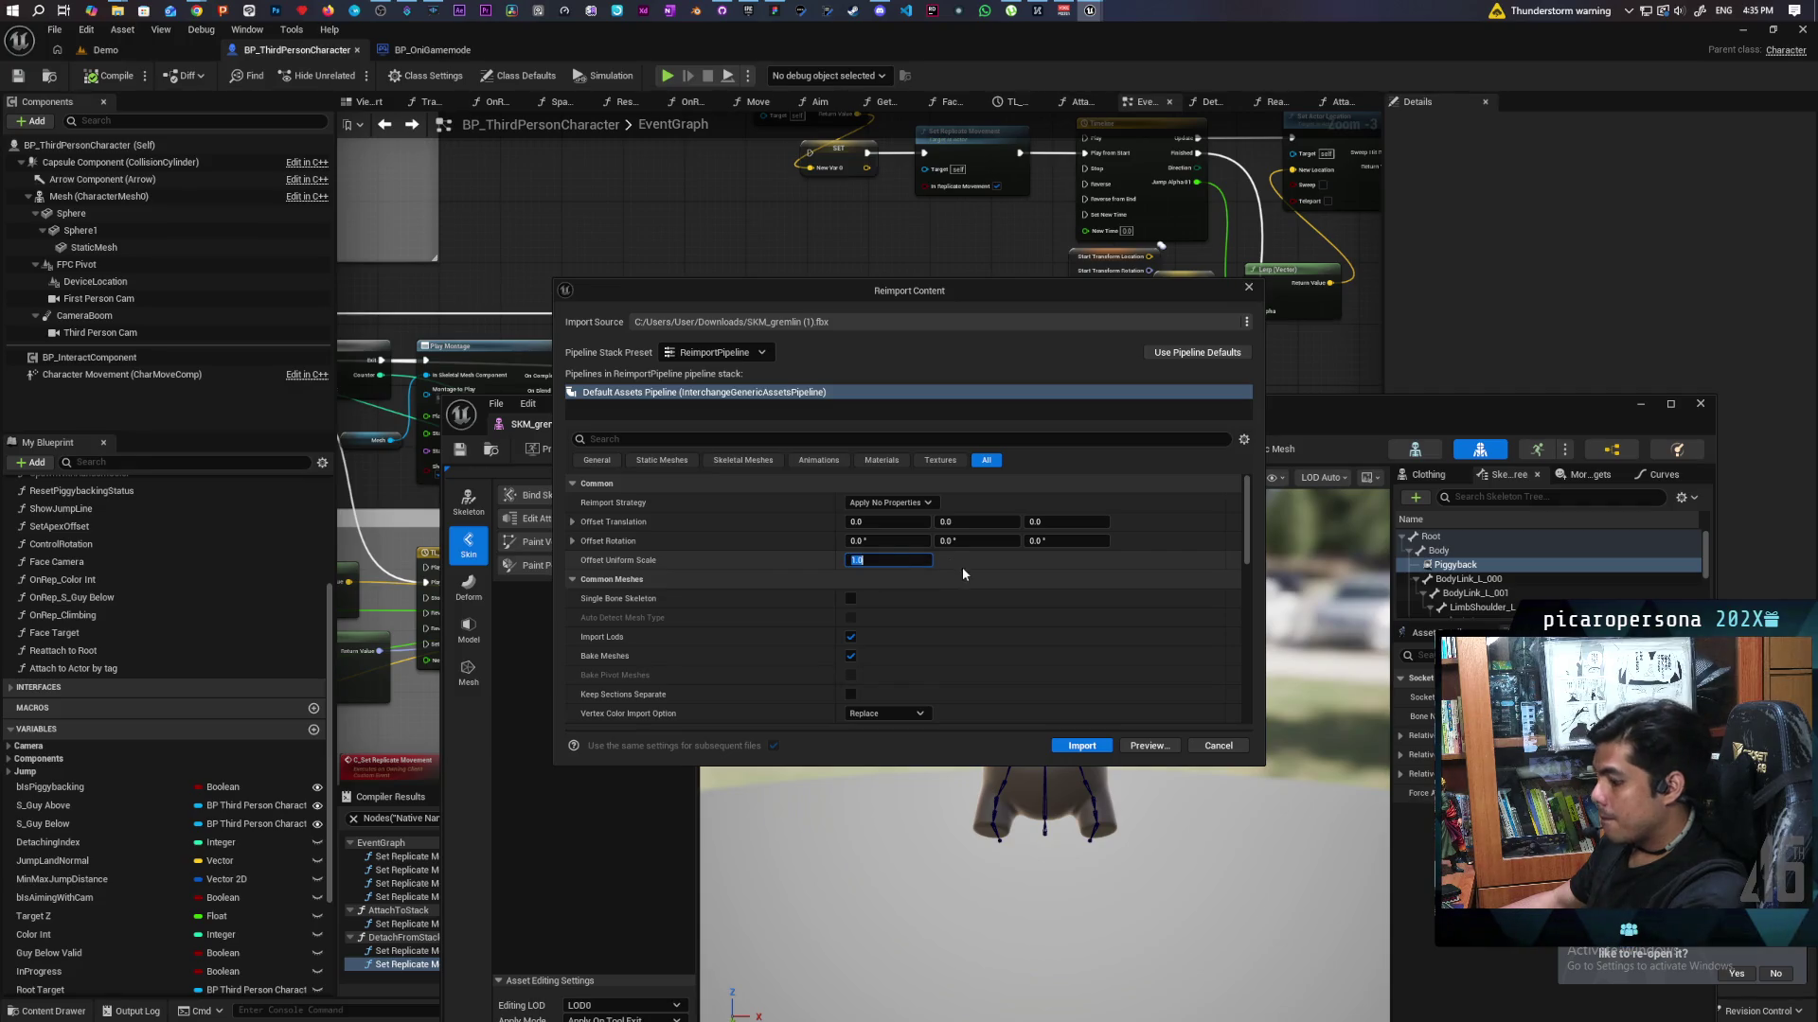
type("0.76")
key("Return")
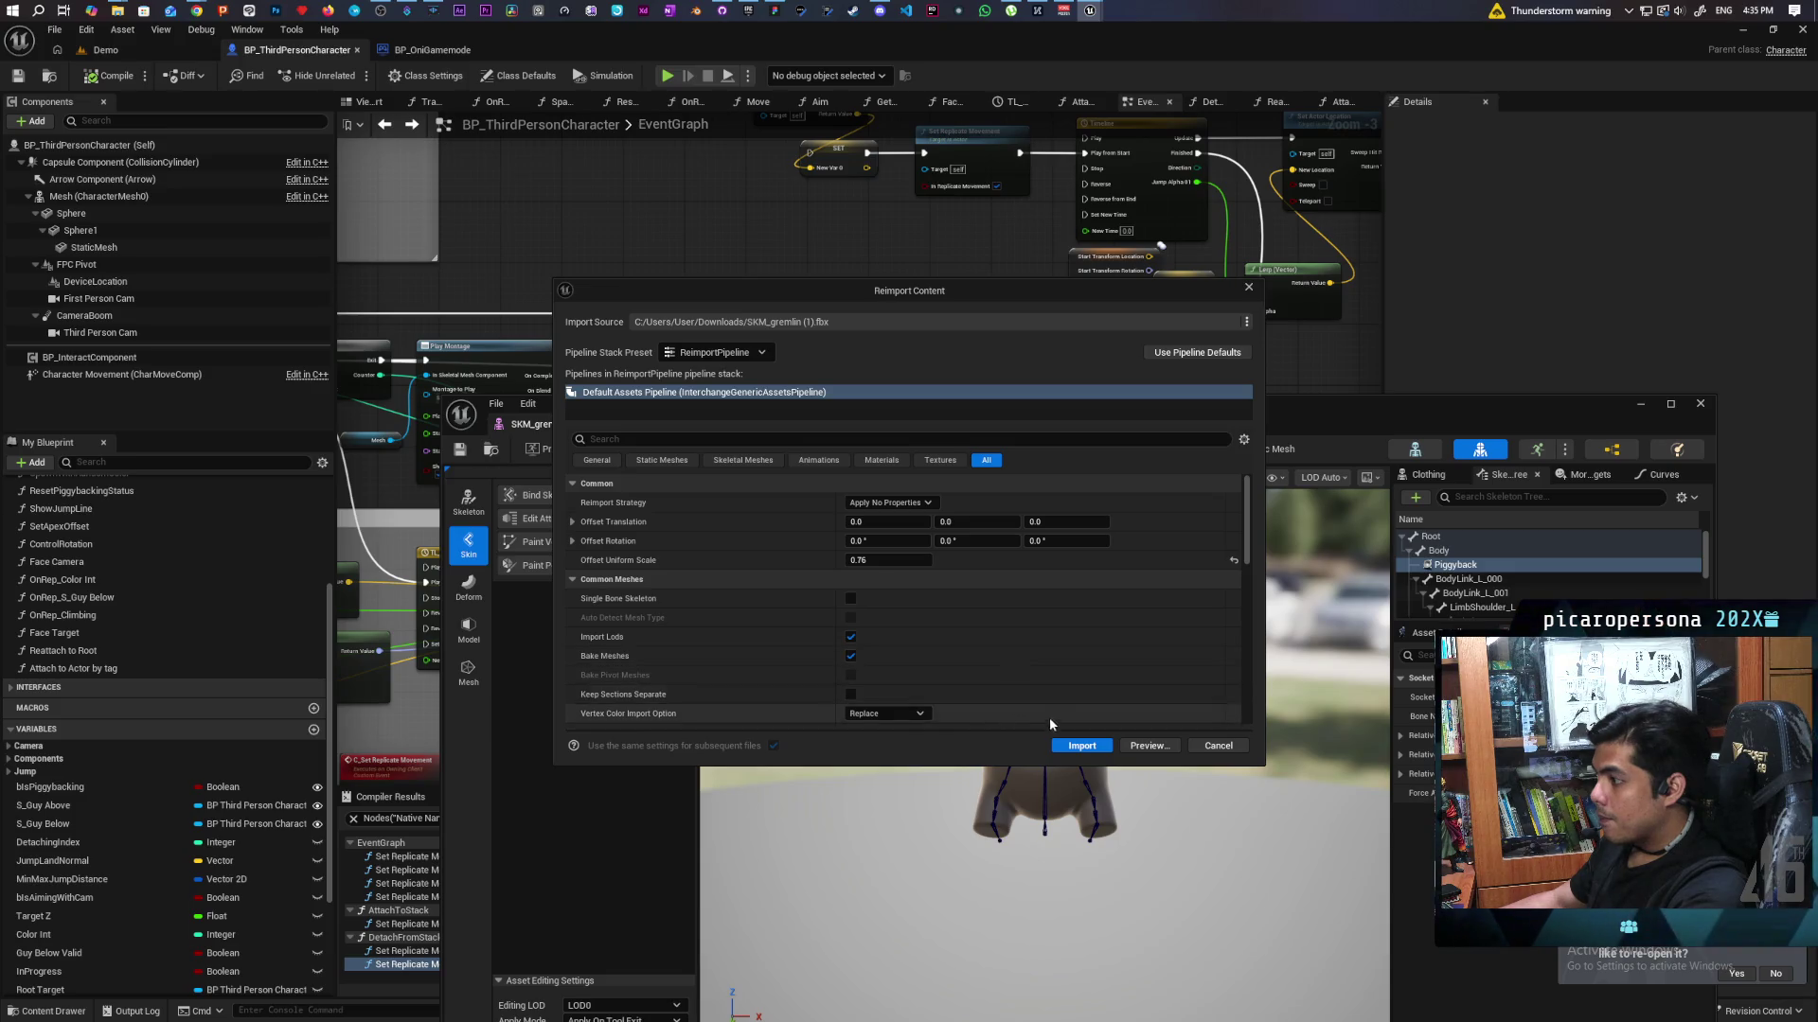
left_click(1081, 746)
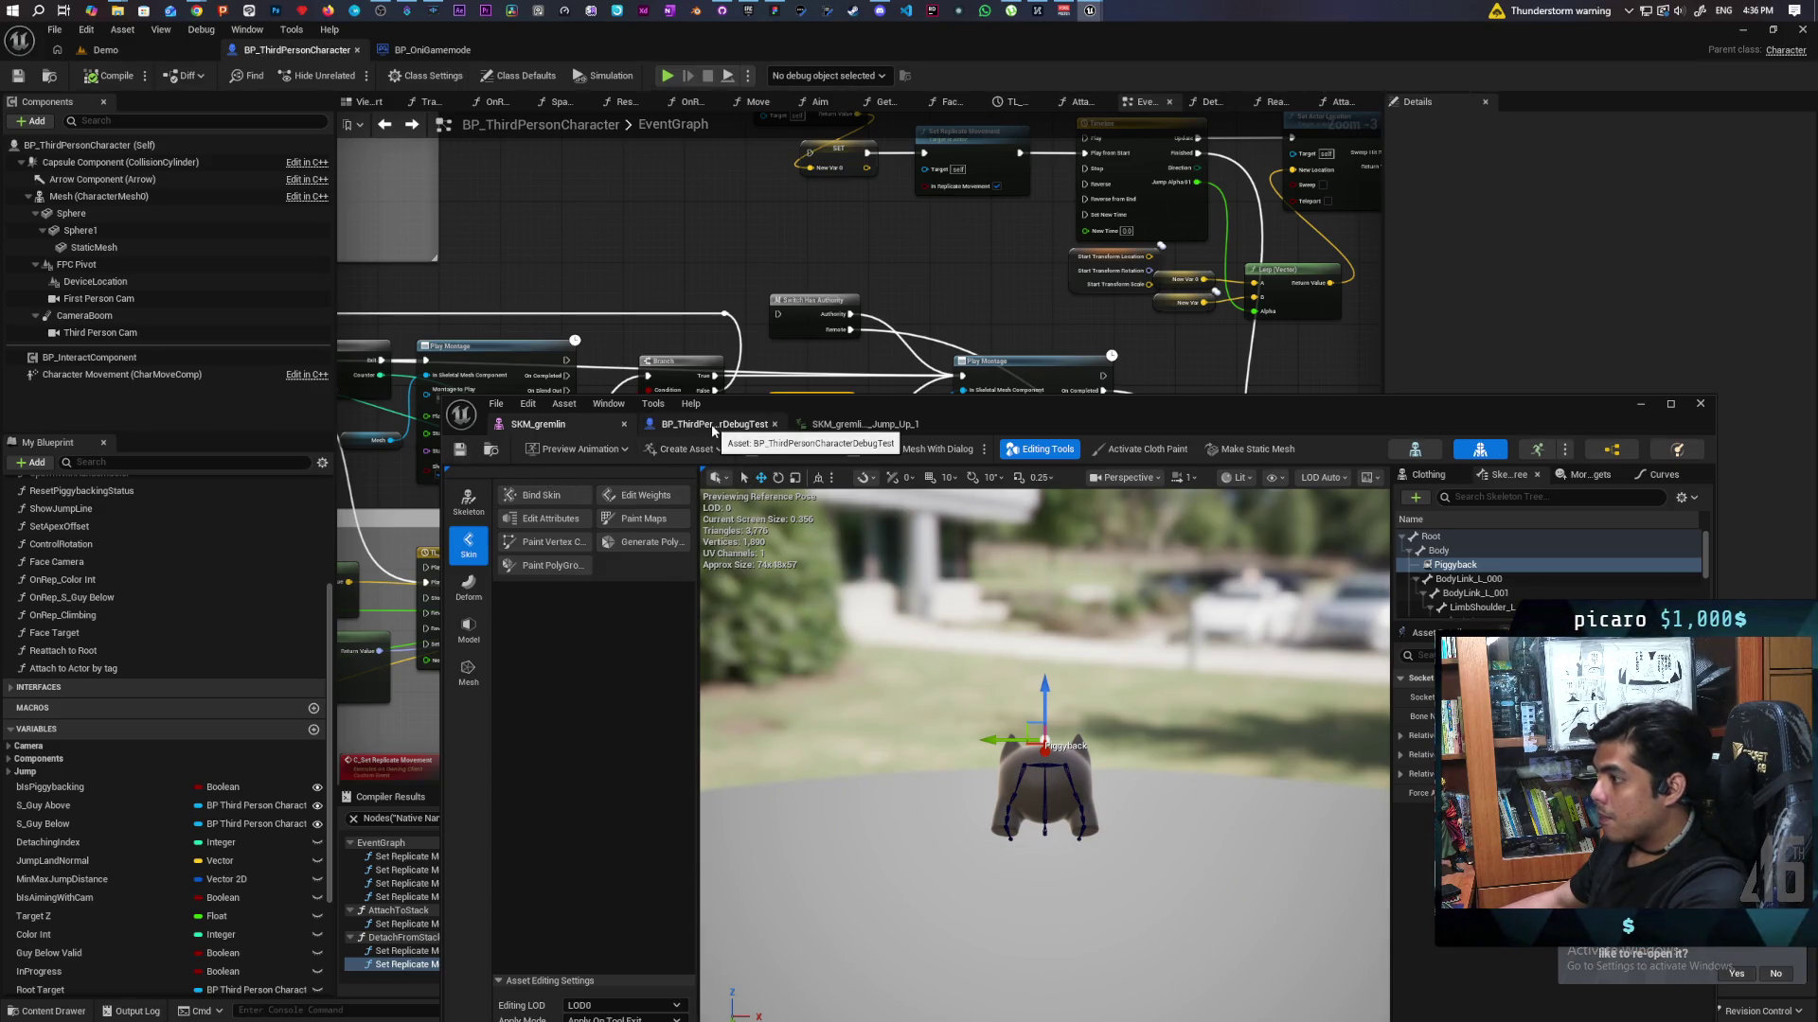
Check the DebugTest and Jump Up tabs, then minimize the gremlin editor window.
left_click(712, 426)
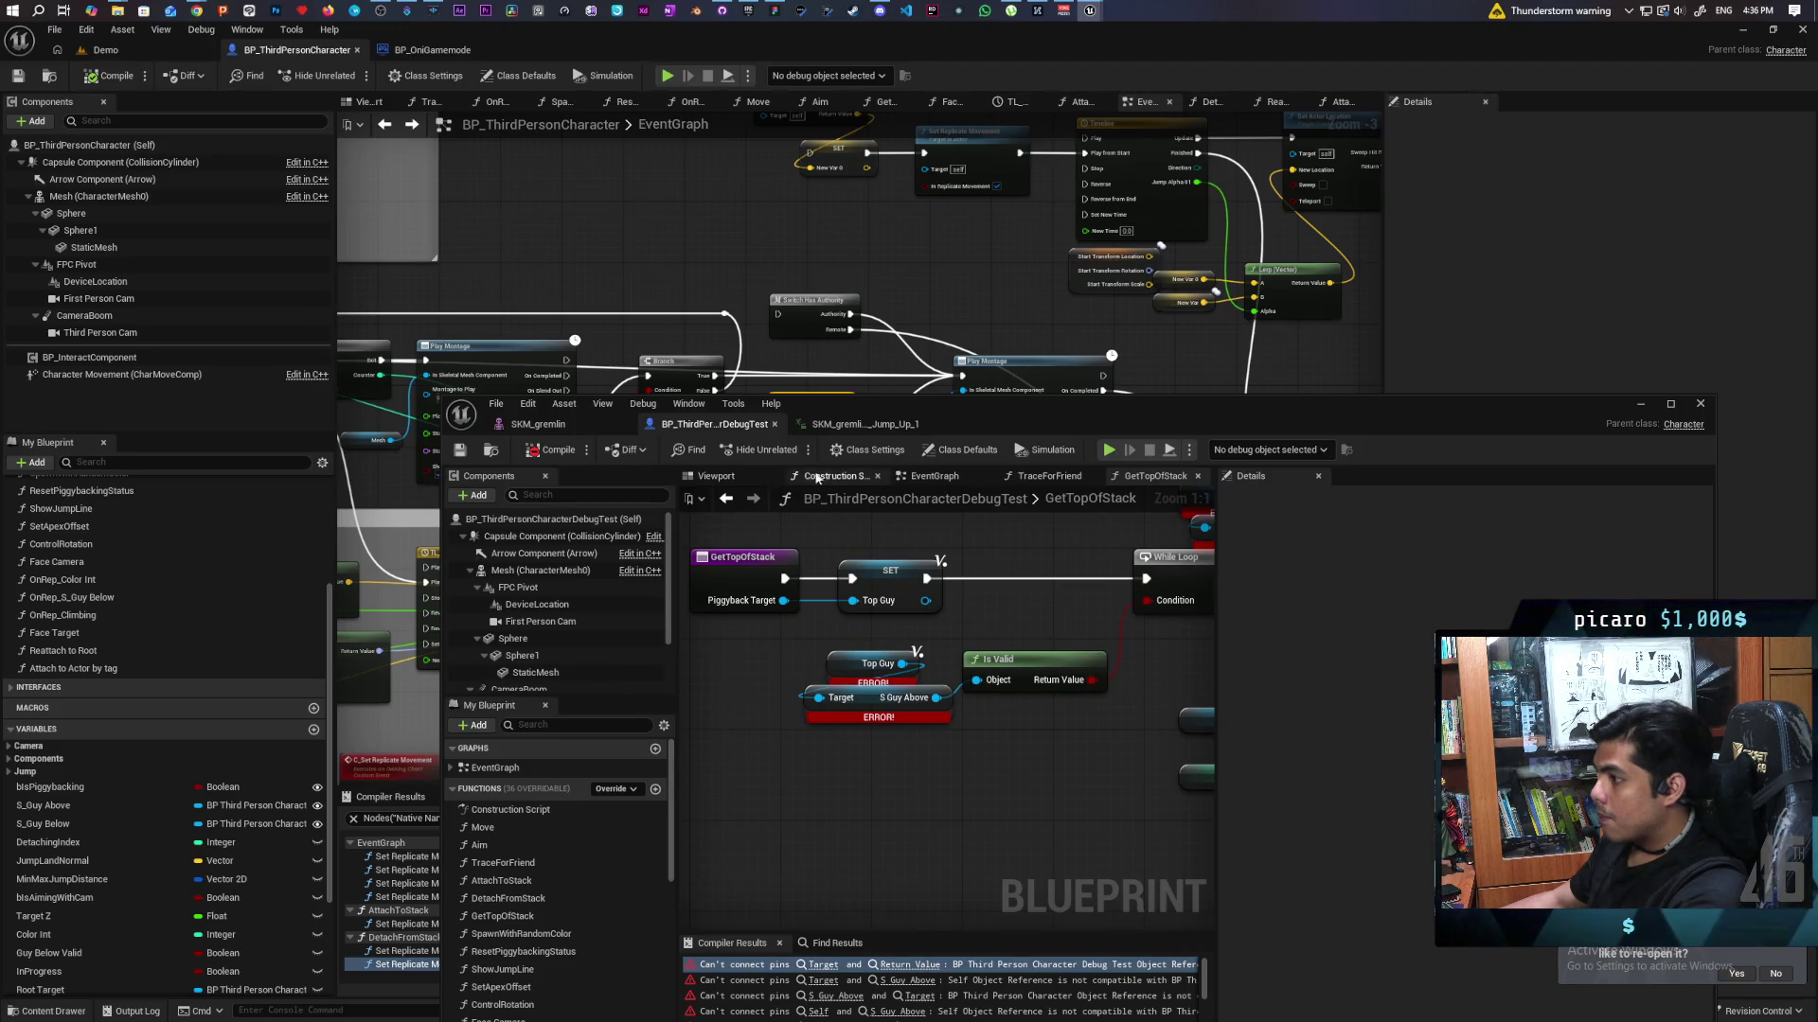
left_click(843, 427)
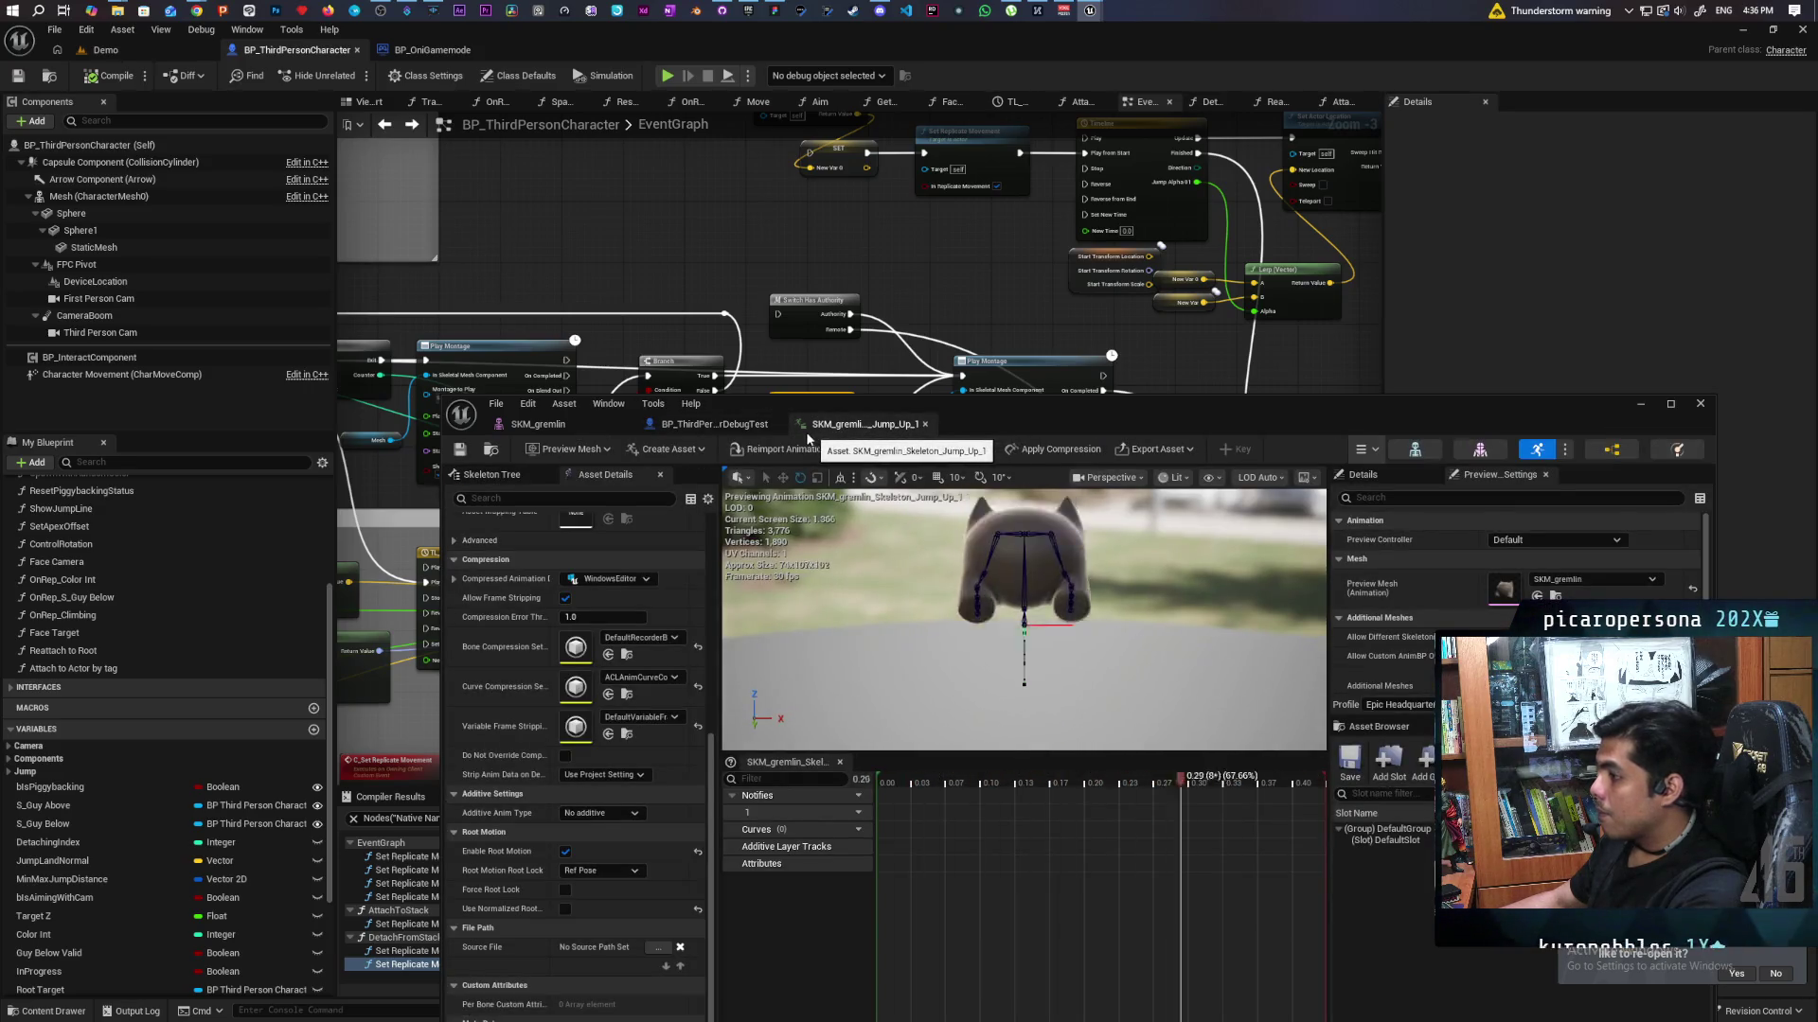
left_click(1631, 404)
left_click(365, 102)
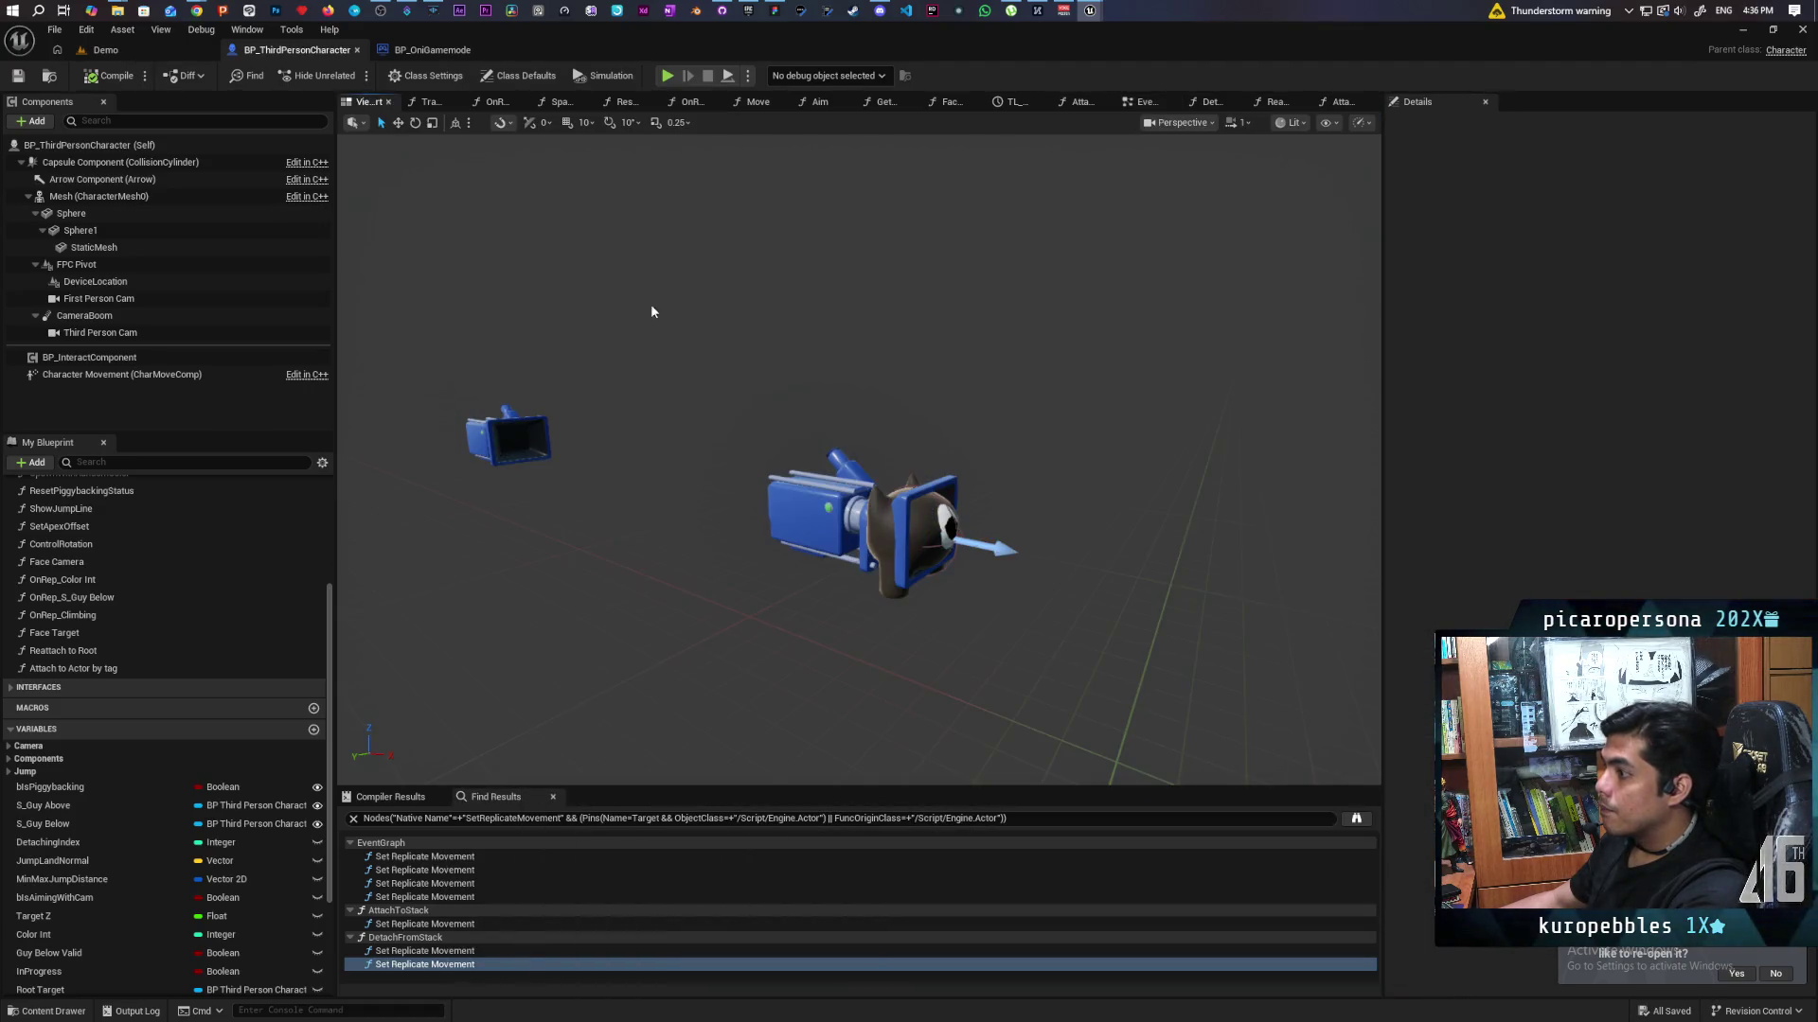
Orbit the preview, select the Capsule Component, then the Mesh to see its 0.6825 scale.
scroll(947, 560, "up", 2)
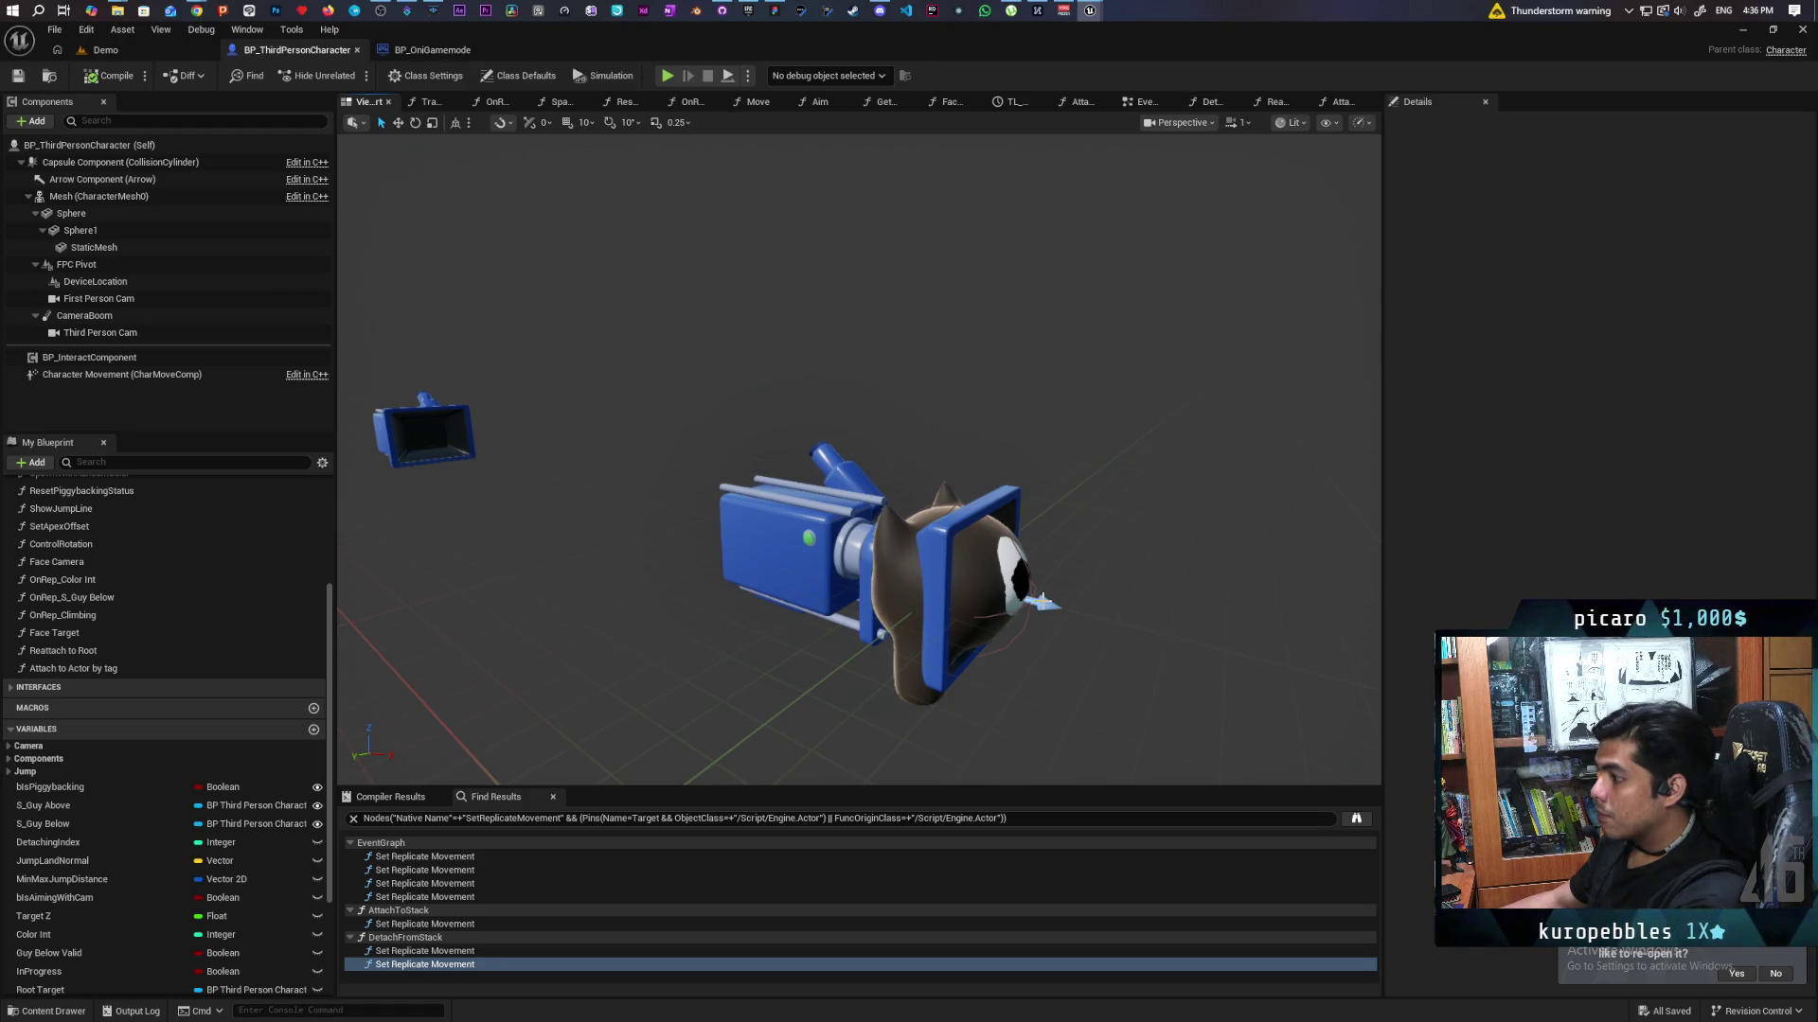
mouse_move(859, 460)
left_mouse_down()
mouse_move(805, 426)
mouse_move(994, 439)
left_mouse_up()
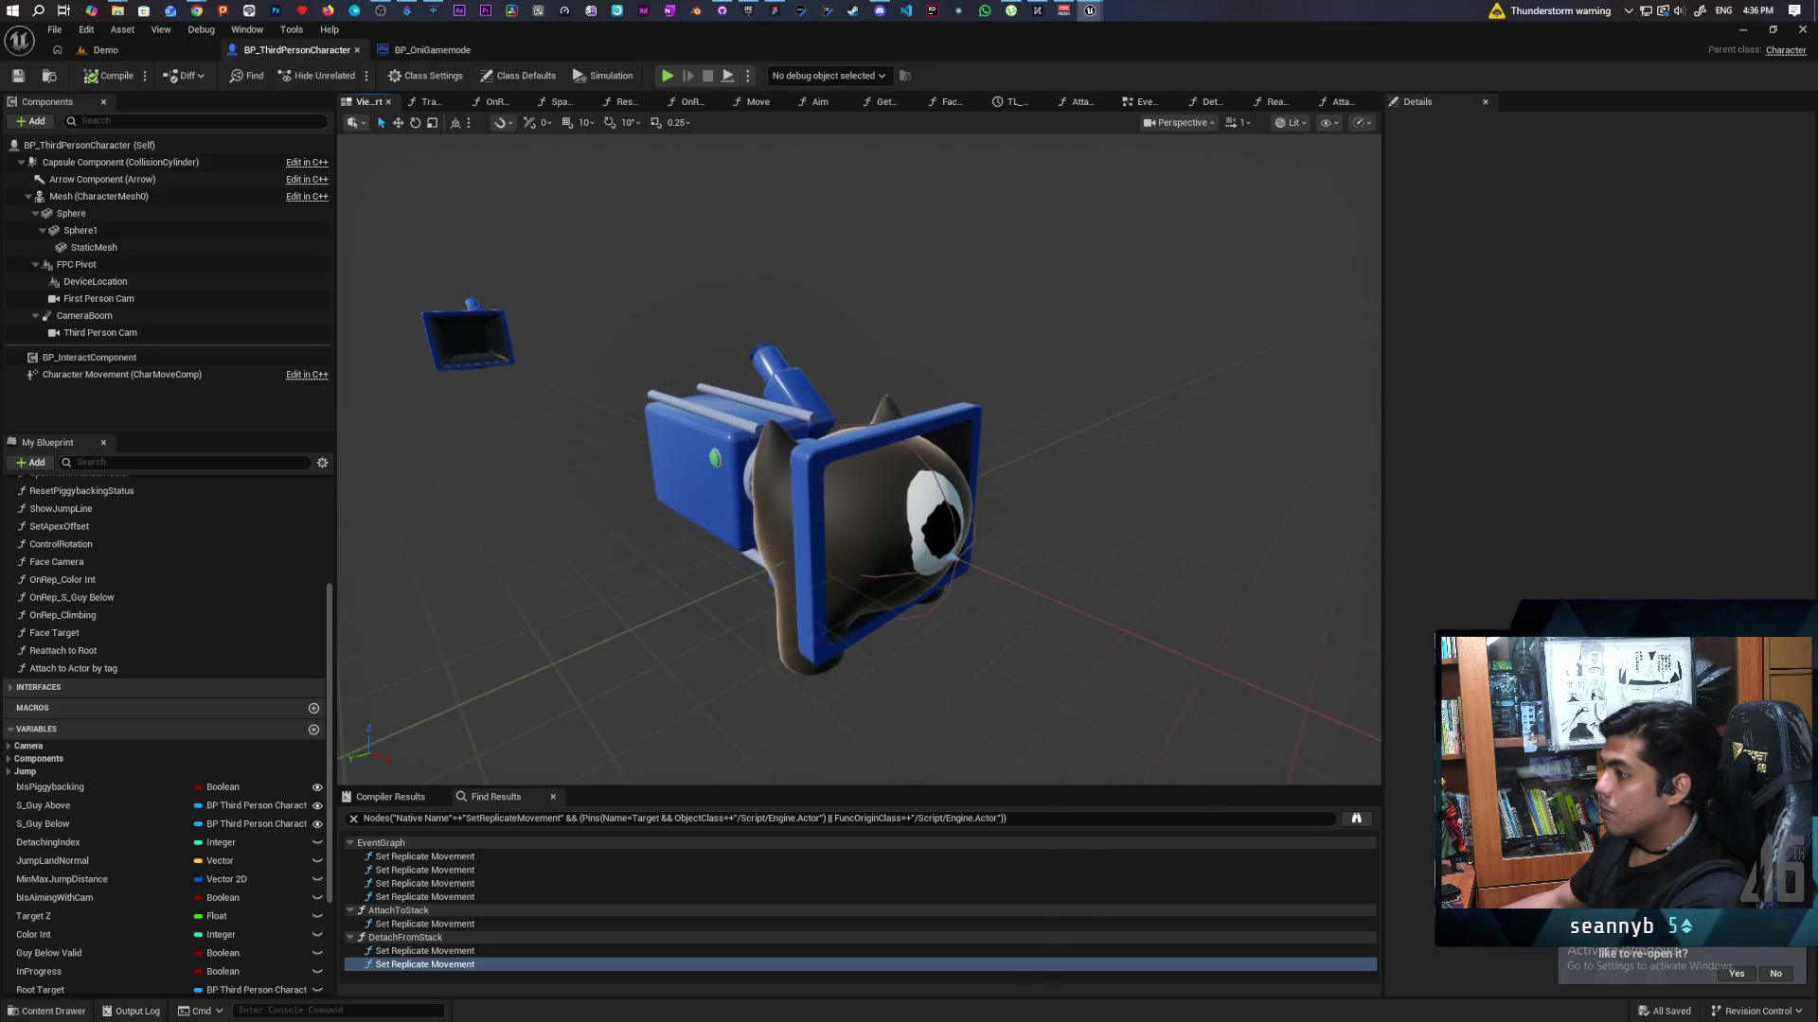
left_click(120, 162)
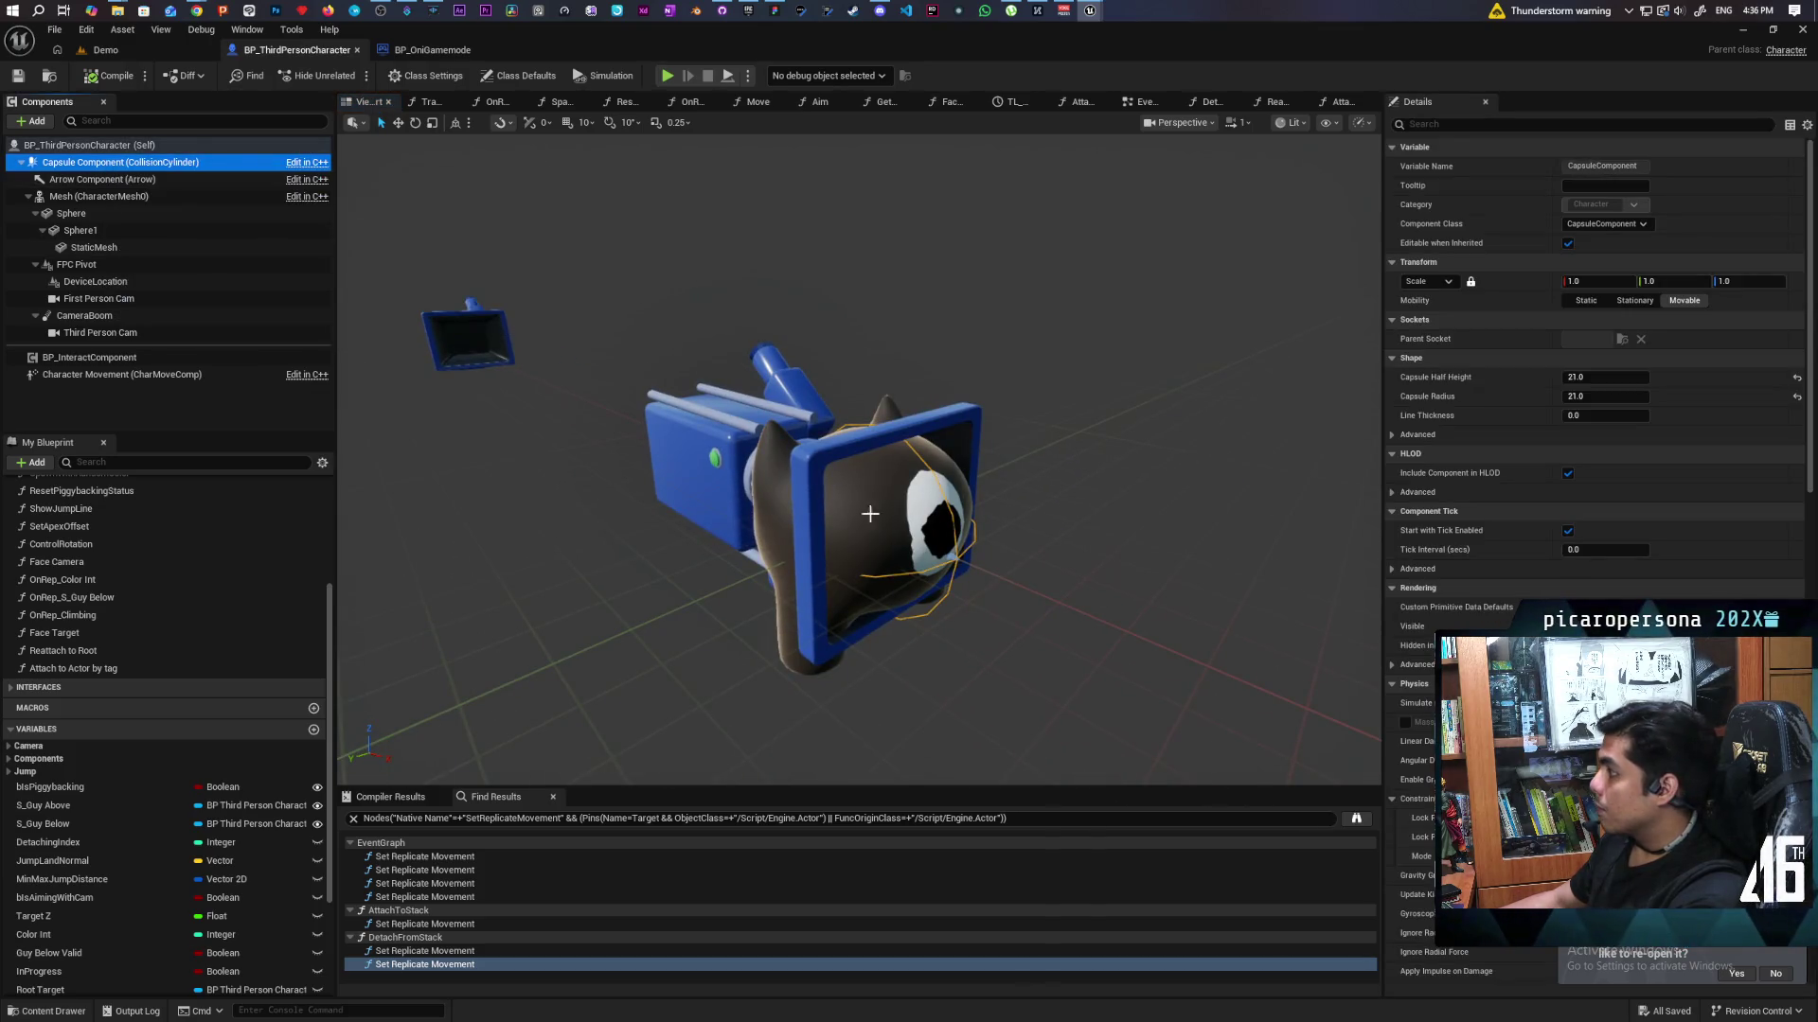
left_click(139, 197)
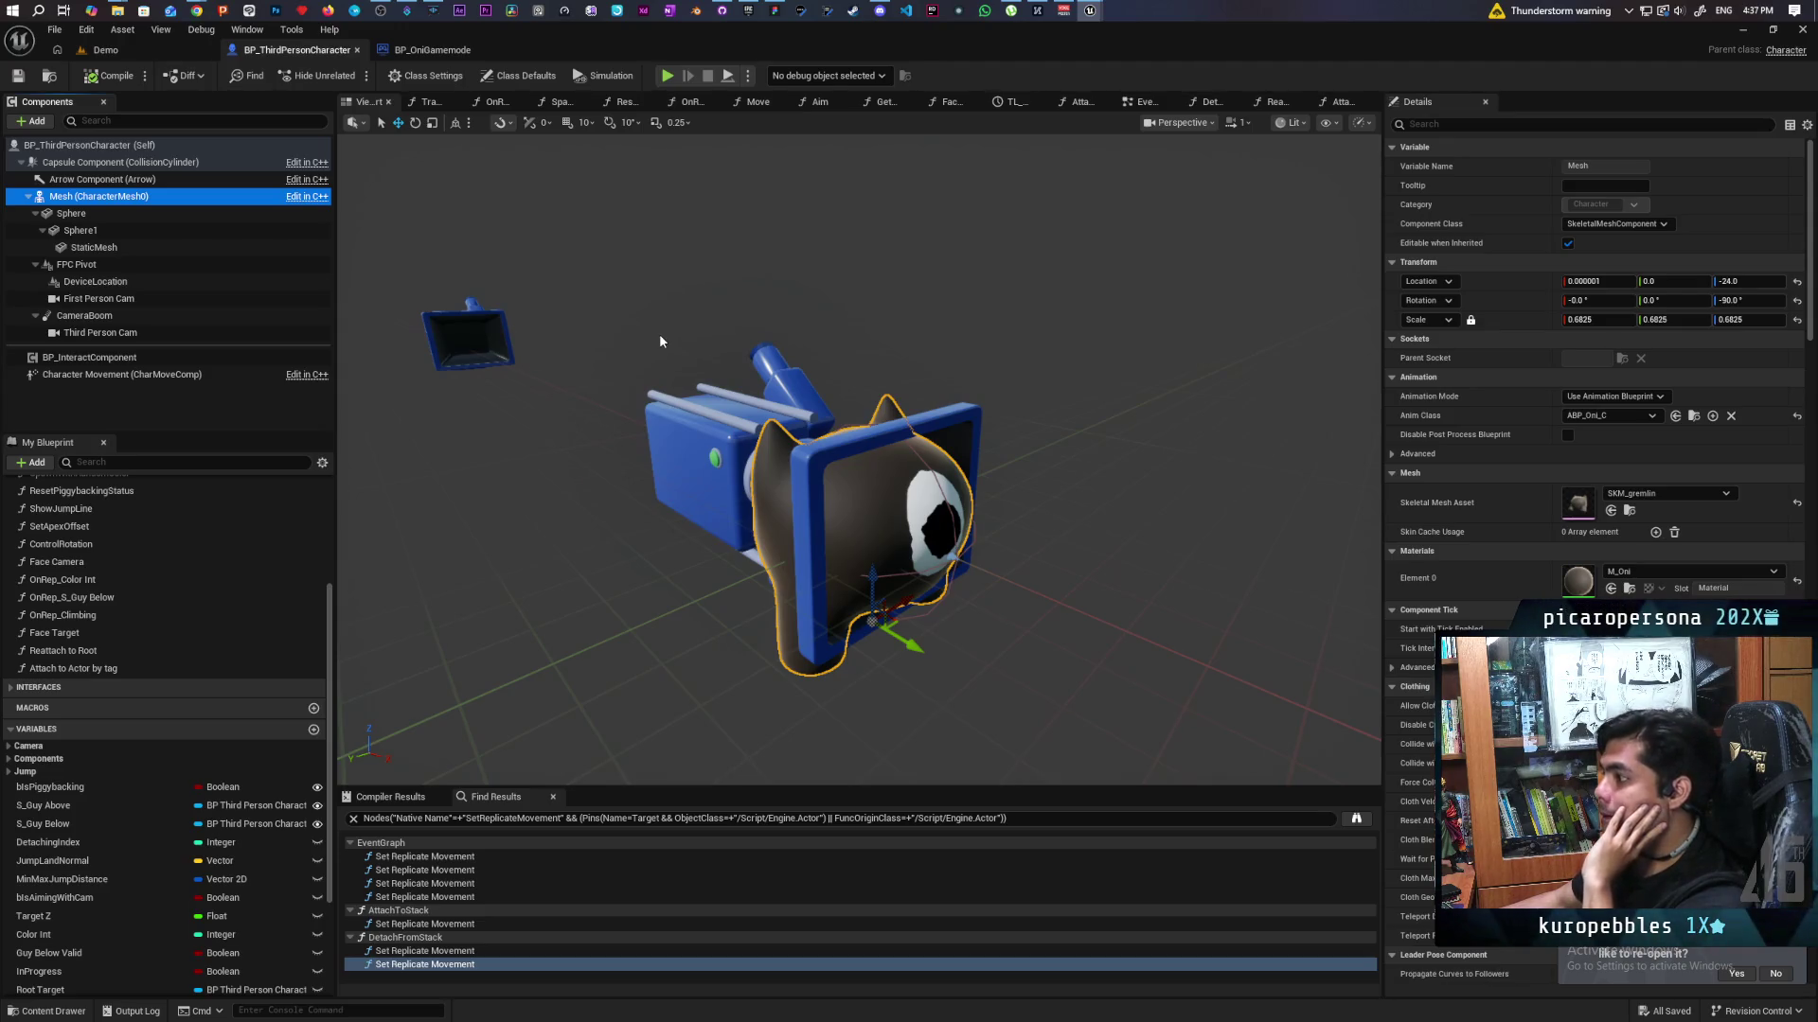
Bring the SKM_gremlin editor window forward and position it fully in view.
mouse_move(1090, 11)
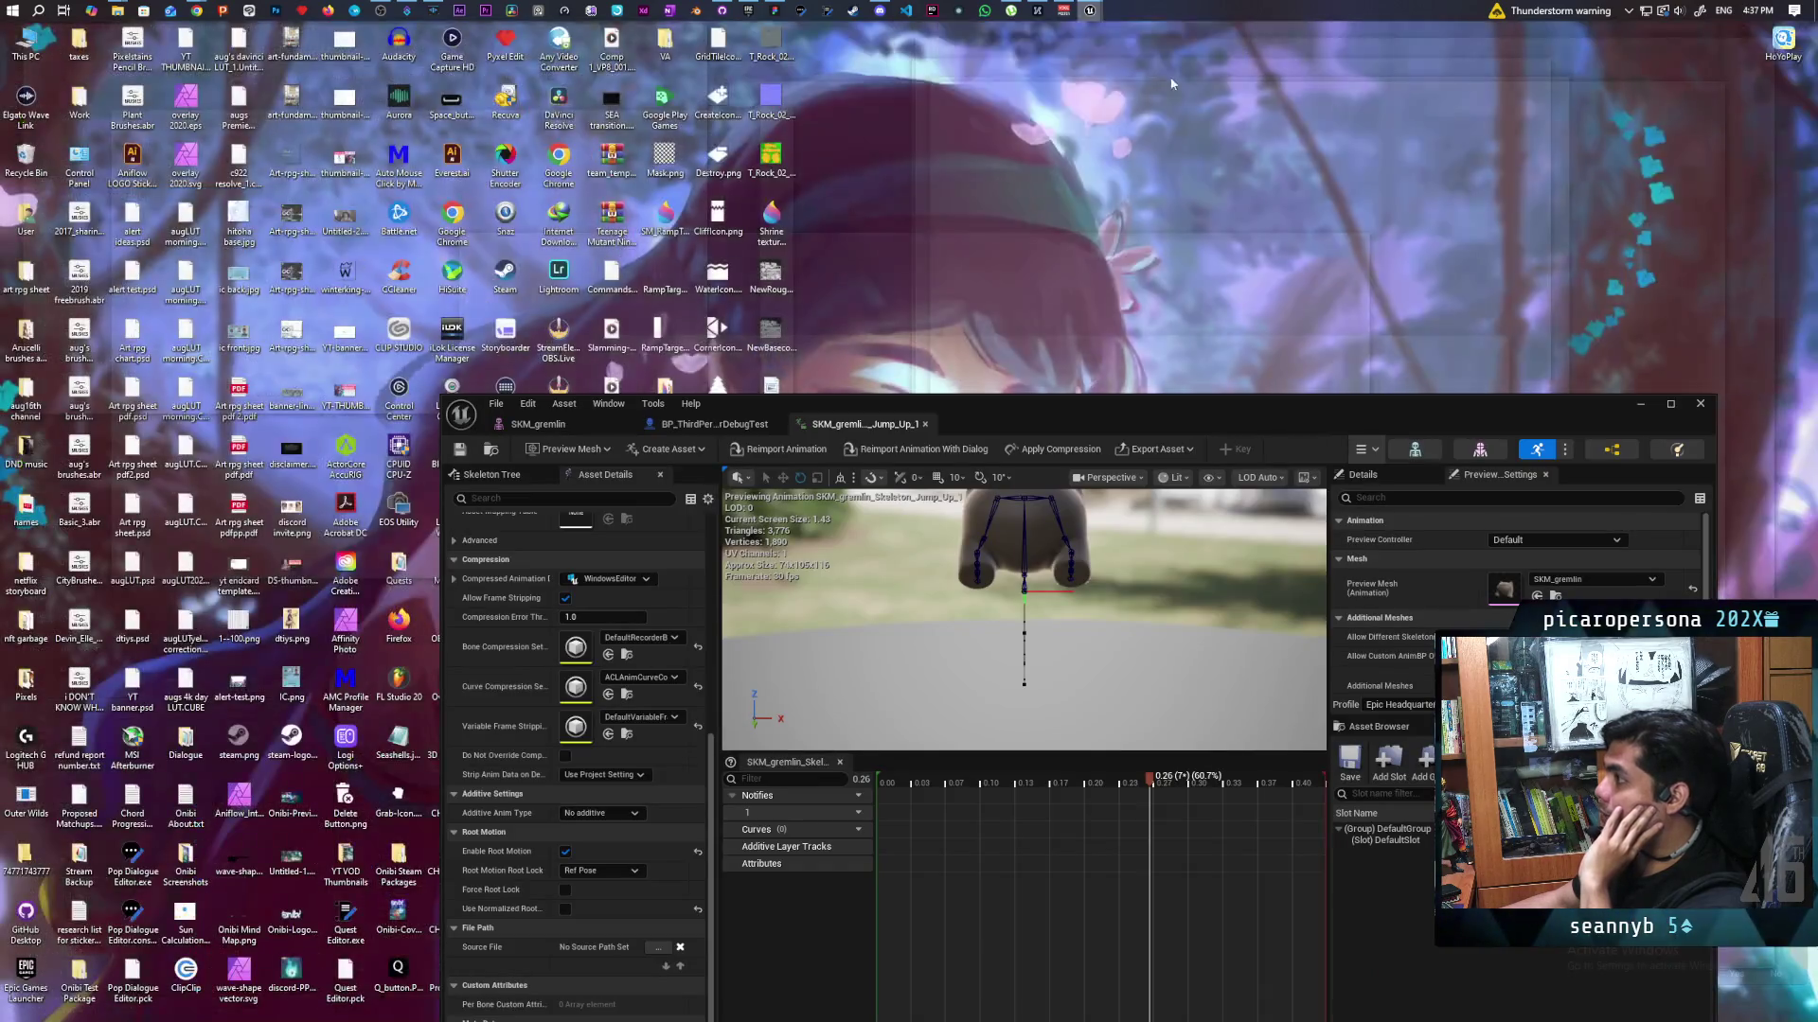
left_click(1172, 83)
left_click_drag(640, 419, 888, 542)
left_click(884, 545)
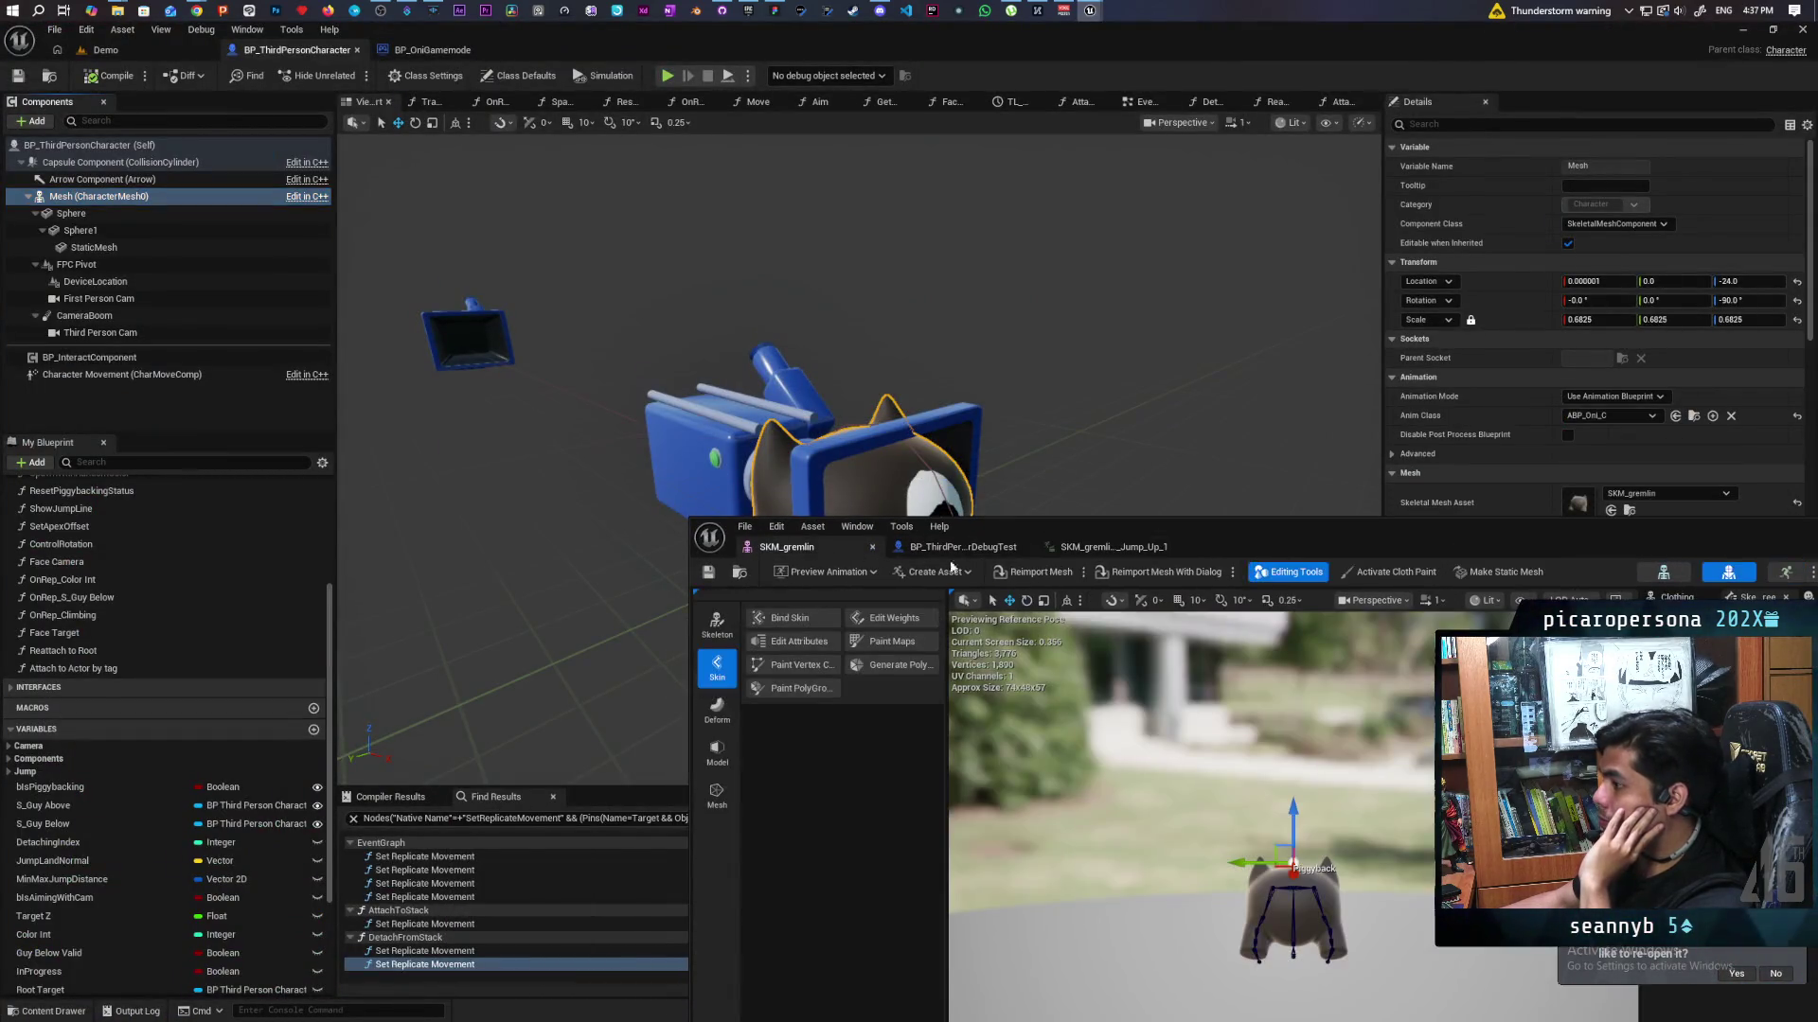
mouse_move(1313, 552)
left_mouse_down()
mouse_move(1123, 552)
mouse_move(1105, 491)
mouse_move(1115, 508)
left_mouse_up()
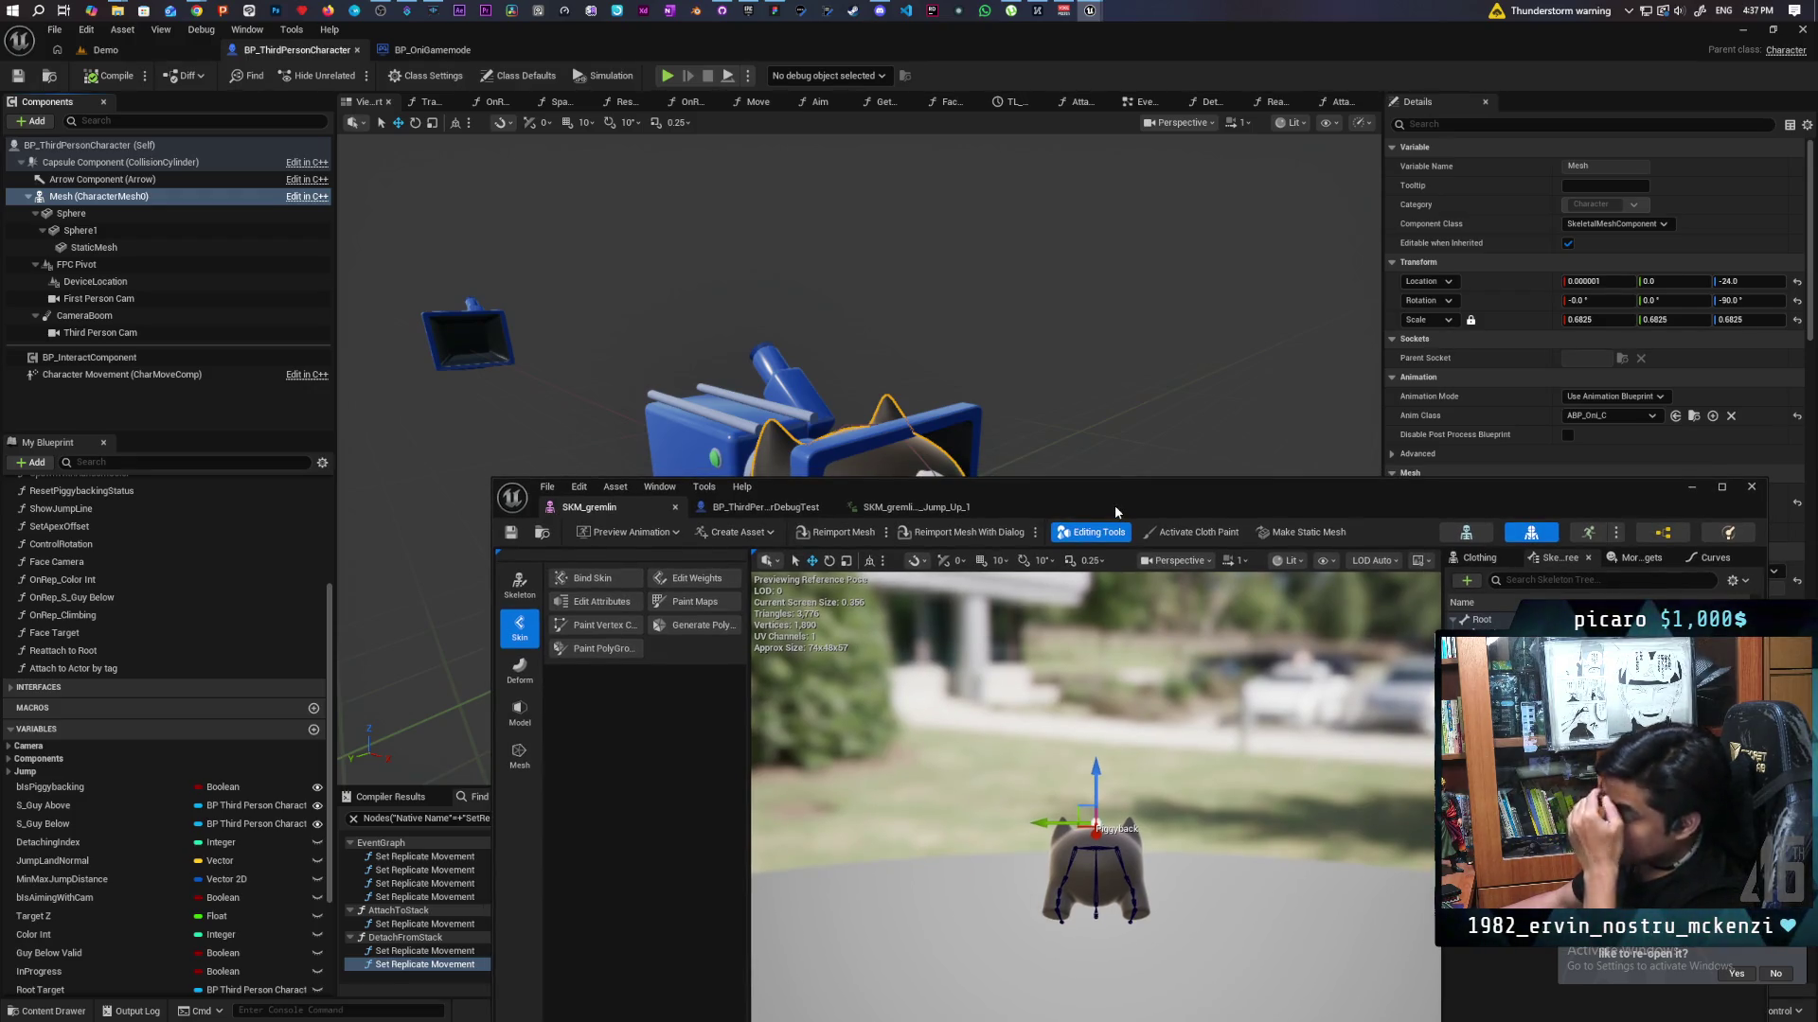
Select the Root bone to inspect its transform, then minimize the gremlin editor.
left_click(1482, 620)
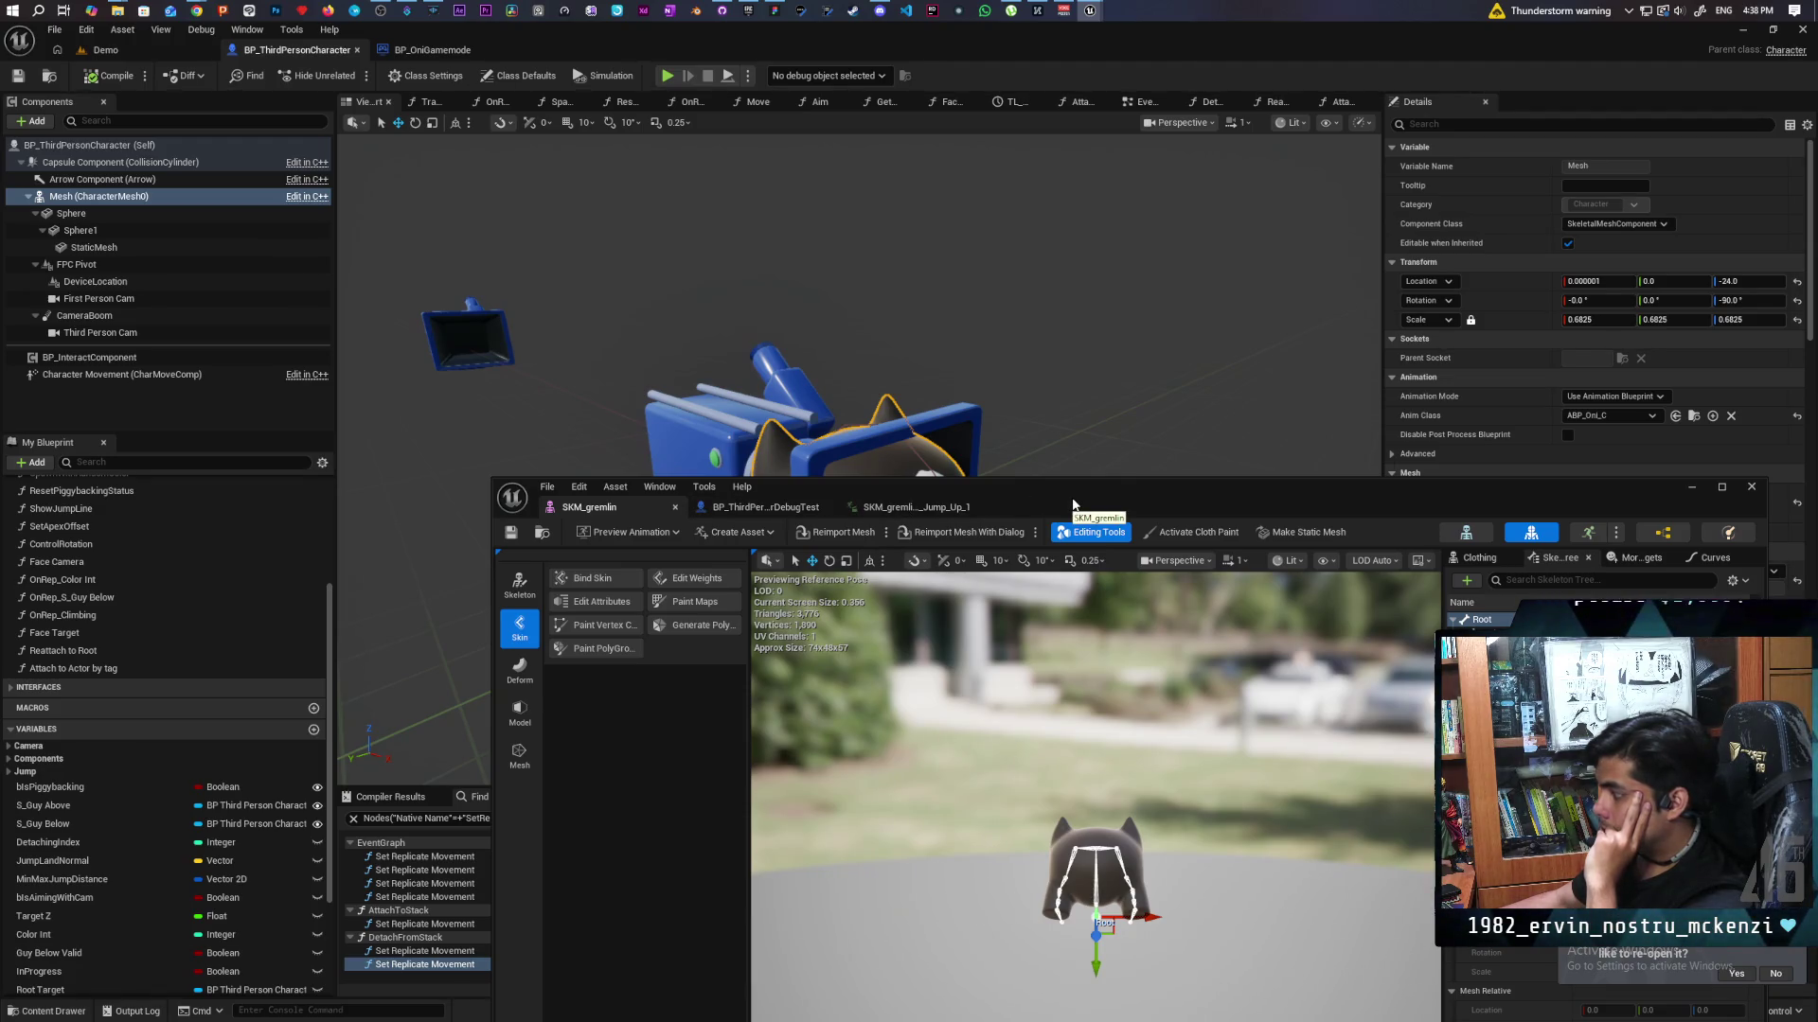
mouse_move(1073, 503)
left_mouse_down()
mouse_move(1041, 593)
mouse_move(934, 680)
mouse_move(994, 525)
mouse_move(980, 517)
left_mouse_up()
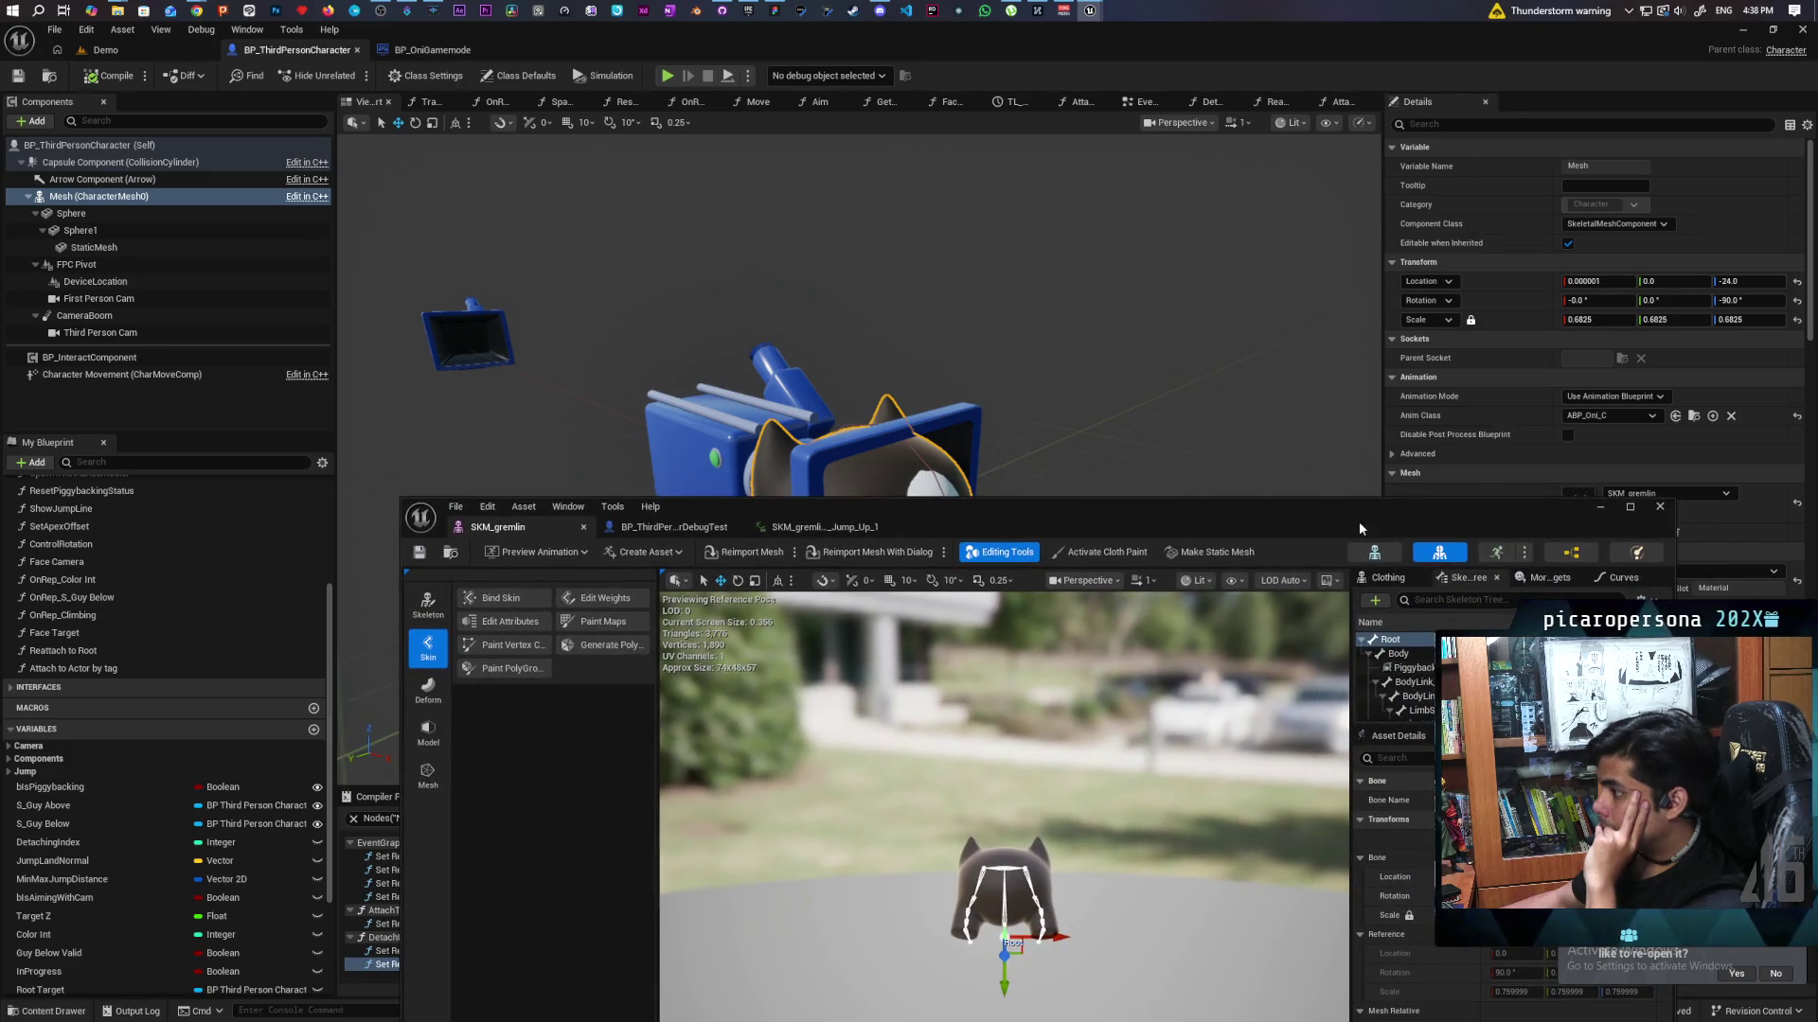
left_click(1599, 507)
Run a three-client Demo play-test, walk the gremlin around with W, then stop it.
left_click(106, 49)
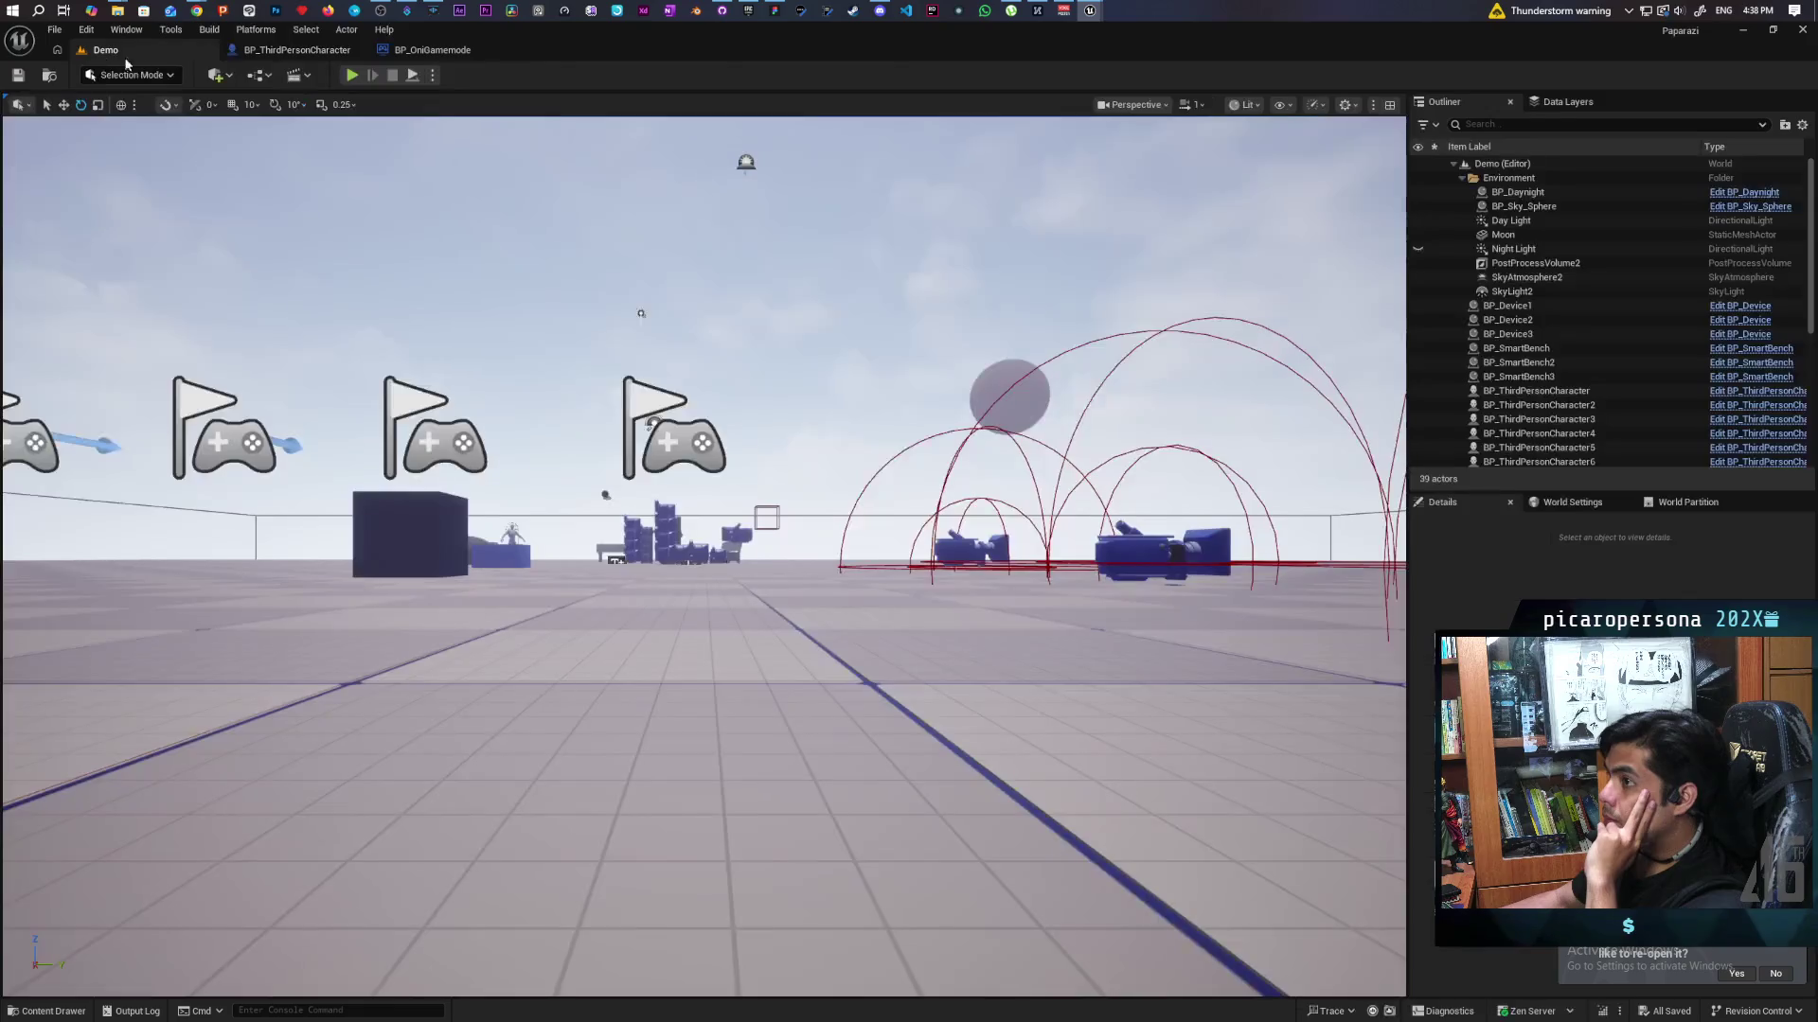
key("alt+p")
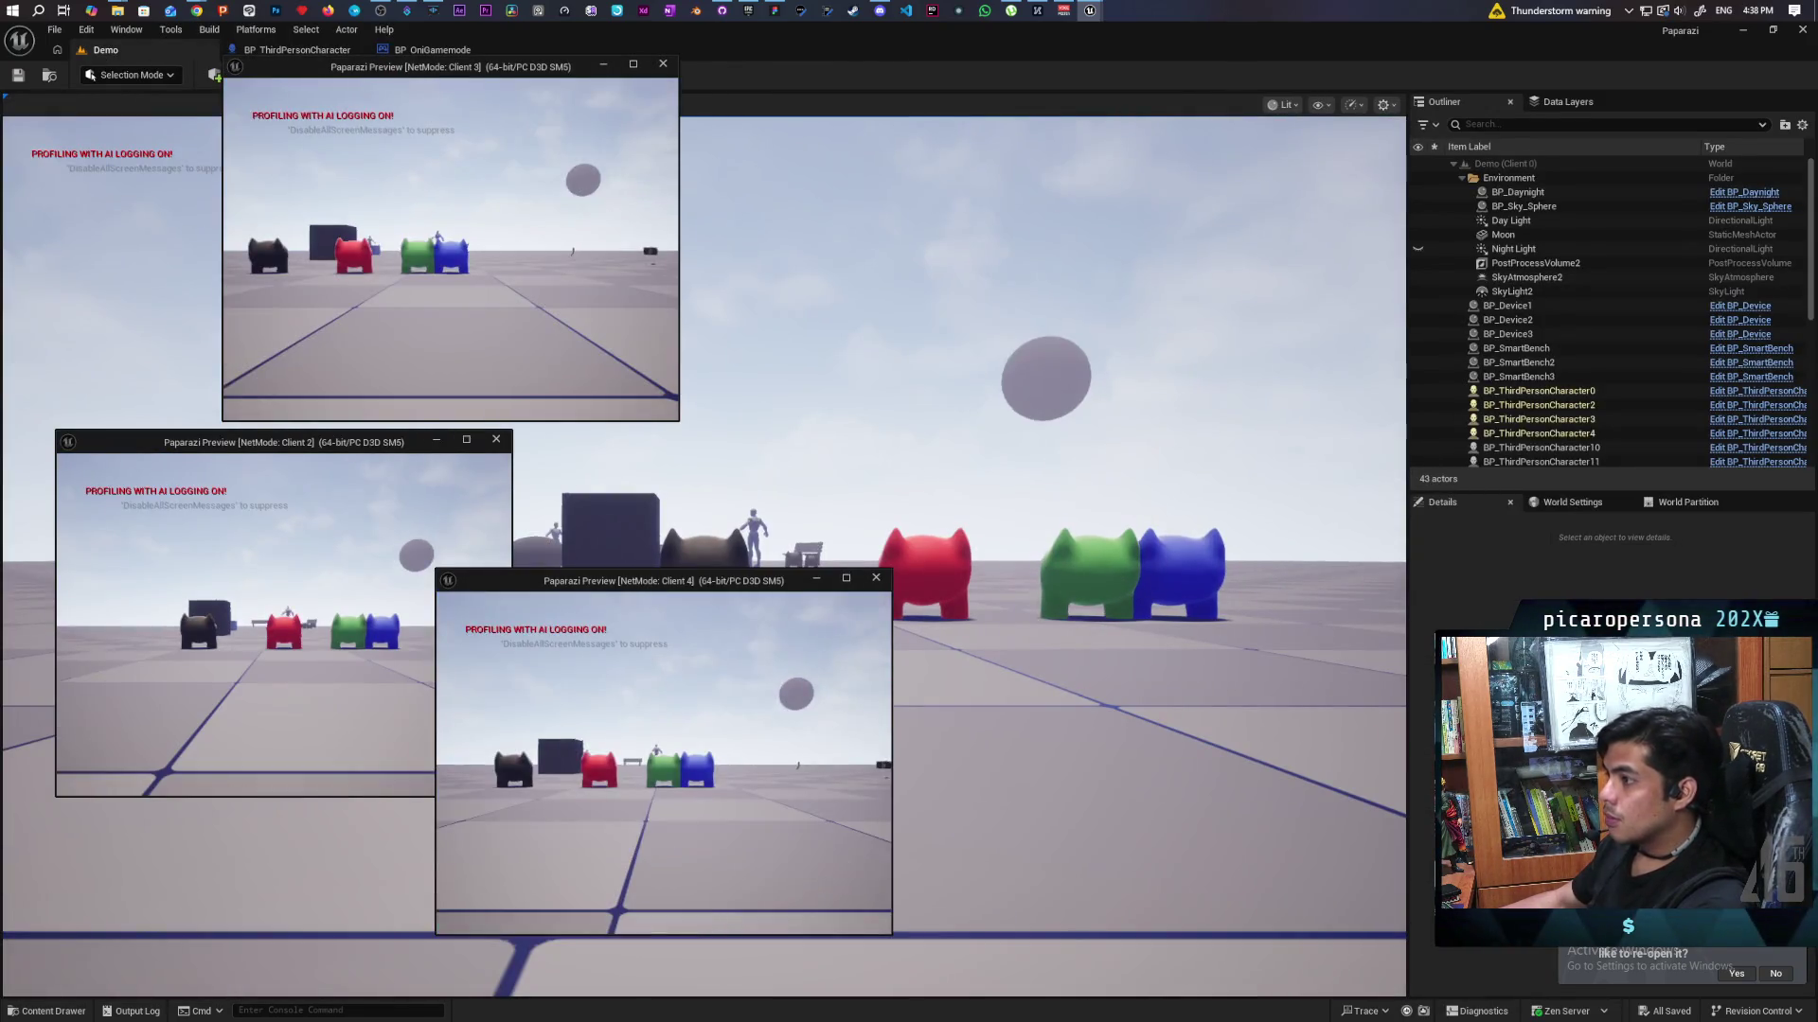
key("w")
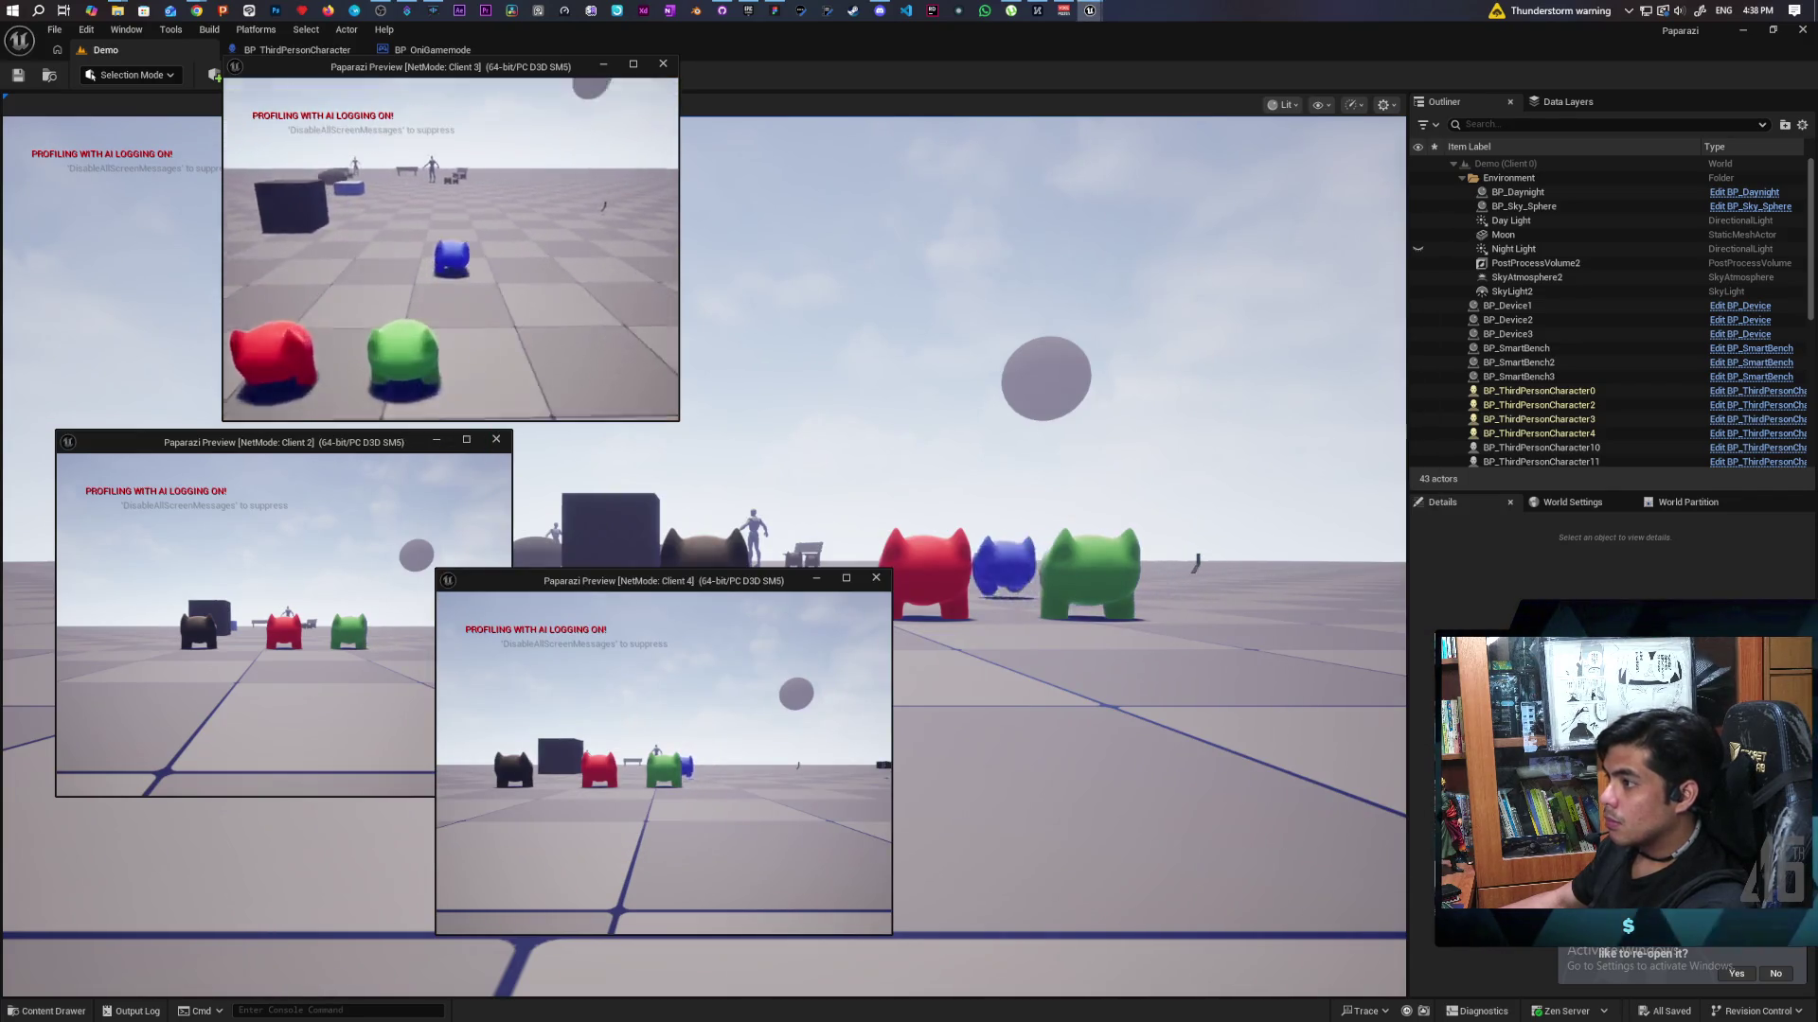
key("w")
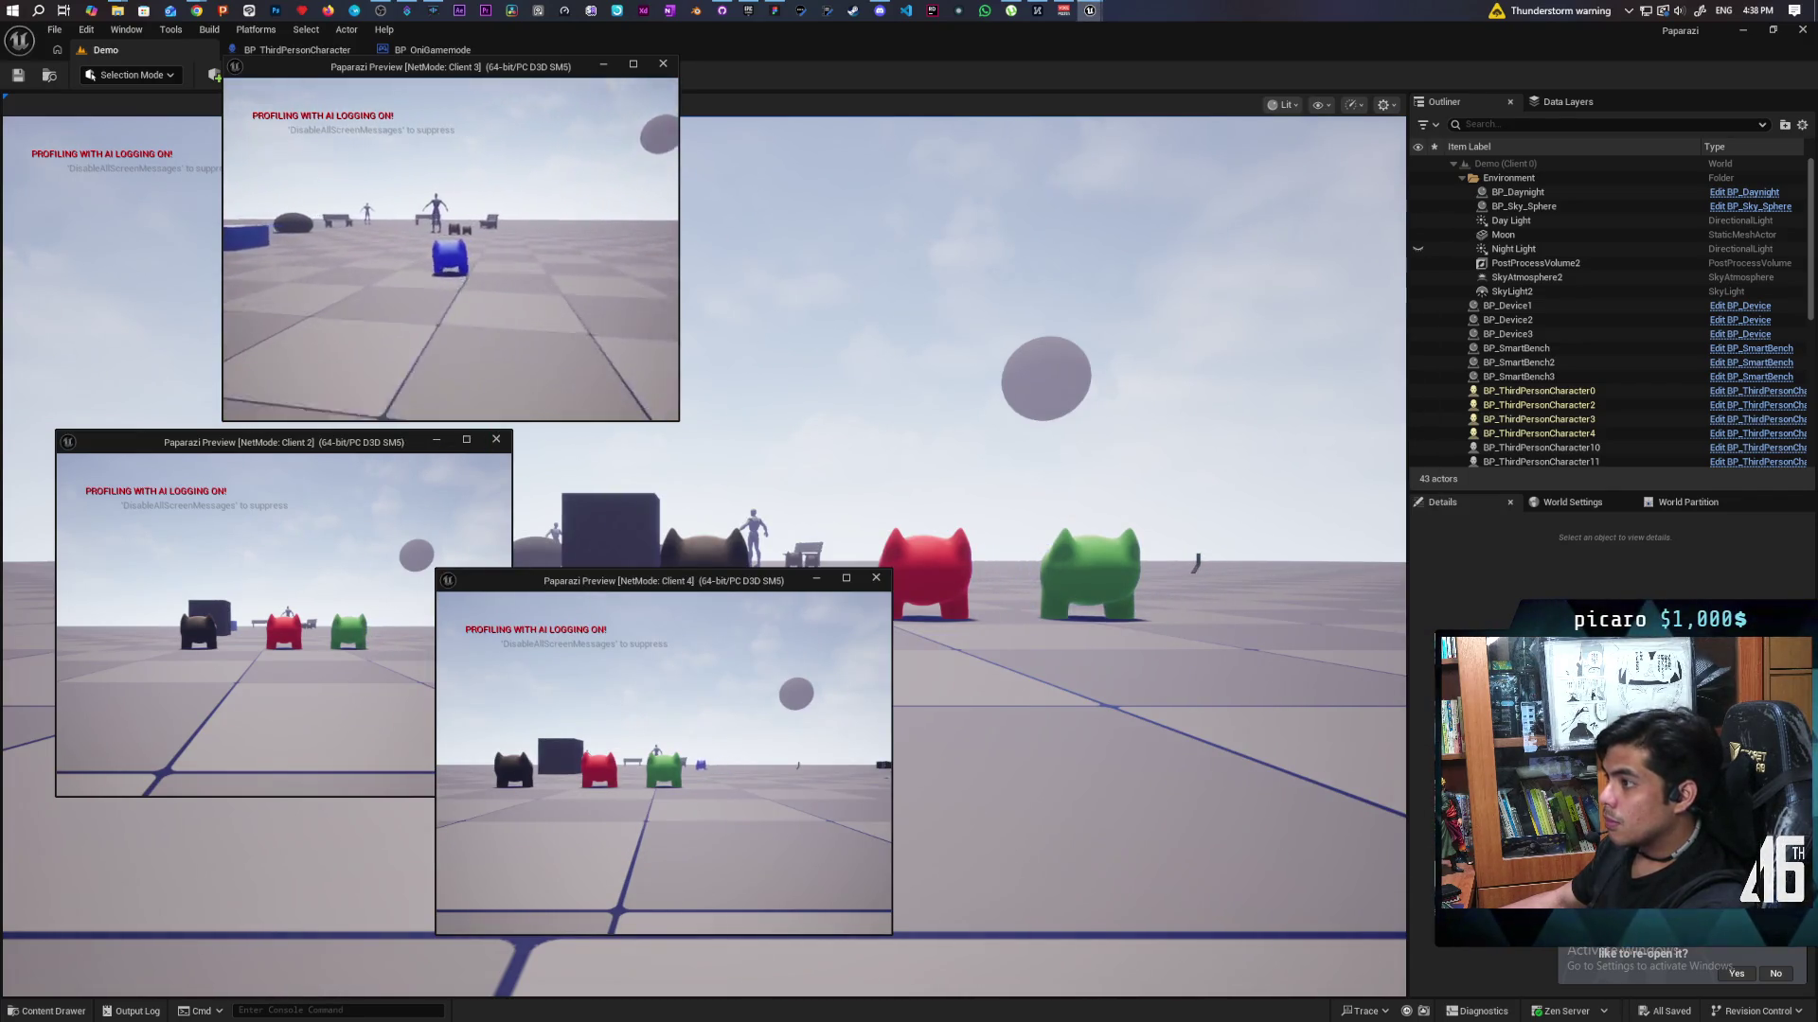
key("w")
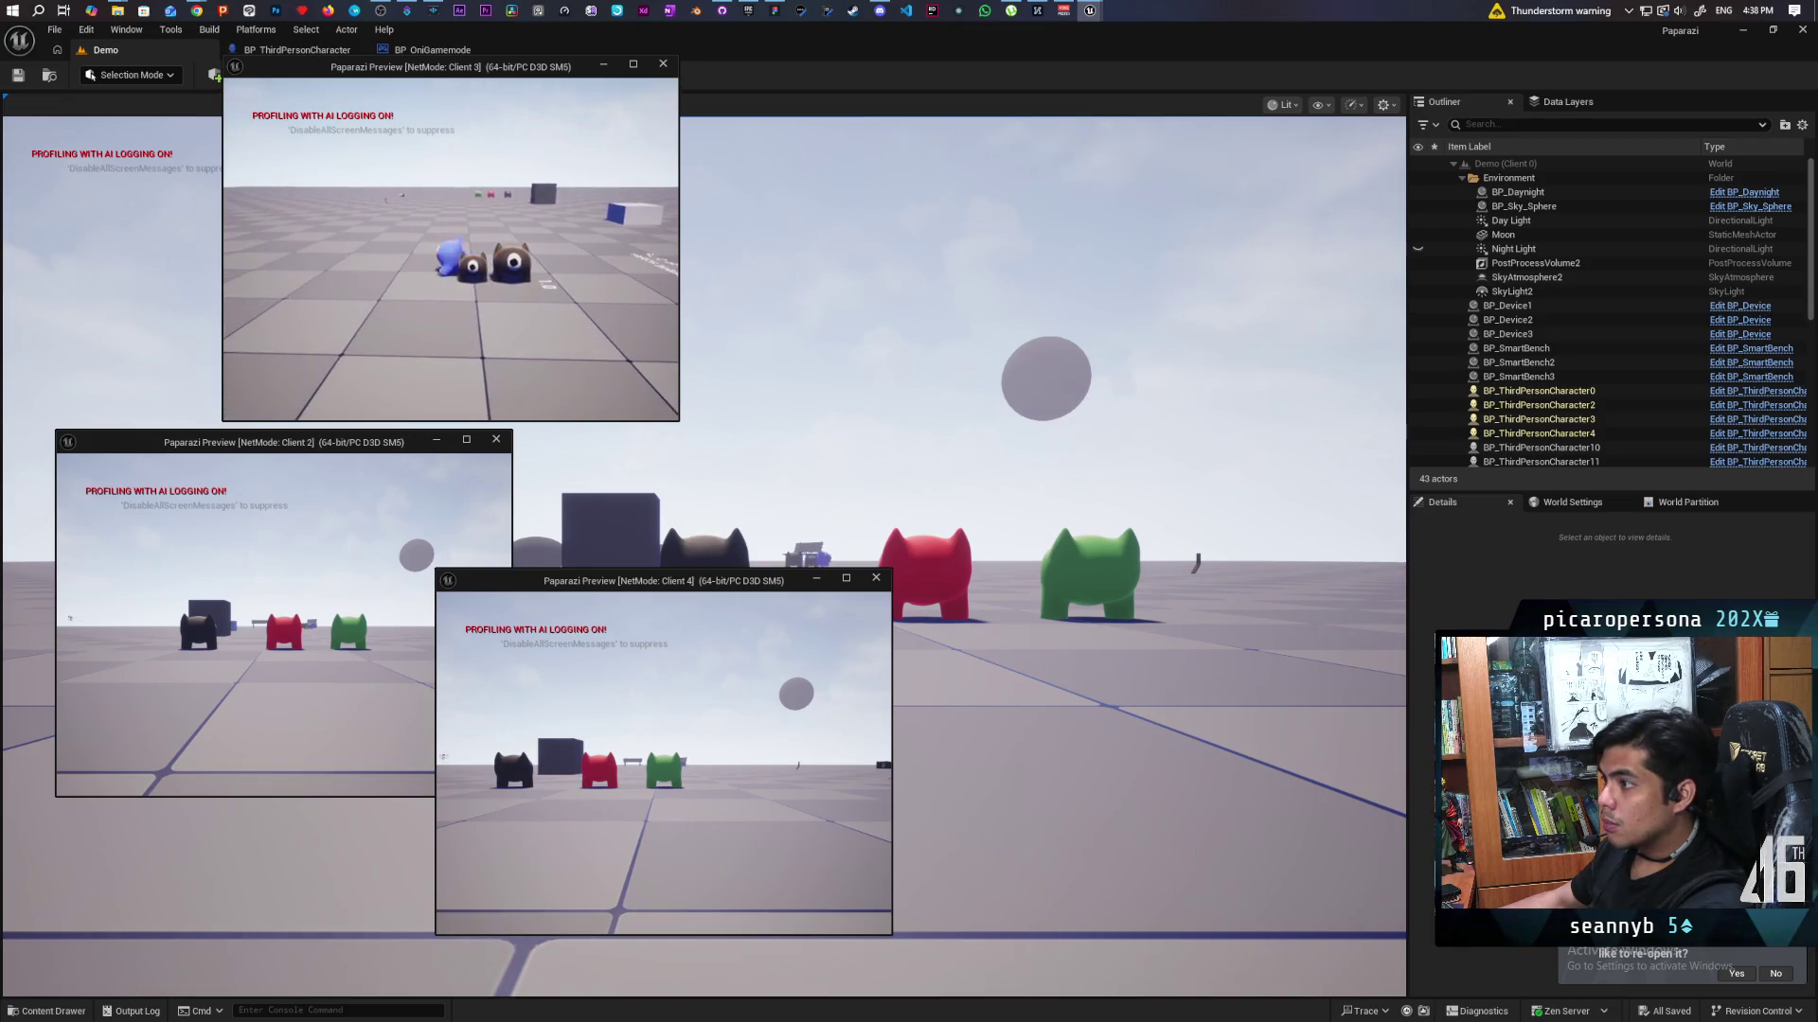
key("Escape")
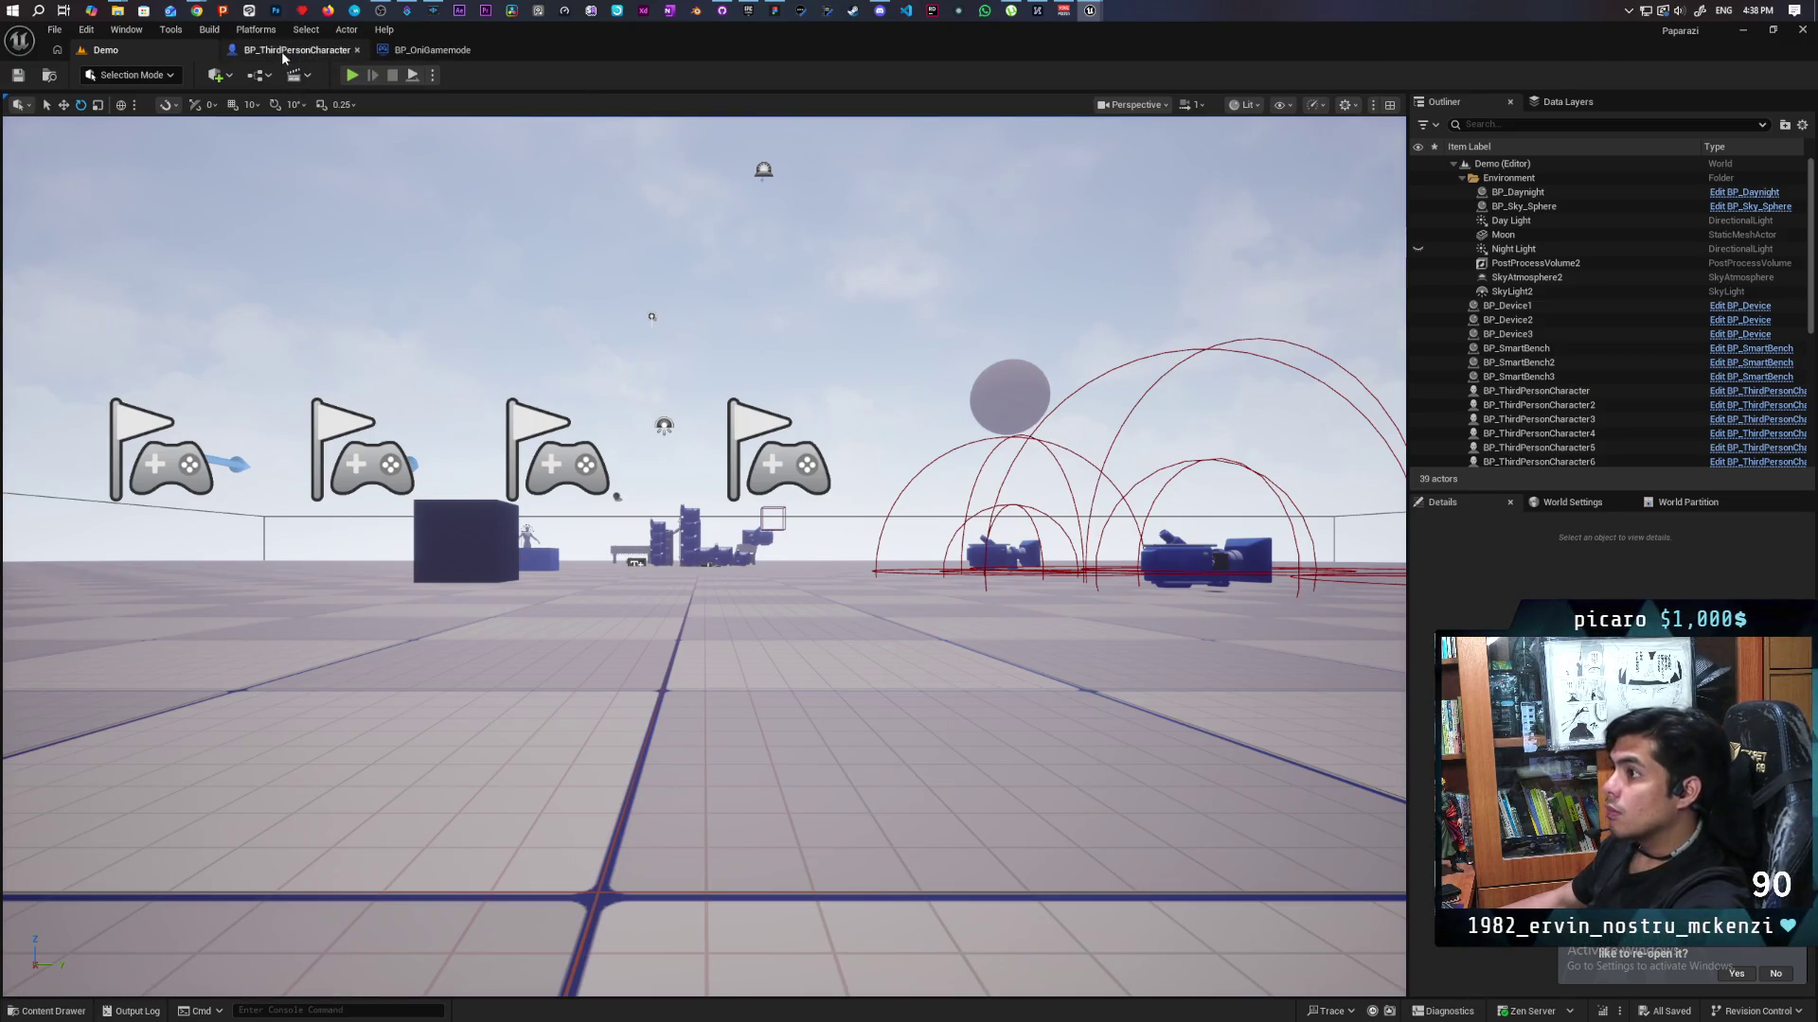
left_click(282, 49)
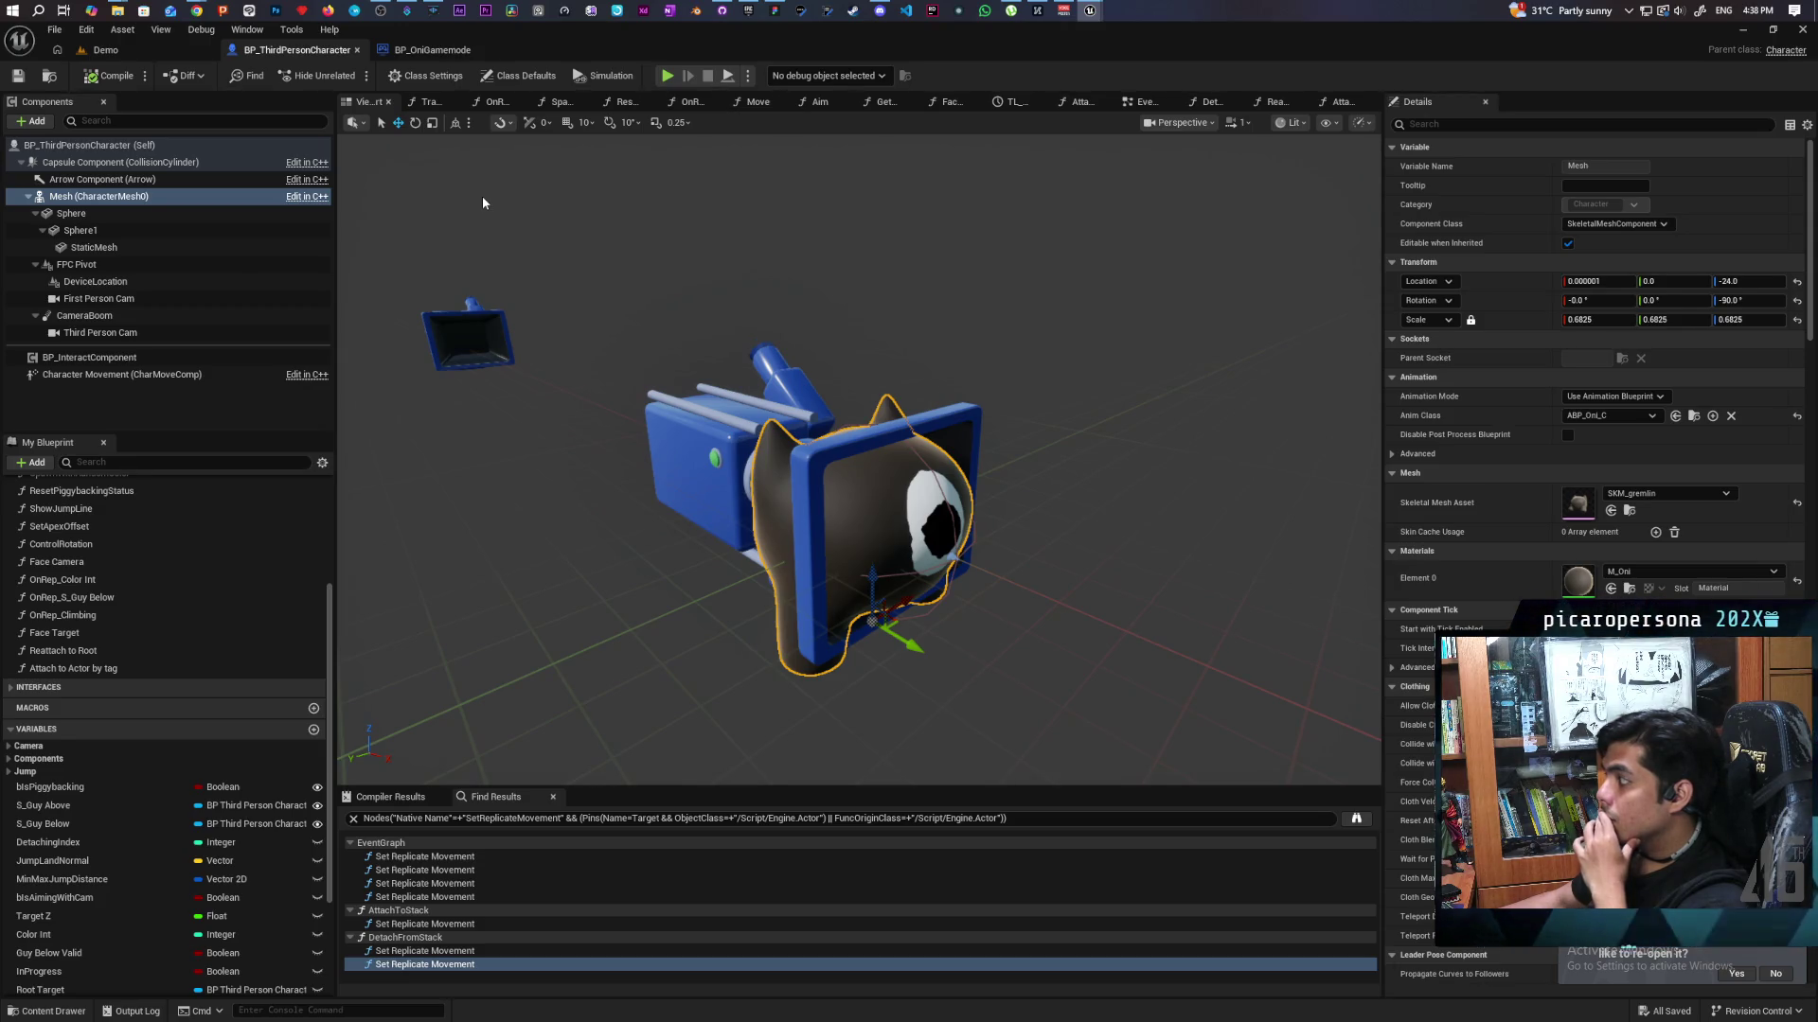
Switch to the Demo level, then return to the BP_ThirdPersonCharacter blueprint editor.
left_click(168, 47)
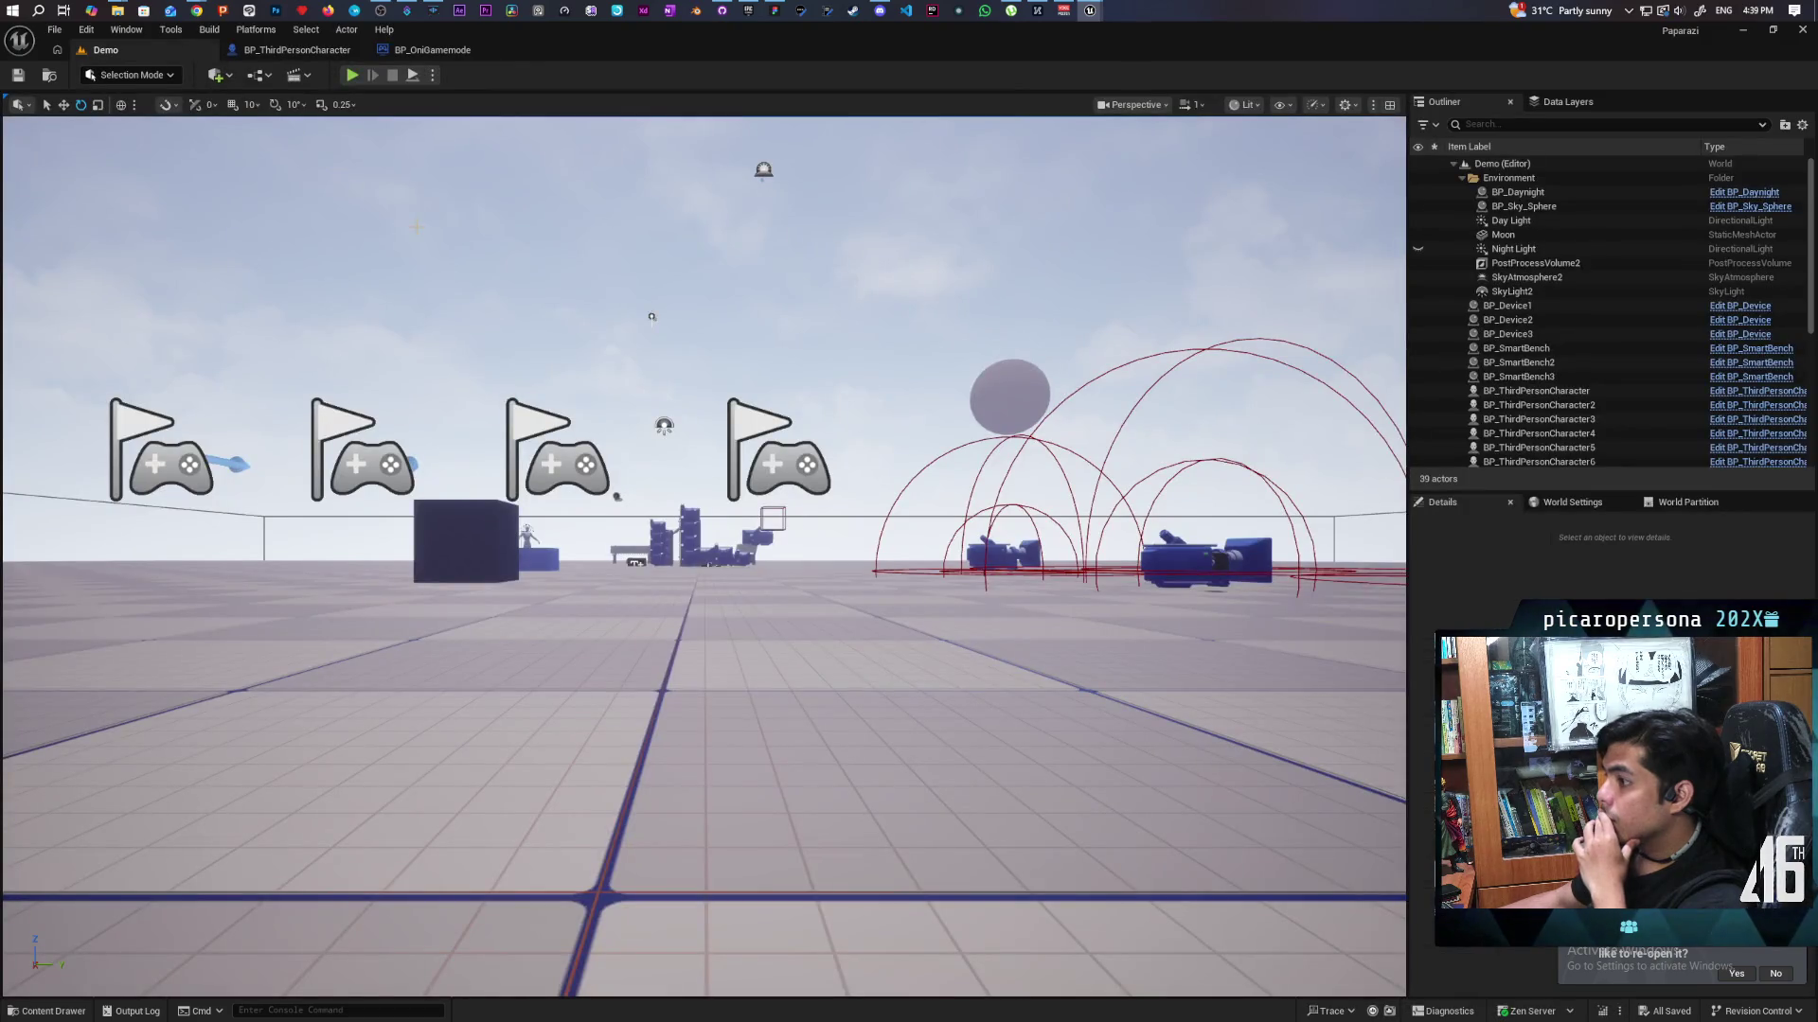
left_click(281, 50)
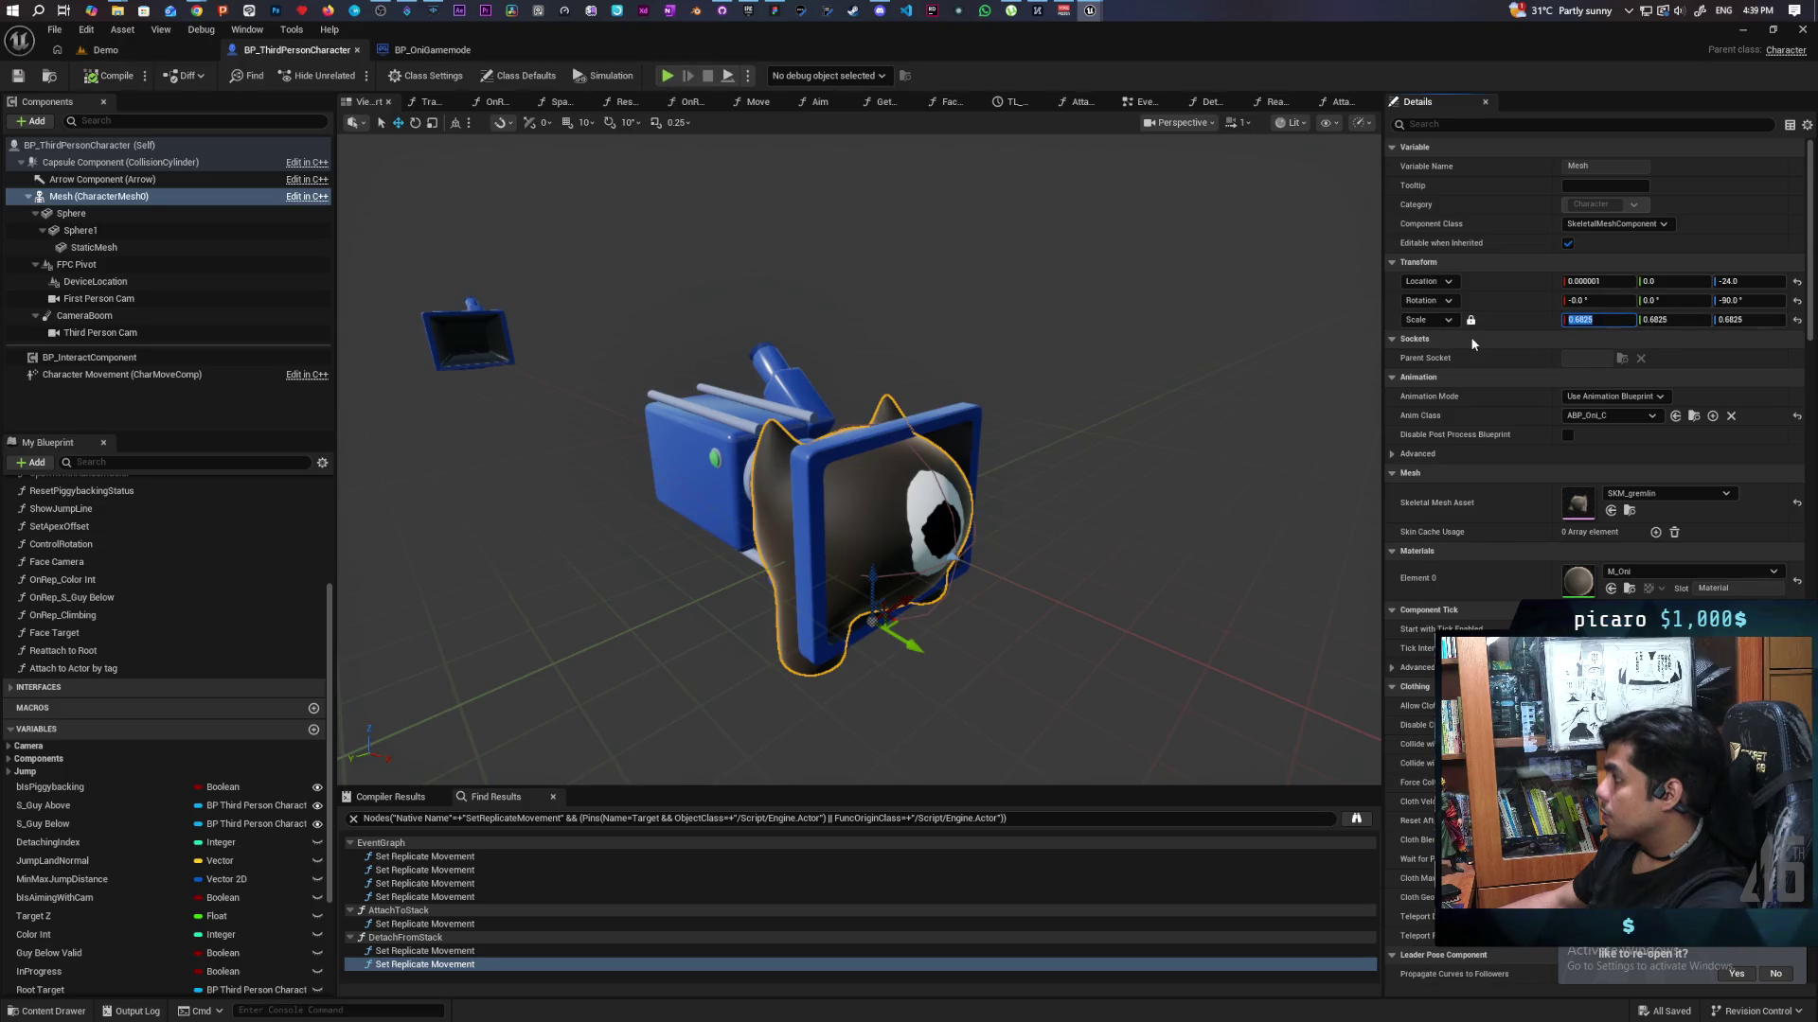
Set the Mesh component's scale to 1.0 and save the character blueprint.
type("1")
key("Return")
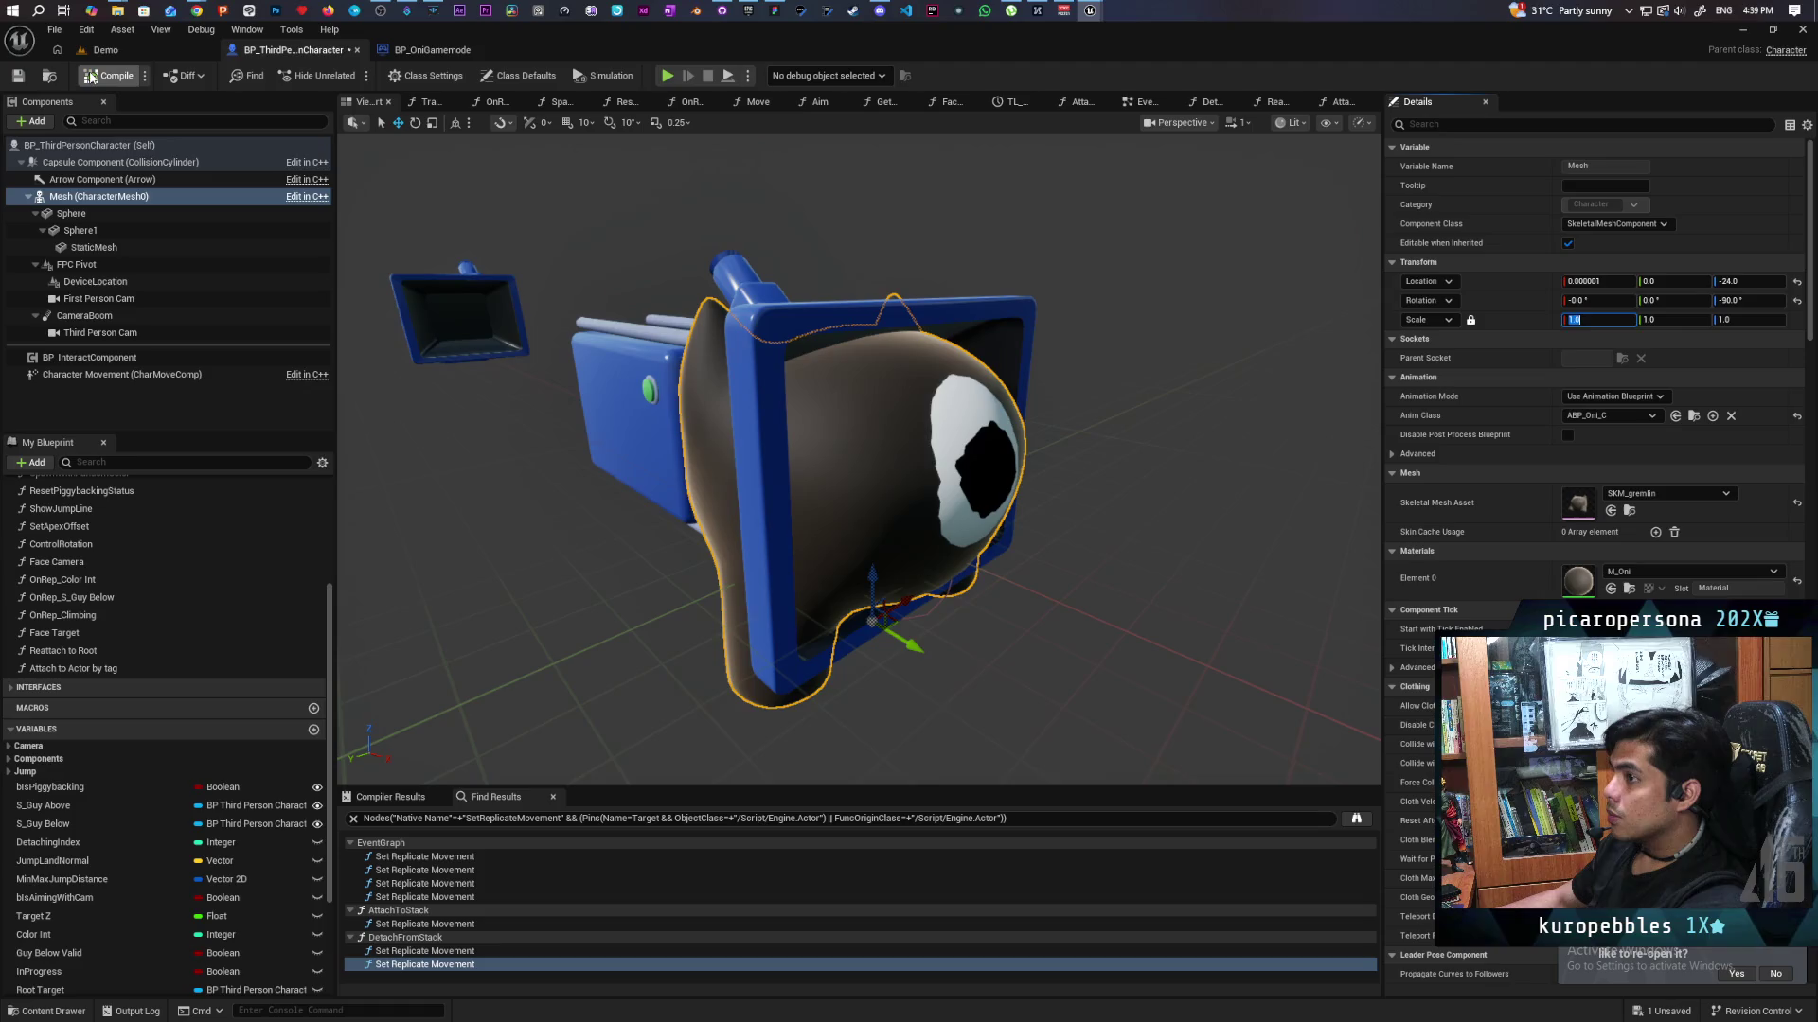
left_click(17, 76)
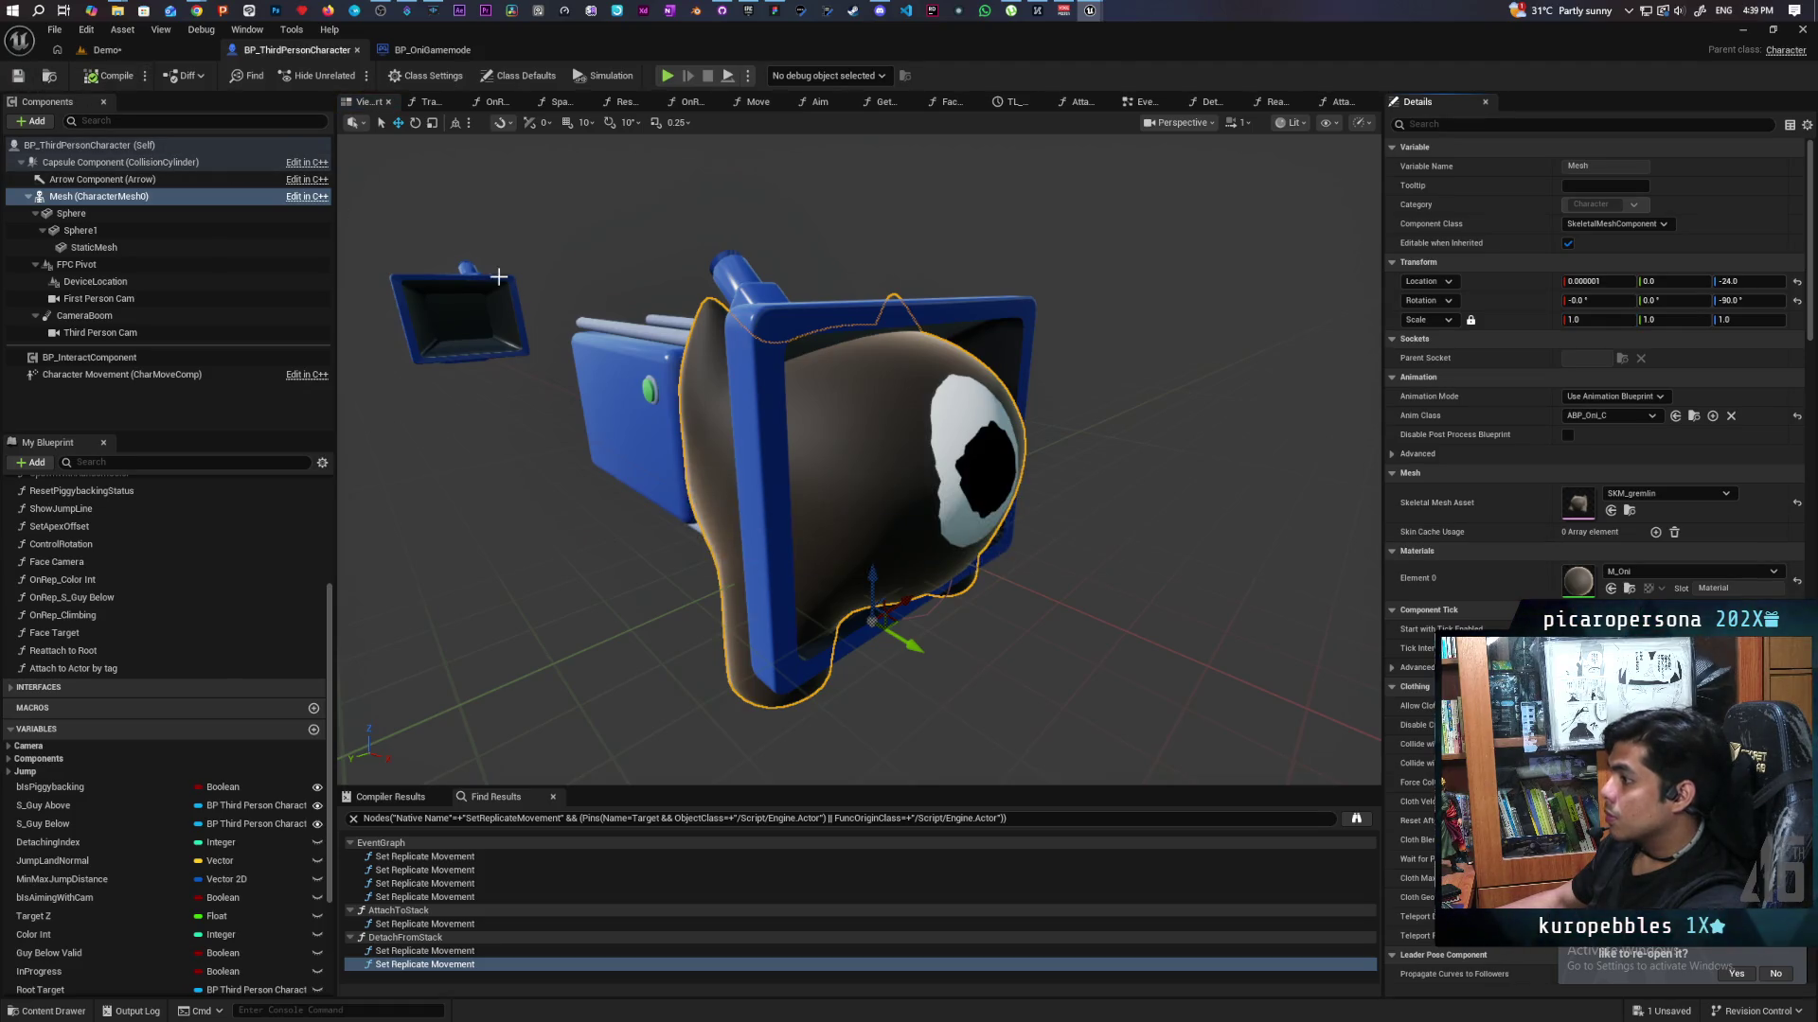
Reselect the Mesh component, save all assets with Ctrl+S, and open the SKM_gremlin skeletal mesh.
left_click(775, 199)
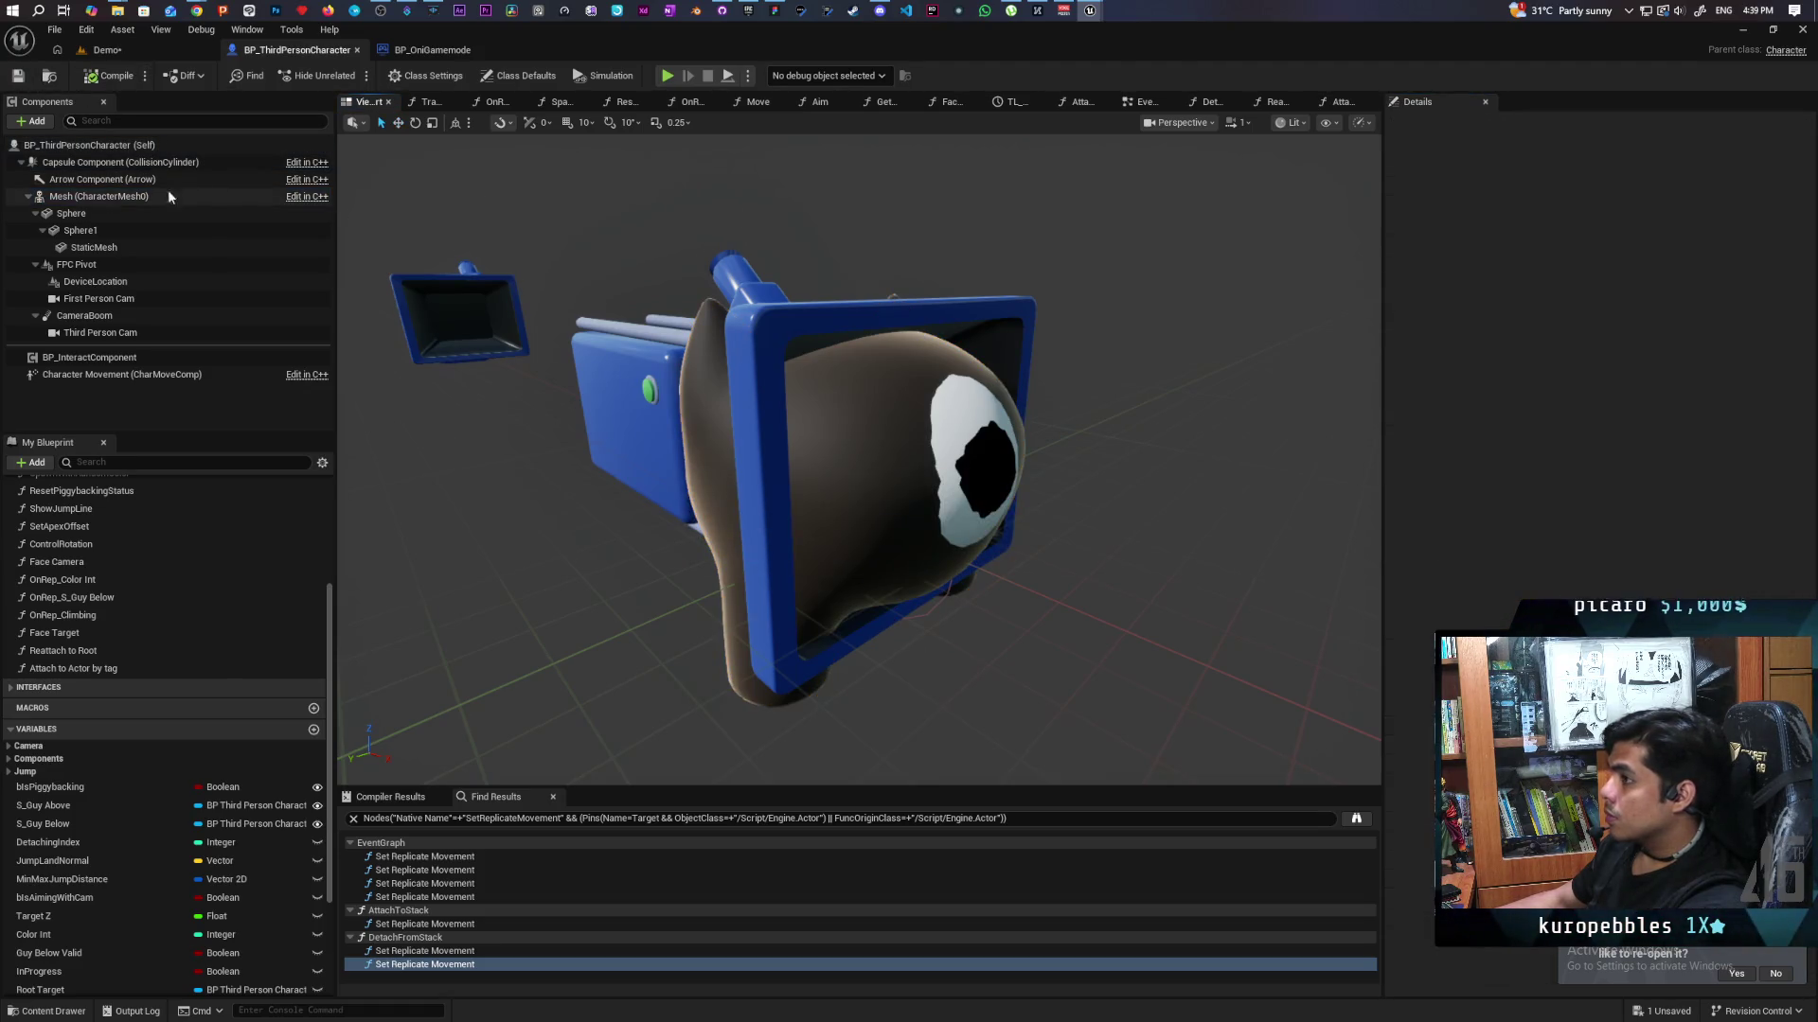
left_click(85, 162)
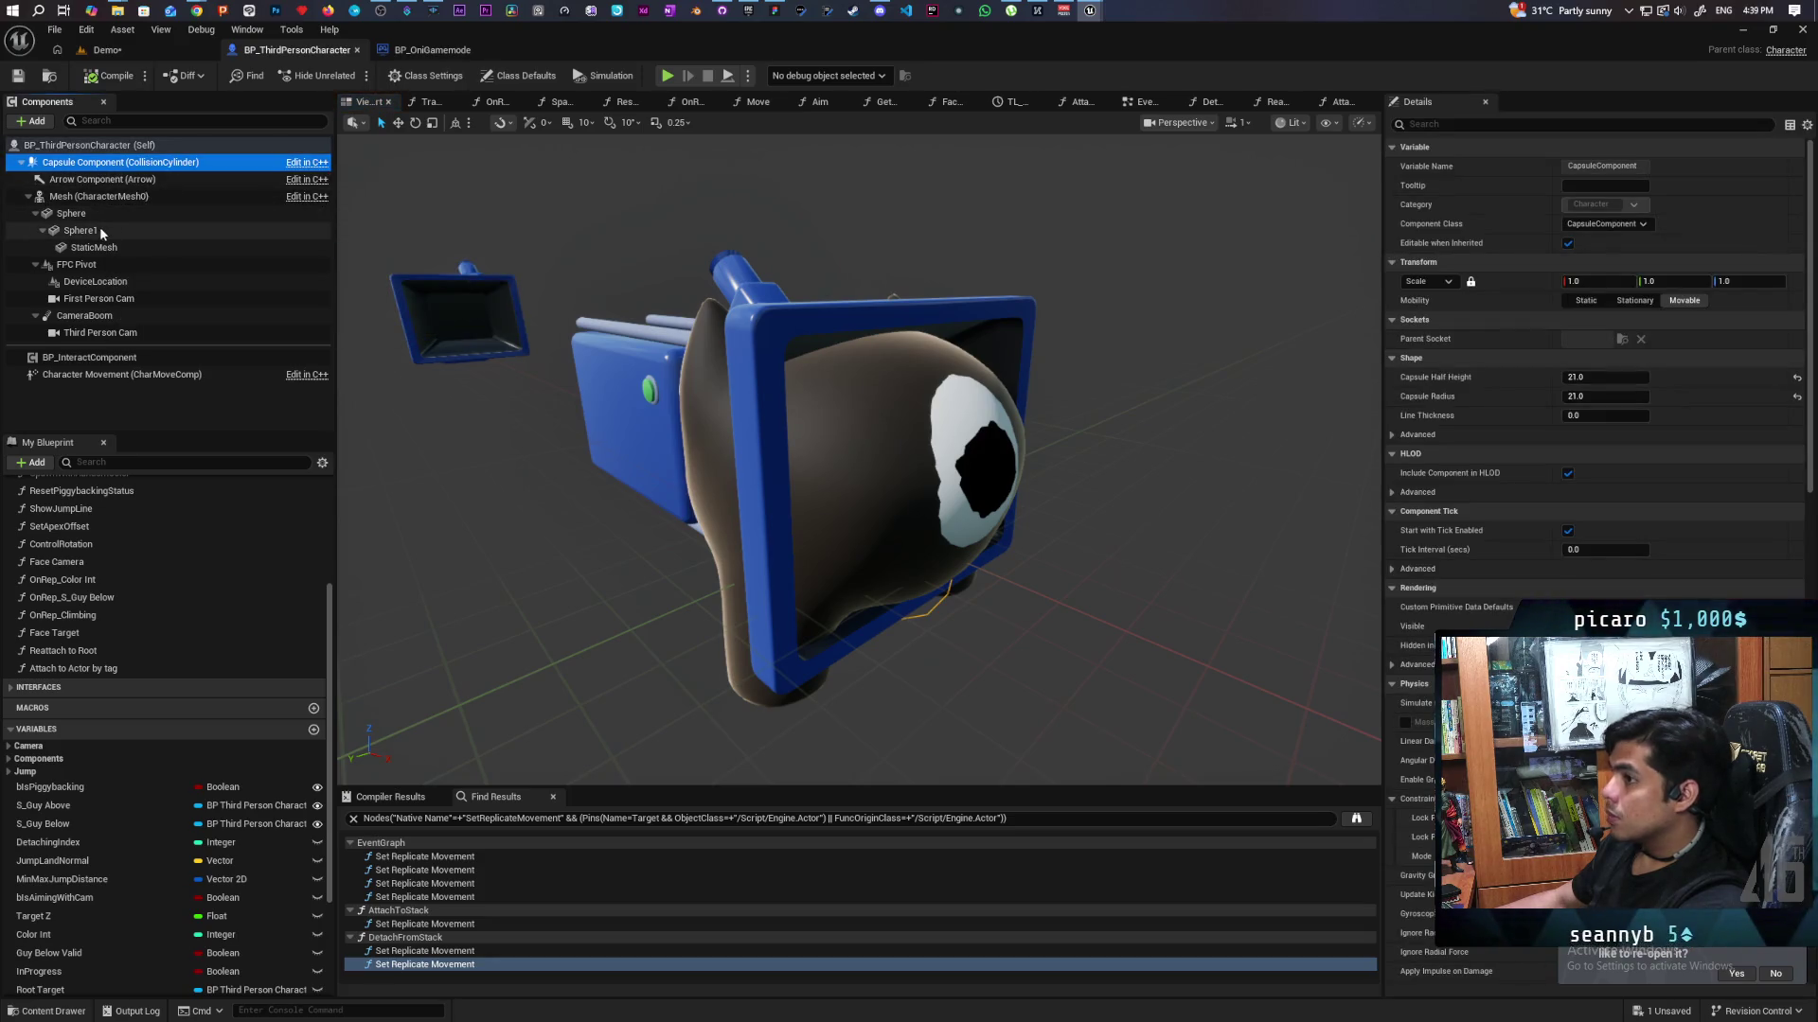
left_click(82, 198)
key("ctrl+s")
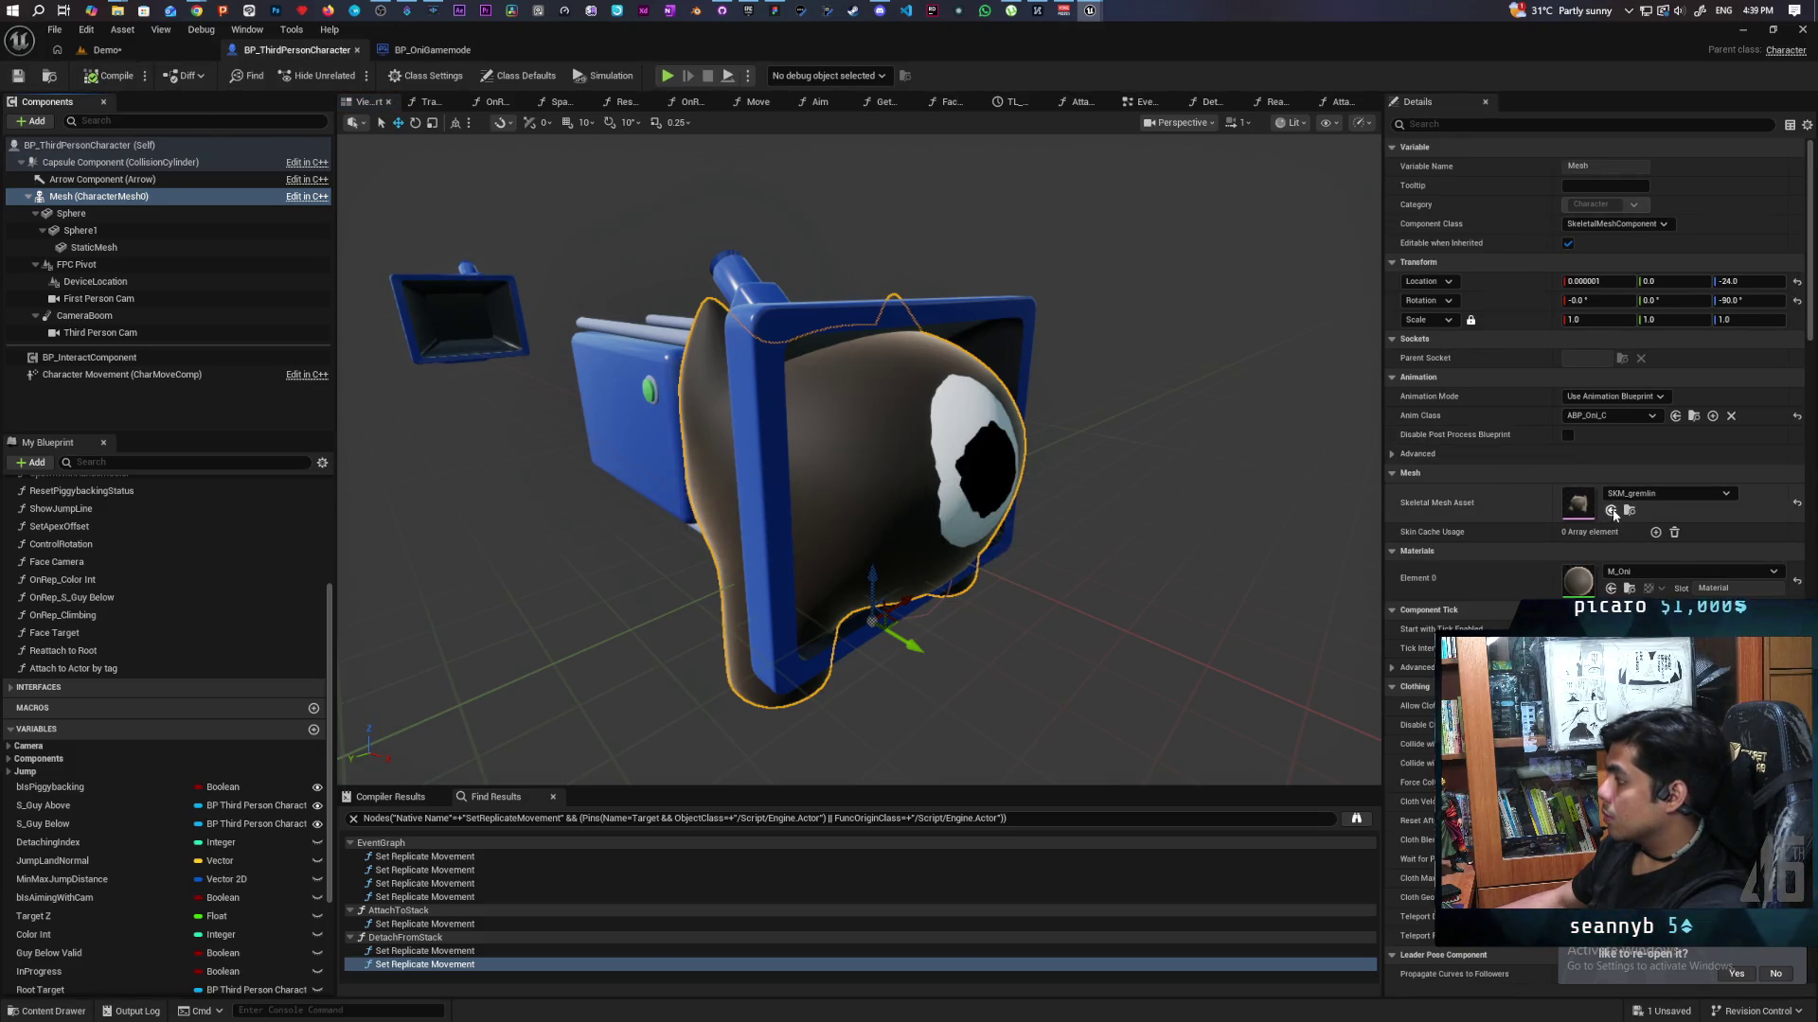
double_click(1579, 504)
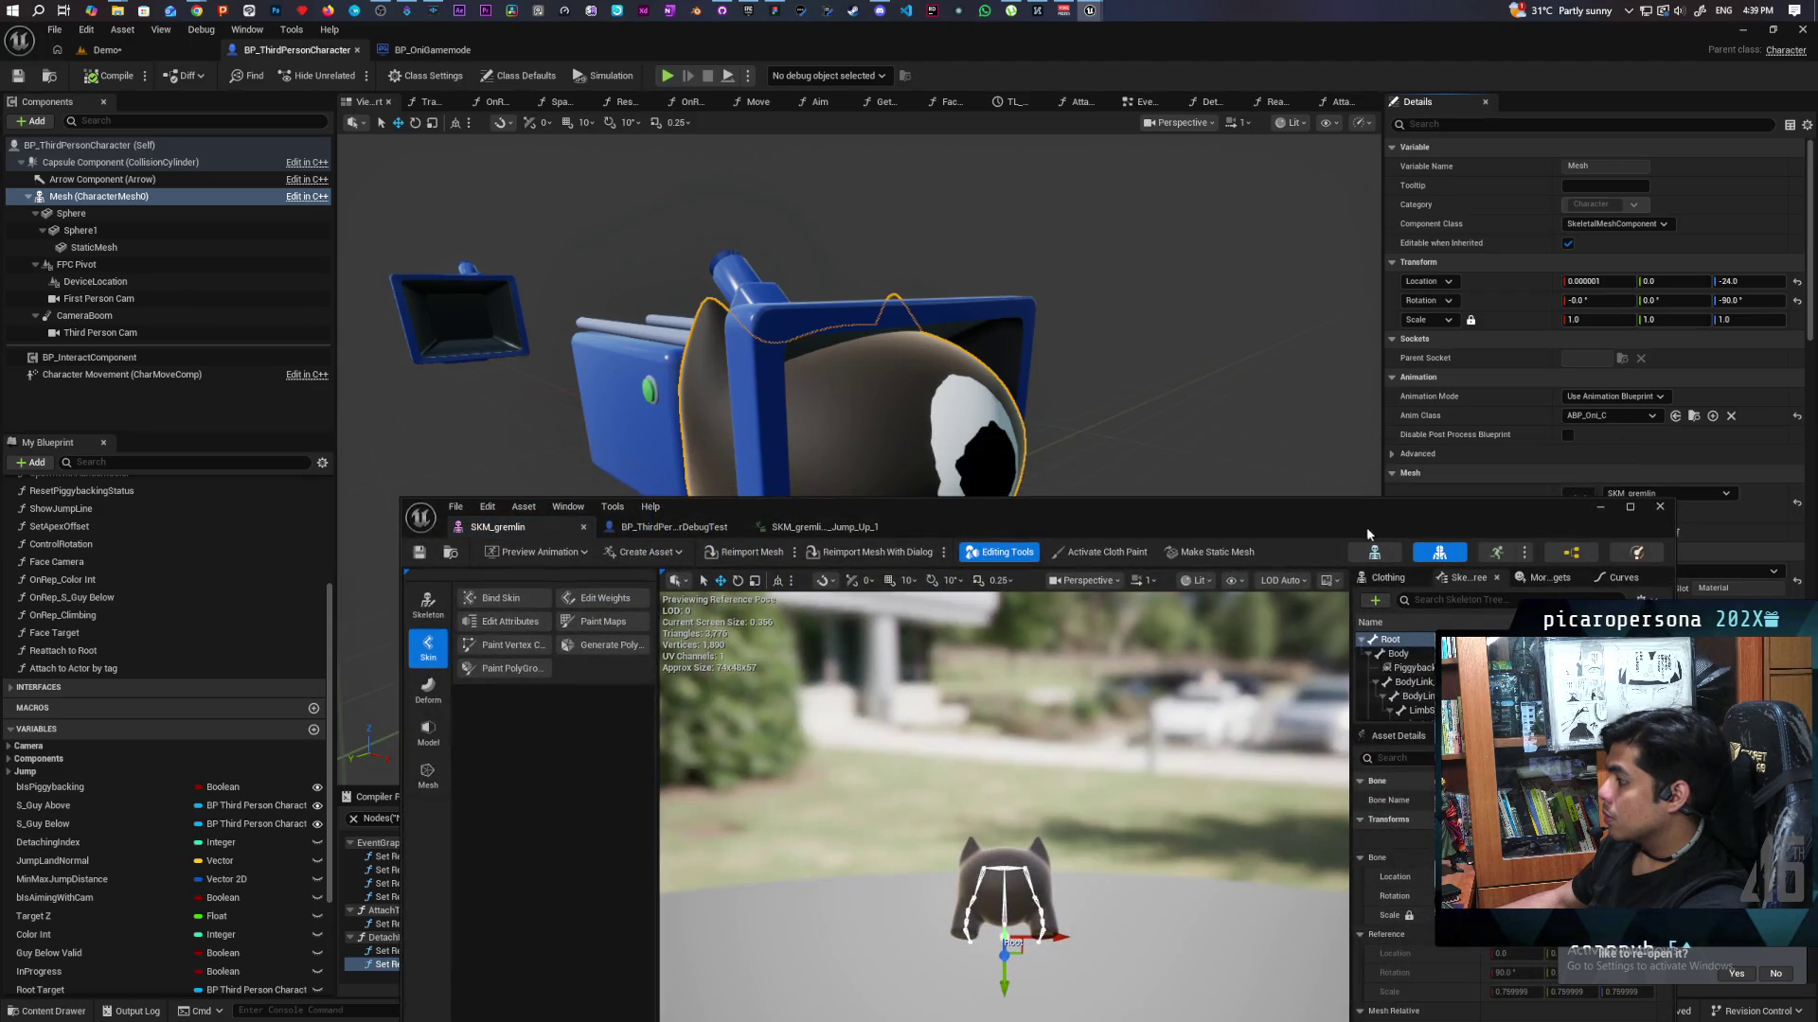
In the SKM_gremlin editor, change the Root bone scale to 0.942422.
mouse_move(1289, 508)
left_mouse_down()
mouse_move(1141, 511)
mouse_move(1043, 602)
mouse_move(1021, 477)
mouse_move(977, 535)
left_mouse_up()
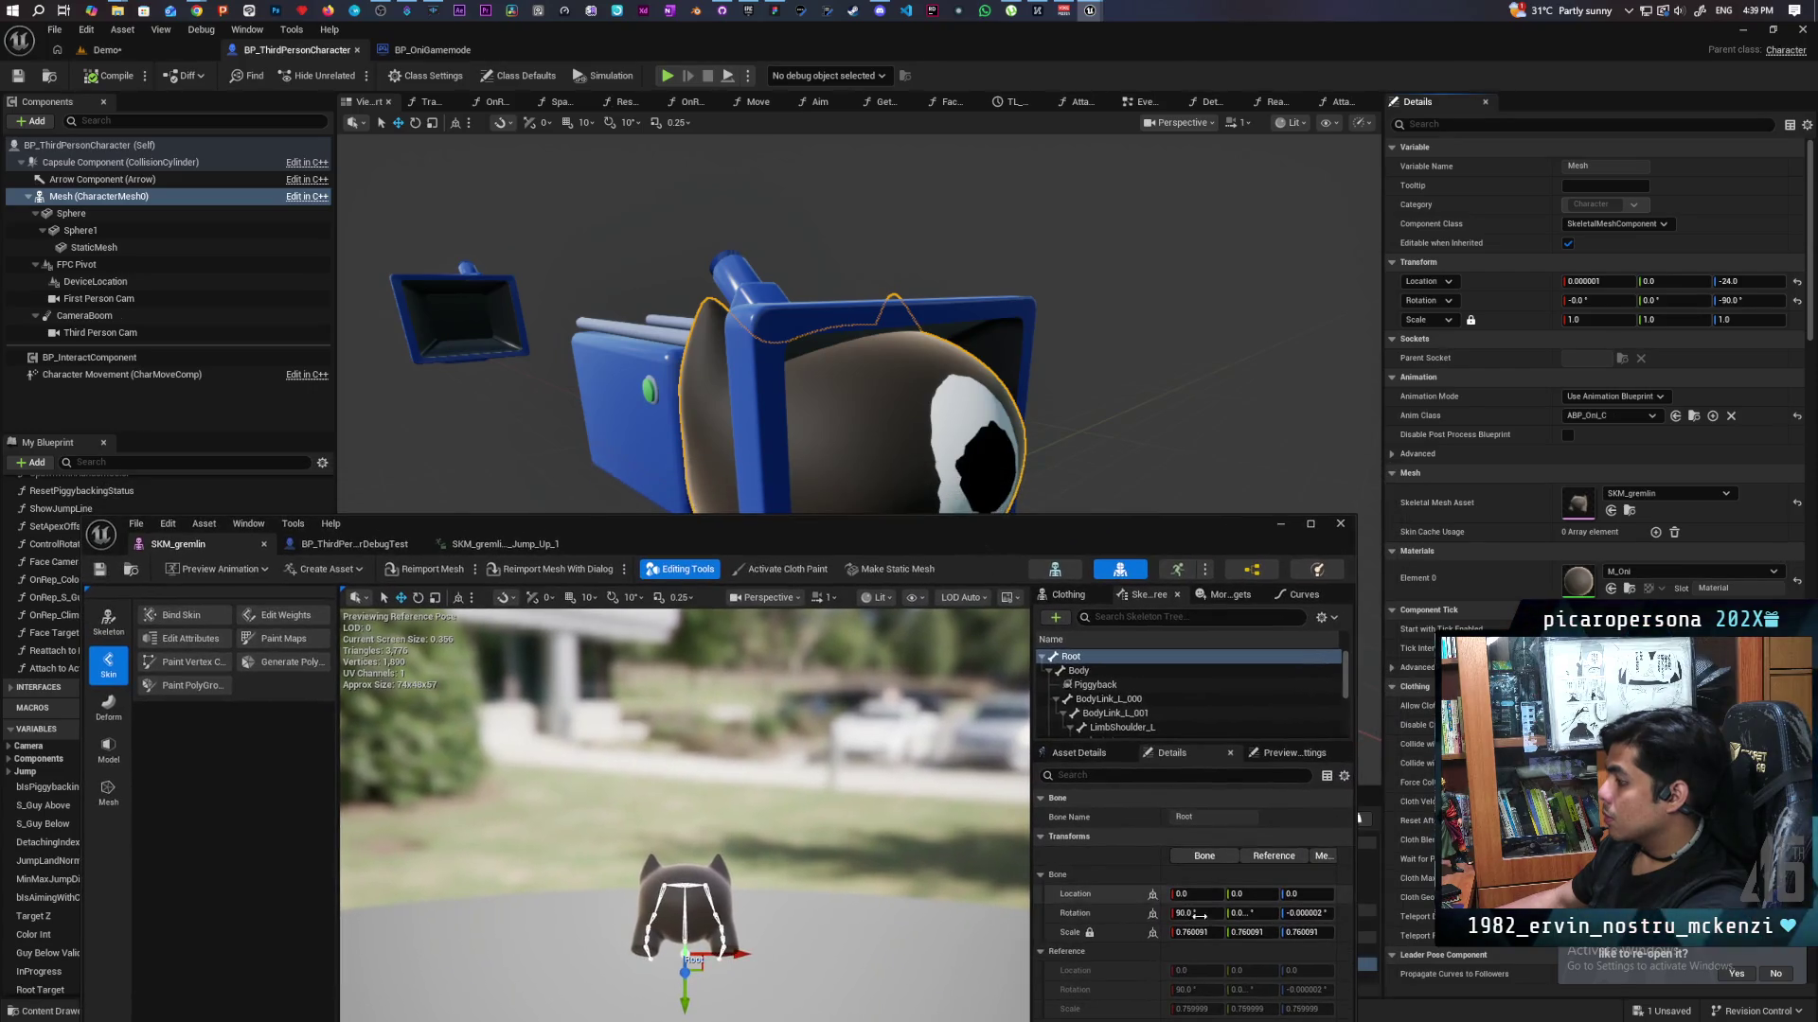
left_click(1197, 934)
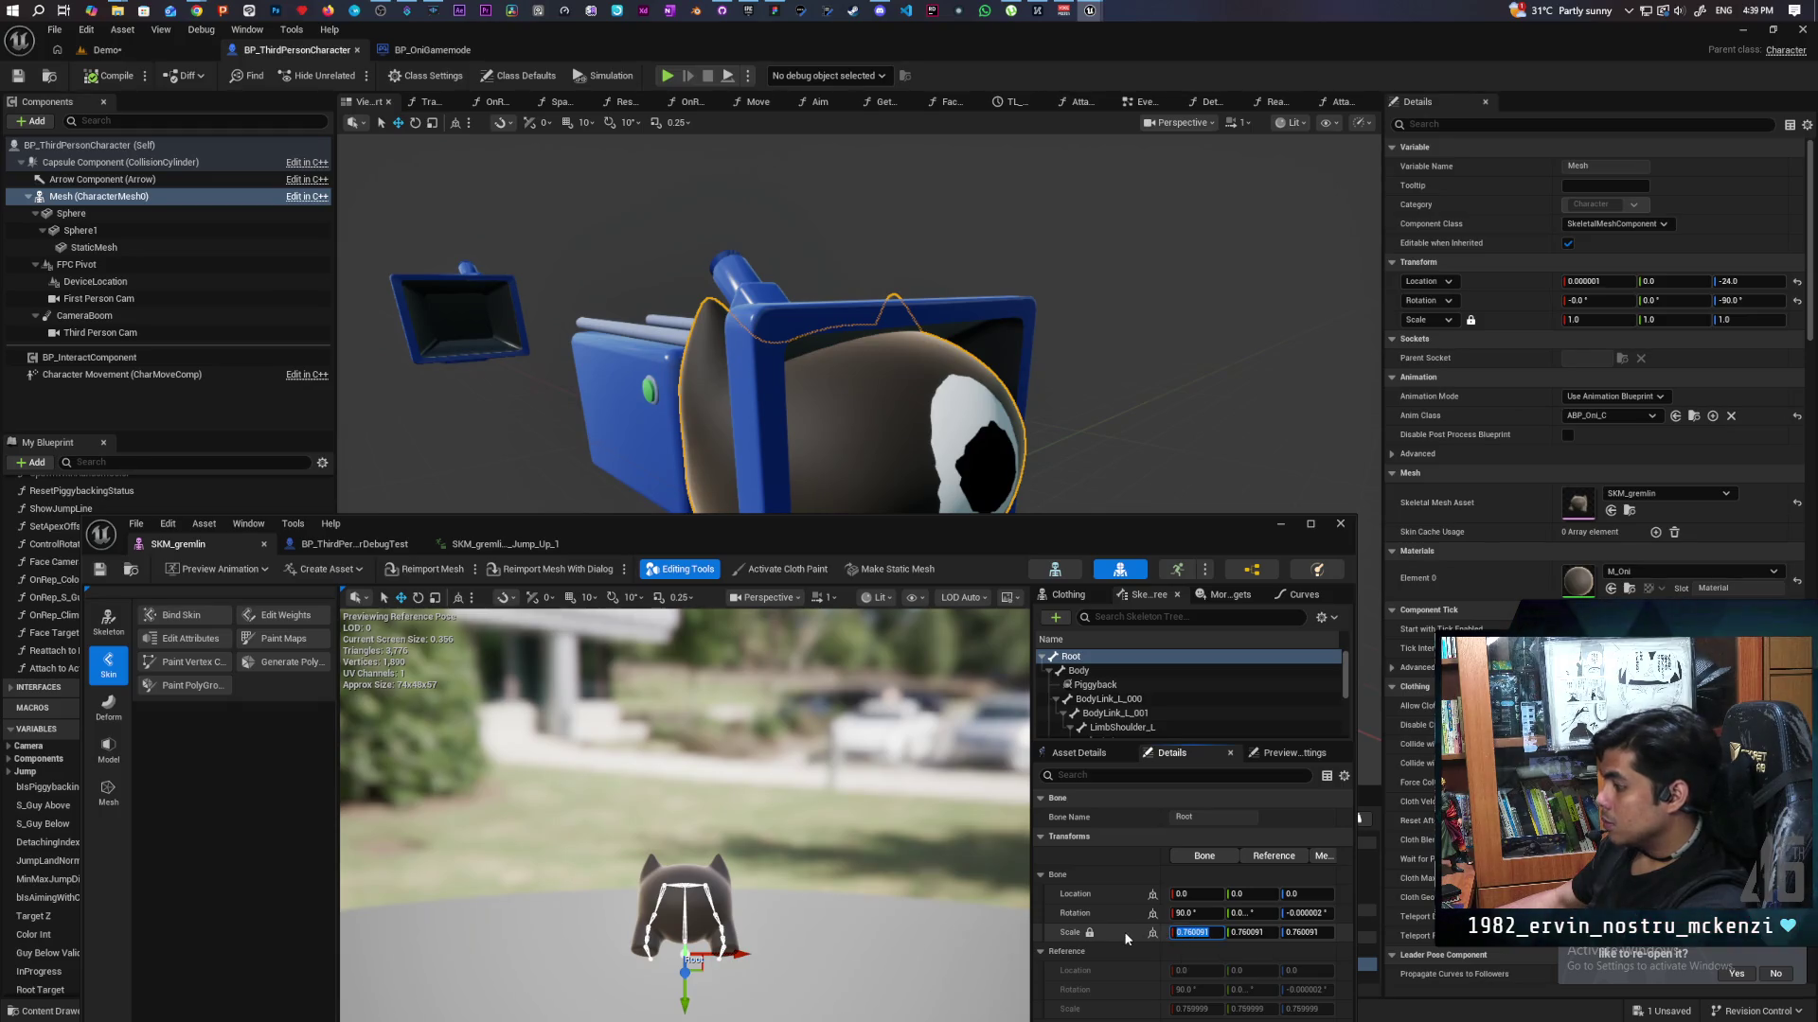
type("1")
type("0.942422")
key("Return")
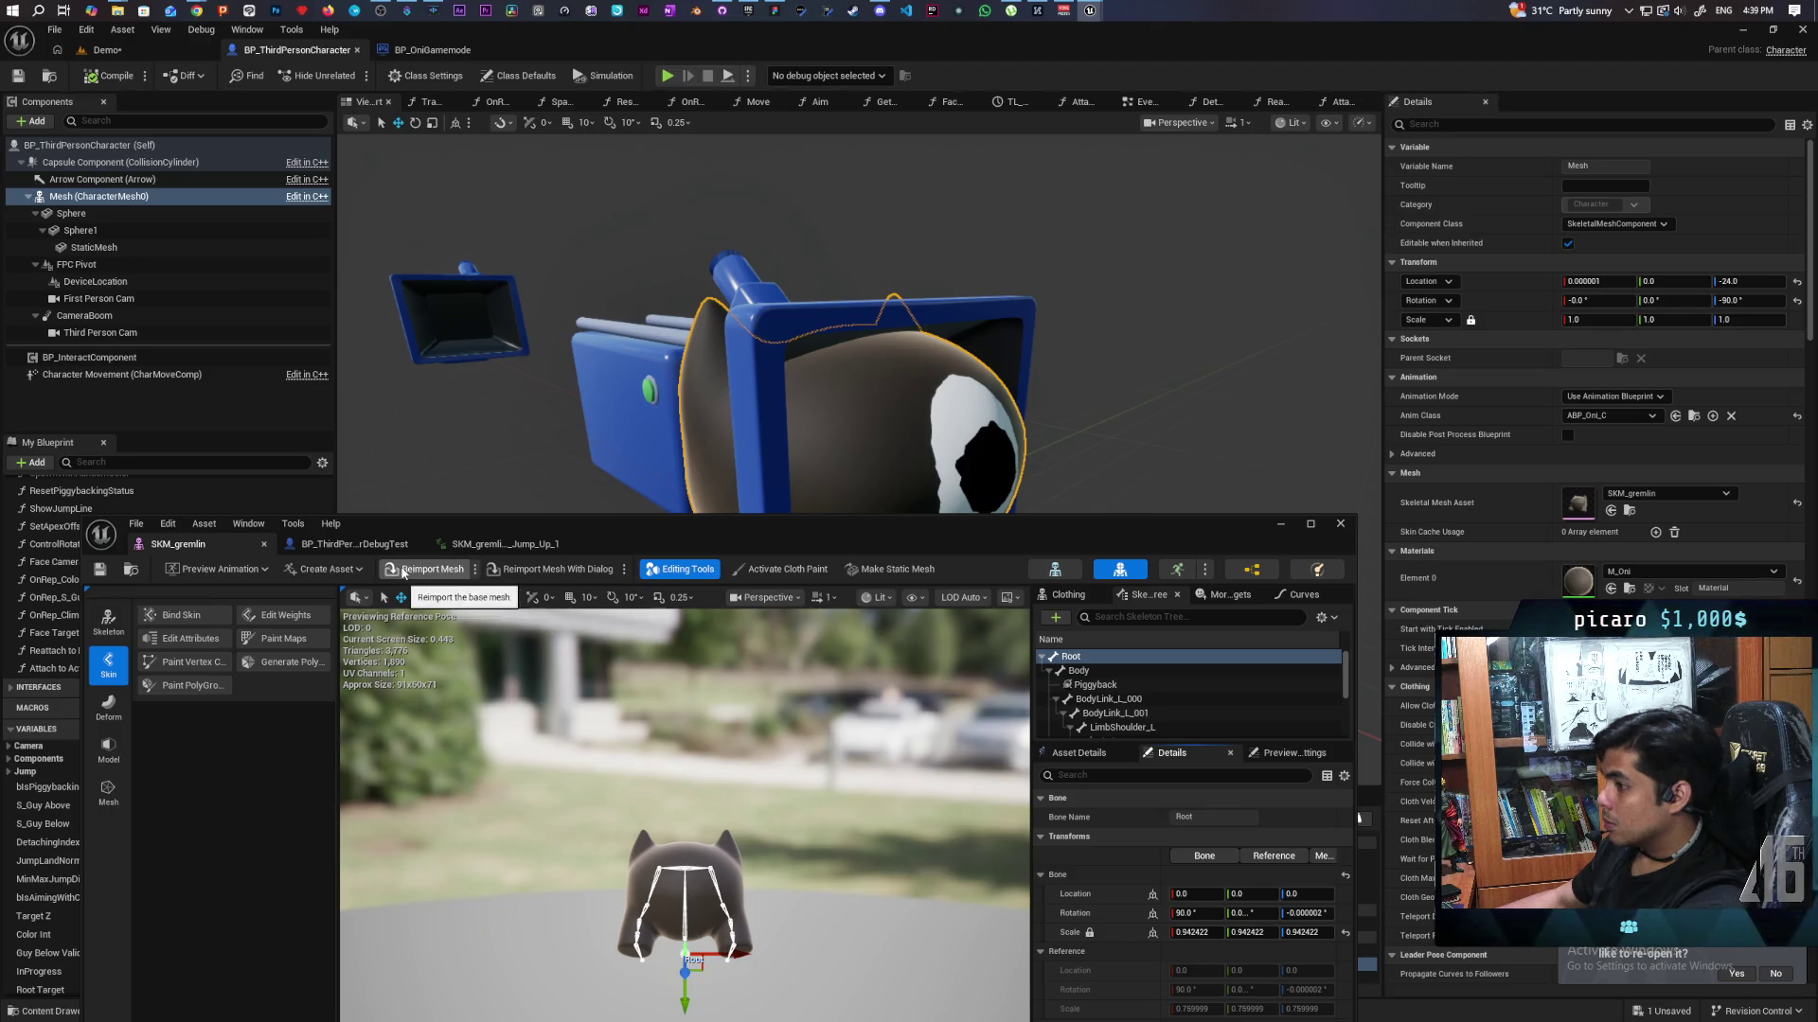
Reimport SKM_gremlin with Offset Uniform Scale changed from 0.76 to 1.0.
left_click(511, 570)
left_click(906, 562)
key("Return")
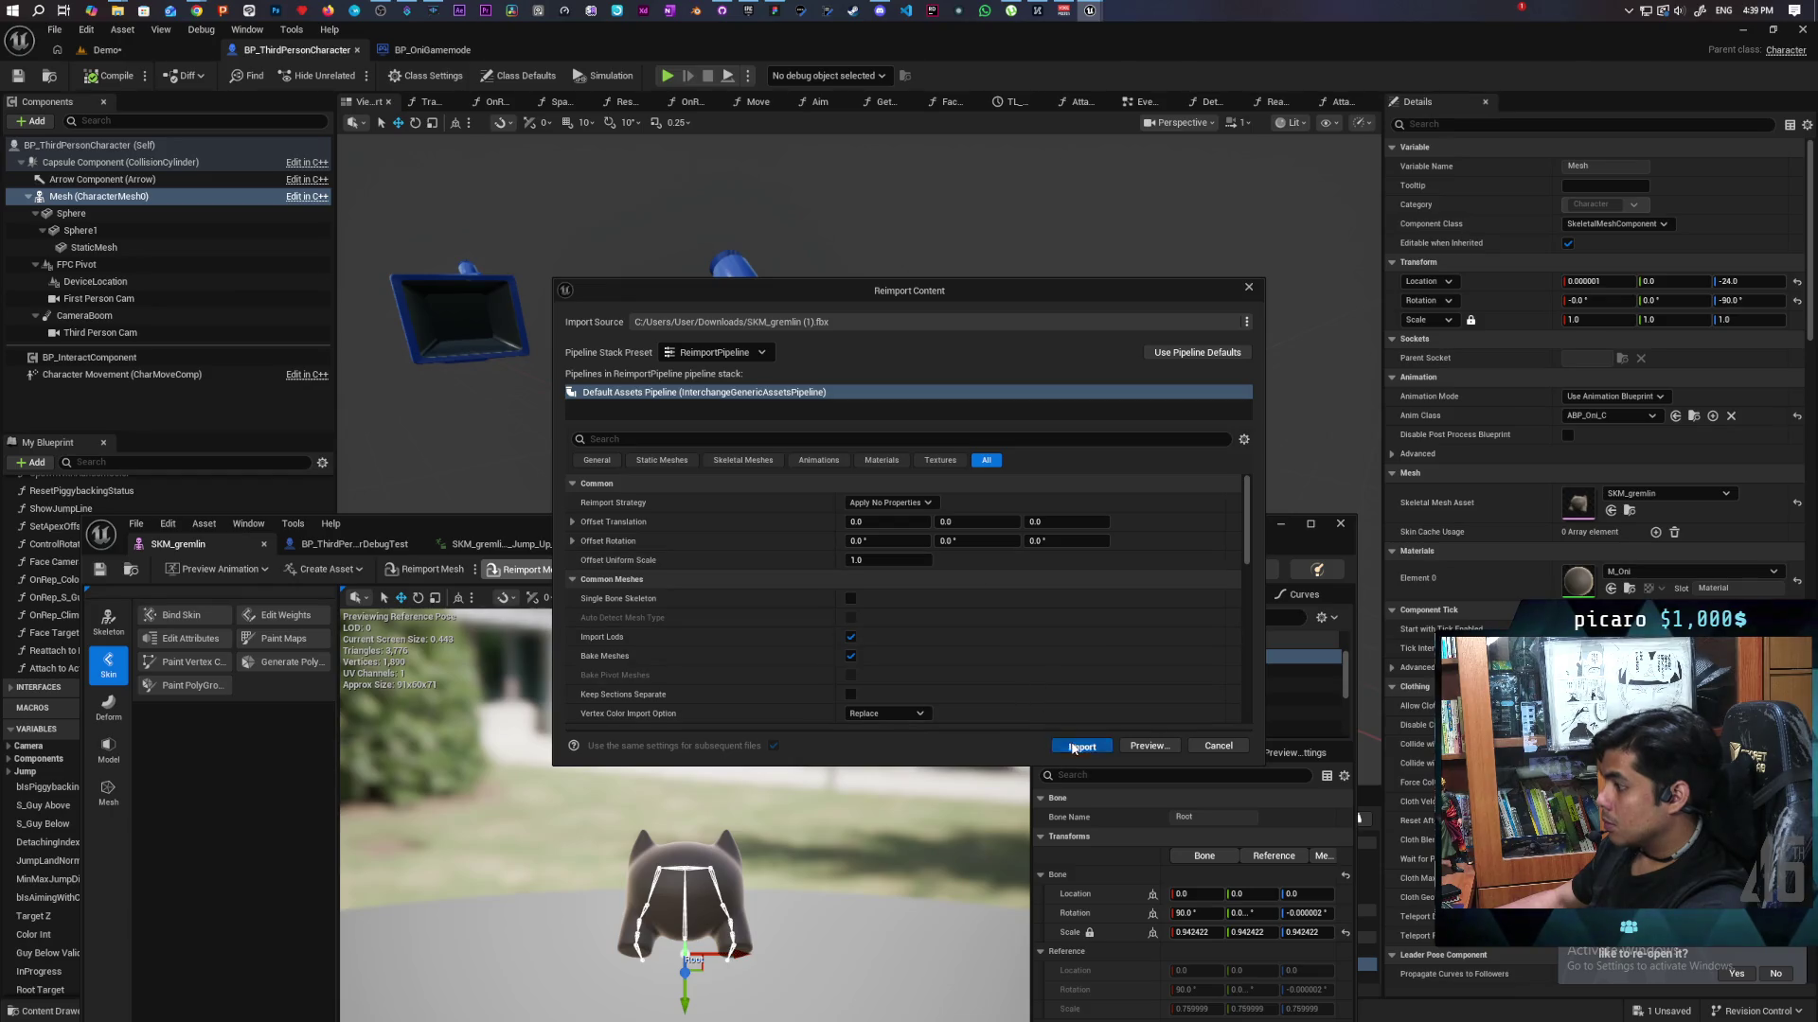
left_click(1081, 747)
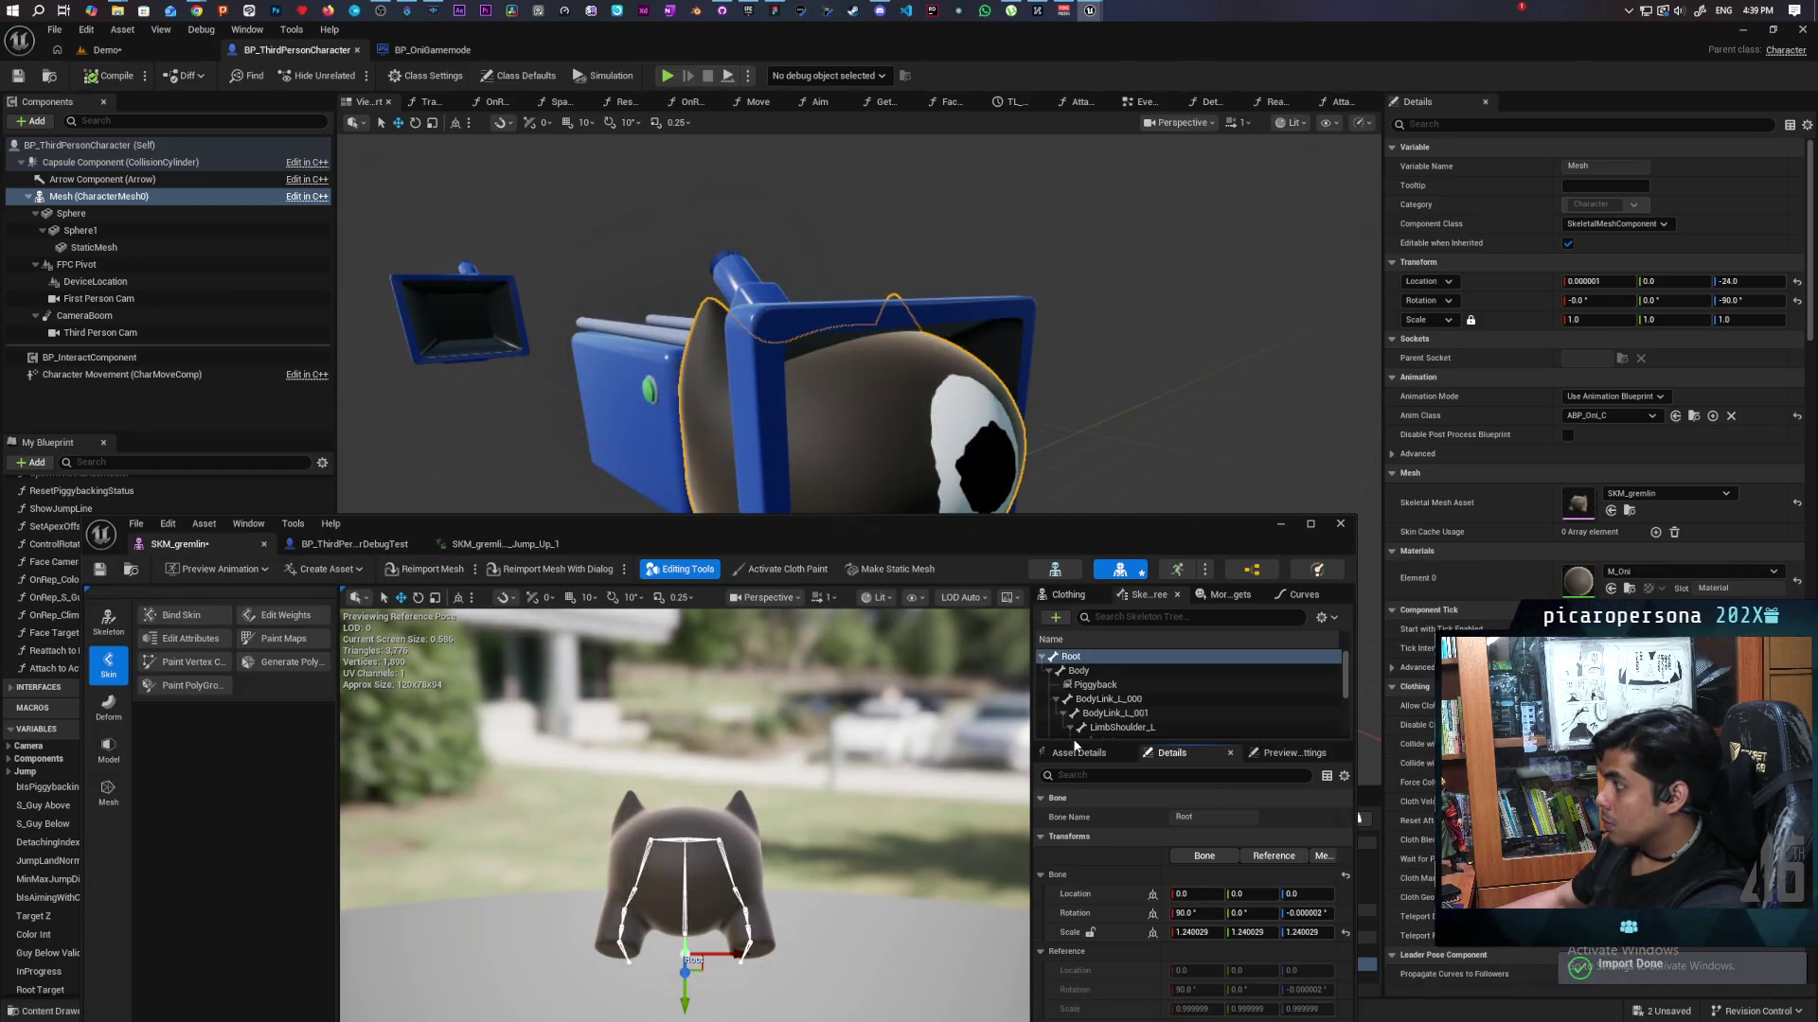
Save SKM_gremlin, reset its Root bone scale to 0.999999, and bring up the reimport settings.
mouse_move(985, 542)
left_mouse_down()
mouse_move(933, 788)
mouse_move(987, 667)
mouse_move(978, 717)
mouse_move(973, 634)
left_mouse_up()
left_click(94, 675)
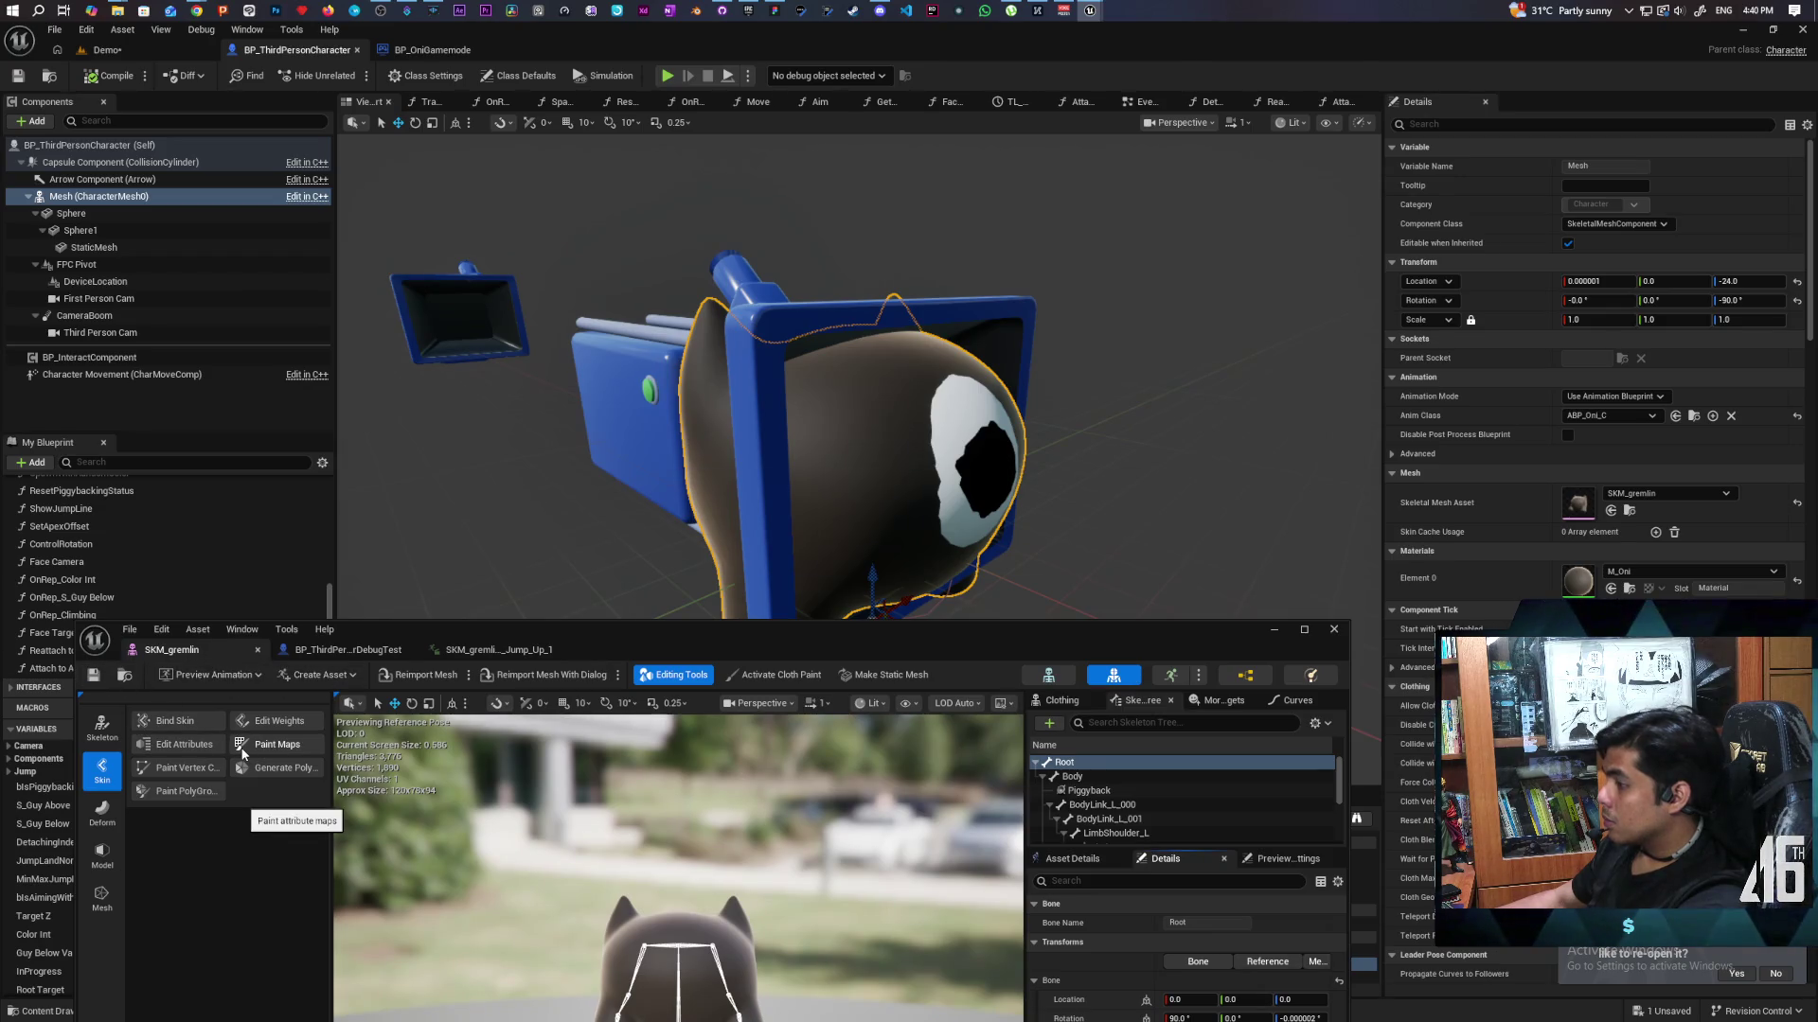
left_click_drag(827, 638, 862, 439)
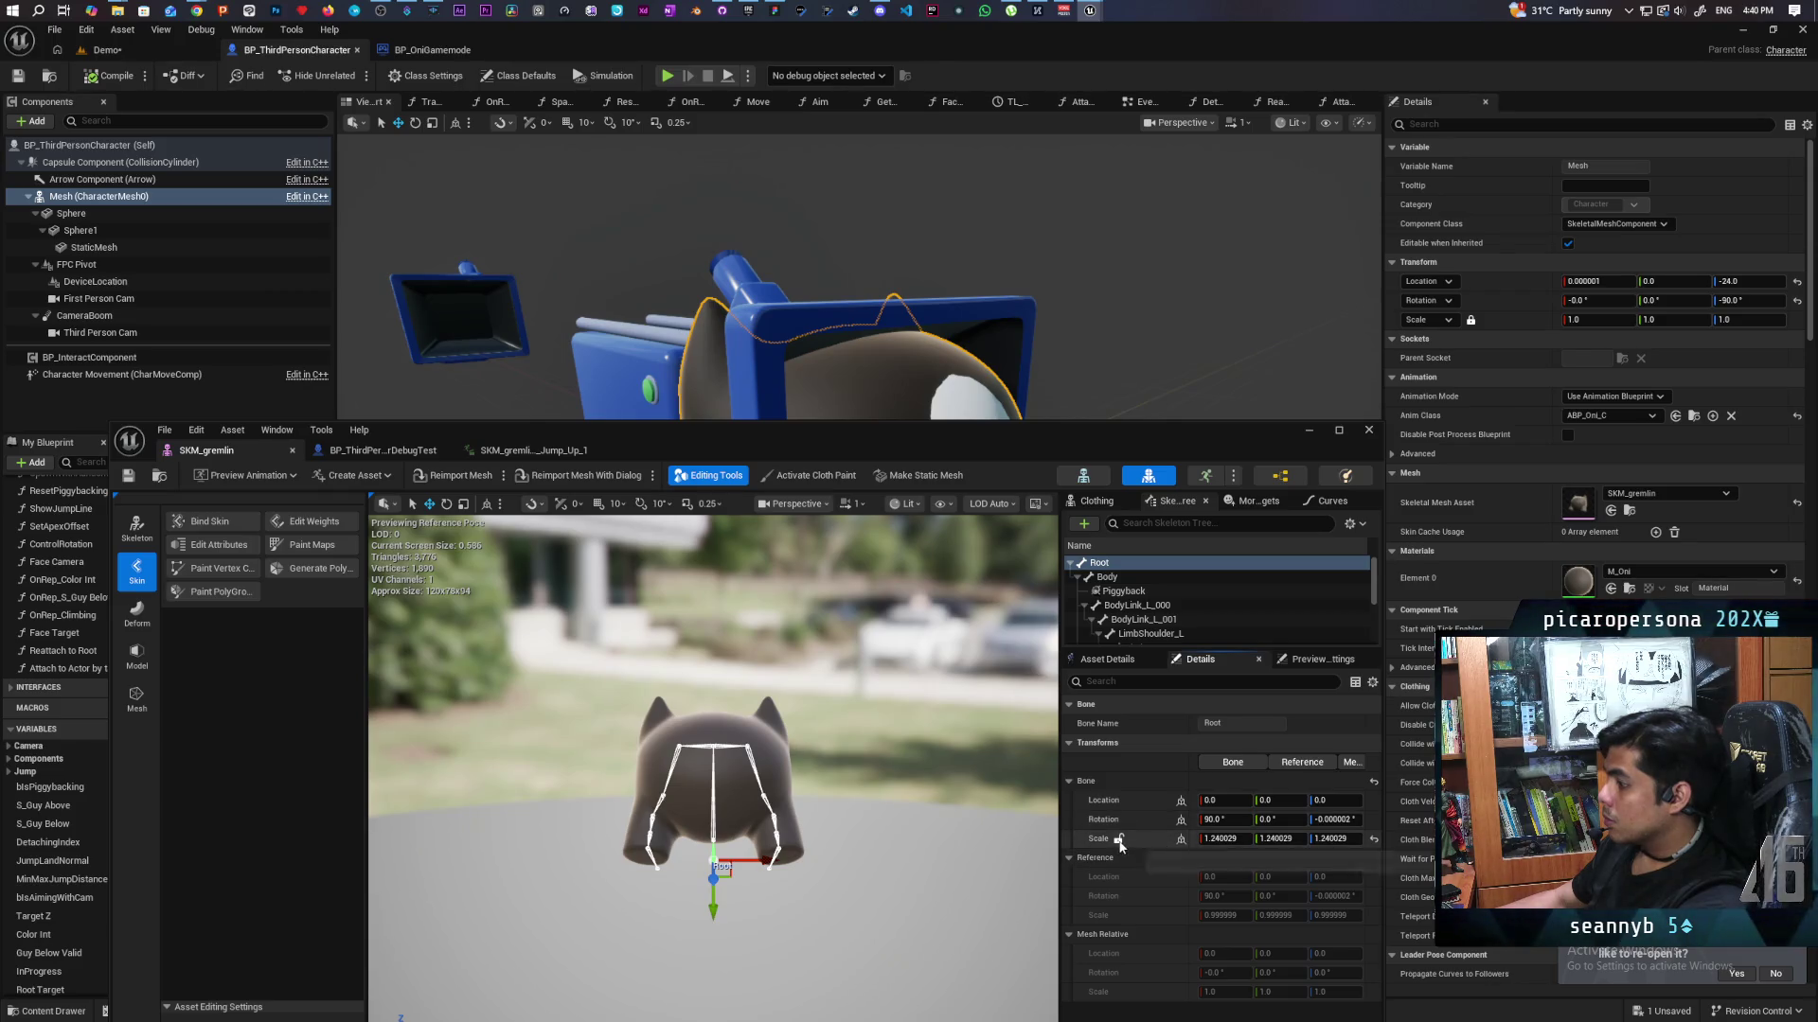
left_click(1371, 843)
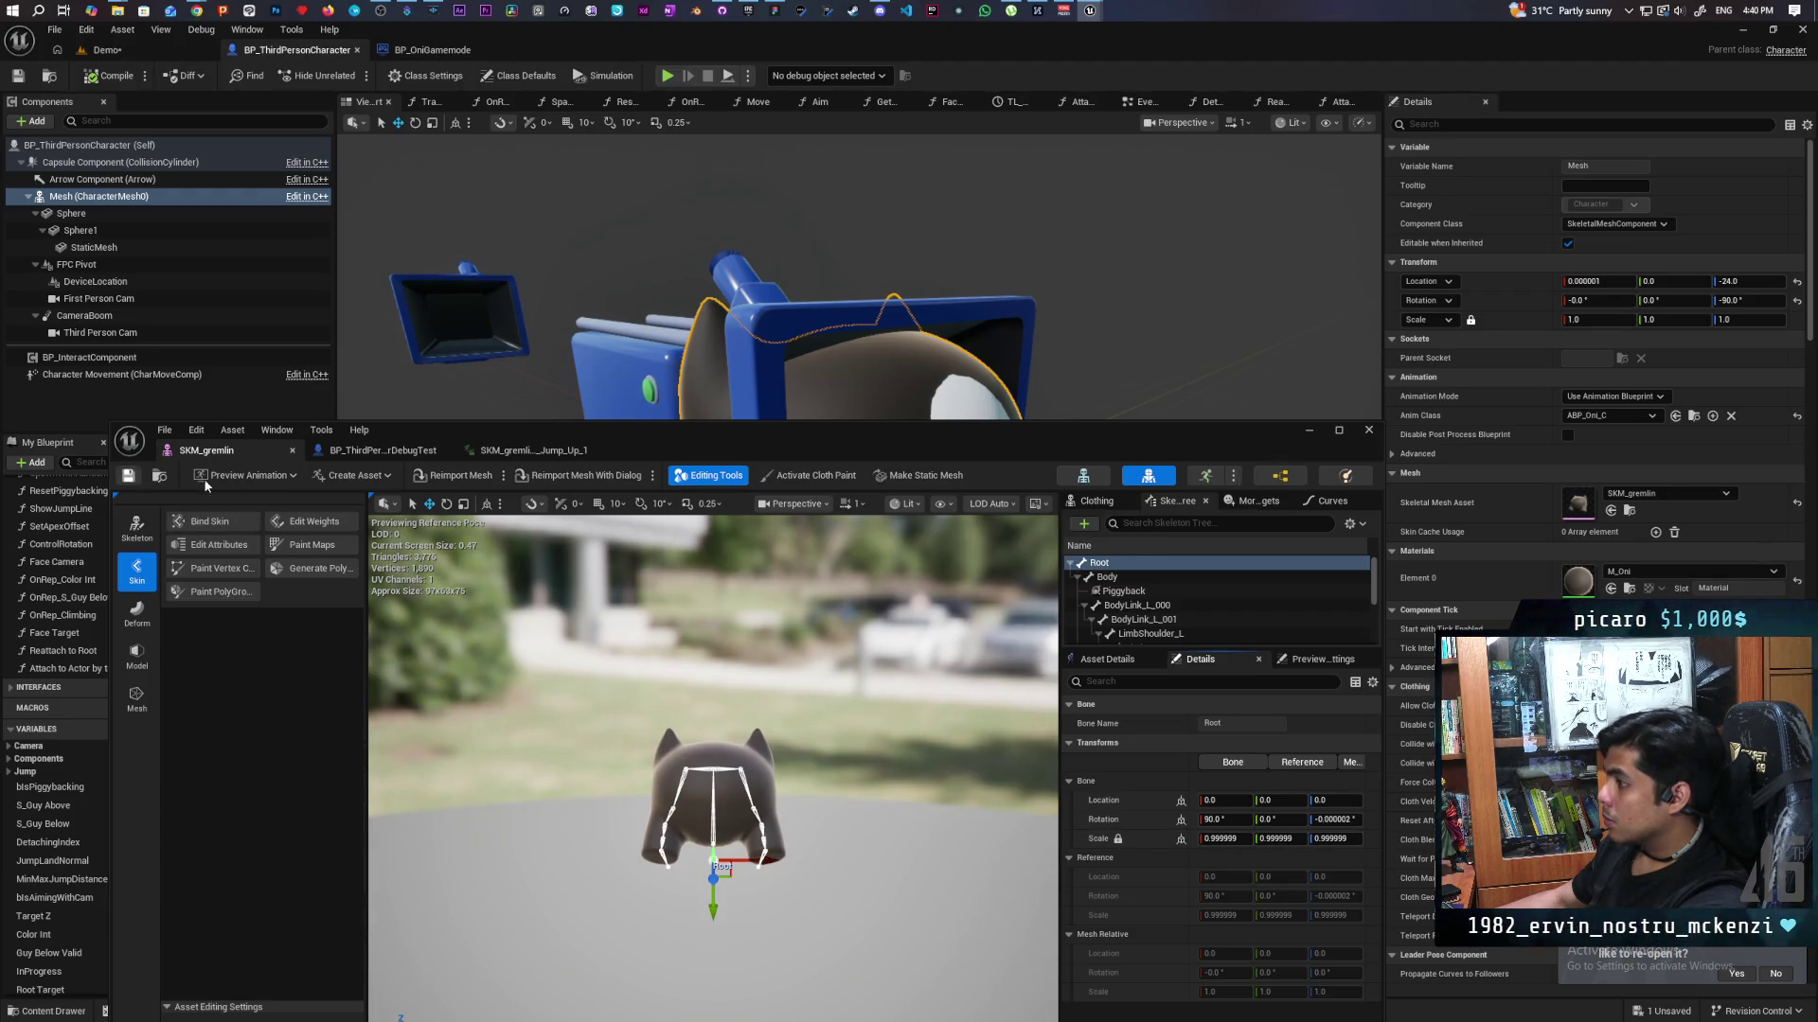
mouse_move(780, 440)
left_mouse_down()
mouse_move(821, 632)
mouse_move(792, 498)
left_mouse_up()
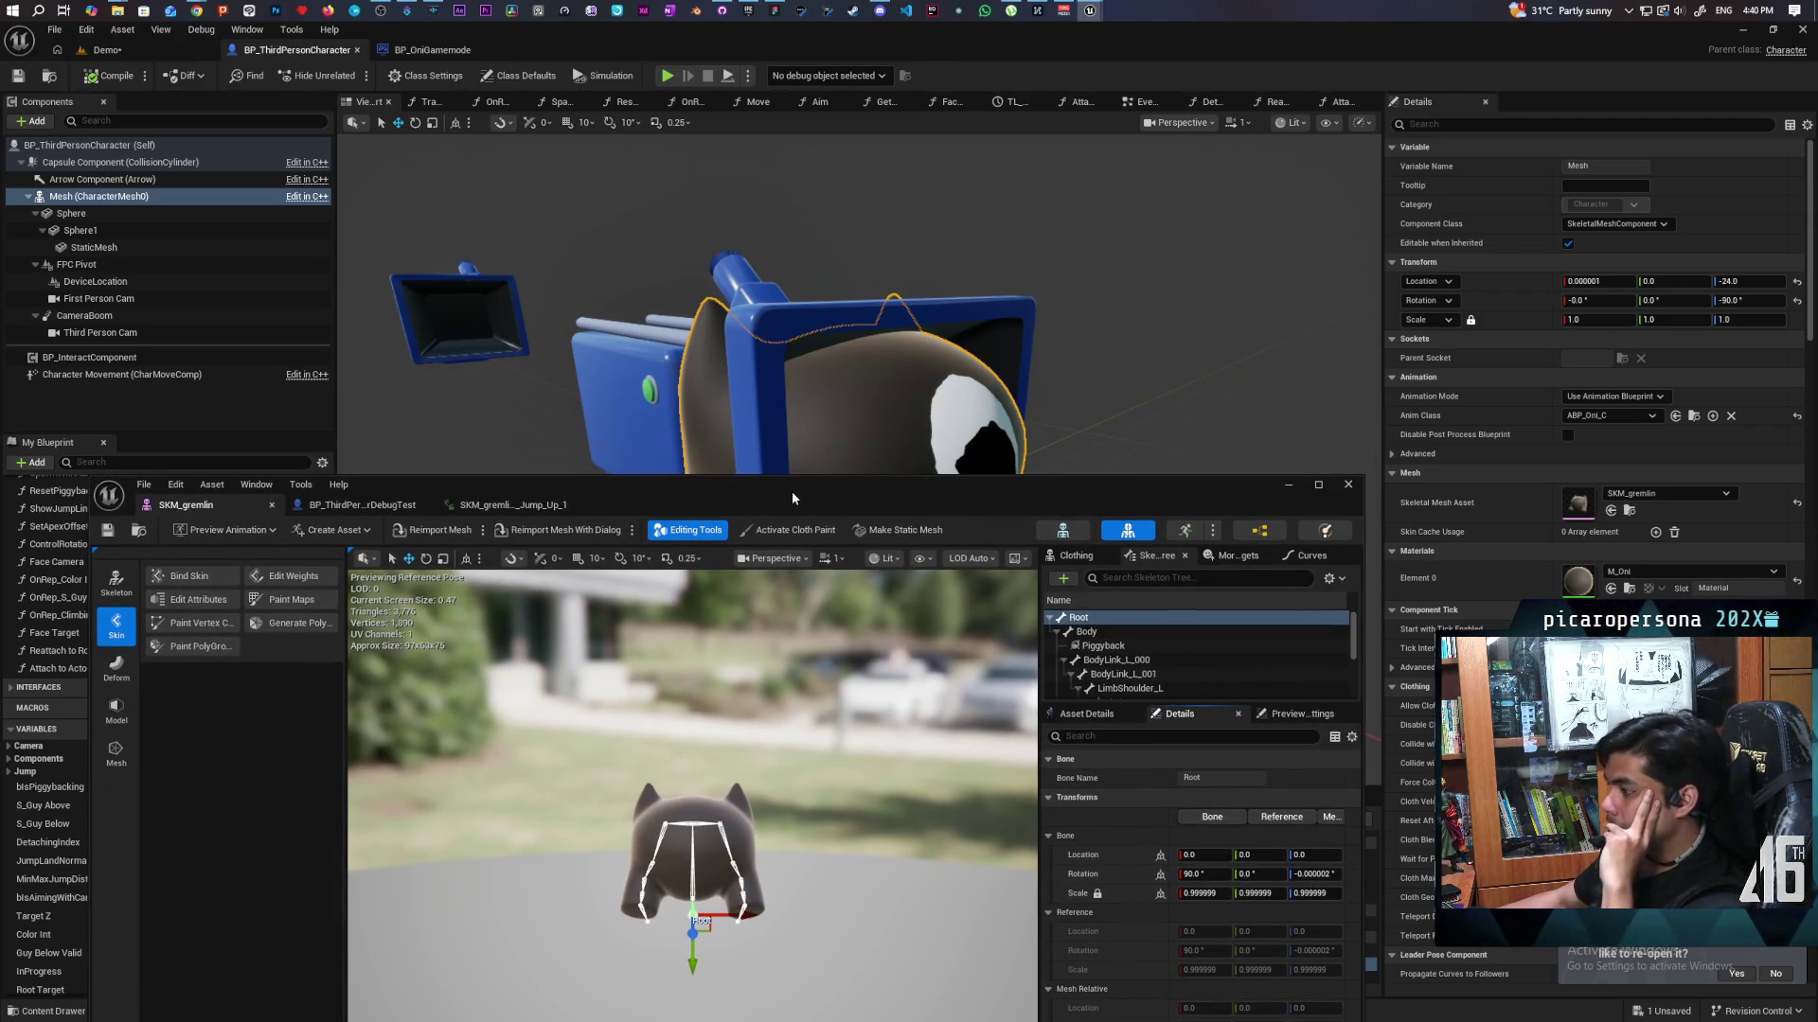
left_click(524, 532)
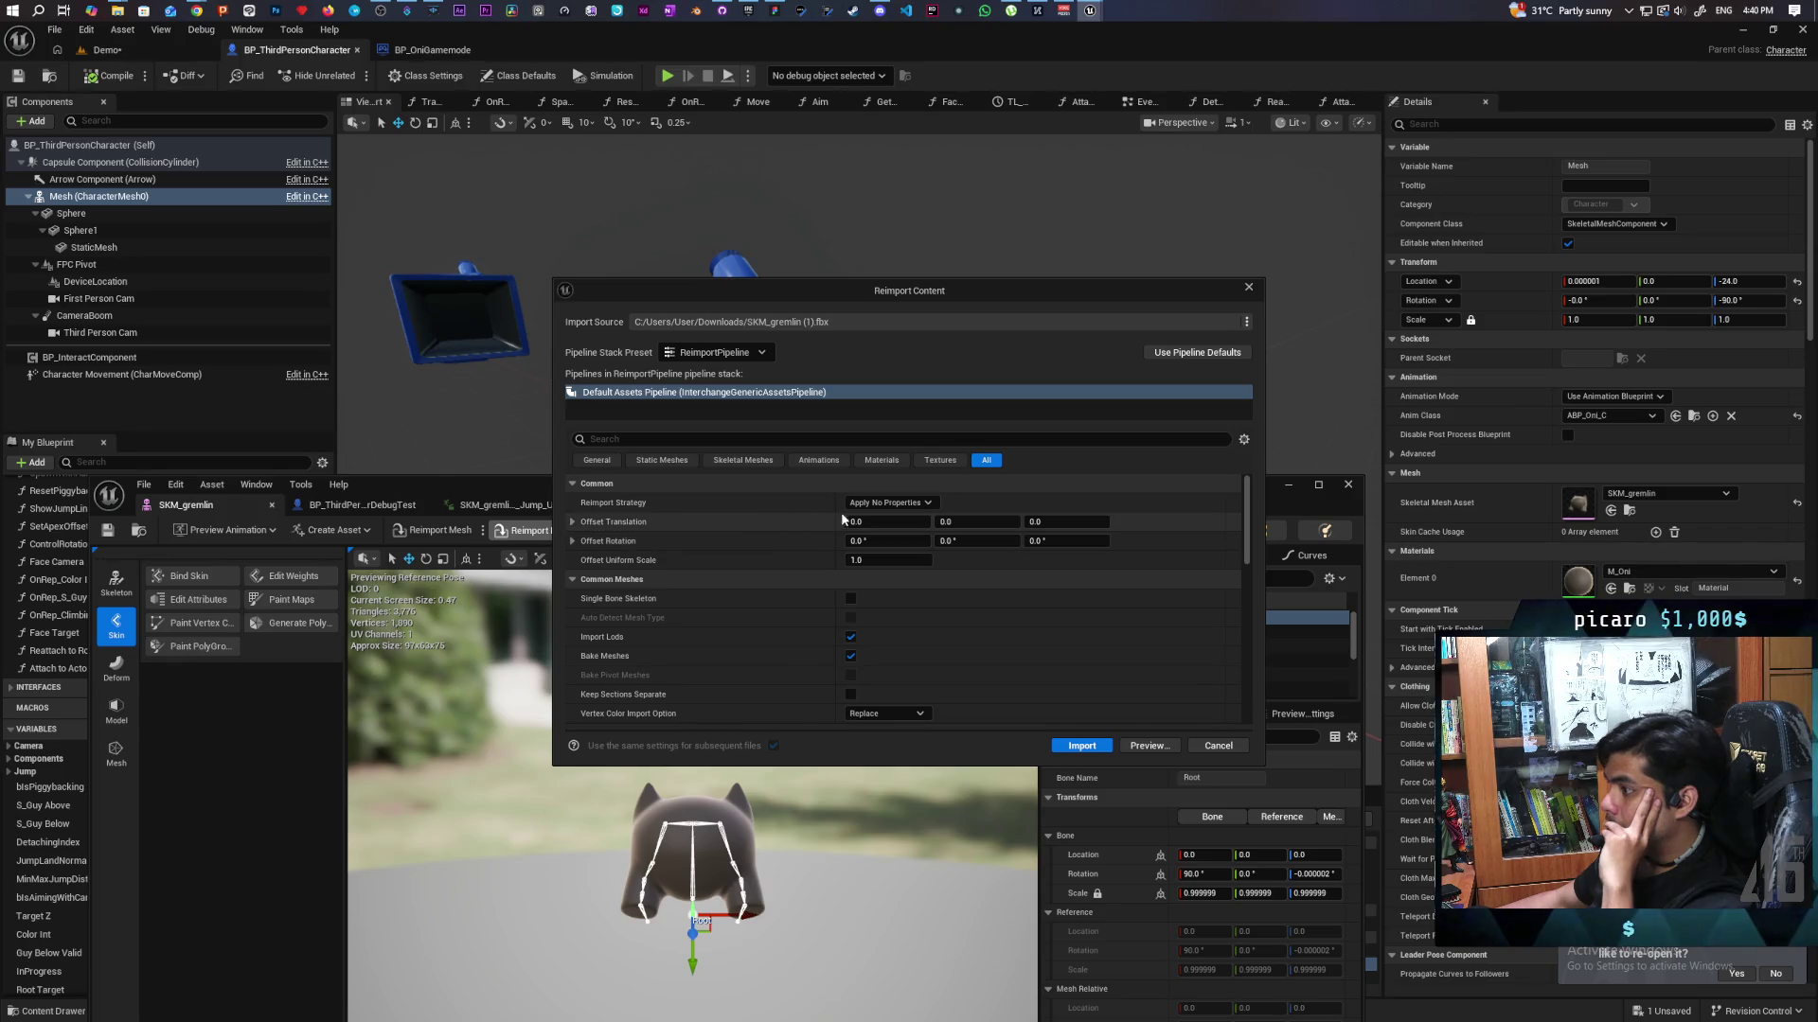
Reimport SKM_gremlin with Apply Pipeline Properties, then again at Offset Uniform Scale 0.6825.
left_click(888, 502)
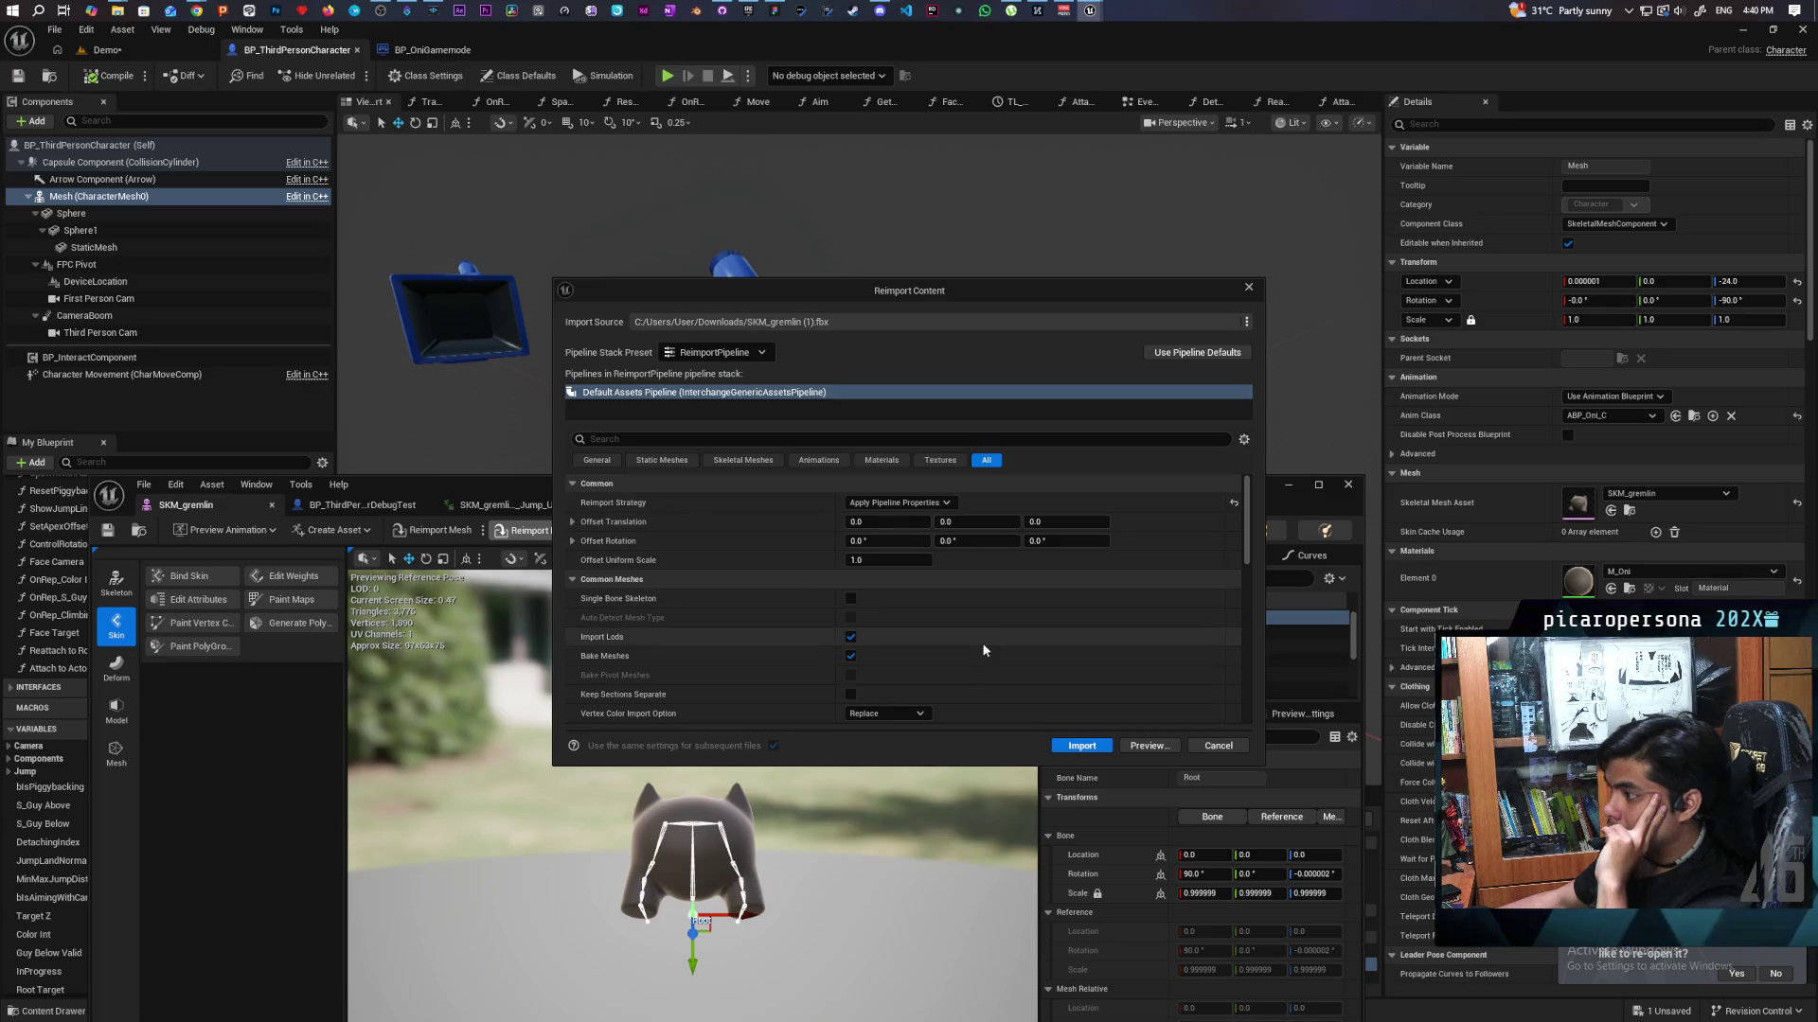
left_click(1074, 748)
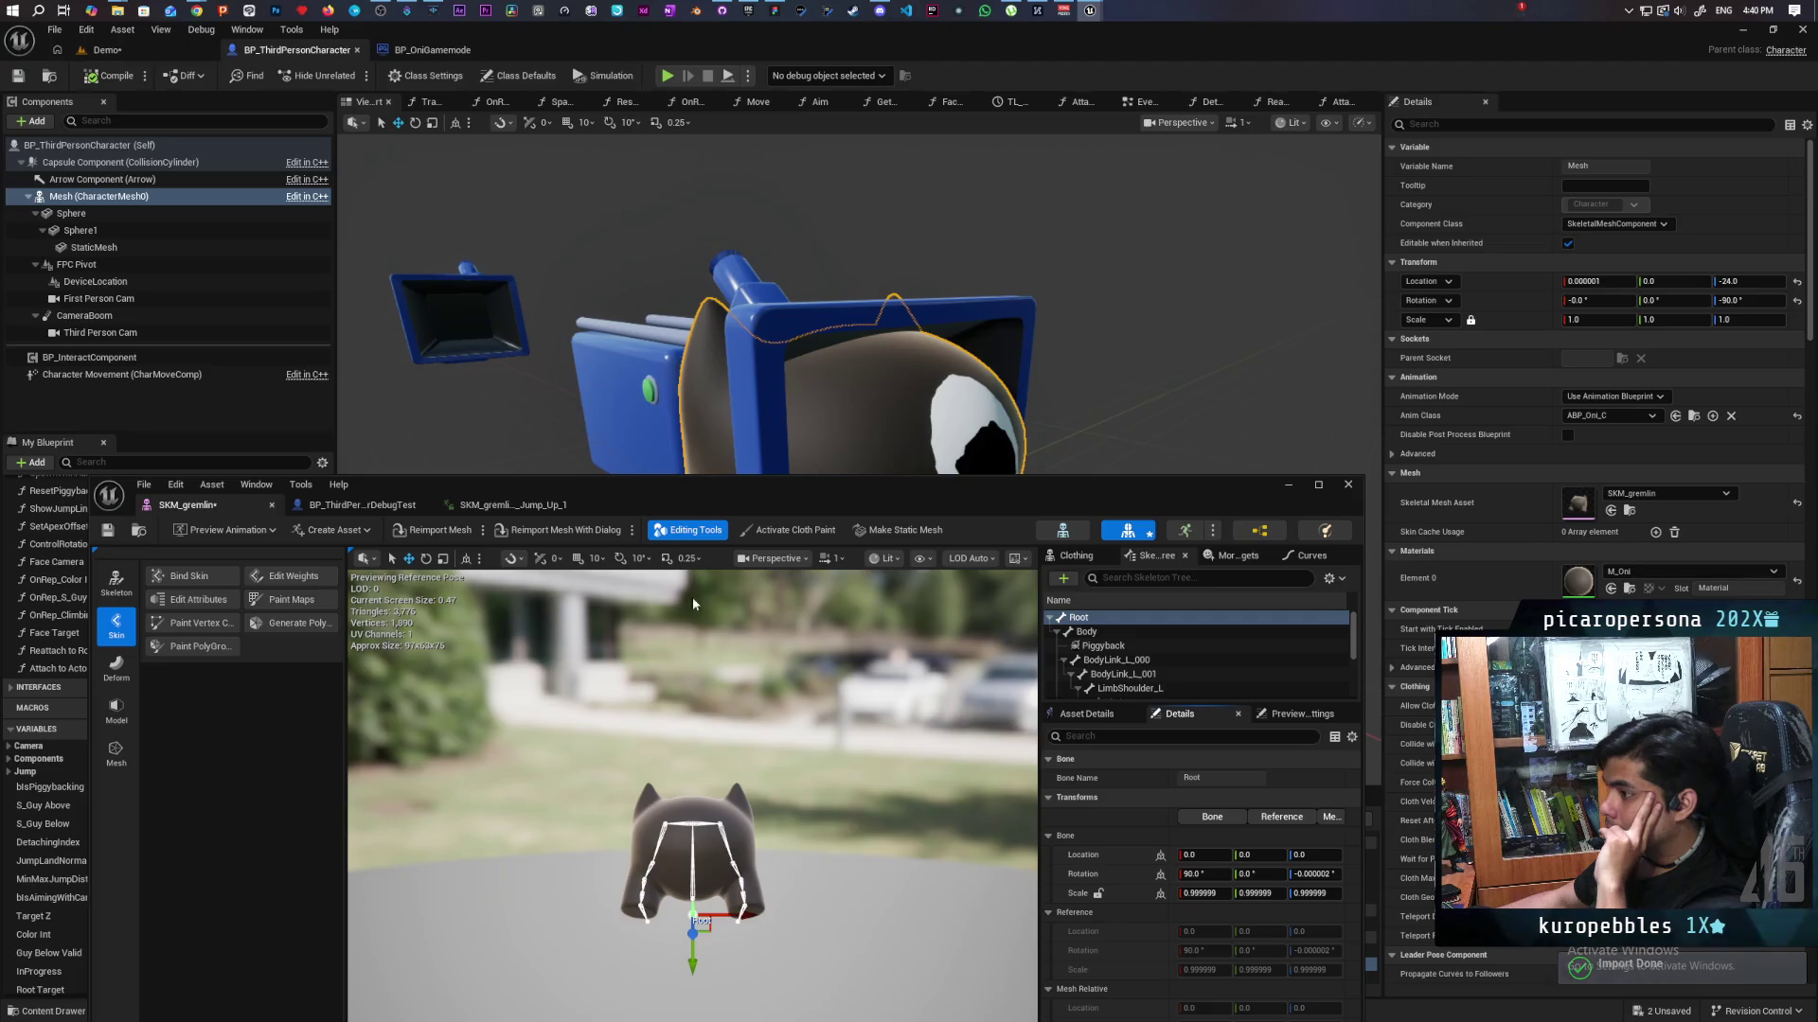
left_click(558, 530)
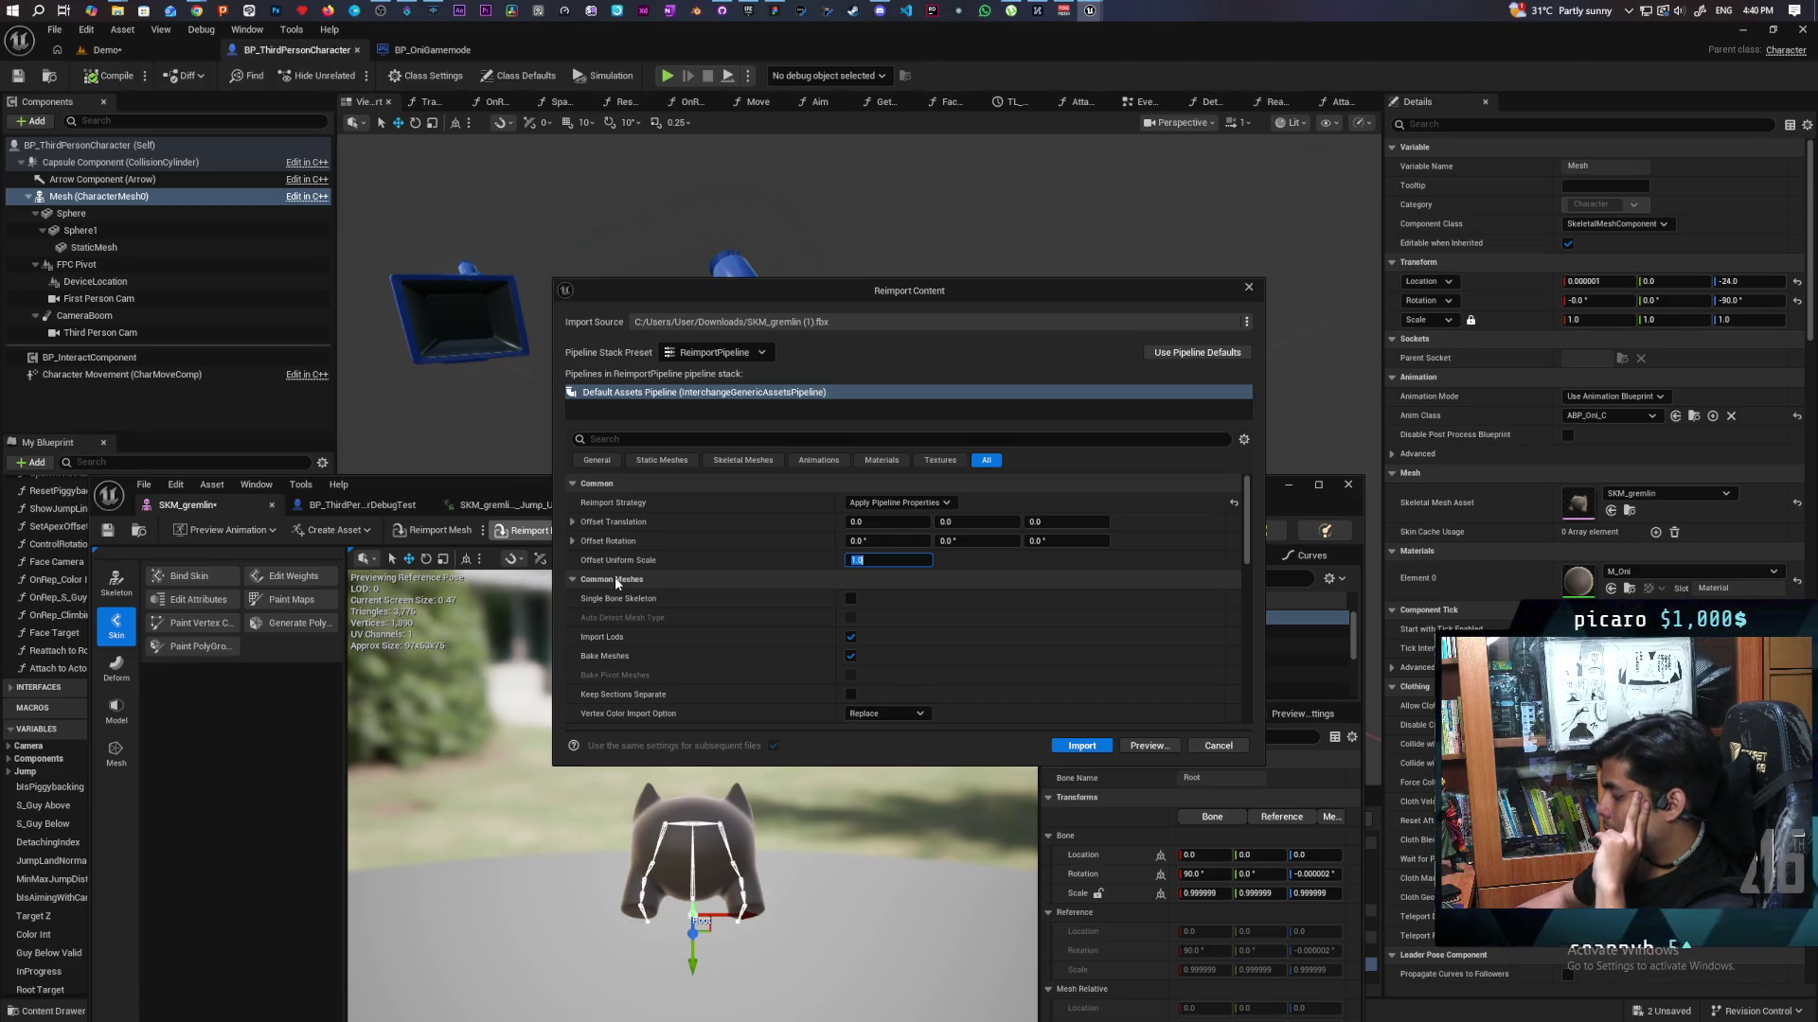
type(".6825")
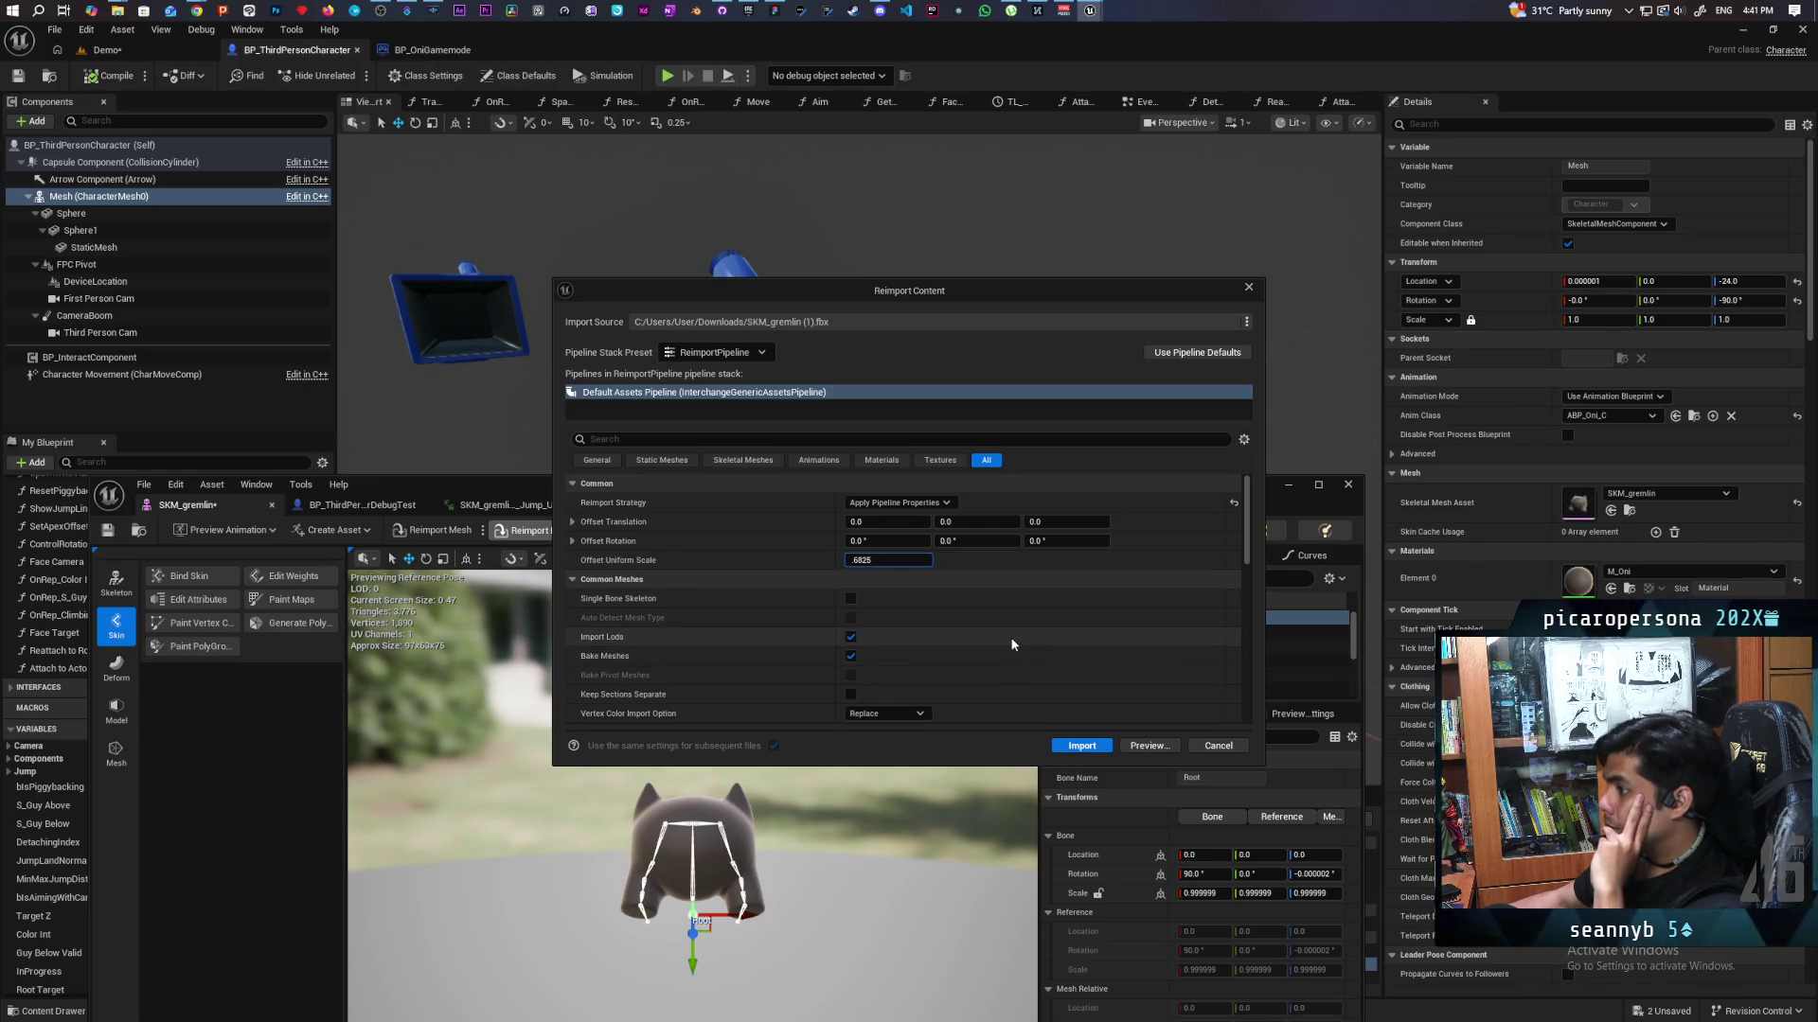
left_click(1070, 744)
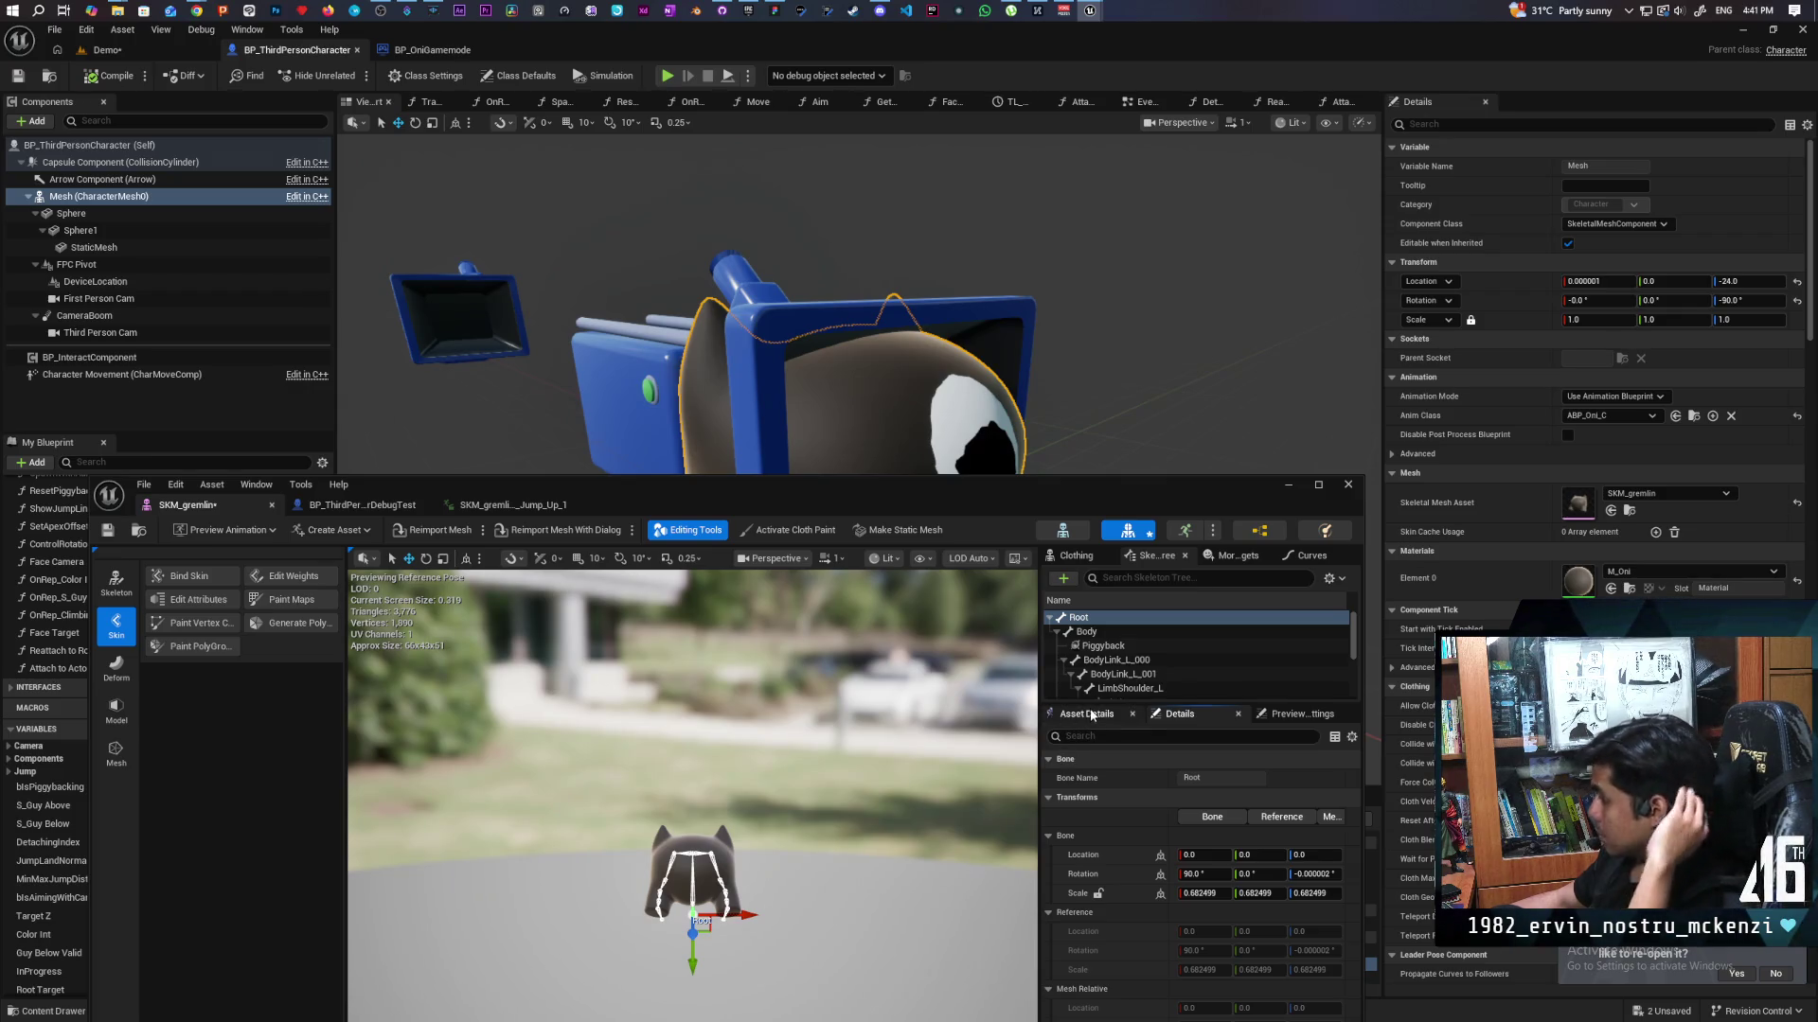
left_click(562, 536)
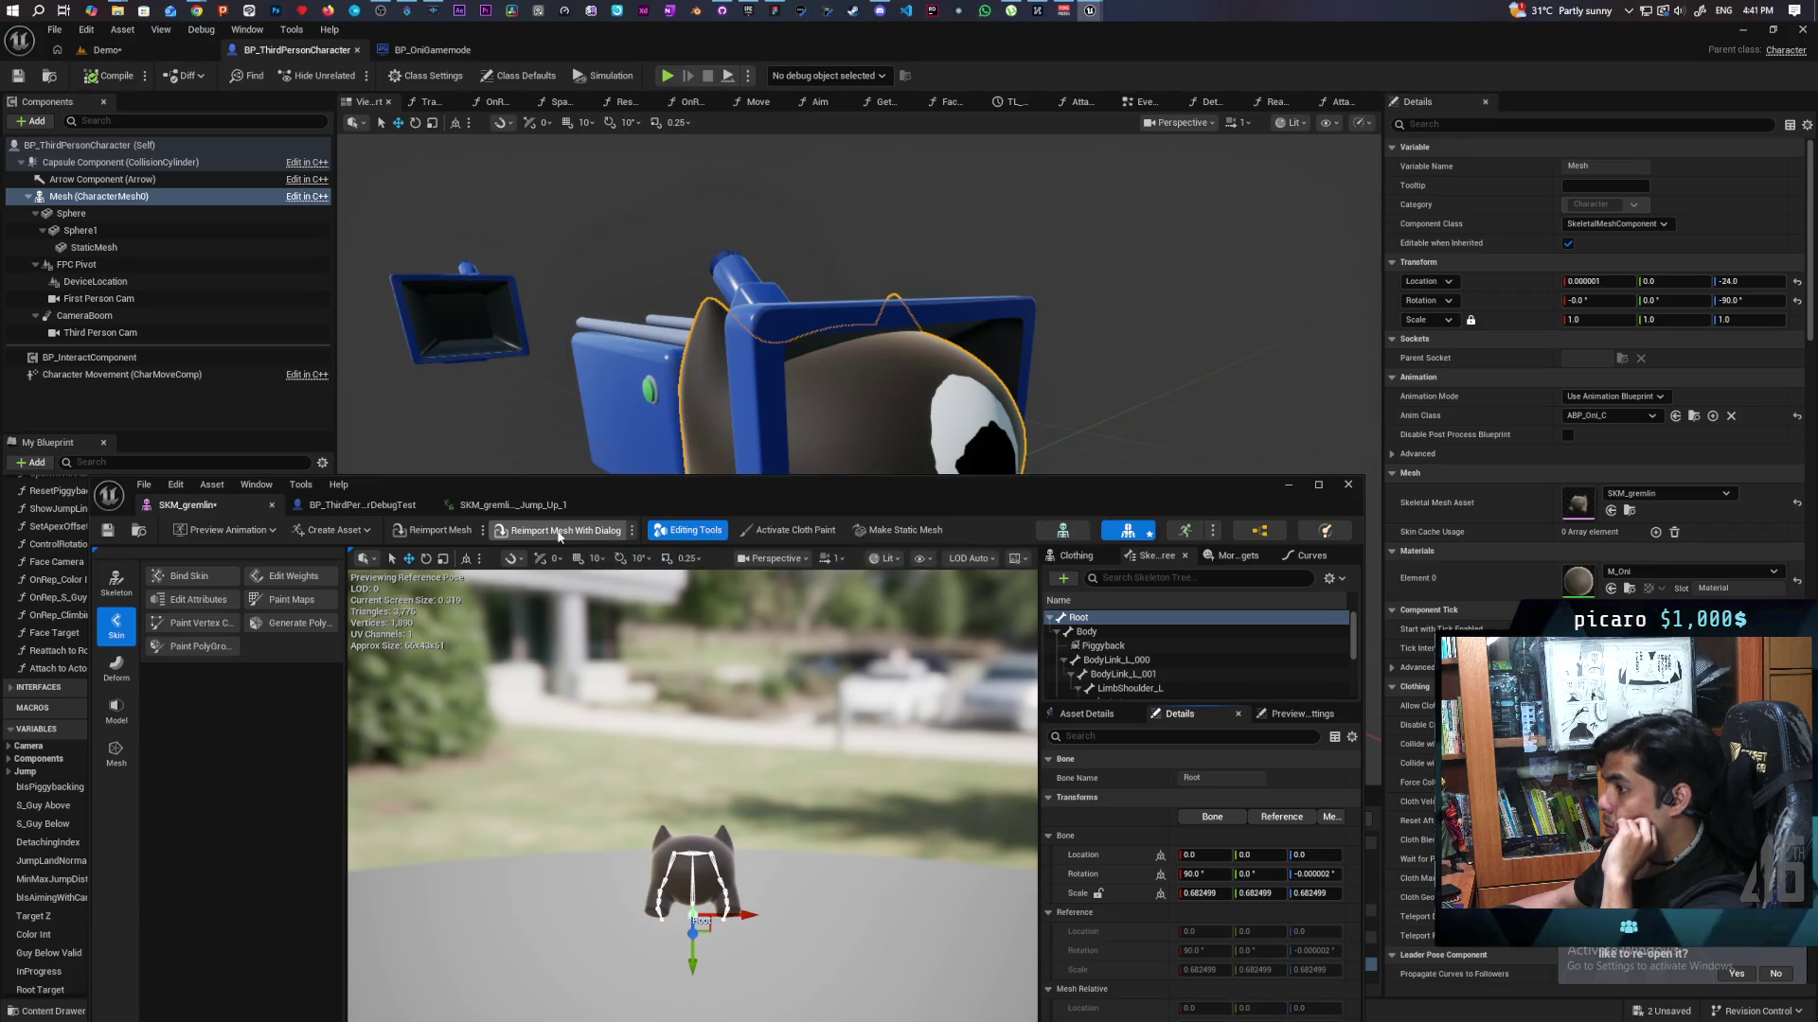
Reimport SKM_gremlin at Offset Uniform Scale 0.6825*0.76, leaving the Root bone at 0.5187.
left_click(908, 558)
left_click(908, 558)
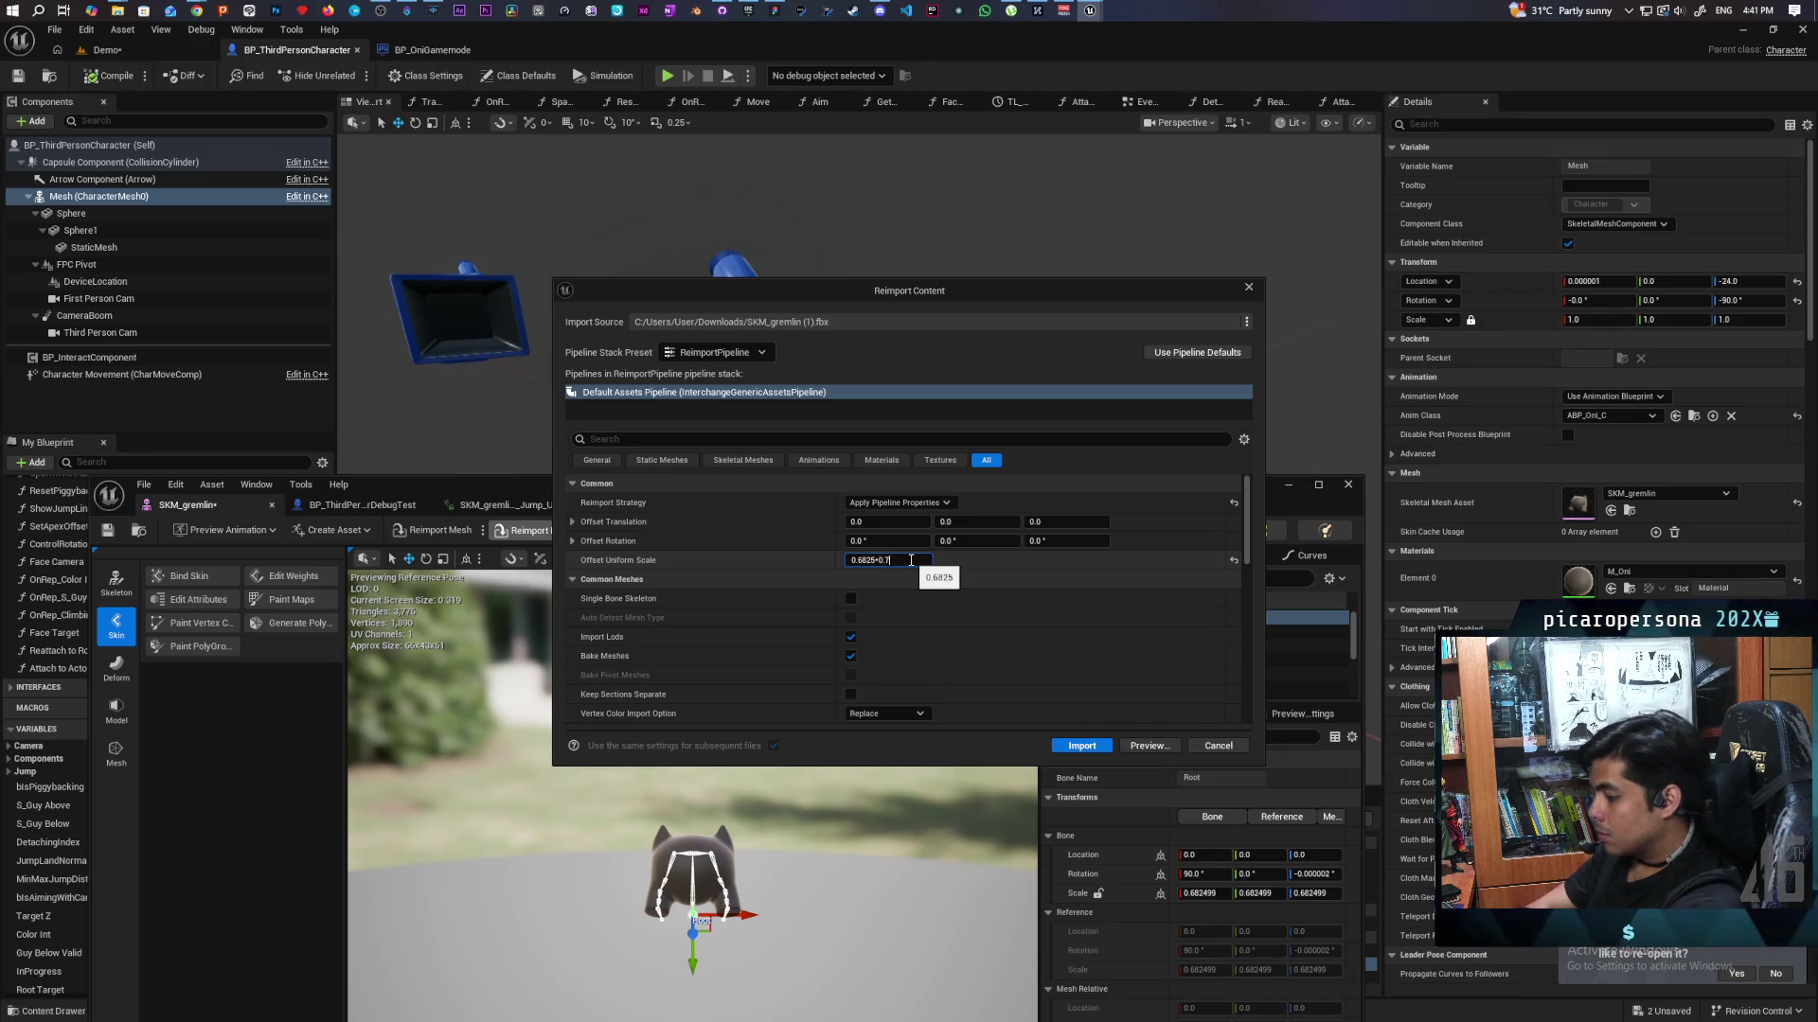
left_click(1081, 745)
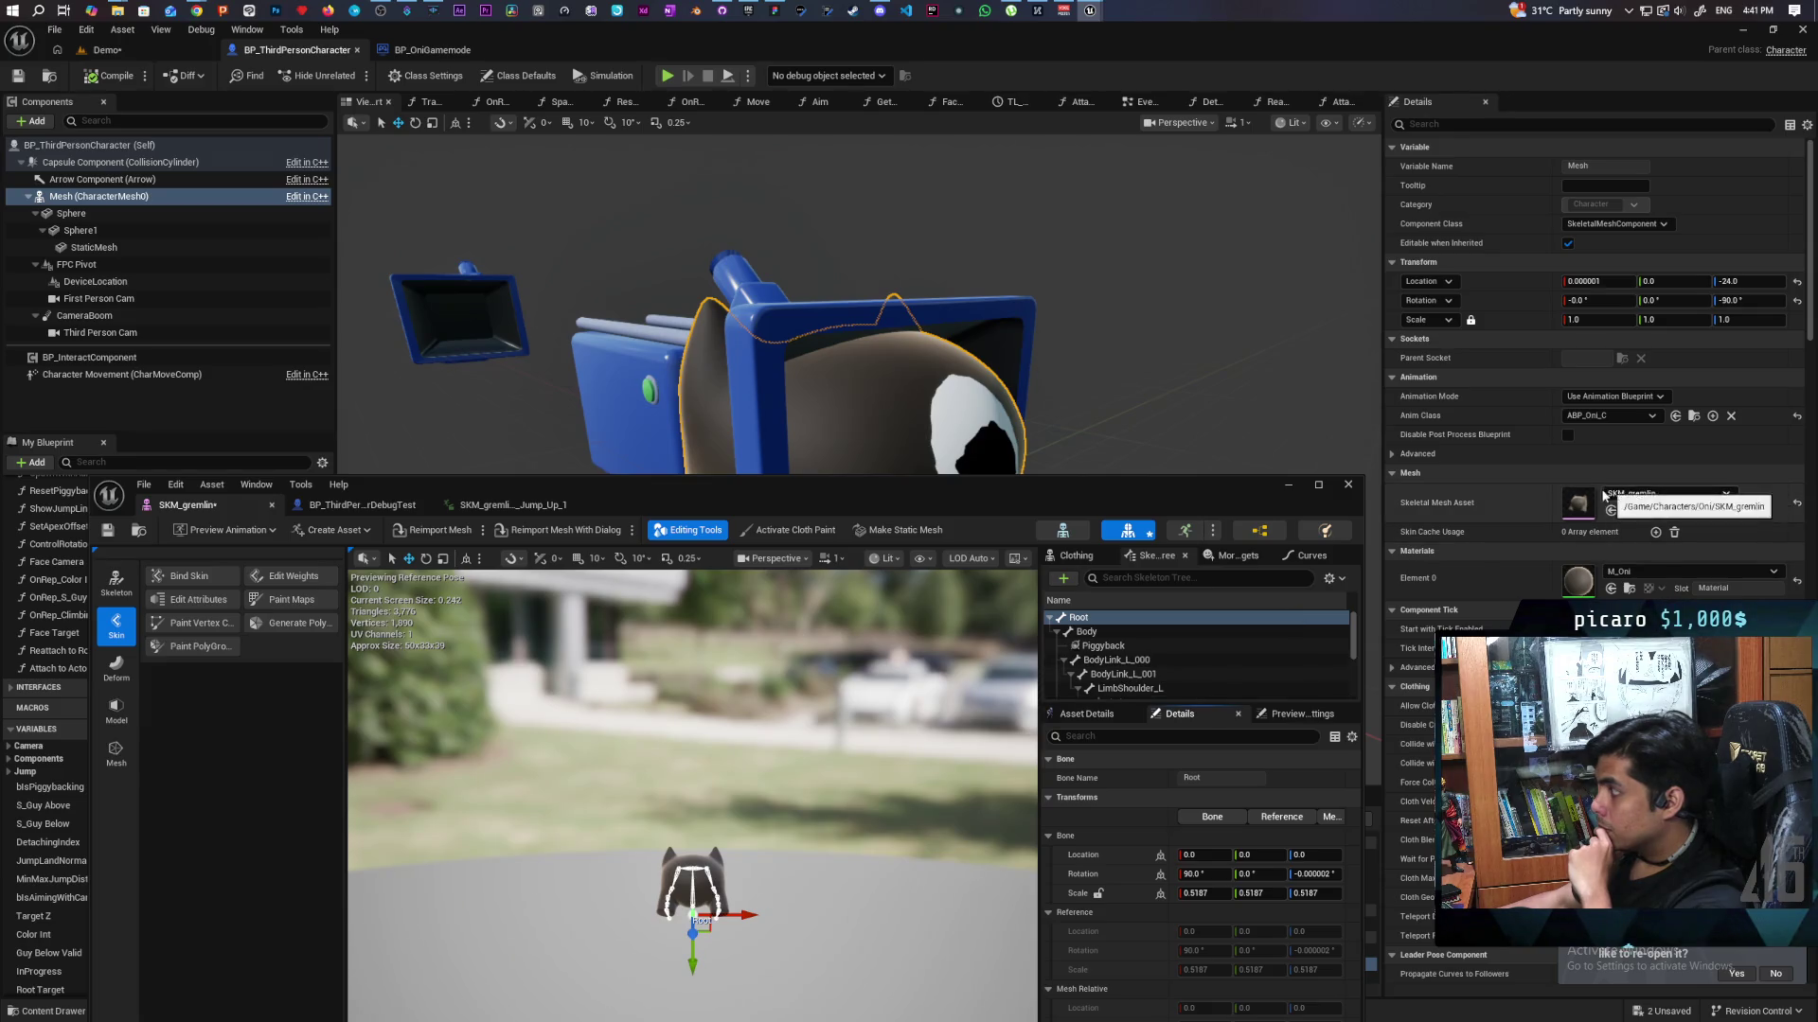
Move the mesh editor aside, switch to the Demo level, and open the Animation map from the Content Drawer.
mouse_move(984, 488)
left_mouse_down()
mouse_move(947, 525)
mouse_move(907, 701)
mouse_move(928, 680)
mouse_move(924, 706)
mouse_move(958, 478)
mouse_move(986, 446)
left_mouse_up()
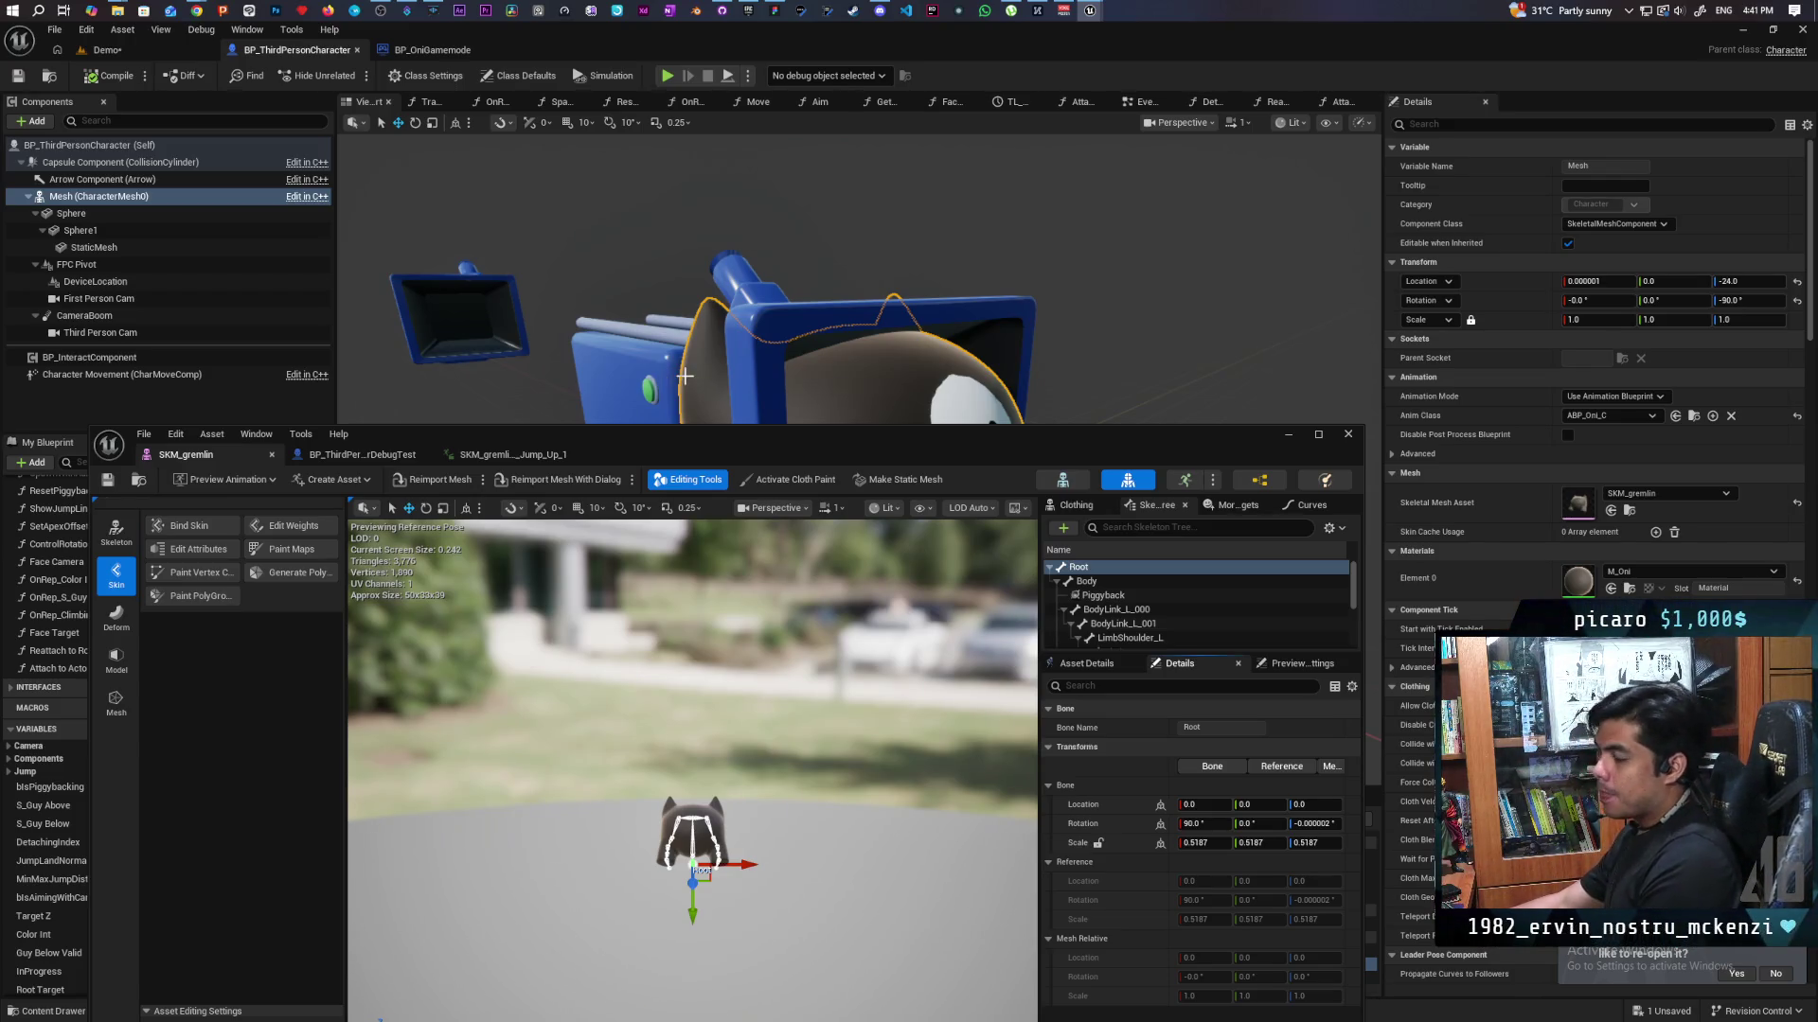
mouse_move(674, 441)
left_mouse_down()
mouse_move(617, 676)
mouse_move(661, 520)
left_mouse_up()
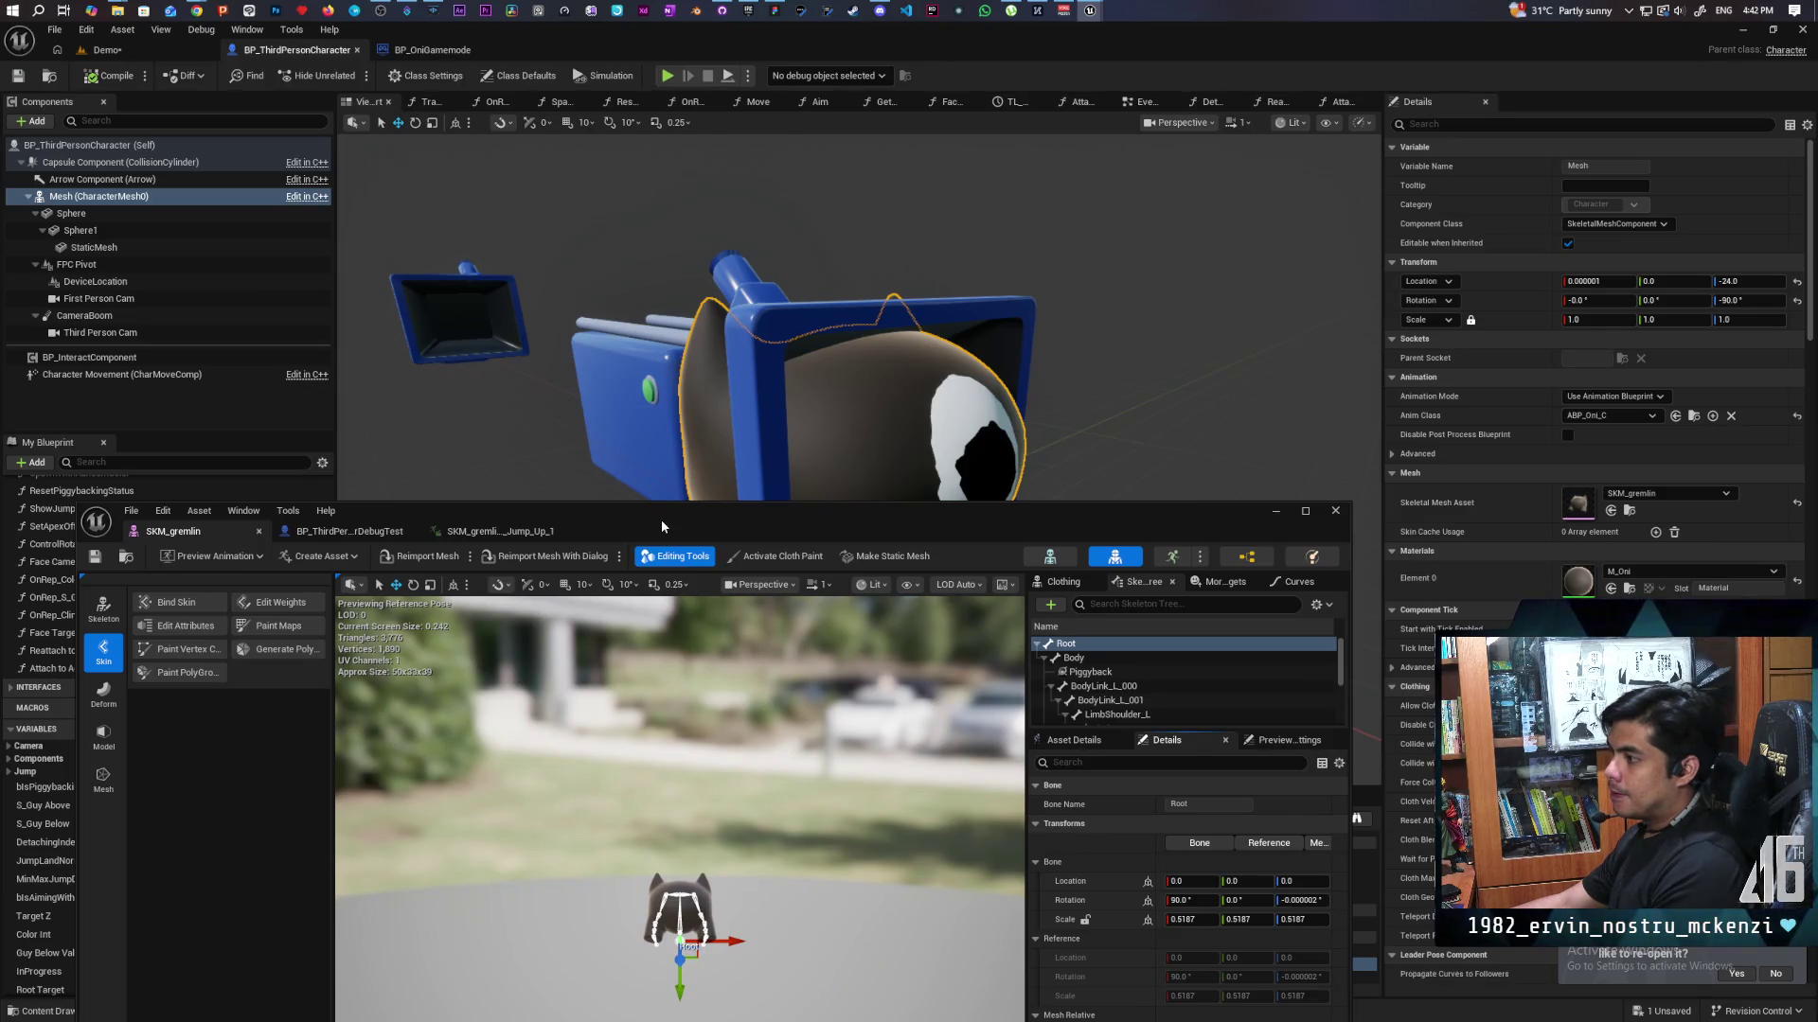
mouse_move(661, 520)
left_mouse_down()
mouse_move(646, 600)
mouse_move(649, 502)
left_mouse_up()
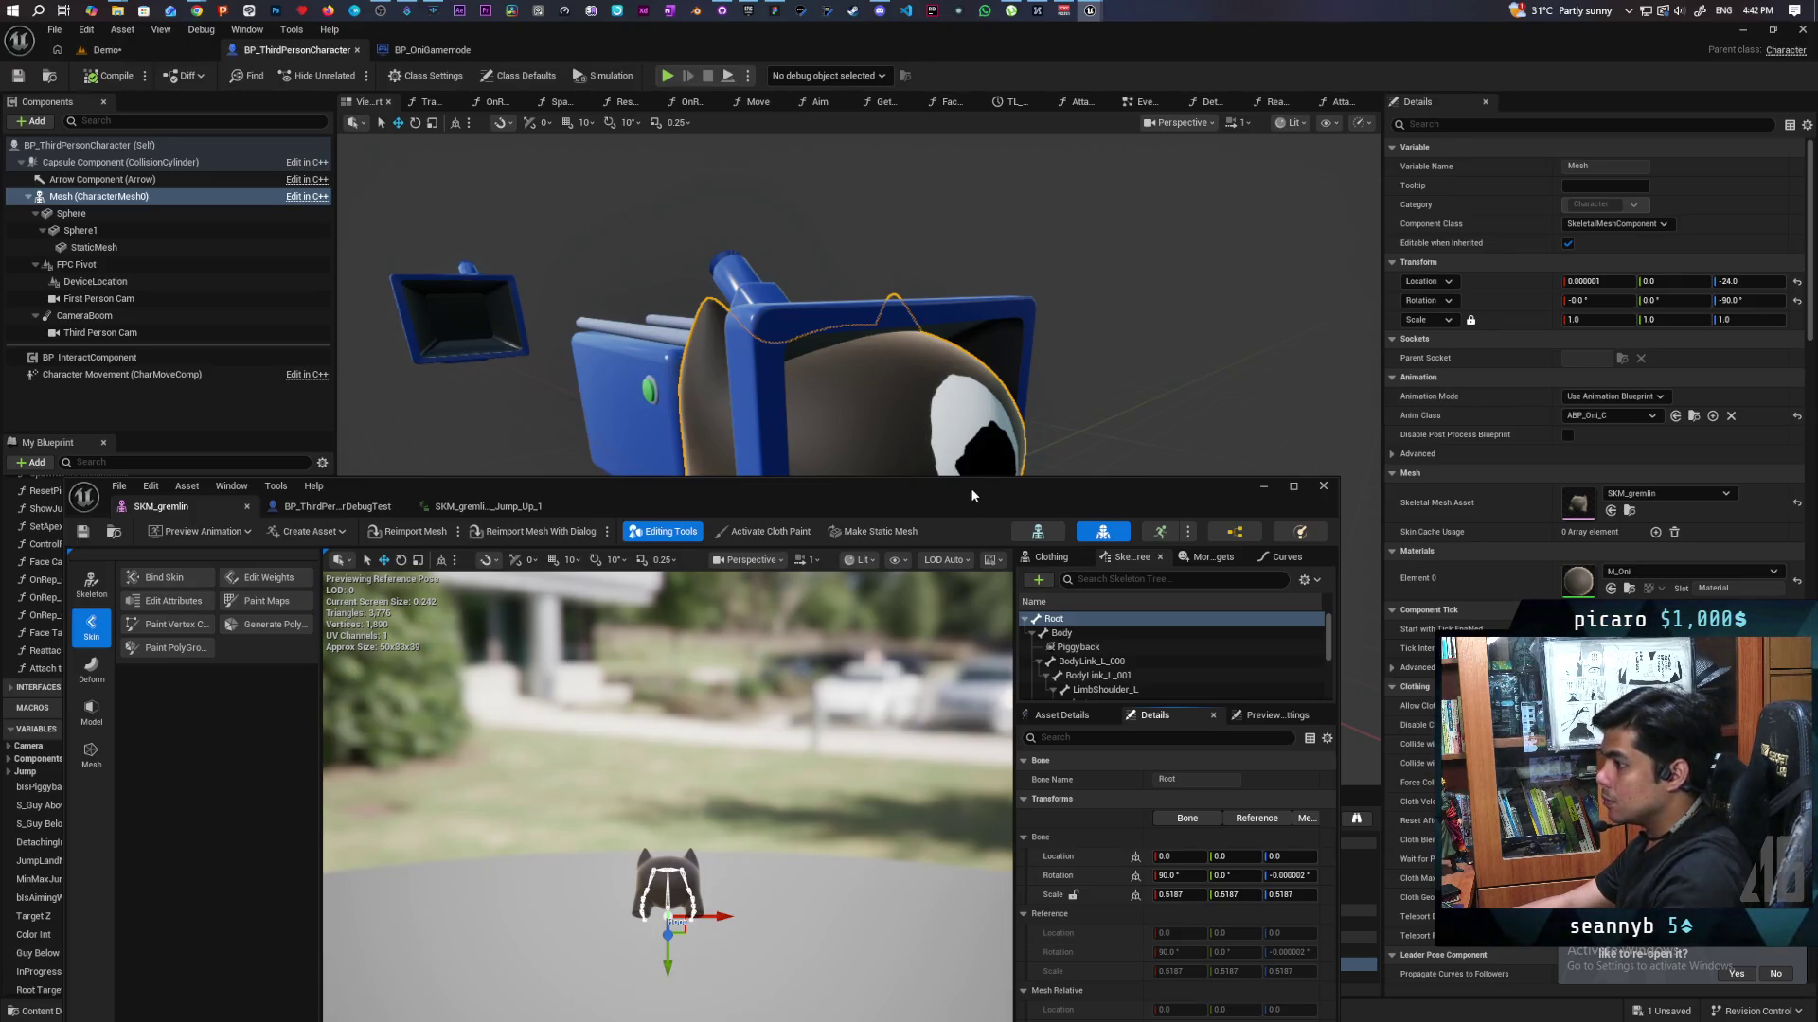
left_click_drag(944, 480, 906, 626)
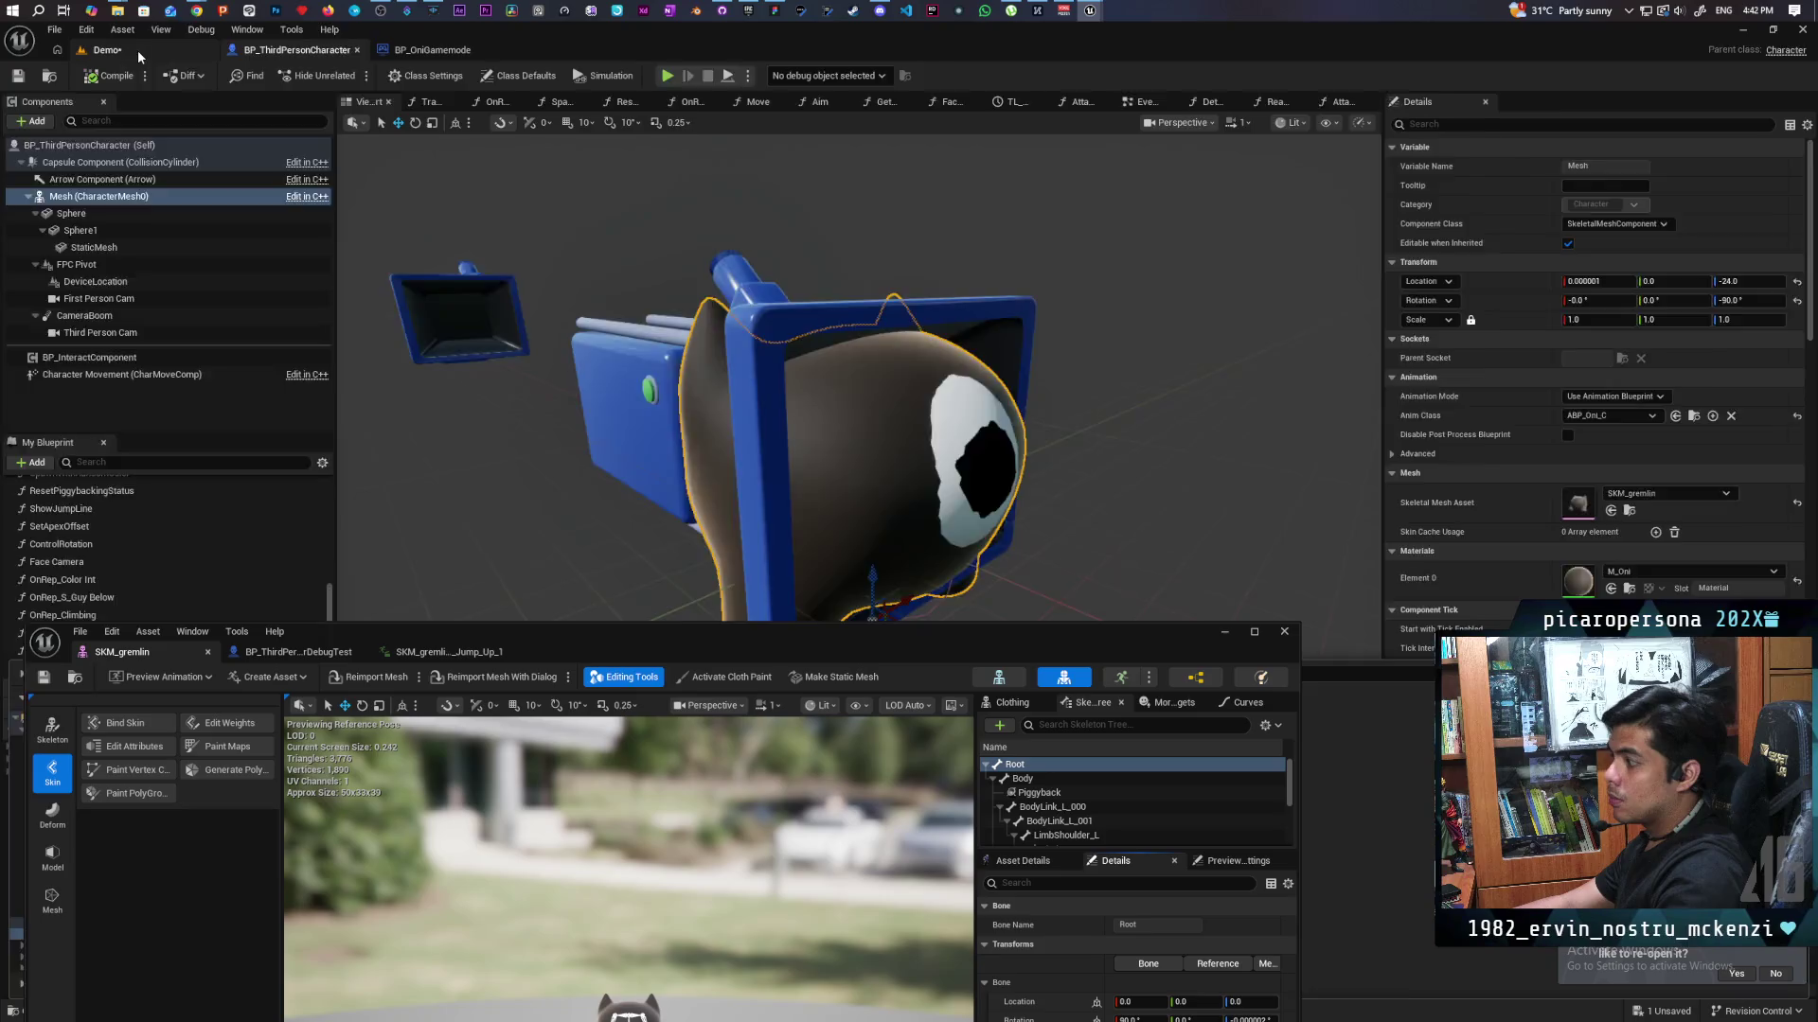
left_click(106, 50)
mouse_move(624, 655)
left_mouse_down()
mouse_move(1297, 560)
mouse_move(1379, 494)
mouse_move(1311, 868)
left_mouse_up()
key("ctrl+space")
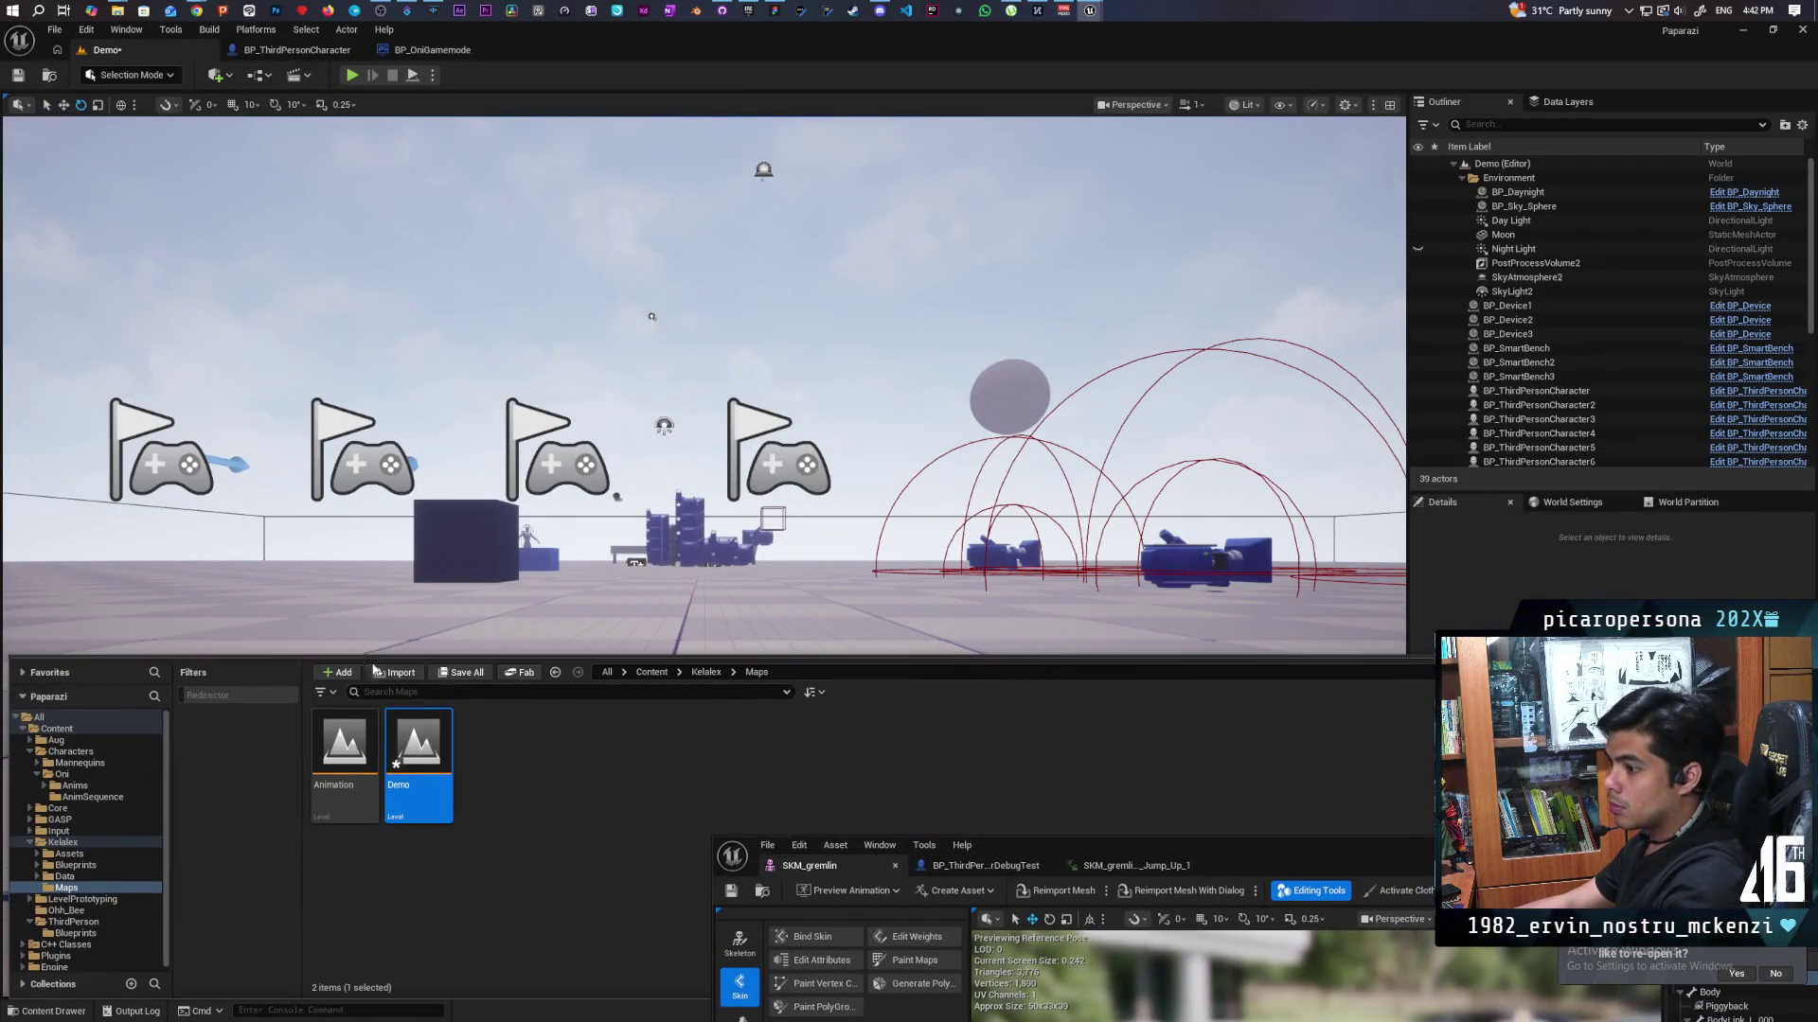
double_click(344, 743)
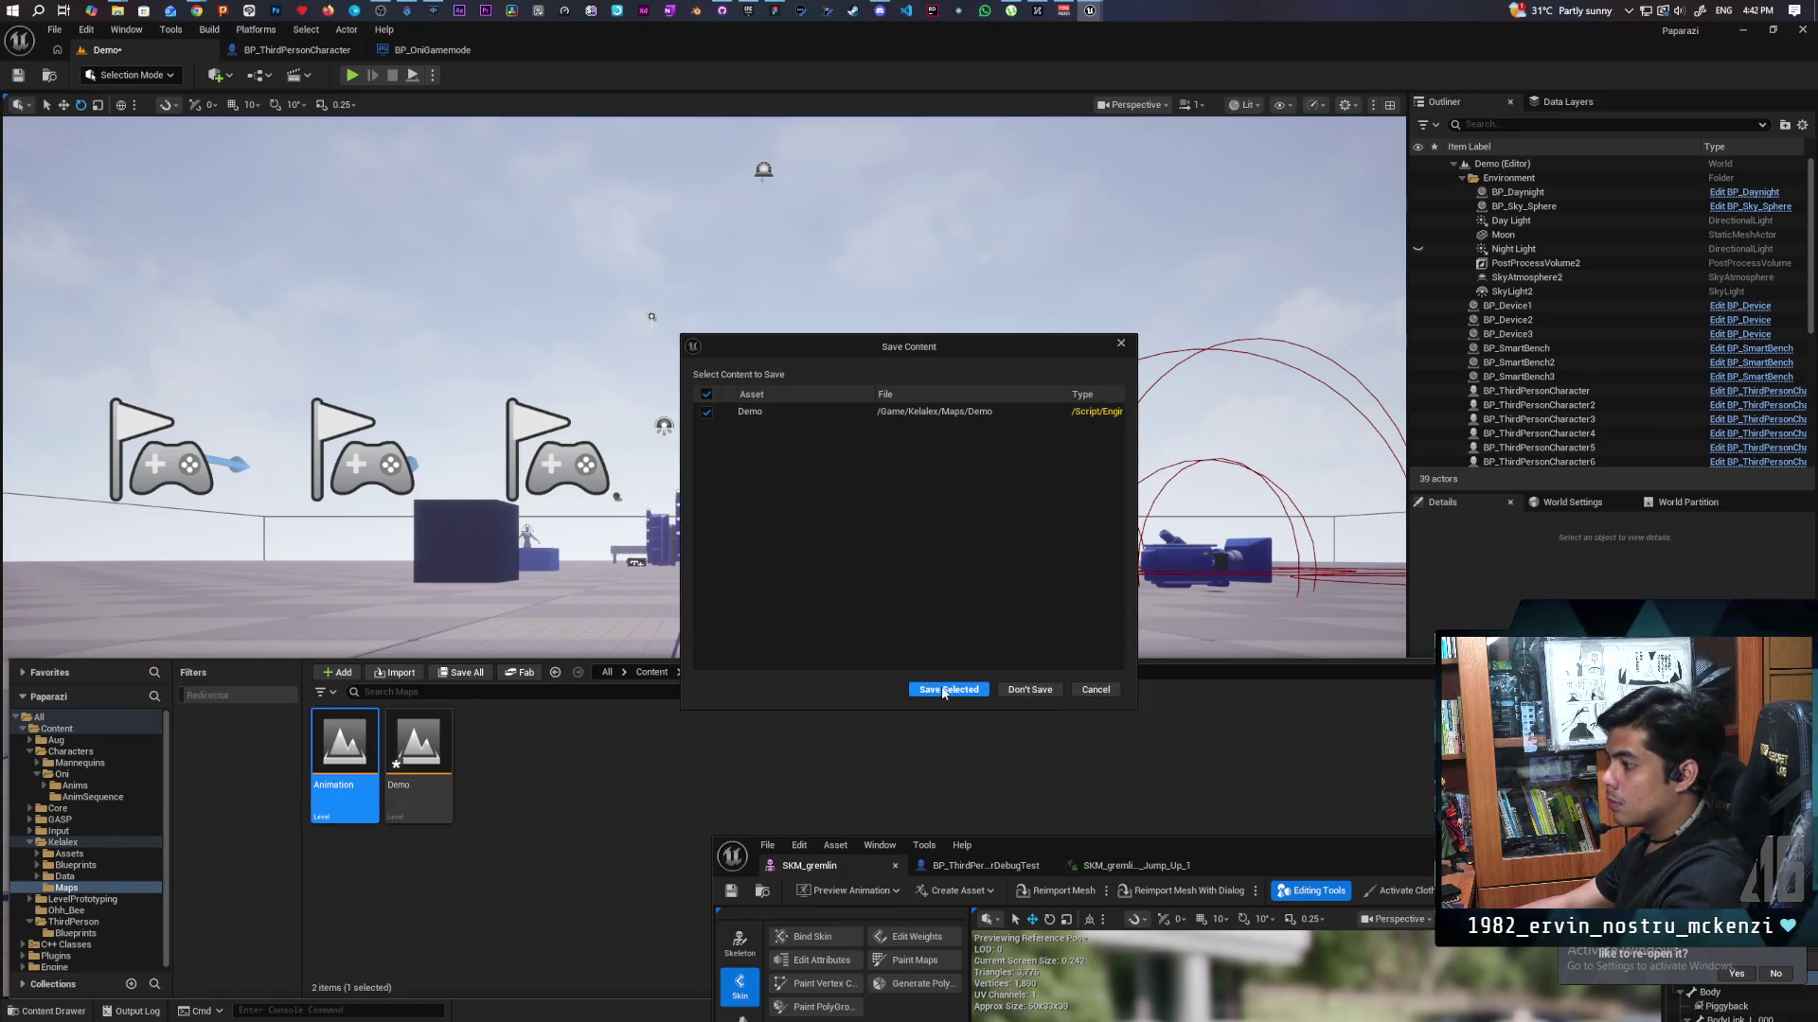
Save the Demo level, load the Animation level, and select the gremlin mesh in the viewport.
left_click(1029, 689)
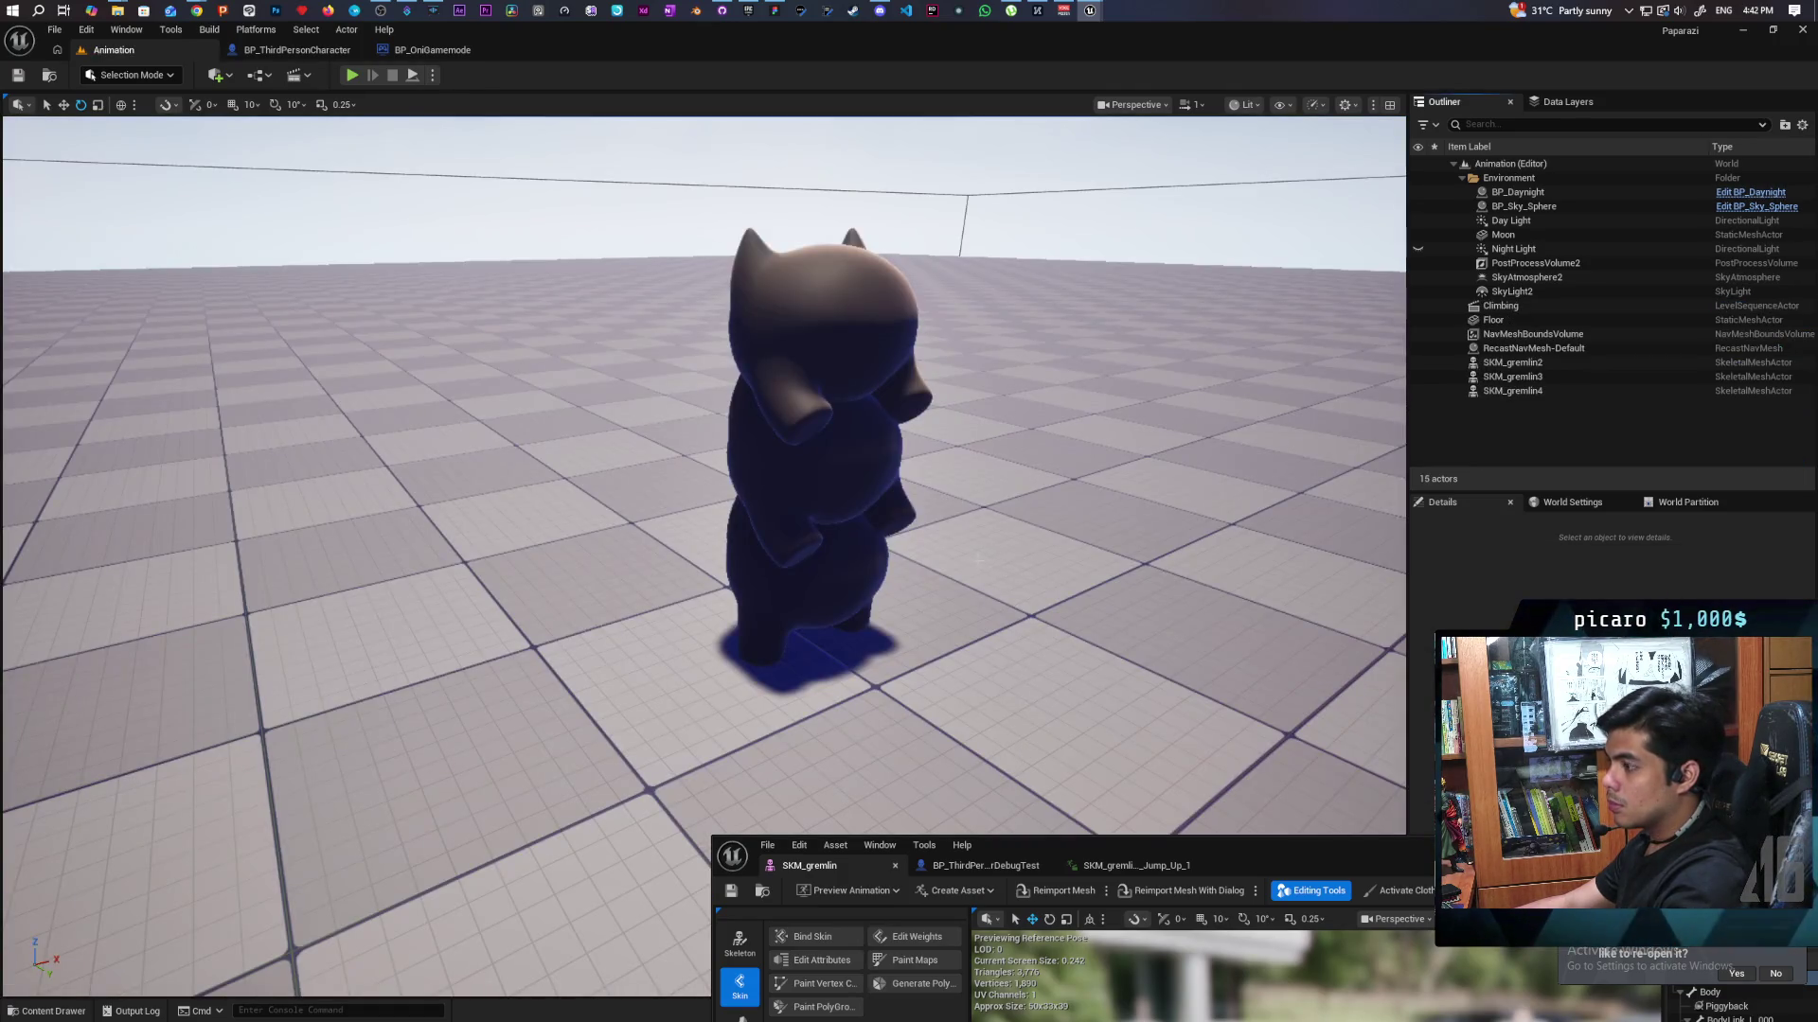
scroll(1006, 569, "down", 5)
left_click_drag(719, 568, 663, 568)
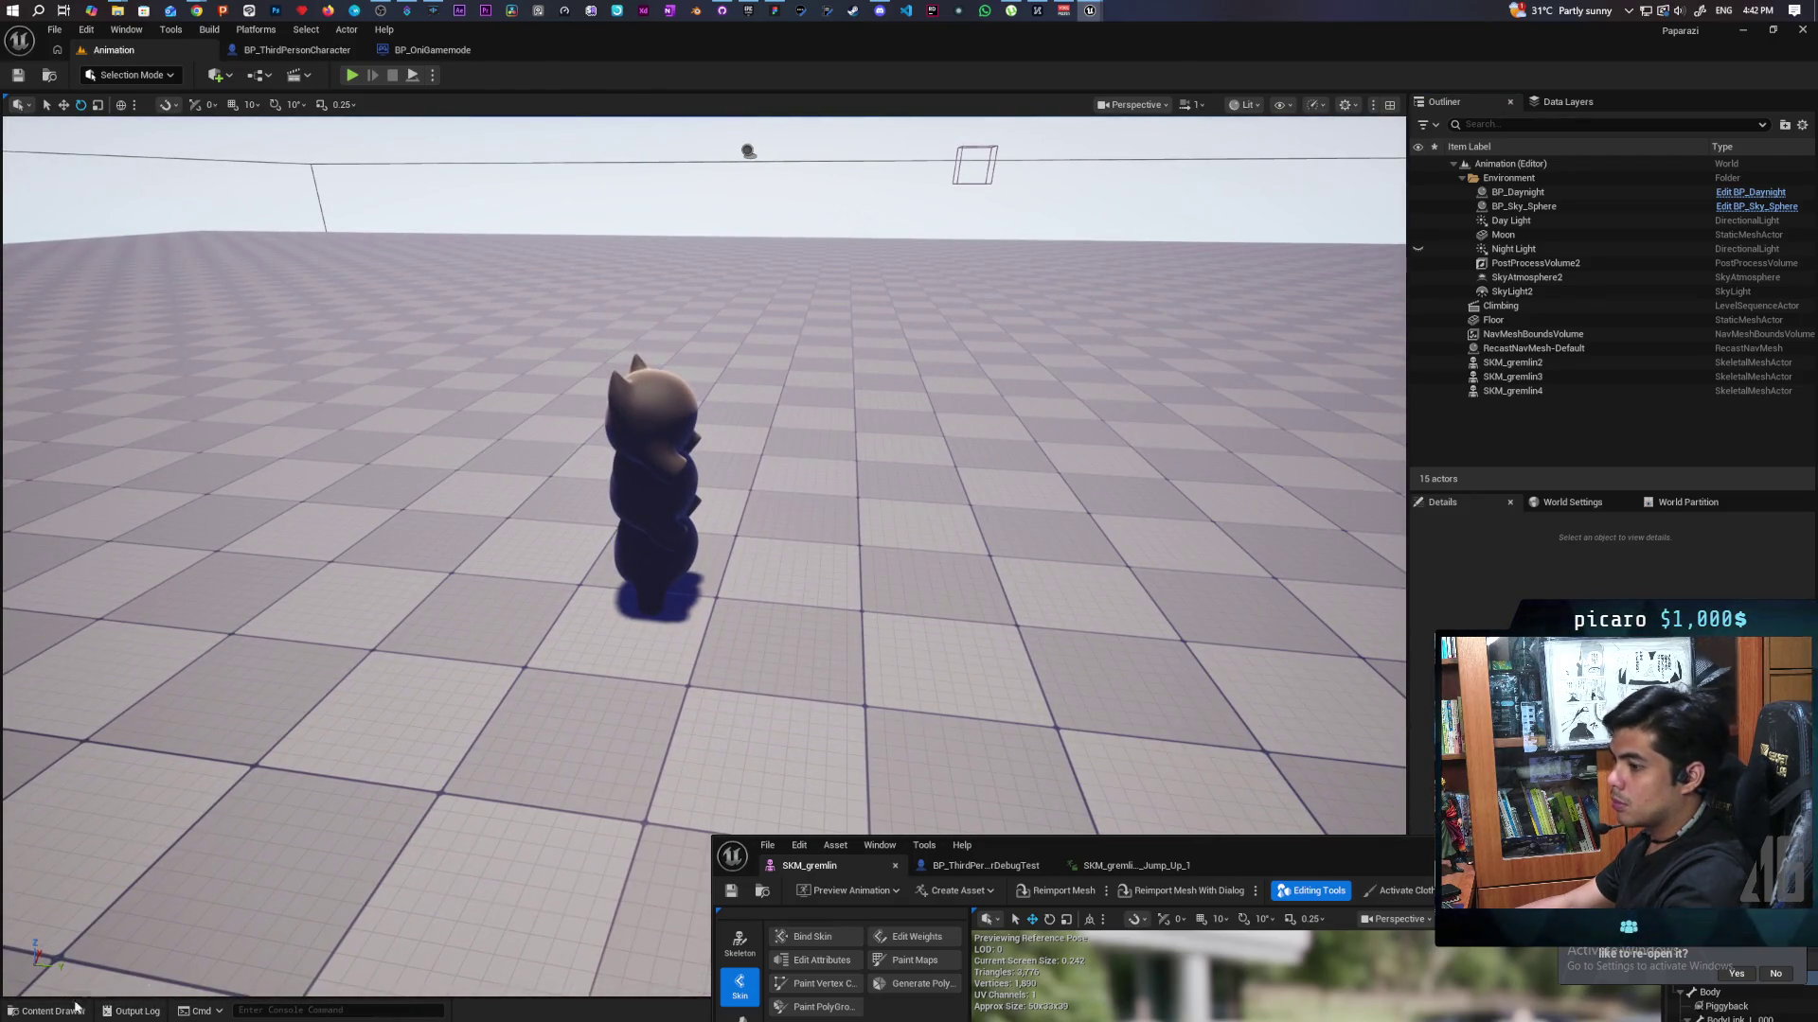
left_click(52, 1010)
left_click(646, 407)
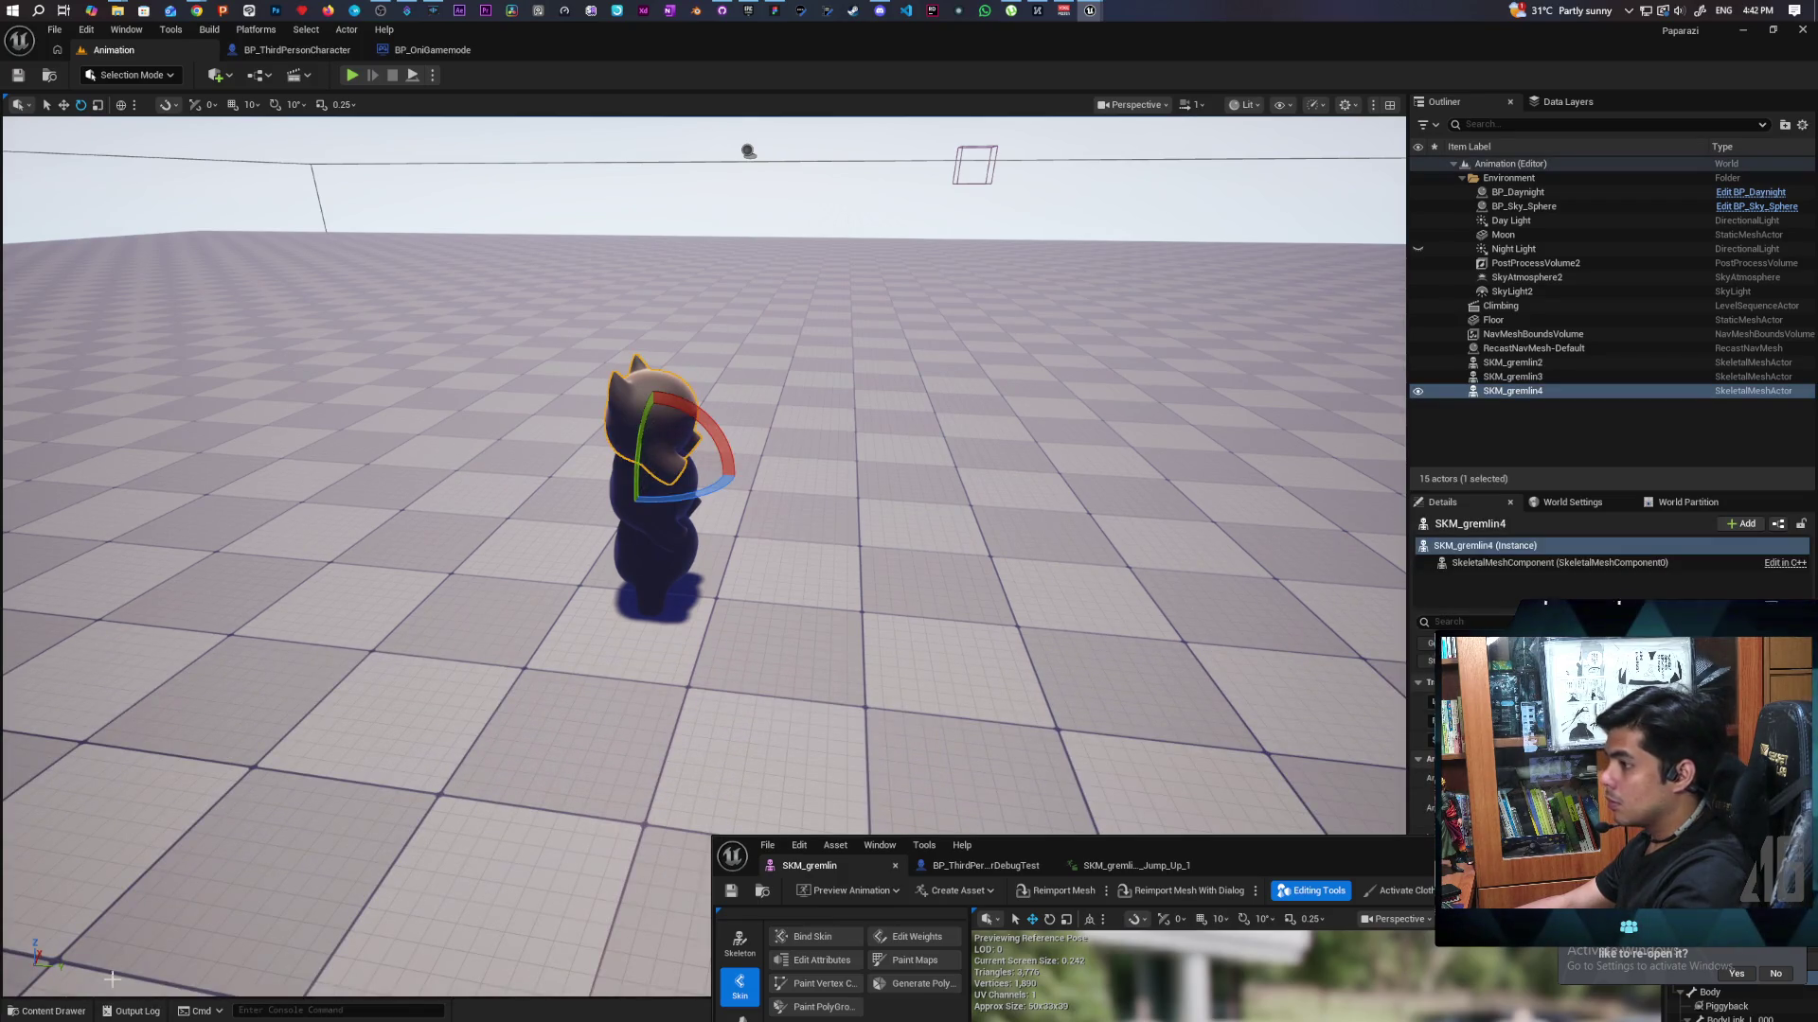
key("ctrl+space")
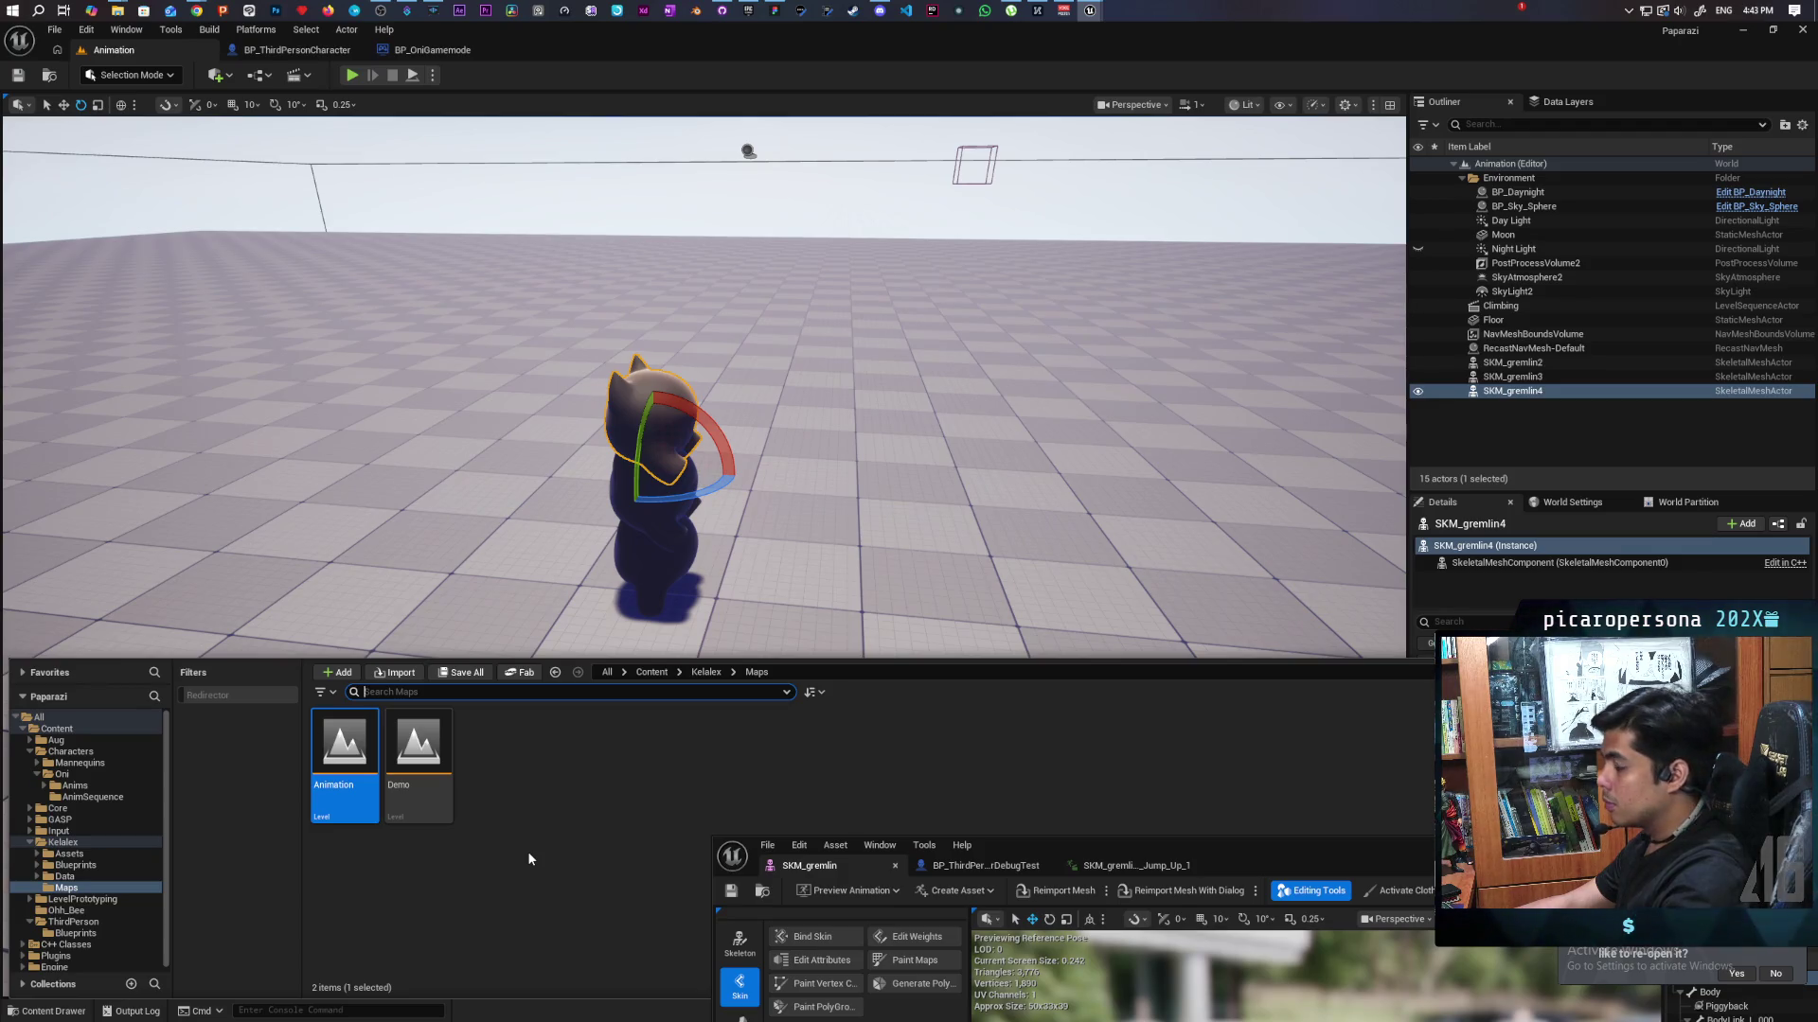
Minimize the SKM_gremlin editor window to clear the view.
left_click(653, 673)
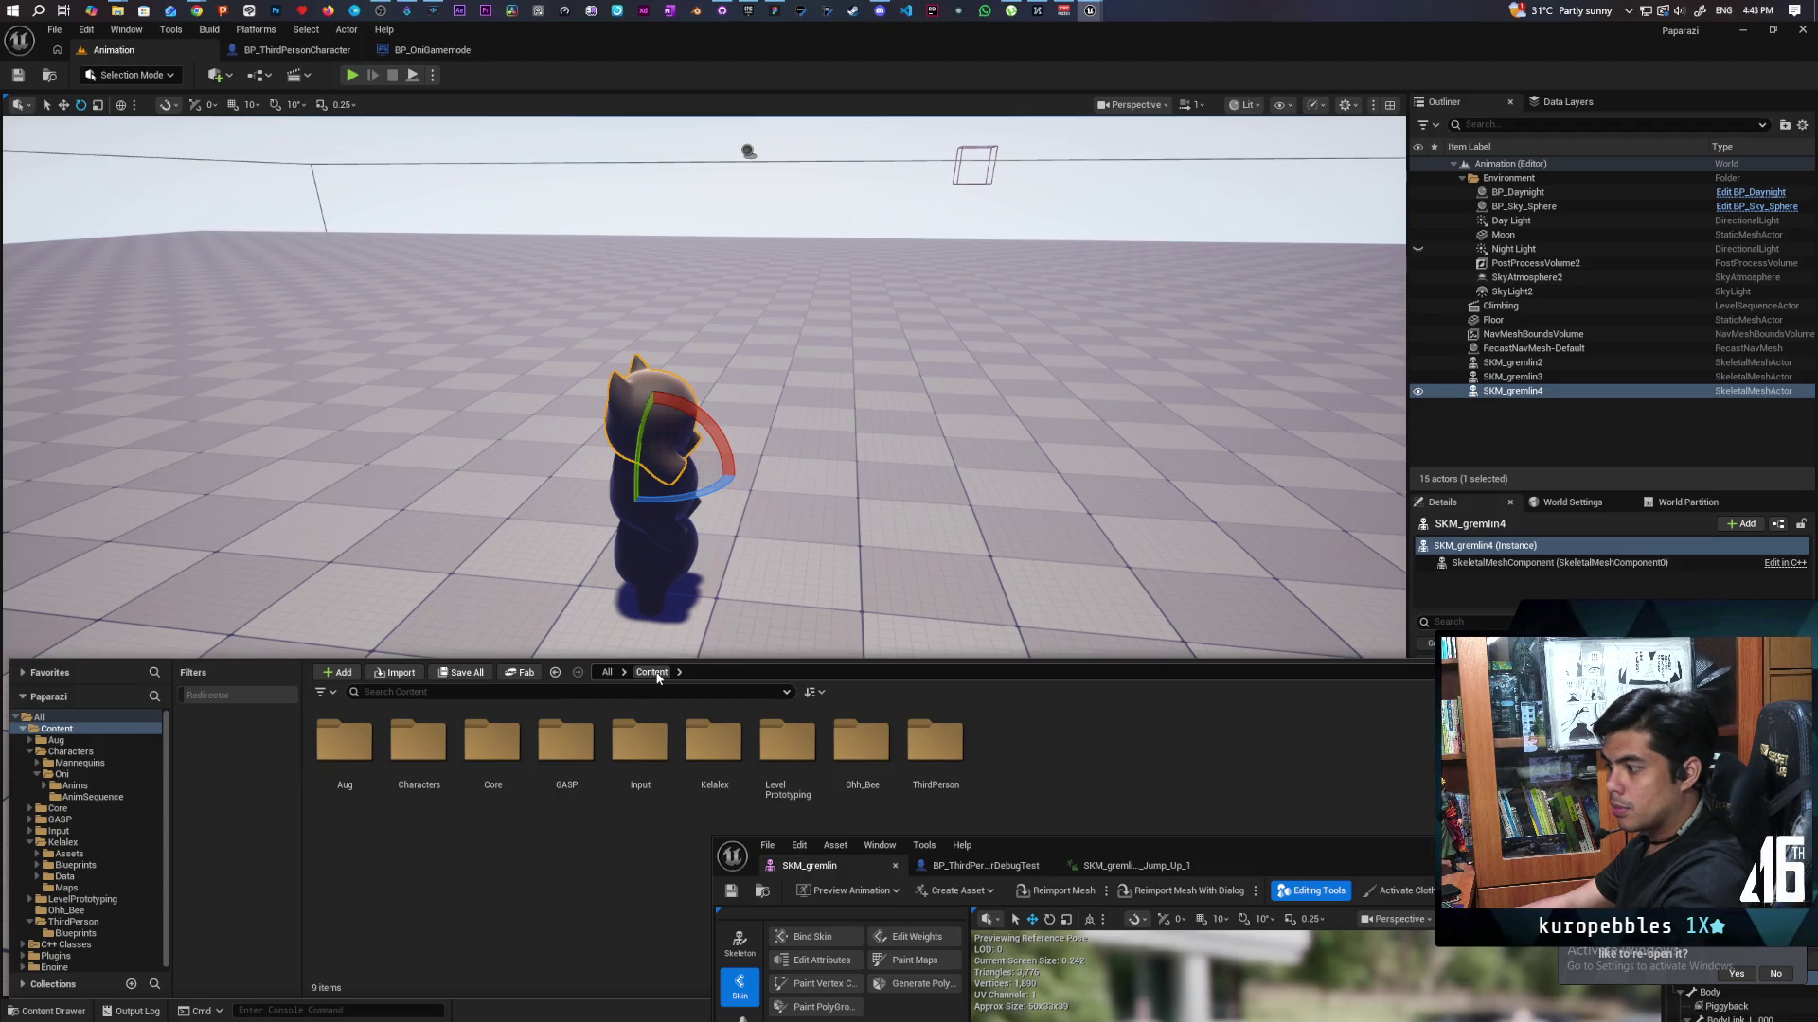
mouse_move(1322, 863)
left_mouse_down()
mouse_move(872, 748)
mouse_move(805, 652)
mouse_move(784, 657)
left_mouse_up()
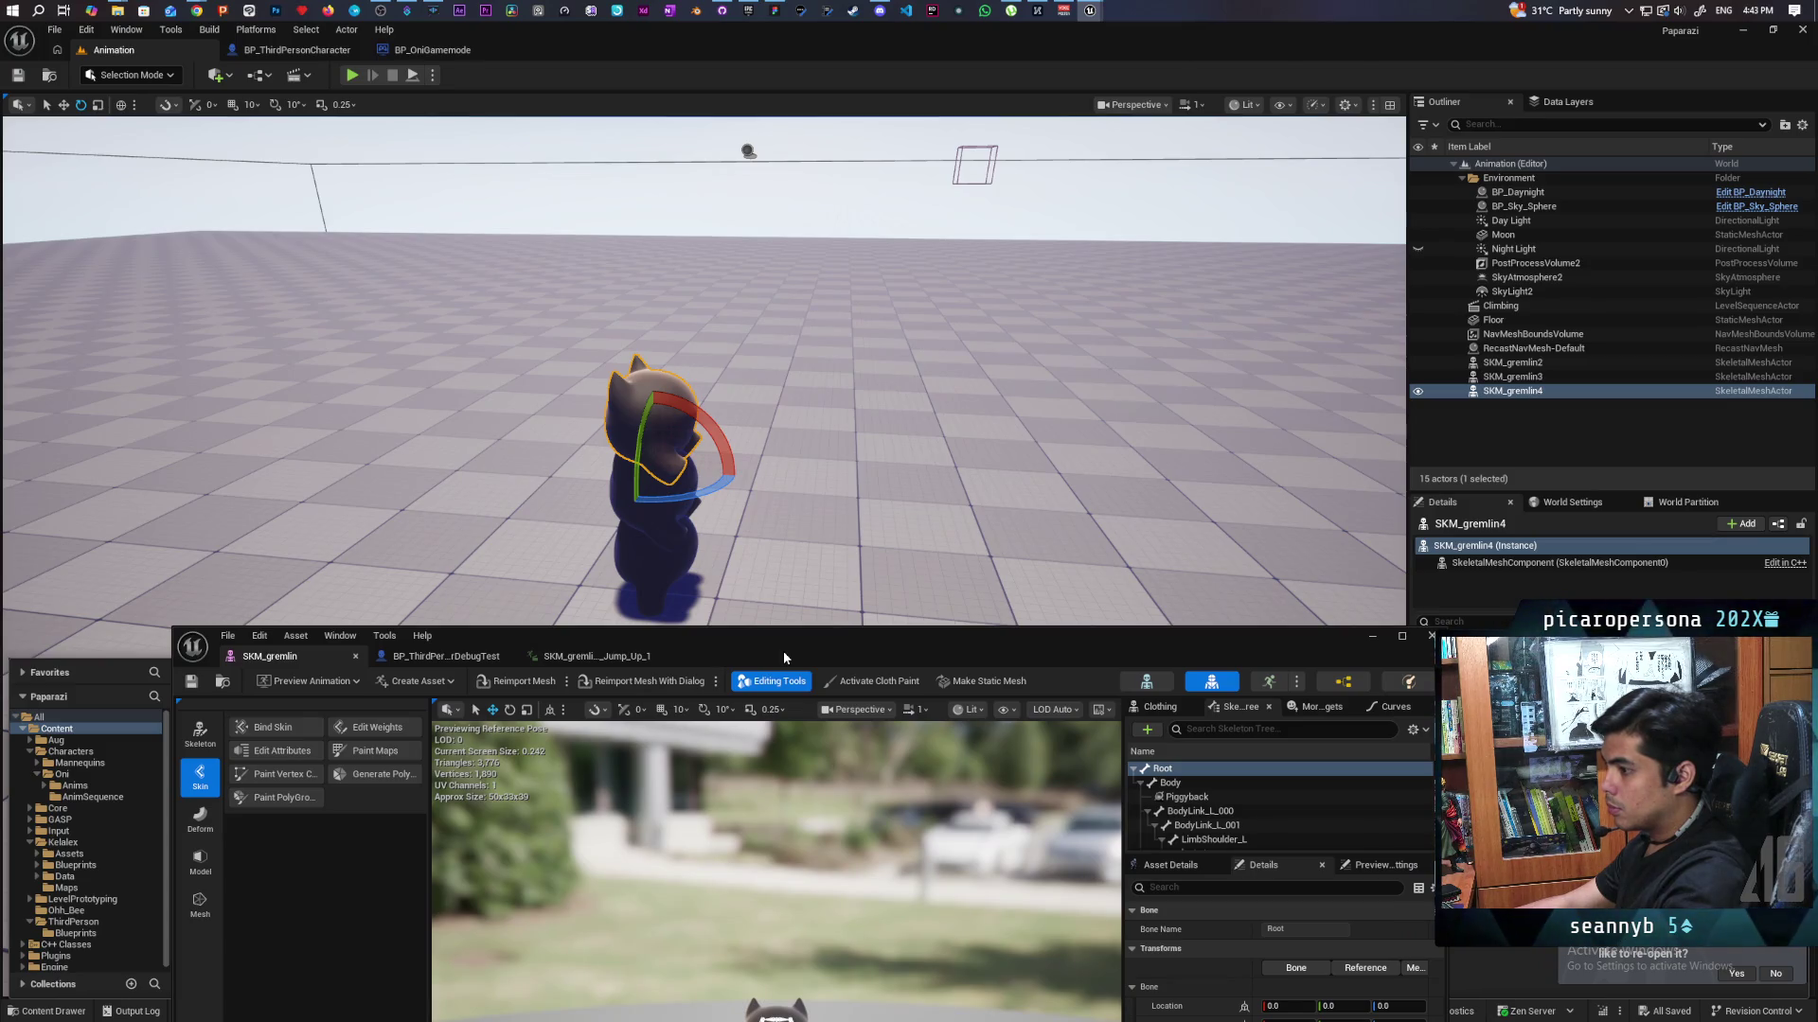
left_click(1372, 635)
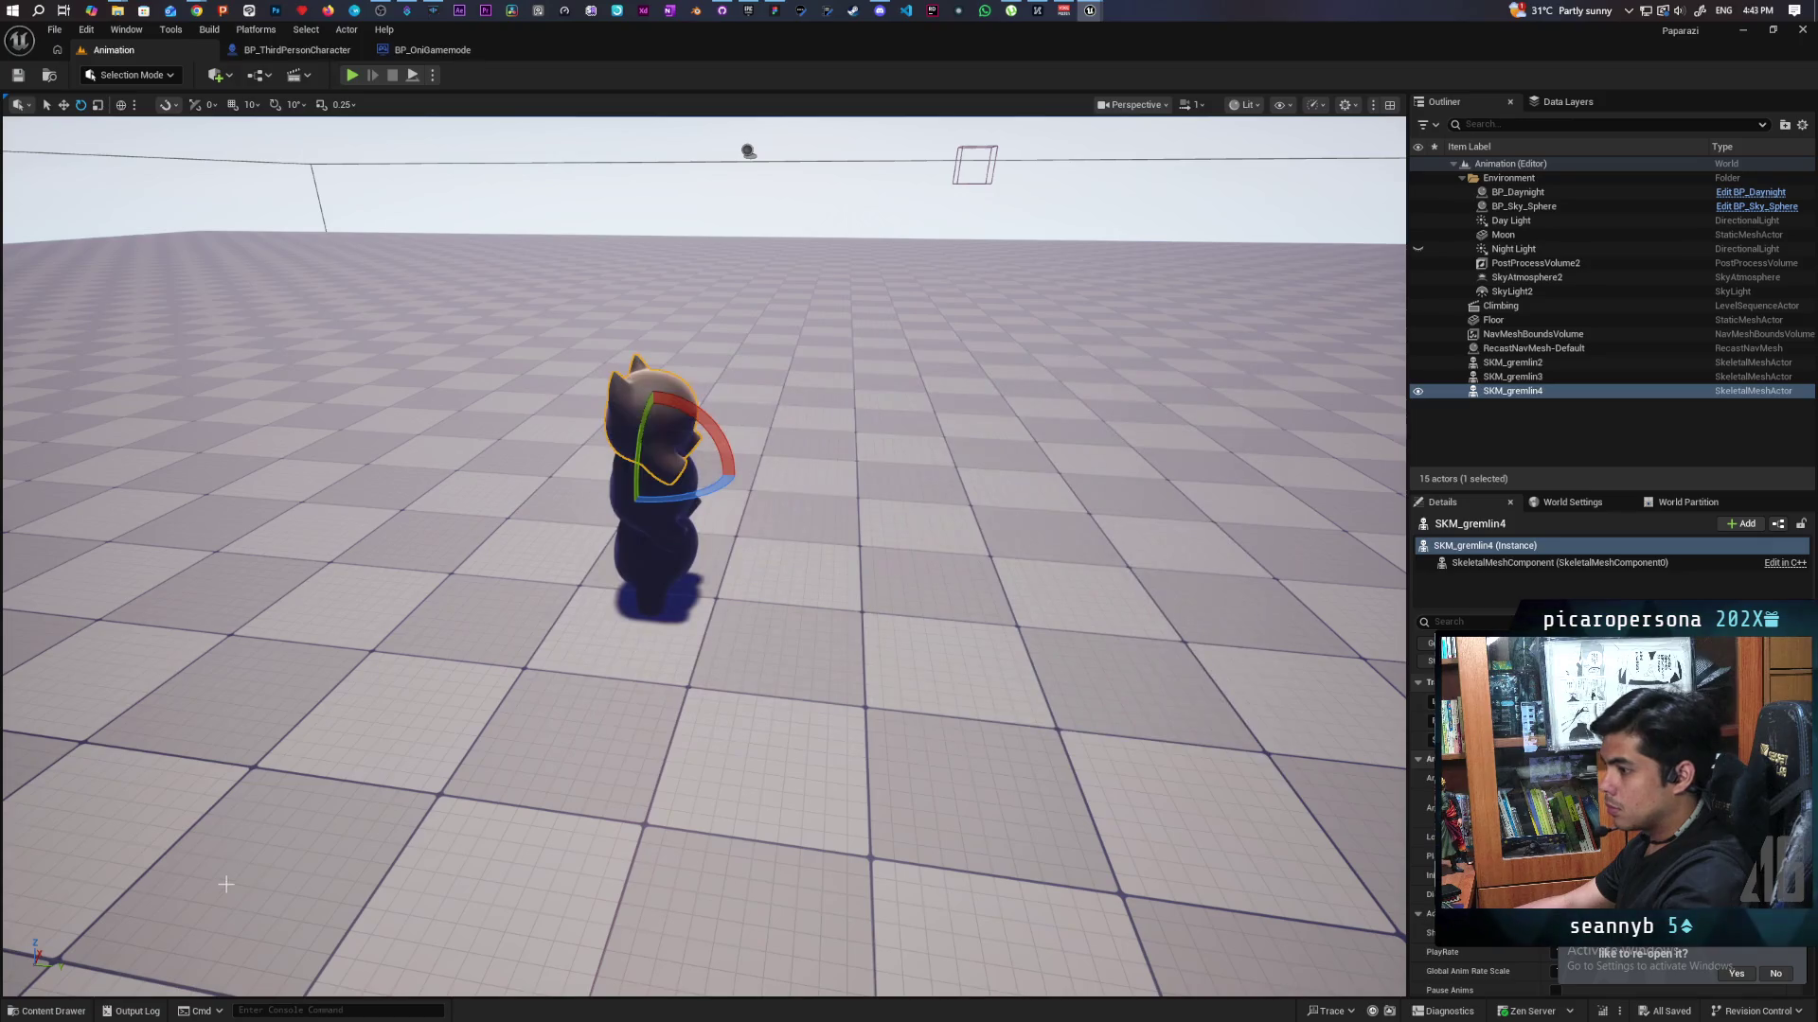
Drag BP_ThirdPersonCharacter from Content > ThirdPerson > Blueprints into the Animation level beside the gremlin.
left_click(57, 1010)
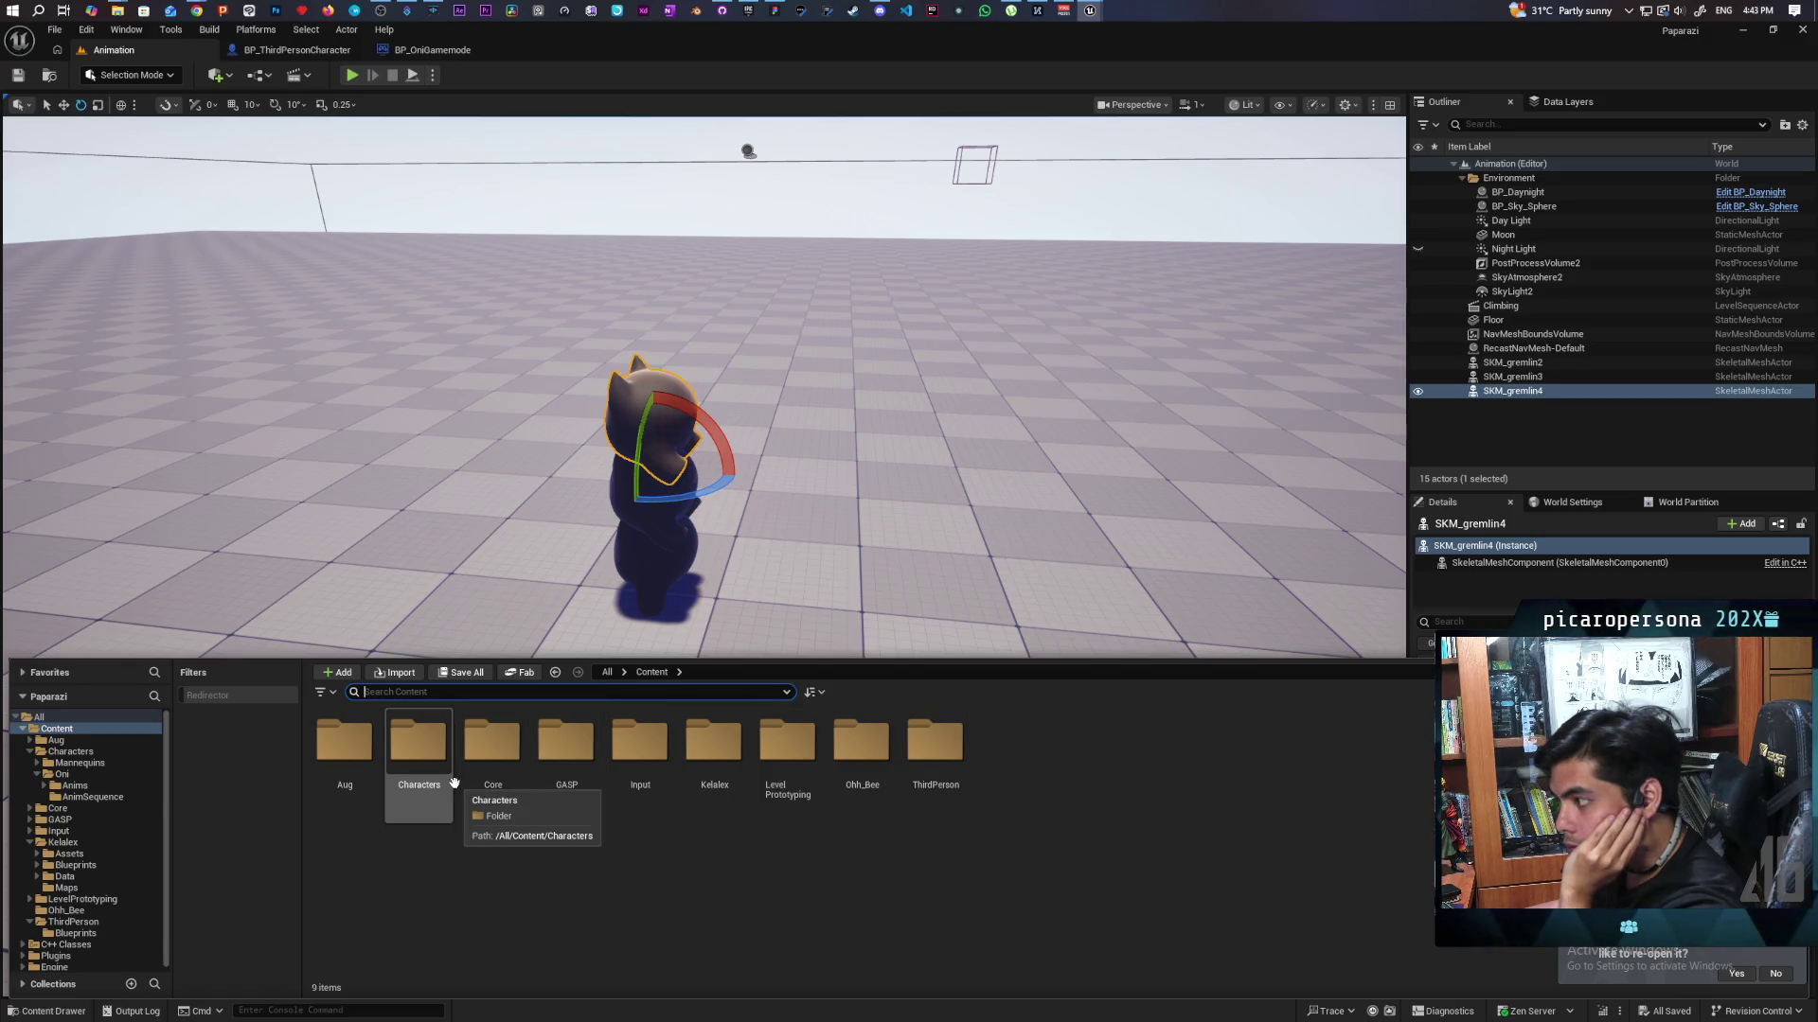
double_click(451, 772)
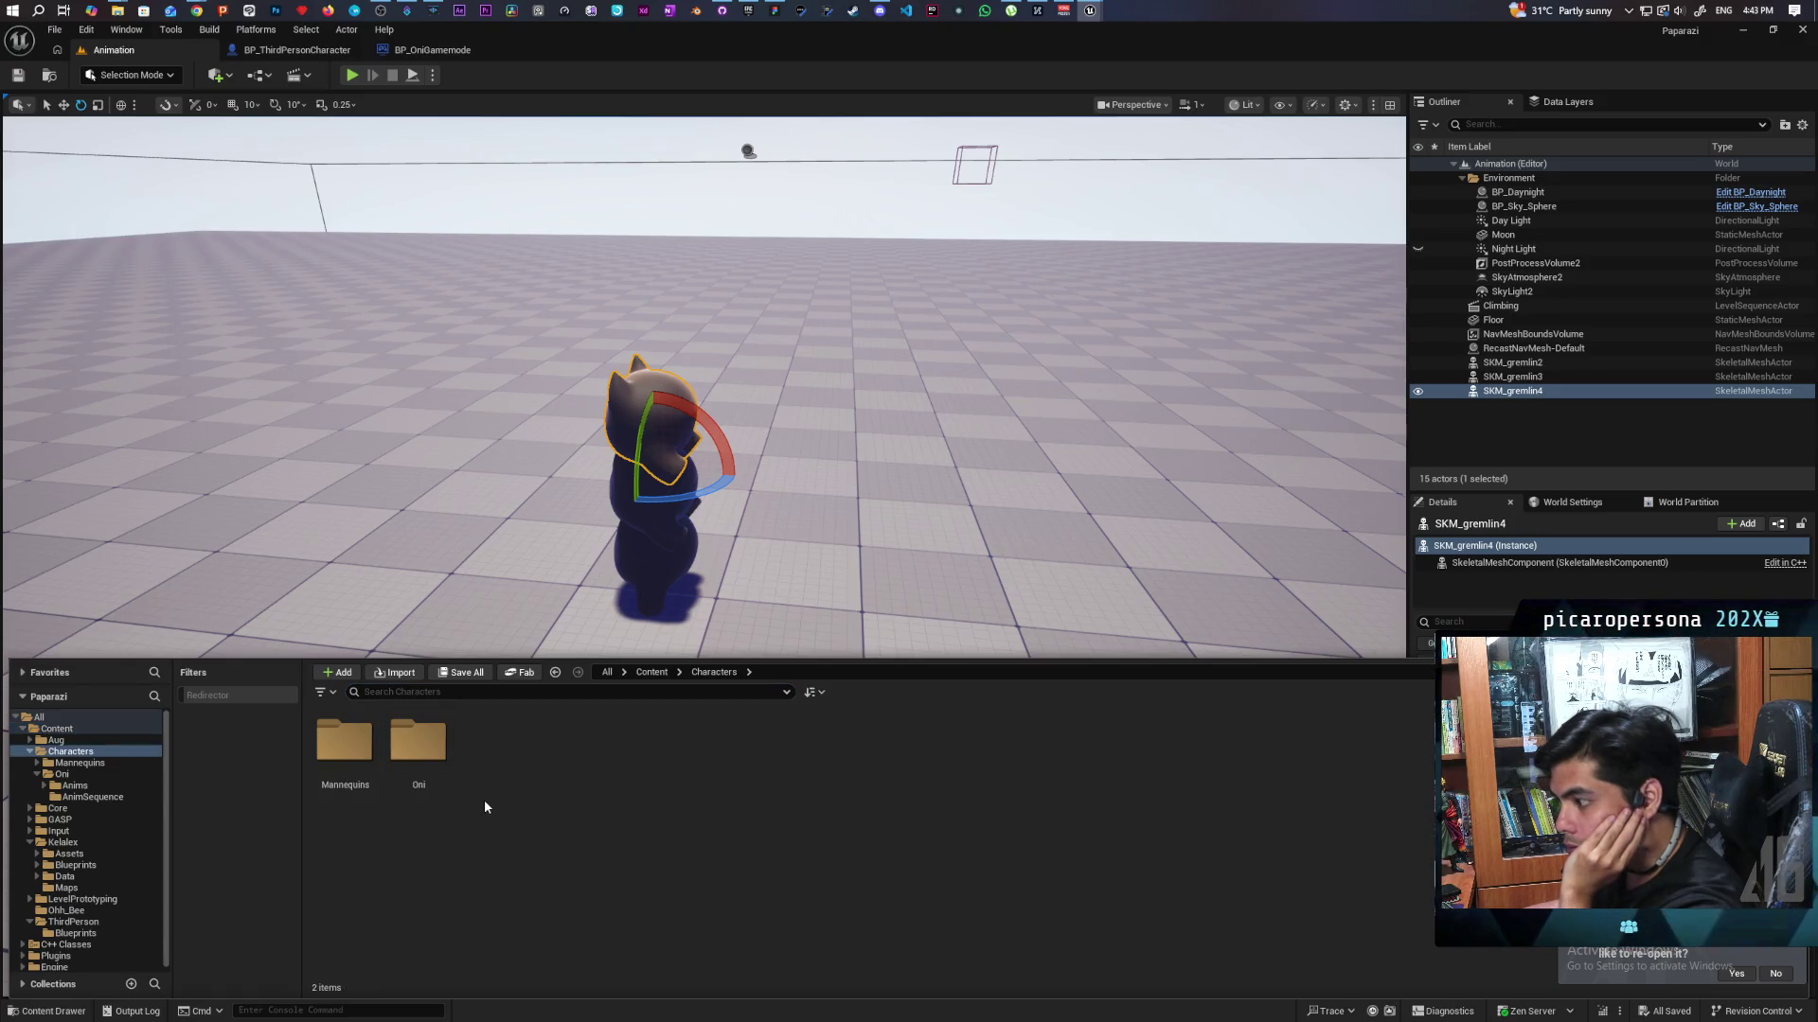
key("alt+Left")
key("alt+Left")
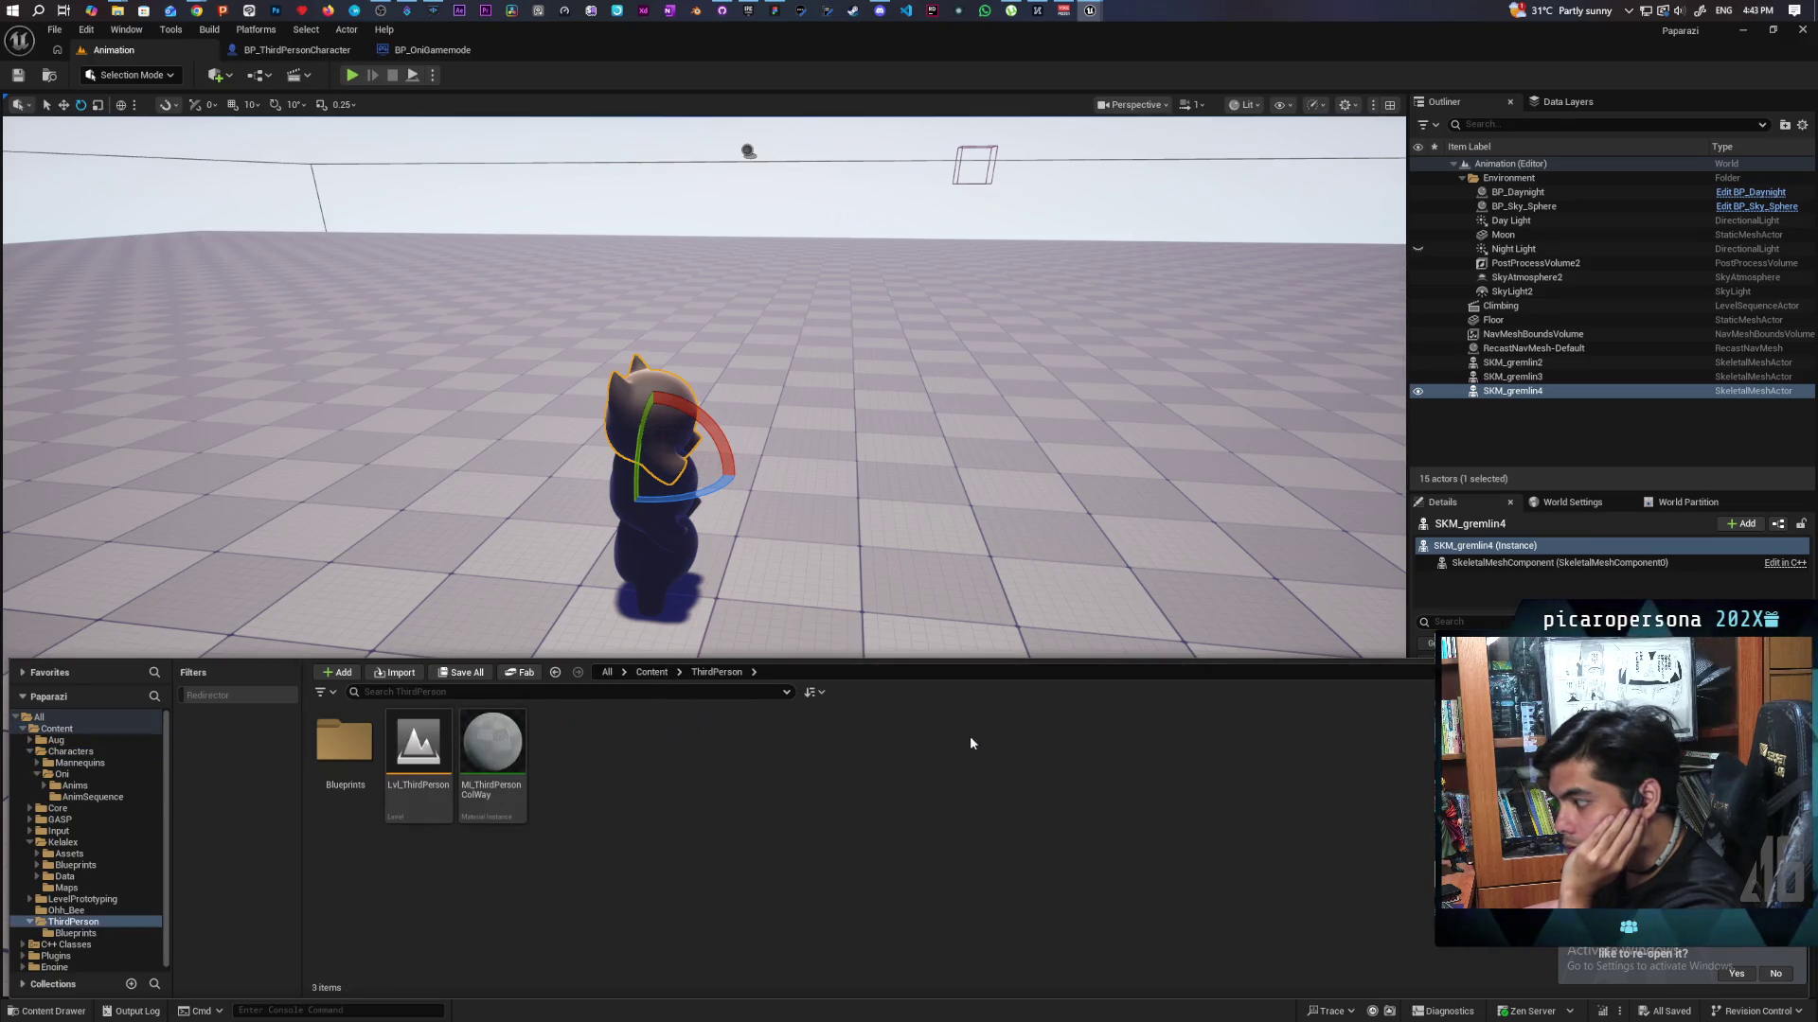
double_click(344, 743)
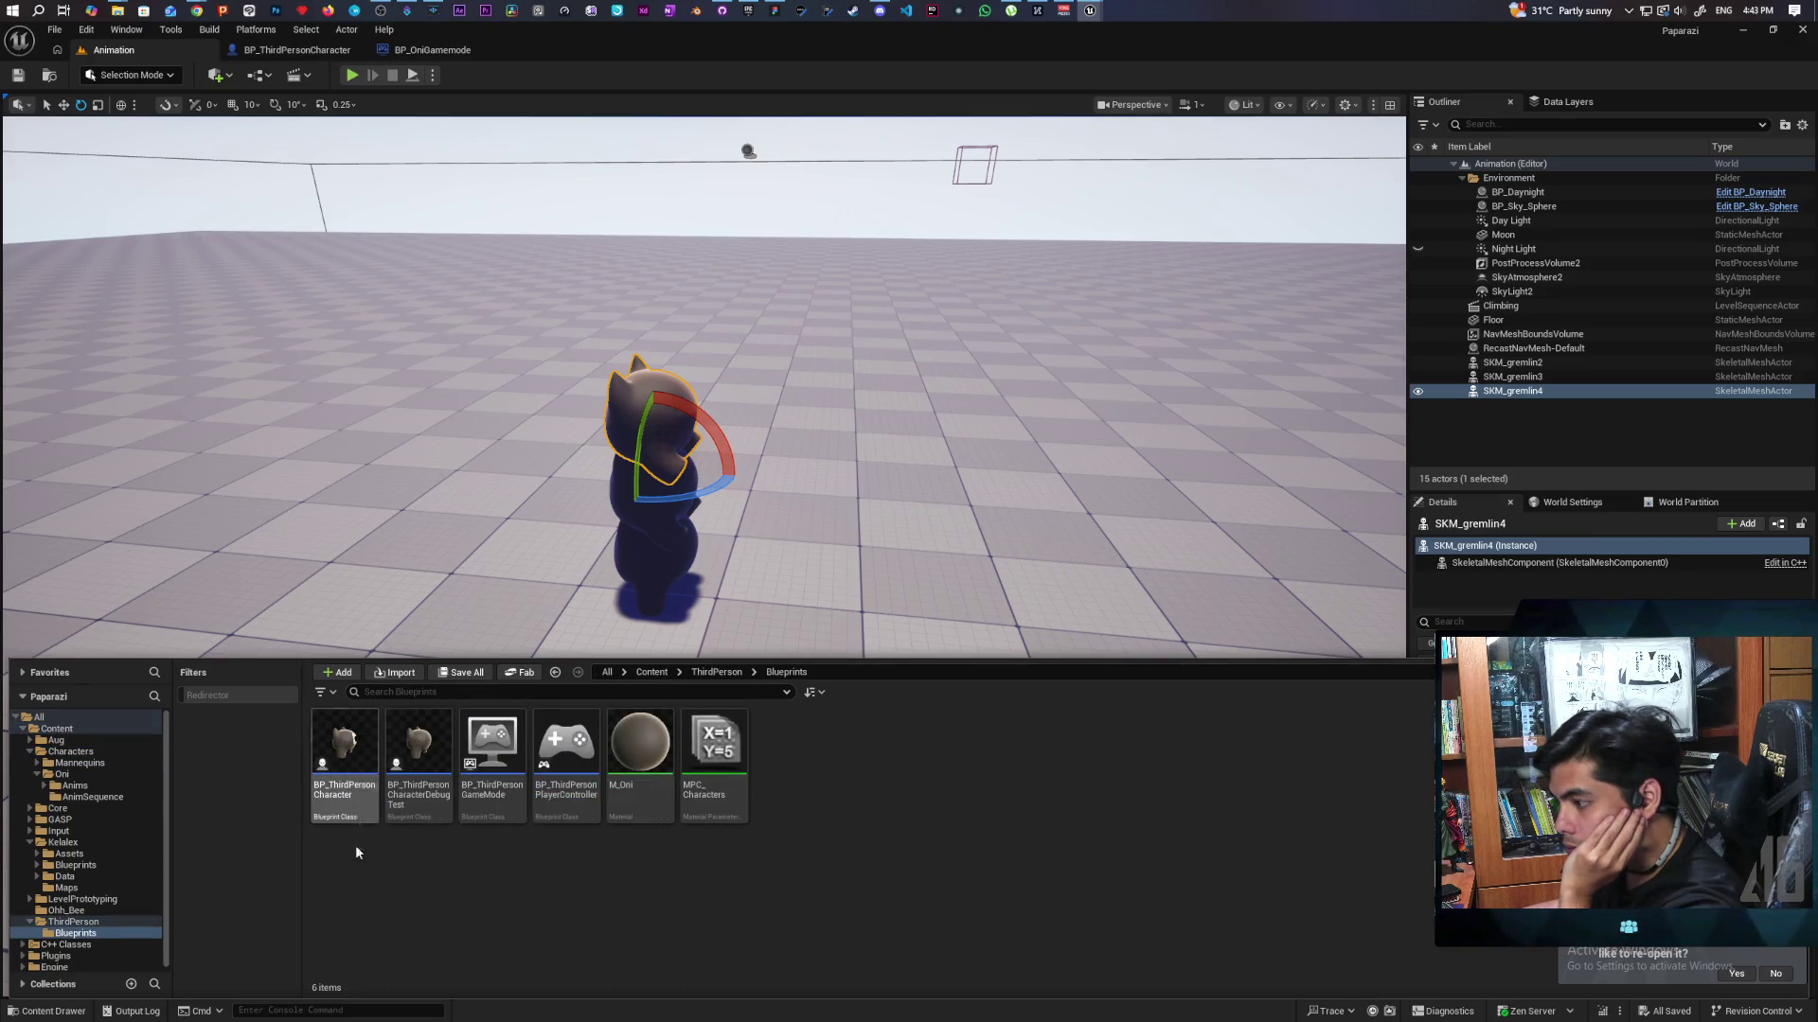
mouse_move(344, 748)
left_mouse_down()
mouse_move(398, 615)
mouse_move(449, 648)
mouse_move(458, 682)
left_mouse_up()
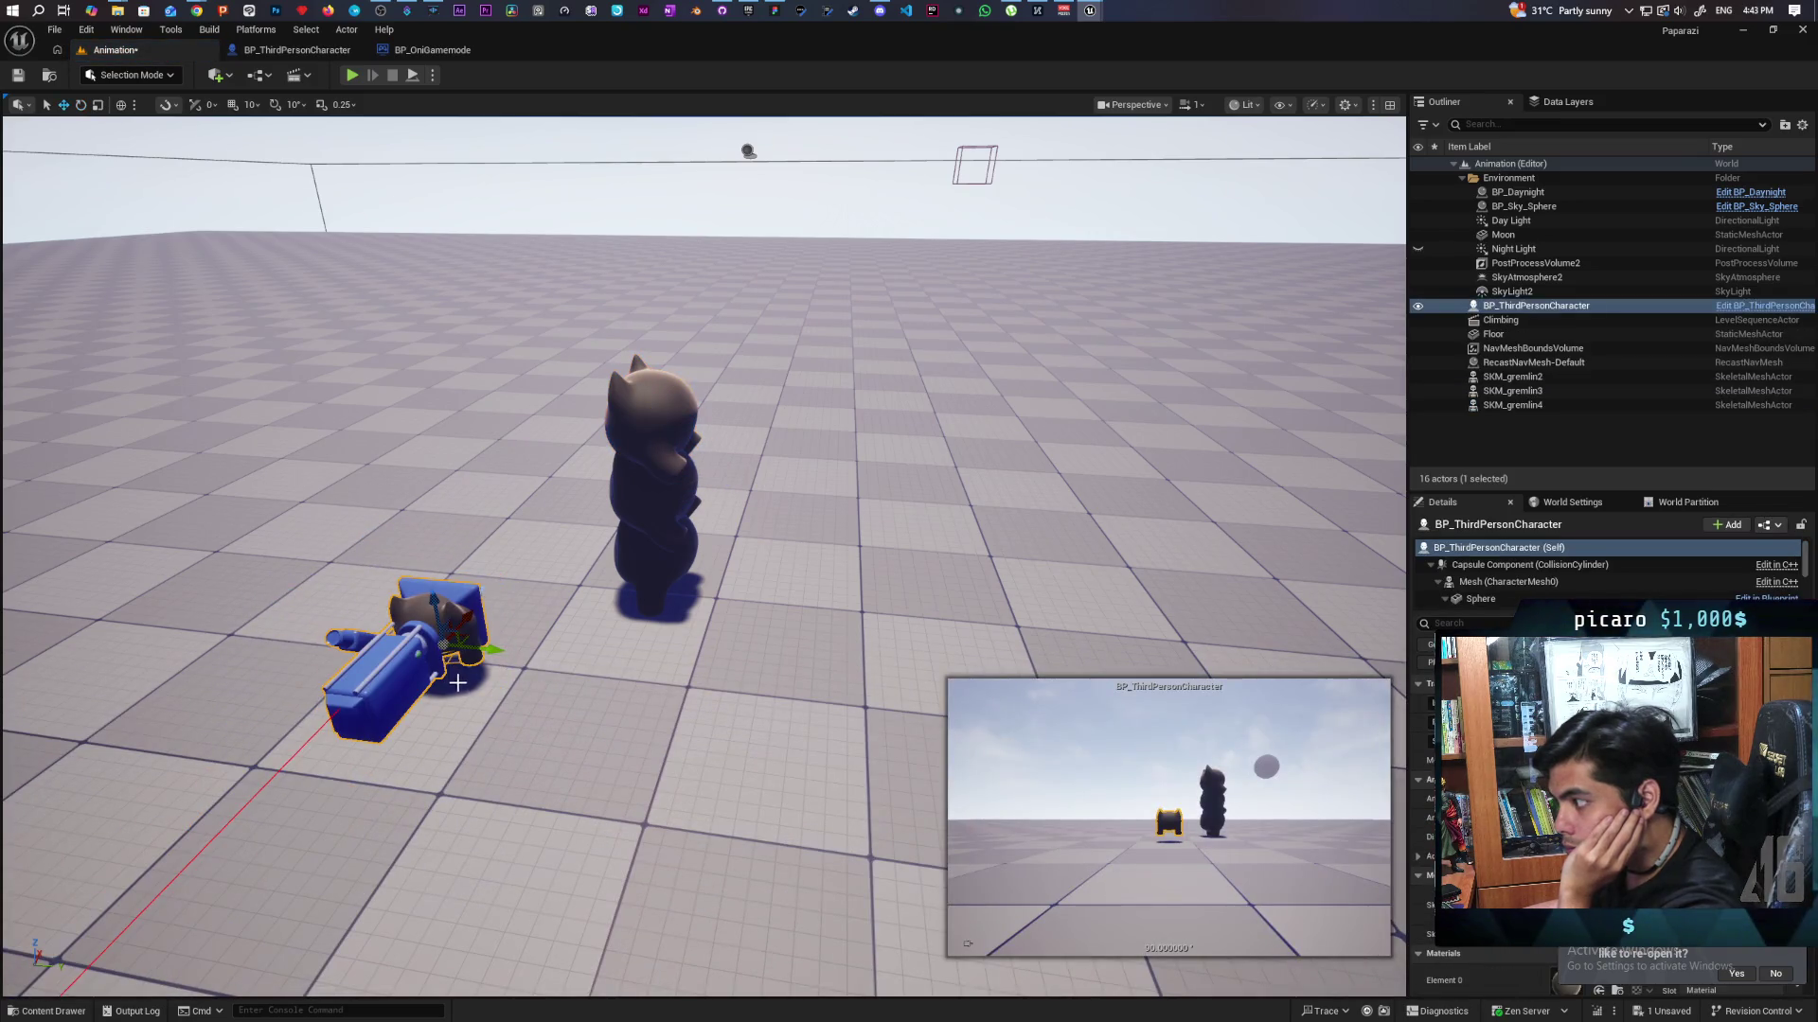
mouse_move(663, 757)
left_mouse_down()
mouse_move(568, 643)
mouse_move(700, 606)
mouse_move(568, 606)
left_mouse_up()
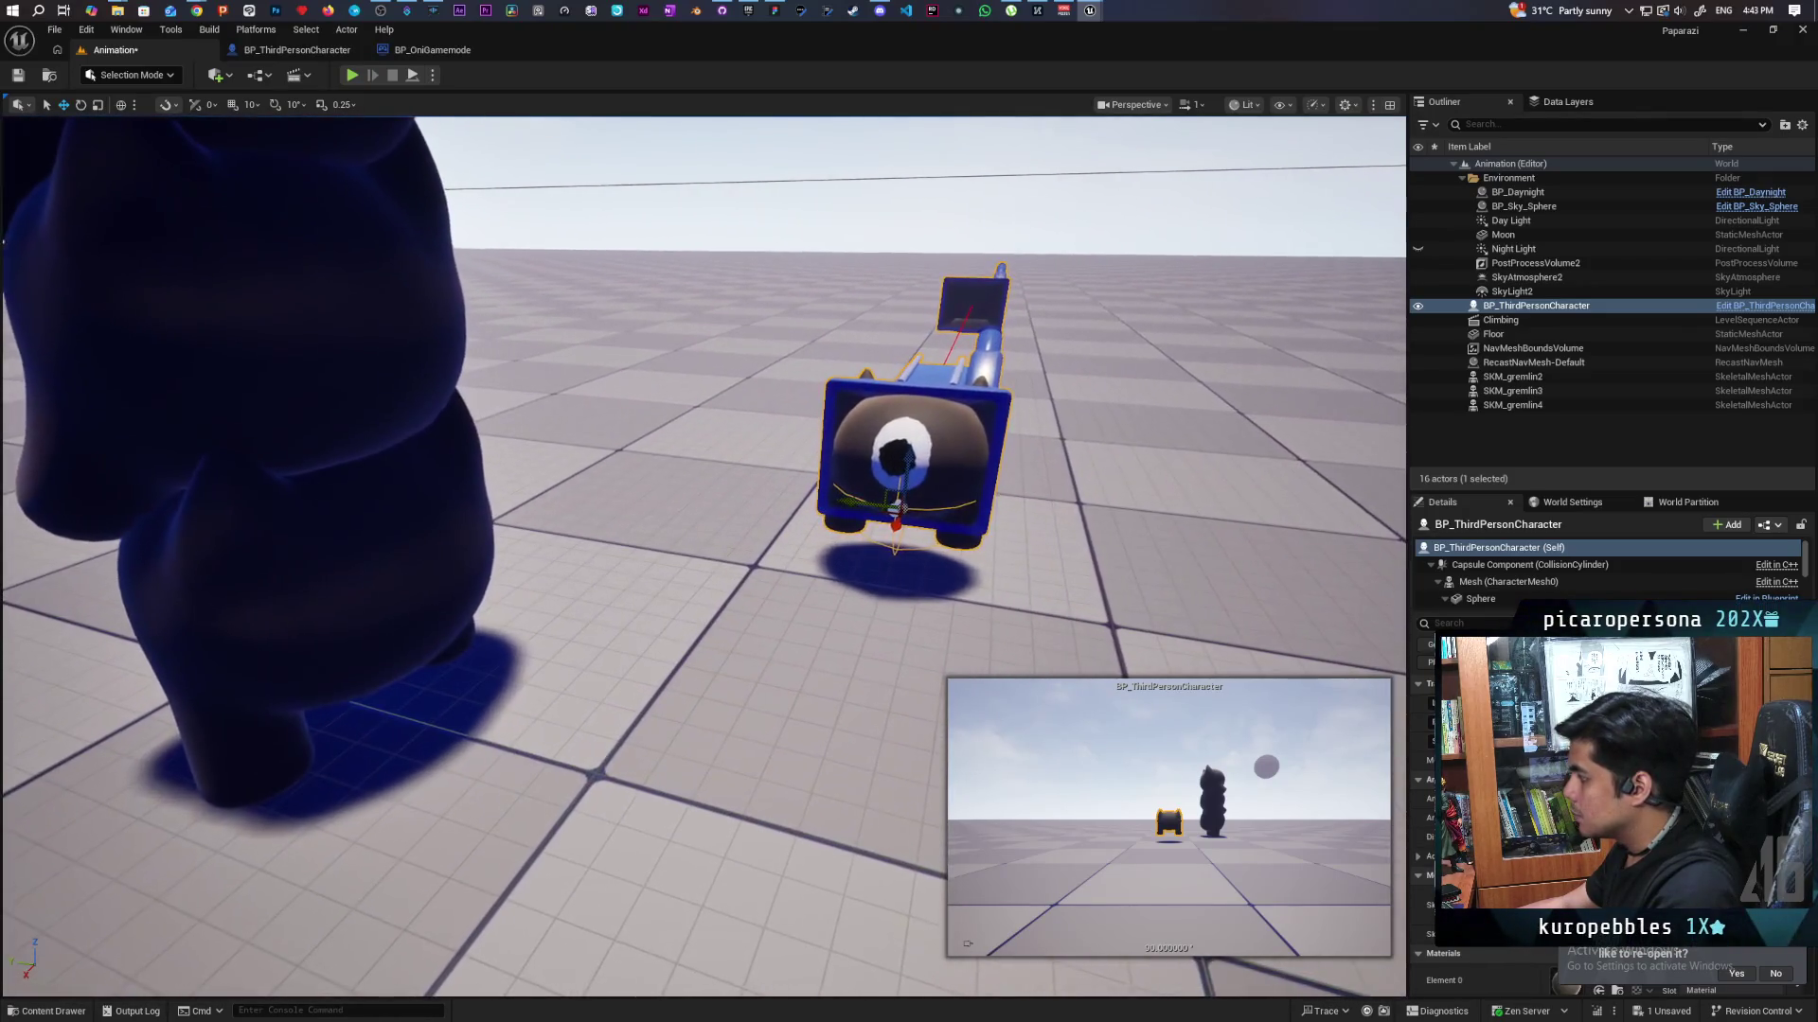
left_click(1499, 565)
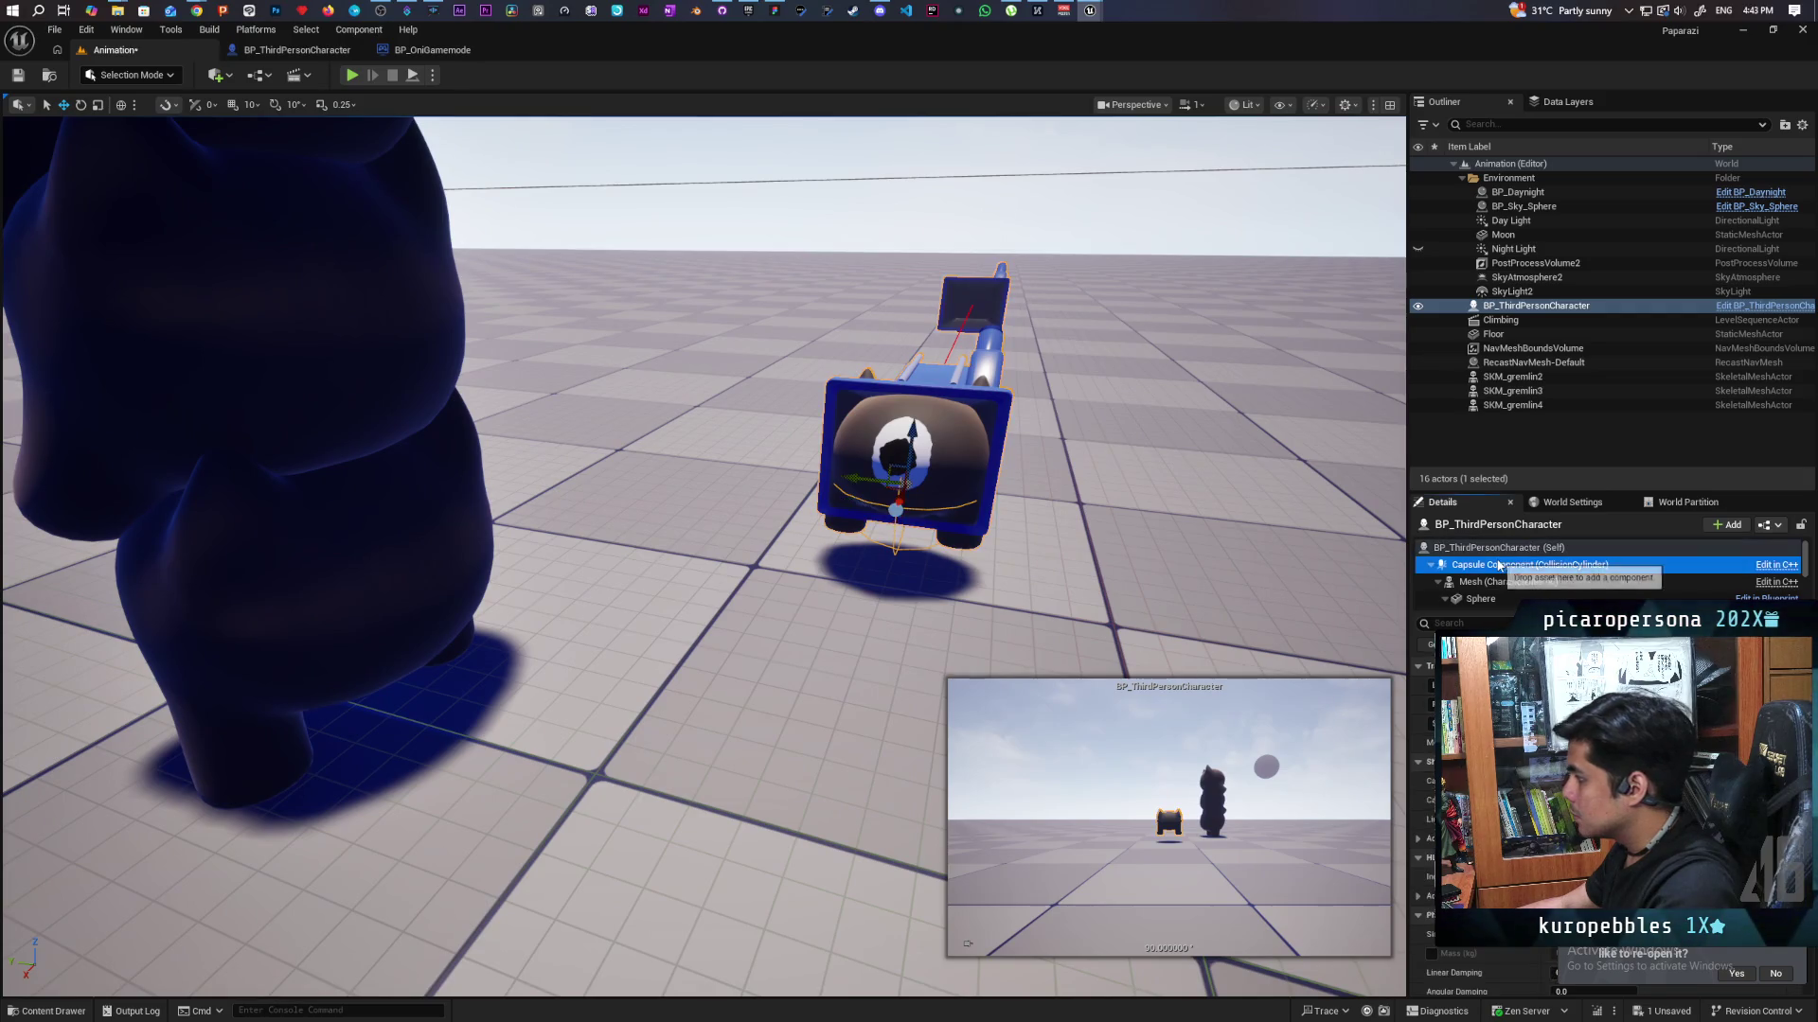
left_click(1496, 547)
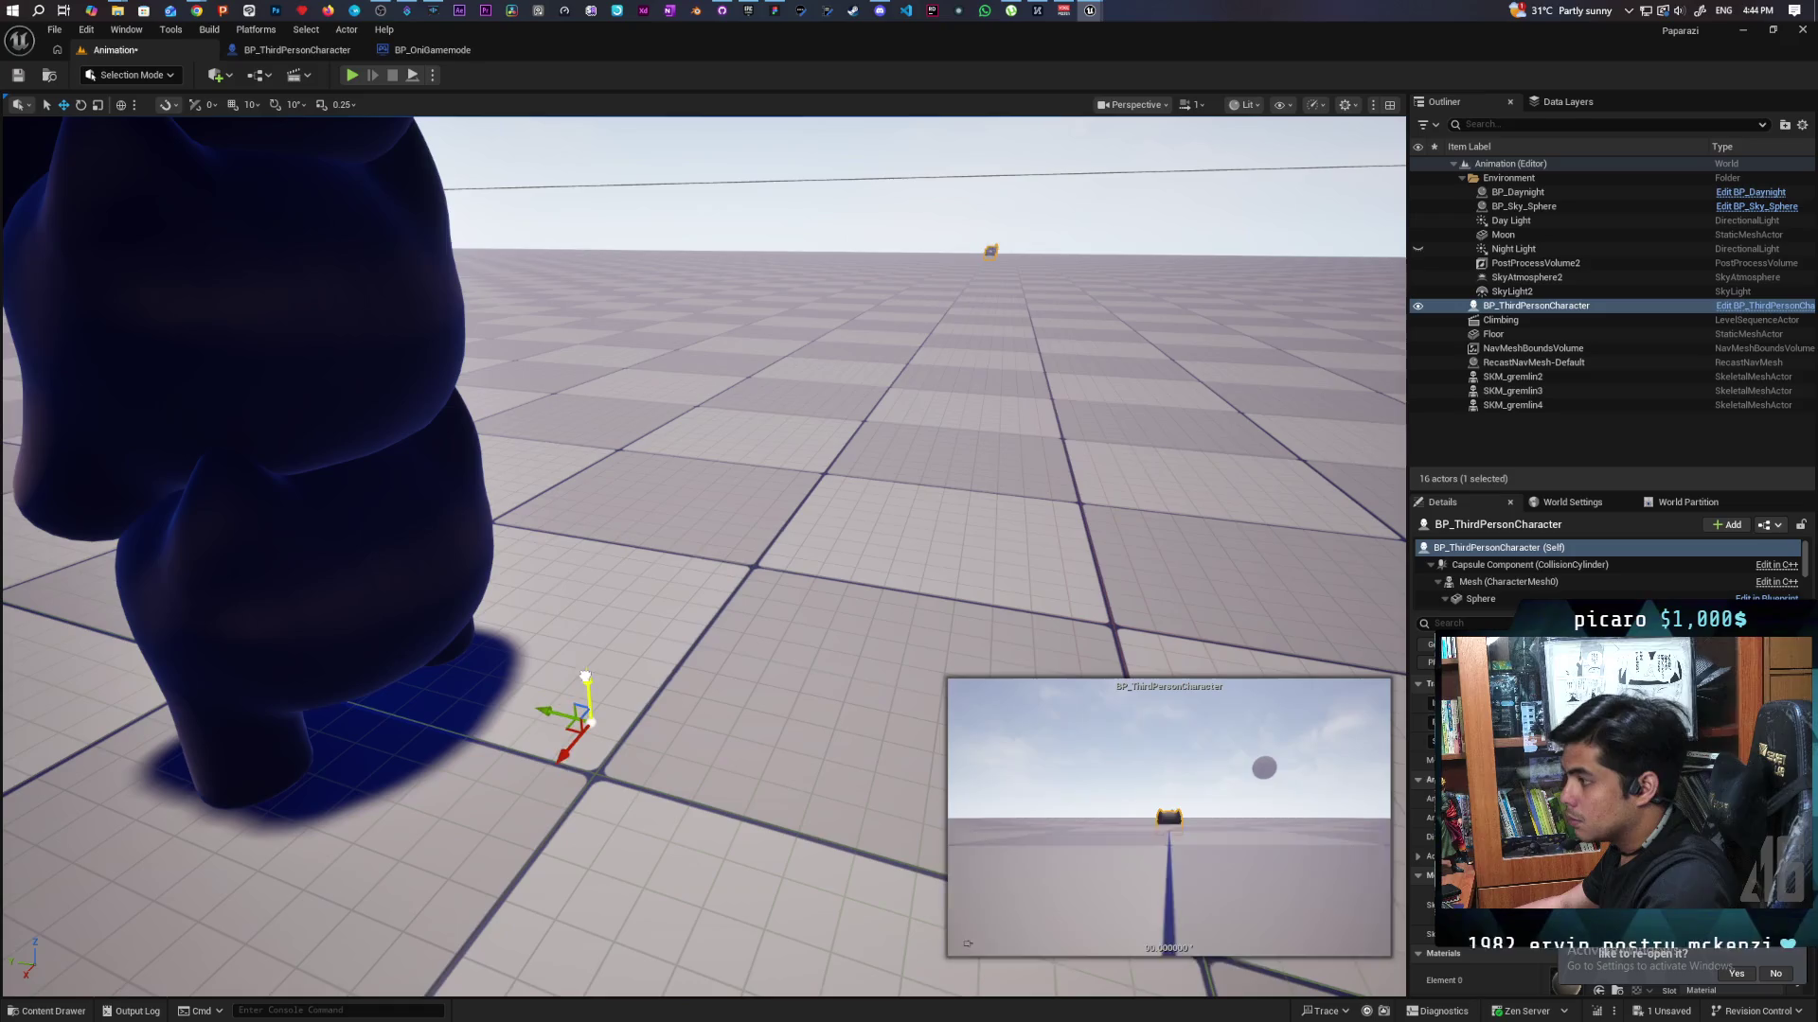
key("f")
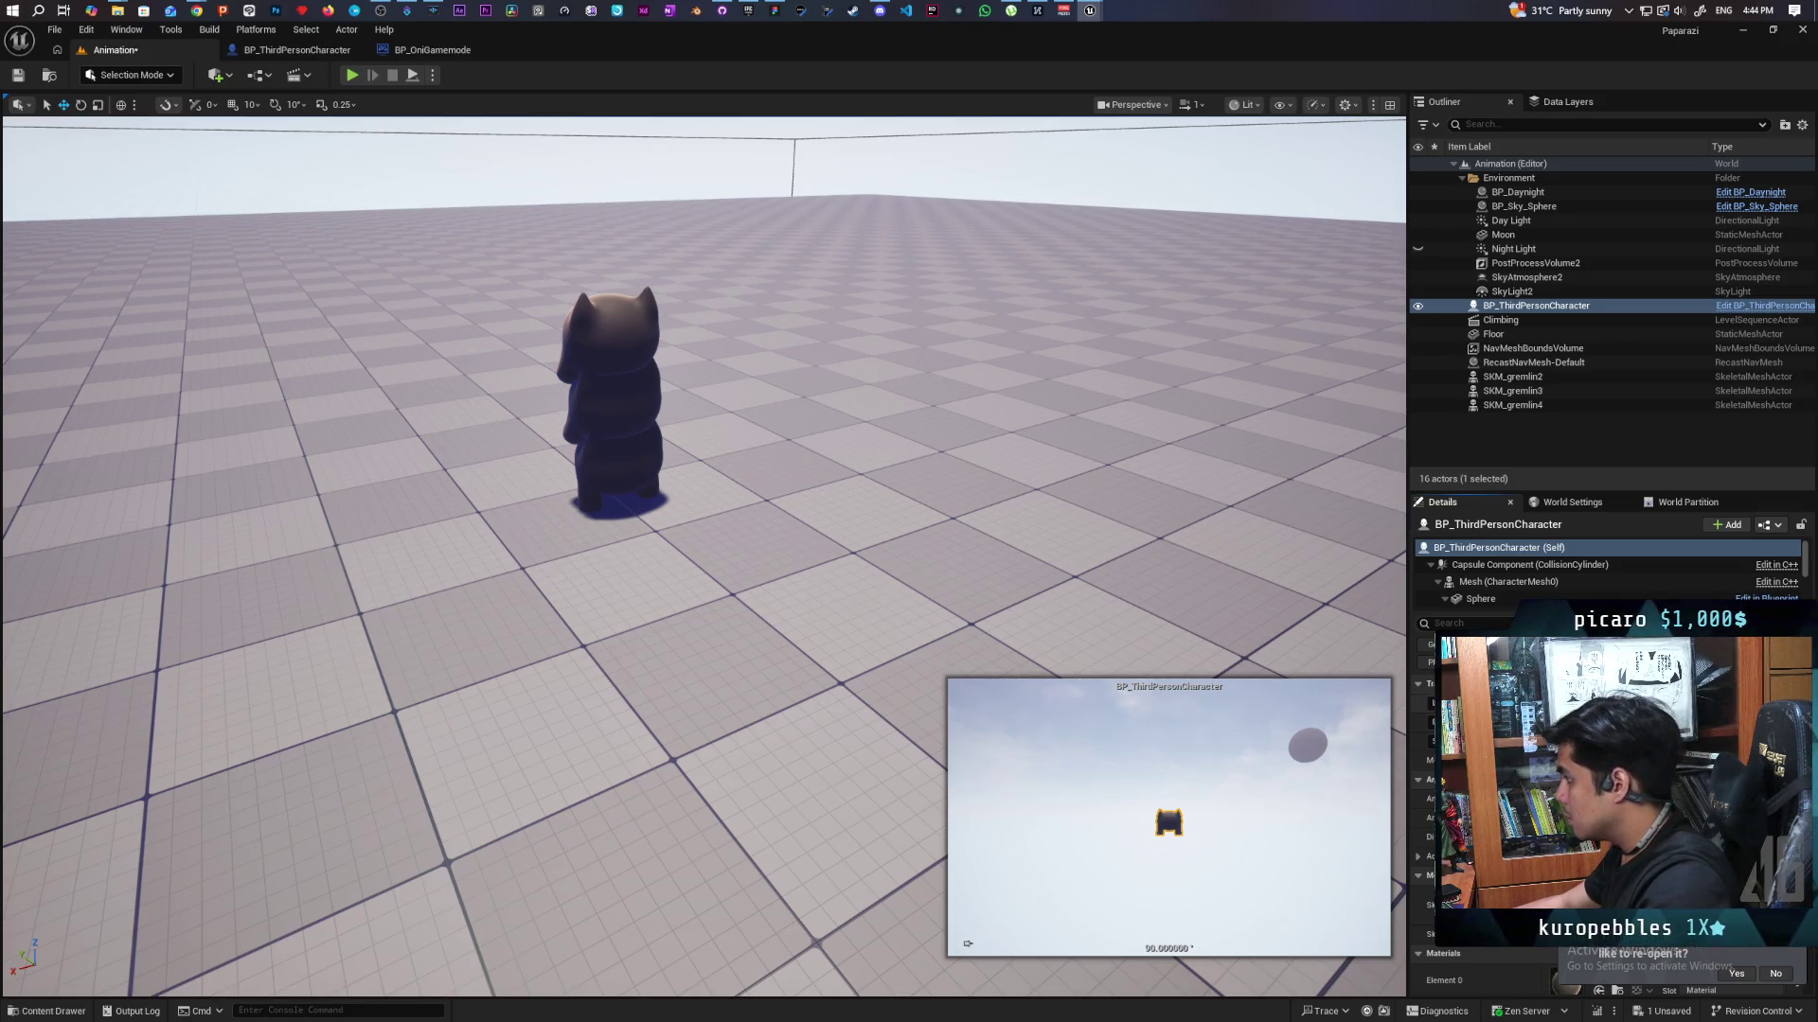
key("End")
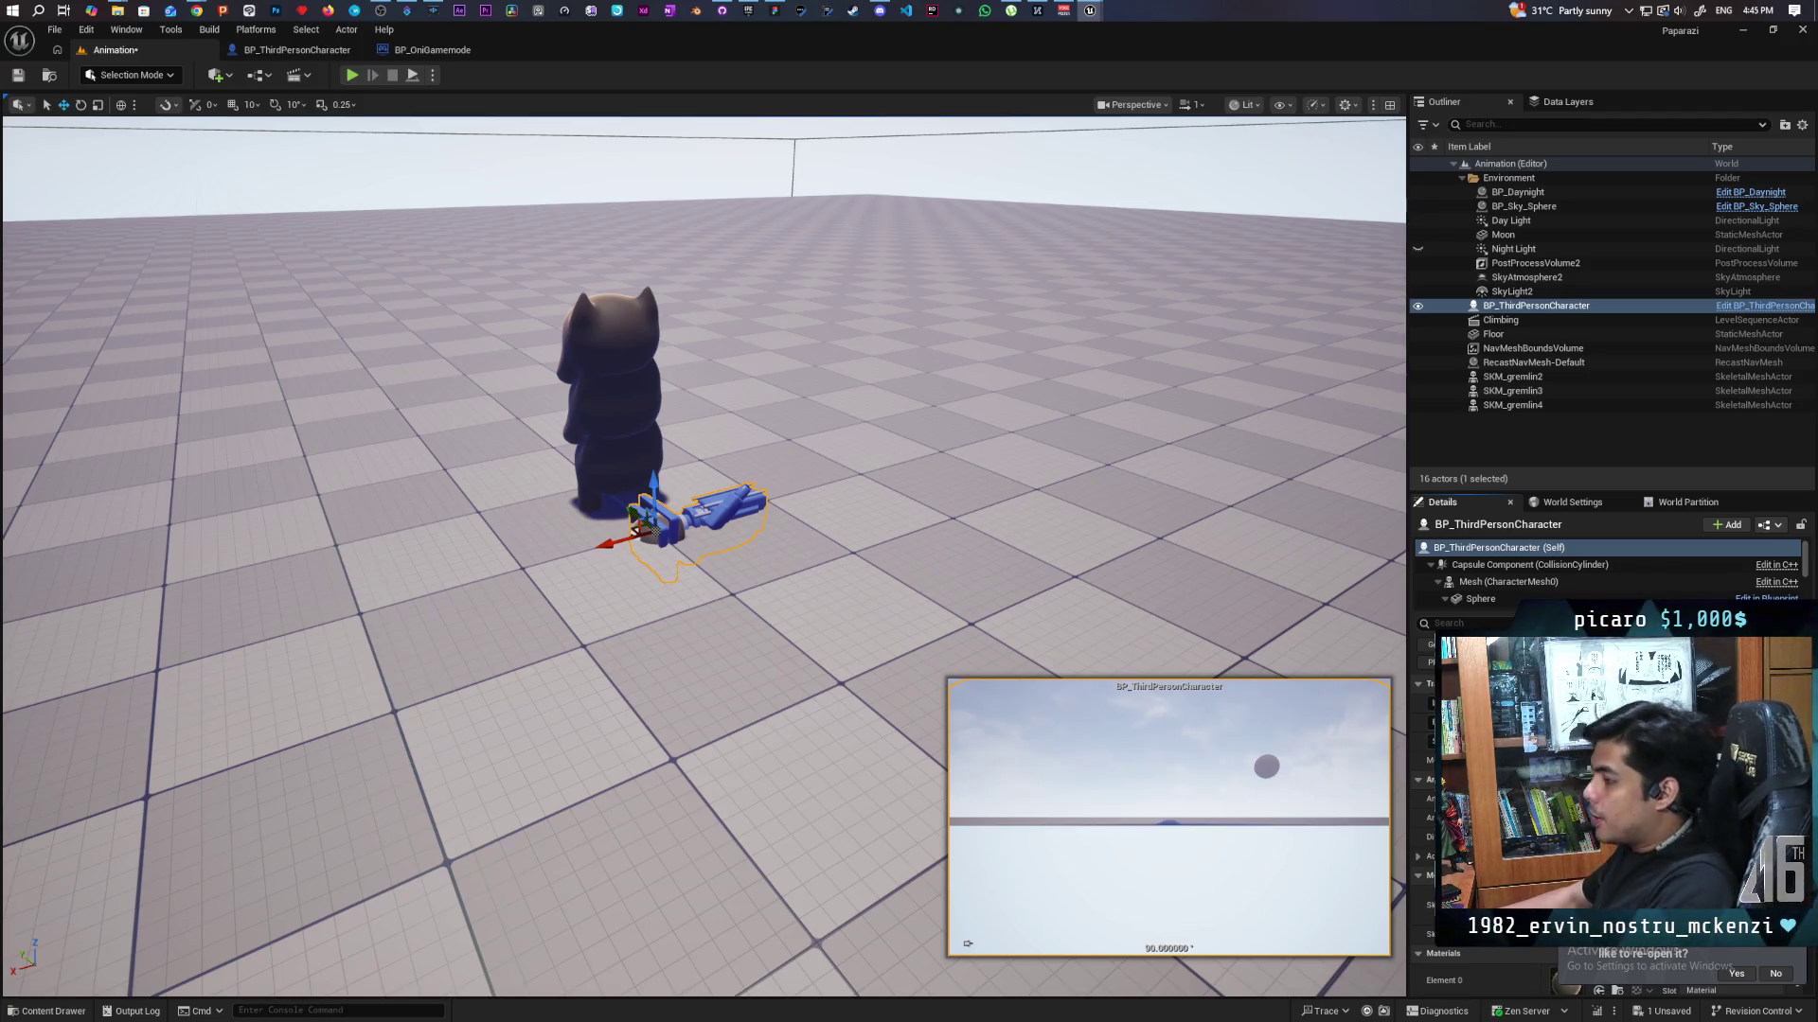
Move the character farther from the gremlin and compare them with Game View toggled.
mouse_move(700, 568)
left_mouse_down()
mouse_move(625, 616)
mouse_move(719, 568)
mouse_move(653, 511)
mouse_move(558, 557)
left_mouse_up()
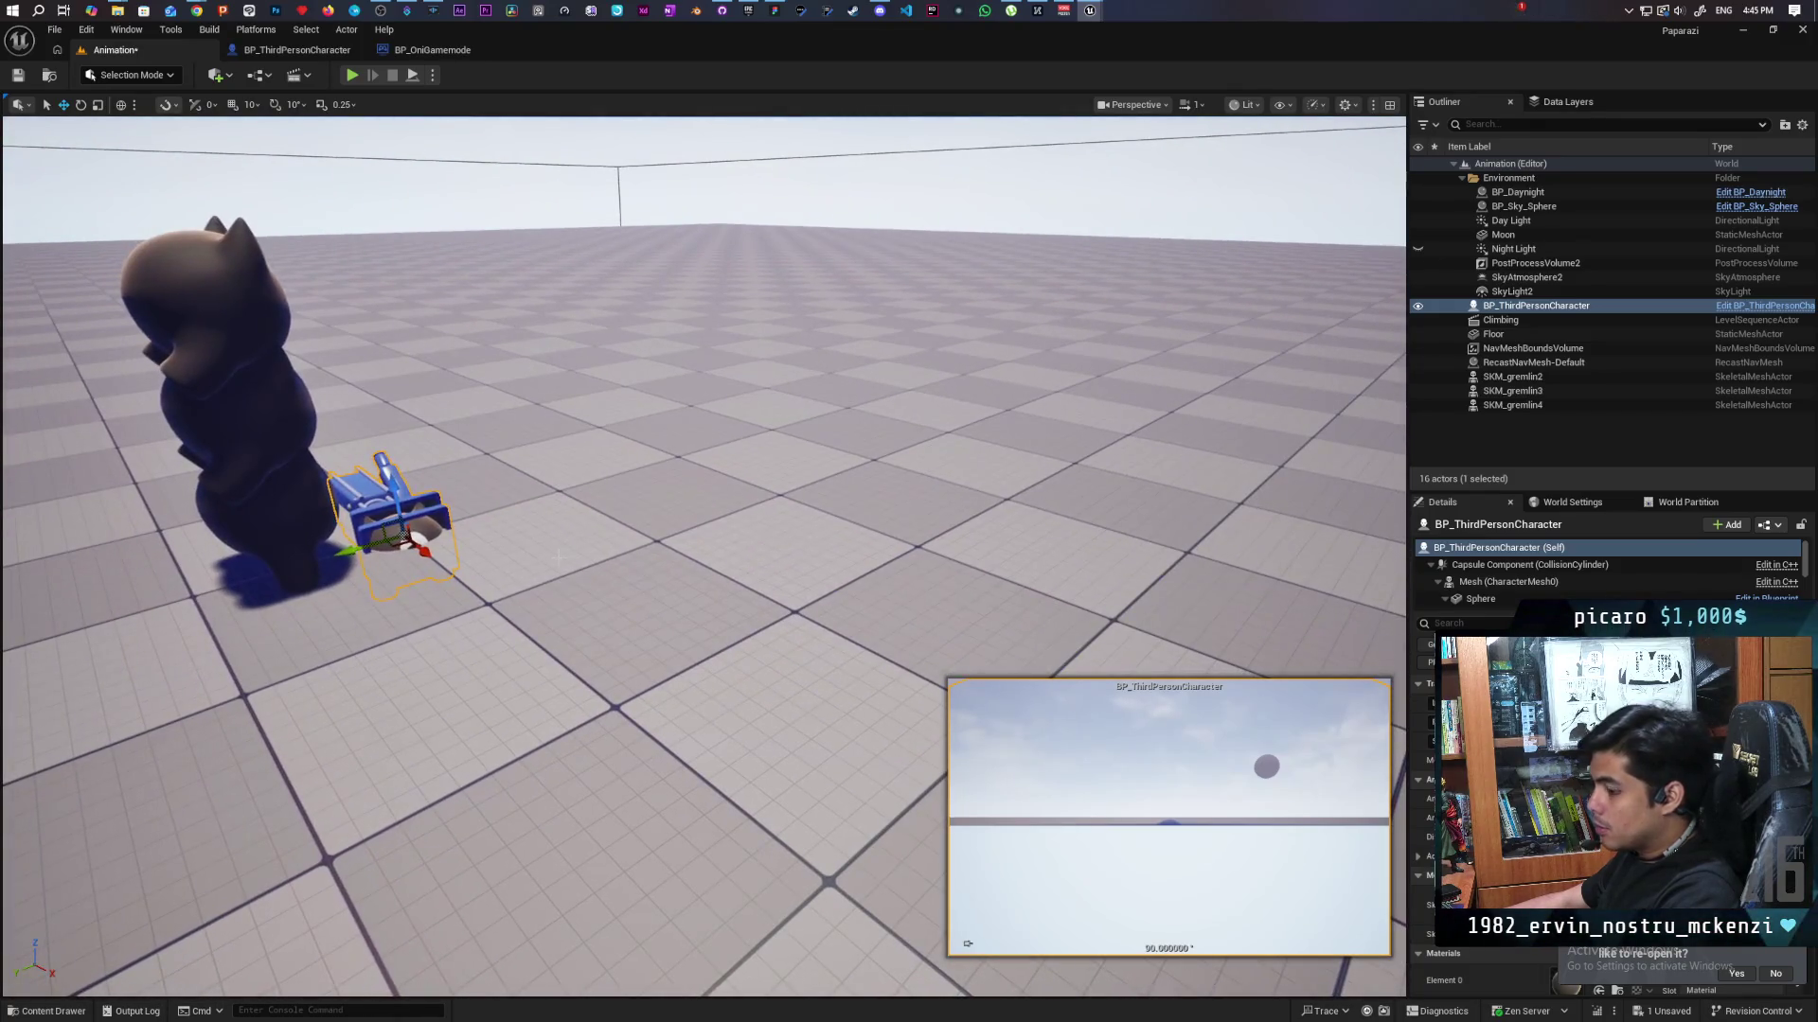
key("g")
mouse_move(405, 530)
left_mouse_down()
mouse_move(405, 318)
mouse_move(456, 236)
left_mouse_up()
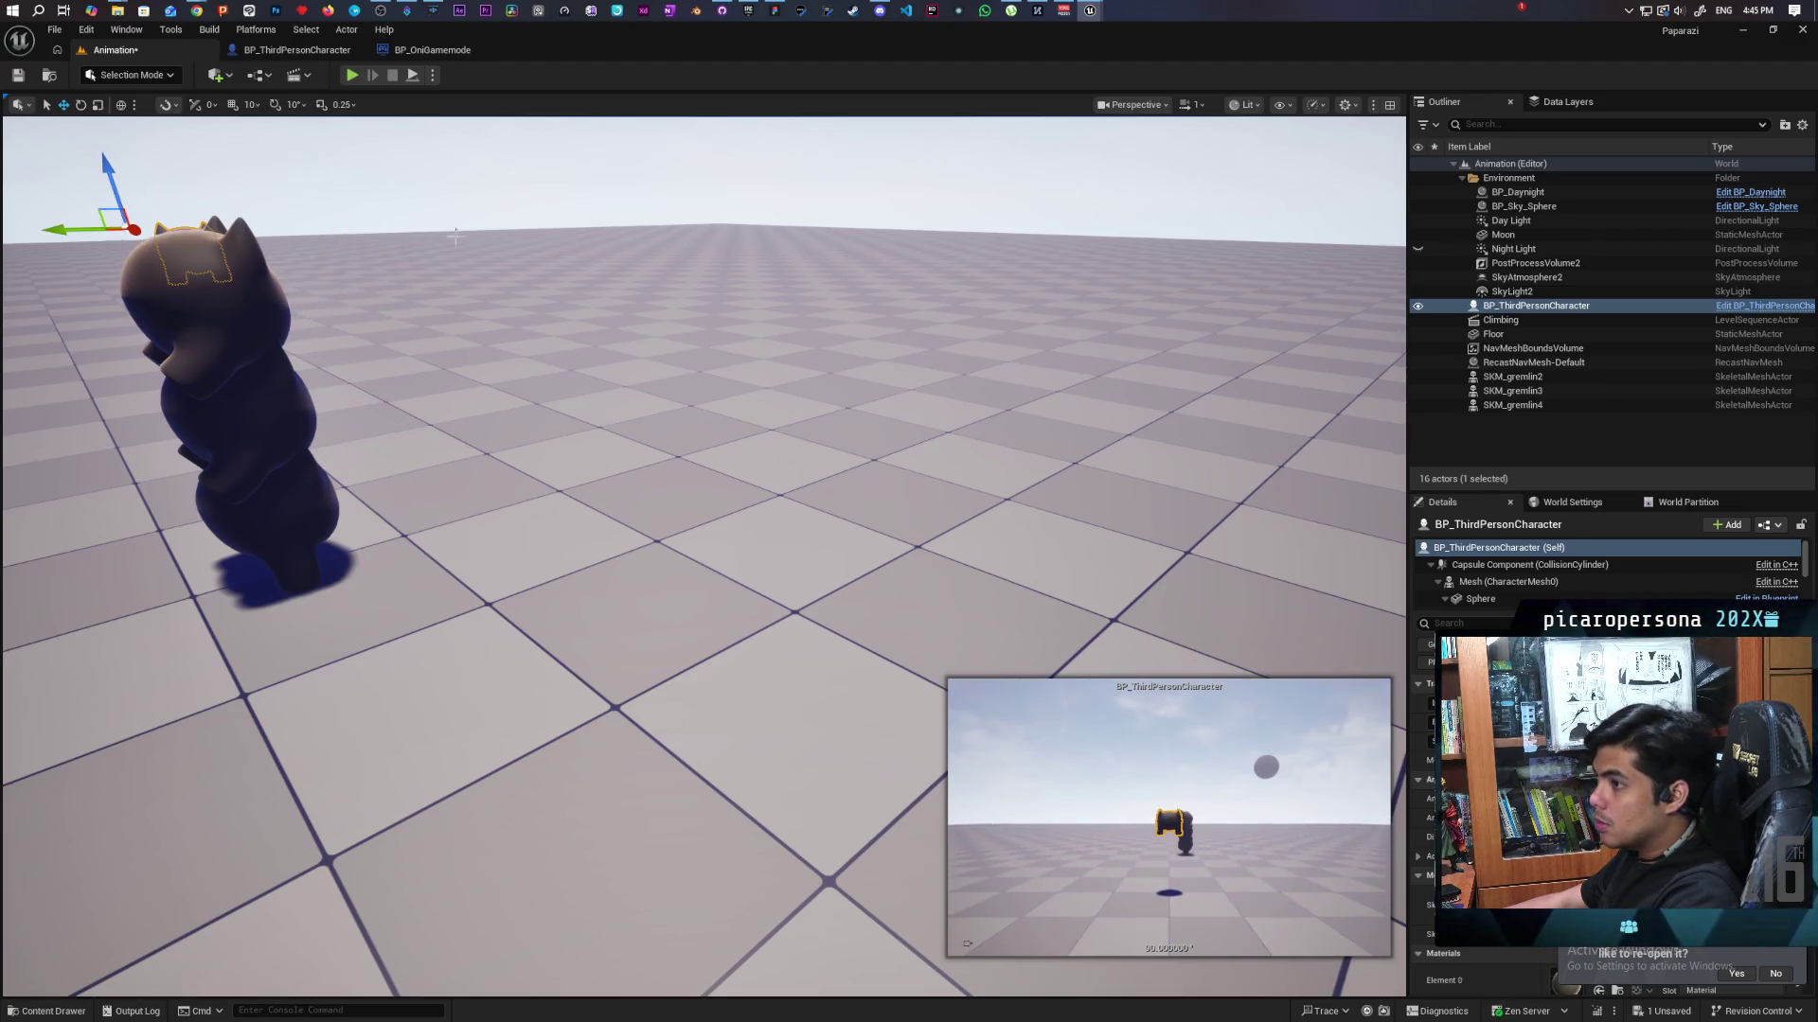
scroll(704, 557, "down", 5)
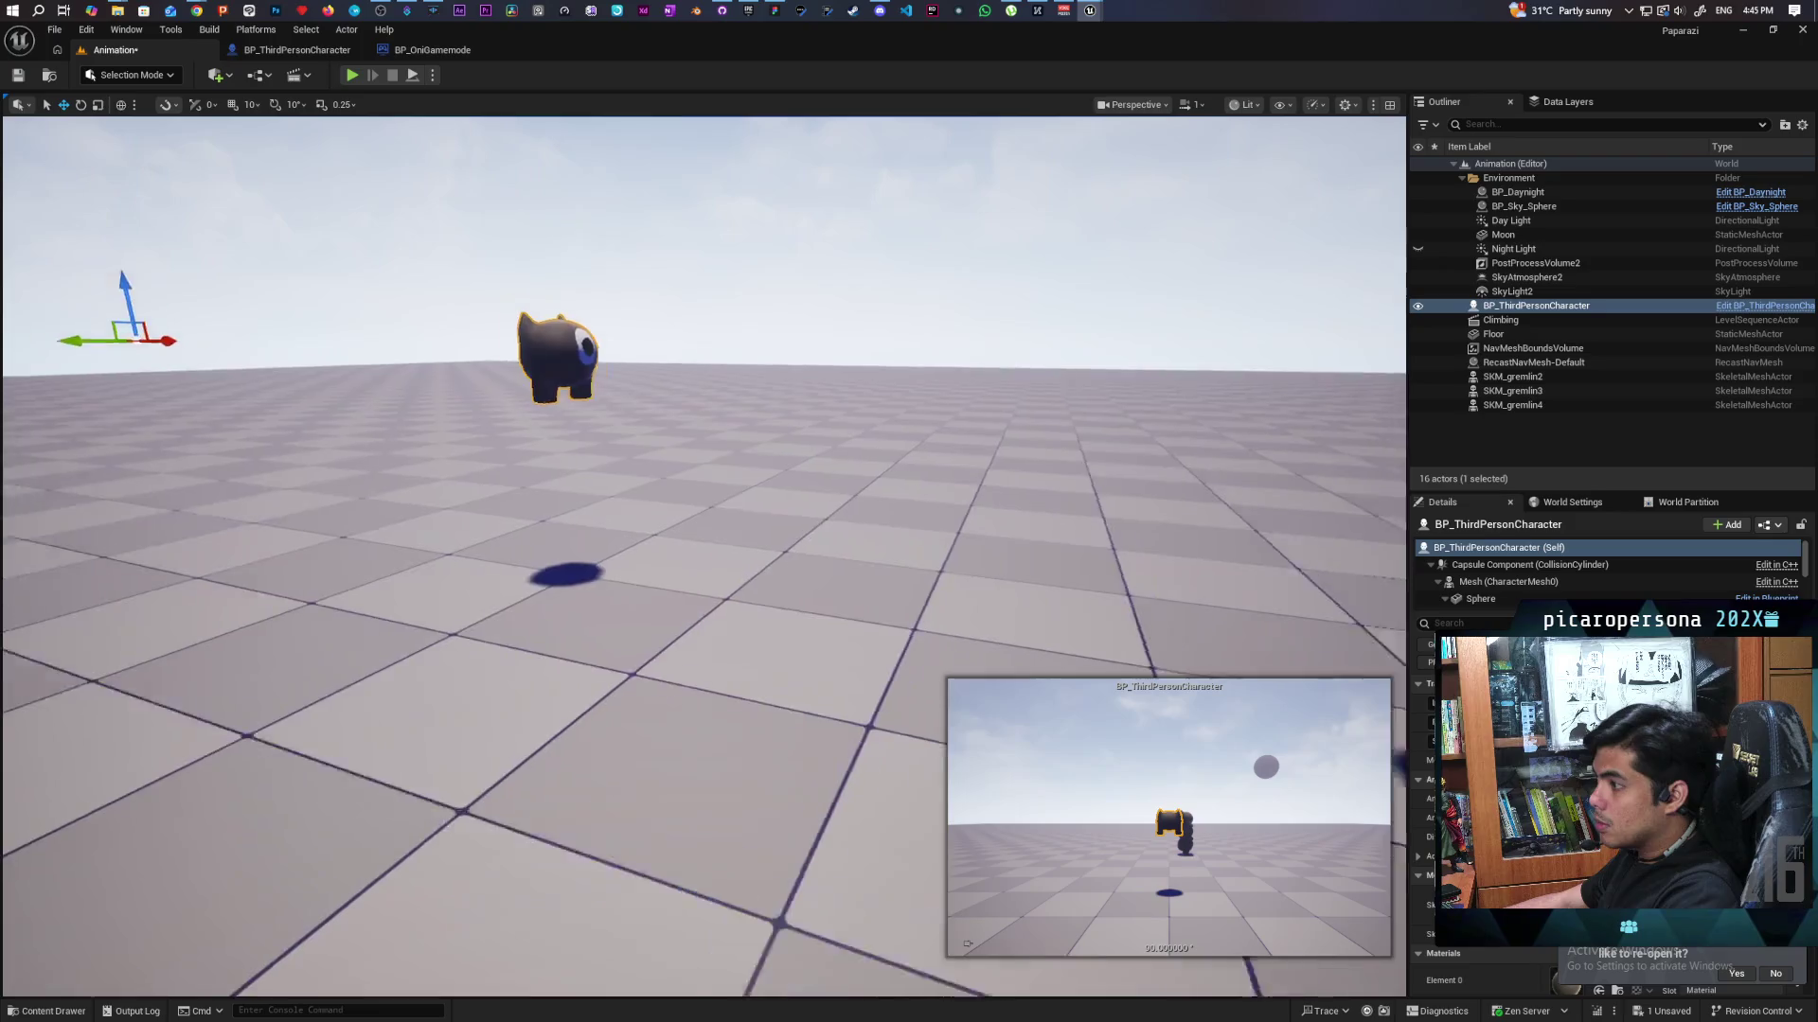
scroll(704, 556, "up", 5)
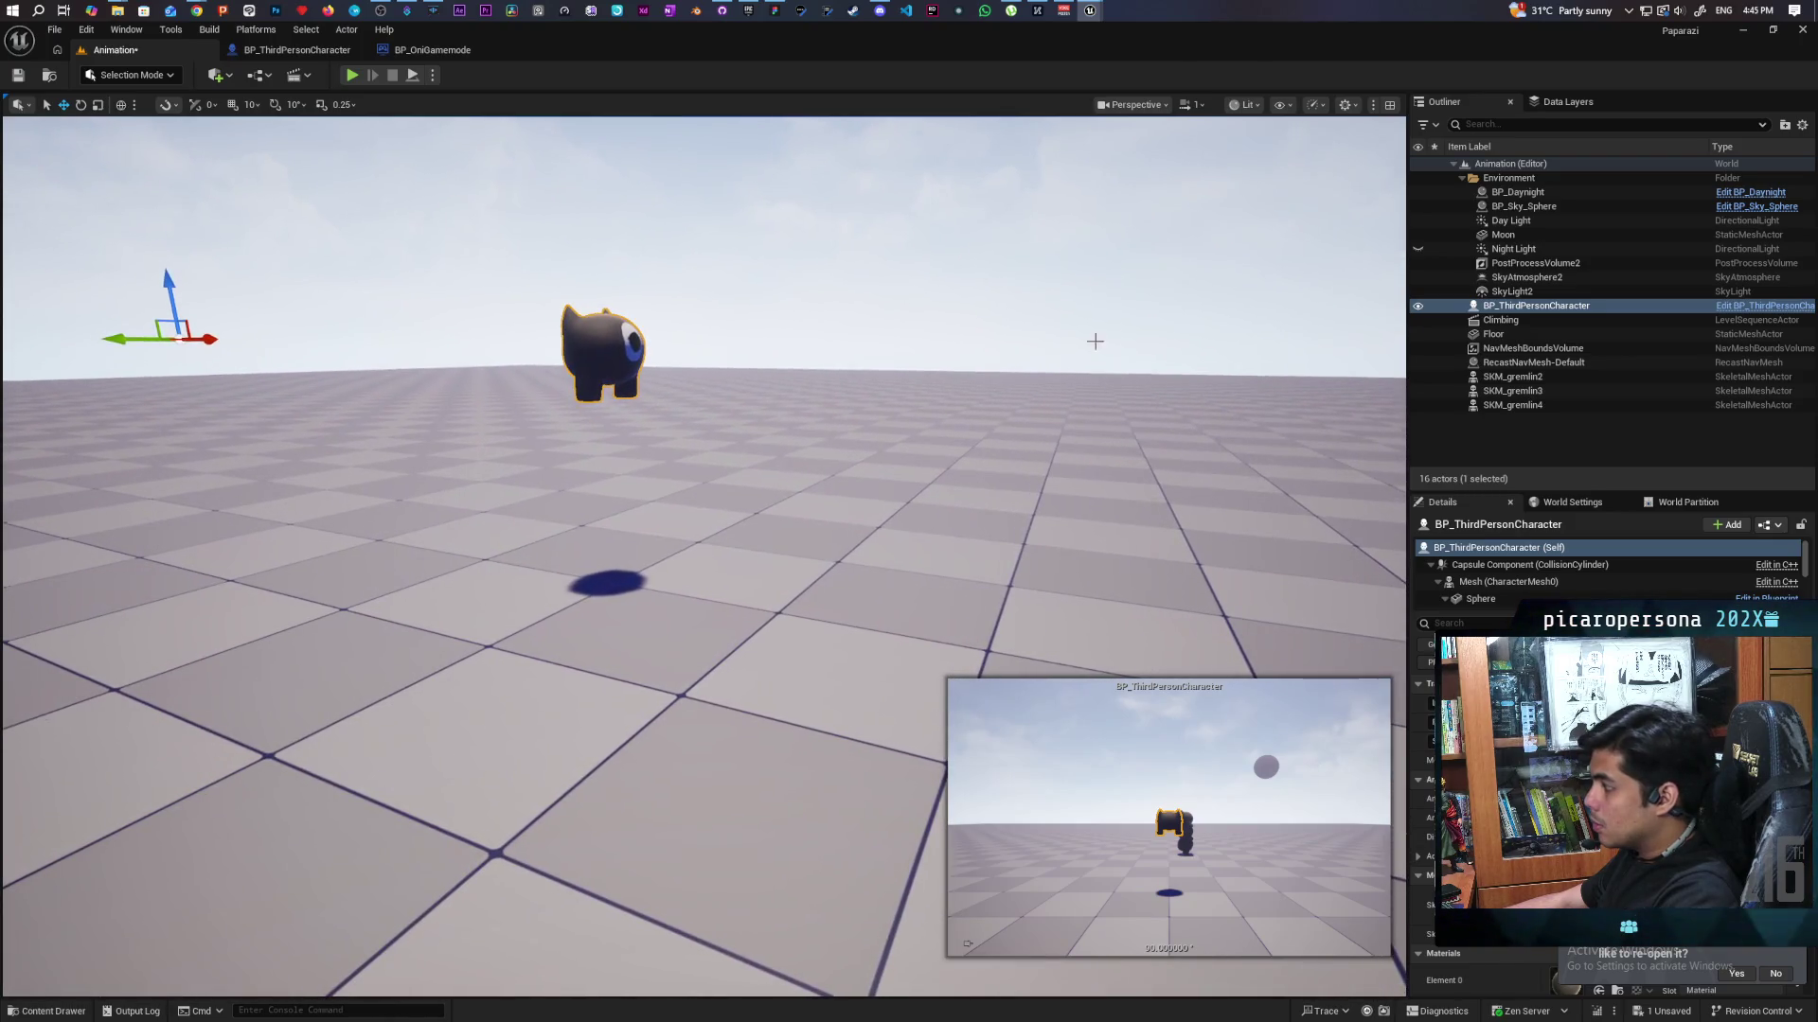
left_click(1553, 565)
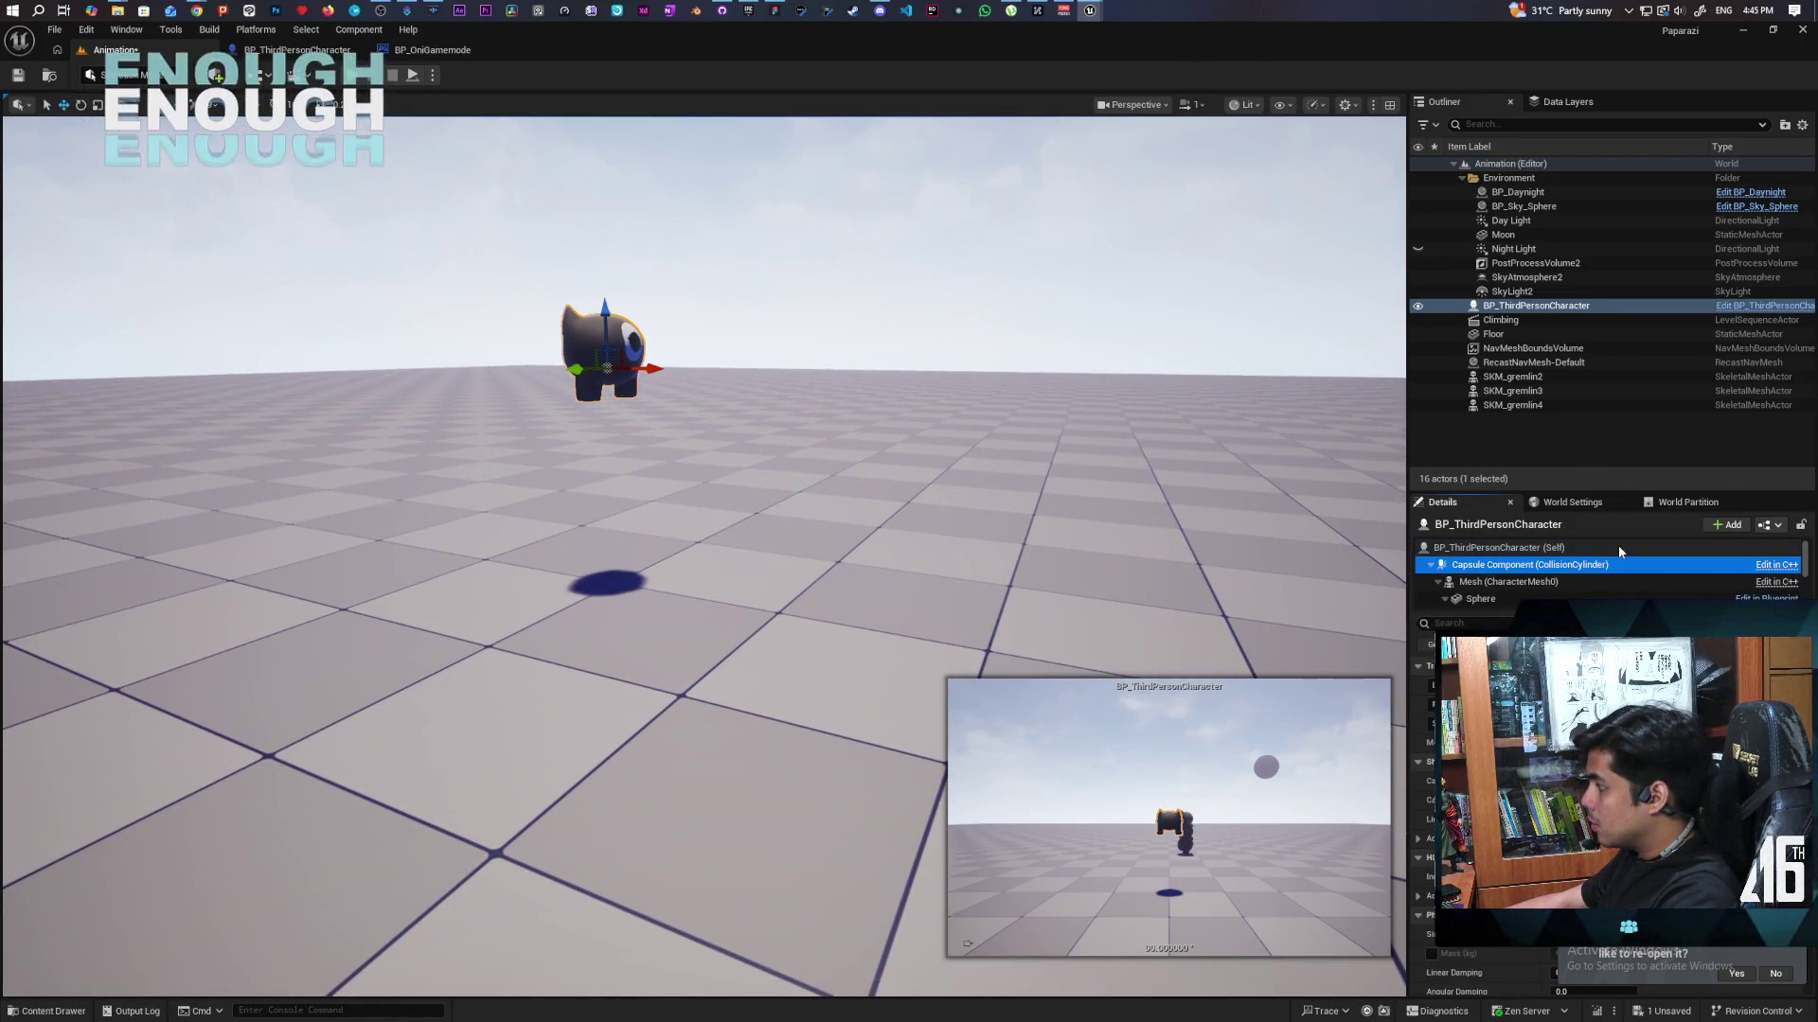
key("Down")
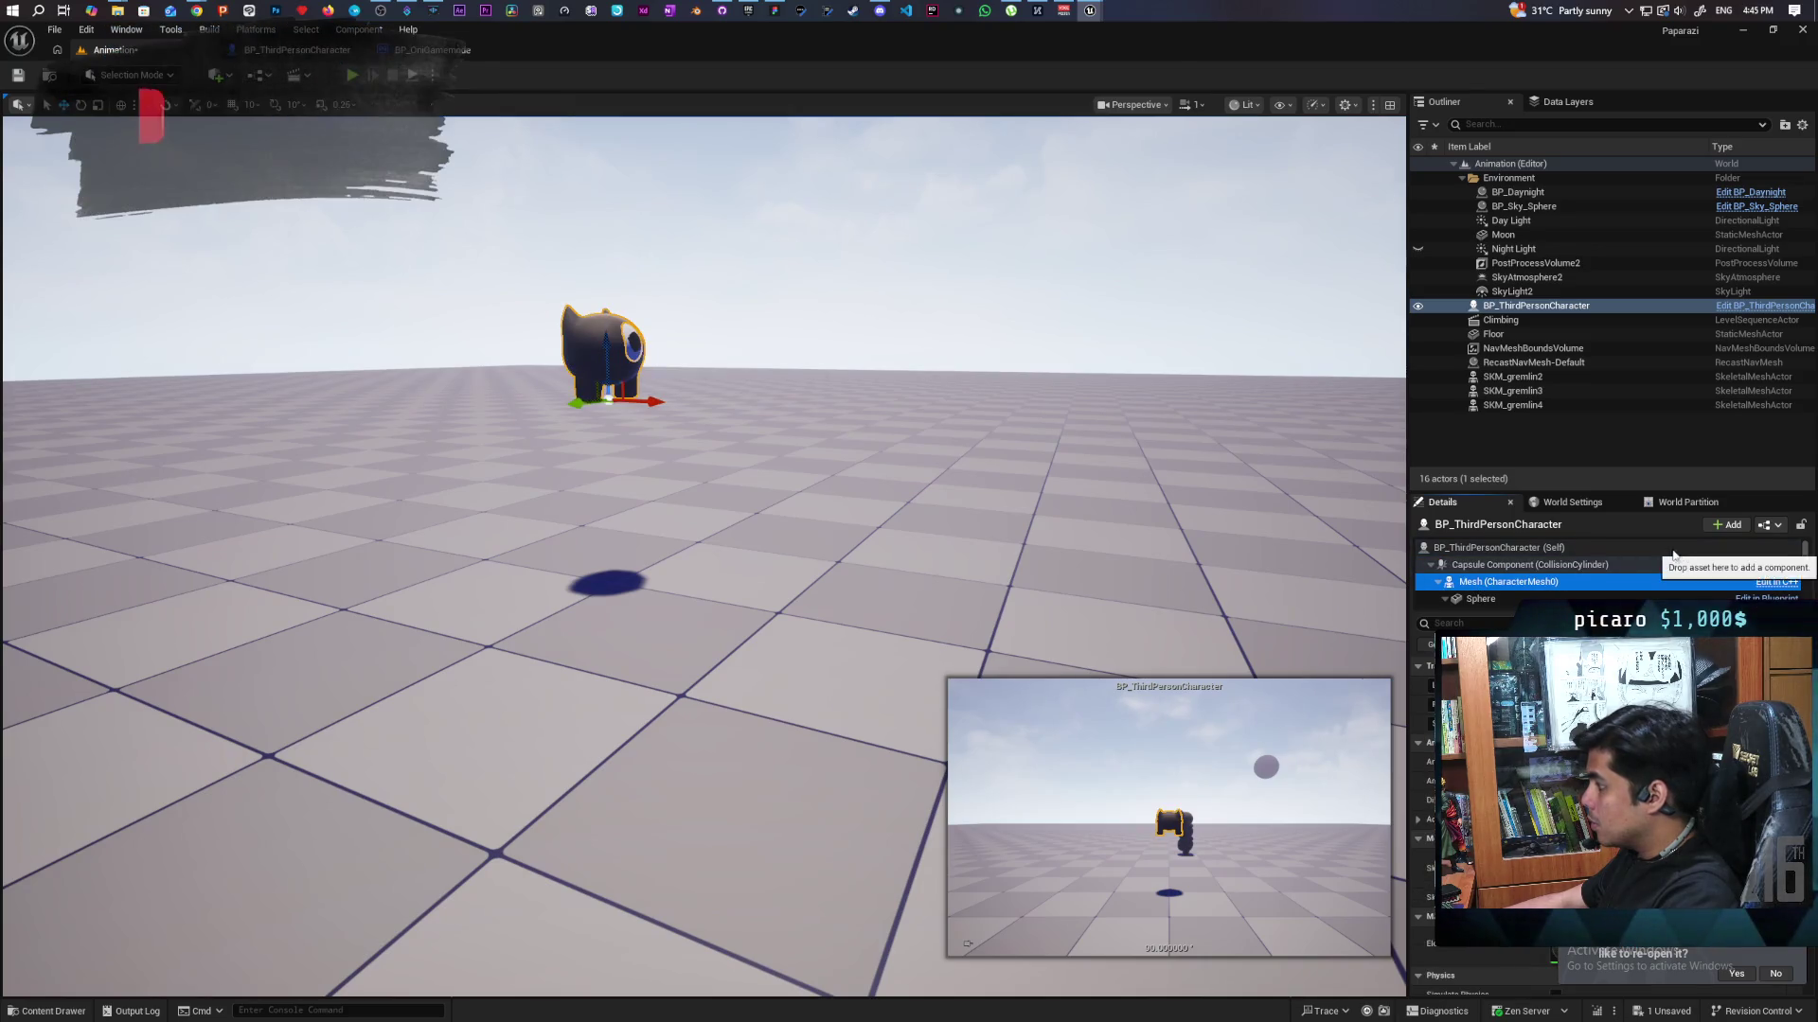
left_click(1692, 565)
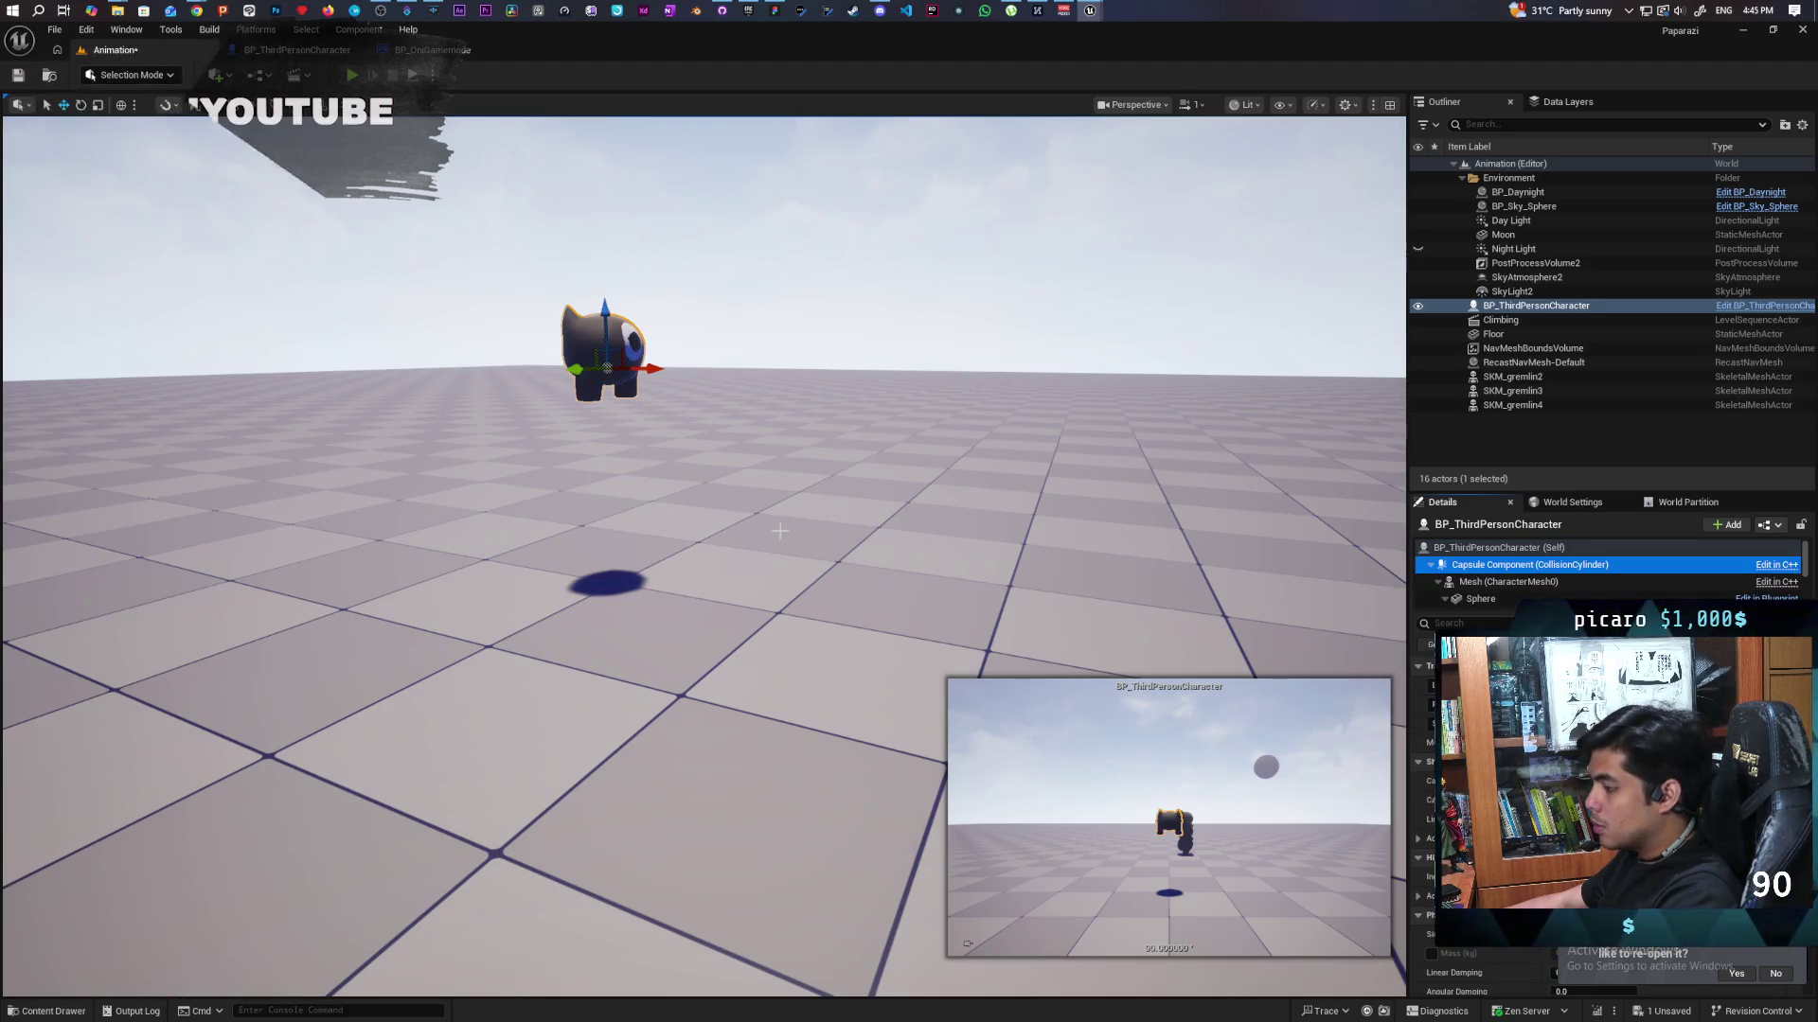
key("g")
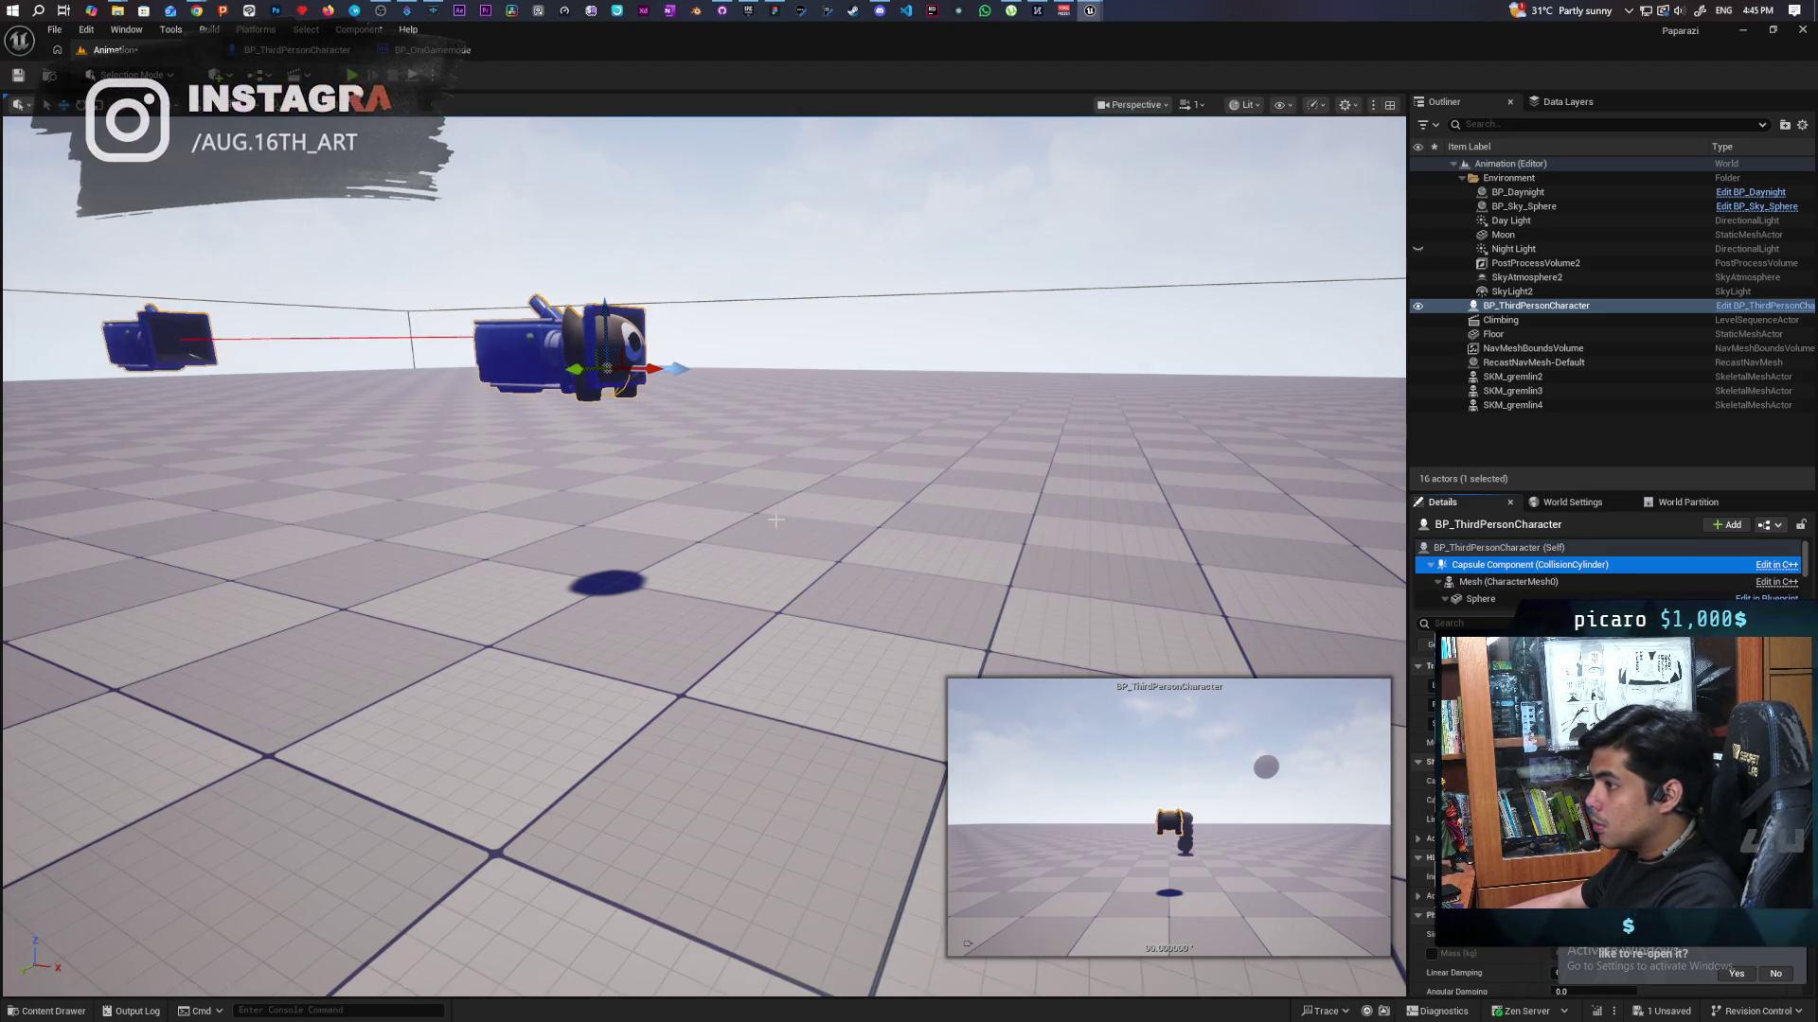
key("g")
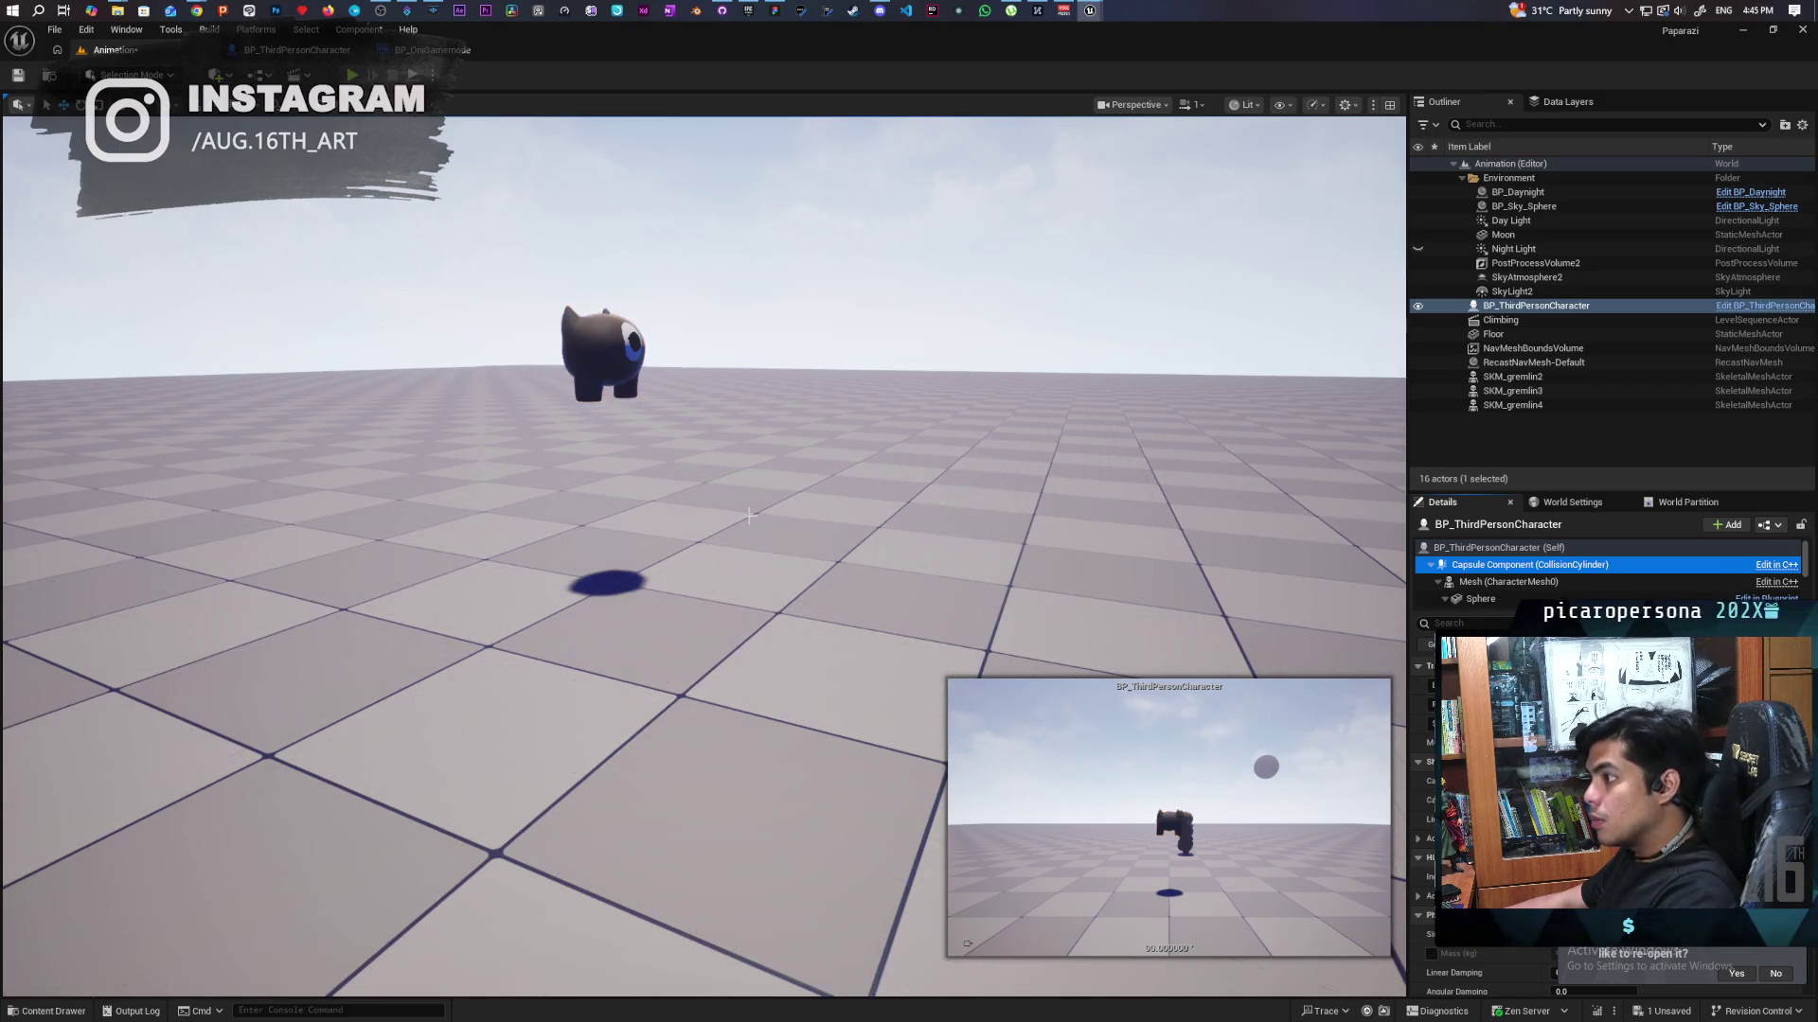
left_click(379, 217)
Save the level, snap the character onto the floor with End, and return to the BP_ThirdPersonCharacter blueprint.
left_click(17, 76)
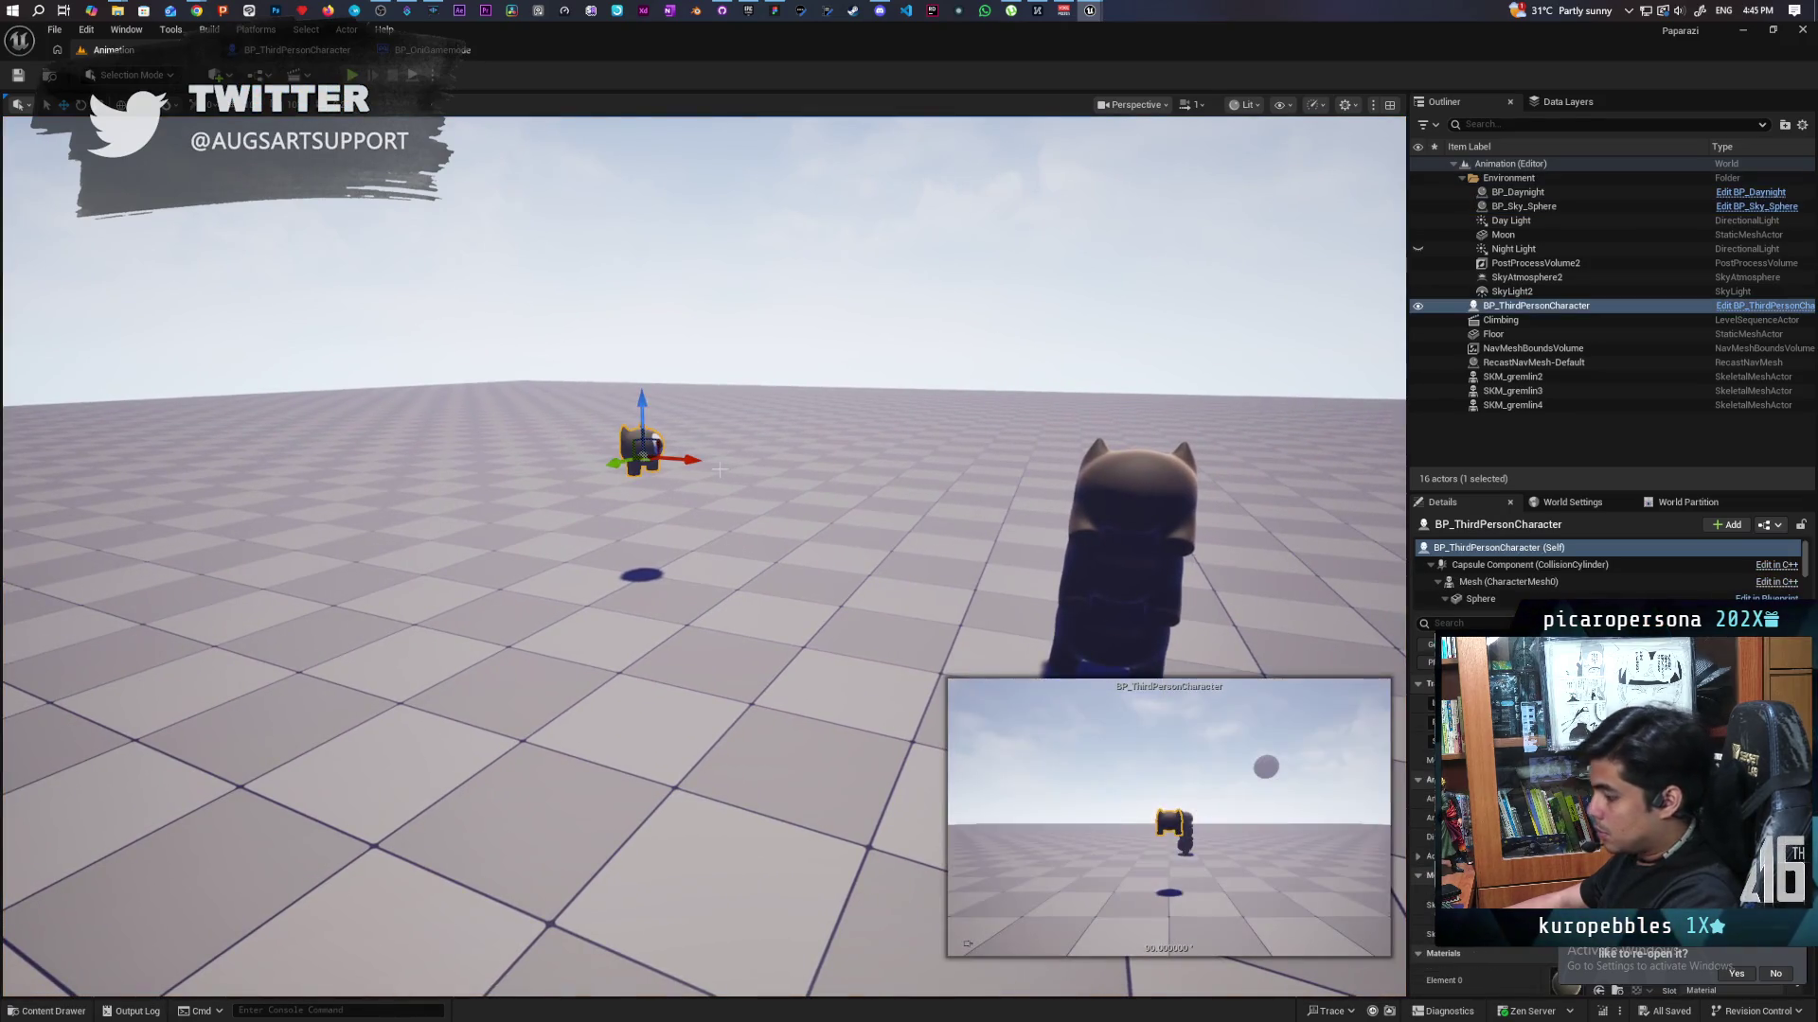
key("End")
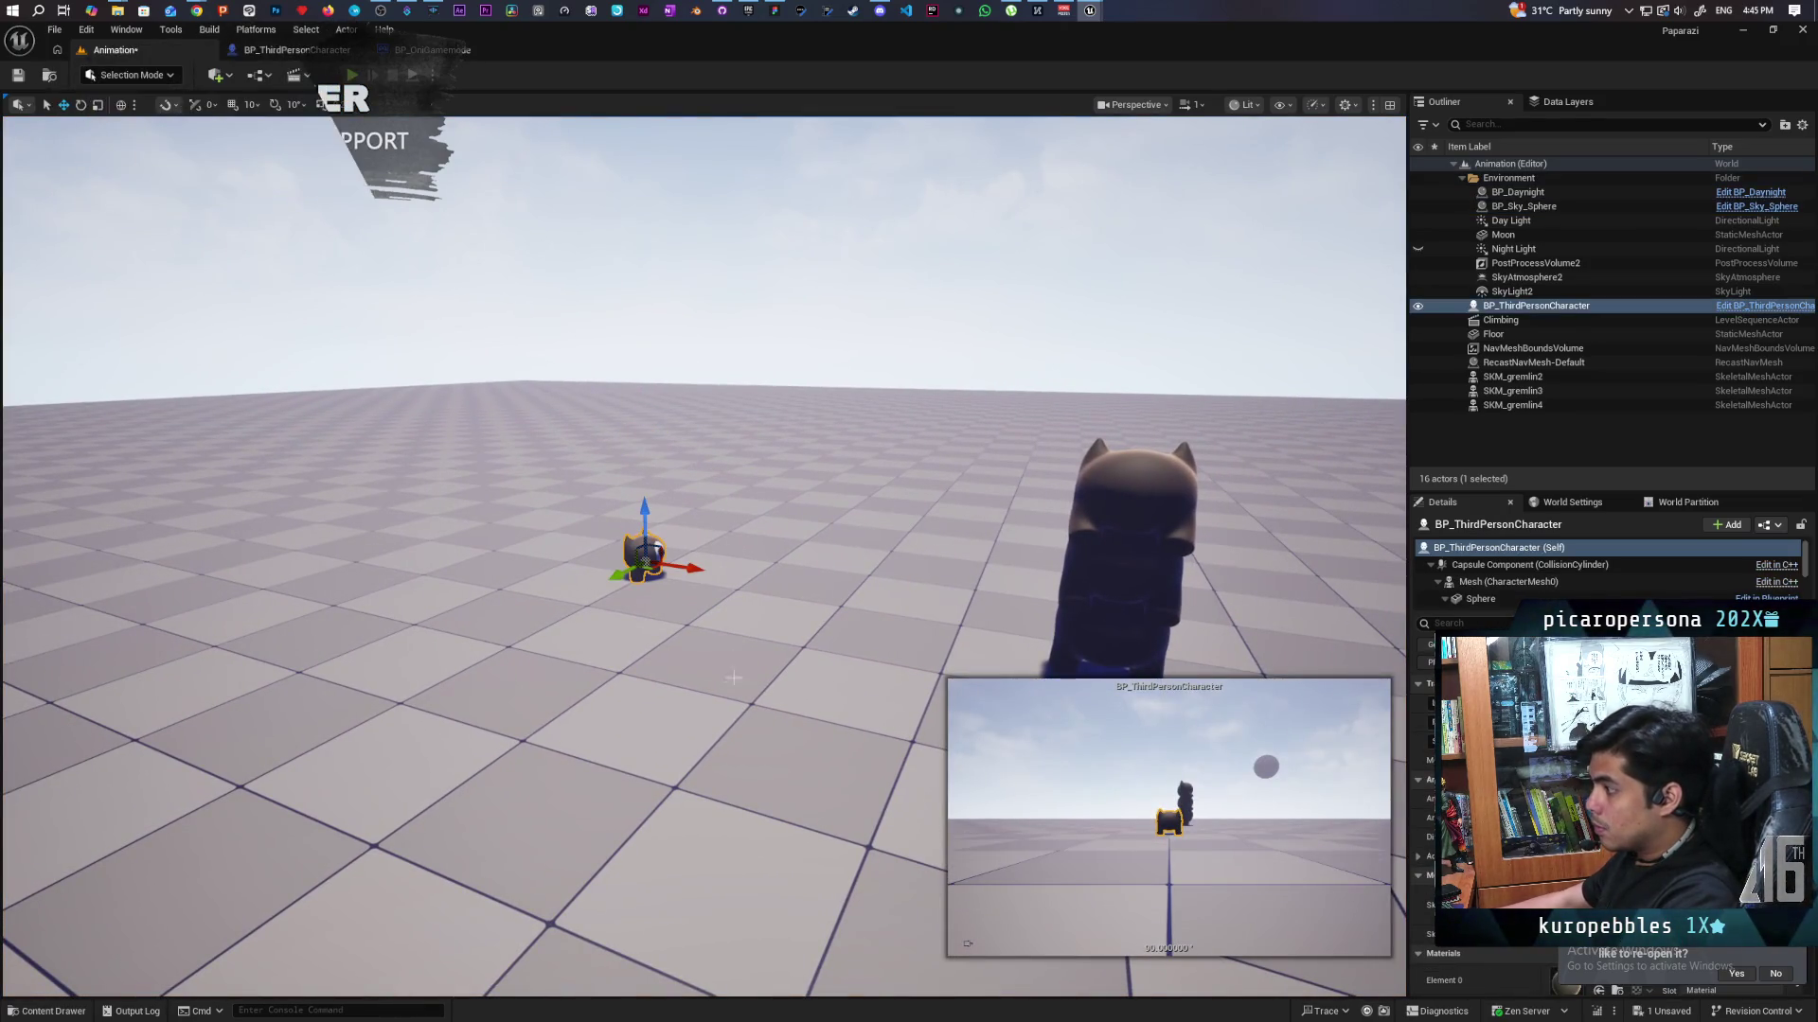
mouse_move(669, 476)
left_mouse_down()
mouse_move(720, 445)
mouse_move(663, 417)
mouse_move(814, 436)
mouse_move(777, 445)
mouse_move(899, 426)
mouse_move(604, 341)
left_mouse_up()
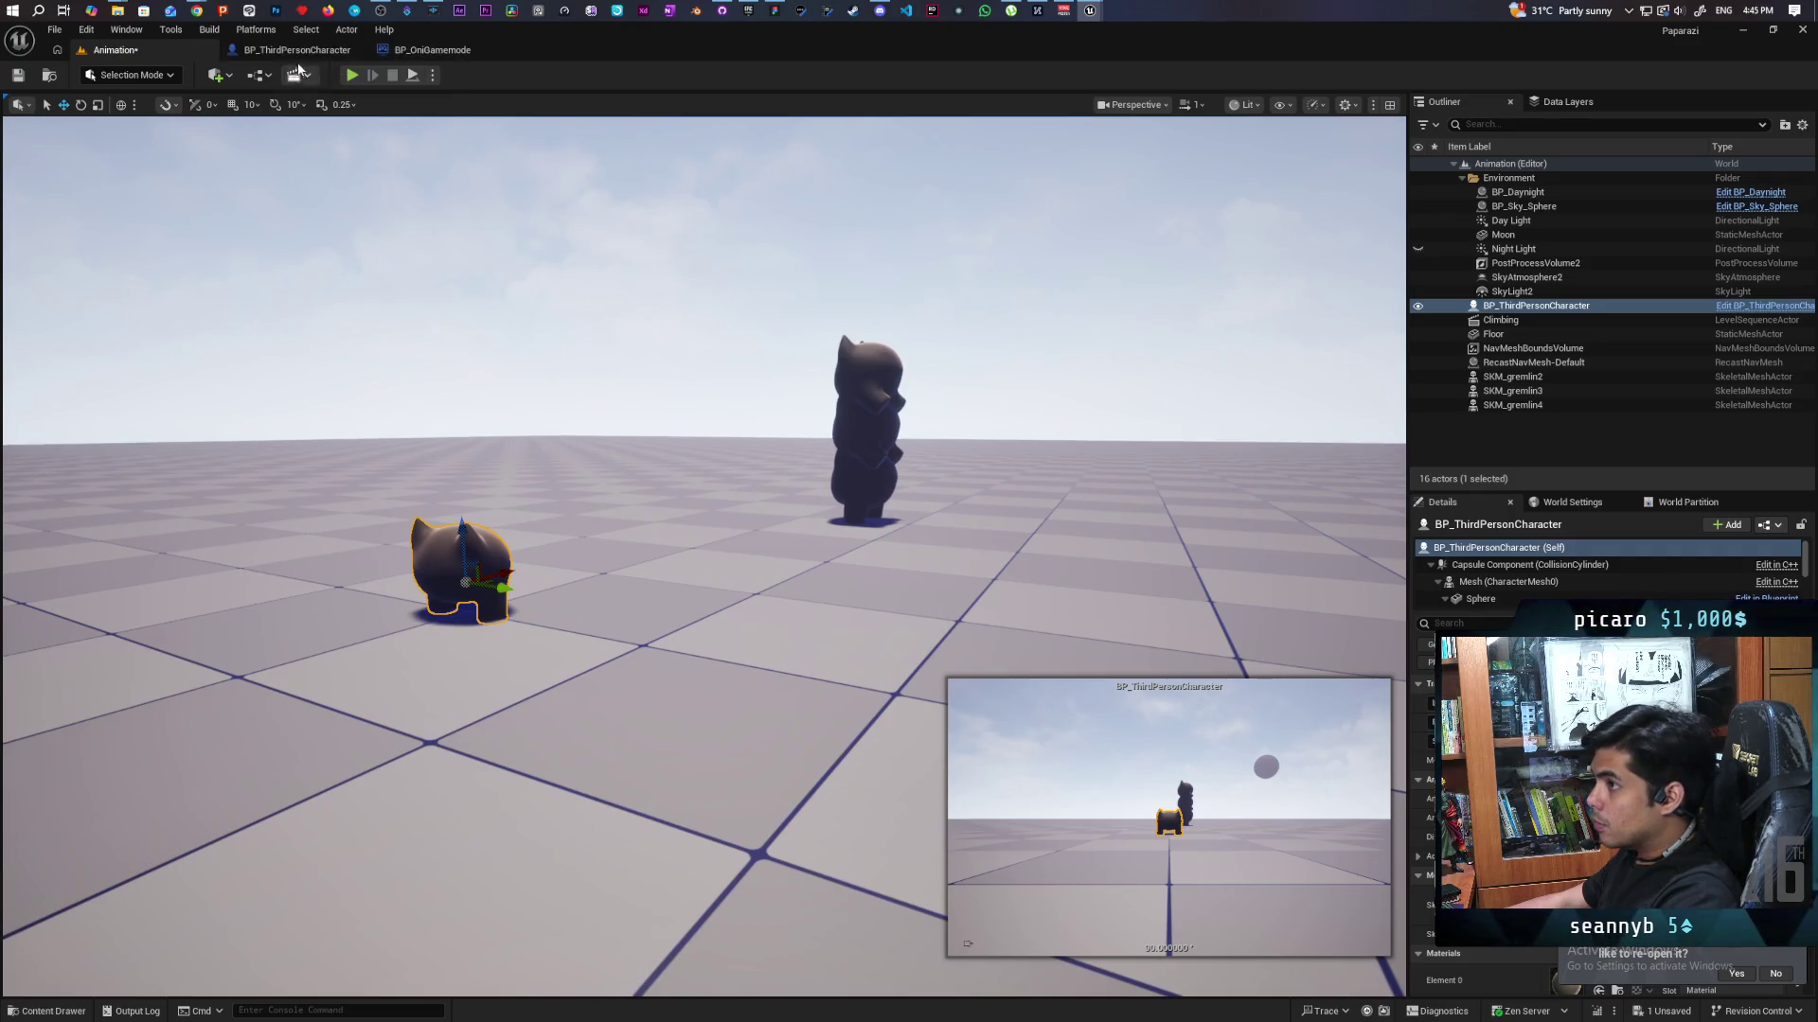
left_click(299, 52)
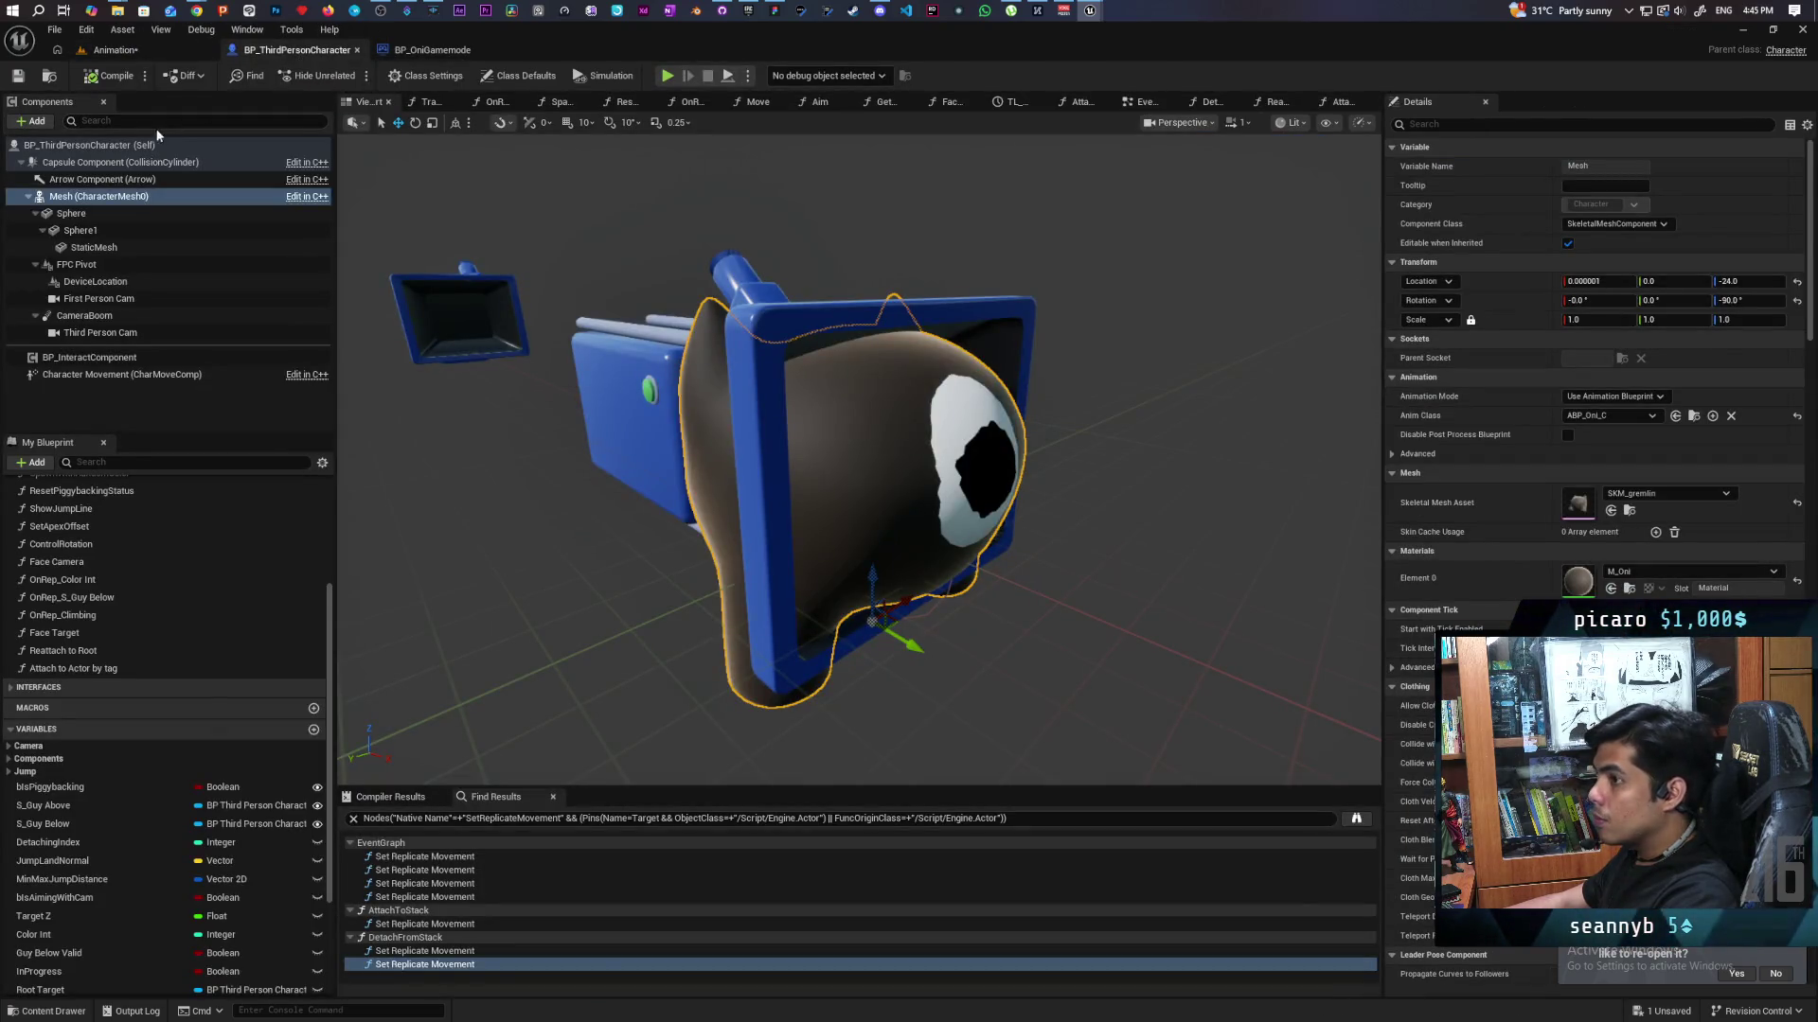
Check the character Blueprint's Capsule Component, find its asset, and return to the Animation level.
left_click(119, 149)
left_click(111, 163)
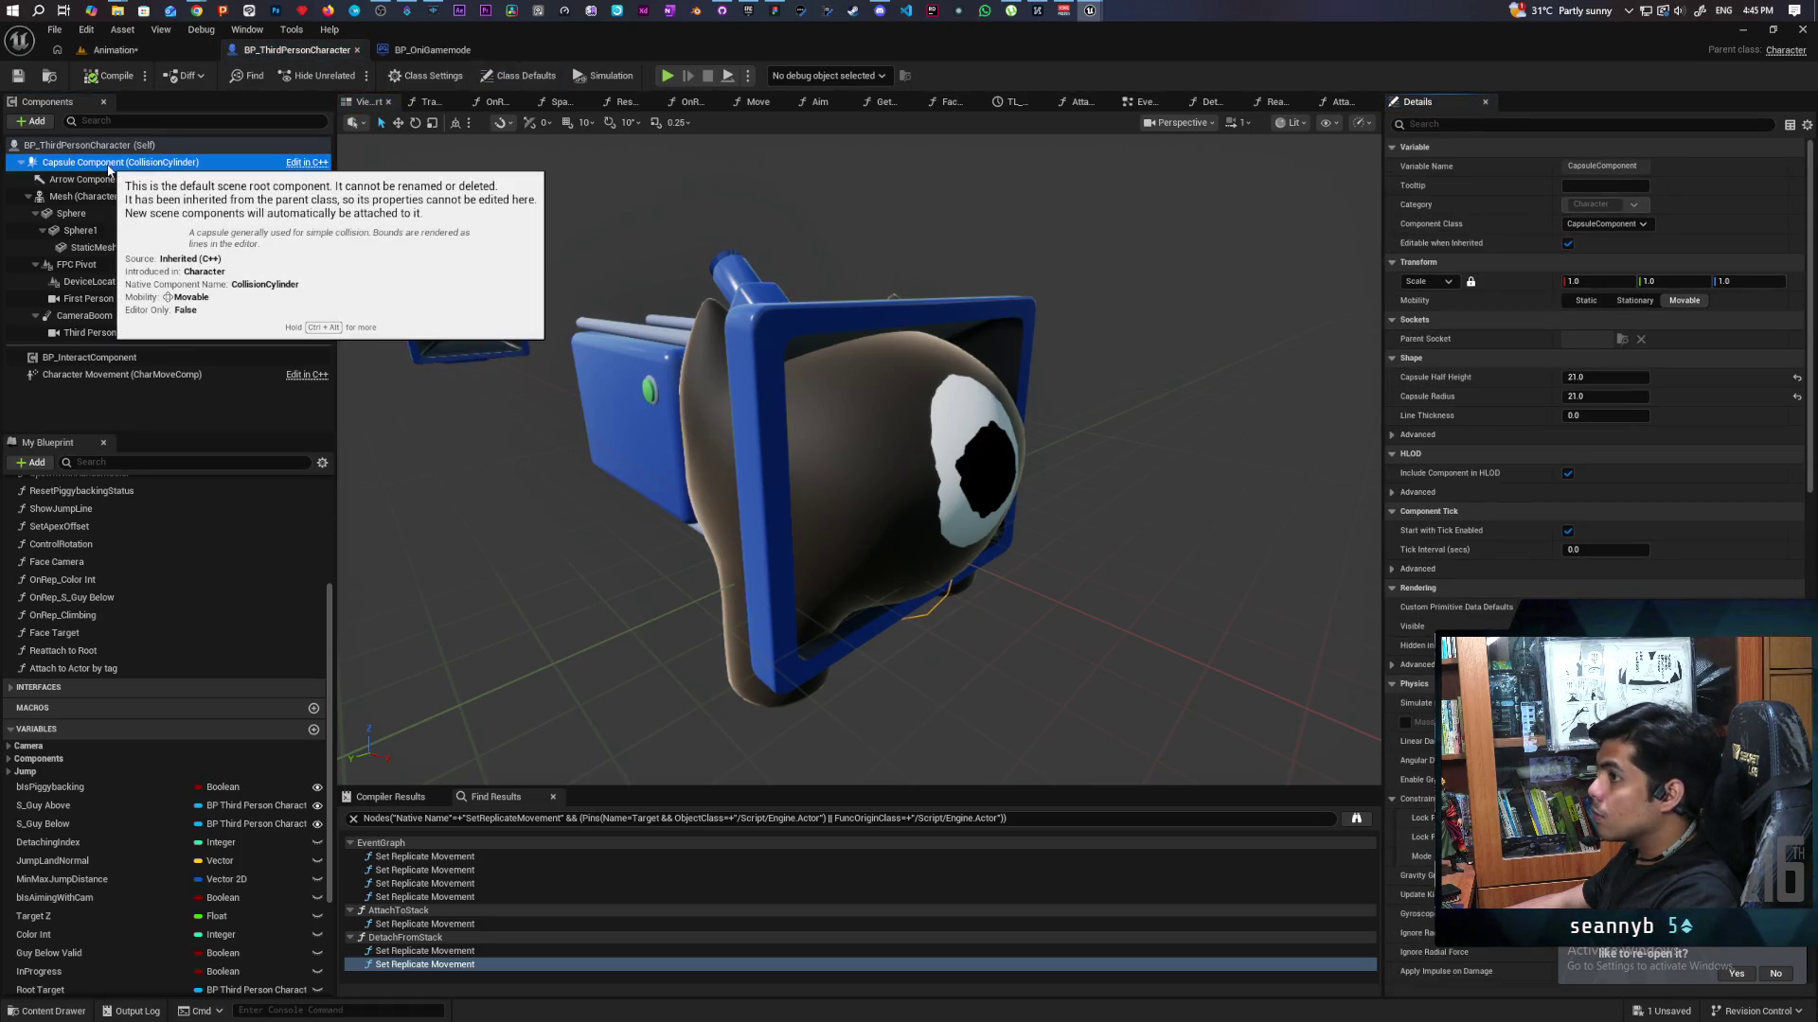
left_click(48, 81)
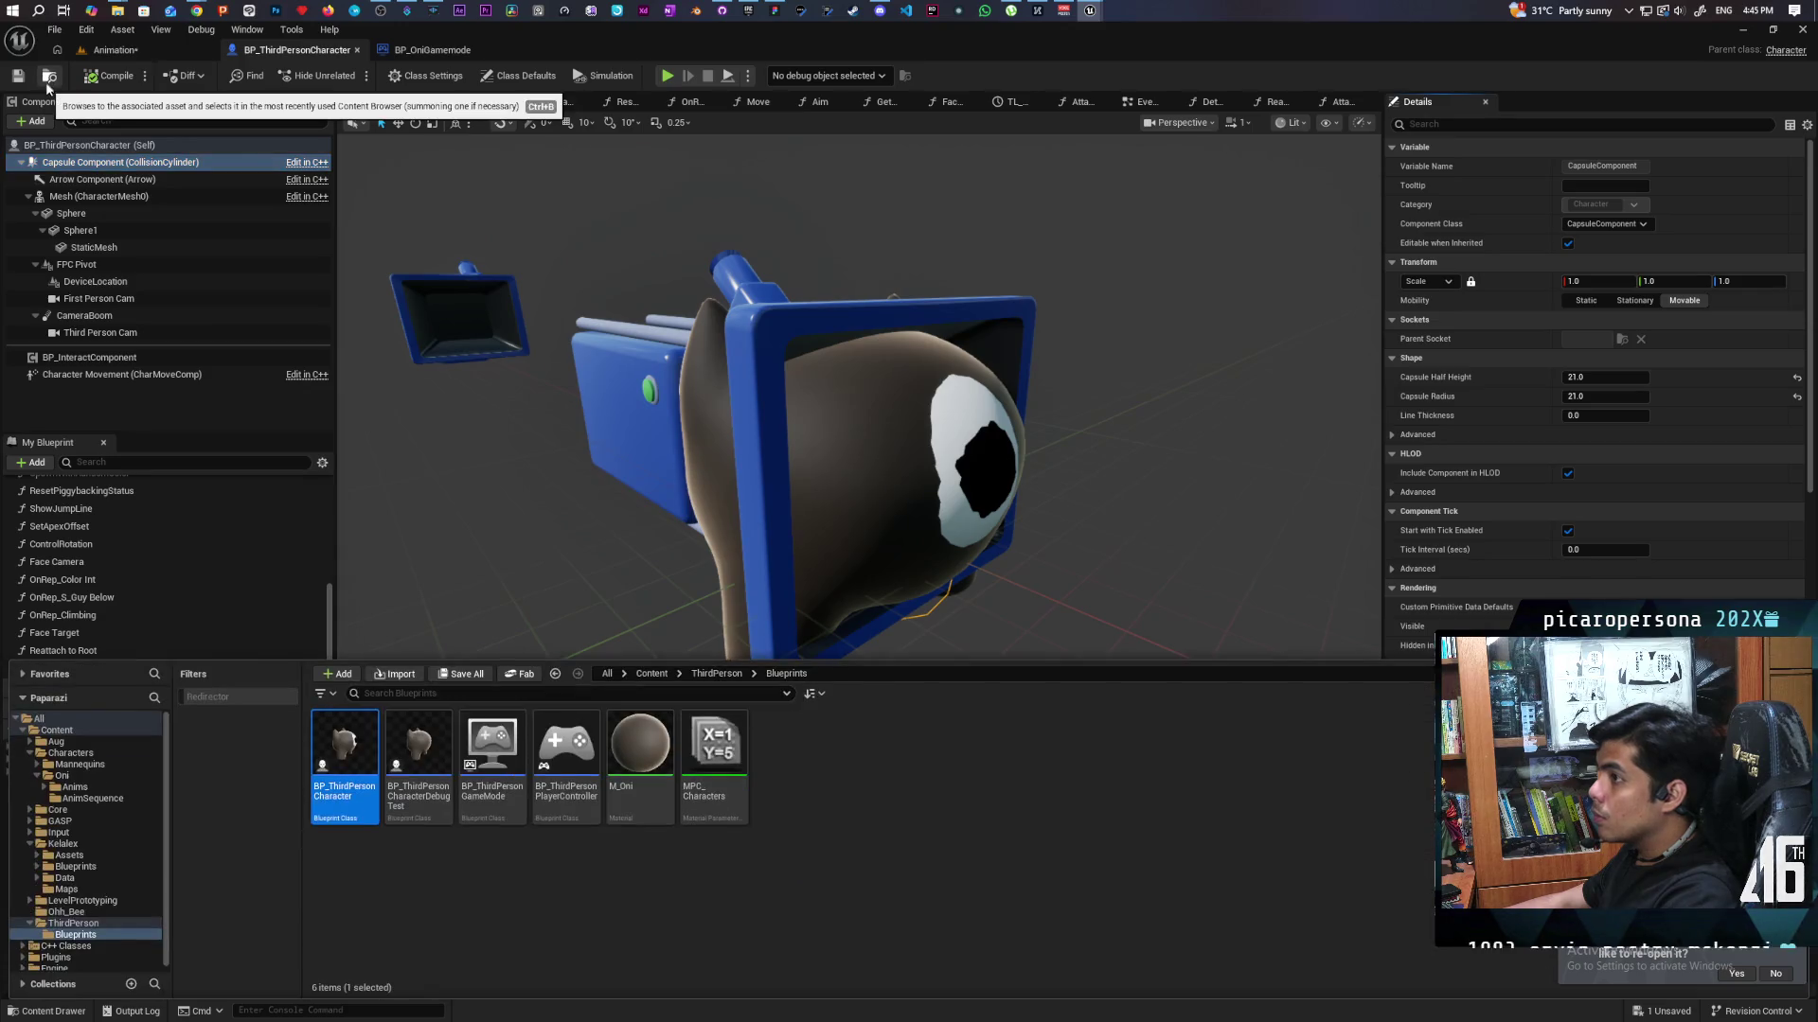
left_click(113, 49)
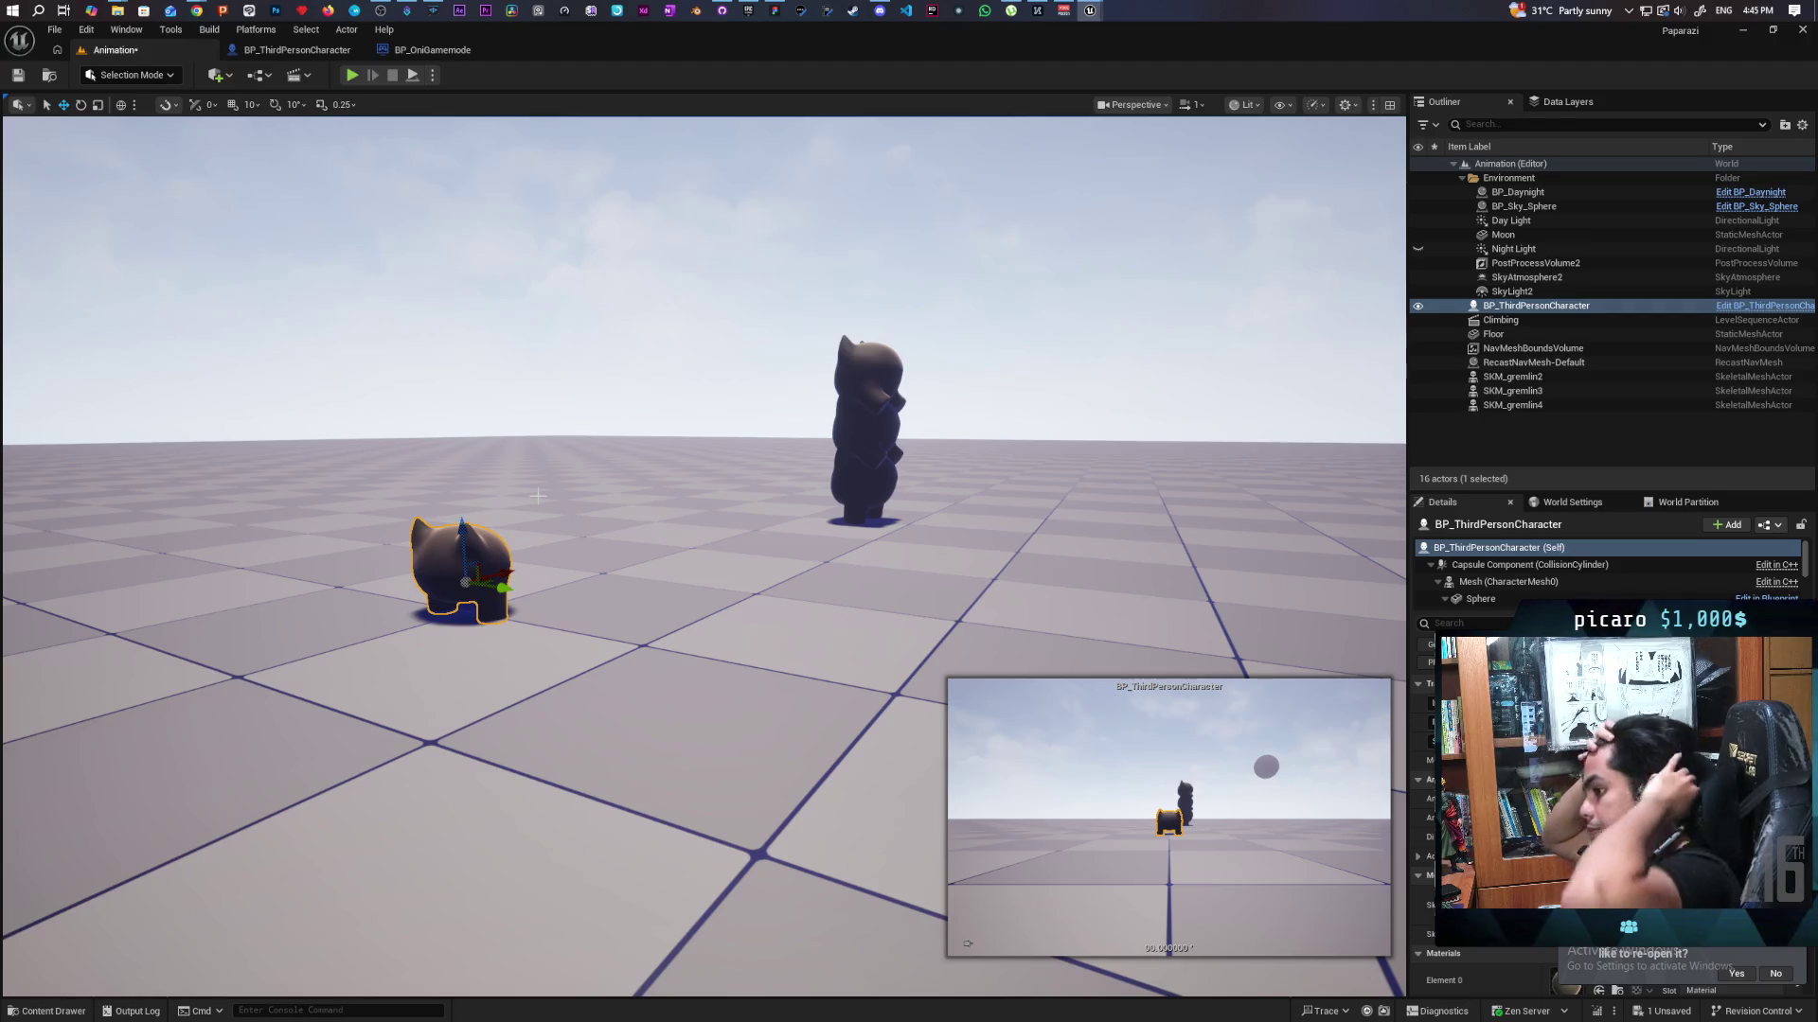
Move the placed BP_ThirdPersonCharacter beside the tall dark gremlin and view them at ground level.
left_click_drag(538, 496, 547, 681)
mouse_move(726, 453)
left_mouse_down()
mouse_move(776, 485)
mouse_move(954, 518)
left_mouse_up()
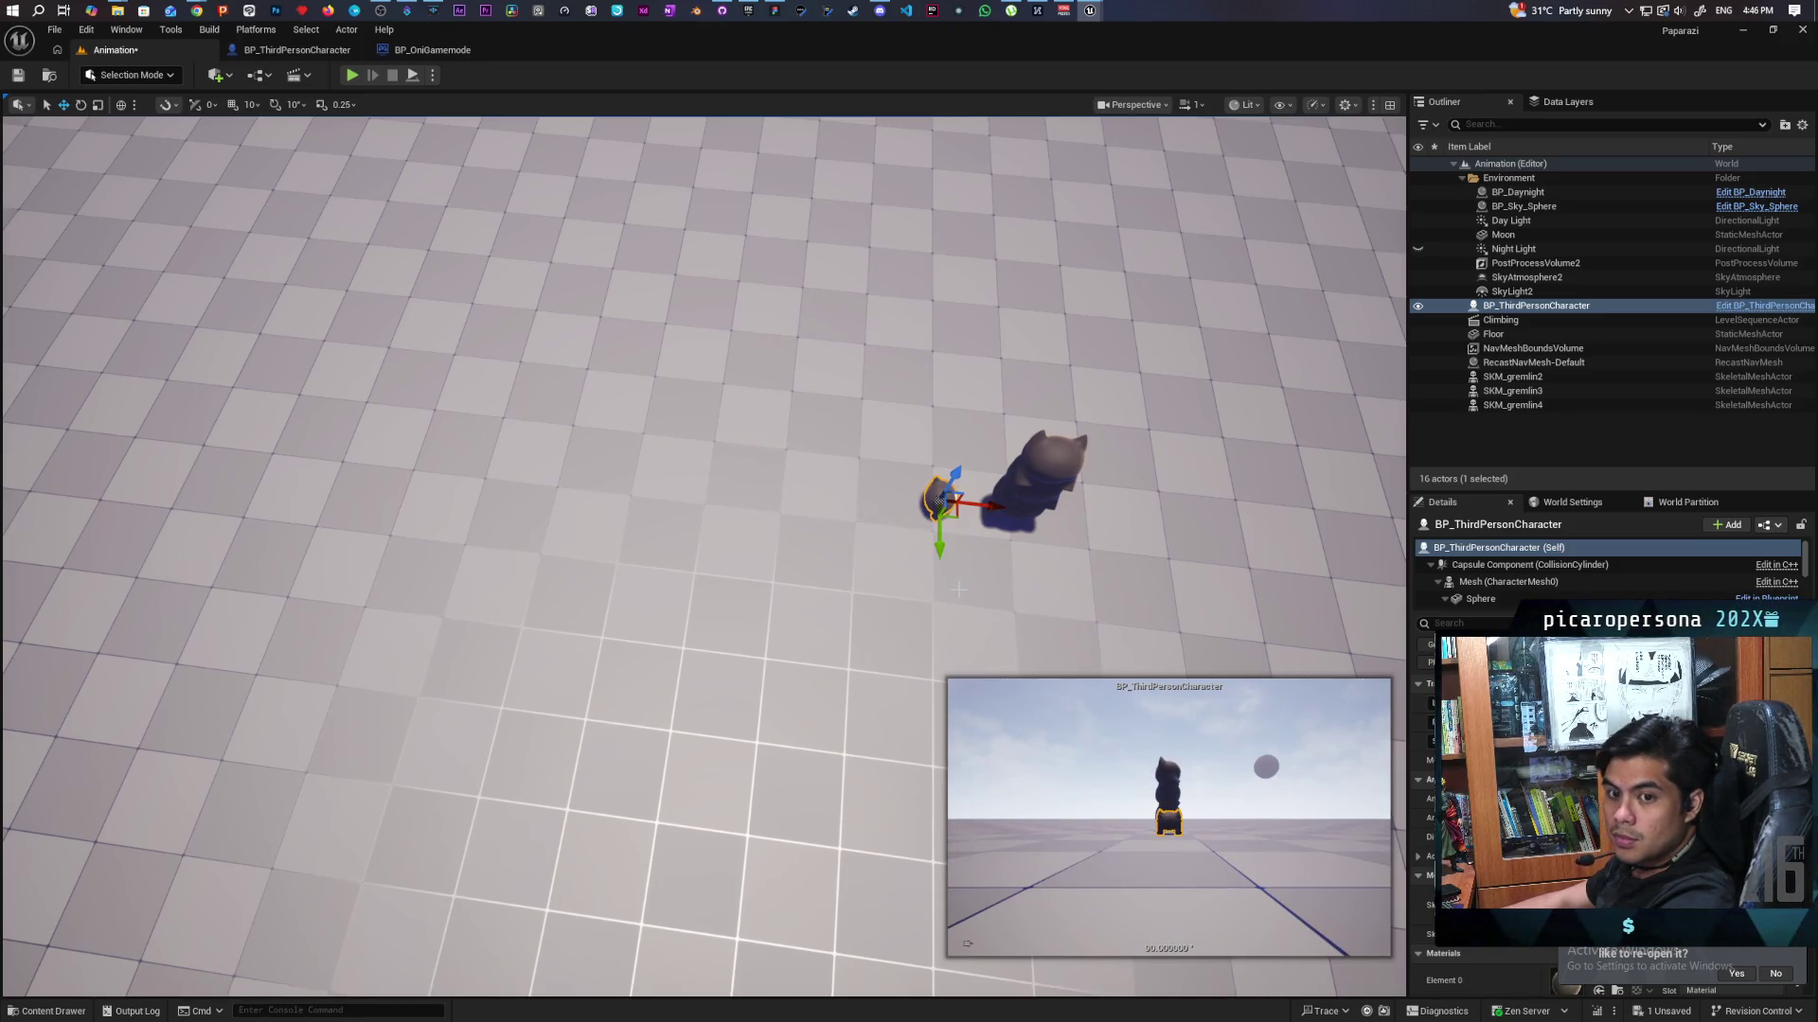
mouse_move(705, 558)
left_mouse_down()
mouse_move(738, 463)
mouse_move(740, 535)
mouse_move(587, 549)
mouse_move(628, 529)
left_mouse_up()
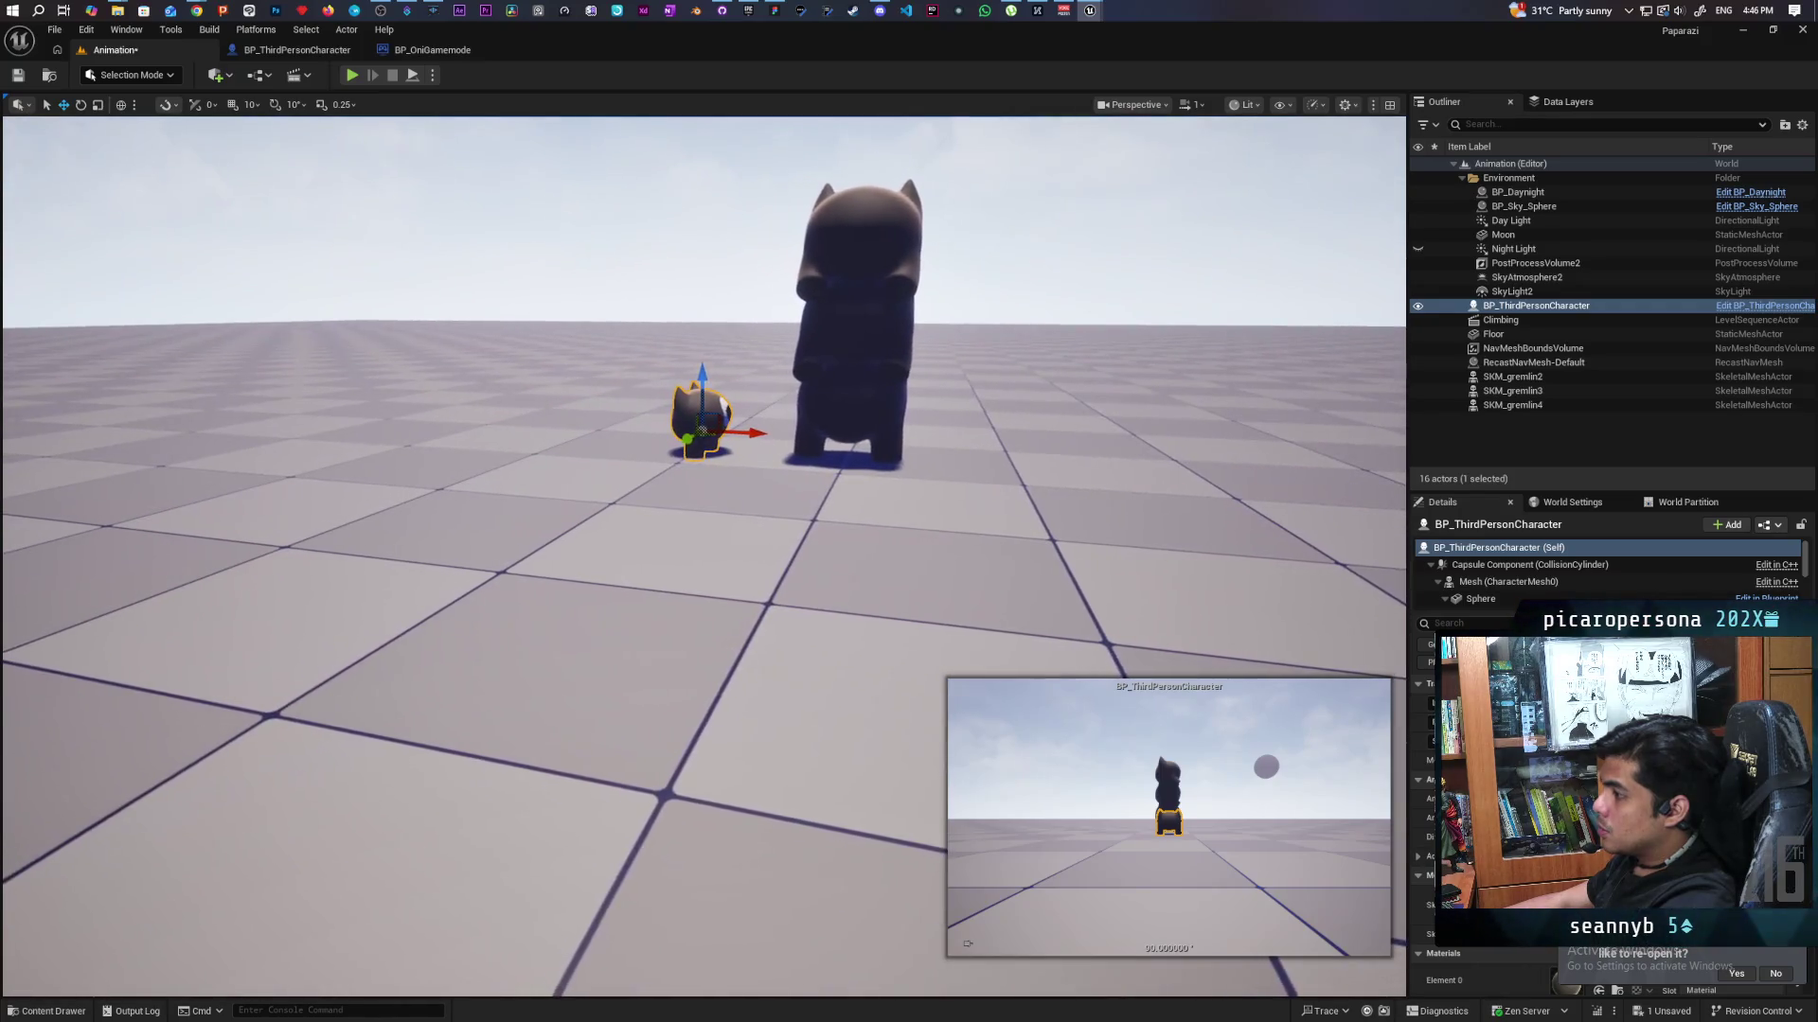
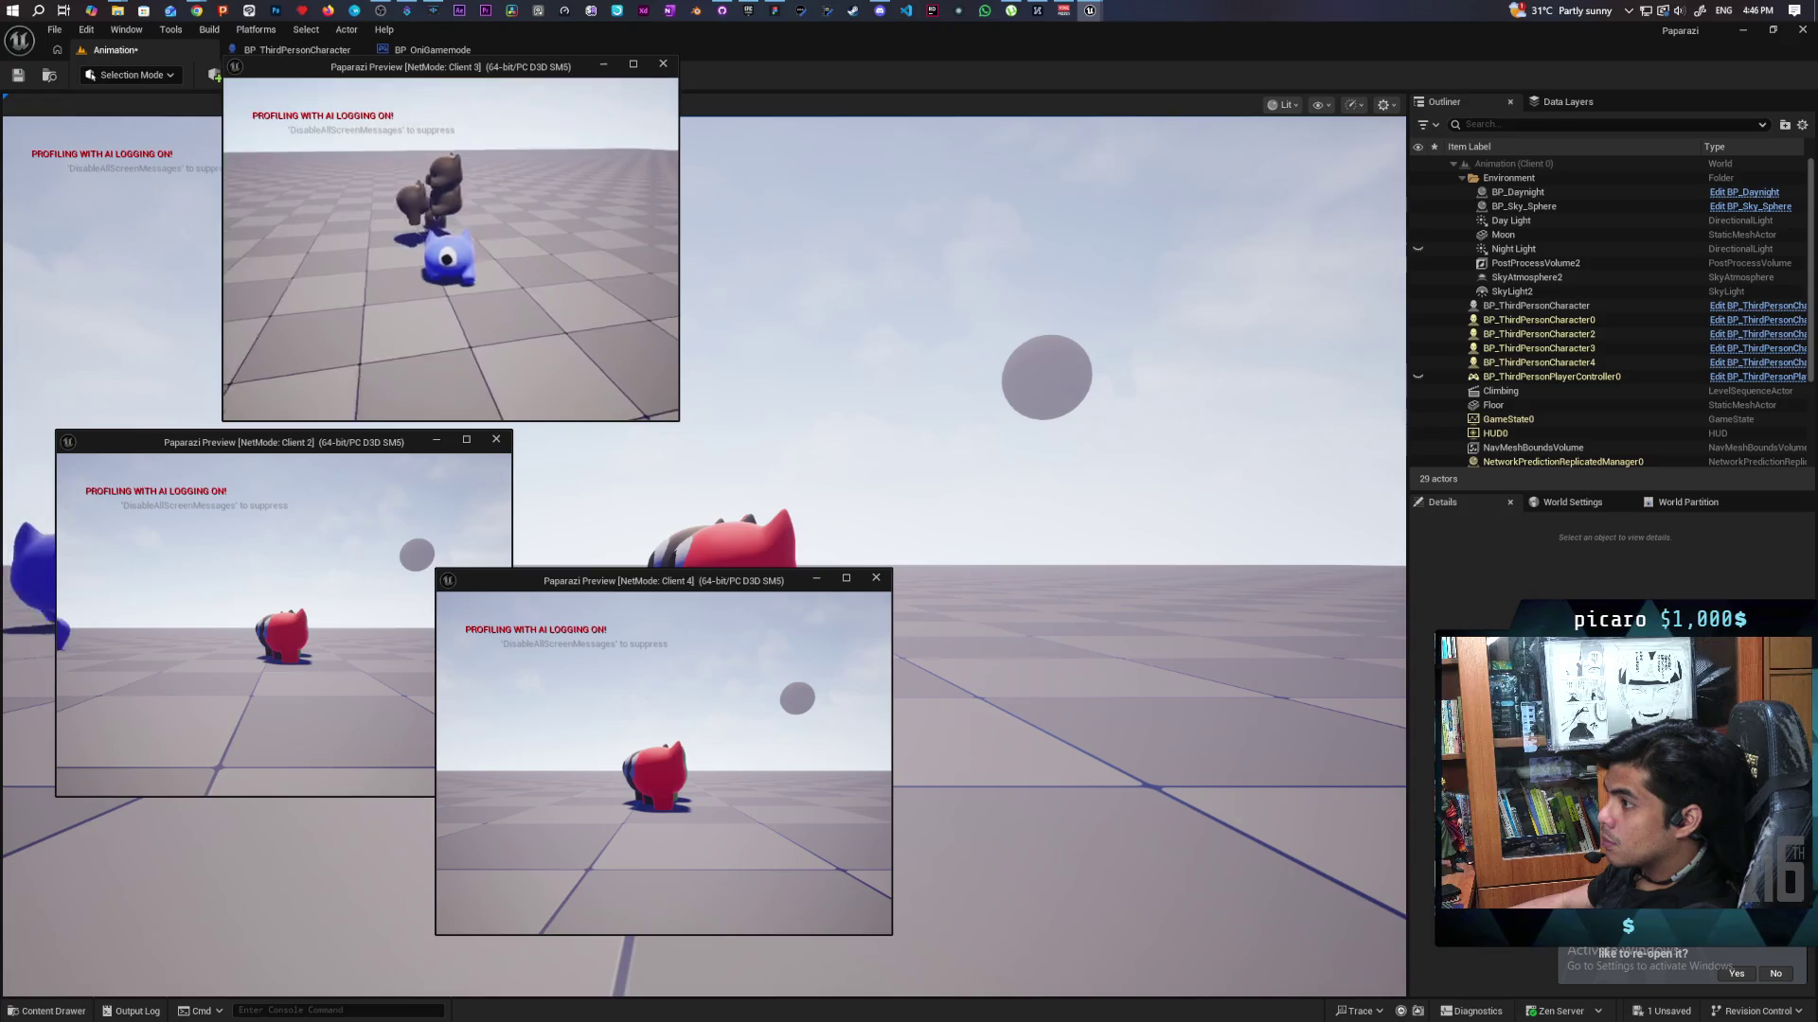
Stop the play session, close the Message Log and check the stacked SKM_gremlin2–4 actors.
key("Escape")
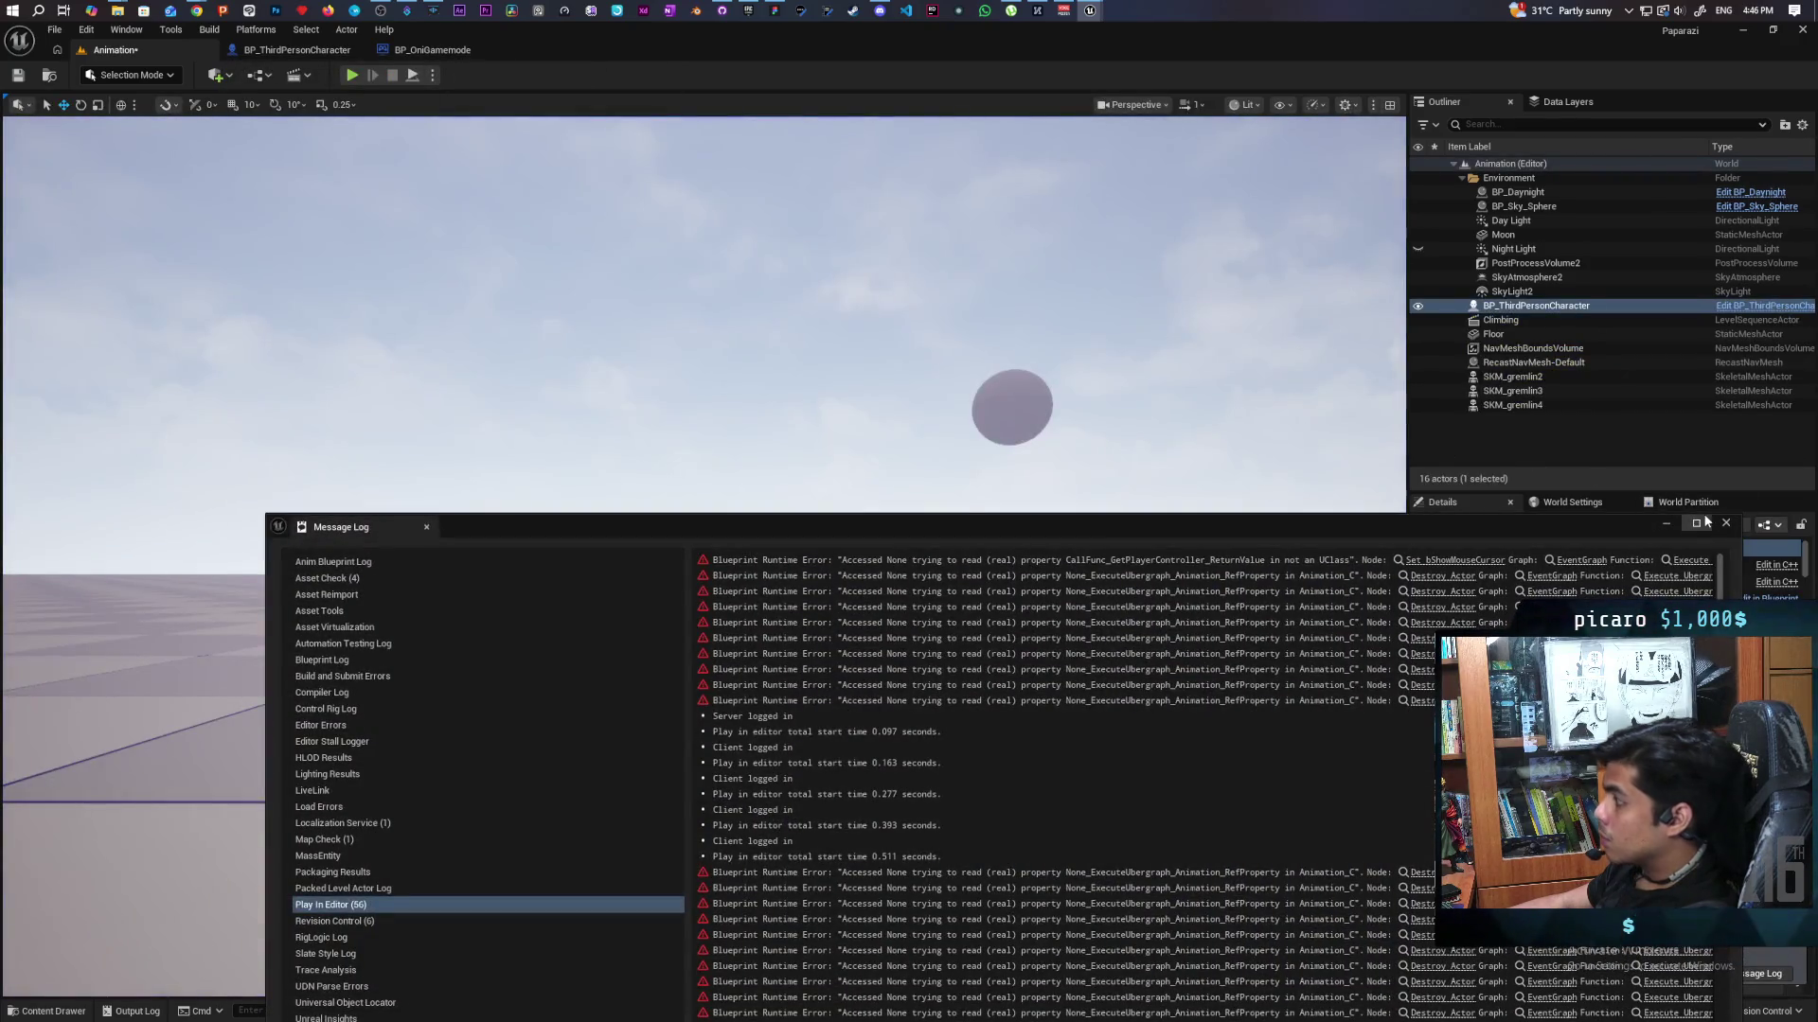
left_click(1725, 523)
key("f")
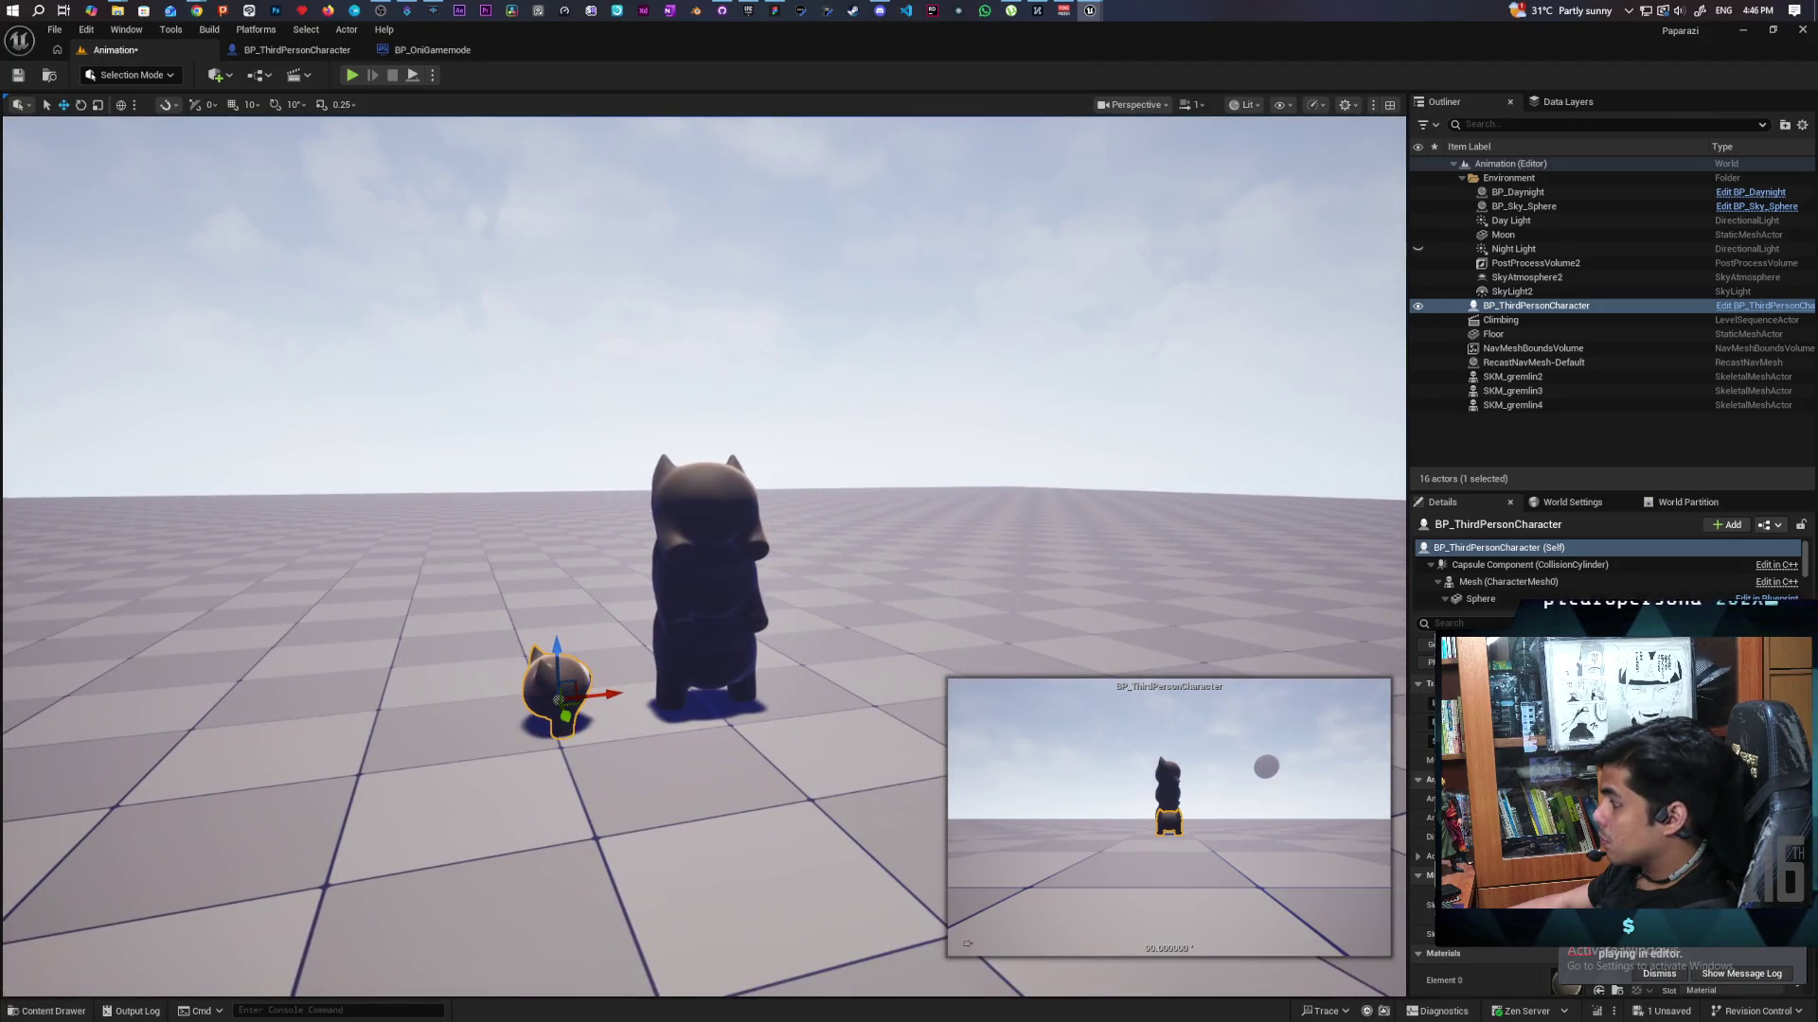
left_click(712, 650)
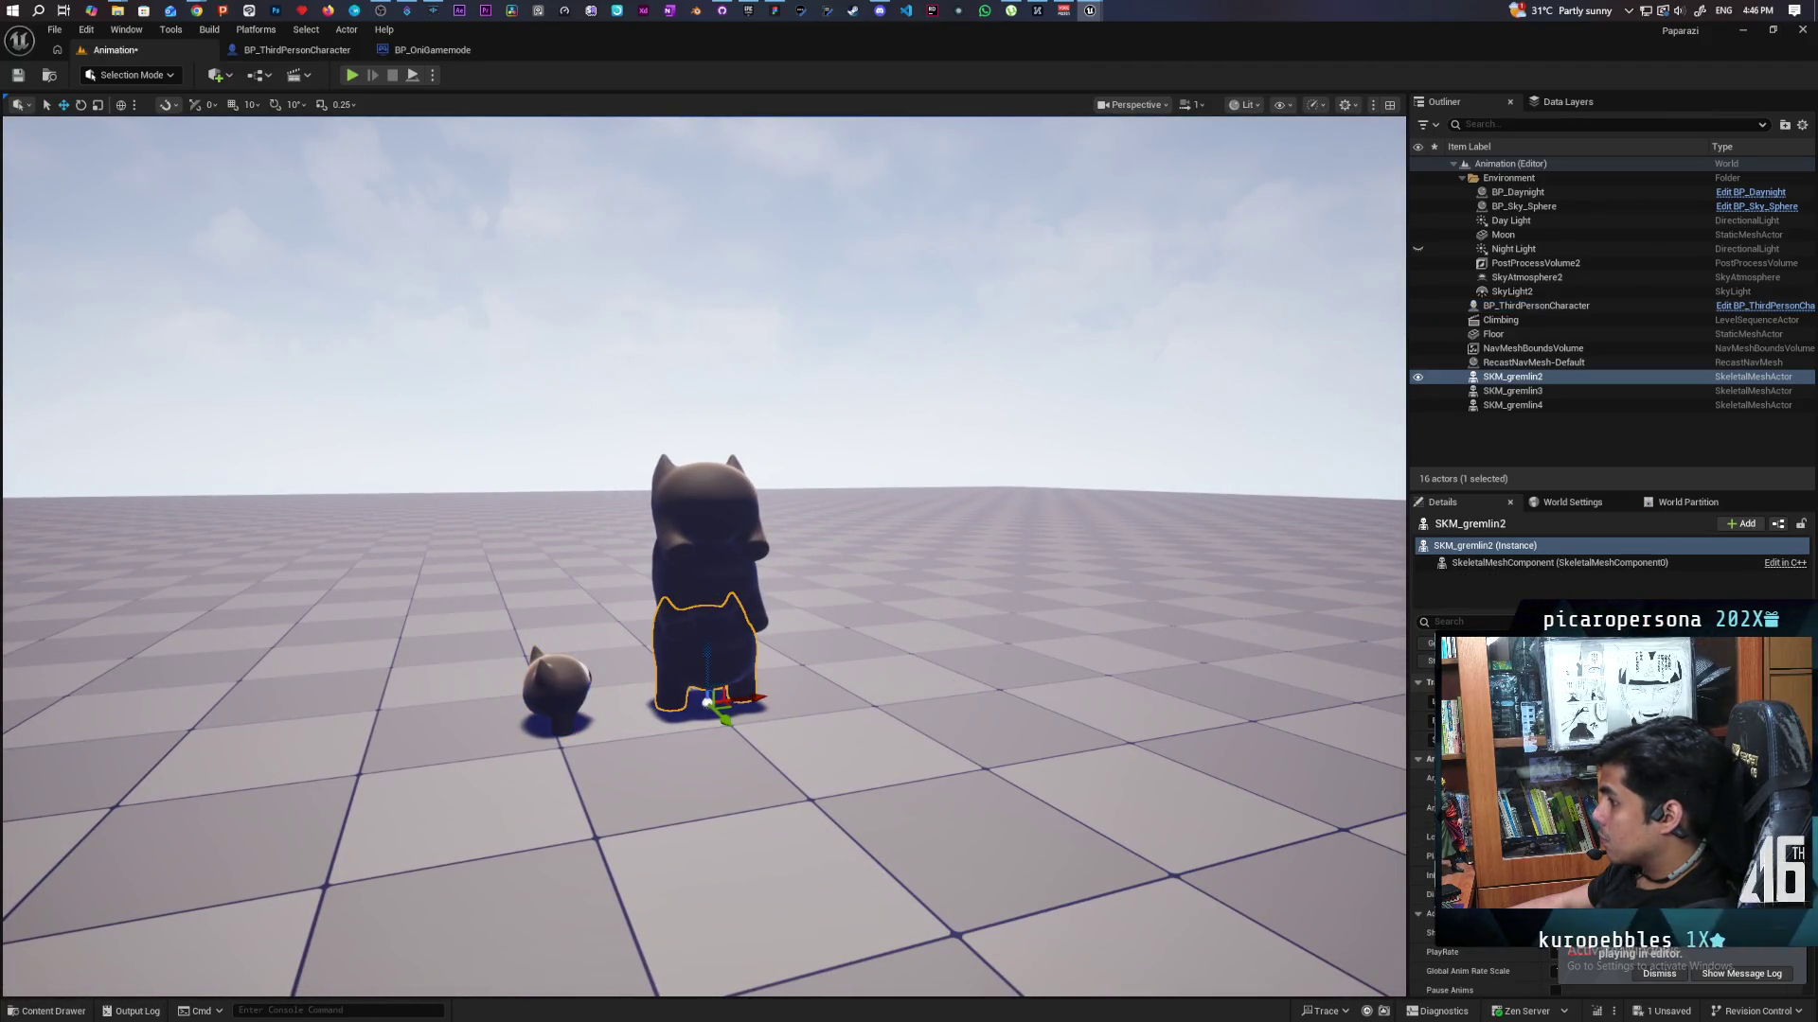
left_click(715, 576)
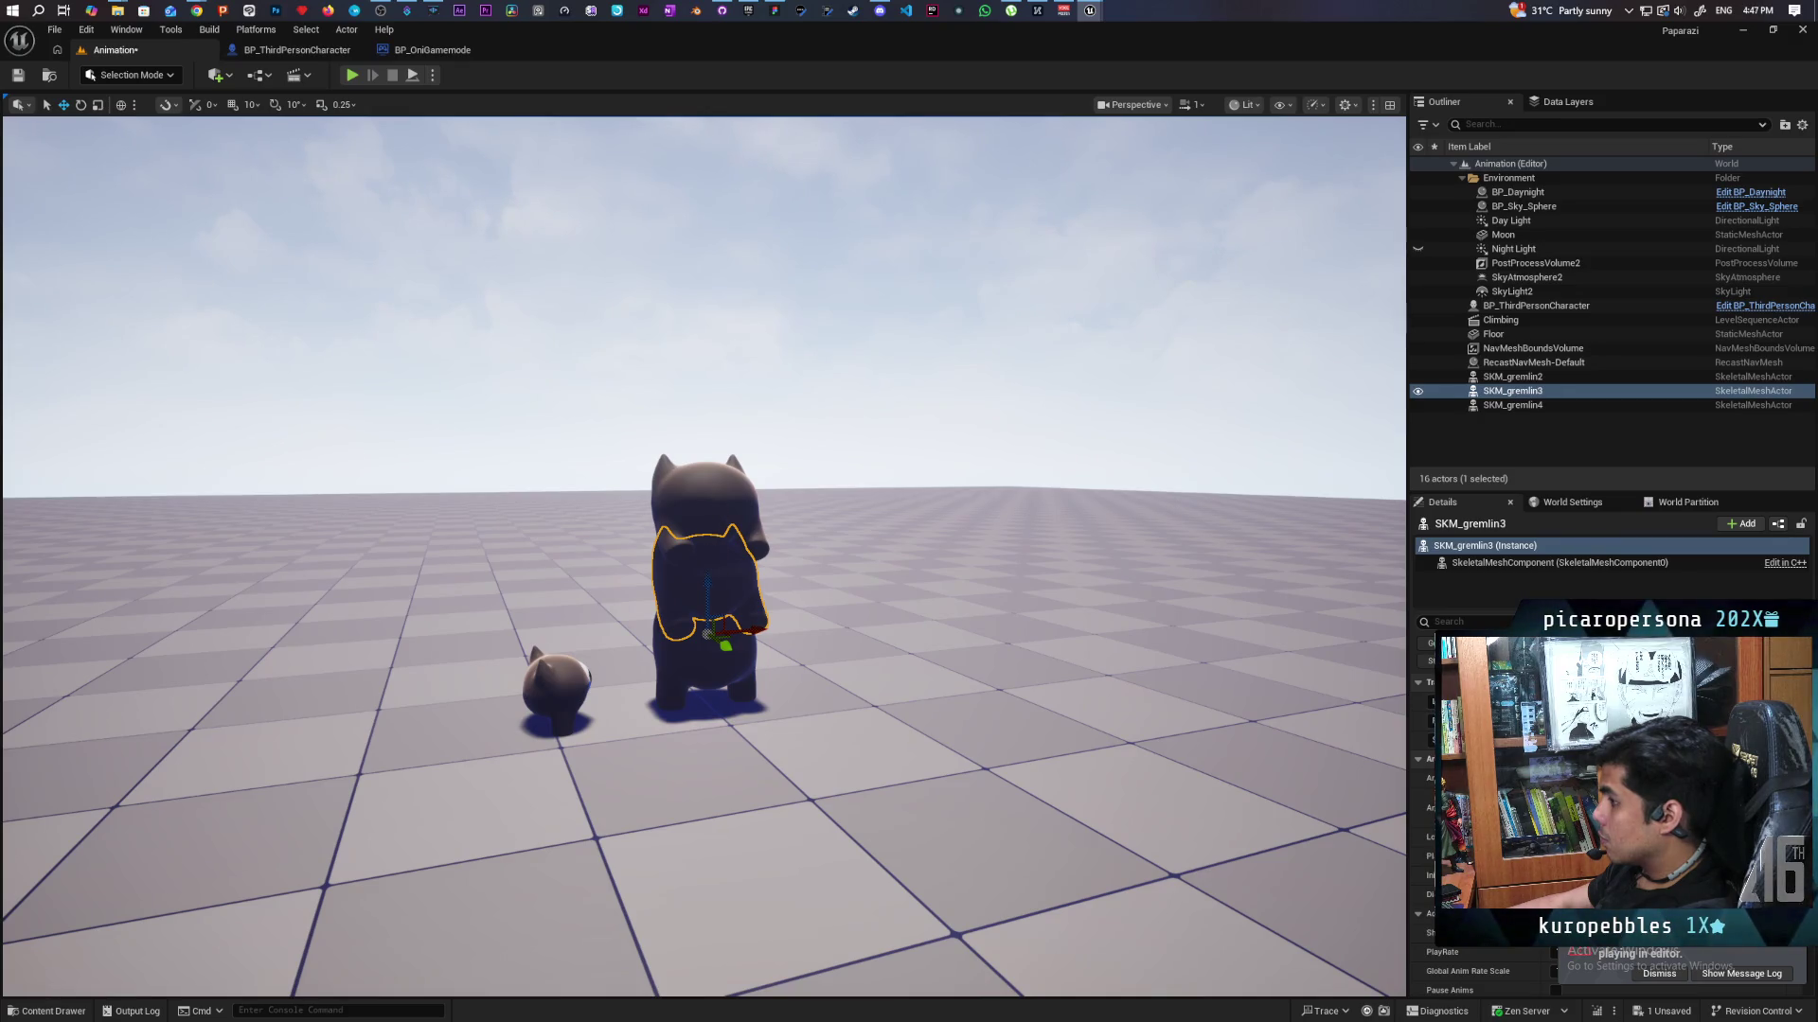
left_click(715, 507)
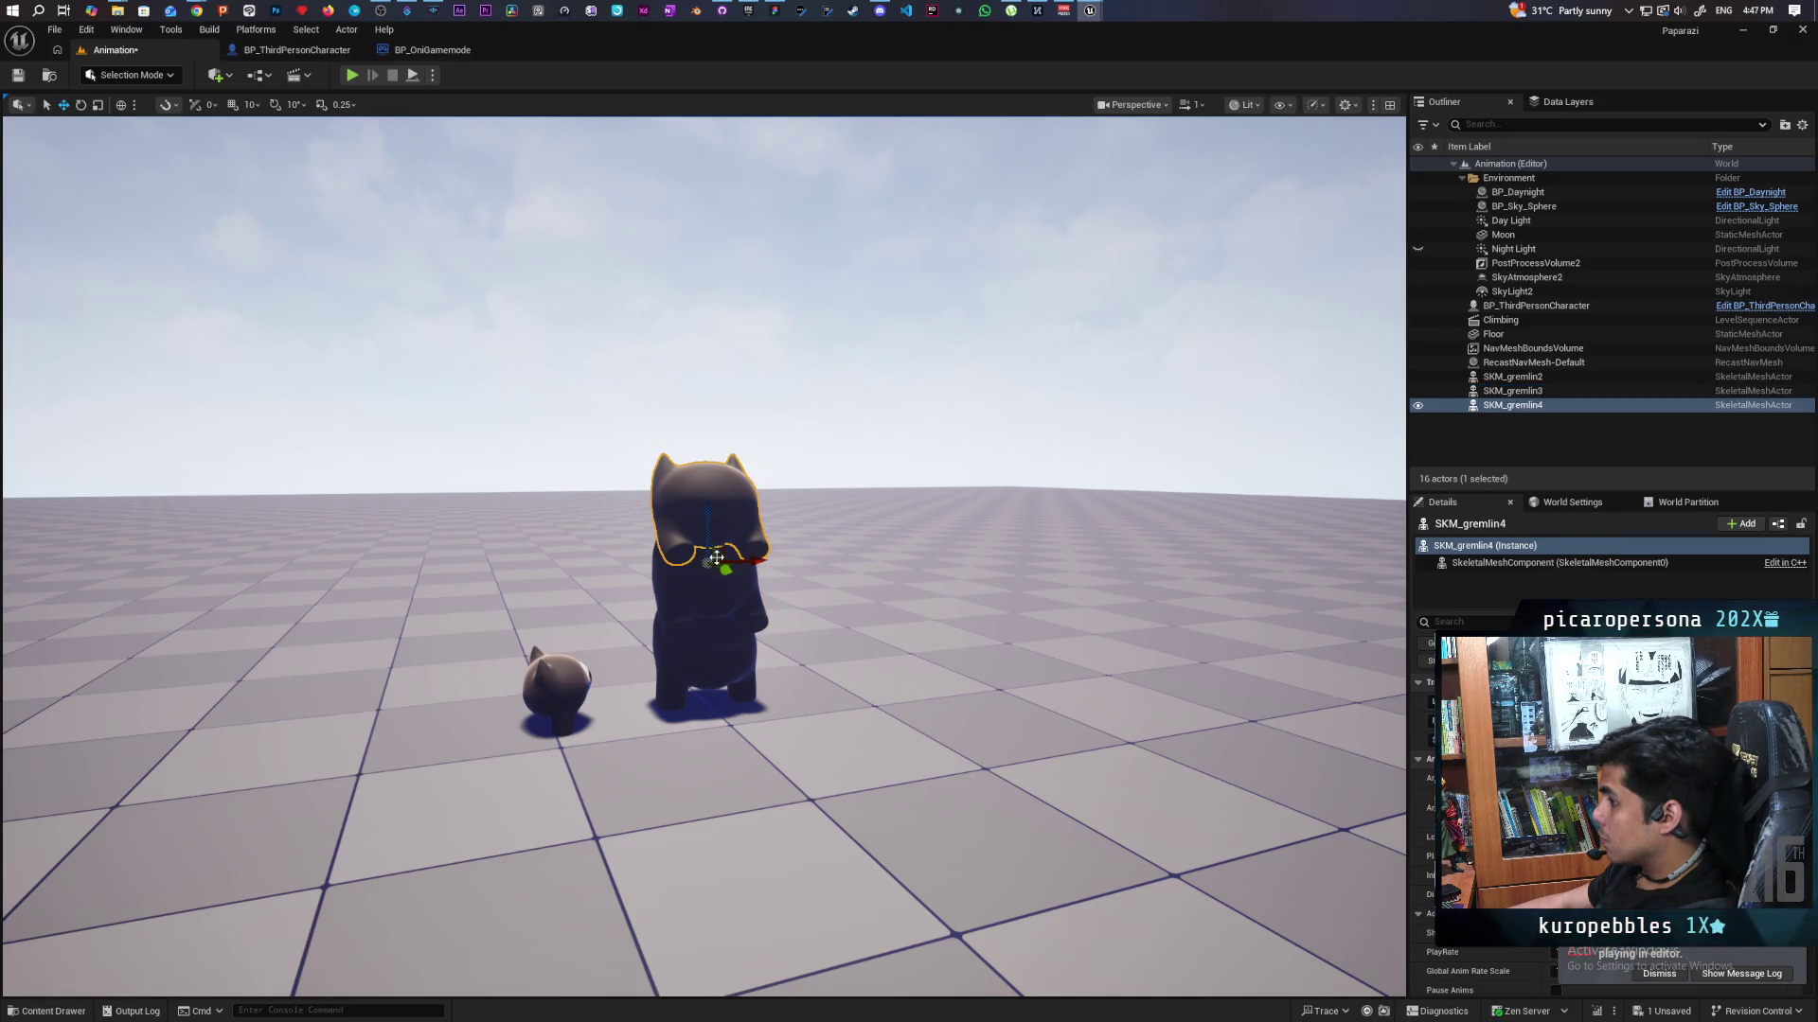
left_click(713, 662)
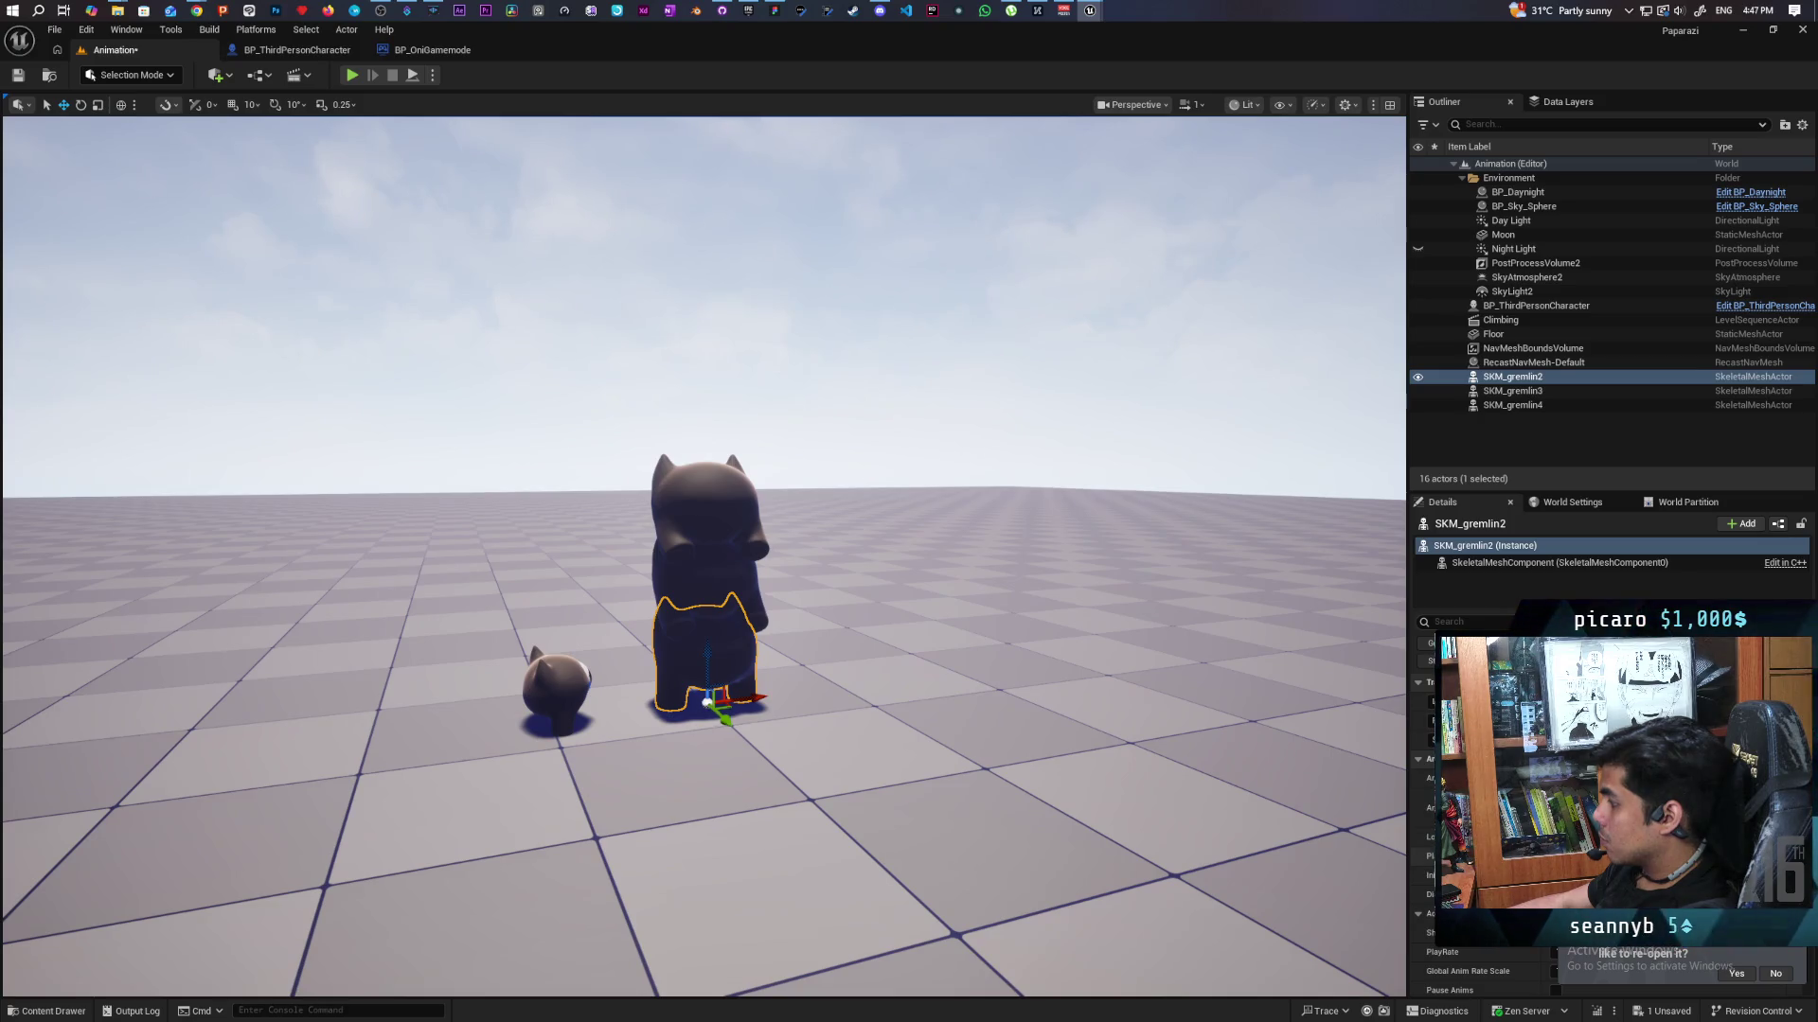
key("f")
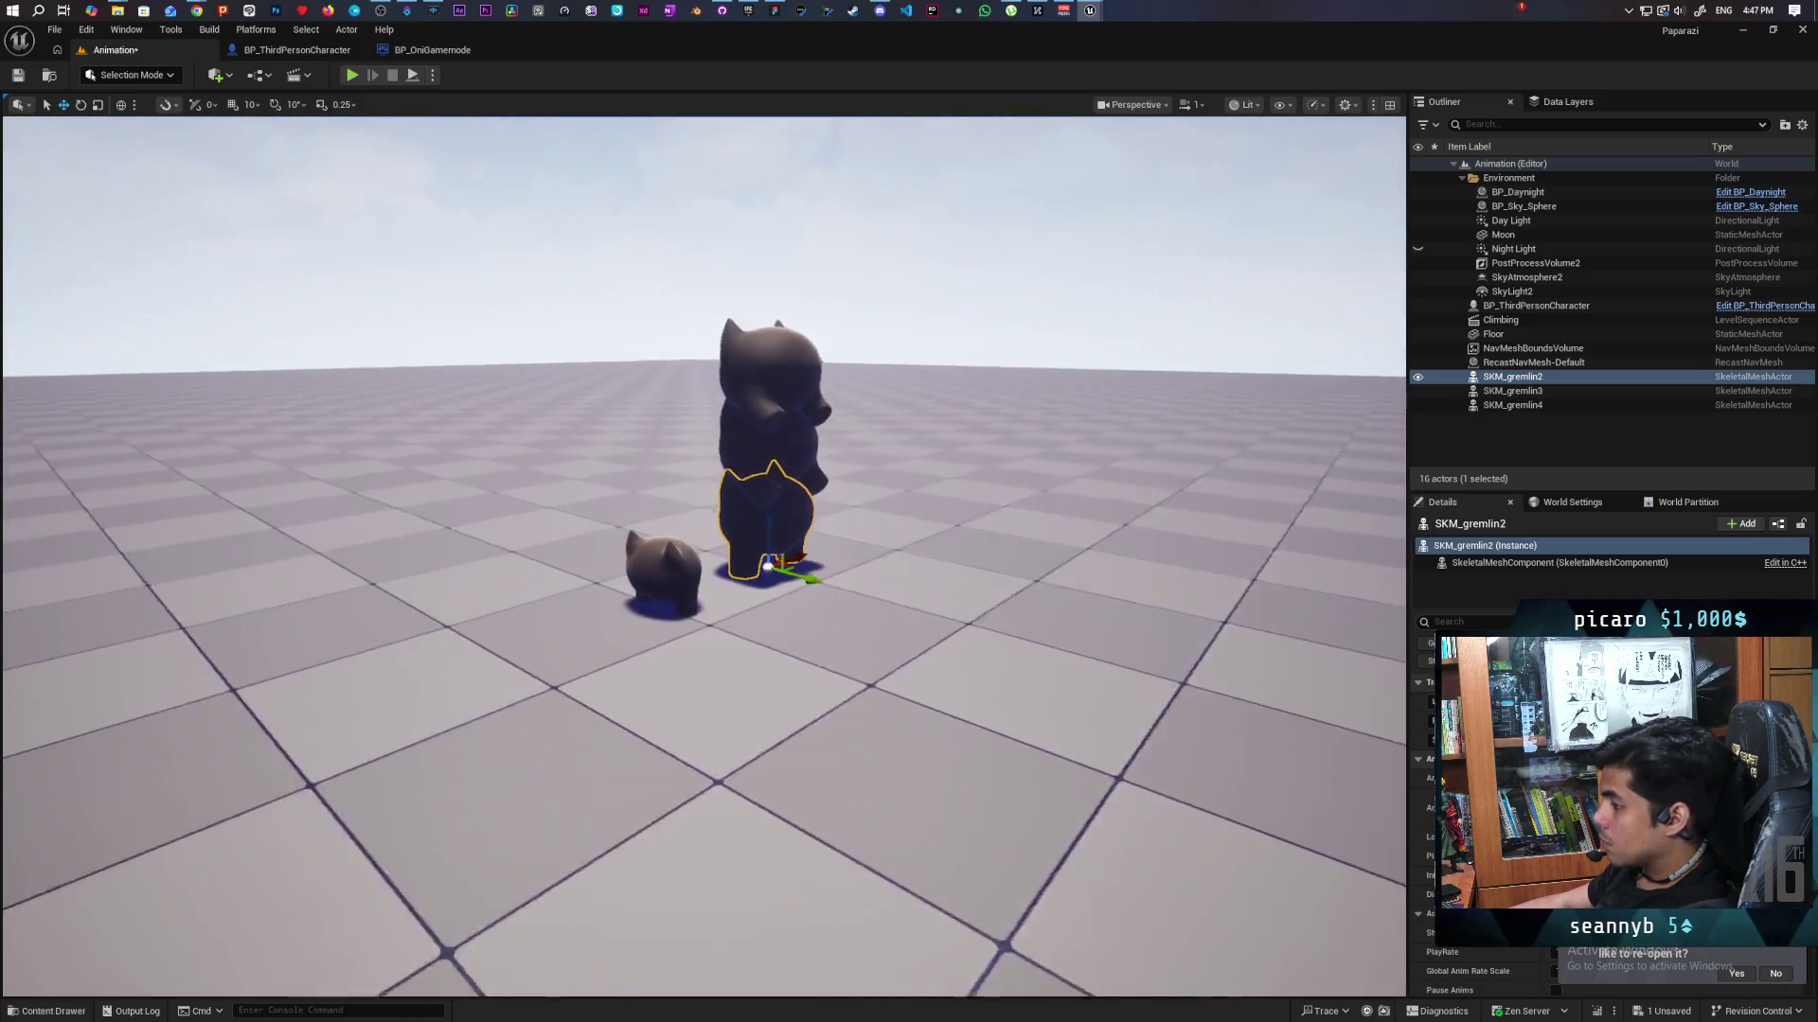
Save the Animation level and start a multiplayer play session.
left_click(17, 76)
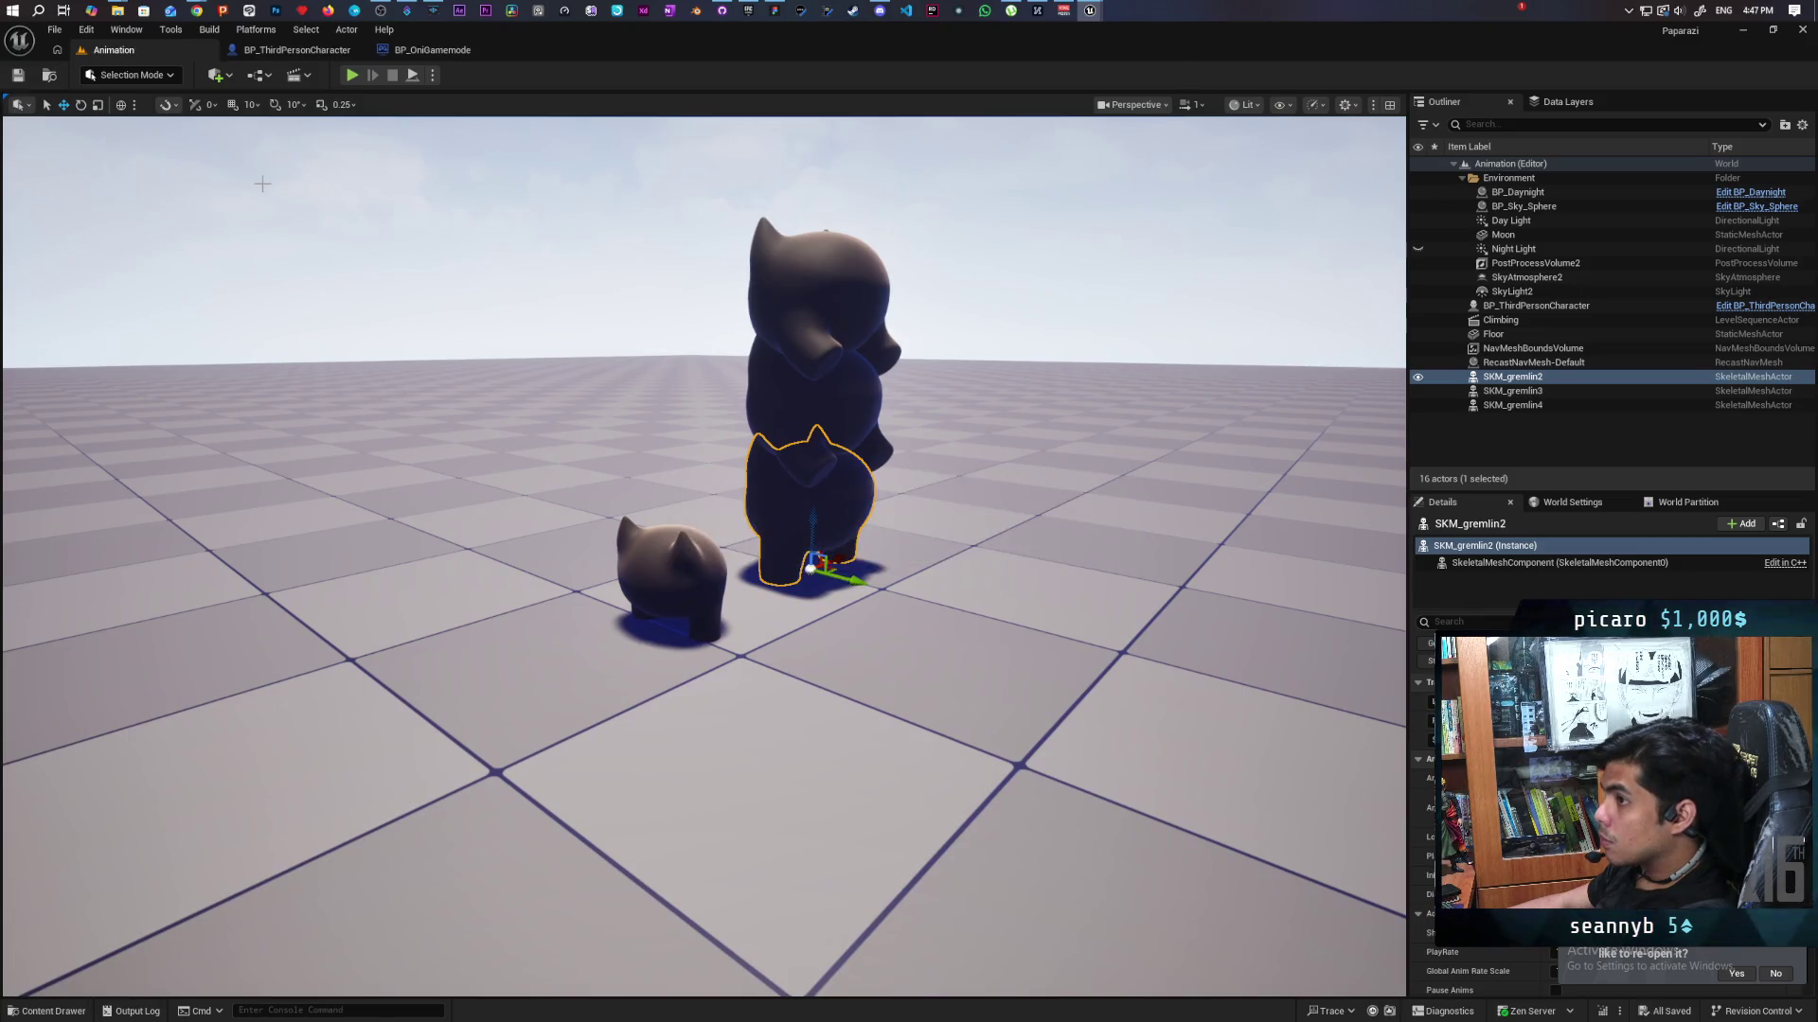
left_click(837, 414)
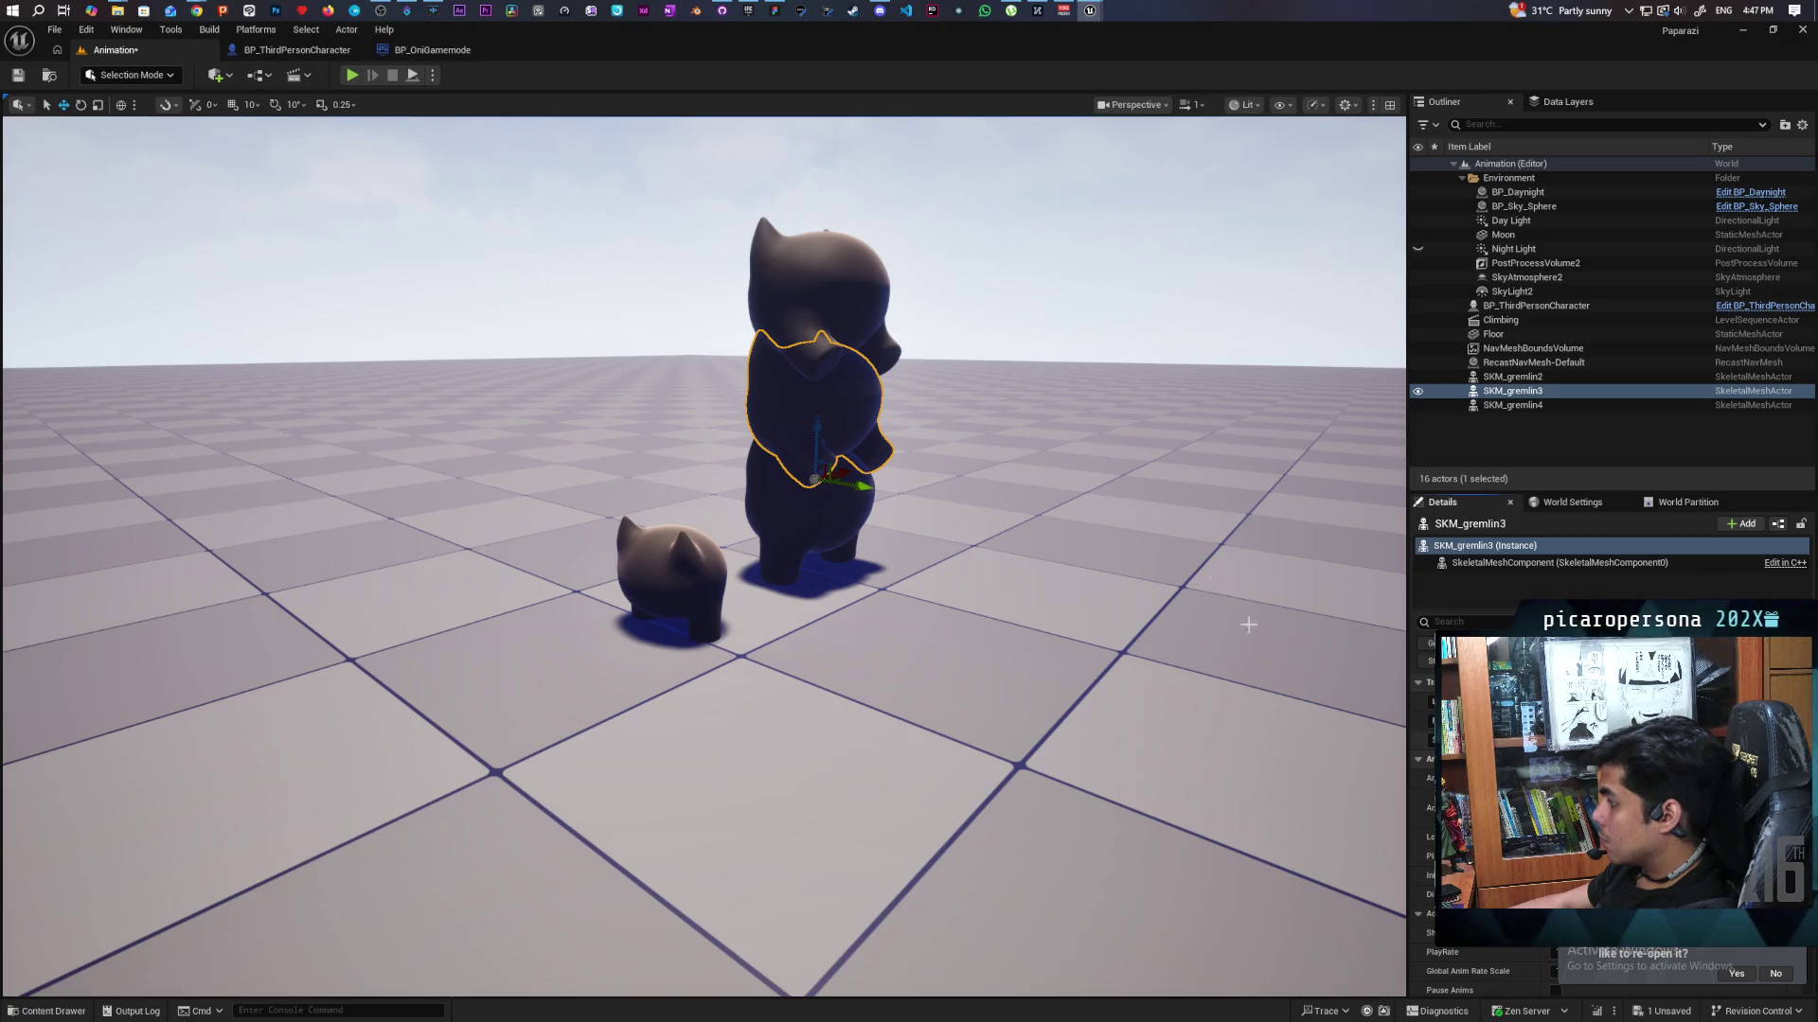
left_click(890, 309)
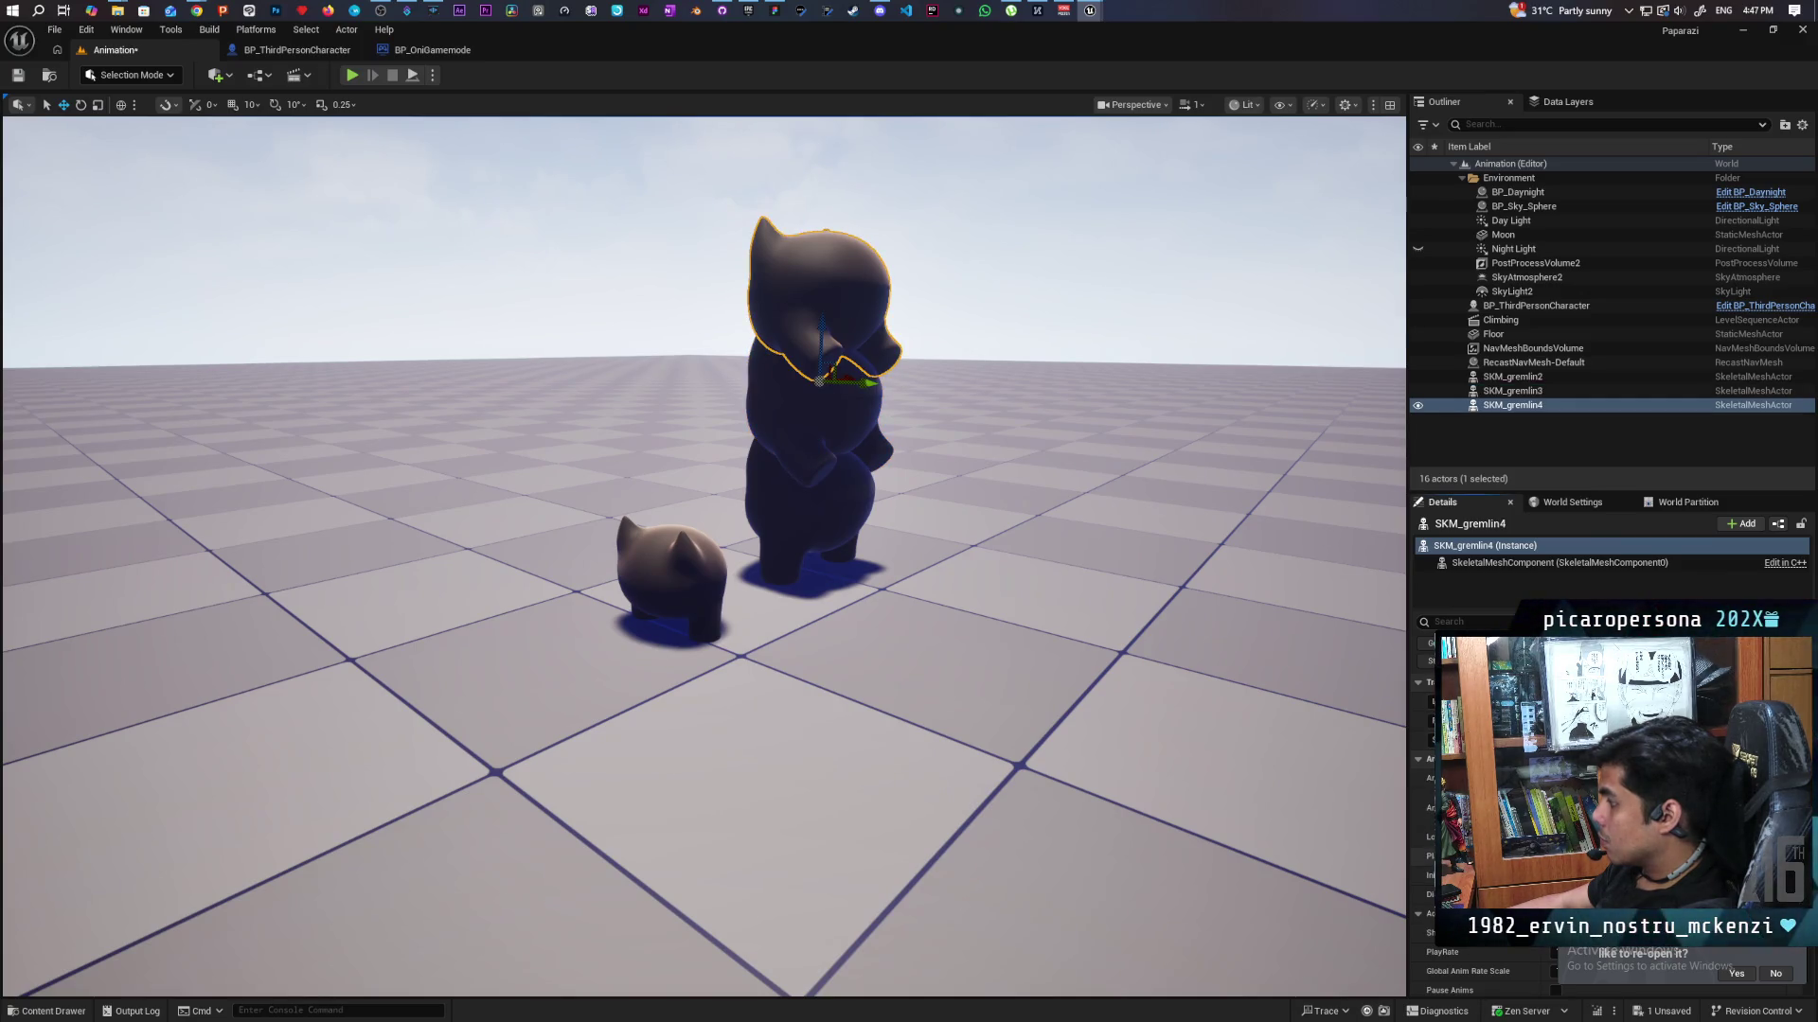
left_click(16, 79)
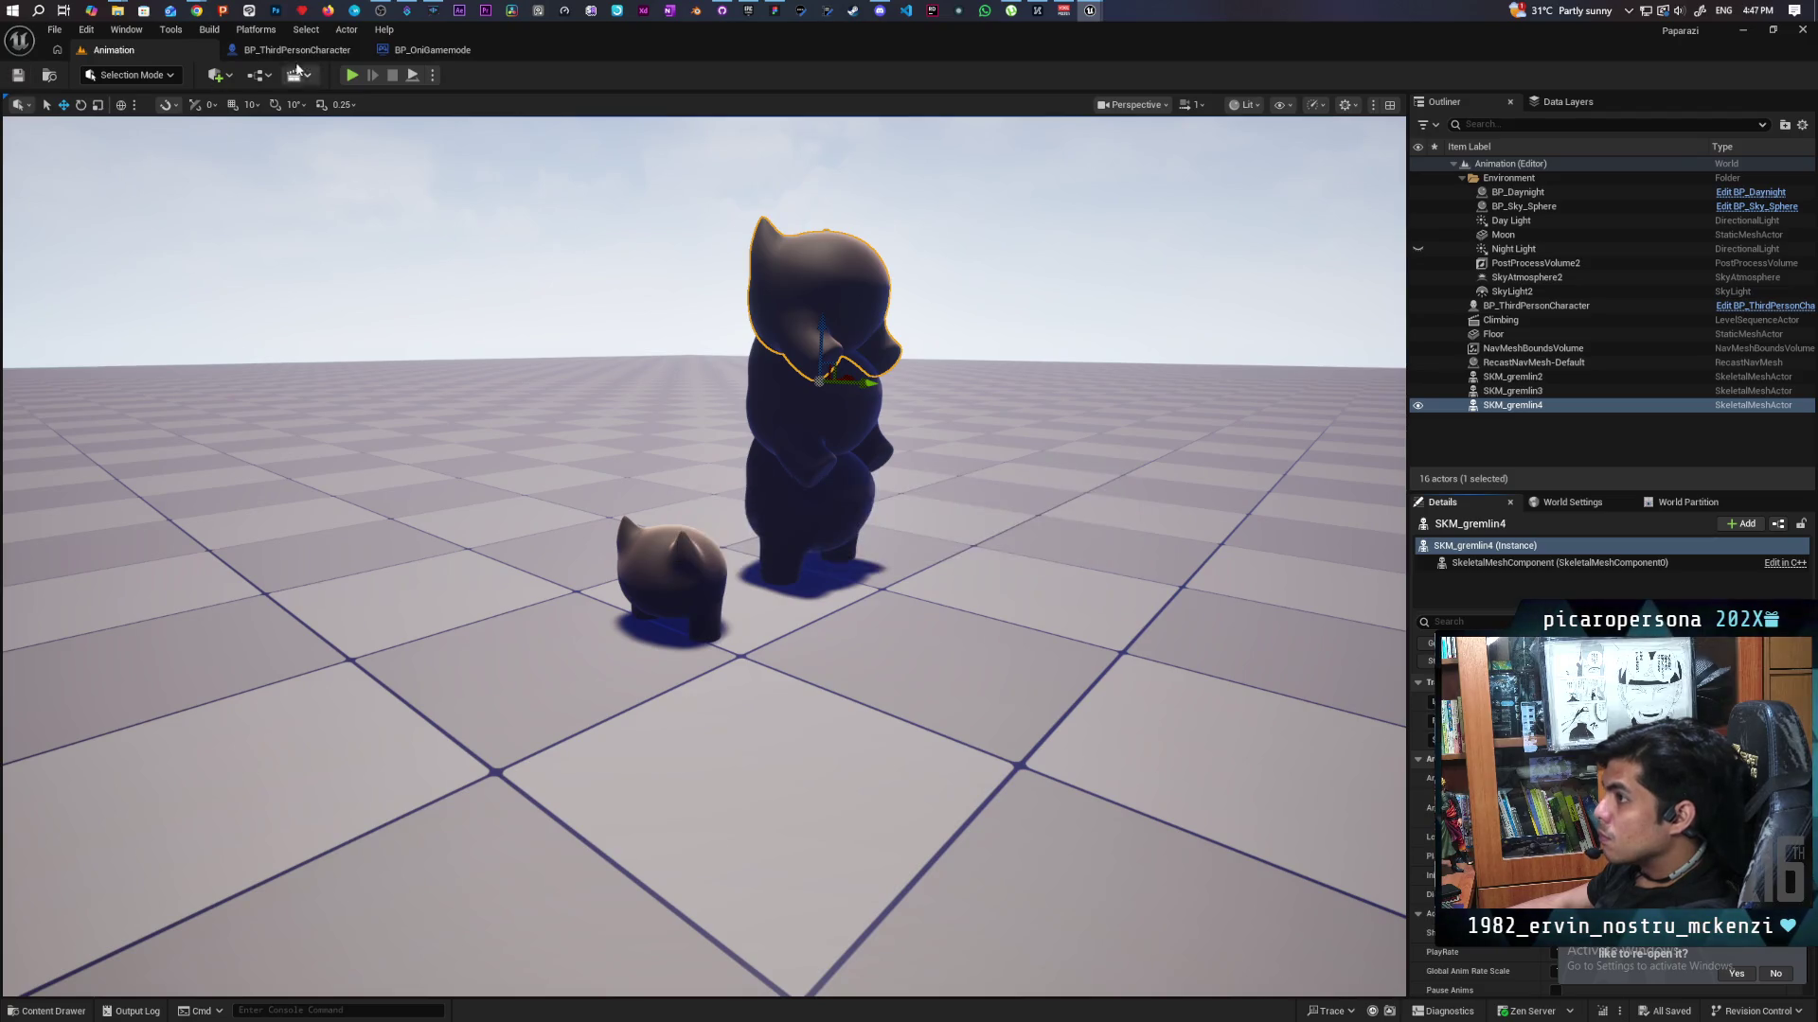
key("alt+p")
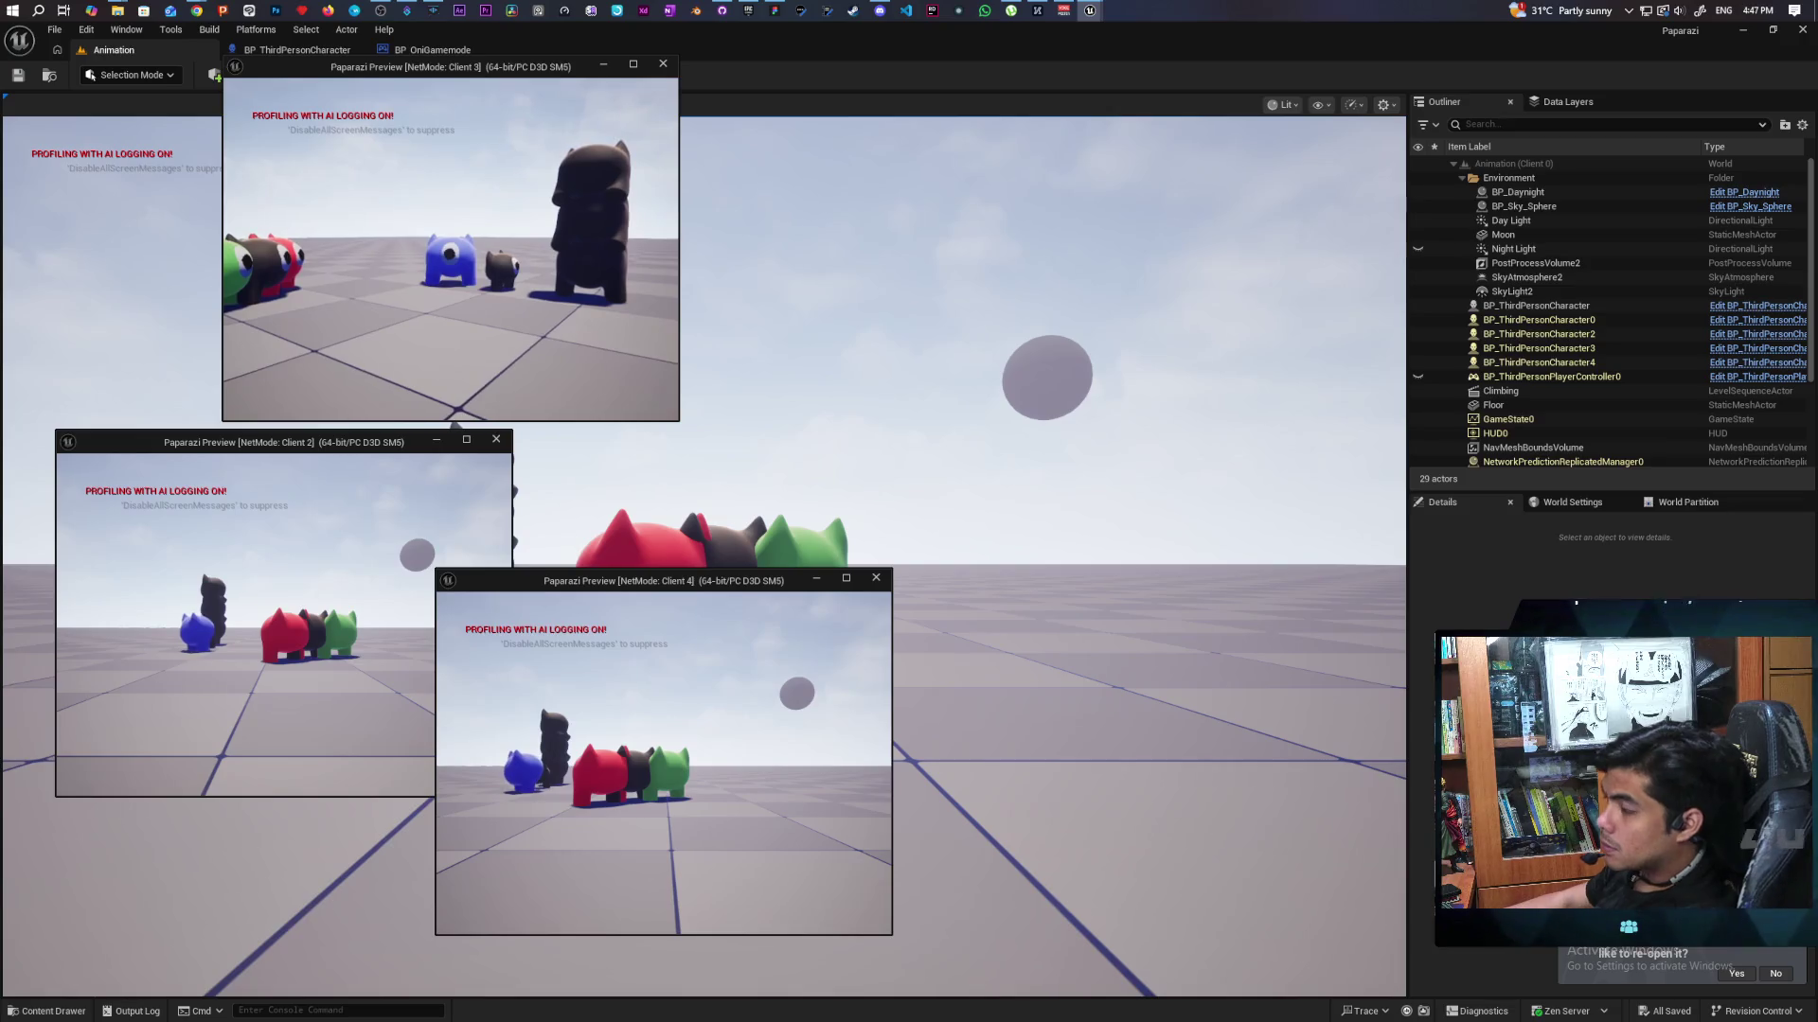
Stop the running multiplayer play session with Escape.
key("Escape")
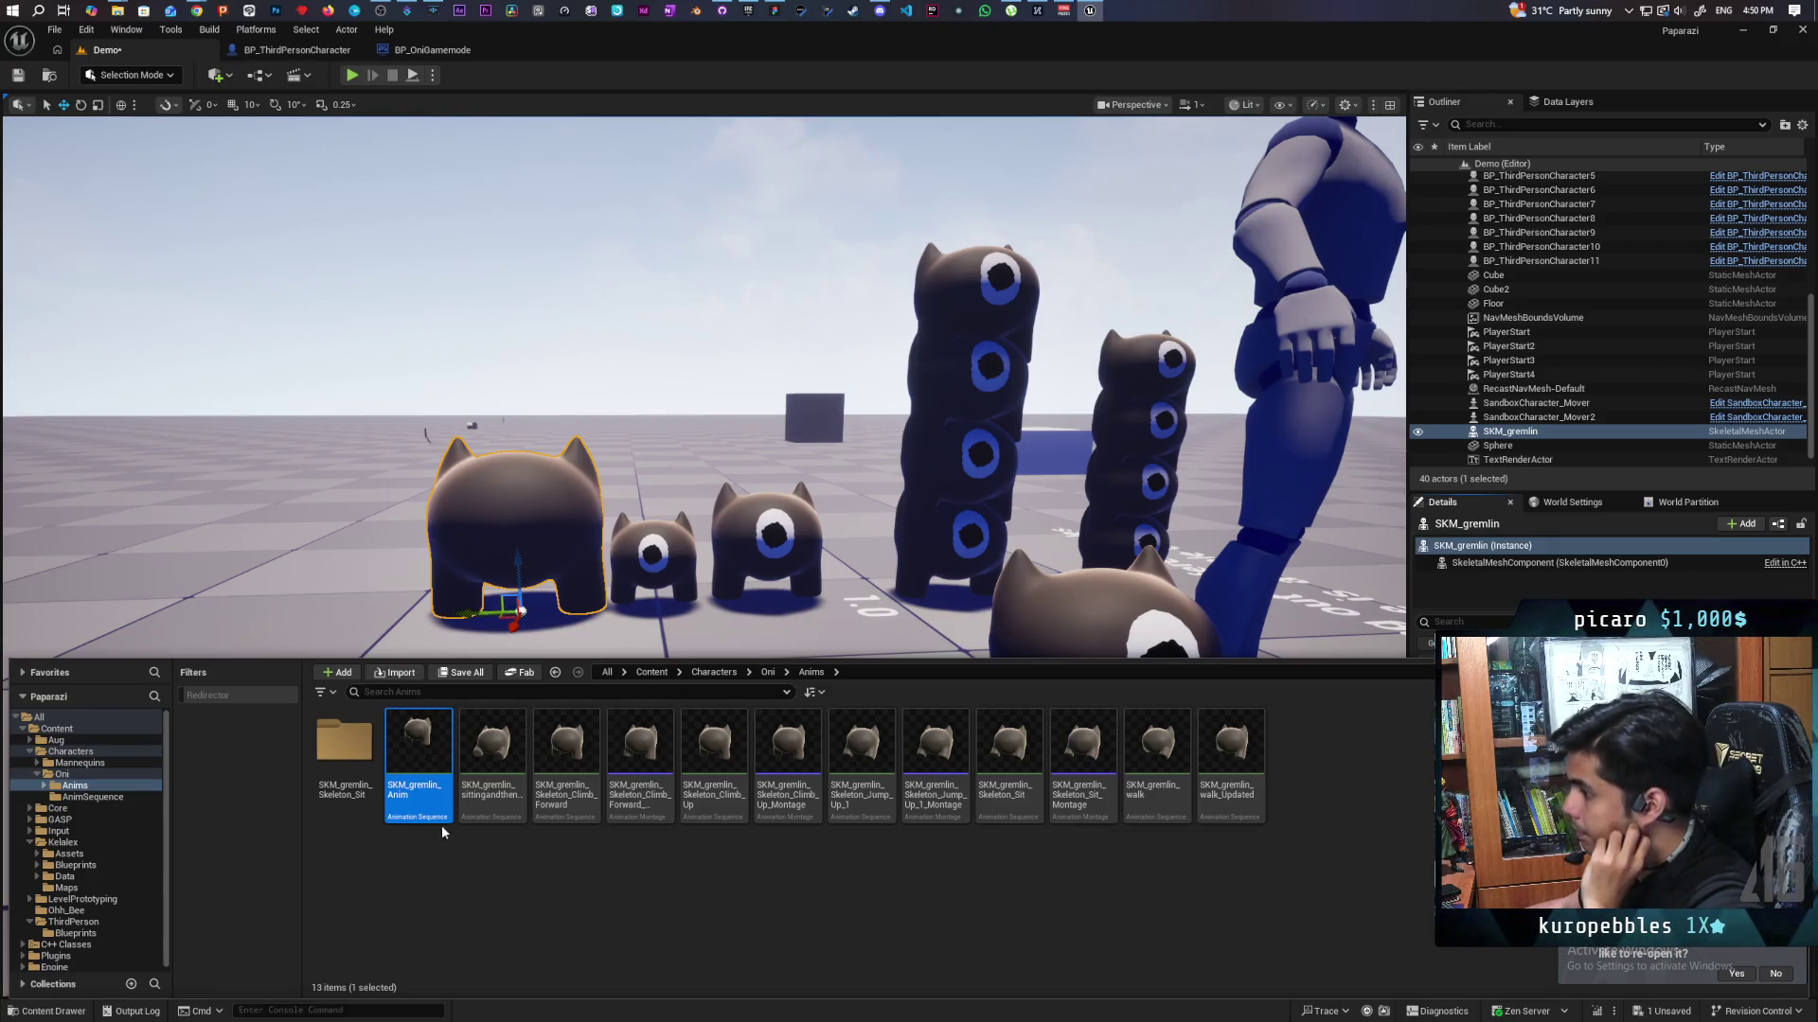
Open SKM_gremlin_Anim in the animation editor, raise the window, and list the gremlin animations.
double_click(433, 754)
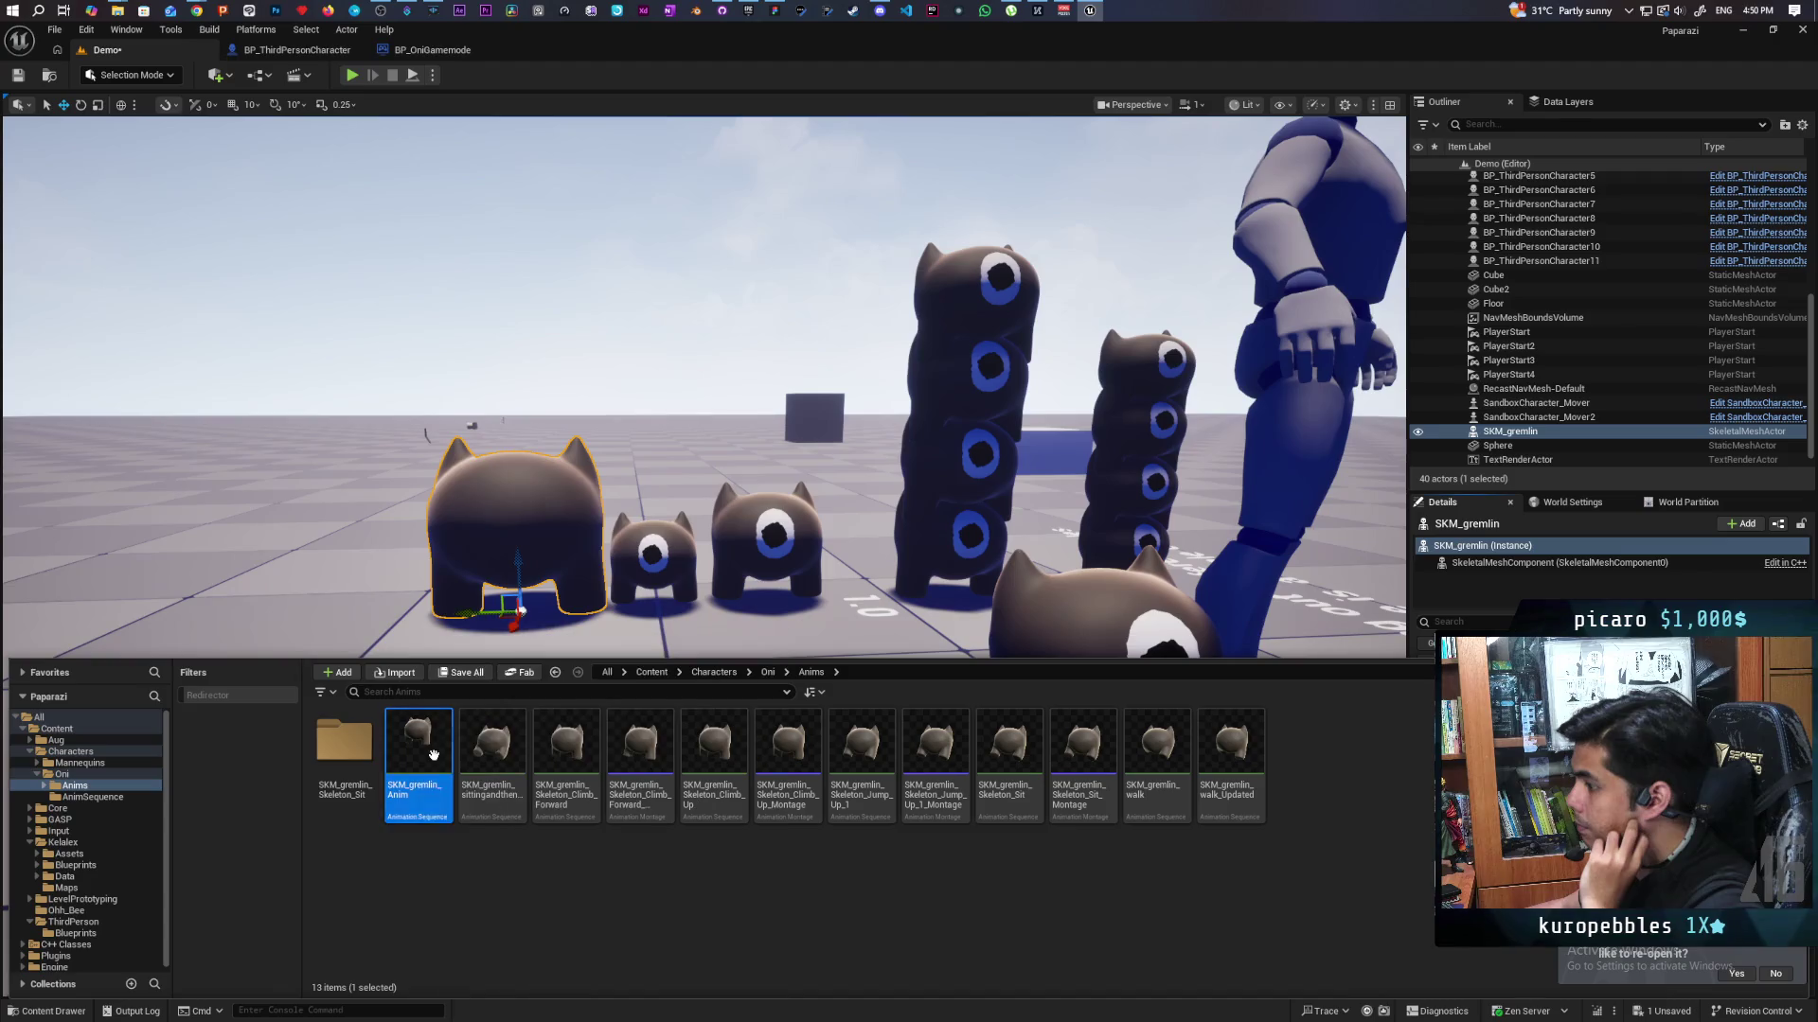
left_click_drag(799, 631, 839, 205)
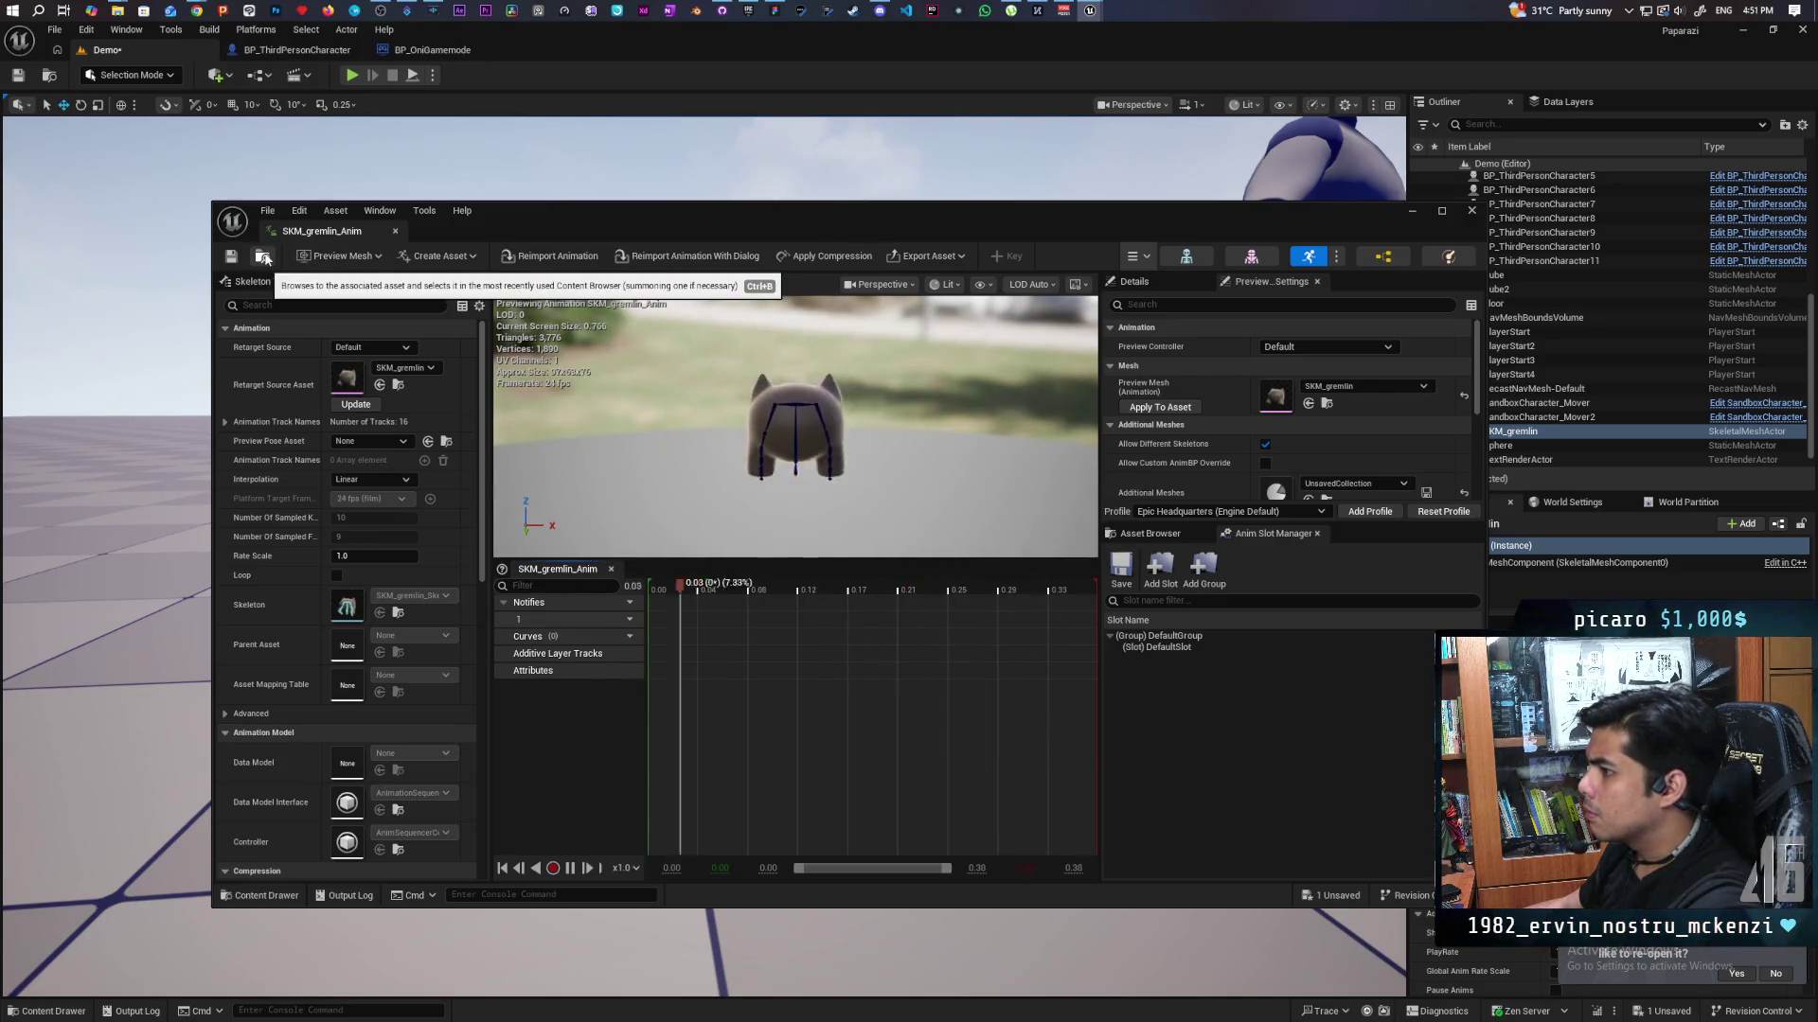
left_click(1150, 533)
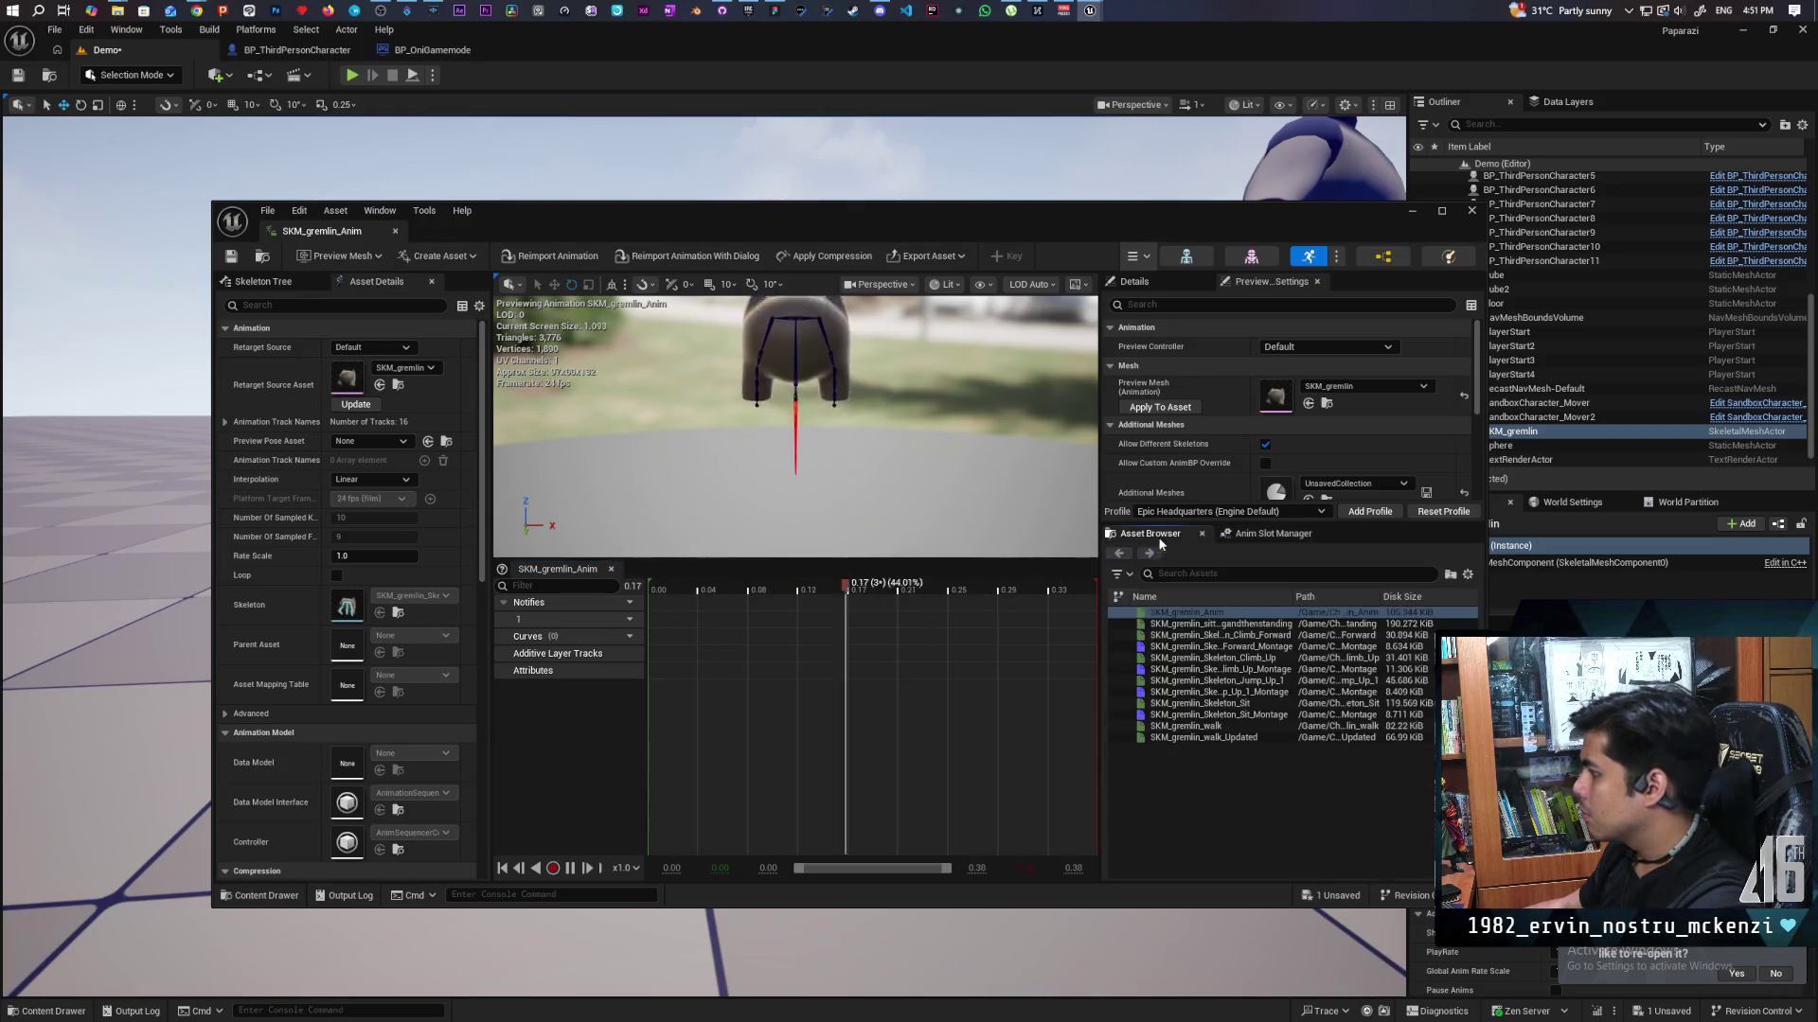
Preview sittingandthenstanding, return to SKM_gremlin_Anim paused at 0.19, and maximize the editor.
double_click(1207, 623)
double_click(1207, 612)
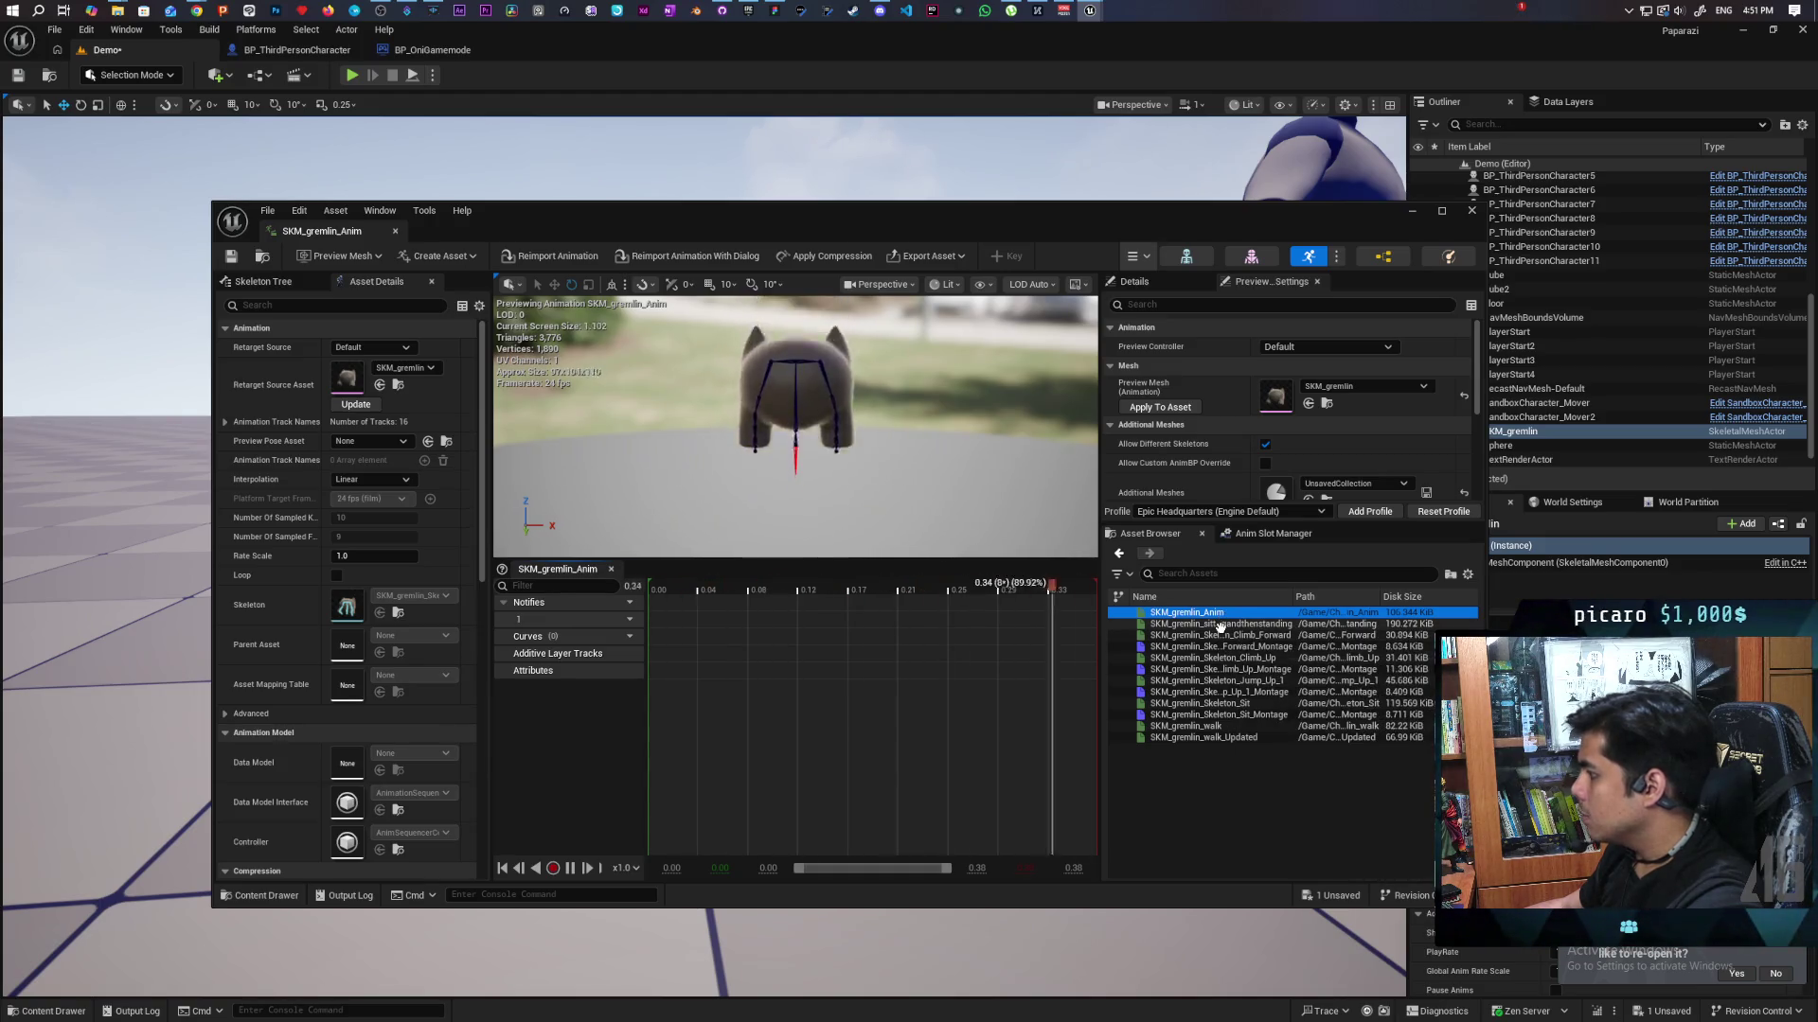
mouse_move(1219, 626)
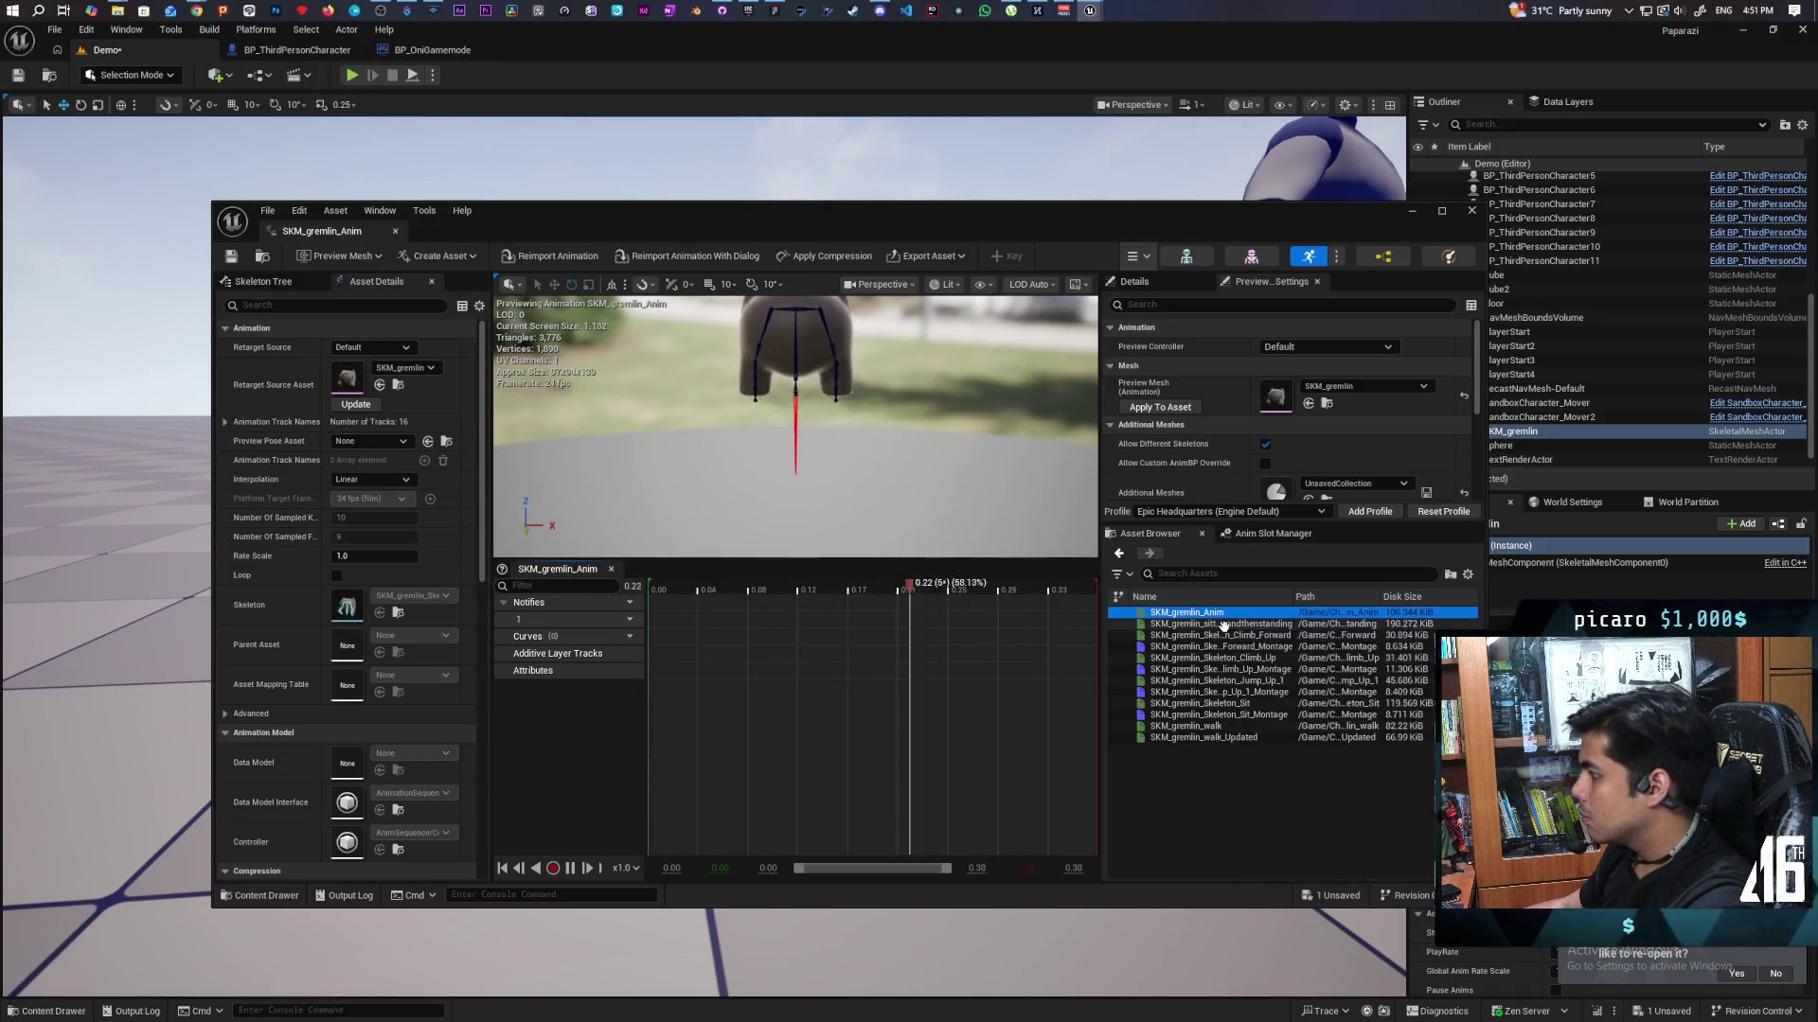
left_click(1221, 625)
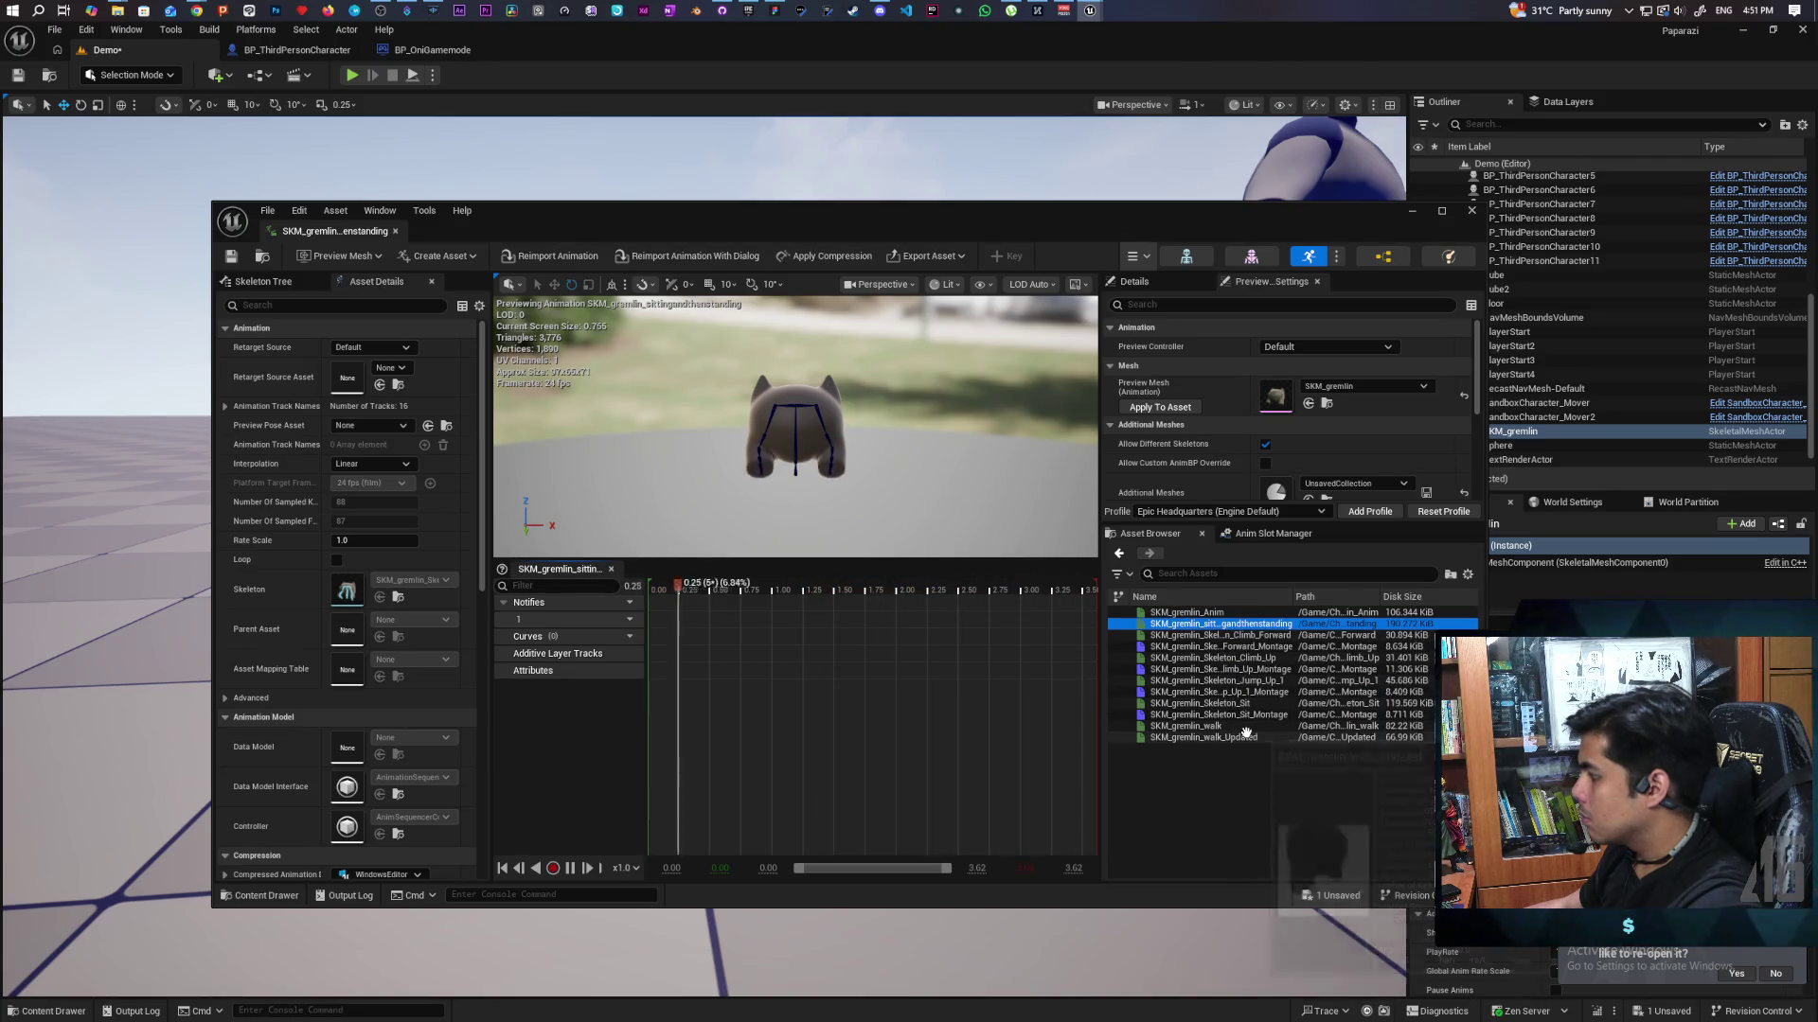
left_click(1208, 614)
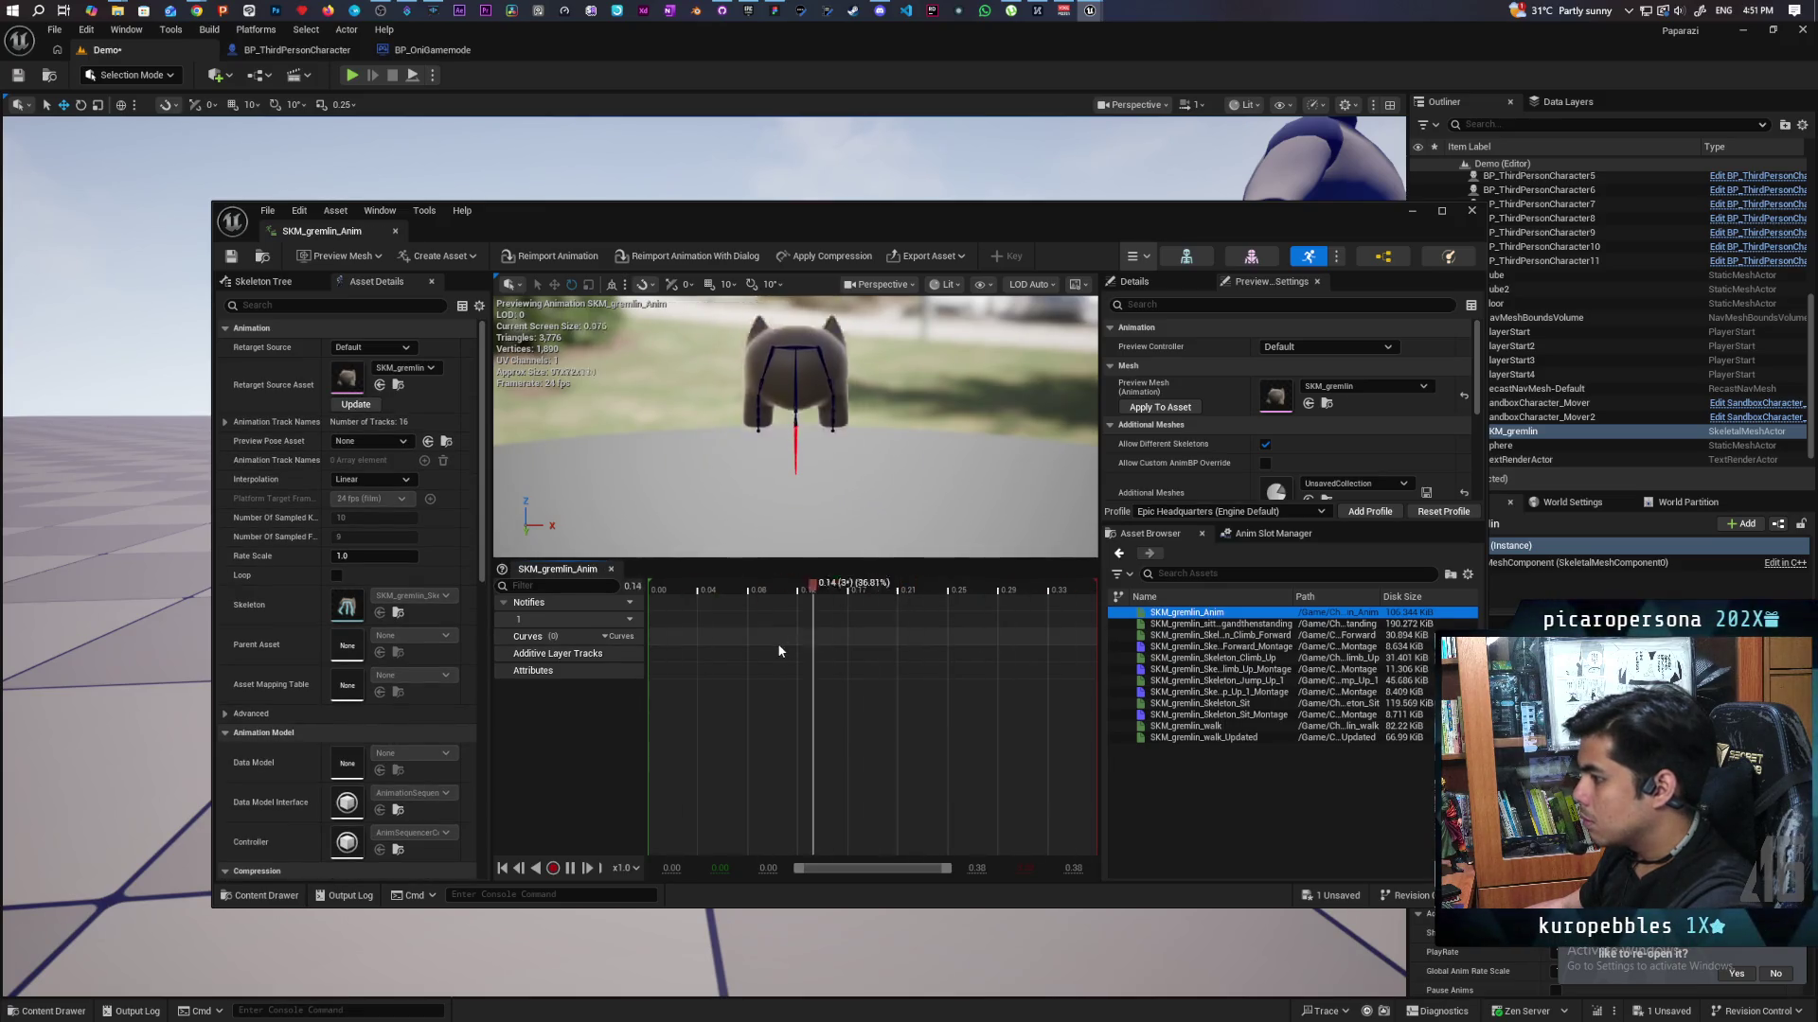
key("space")
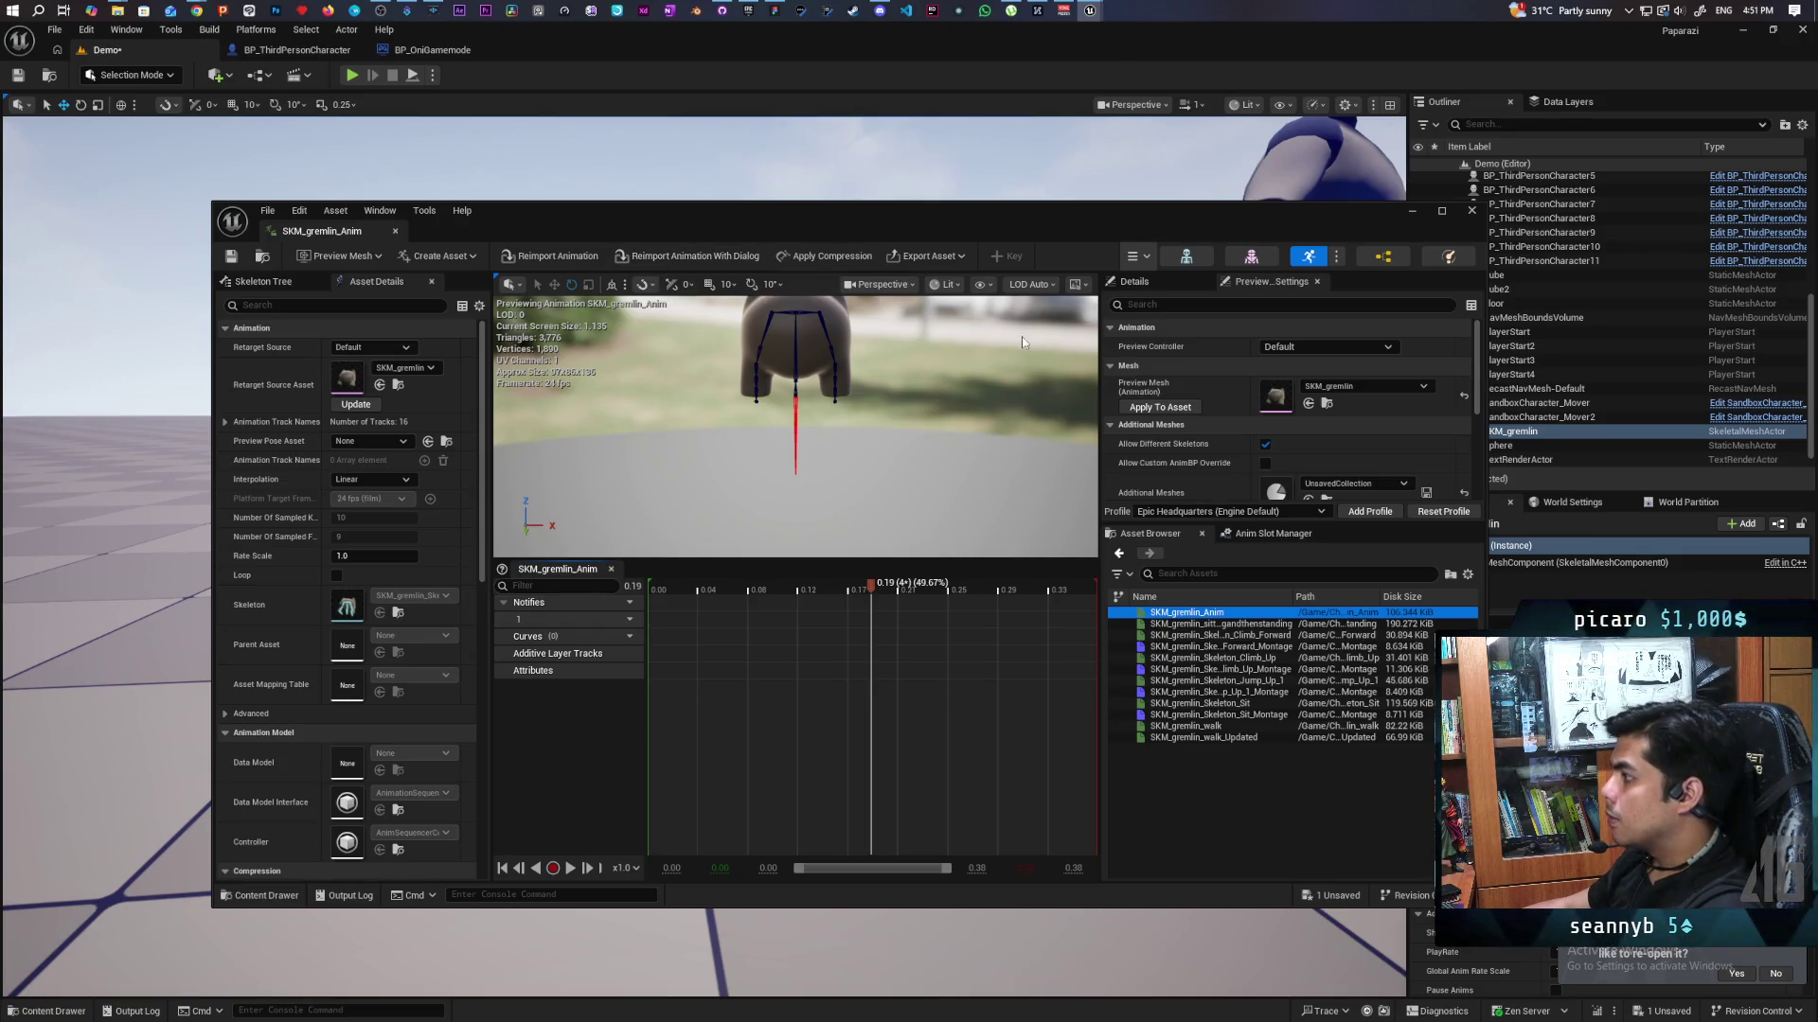
double_click(1151, 210)
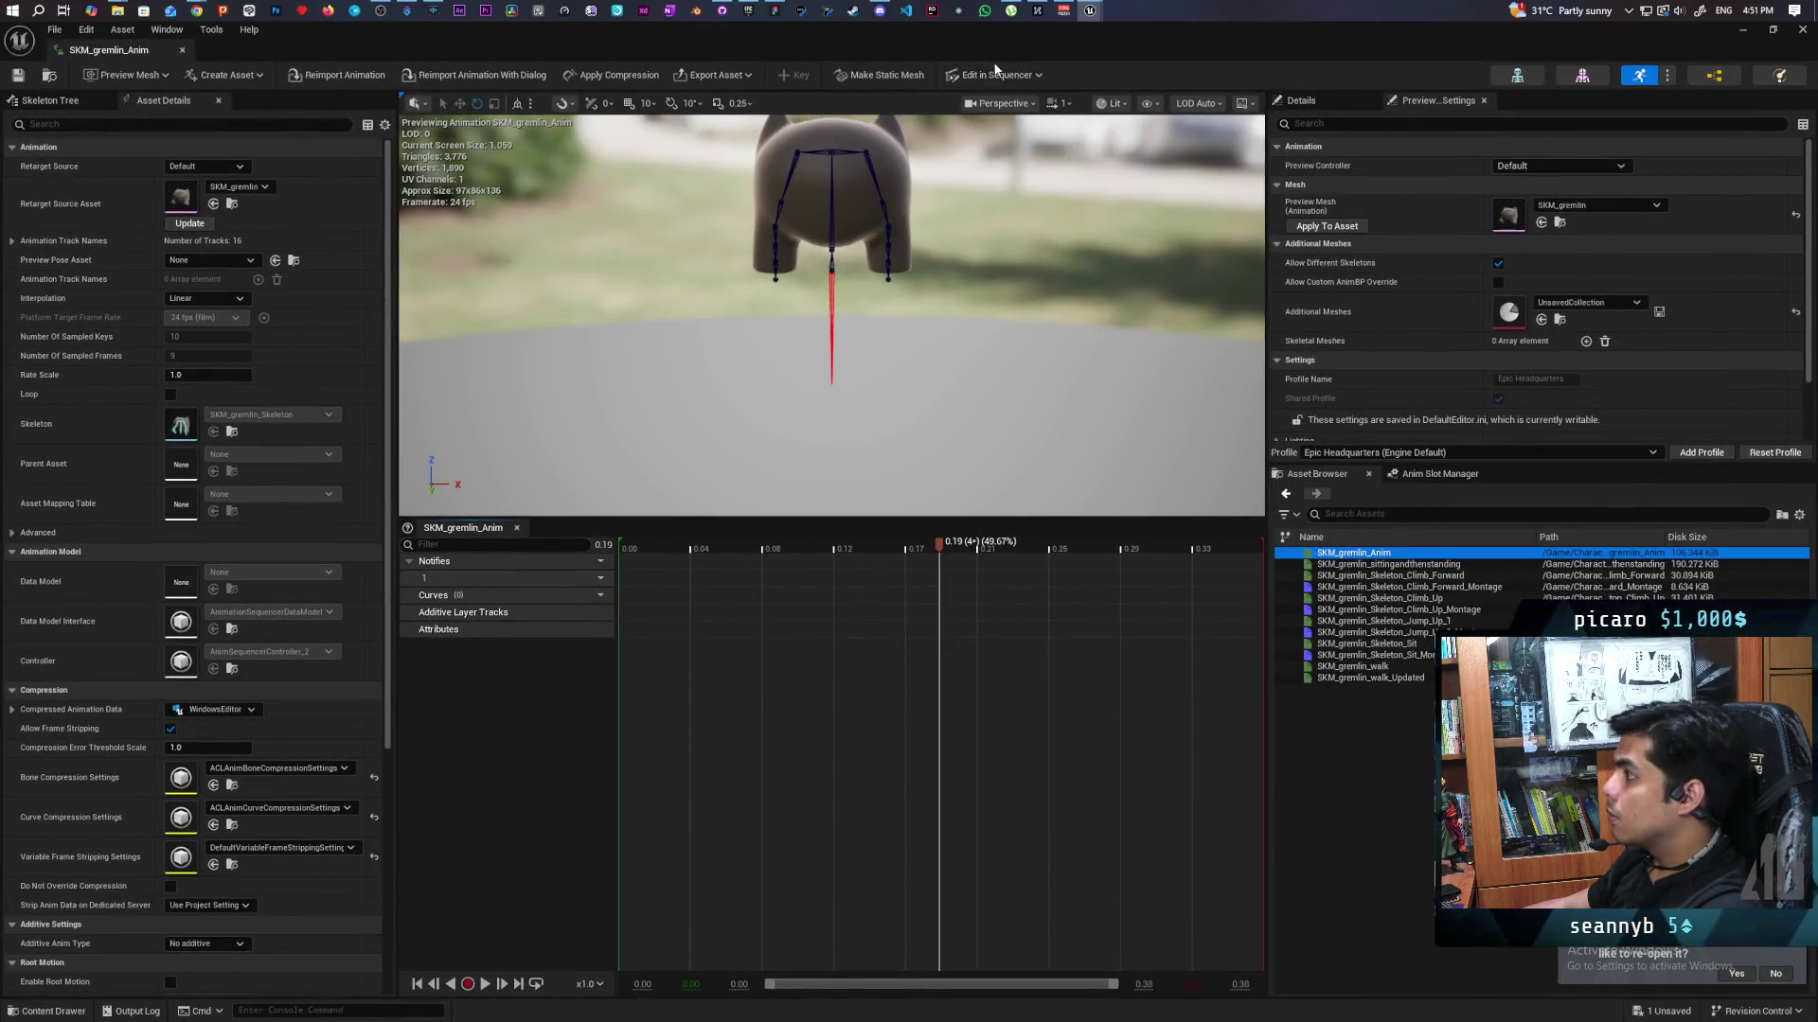
Check the Edit in Sequencer options, select the Body bone, then minimize the animation editor.
left_click(1010, 79)
left_click(1069, 86)
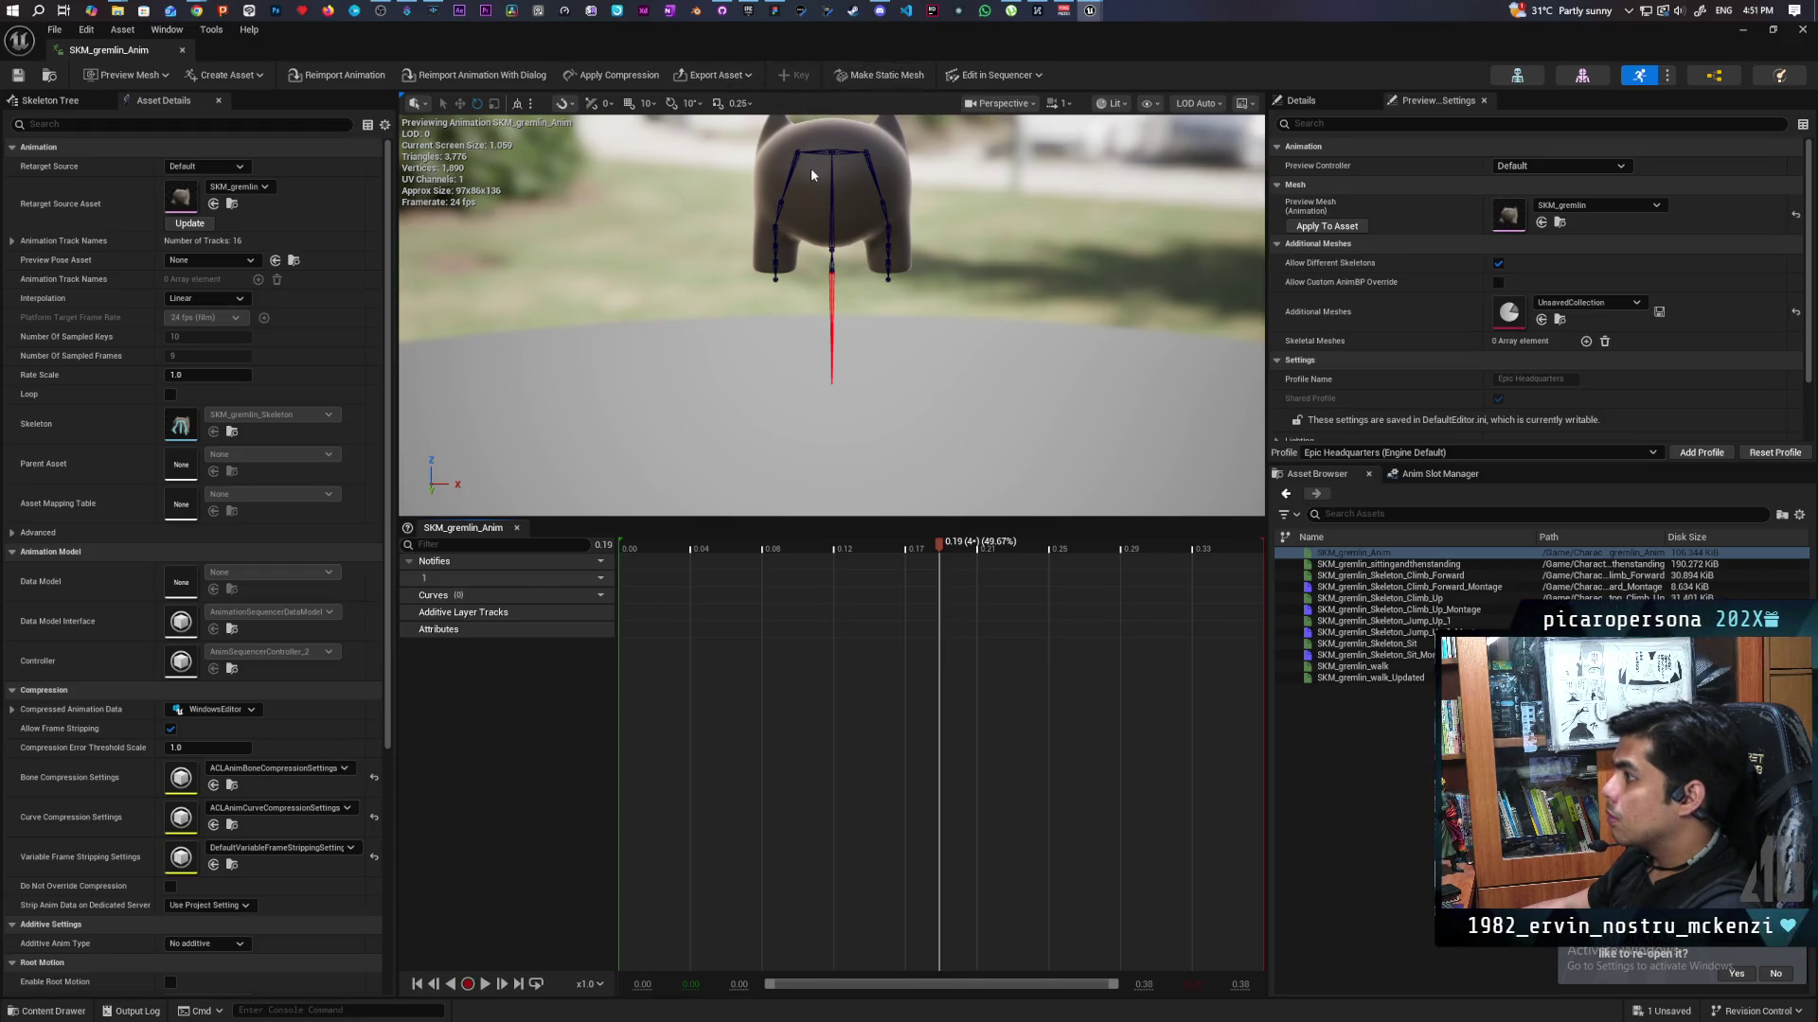
left_click(833, 194)
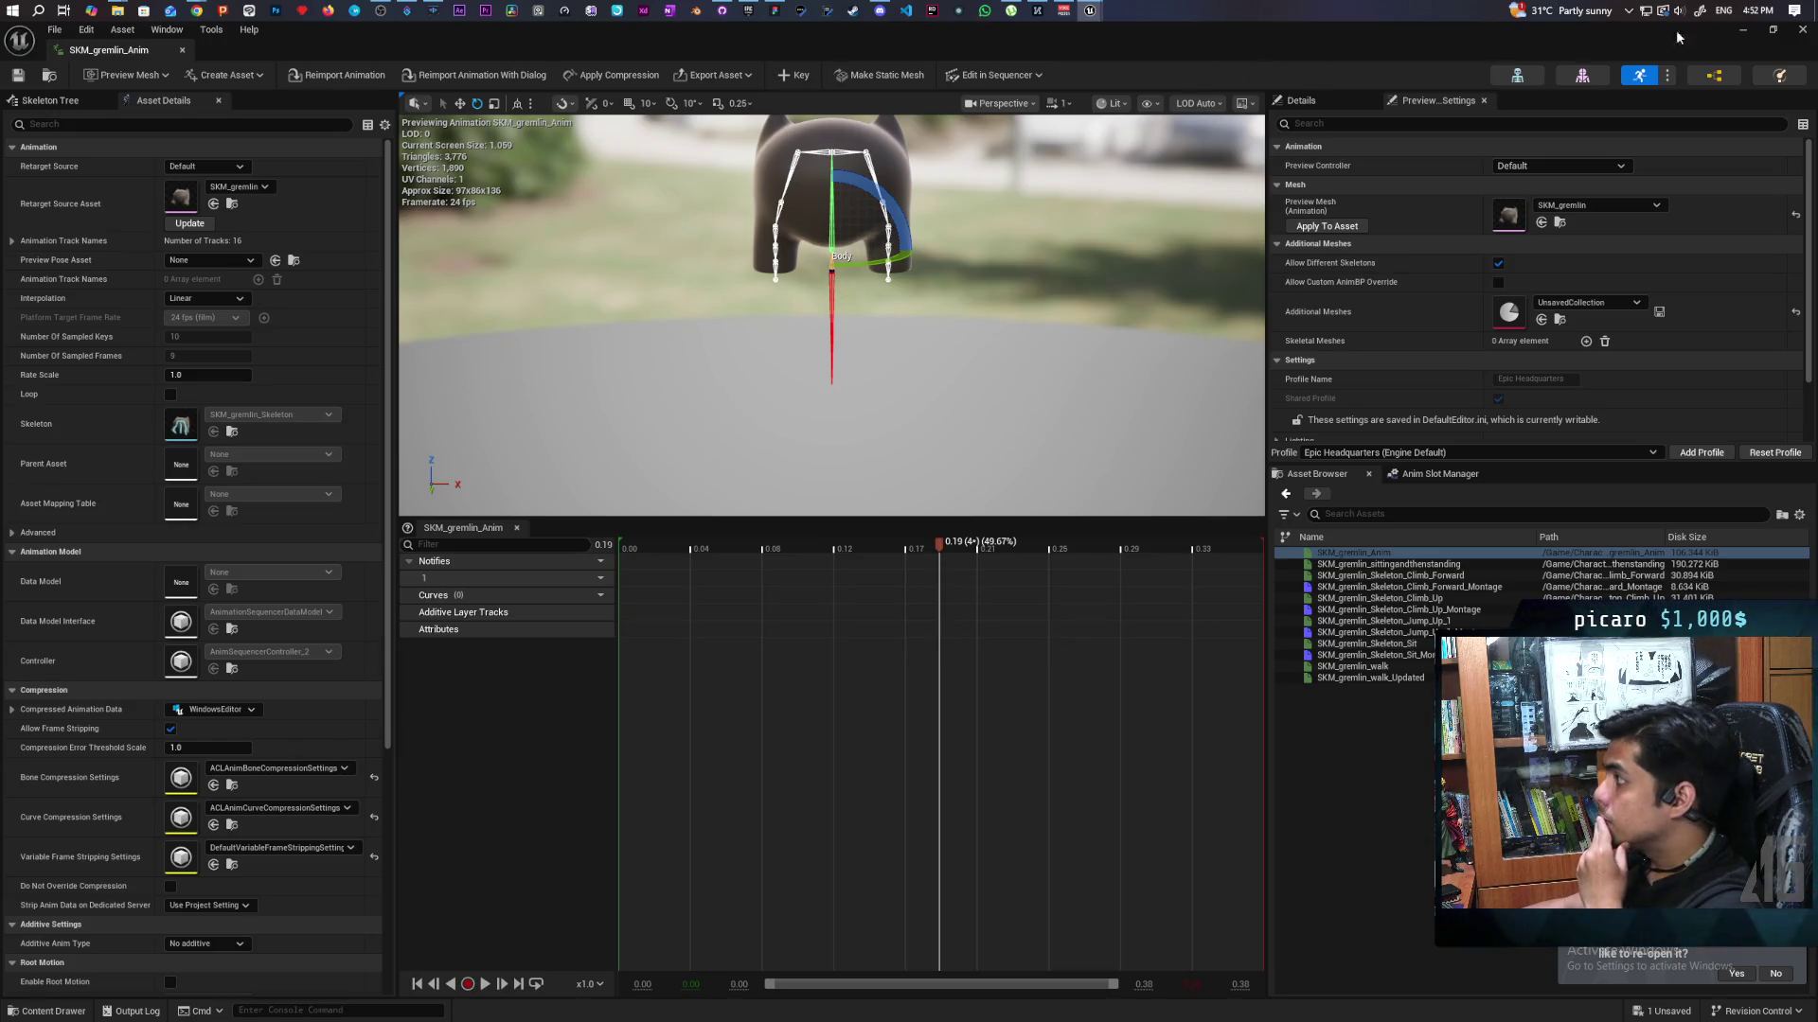
left_click(1751, 28)
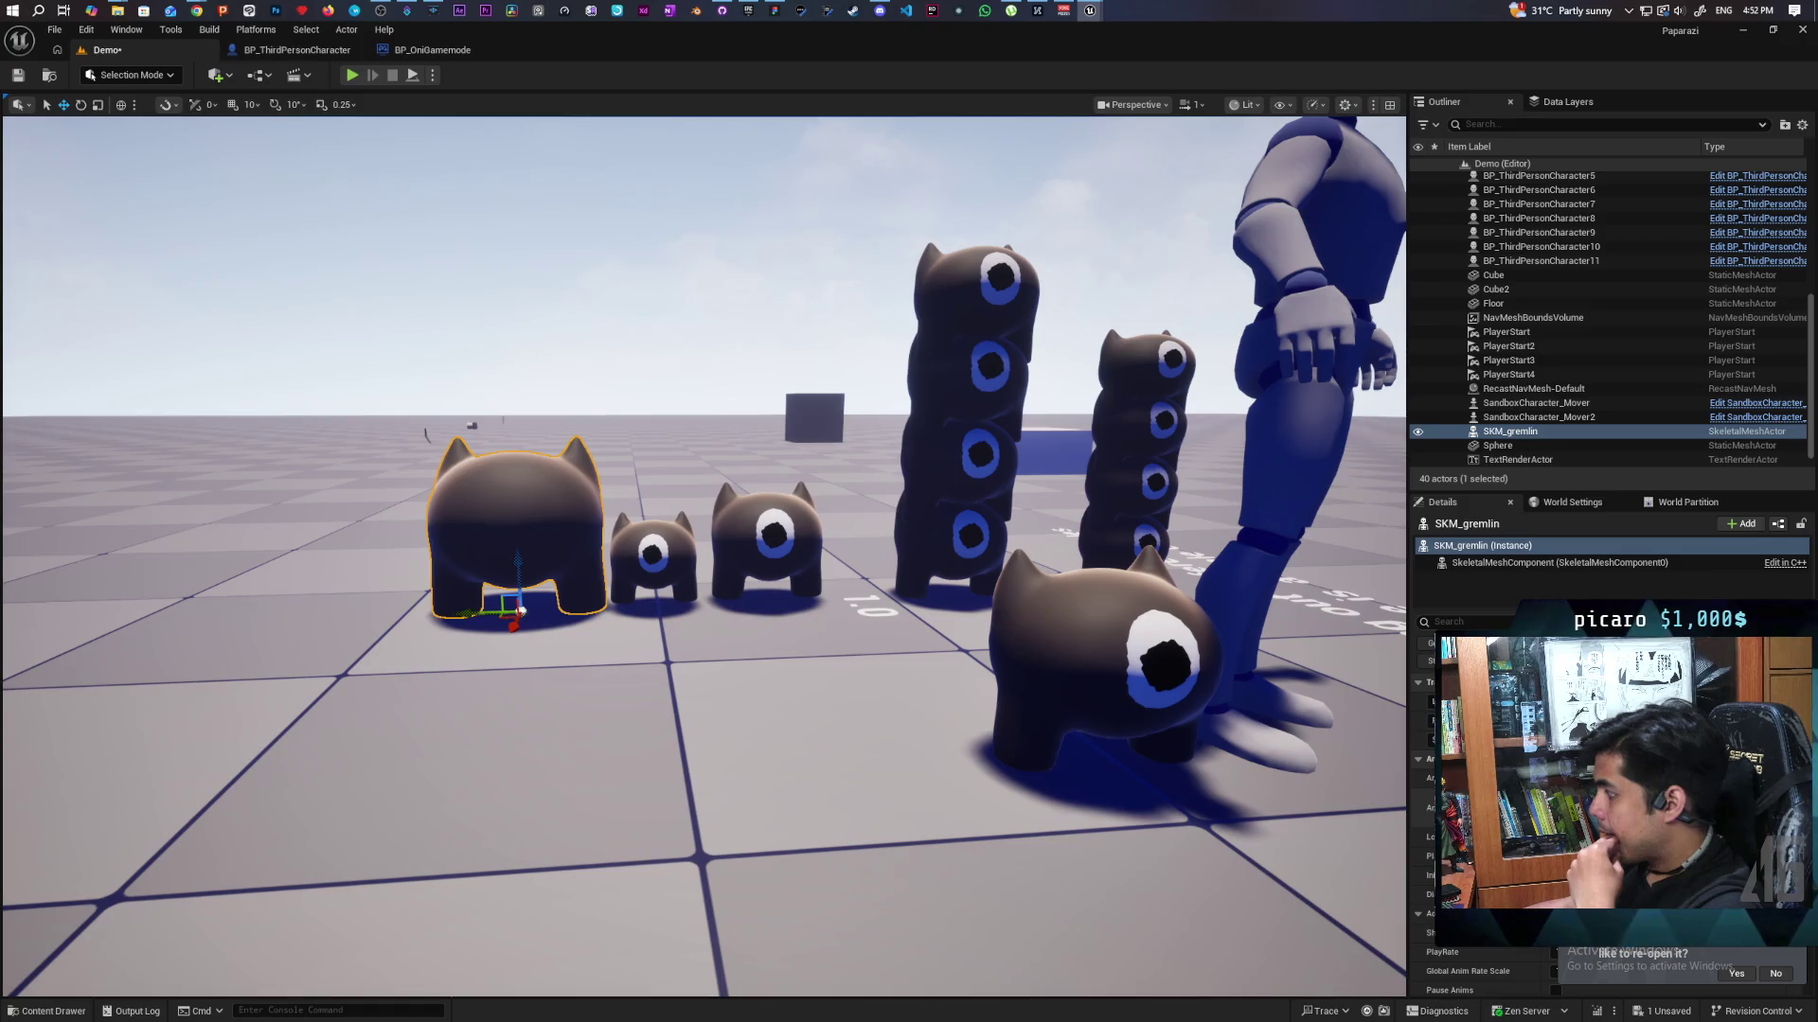
Scale down the selected gremlin and browse the animation assets in the Anims folder.
key("Return")
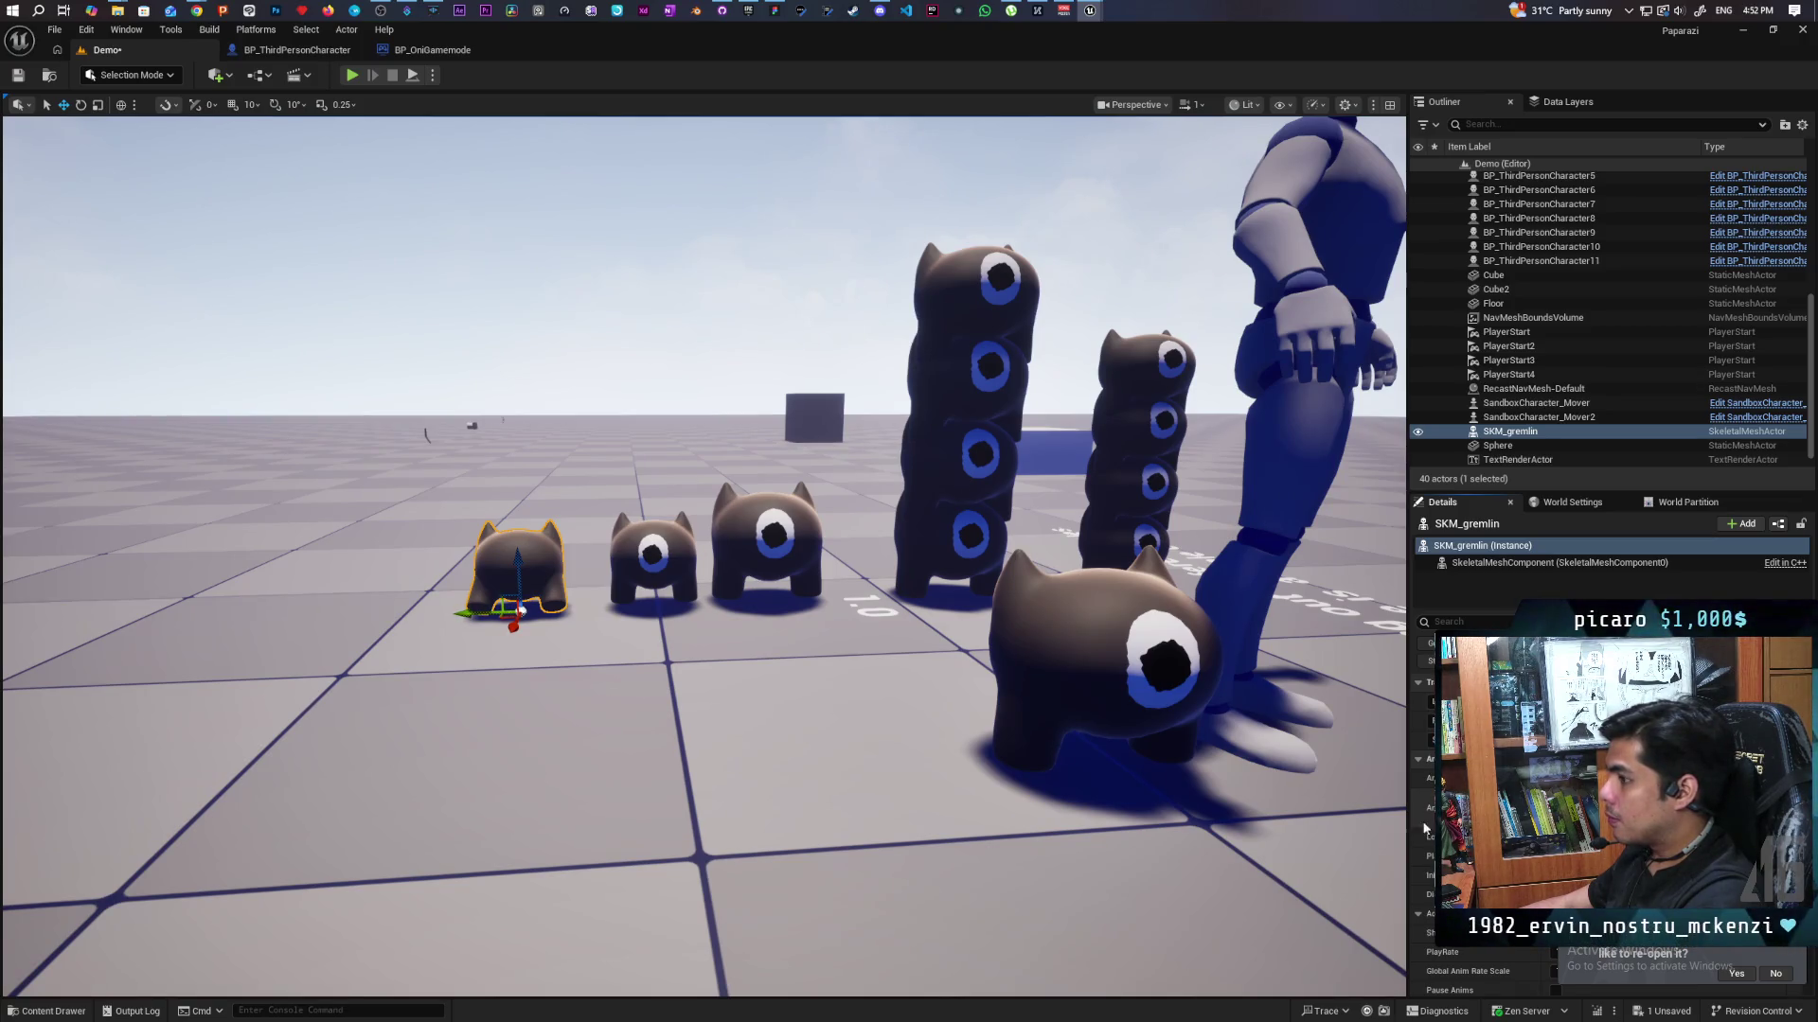
left_click(56, 1011)
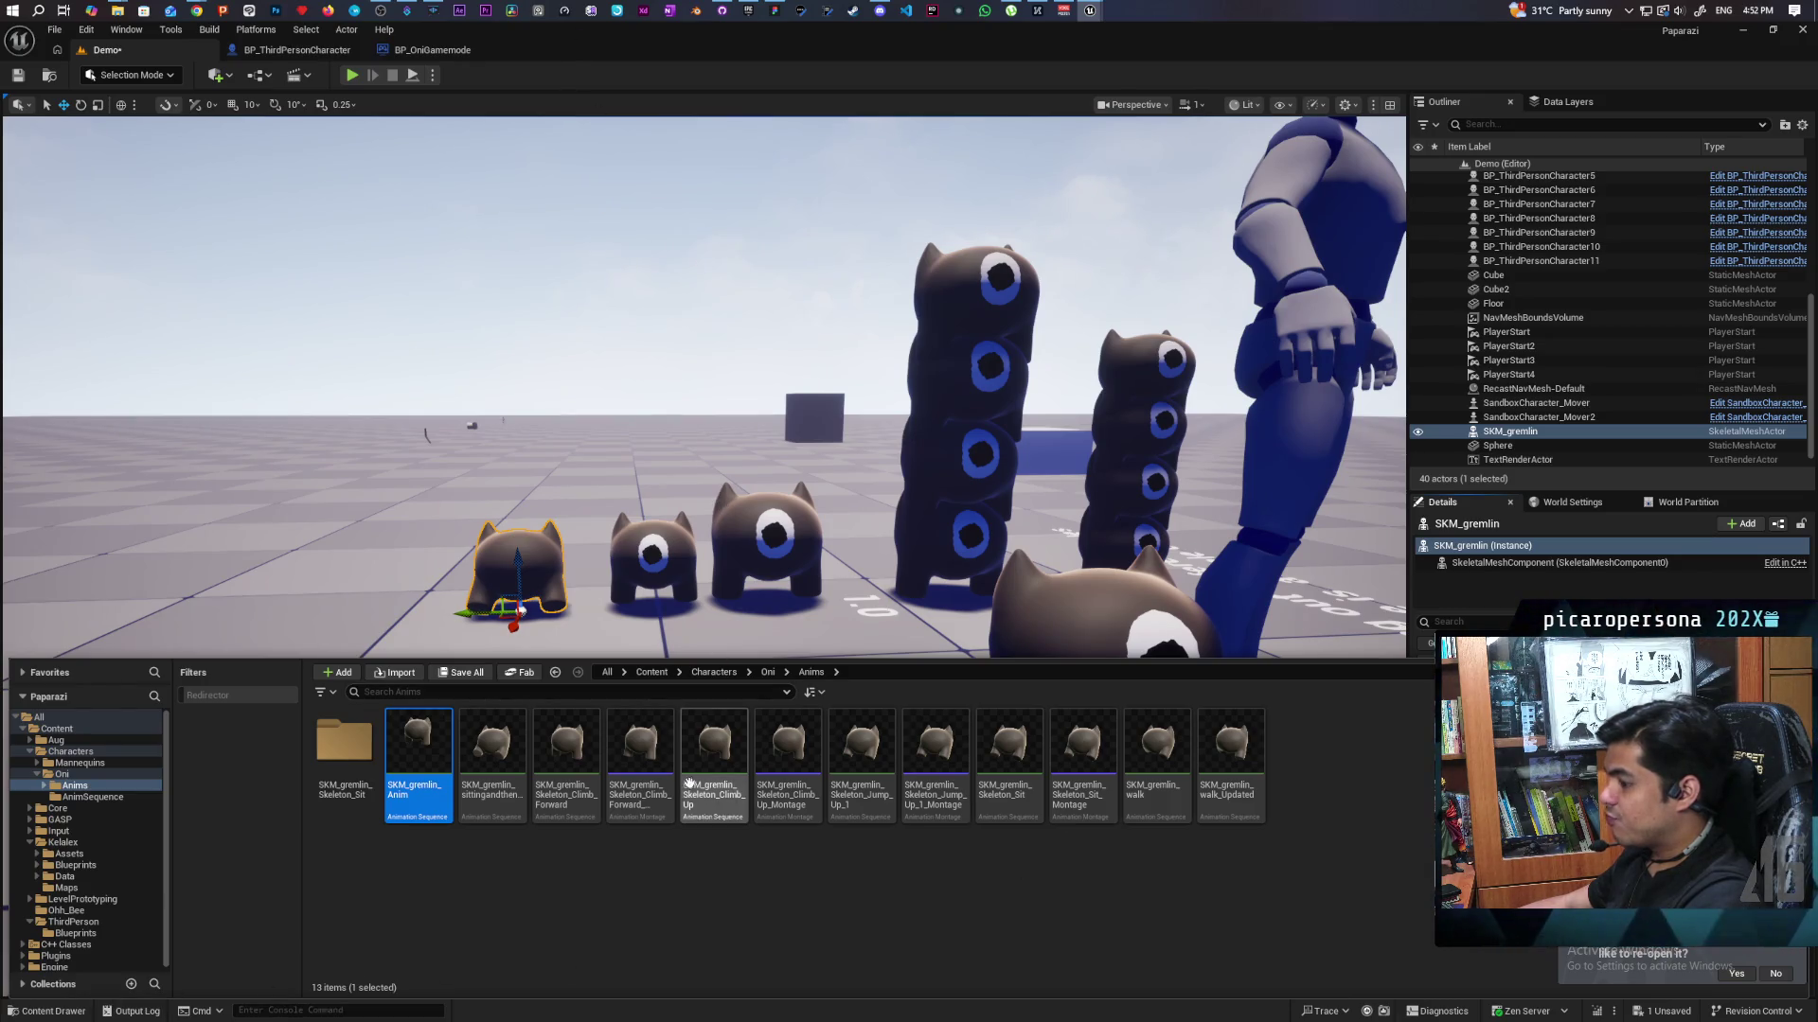
left_click(494, 753)
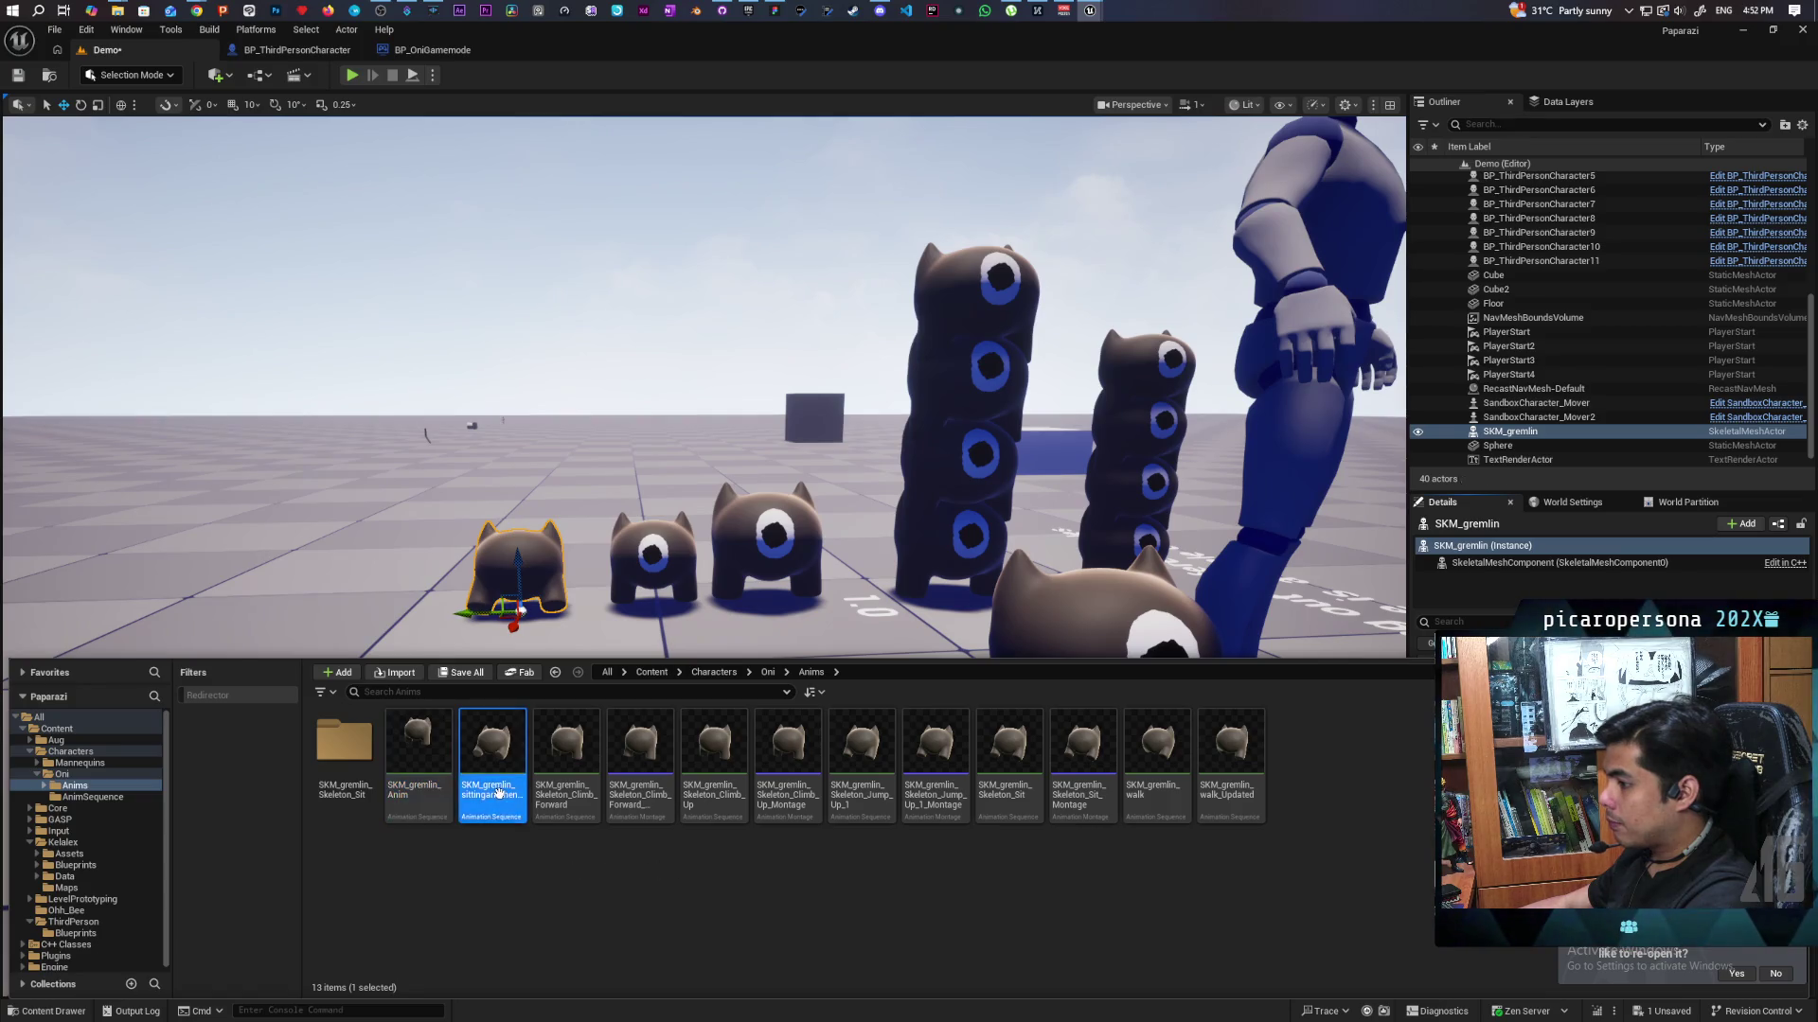
left_click(1550, 596)
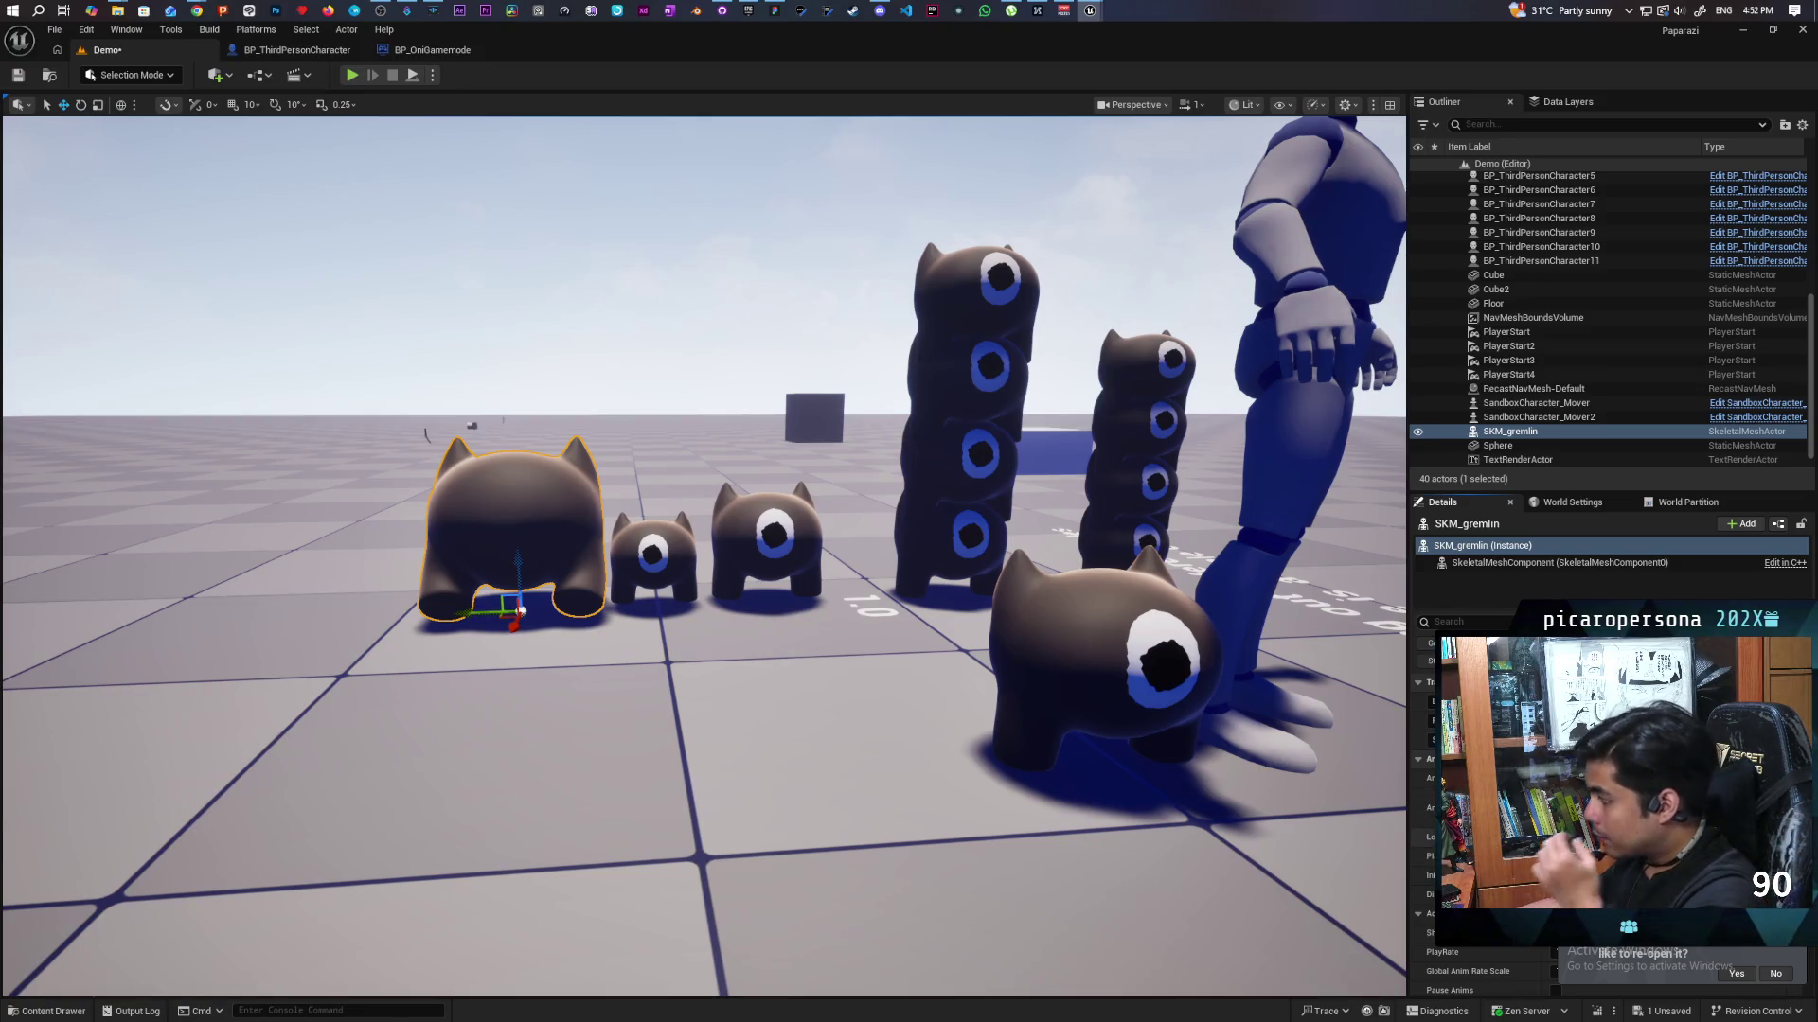
key("ctrl+space")
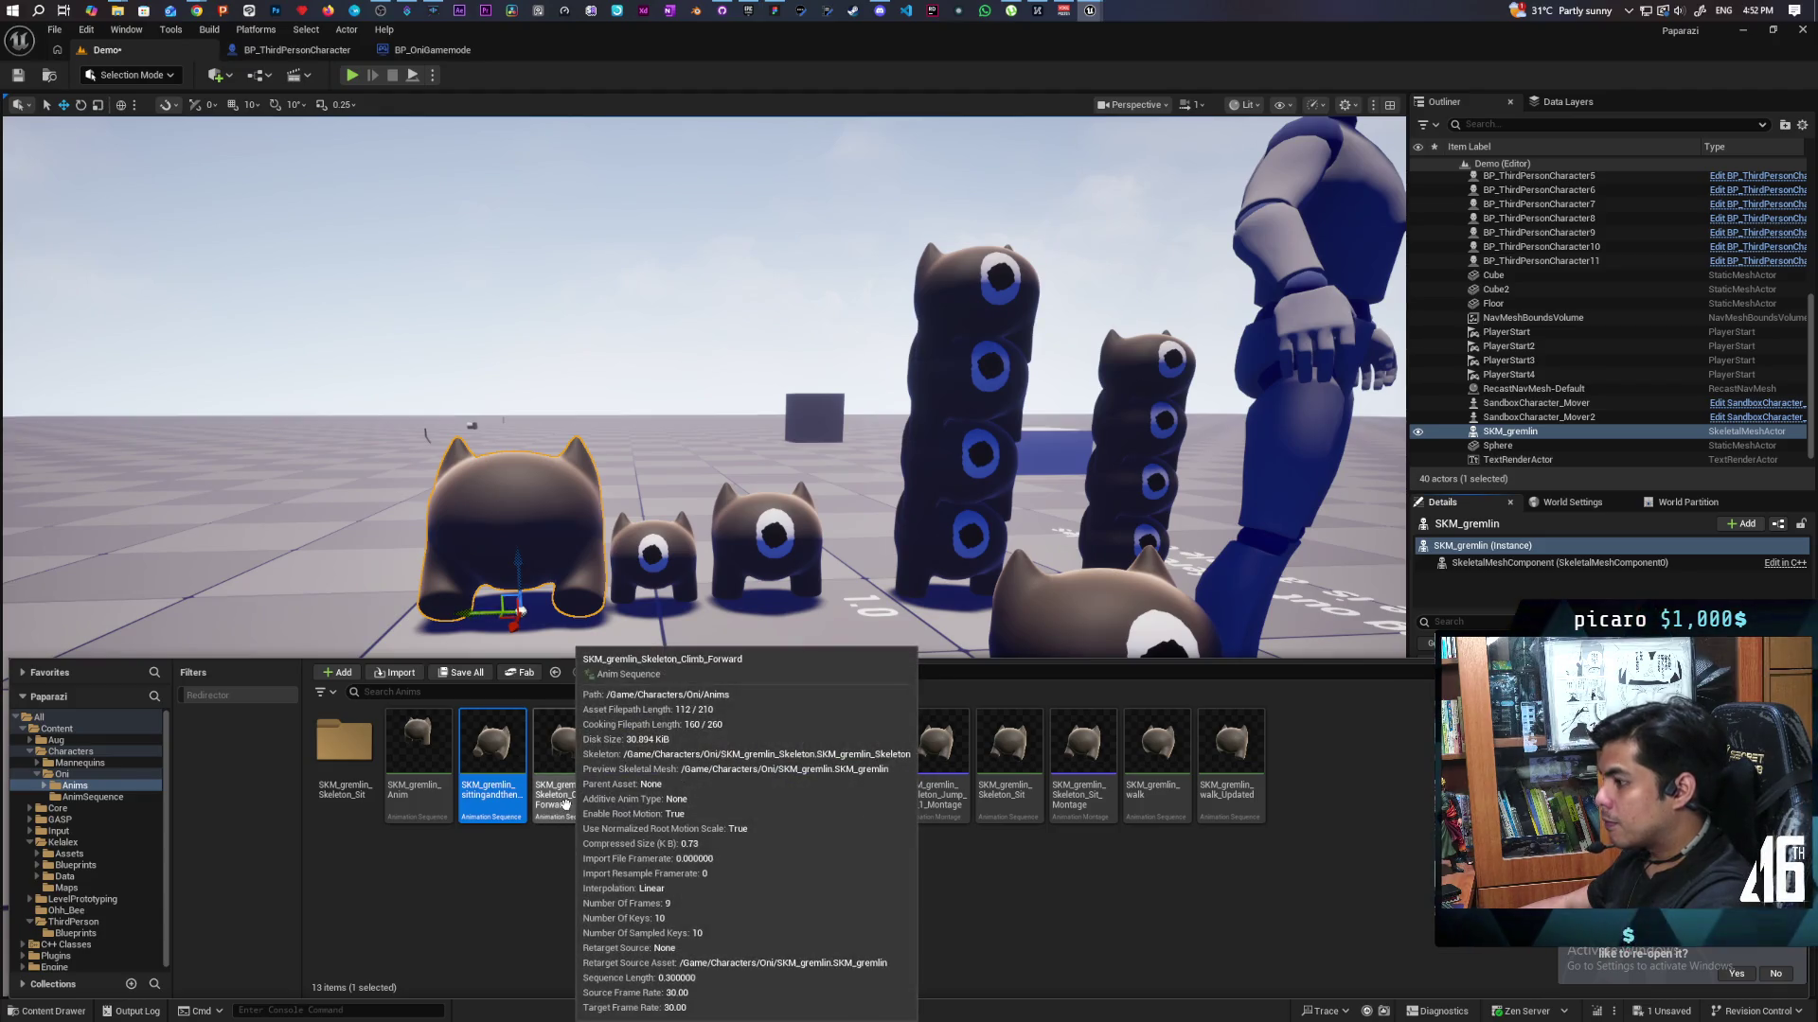
left_click(566, 758)
key("ctrl+space")
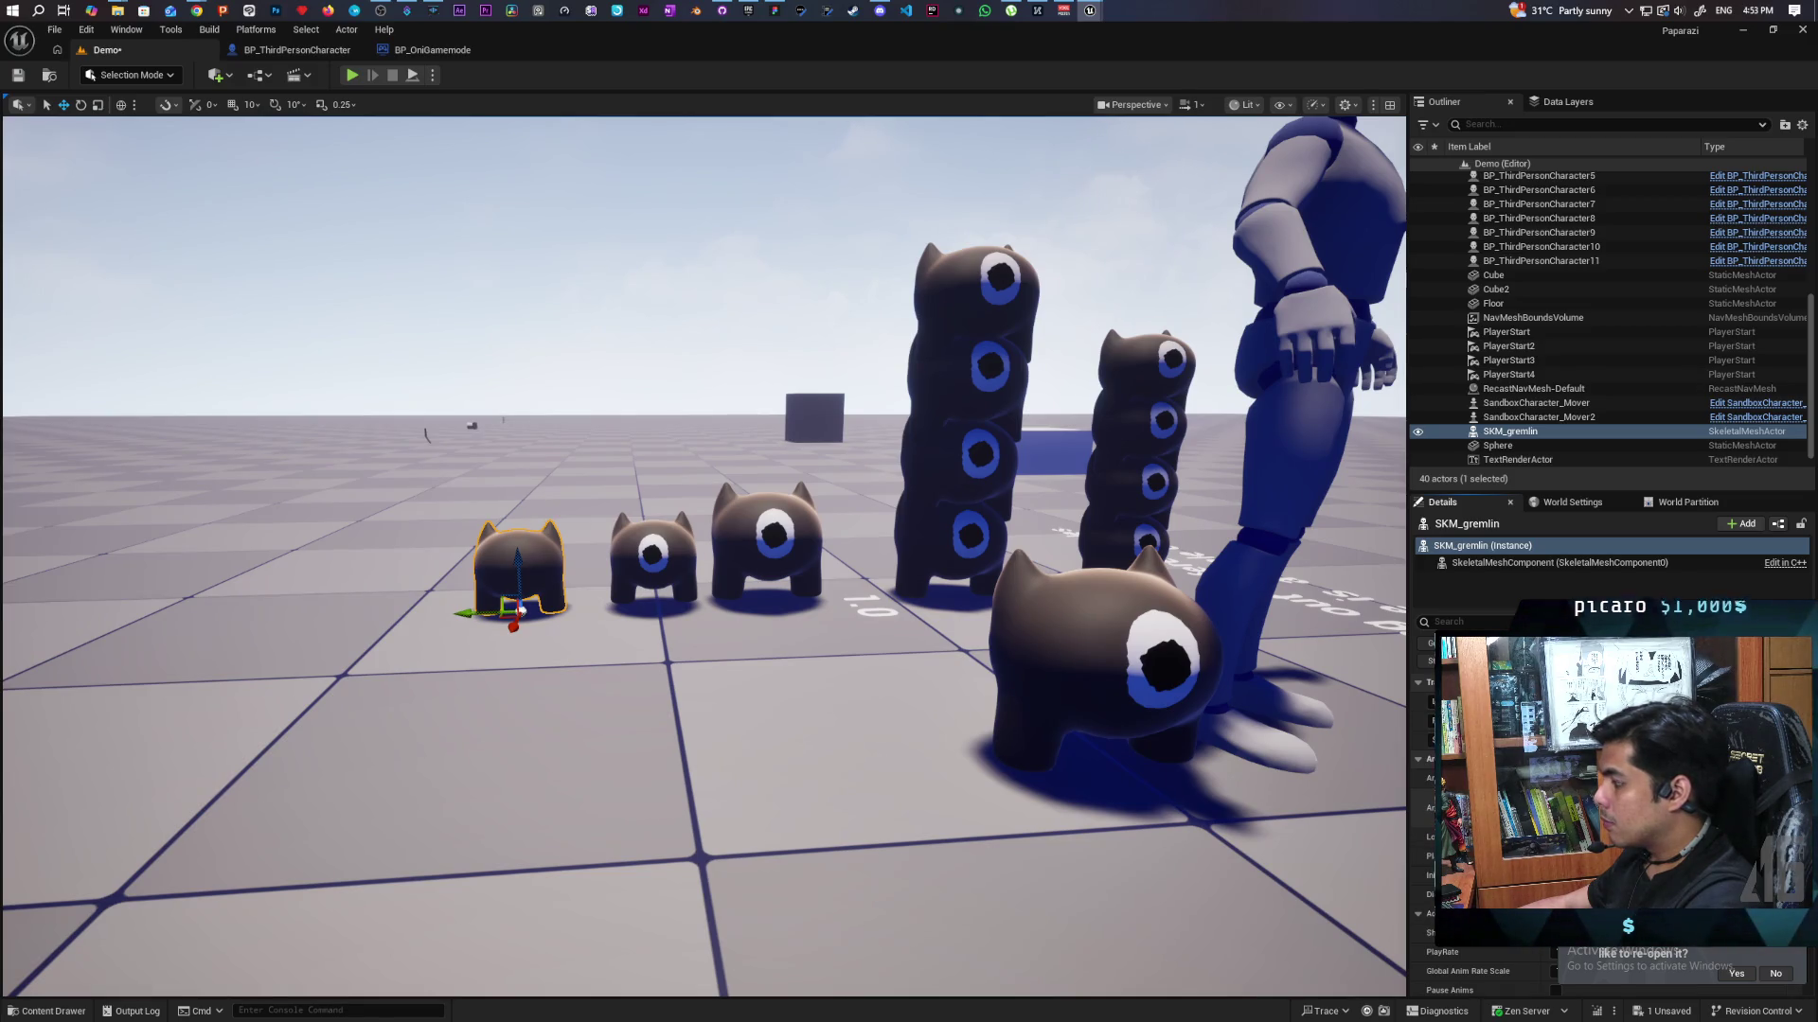
key("f")
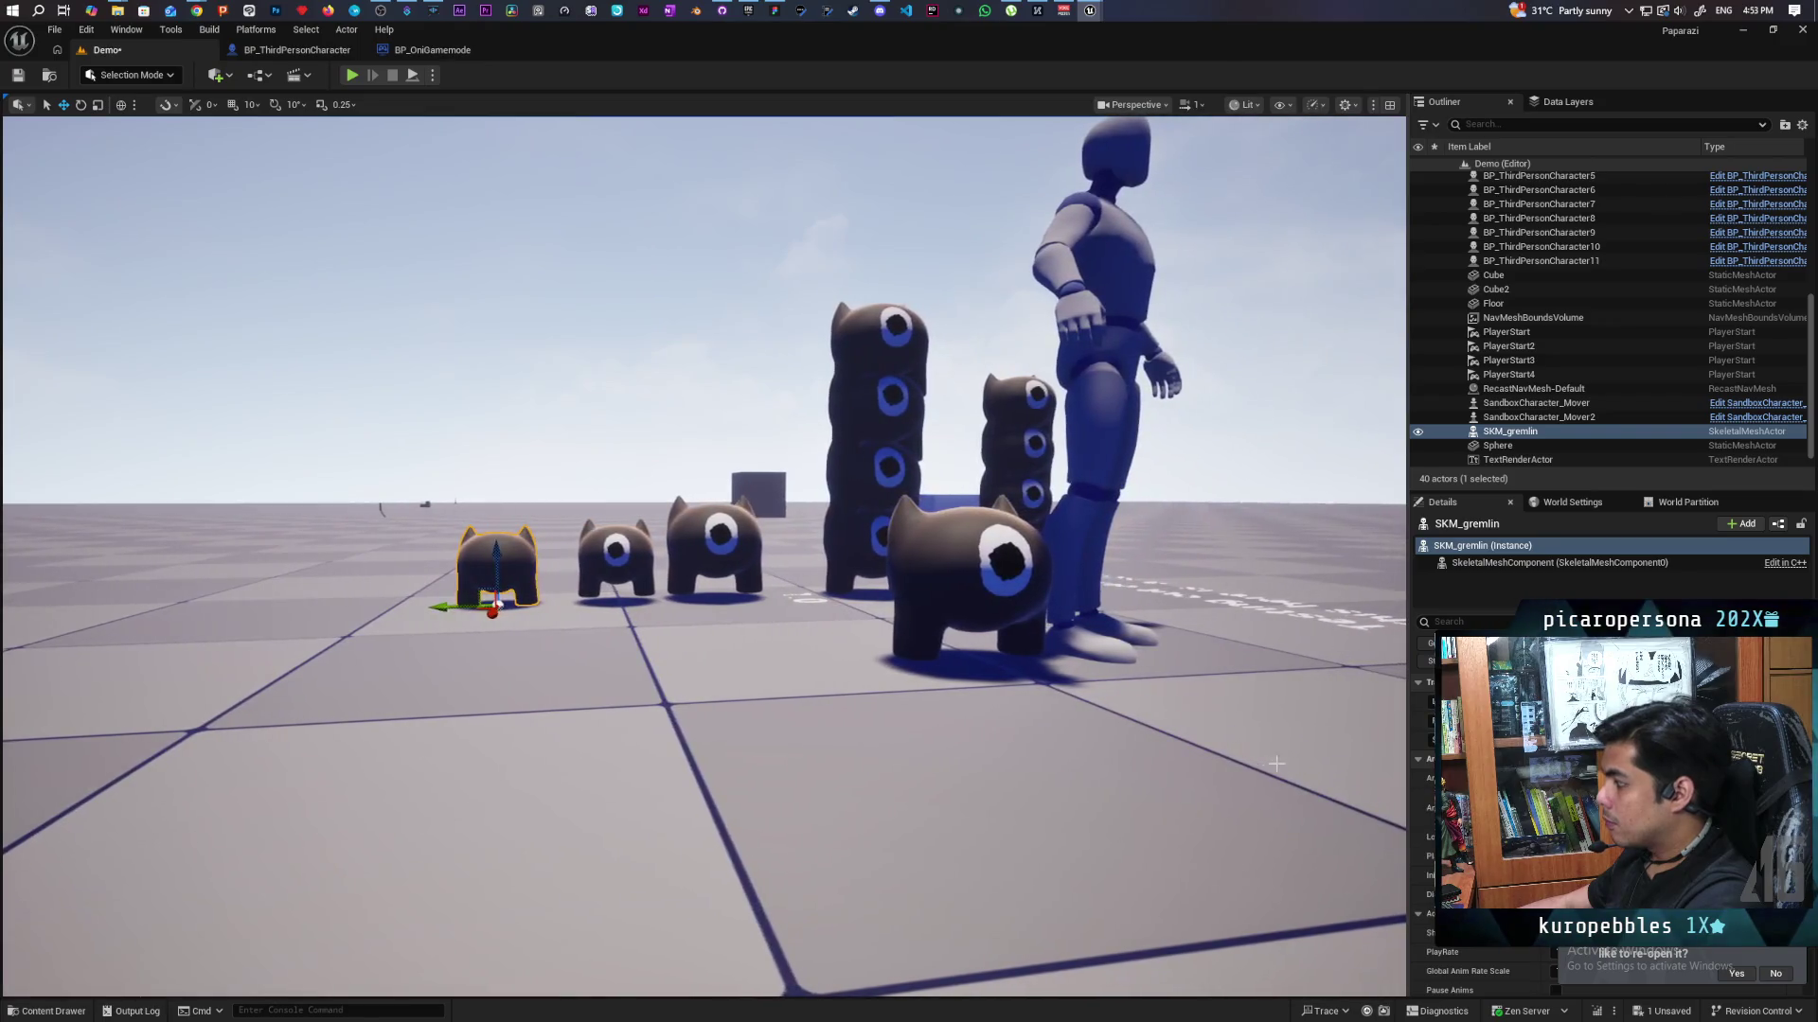
Assign SKM_gremlin_Skeleton_Jump_Up_1 to the gremlin and start a multiplayer play test.
key("ctrl+space")
left_click(640, 748)
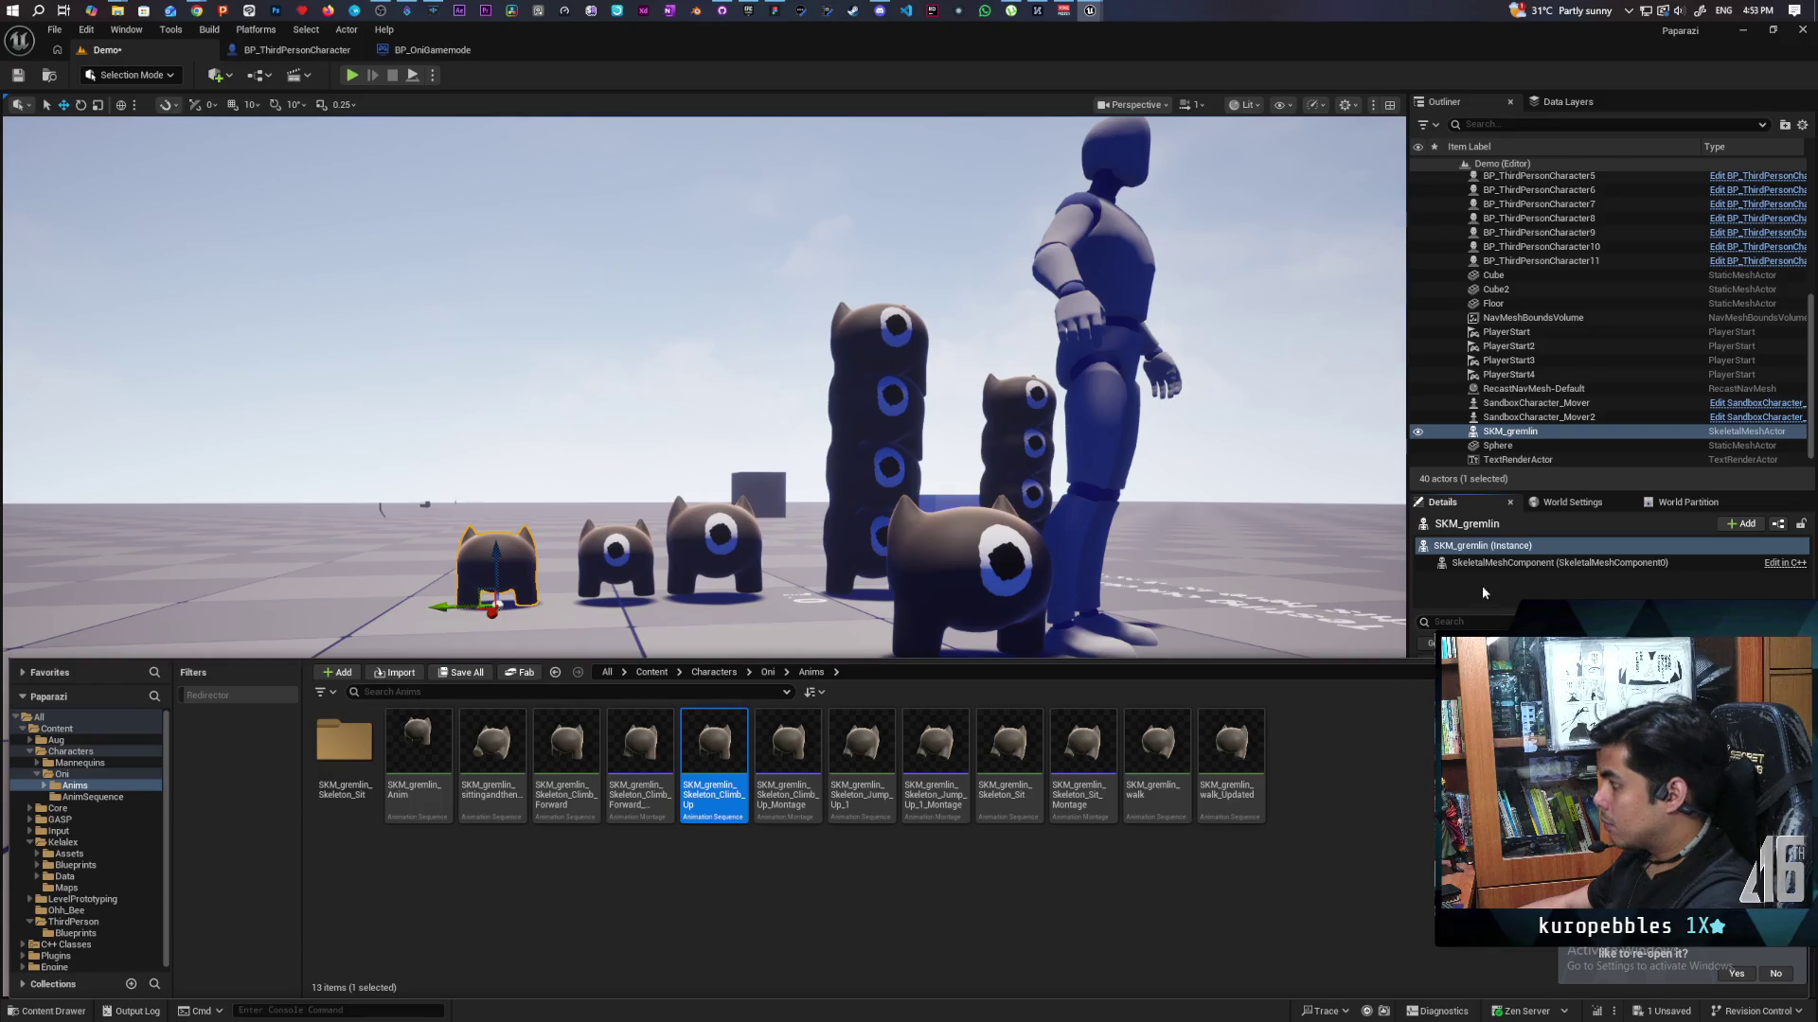
key("ctrl+space")
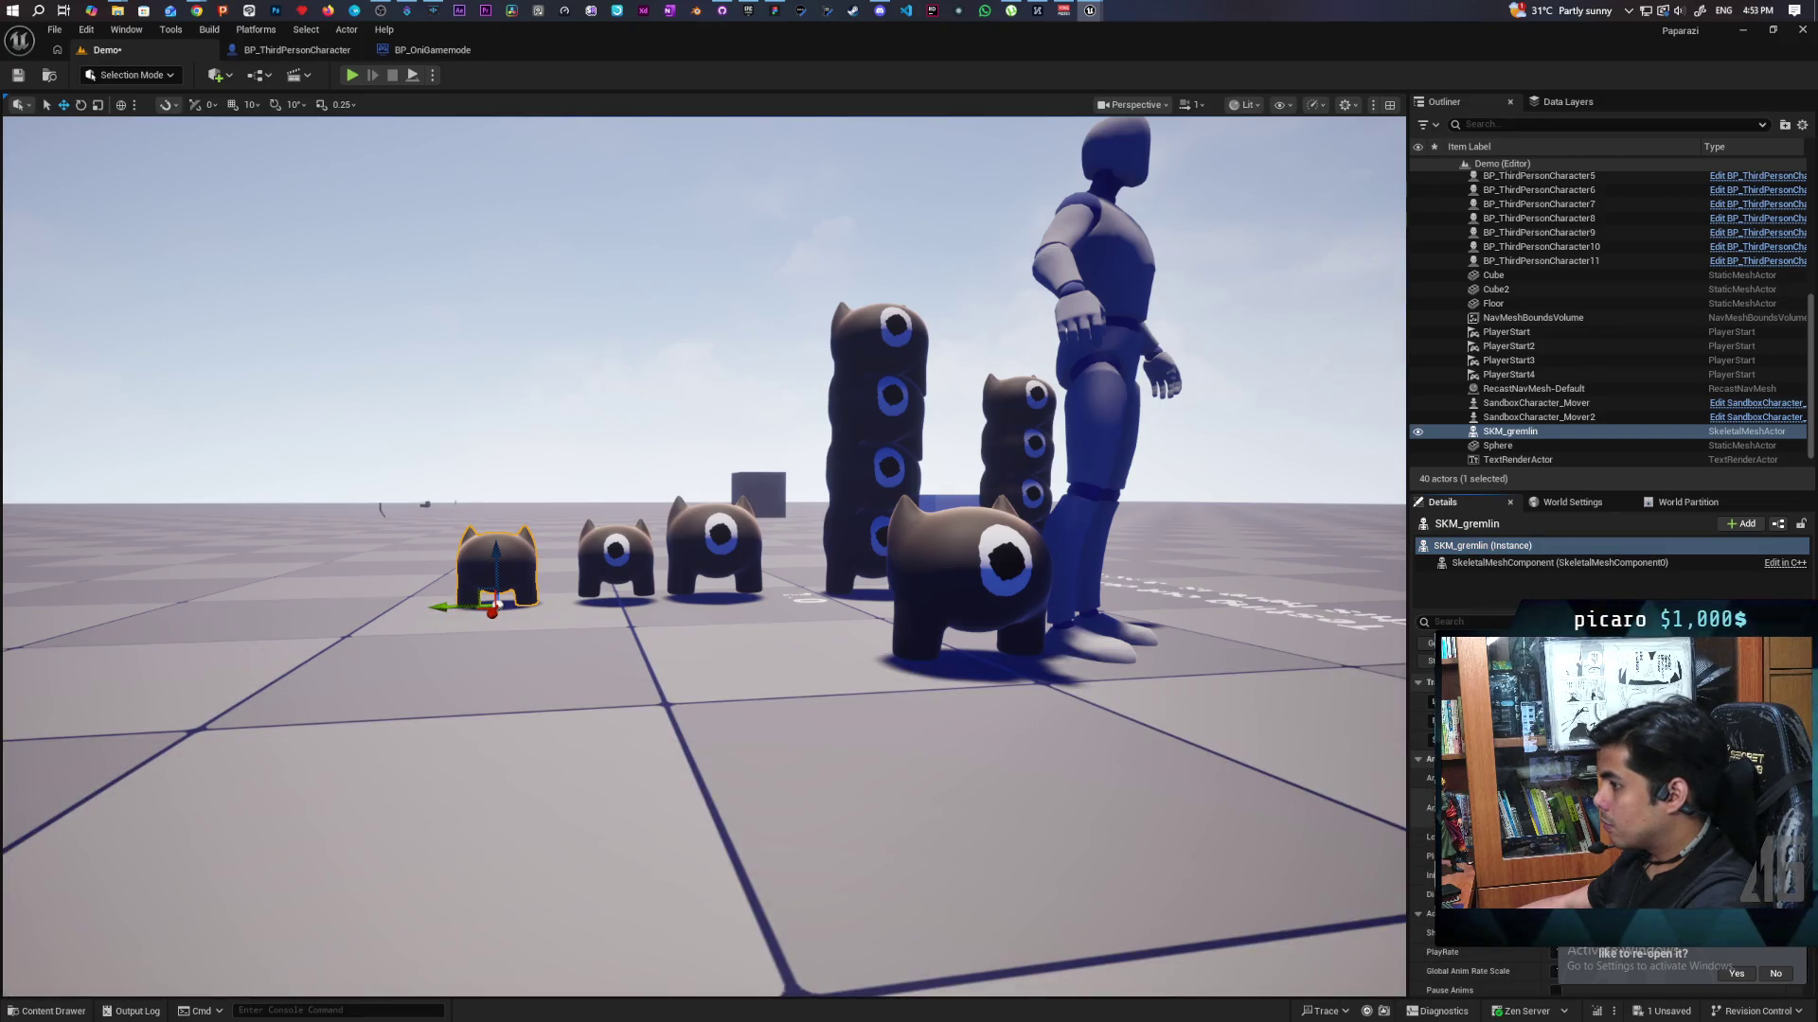
left_click(65, 1014)
left_click_drag(866, 812, 1515, 805)
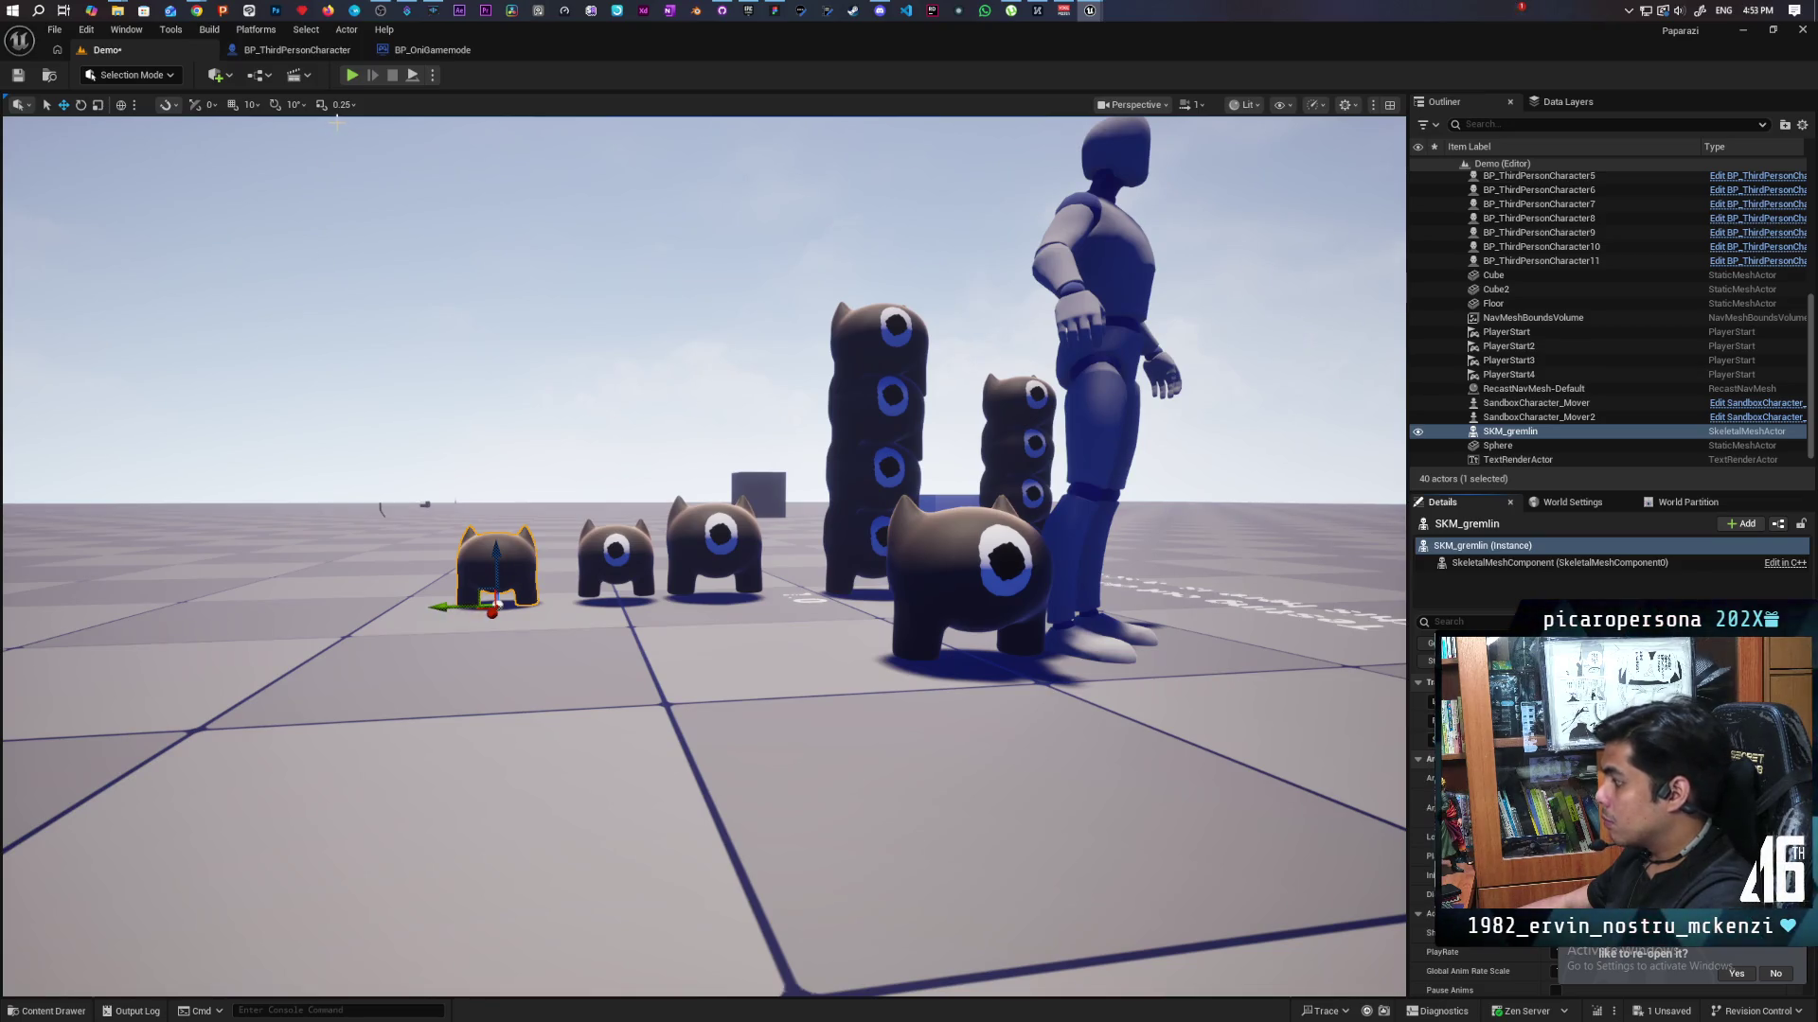
left_click(352, 75)
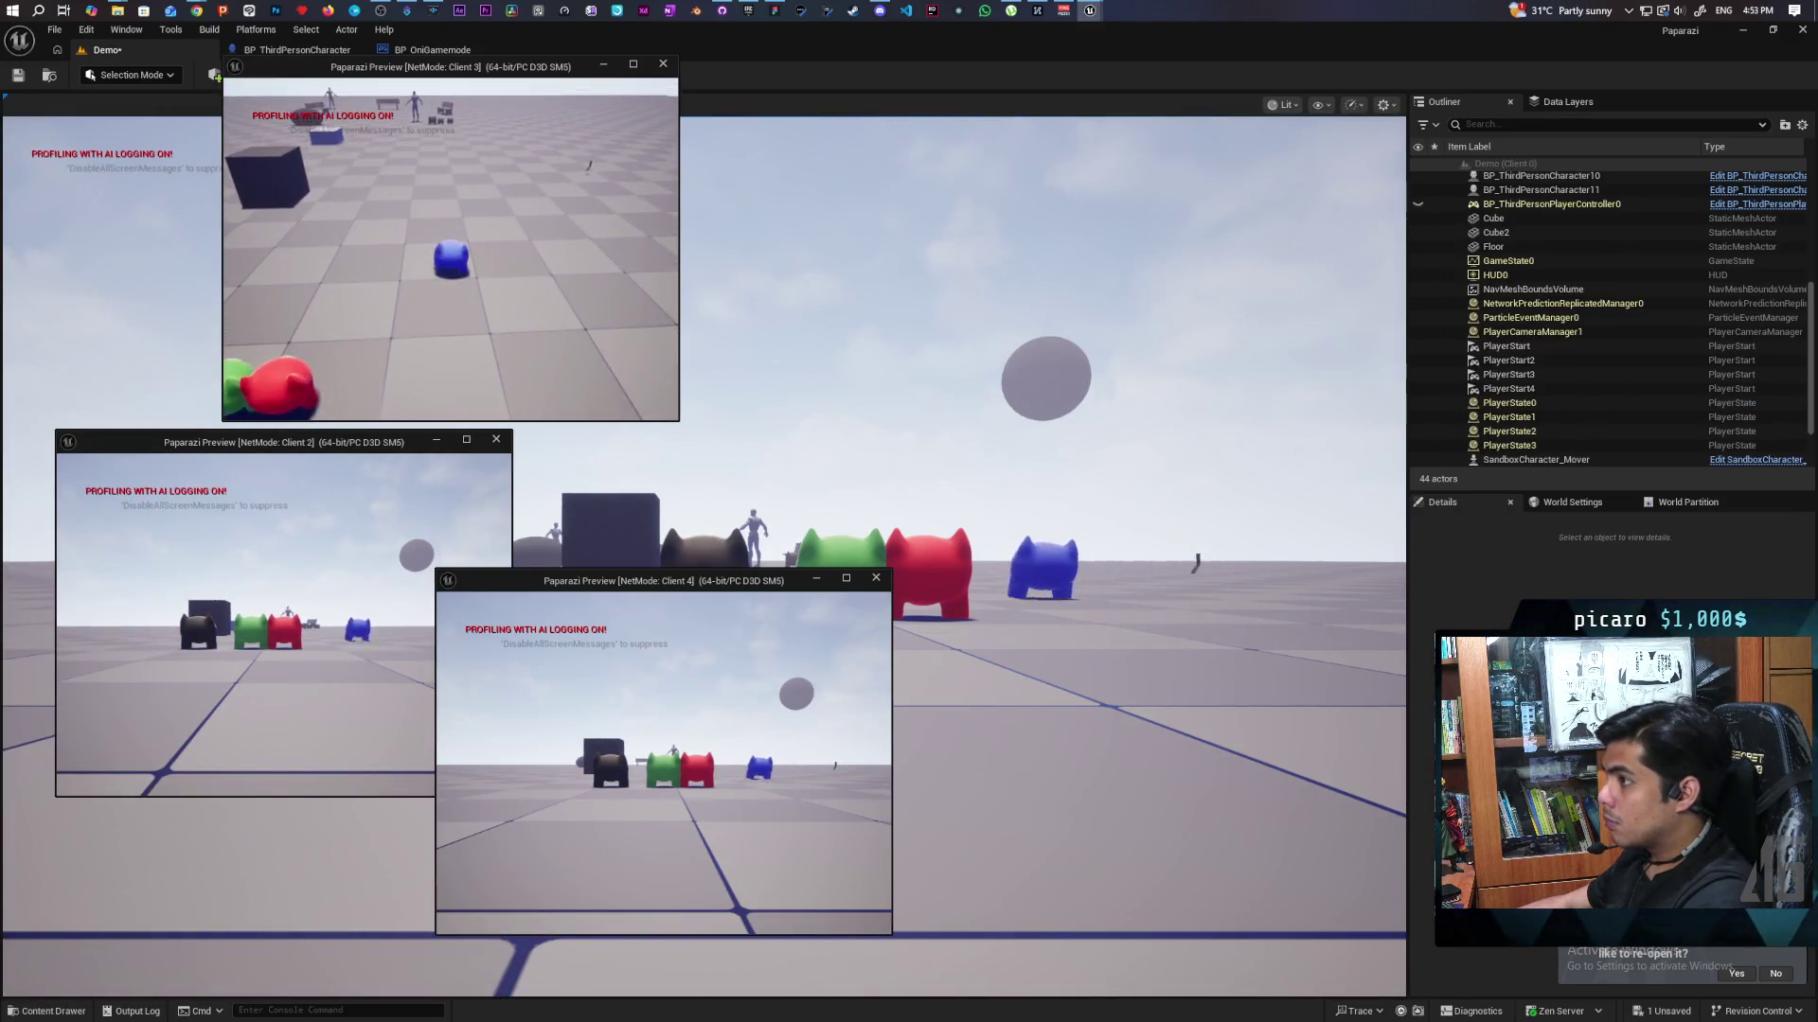
Walk the player character toward the others with W and S, then stop and focus the gremlin.
left_click(1136, 284)
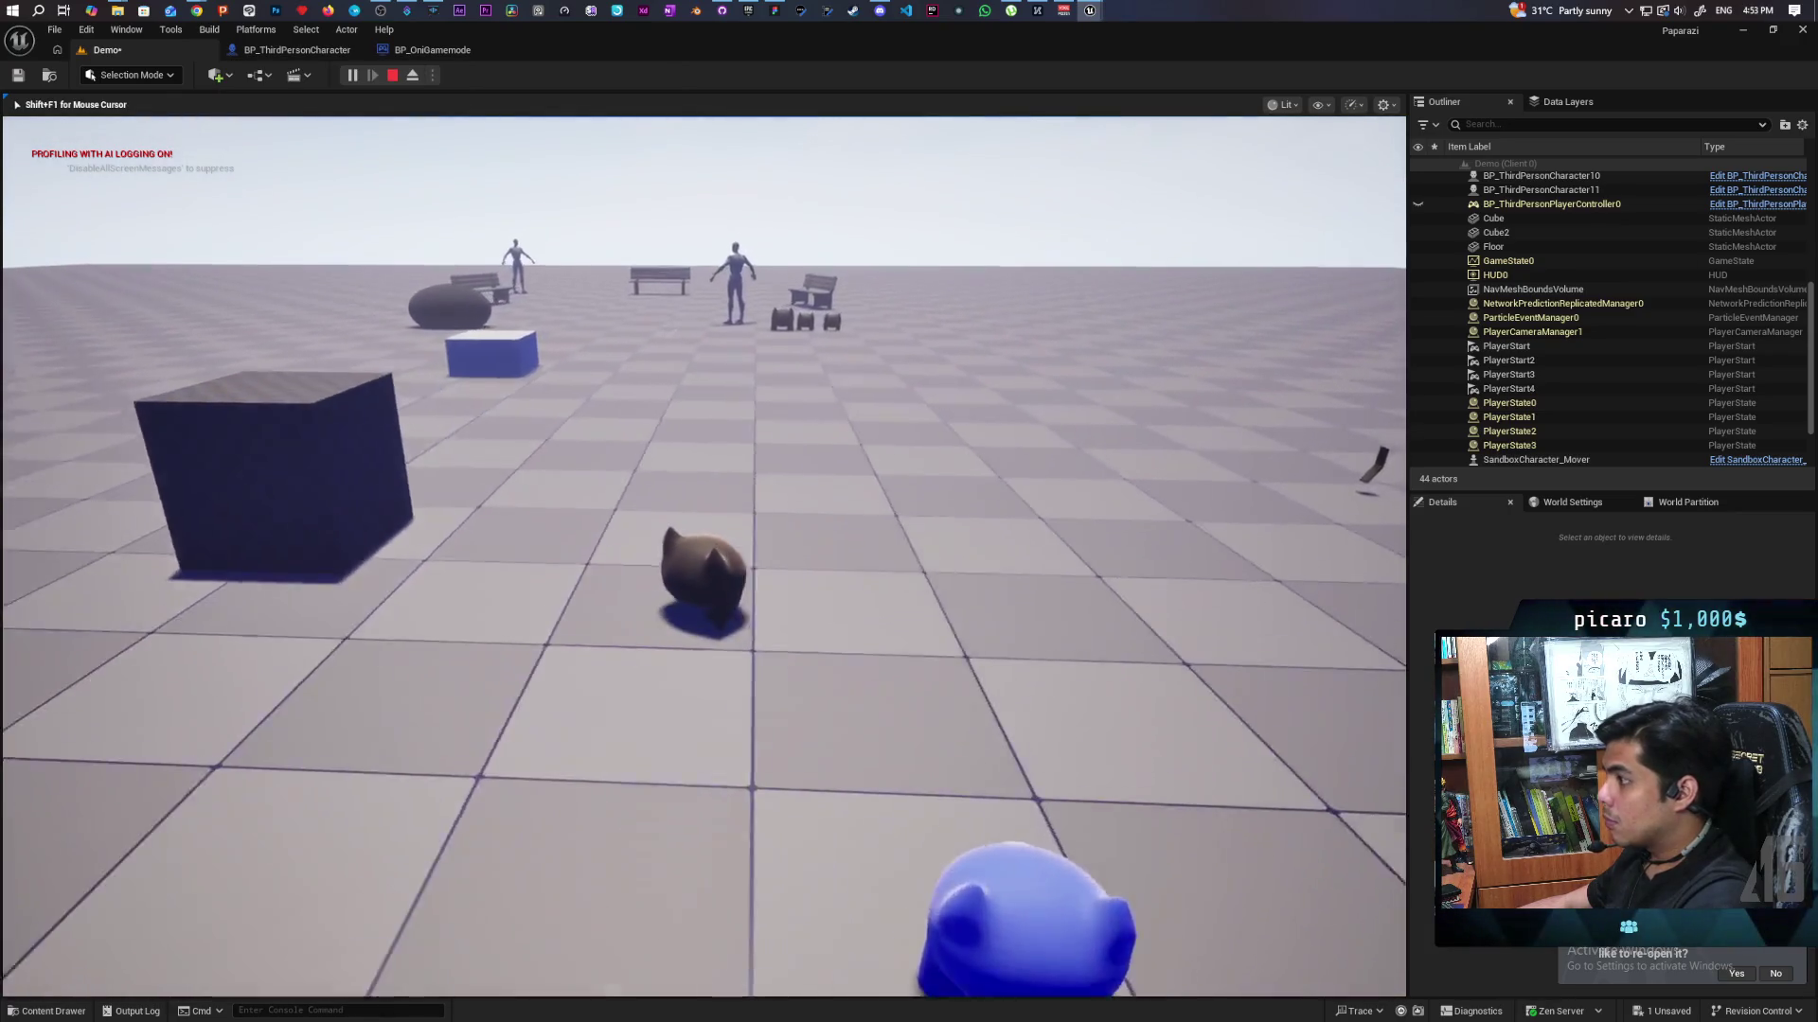
key("w")
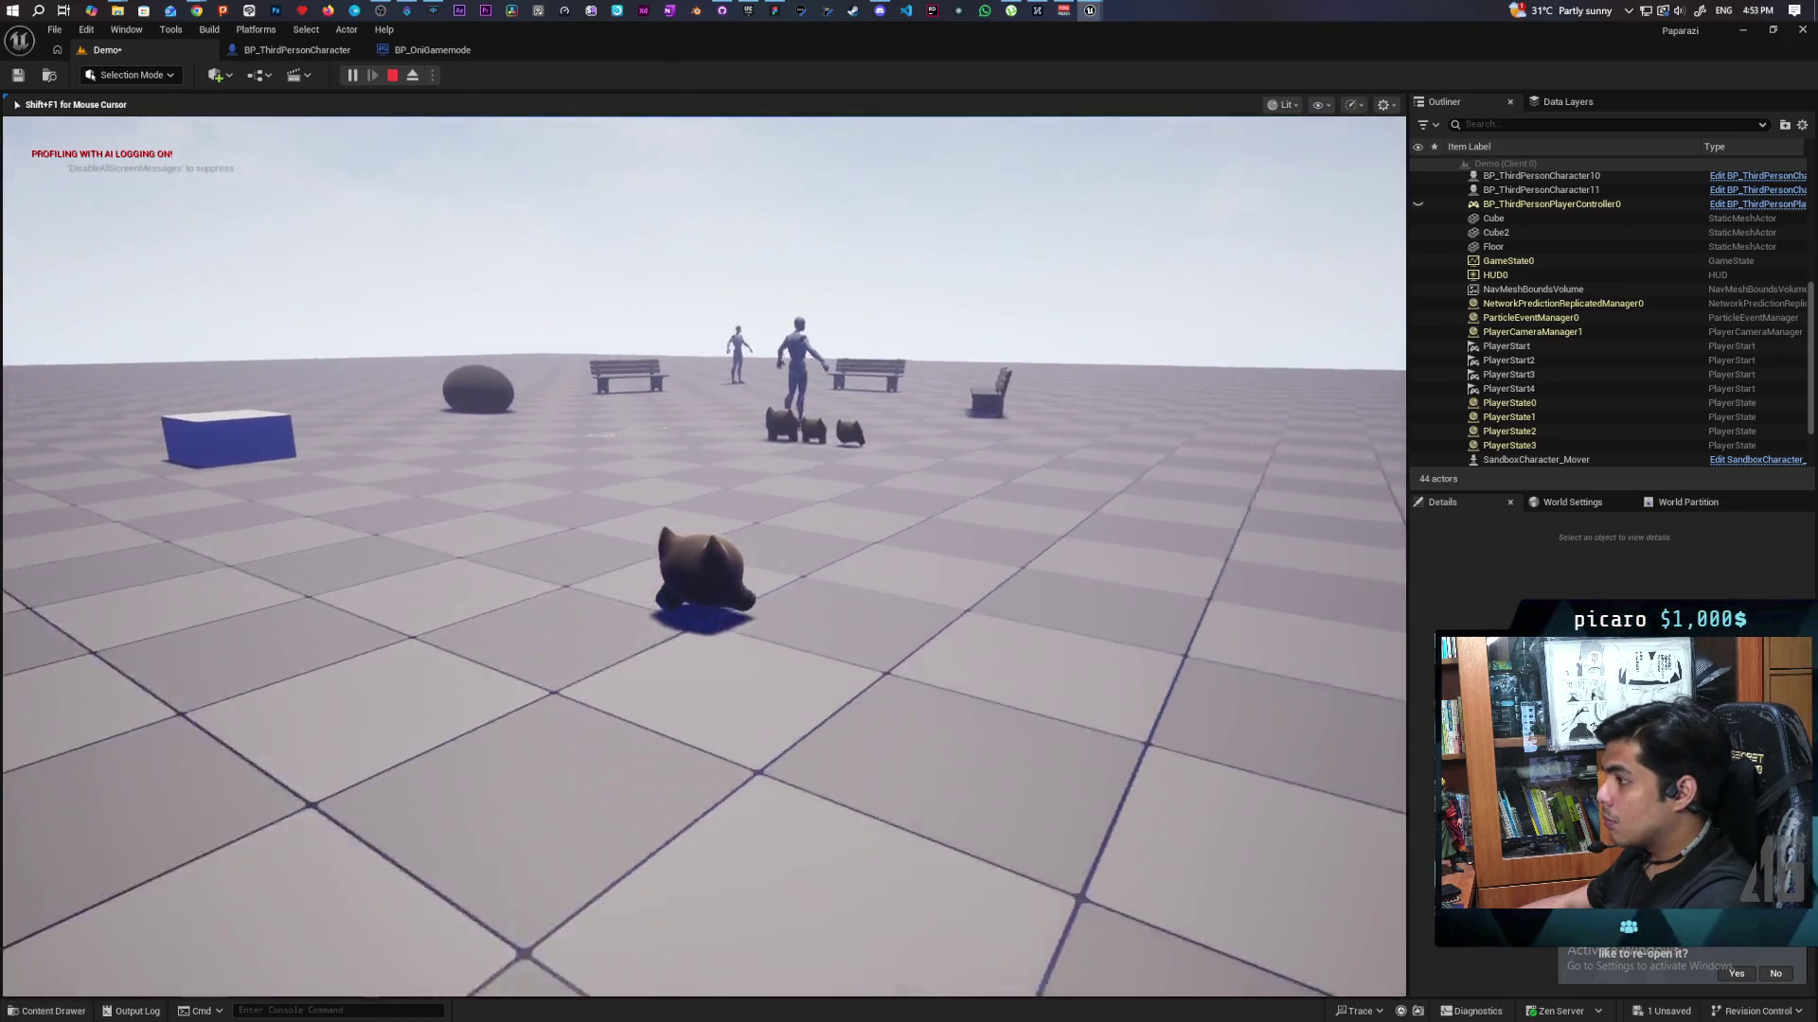
key("w")
key("s")
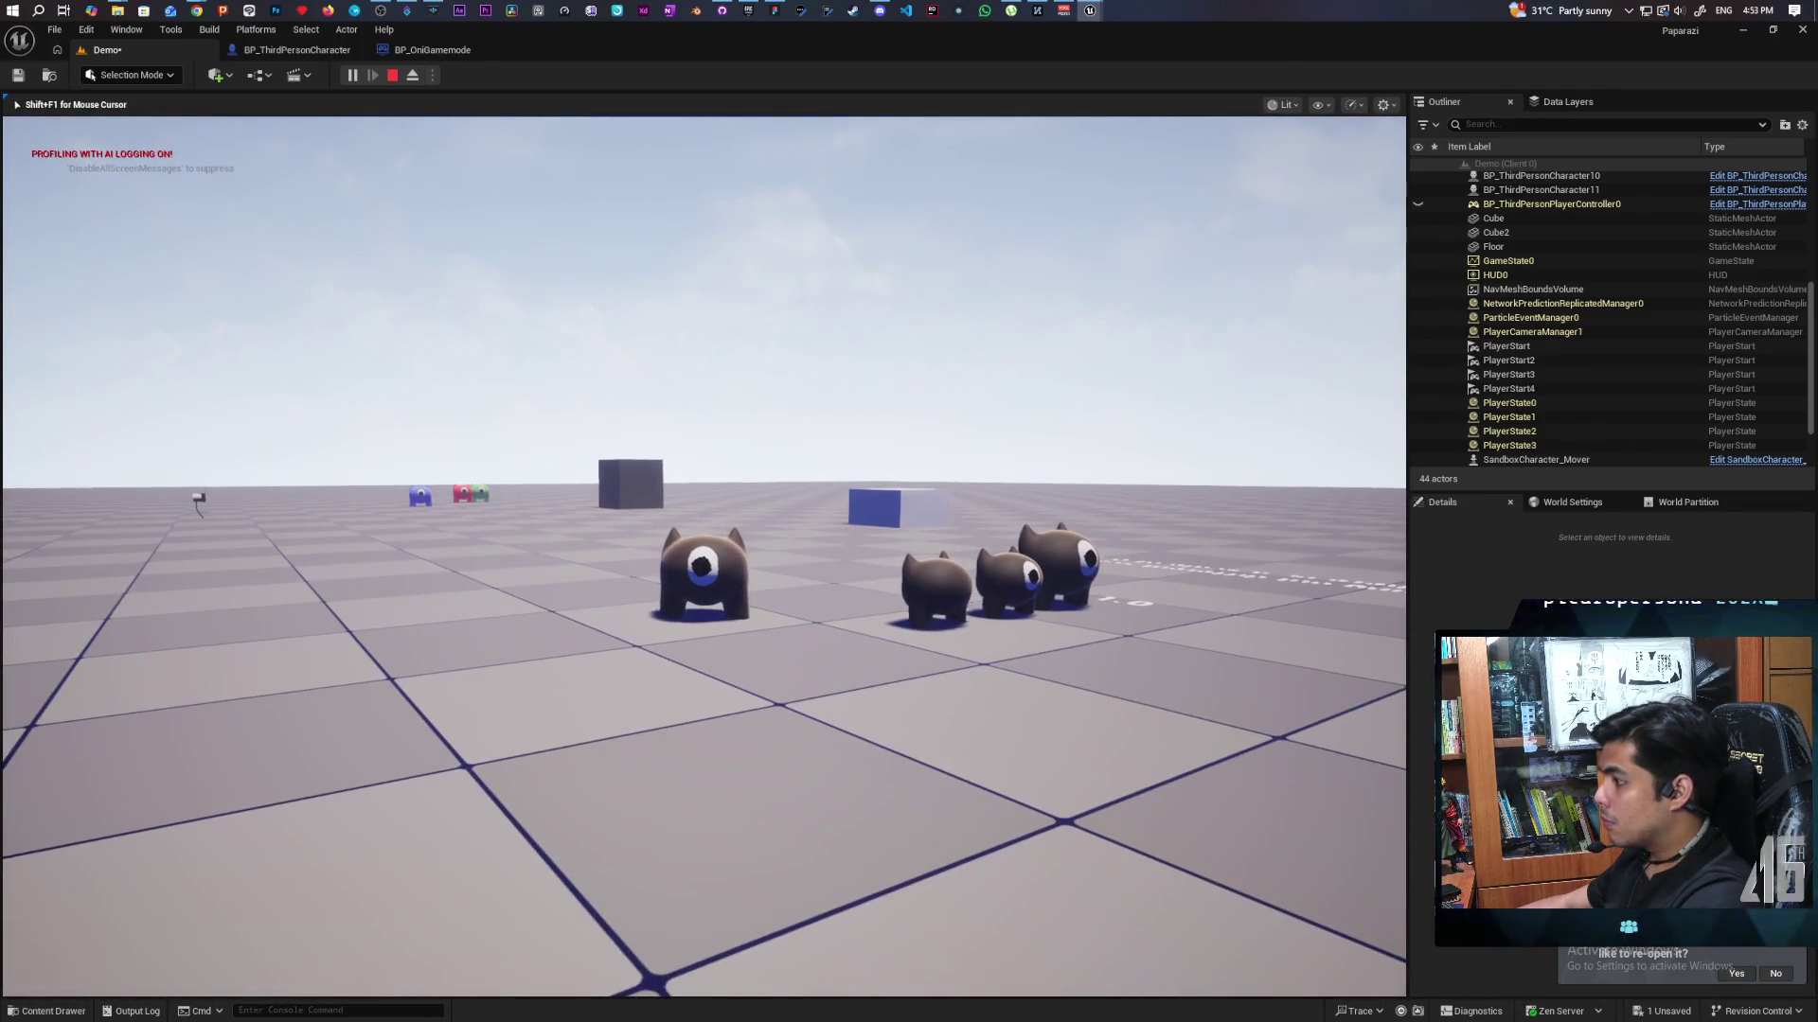
key("Escape")
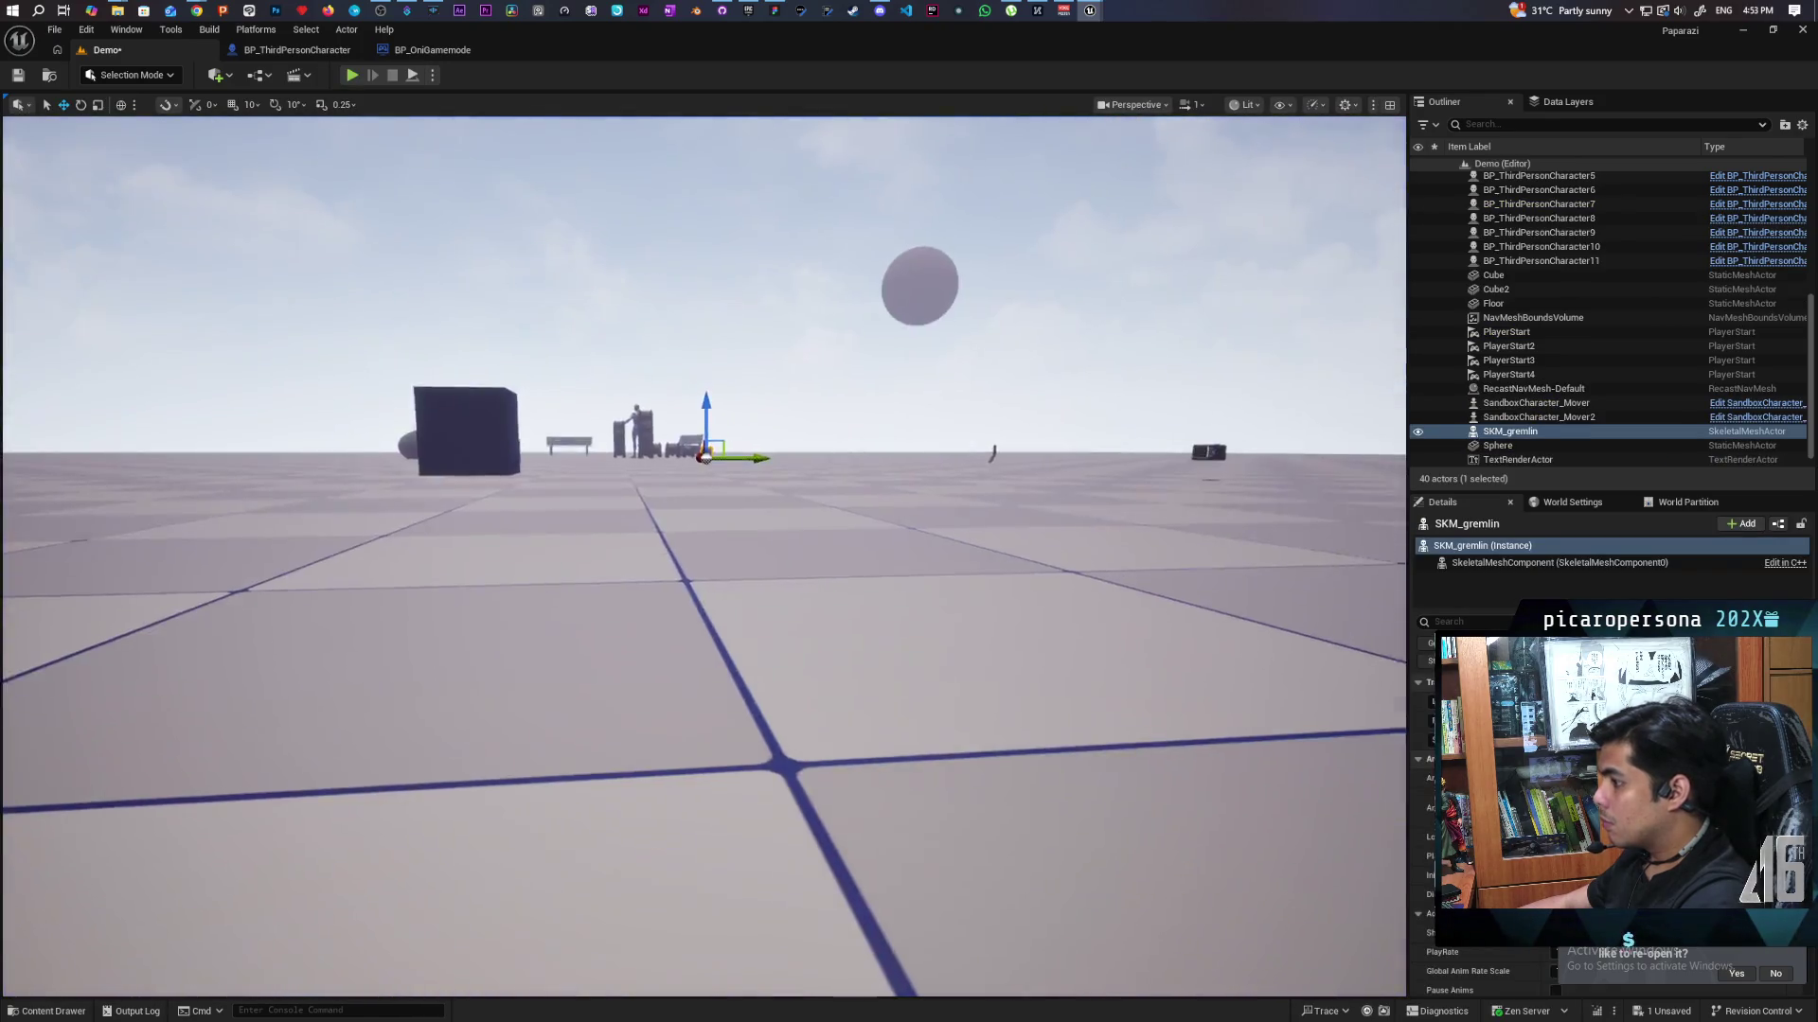
key("f")
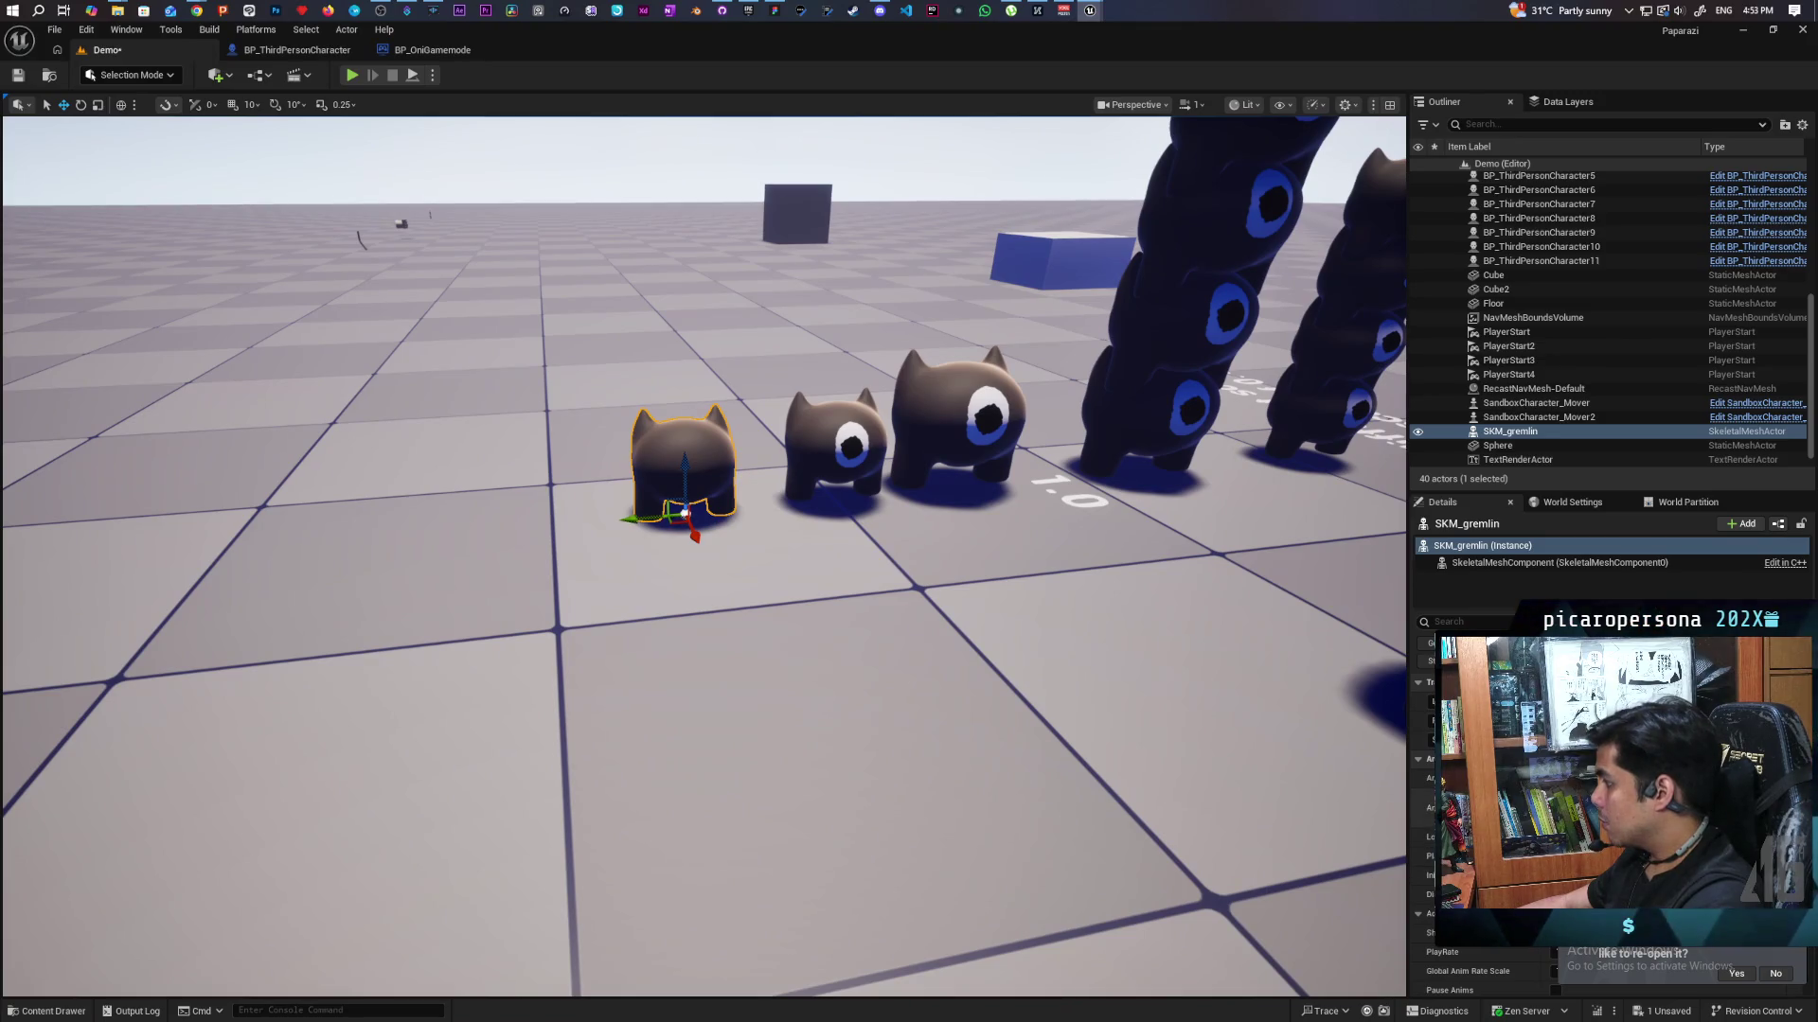
key("ctrl+space")
double_click(872, 751)
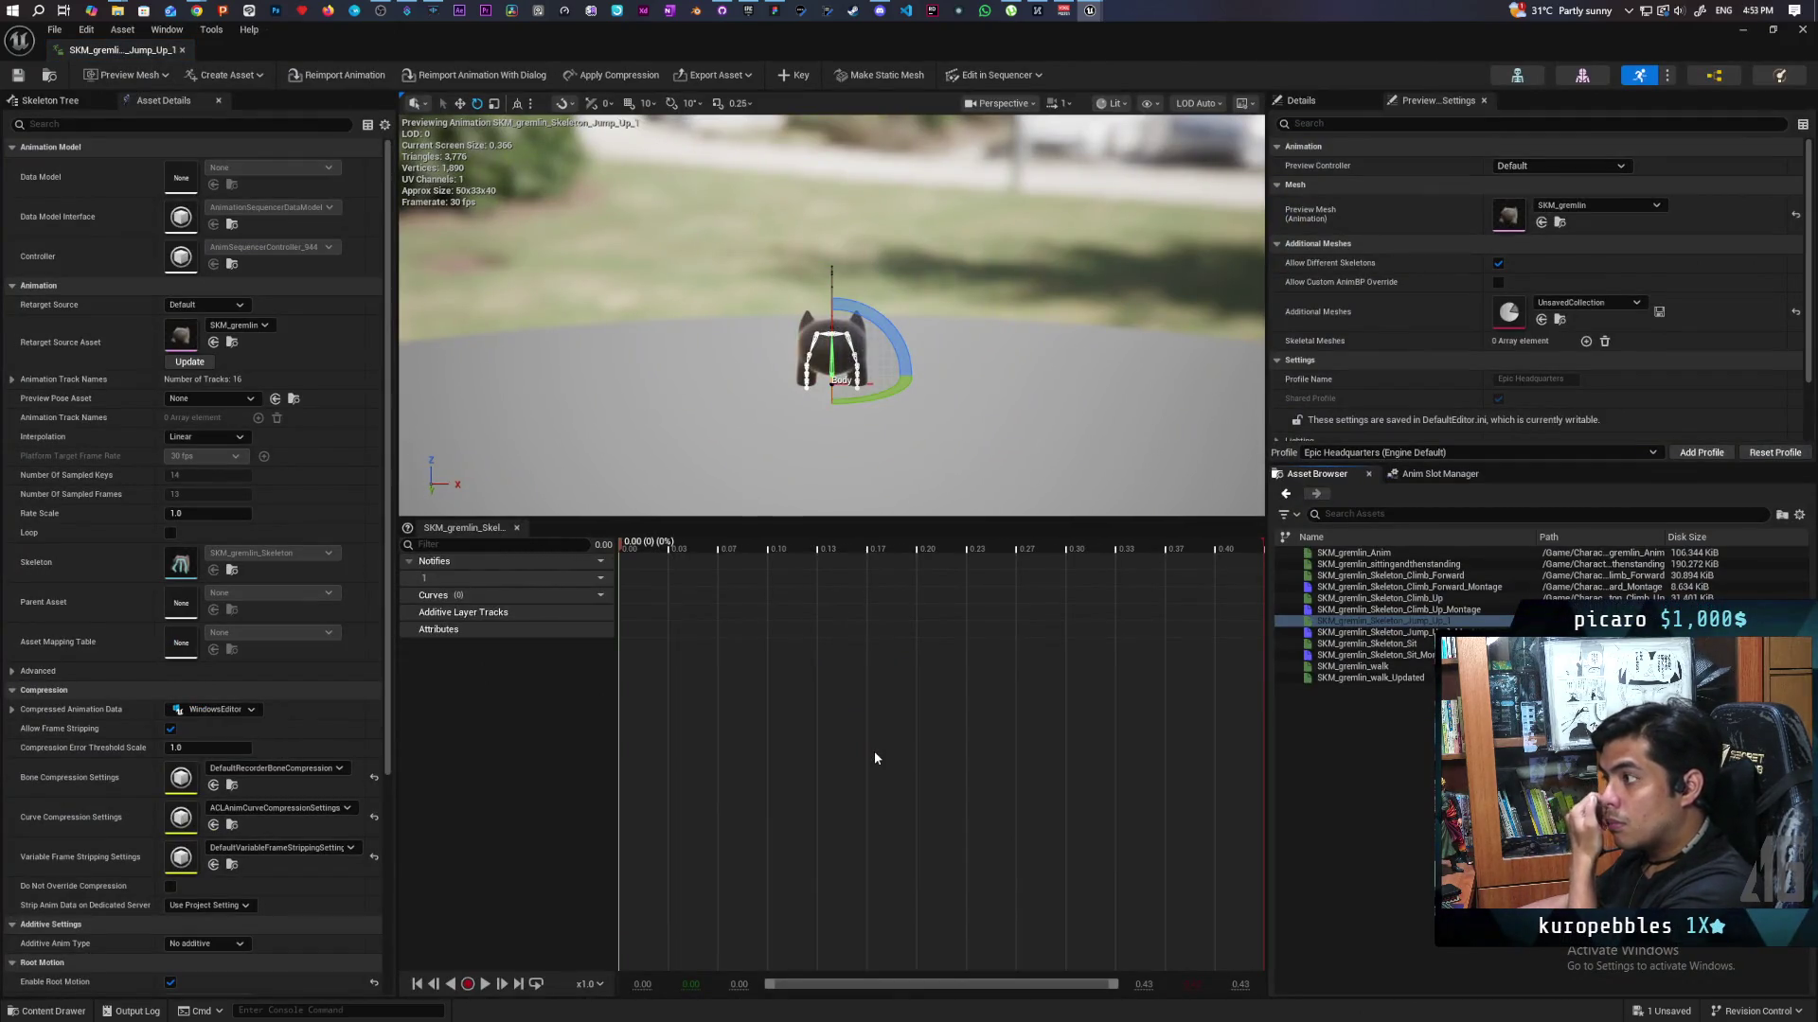
left_click(485, 986)
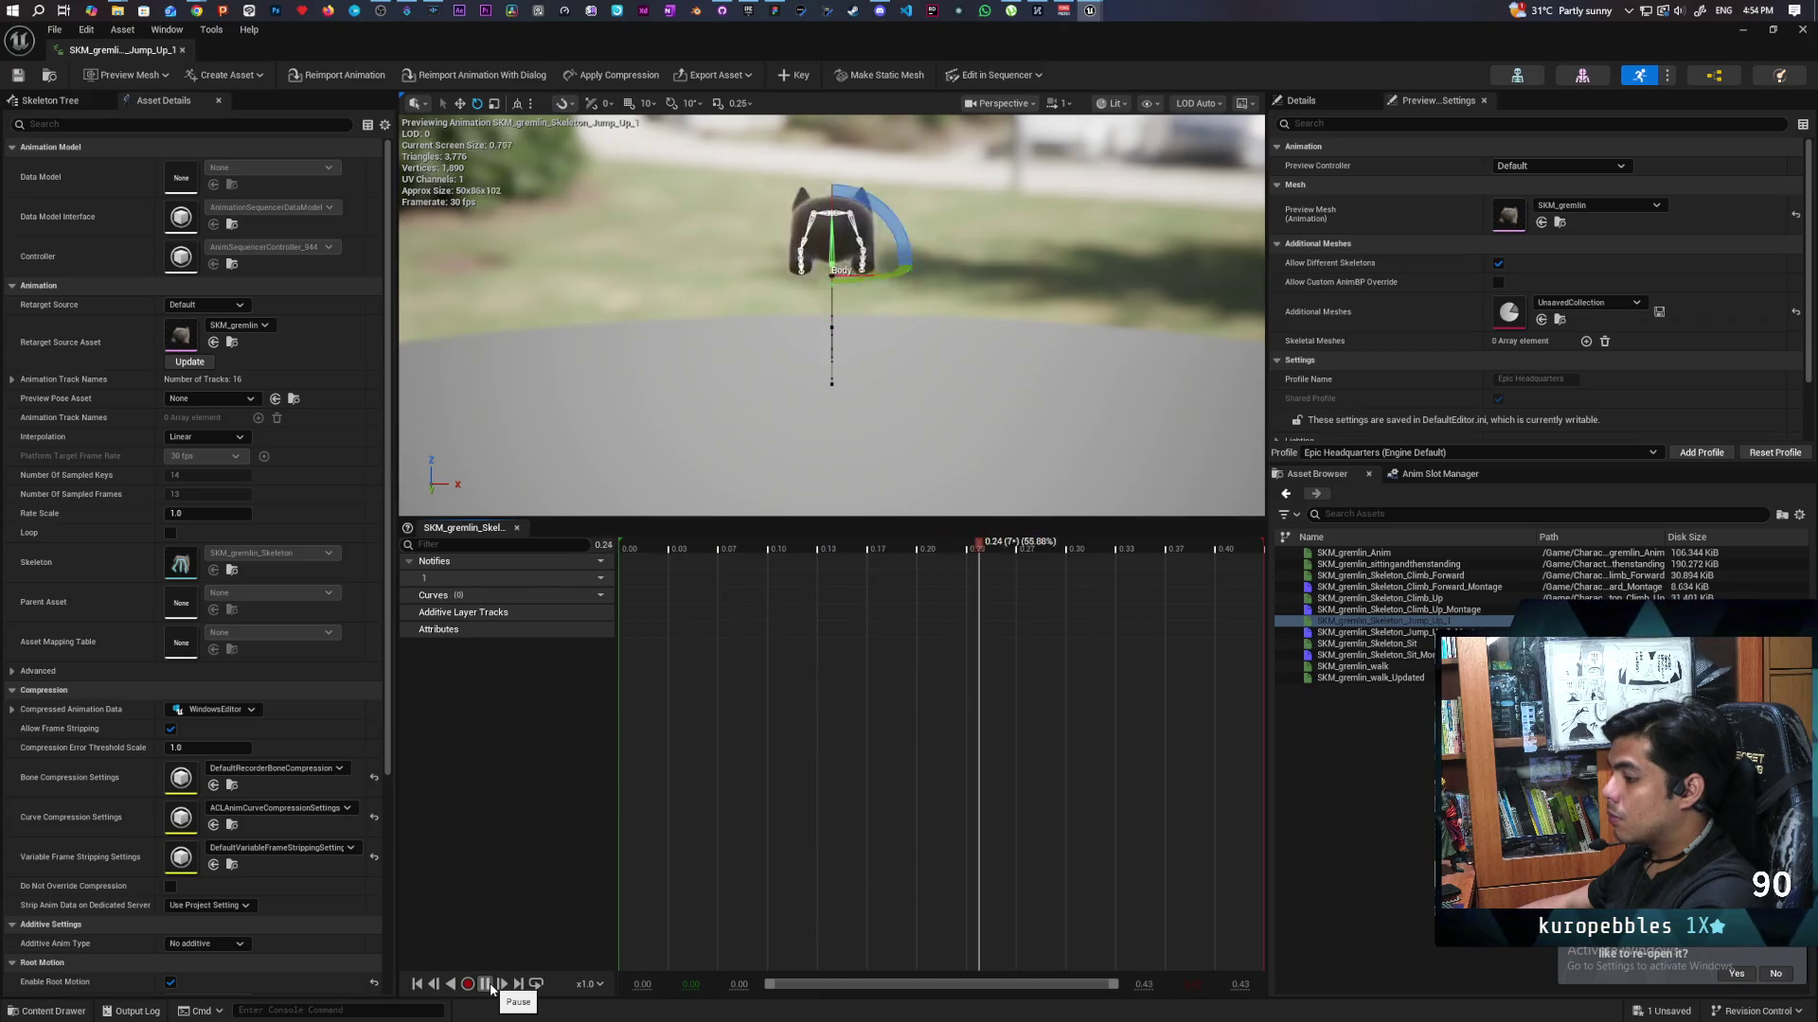
left_click(486, 986)
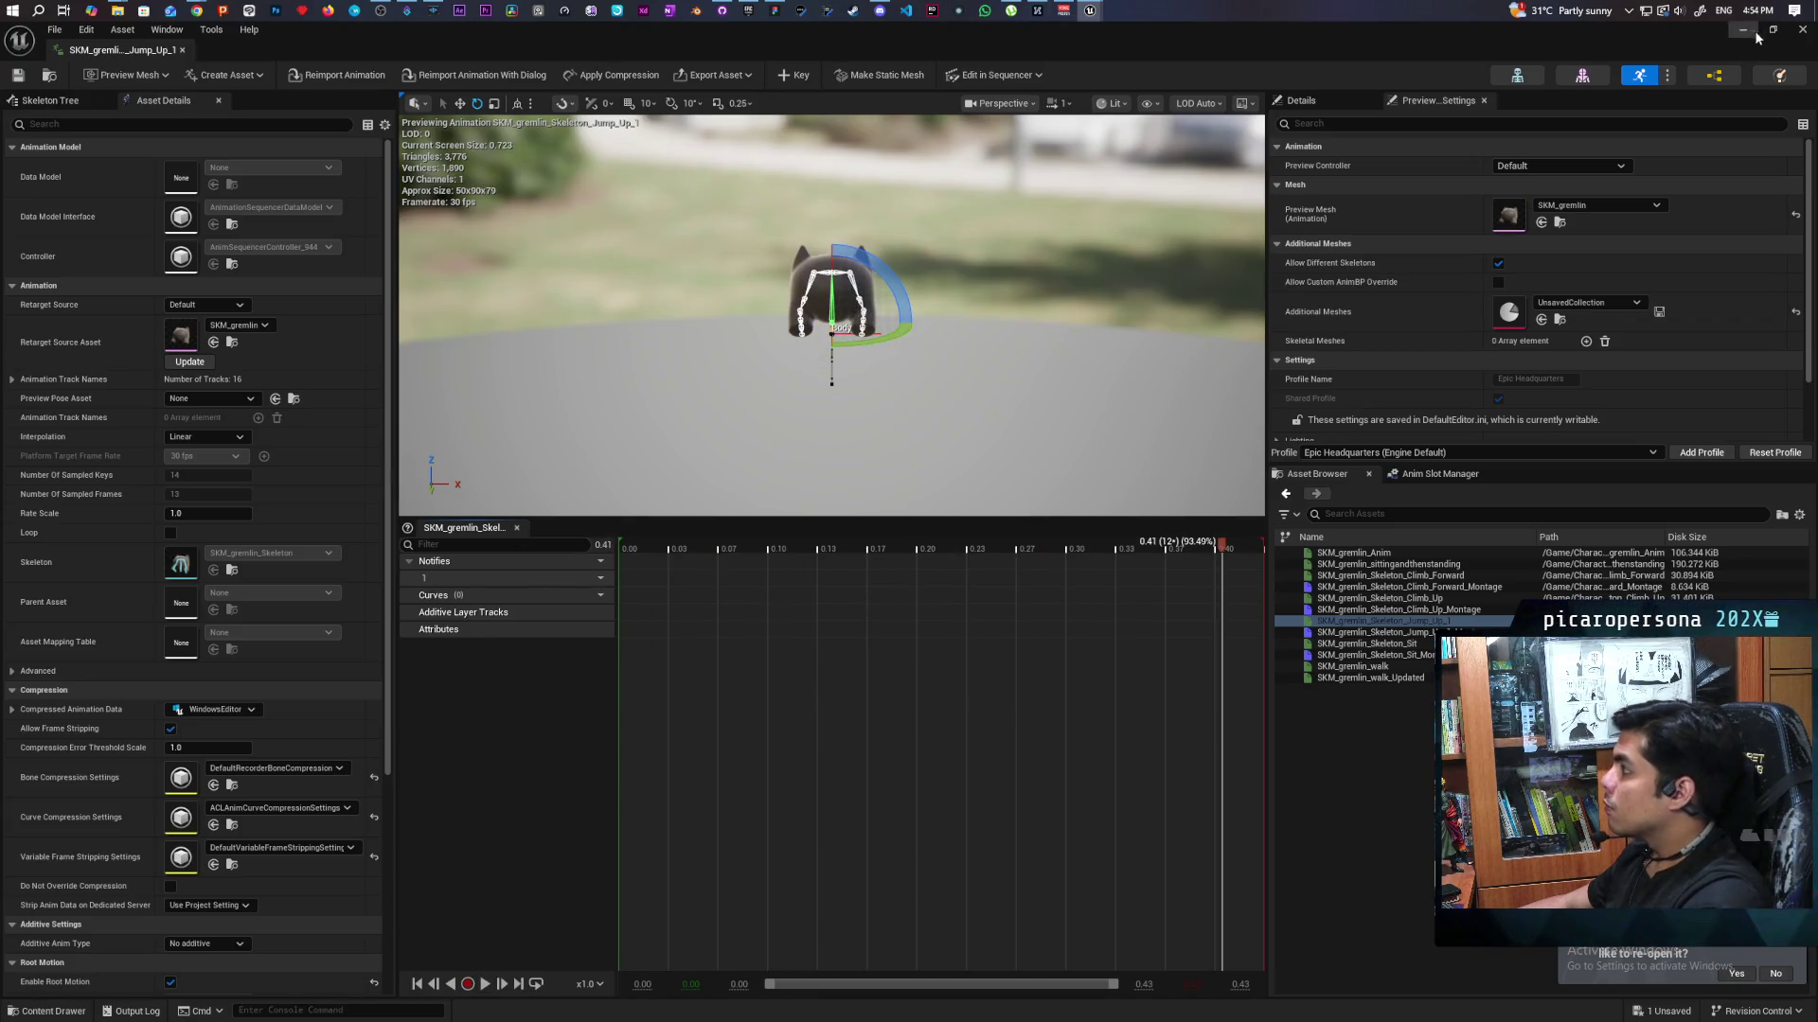
left_click(1802, 32)
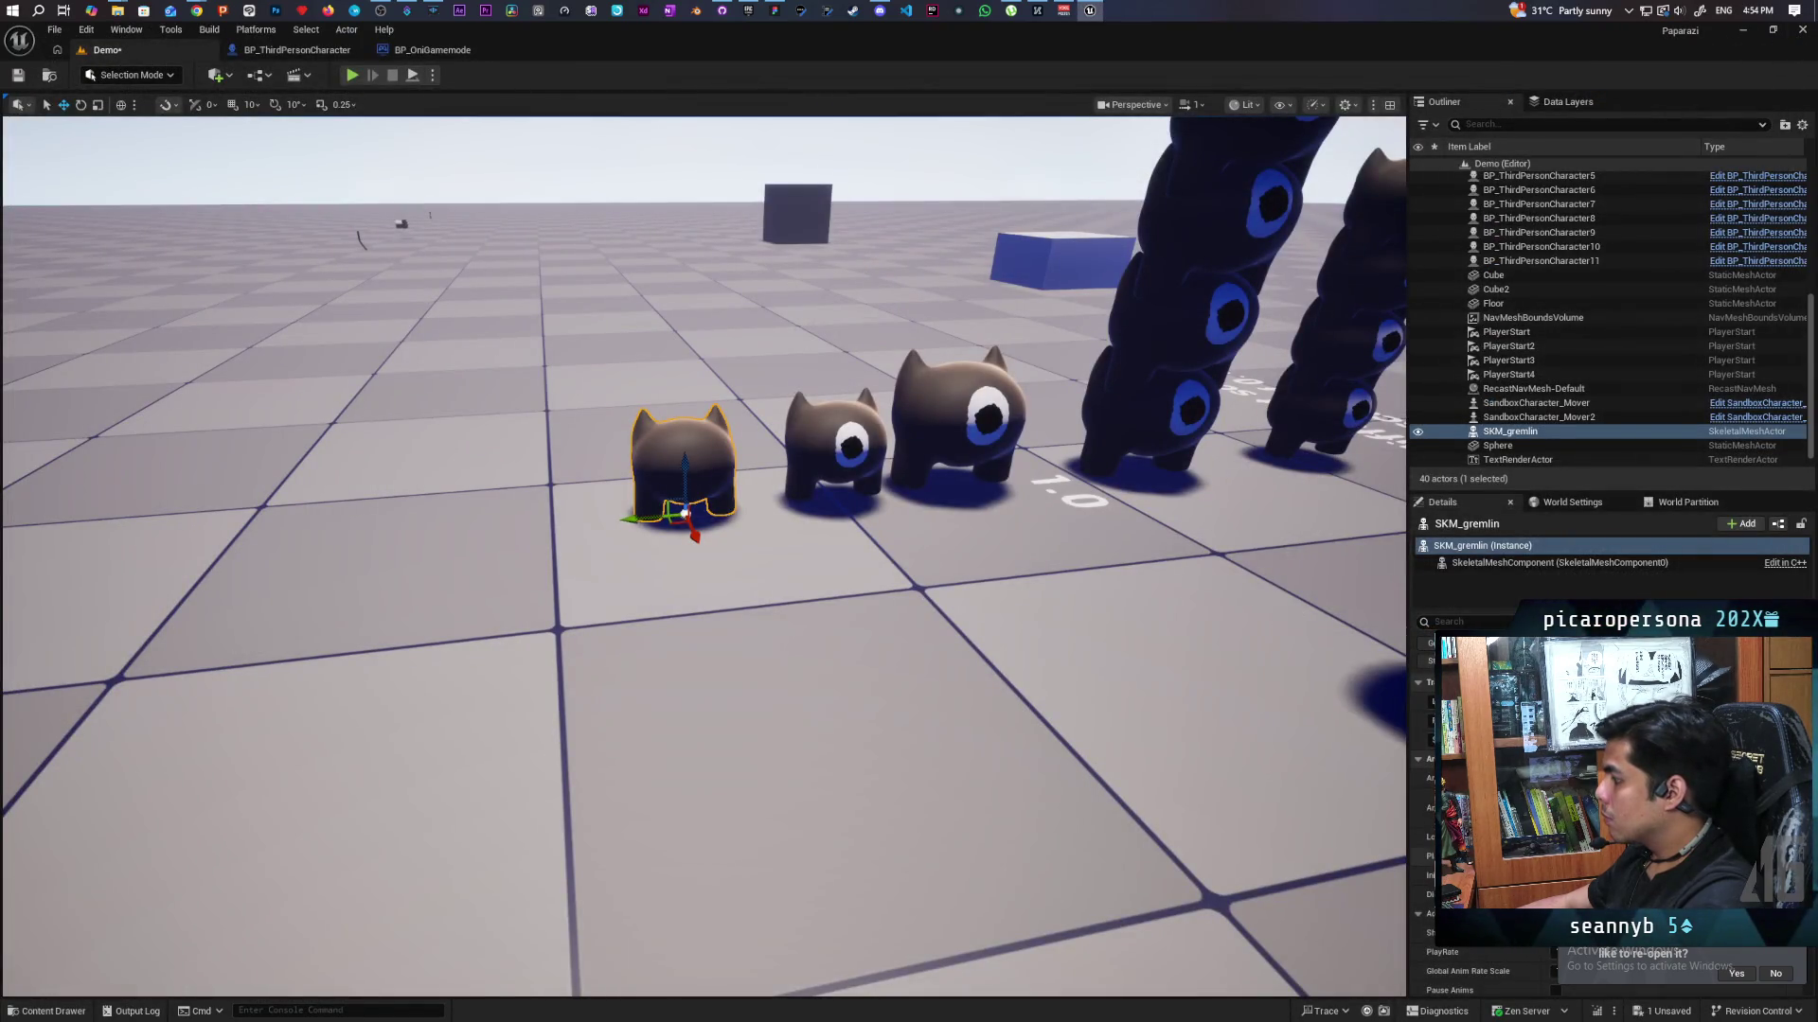
Scroll through the Details panel and save the Demo level with Ctrl+S.
scroll(1481, 815, "down", 2)
scroll(1481, 814, "down", 1)
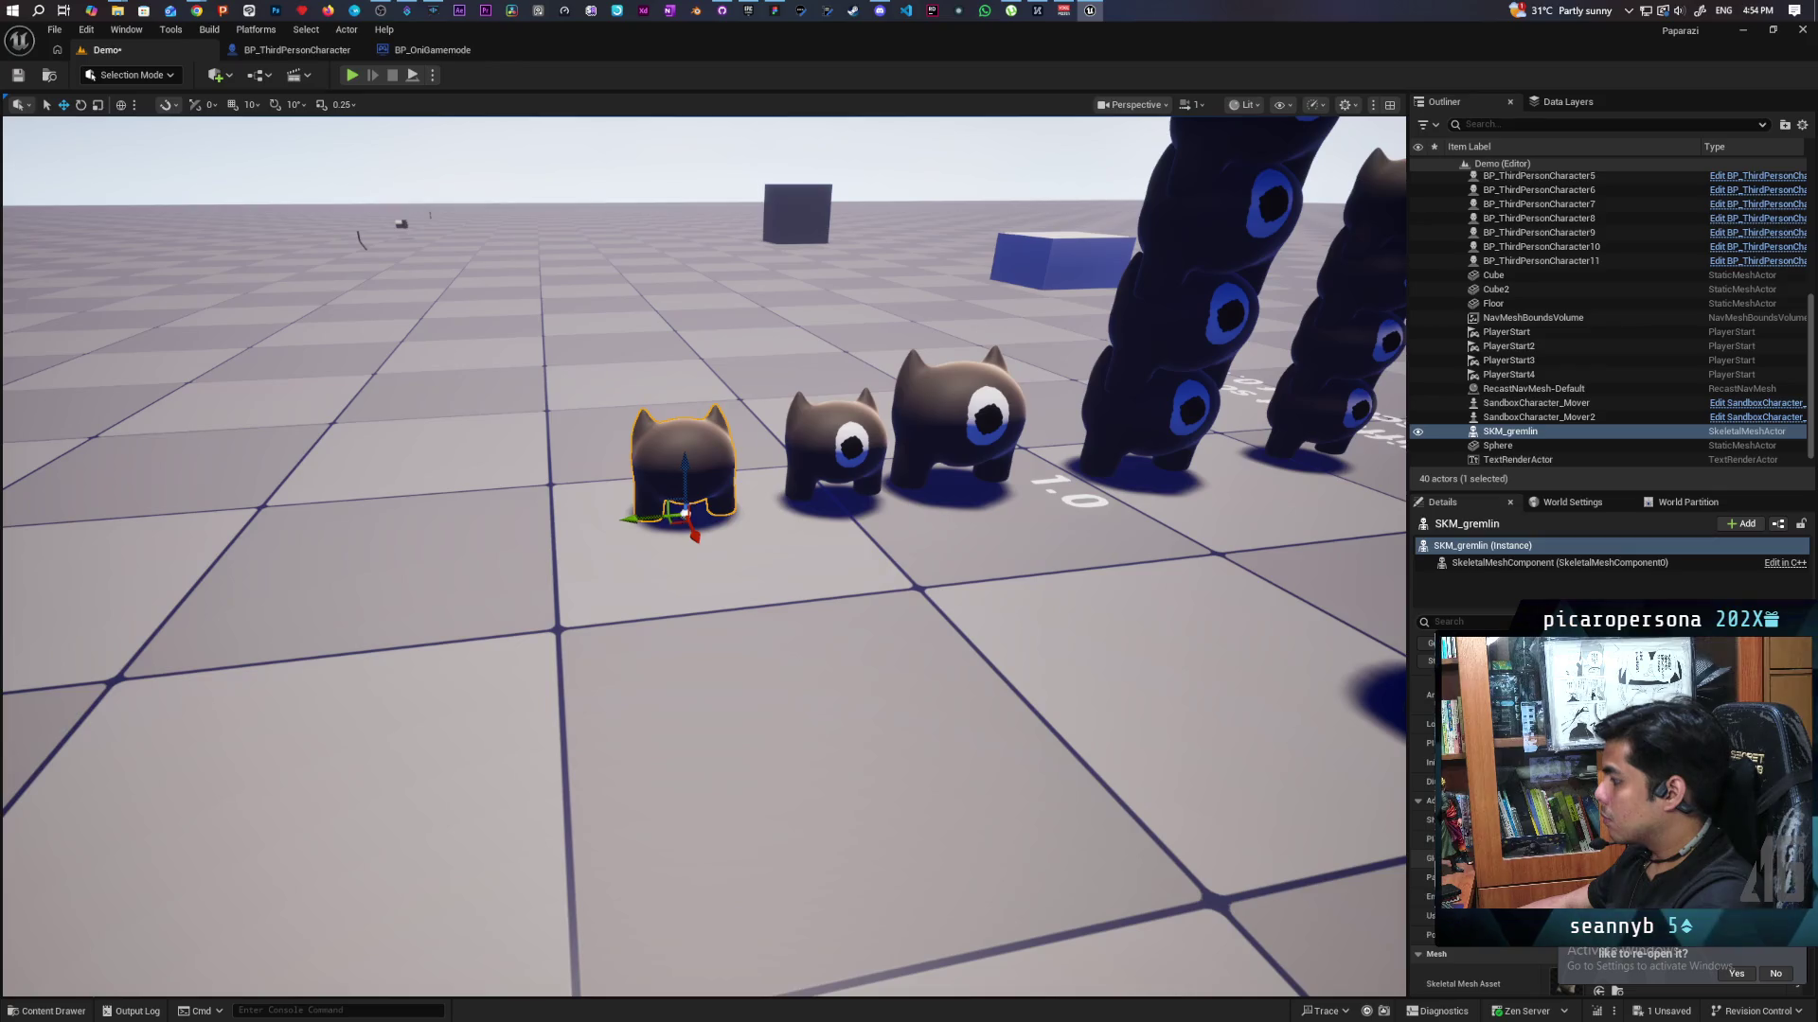
scroll(1482, 814, "down", 2)
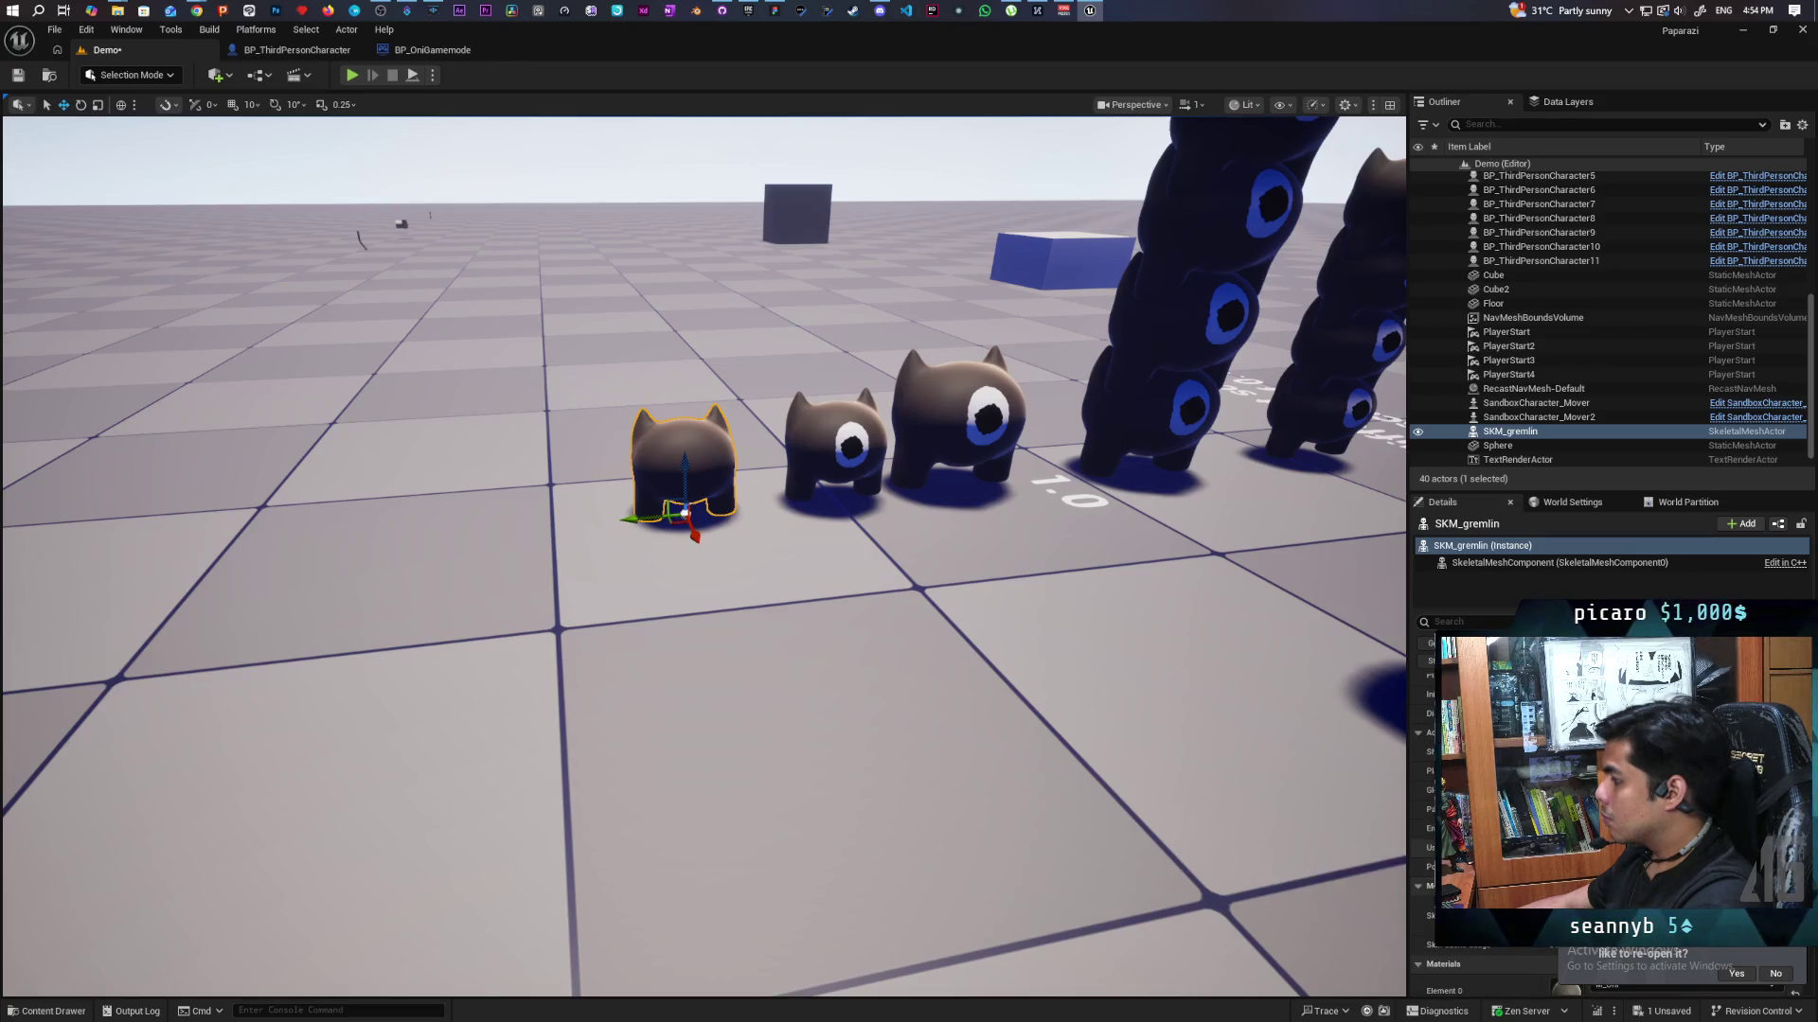
scroll(1481, 814, "up", 5)
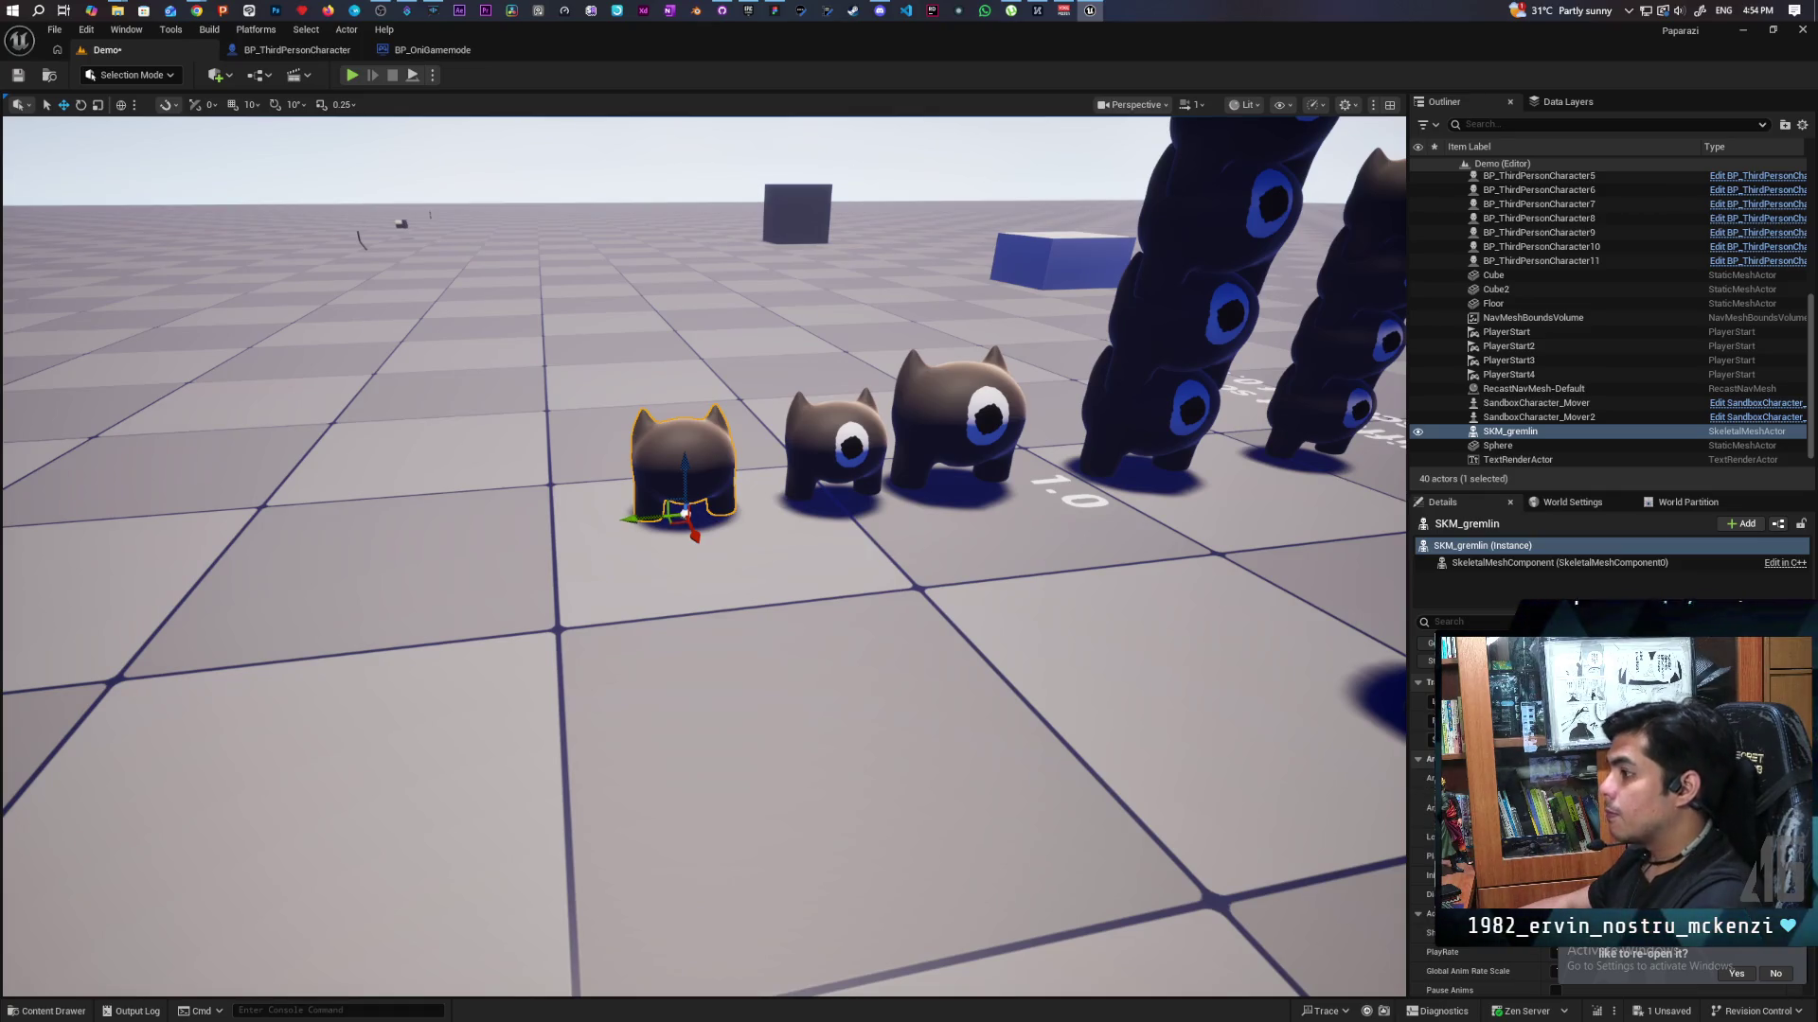
key("ctrl+s")
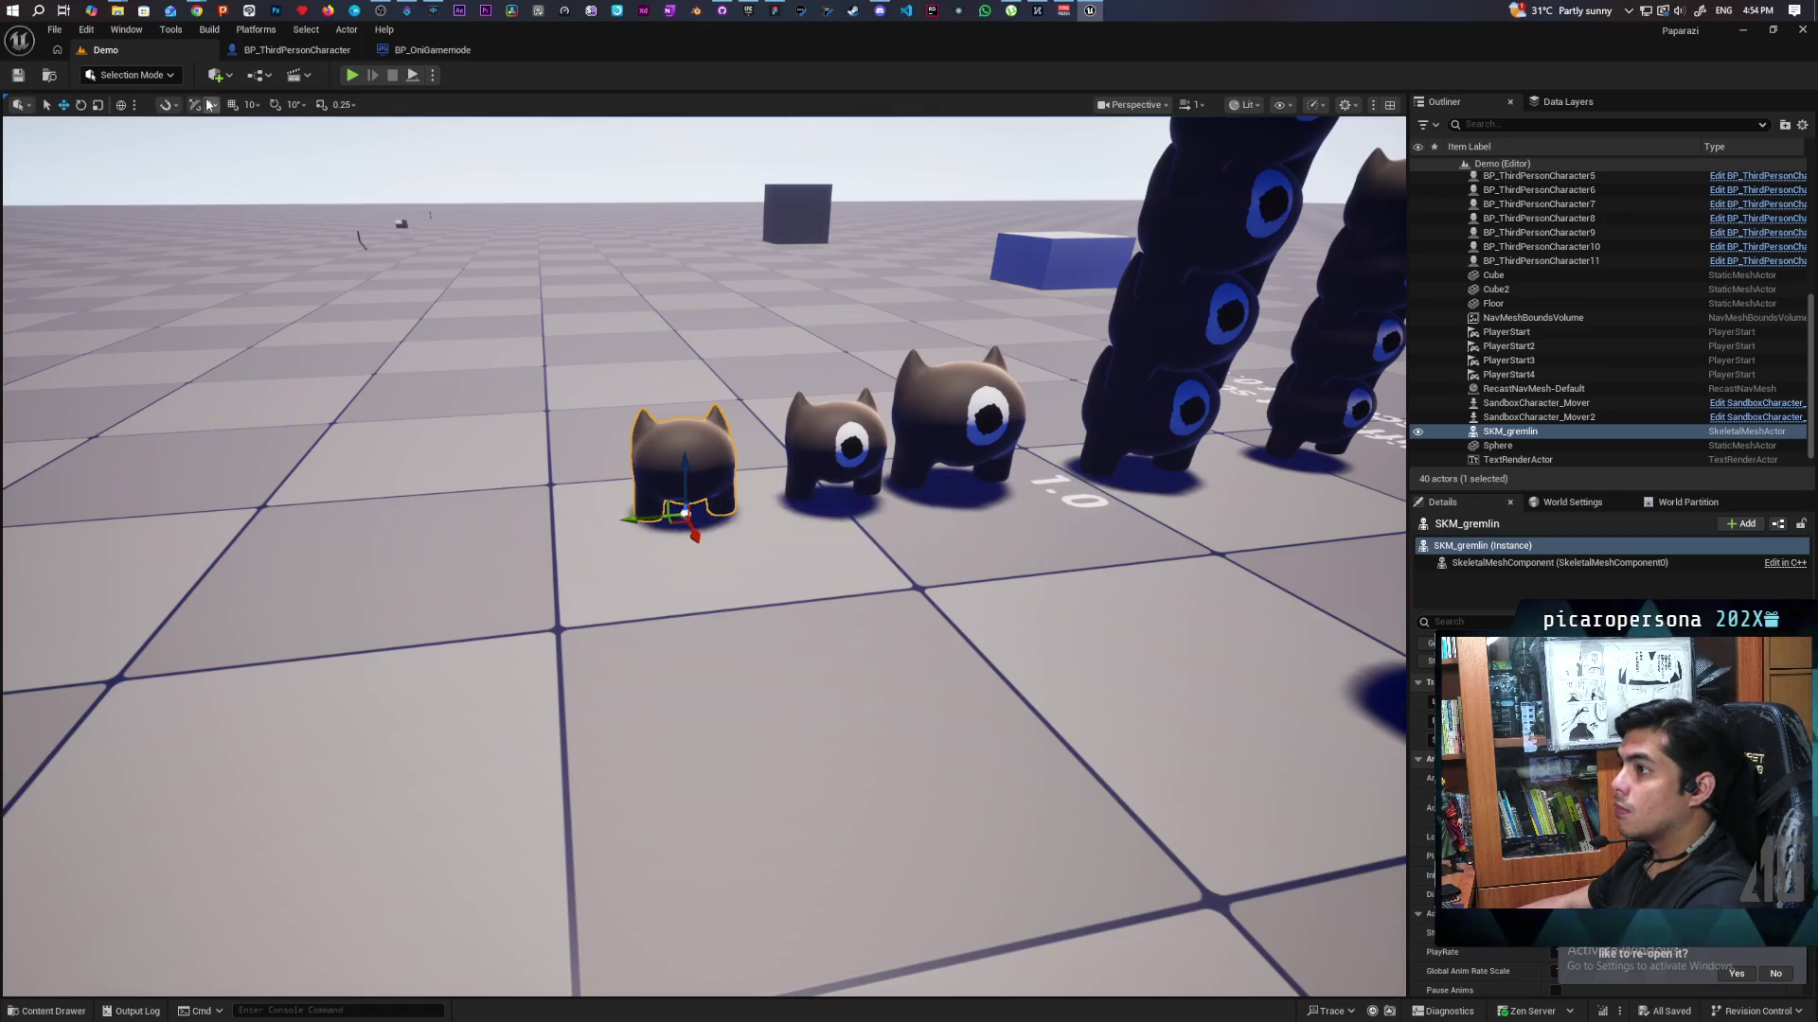
Fly the viewport around the gremlins and select the middle gremlin character.
scroll(864, 475, "down", 5)
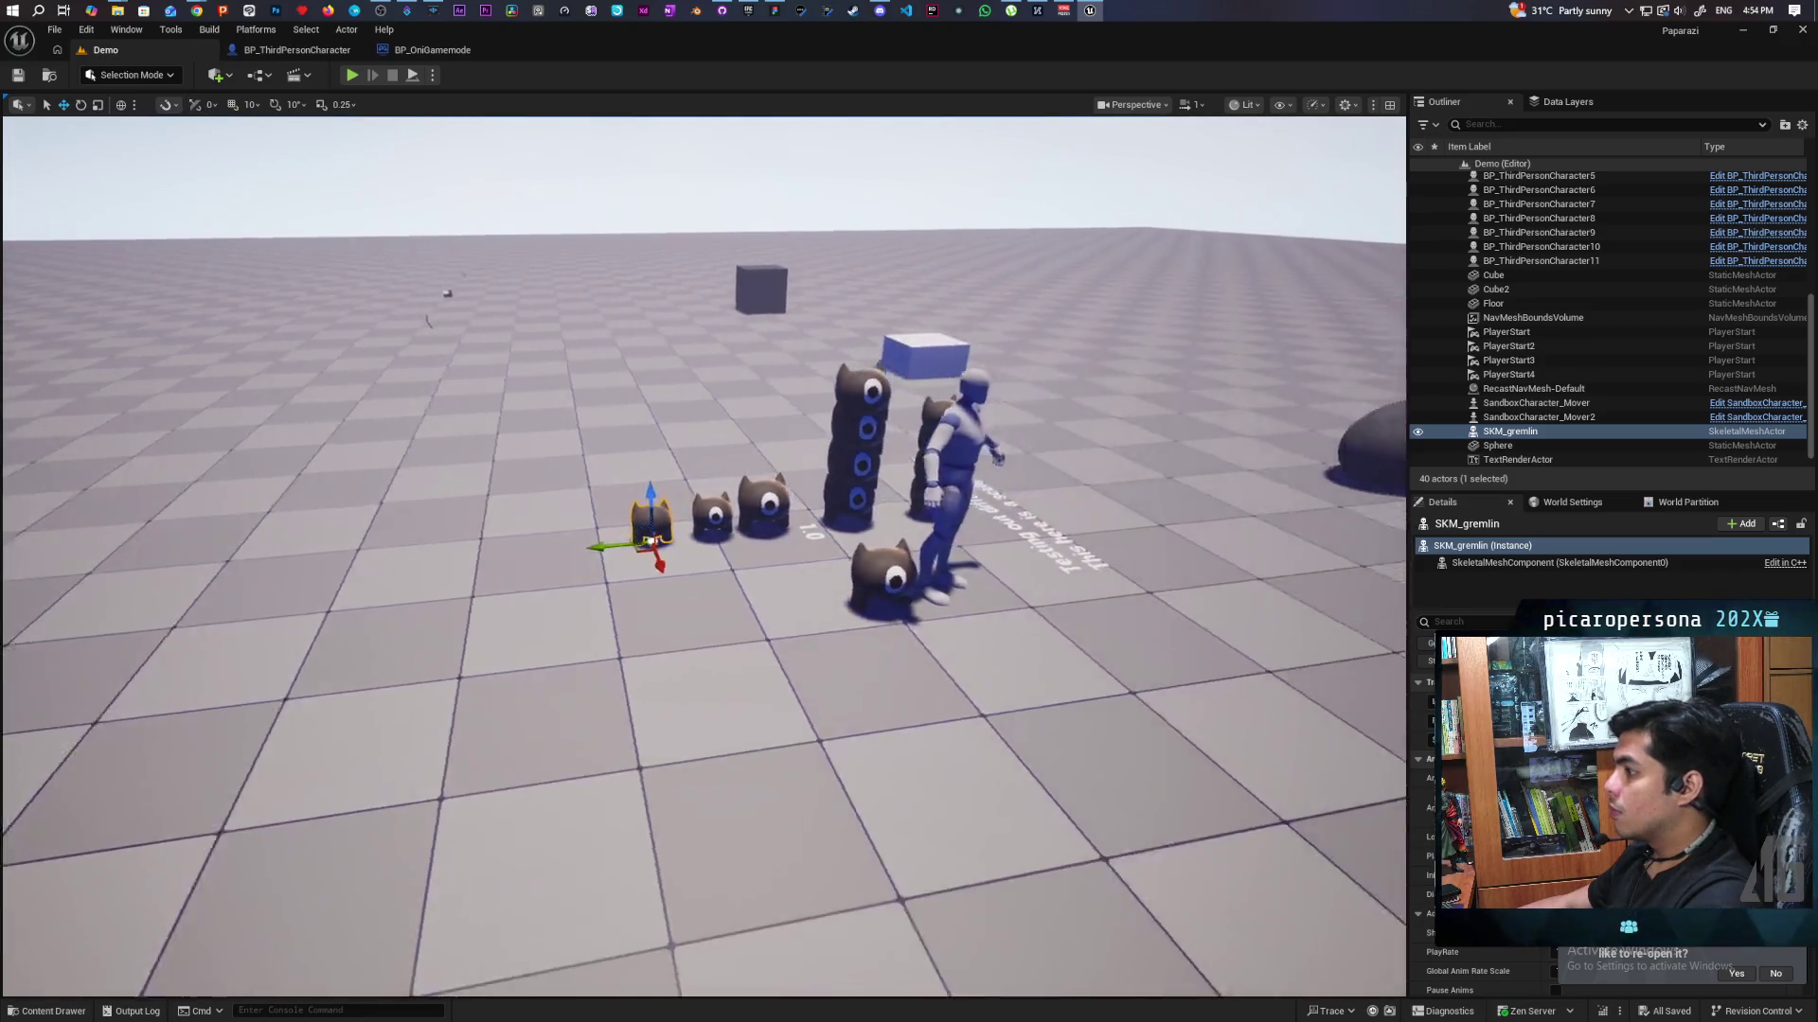
scroll(864, 475, "up", 10)
scroll(705, 556, "down", 5)
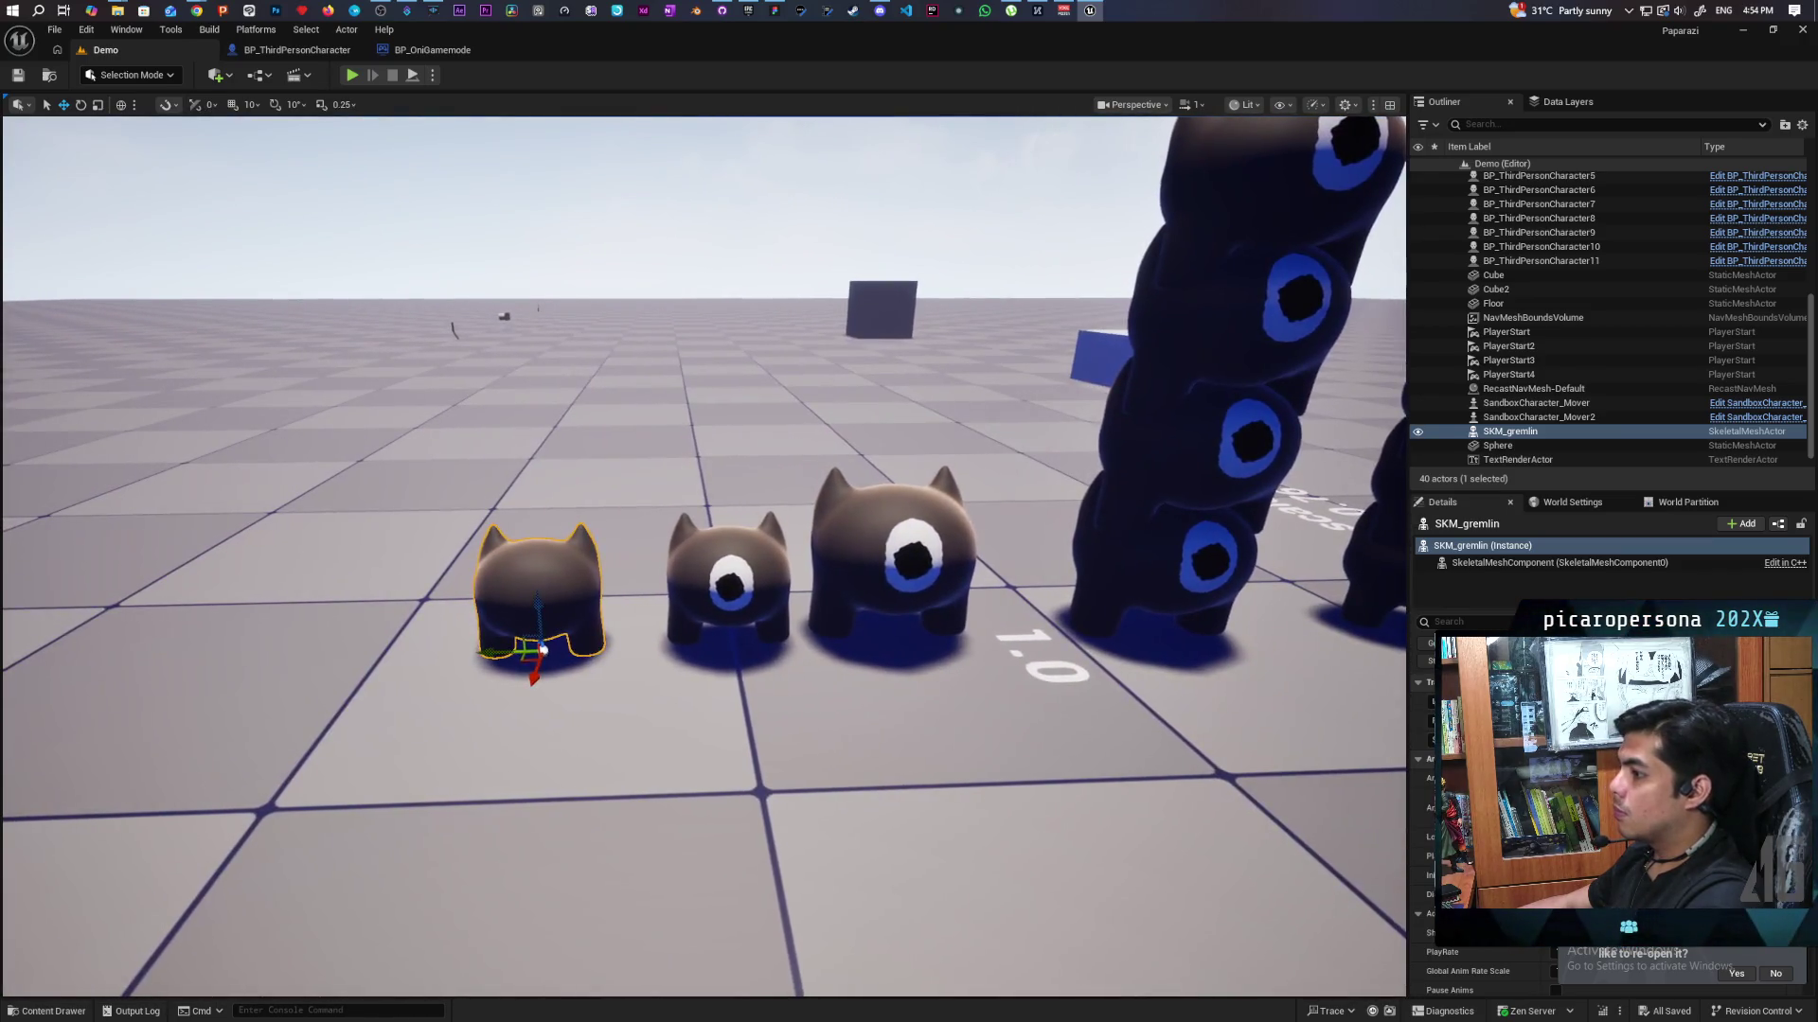
scroll(706, 556, "up", 8)
scroll(705, 557, "down", 6)
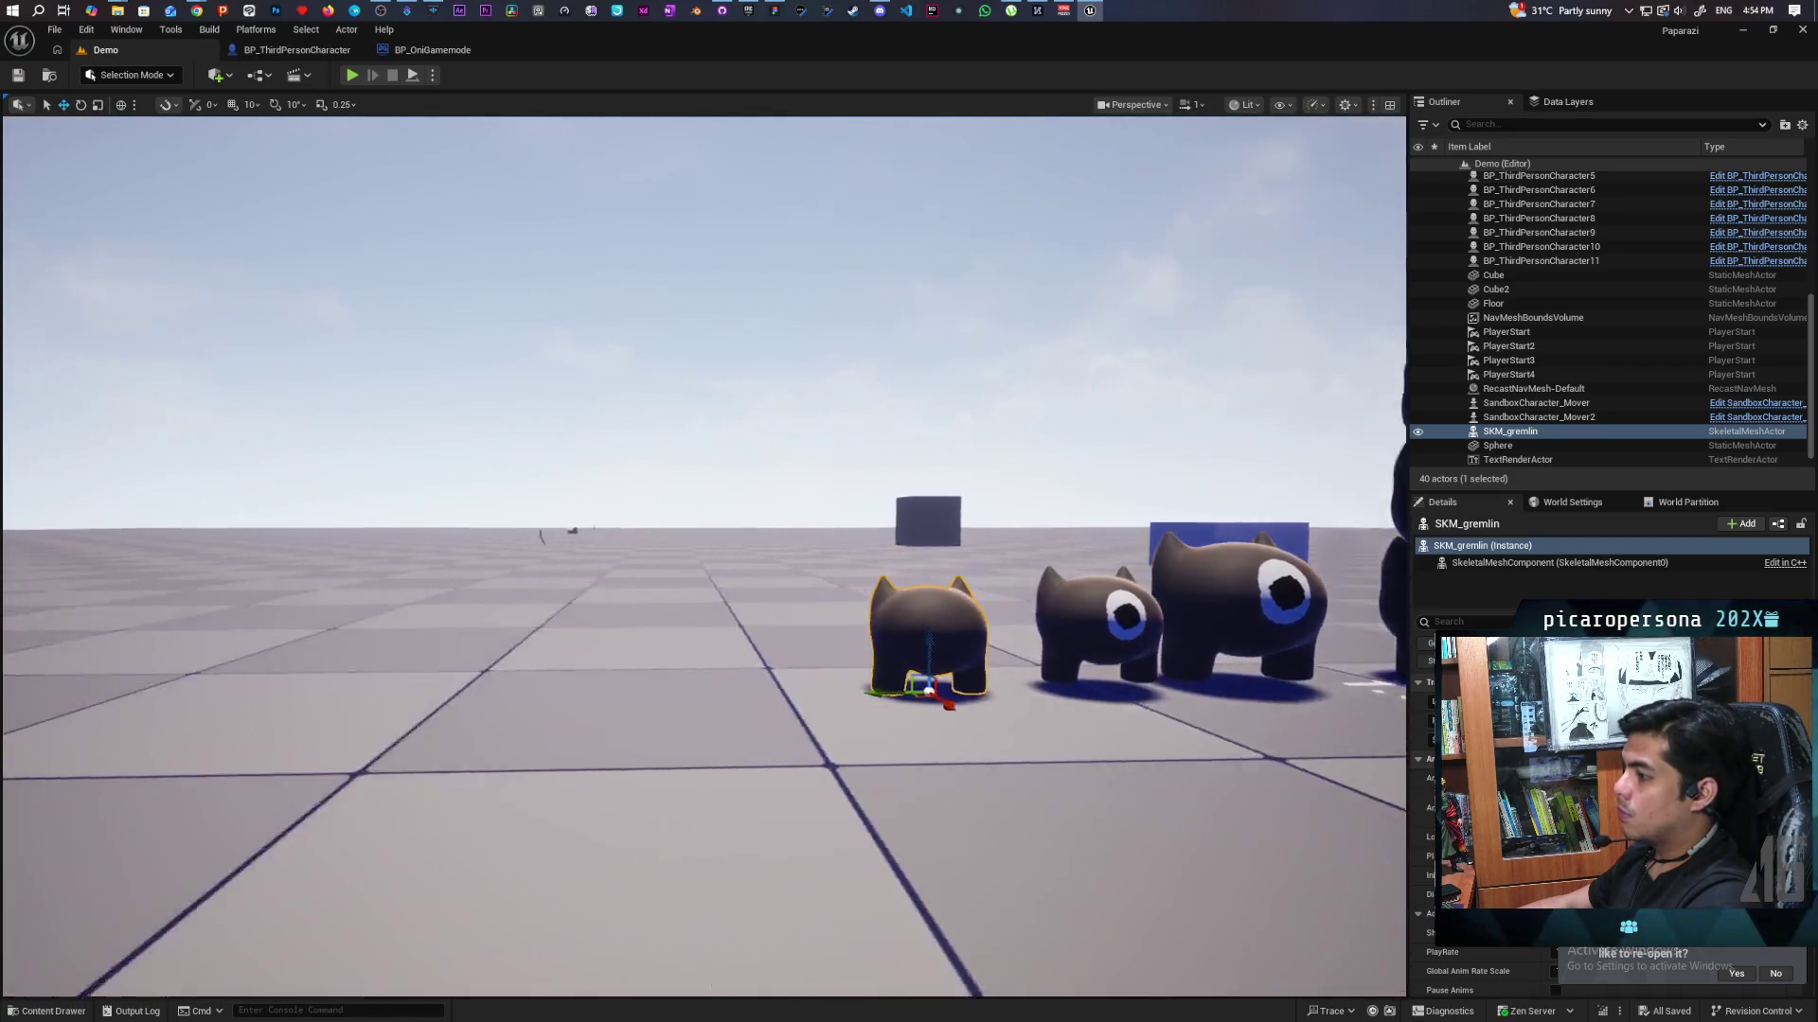
scroll(706, 557, "up", 7)
scroll(705, 556, "down", 6)
scroll(705, 557, "up", 4)
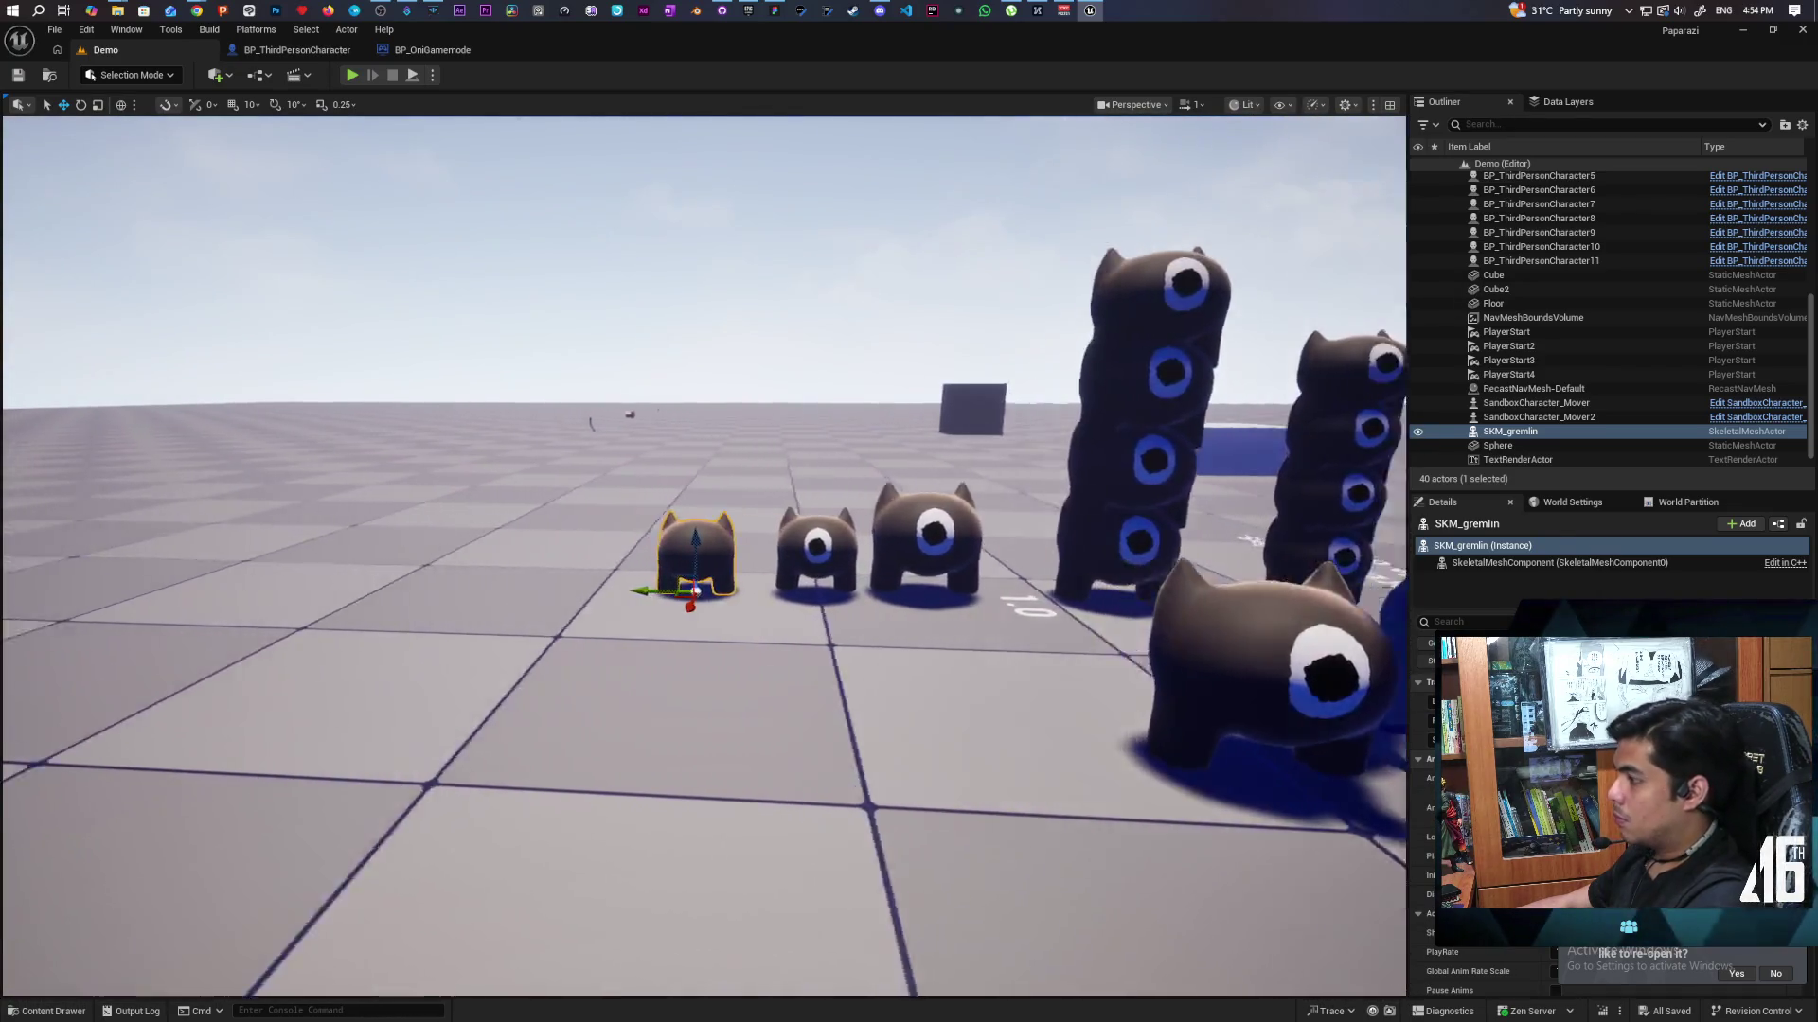
scroll(705, 557, "down", 5)
scroll(705, 557, "up", 5)
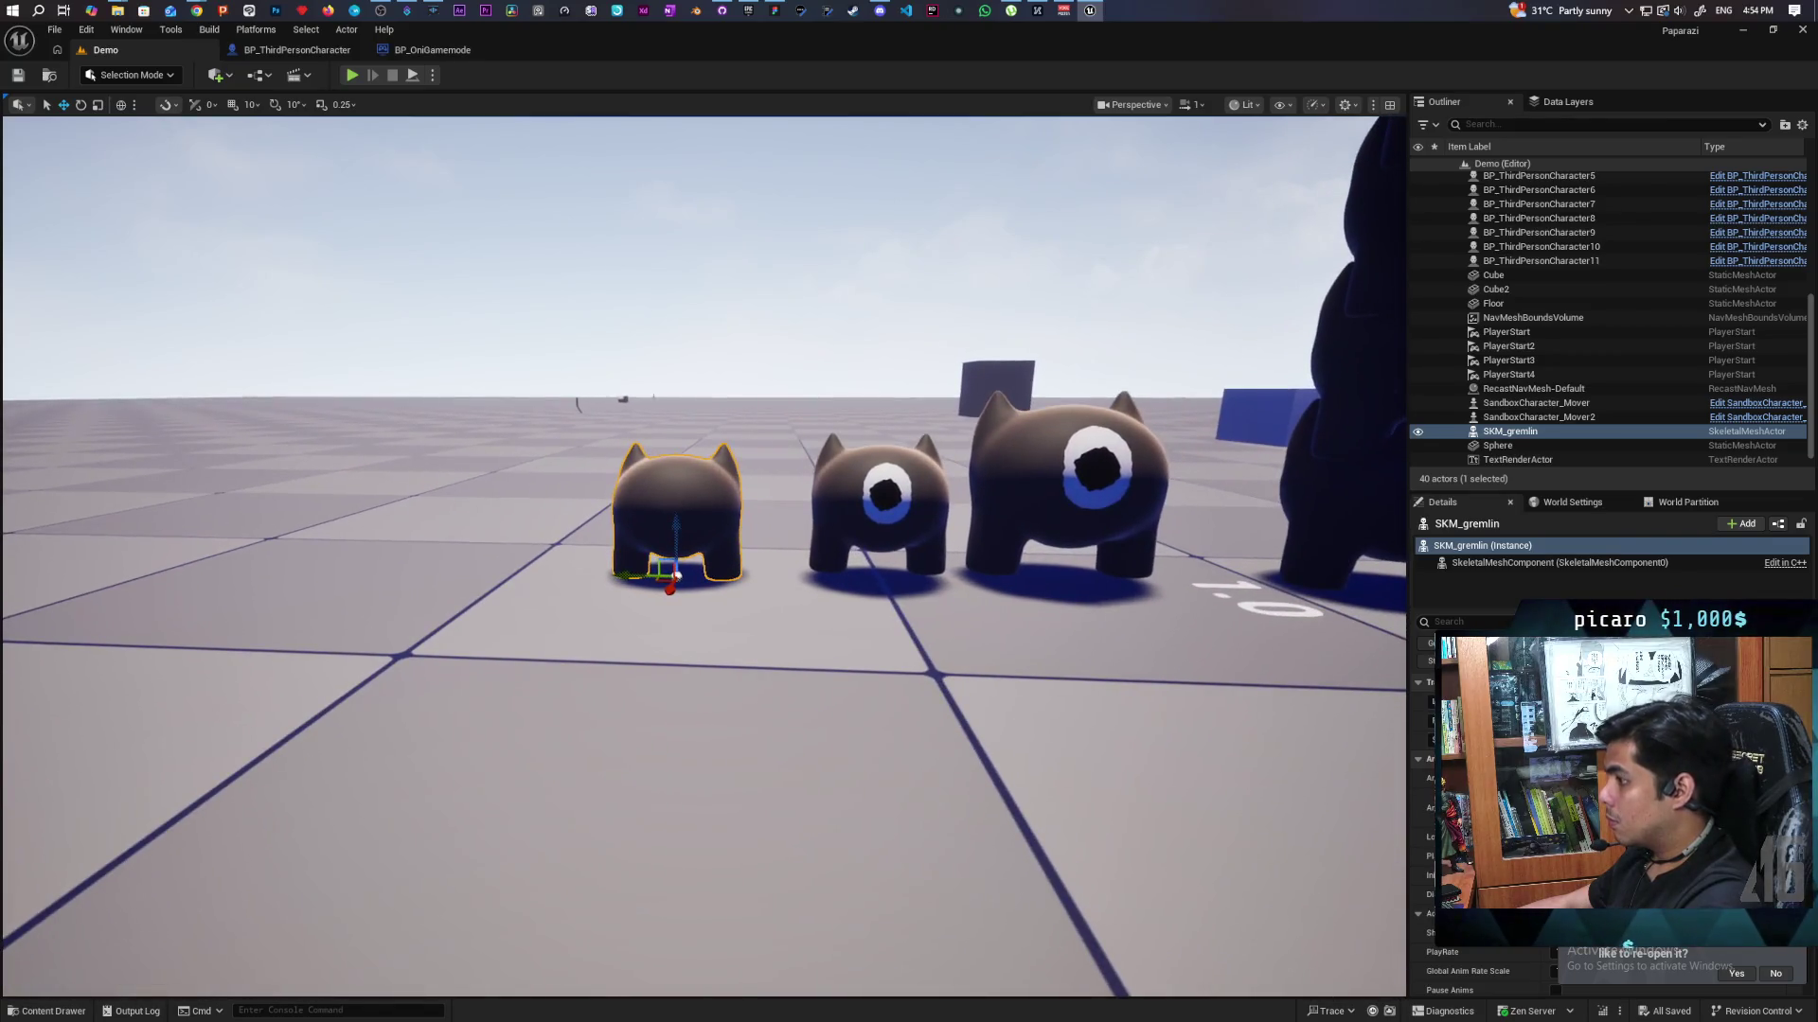
scroll(706, 557, "up", 1)
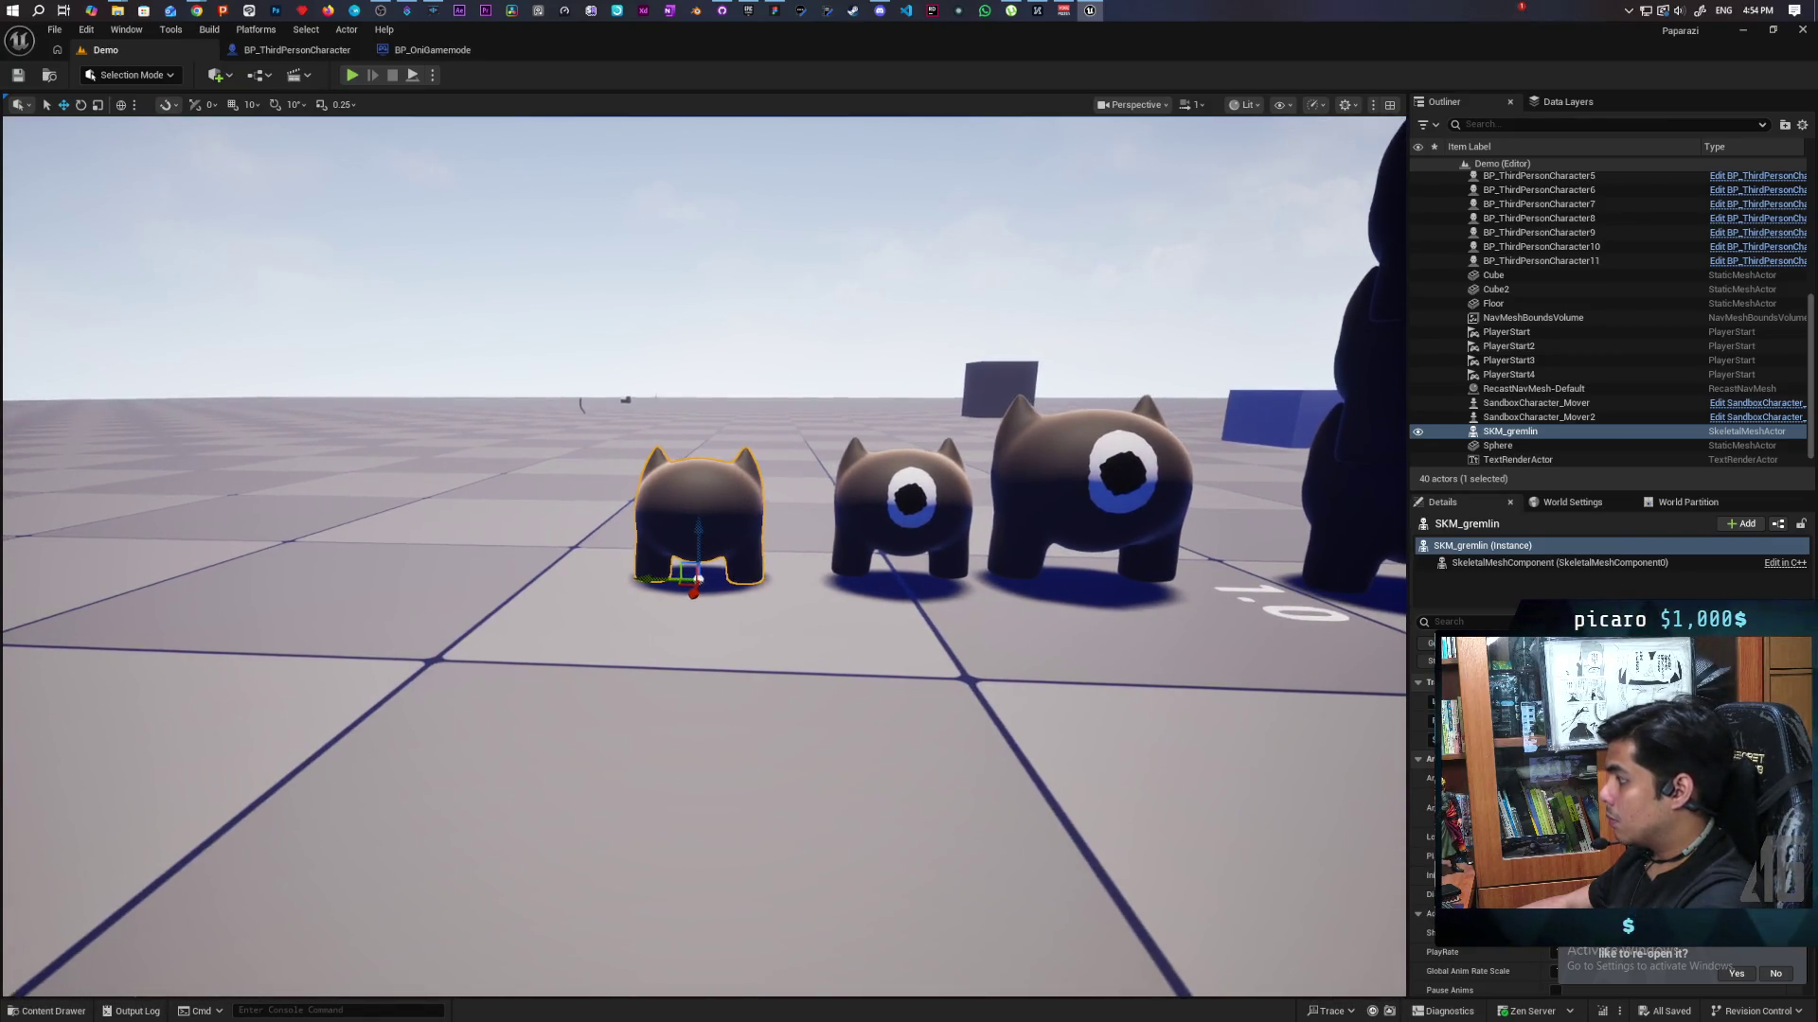
left_click(855, 489)
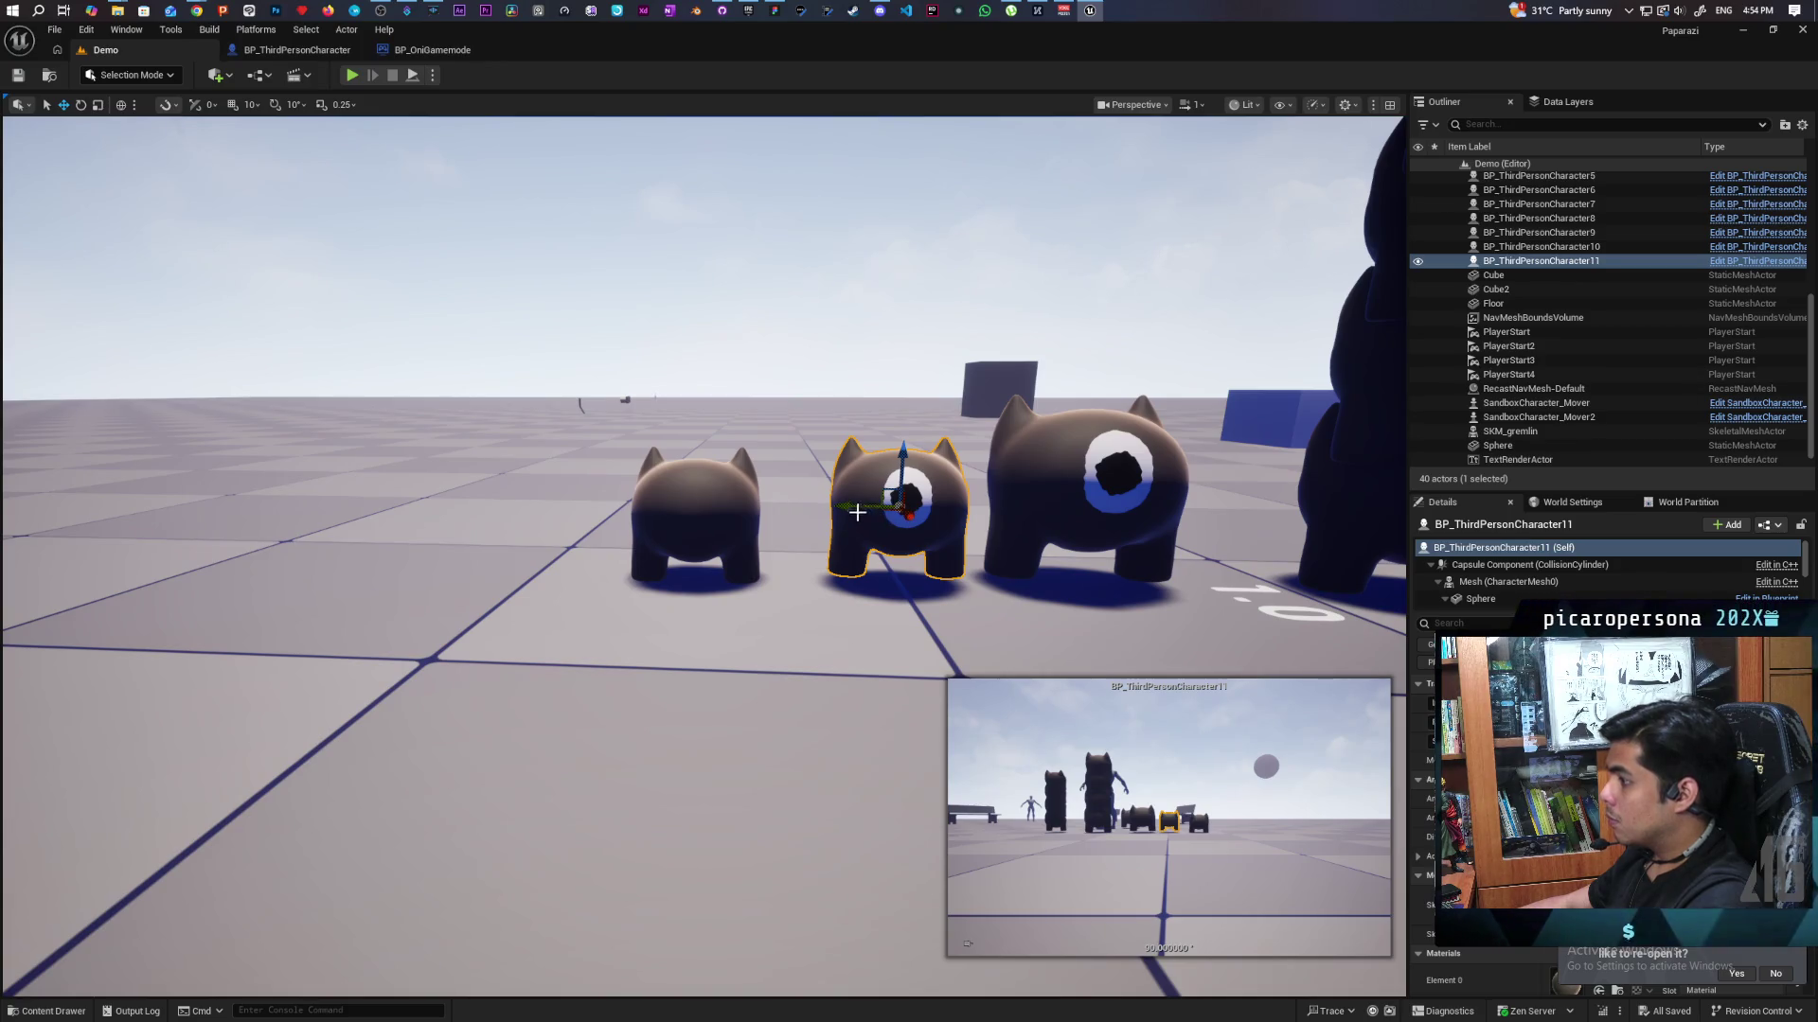
Move the middle gremlin sideways along Y and drop it onto the floor.
mouse_move(851, 507)
left_mouse_down()
mouse_move(642, 532)
mouse_move(836, 562)
left_mouse_up()
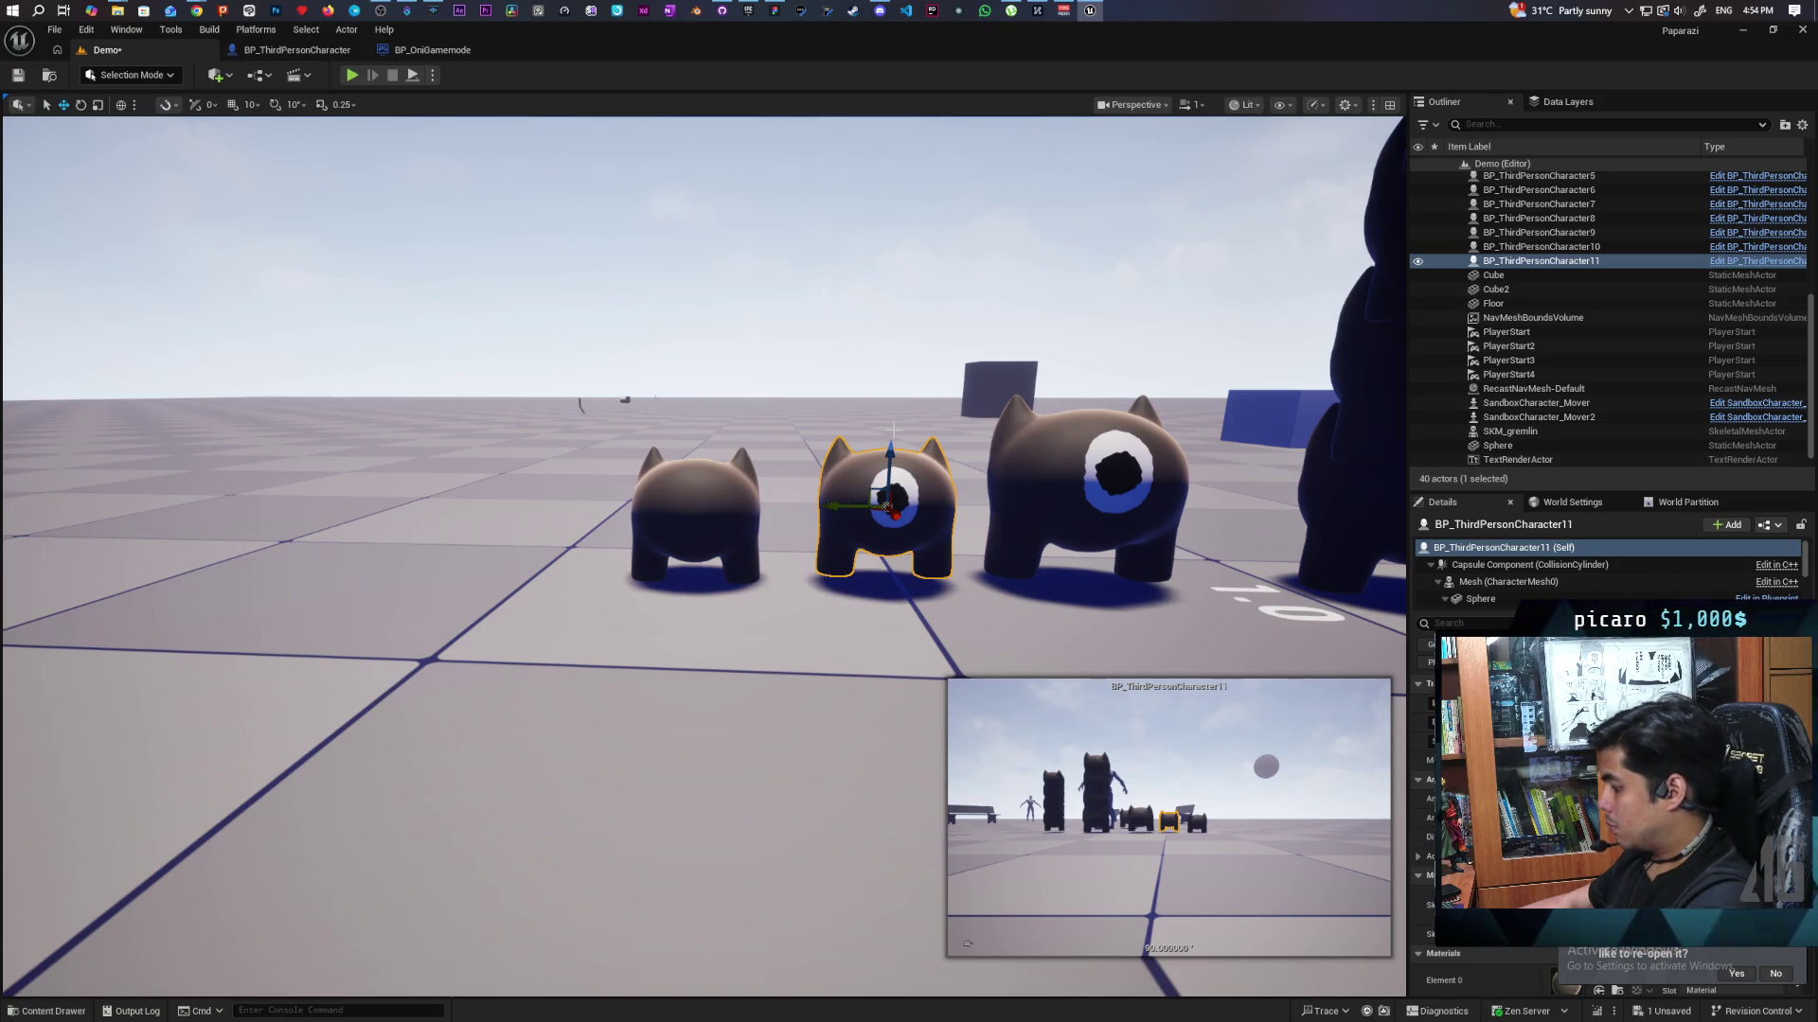
key("End")
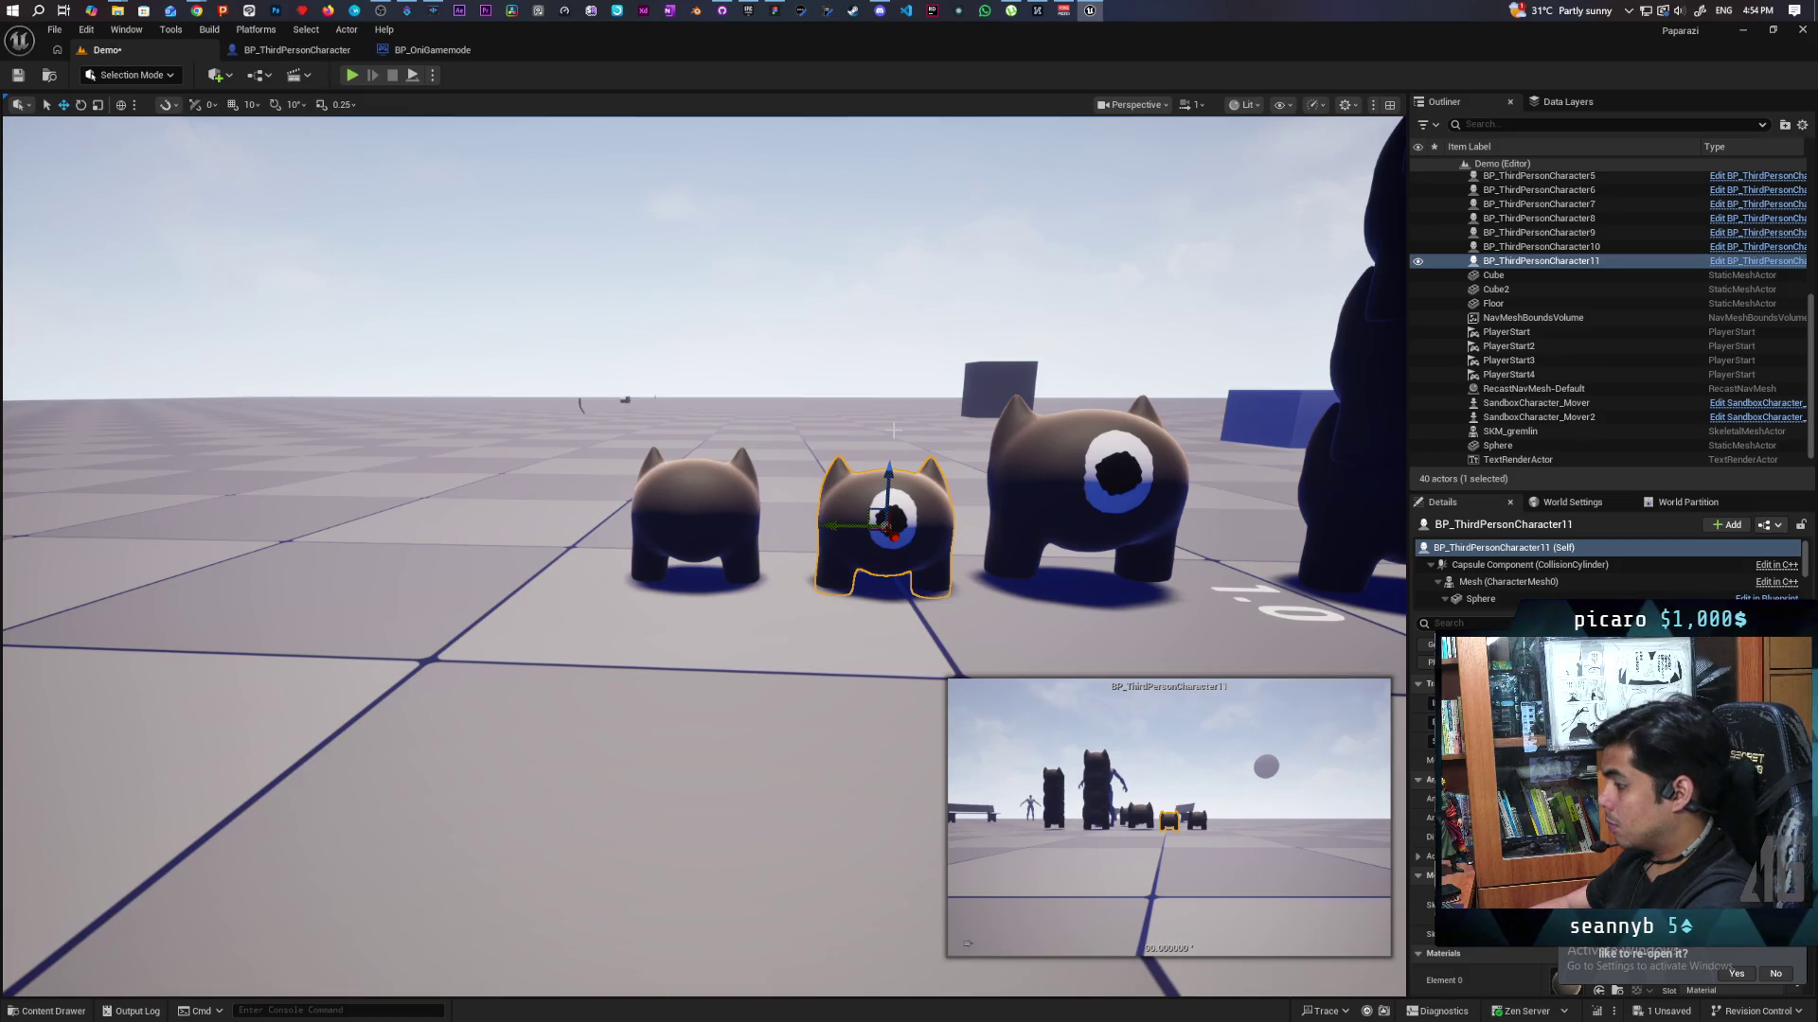
key("f")
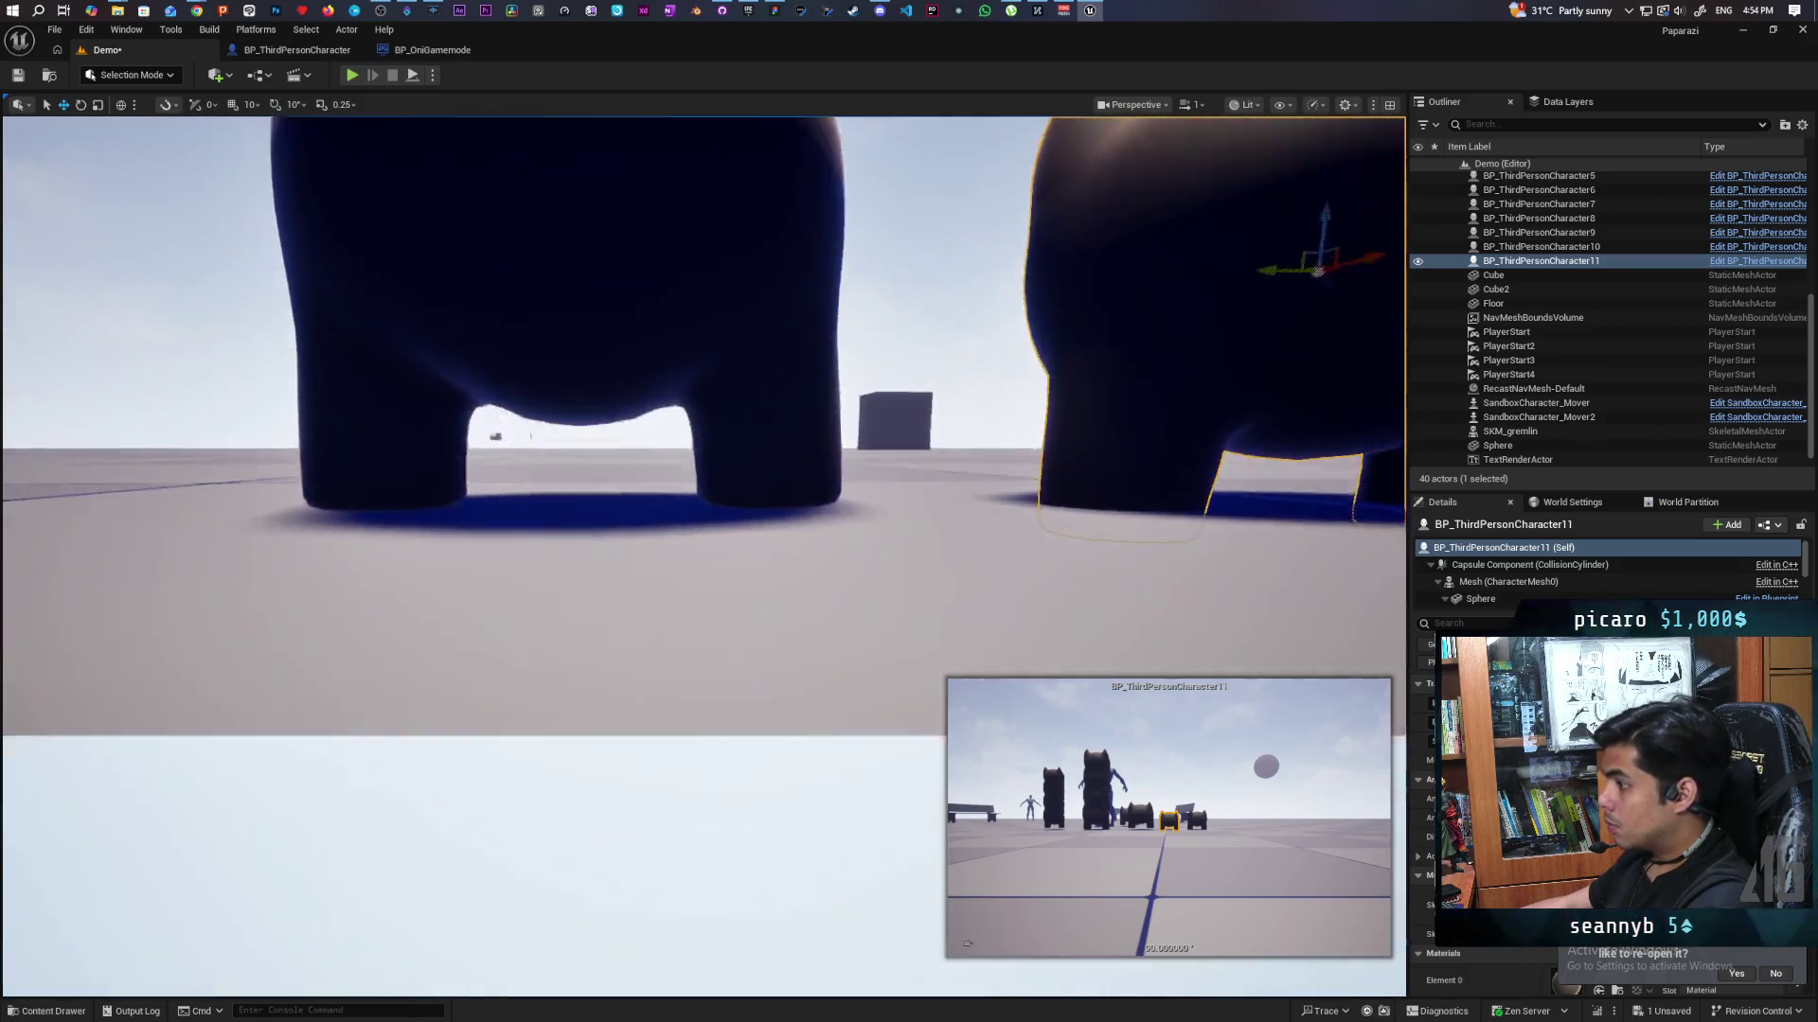
Compare the left and middle gremlins, then Alt-drag a copy of the one-eyed gremlin leftward.
scroll(698, 487, "down", 5)
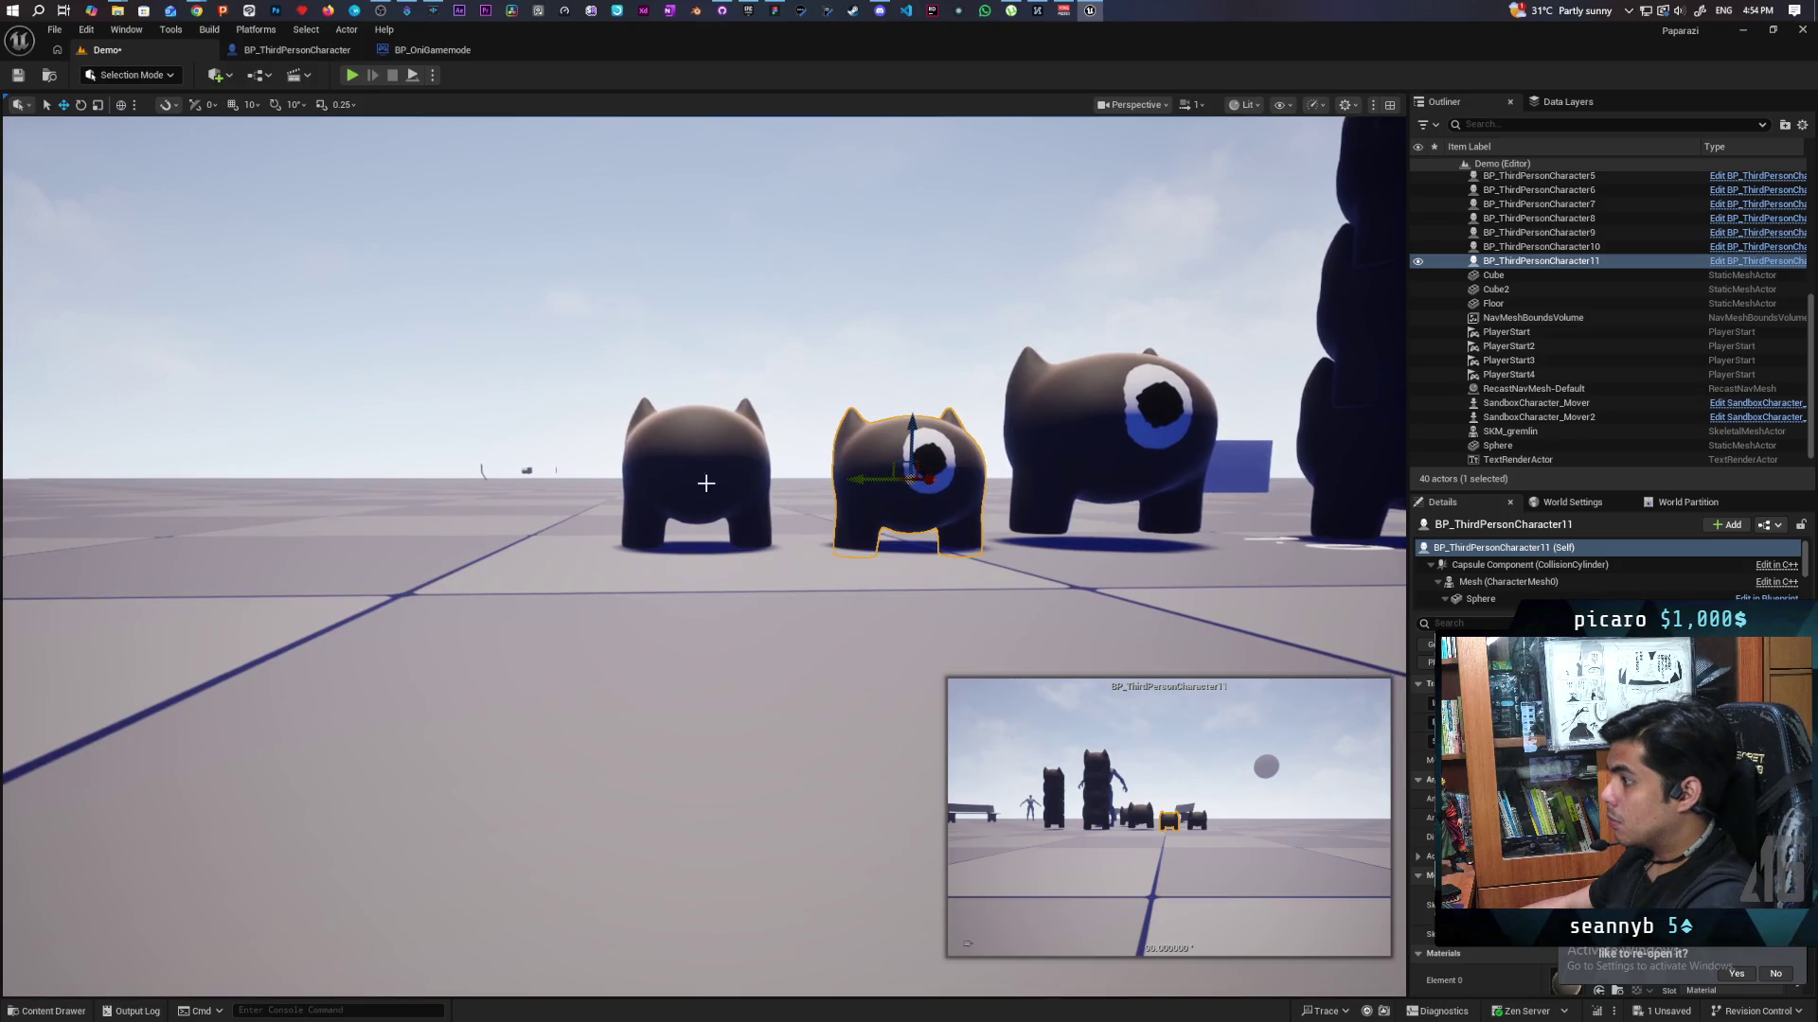
left_click(719, 480)
left_click(940, 473)
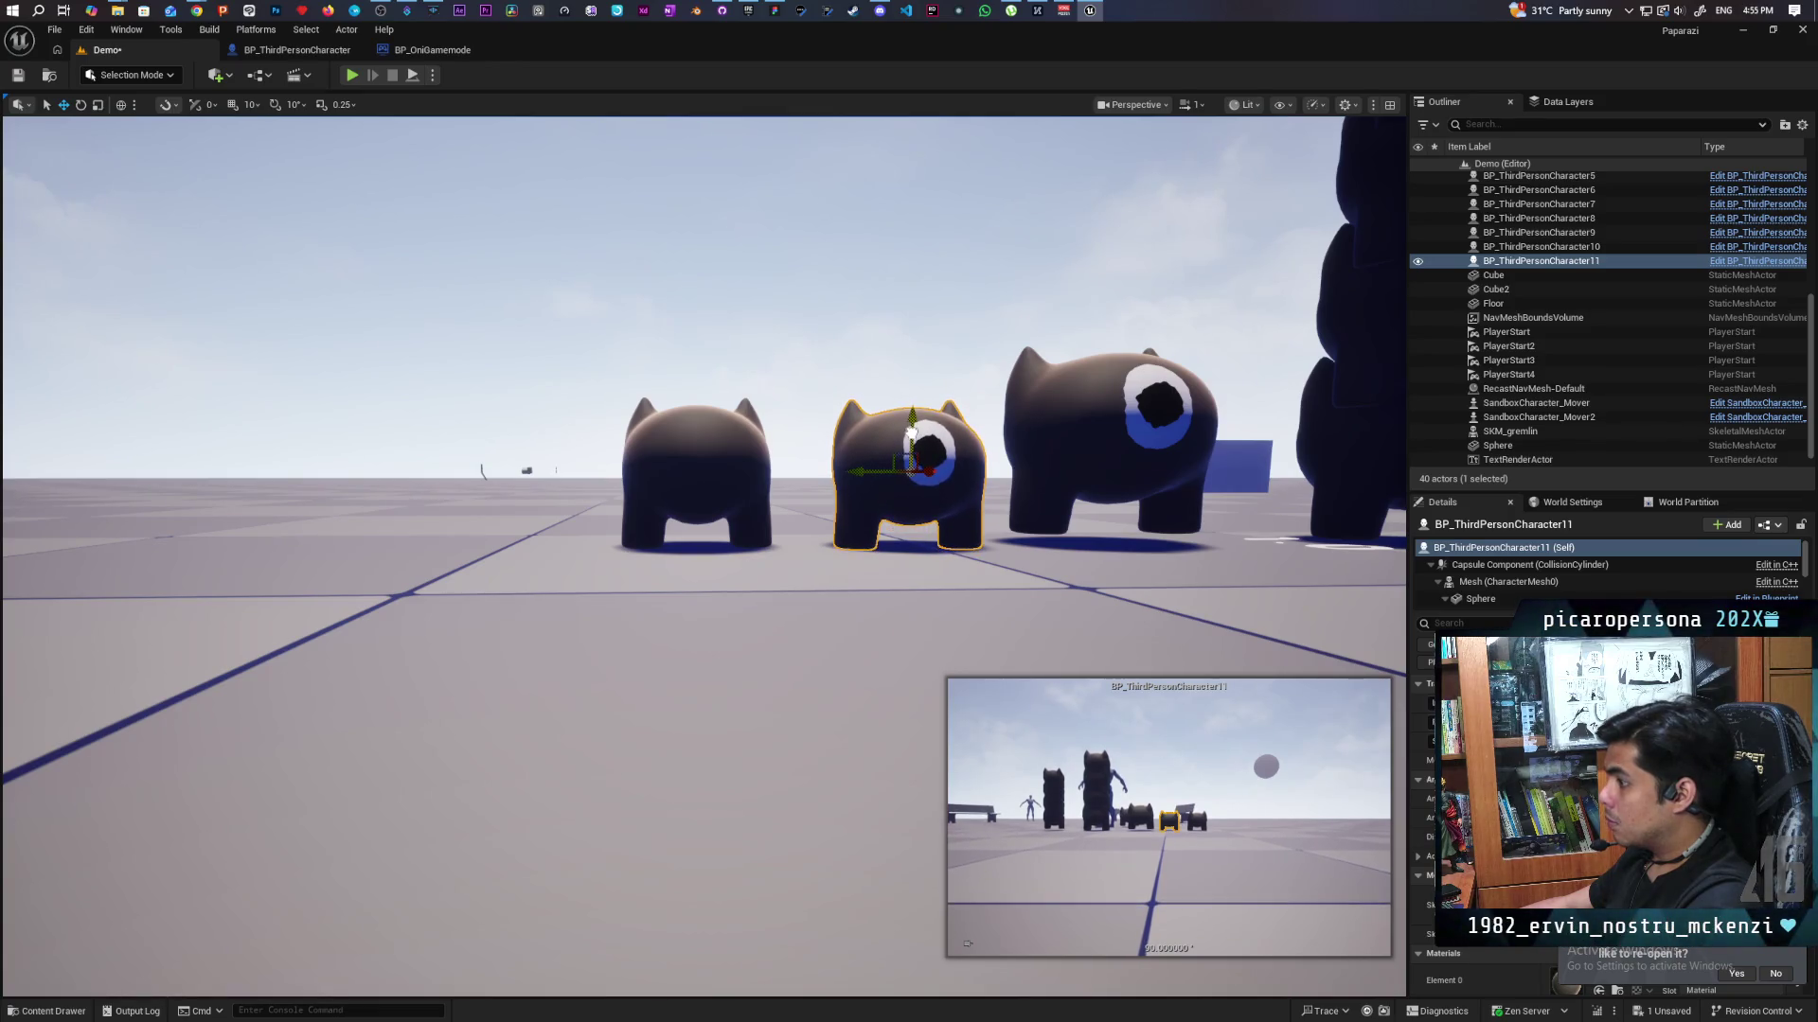
mouse_move(910, 431)
left_mouse_down()
mouse_move(904, 473)
mouse_move(769, 482)
left_mouse_up()
left_click(769, 482)
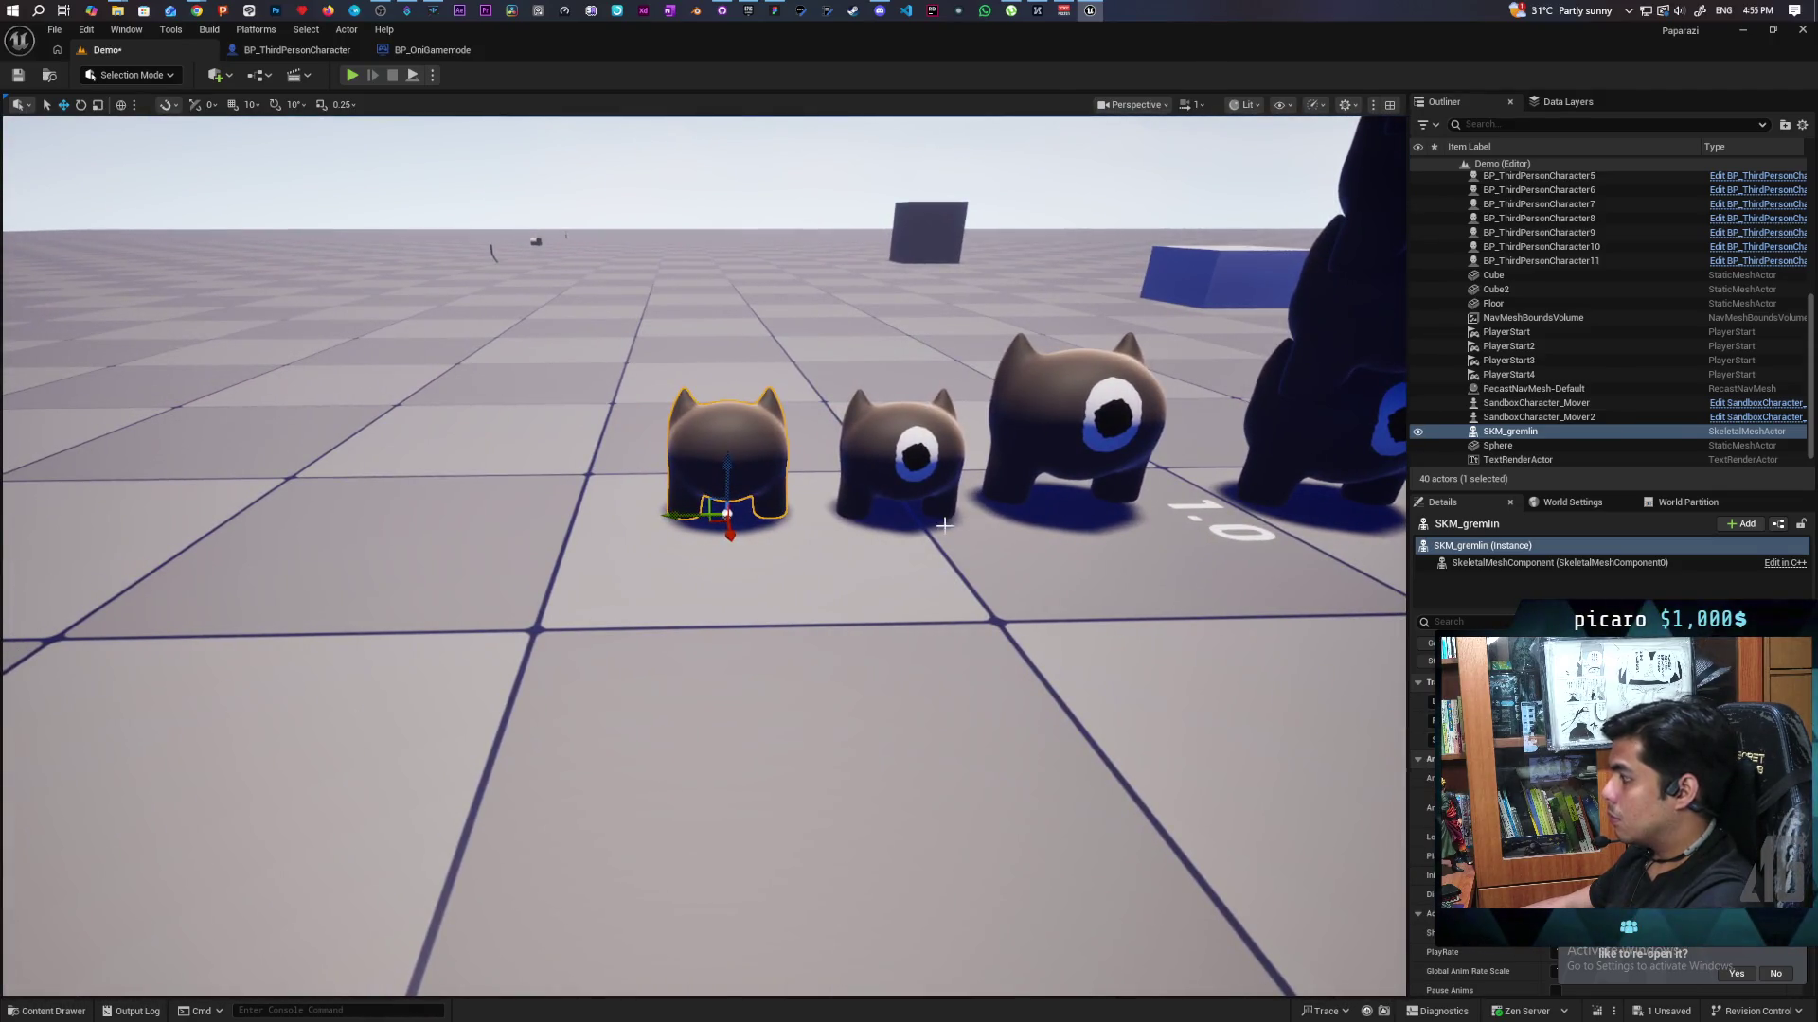
left_click(890, 445)
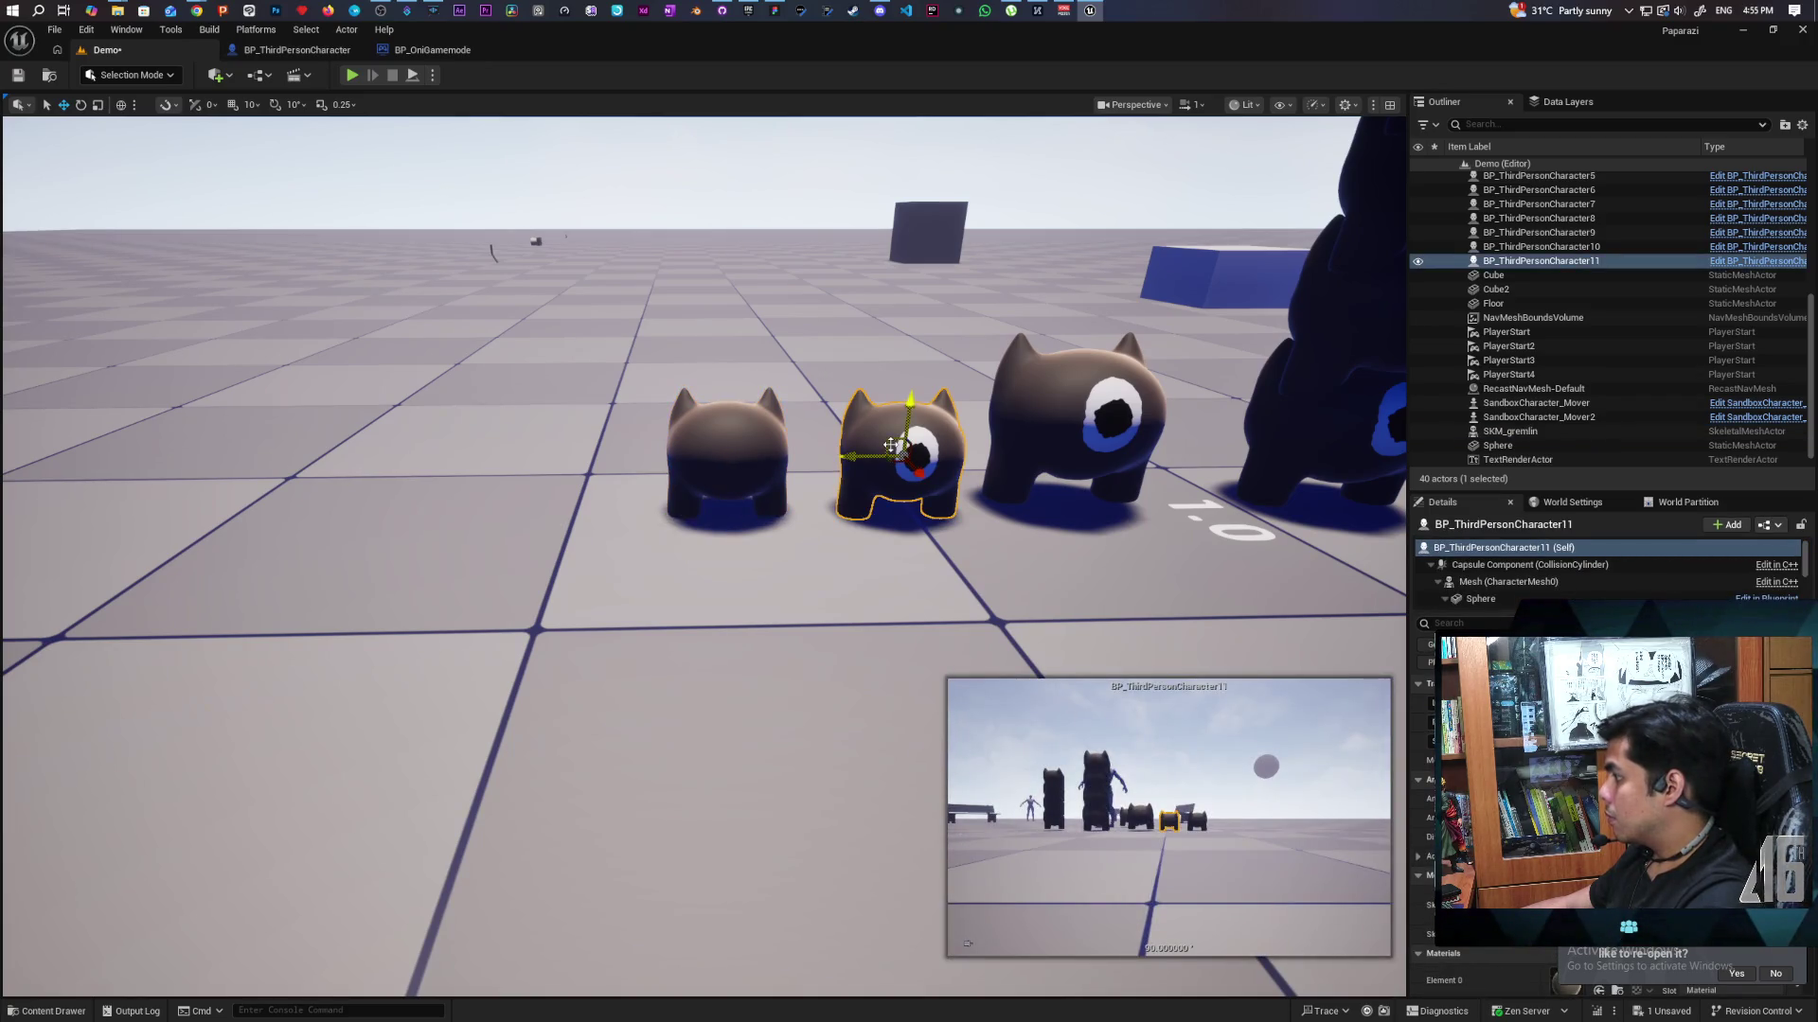
left_click_drag(879, 455, 492, 478, "alt")
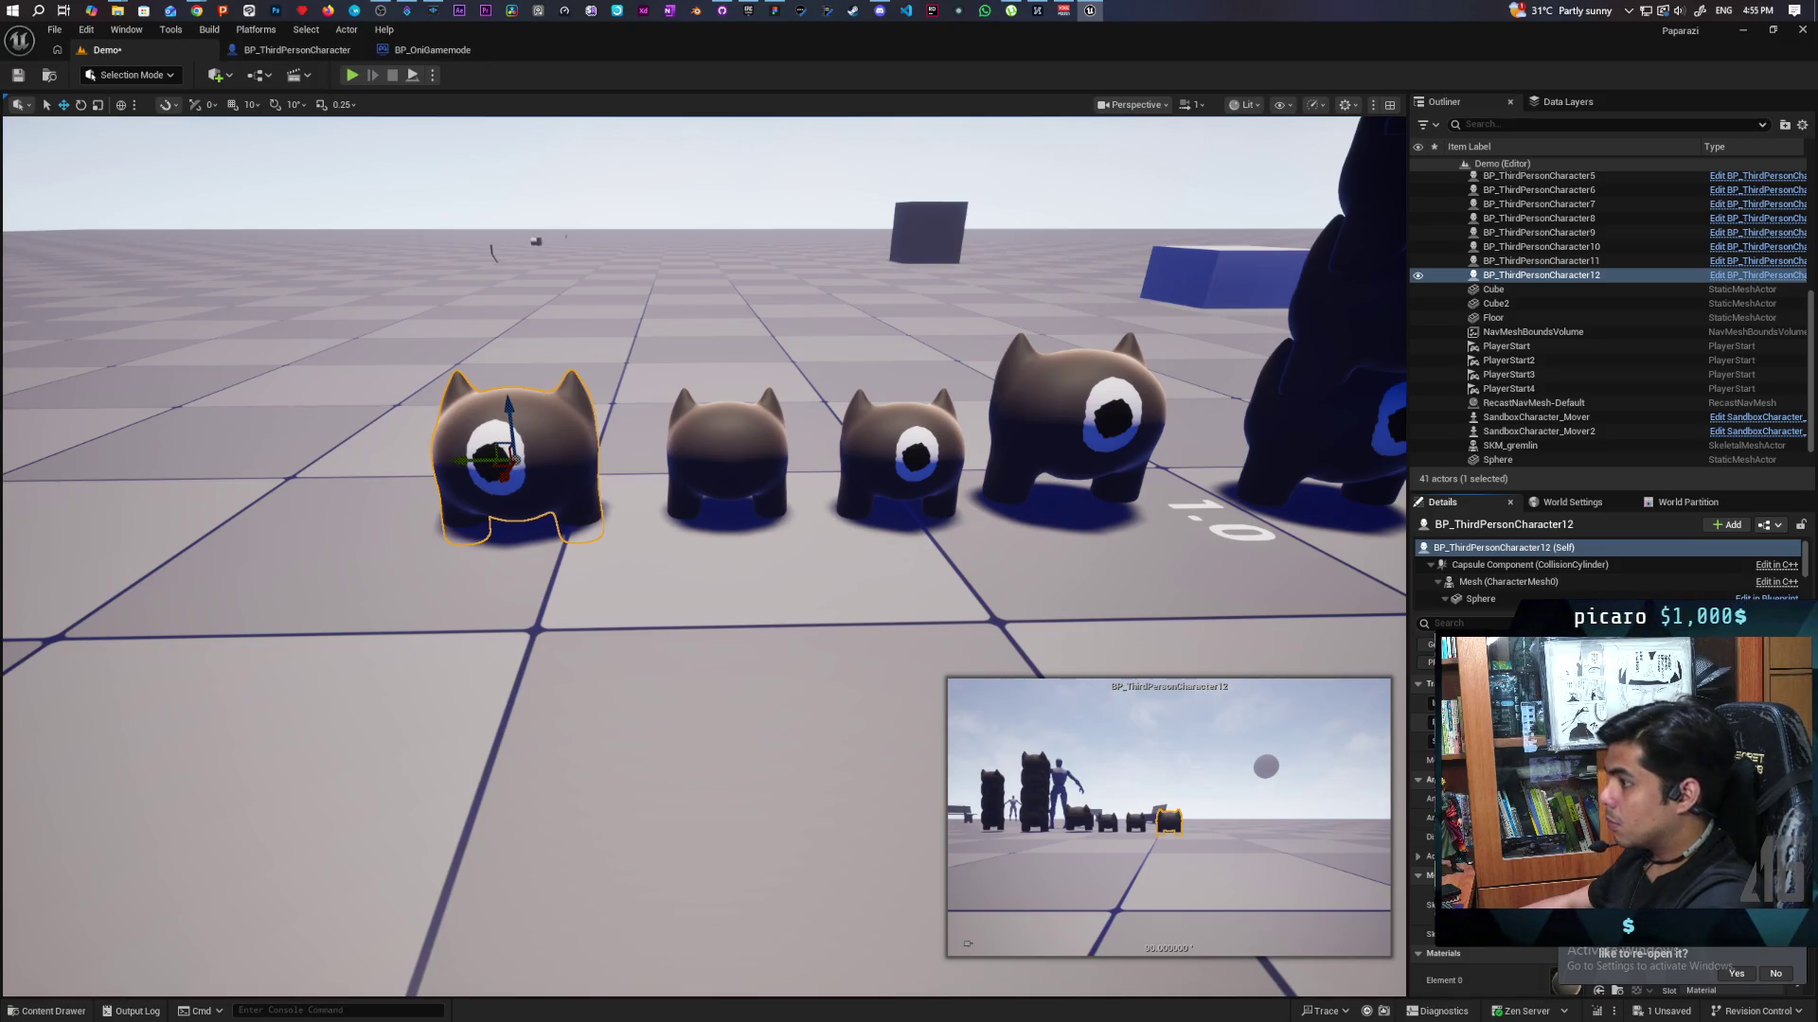
Select the copy's Mesh component to scale it up, then reselect BP_ThirdPersonCharacter12.
left_click(516, 461)
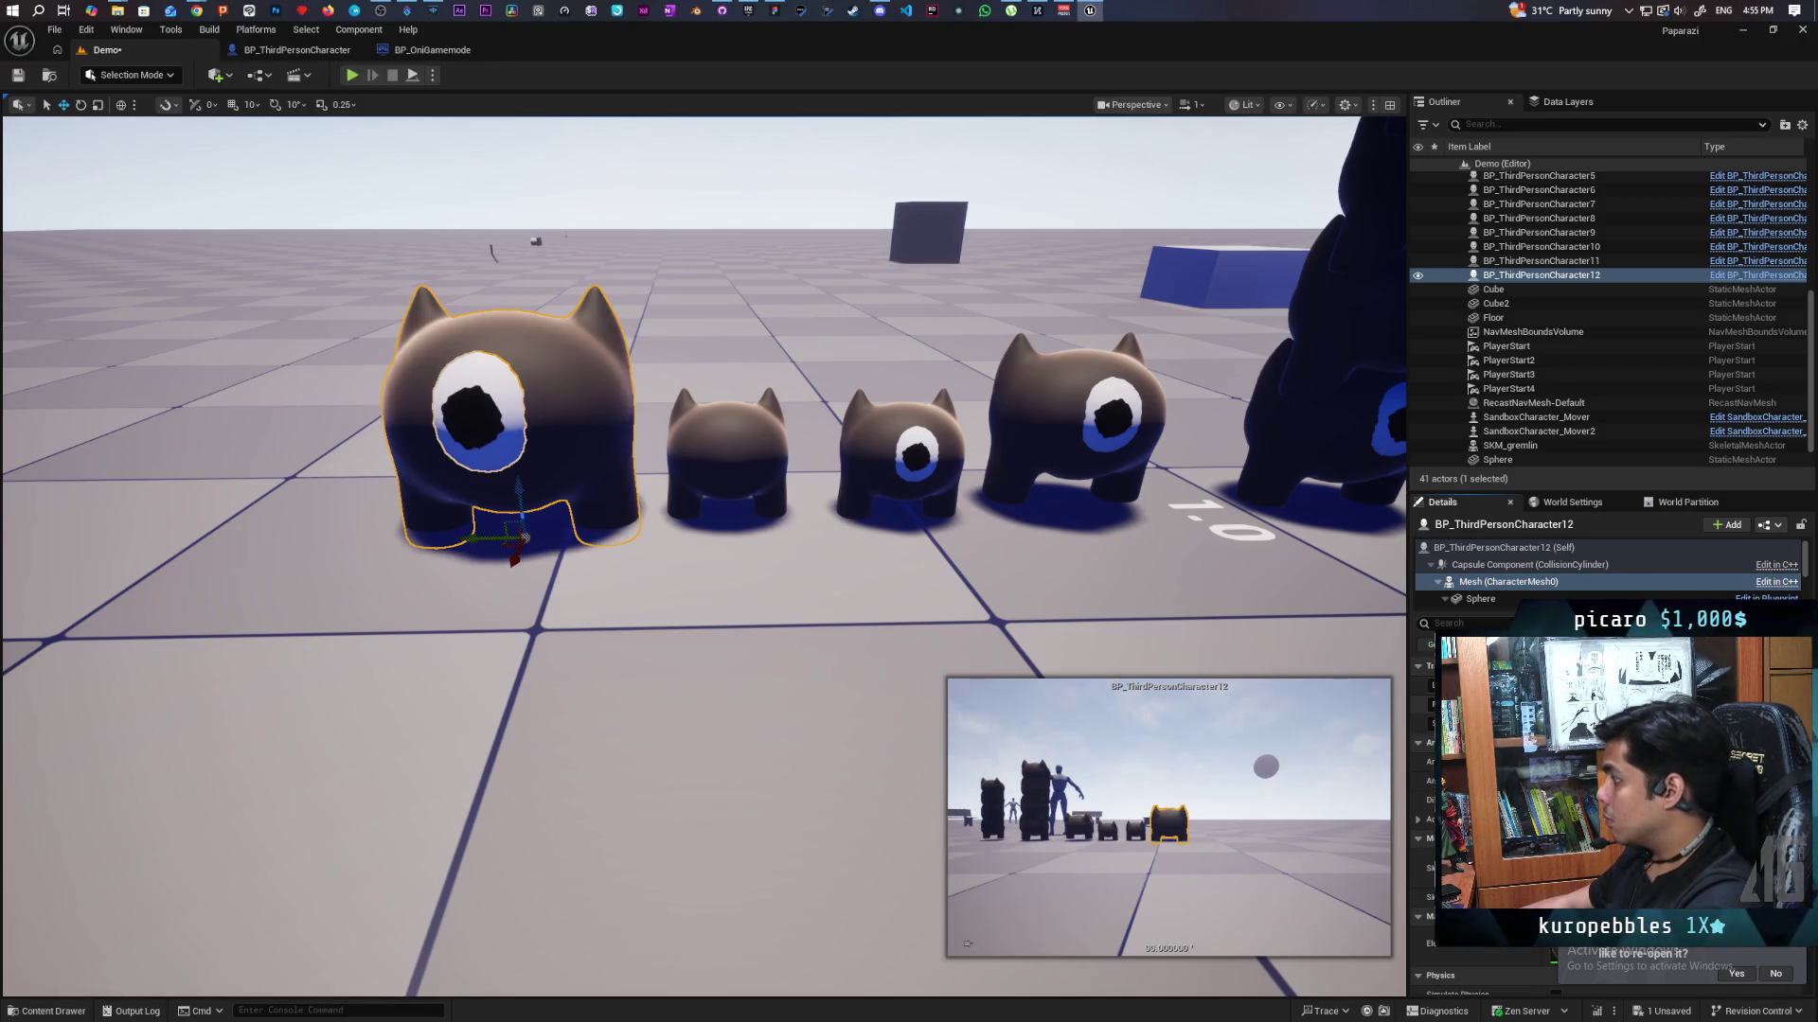
left_click(1491, 549)
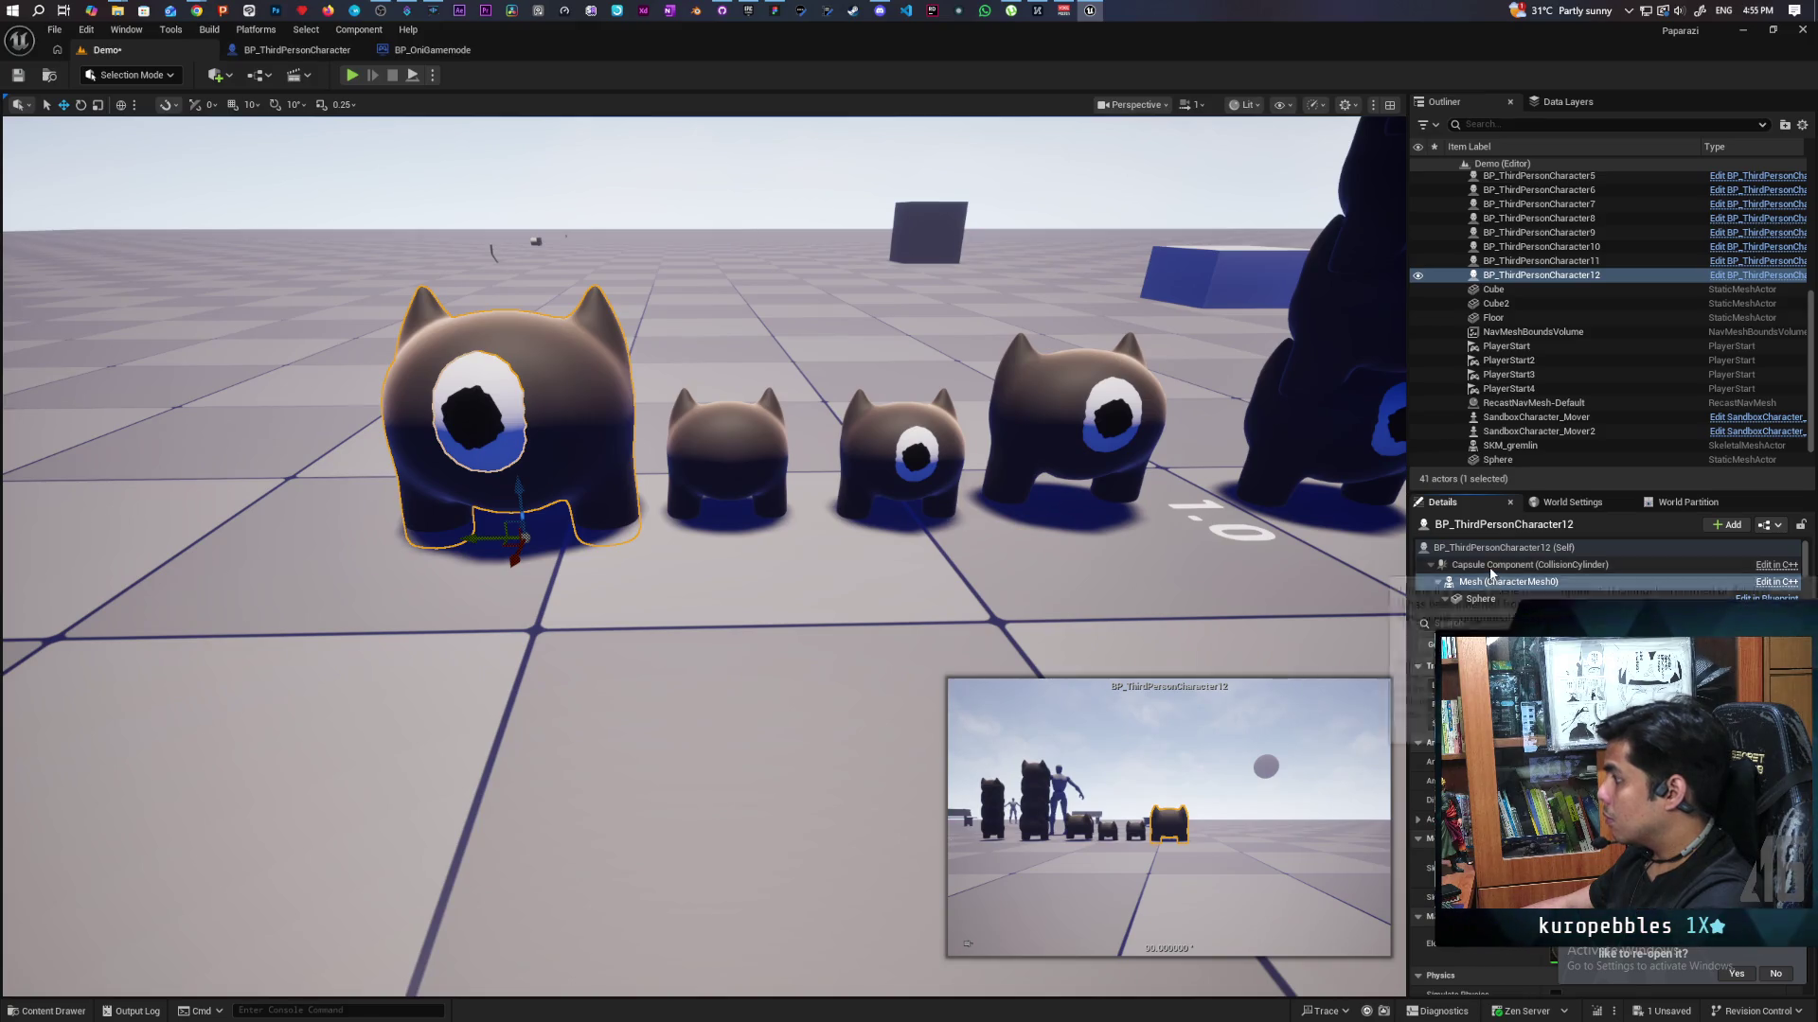
Inspect the large gremlin copy's capsule and mesh components and compare it with the small gremlin.
left_click(1494, 566)
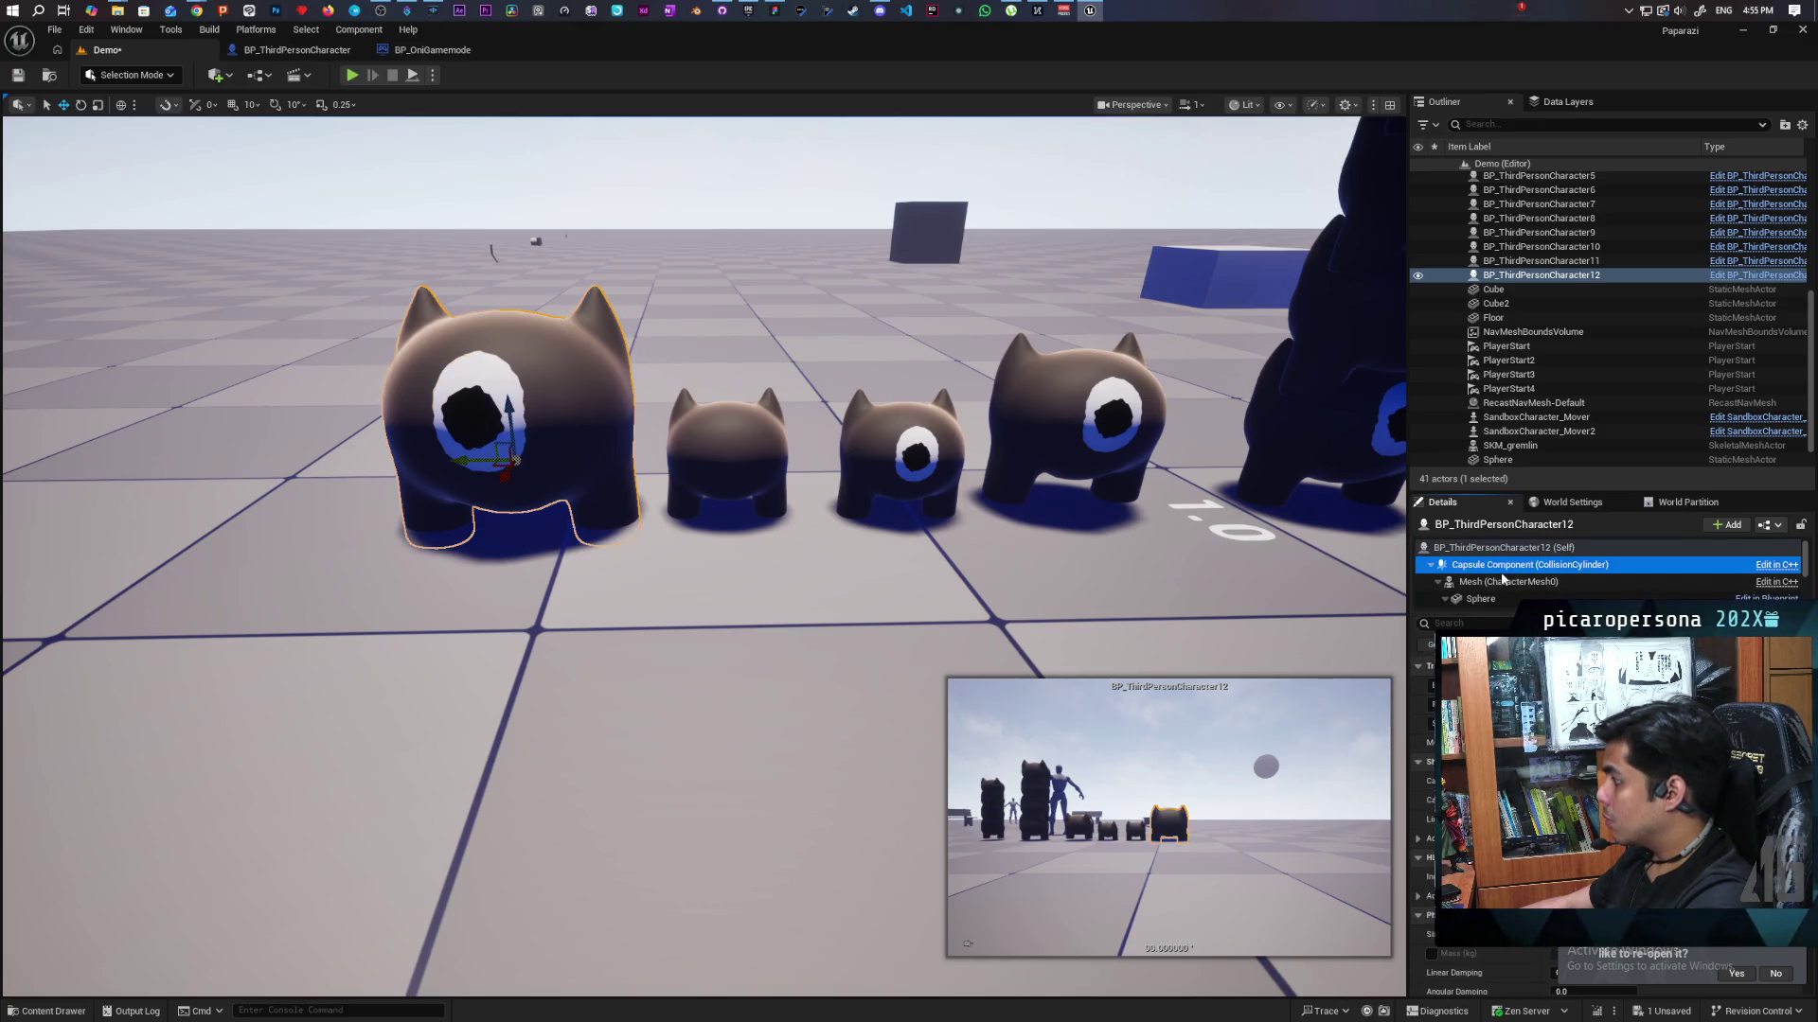
left_click(1496, 585)
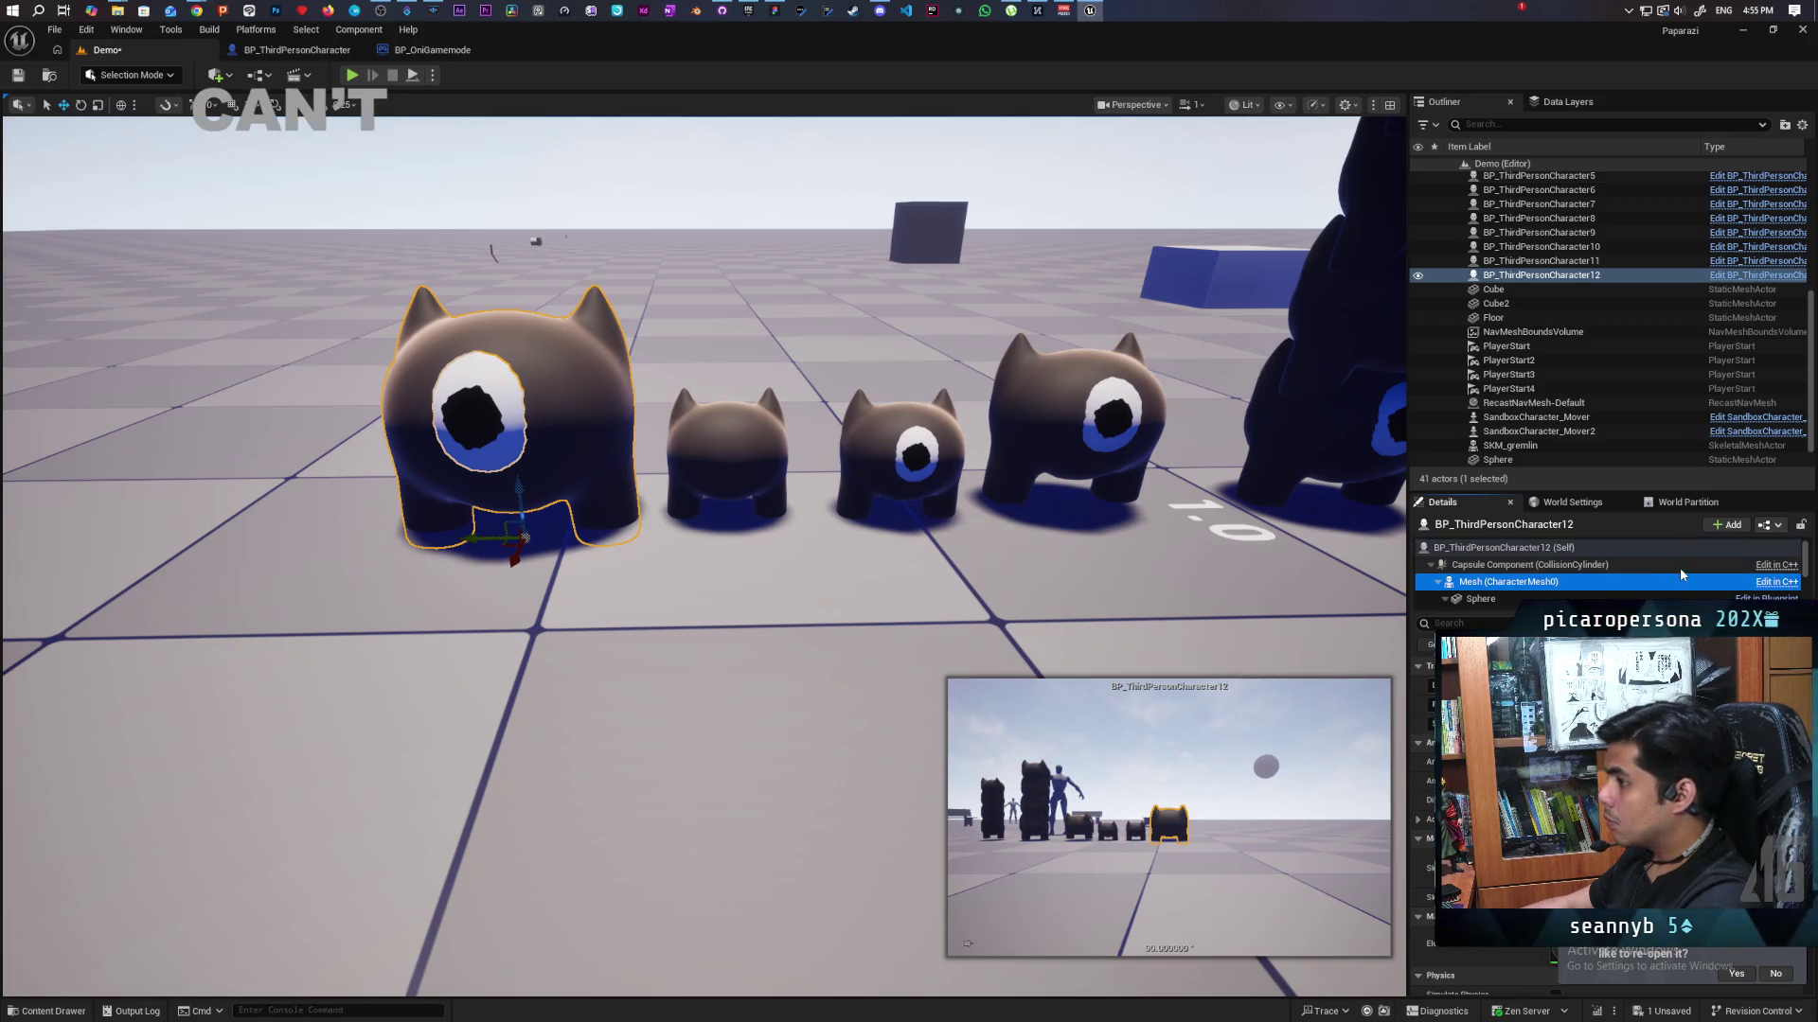
mouse_move(1192, 565)
left_mouse_down()
mouse_move(1155, 568)
mouse_move(1192, 565)
mouse_move(1188, 540)
mouse_move(1178, 596)
mouse_move(1173, 570)
left_mouse_up()
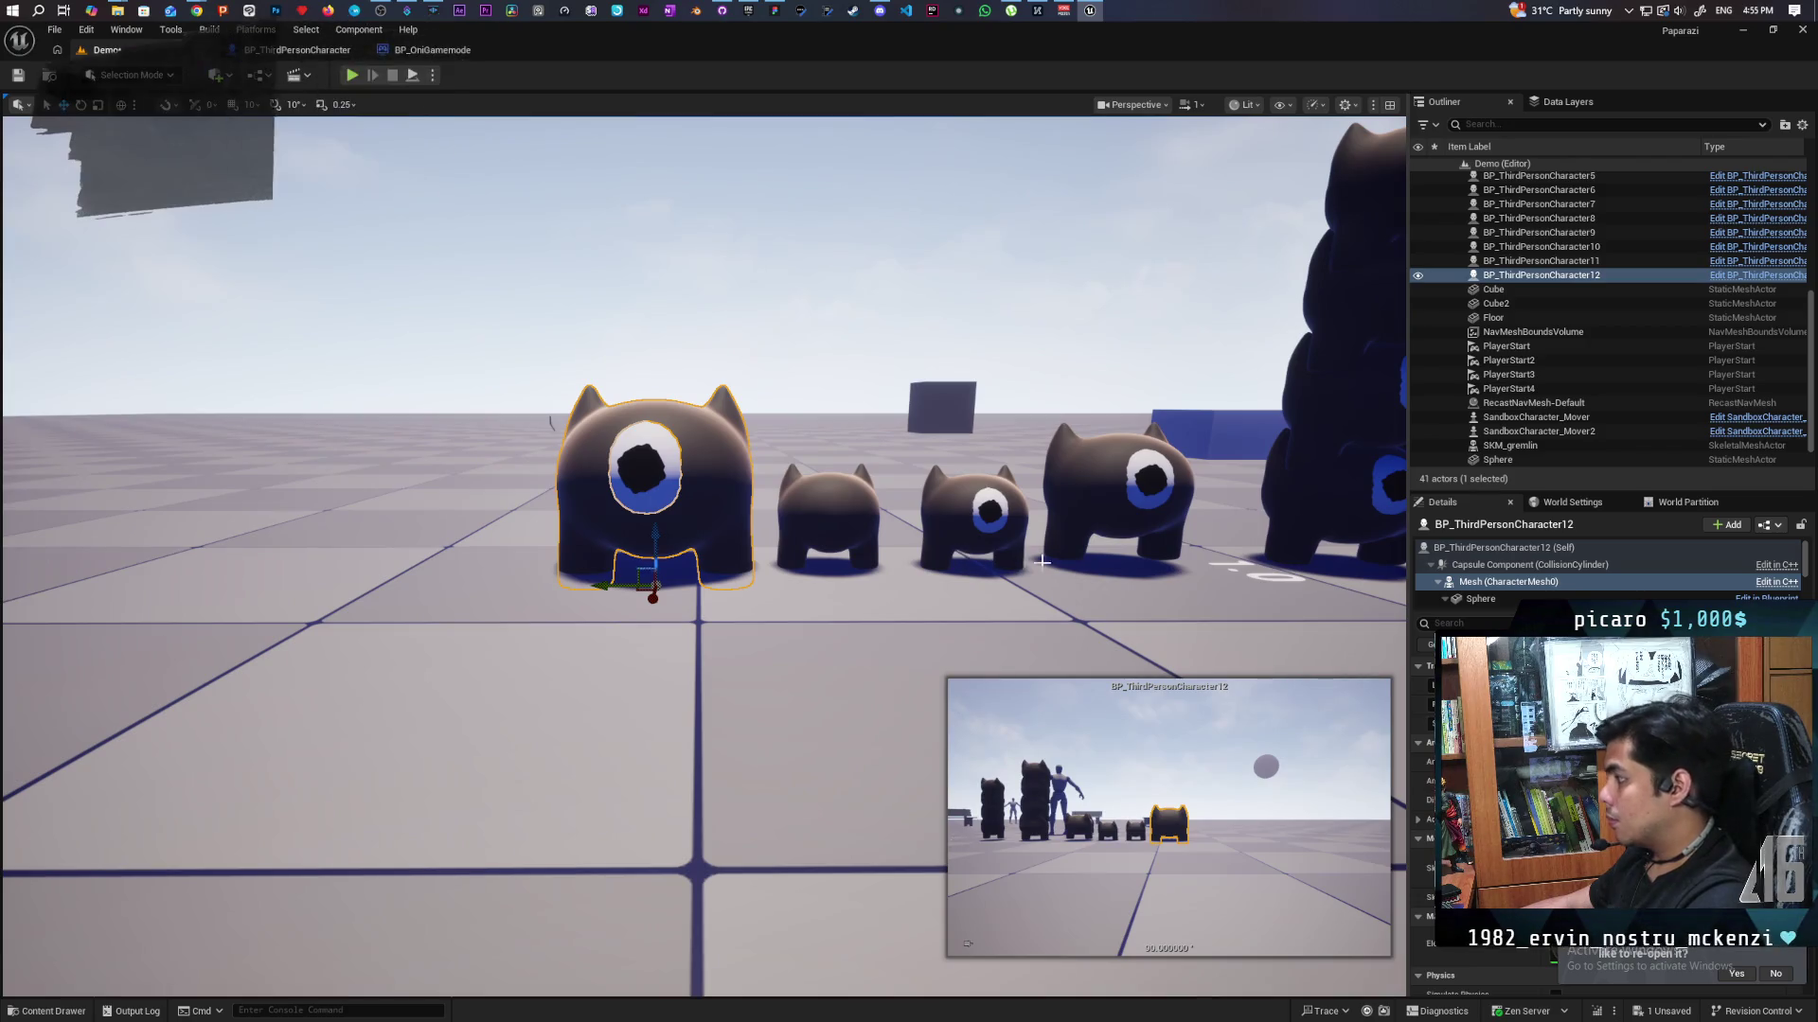
left_click(1488, 567)
left_click(1501, 582)
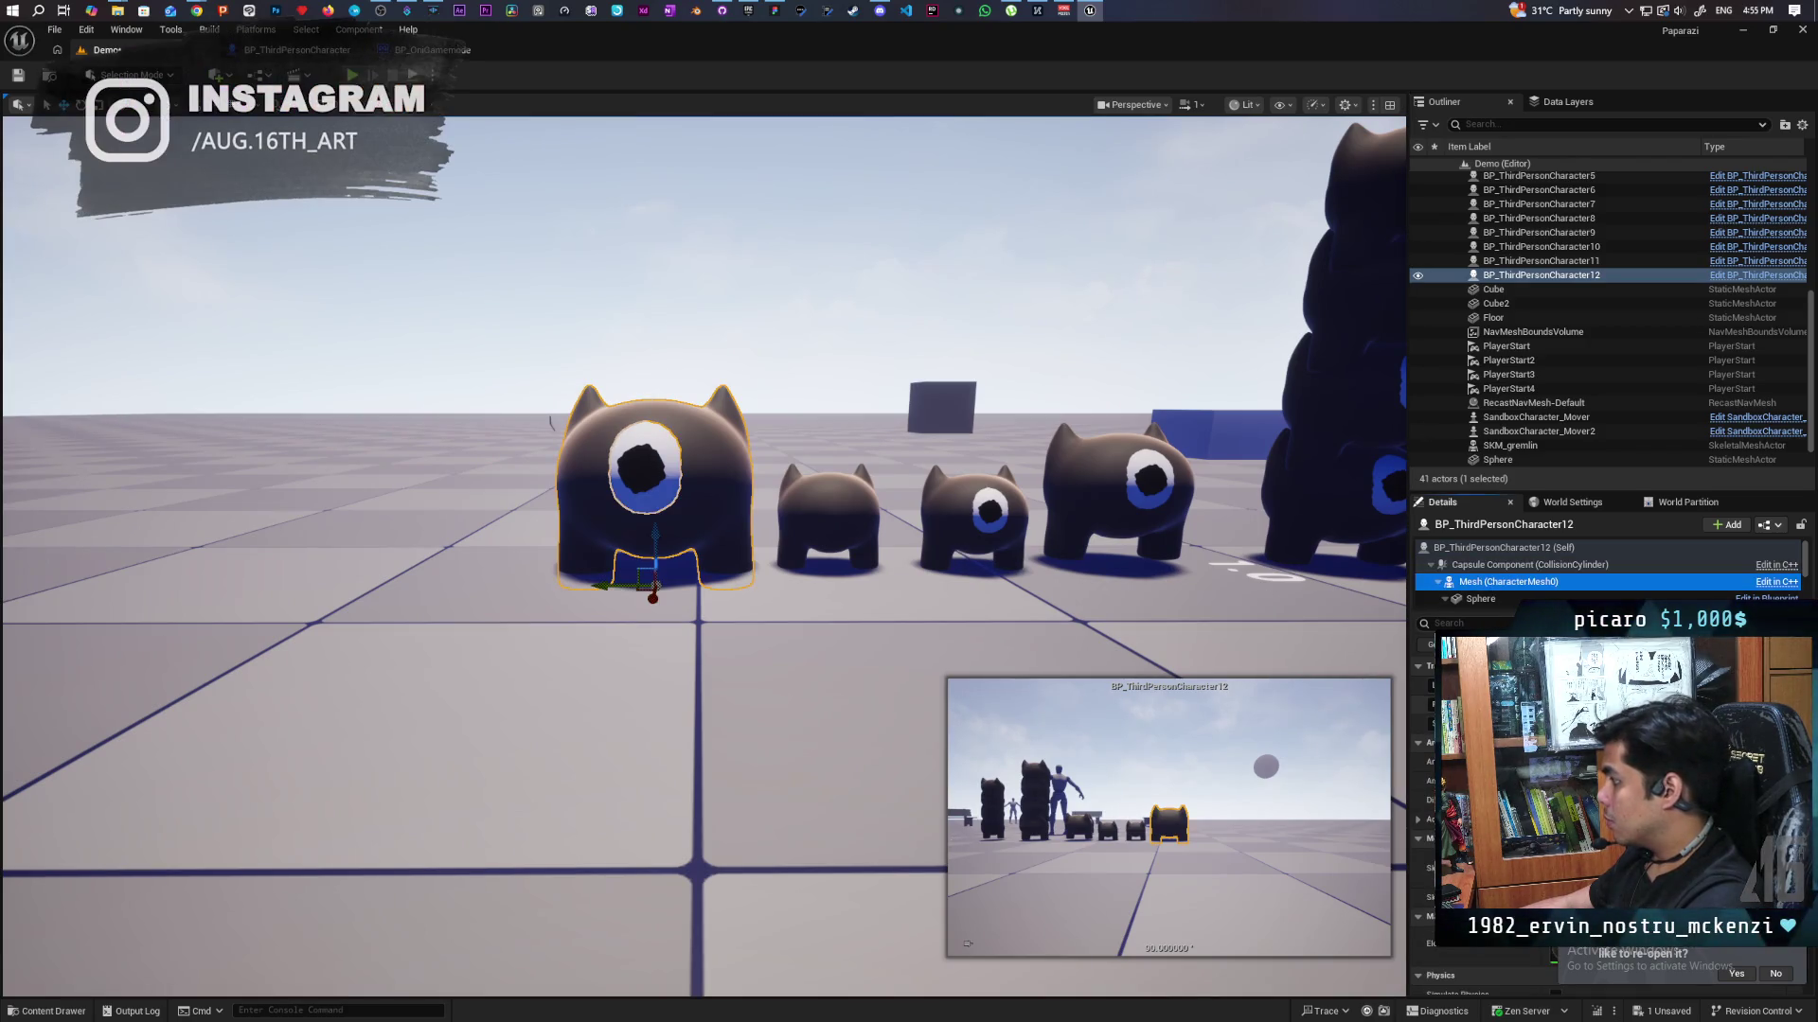
left_click(860, 513)
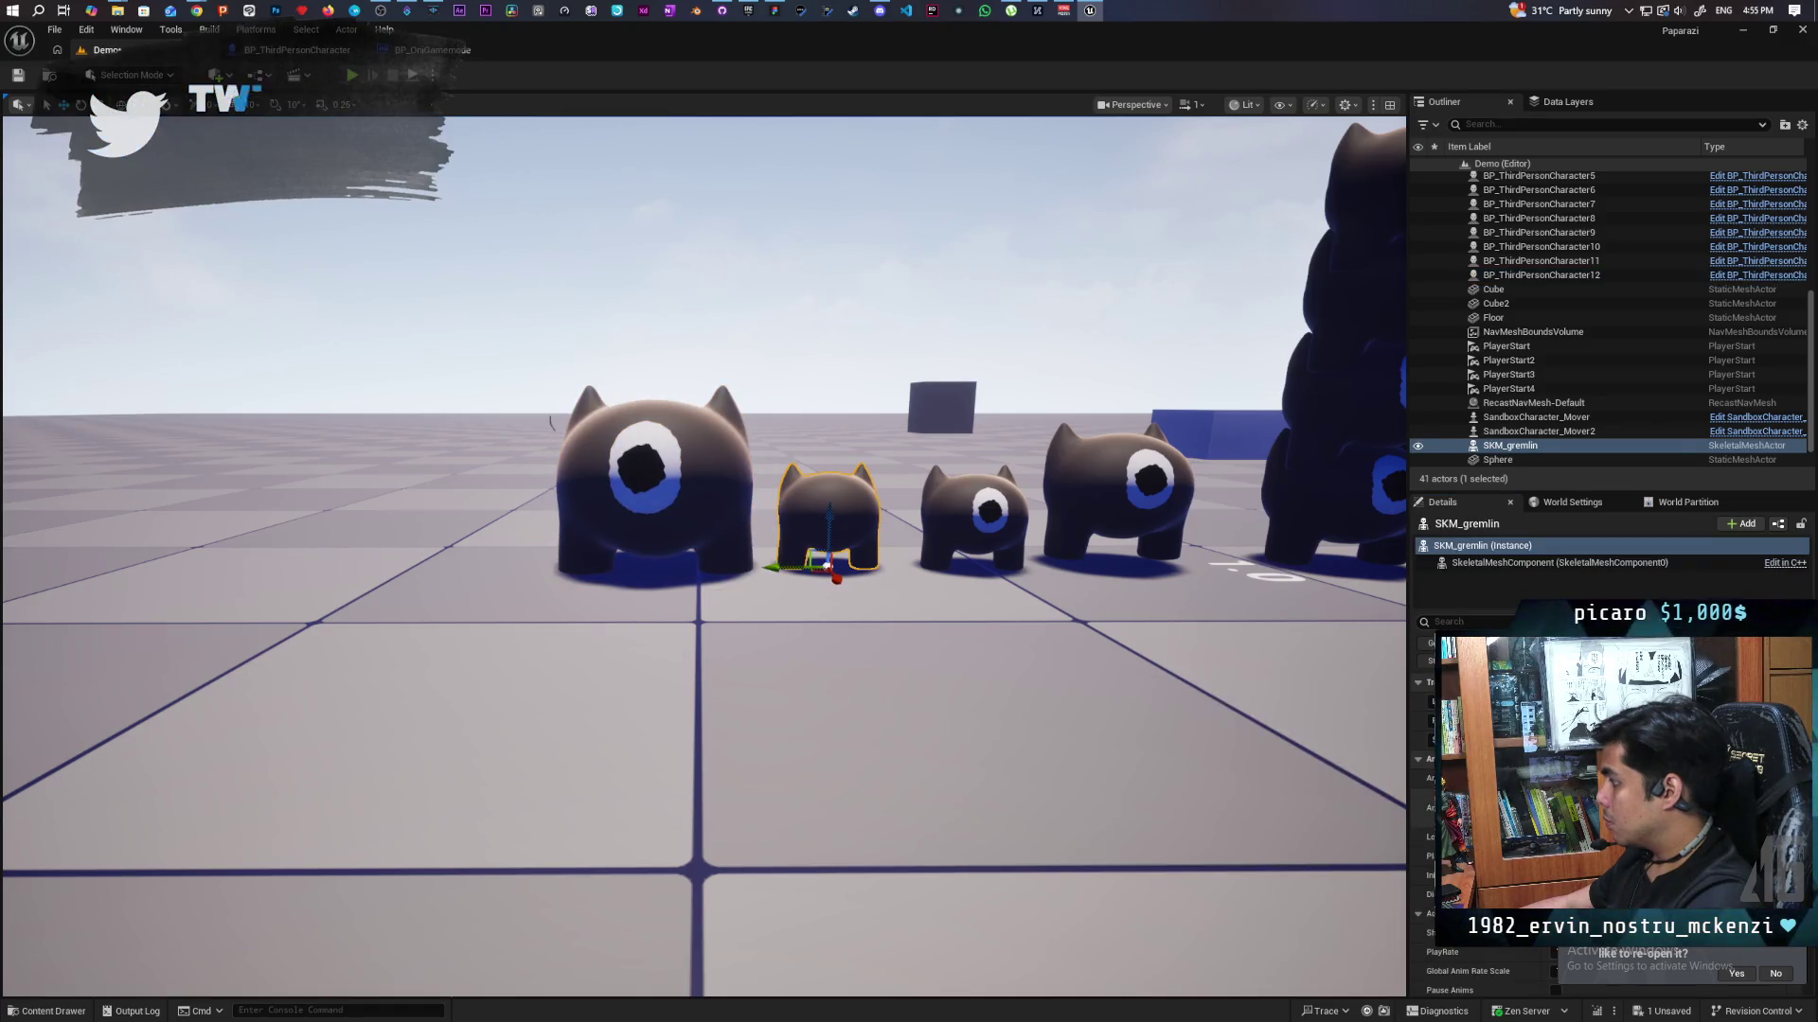
scroll(1424, 805, "down", 5)
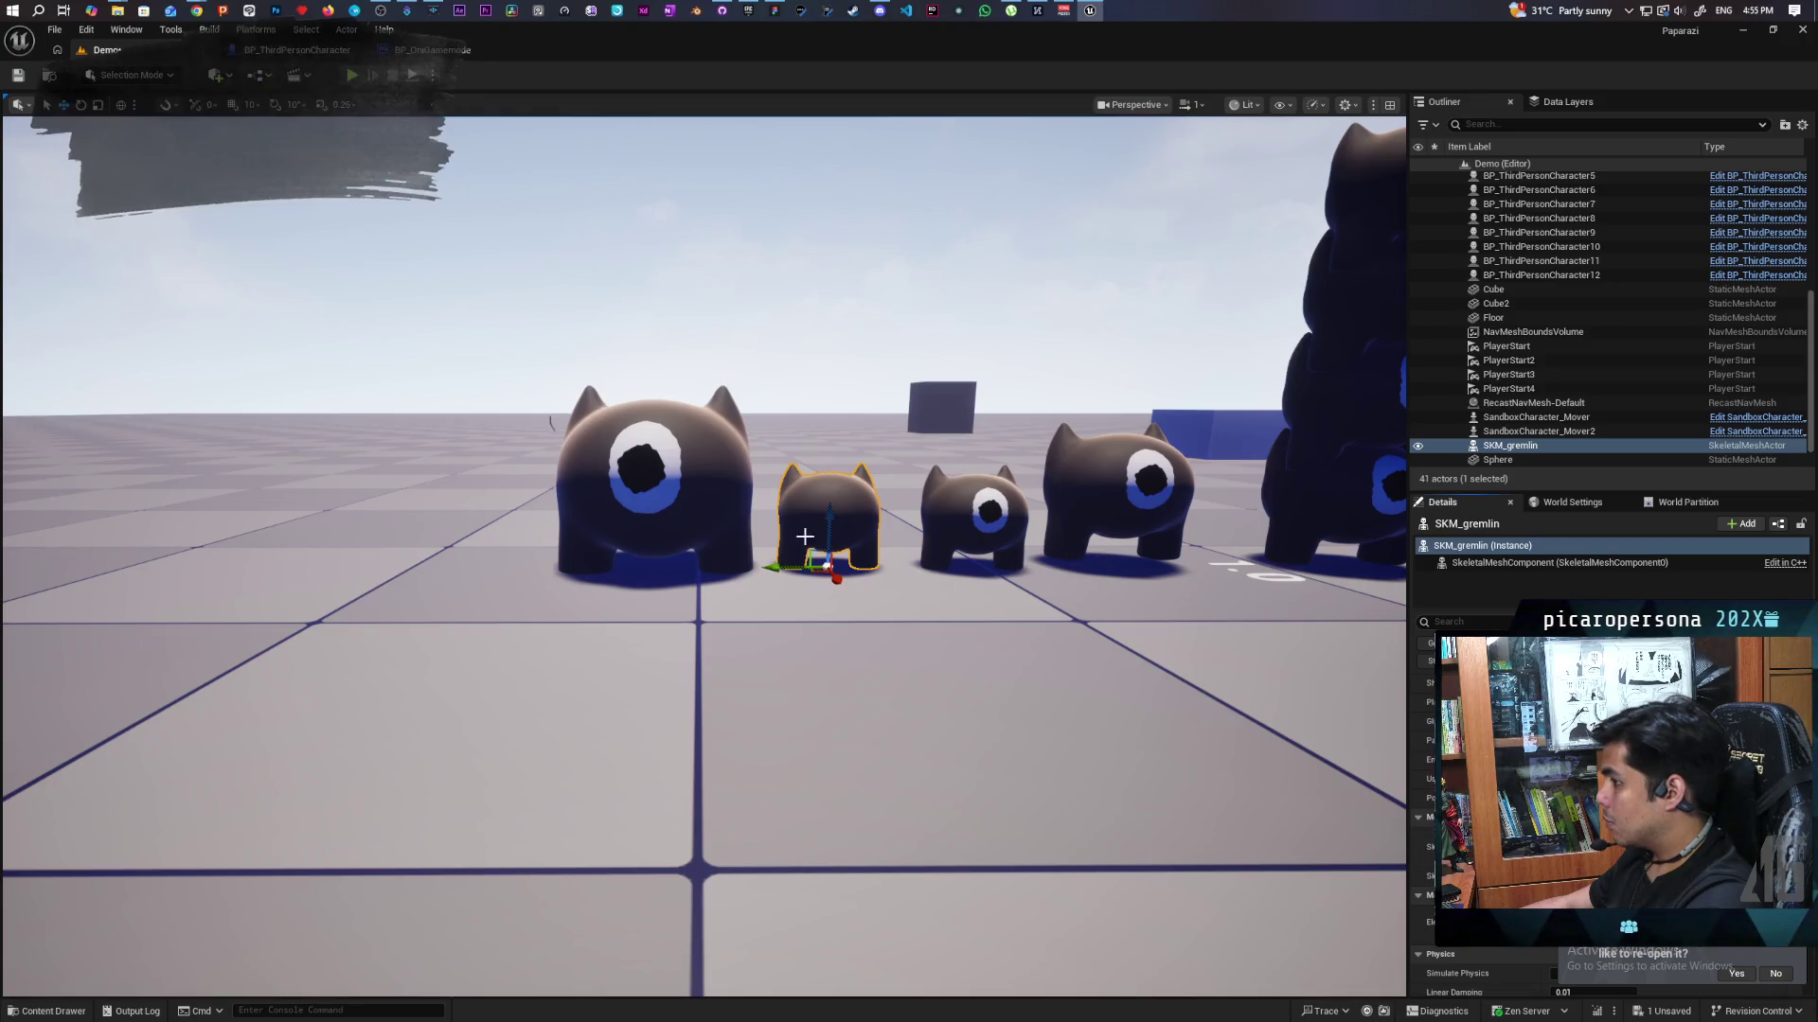
left_click(671, 516)
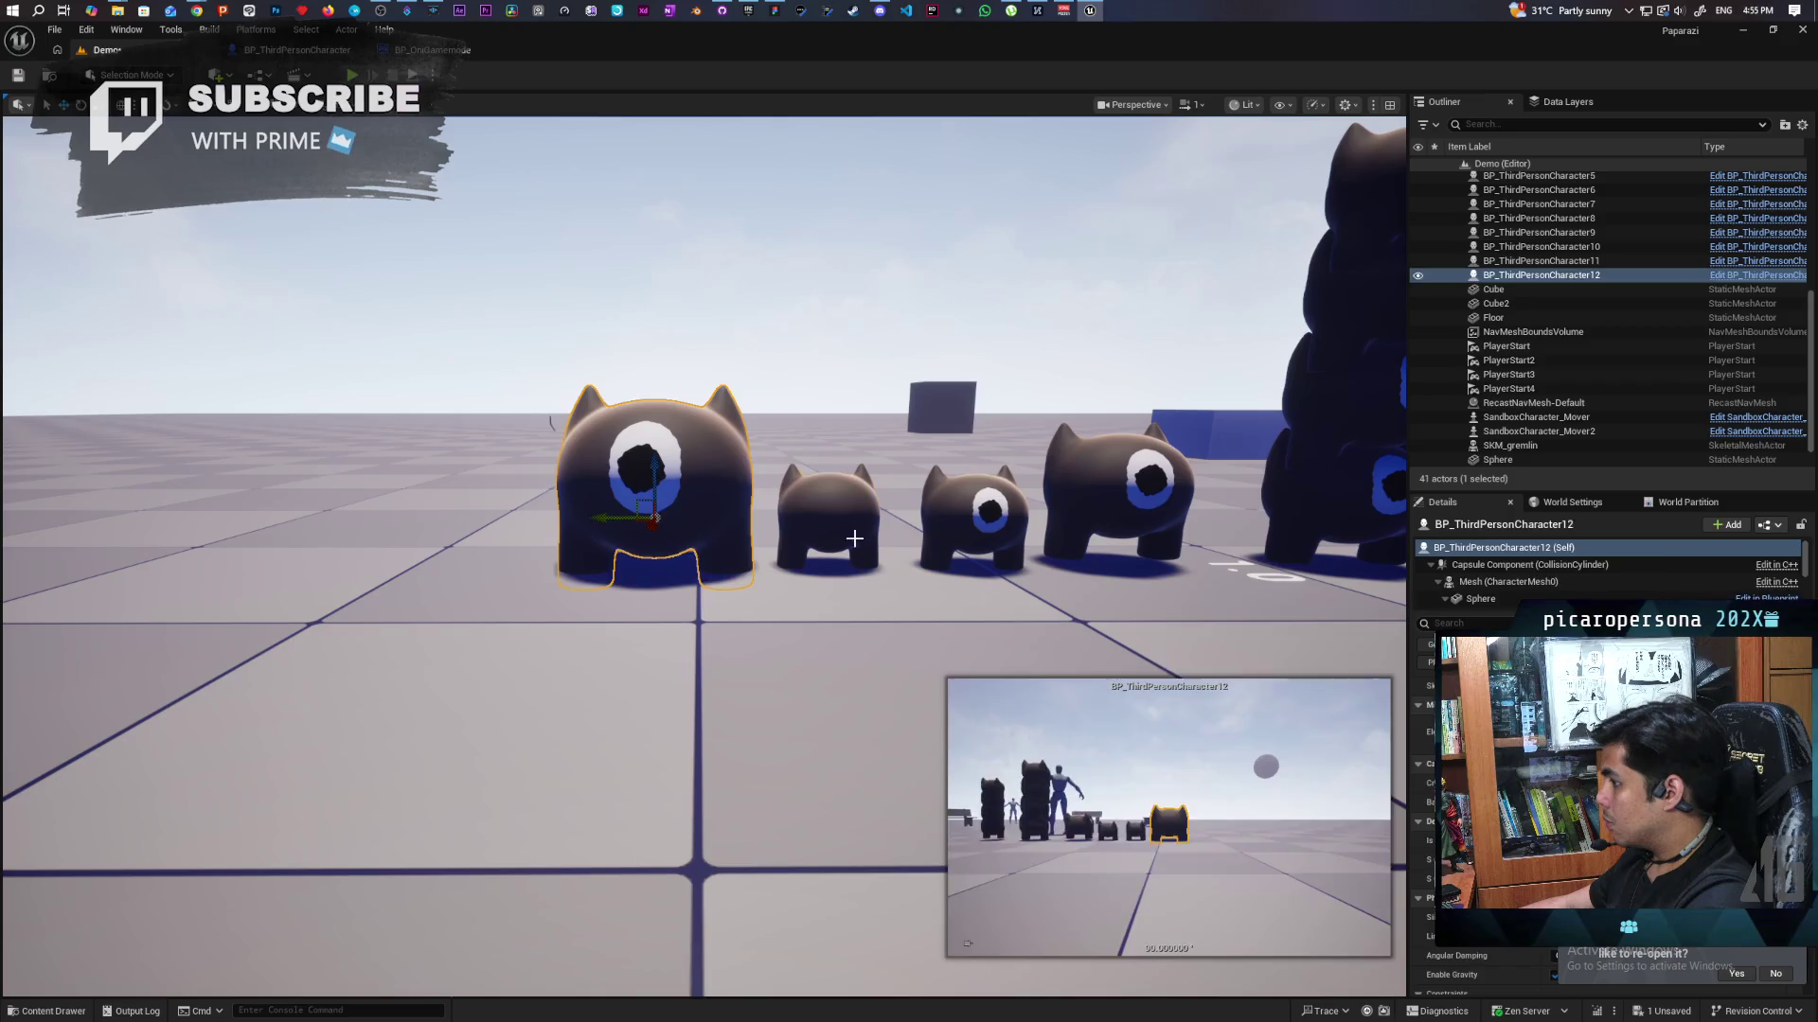
left_click(825, 521)
key("ctrl+space")
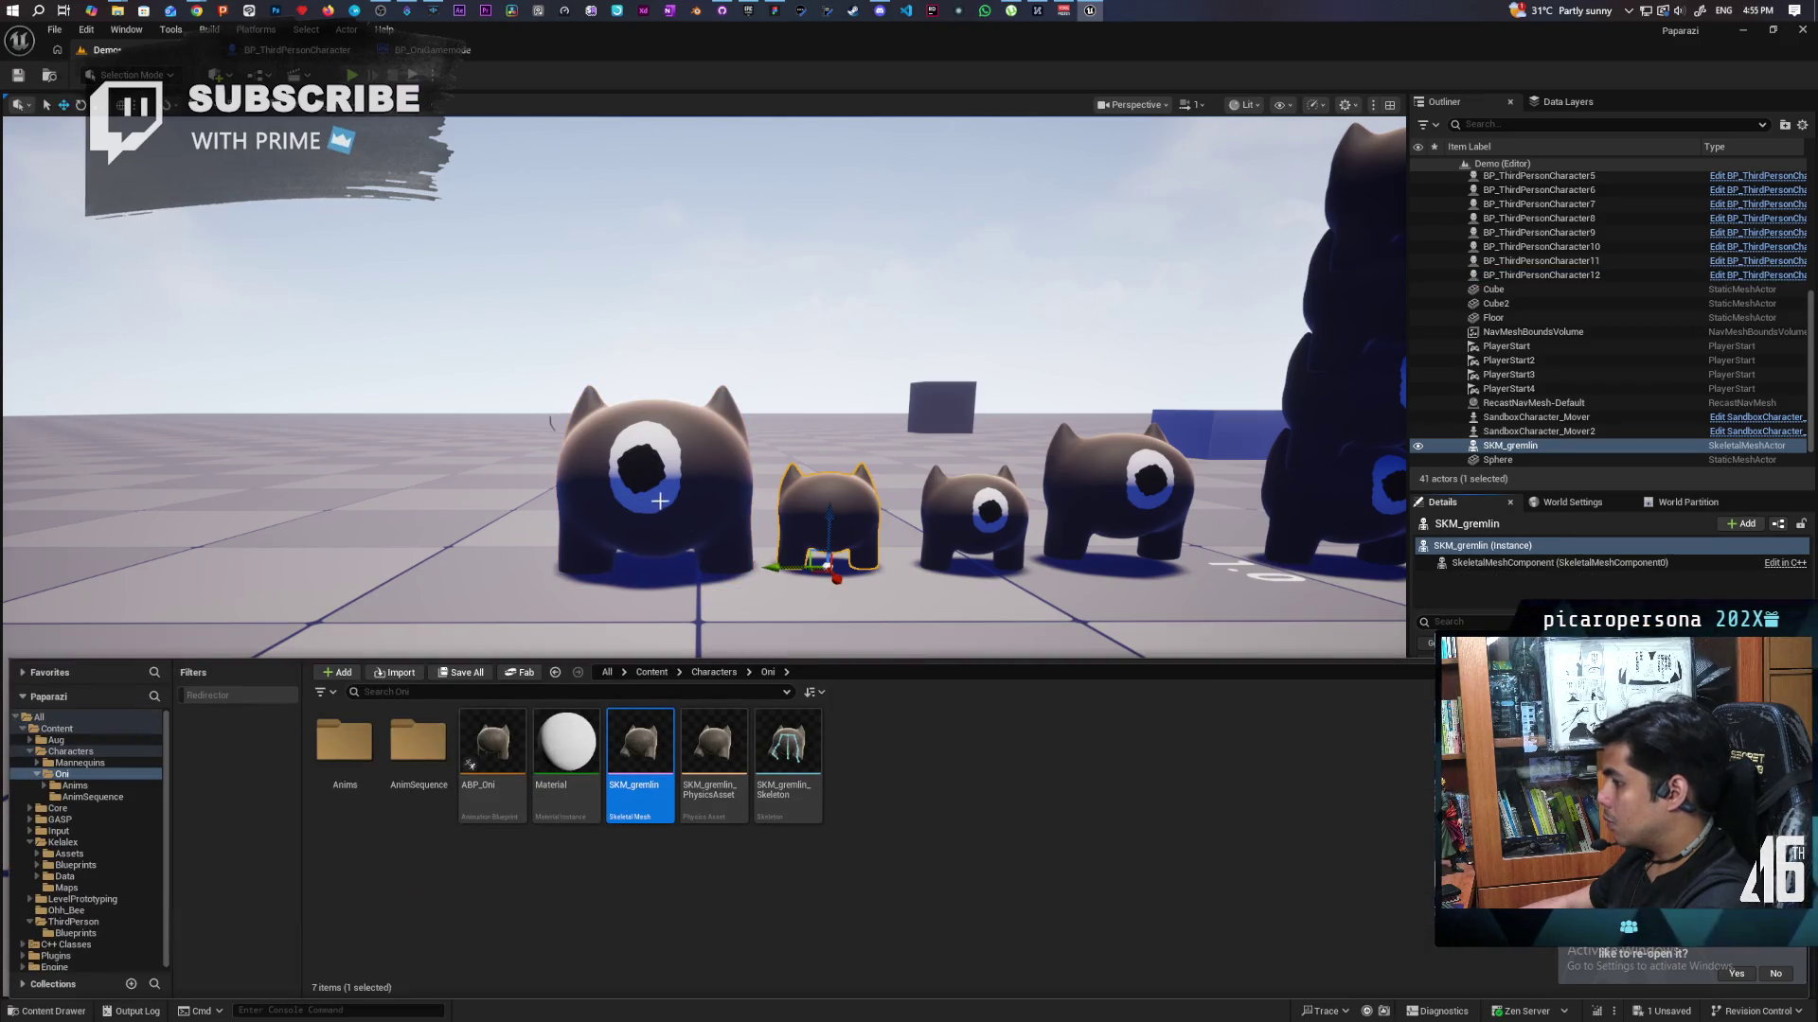
left_click(653, 501)
Swap the big gremlin's Skeletal Mesh asset, then undo to restore the one-eyed mesh.
left_click(1509, 582)
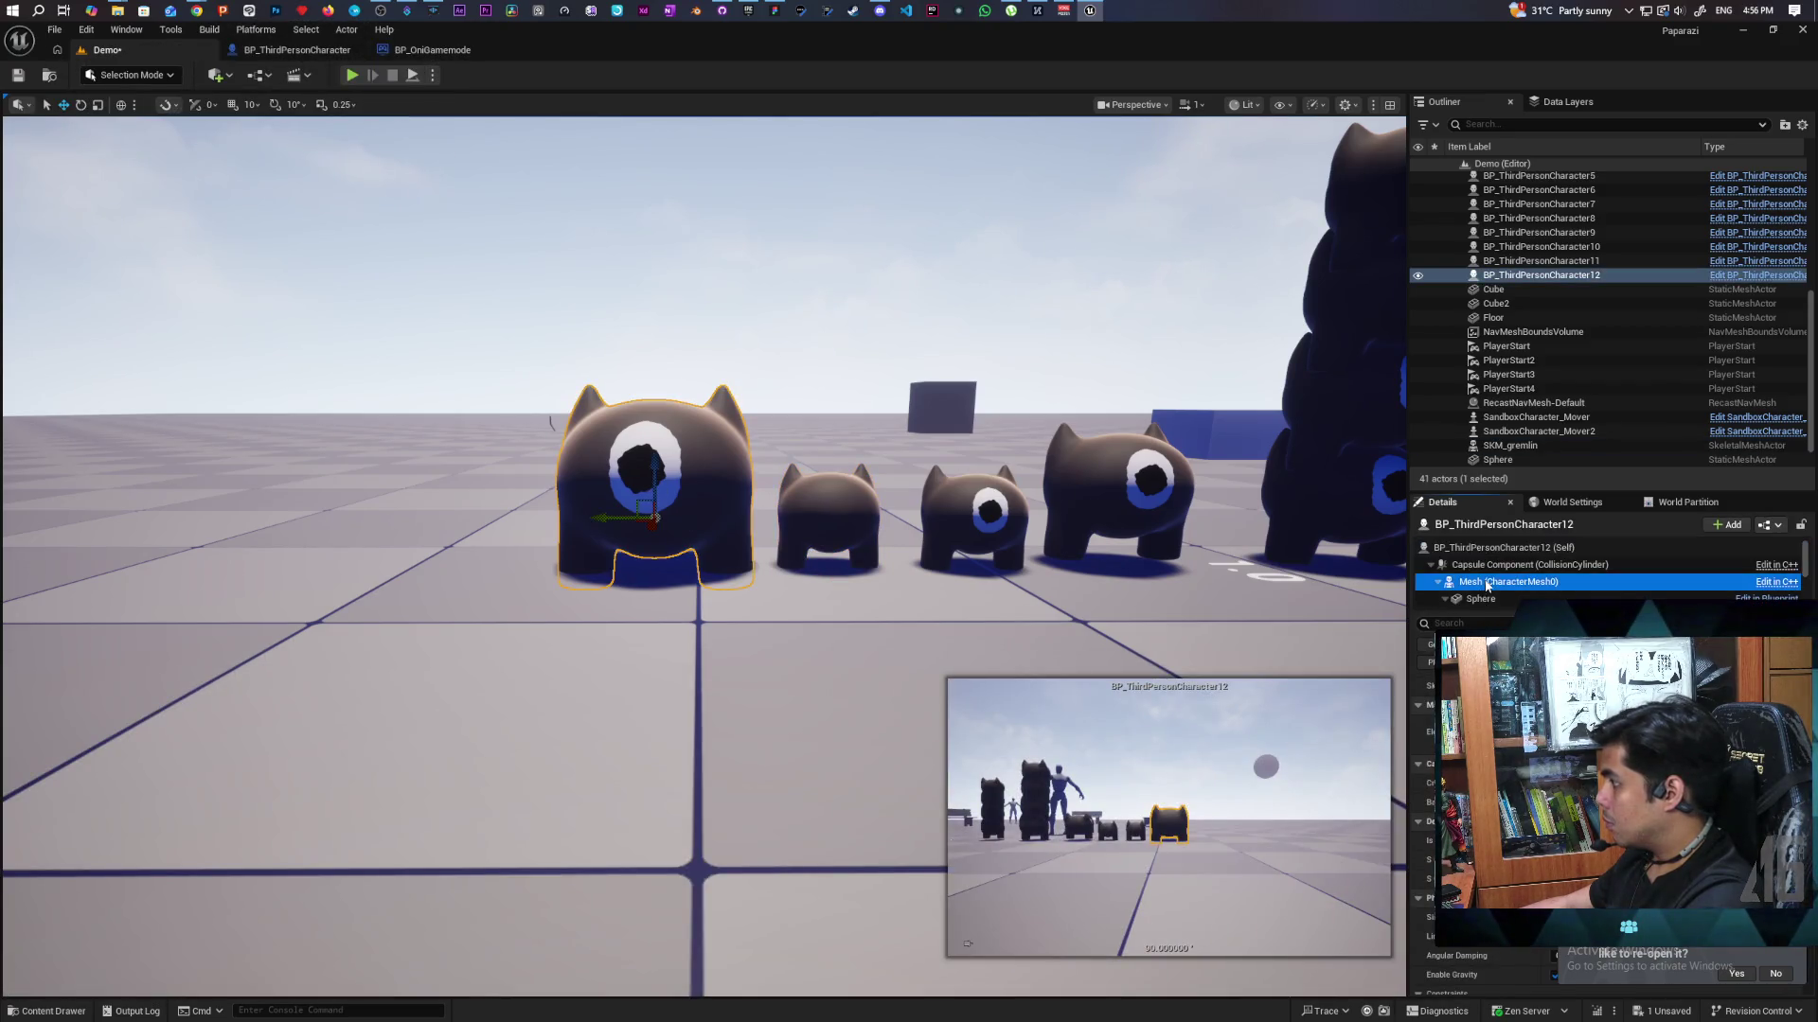
scroll(1486, 757, "up", 3)
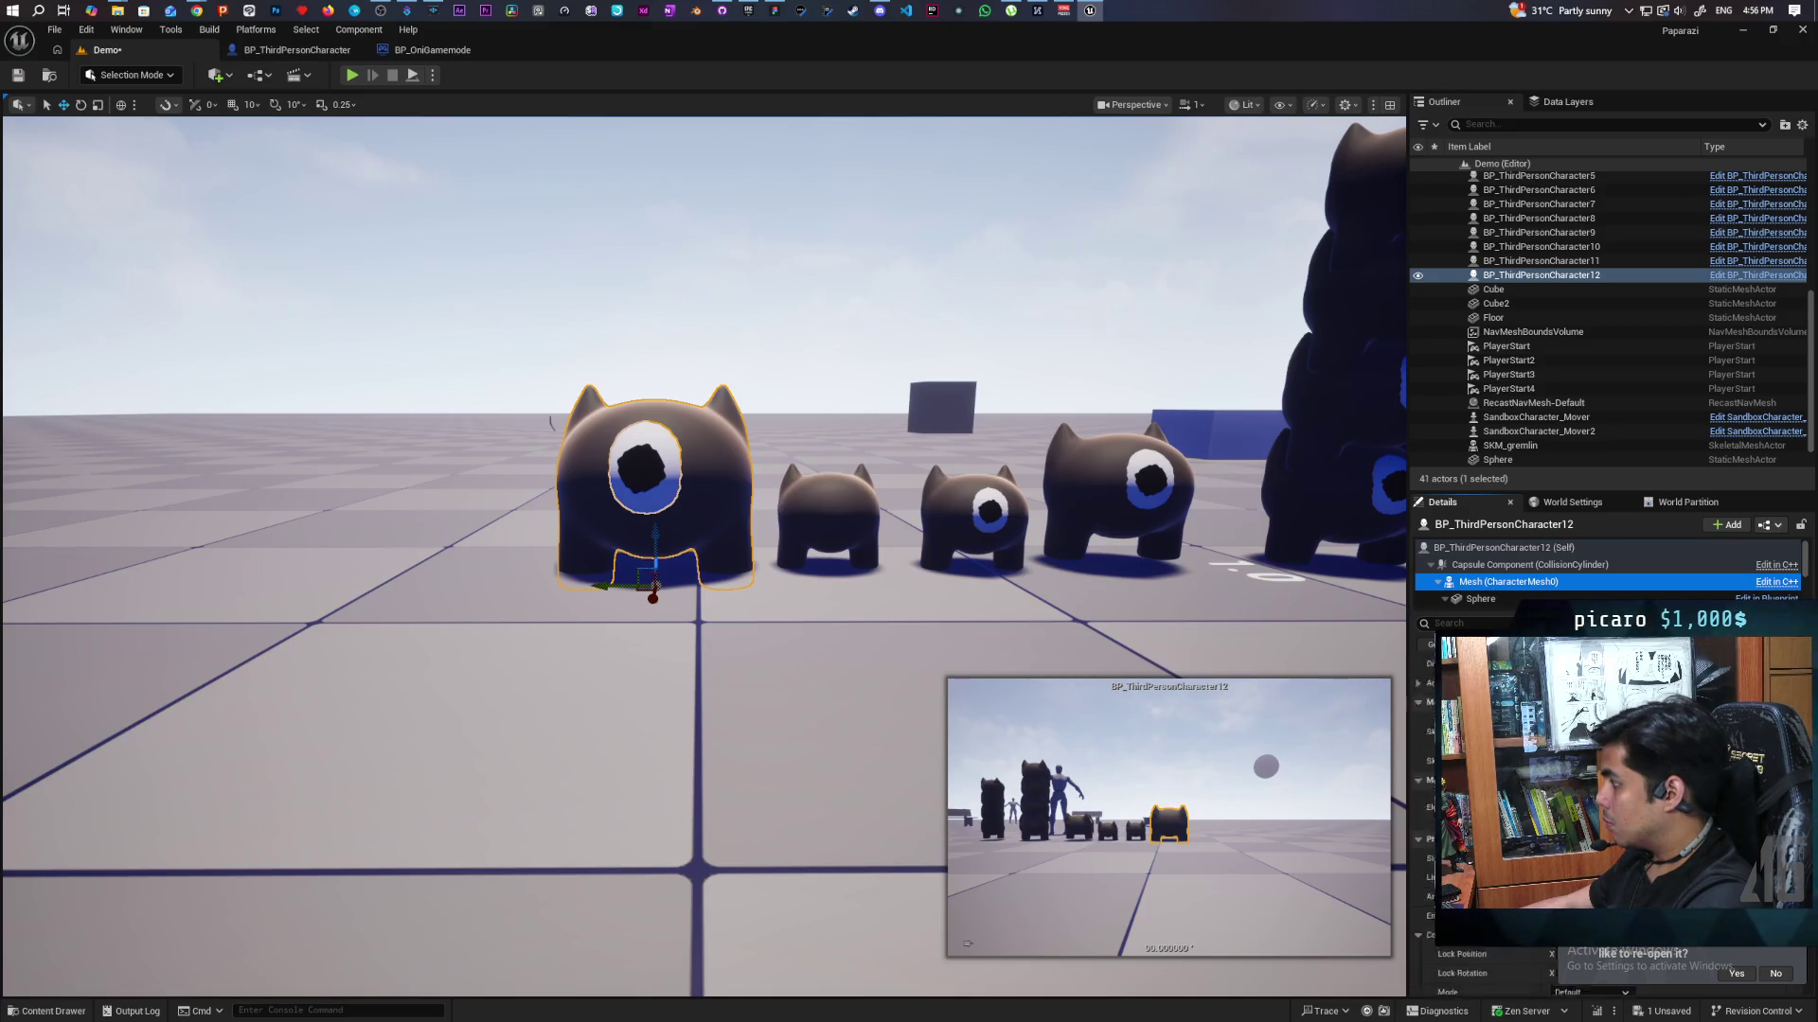
left_click(1609, 830)
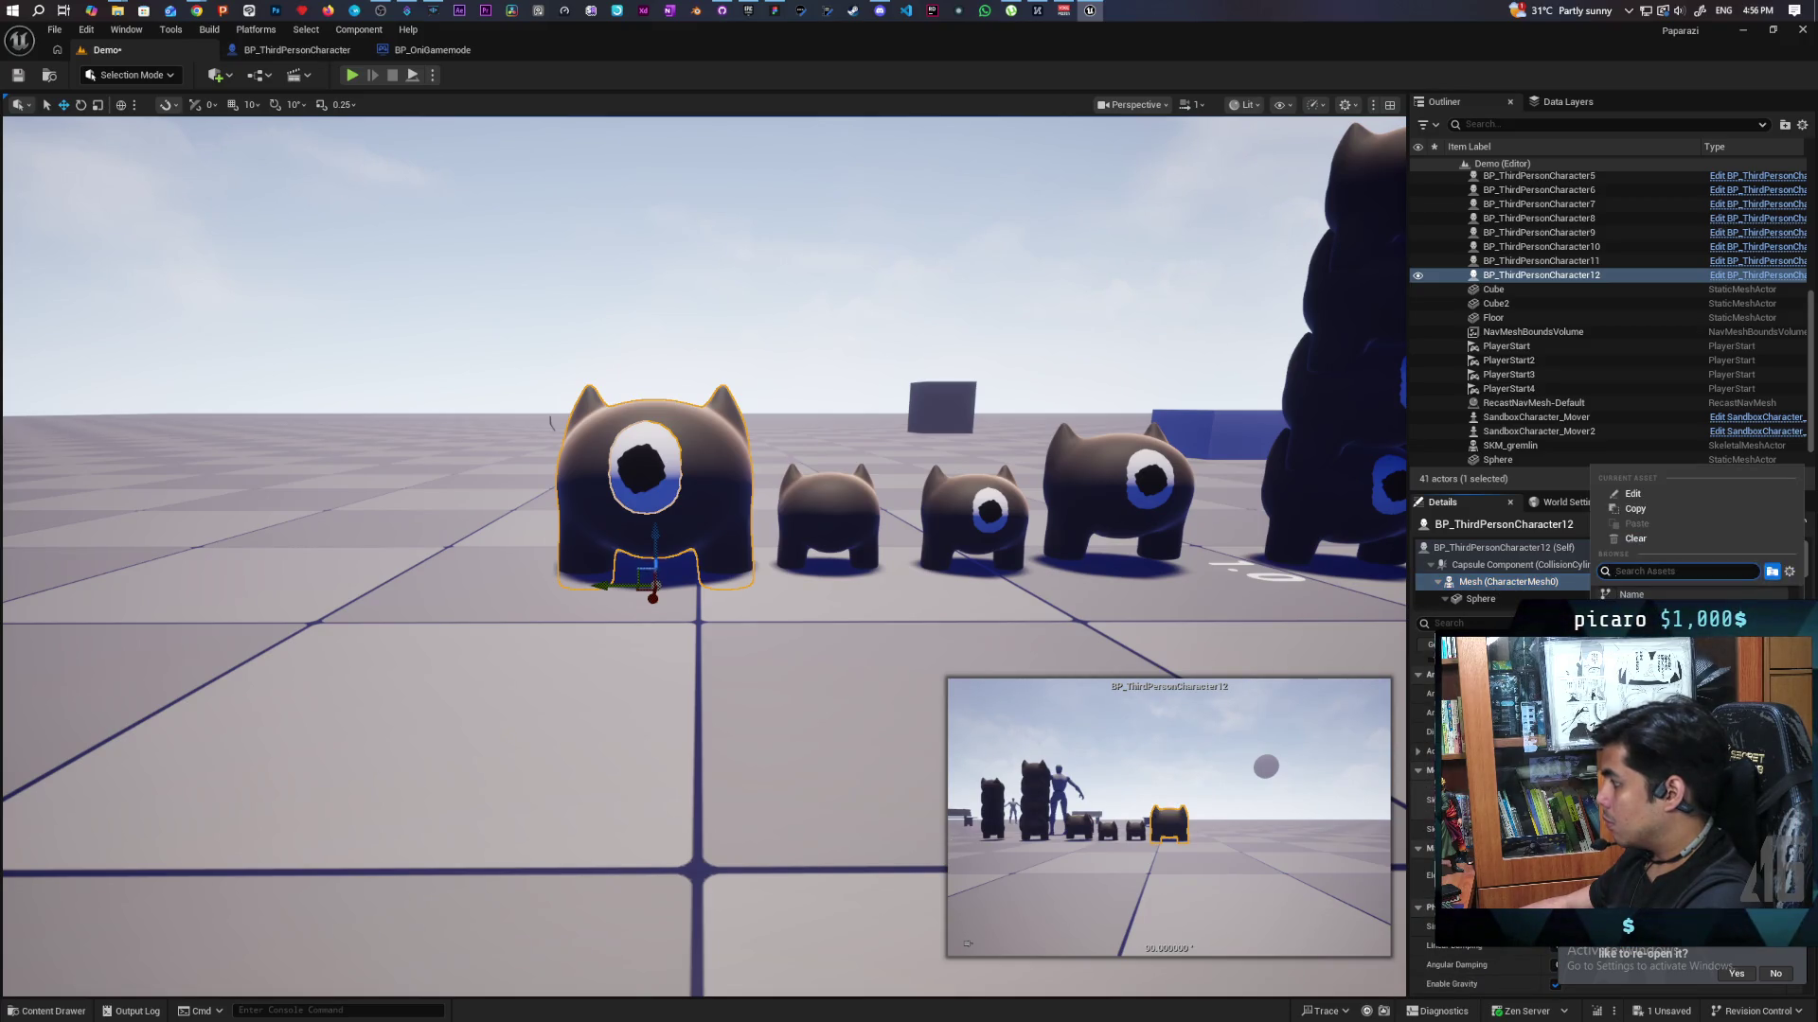
left_click(1628, 662)
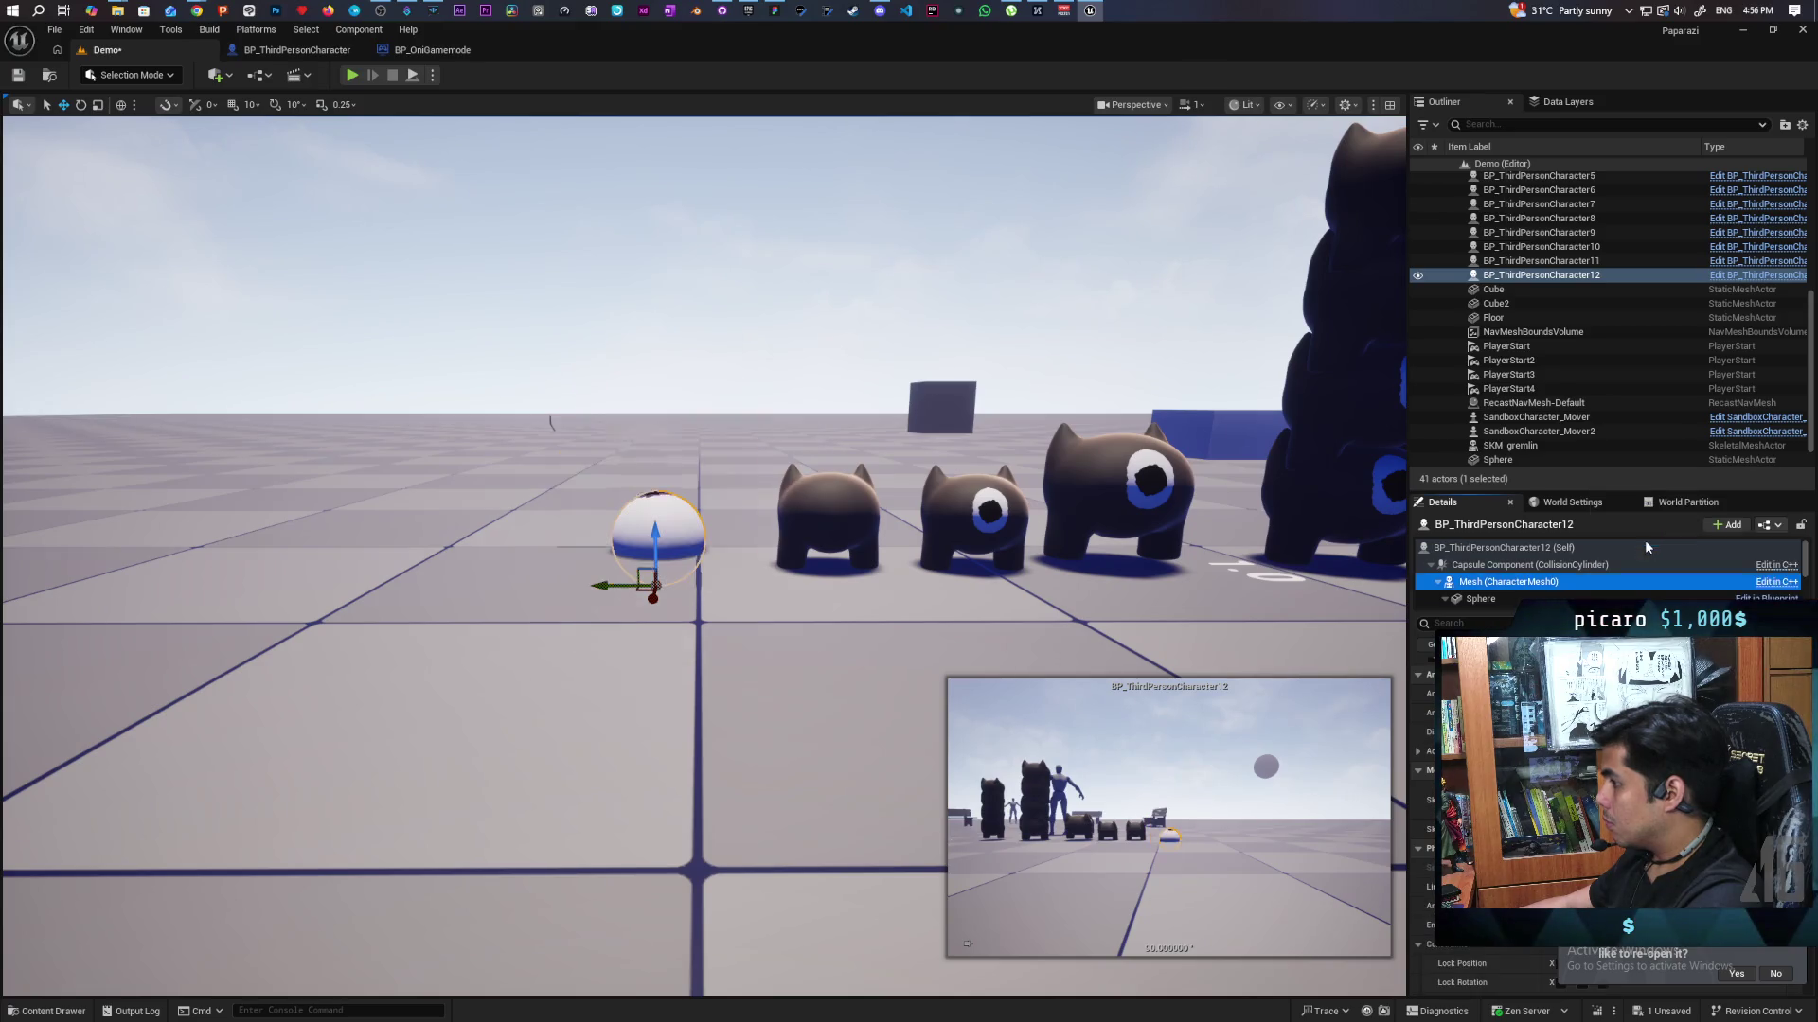
key("ctrl+z")
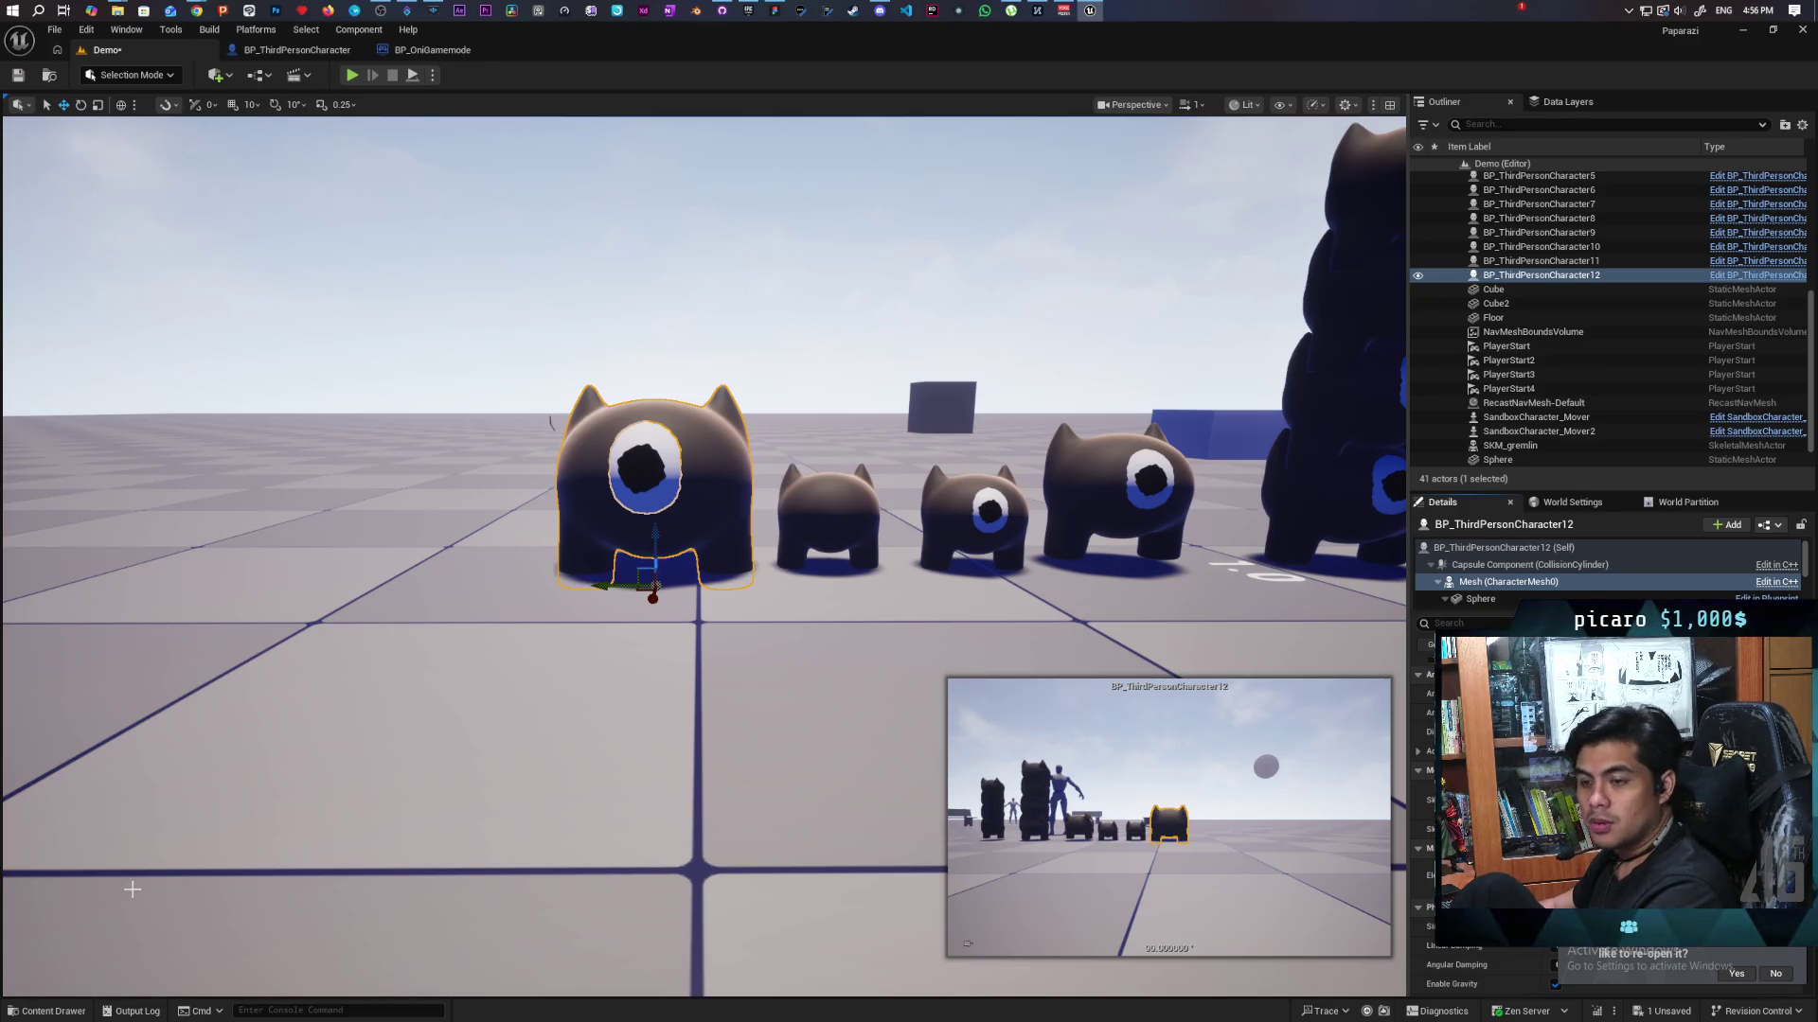
Browse the Content Drawer from the Content root into the Core folder.
left_click(47, 1011)
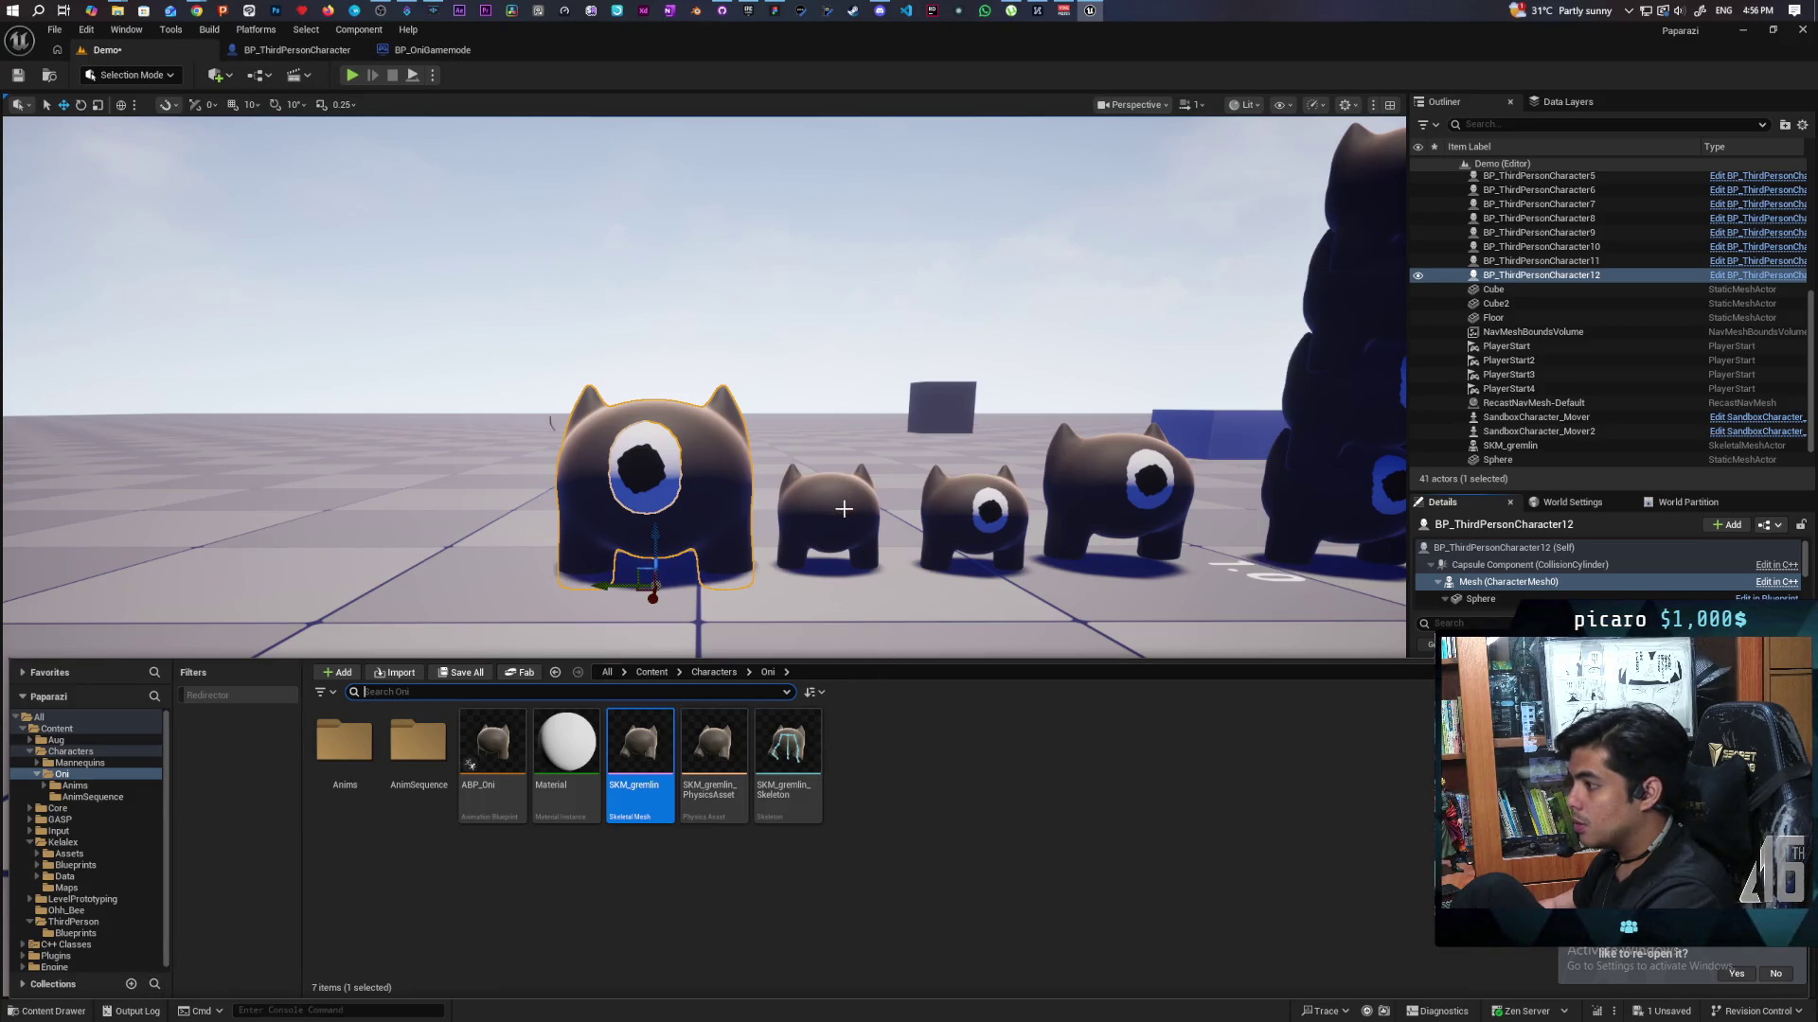
left_click(647, 672)
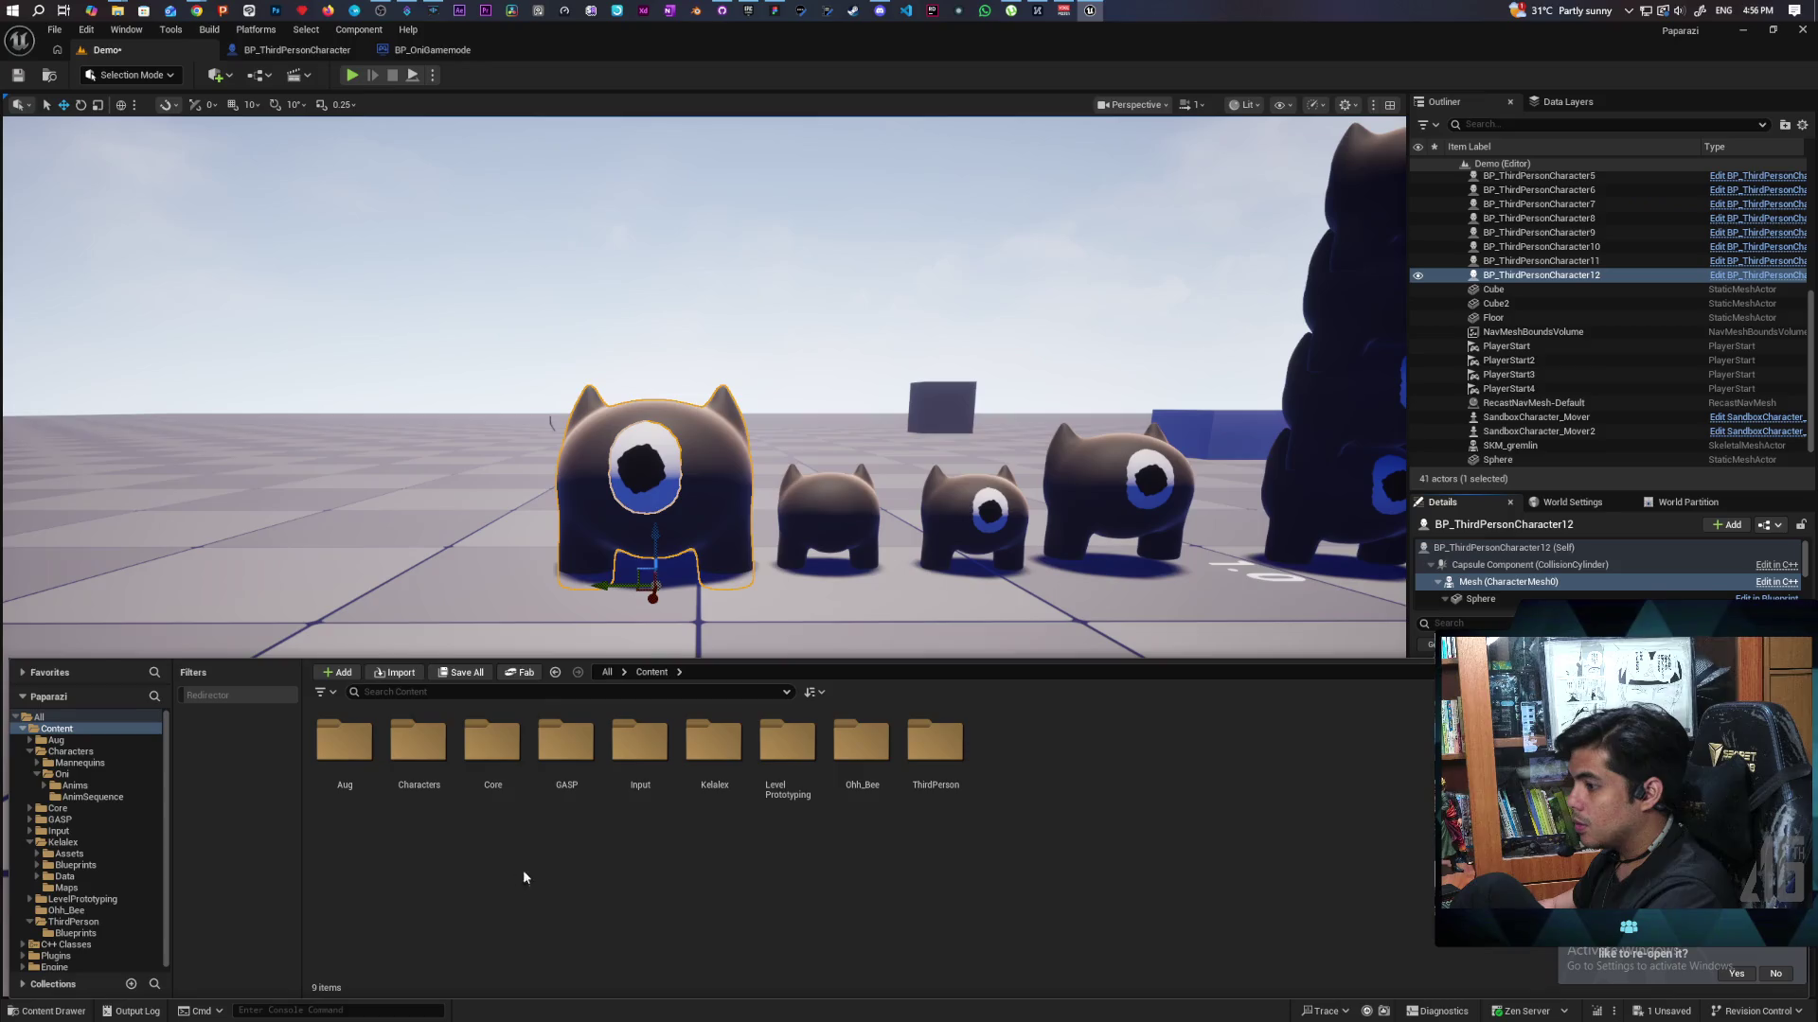
double_click(502, 777)
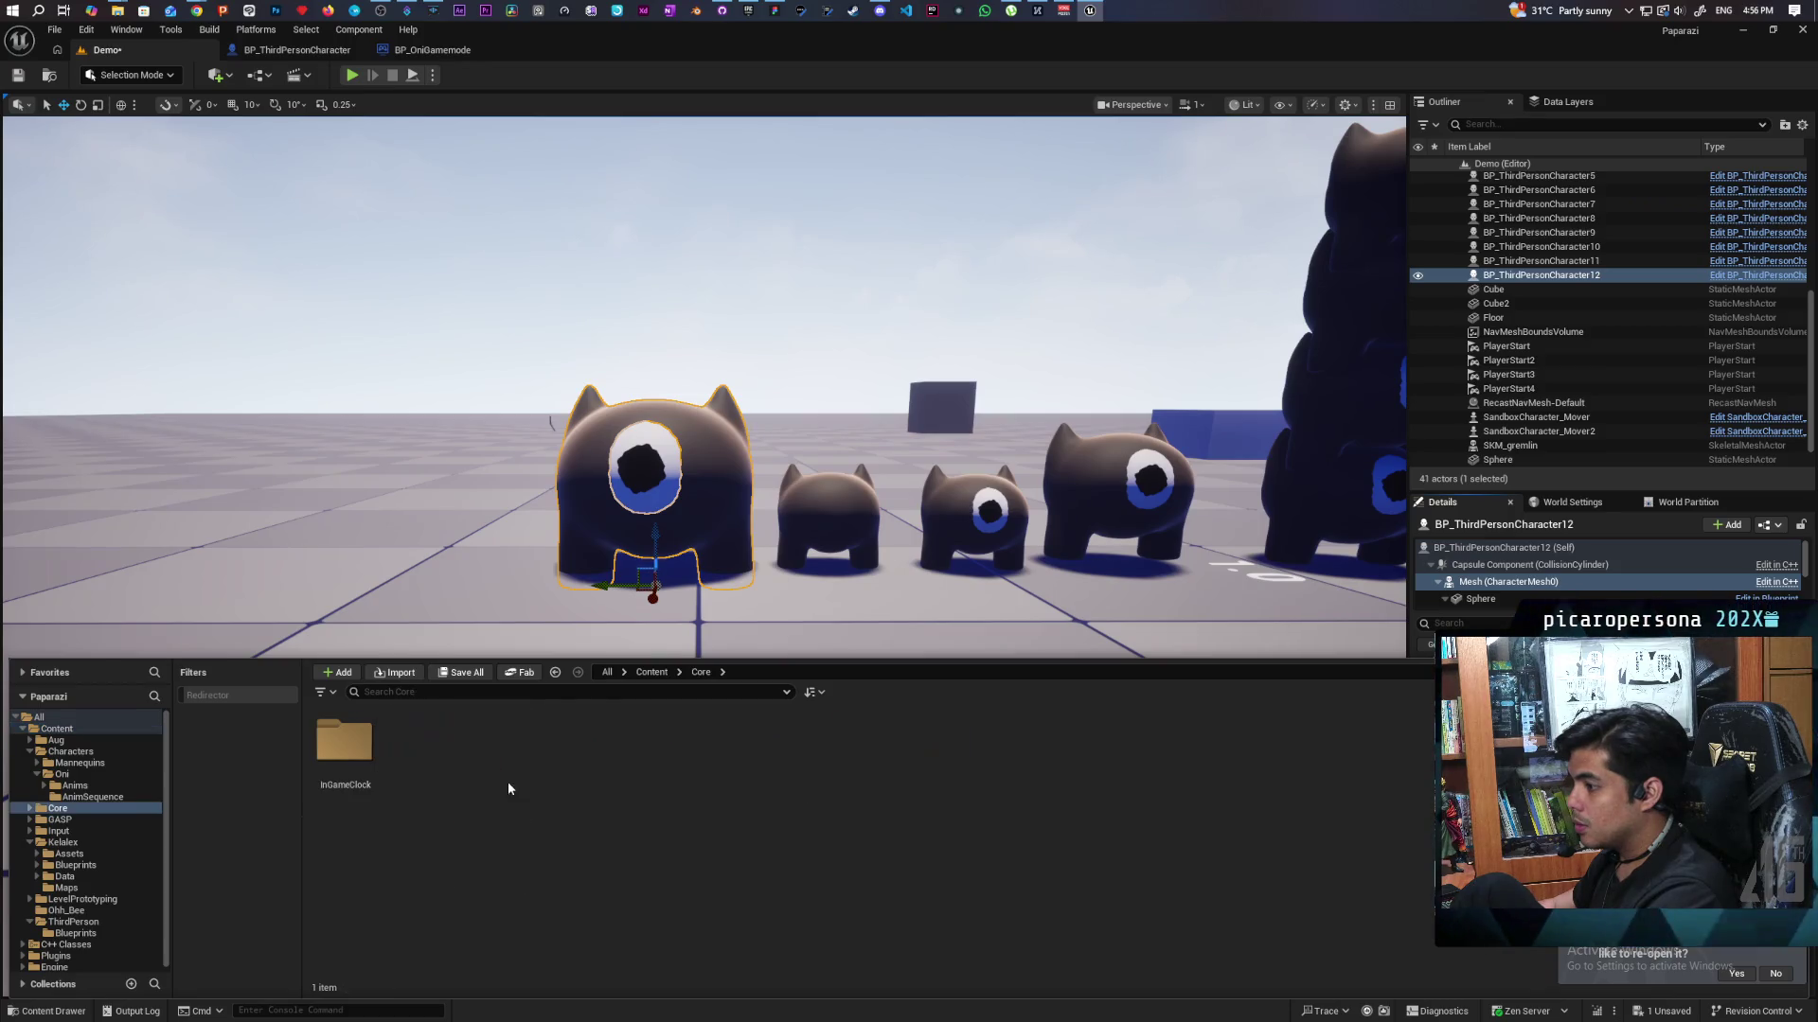
Create a Character Blueprint Class named NewBlueprint in the Aug folder.
left_click(651, 672)
double_click(345, 743)
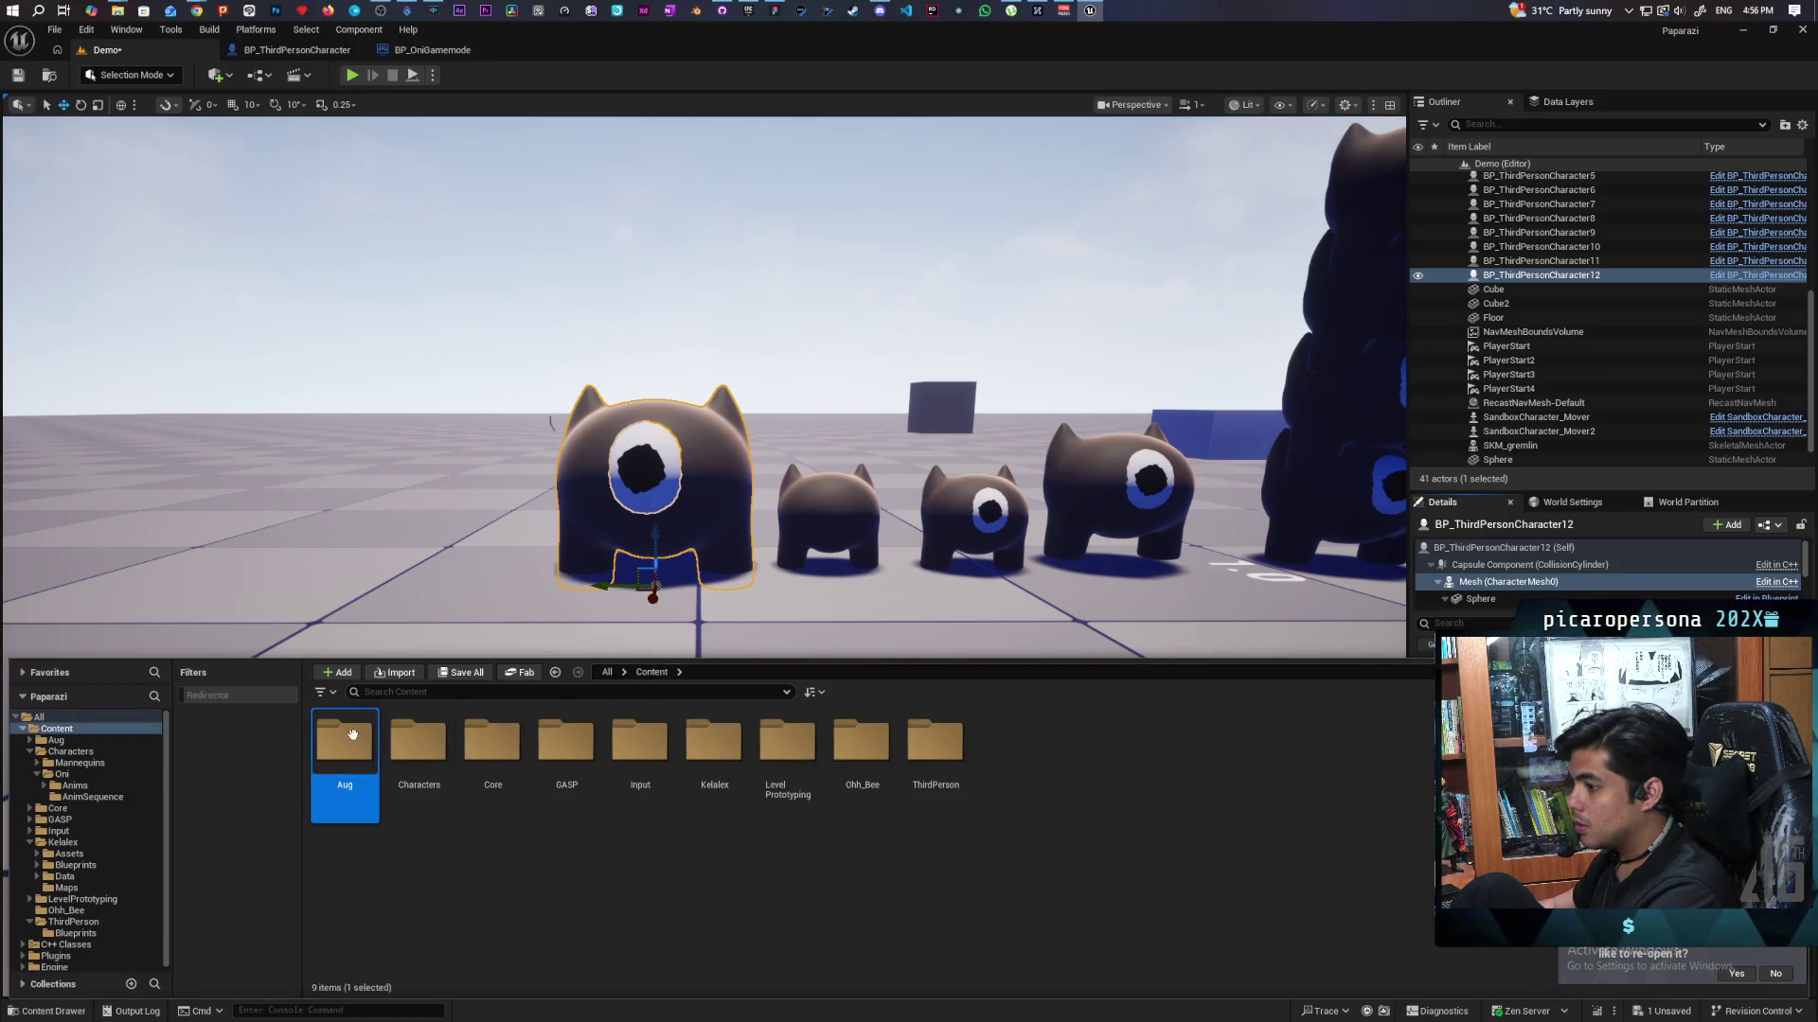
right_click(712, 850)
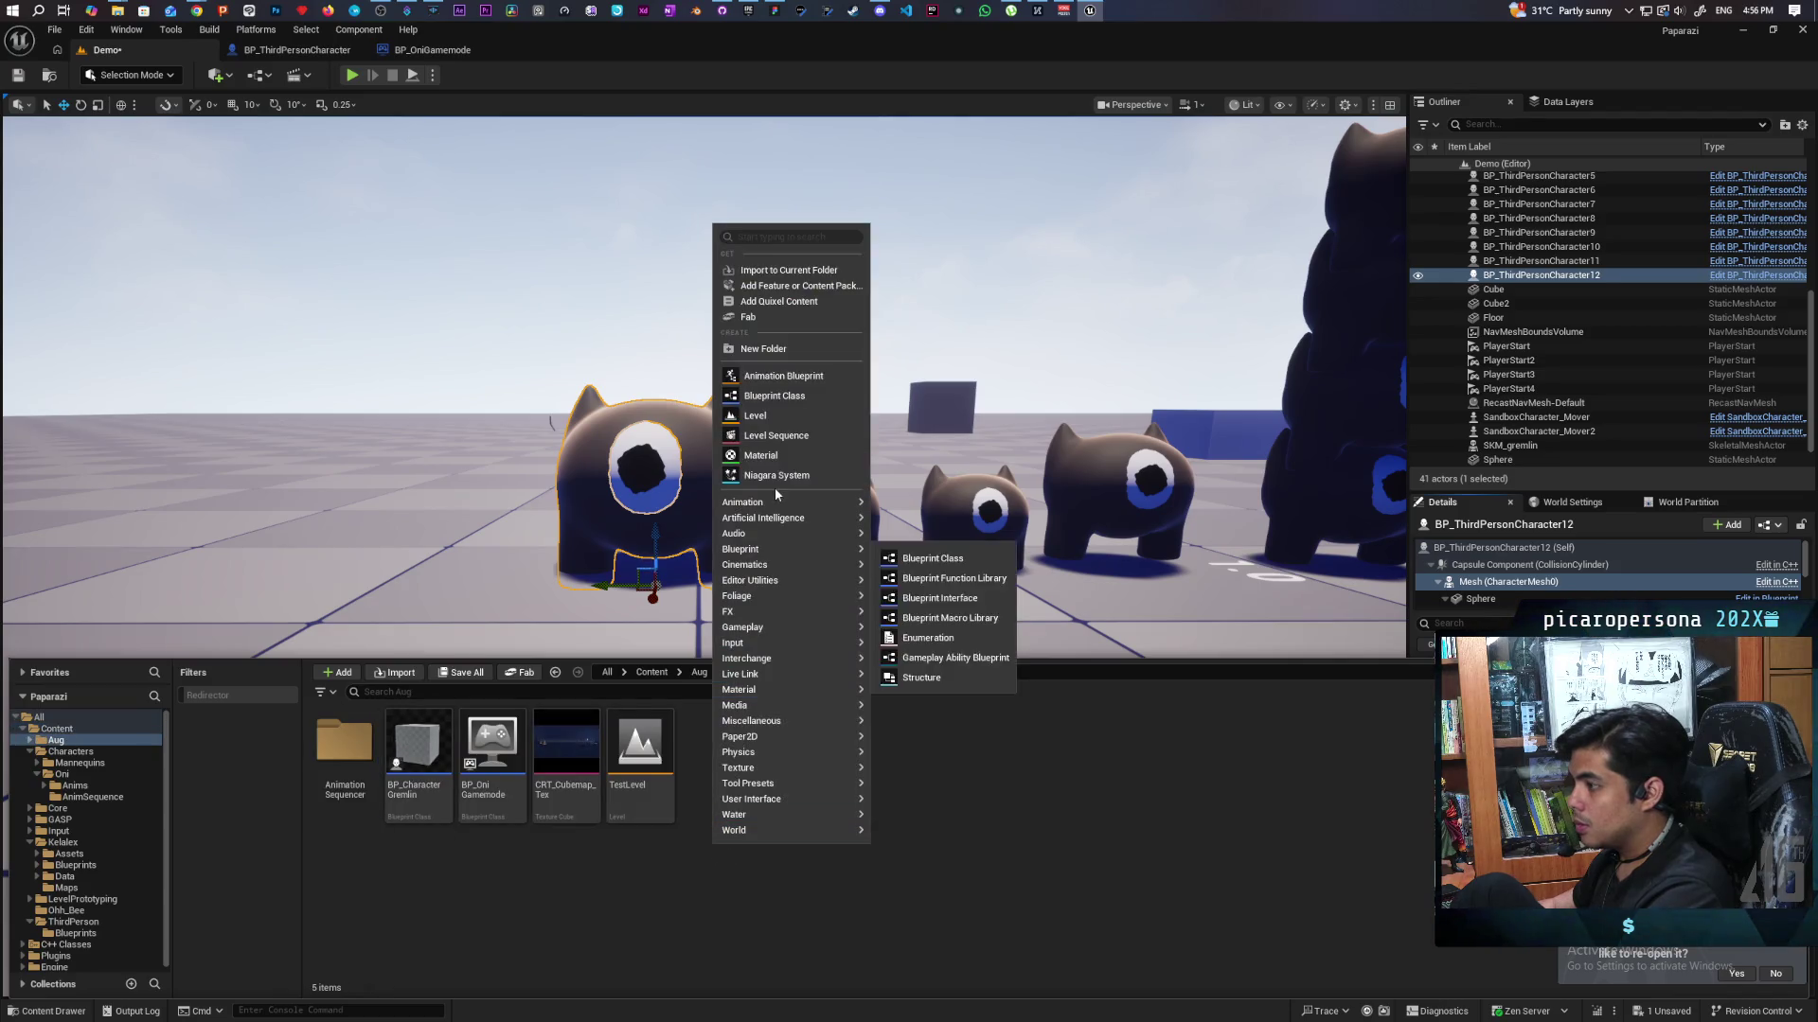
left_click(791, 398)
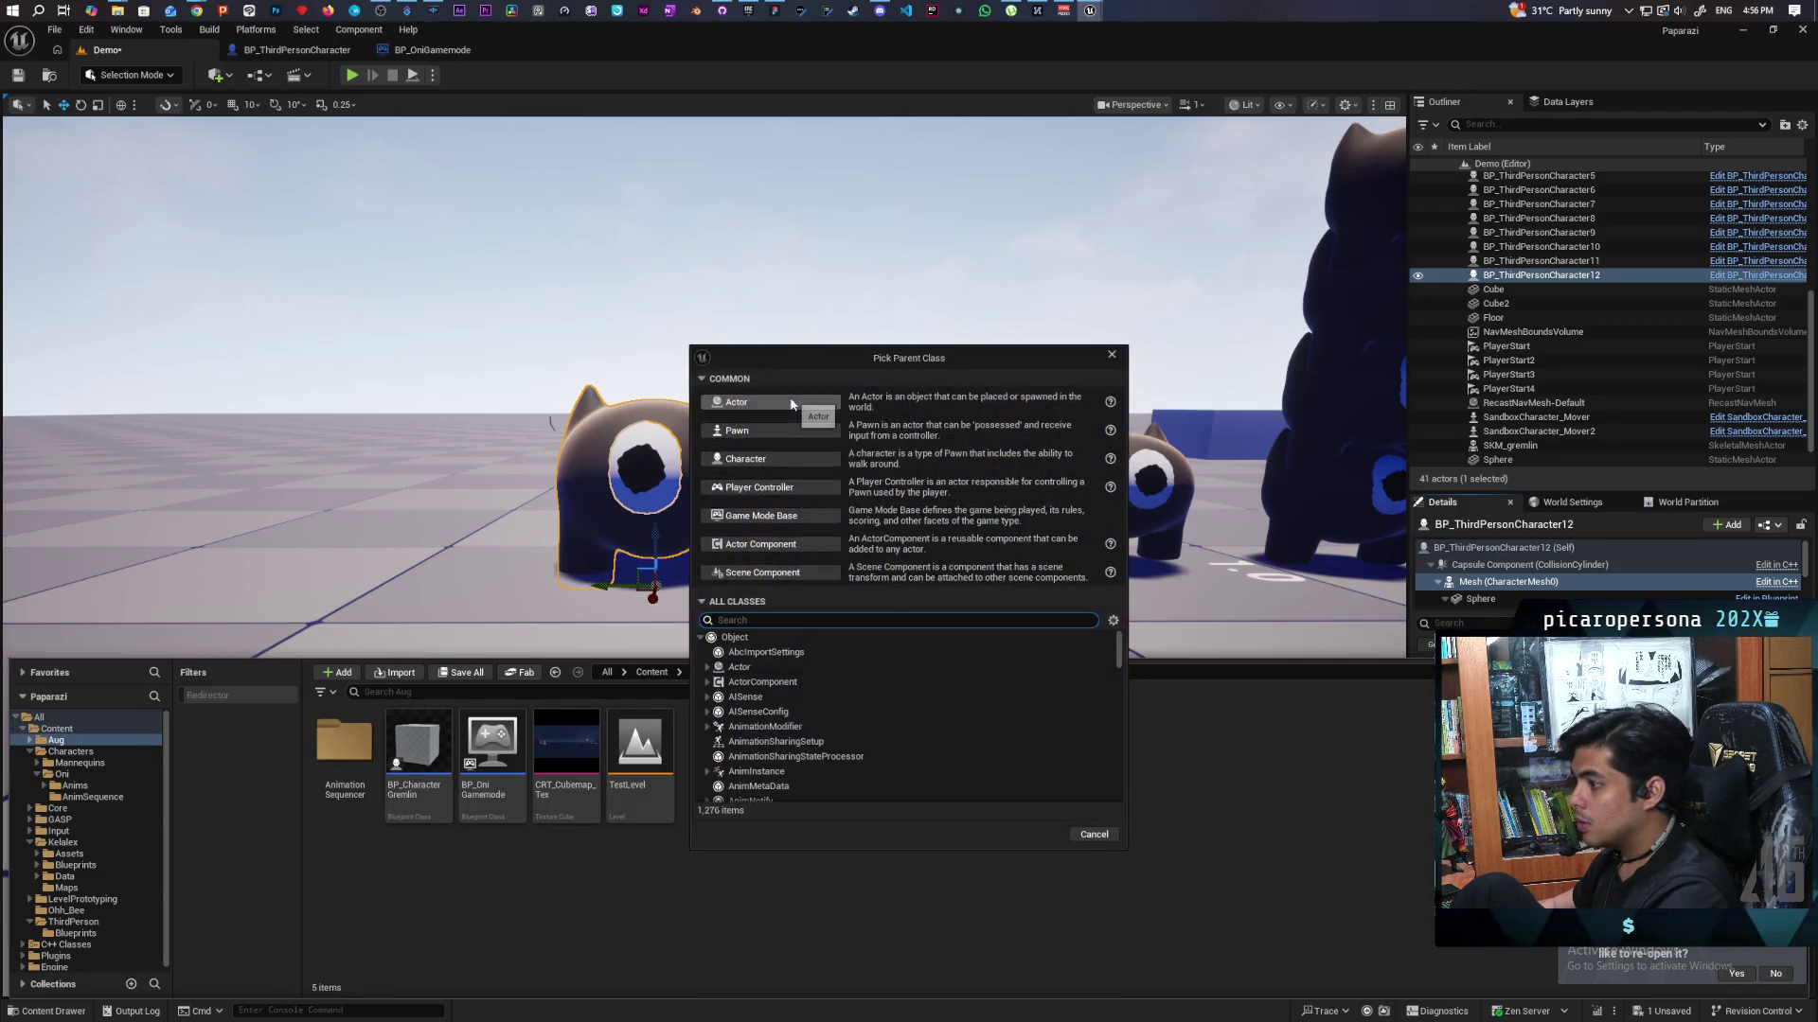
left_click(782, 464)
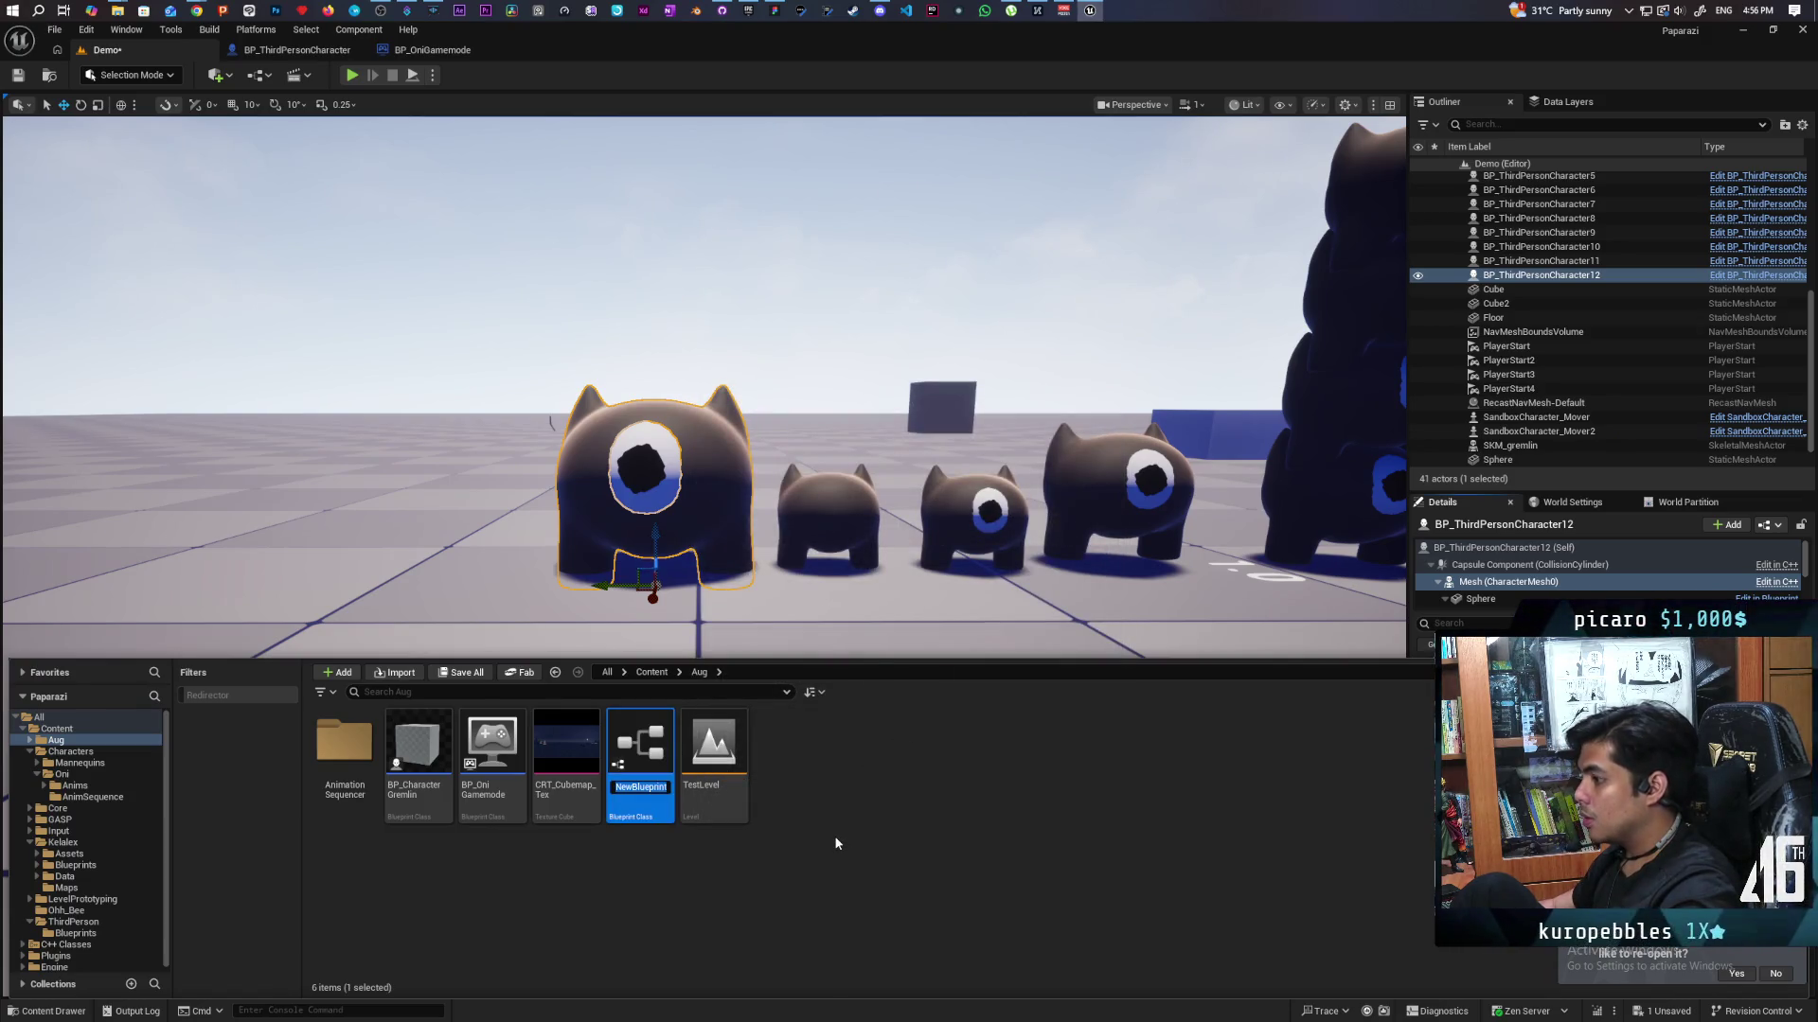
key("Return")
Place NewBlueprint in the level, frame it, and inspect its mesh component.
mouse_move(631, 753)
left_mouse_down()
mouse_move(385, 539)
mouse_move(371, 557)
left_mouse_up()
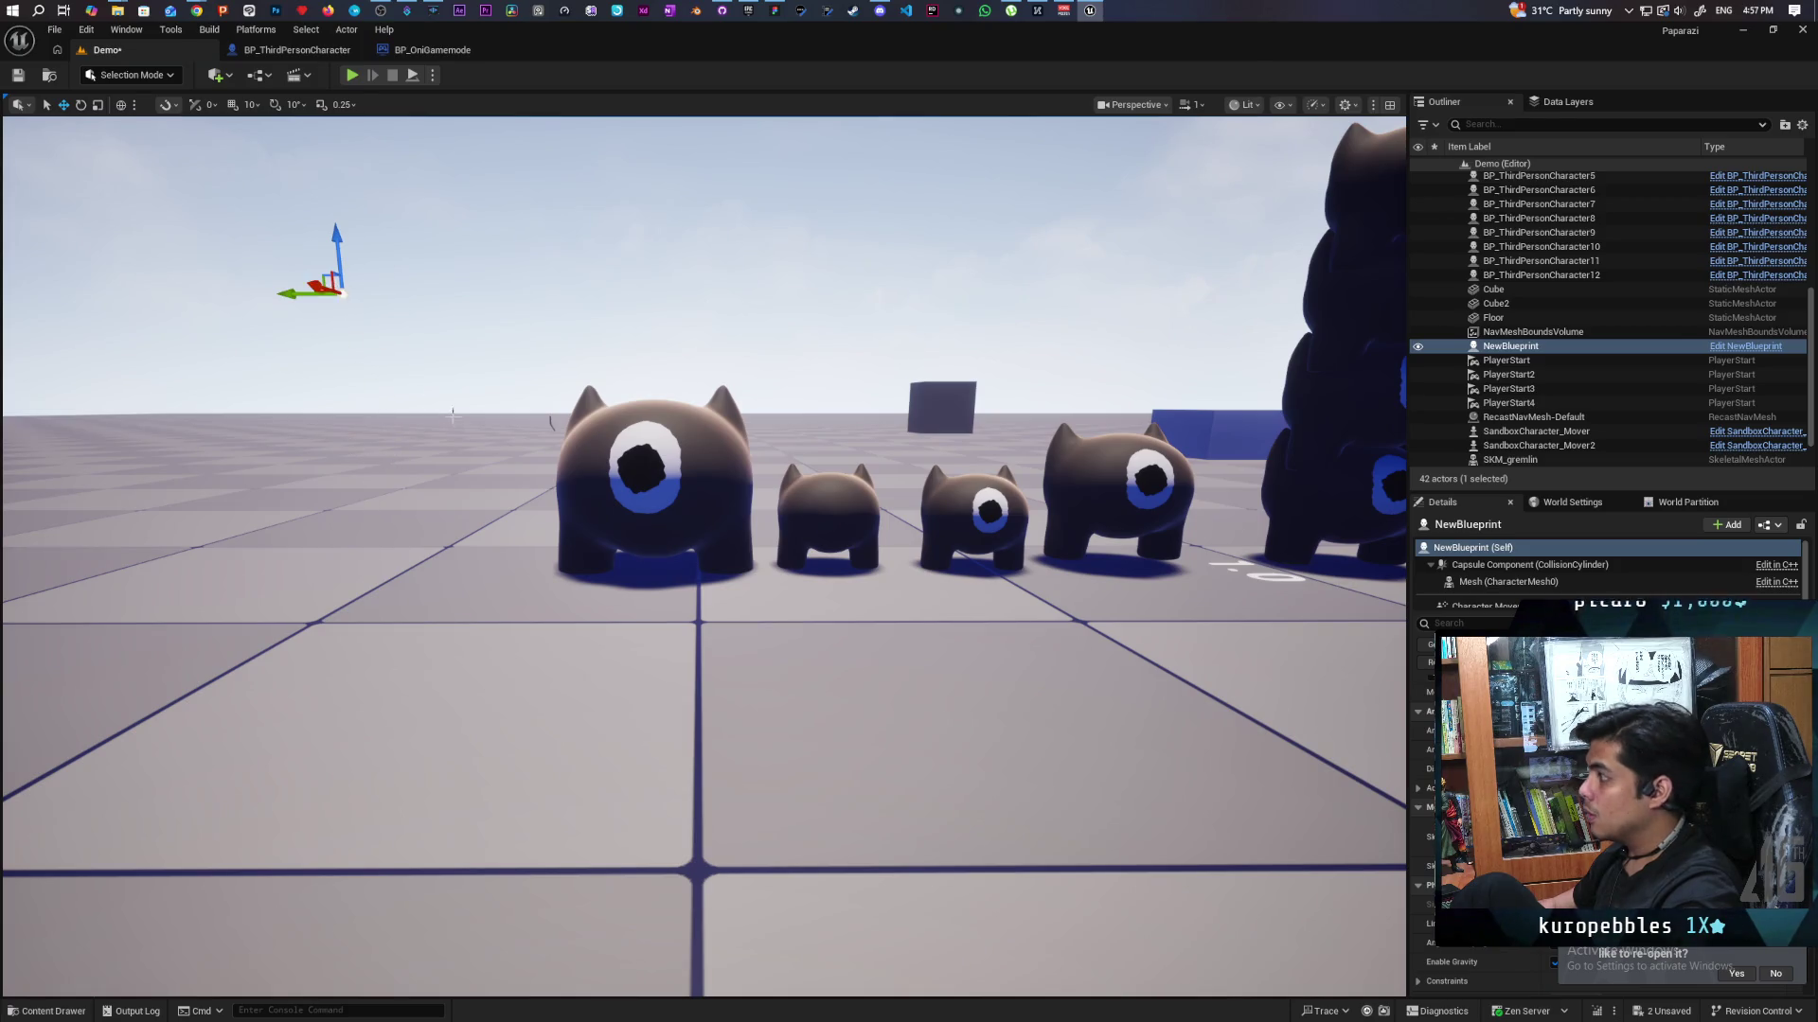
key("g")
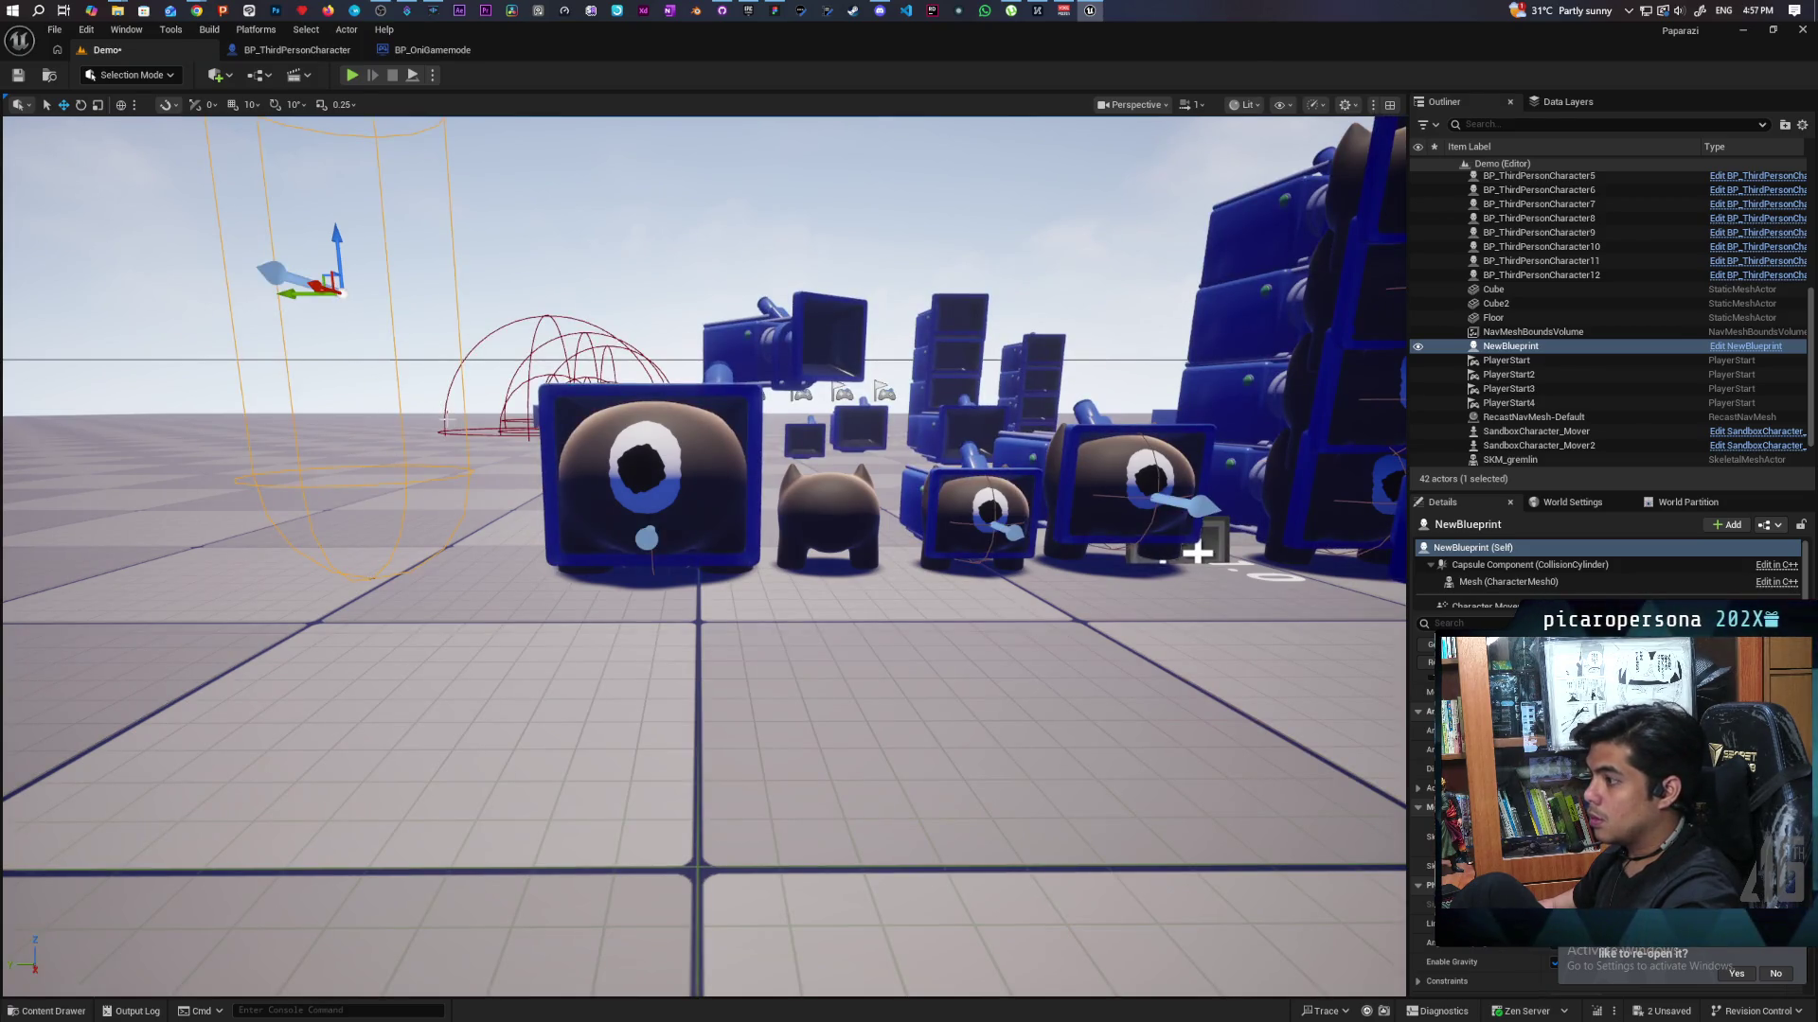
key("f")
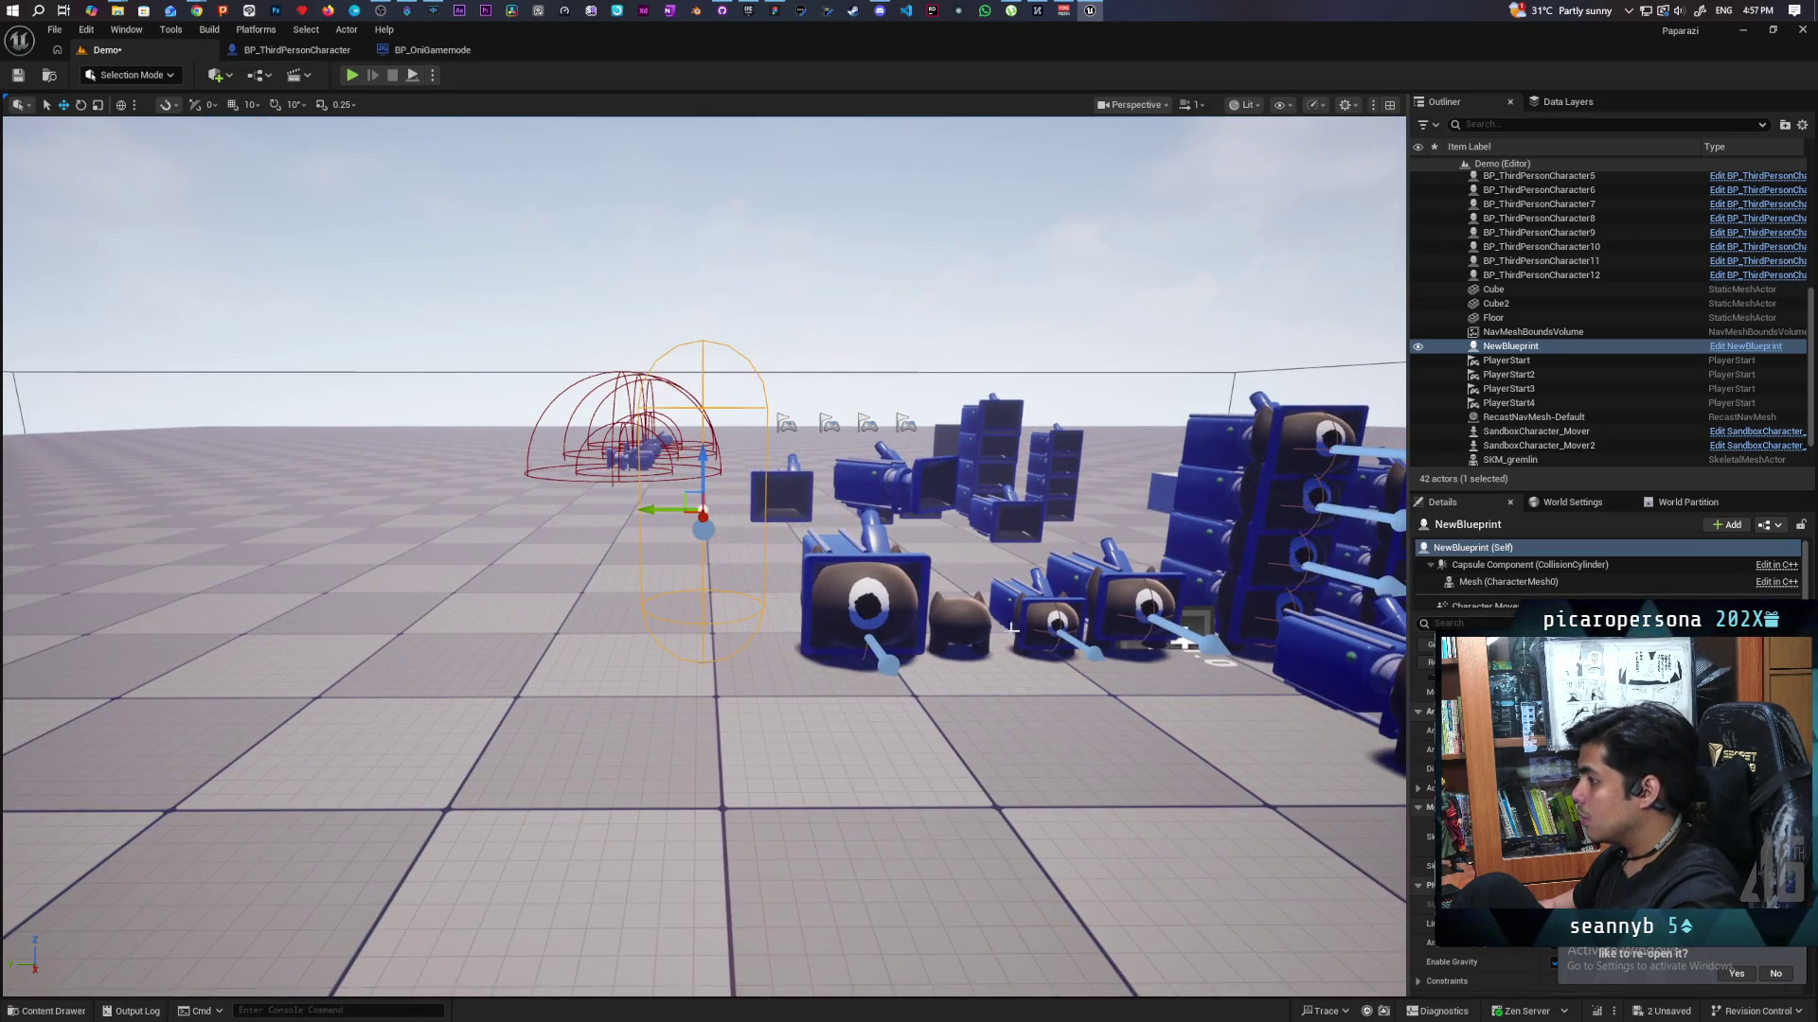
left_click(960, 625)
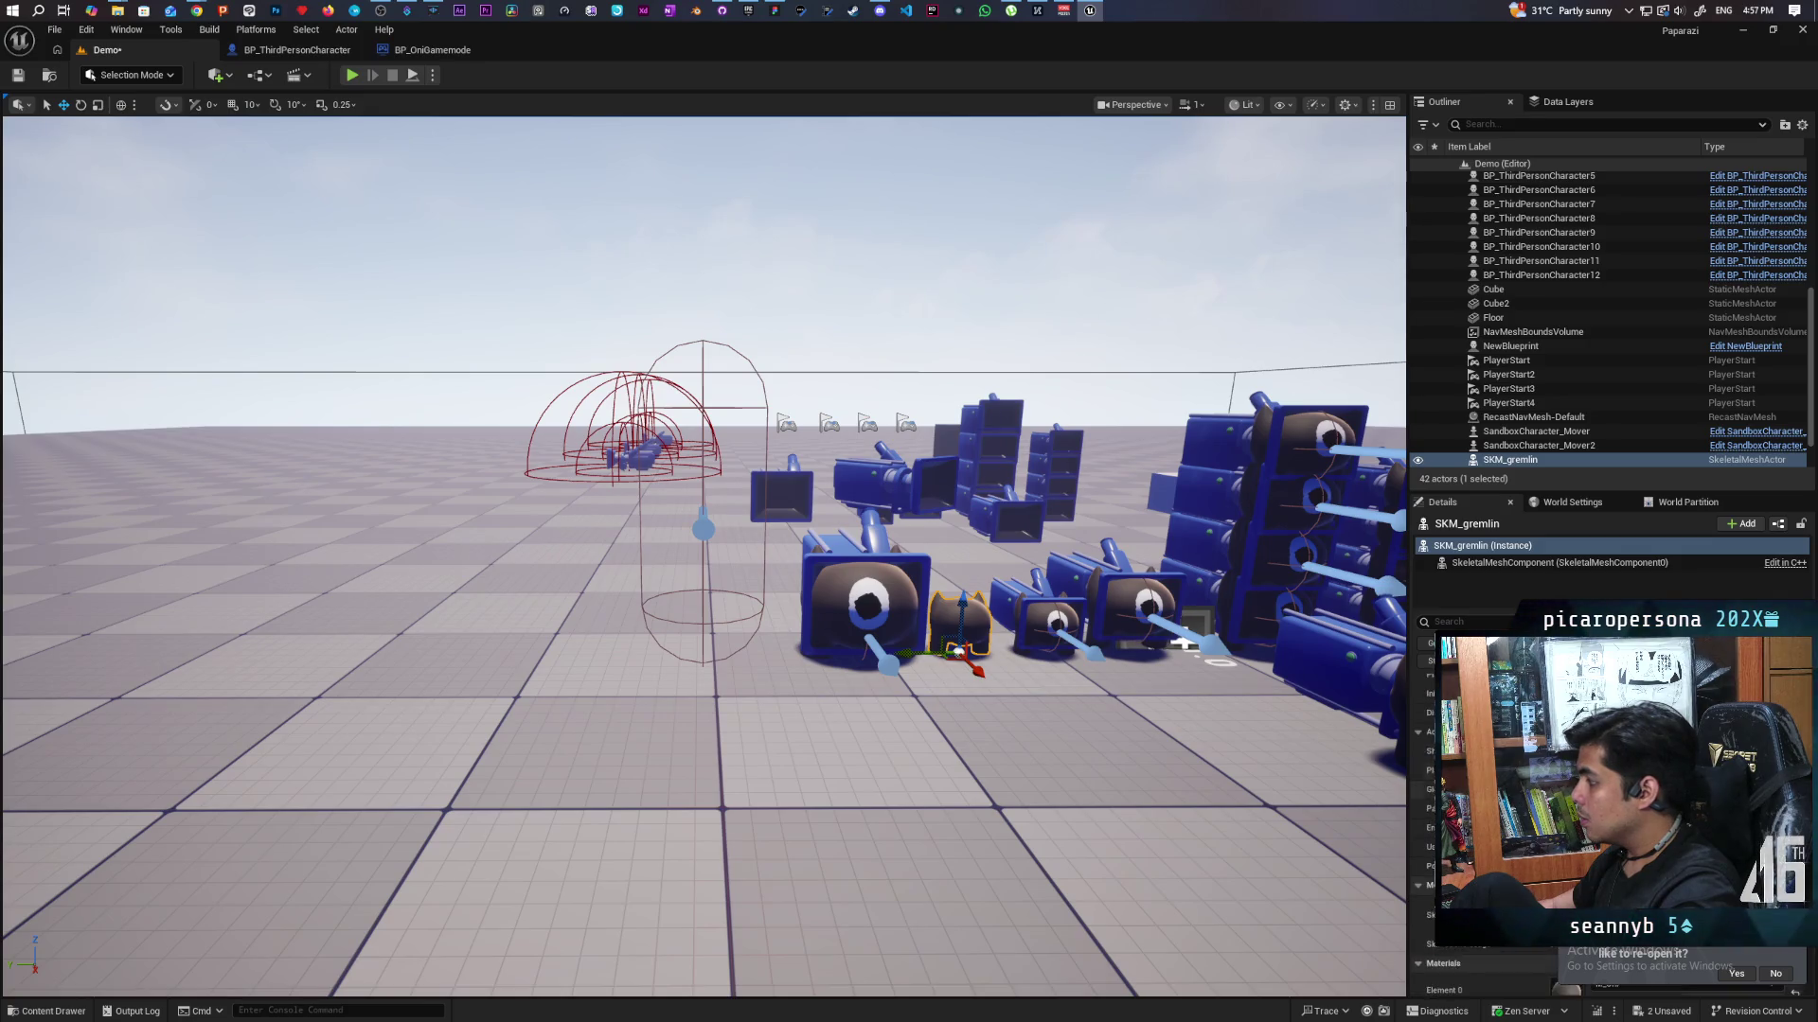
key("ctrl+b")
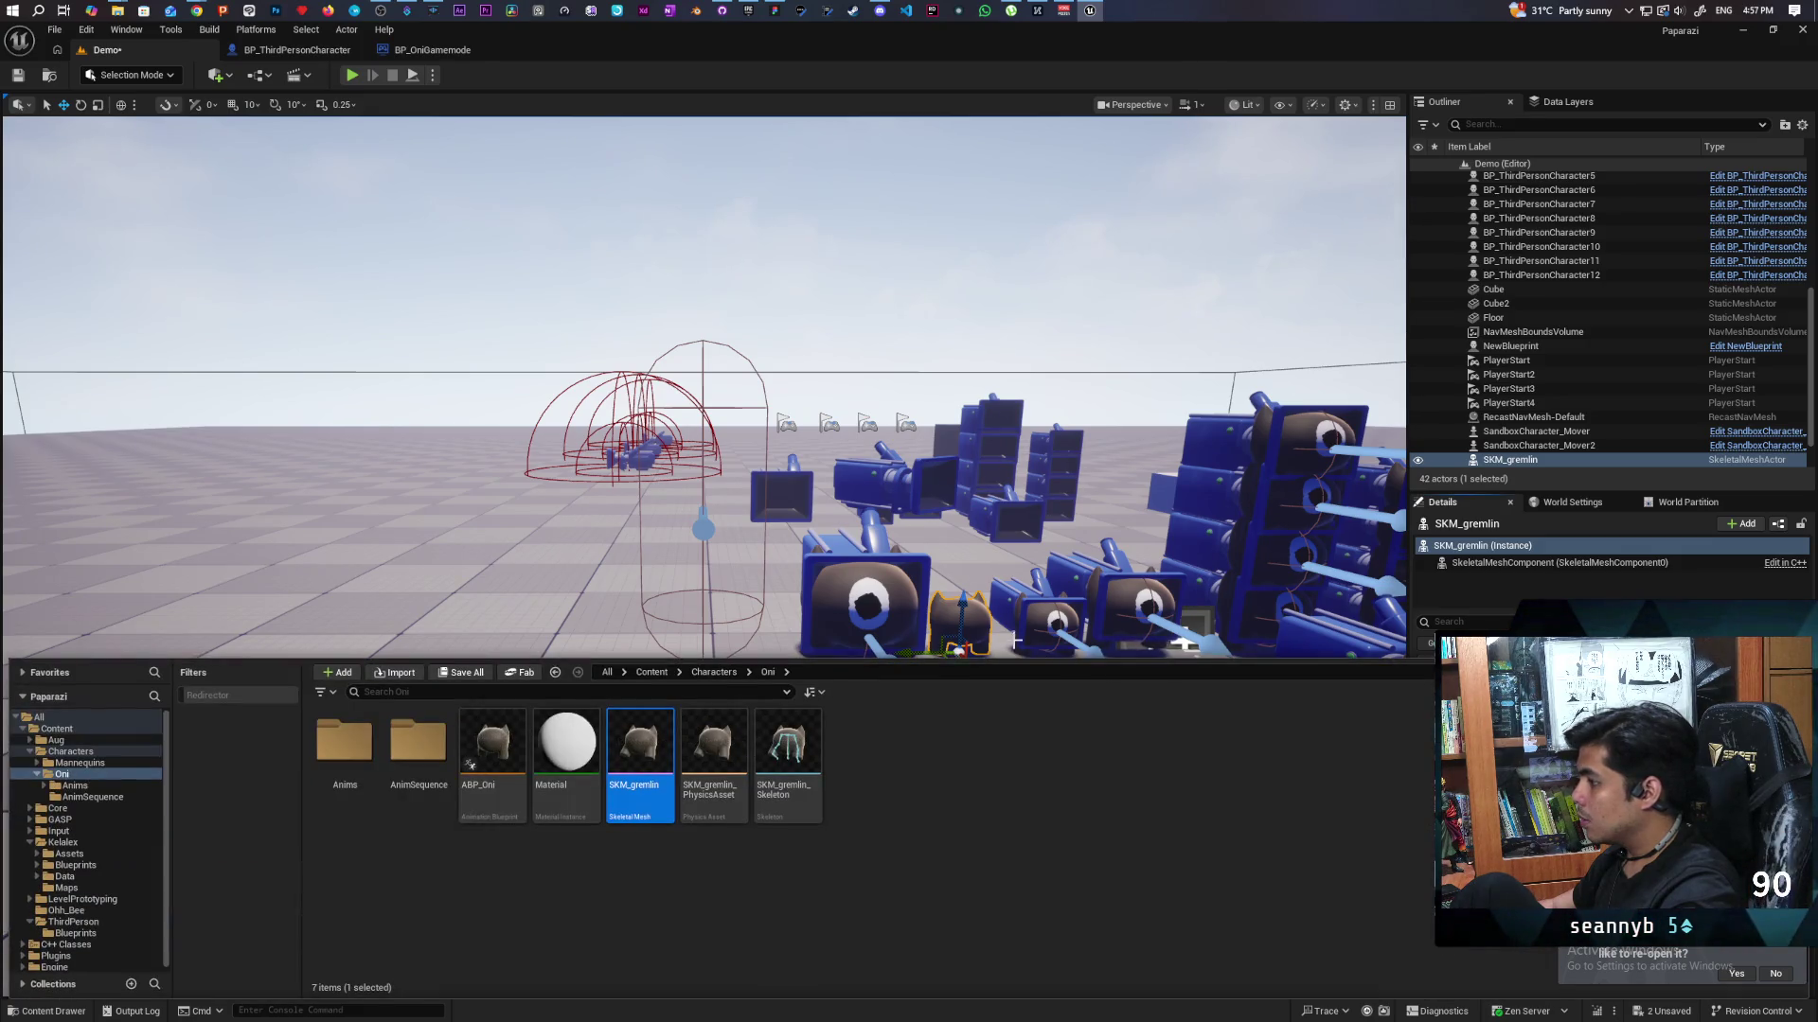
left_click(1510, 345)
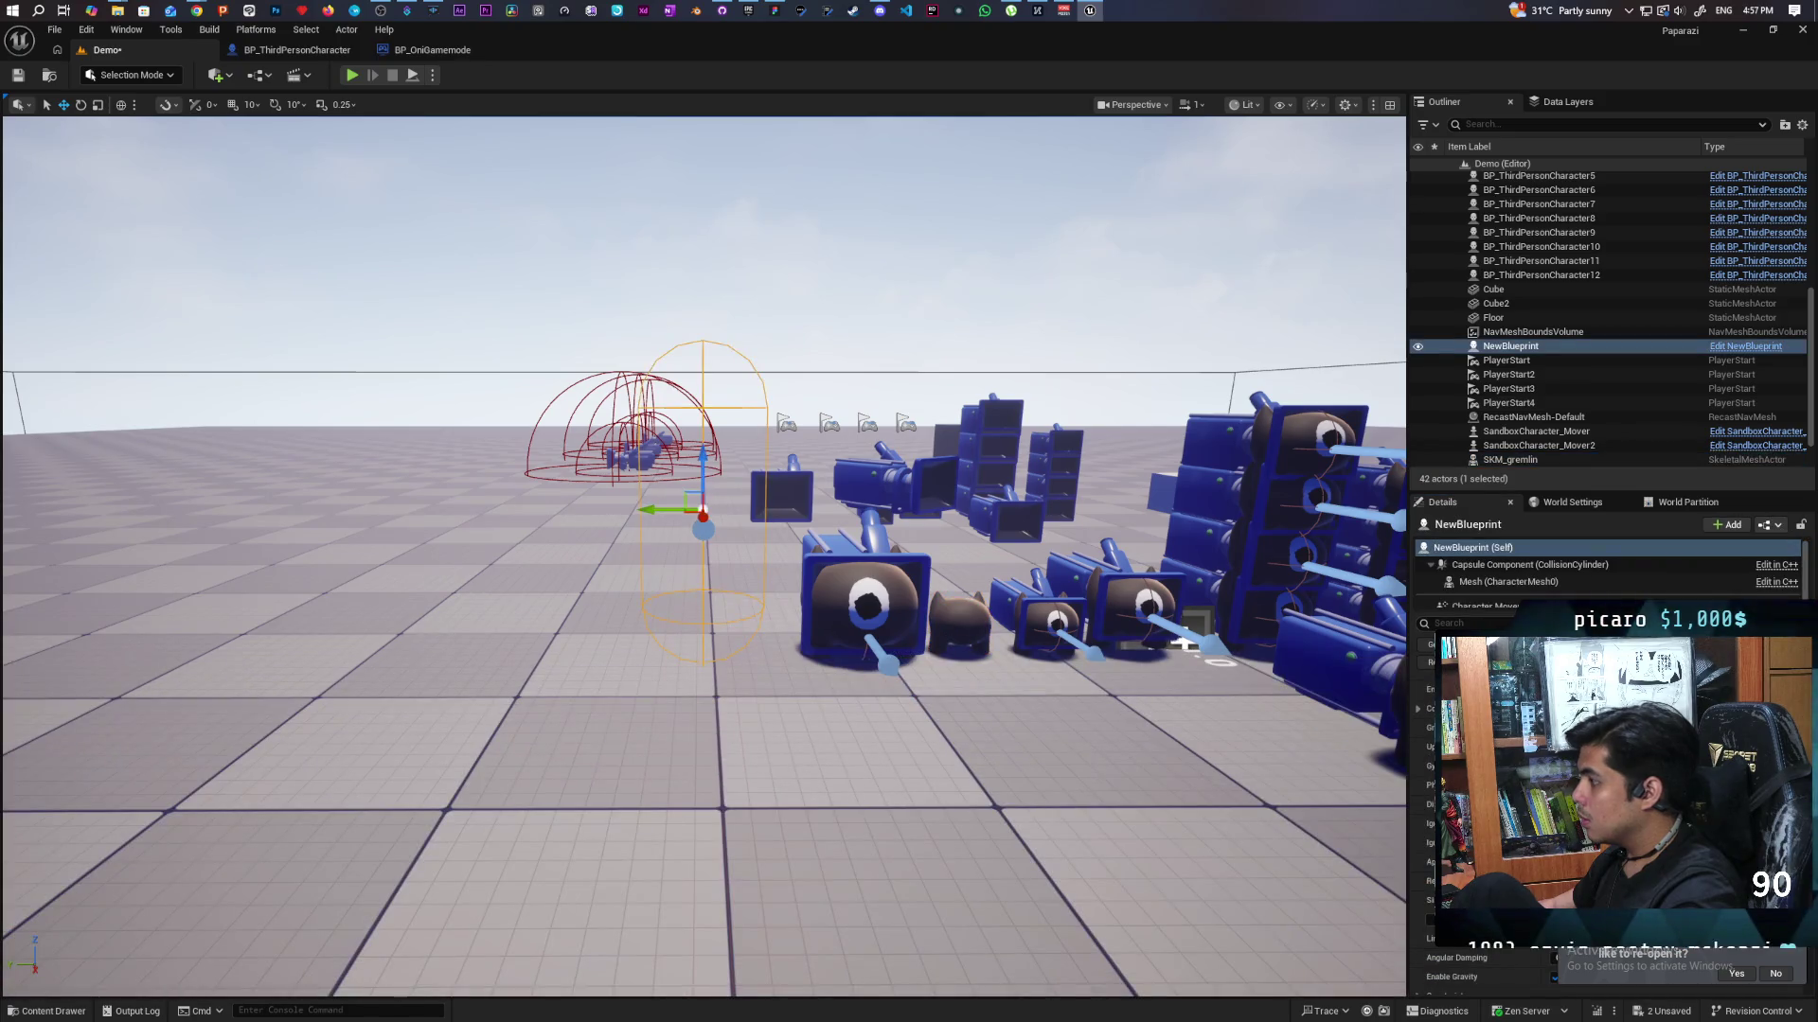
left_click(1491, 582)
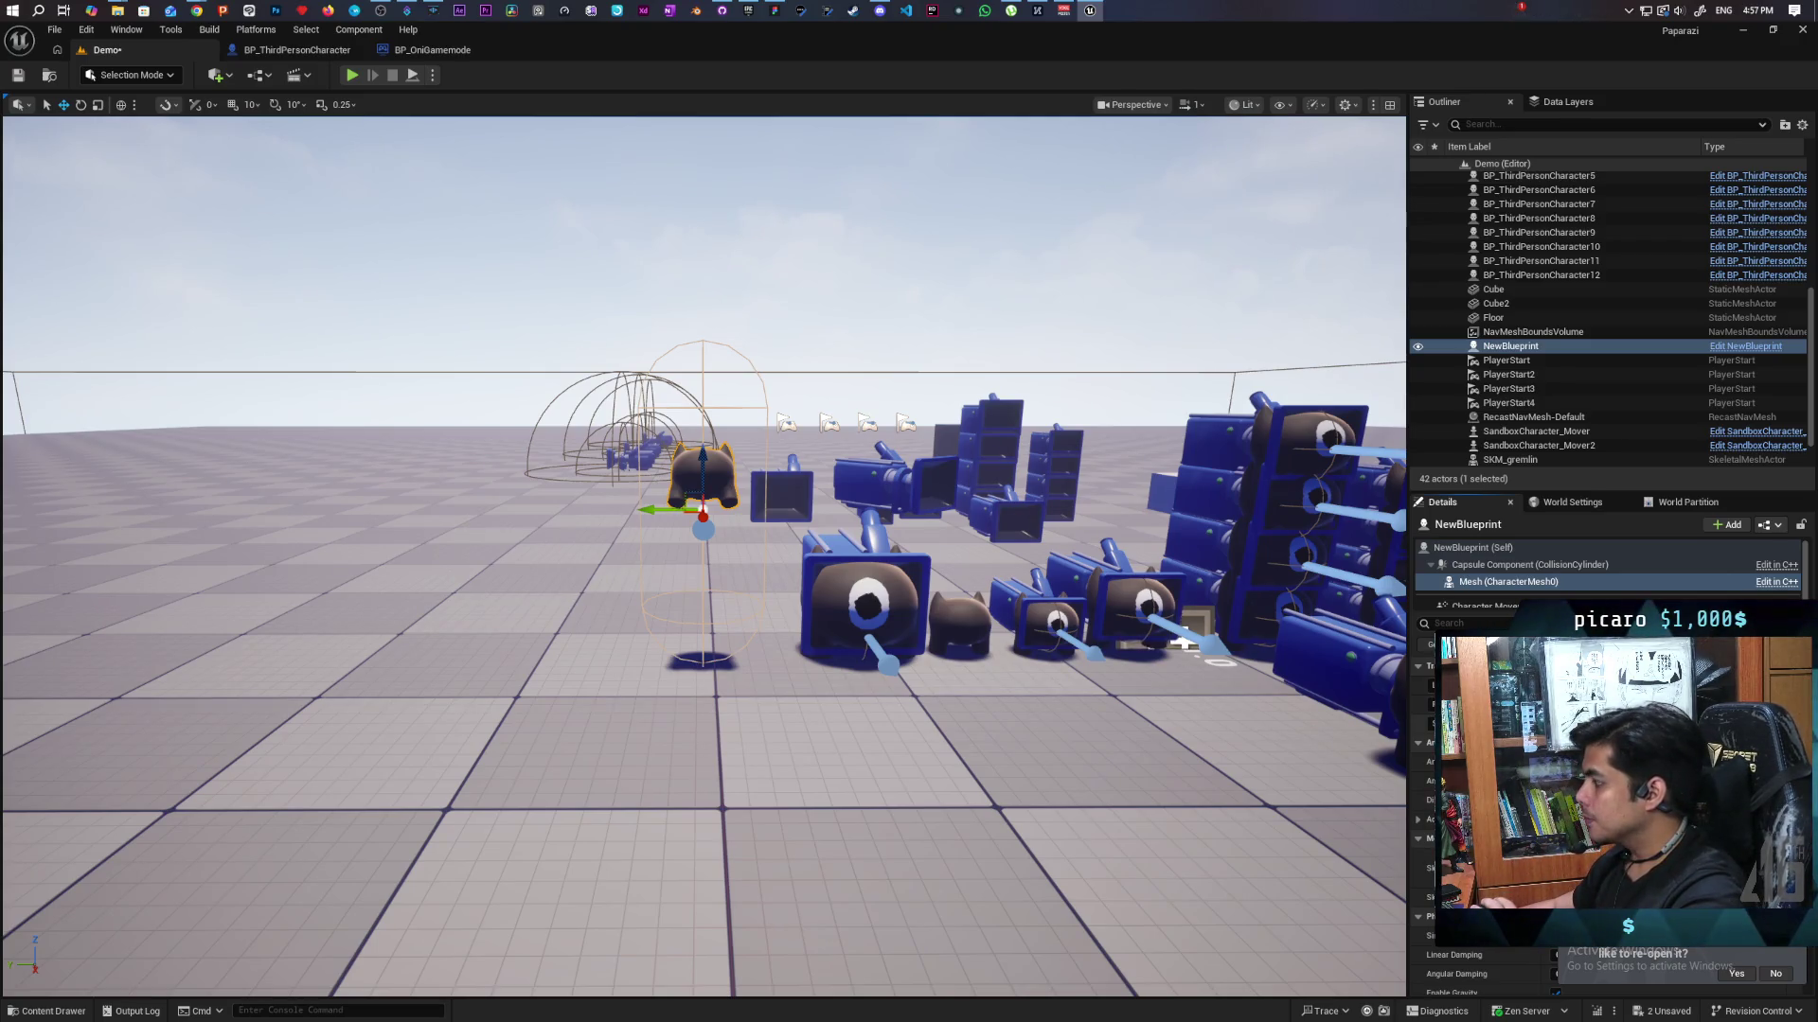
Collapse a Details category and select the big-eyed BP_ThirdPersonCharacter12 in the viewport.
left_click(1418, 742)
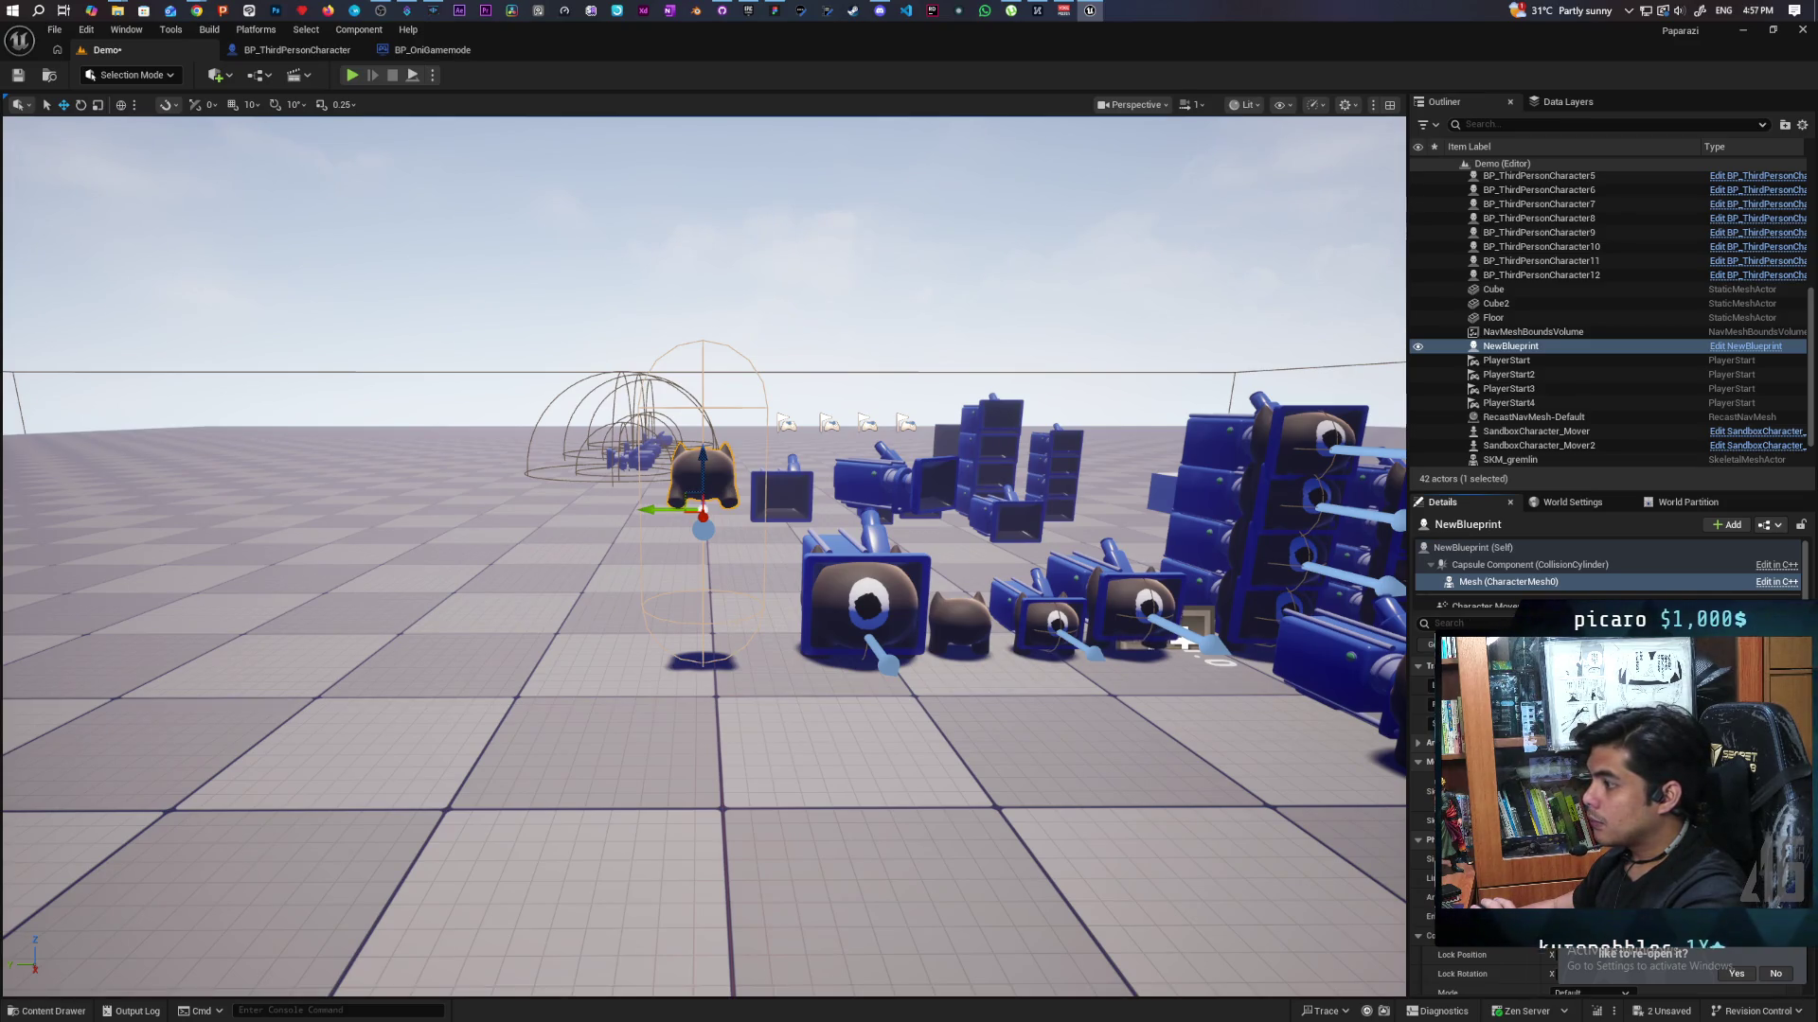
left_click(896, 595)
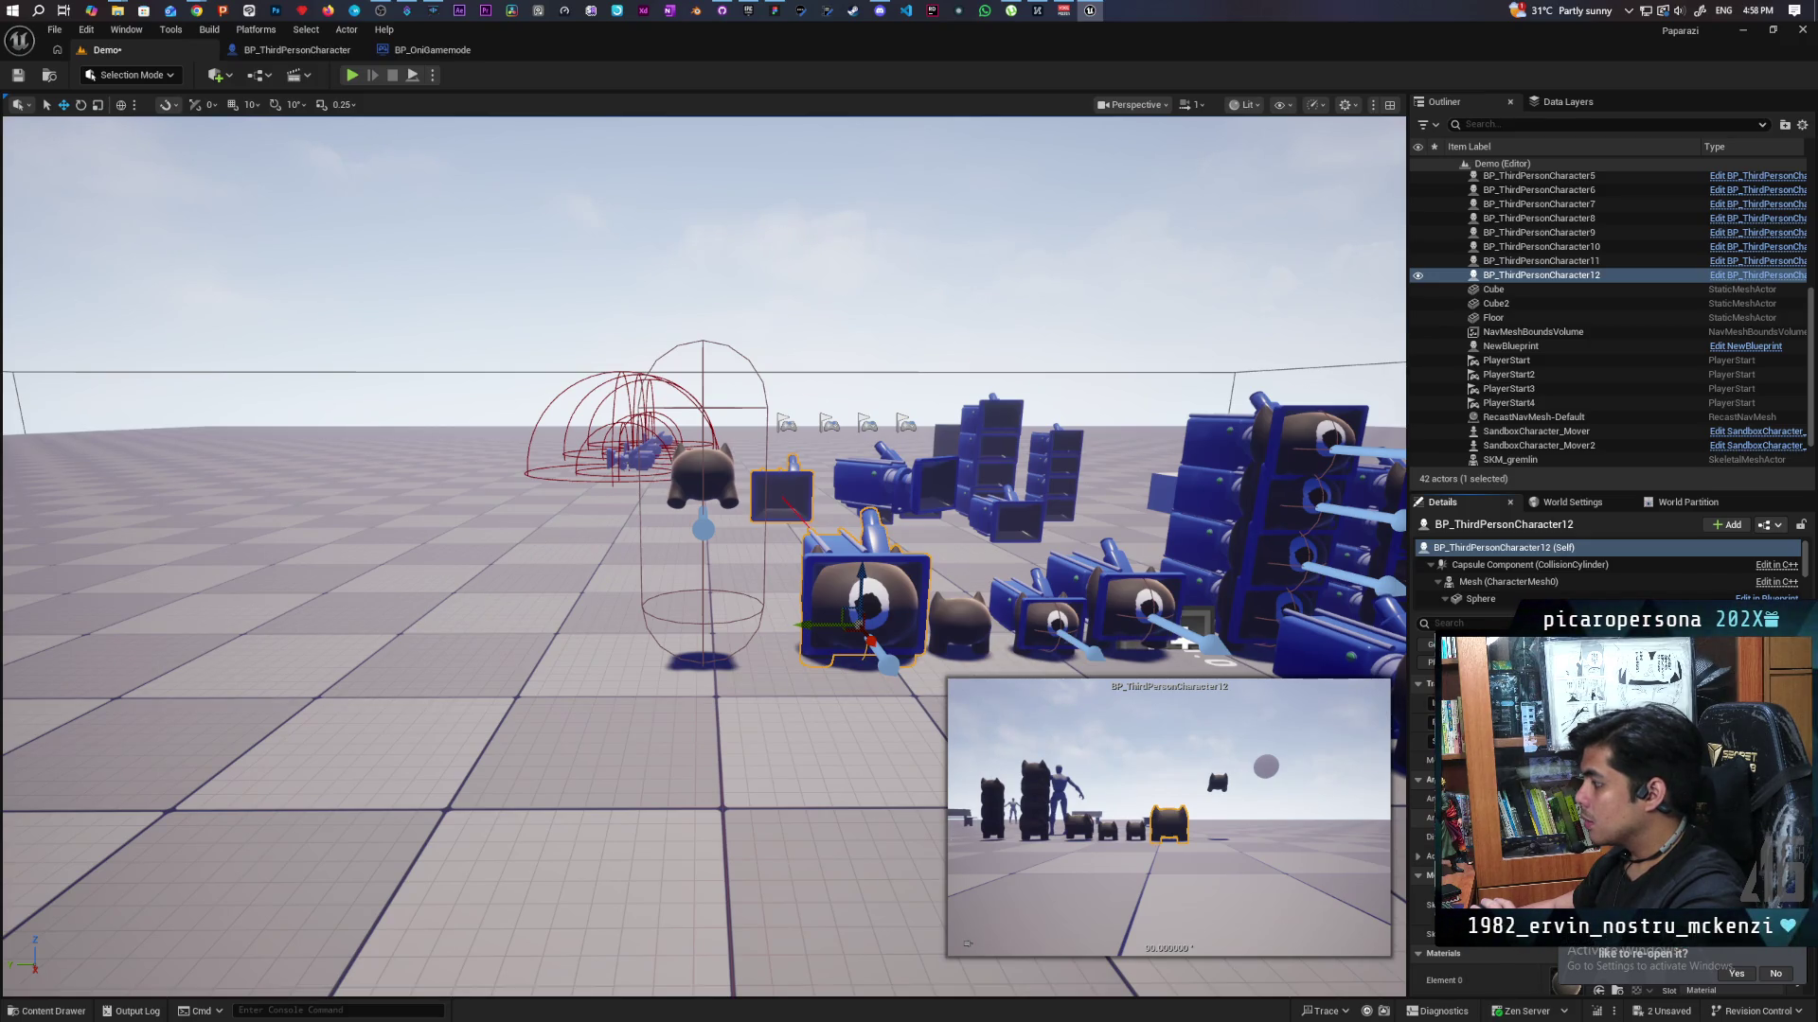
Save the Demo level, try other Skeletal Mesh assets, and settle on the big-eyed creature mesh.
key("ctrl+s")
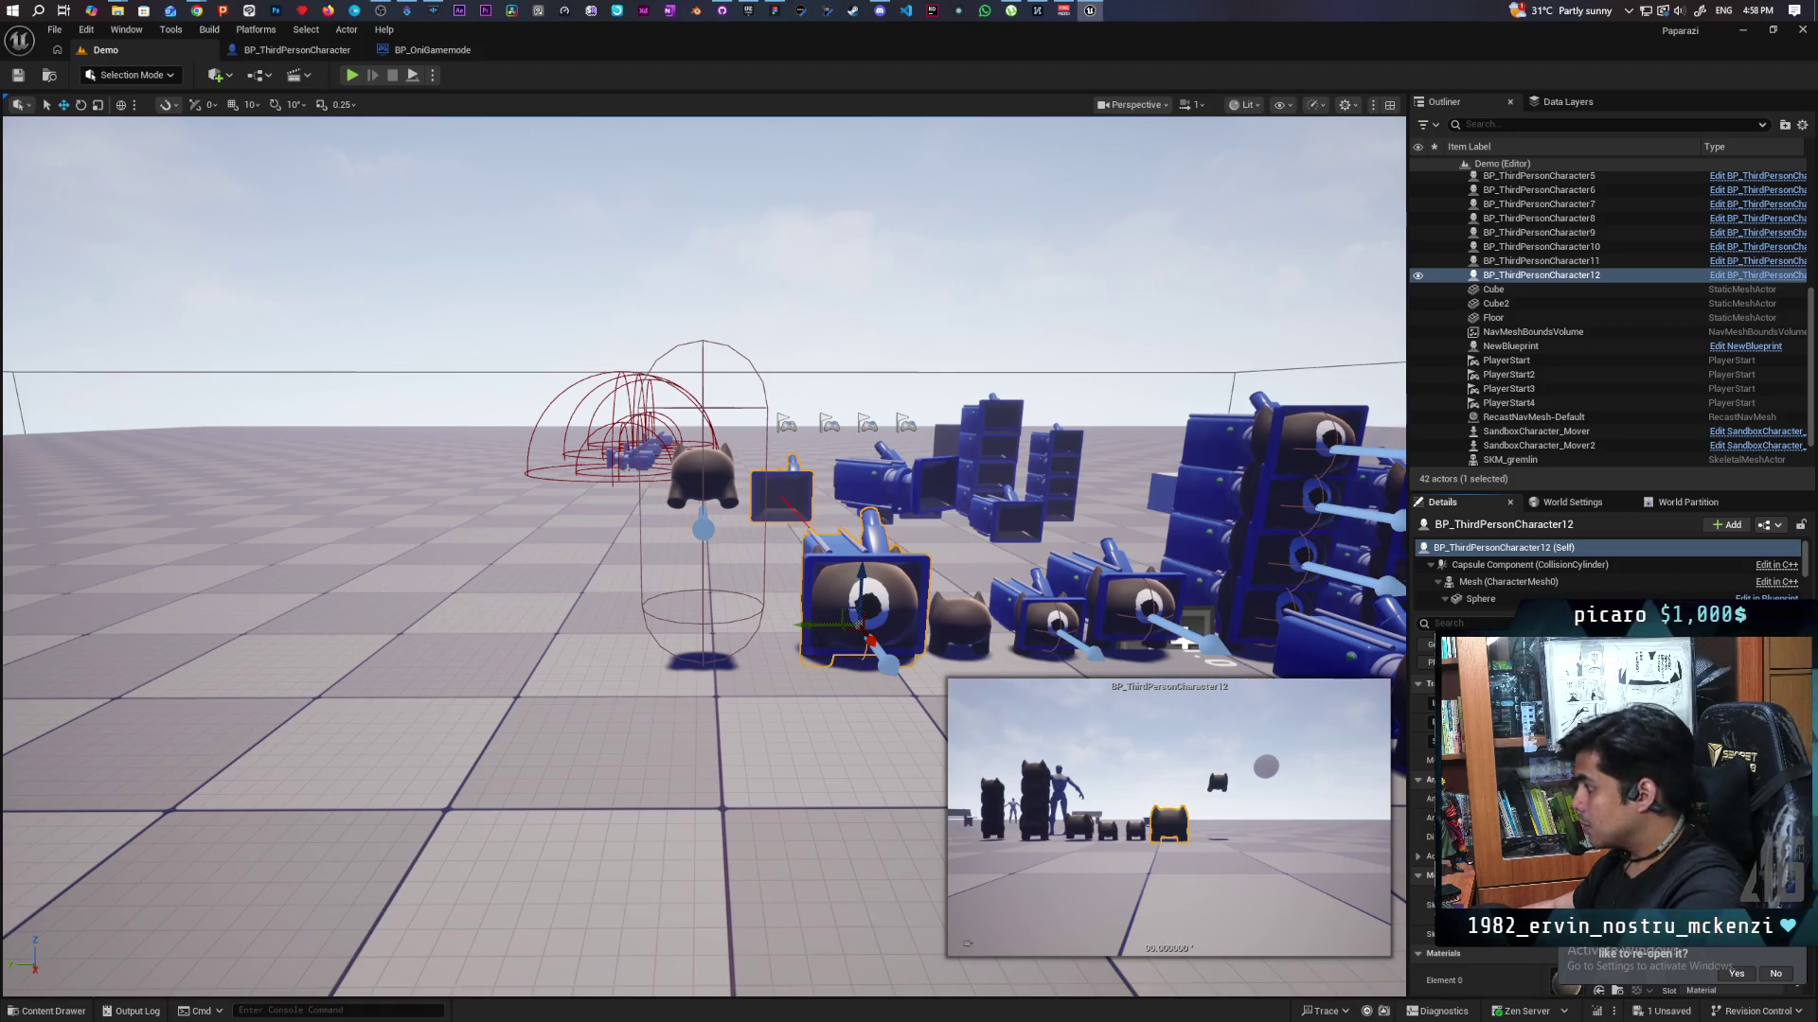
key("ctrl+z")
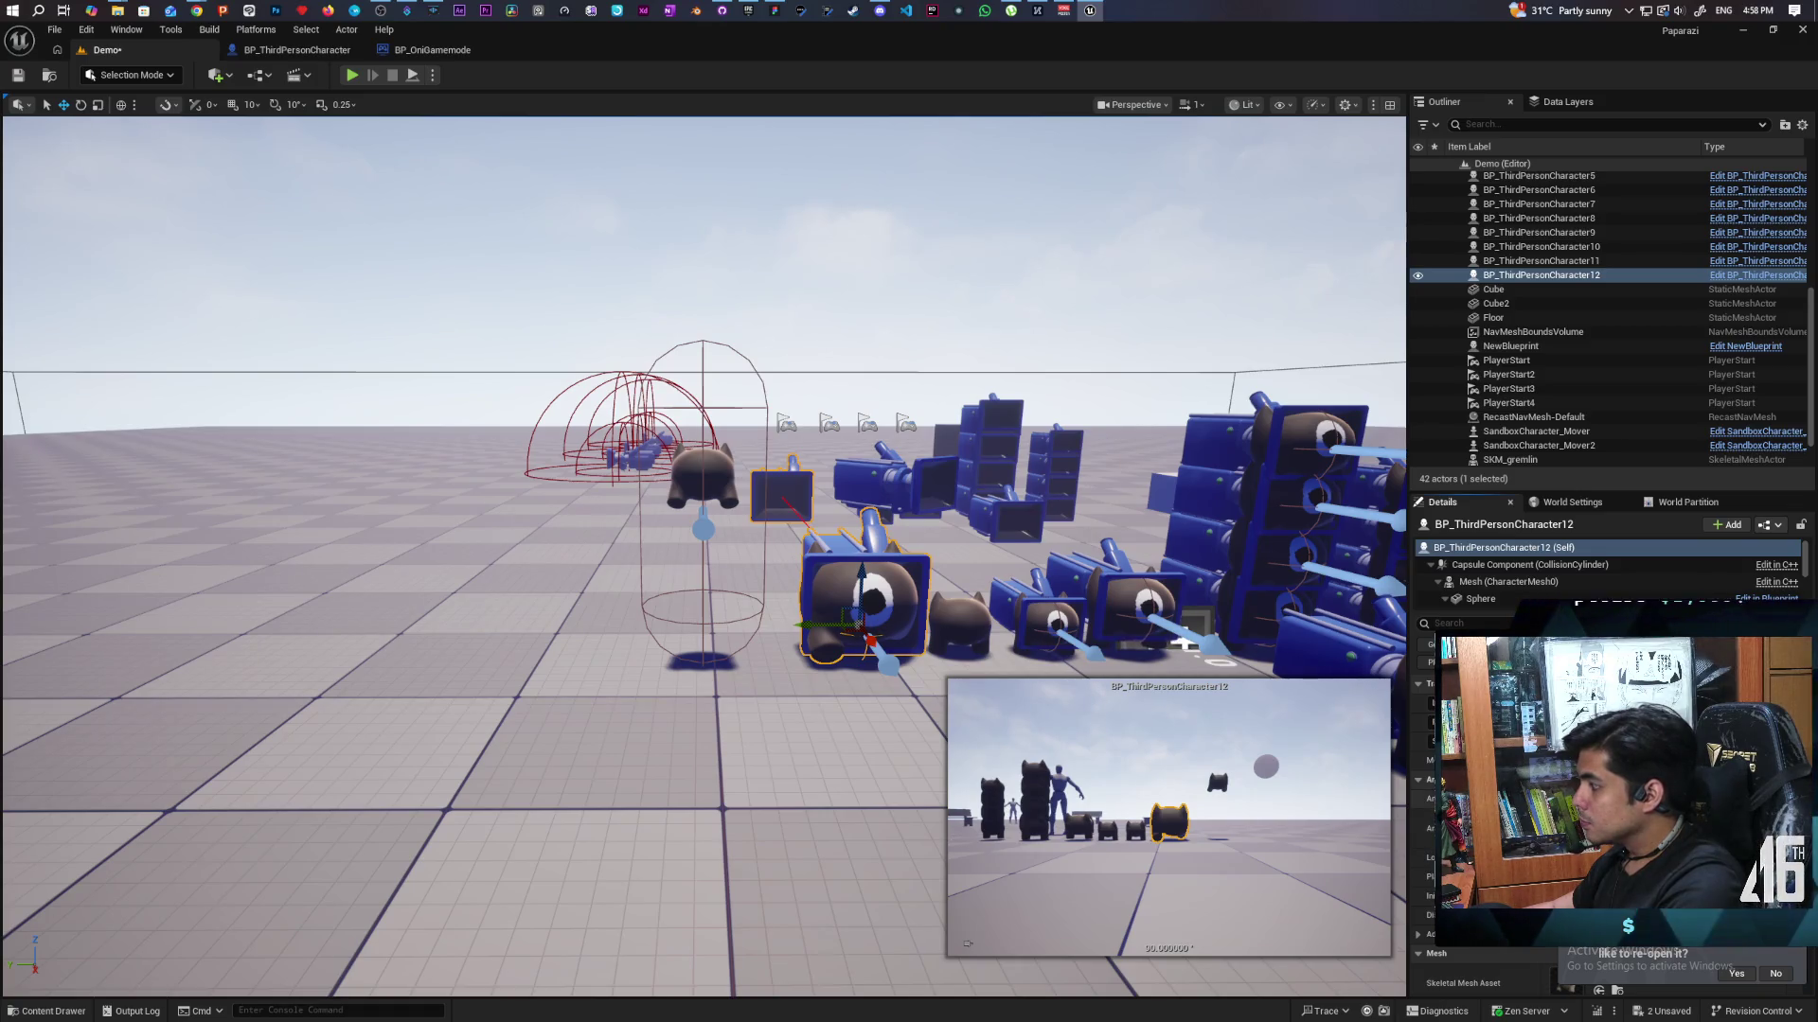
left_click(1666, 982)
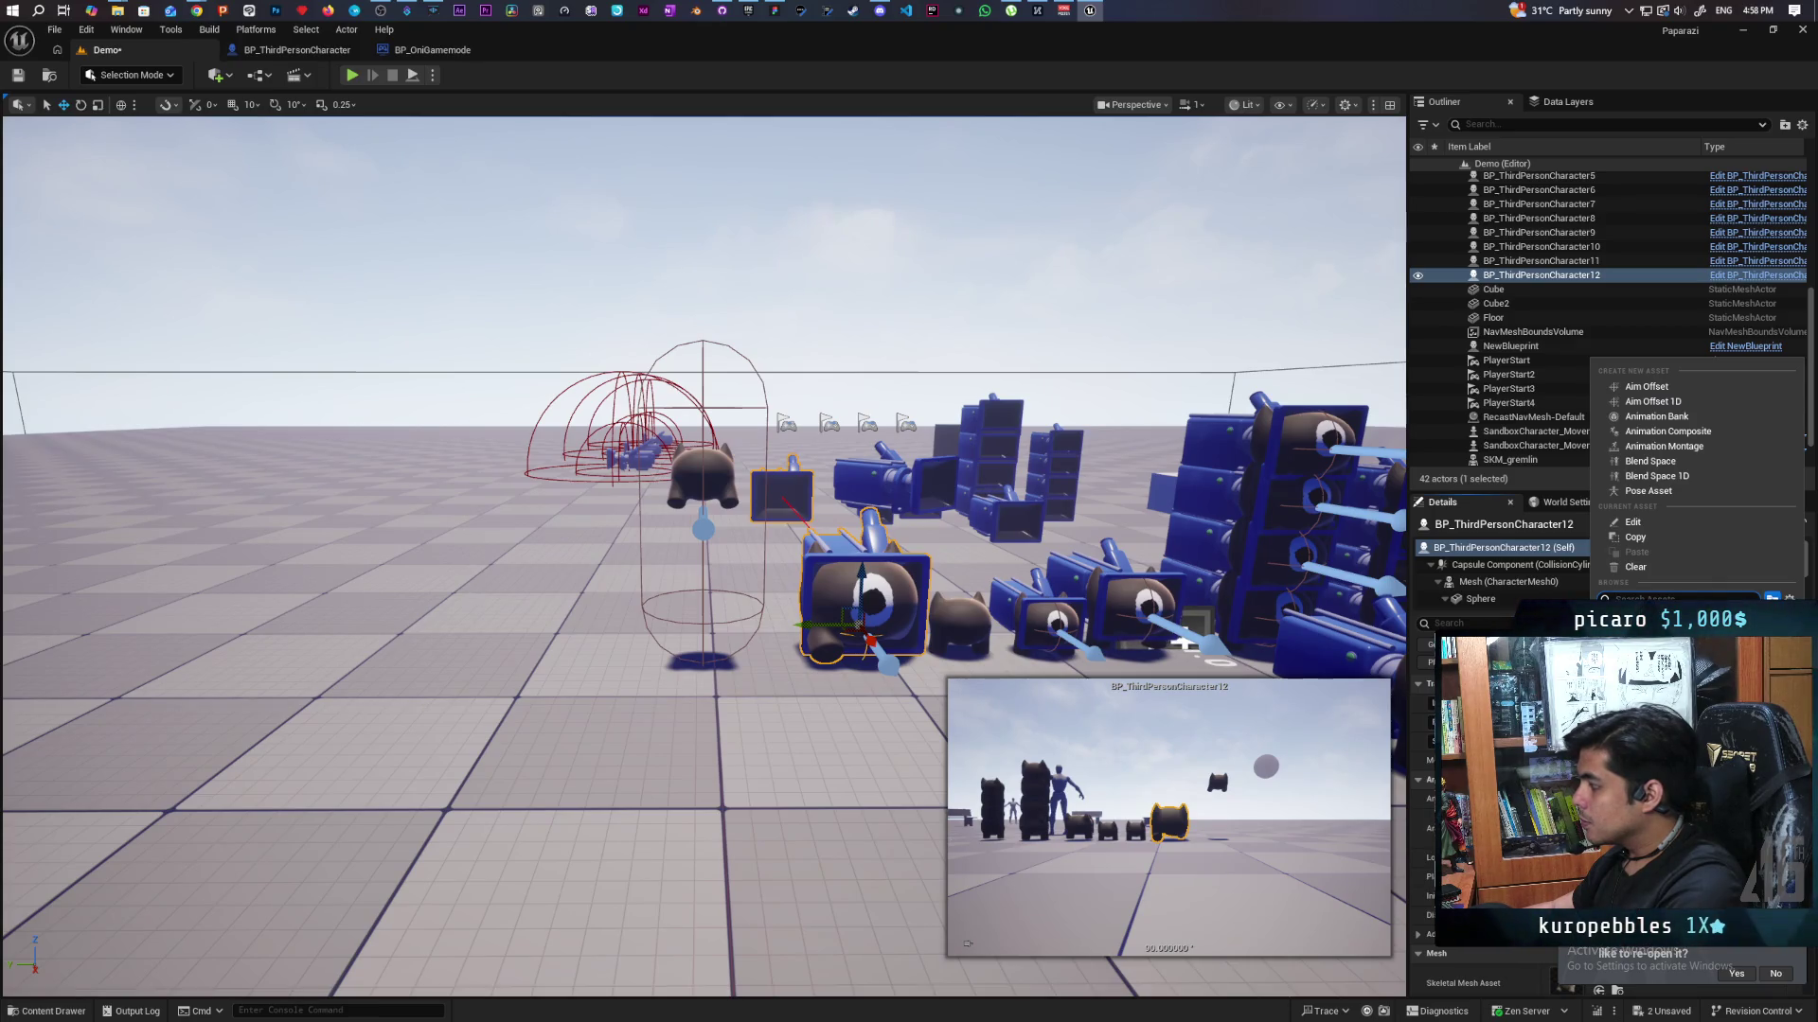
key("Escape")
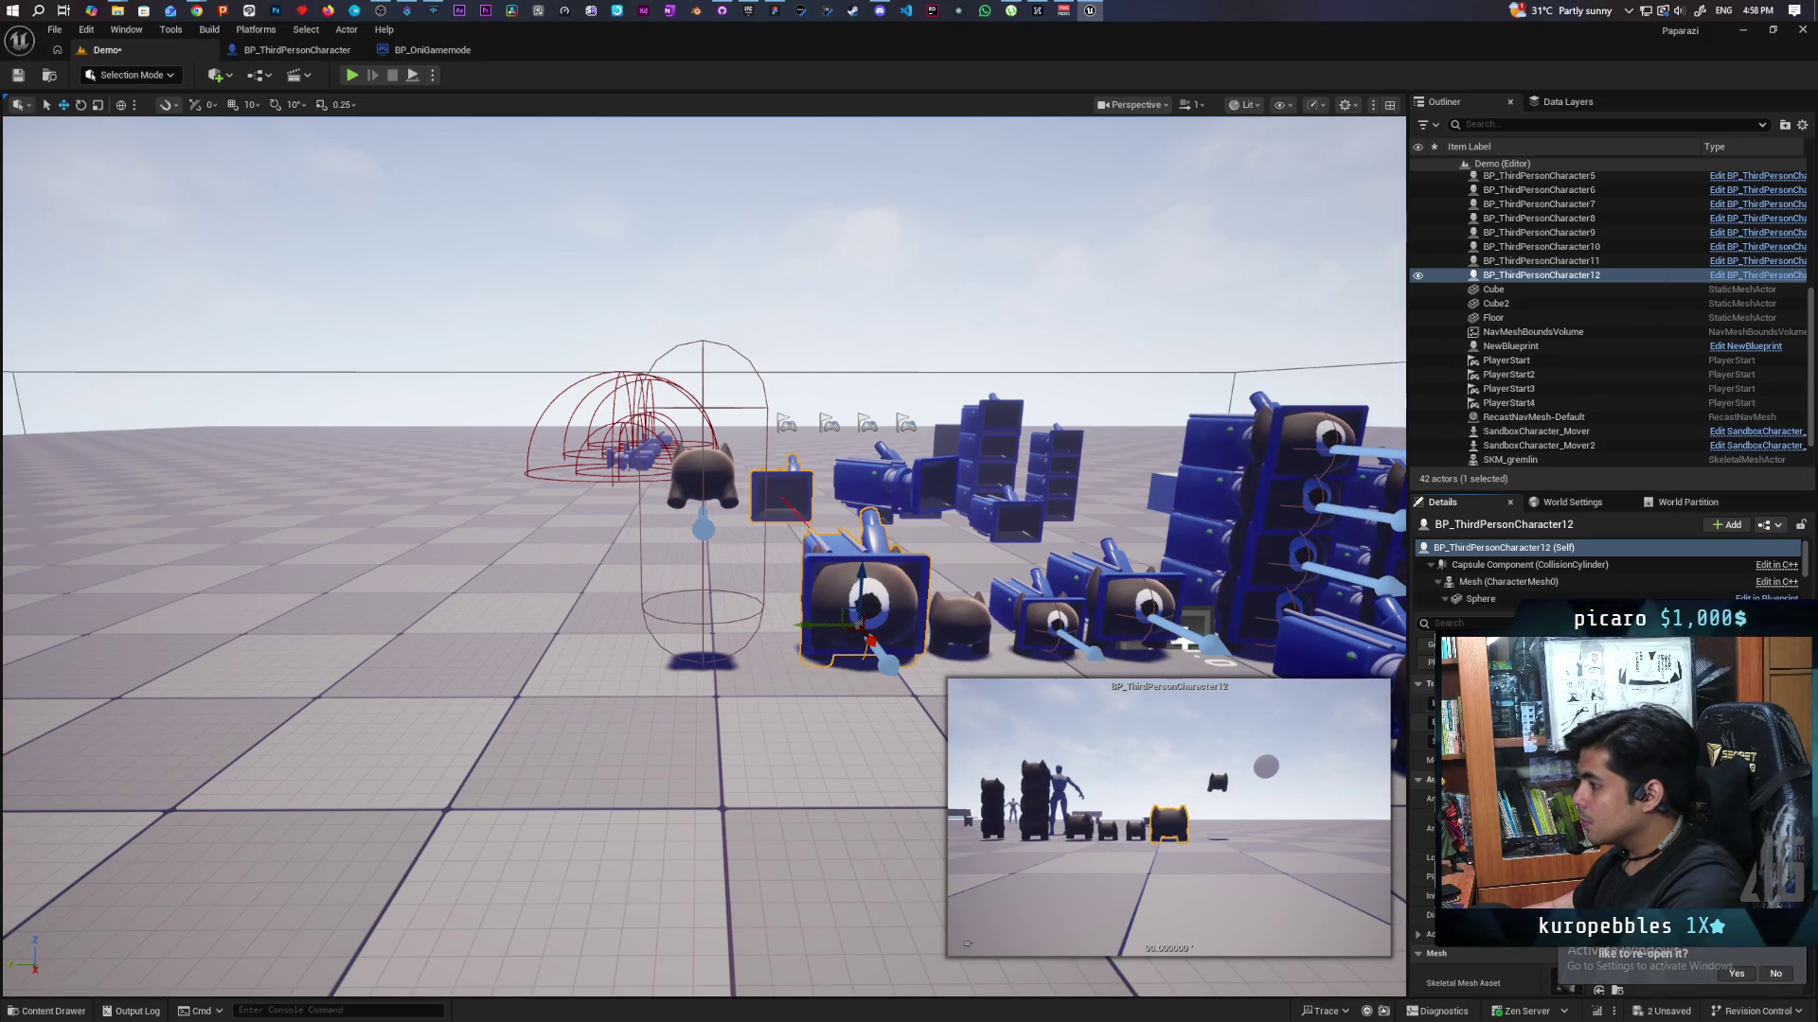
left_click(1666, 983)
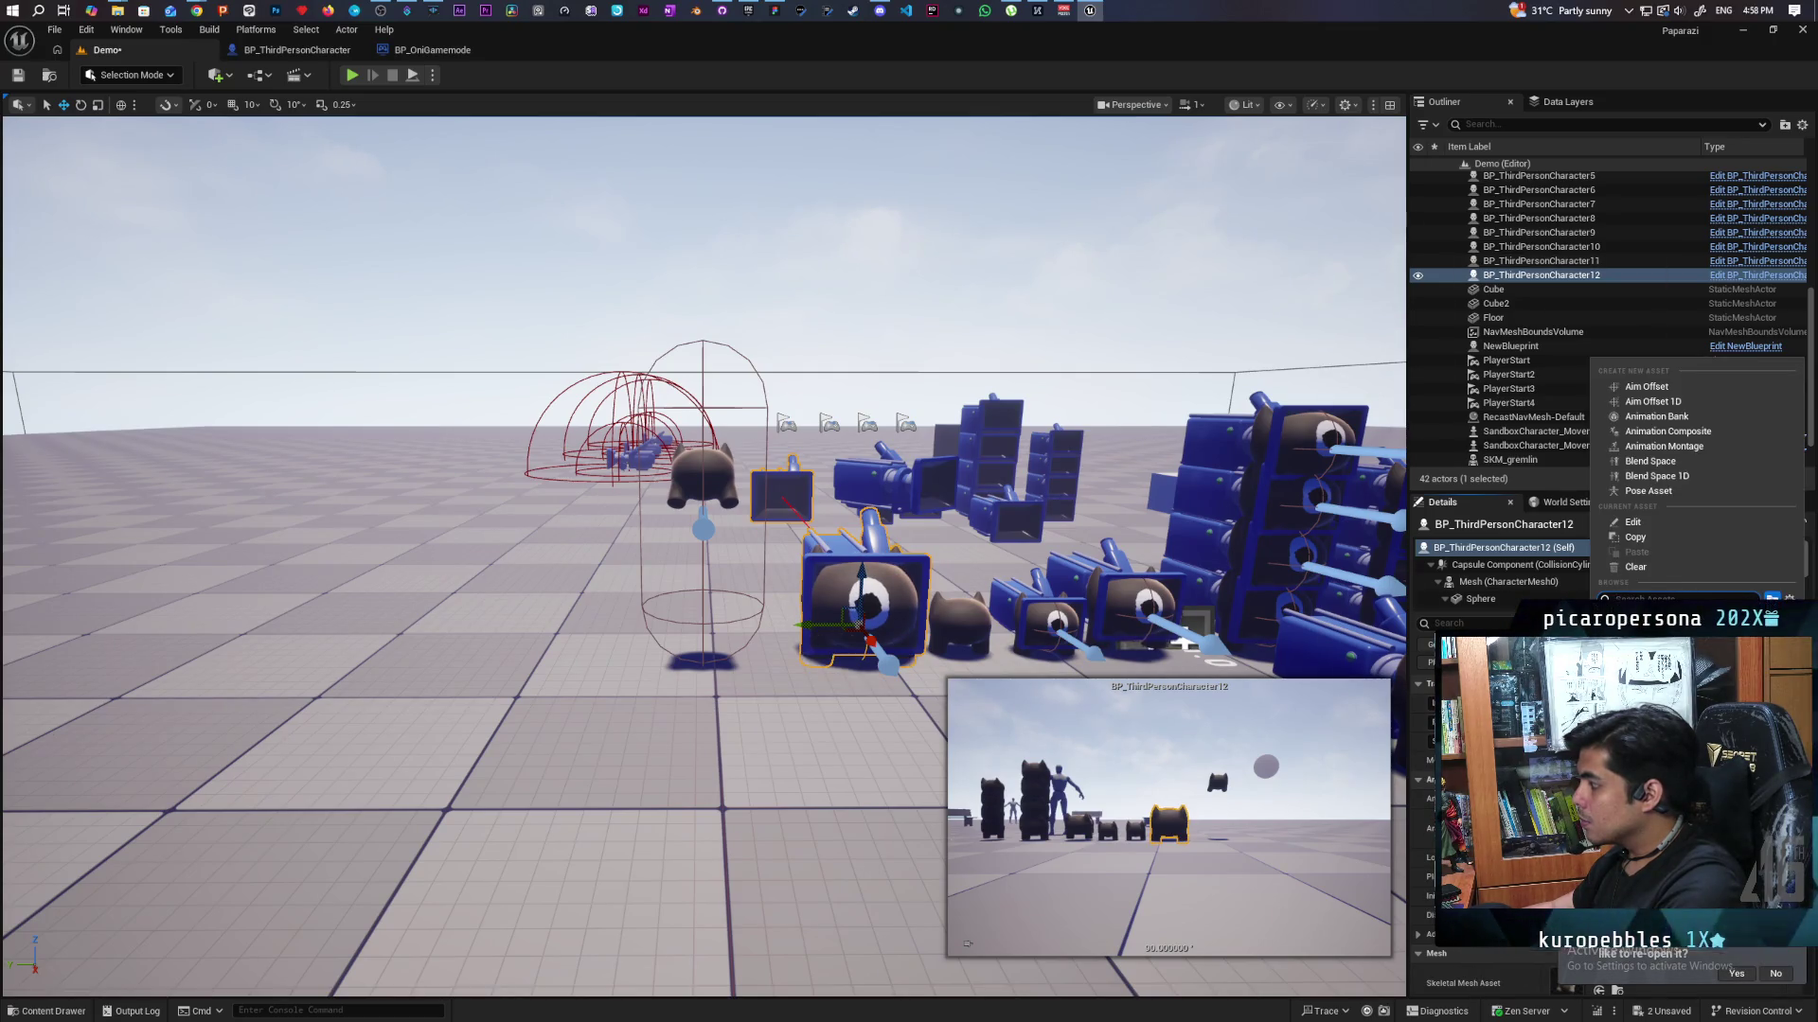
key("Return")
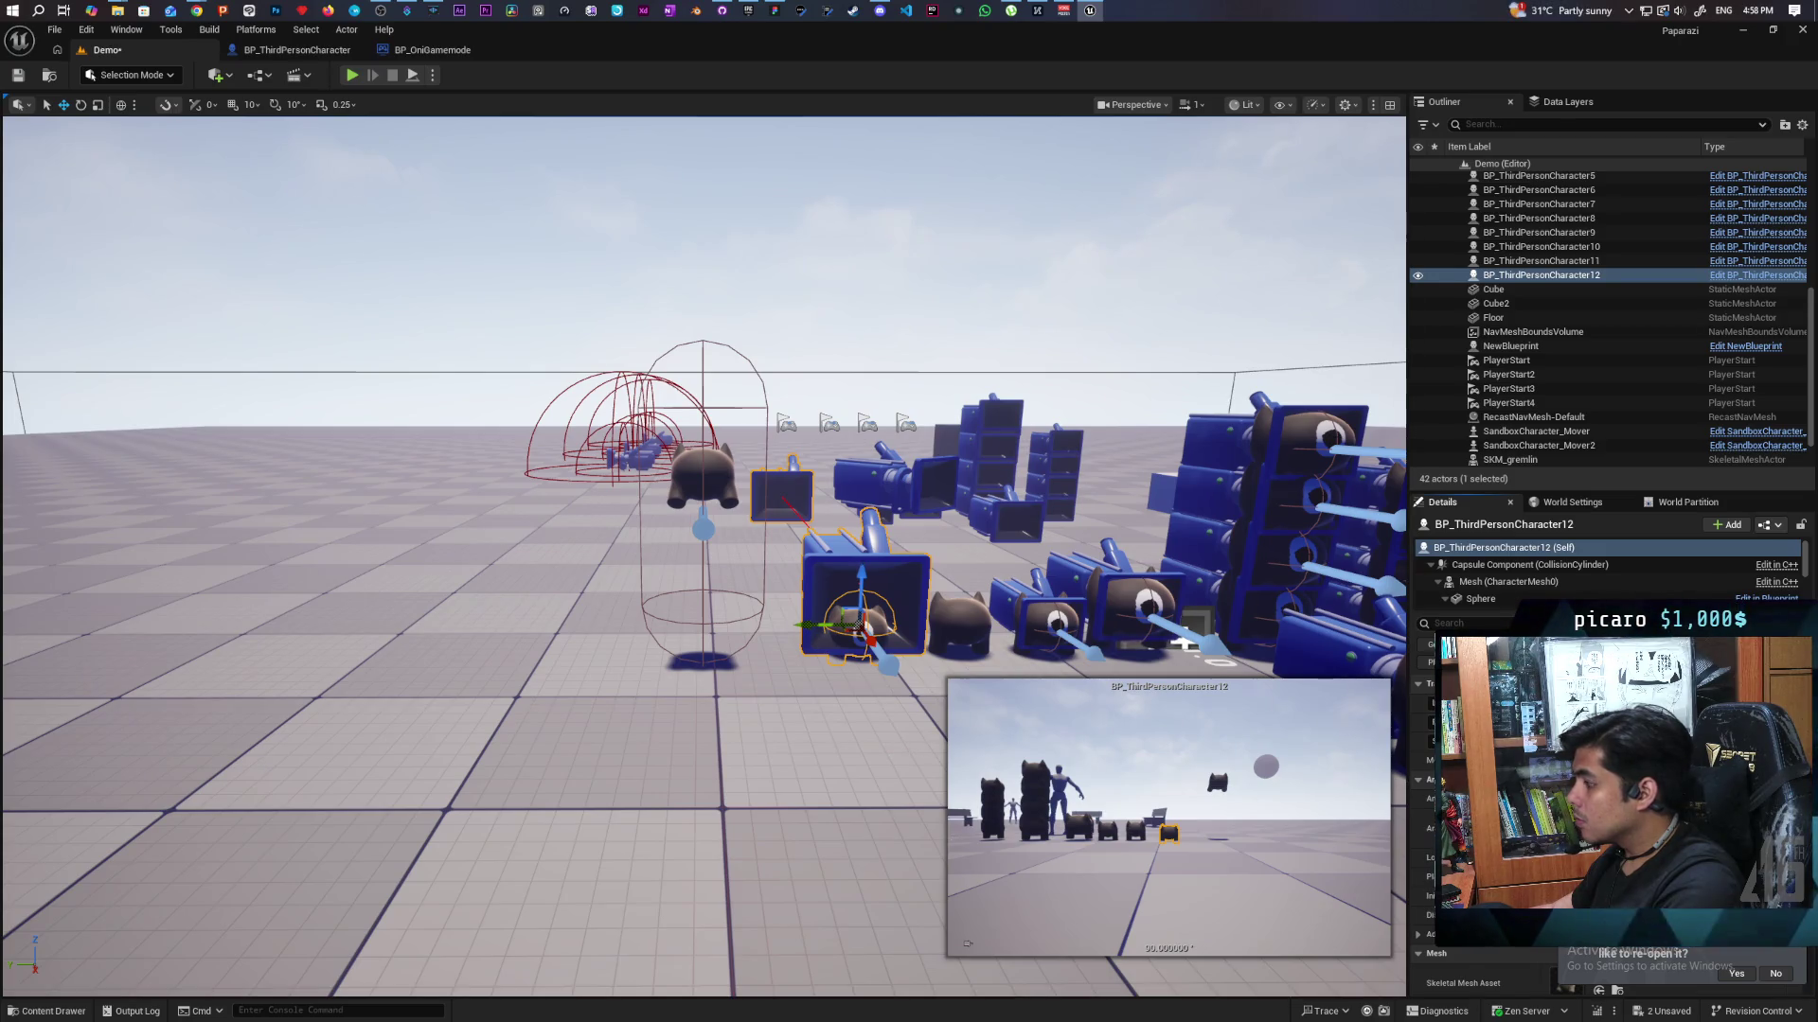
left_click(1666, 985)
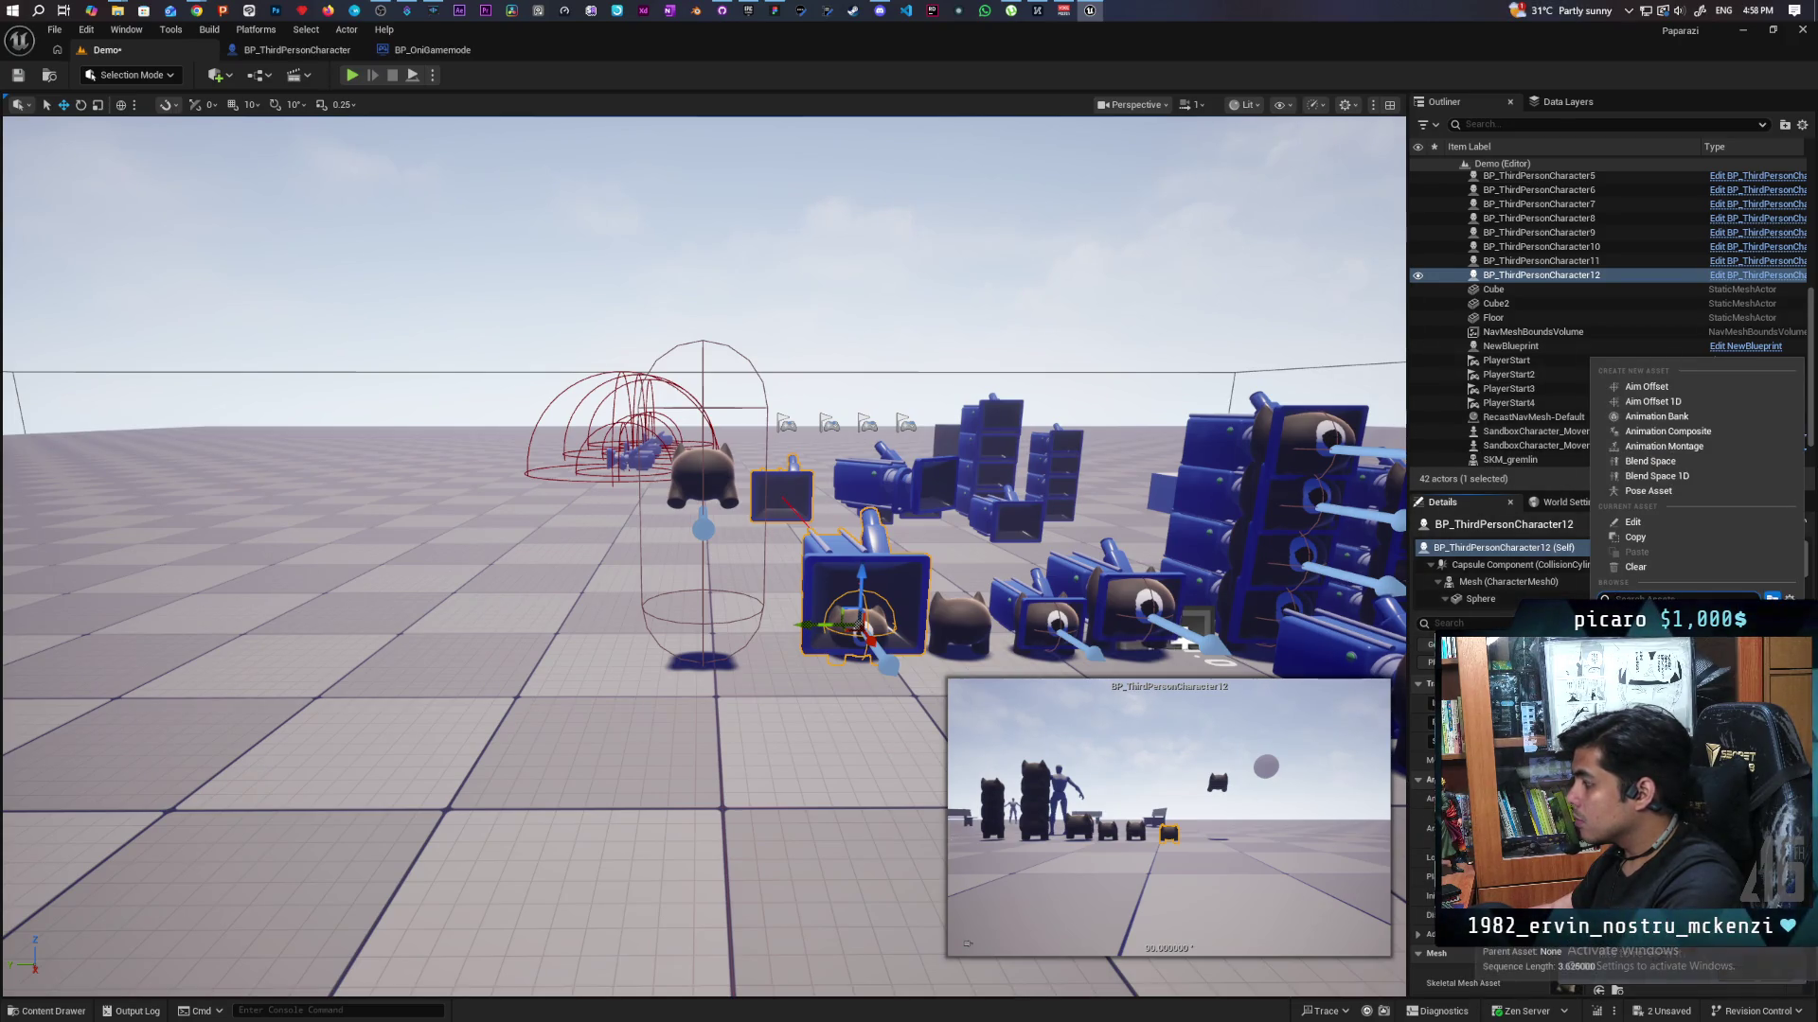
left_click(1695, 719)
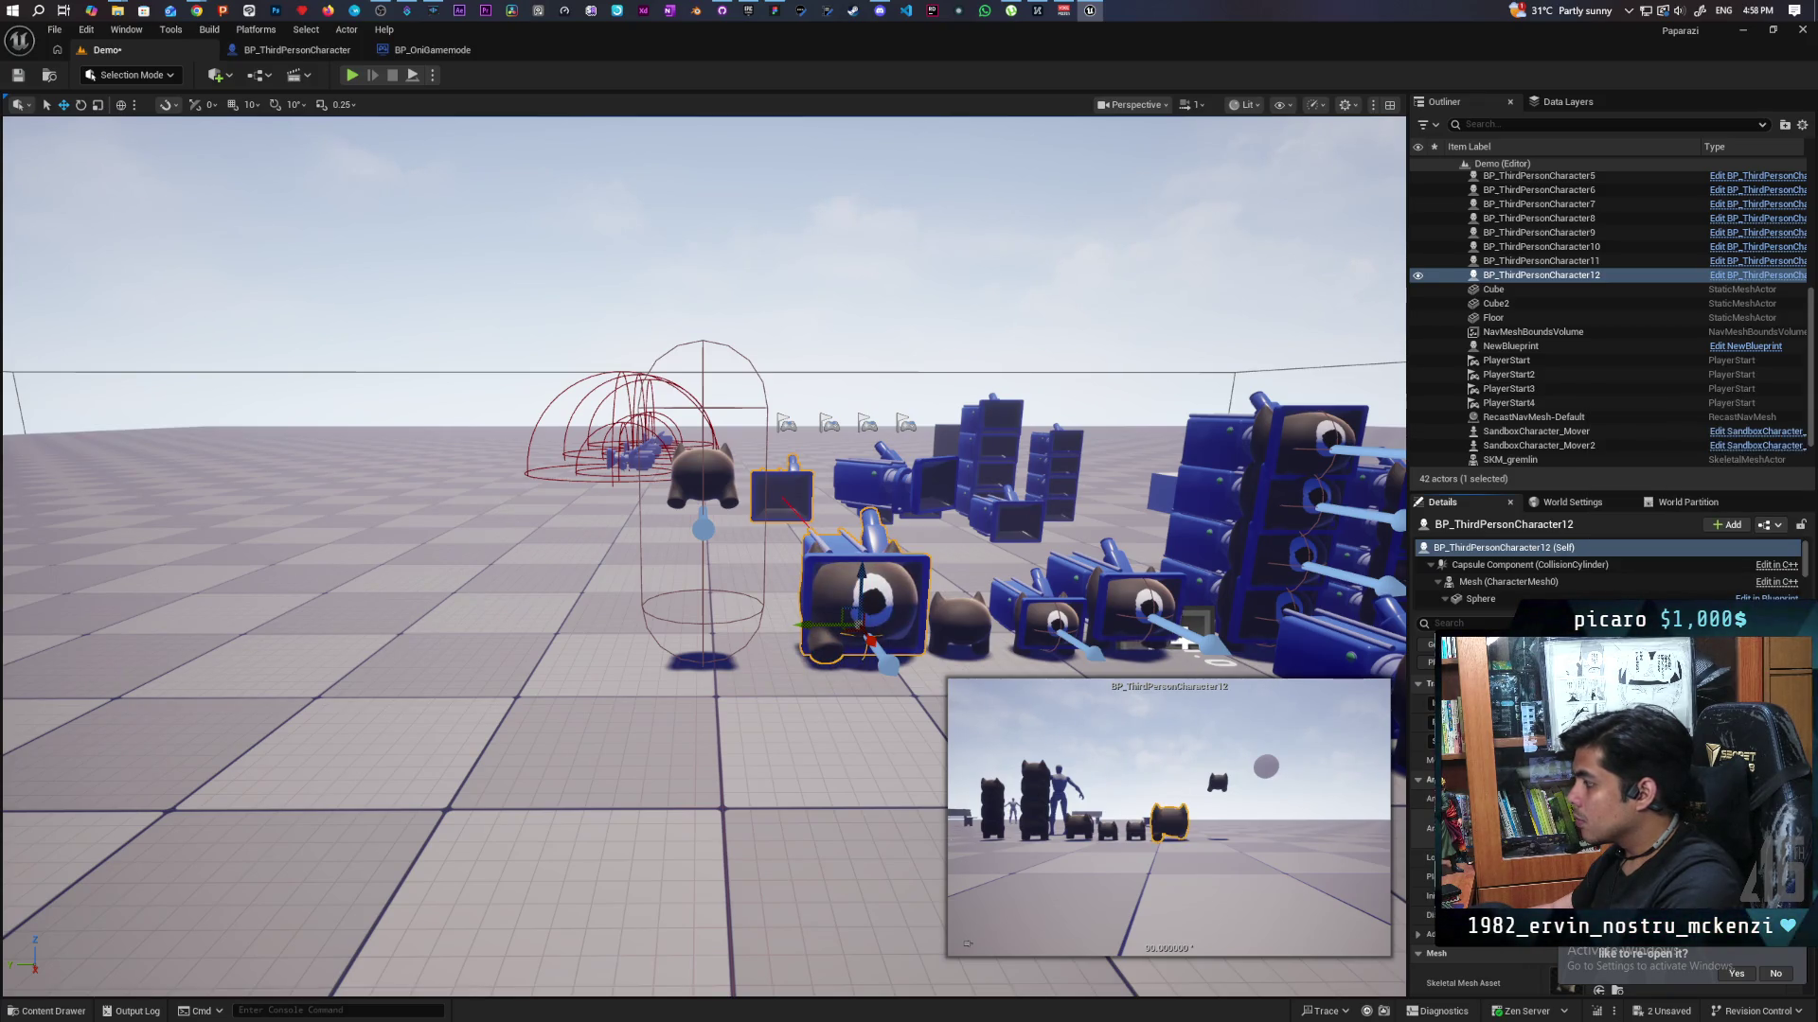
key("ctrl+space")
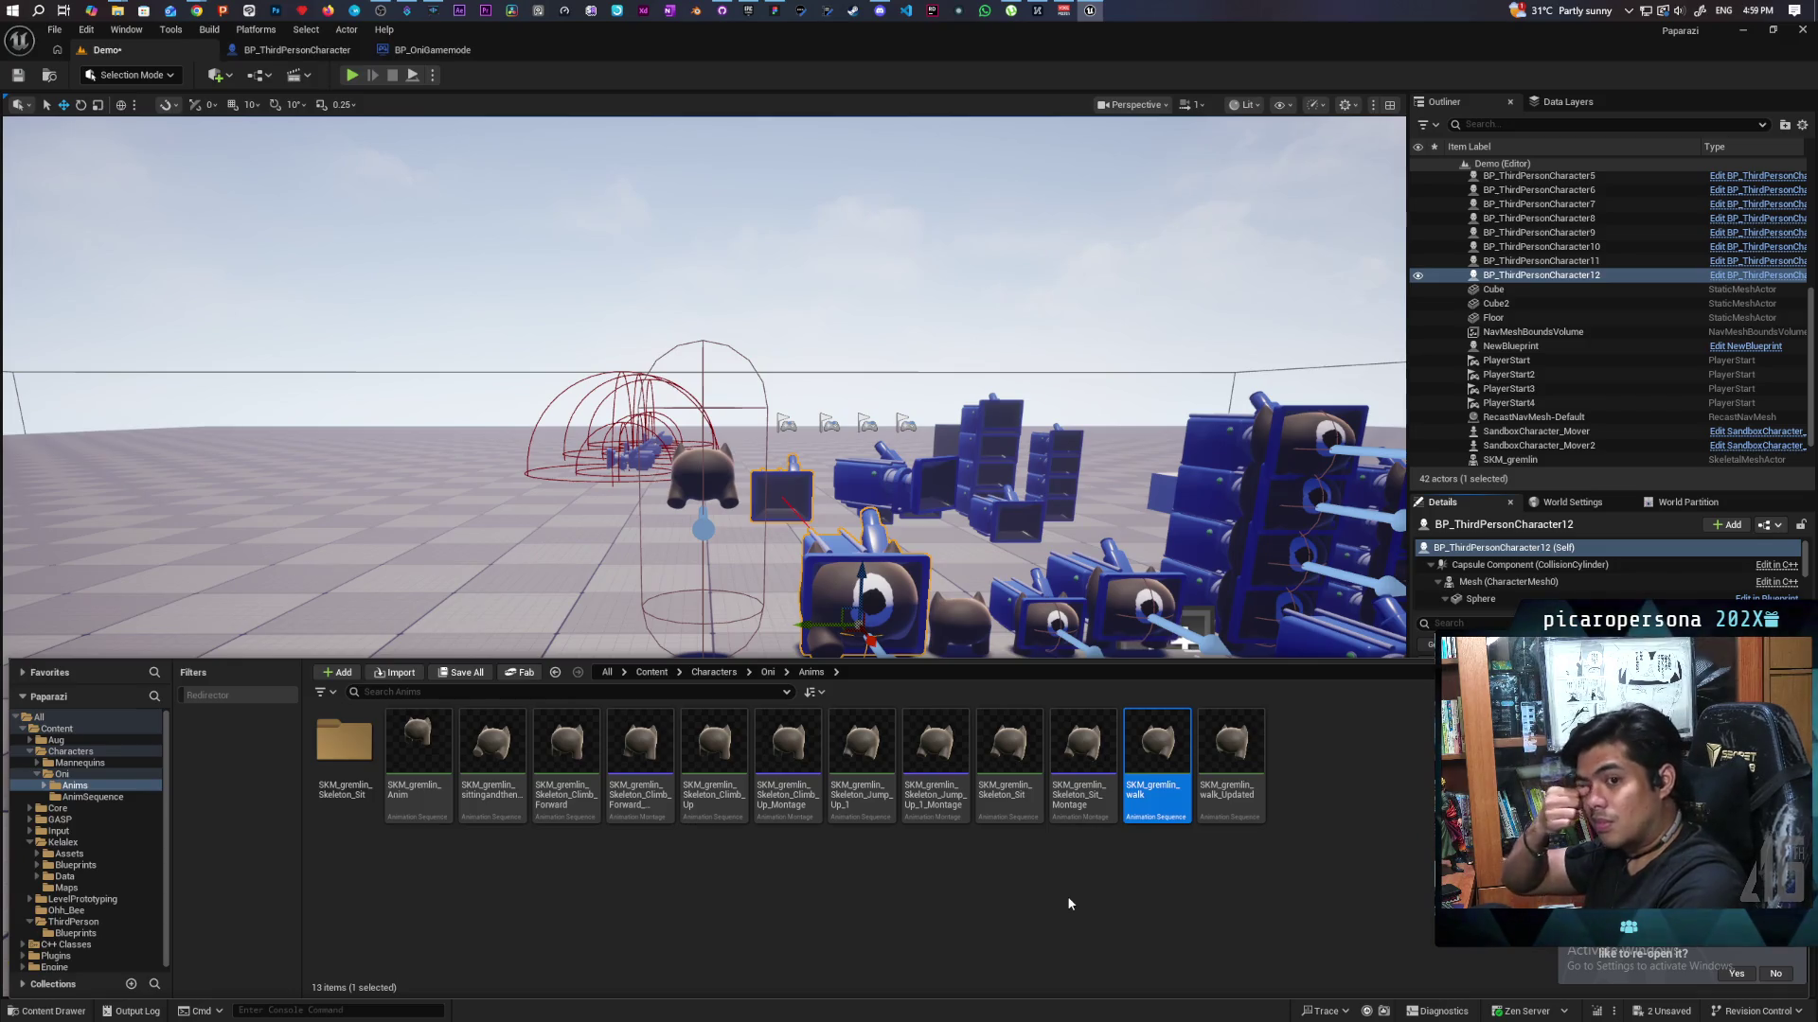
Open SKM_gremlin_walk, pause it at its start, and move its window low over the level.
double_click(1125, 784)
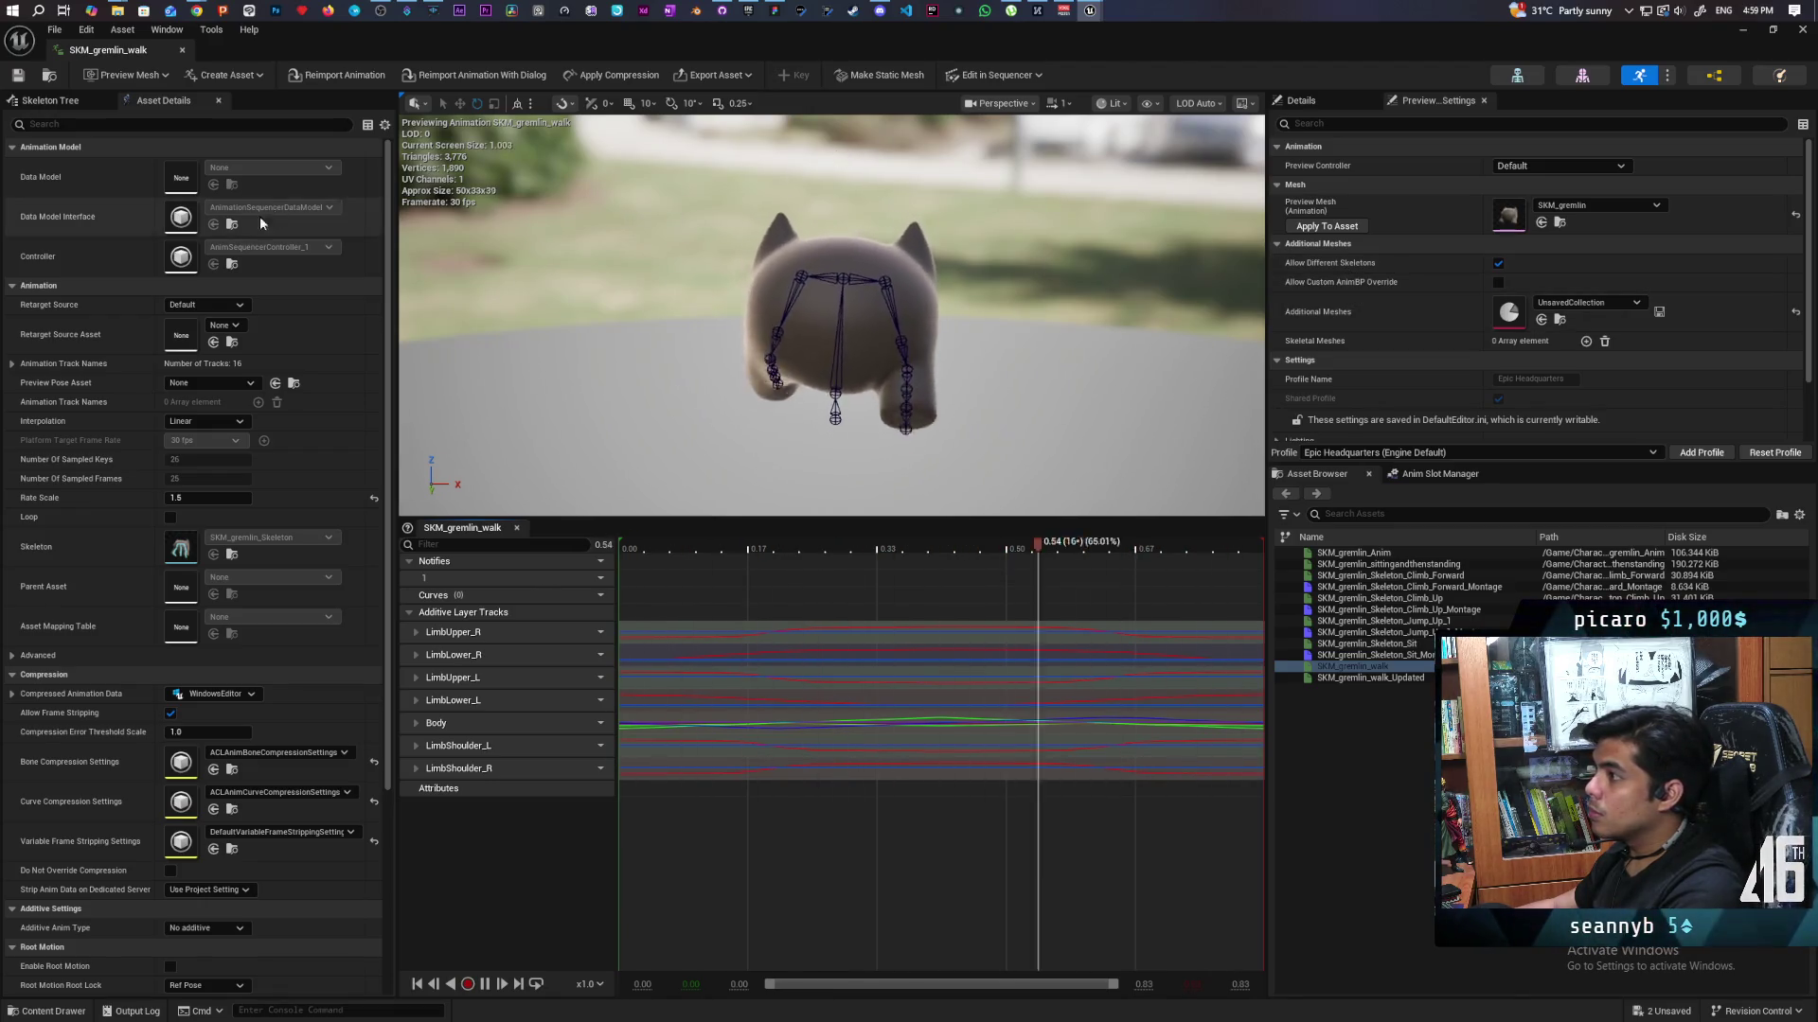
left_click(484, 984)
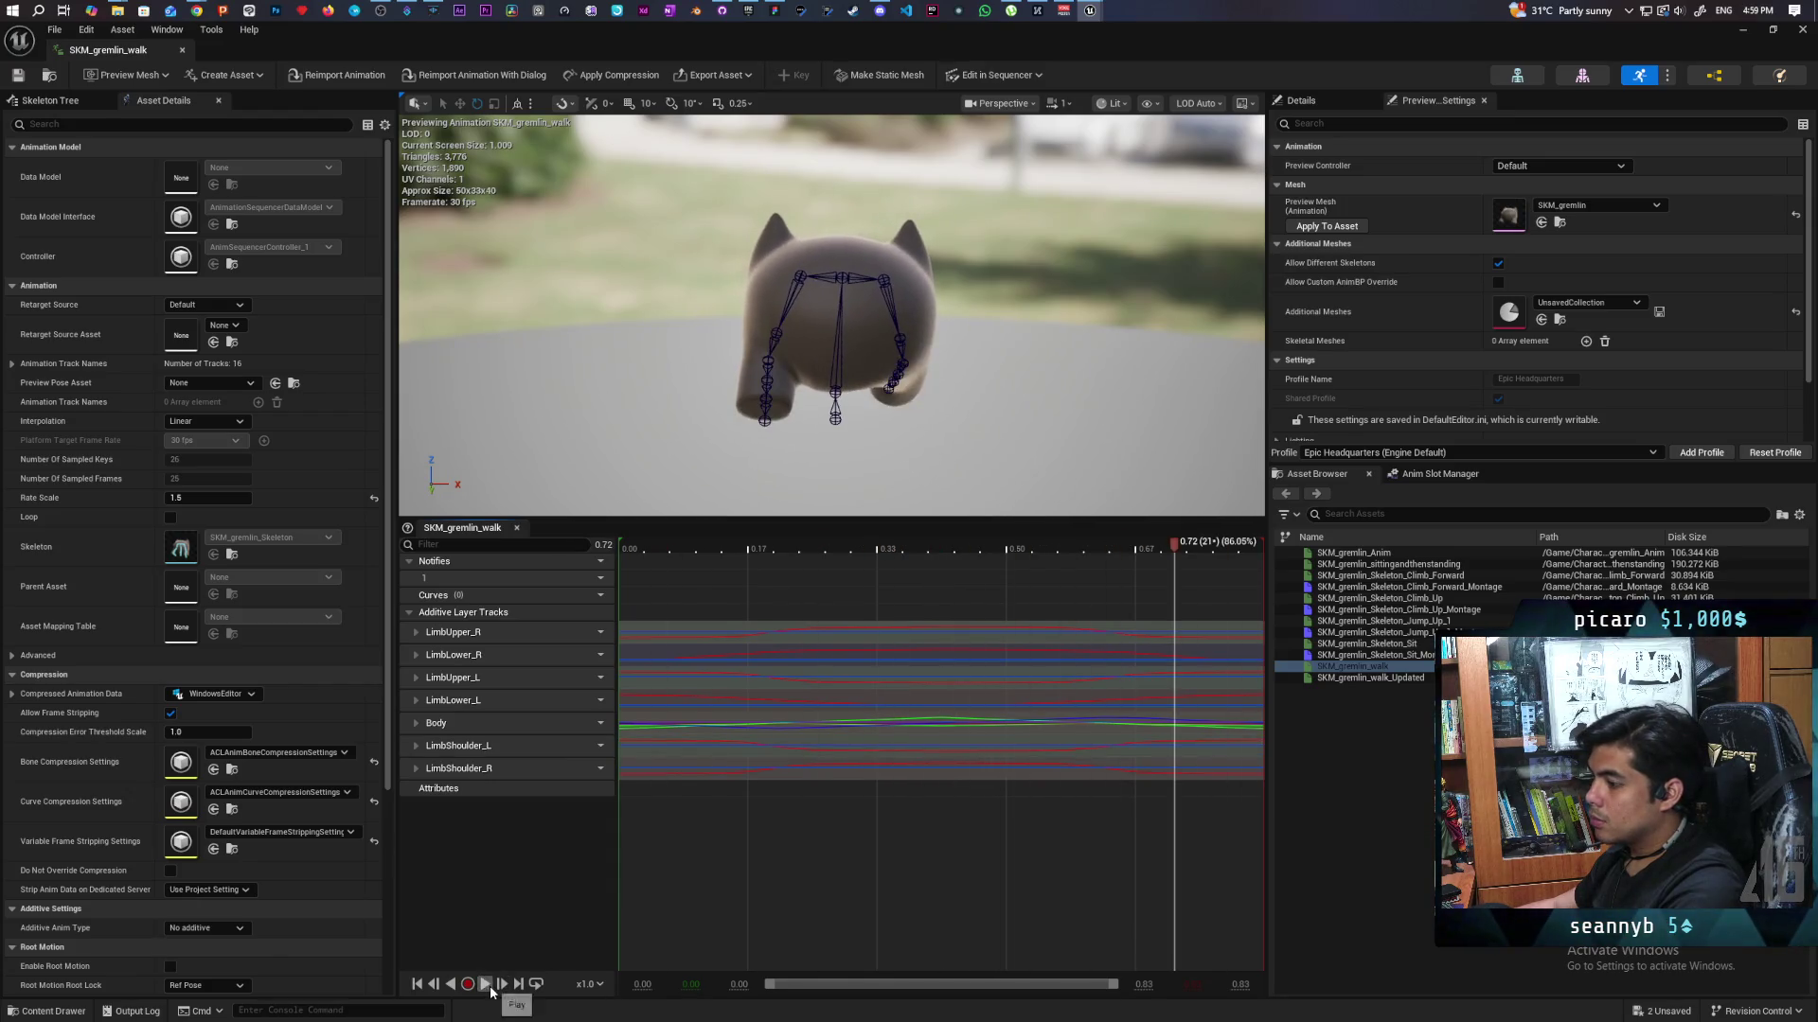
key("Home")
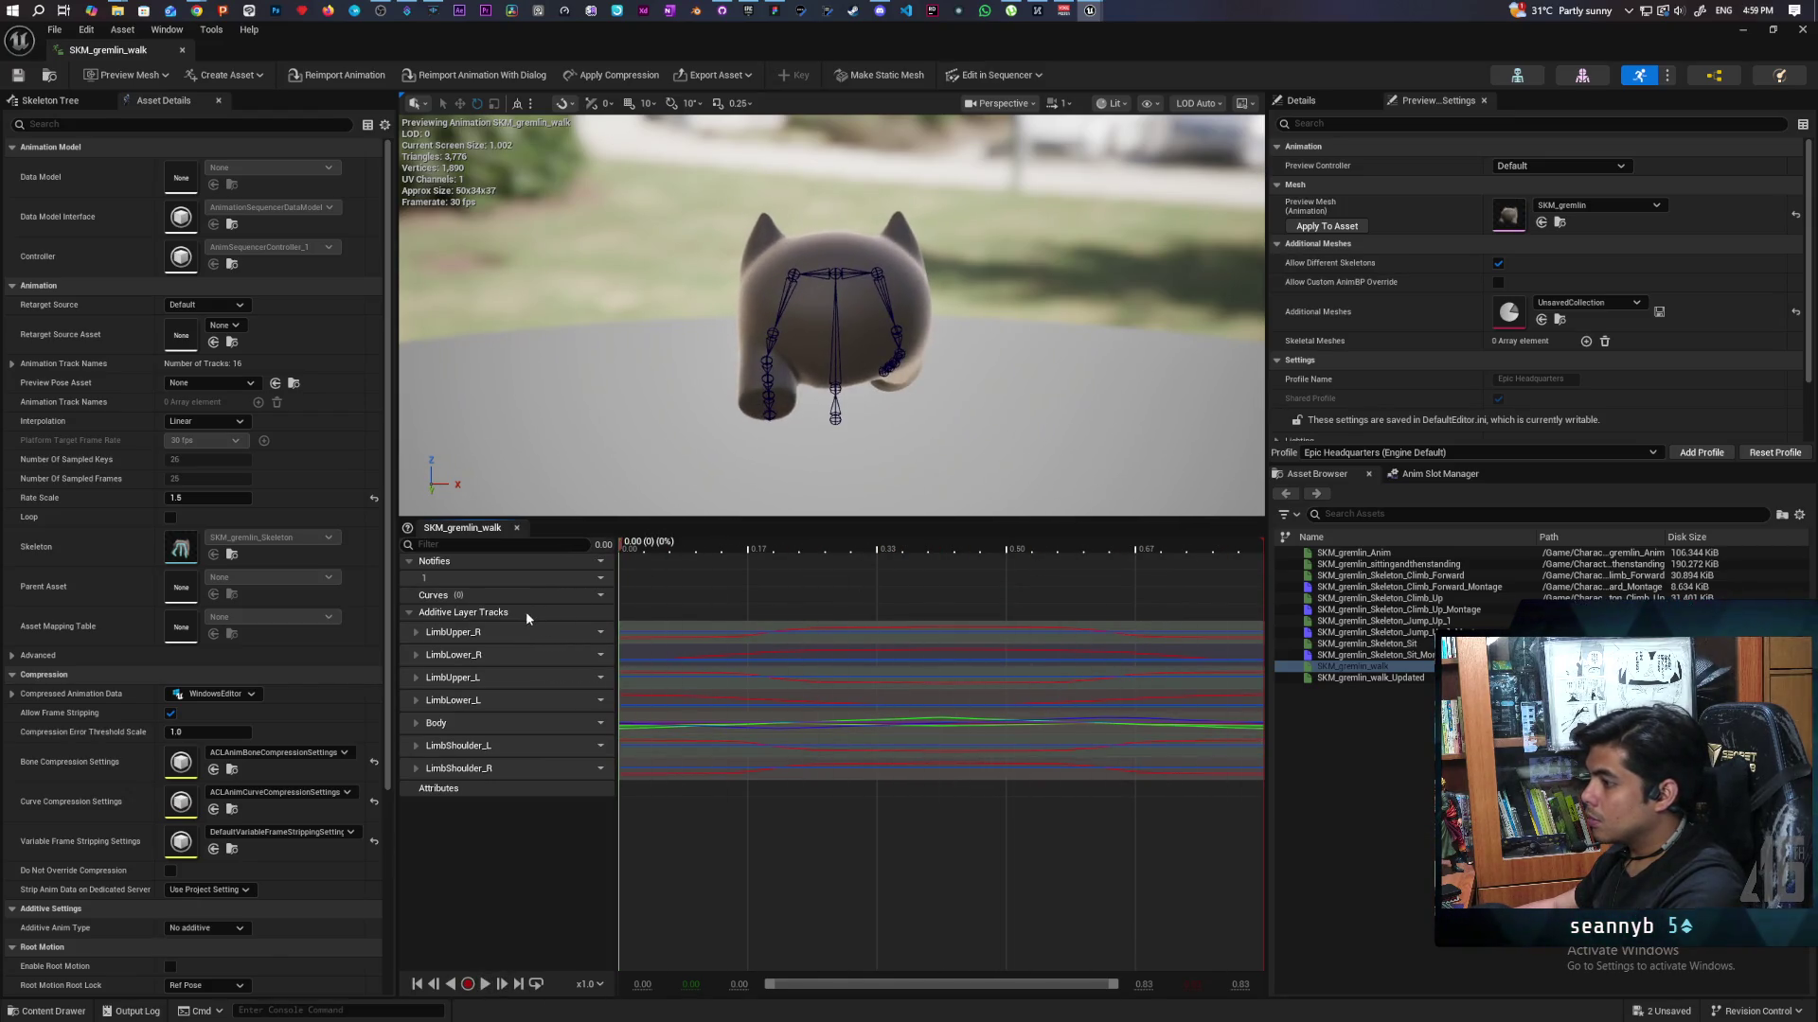
left_click(1034, 76)
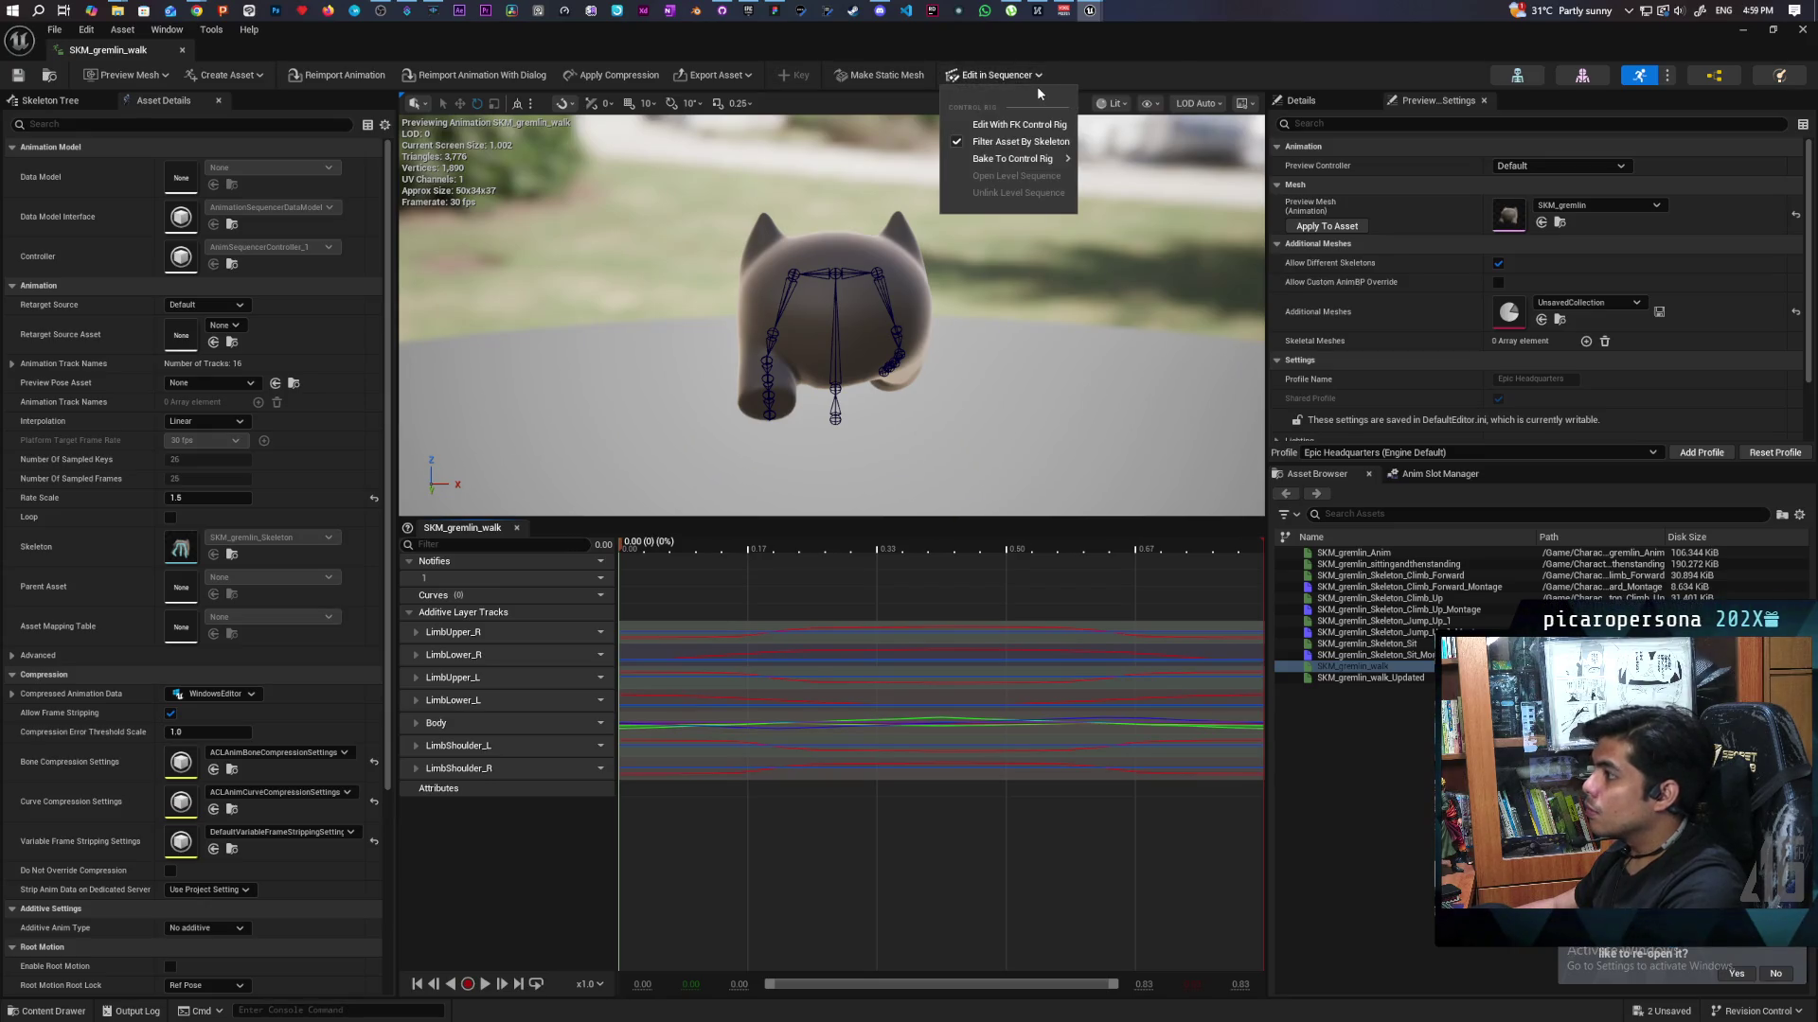
double_click(258, 38)
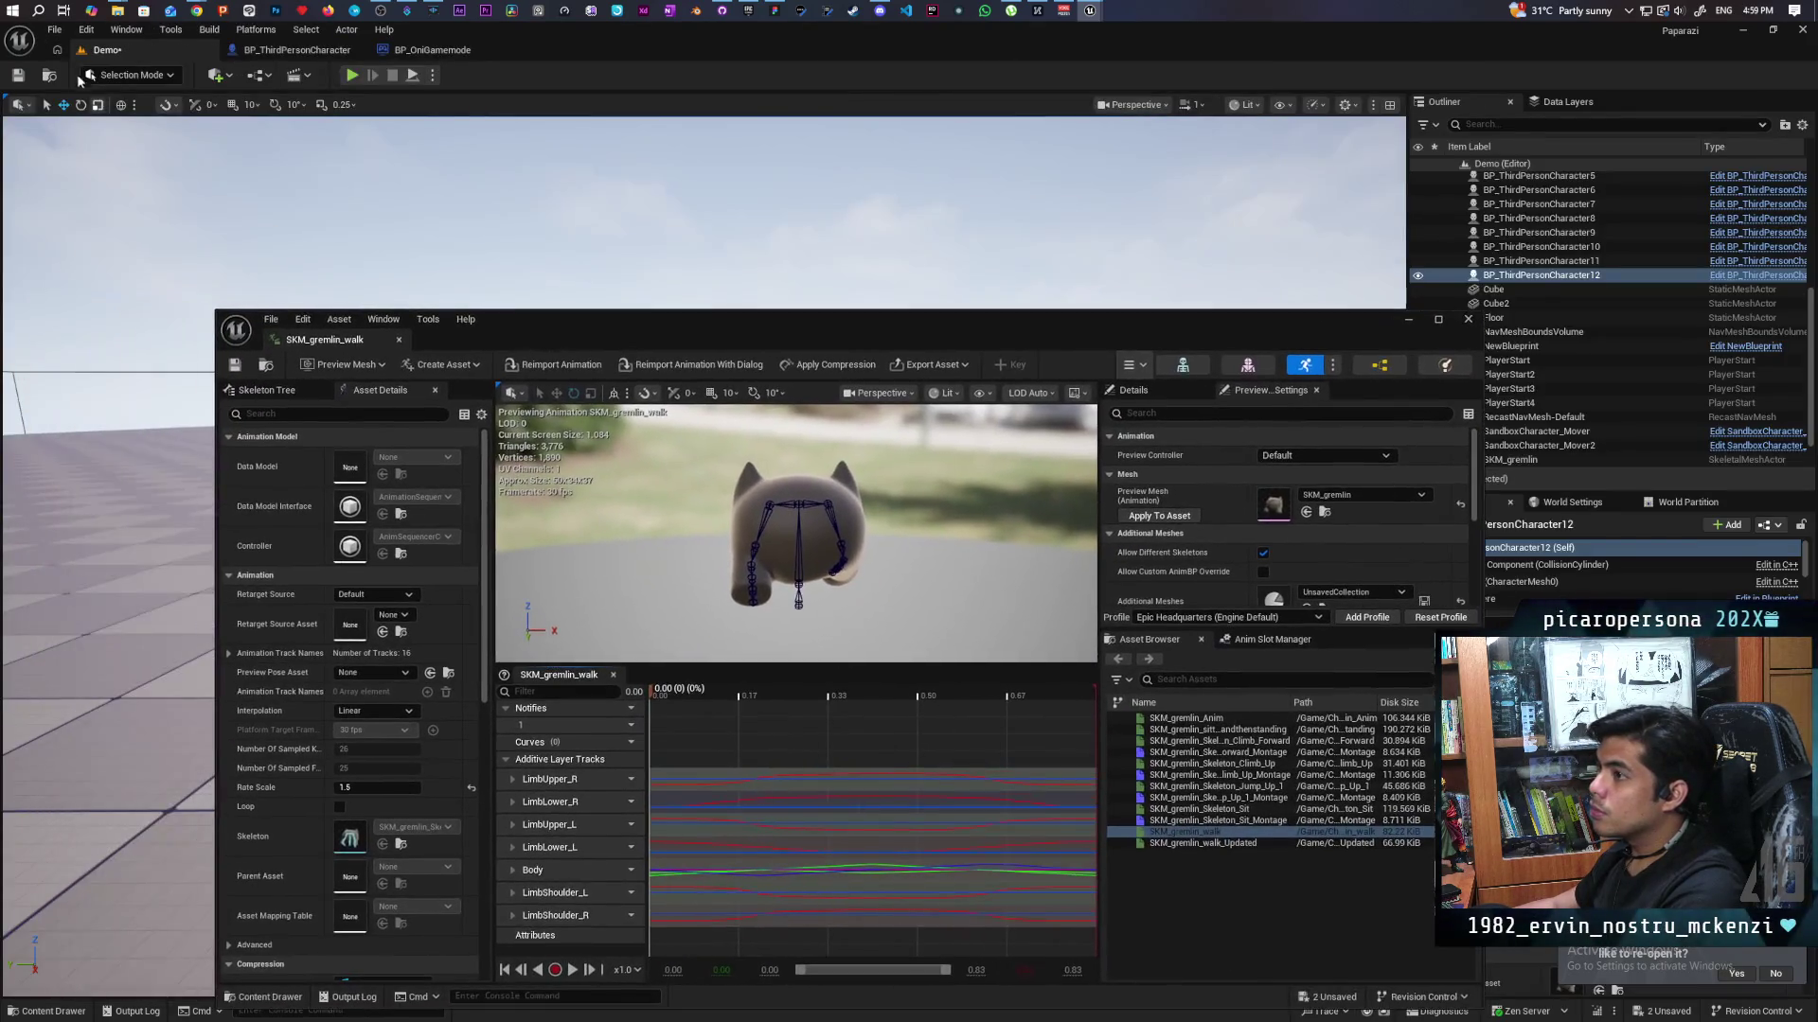
left_click_drag(1159, 342, 986, 850)
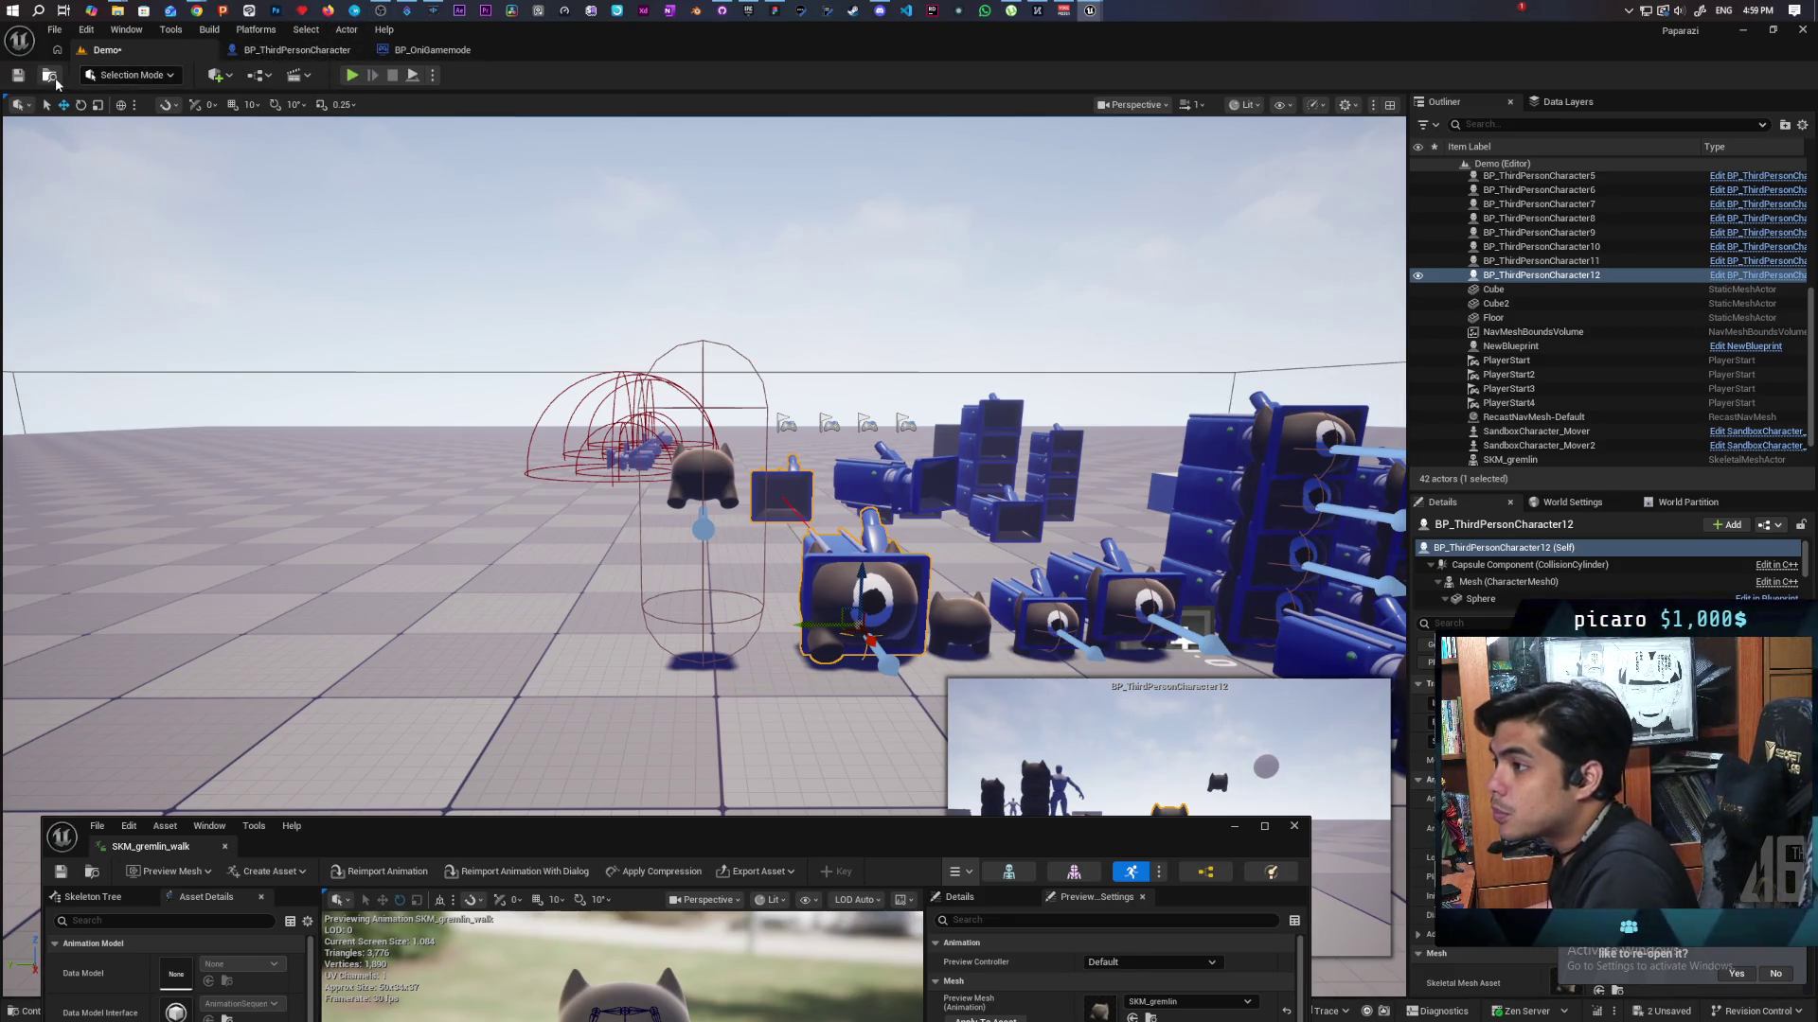
Save changes, load the Animation map, and close the walk animation editor.
key("ctrl+space")
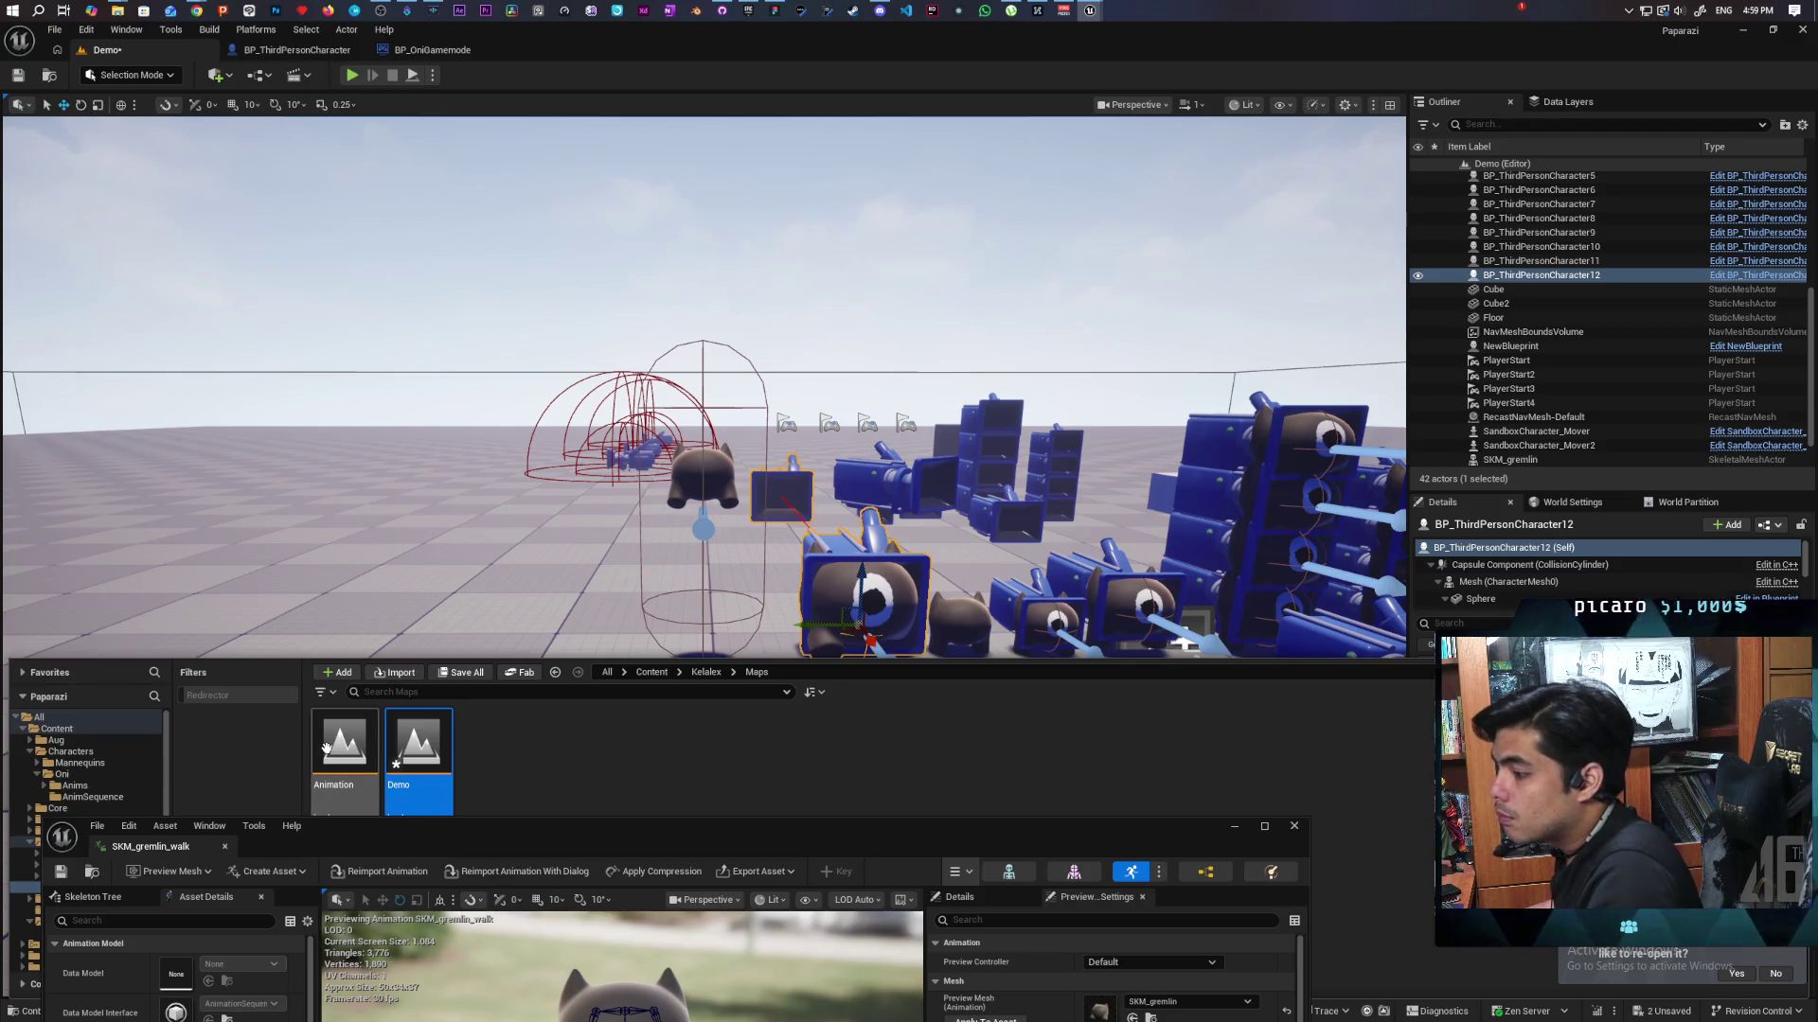
double_click(344, 747)
left_click(948, 689)
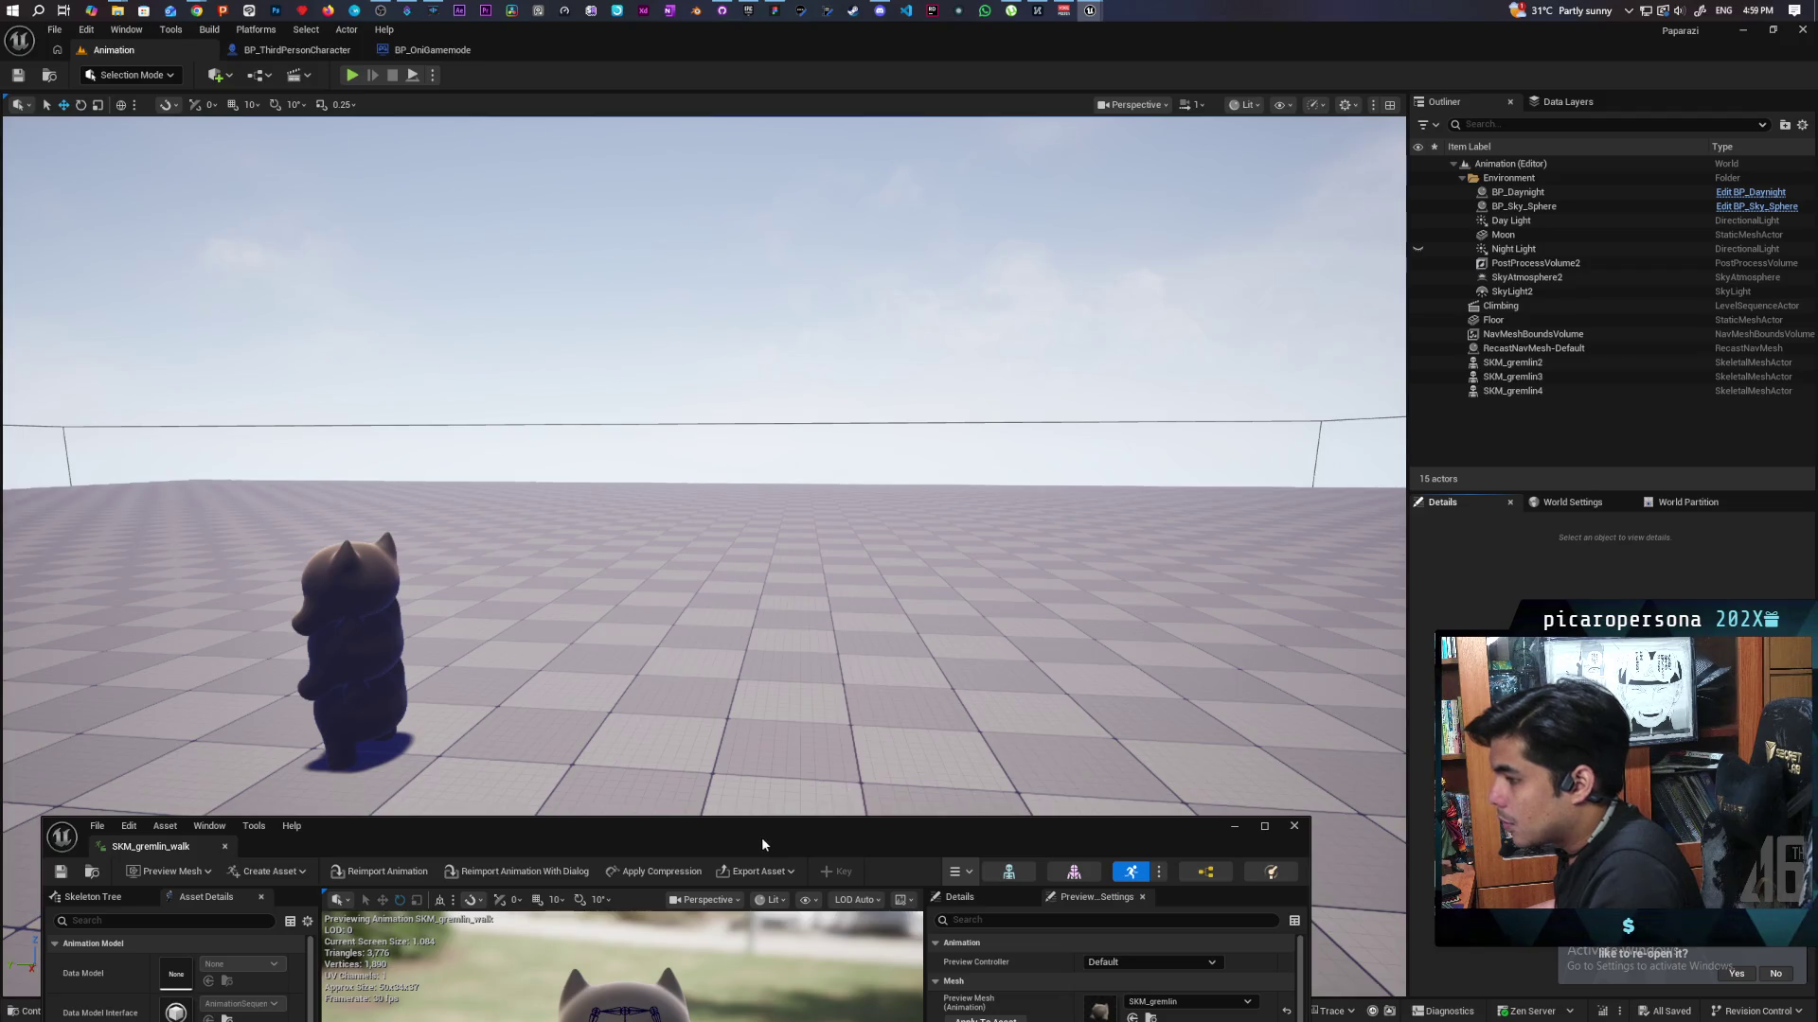
mouse_move(761, 837)
left_mouse_down()
mouse_move(919, 723)
mouse_move(1225, 413)
left_mouse_up()
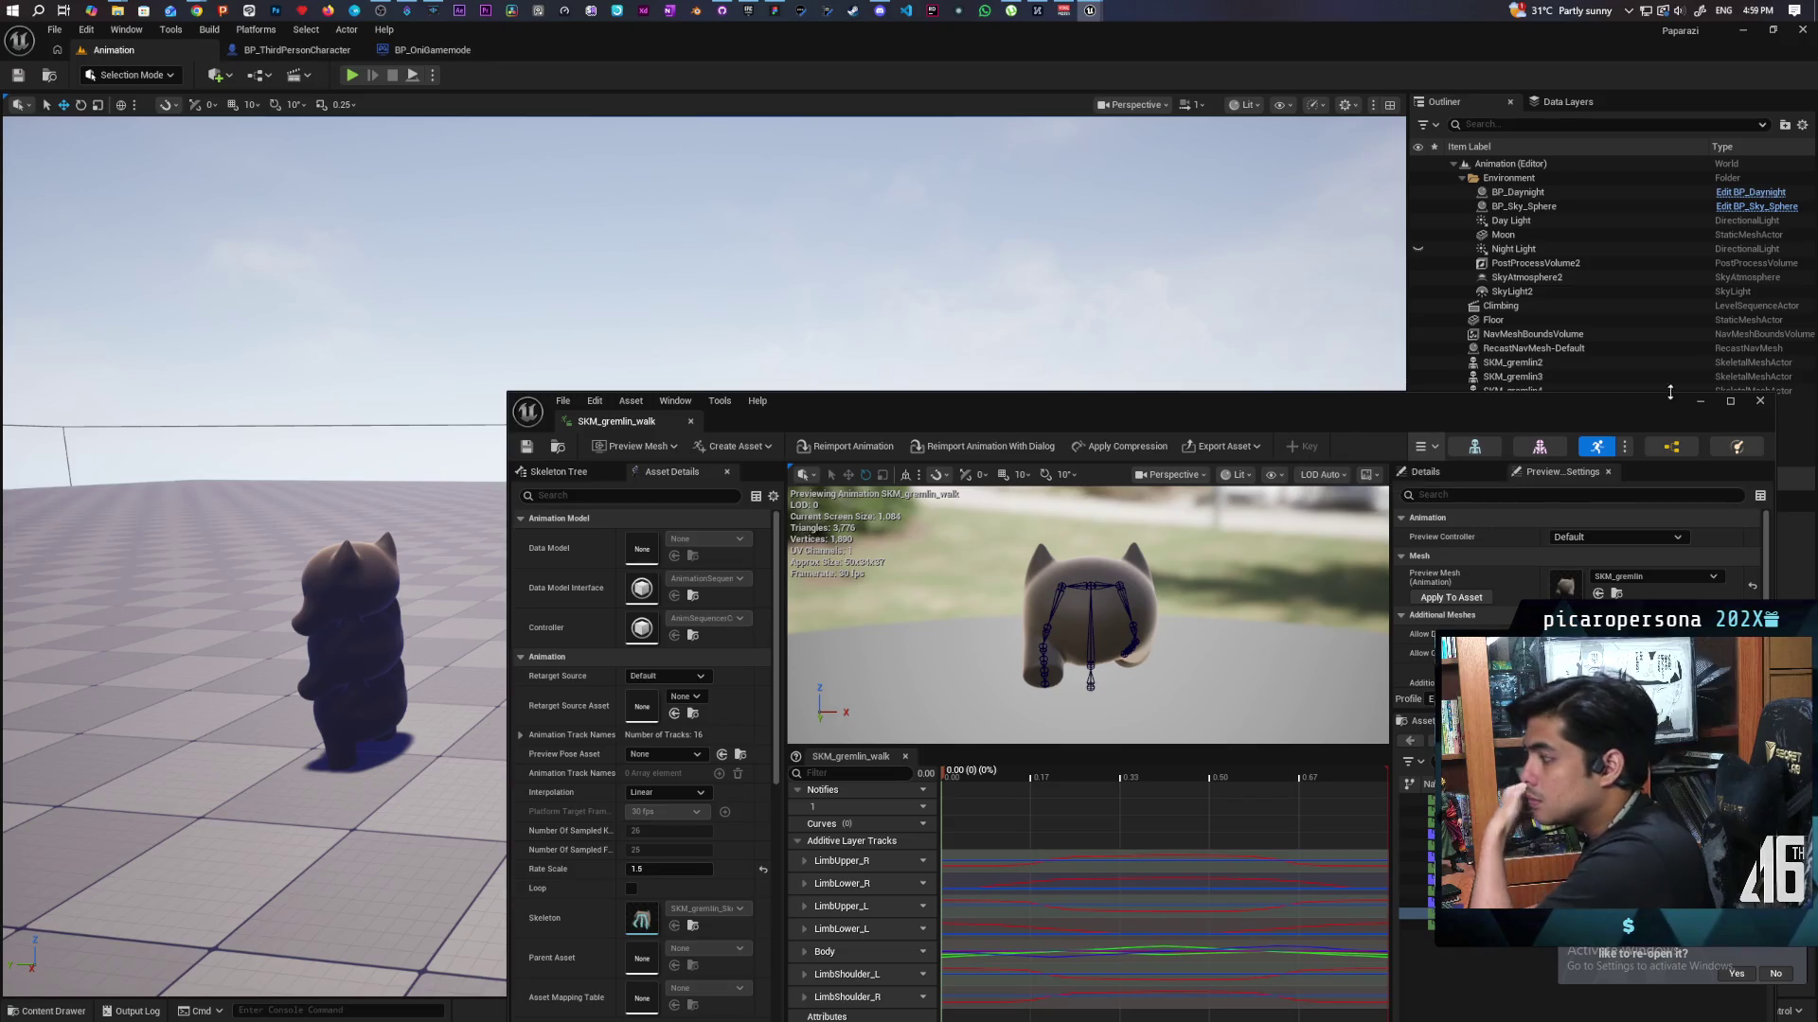
left_click(1700, 400)
Try placing the sitting gremlin animation beside SKM_gremlin4, then undo the placement.
left_click(367, 606)
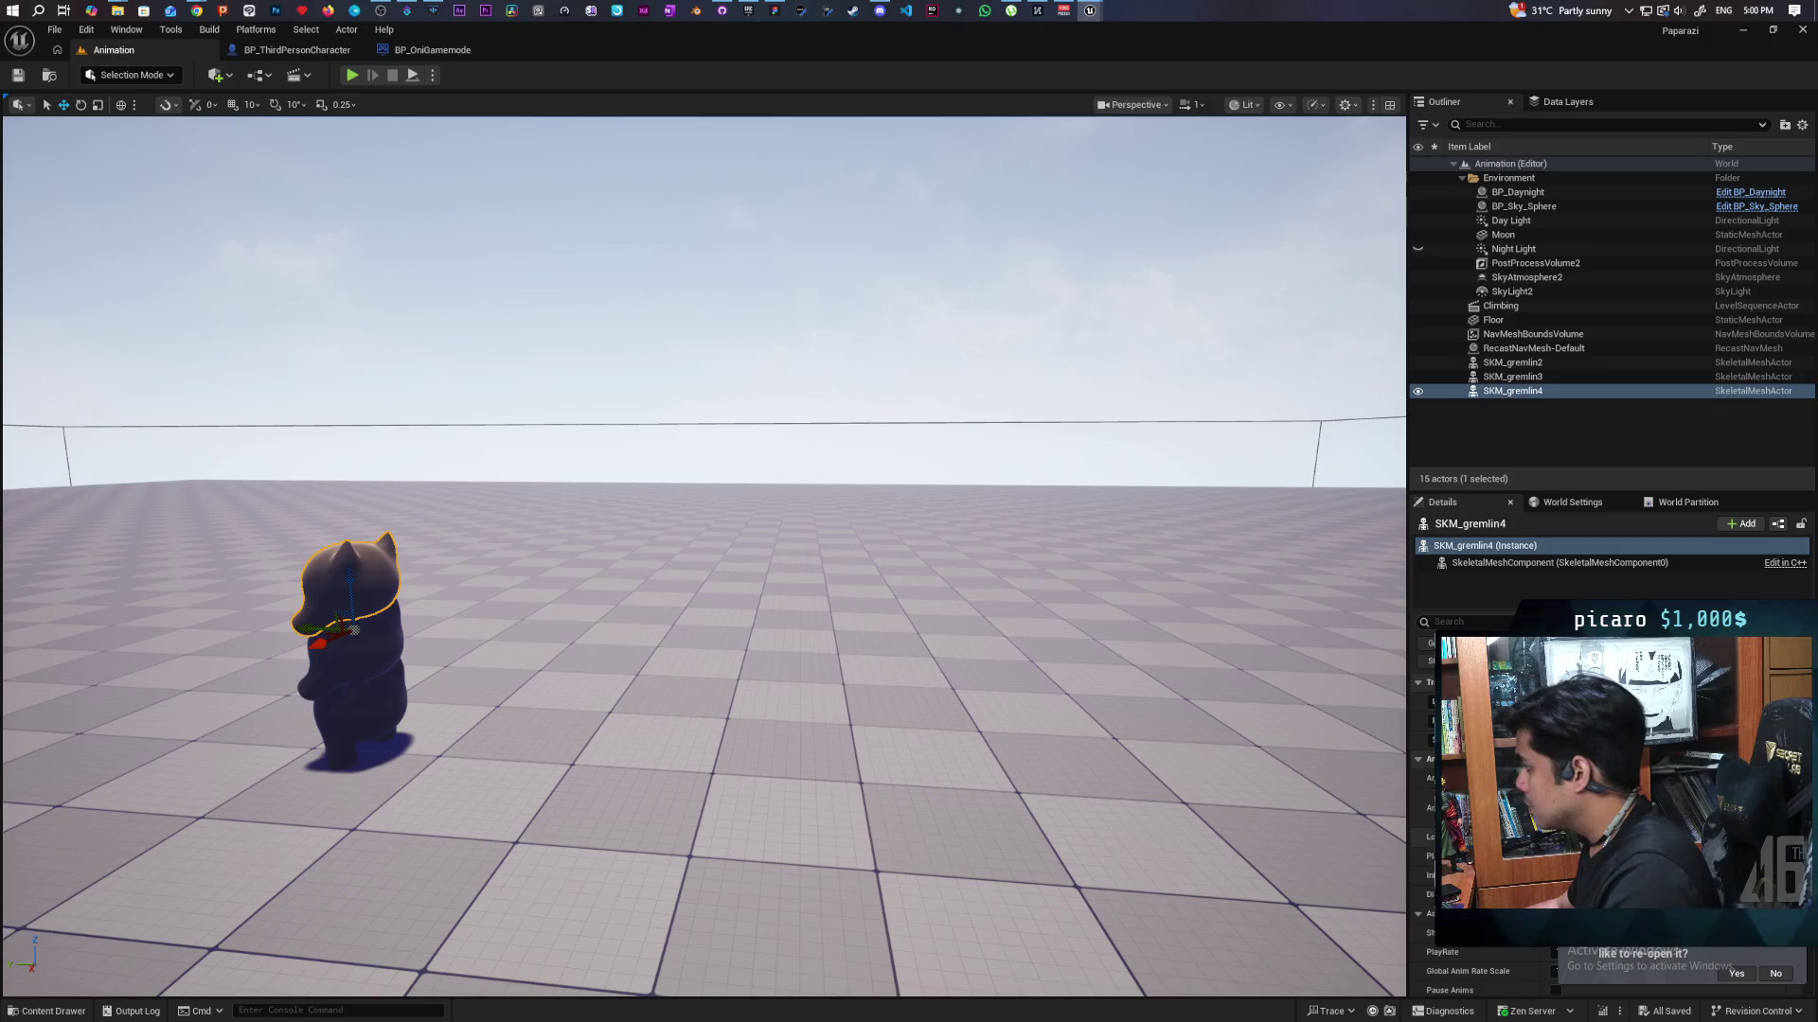
mouse_move(1153, 763)
left_mouse_down()
mouse_move(1004, 748)
mouse_move(1142, 682)
mouse_move(1023, 691)
left_mouse_up()
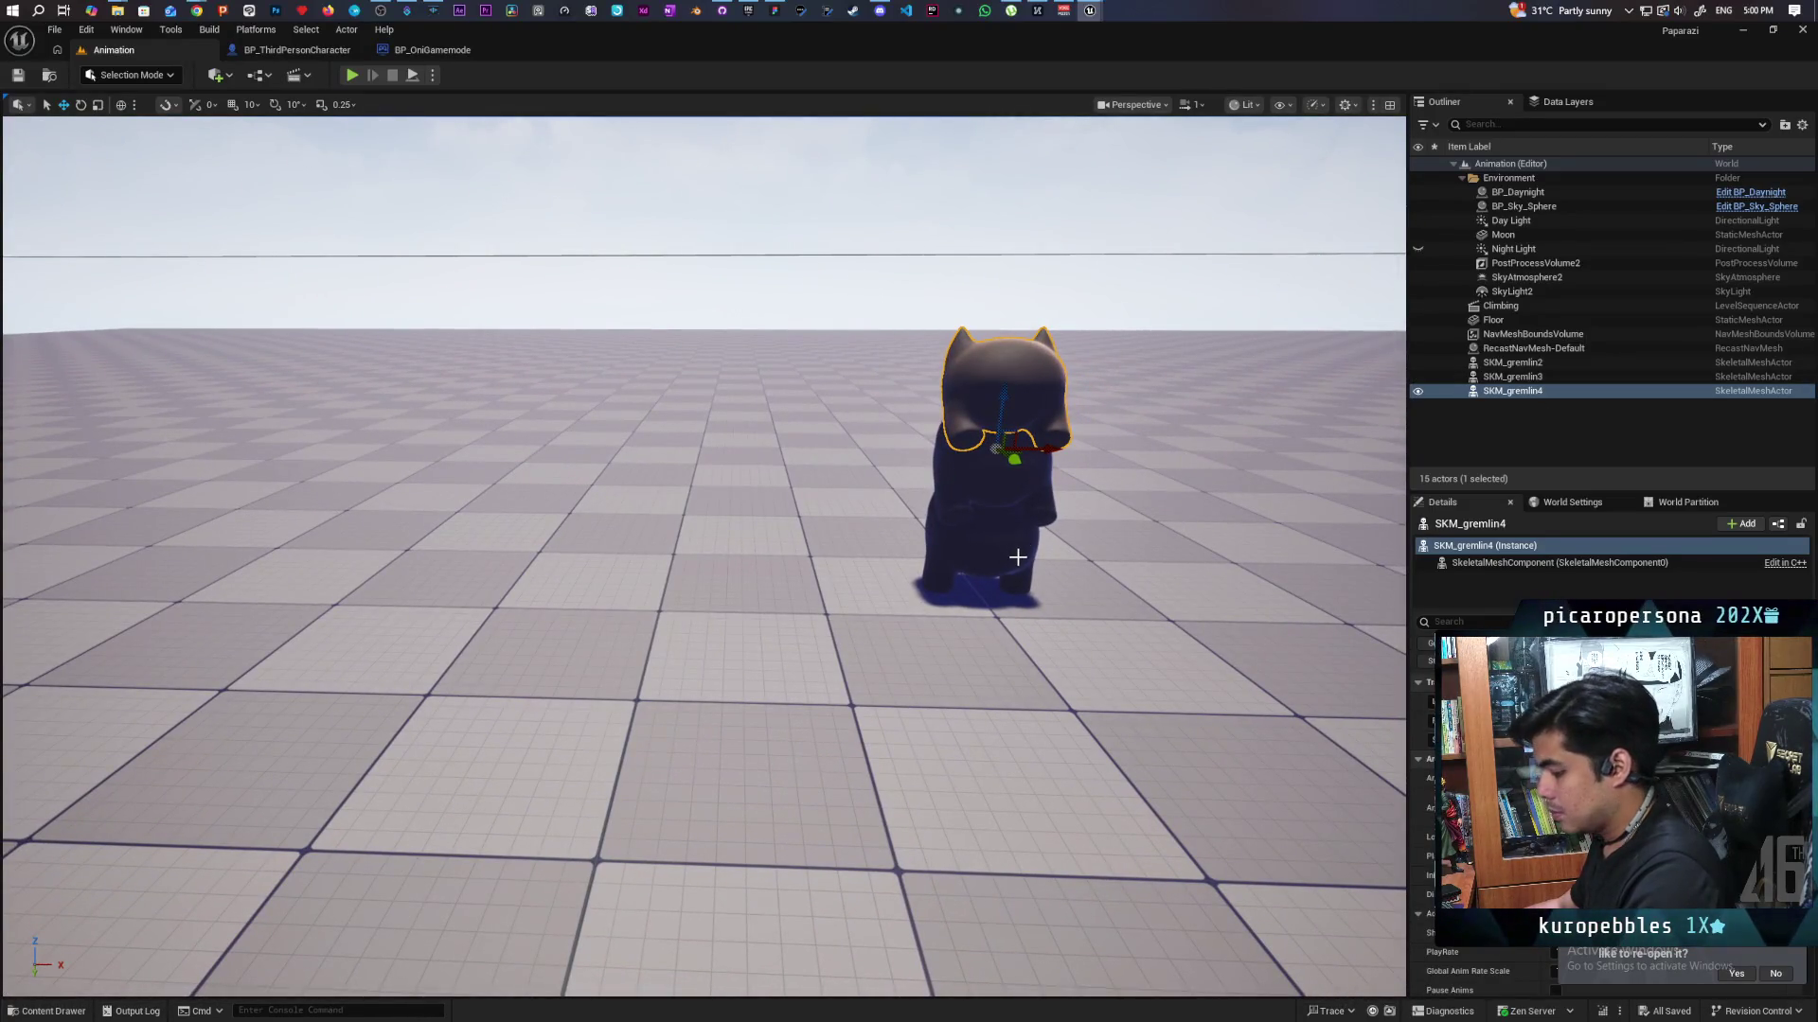
key("ctrl+space")
mouse_move(926, 806)
left_mouse_down()
mouse_move(814, 530)
mouse_move(814, 681)
mouse_move(843, 748)
mouse_move(804, 663)
mouse_move(676, 594)
left_mouse_up()
key("ctrl+z")
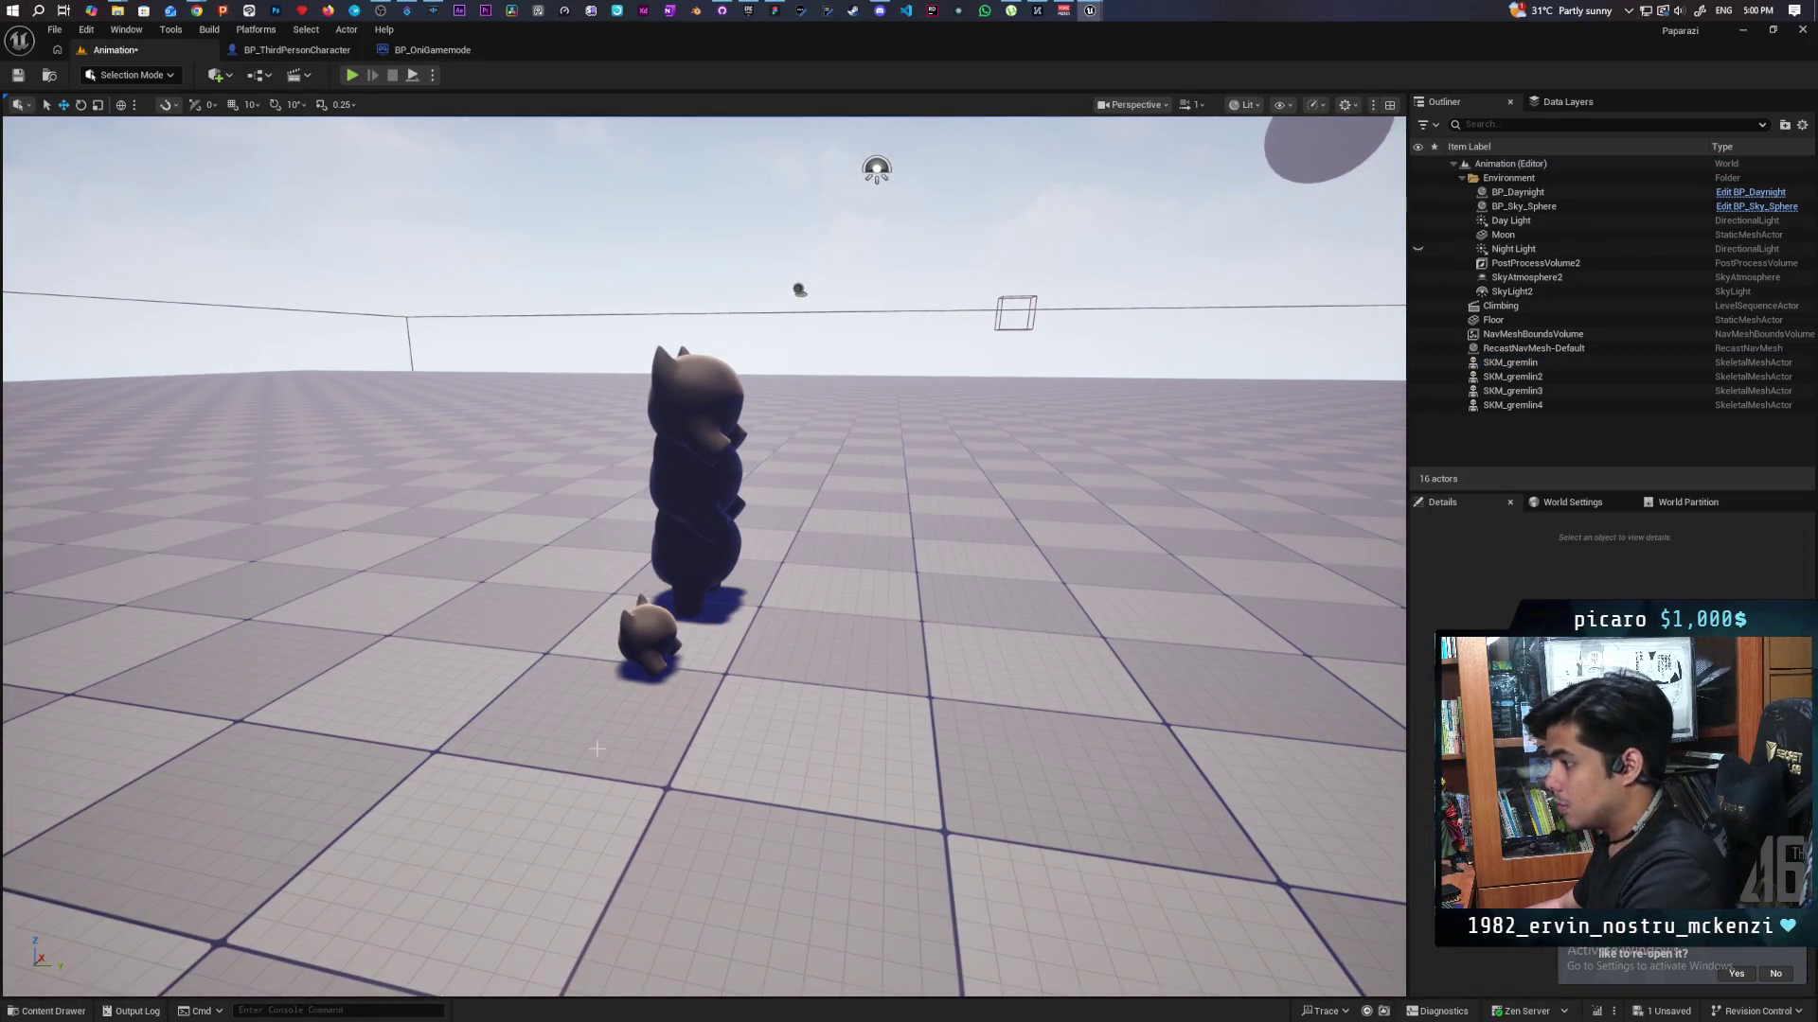
Place another SKM_gremlin mesh, then delete both small gremlins from the level.
left_click(649, 644)
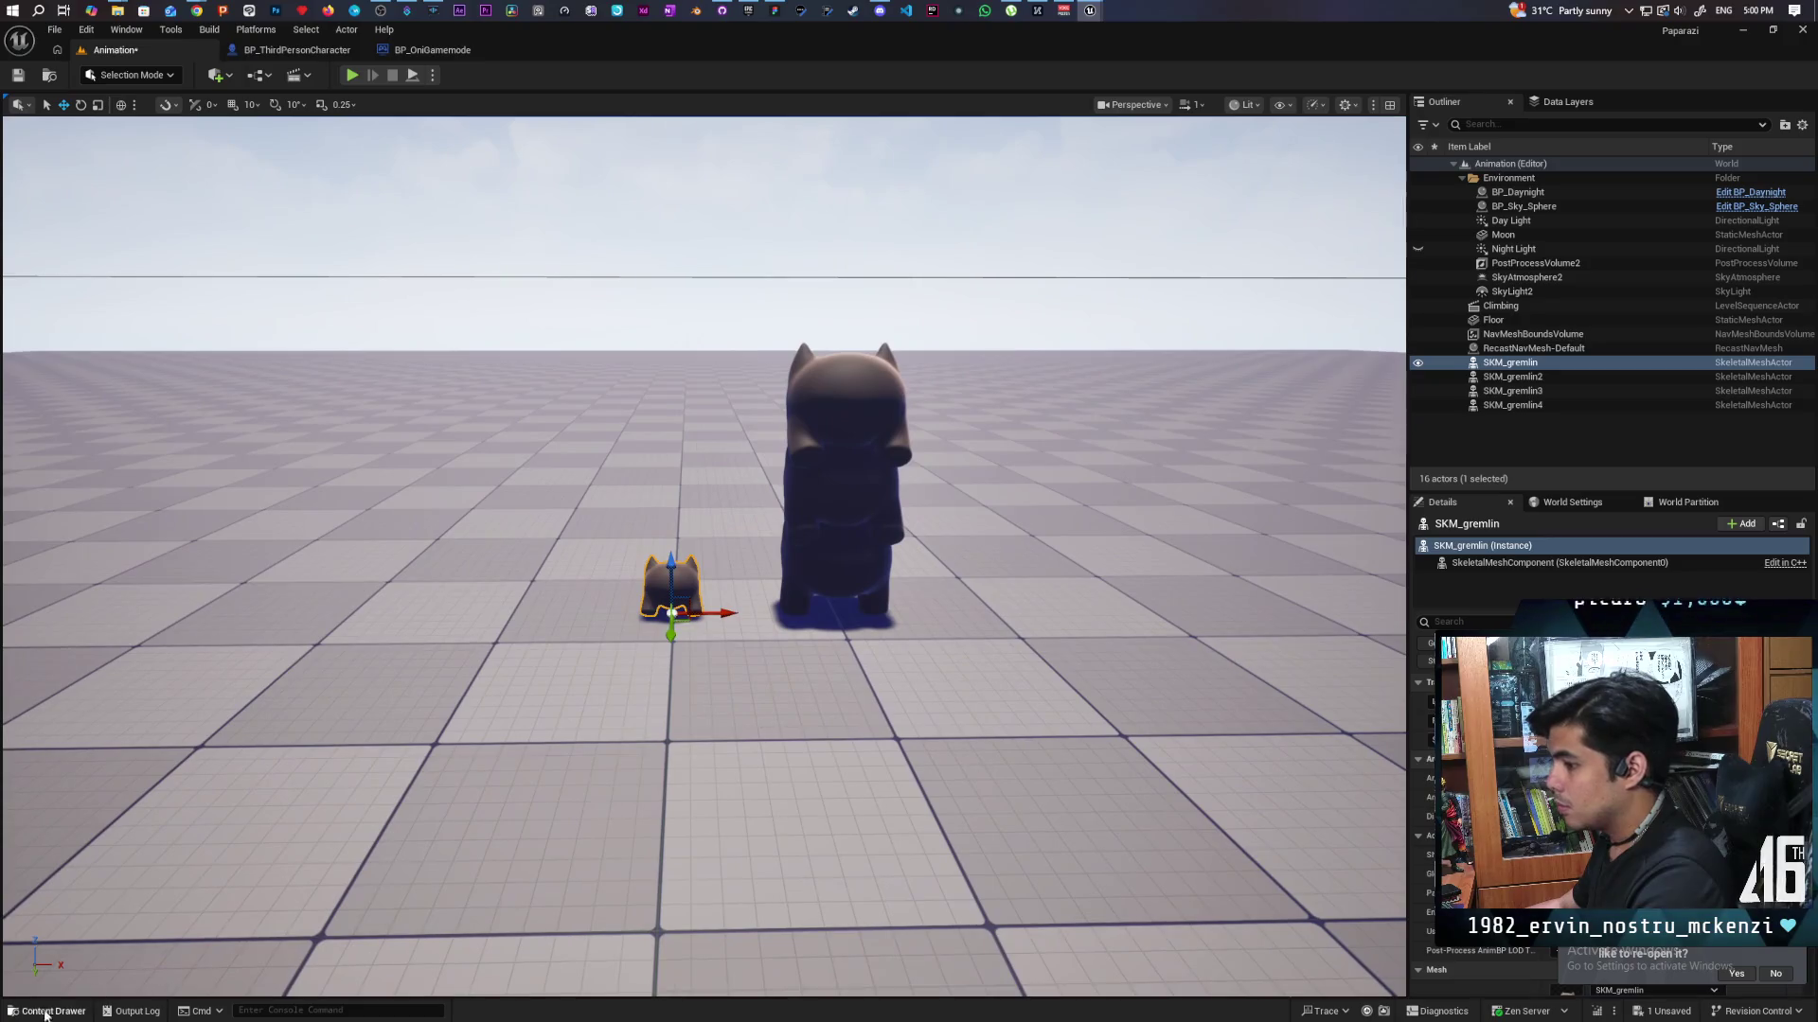
left_click(48, 1011)
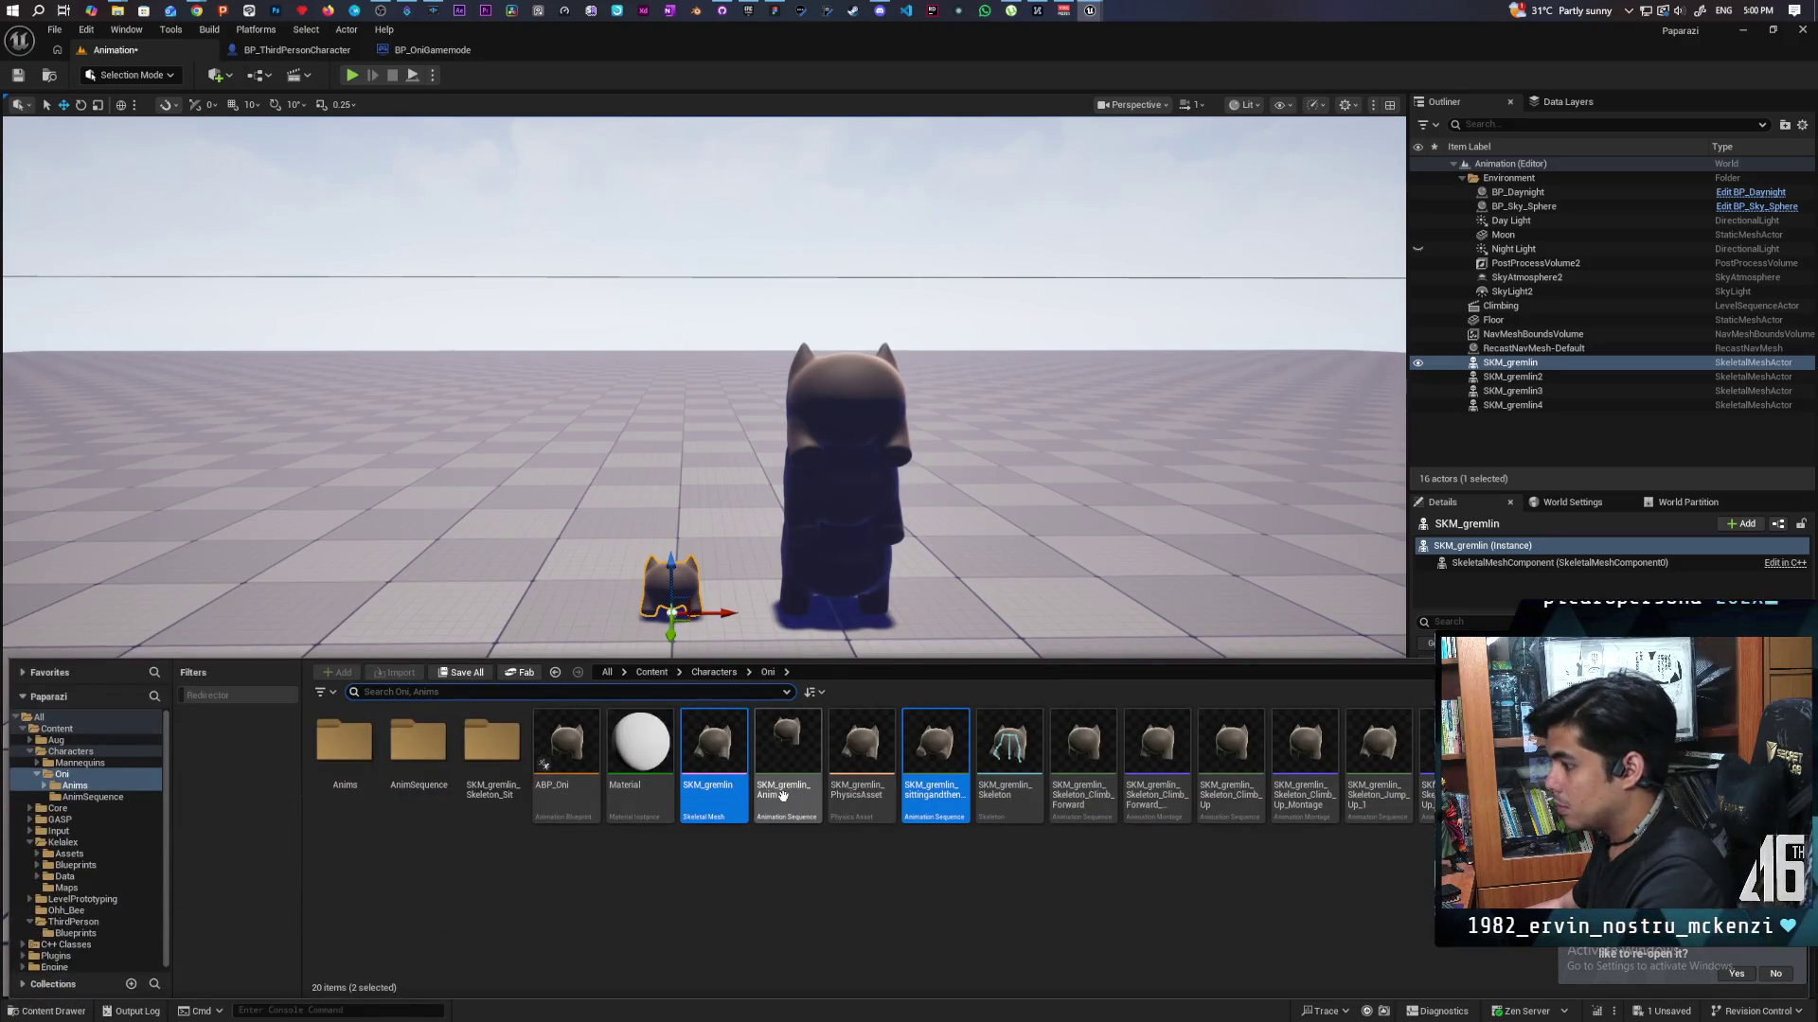
left_click(842, 895)
mouse_move(719, 767)
left_mouse_down()
mouse_move(549, 616)
mouse_move(552, 596)
left_mouse_up()
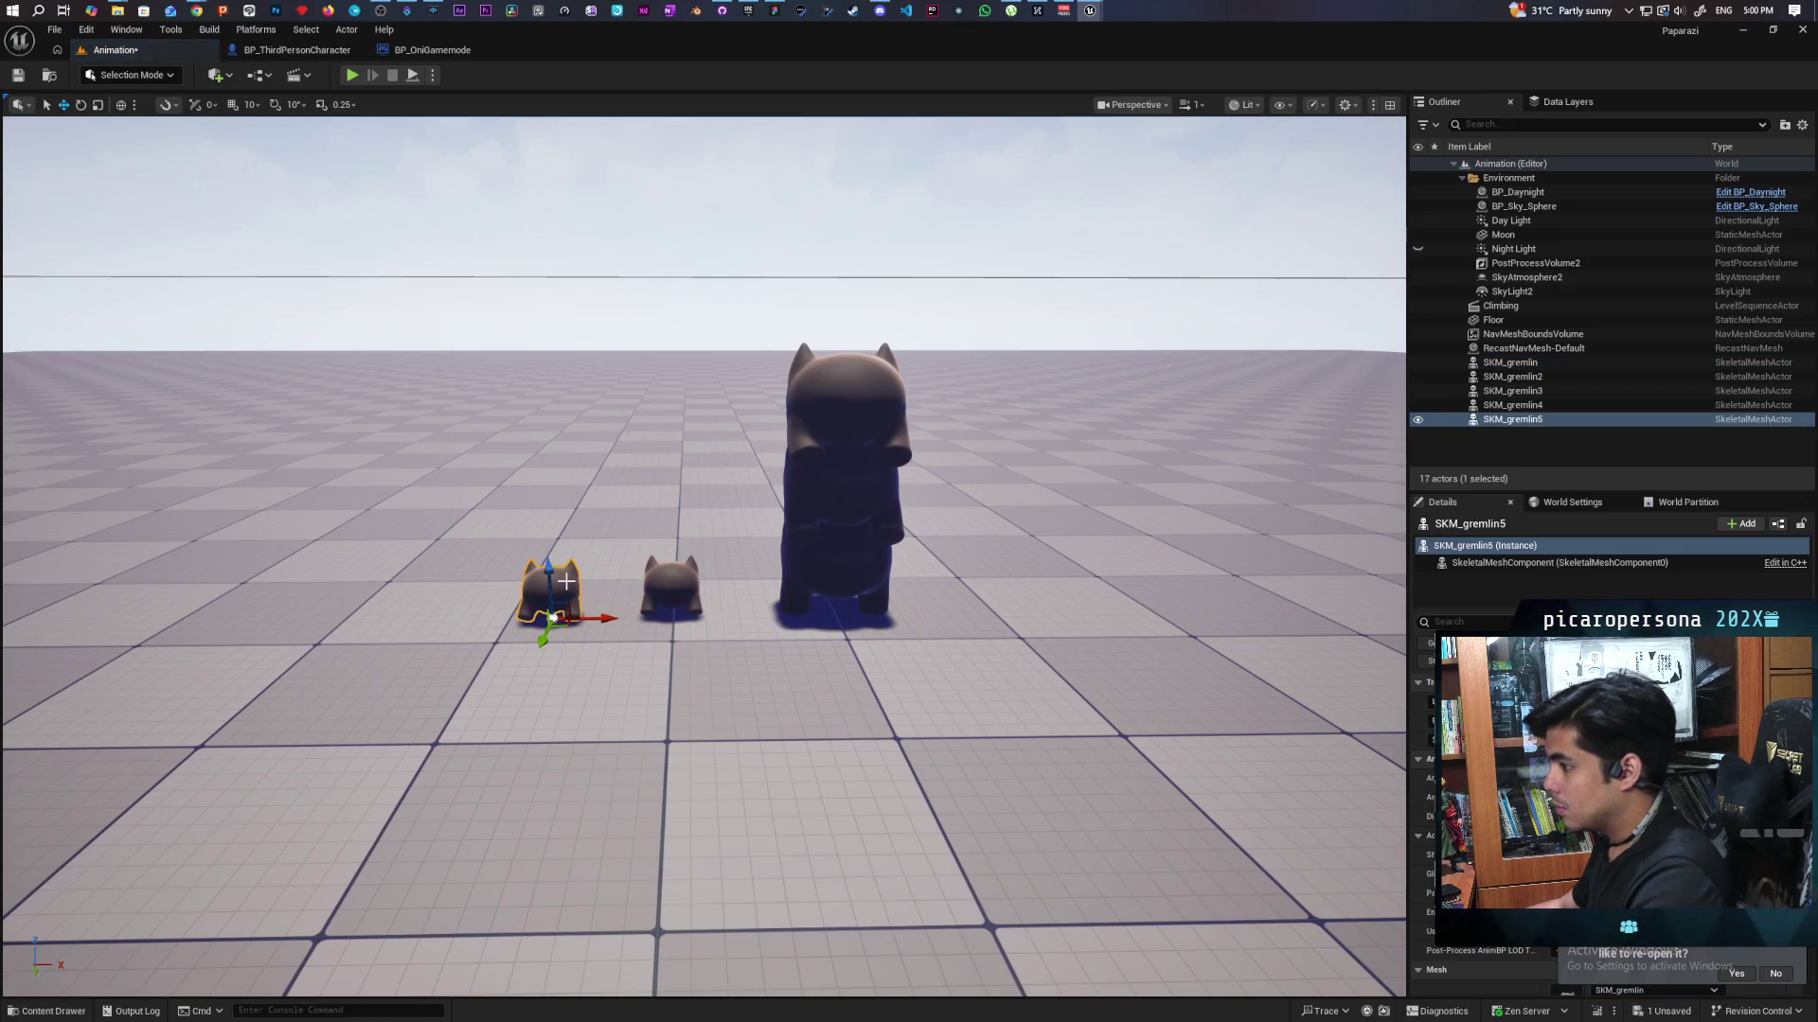
key("Delete")
left_click(671, 587)
key("Delete")
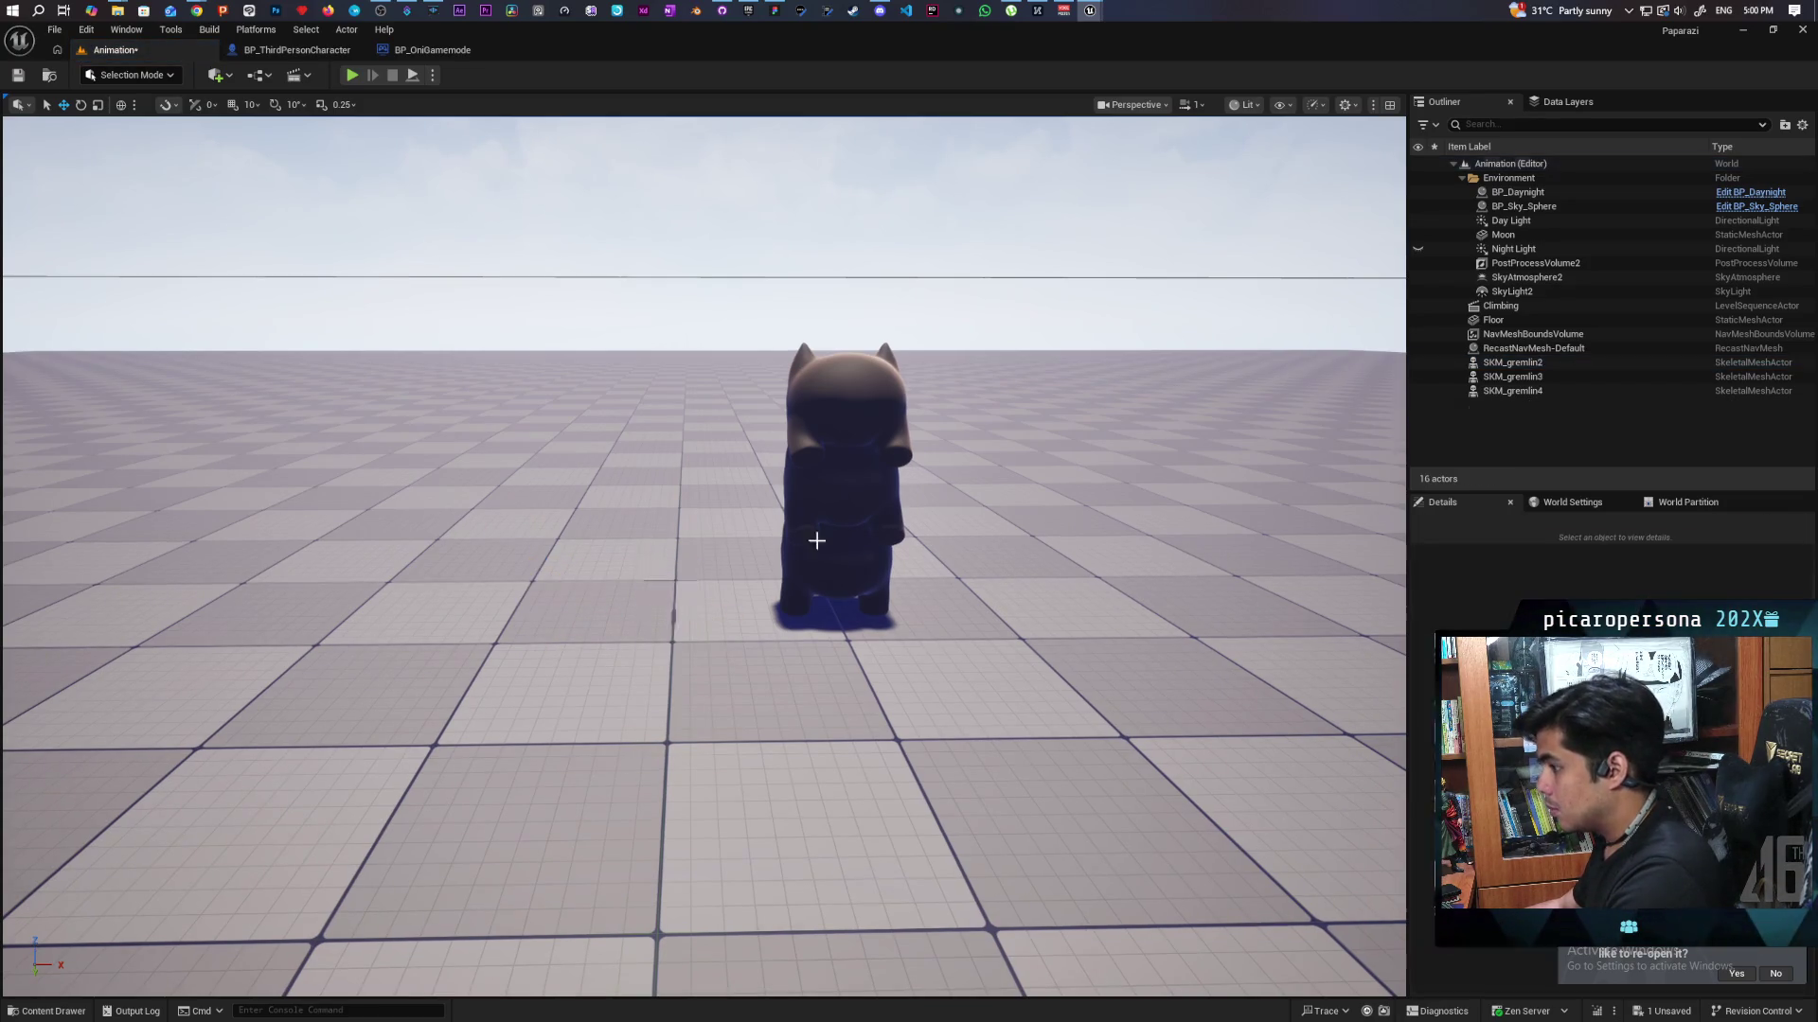
Browse SKM_gremlin4's animation asset choices without changing them, then show the Oni Anims content.
left_click(854, 402)
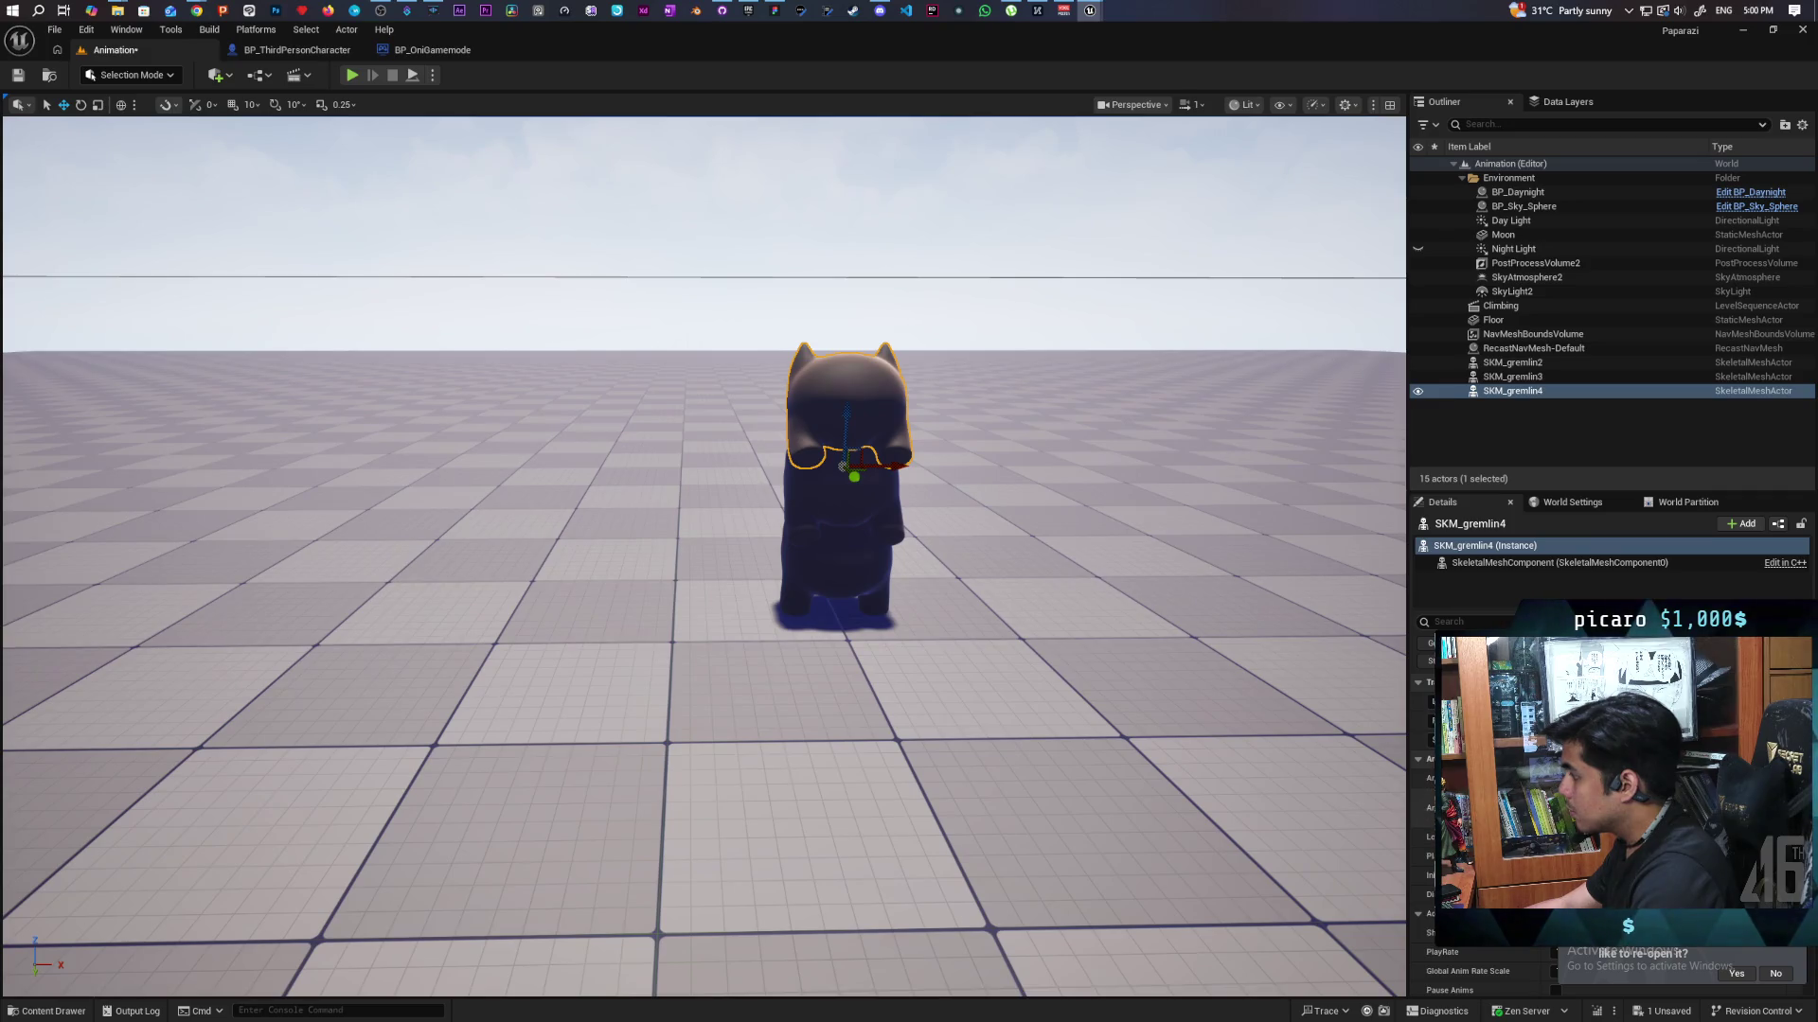
left_click(1648, 807)
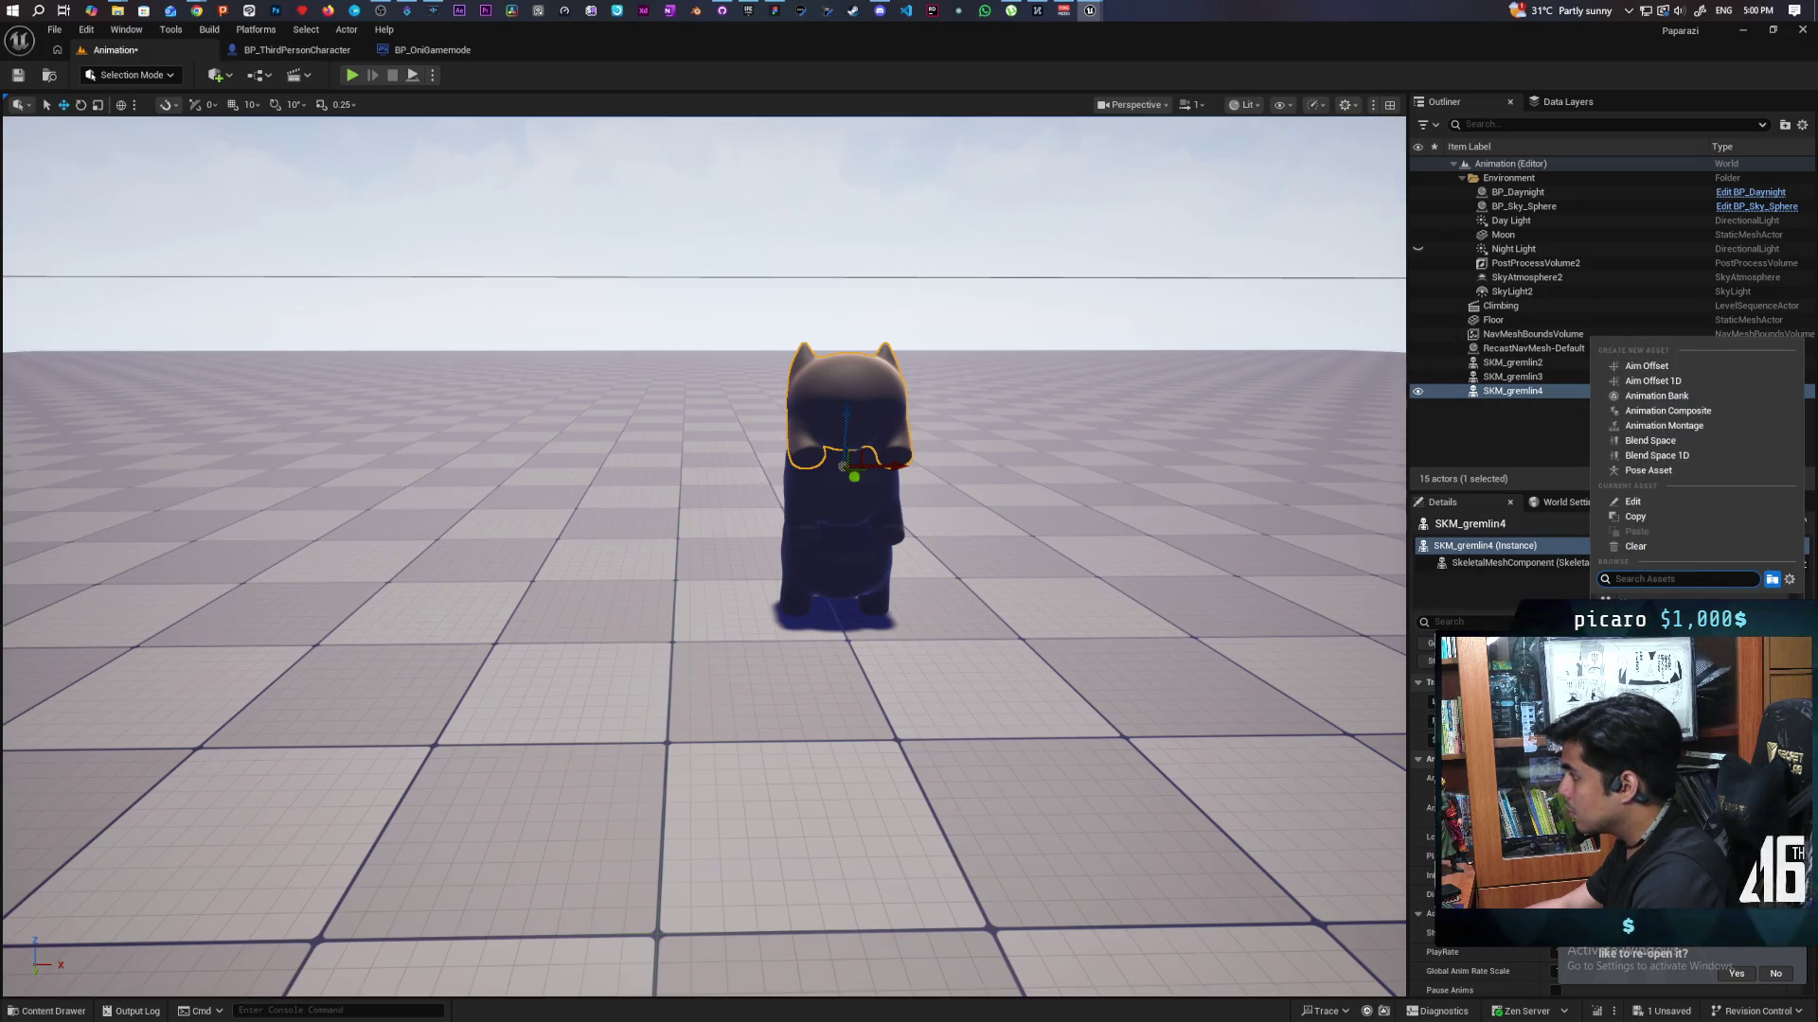
key("Escape")
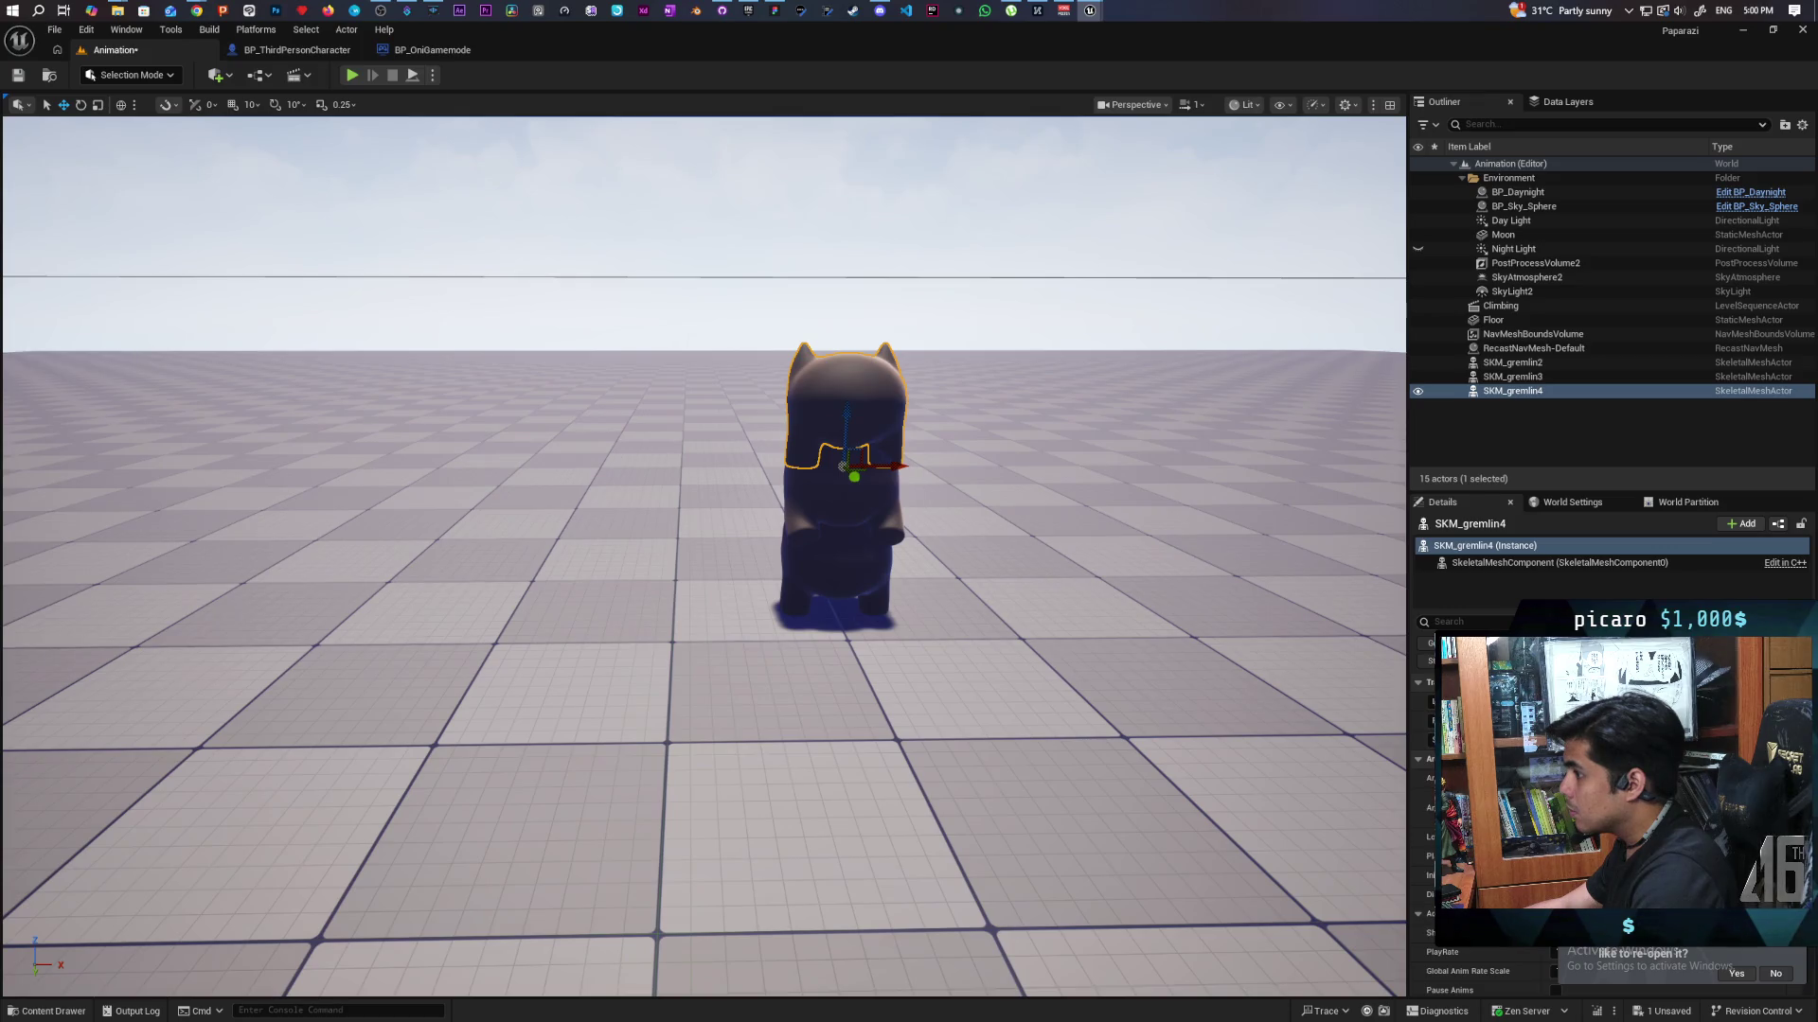
left_click(1647, 807)
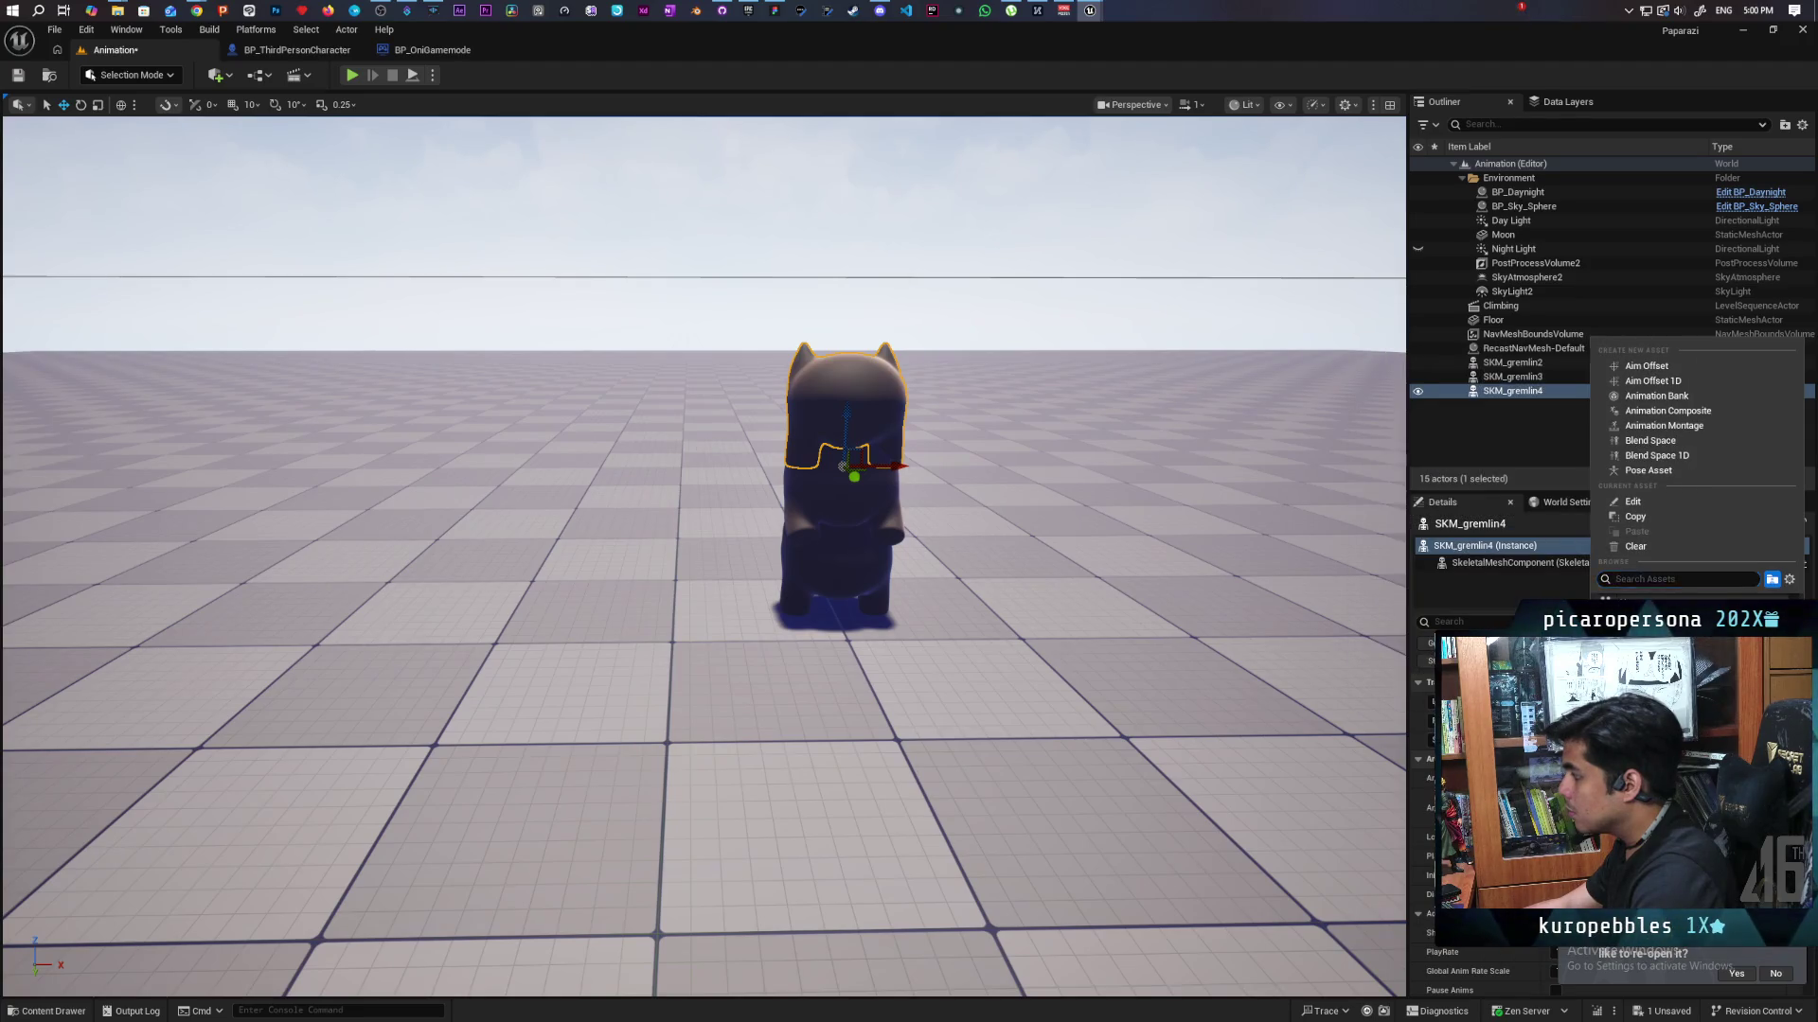
key("Escape")
left_click(1647, 808)
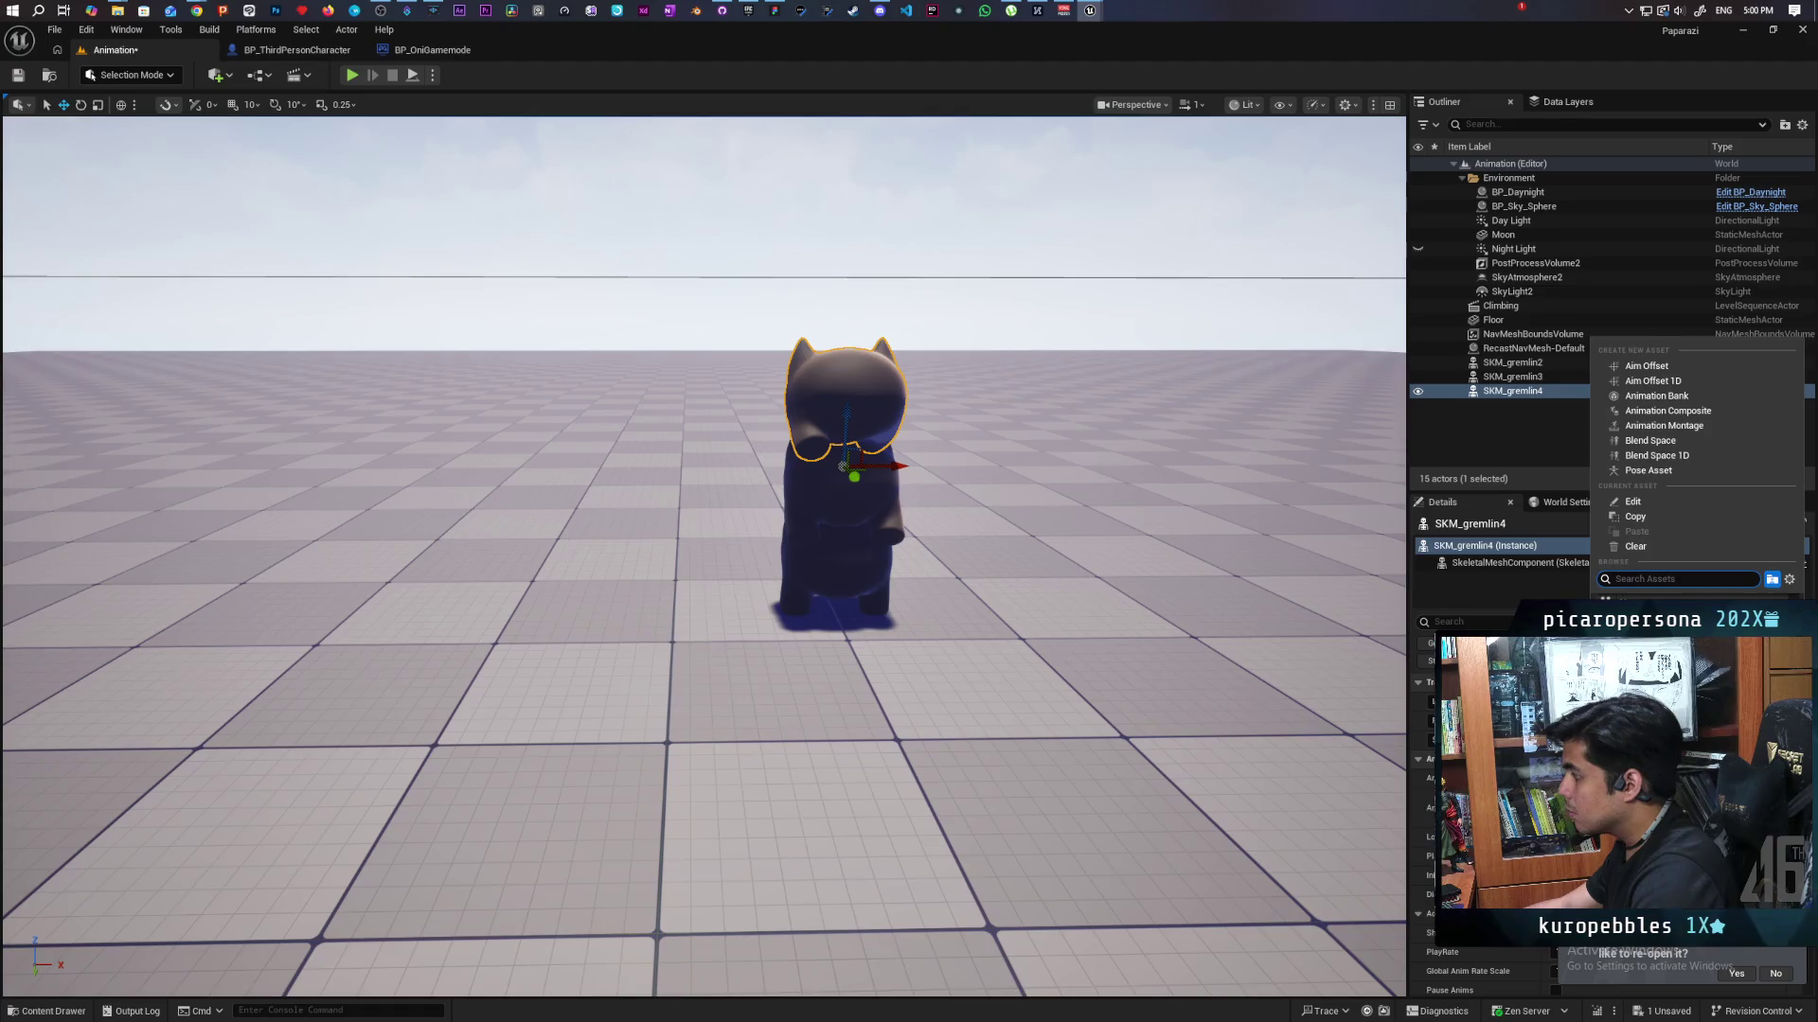
key("Escape")
left_click(1647, 808)
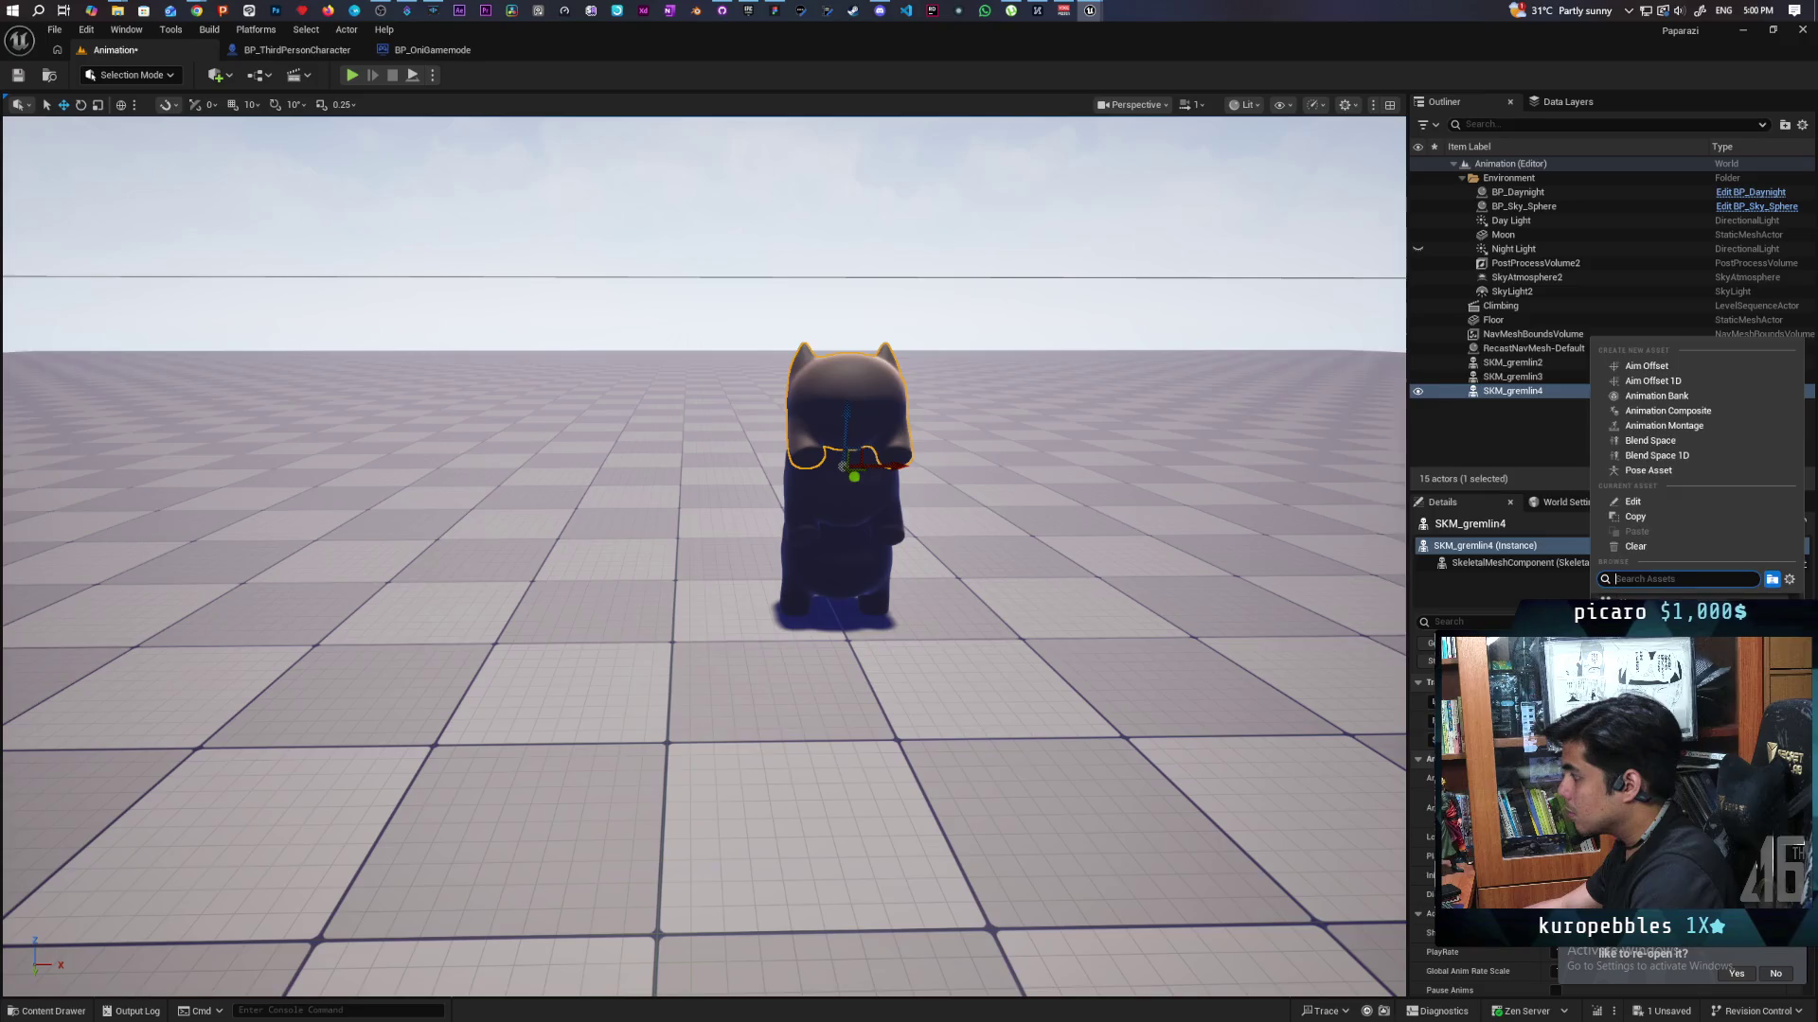
key("Escape")
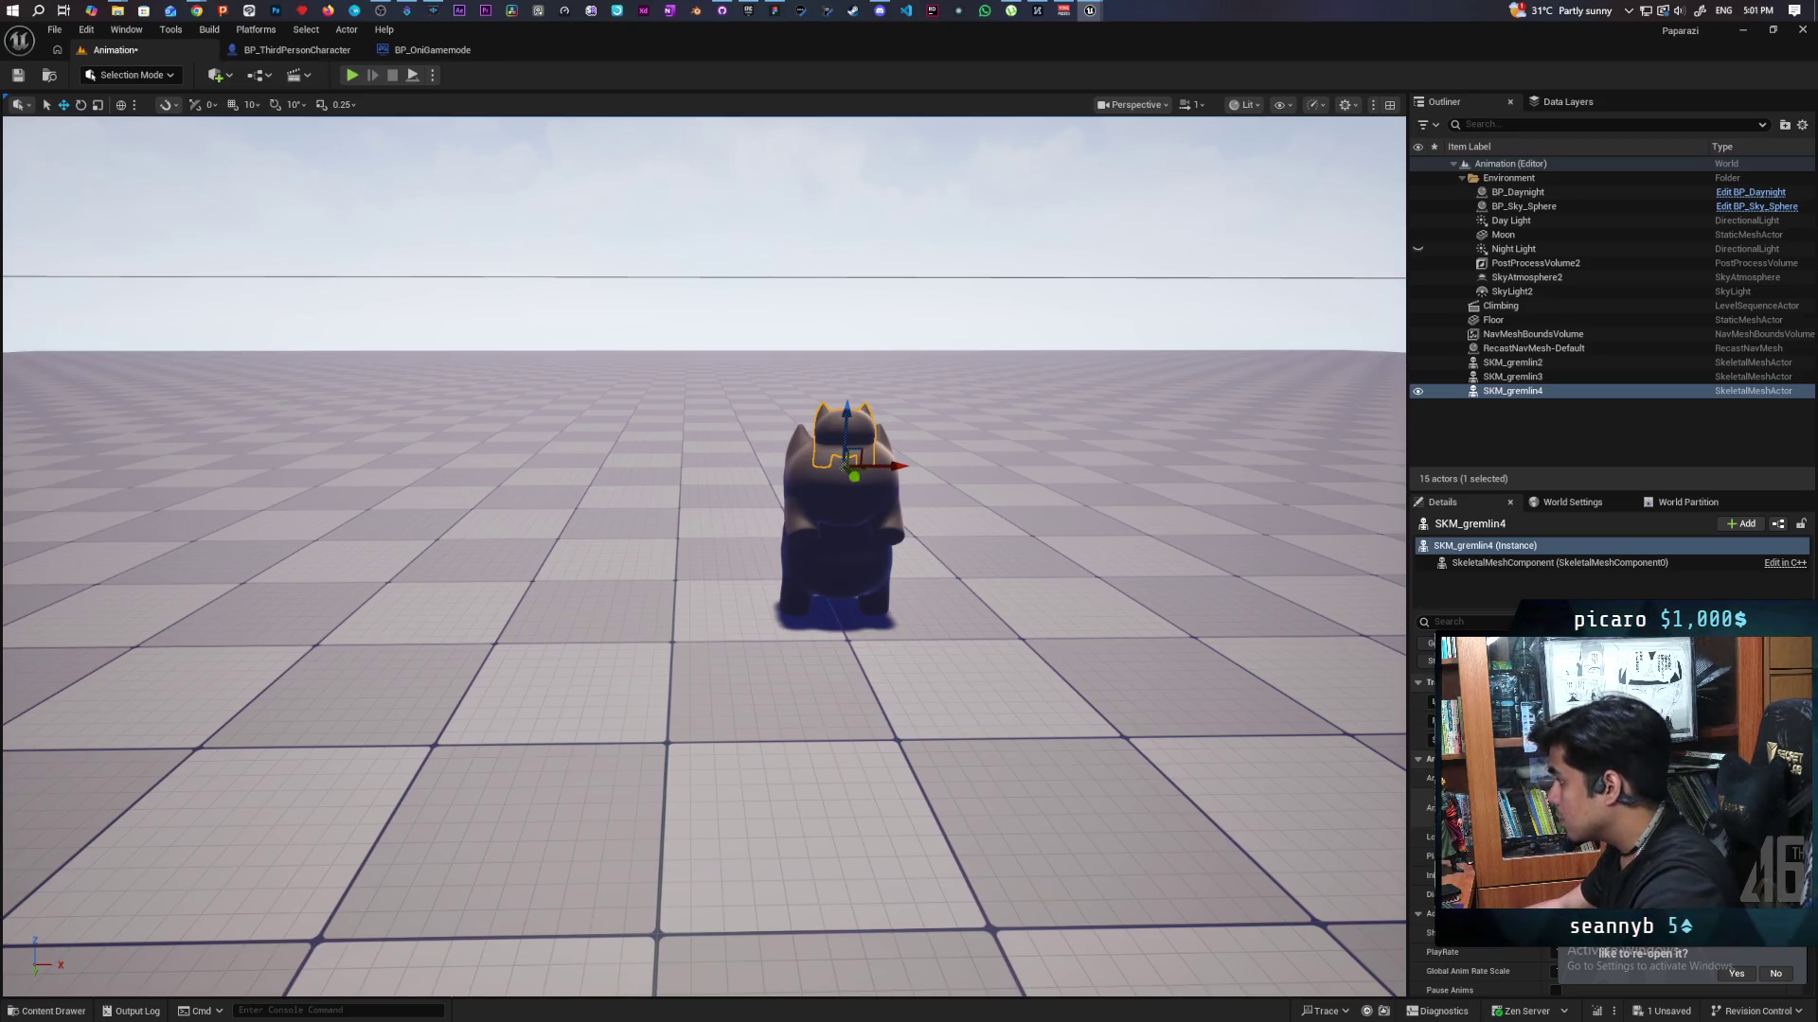
left_click(1666, 808)
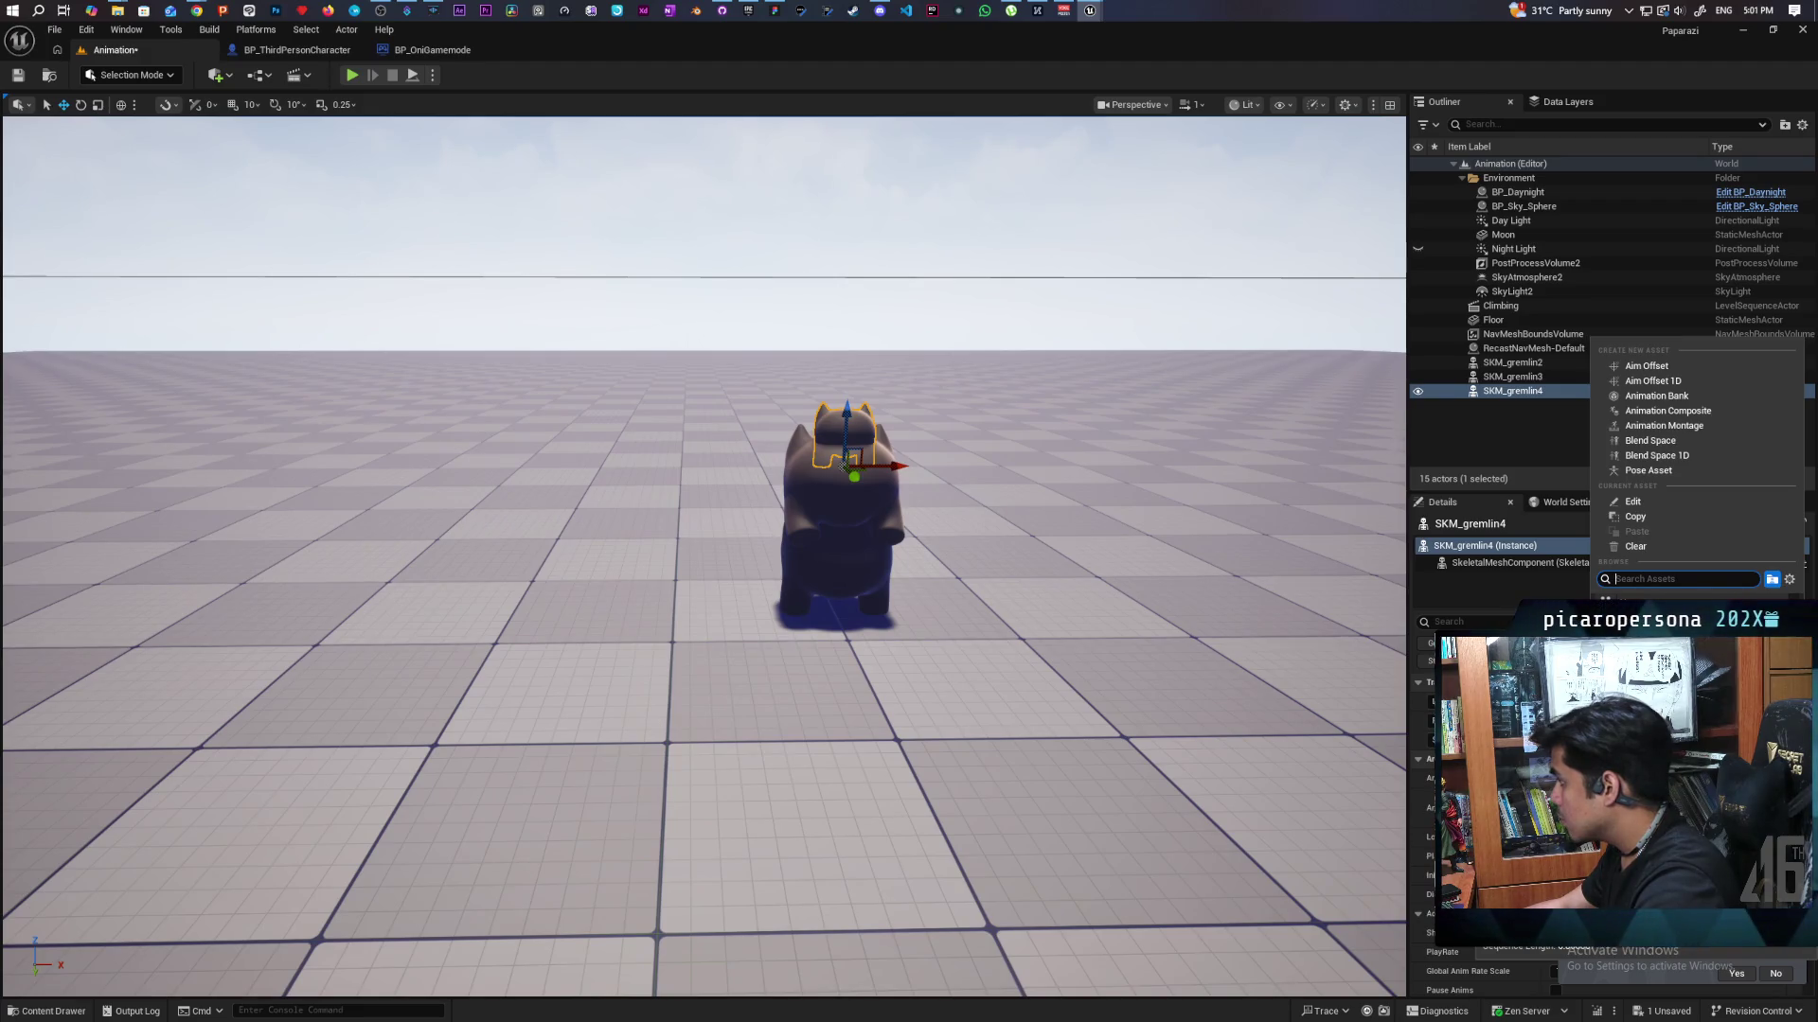
key("Escape")
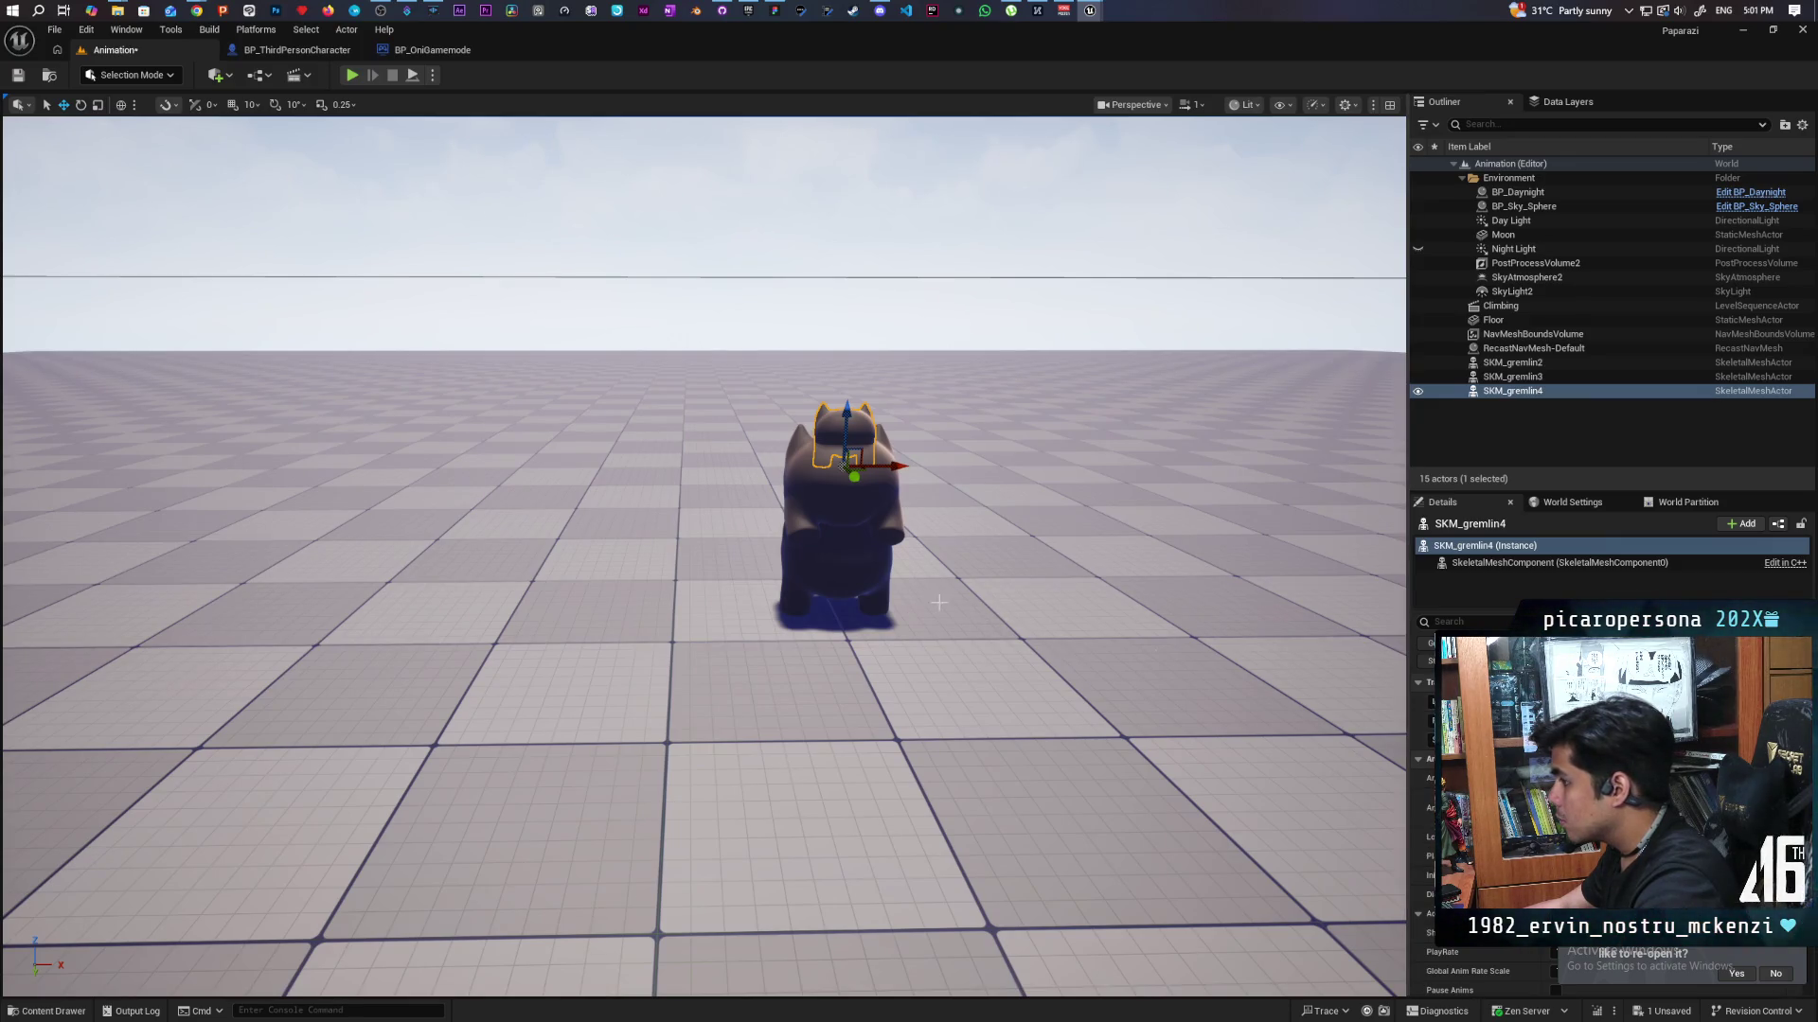
key("ctrl+space")
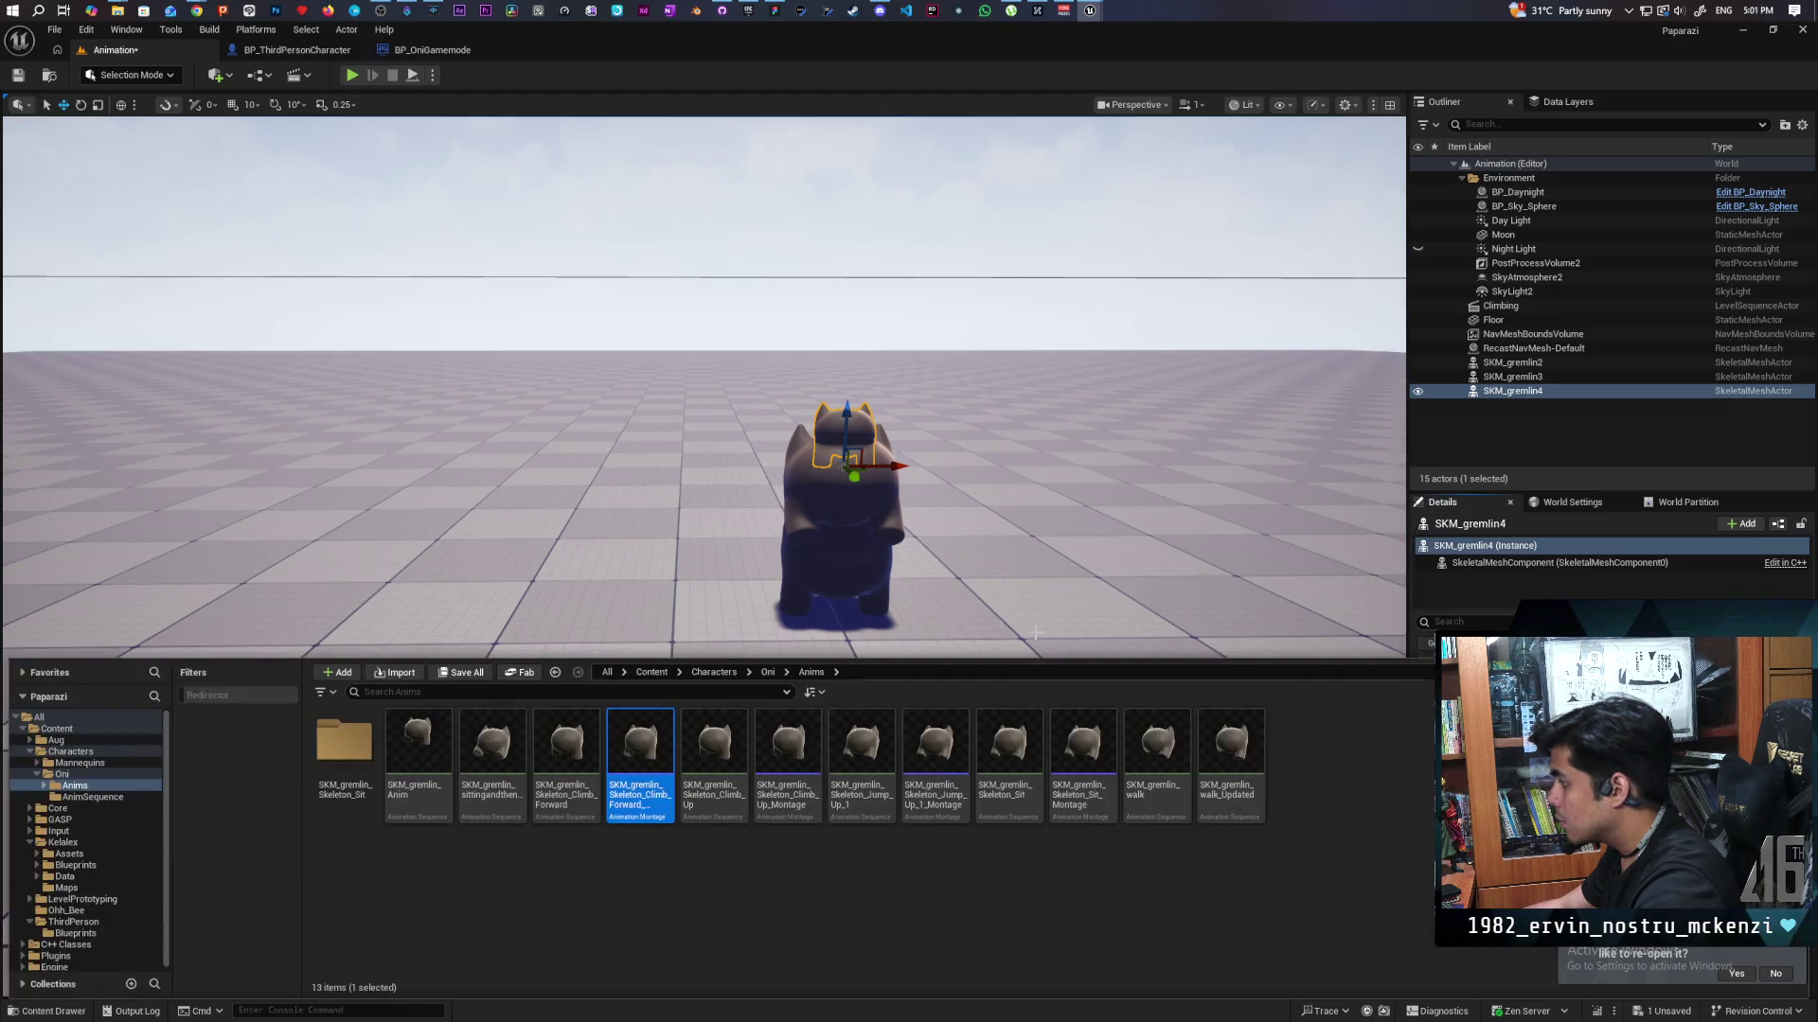
Lower SKM_gremlin3 onto the gremlin below and open the SKM_gremlin_Skeleton_Sit folder.
left_click(838, 559)
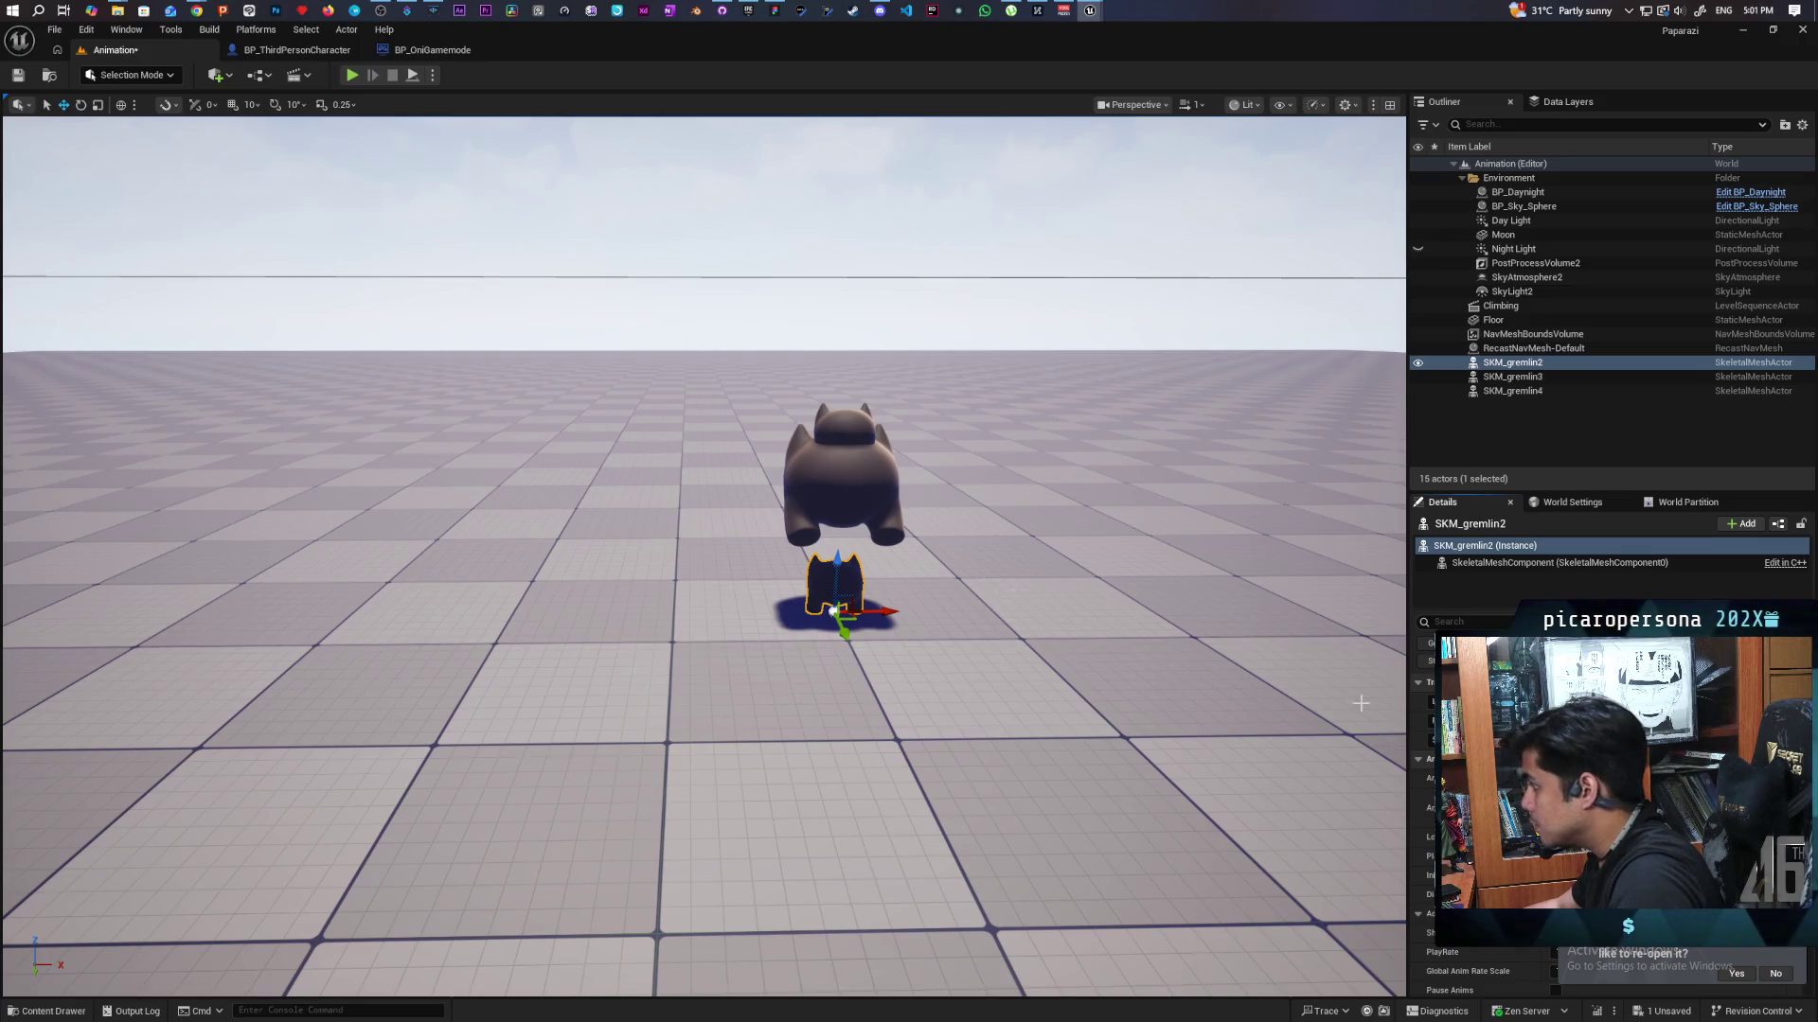
left_click(843, 473)
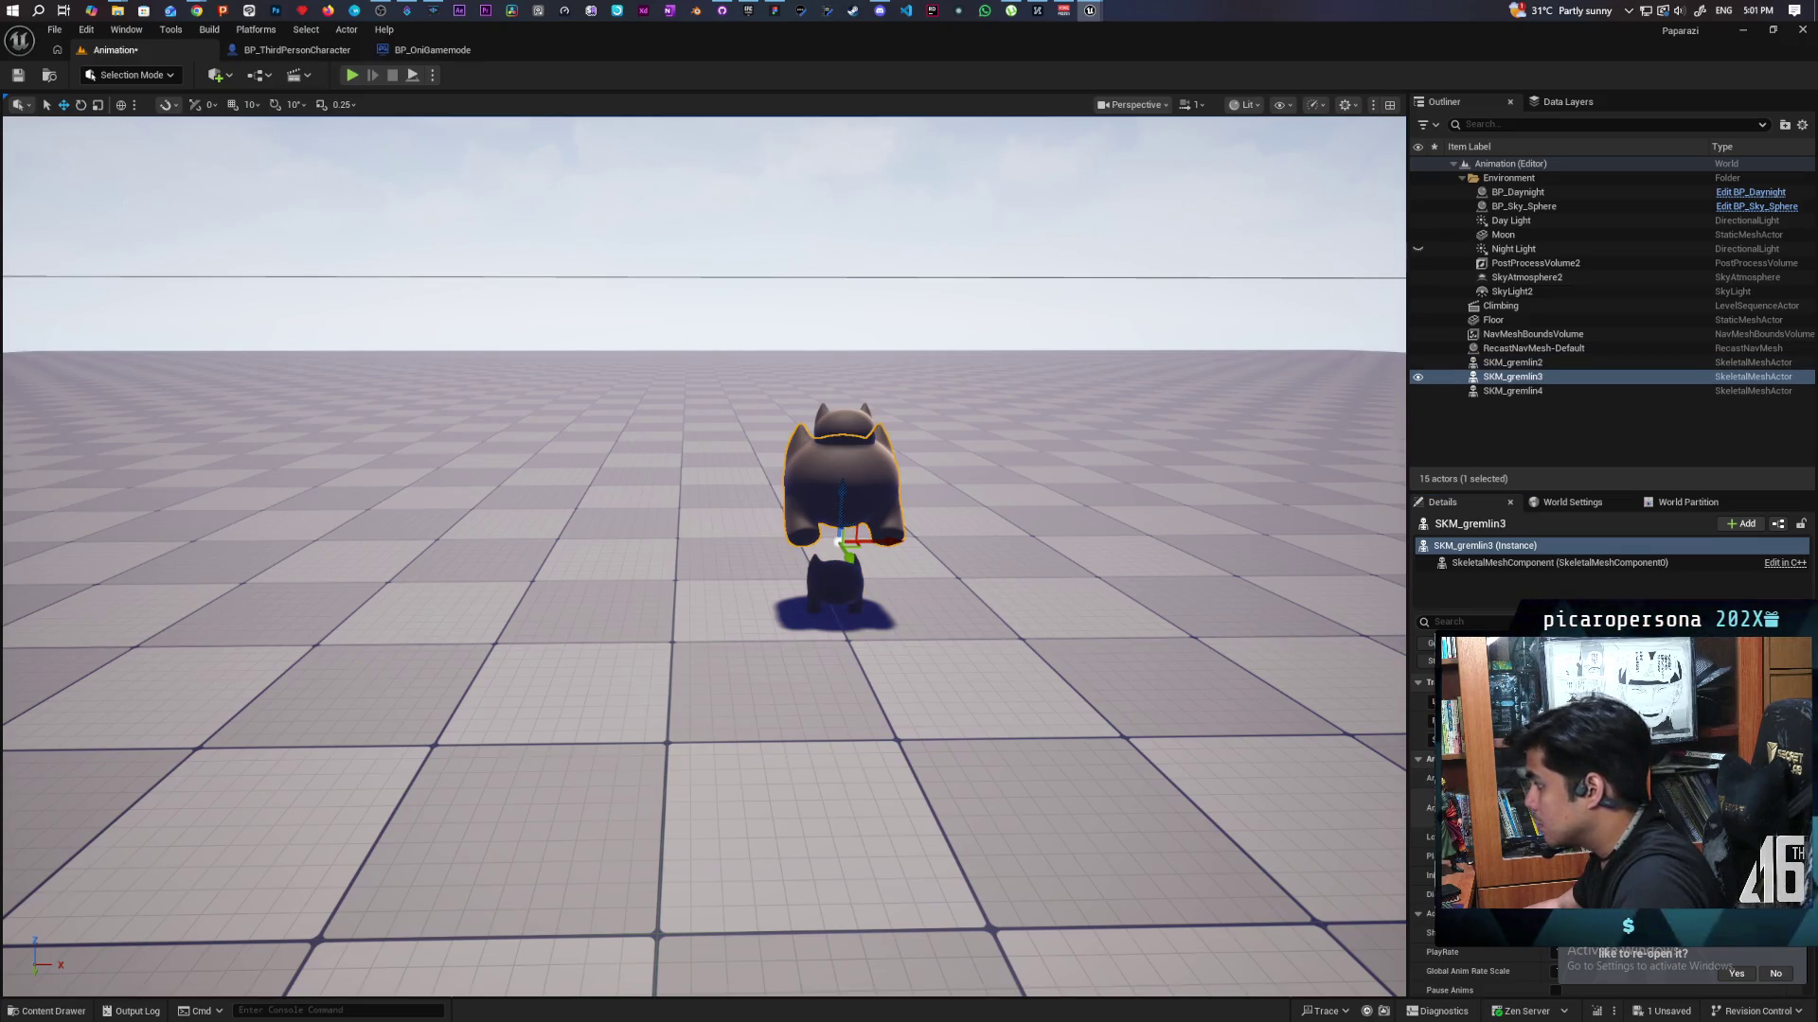
key("ctrl+z")
mouse_move(992, 520)
left_mouse_down()
mouse_move(928, 501)
mouse_move(985, 516)
mouse_move(960, 510)
mouse_move(1003, 510)
mouse_move(975, 510)
mouse_move(989, 494)
left_mouse_up()
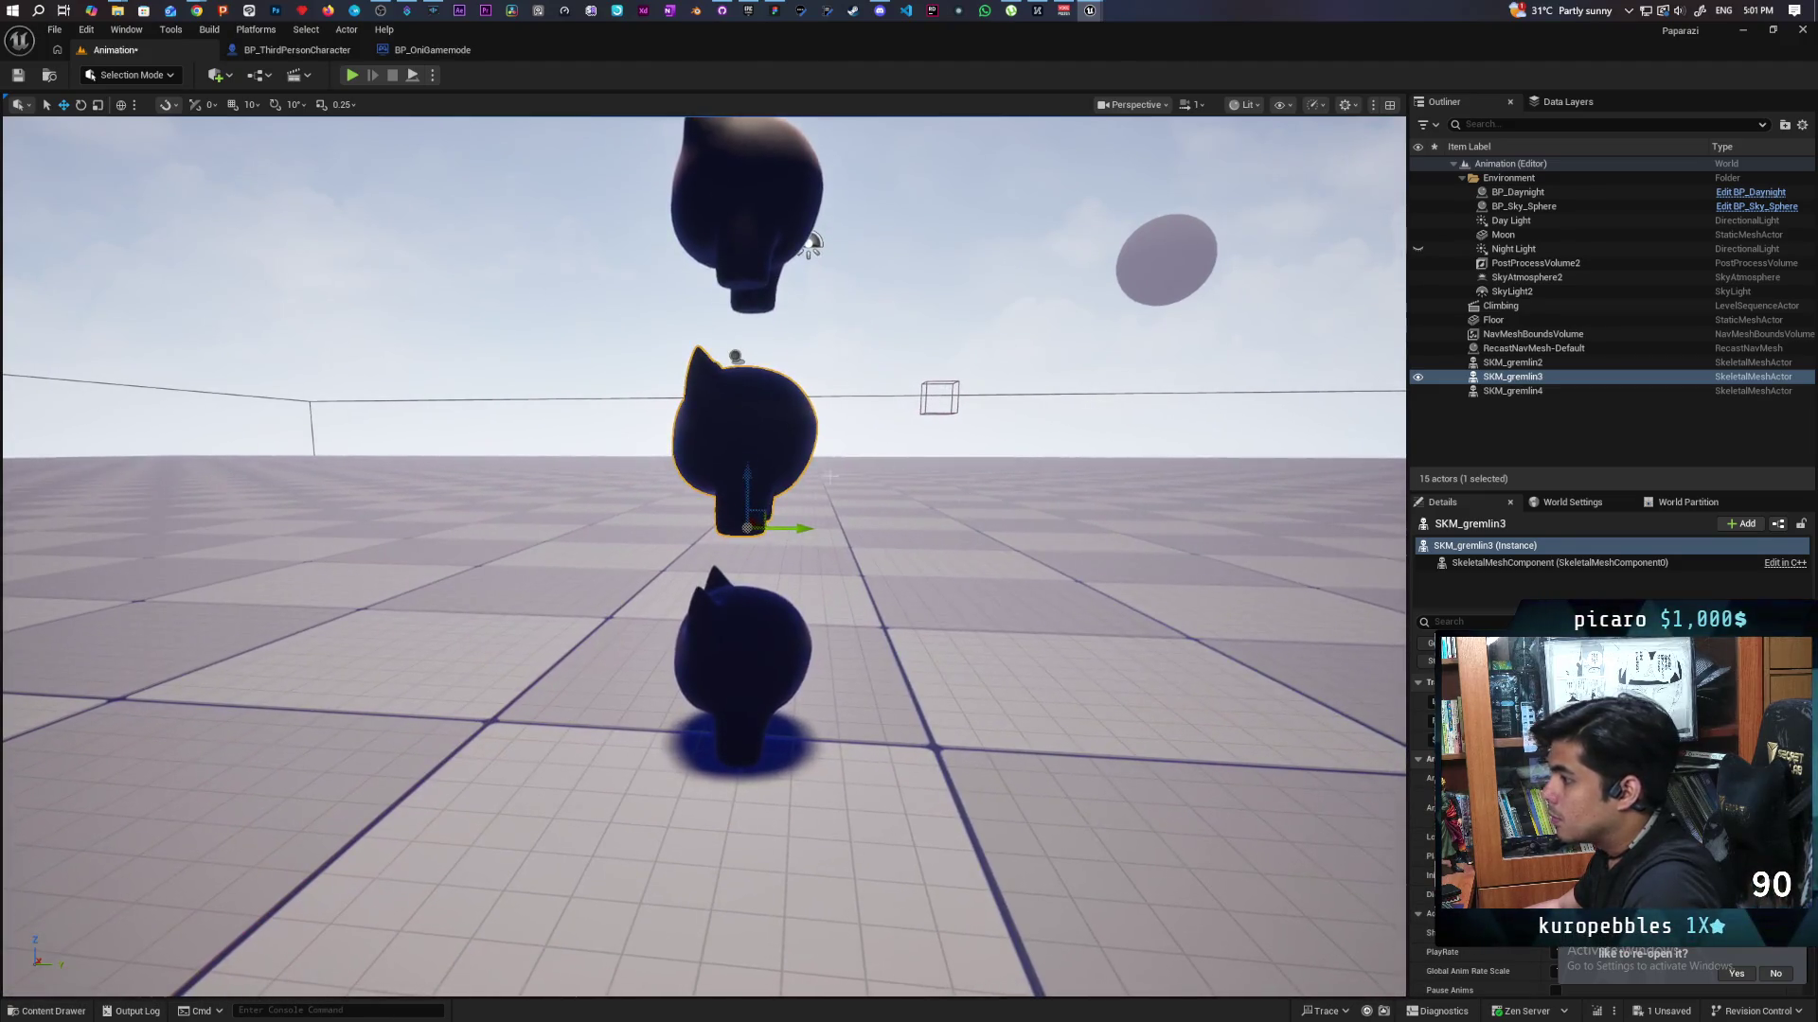
mouse_move(748, 478)
left_mouse_down()
mouse_move(874, 591)
mouse_move(852, 591)
mouse_move(862, 549)
mouse_move(818, 547)
left_mouse_up()
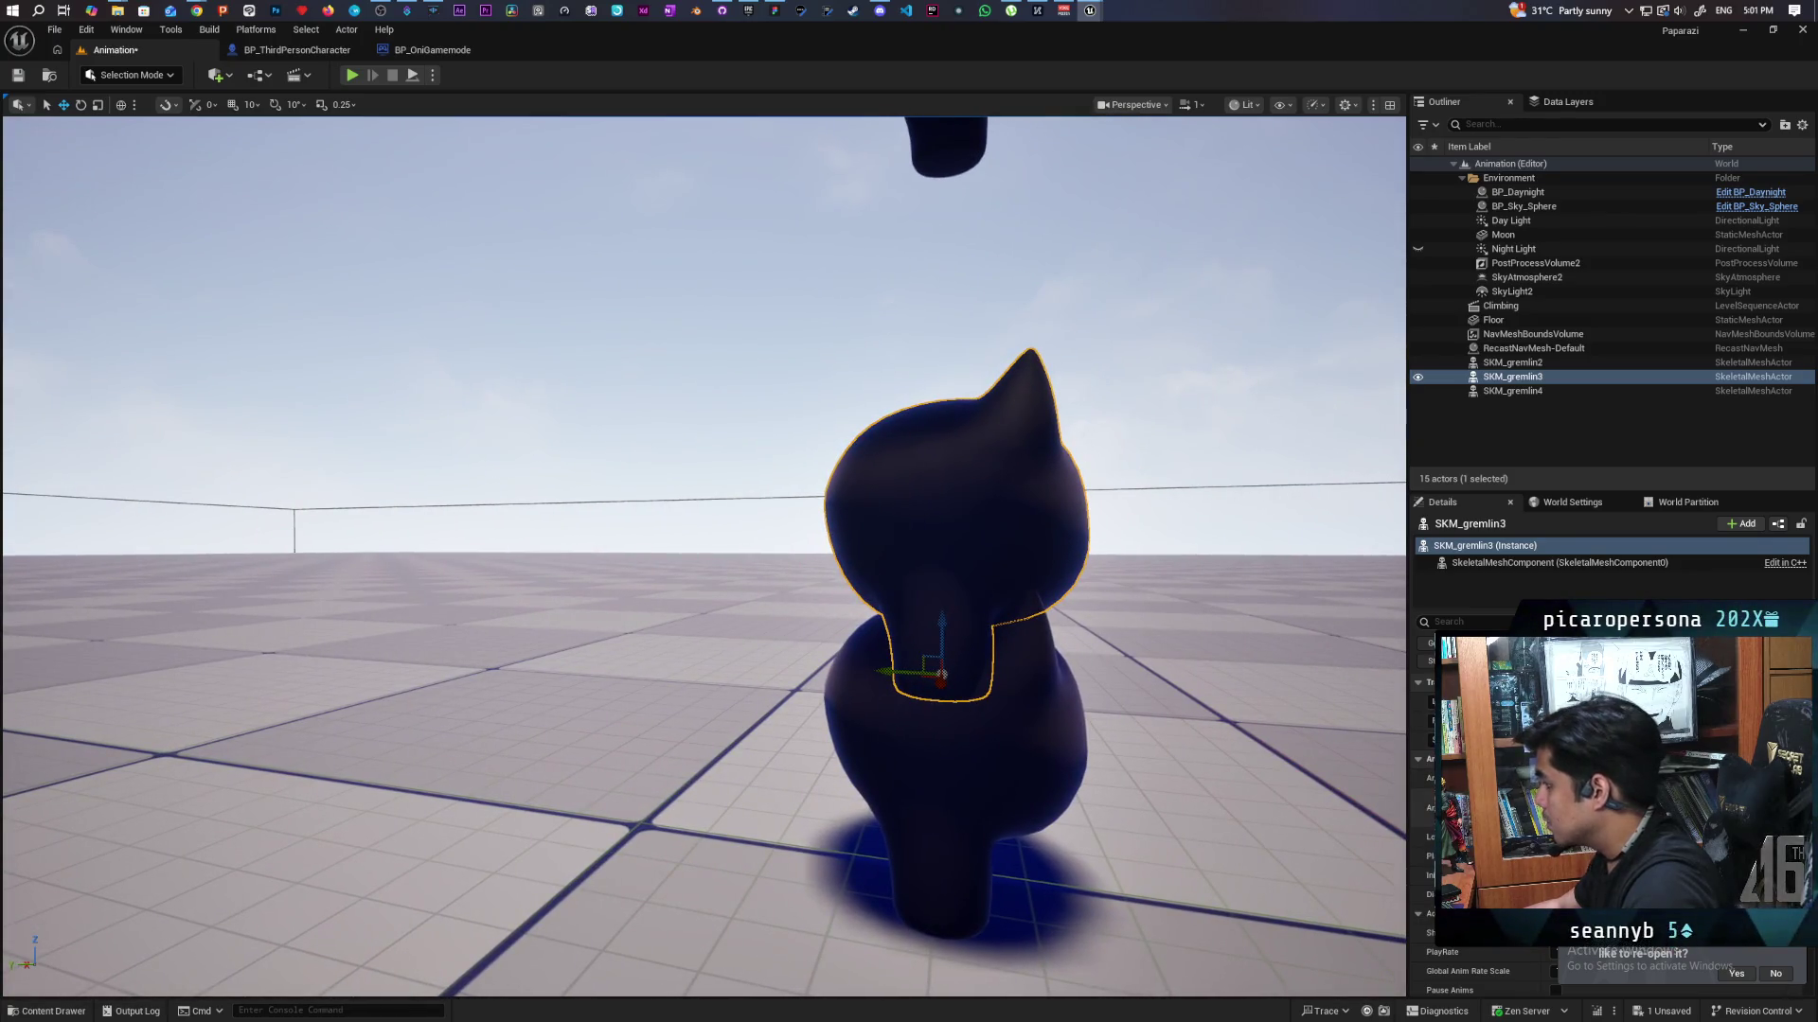
key("ctrl+space")
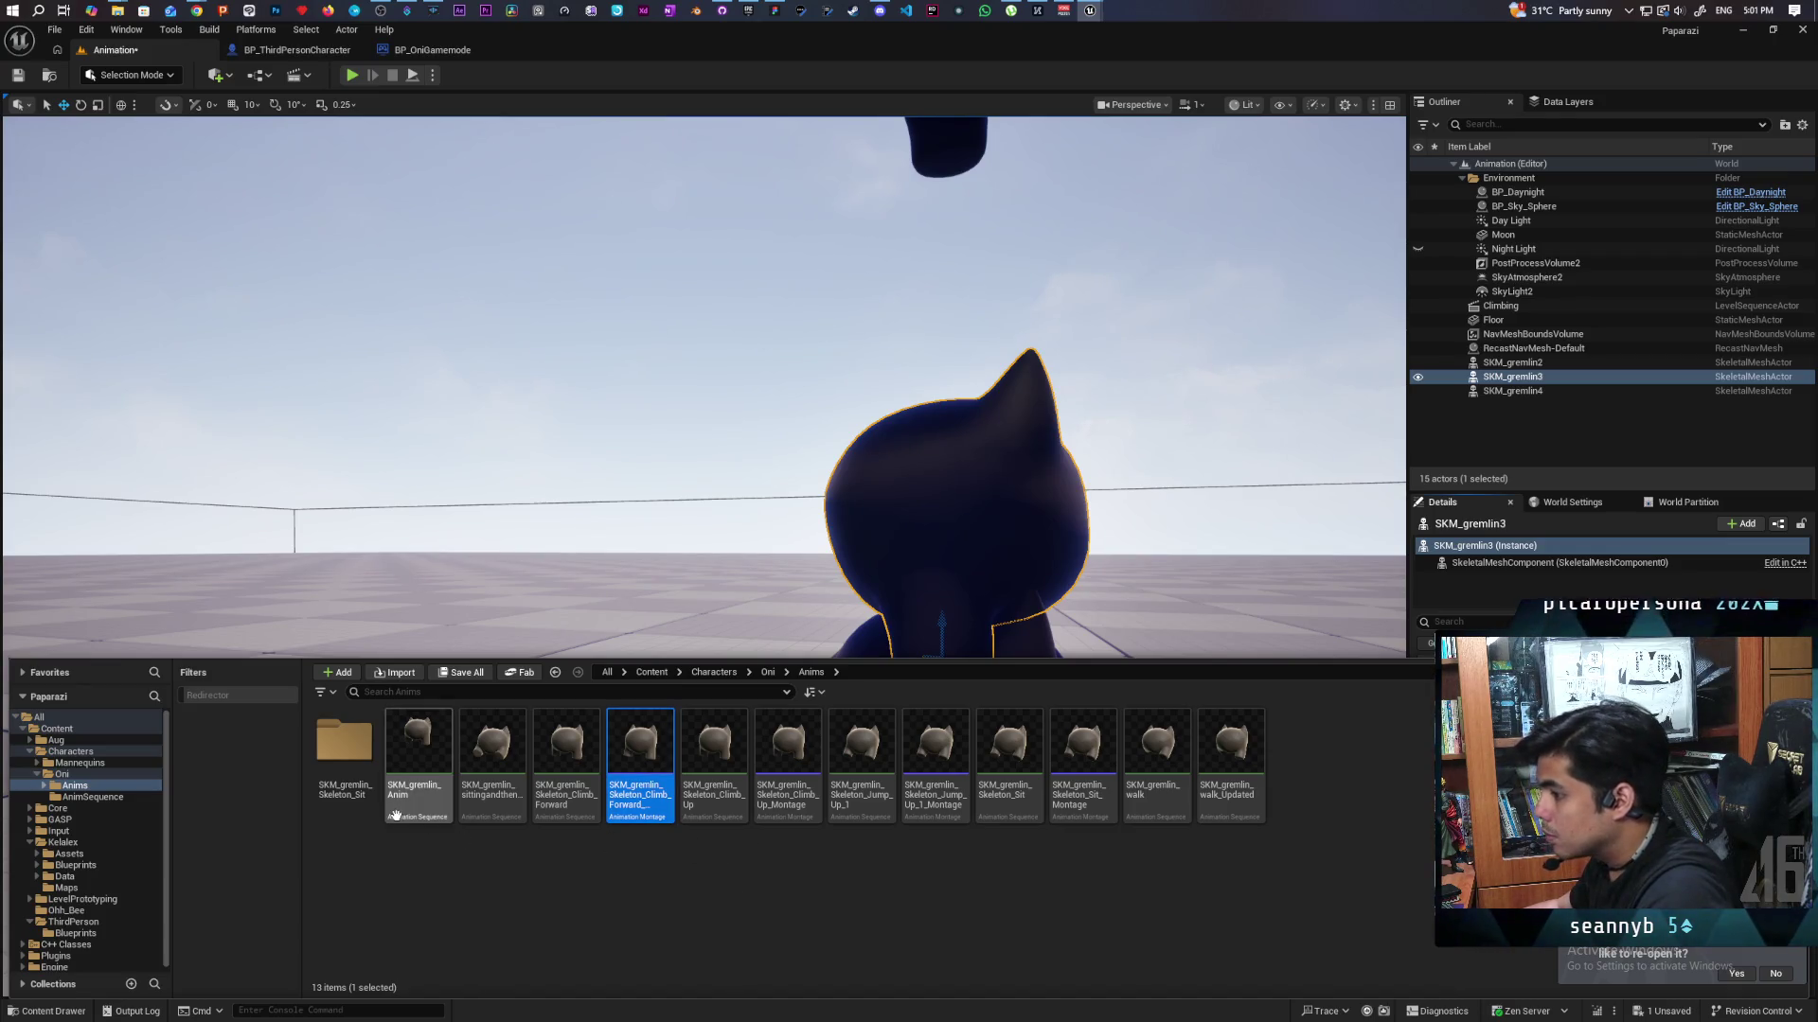
double_click(355, 763)
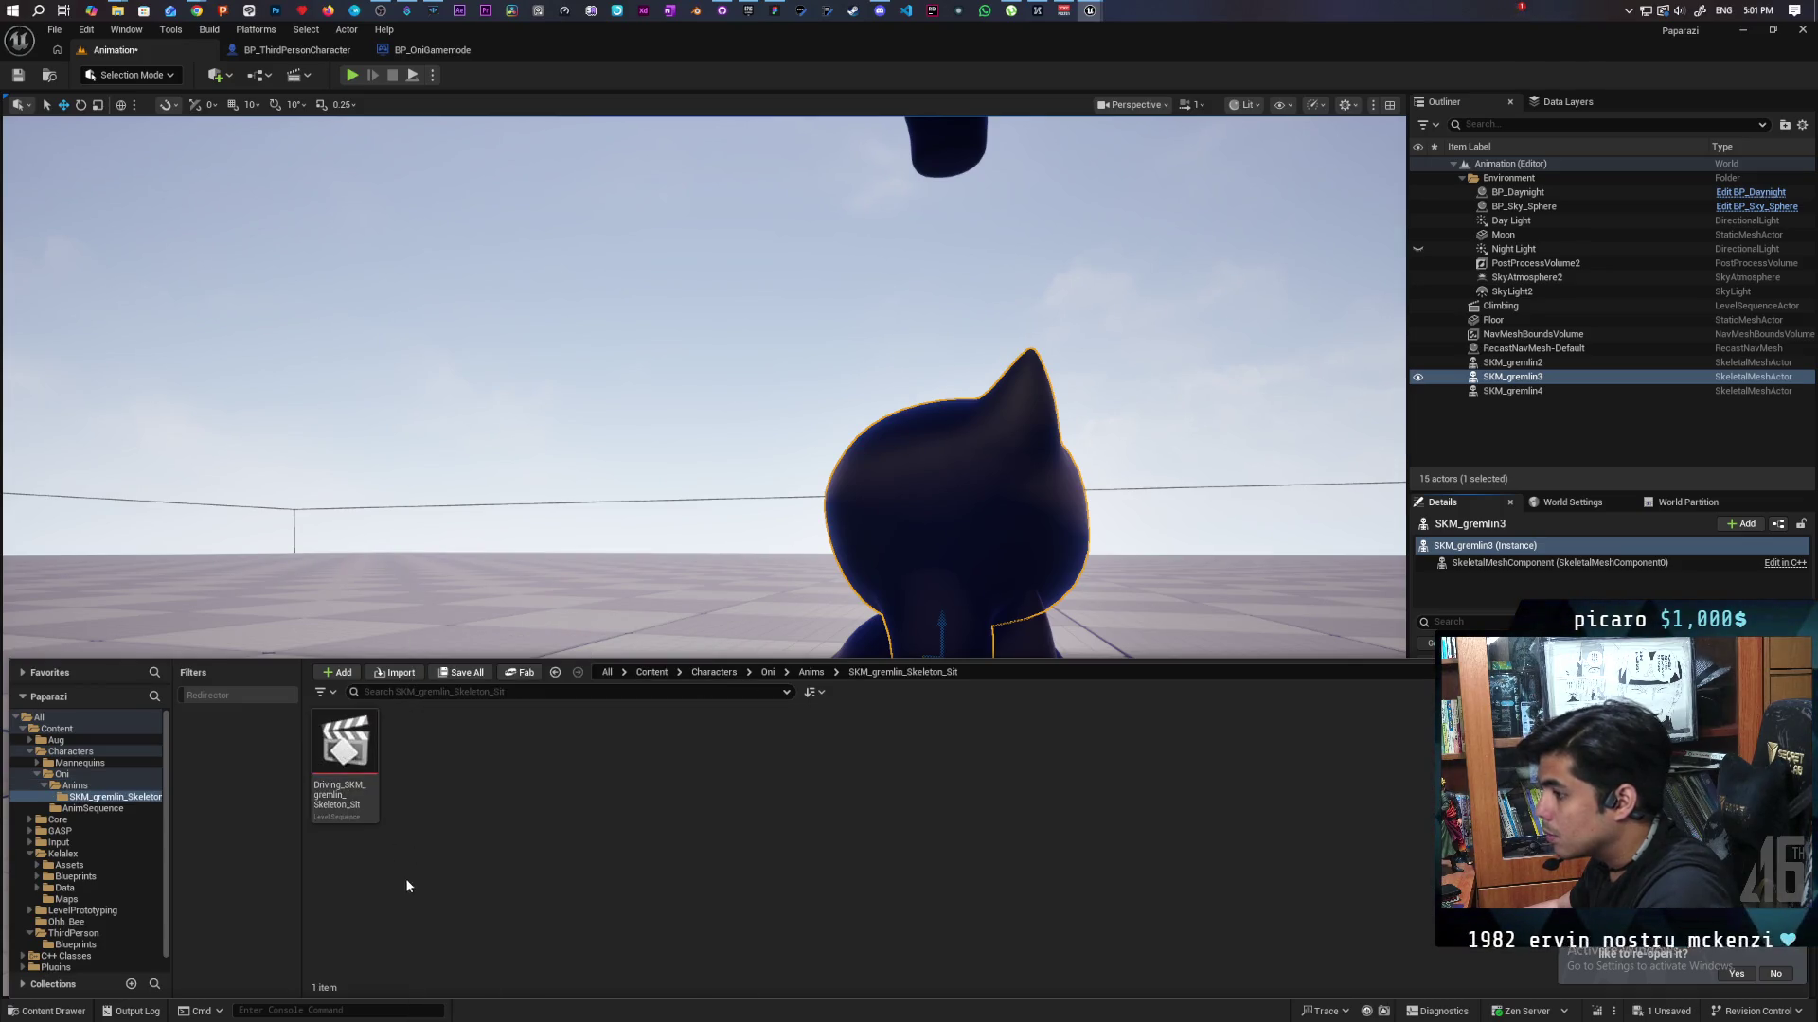
Open Driving_SKM_gremlin_Skeleton_Sit and expand the Root, Body and BodyLink_L_000 bone tracks.
double_click(360, 798)
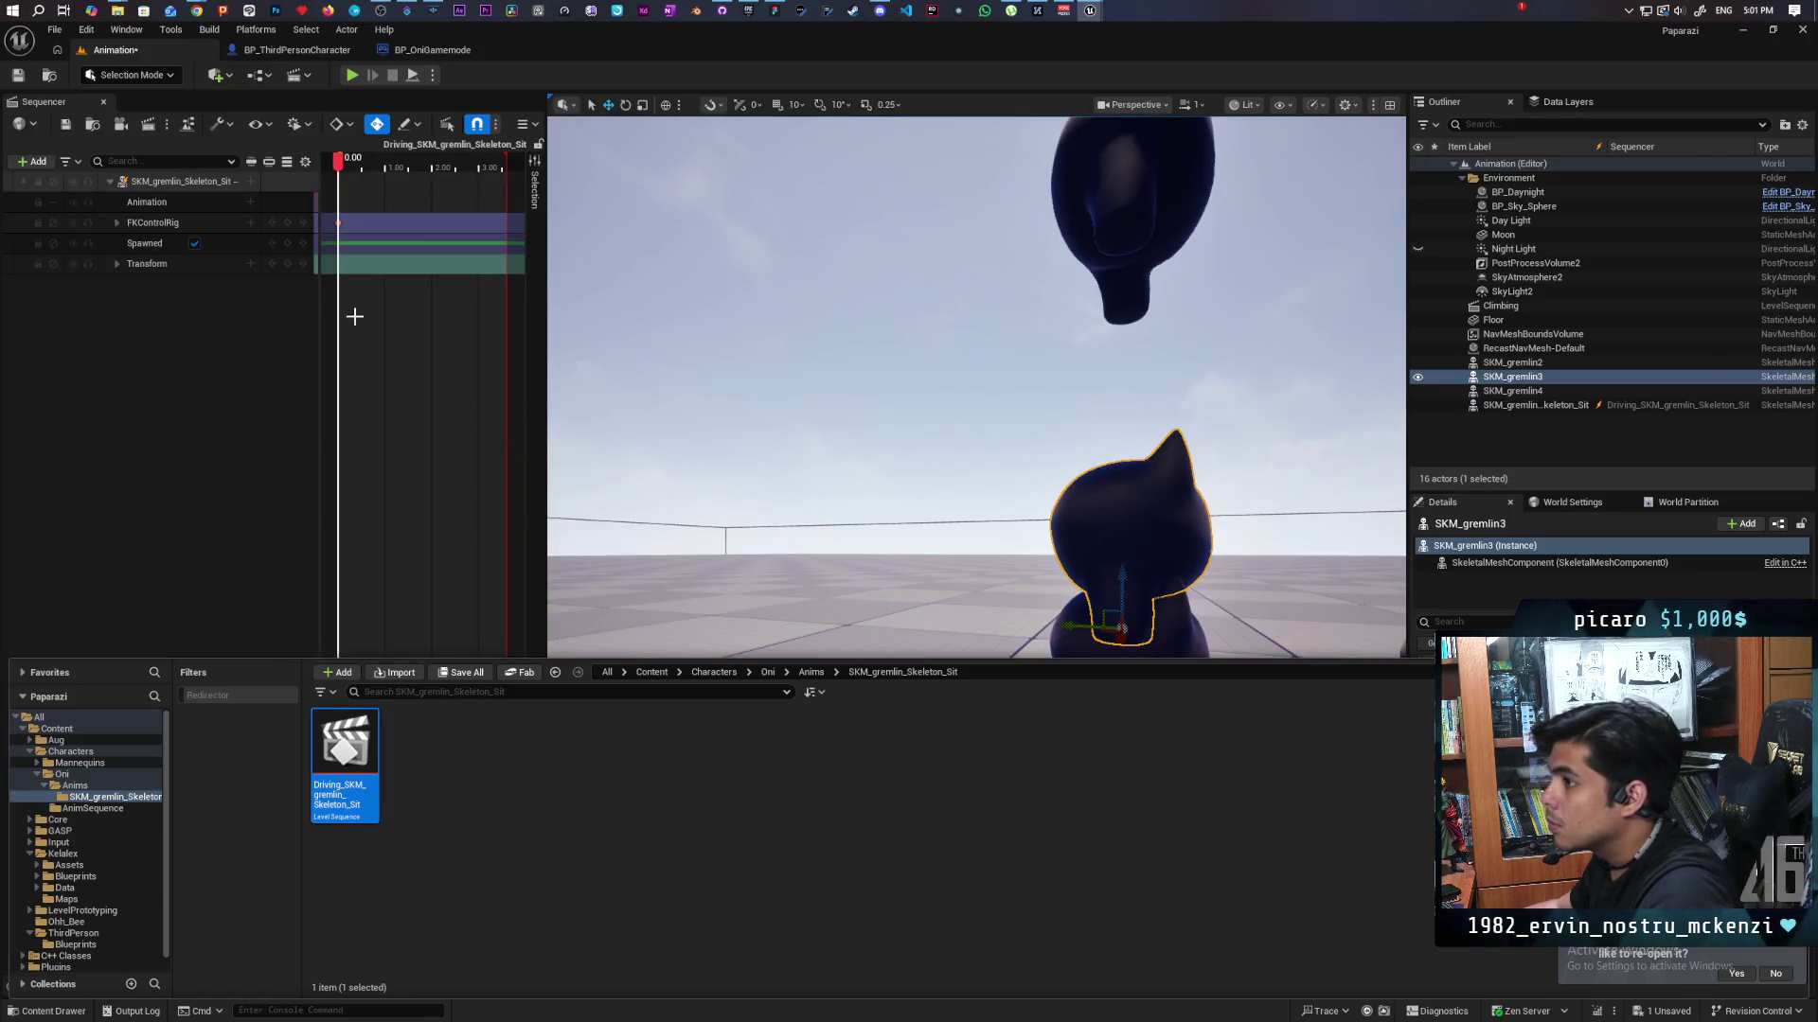
left_click(116, 223)
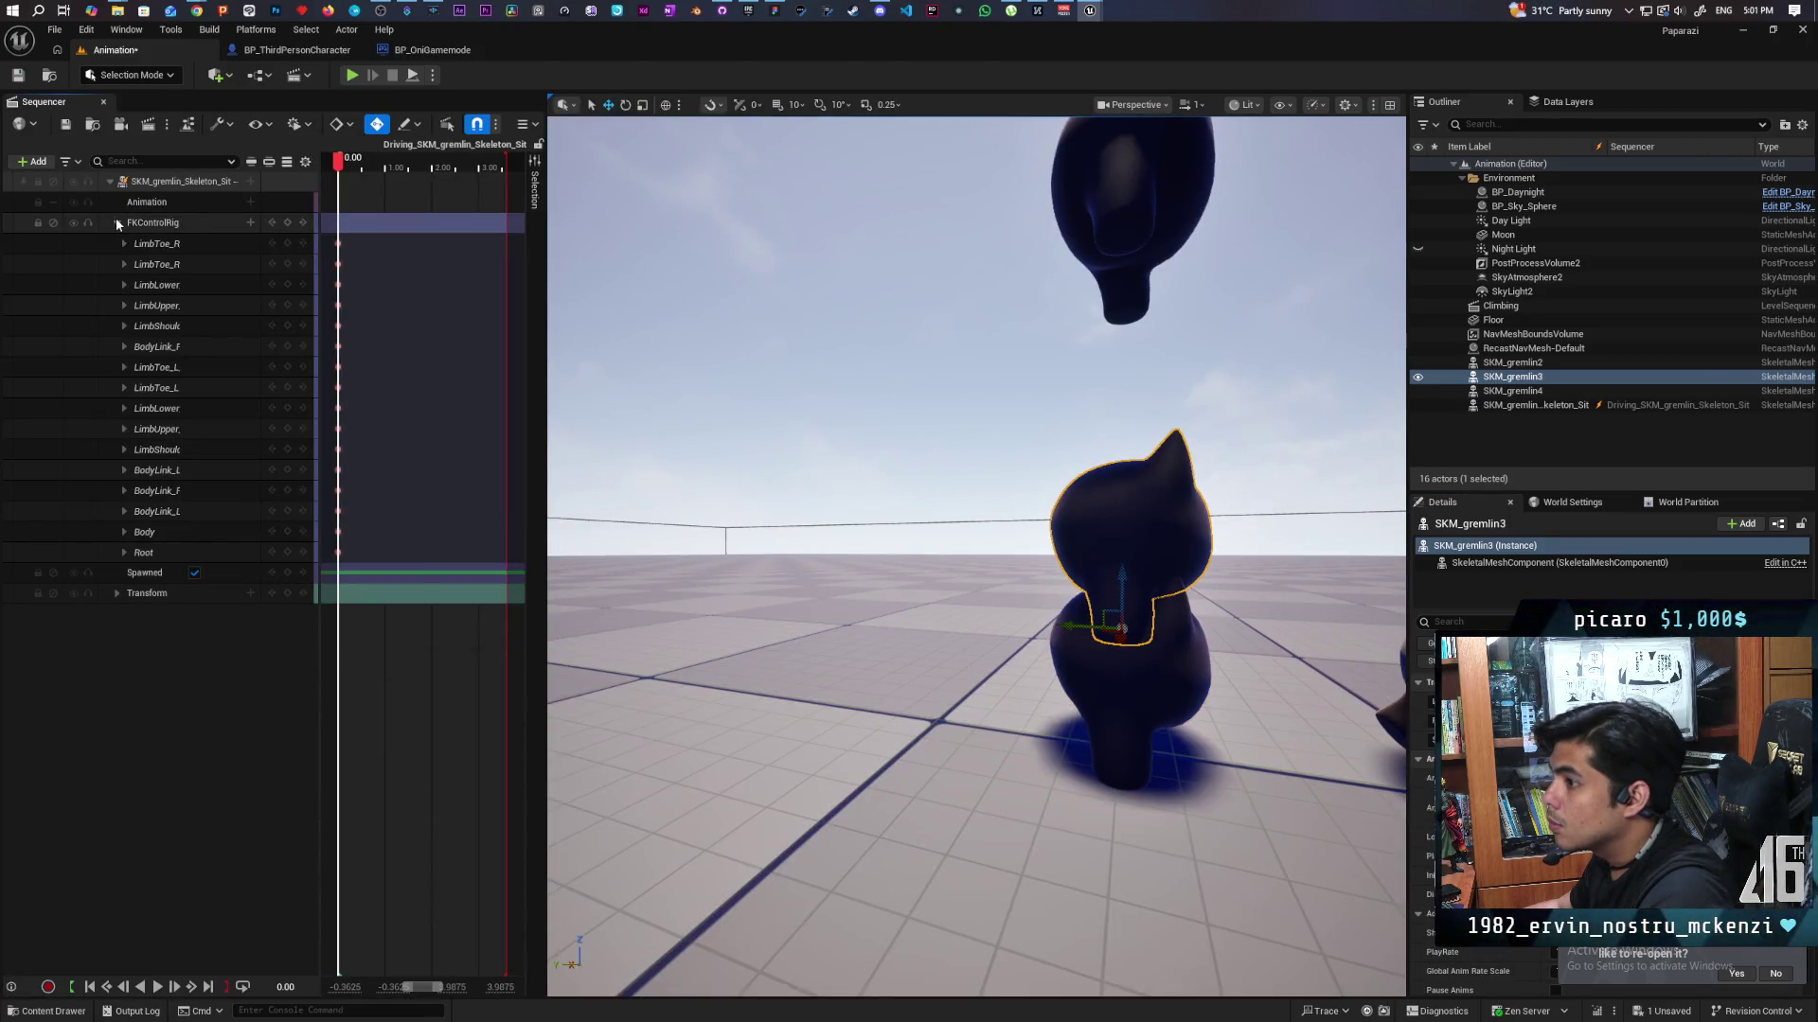
left_click(124, 552)
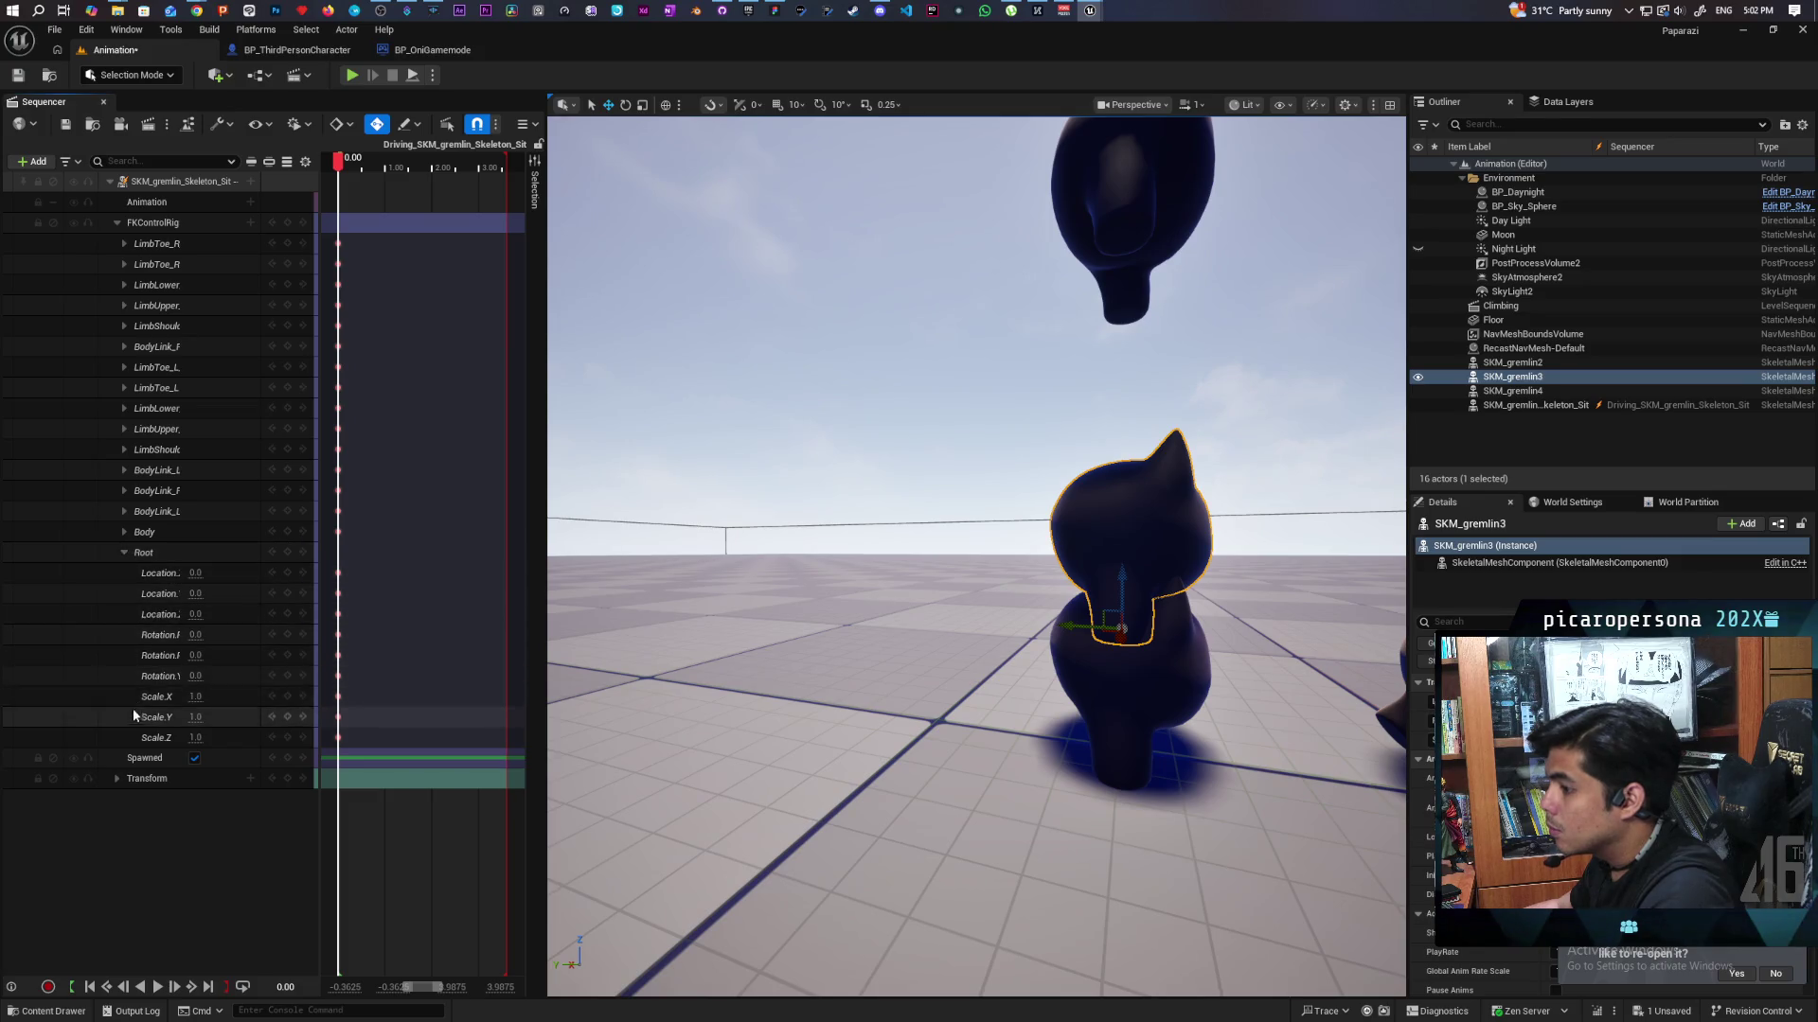
left_click(125, 531)
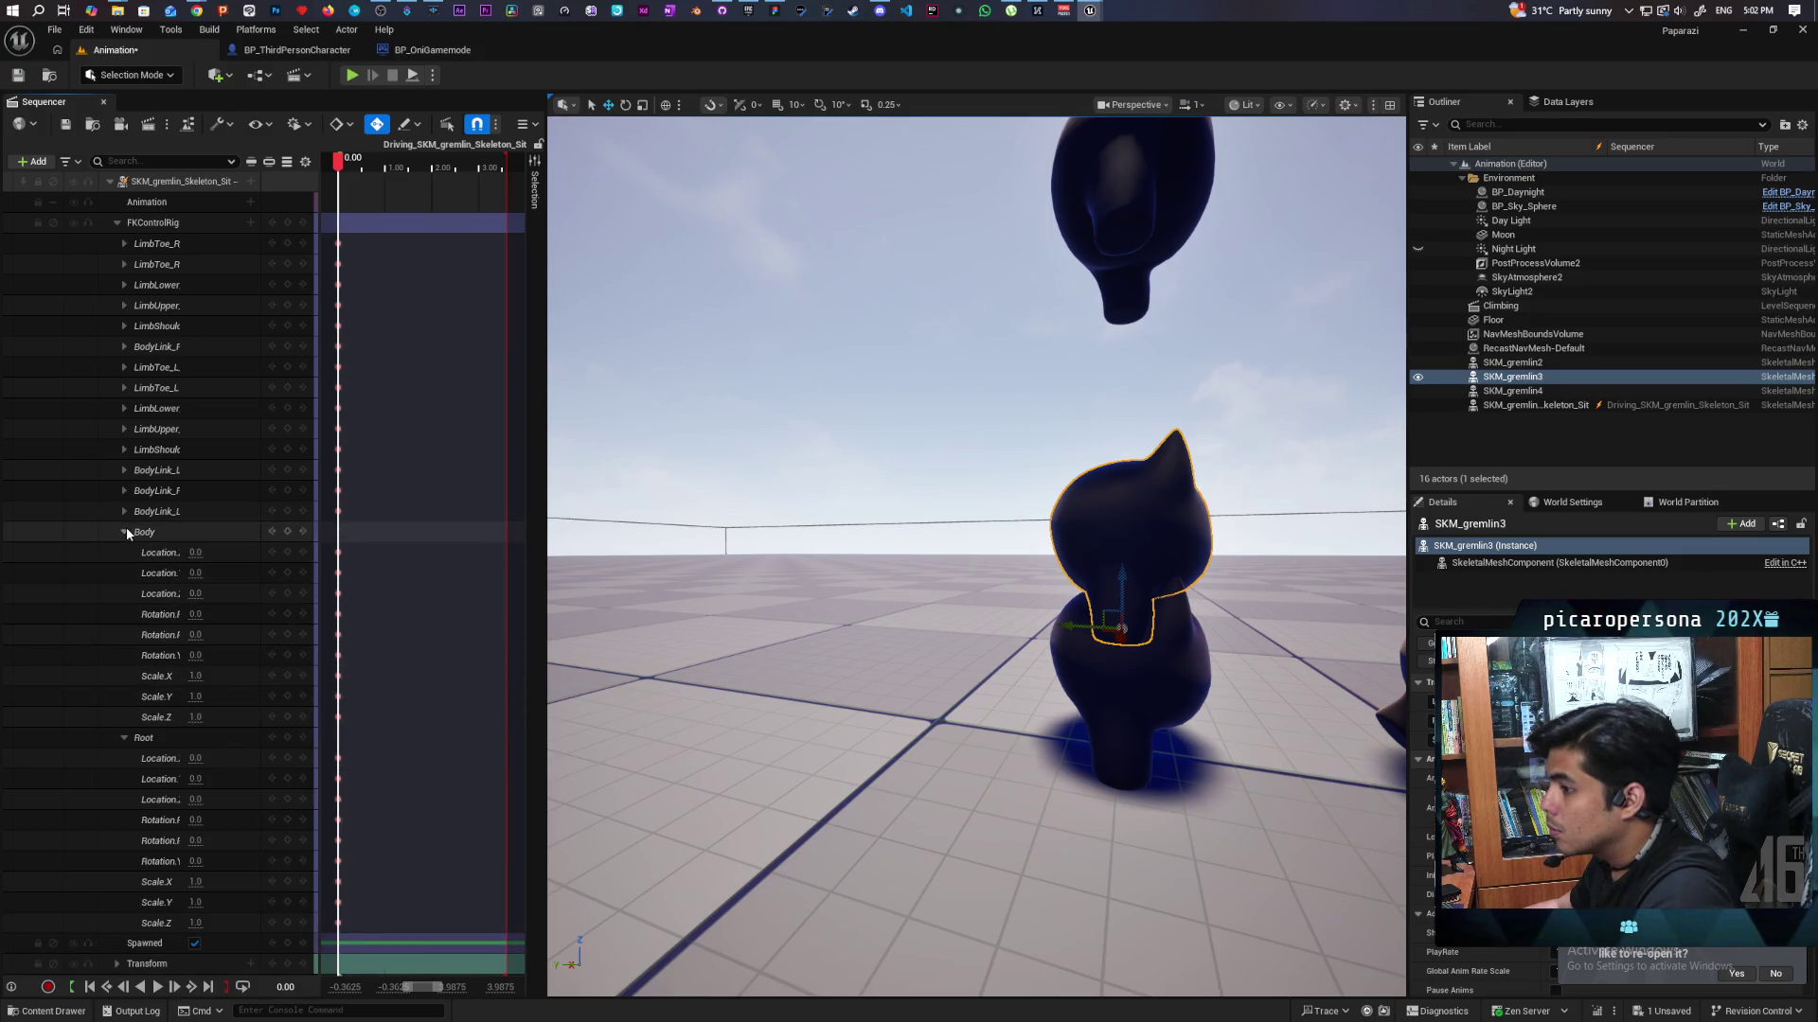
left_click(117, 512)
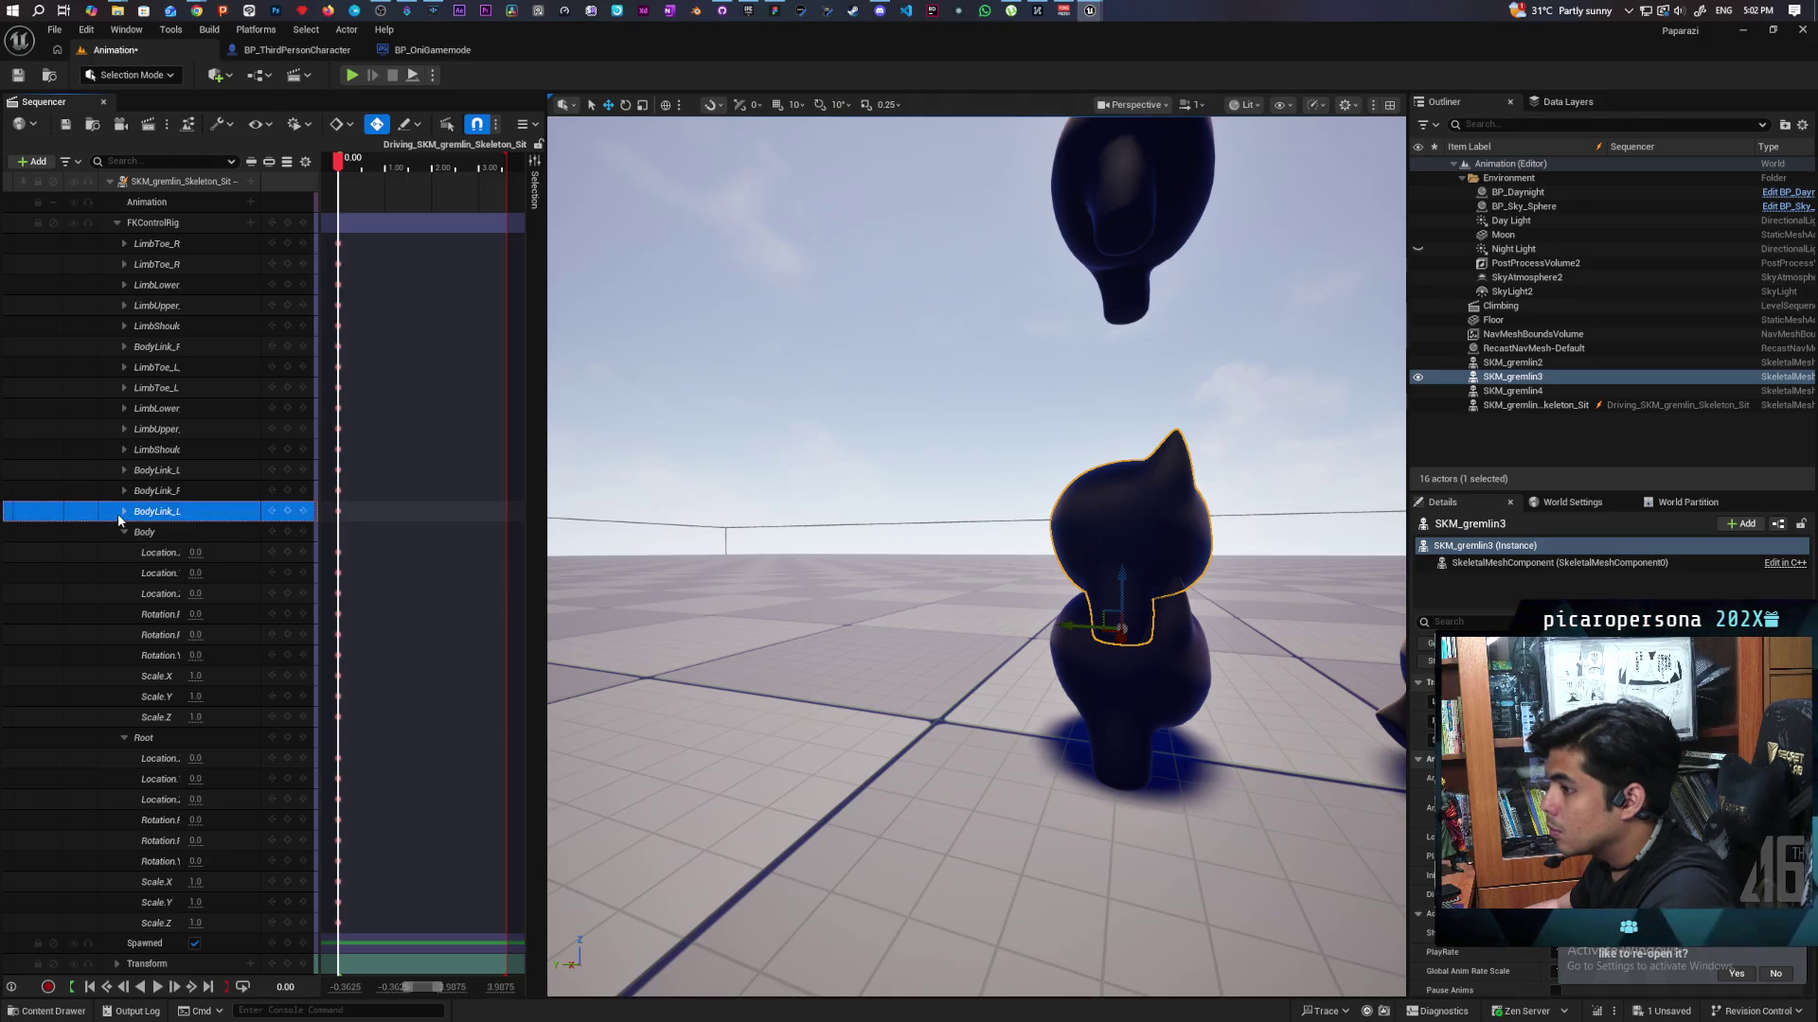
left_click(170, 513)
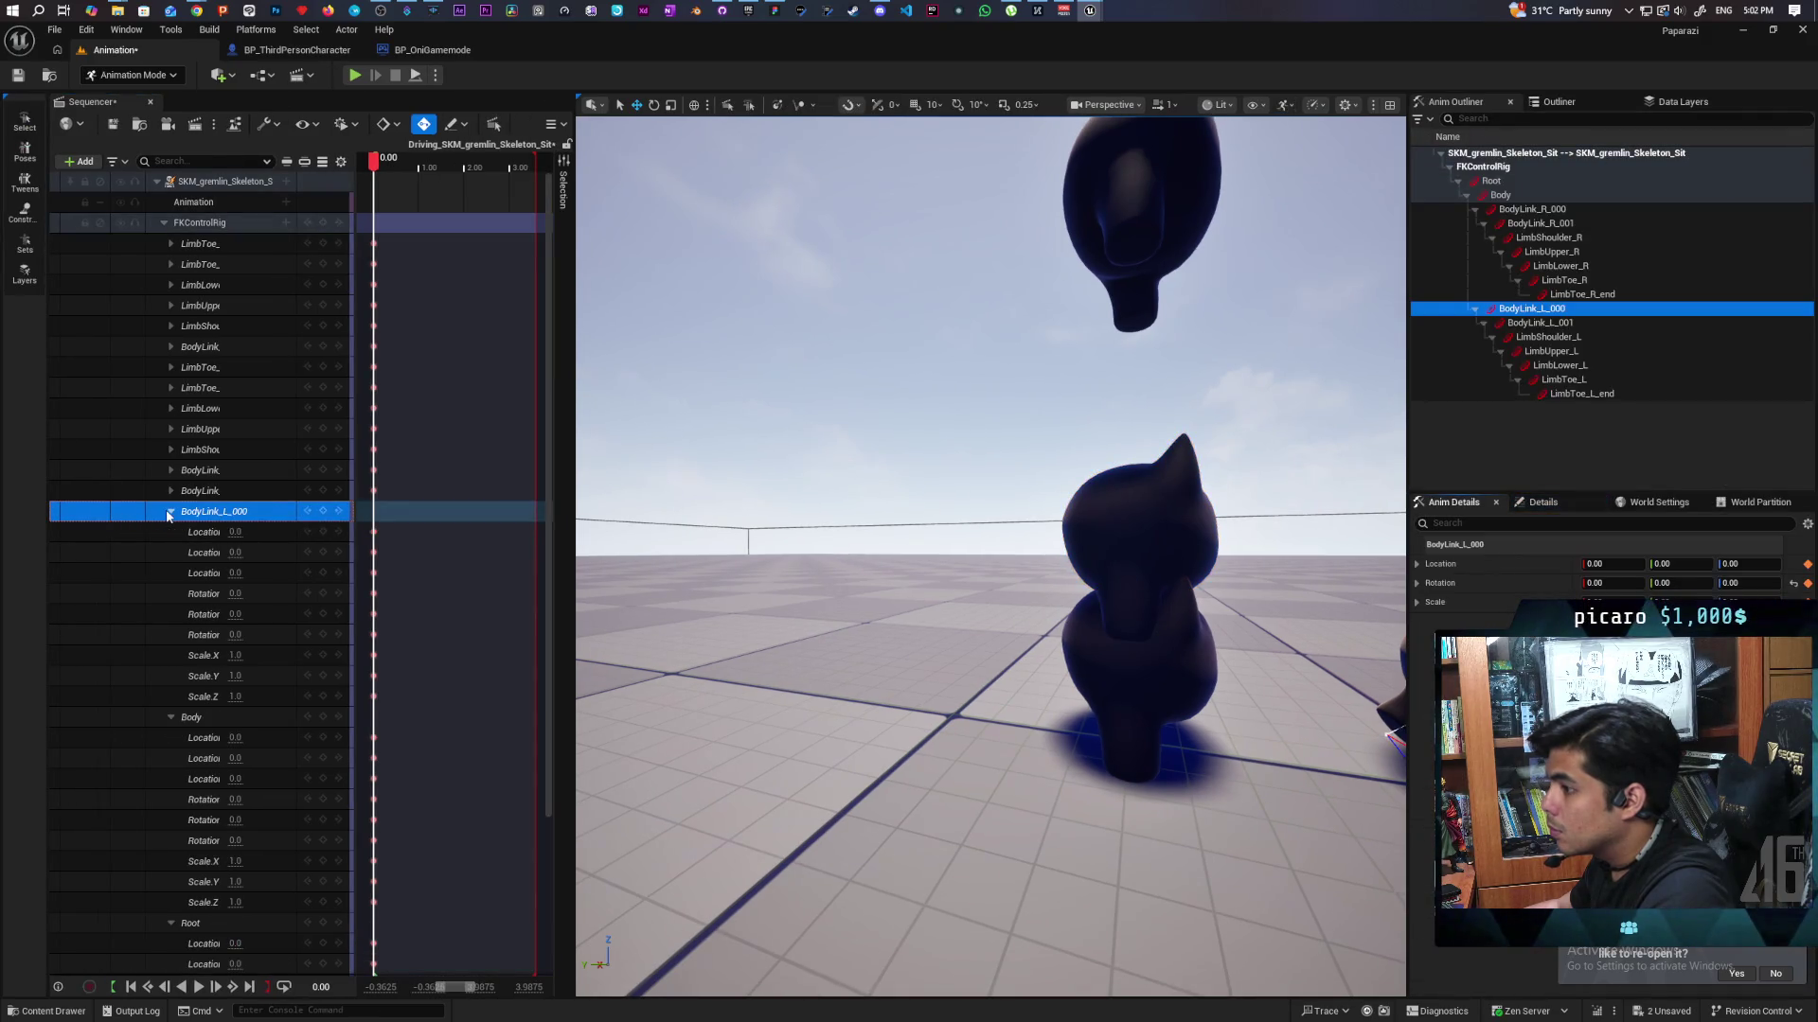
left_click(169, 512)
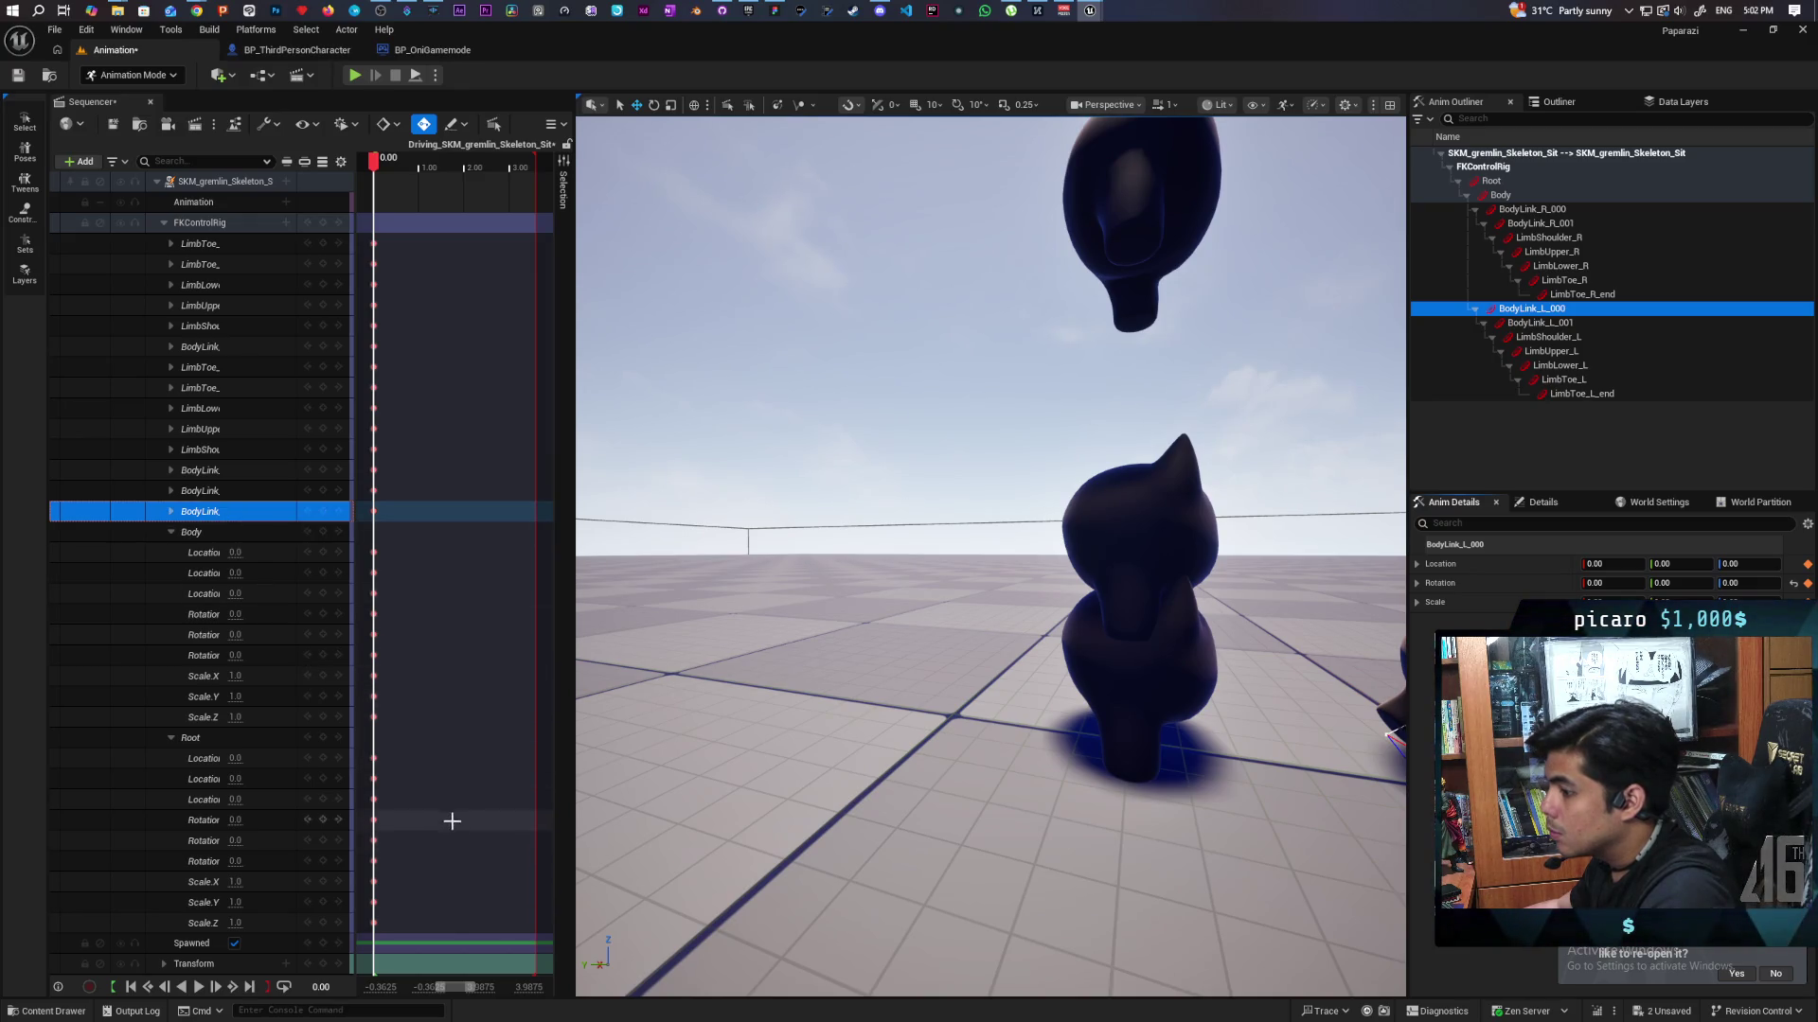
Collapse the bone channels and inspect the Body bone's keyframe.
left_click(171, 531)
left_click(180, 555)
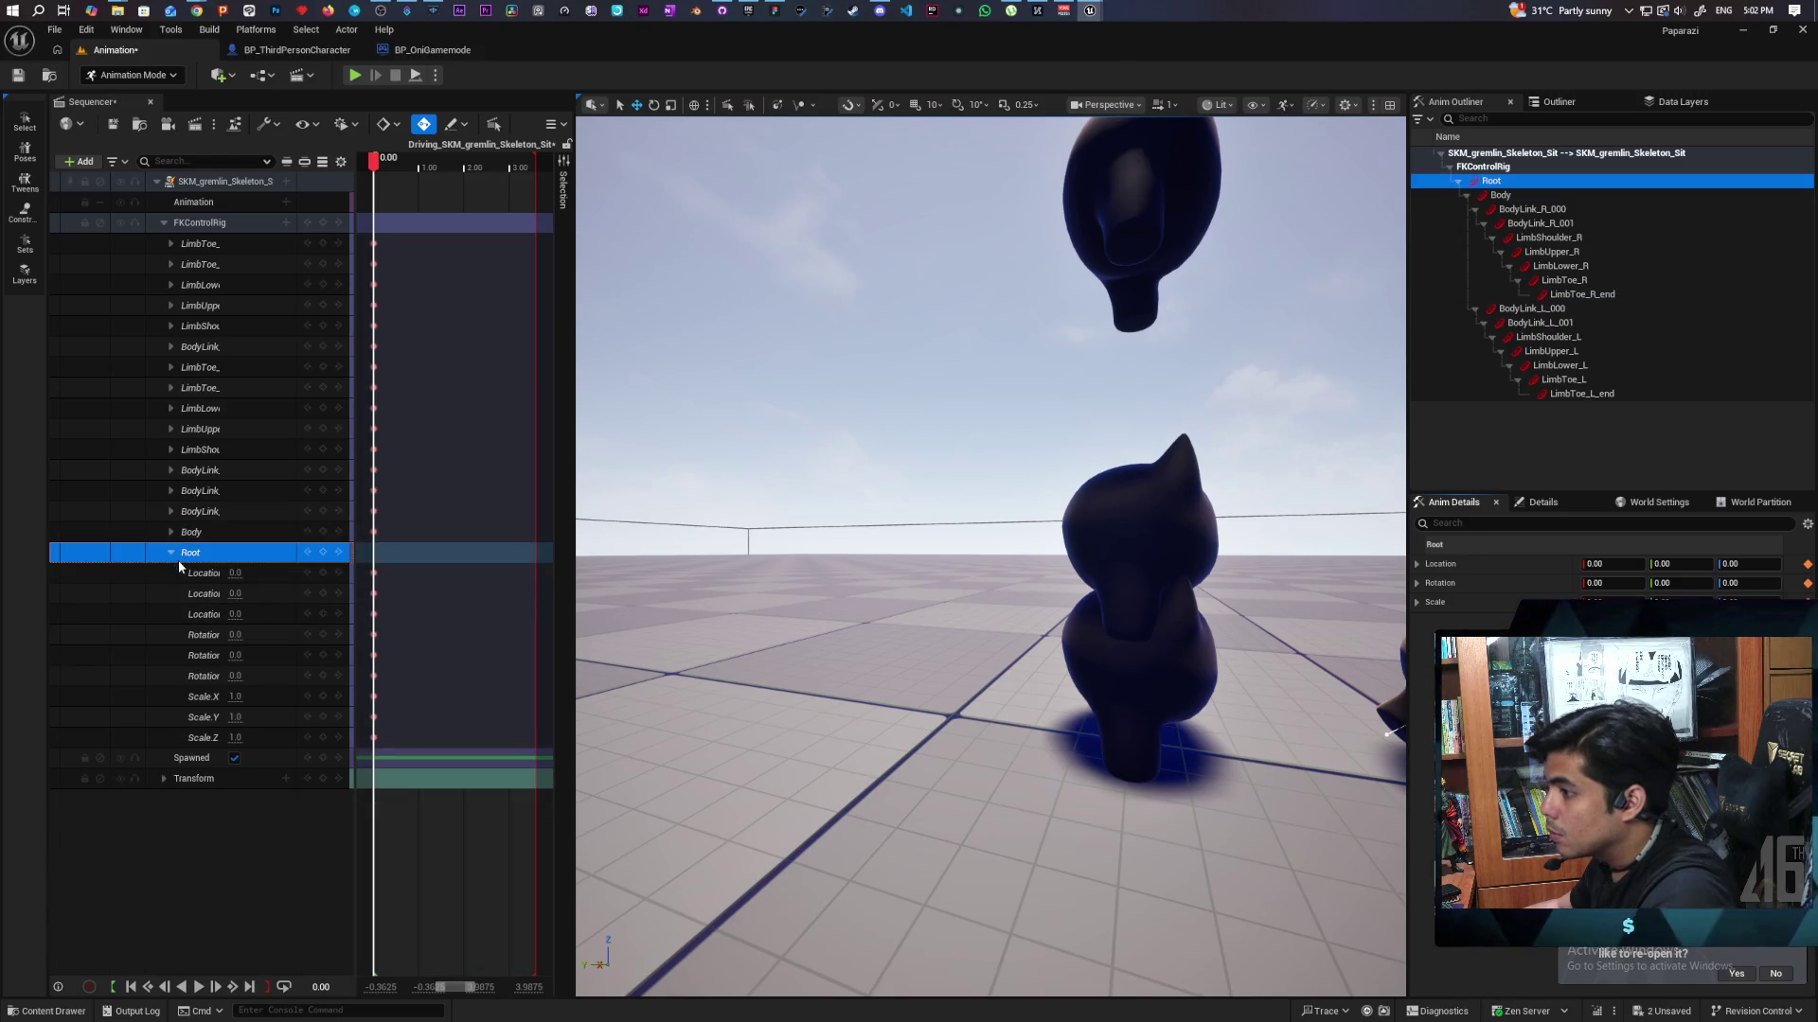
left_click(171, 553)
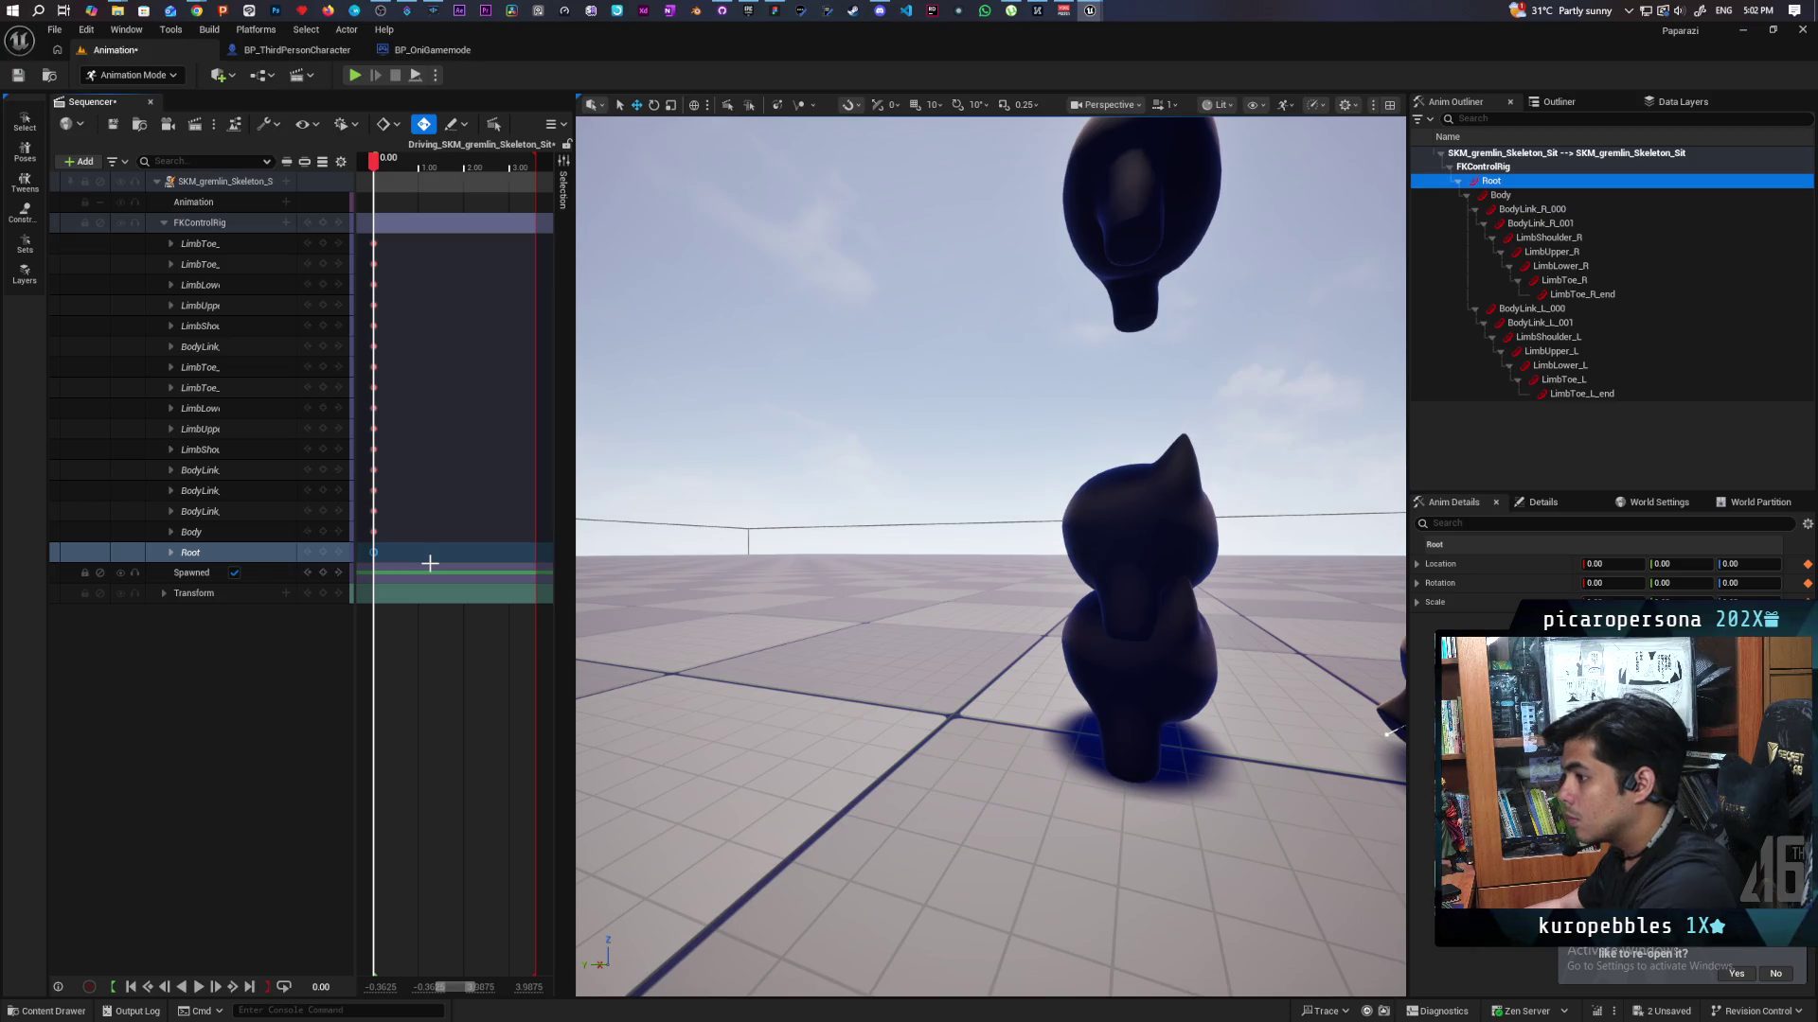
left_click(313, 735)
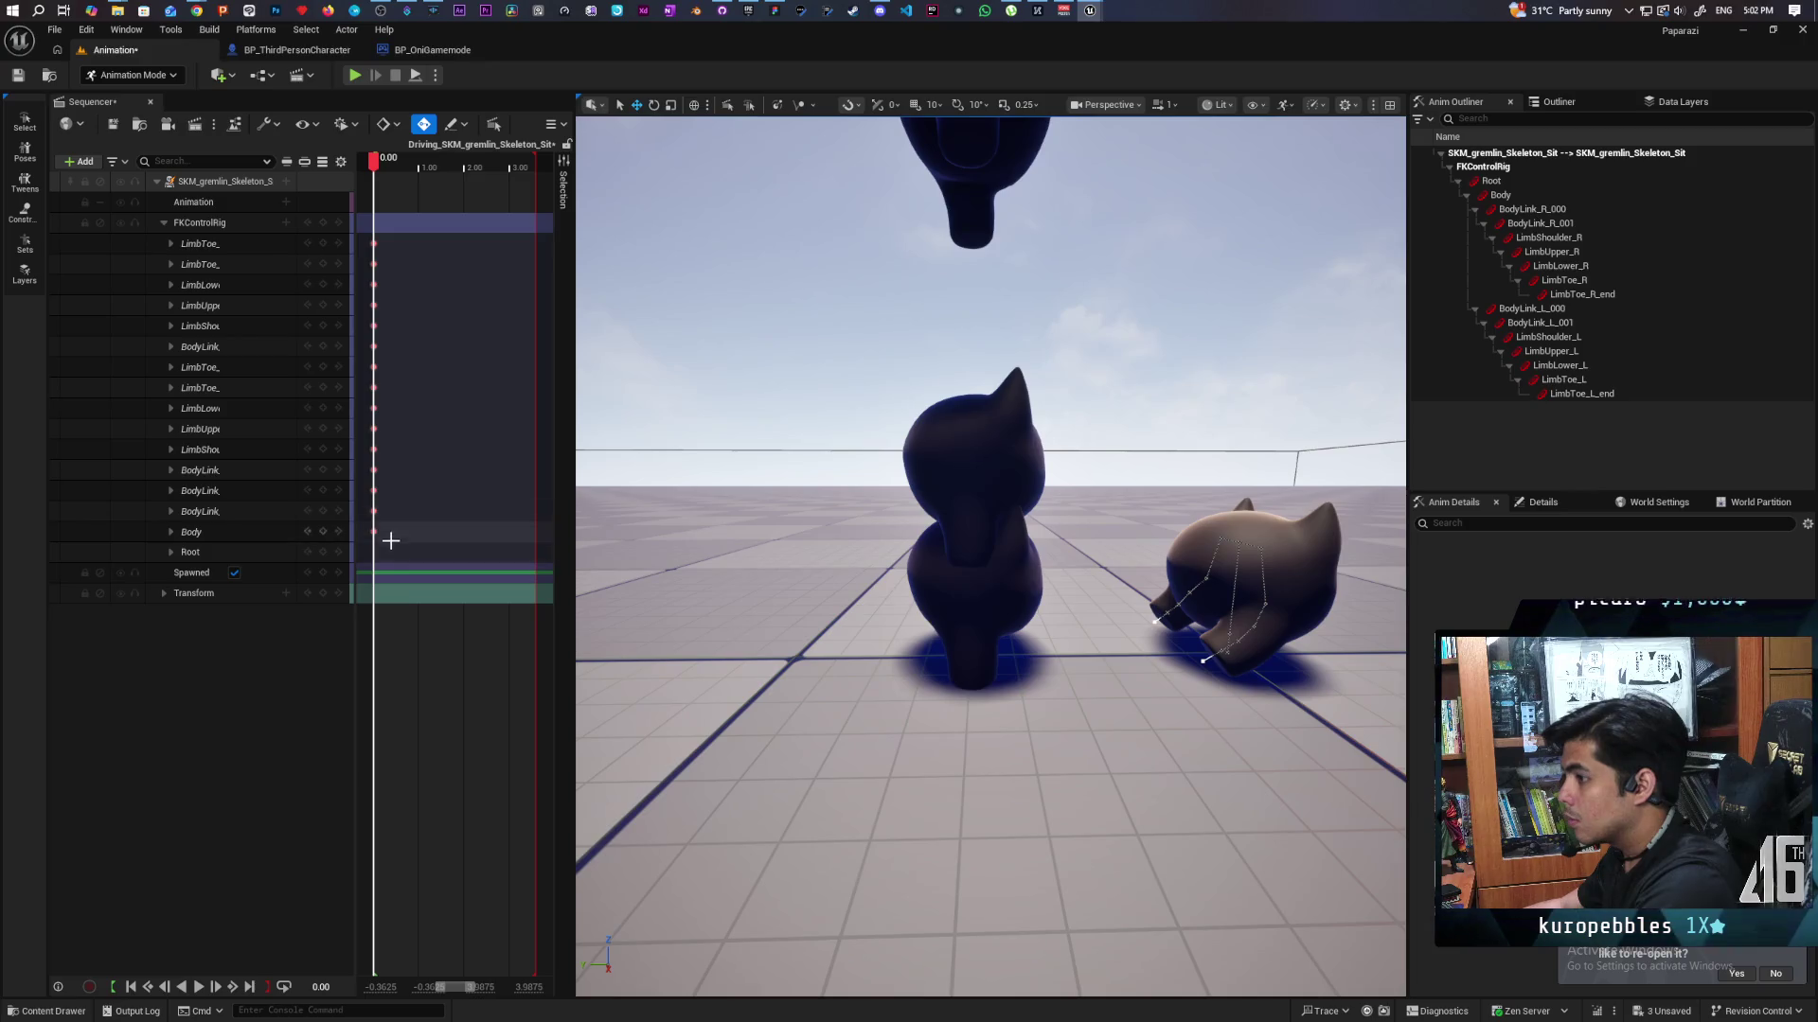
left_click(372, 536)
left_click(367, 543)
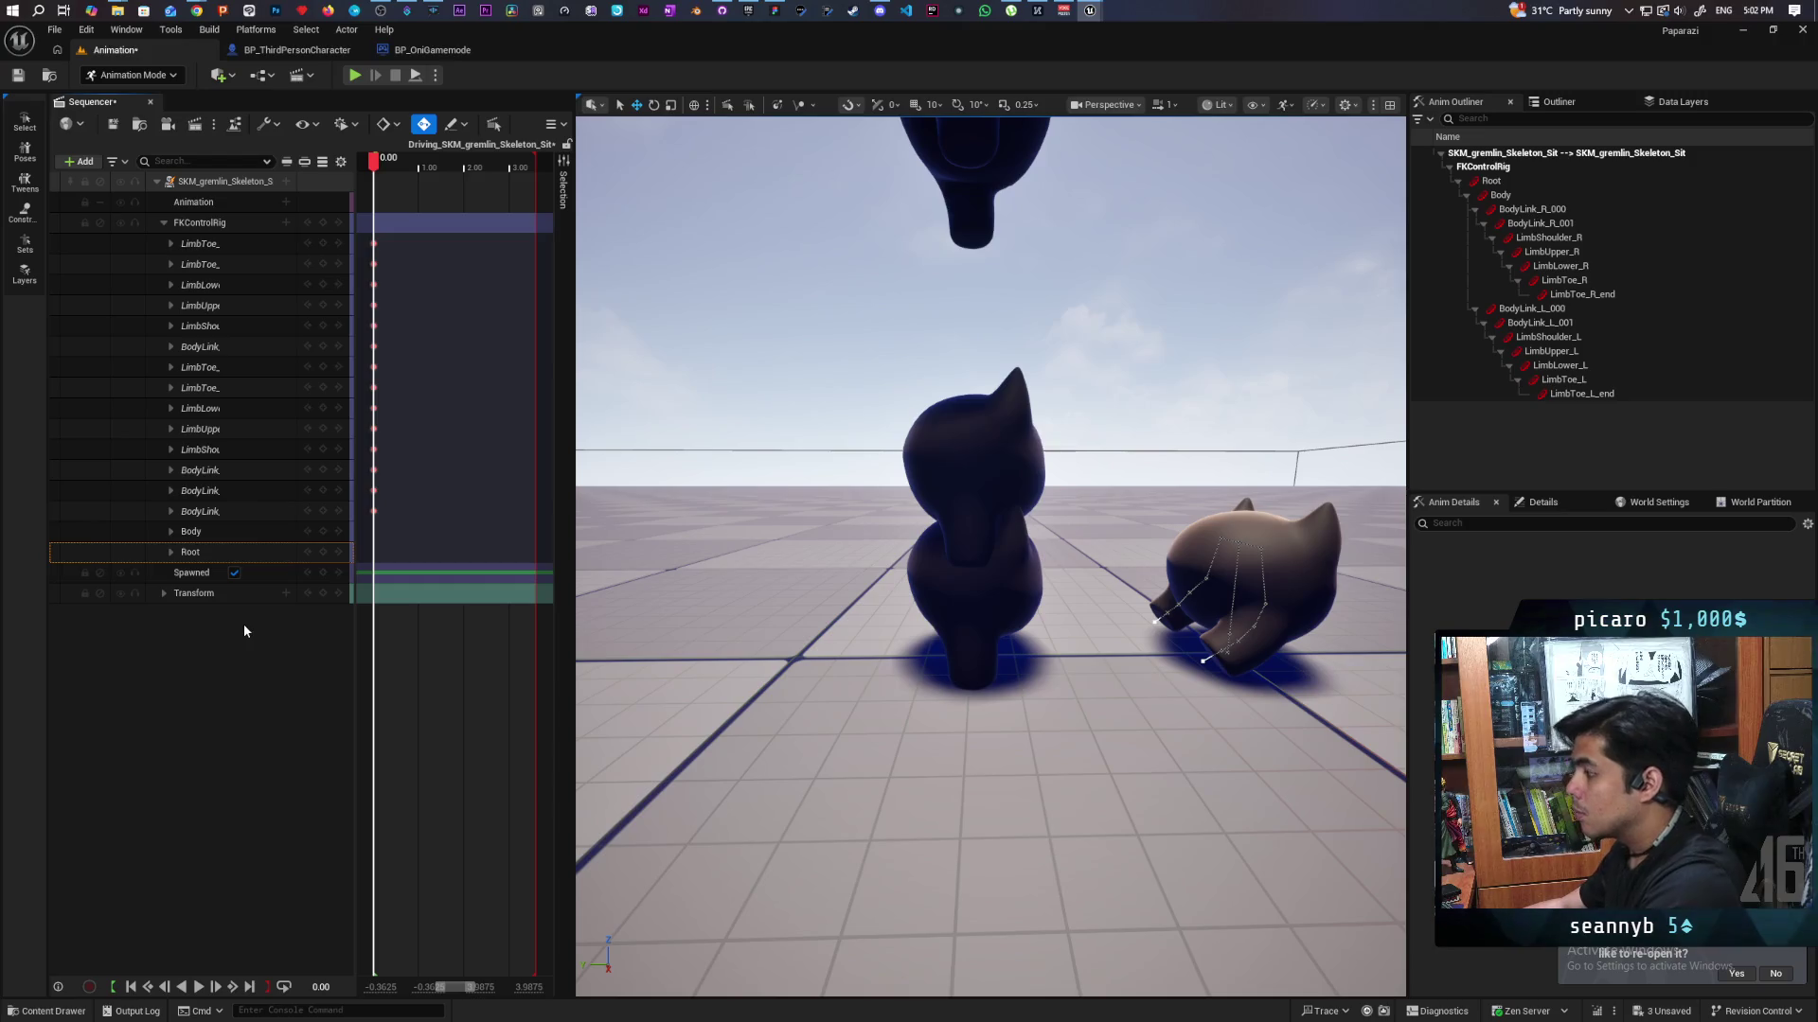
mouse_move(813, 578)
left_mouse_down()
mouse_move(813, 644)
mouse_move(843, 558)
mouse_move(823, 582)
mouse_move(791, 562)
left_mouse_up()
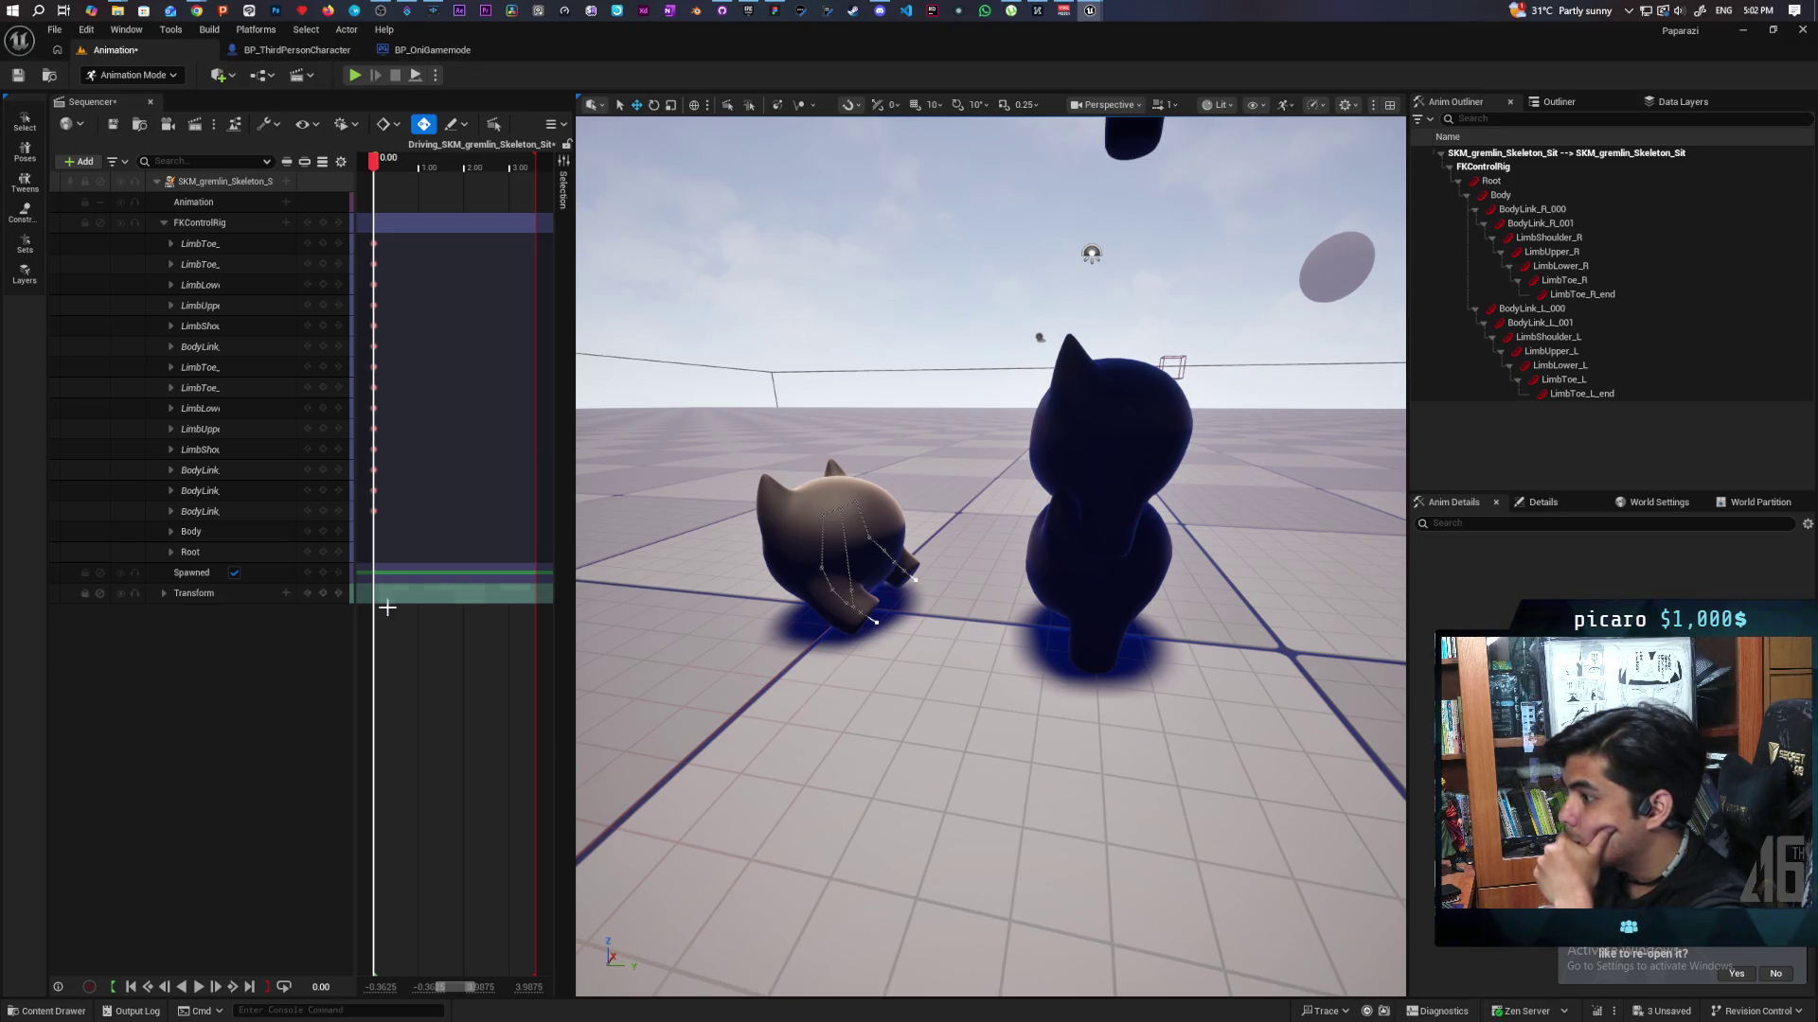
Inspect the Transform track's Location, Rotation and Scale channels and toggle the gremlin's spawning.
left_click(164, 594)
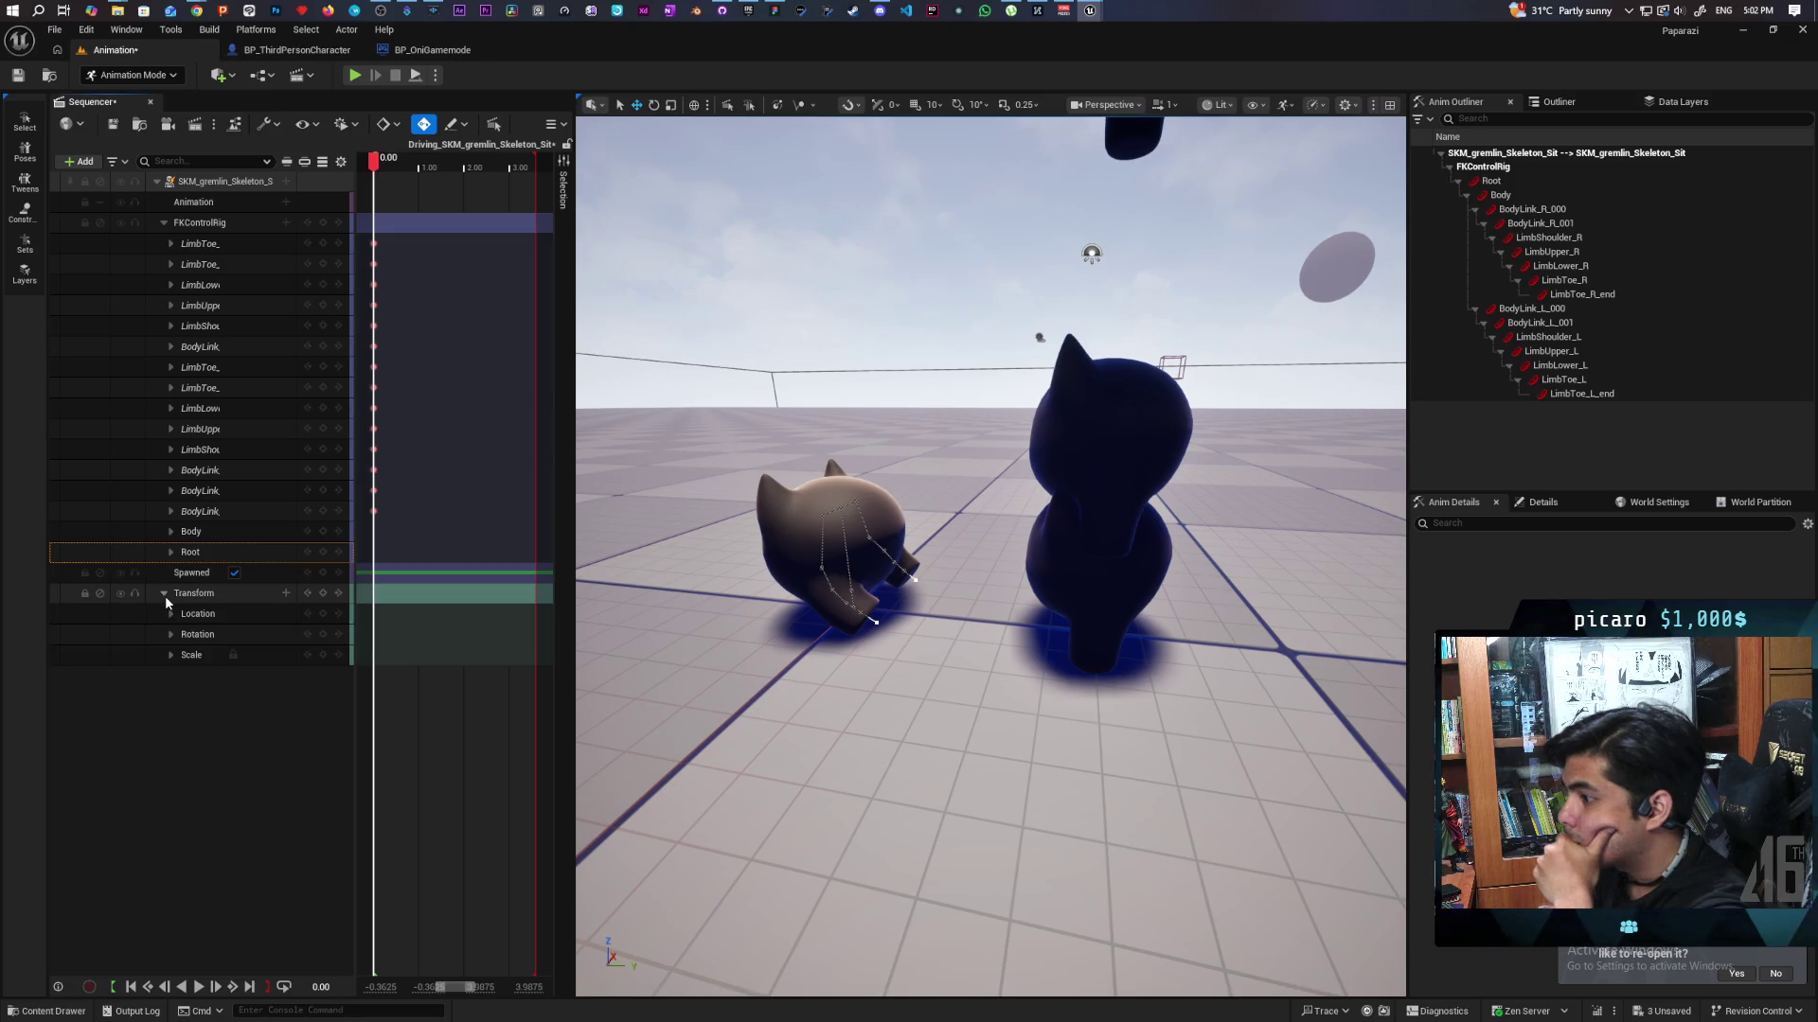
left_click(170, 656)
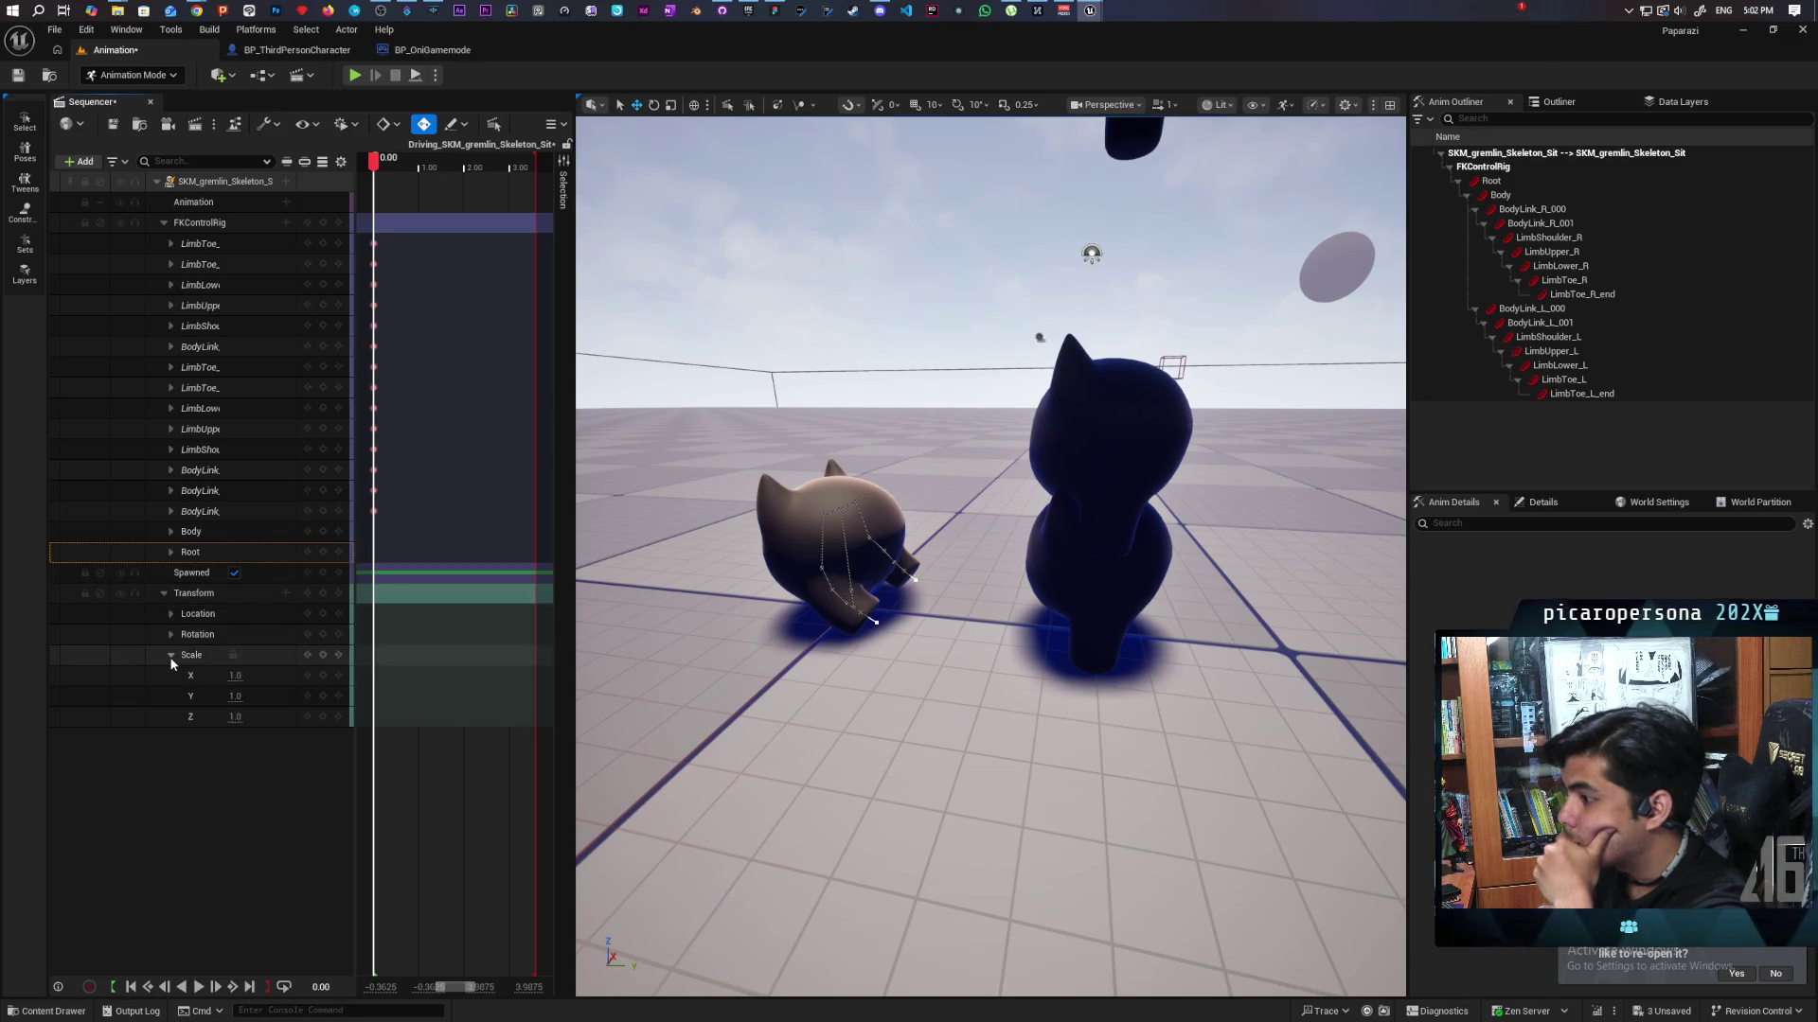
left_click(170, 655)
left_click(171, 636)
left_click(170, 634)
left_click(171, 615)
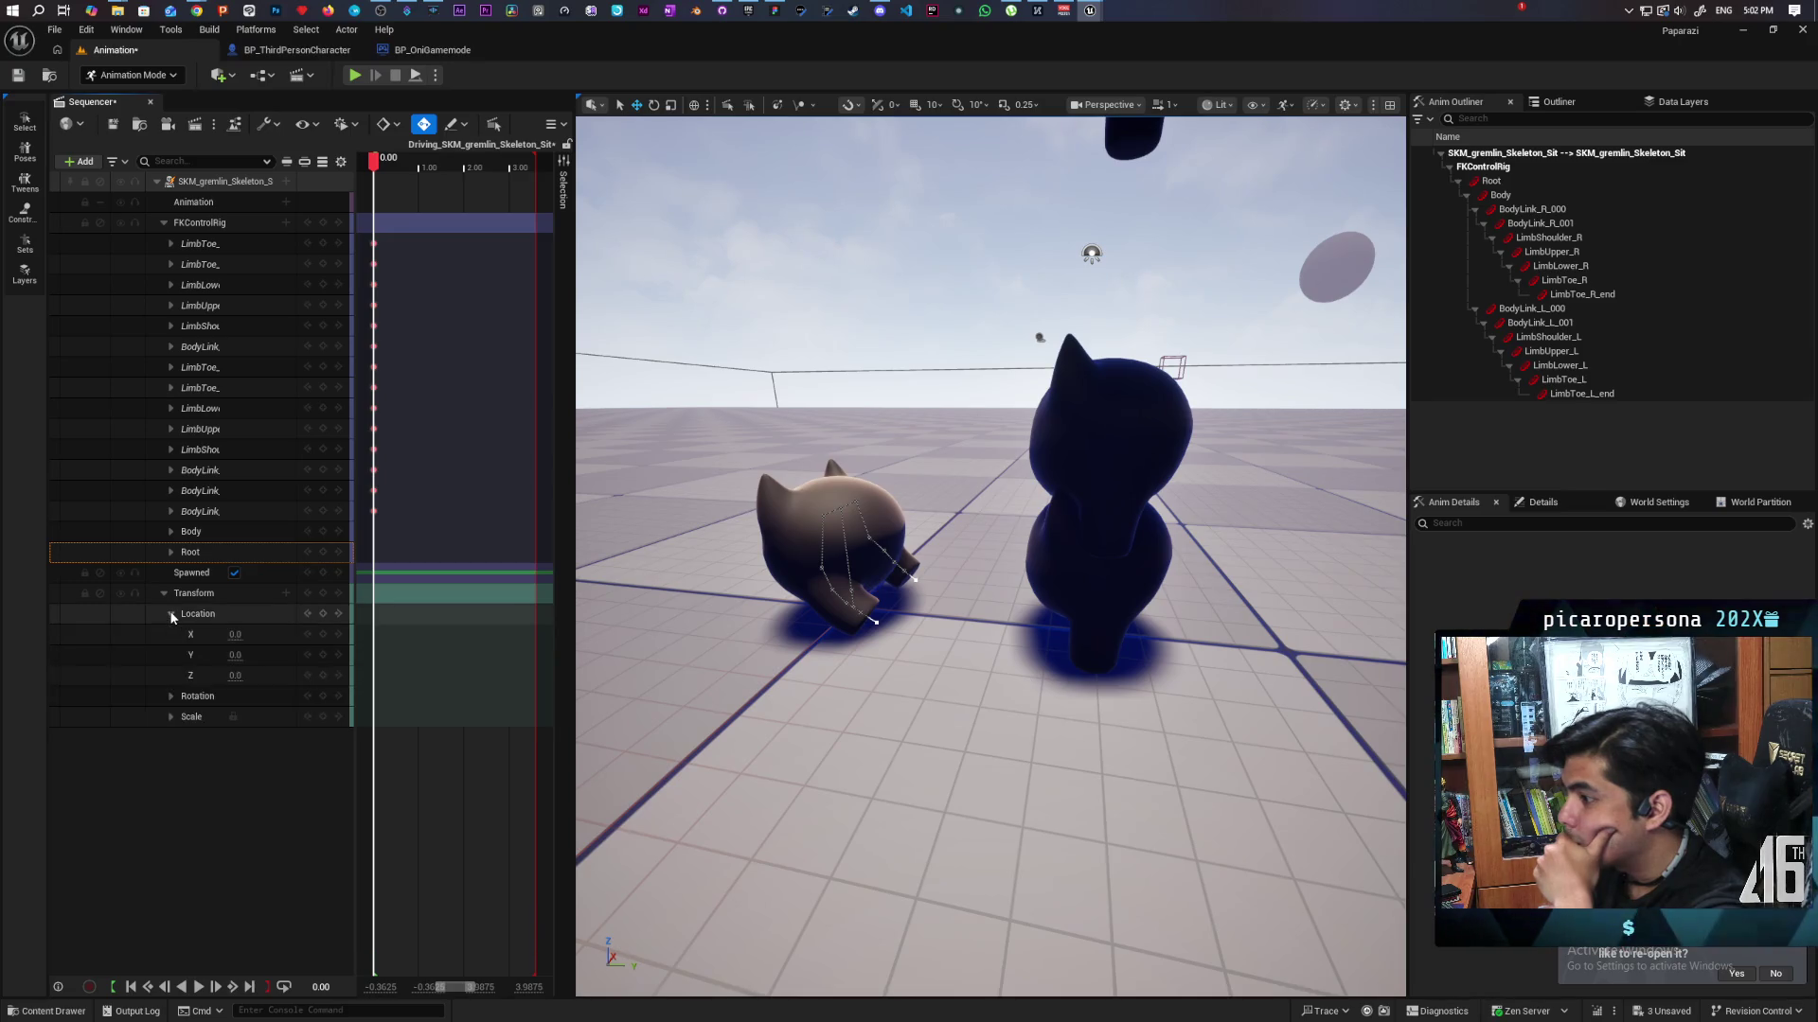
left_click(171, 614)
left_click(173, 600)
left_click(164, 593)
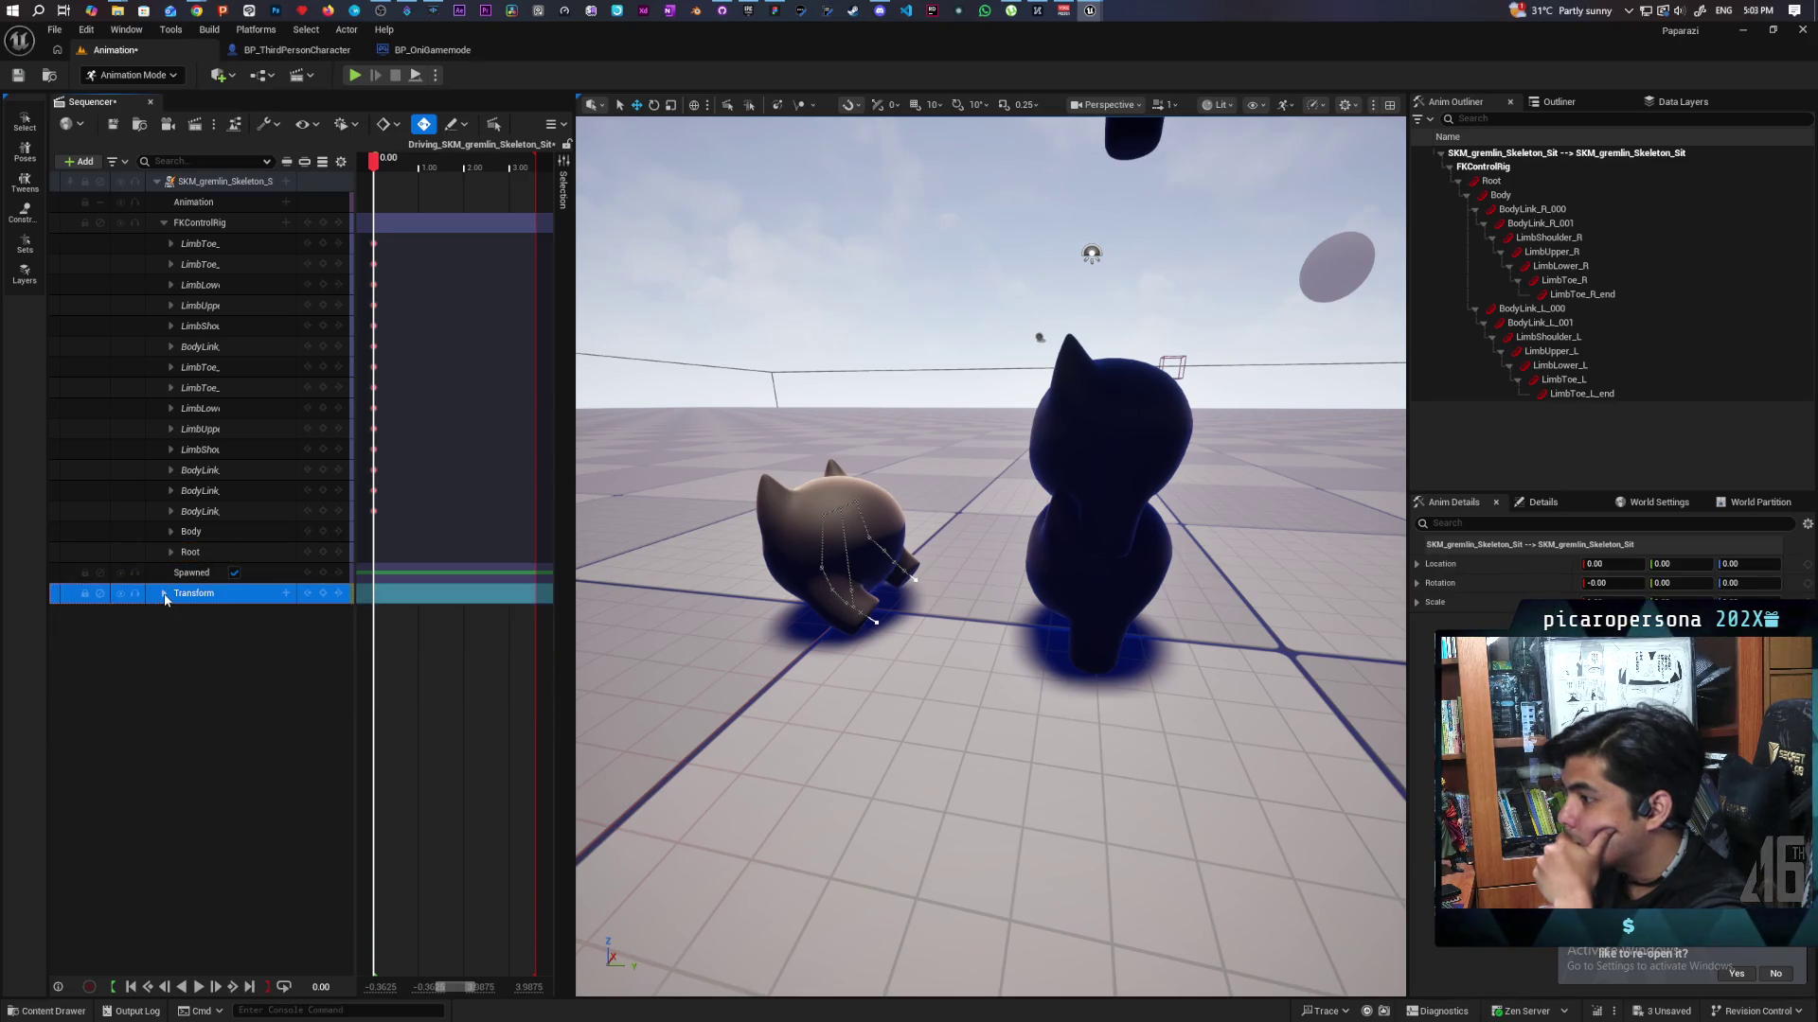
left_click(164, 593)
left_click(234, 573)
left_click(234, 573)
left_click(233, 573)
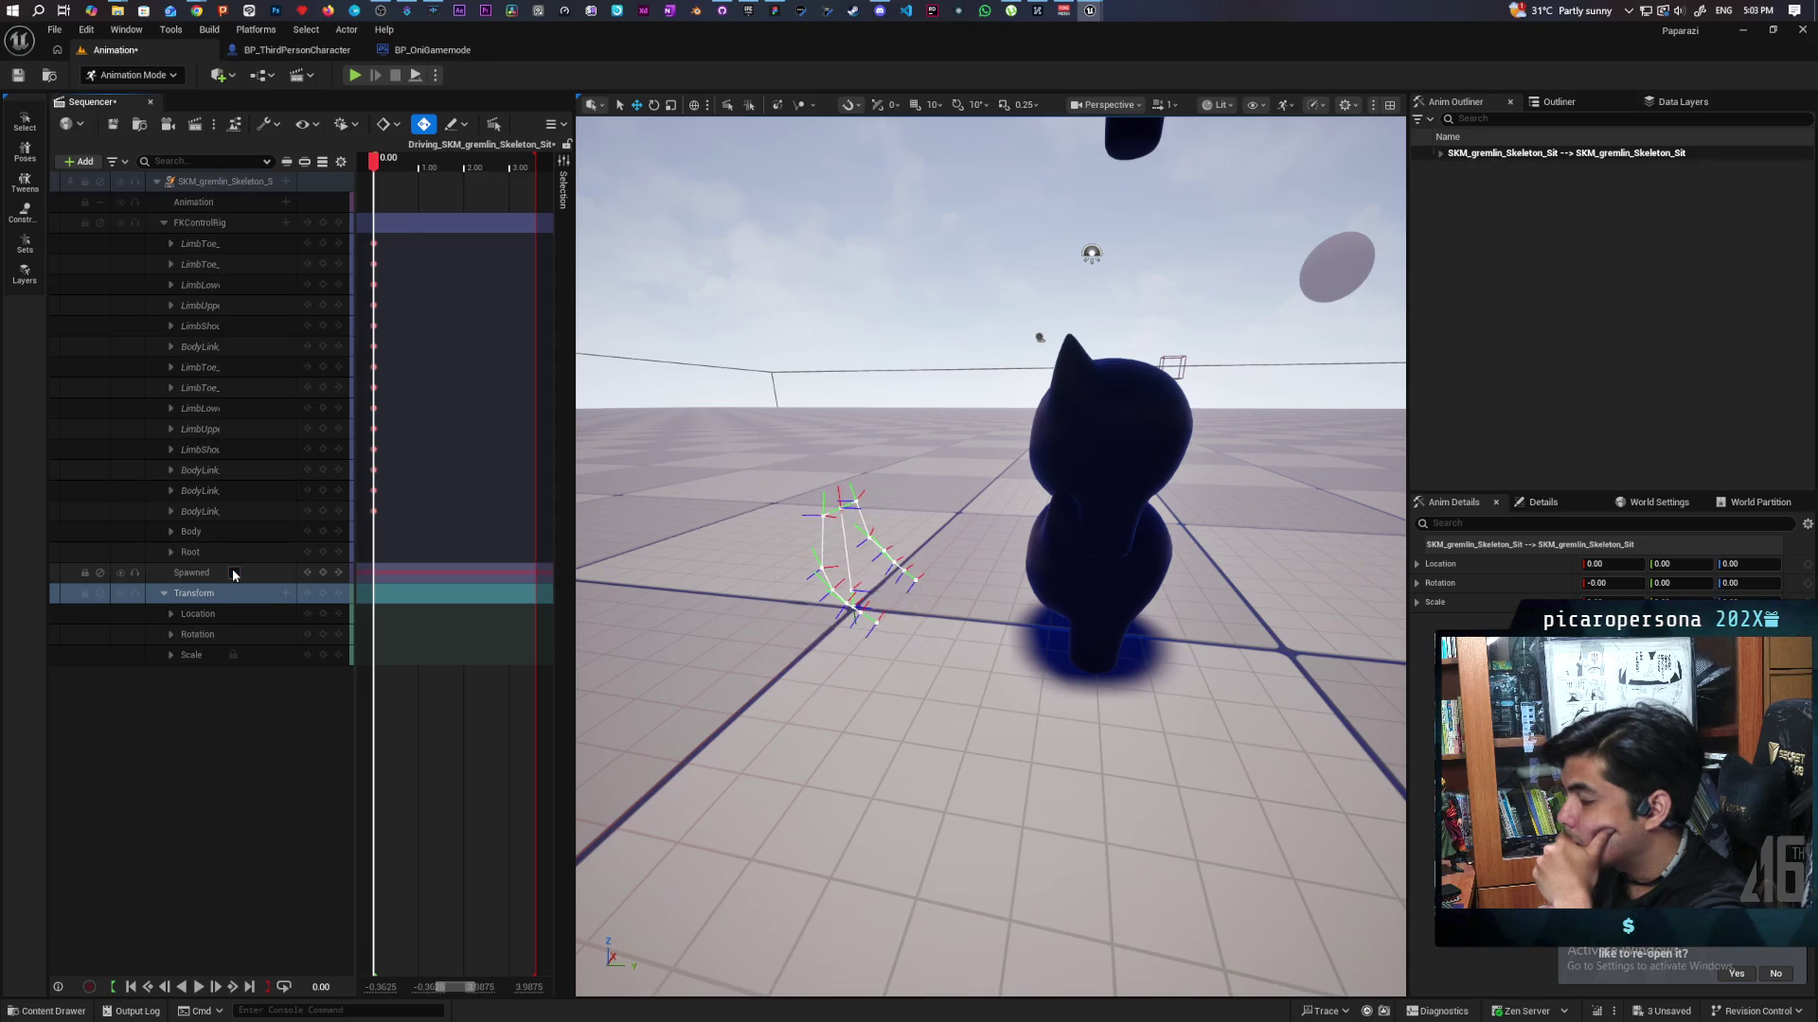
left_click(233, 573)
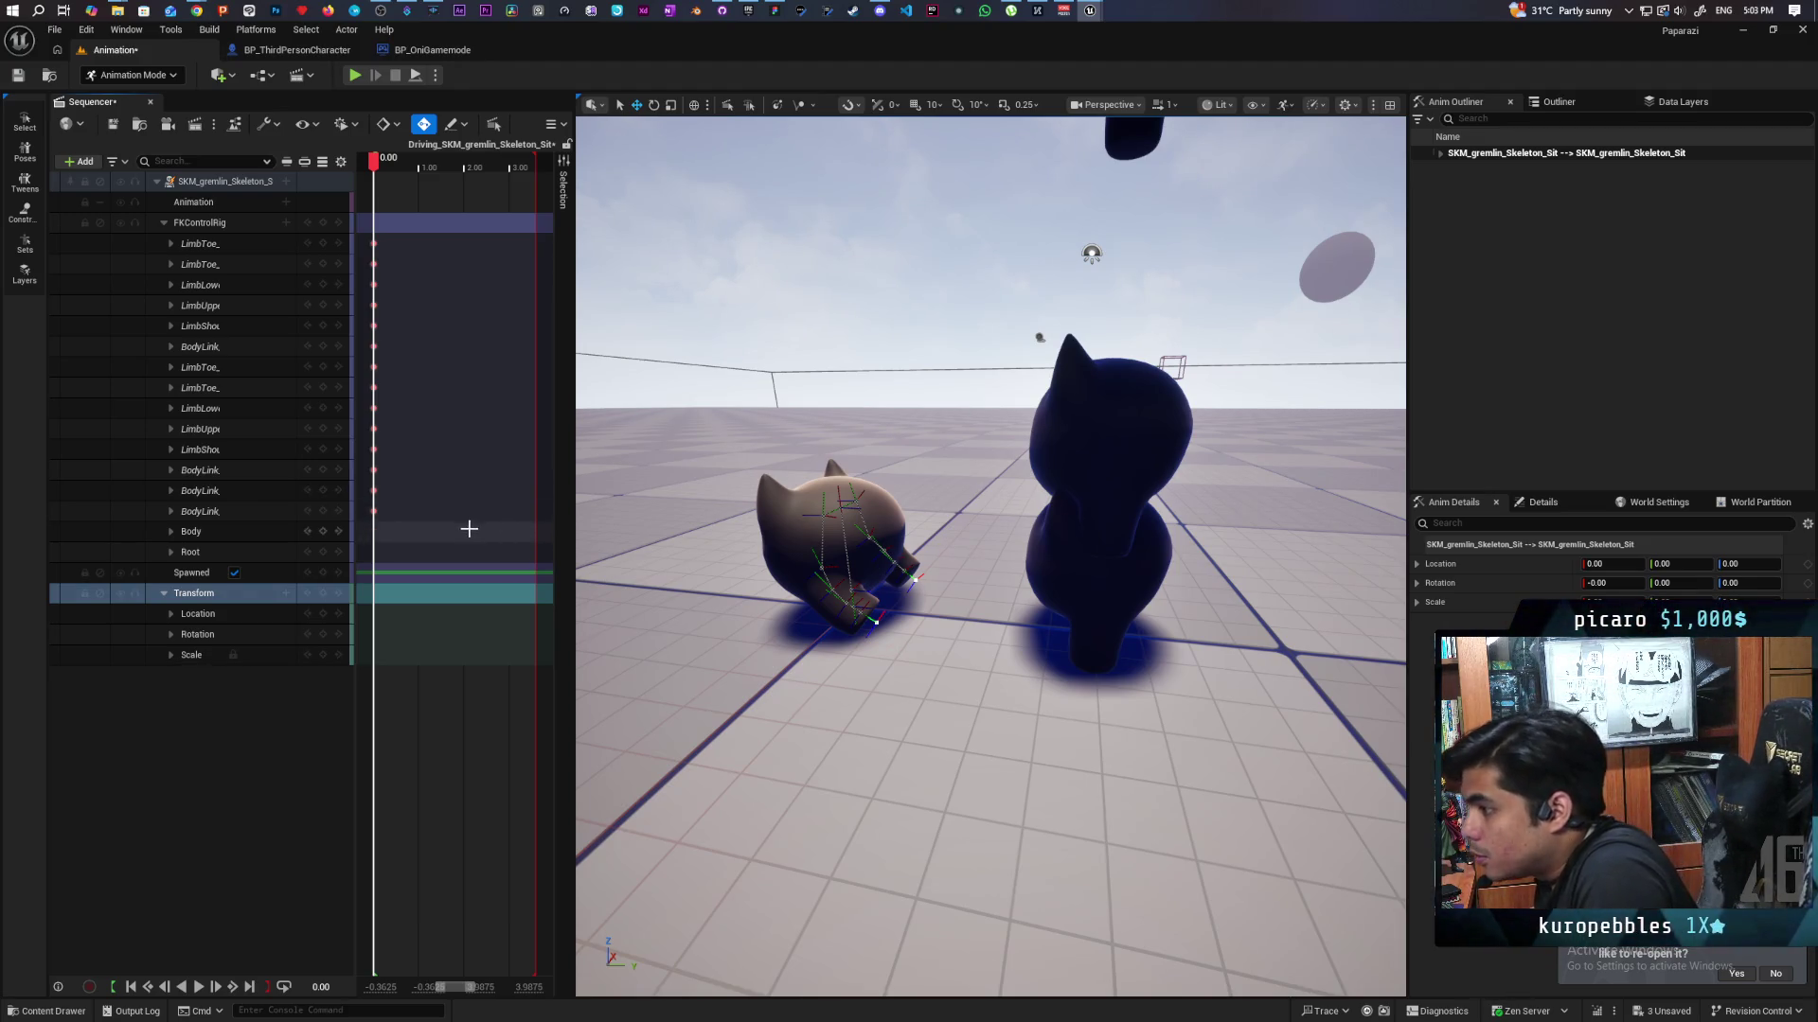
Return the playhead to frame 0 and save the sit pose sequence.
mouse_move(373, 161)
left_mouse_down()
mouse_move(530, 180)
mouse_move(464, 206)
mouse_move(376, 194)
left_mouse_up()
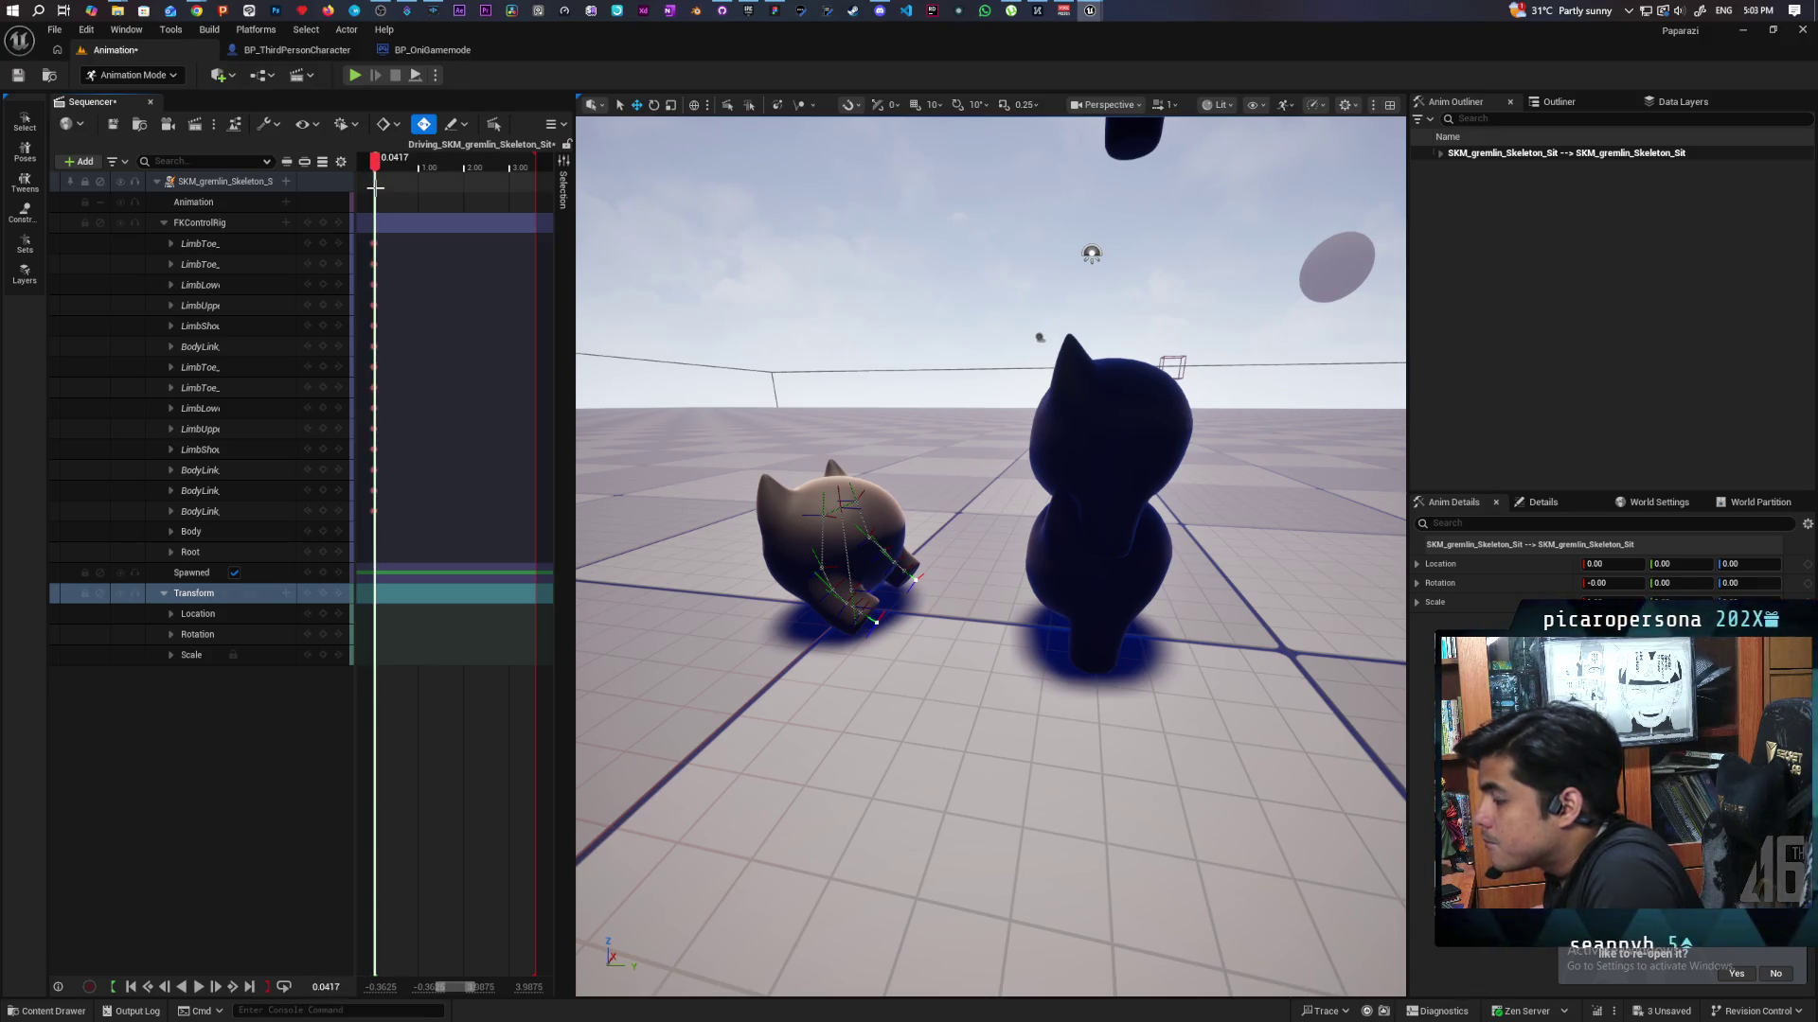
left_click(392, 171)
left_click_drag(392, 171, 375, 175)
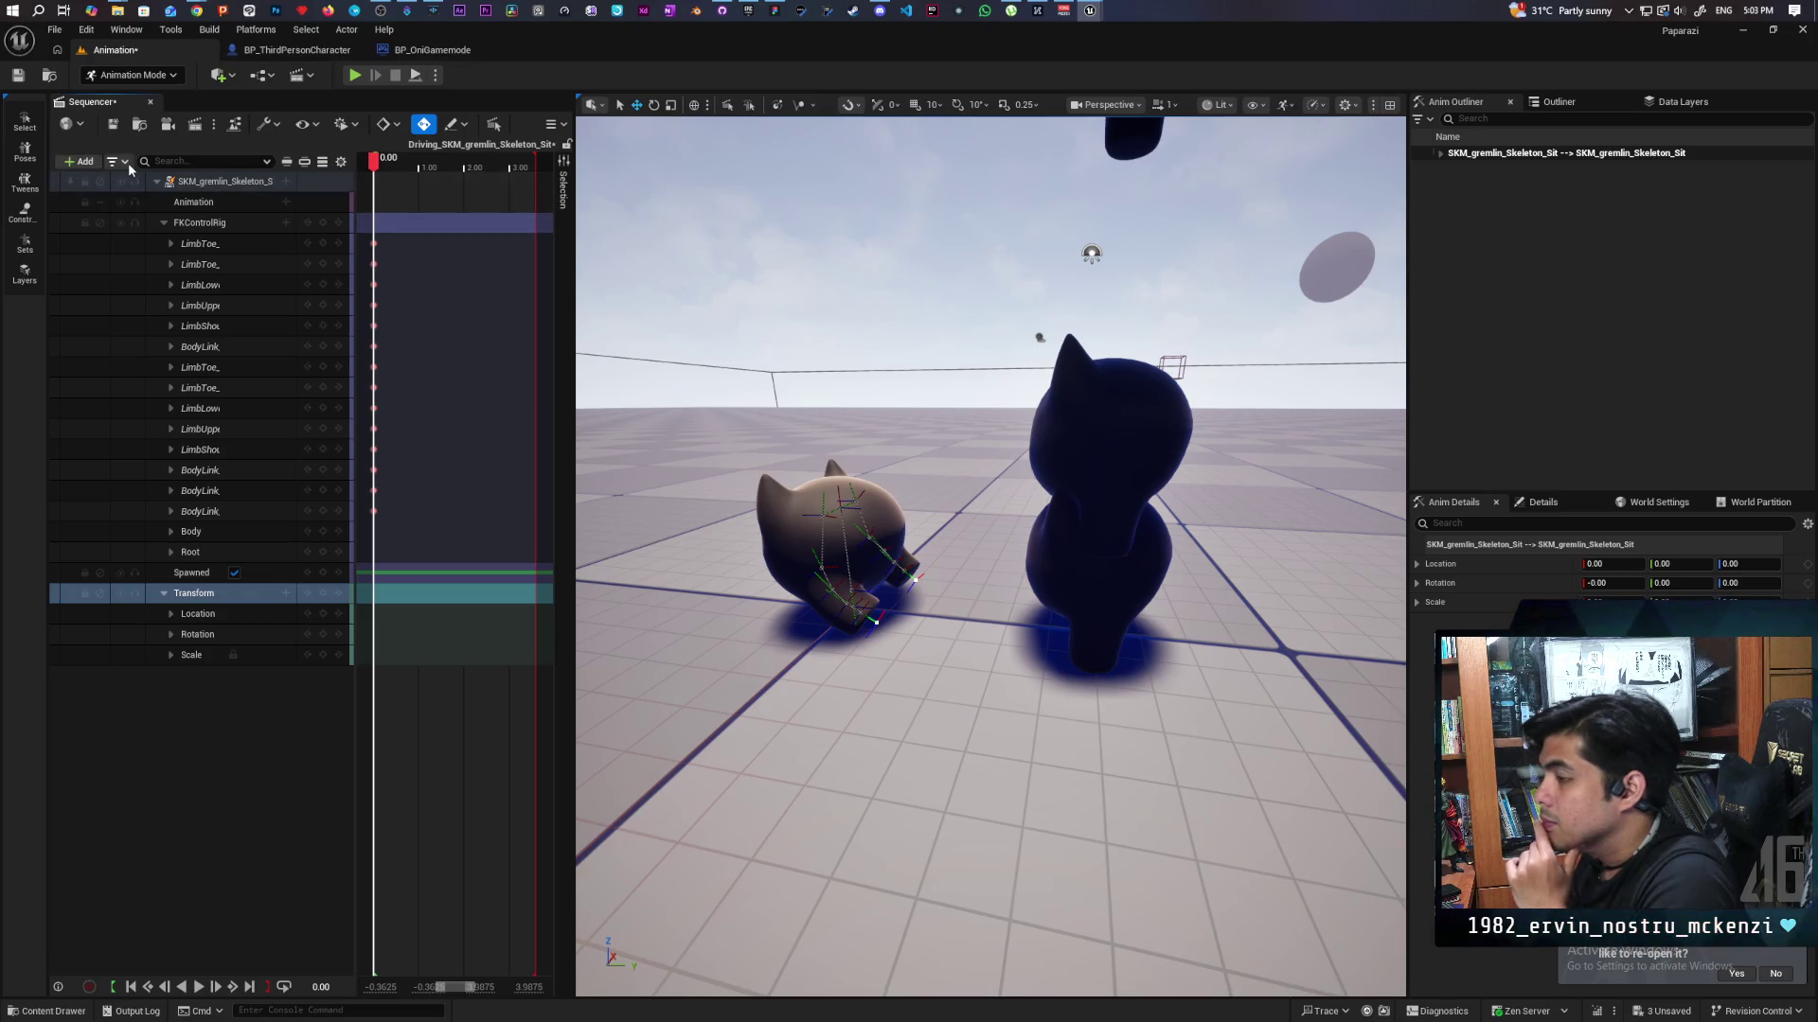
left_click(114, 125)
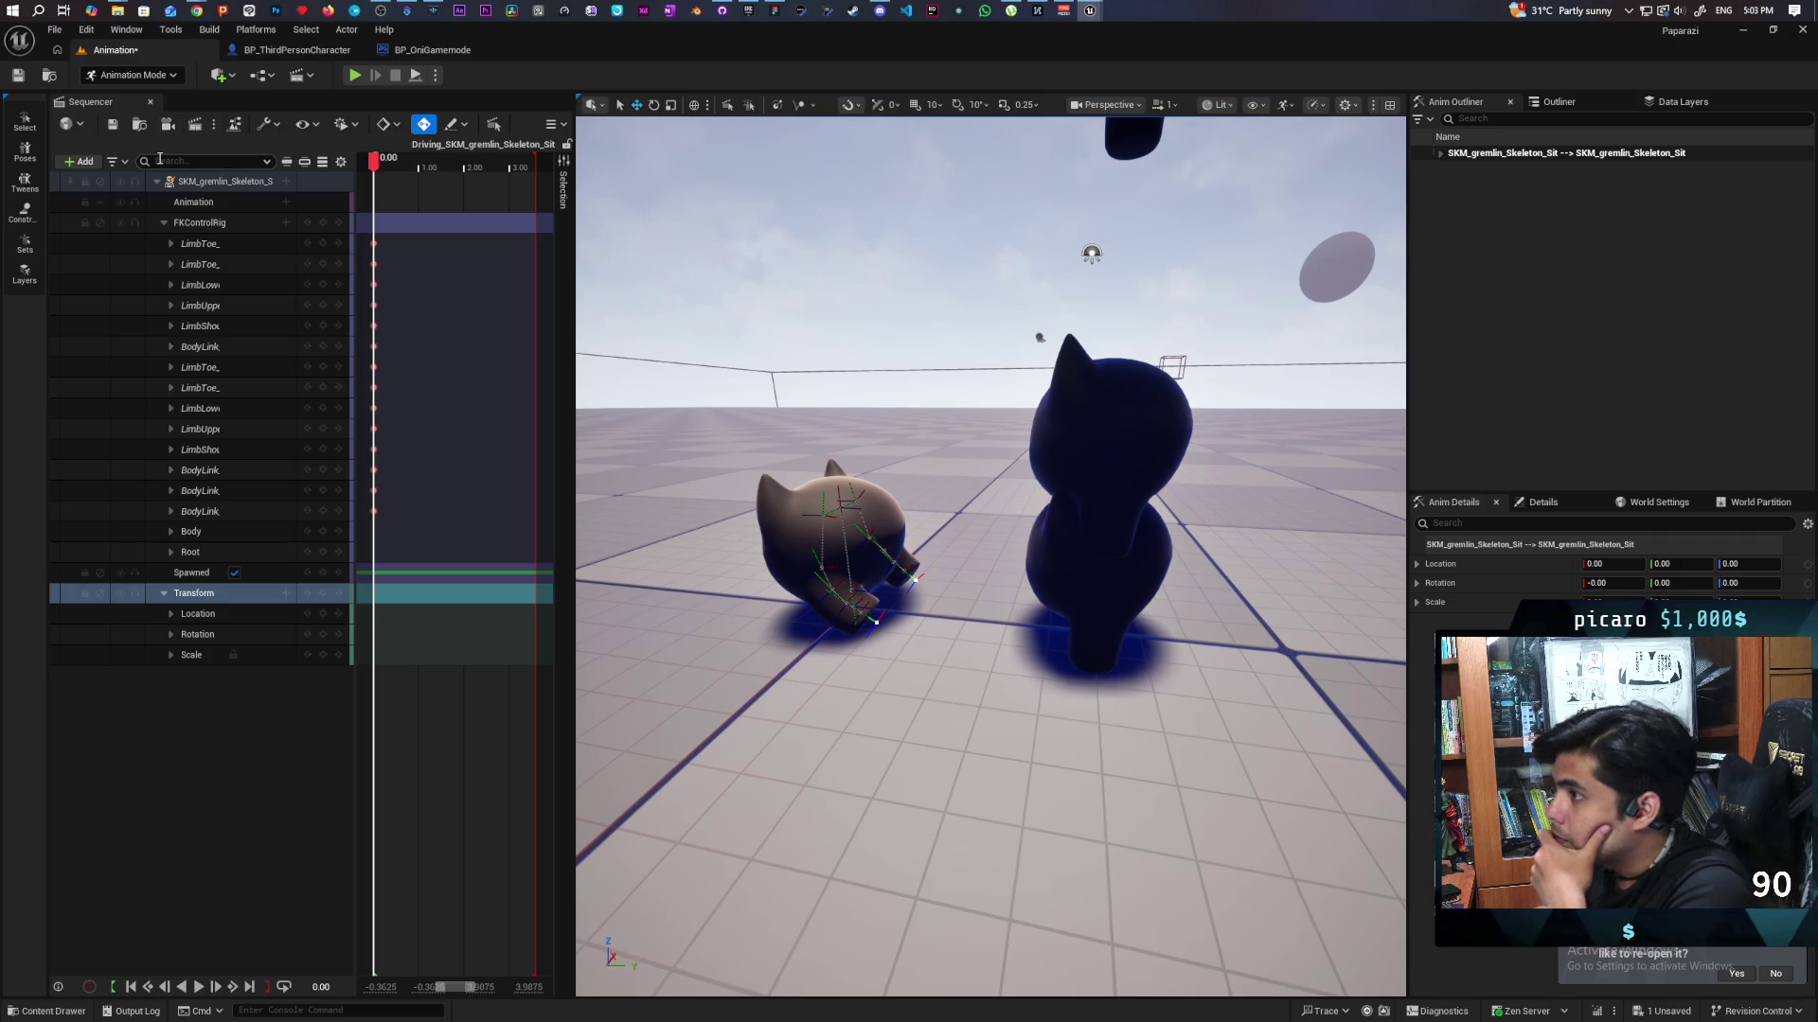
right_click(208, 184)
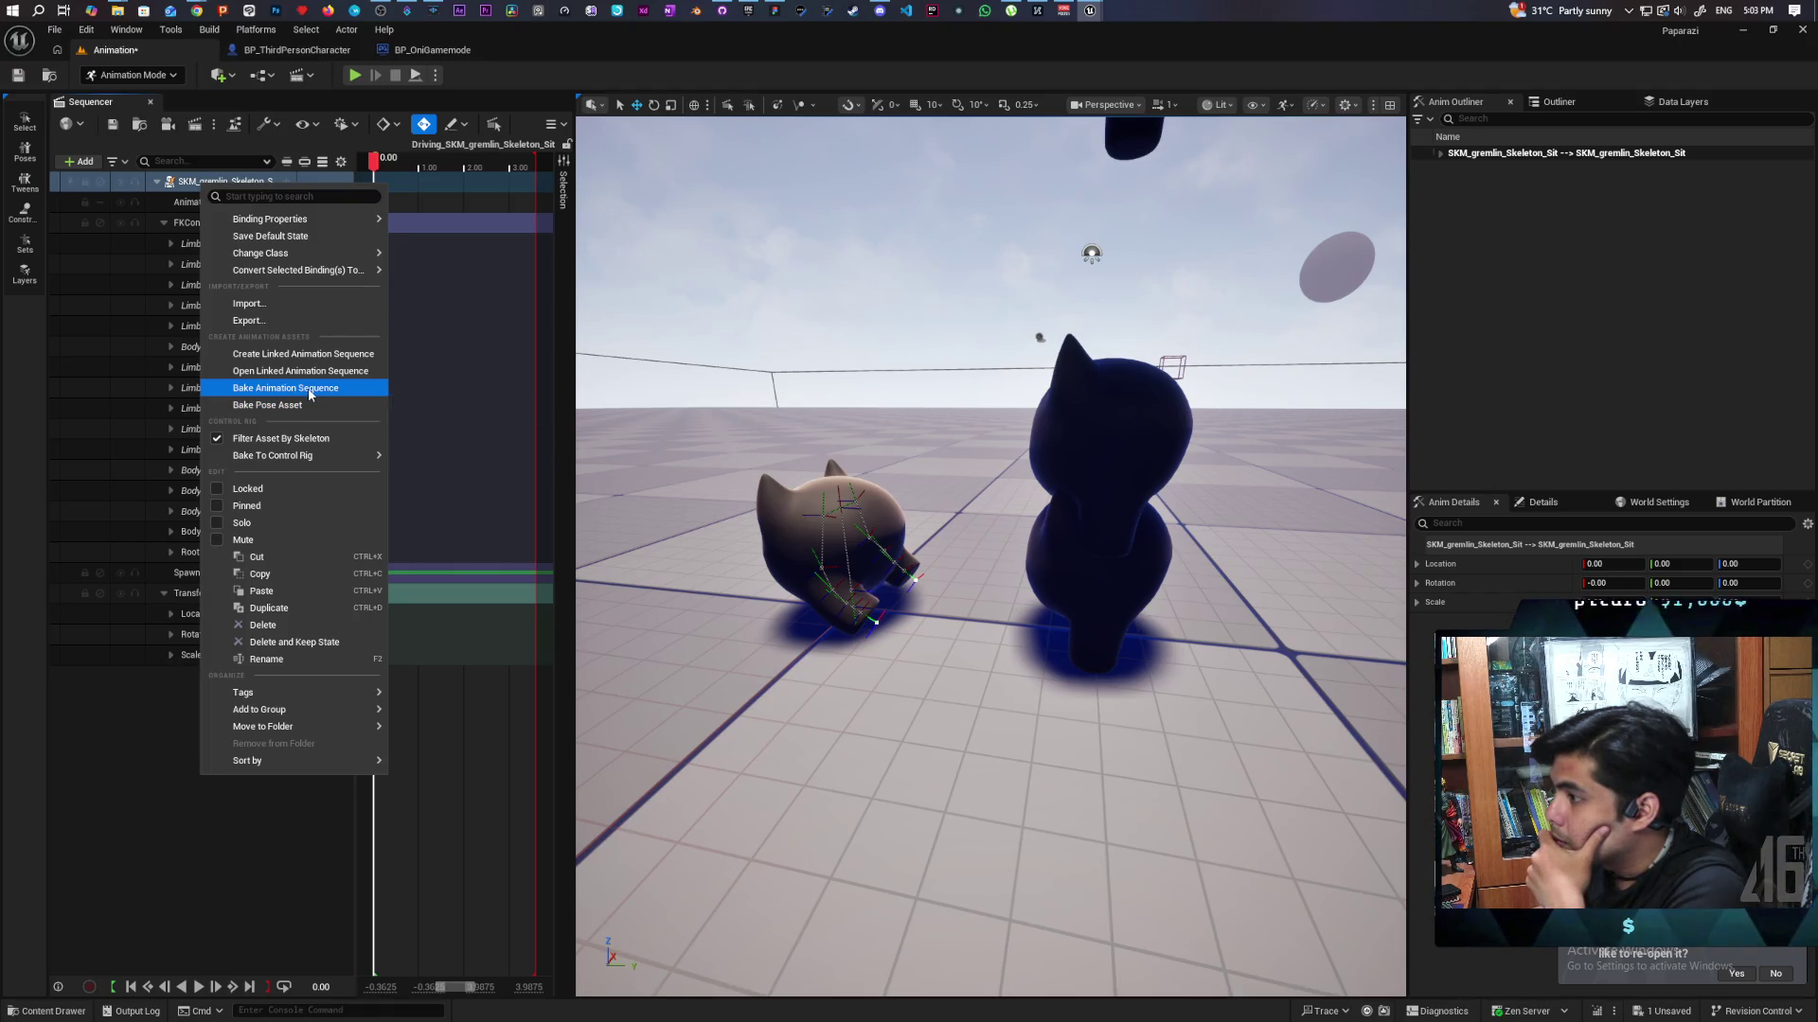
Bake the gremlin track to a new SKM_gremlin_small_sit animation in the Anims folder and export it.
left_click(310, 390)
left_click(832, 522)
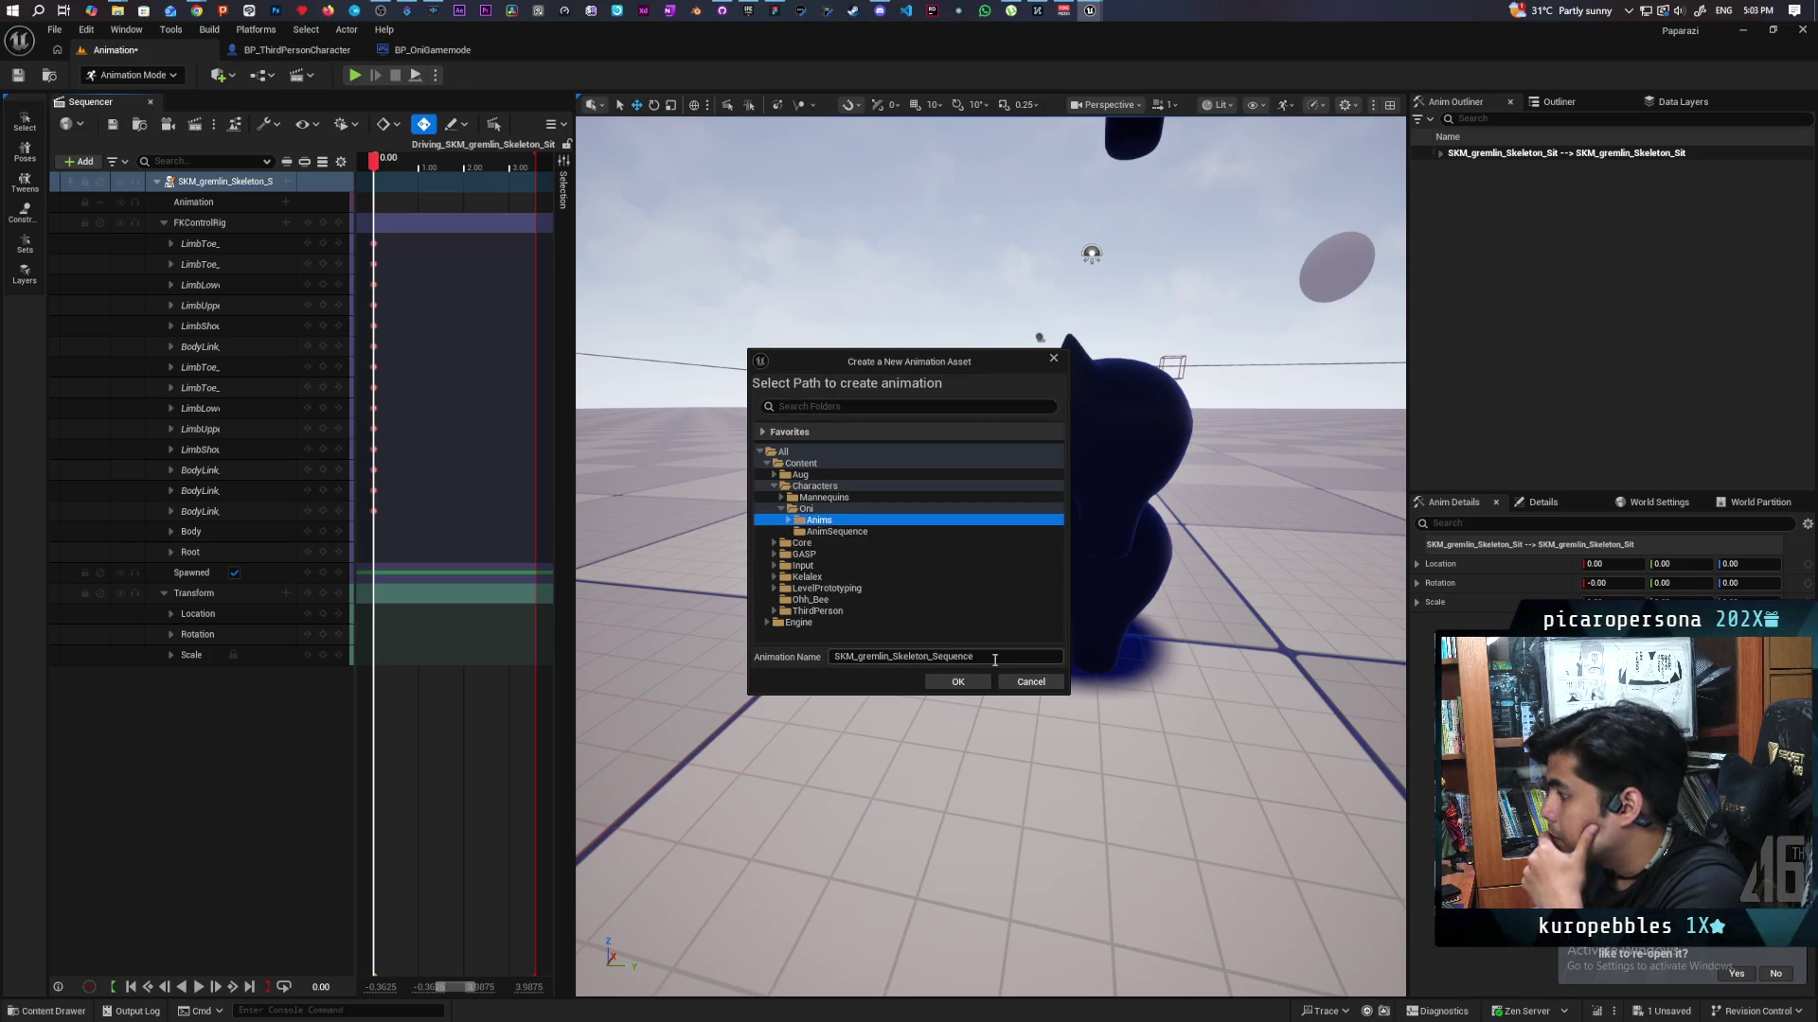
left_click_drag(993, 657, 942, 663)
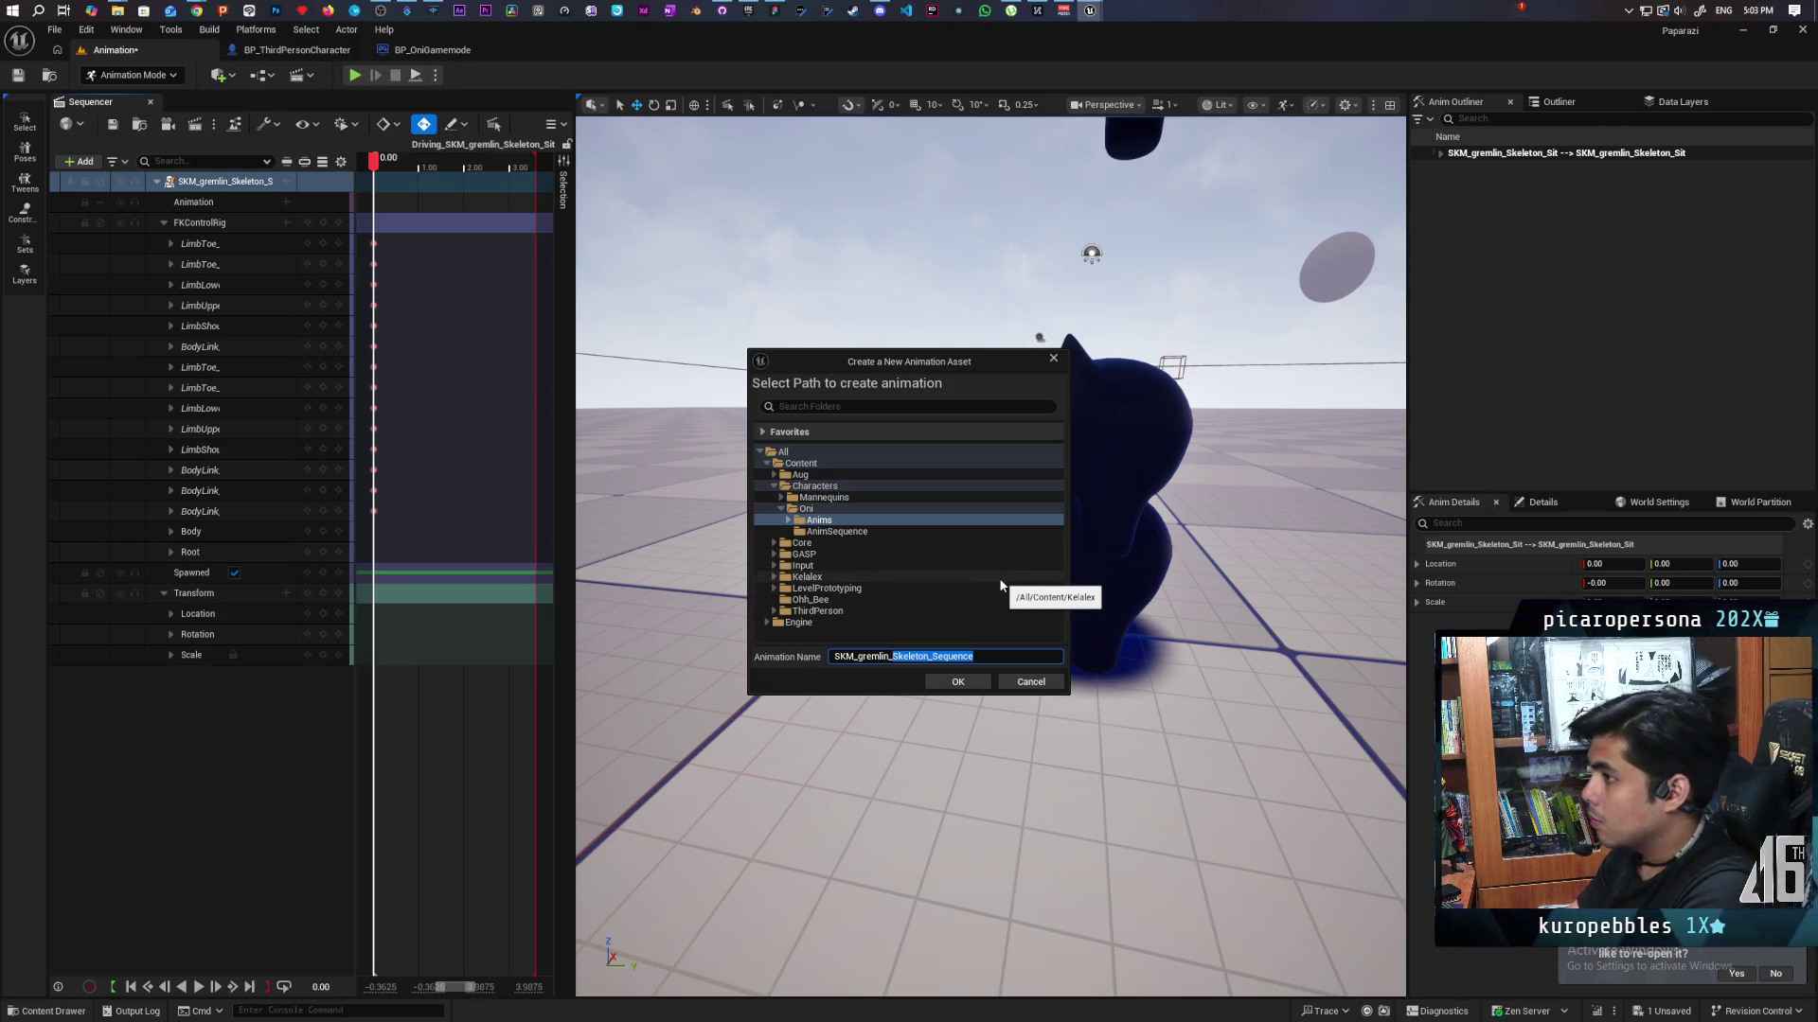
type("small_sit")
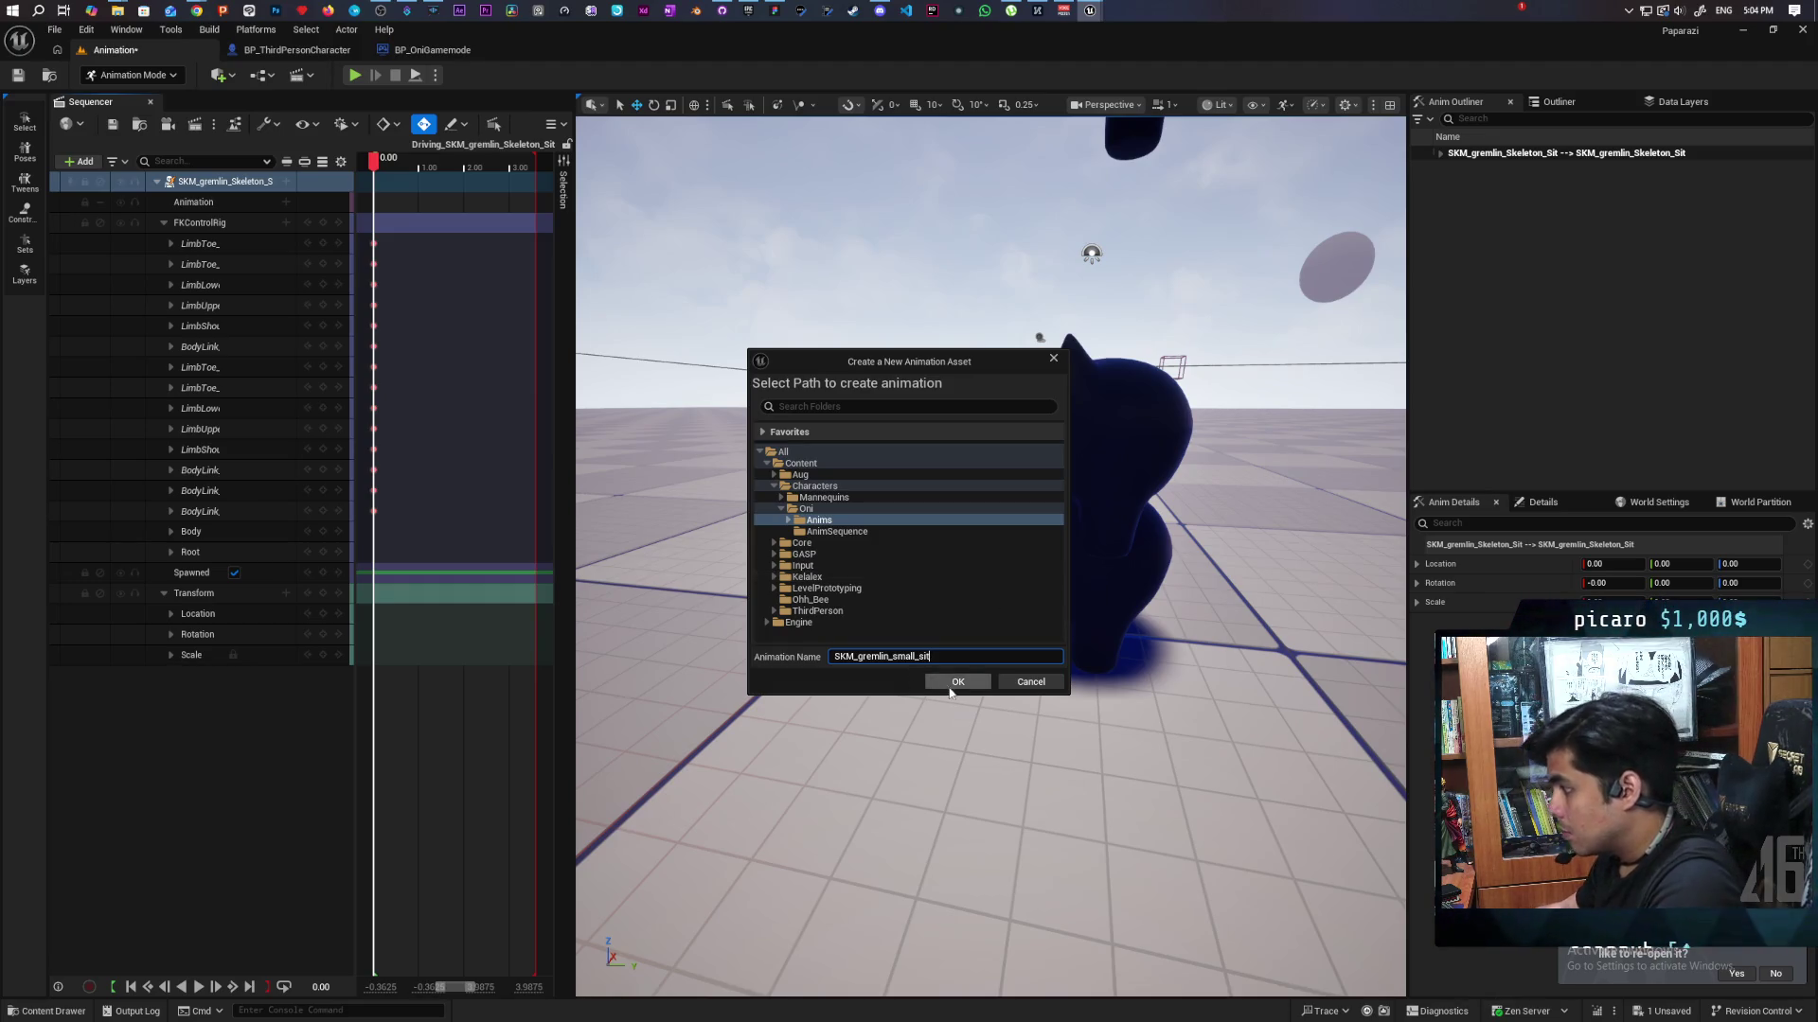
left_click(958, 681)
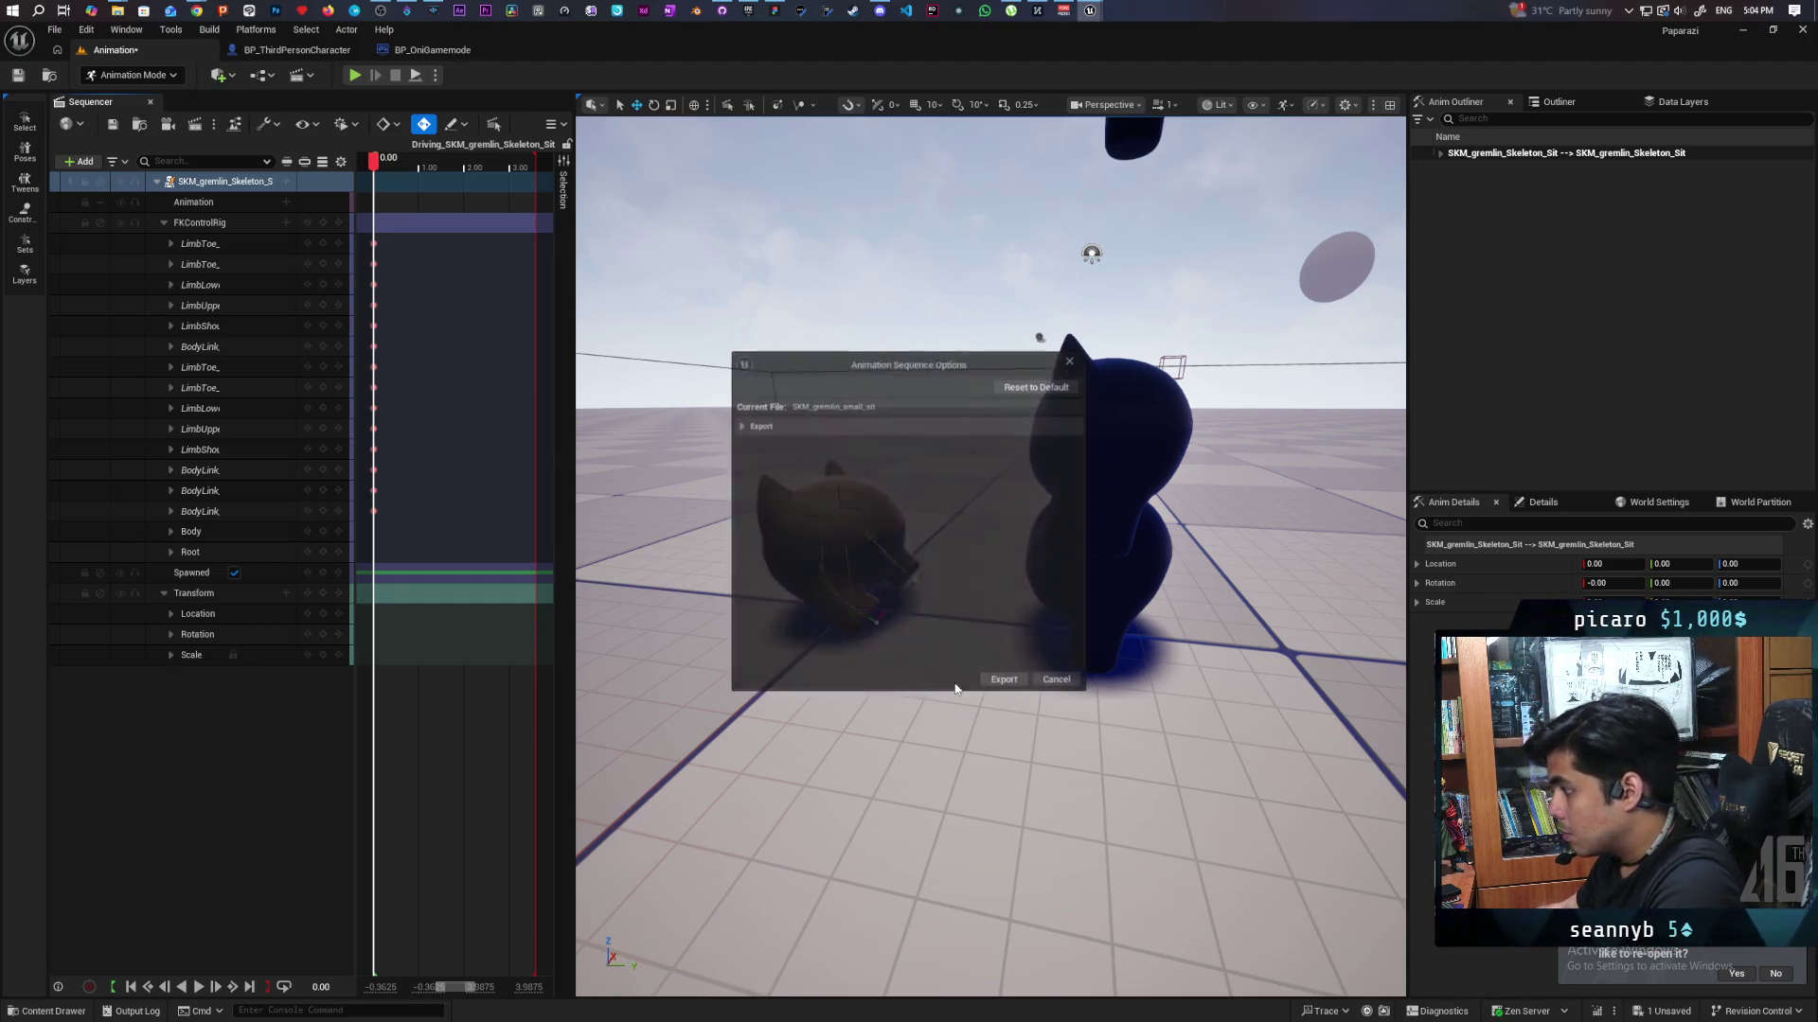
left_click(1003, 682)
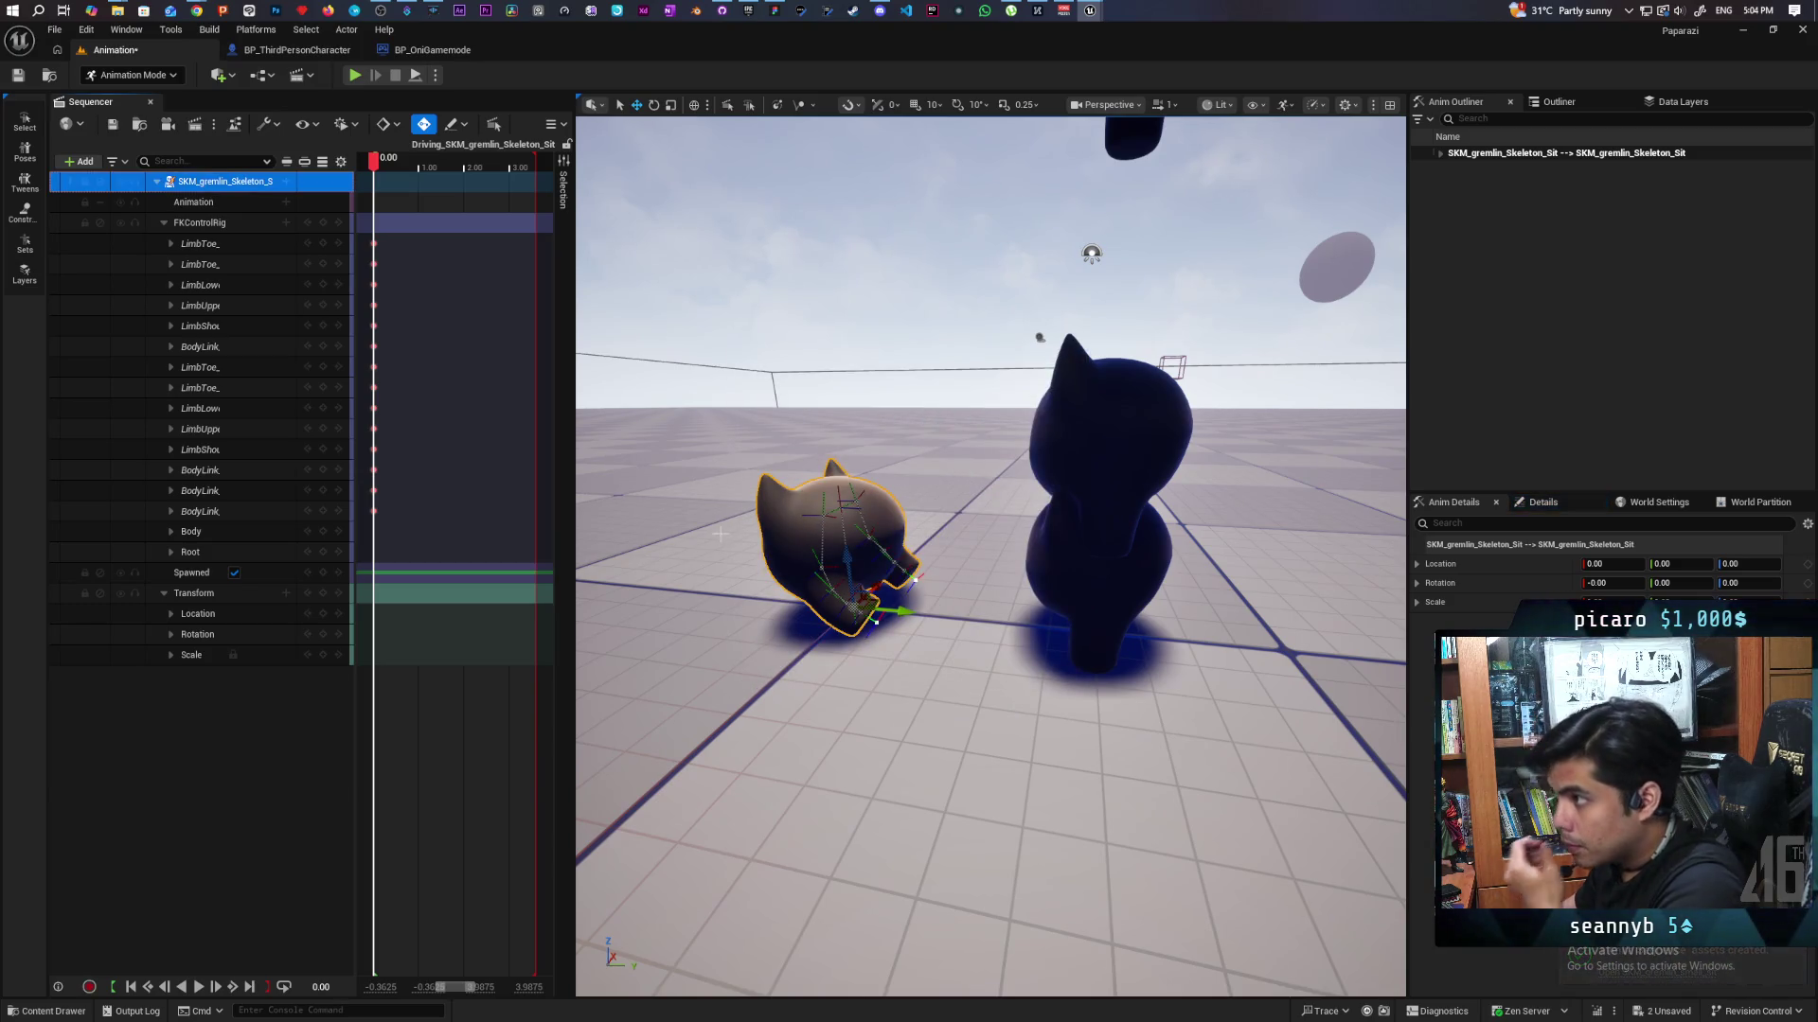
left_click(48, 1011)
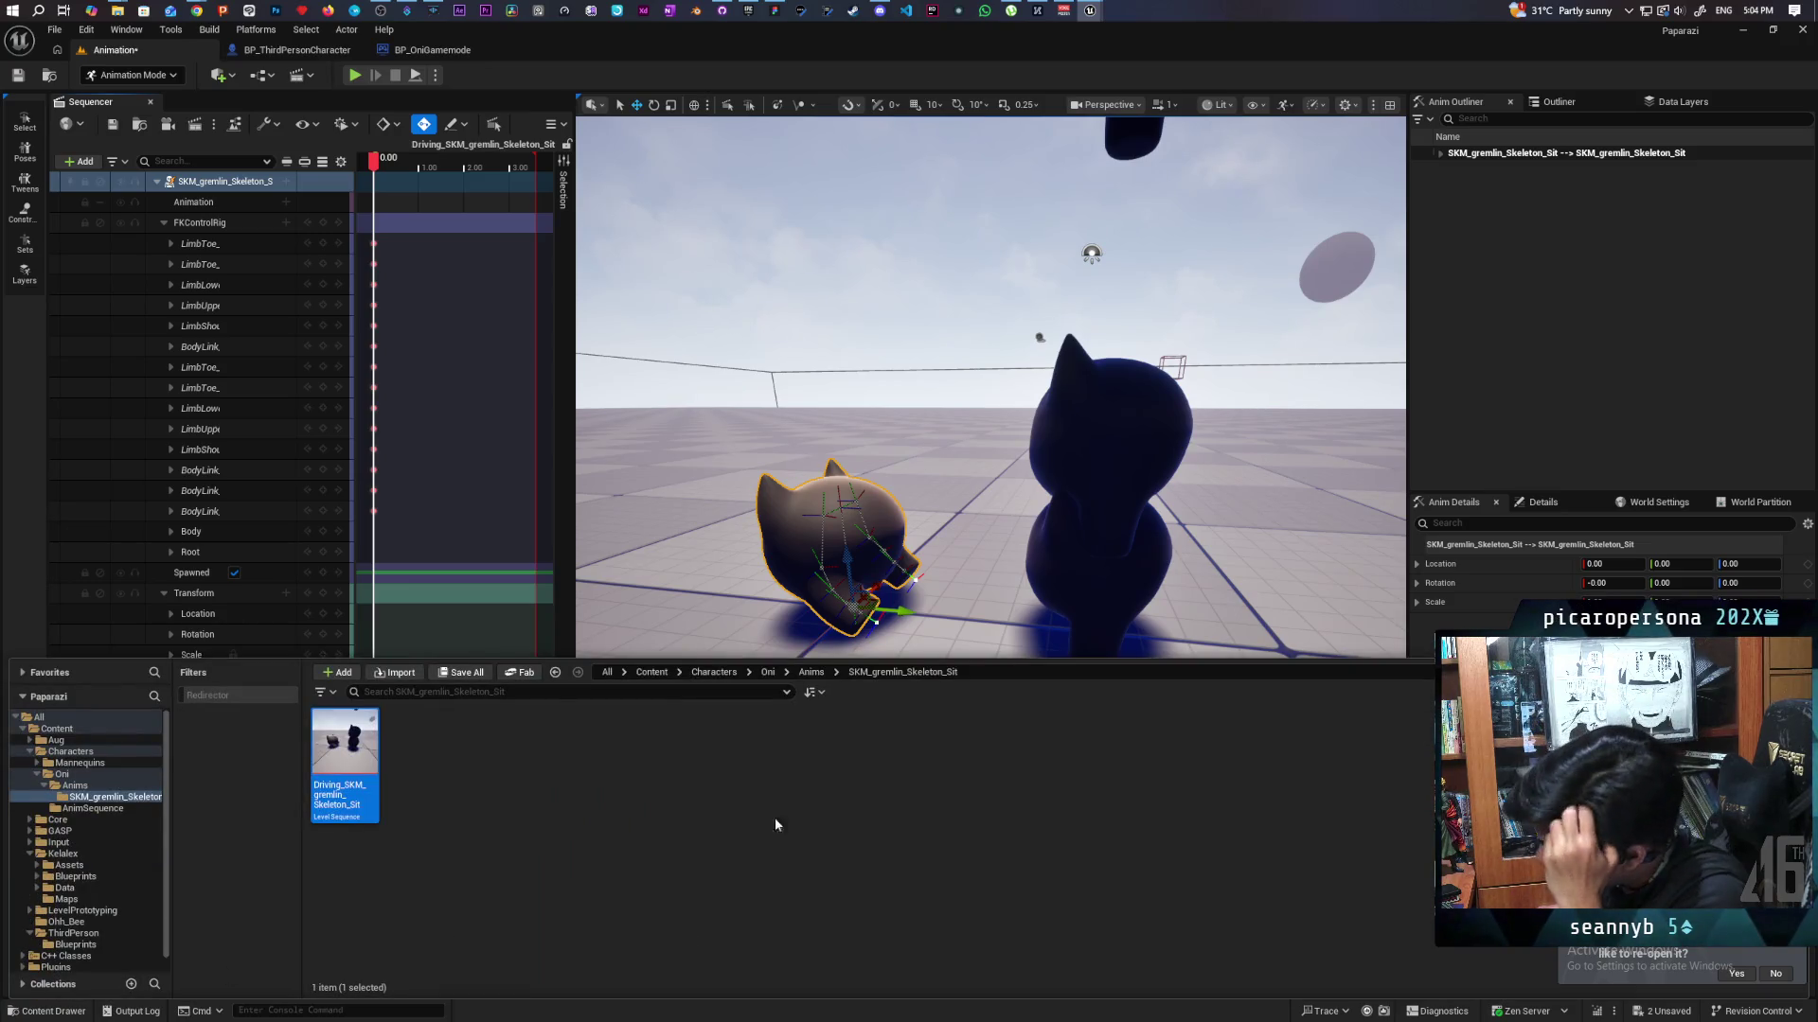
Return to Selection Mode, then delete and restore the Climbing sequence actor.
left_click(147, 76)
left_click(124, 99)
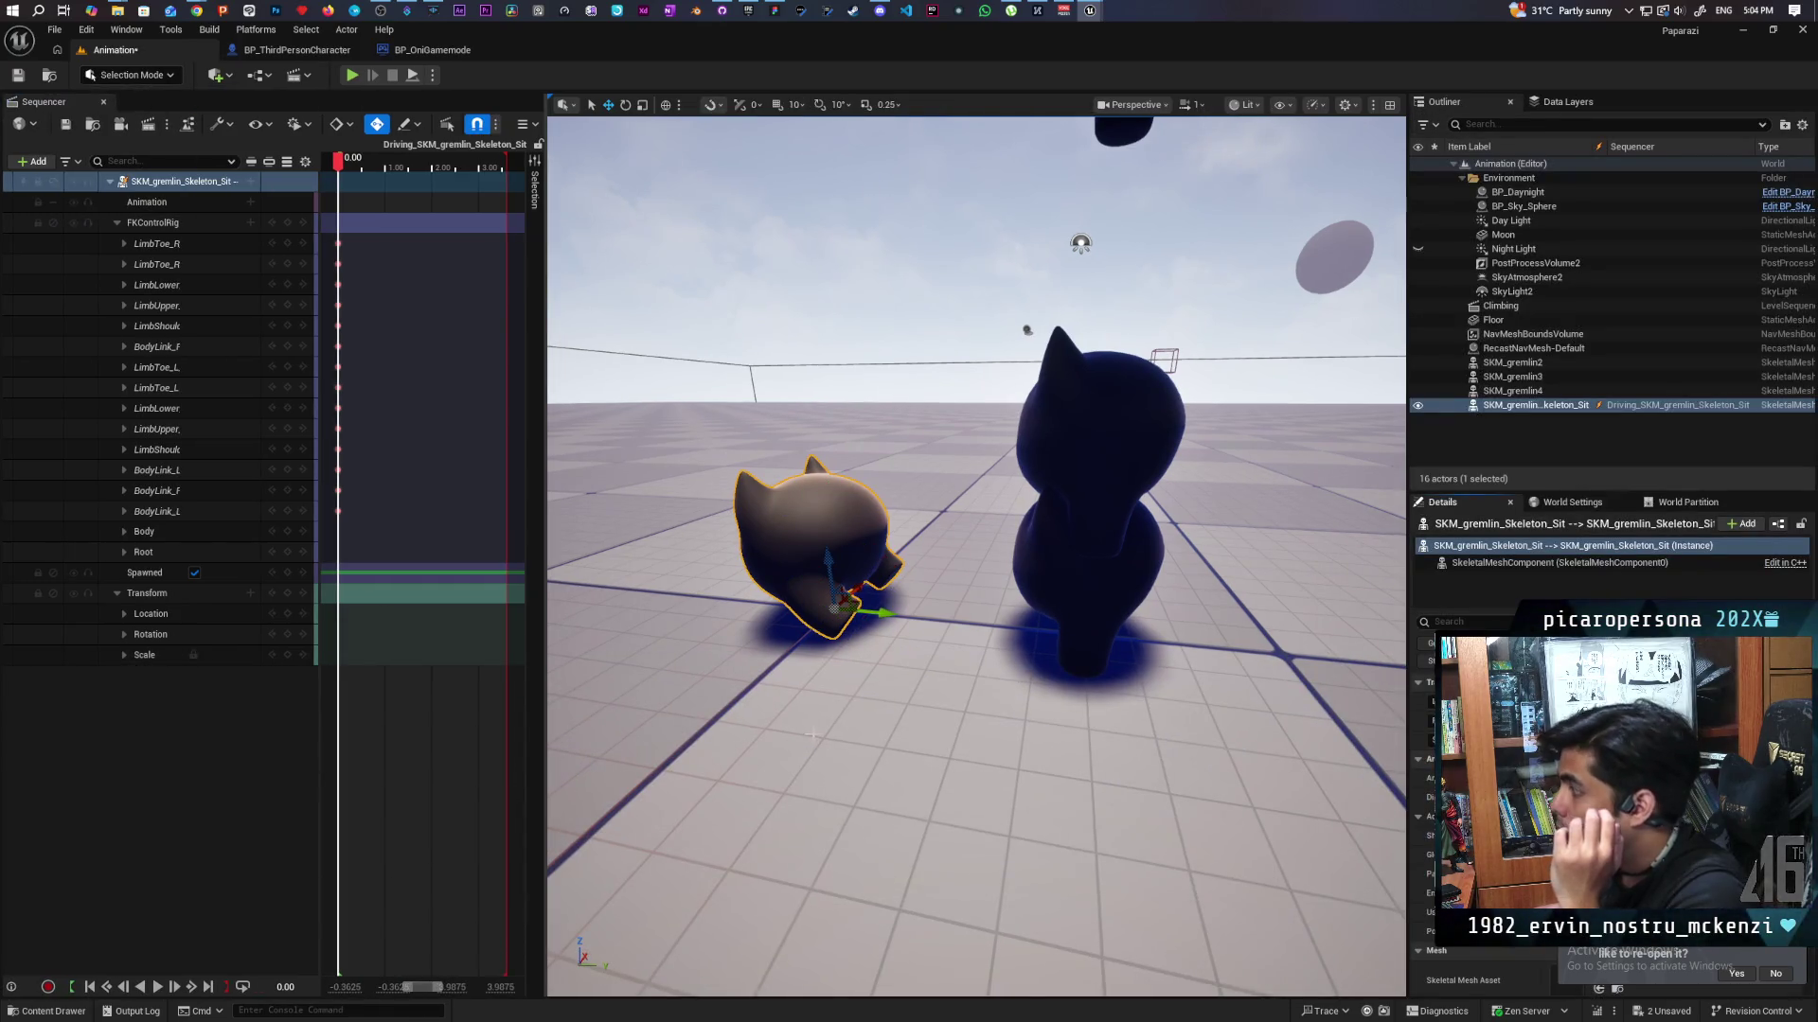
left_click(1506, 305)
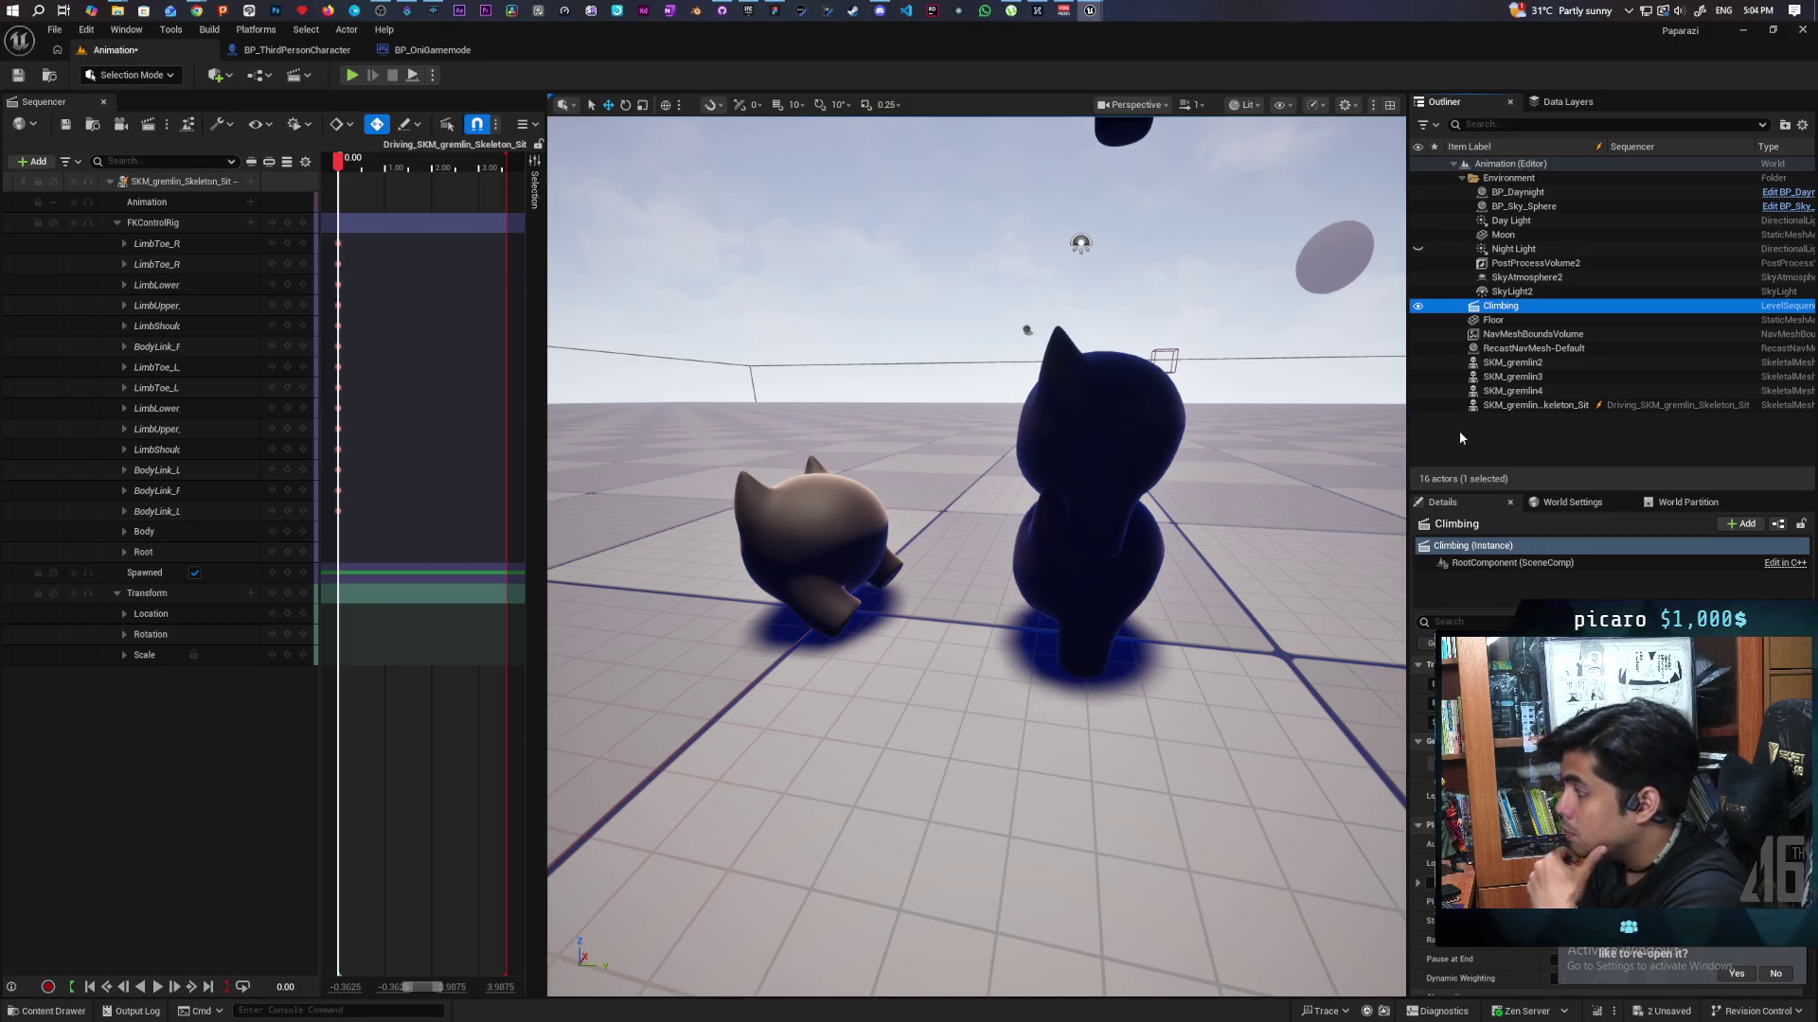
key("Delete")
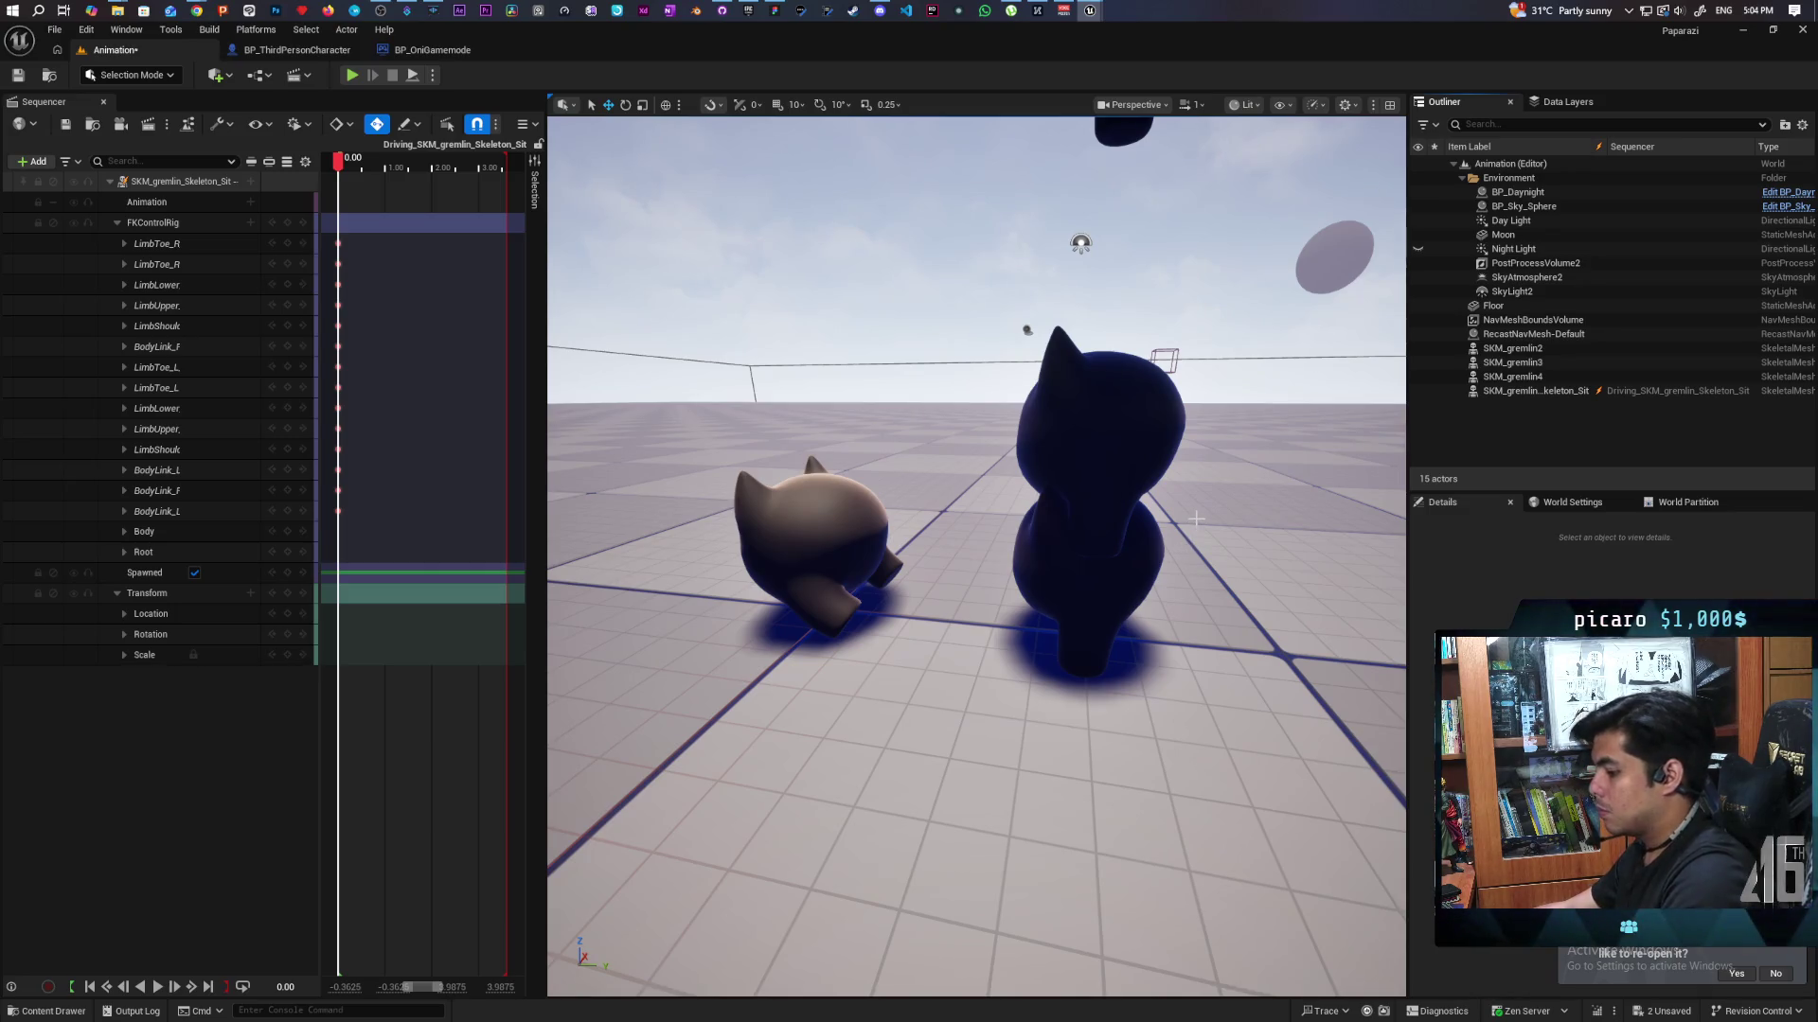
key("ctrl+z")
Close the Sequencer editor with the gremlin's track selected.
left_click(77, 181)
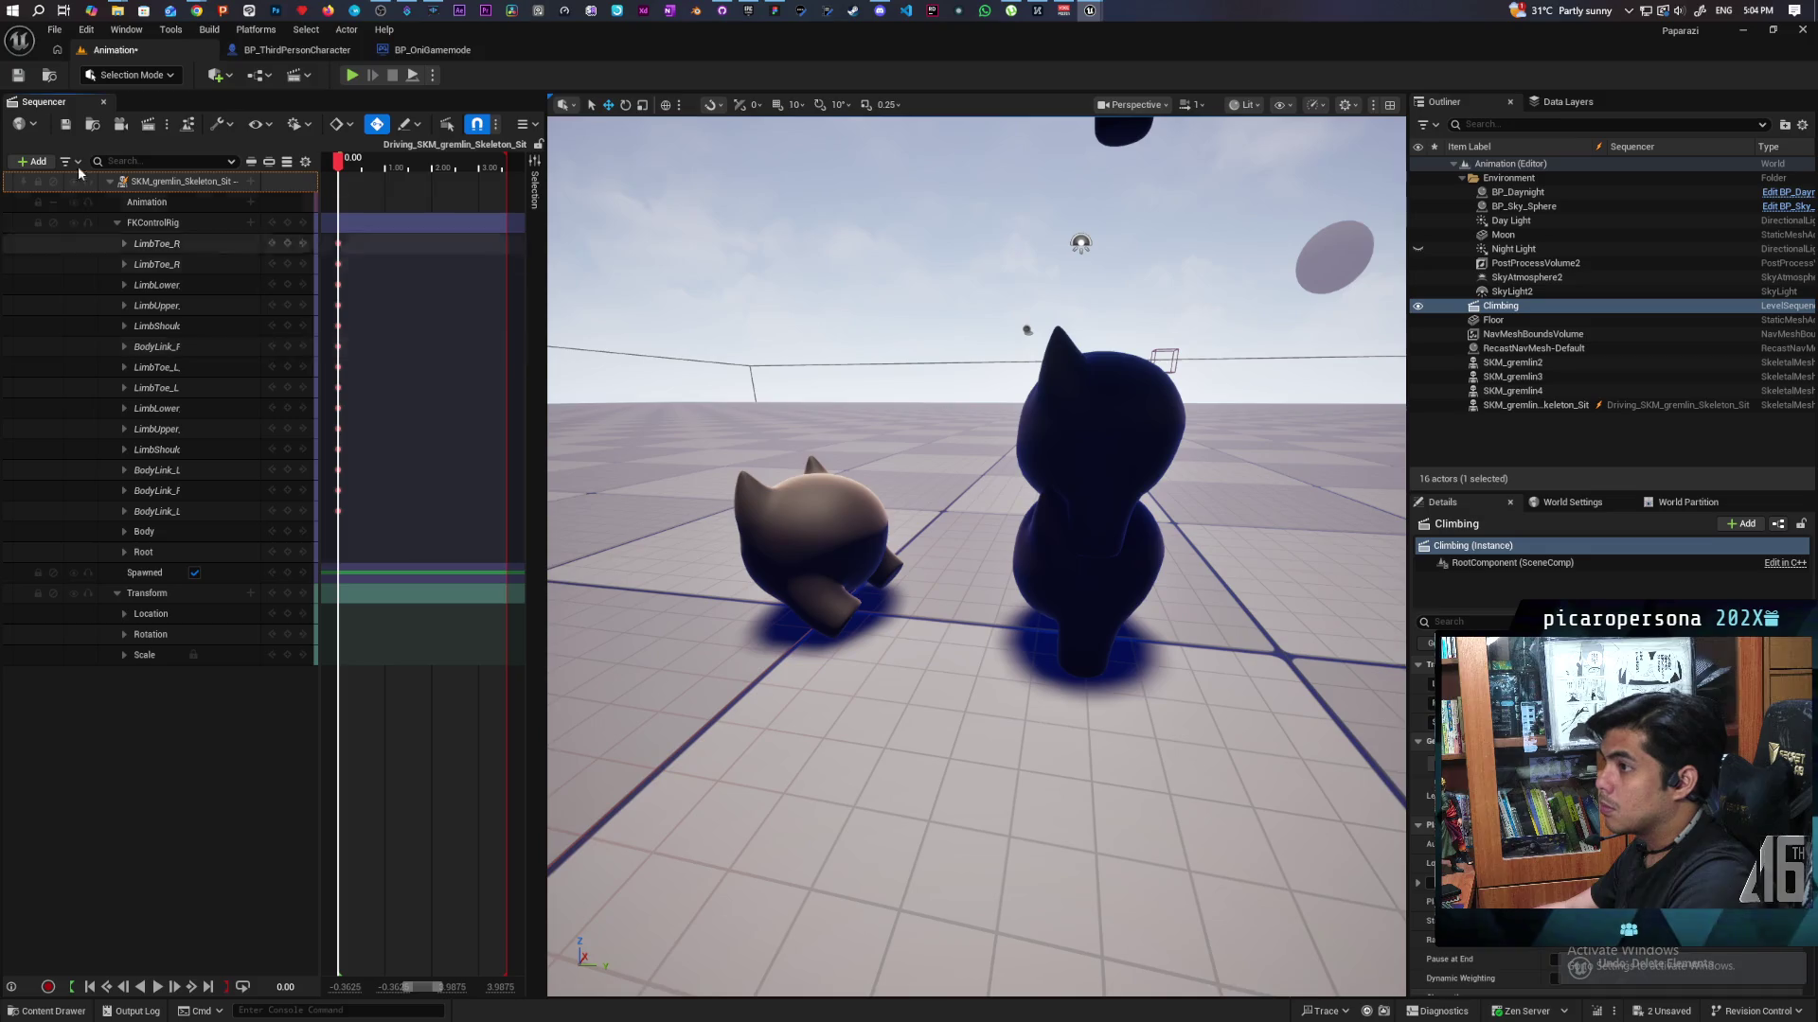
left_click(104, 105)
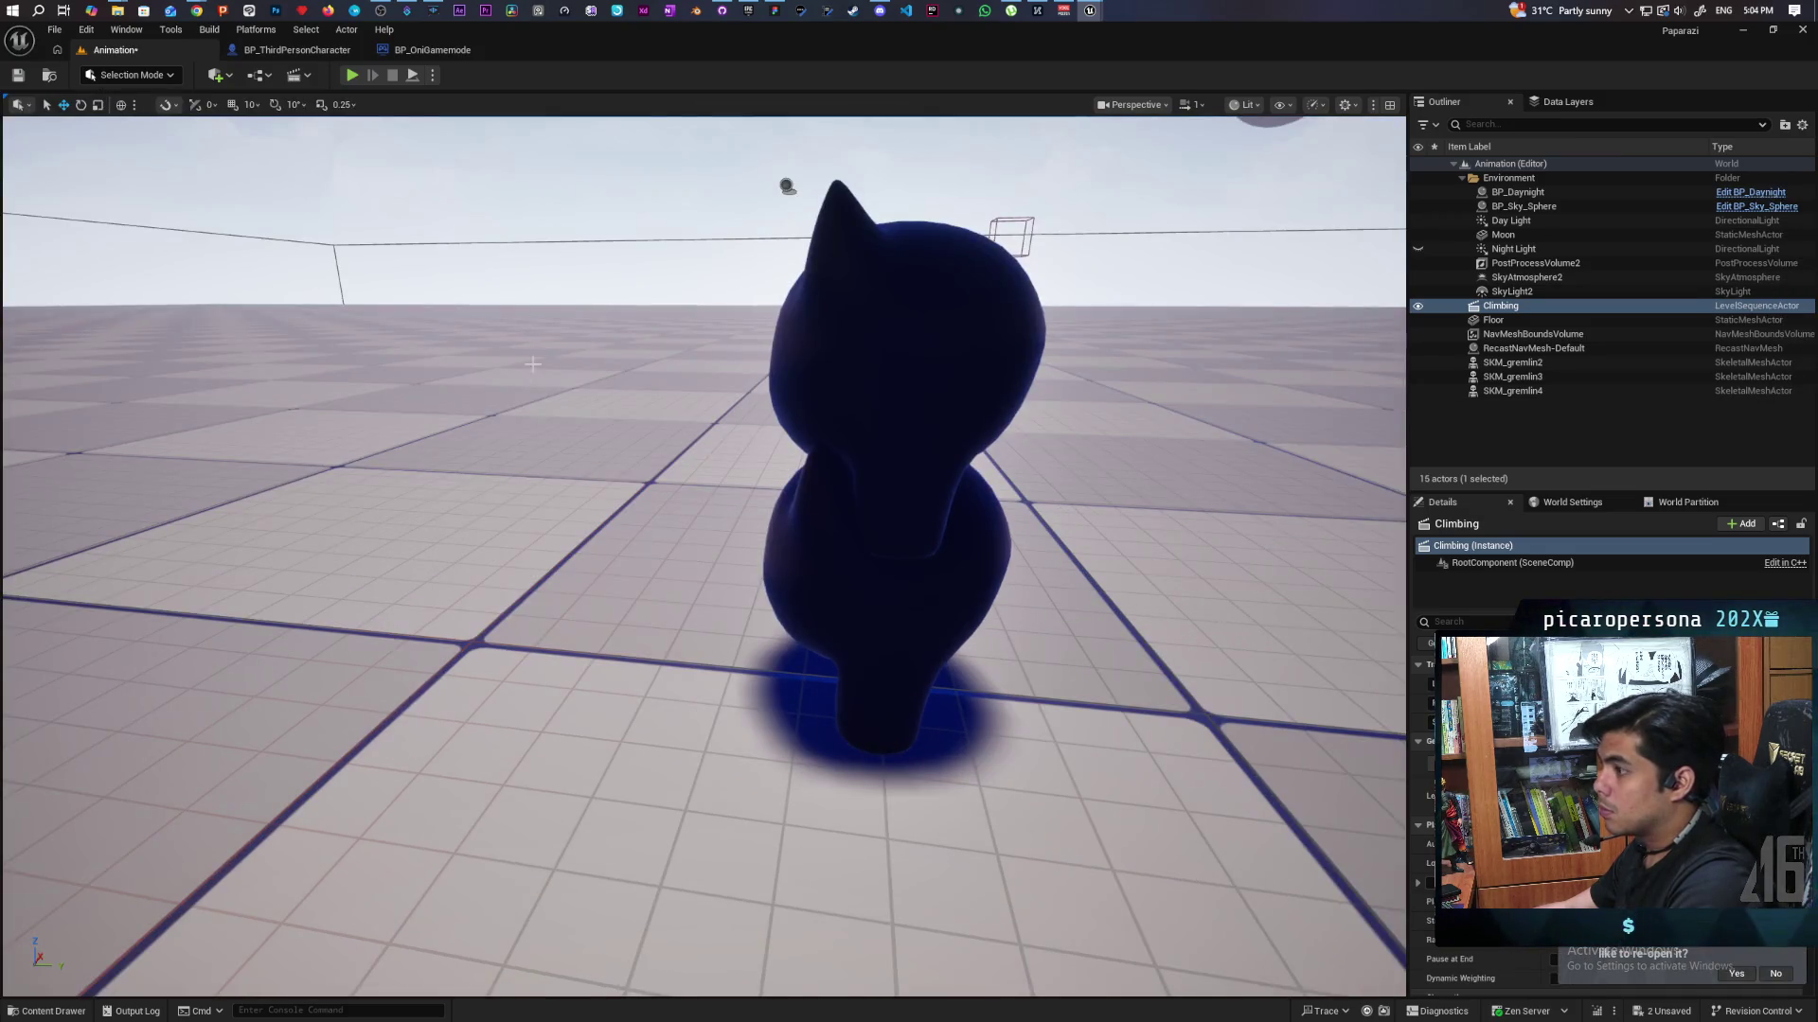
scroll(403, 769, "down", 5)
scroll(577, 755, "up", 1)
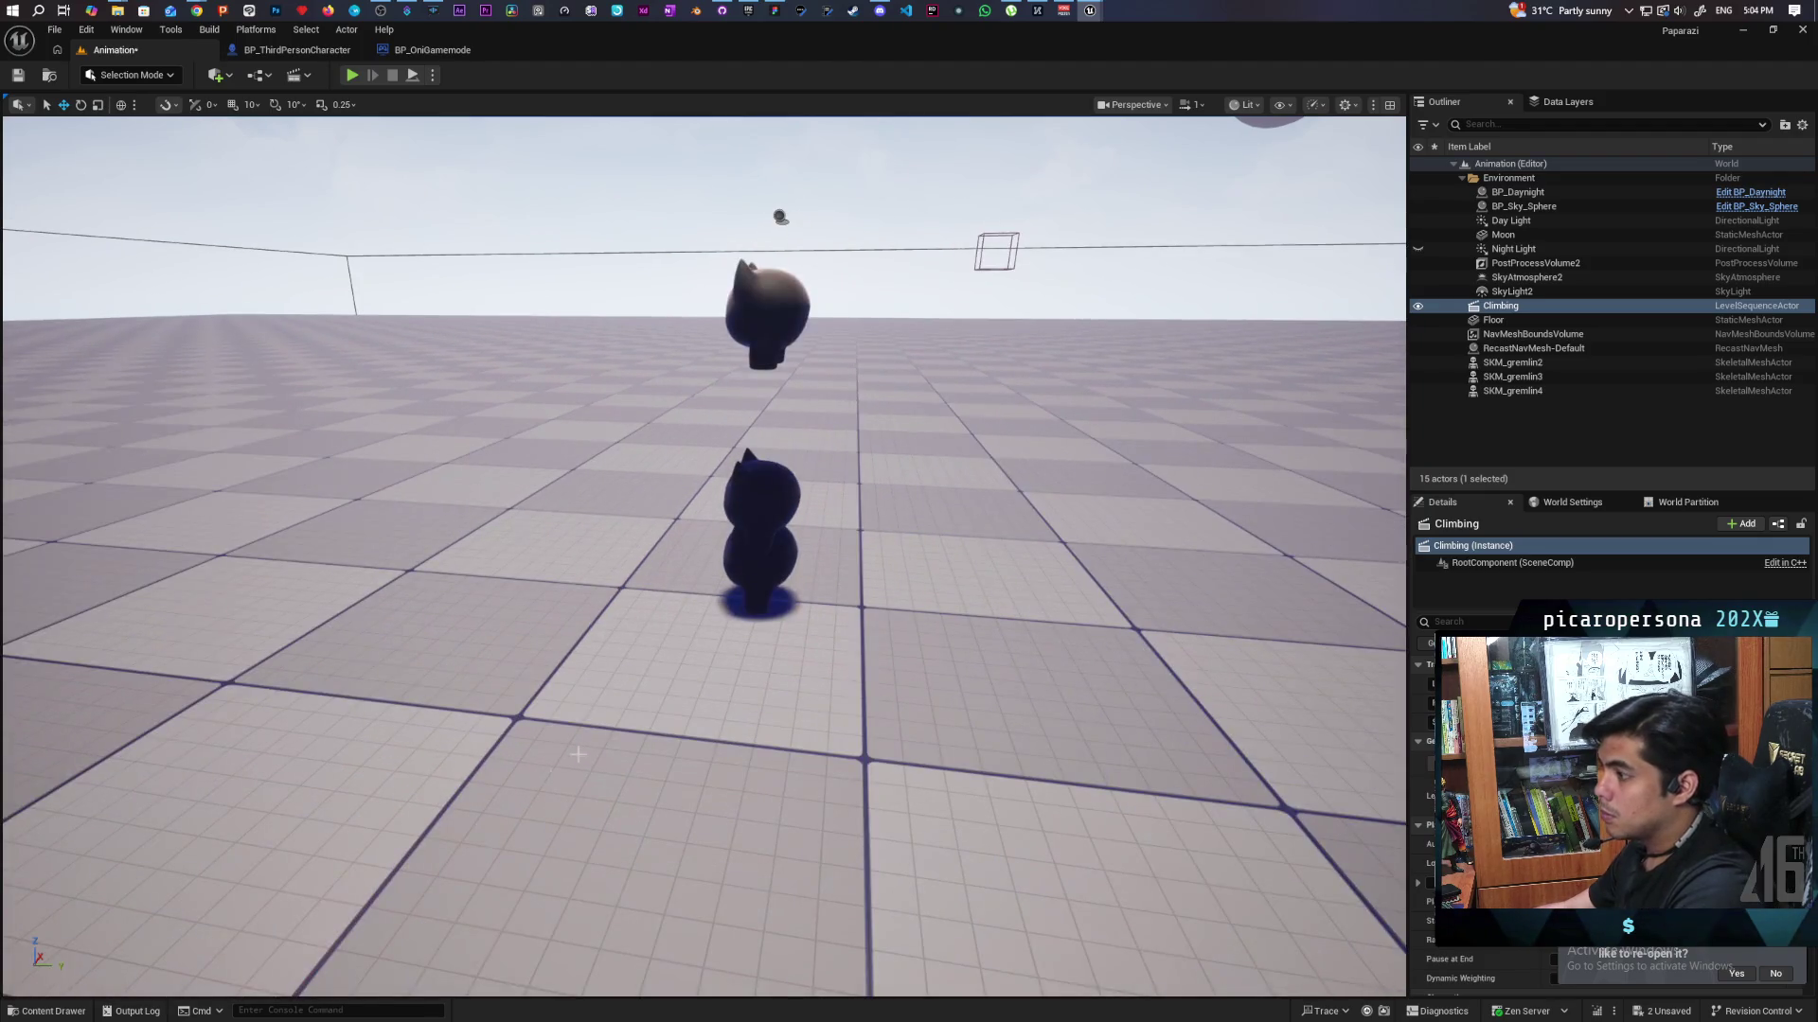
left_click(29, 1012)
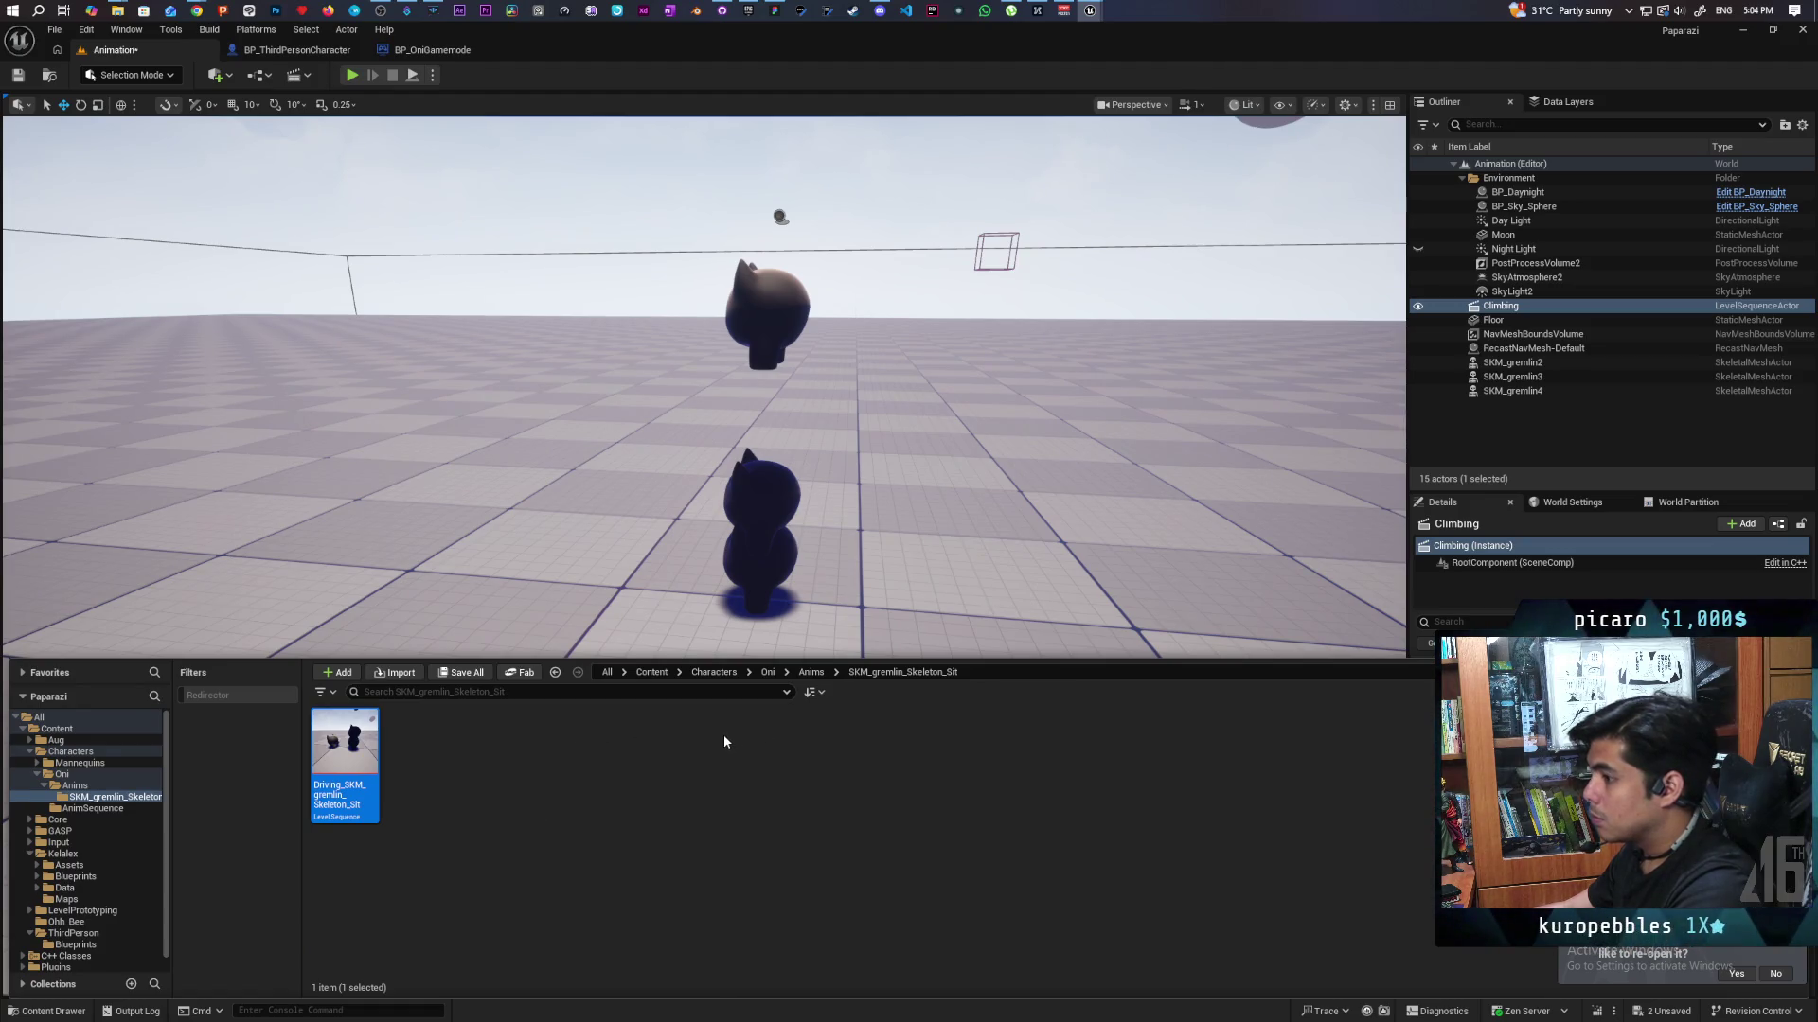
Place the baked SKM_gremlin_small_sit animation from the Anims folder beside the gremlins and frame it.
left_click(812, 675)
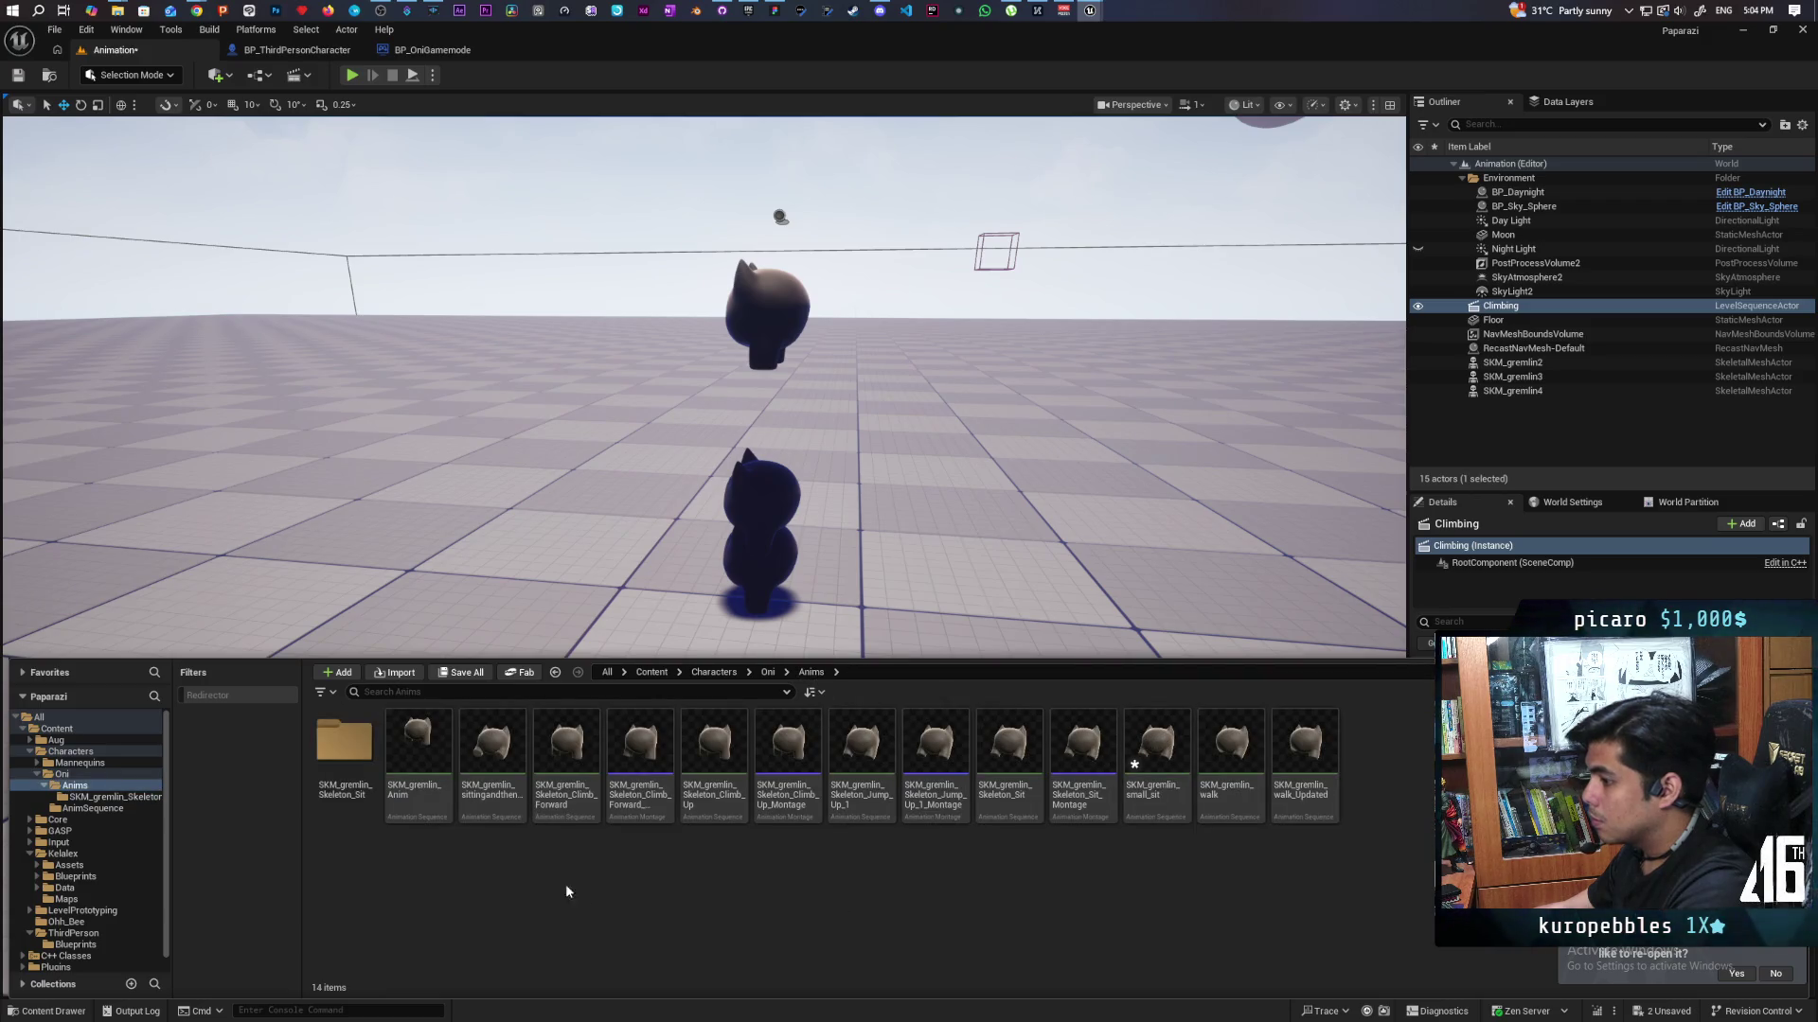
left_click(1156, 791)
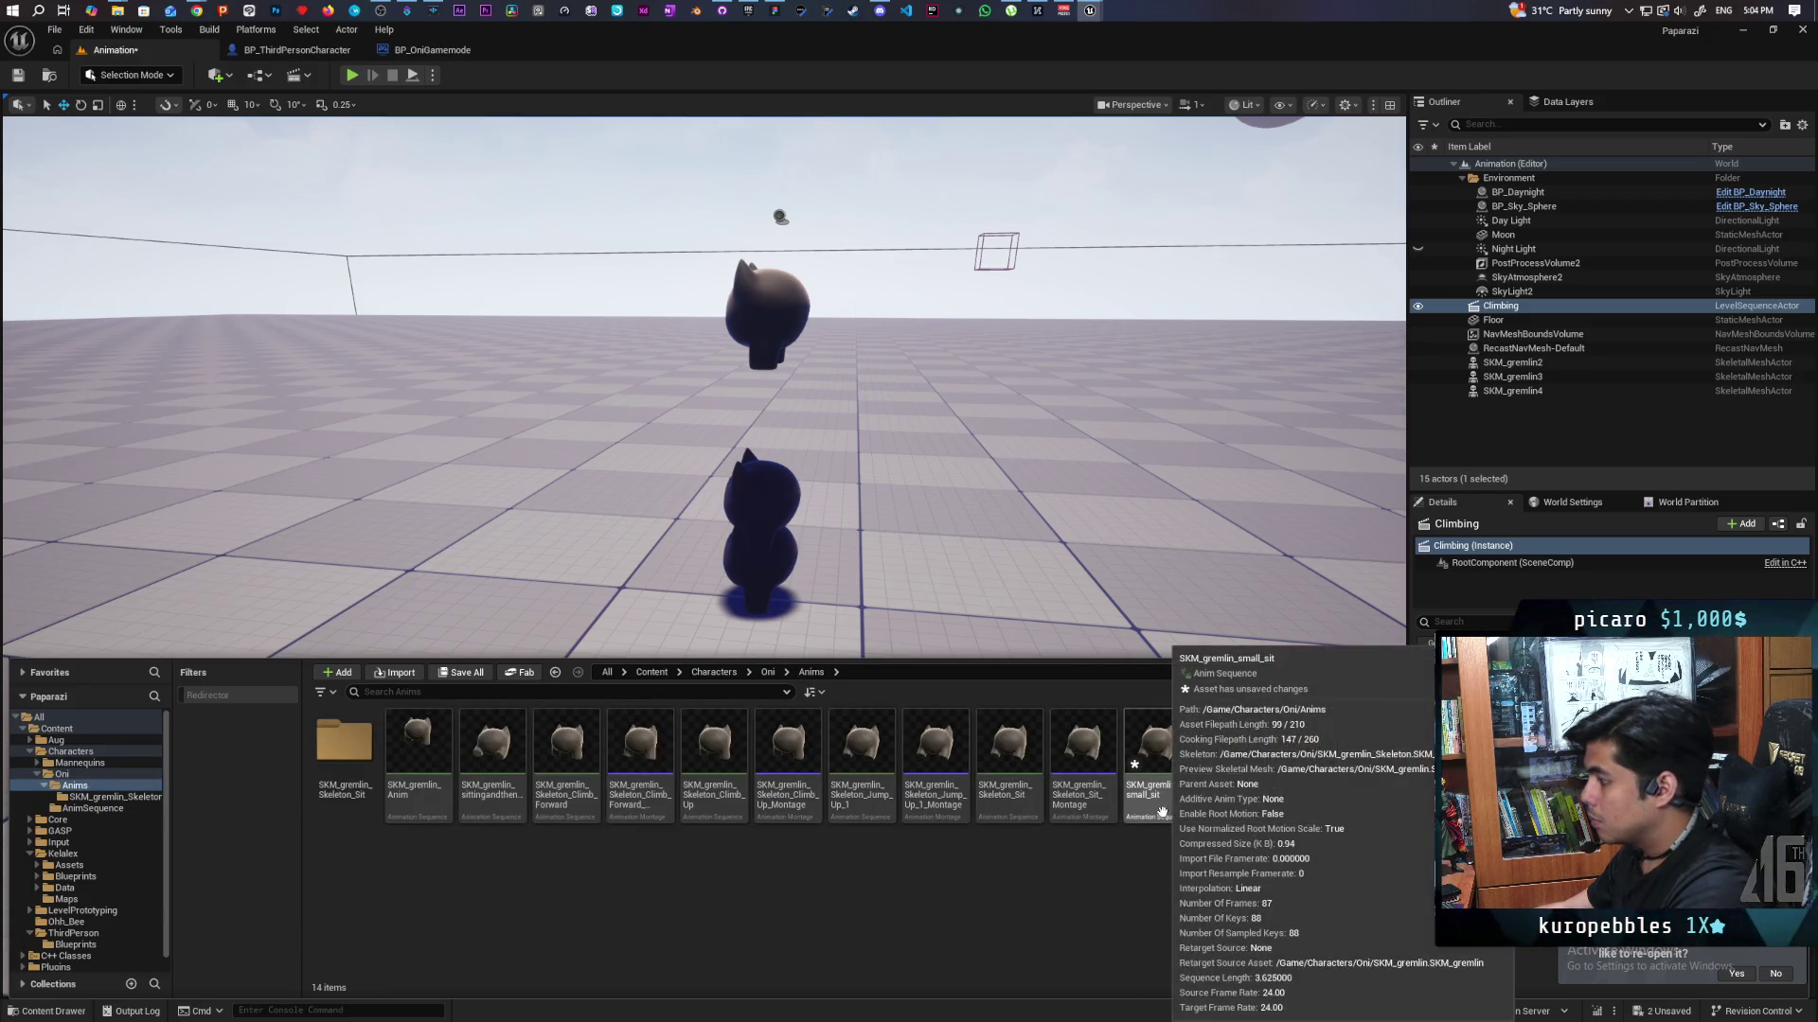
mouse_move(689, 636)
left_mouse_down()
mouse_move(602, 587)
mouse_move(650, 573)
left_mouse_up()
key("f")
scroll(705, 558, "down", 5)
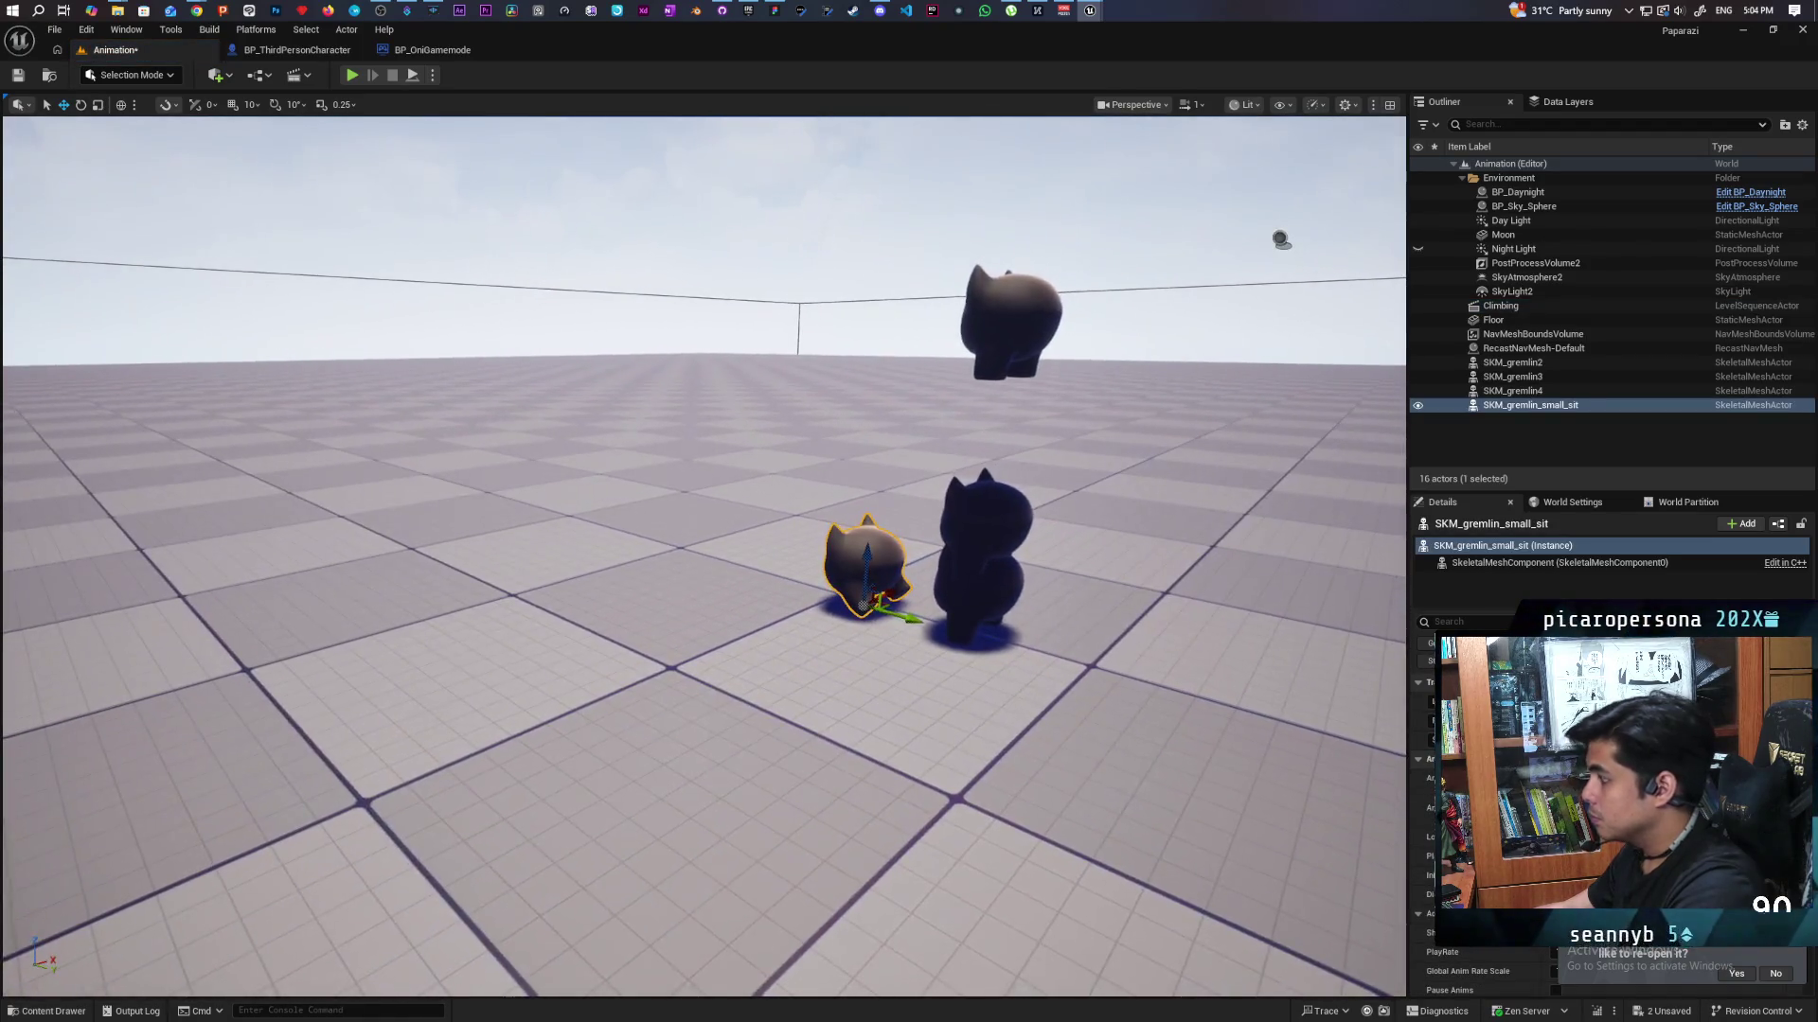
key("Right")
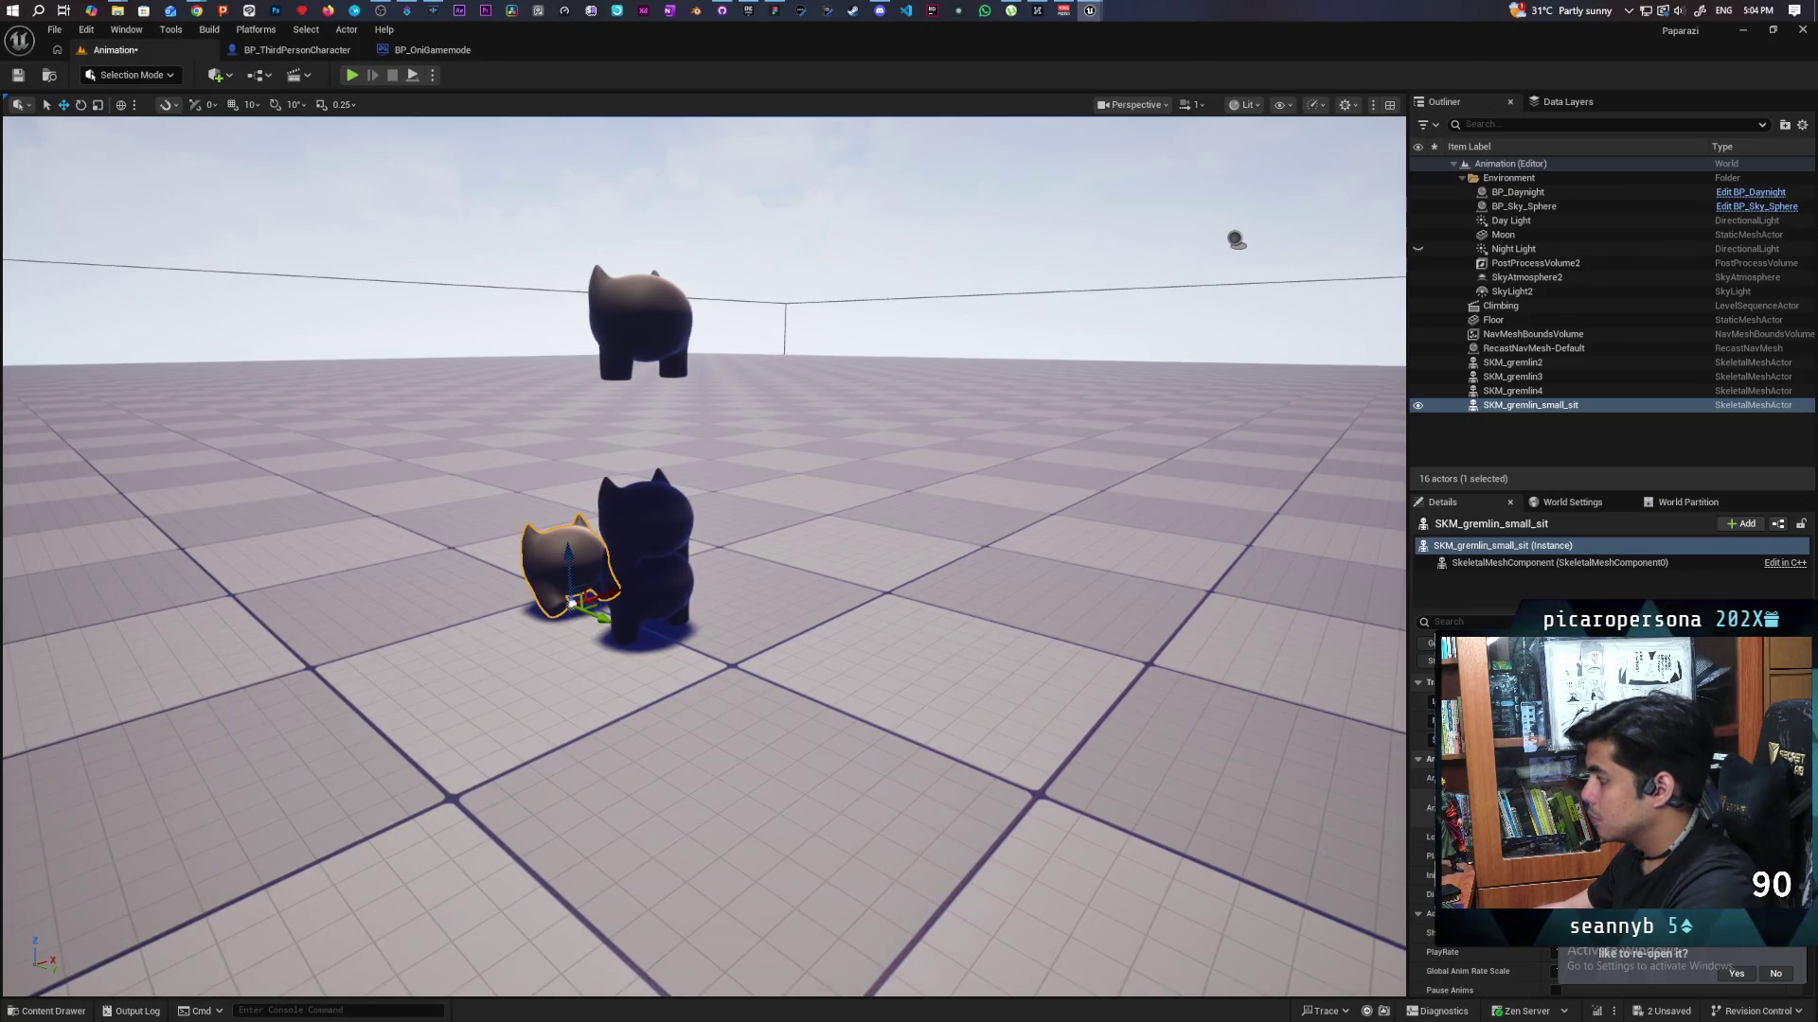
key("ctrl+space")
Lower the floating SKM_gremlin4 onto the middle gremlin of the stack.
left_click(652, 549)
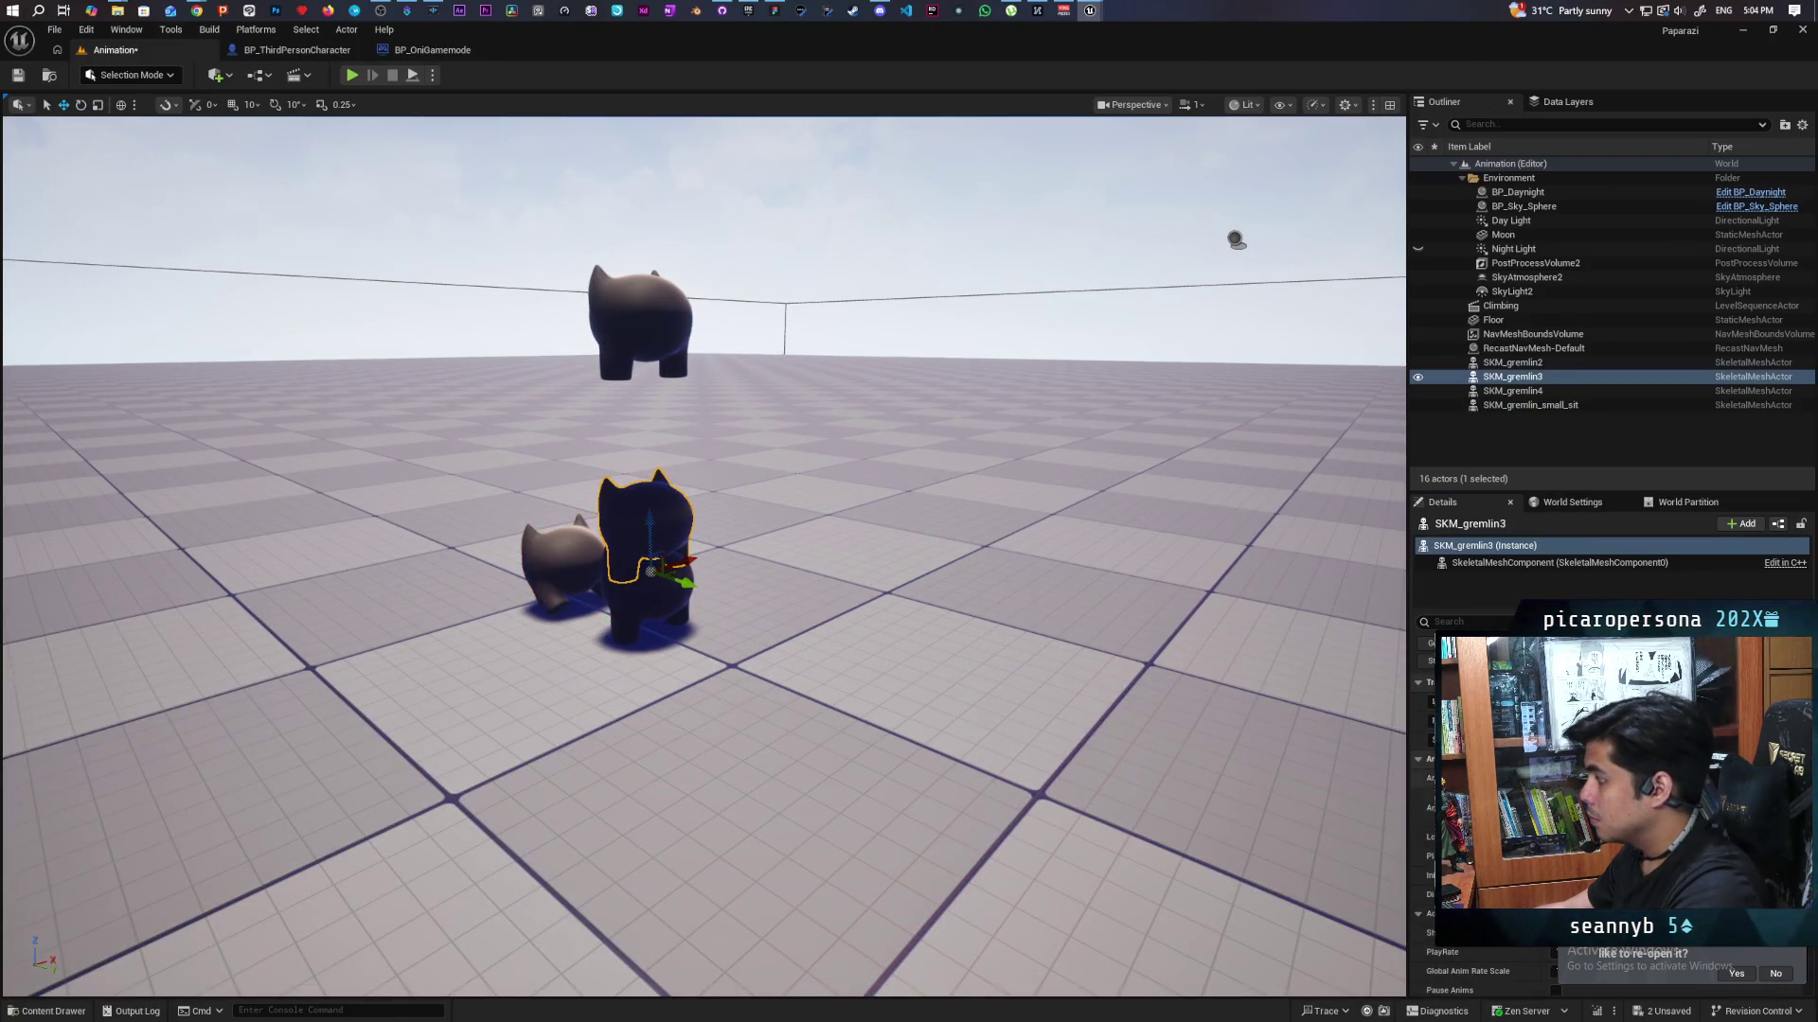
left_click(667, 362)
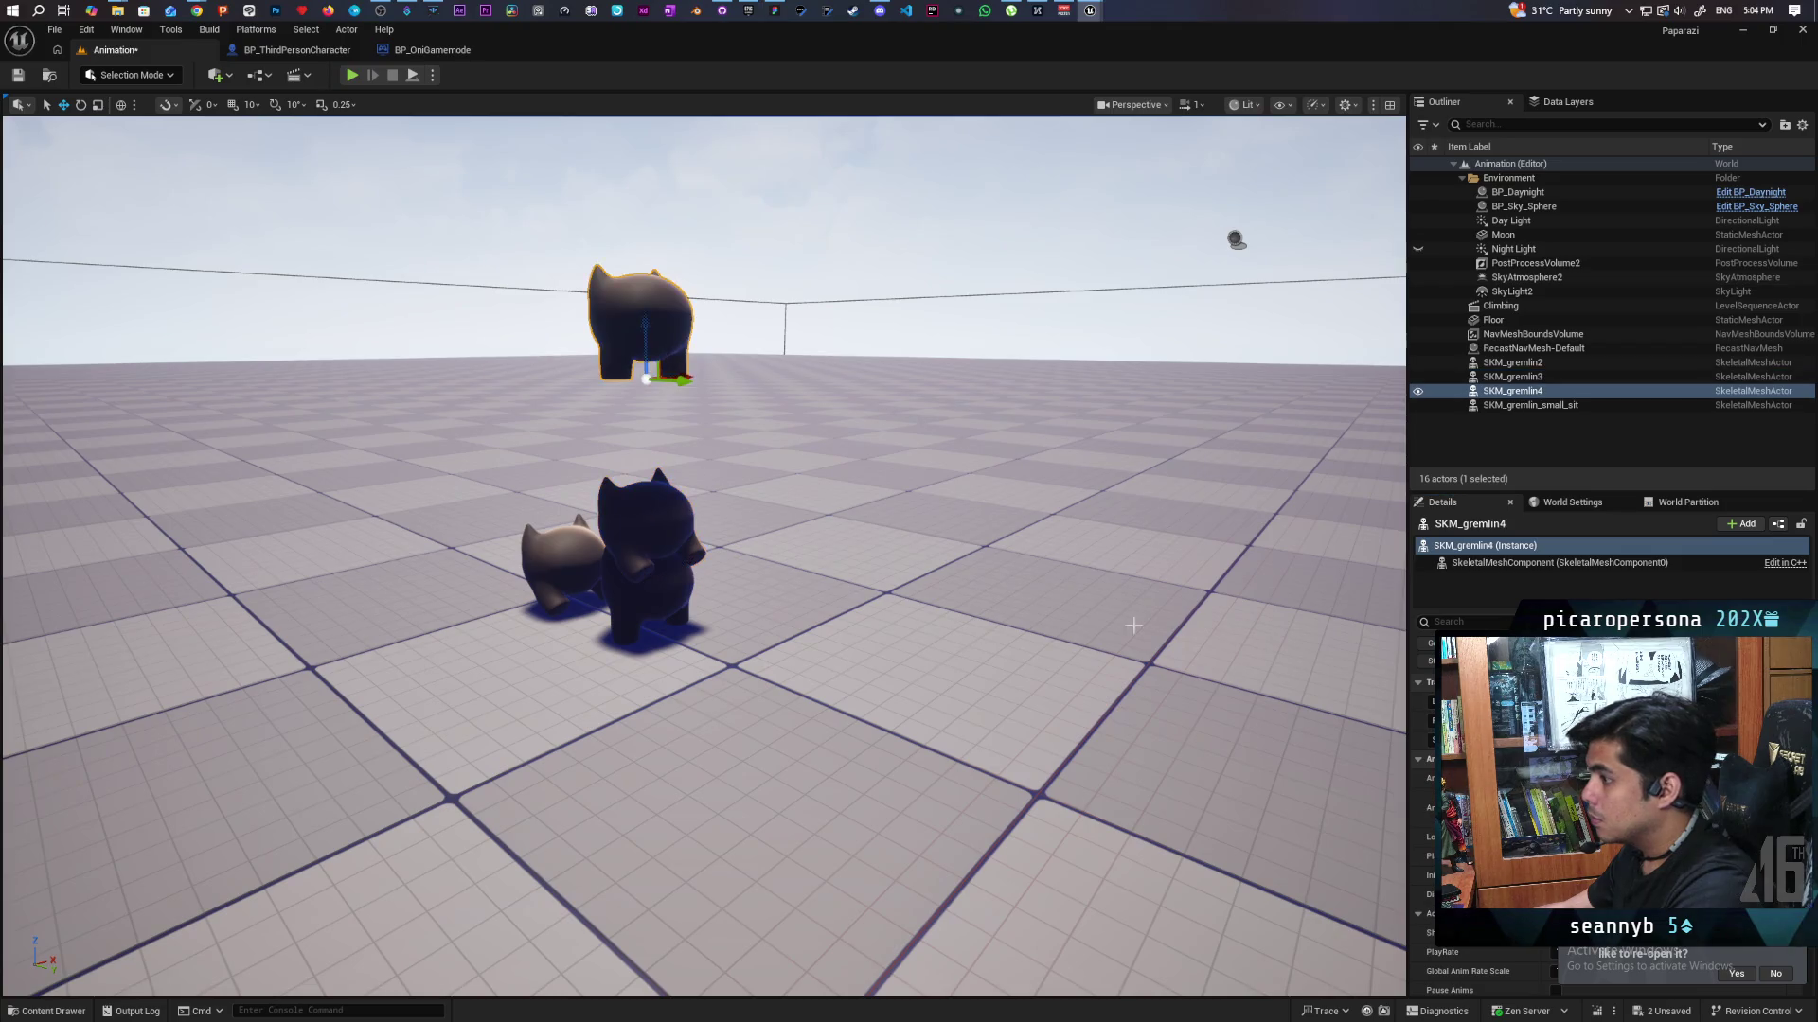
mouse_move(1082, 722)
left_mouse_down()
mouse_move(1060, 606)
mouse_move(985, 625)
left_mouse_up()
mouse_move(703, 277)
left_mouse_down()
mouse_move(703, 352)
mouse_move(735, 432)
left_mouse_up()
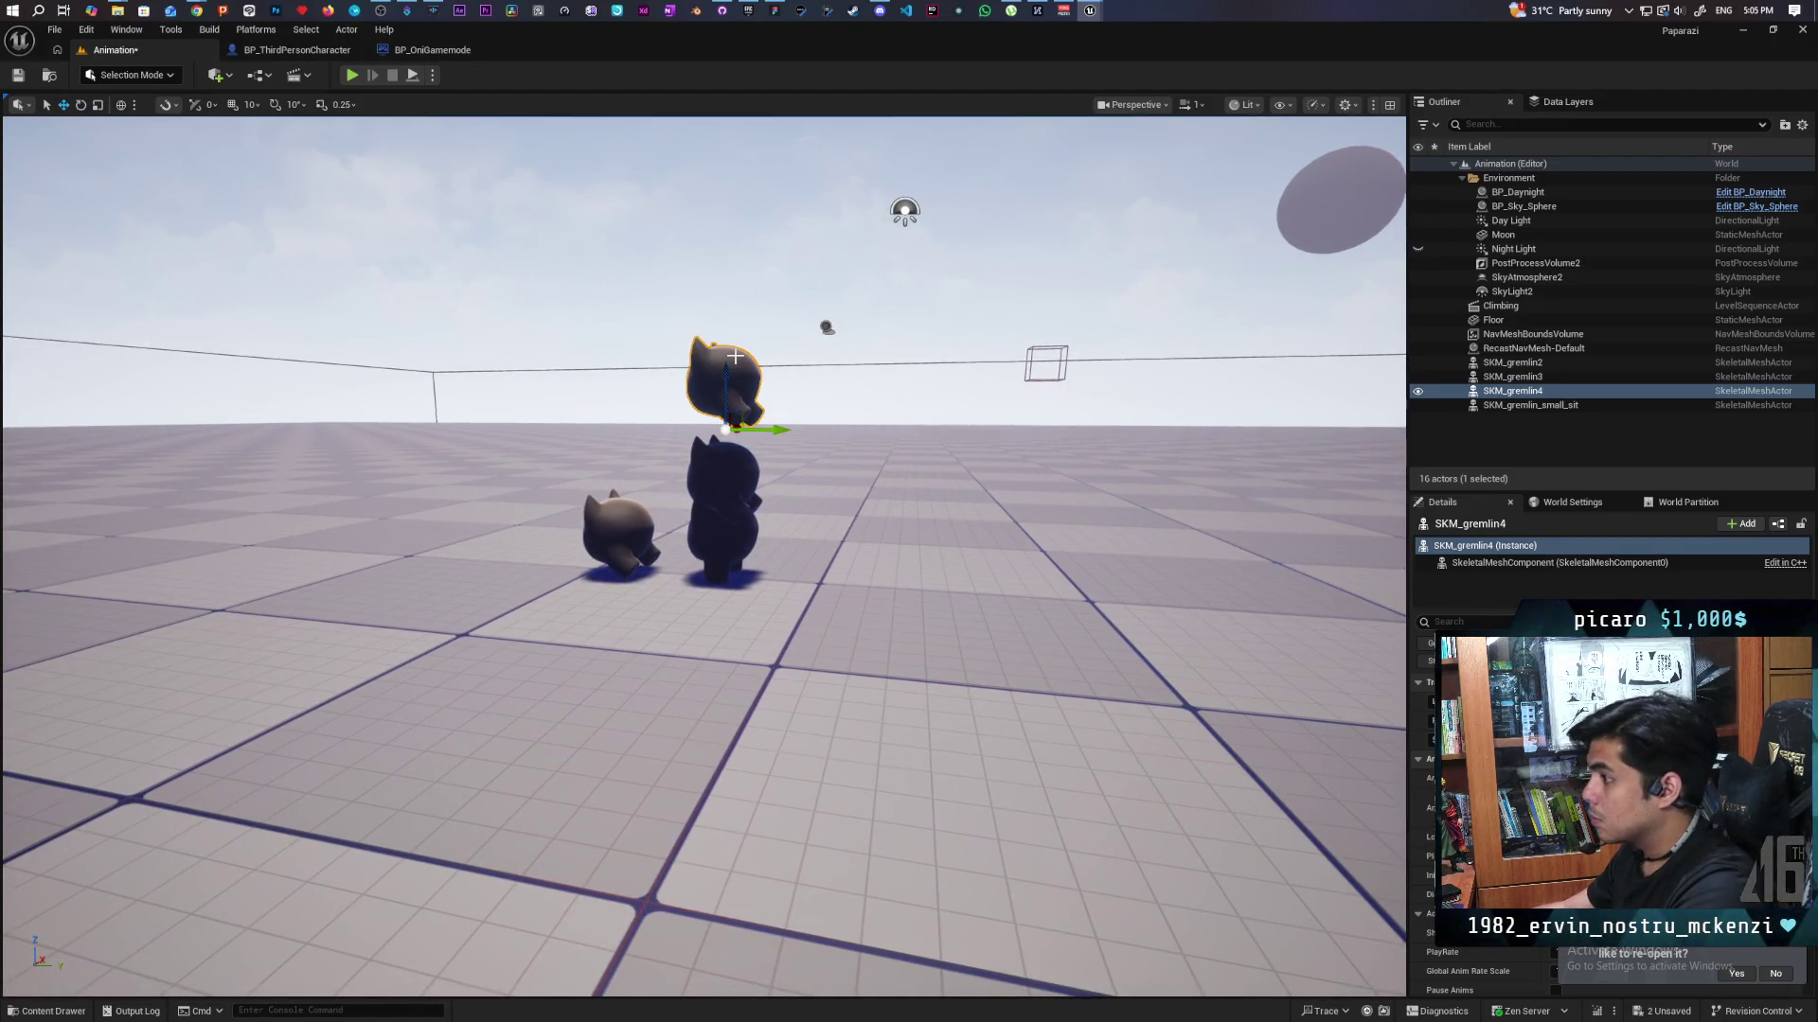
scroll(729, 352, "up", 5)
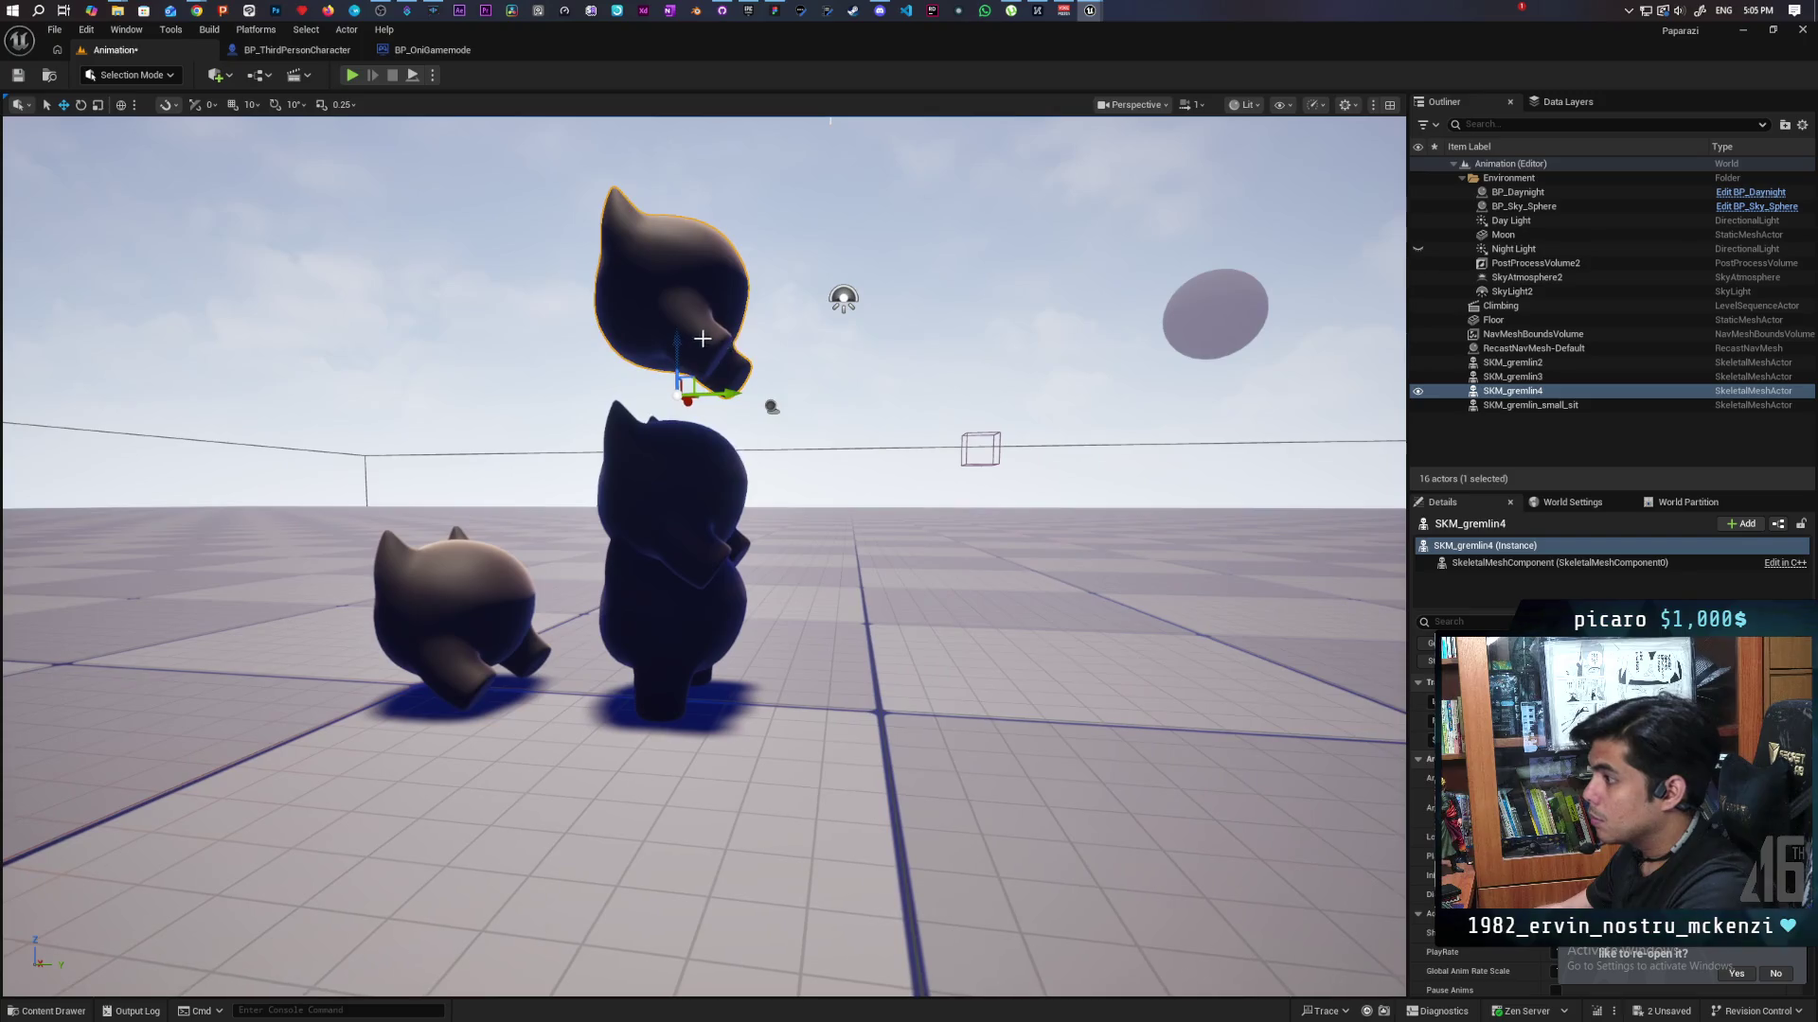
left_click_drag(674, 347, 676, 416)
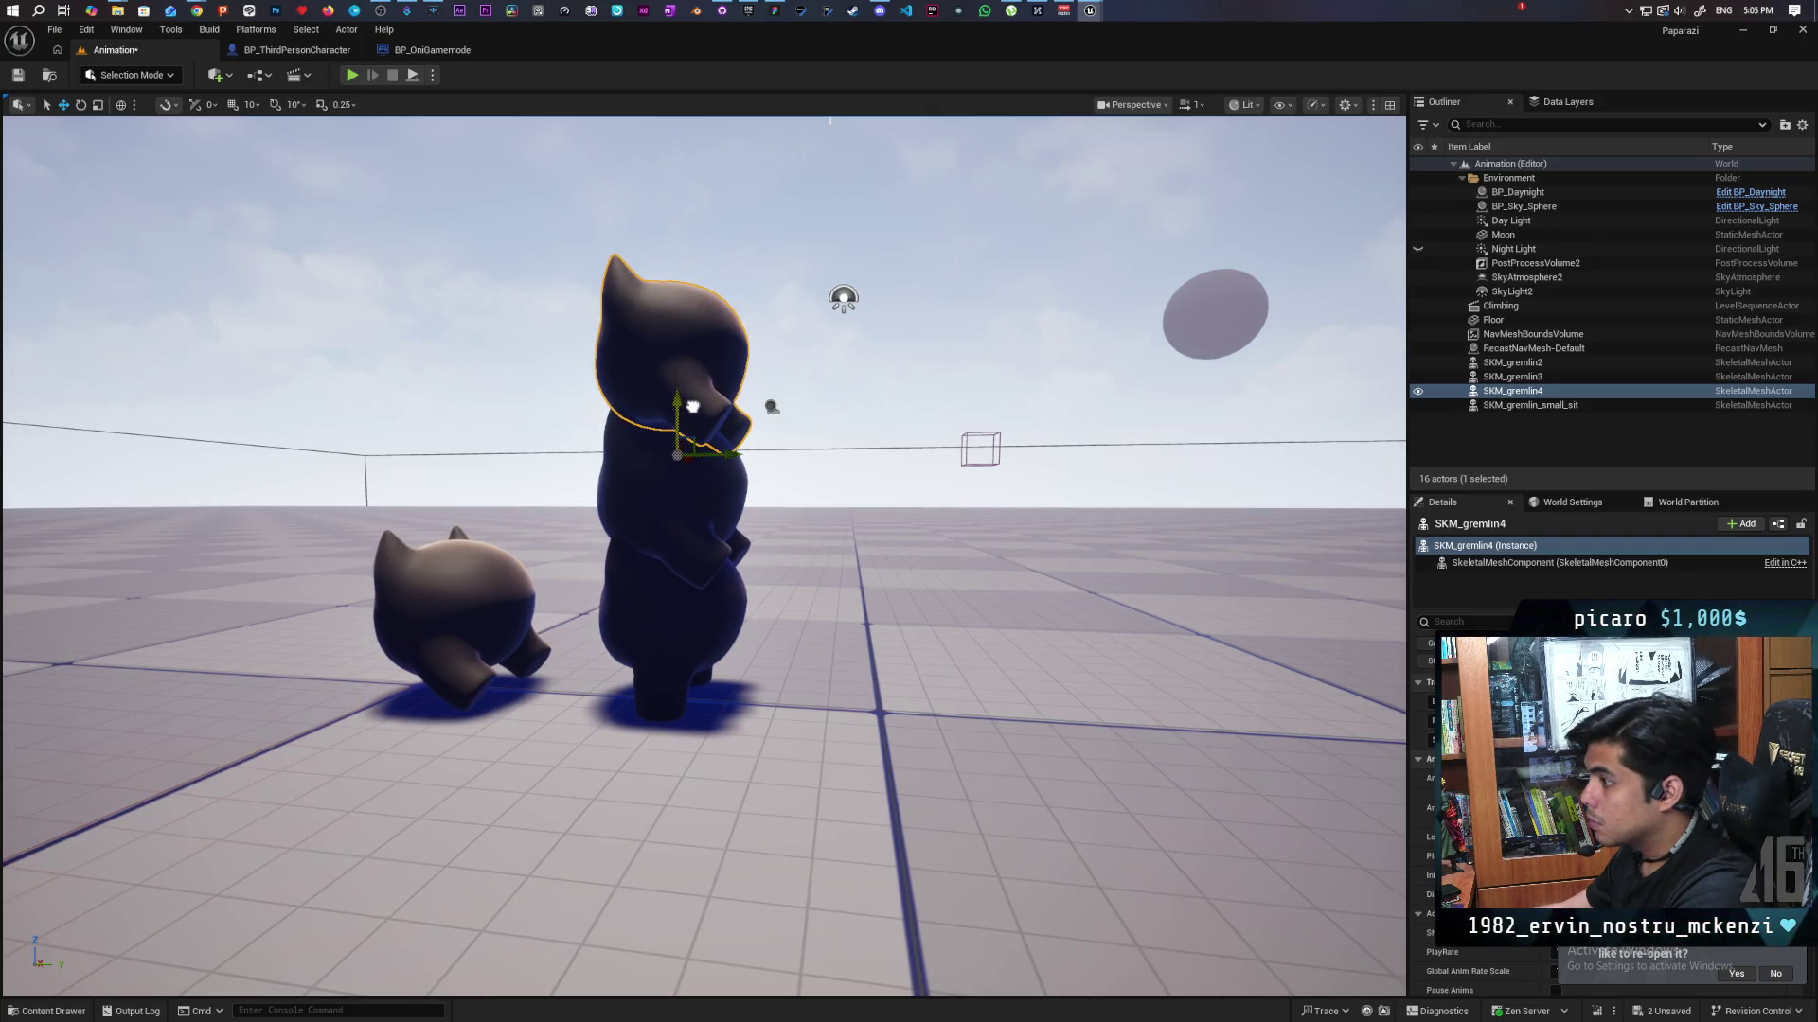
Inspect SKM_gremlin2 and SKM_gremlin3, then undo to raise the head gremlin SKM_gremlin4 back above the body.
left_click(691, 611)
mouse_move(813, 642)
left_mouse_down()
mouse_move(682, 606)
mouse_move(757, 577)
left_mouse_up()
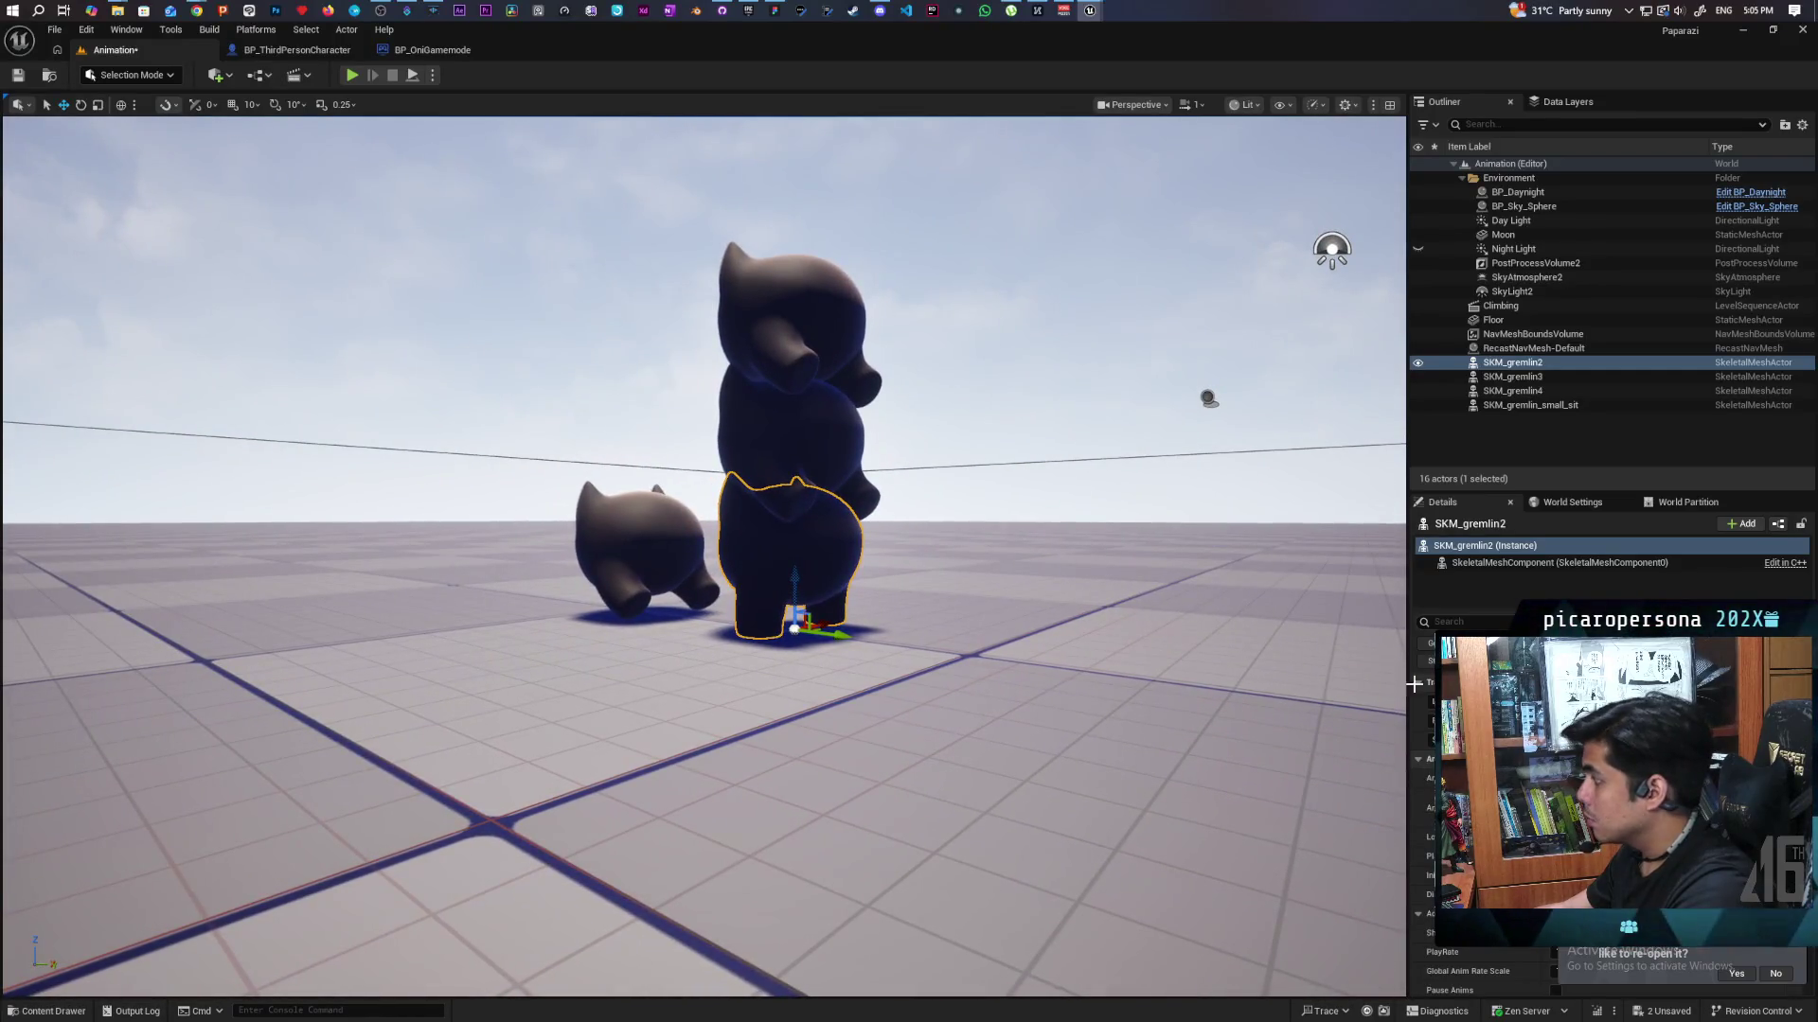
left_click(839, 452)
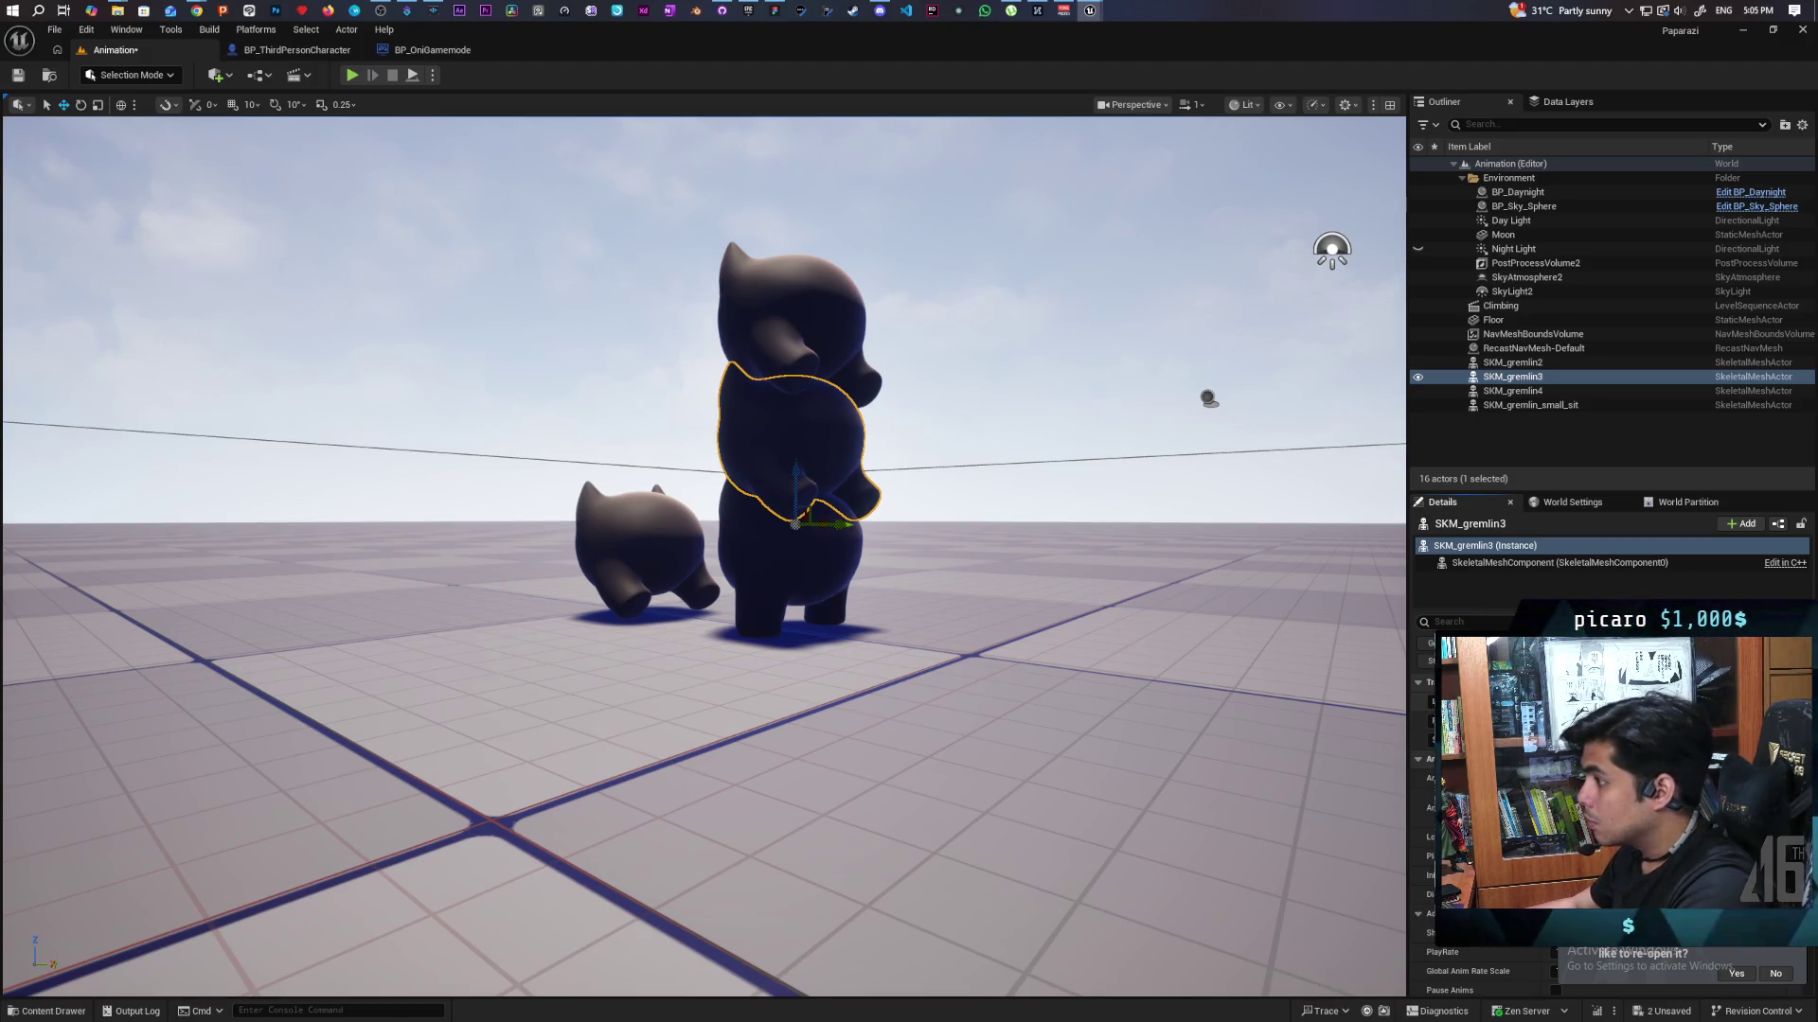
left_click(1512, 391)
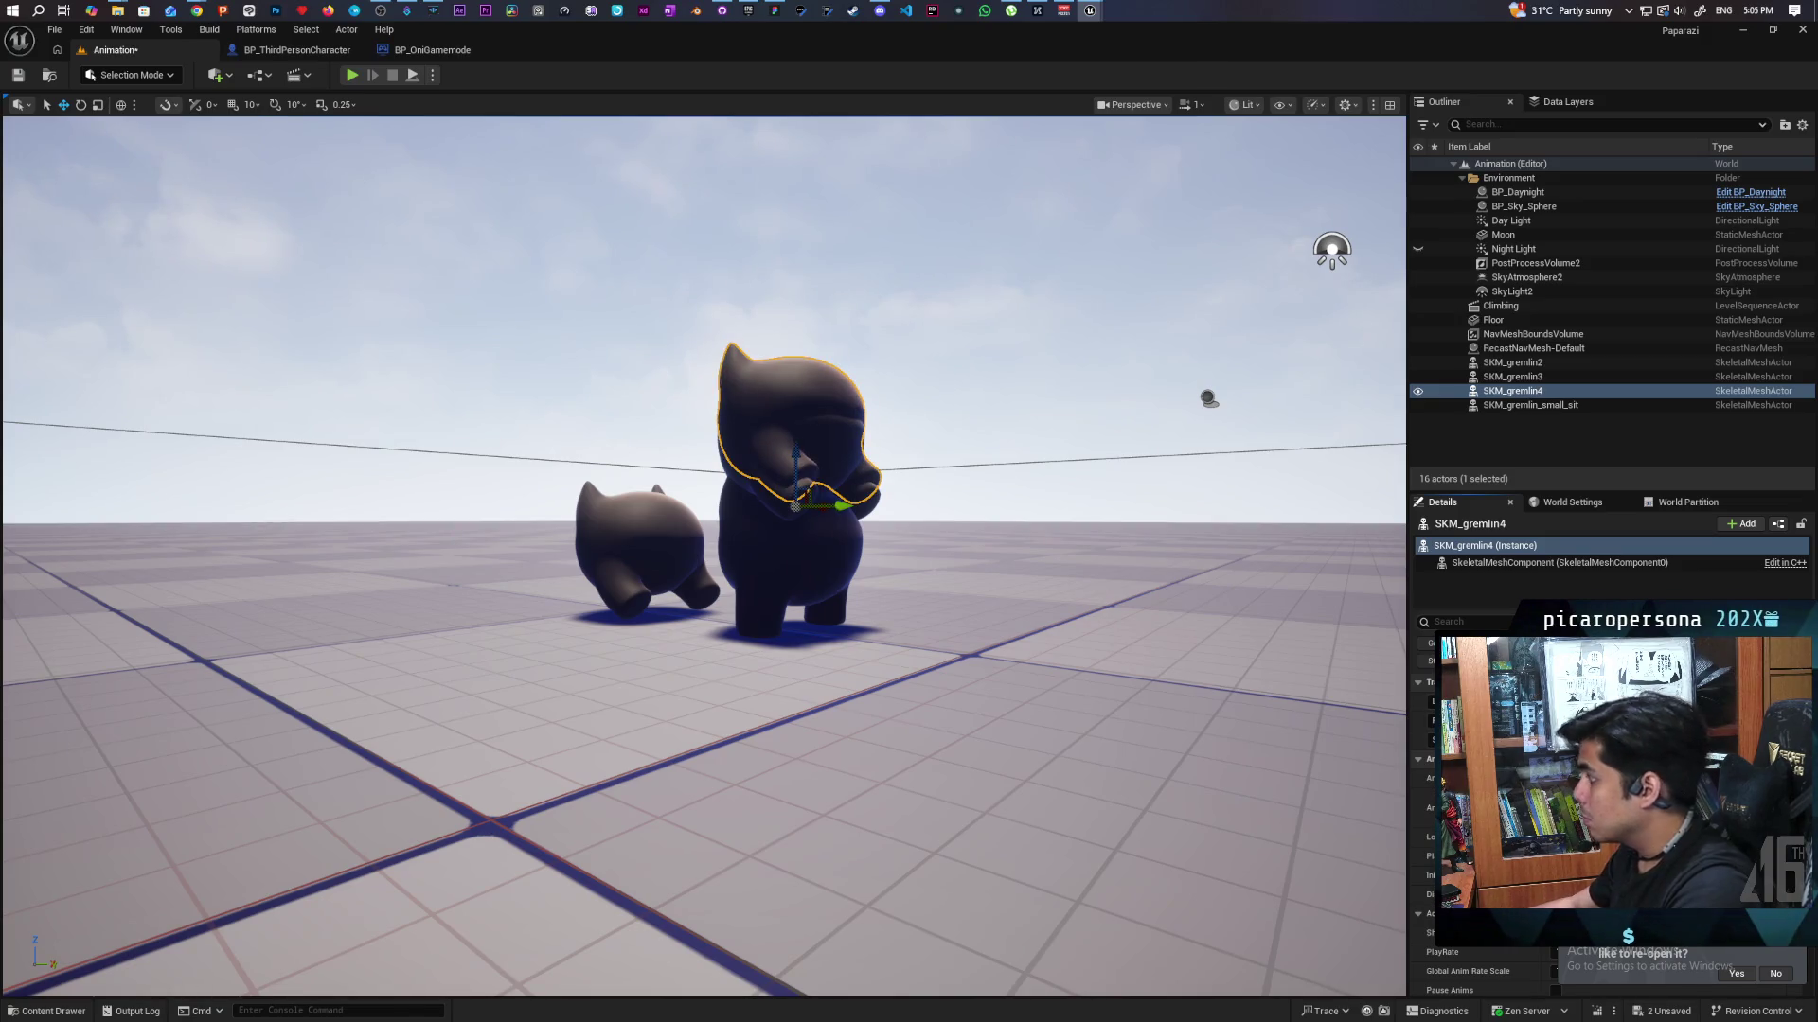
key("ctrl+z")
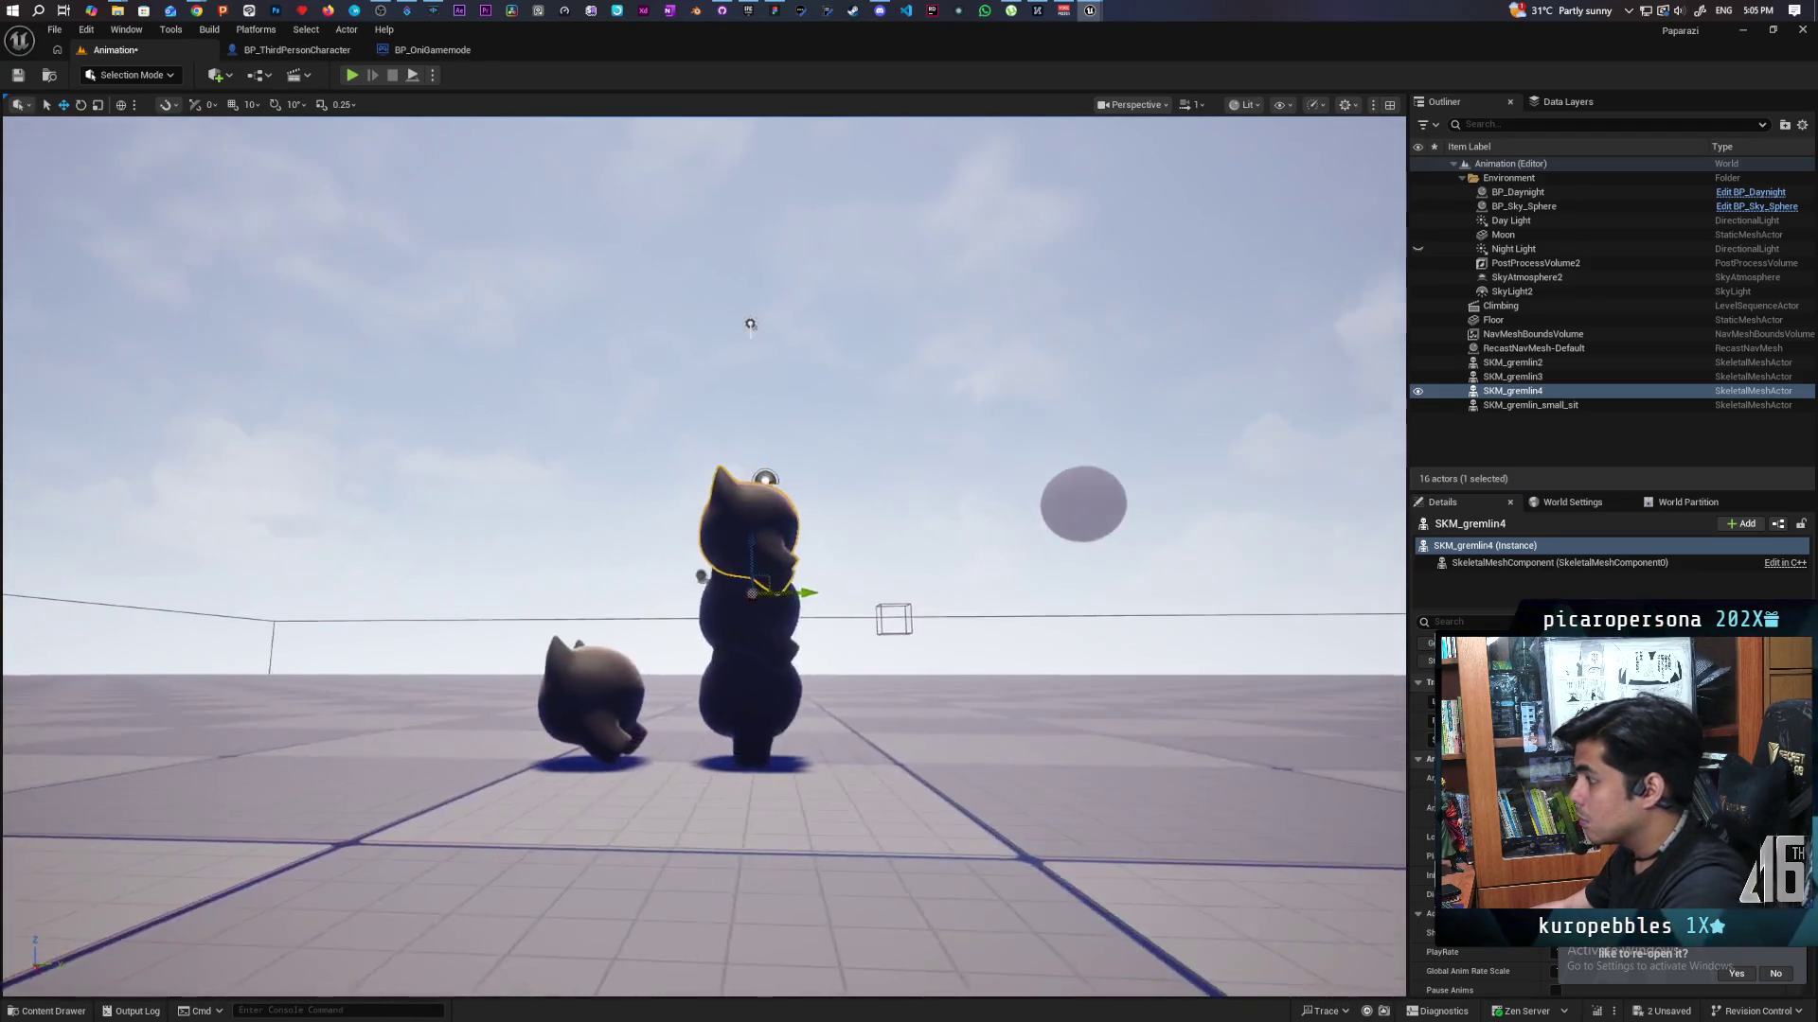
key("f")
scroll(764, 678, "down", 5)
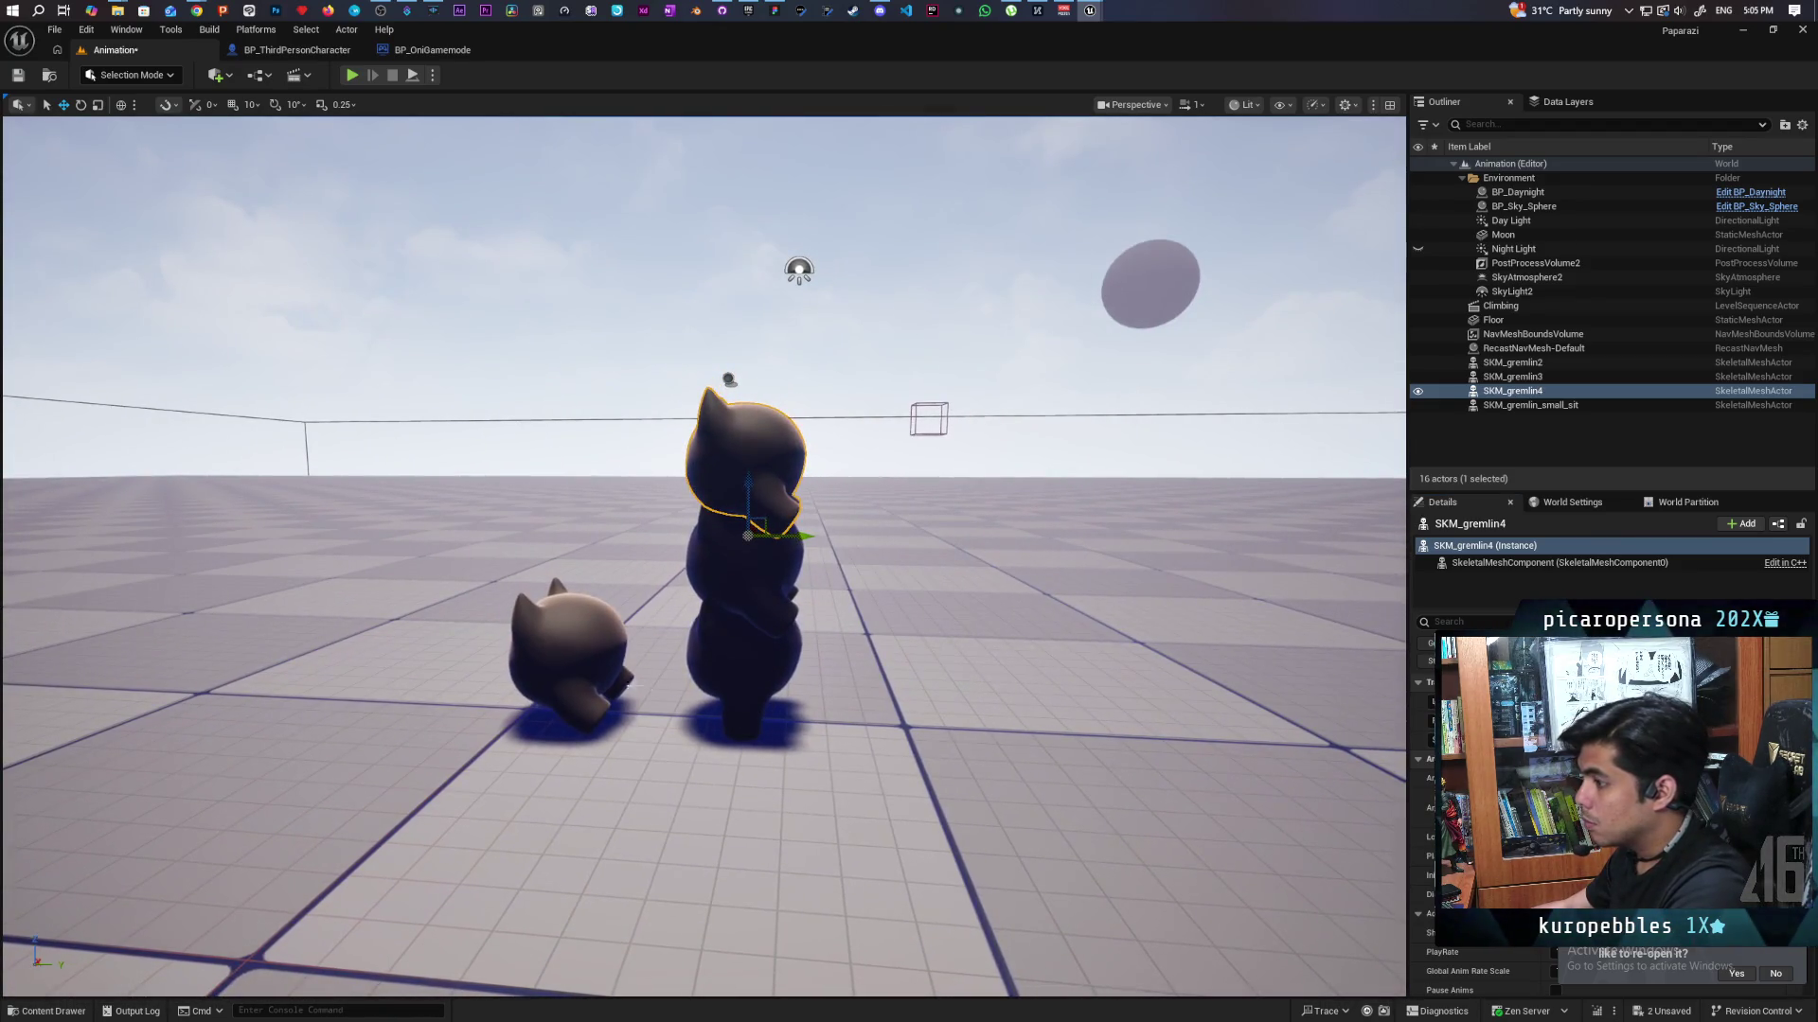
Save the Animation level with the small sitting gremlin selected.
left_click(568, 653)
scroll(1065, 746, "down", 2)
key("ctrl+s")
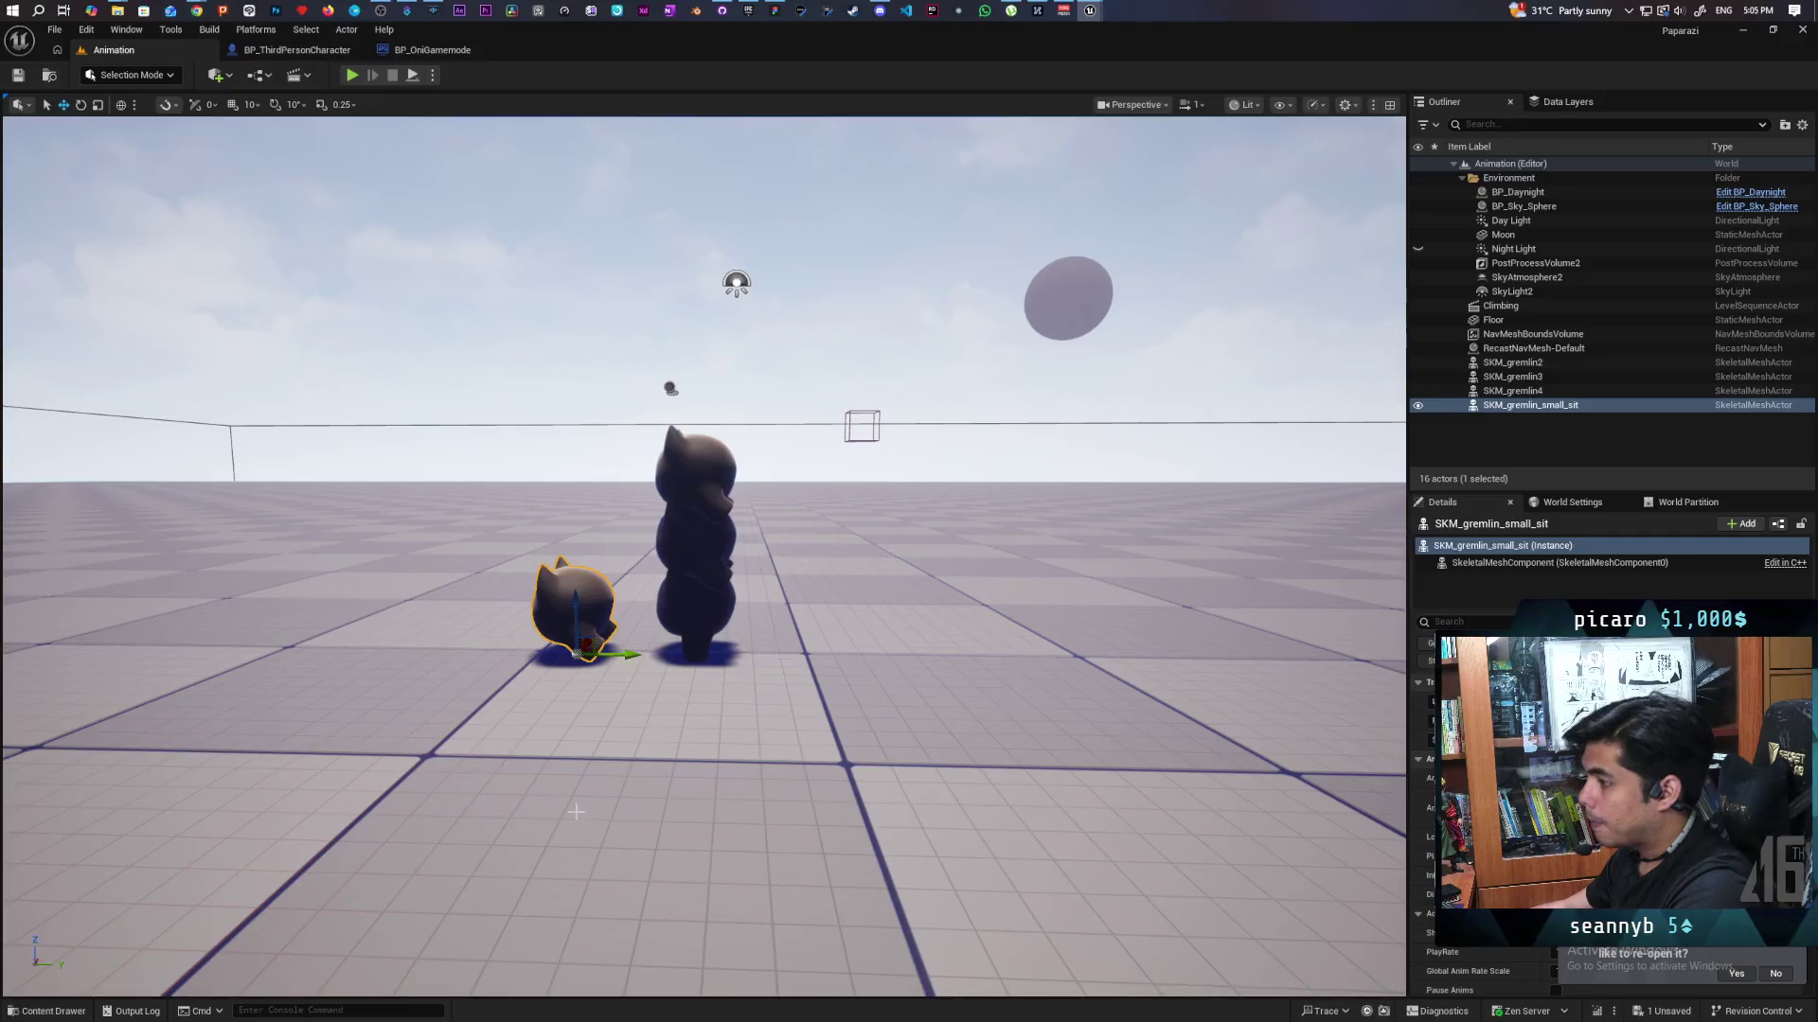
key("ctrl+space")
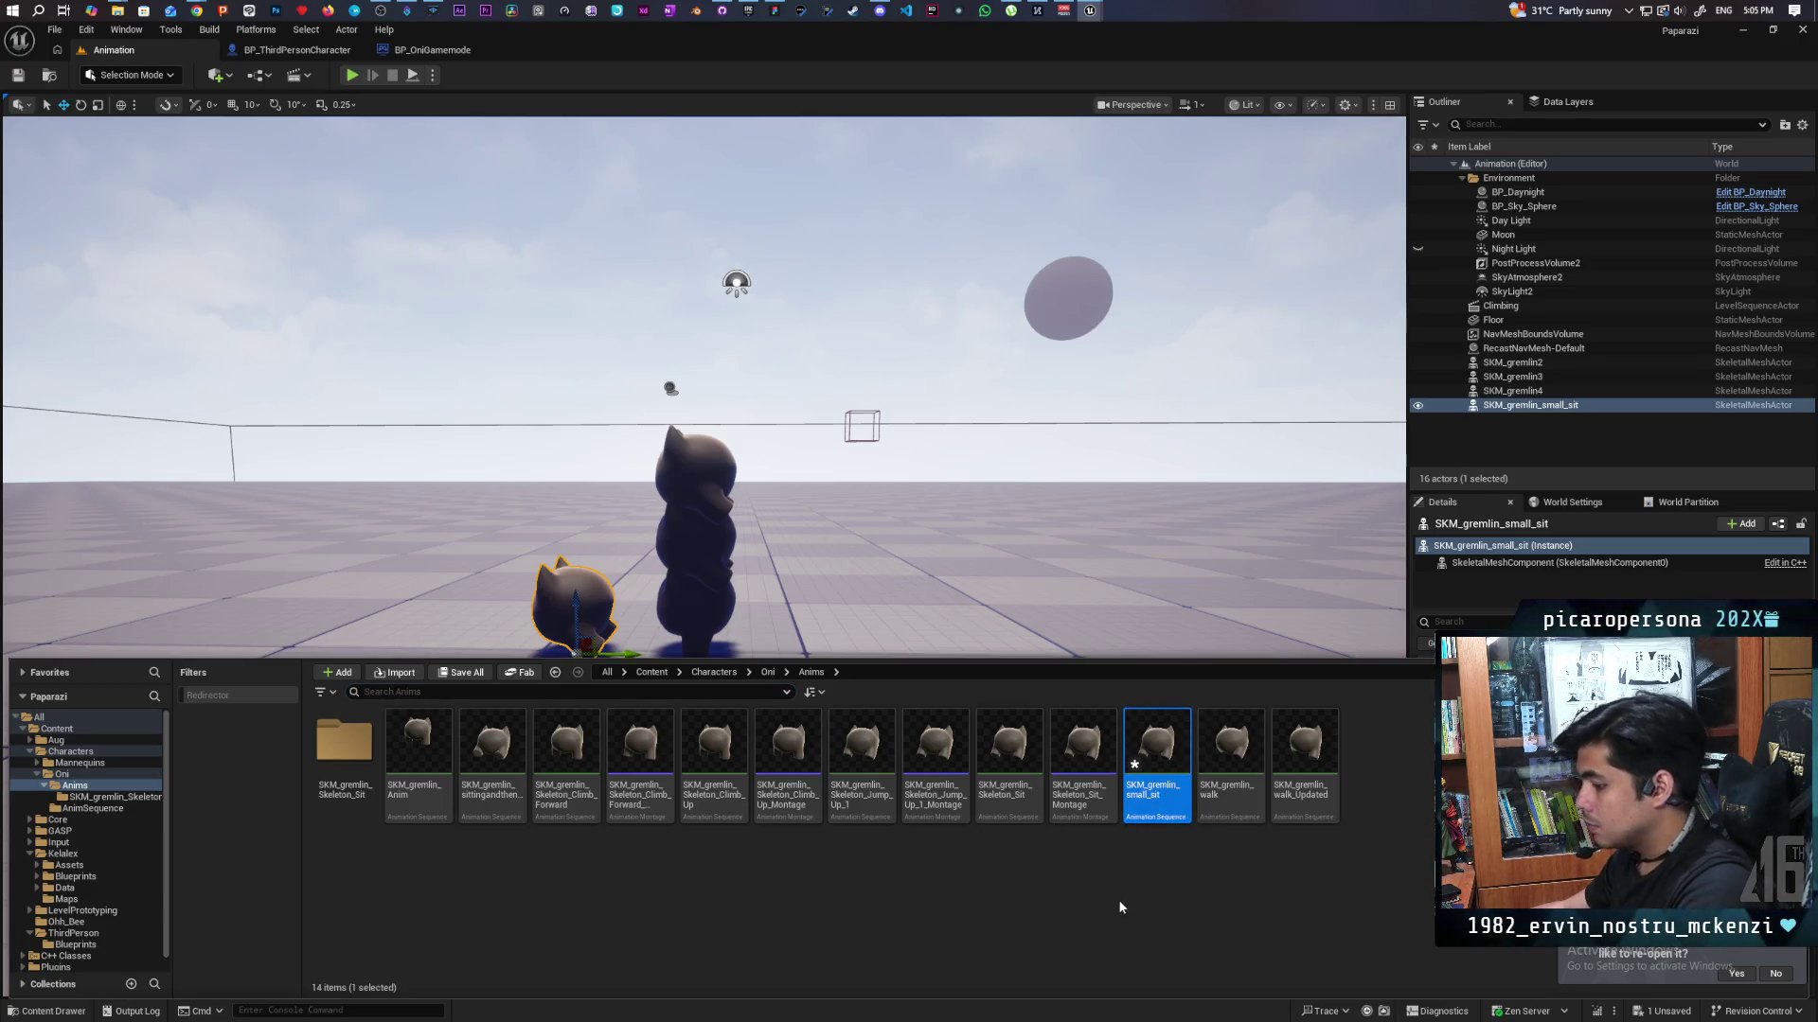
Save the remaining animation asset and delete the small sitting gremlin from the level.
key("ctrl+s")
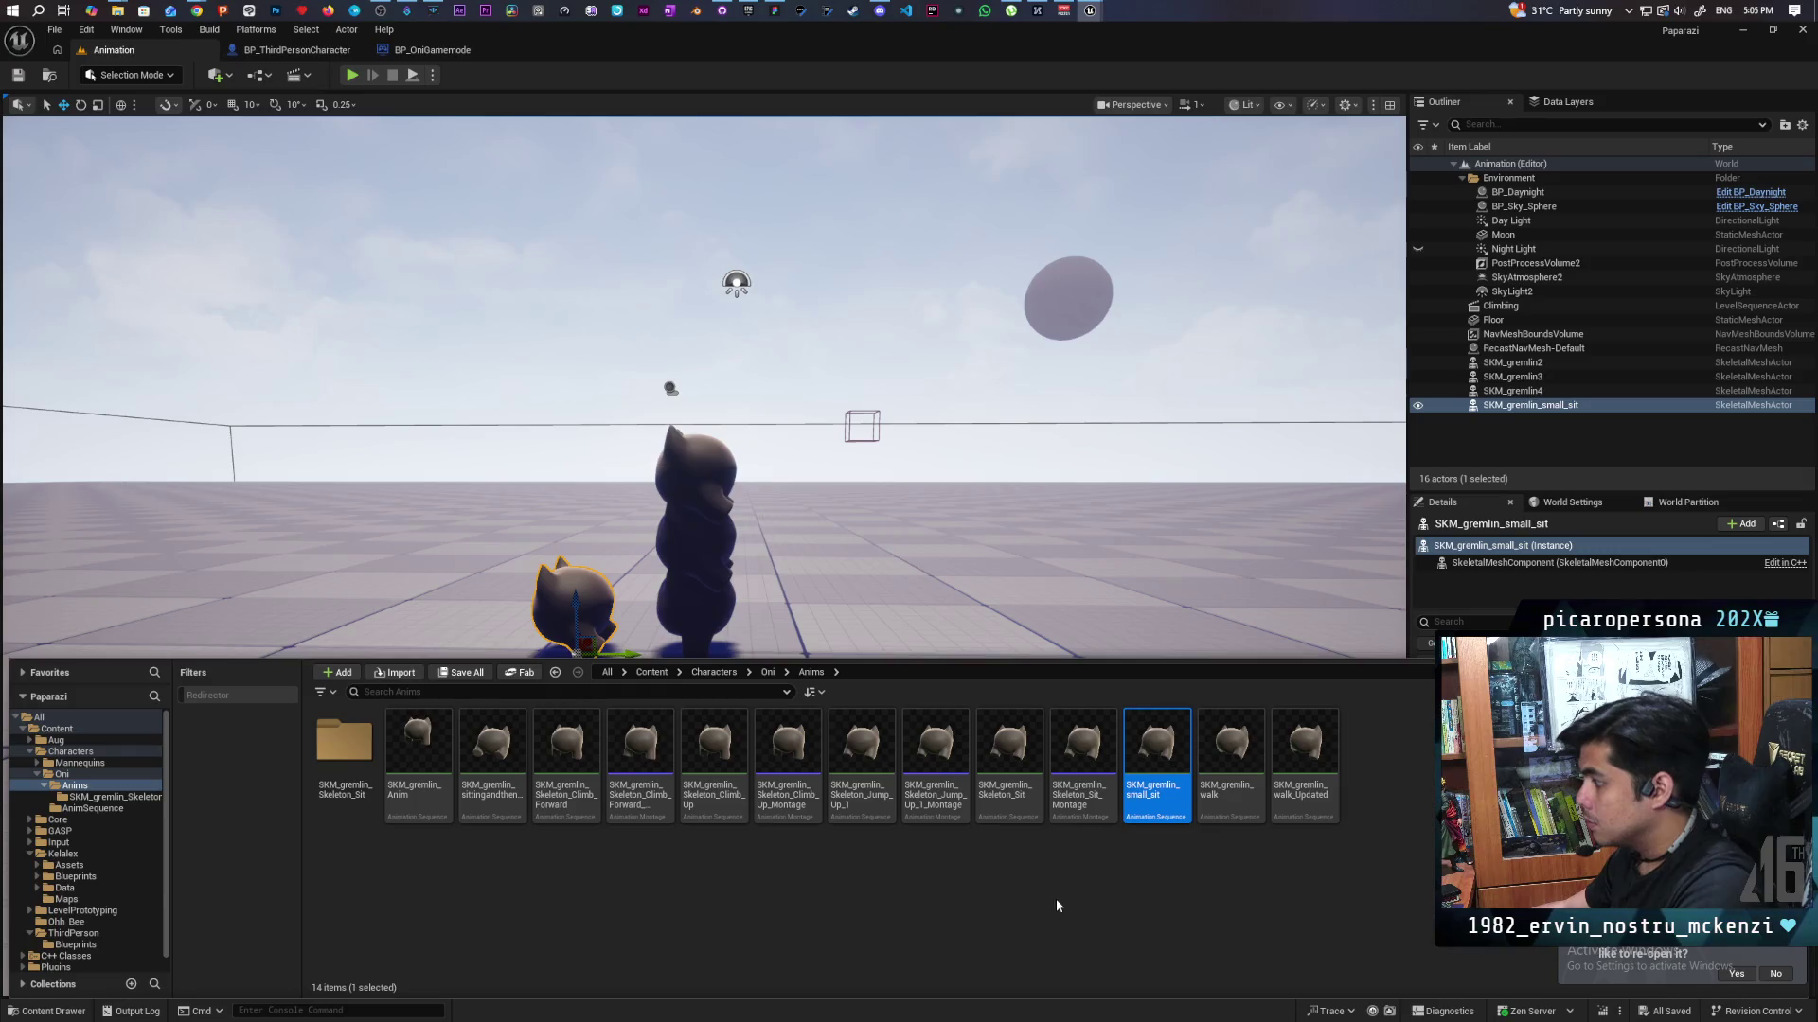
left_click(572, 581)
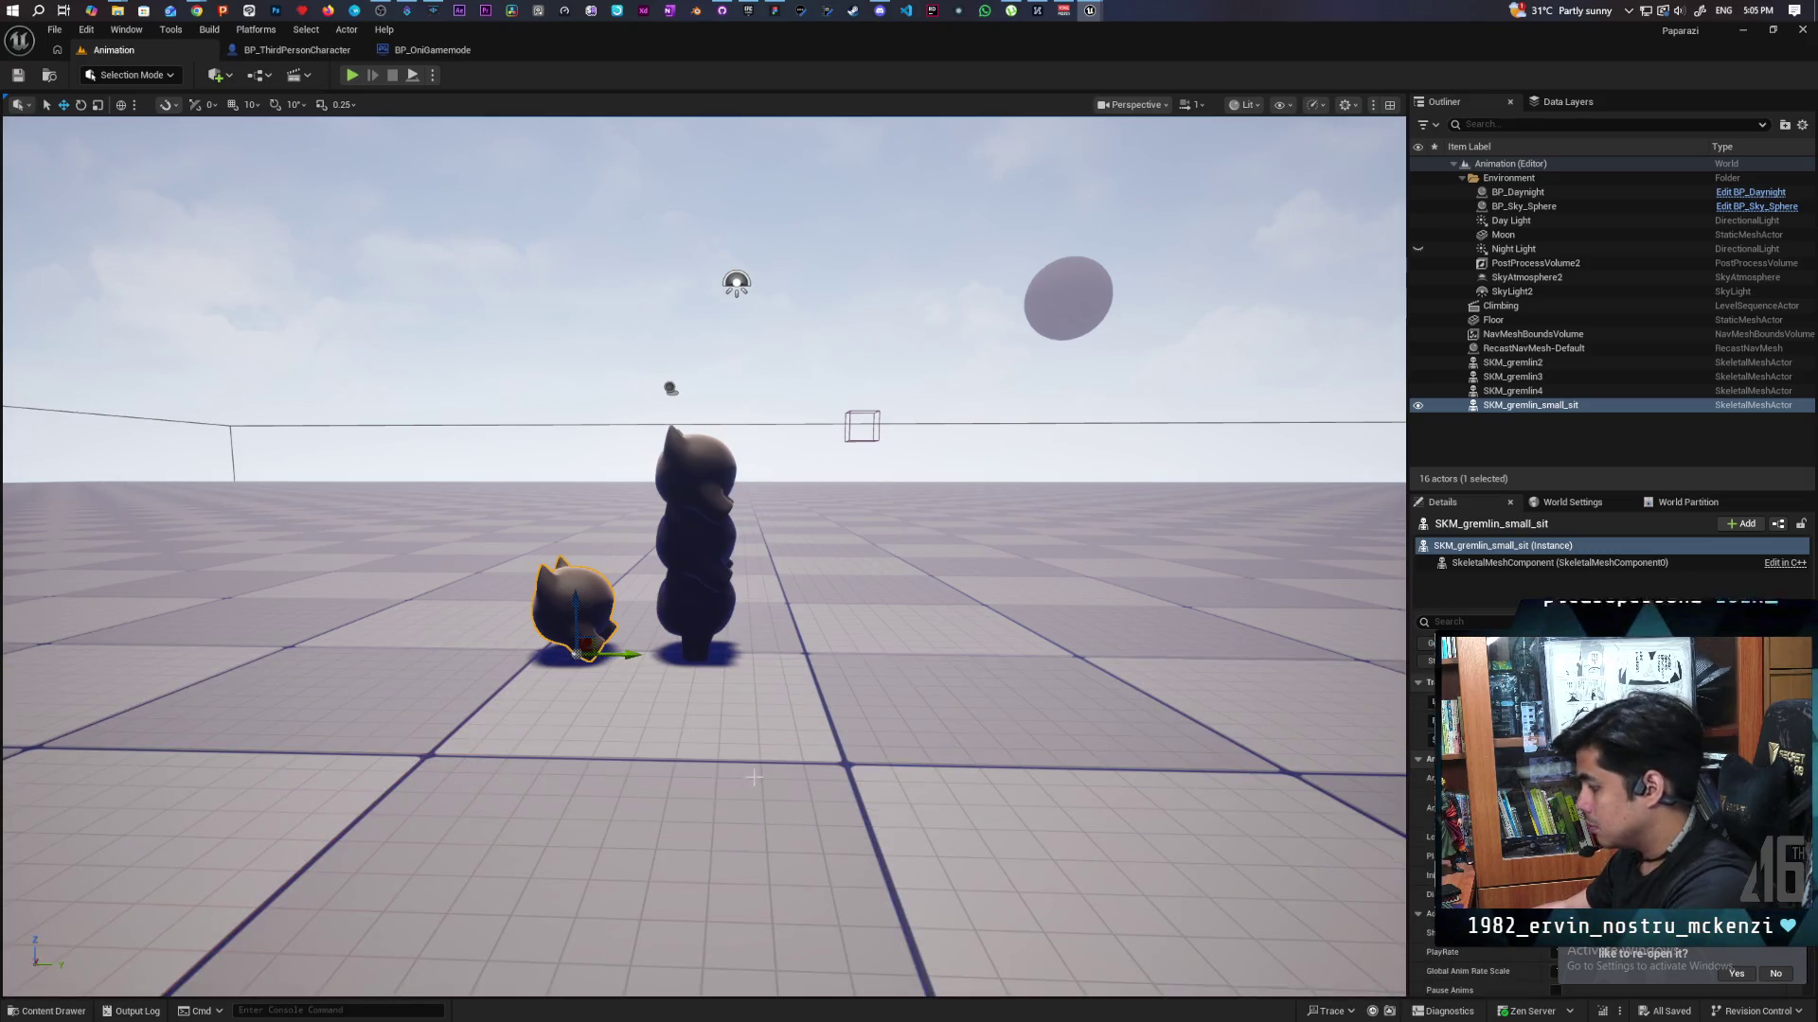
key("Delete")
Open the LS_Base sequence from the Oni > AnimSequence folder.
key("ctrl+space")
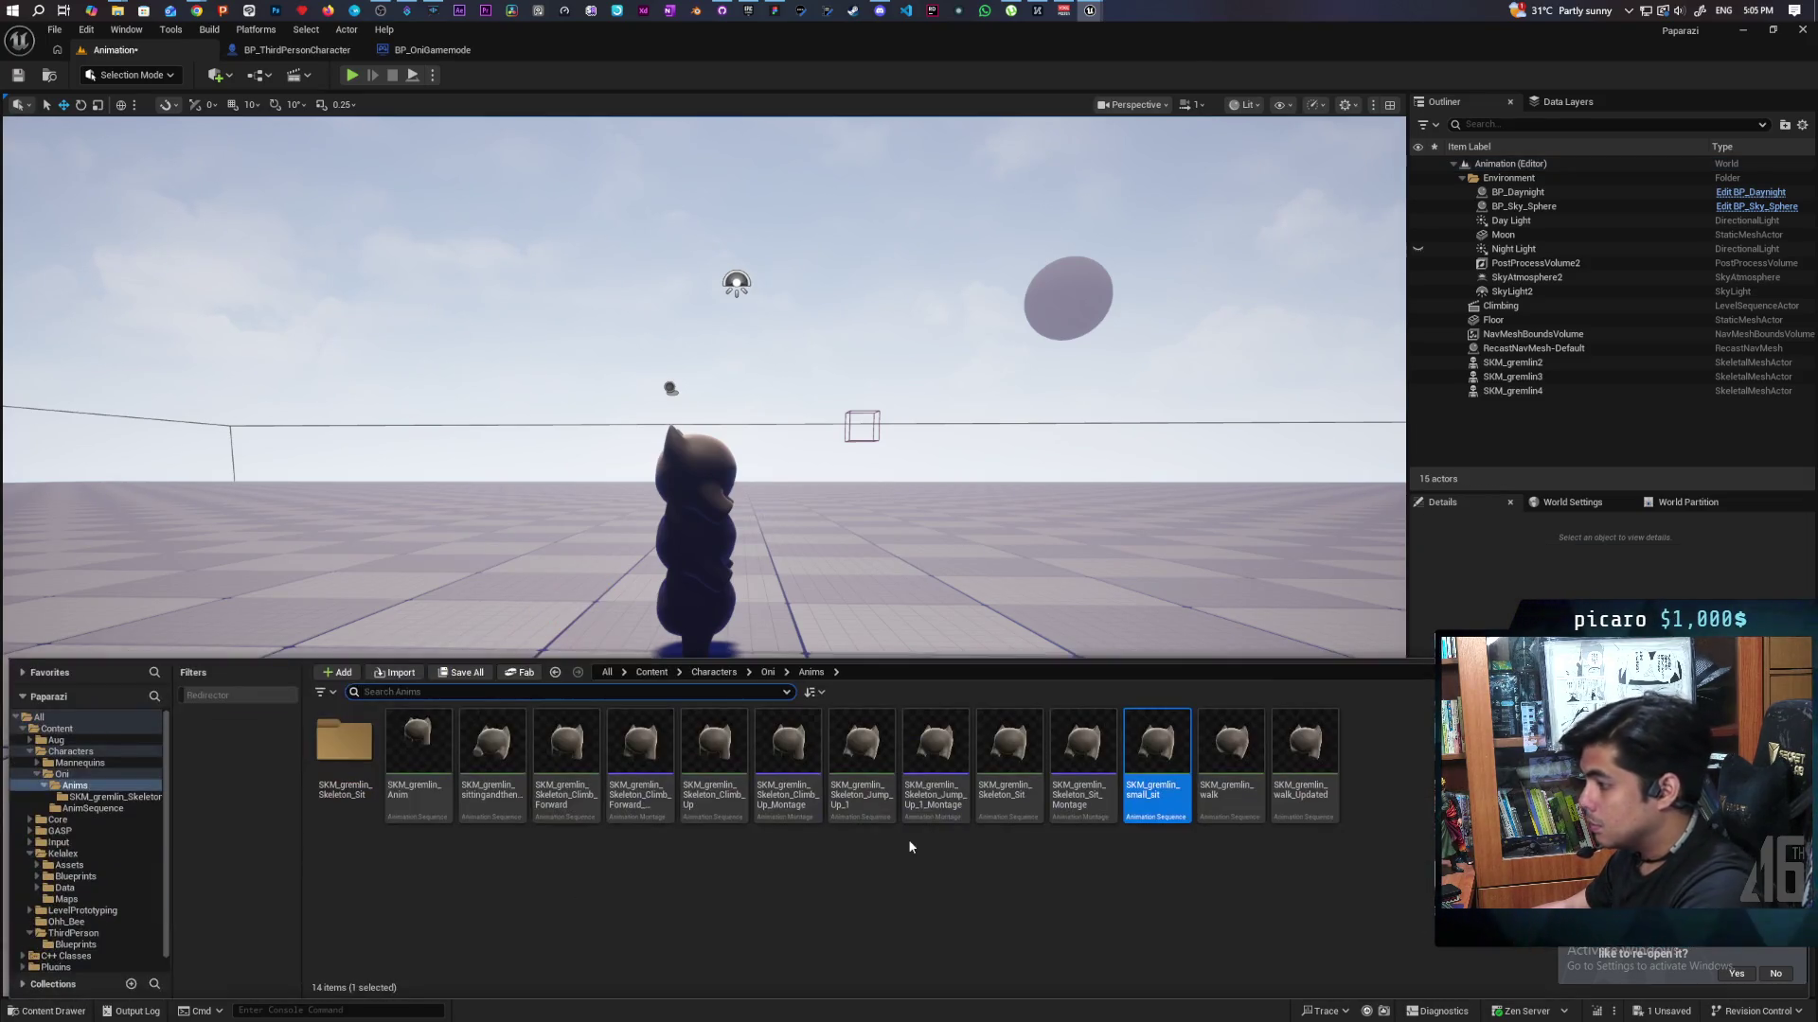
left_click(767, 673)
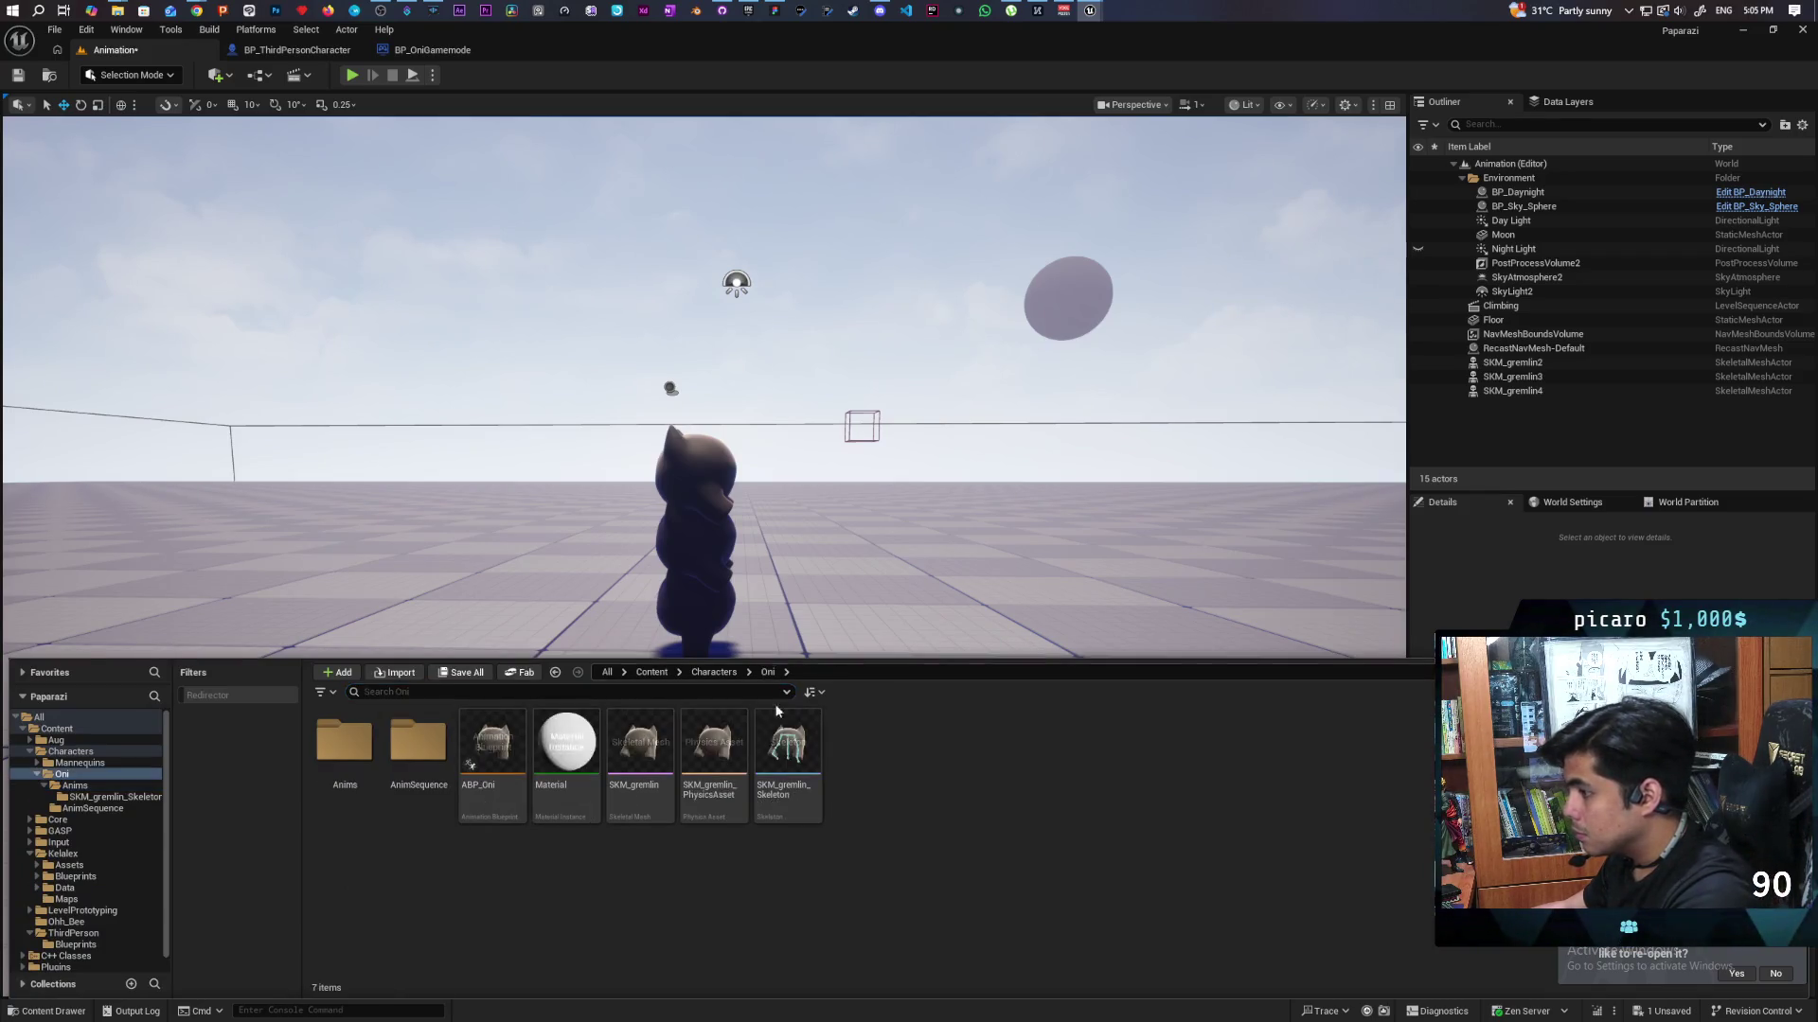
double_click(440, 780)
left_click(350, 806)
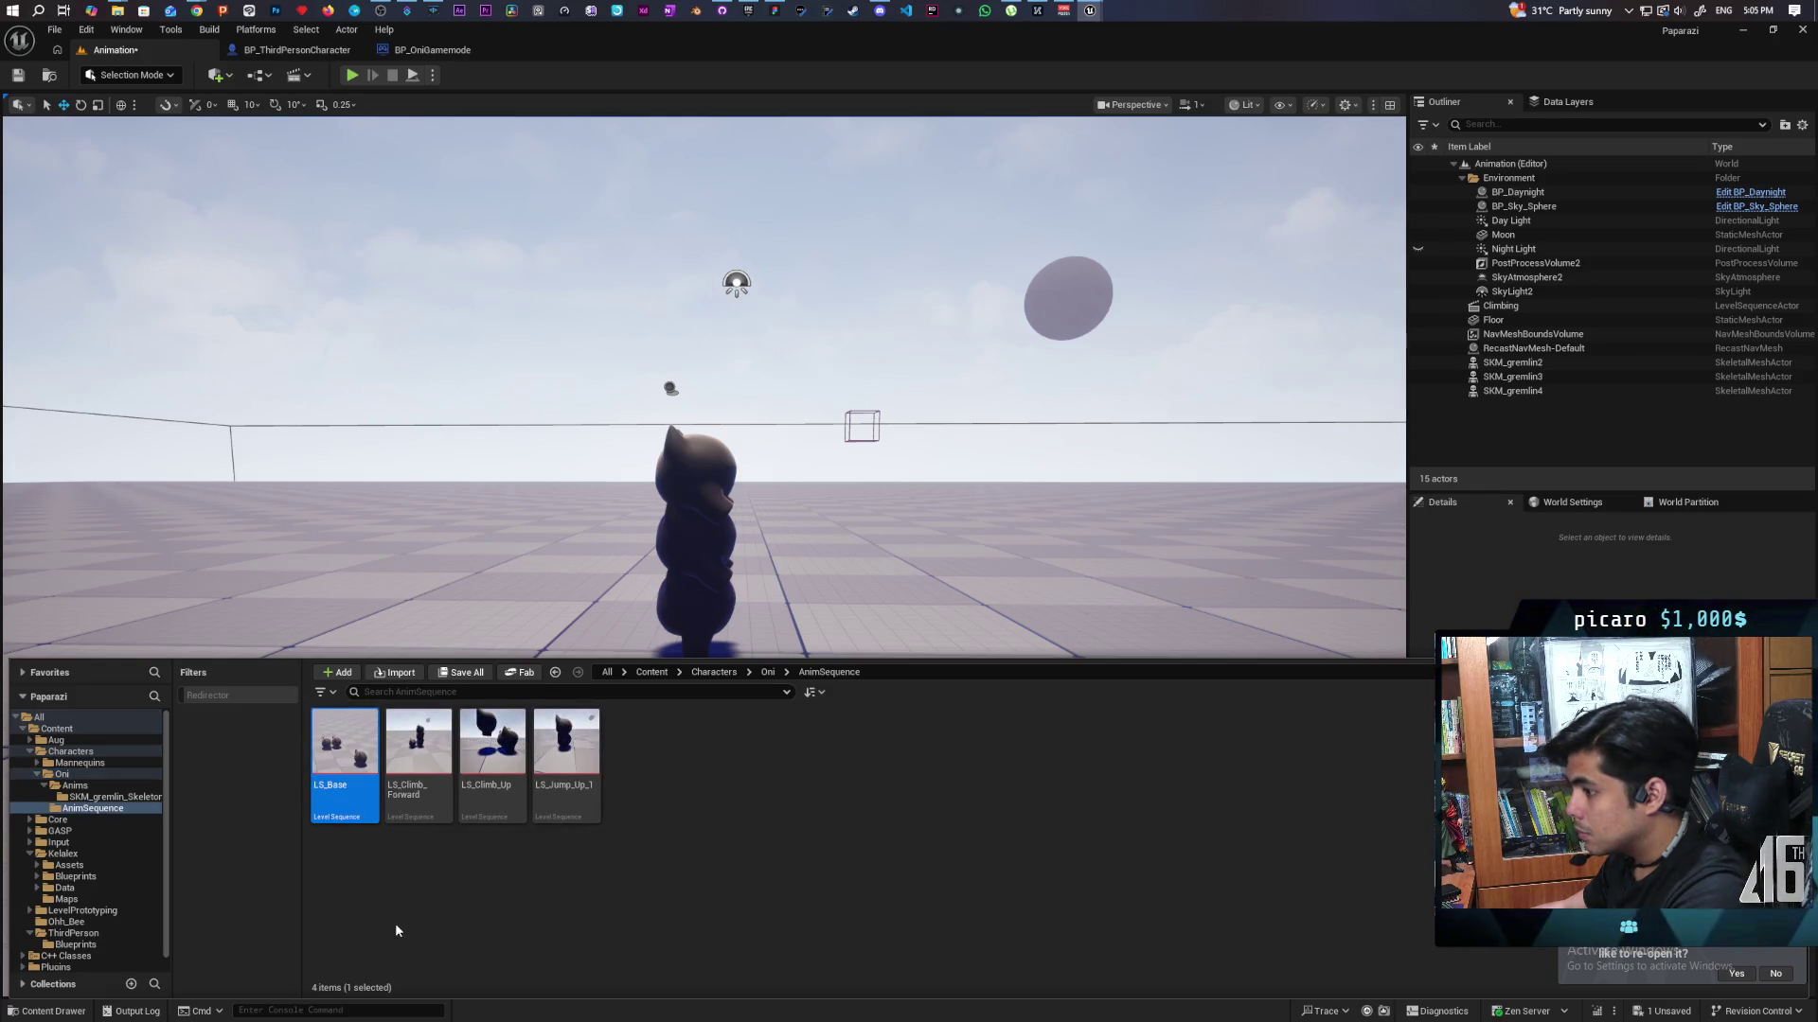
double_click(349, 806)
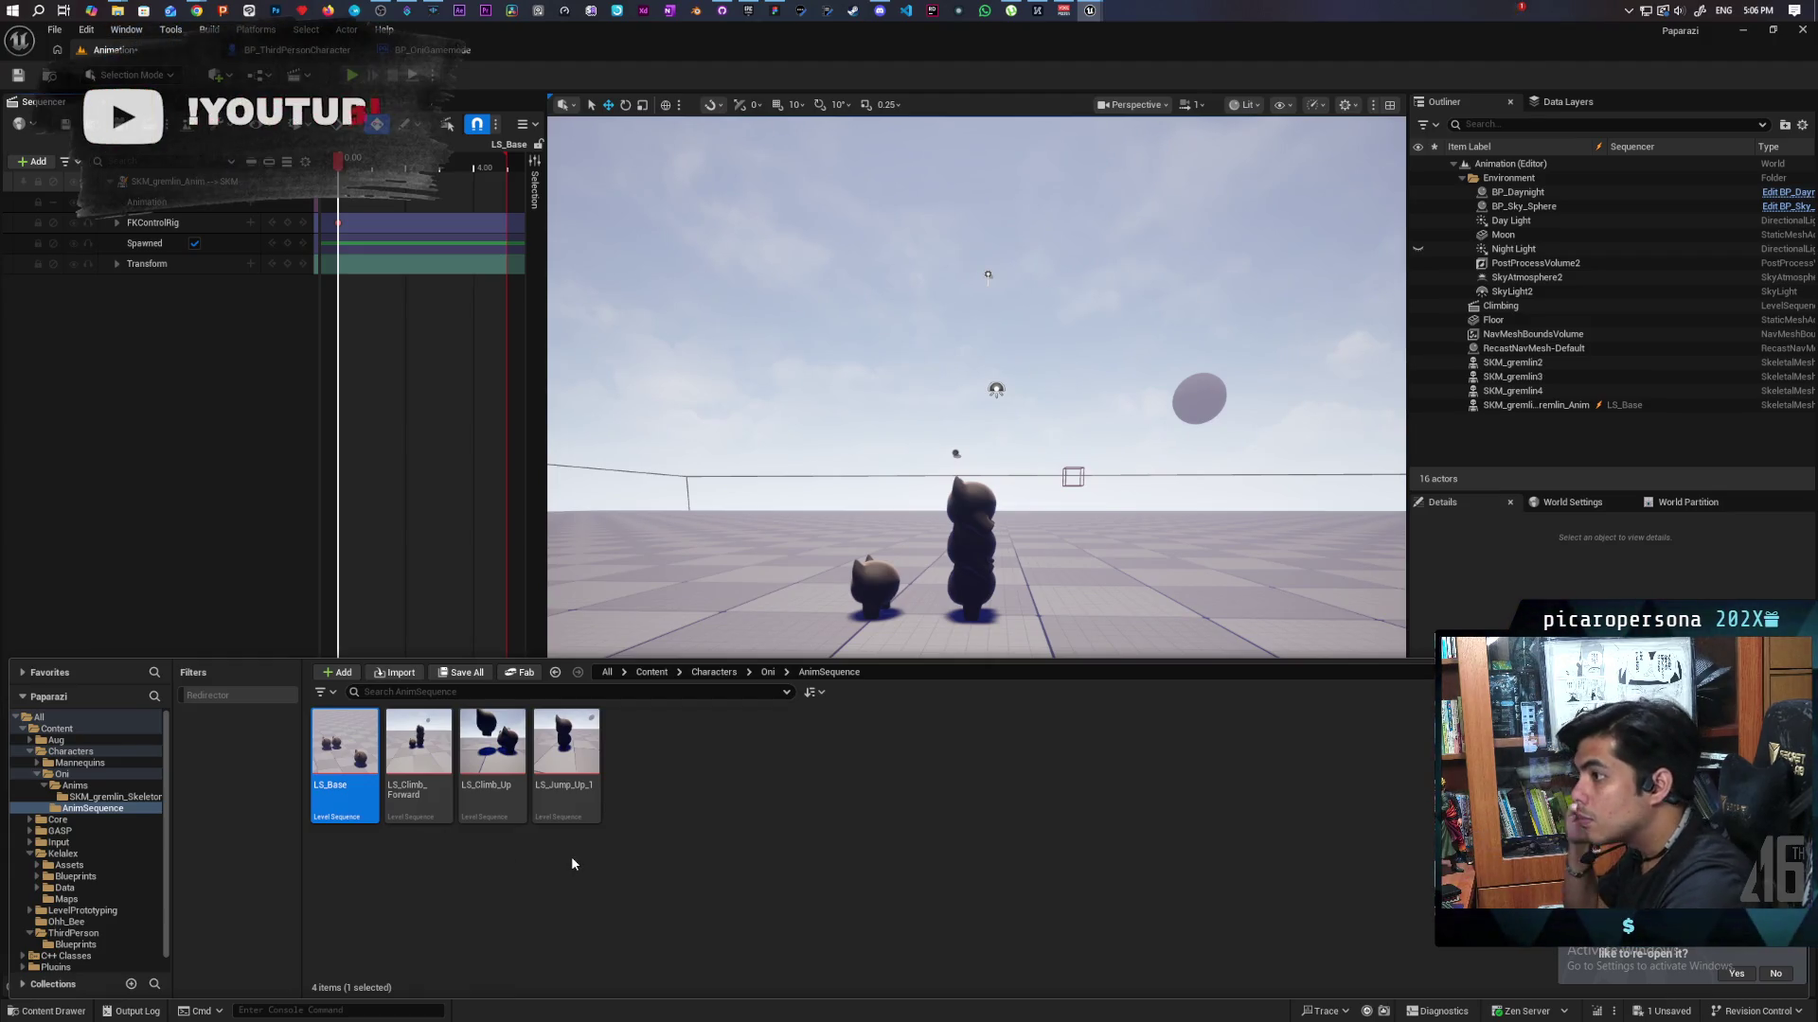
Open LS_Climb_Up, then LS_Jump_Up_1, previewing the jump up to 0.4333.
left_click(432, 813)
double_click(487, 789)
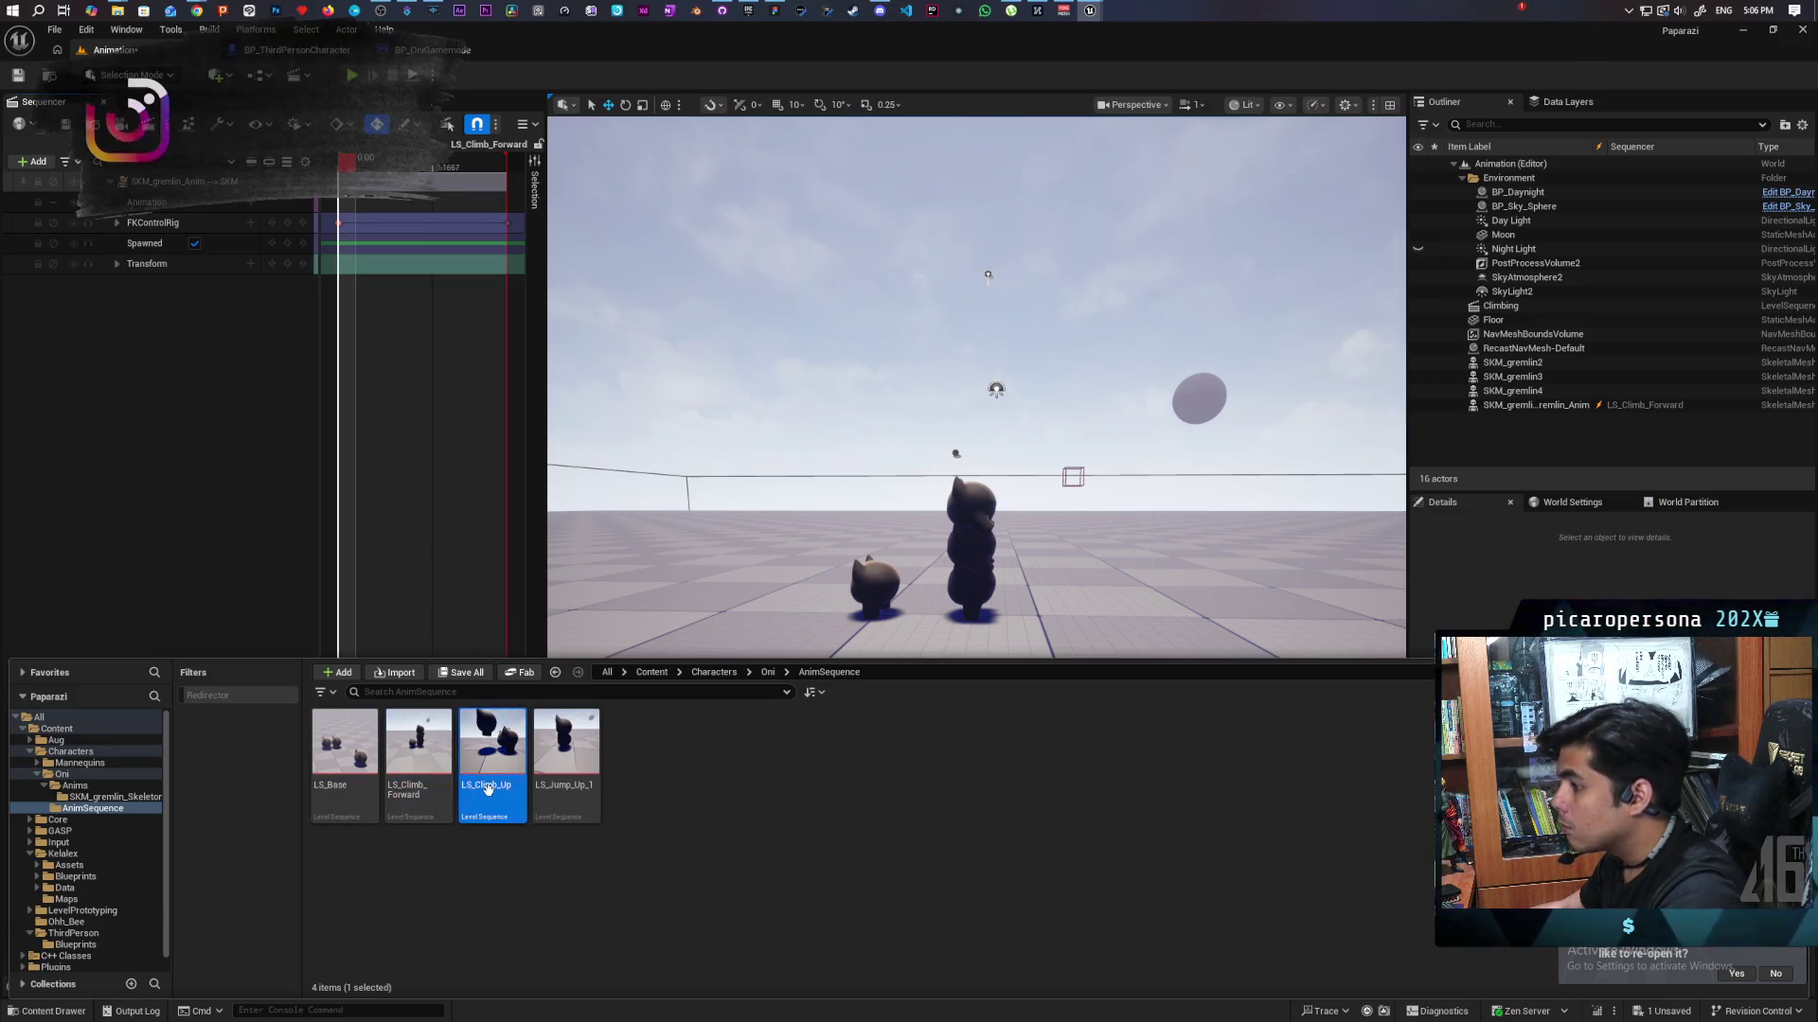
left_click(573, 787)
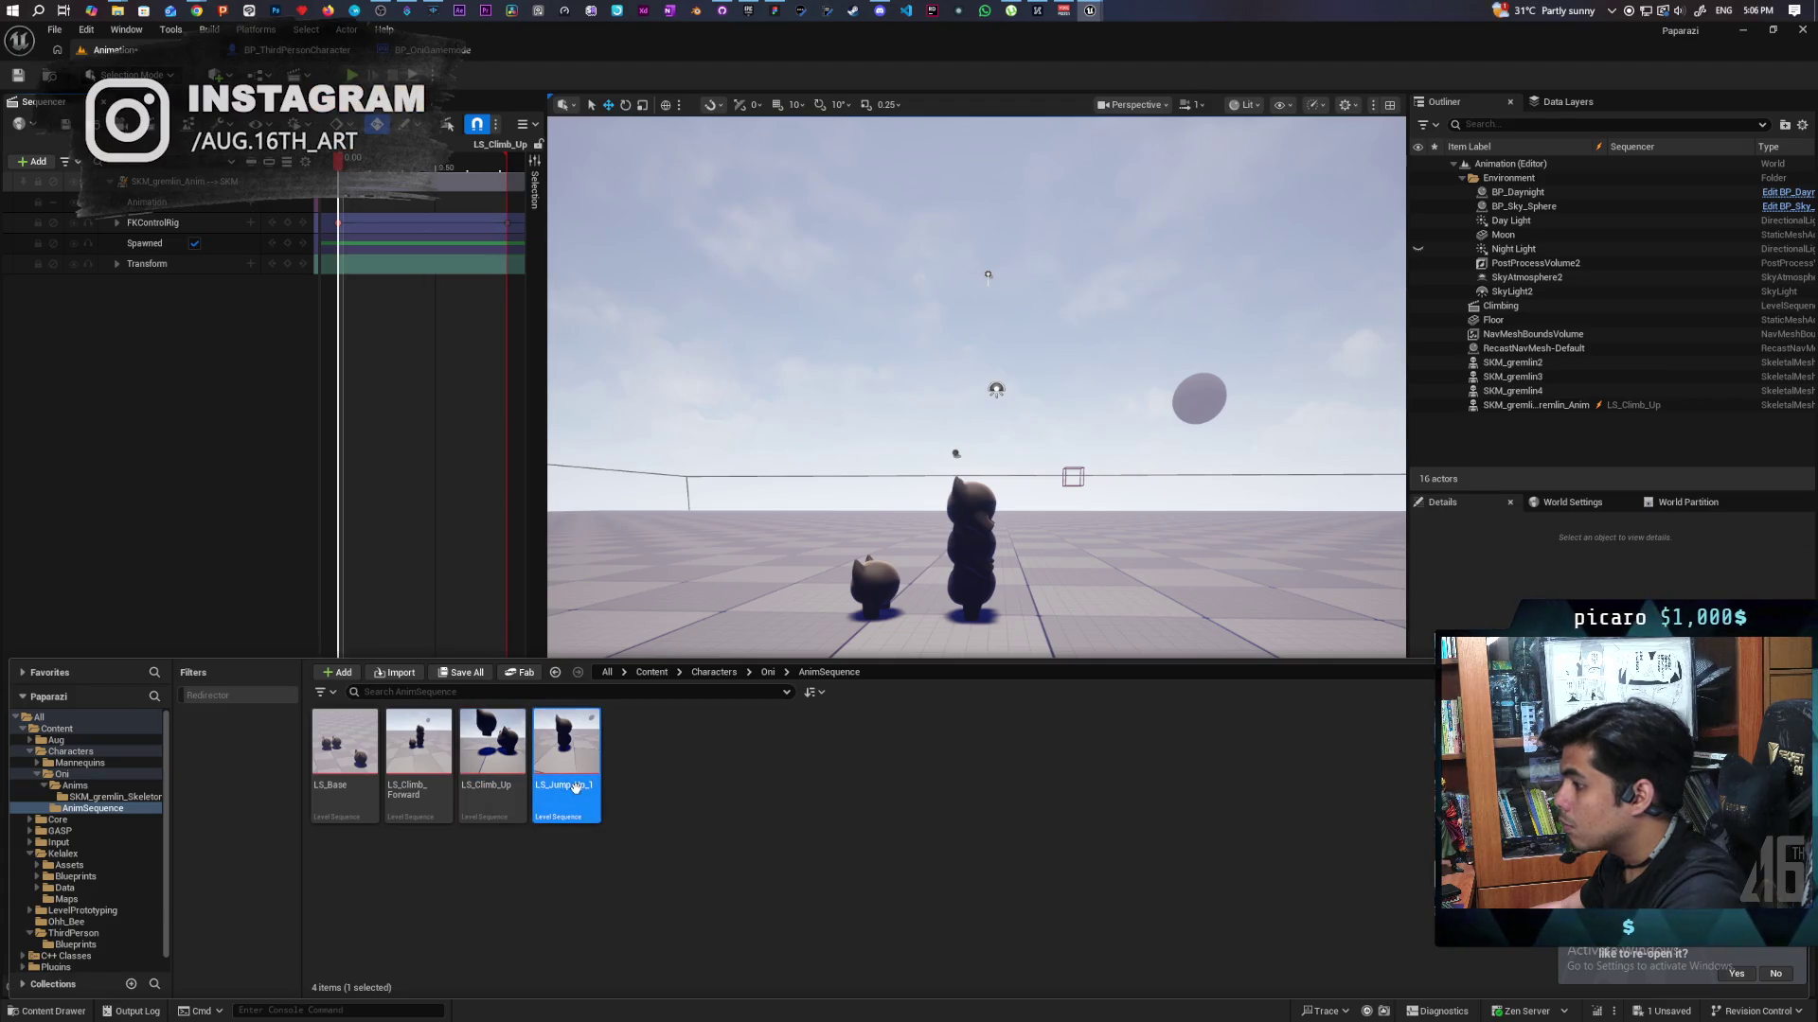
double_click(580, 795)
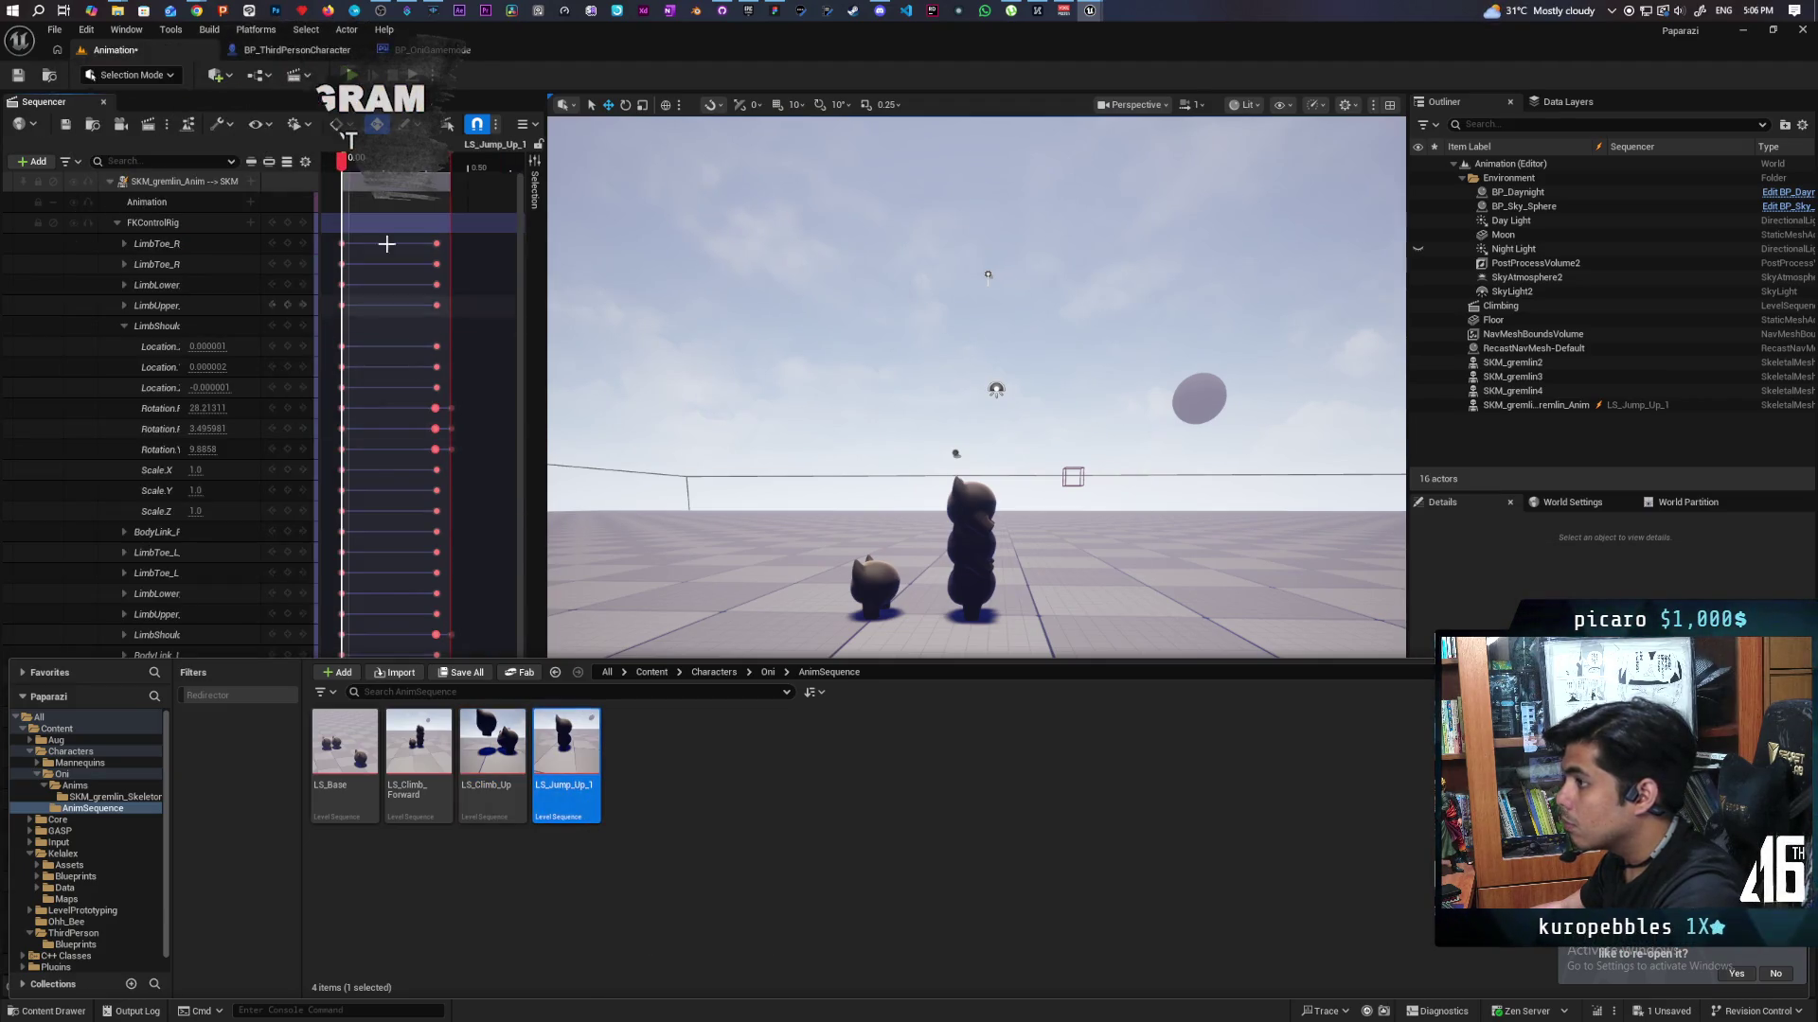
mouse_move(342, 163)
left_mouse_down()
mouse_move(456, 199)
mouse_move(326, 227)
mouse_move(478, 259)
mouse_move(347, 294)
mouse_move(507, 332)
mouse_move(343, 364)
mouse_move(508, 418)
mouse_move(344, 415)
left_mouse_up()
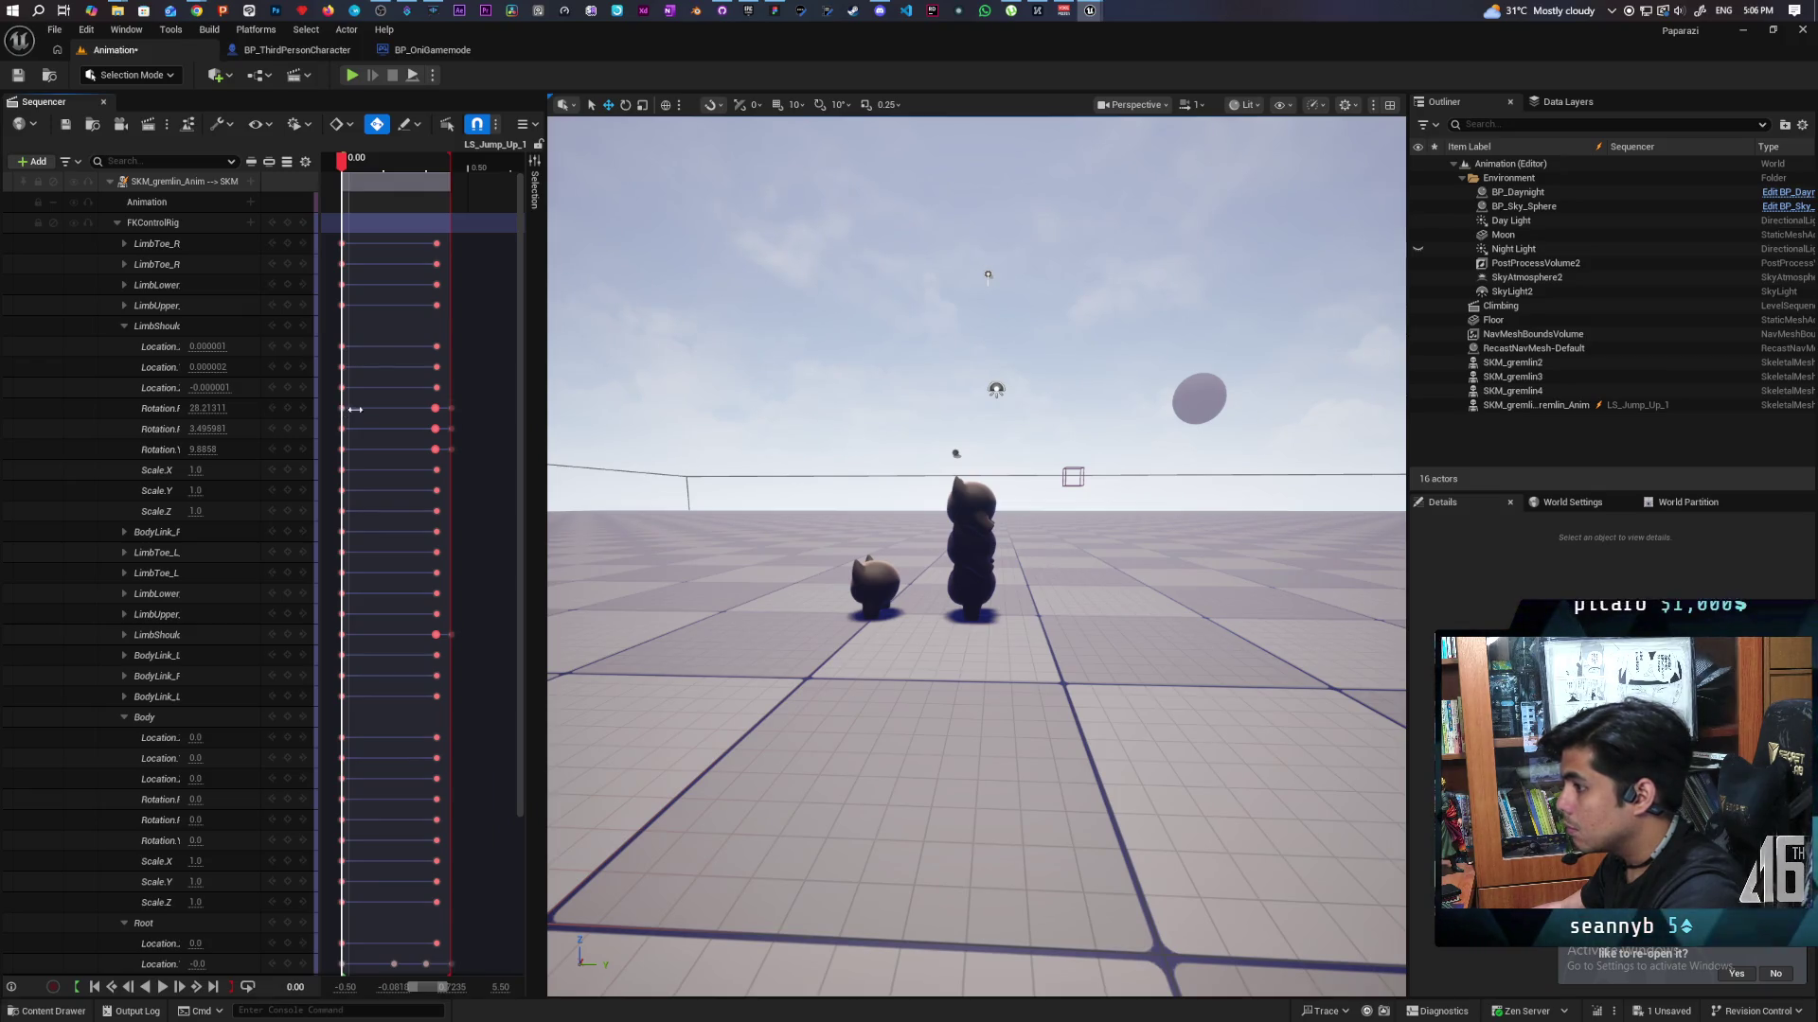
Preview the LS_Jump_Up_1 jump through to 0.4333 and check the root's Z location.
mouse_move(946, 663)
left_mouse_down()
mouse_move(1003, 530)
mouse_move(975, 677)
left_mouse_up()
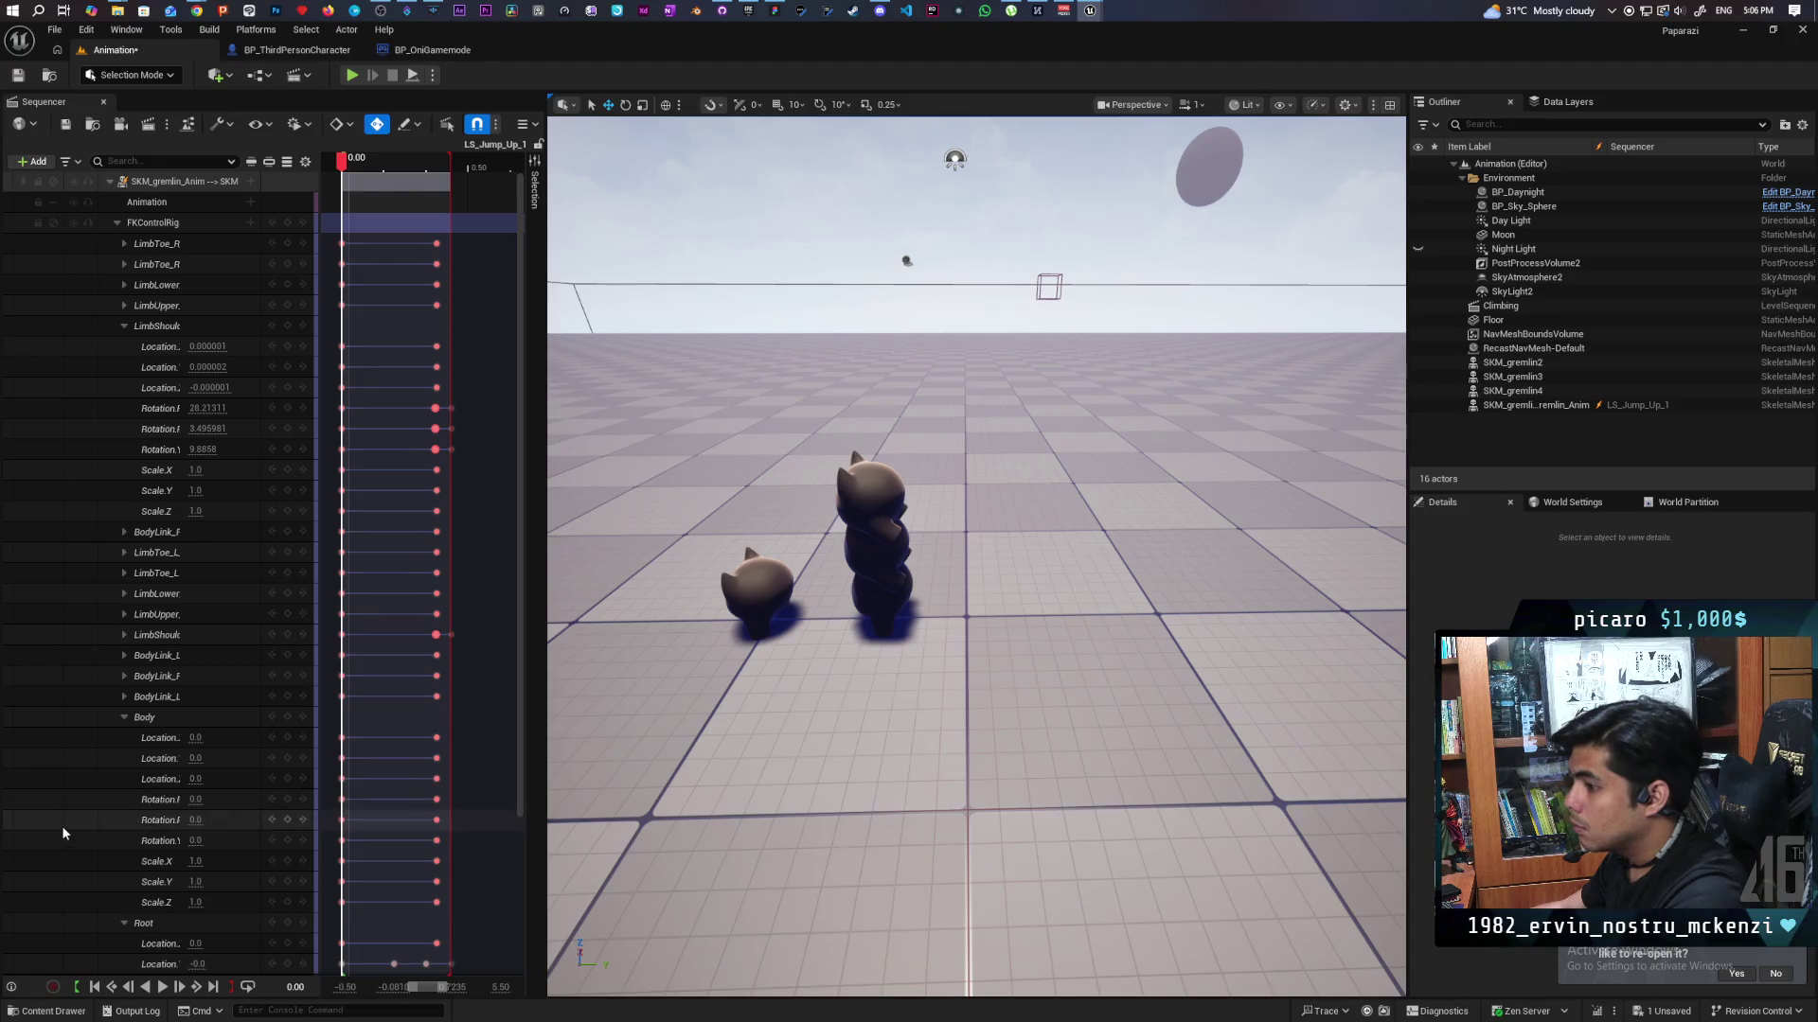
scroll(58, 820, "down", 3)
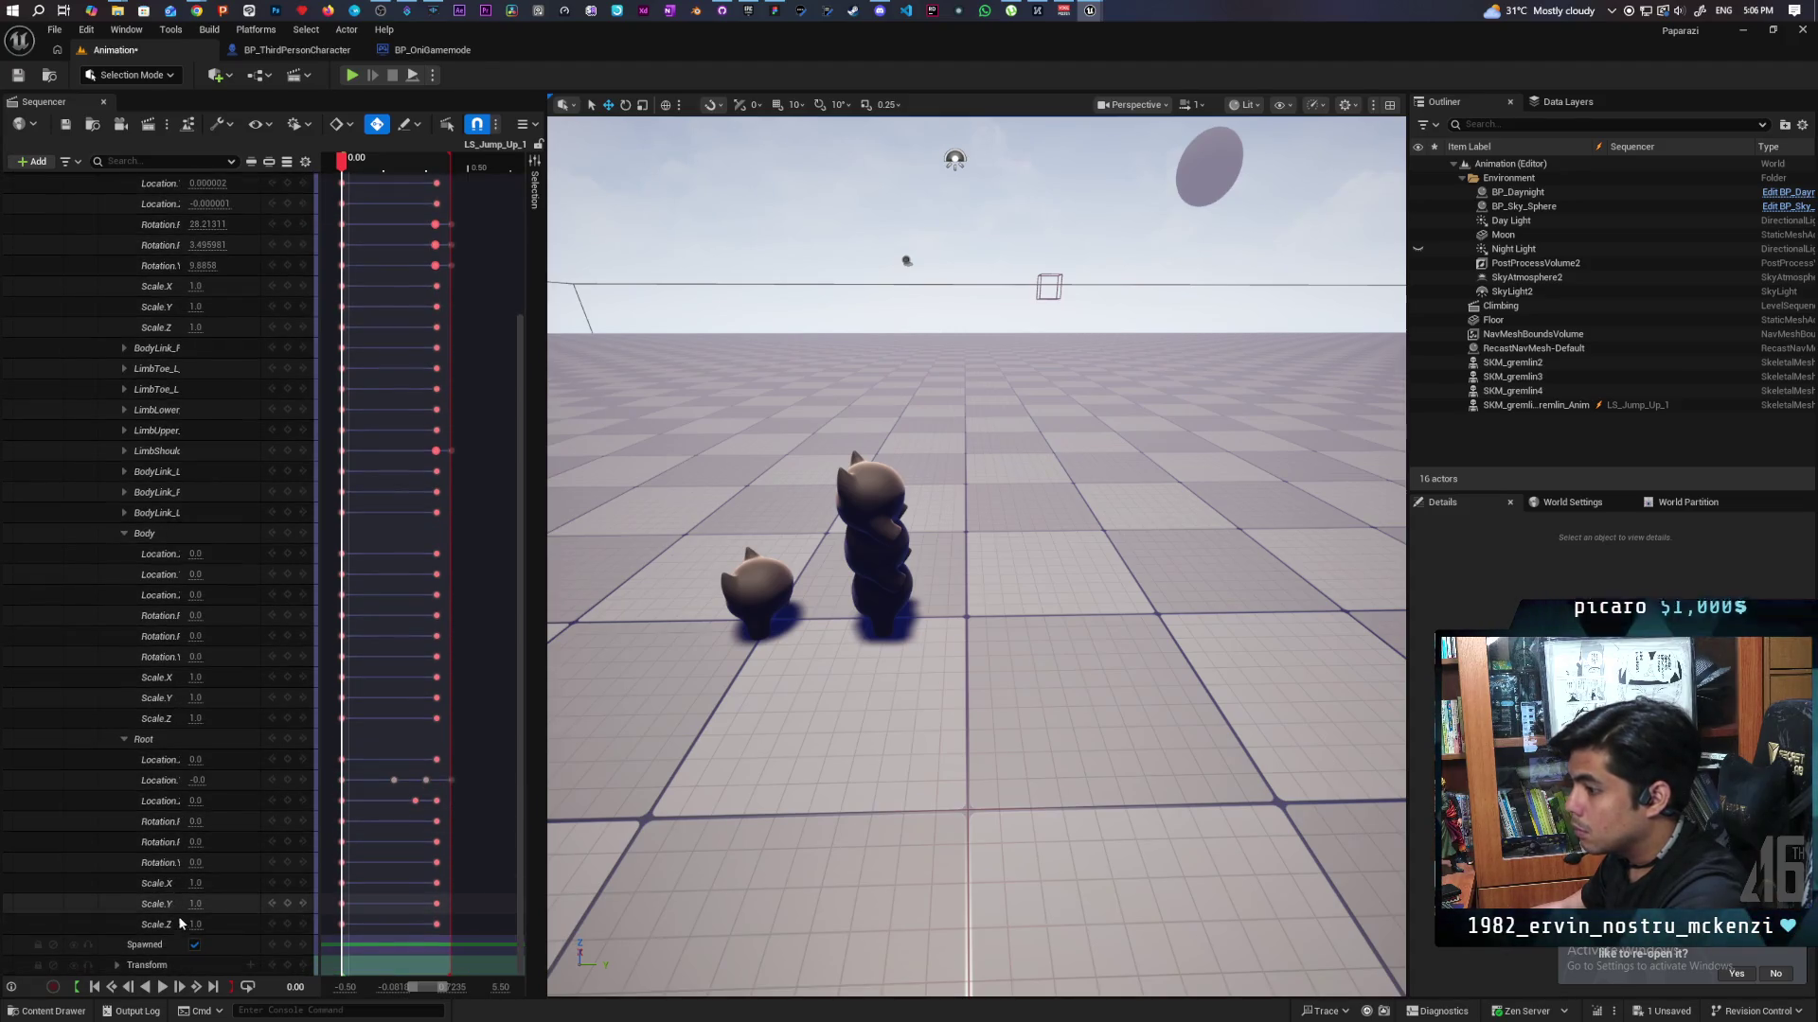
scroll(100, 448, "up", 3)
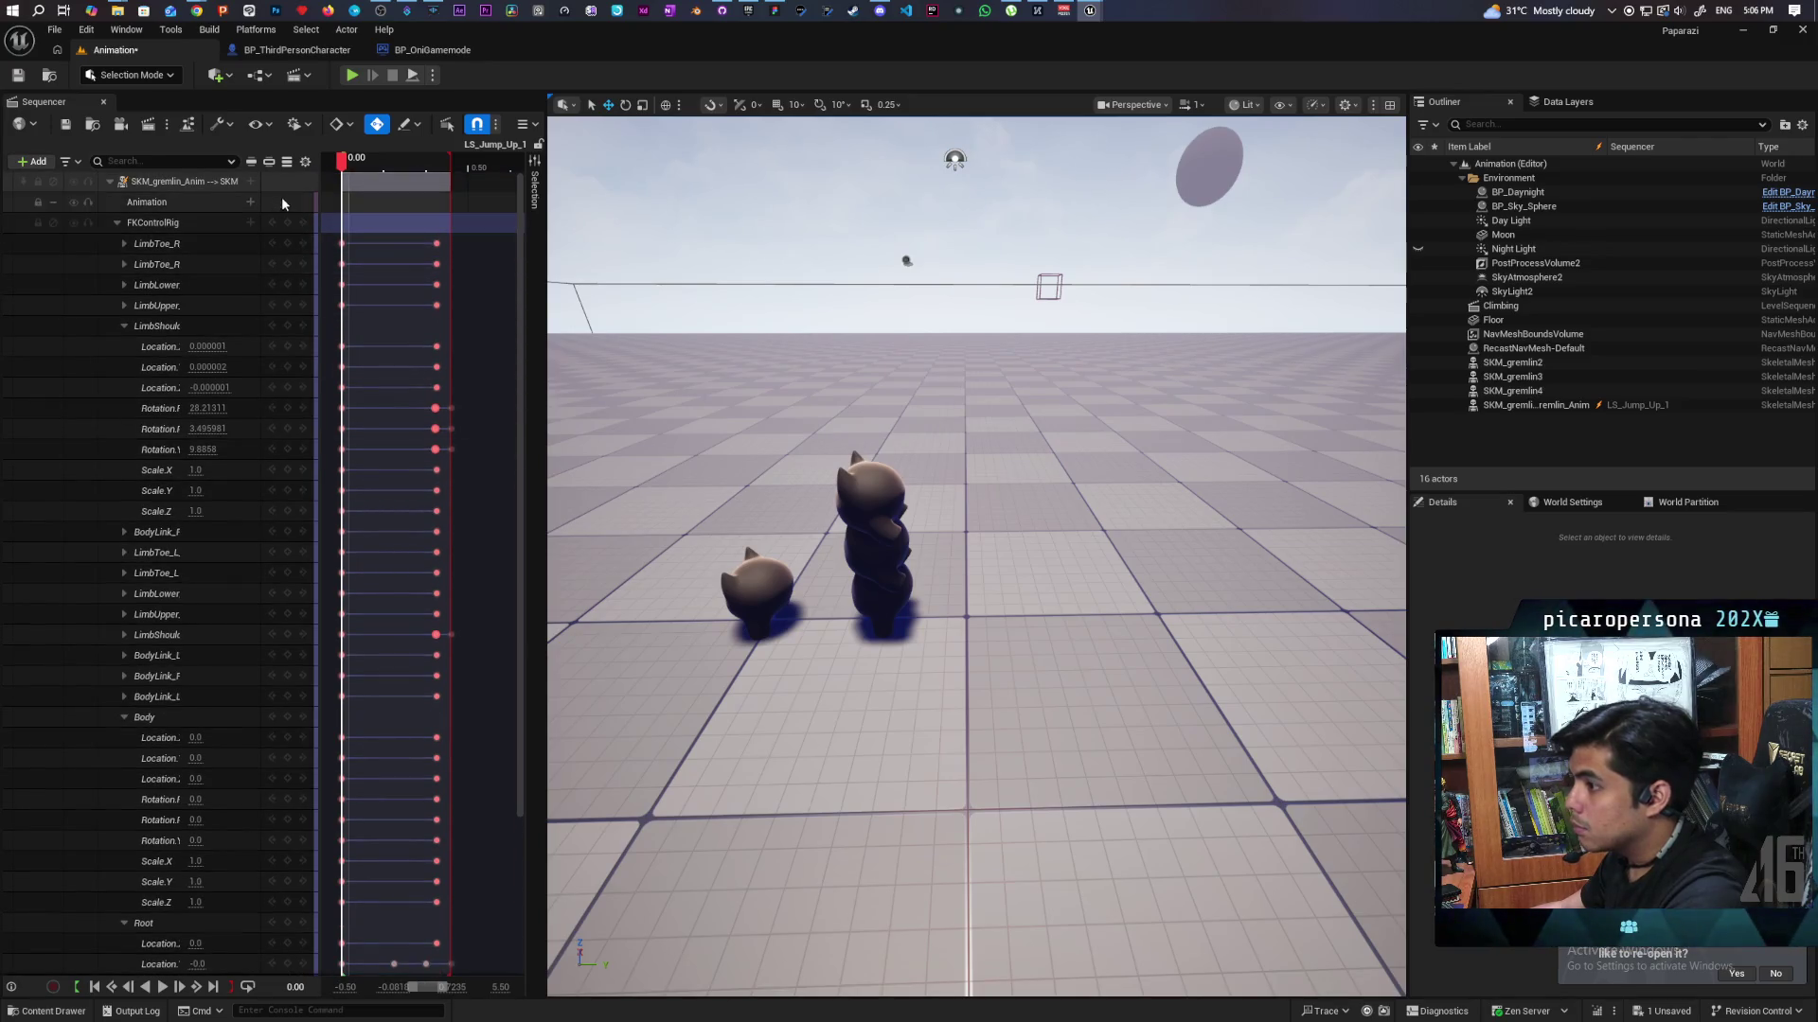
left_click_drag(343, 161, 454, 235)
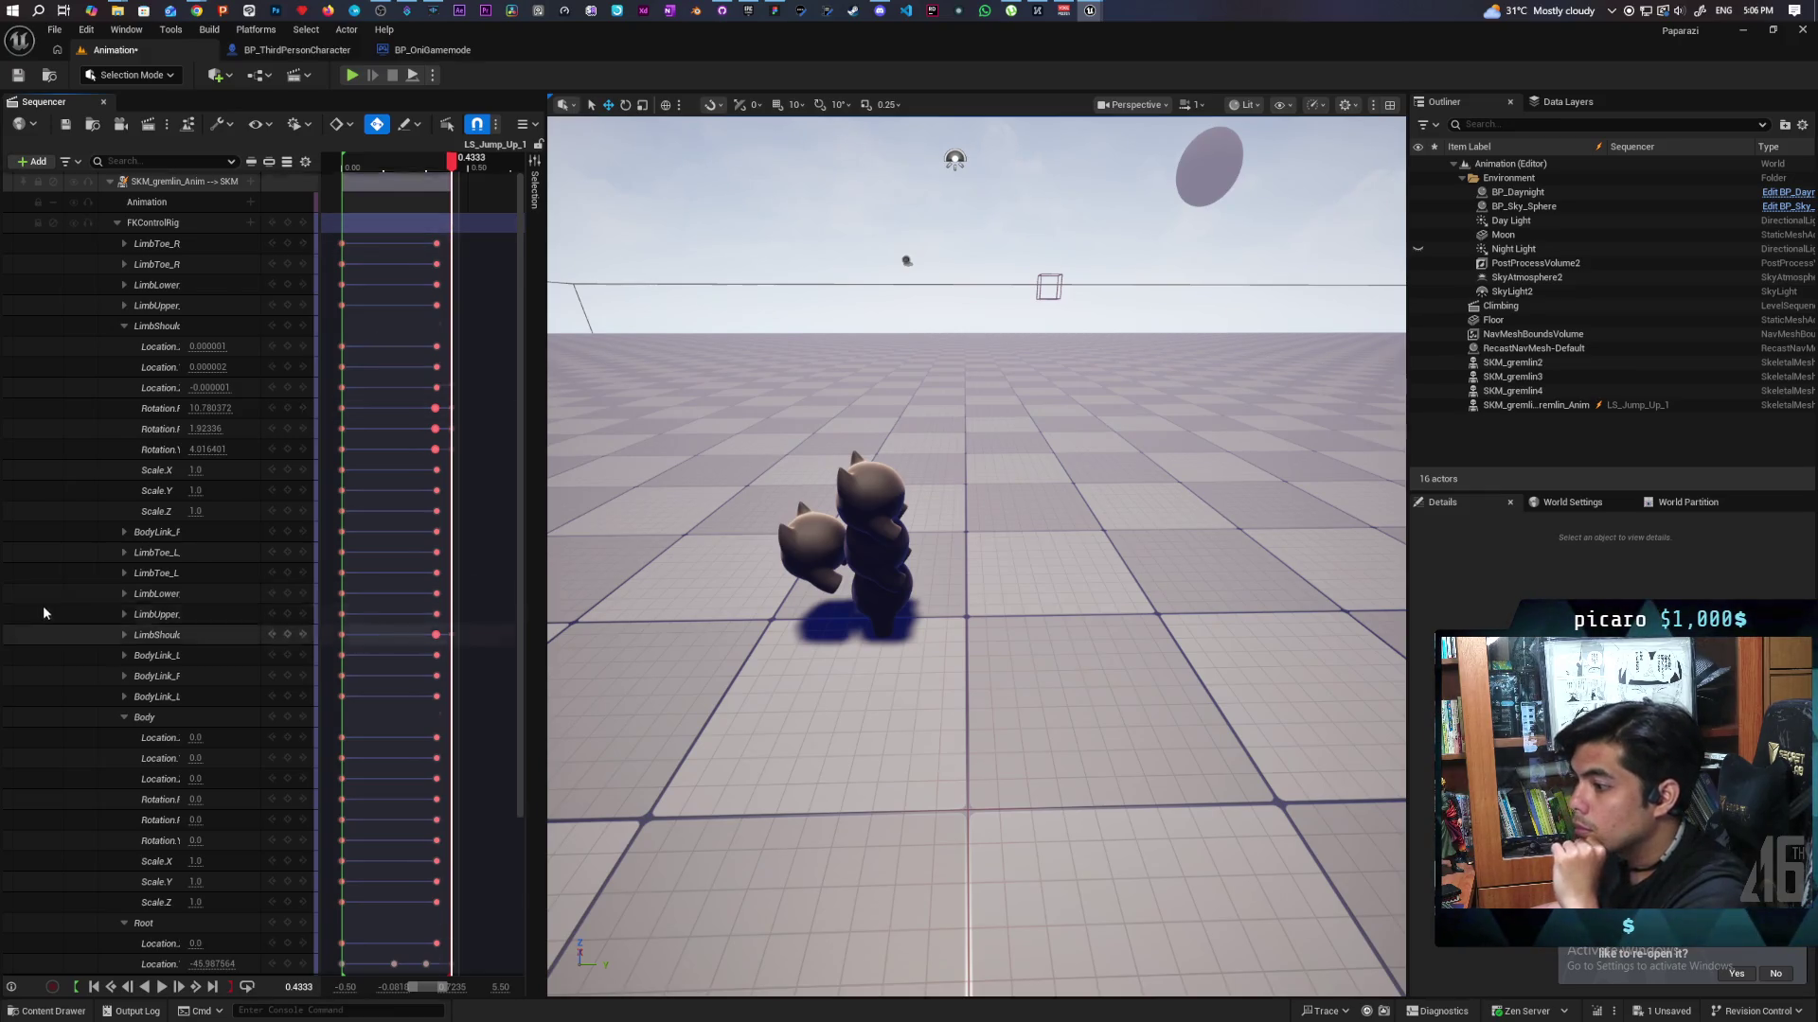
scroll(45, 606, "down", 3)
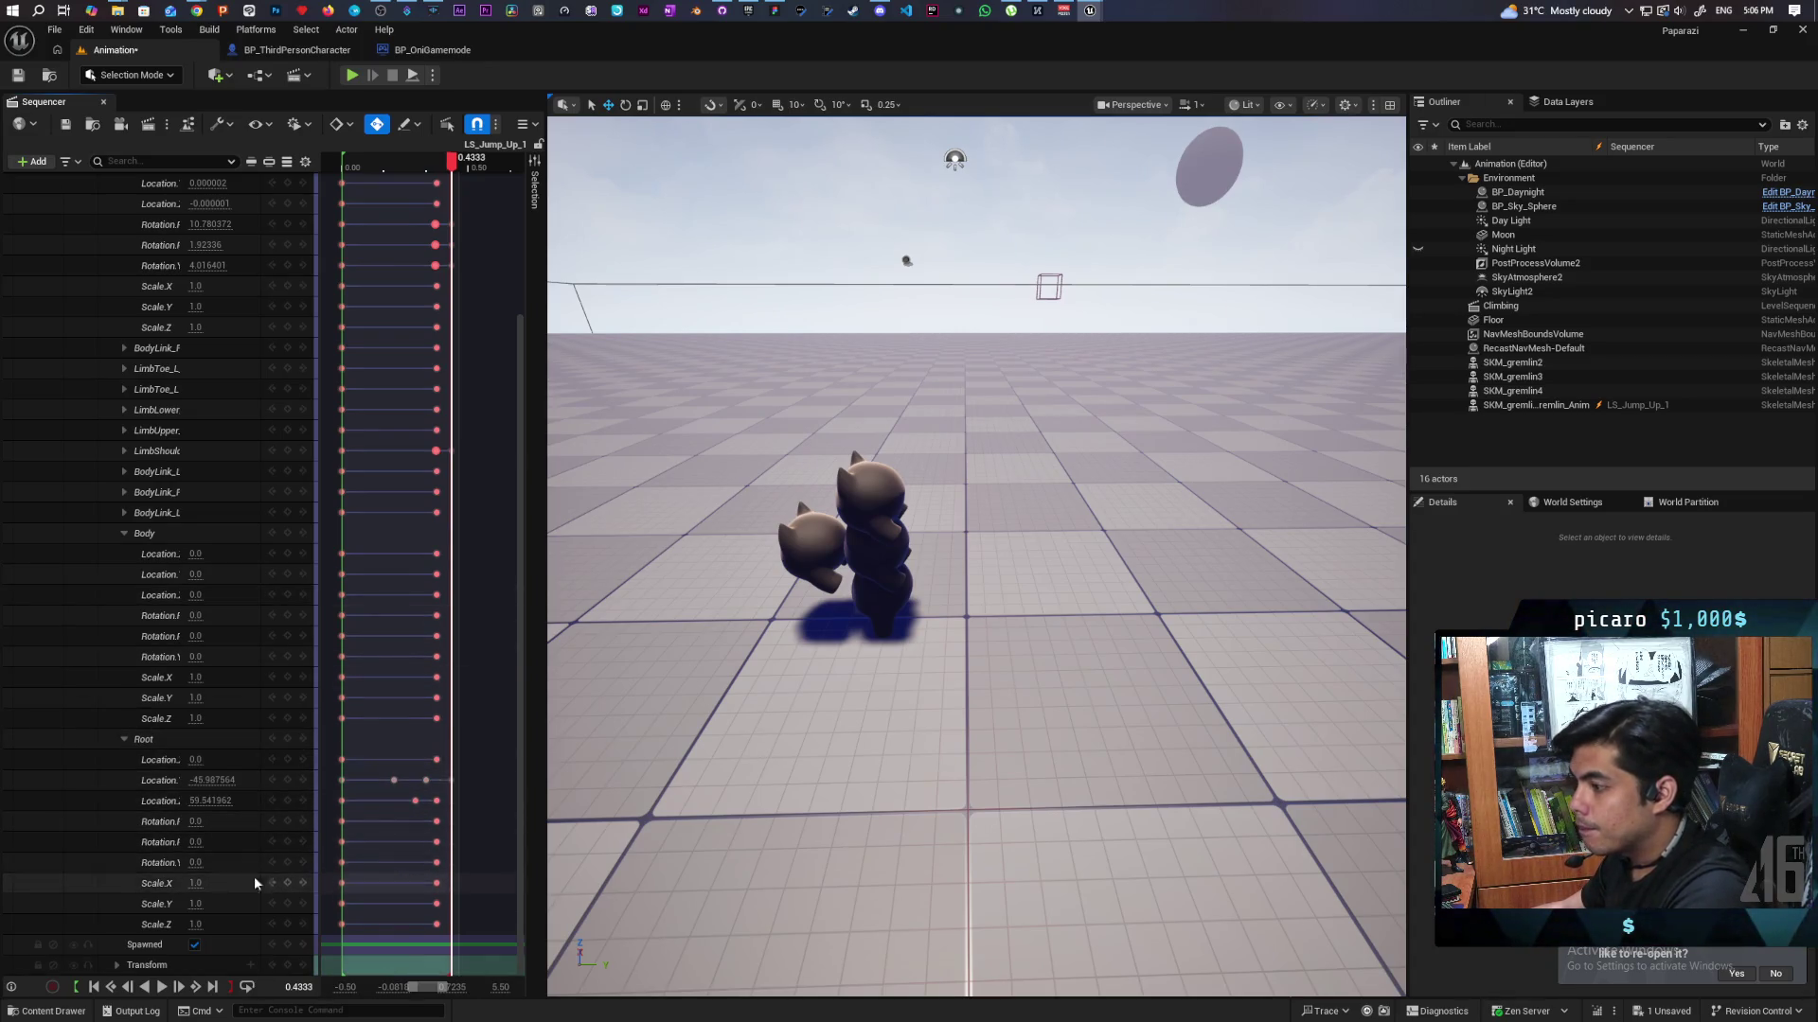
left_click(210, 801)
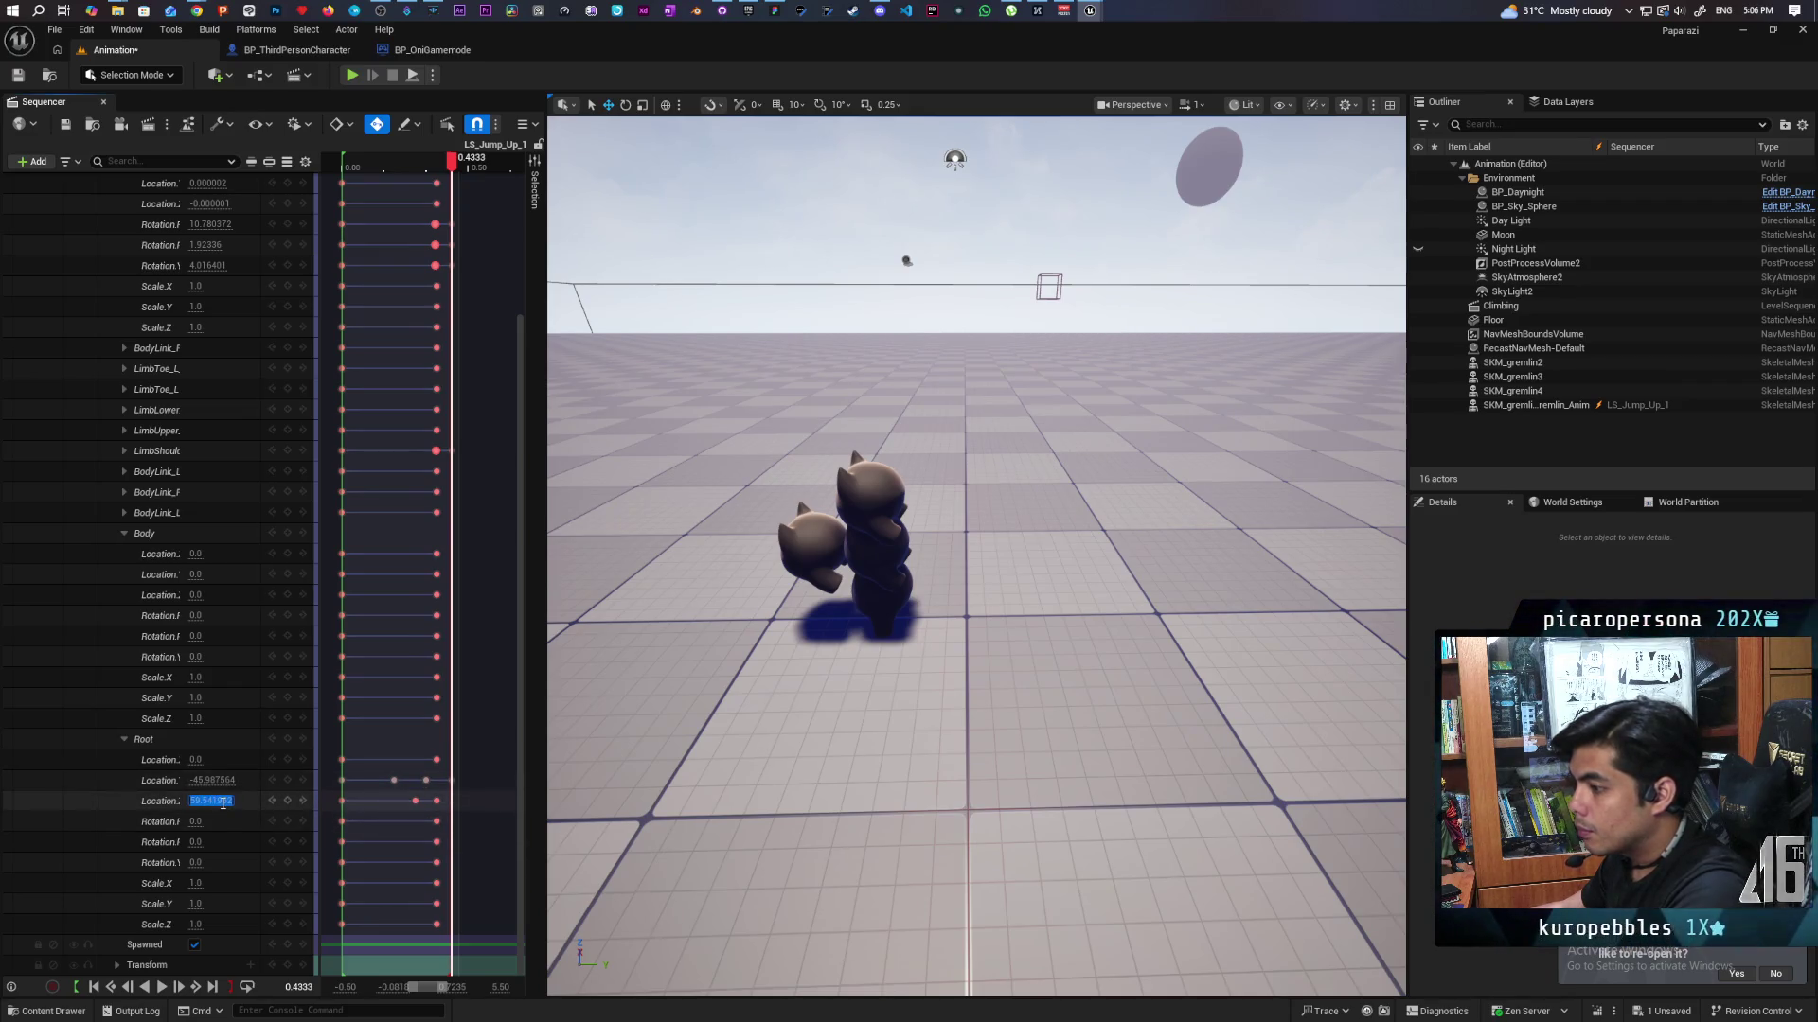
Select the three stacked gremlins SKM_gremlin2–4 and shift them sideways along Y.
left_click(895, 624)
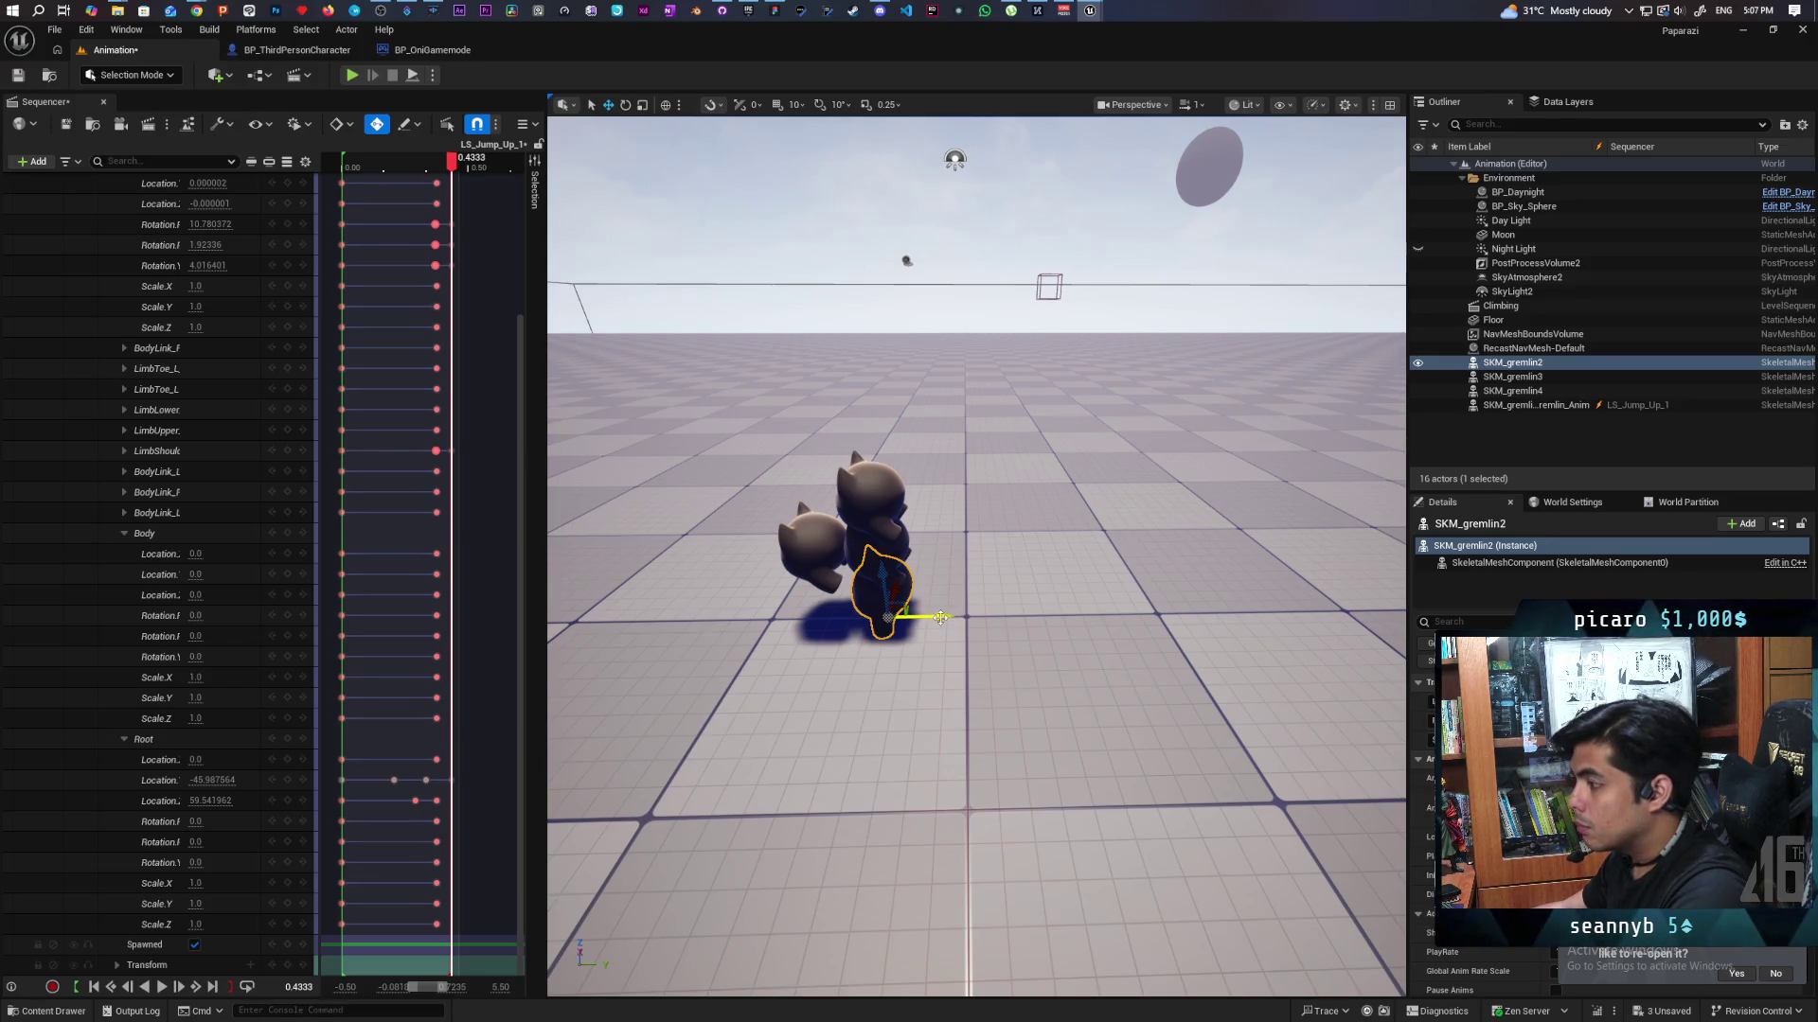
mouse_move(975, 558)
left_mouse_down()
mouse_move(927, 549)
mouse_move(980, 560)
left_mouse_up()
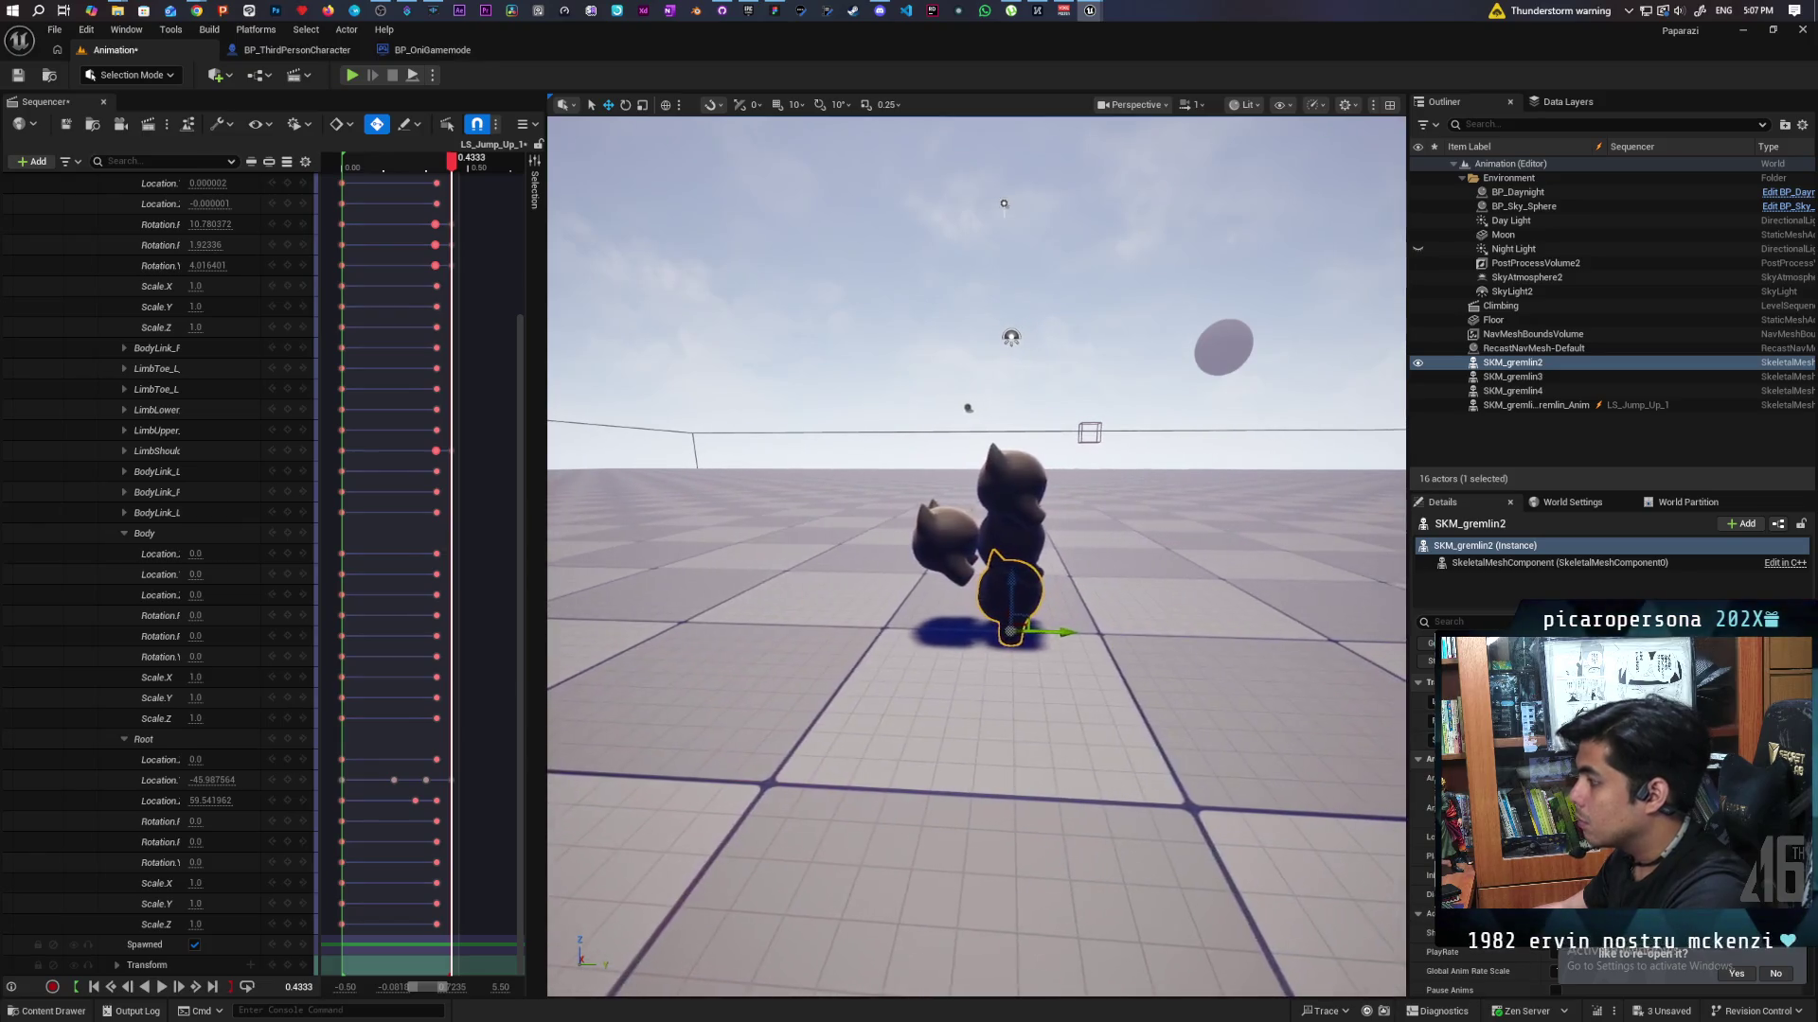
left_click(1512, 391, "shift")
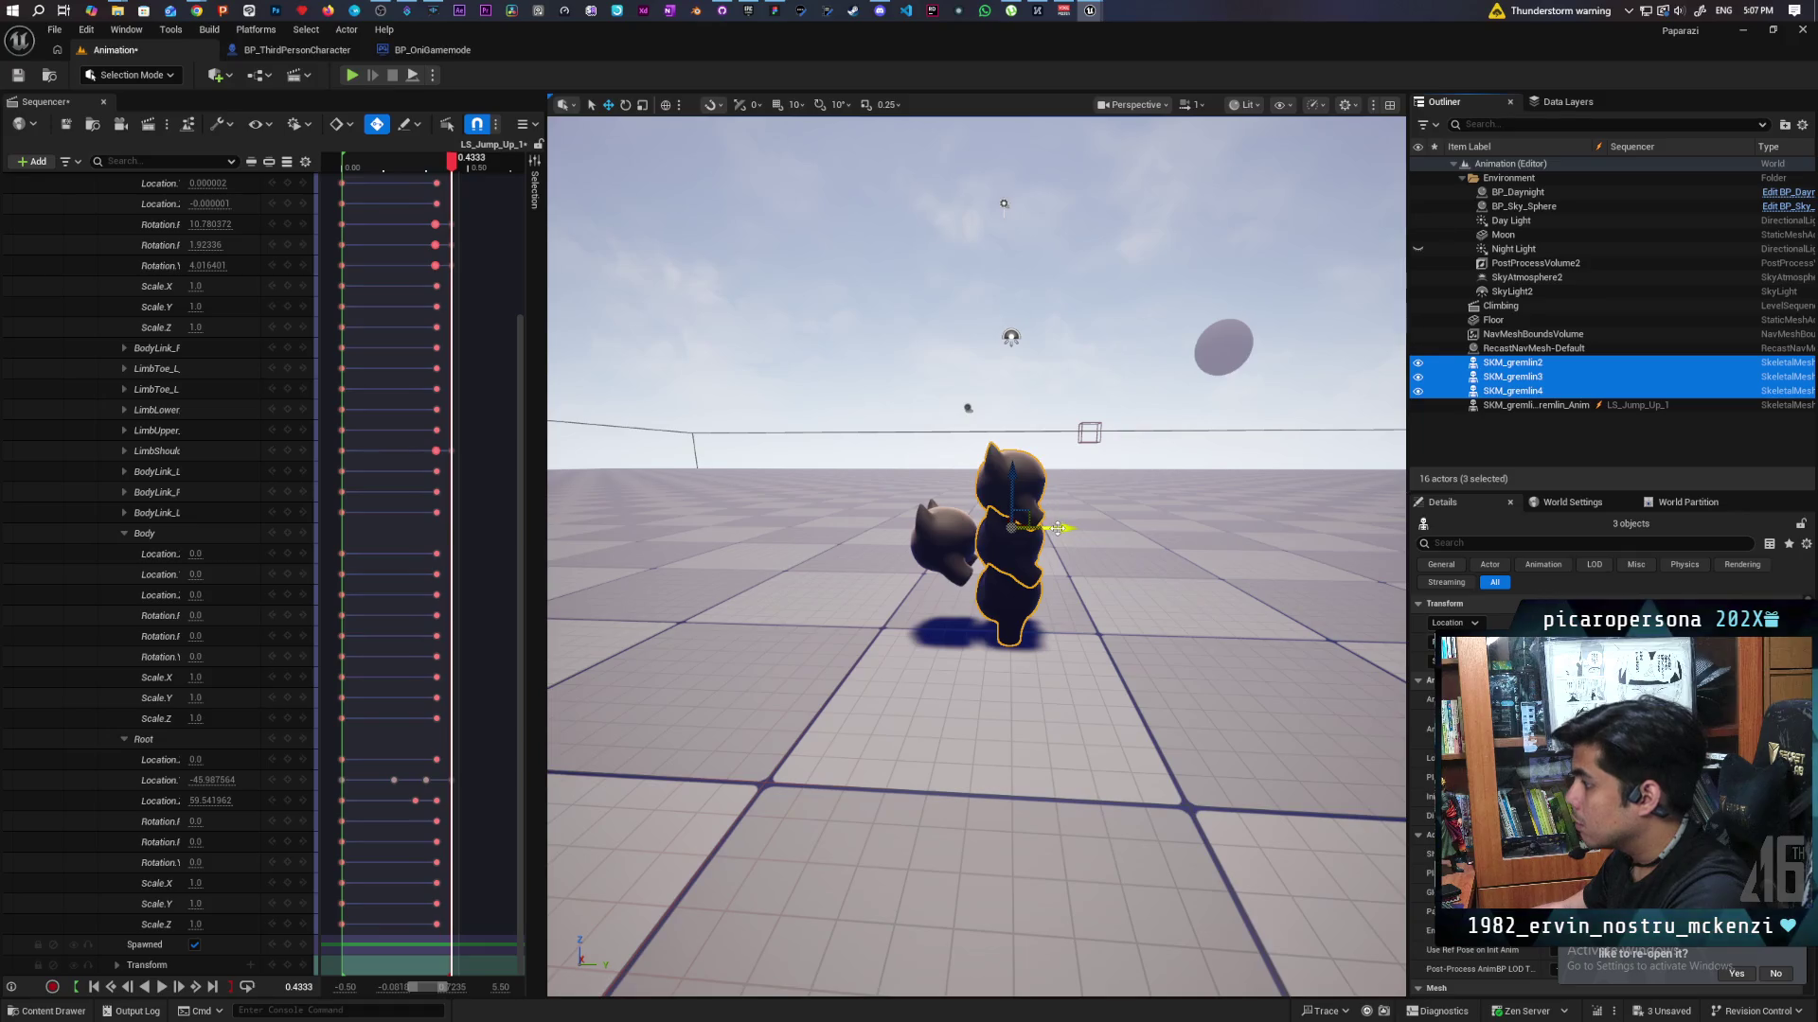
left_click_drag(1061, 527, 682, 531)
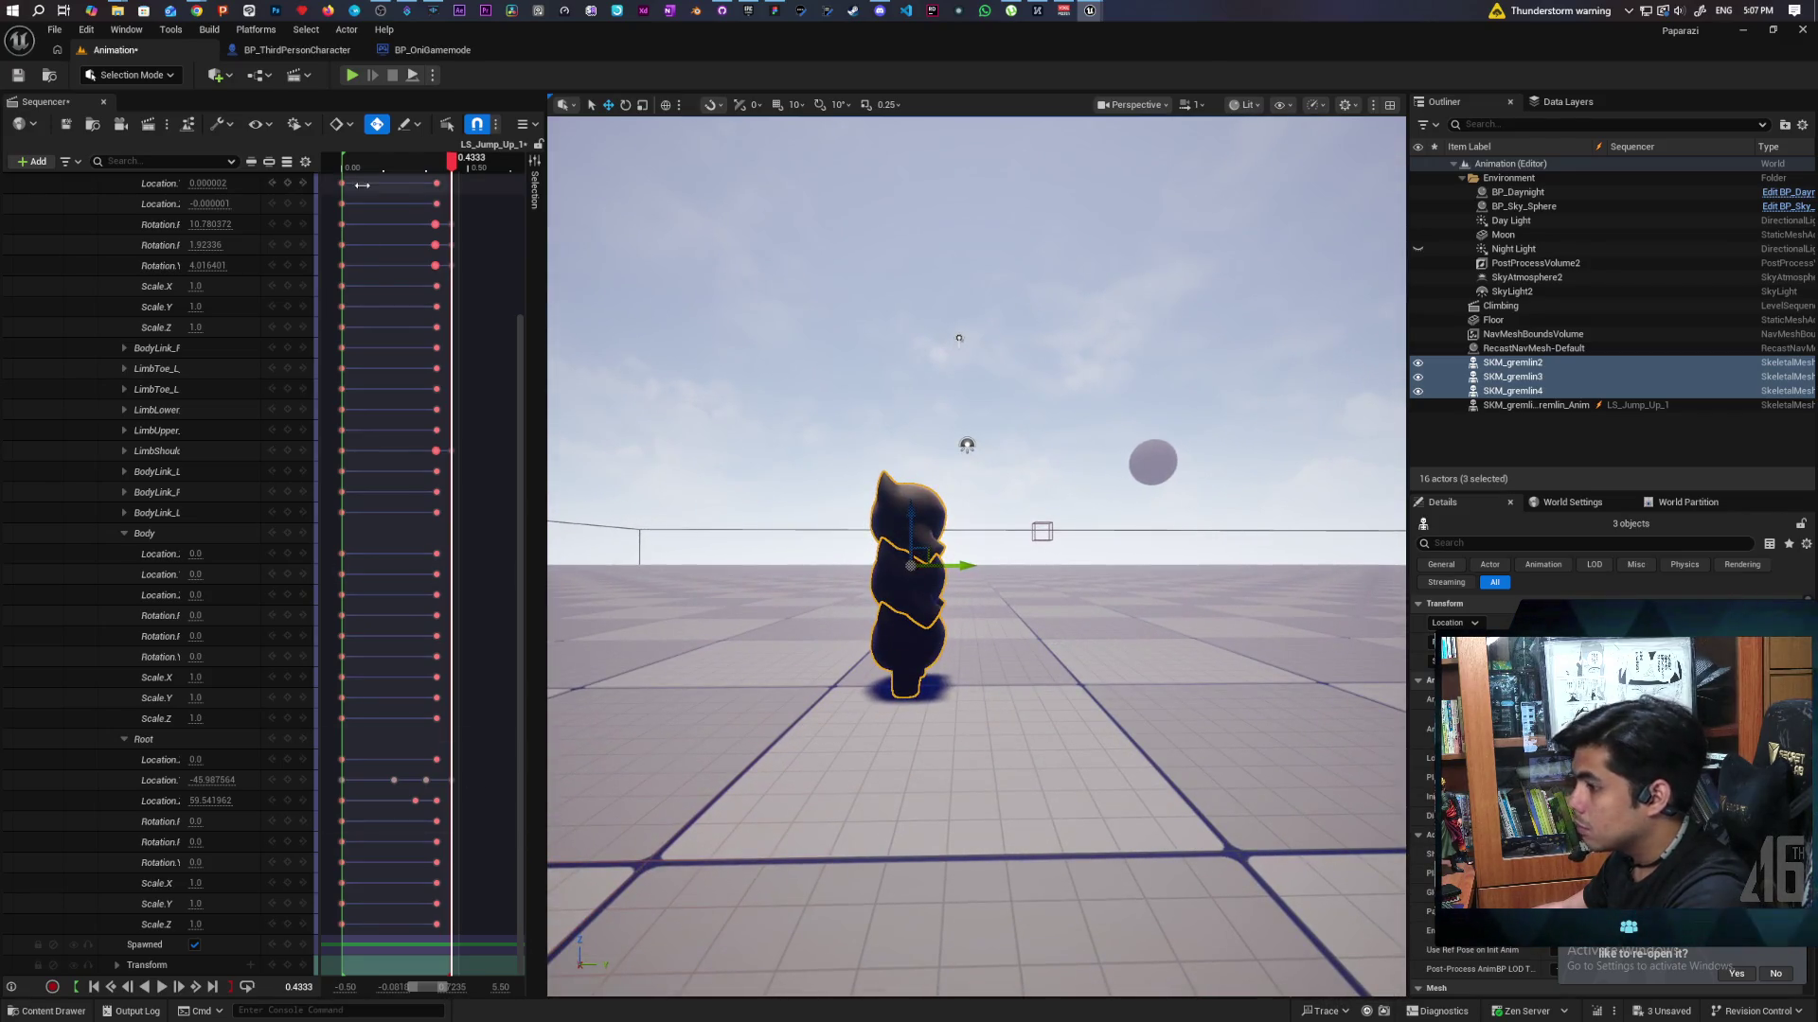
Rewind the jump, check each stacked gremlin and the small jumper, then preview to 0.3333.
left_click_drag(452, 159, 327, 177)
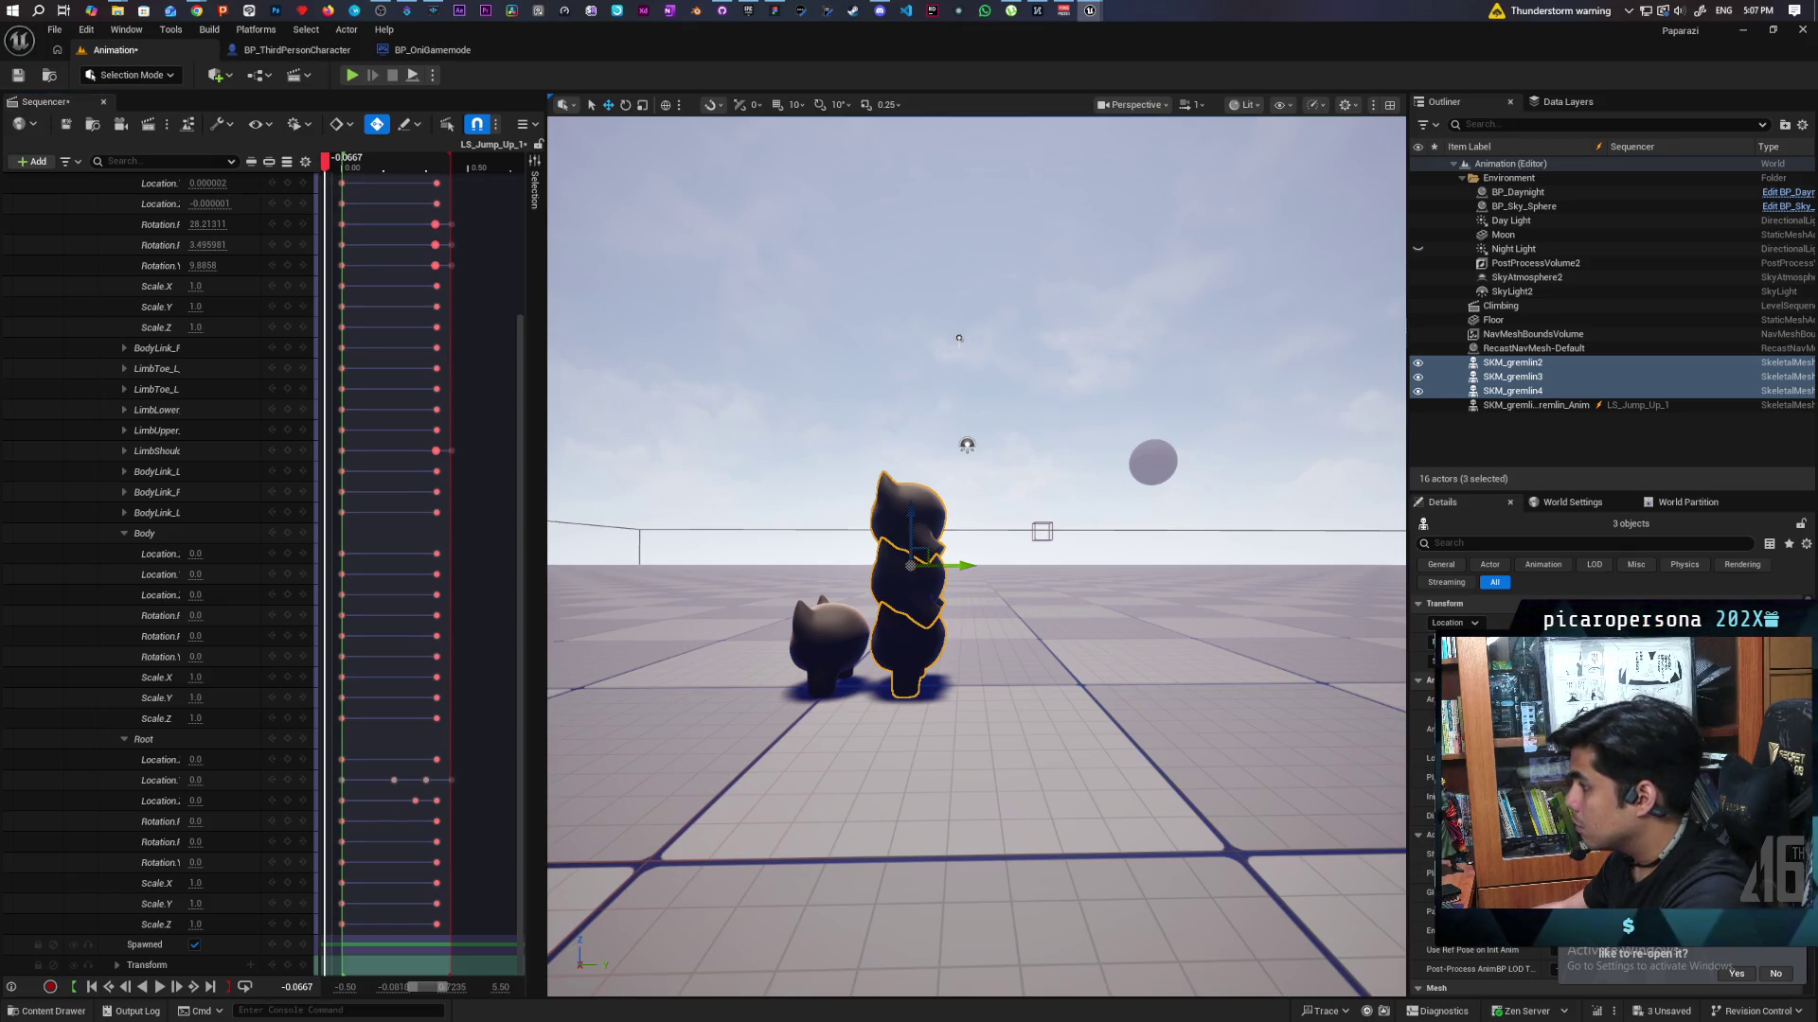
left_click(907, 653)
left_click(906, 568)
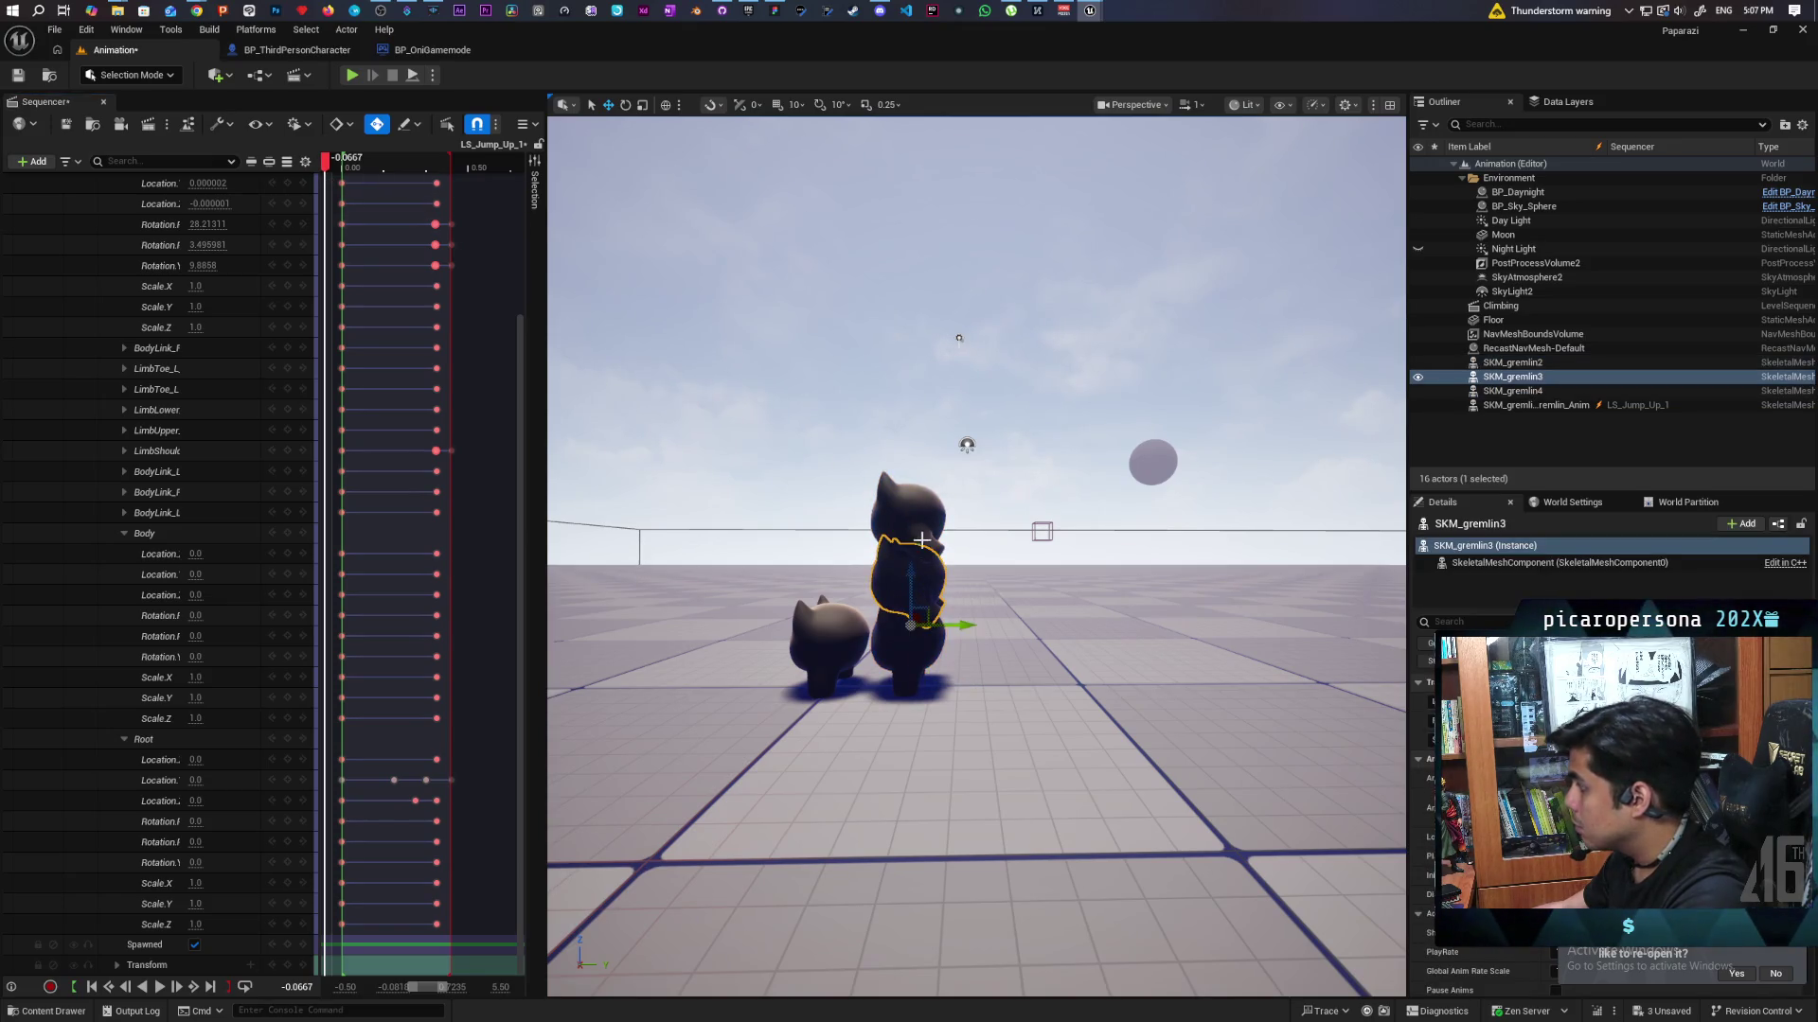
left_click(908, 530)
left_click(909, 640)
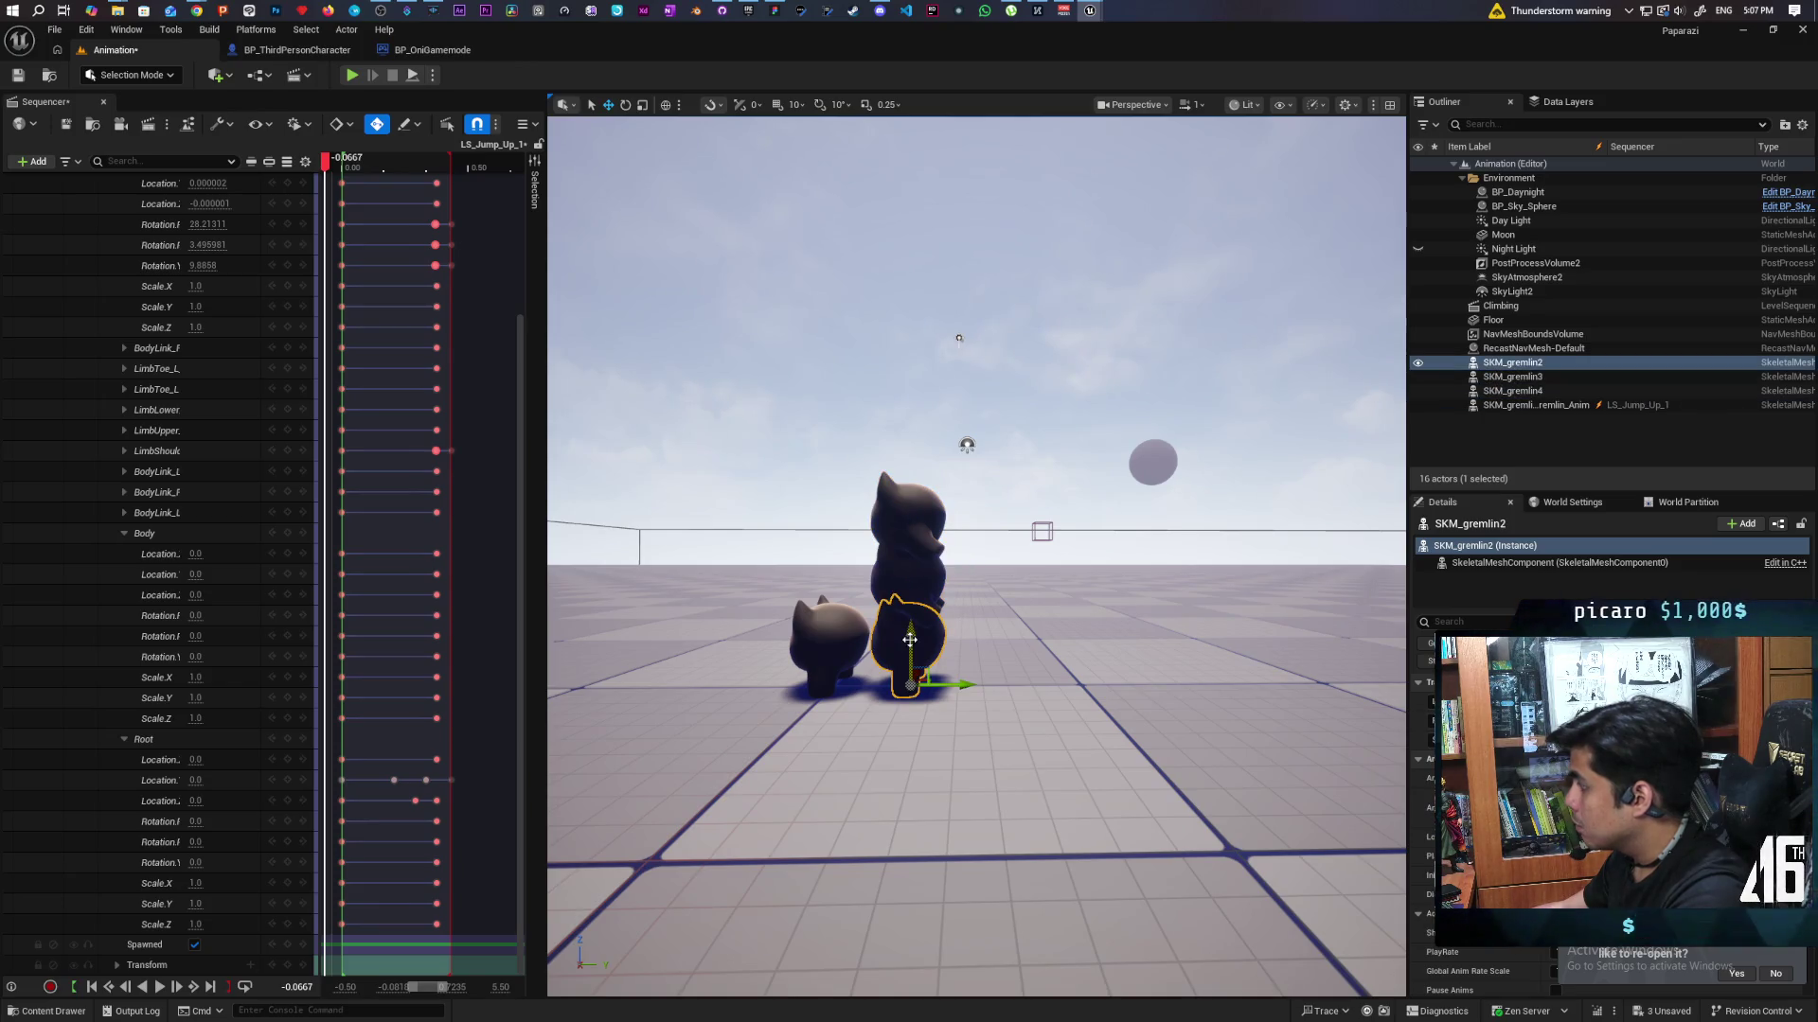
mouse_move(1039, 632)
left_mouse_down()
mouse_move(1098, 632)
mouse_move(909, 633)
mouse_move(1003, 633)
mouse_move(994, 568)
mouse_move(994, 681)
mouse_move(1003, 662)
left_mouse_up()
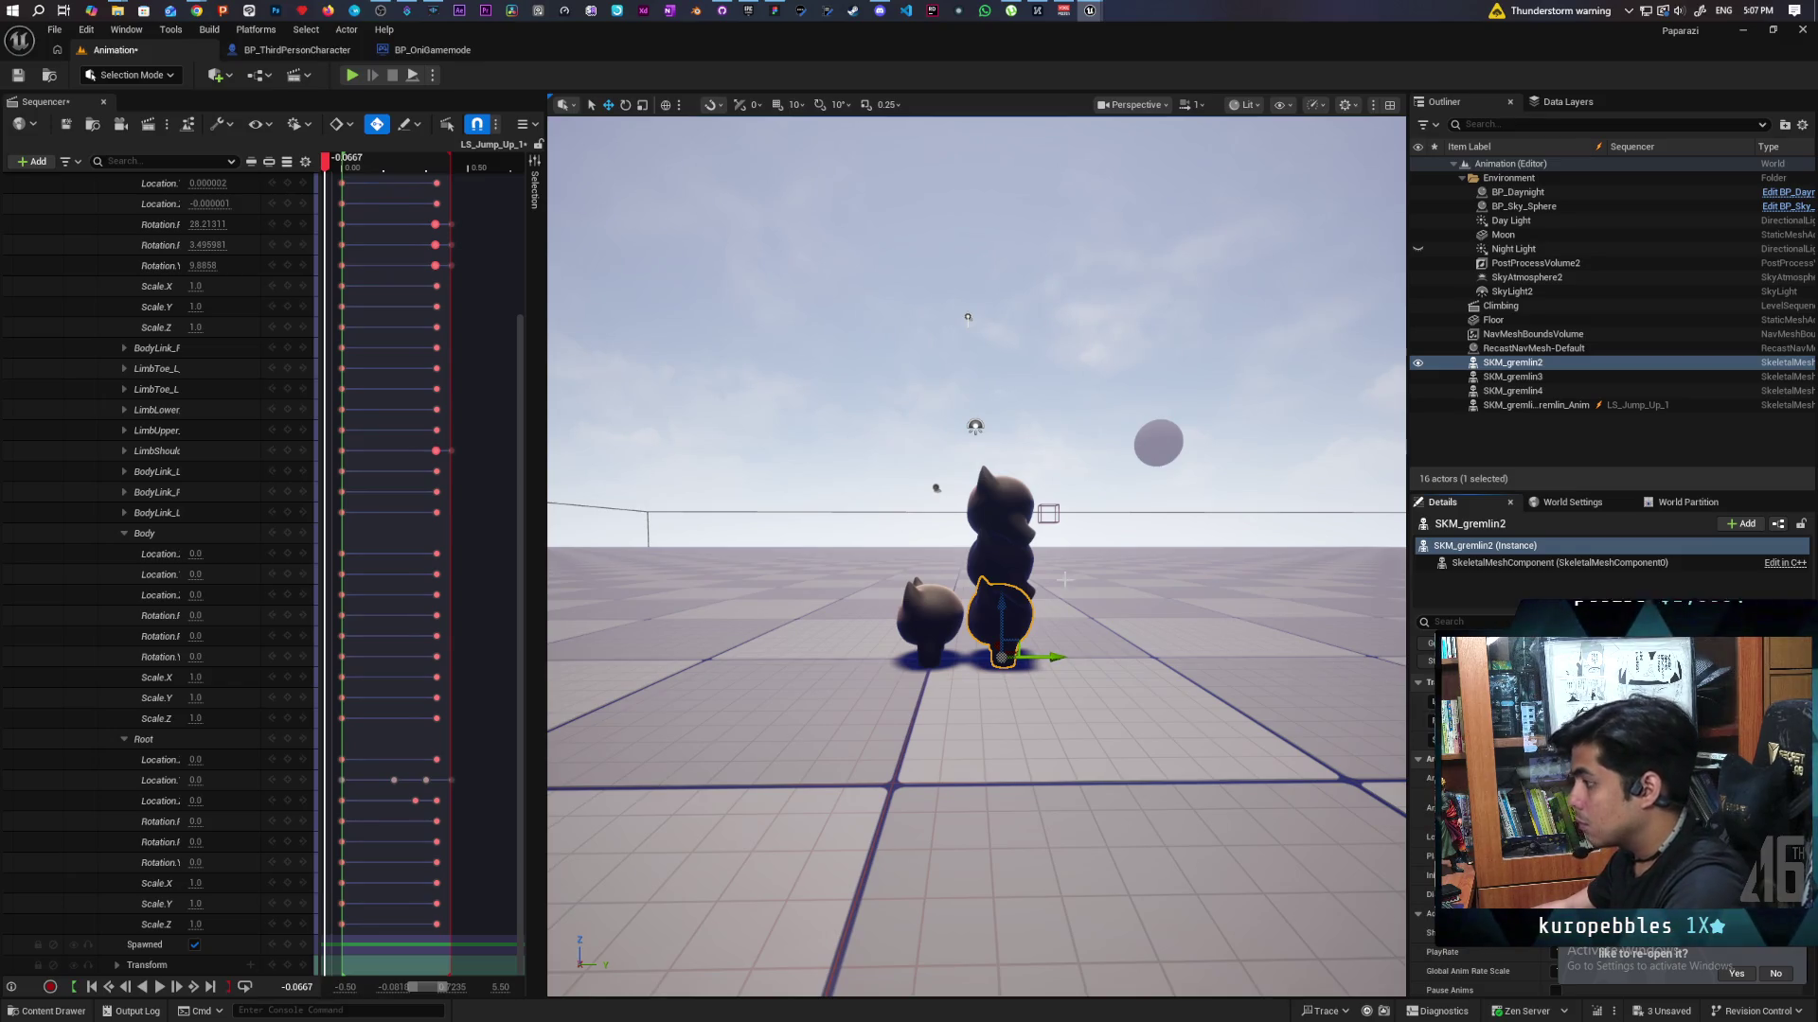
left_click(1001, 564)
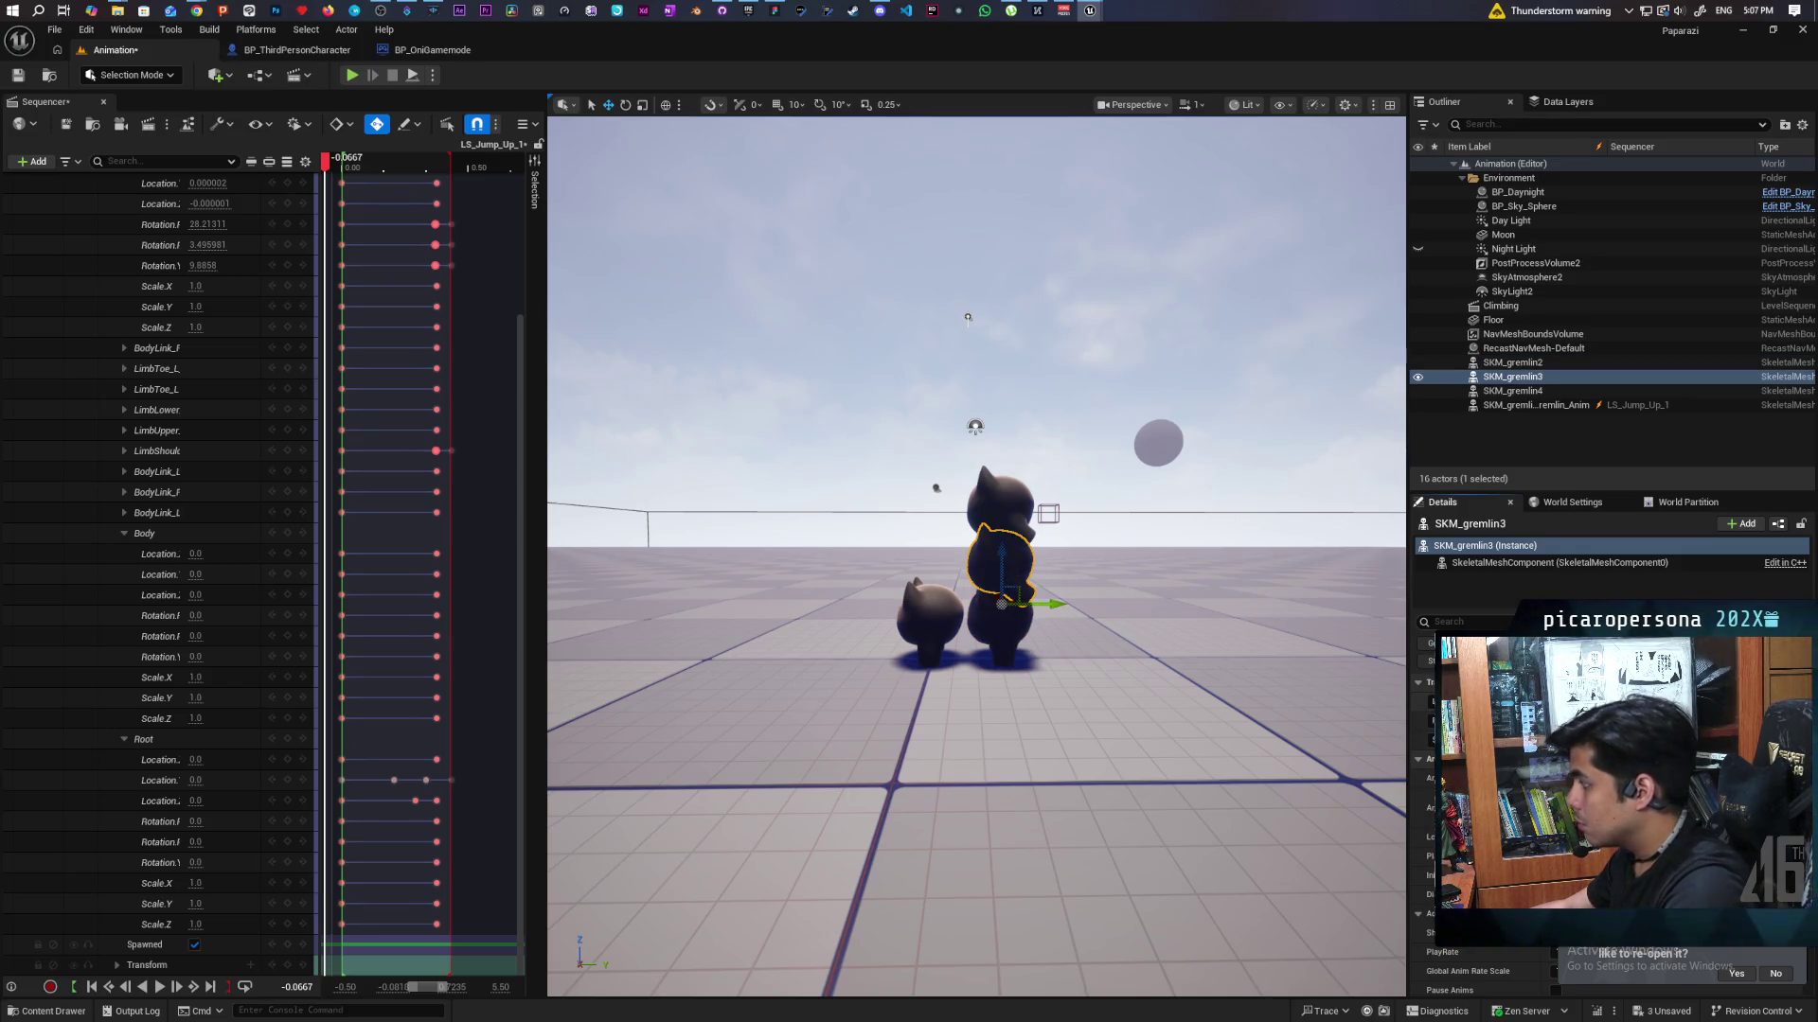
left_click(1025, 509)
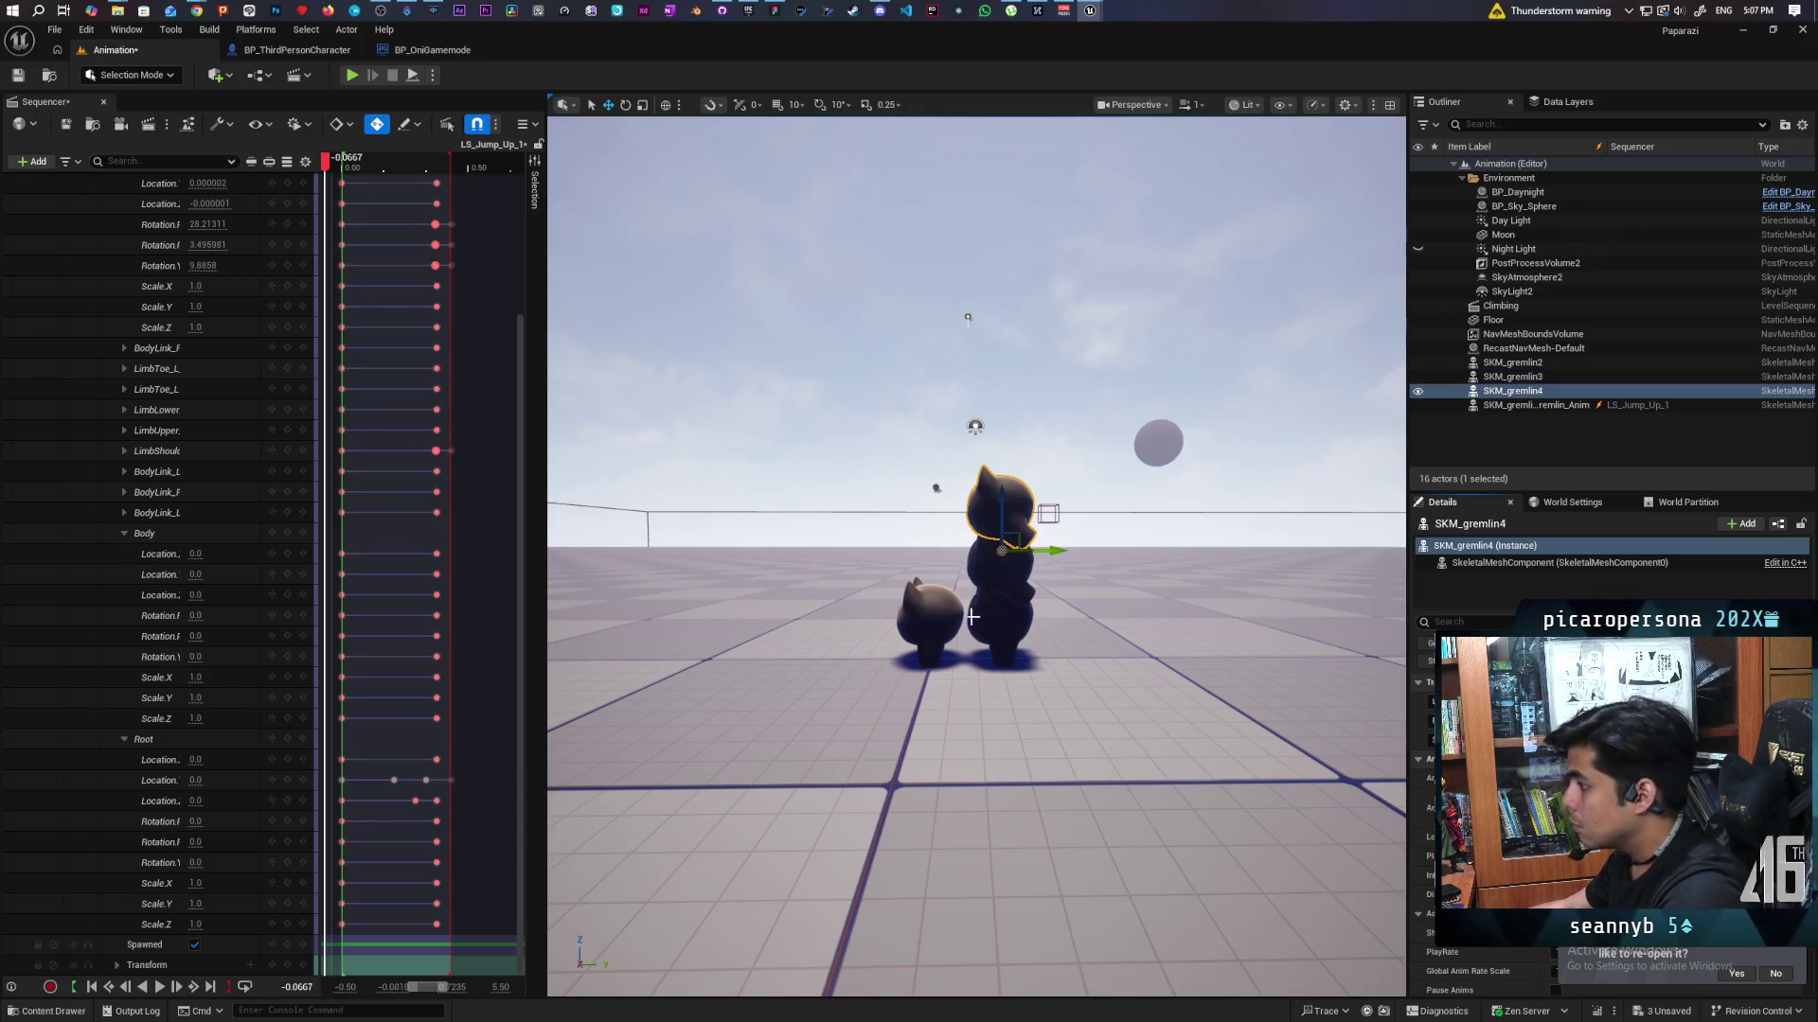
left_click(930, 614)
mouse_move(331, 171)
left_mouse_down()
mouse_move(454, 209)
mouse_move(409, 217)
left_mouse_up()
Hide the middle stacked gremlin, extend the playback range and play the jump, pausing at 0.40.
left_click(1423, 403)
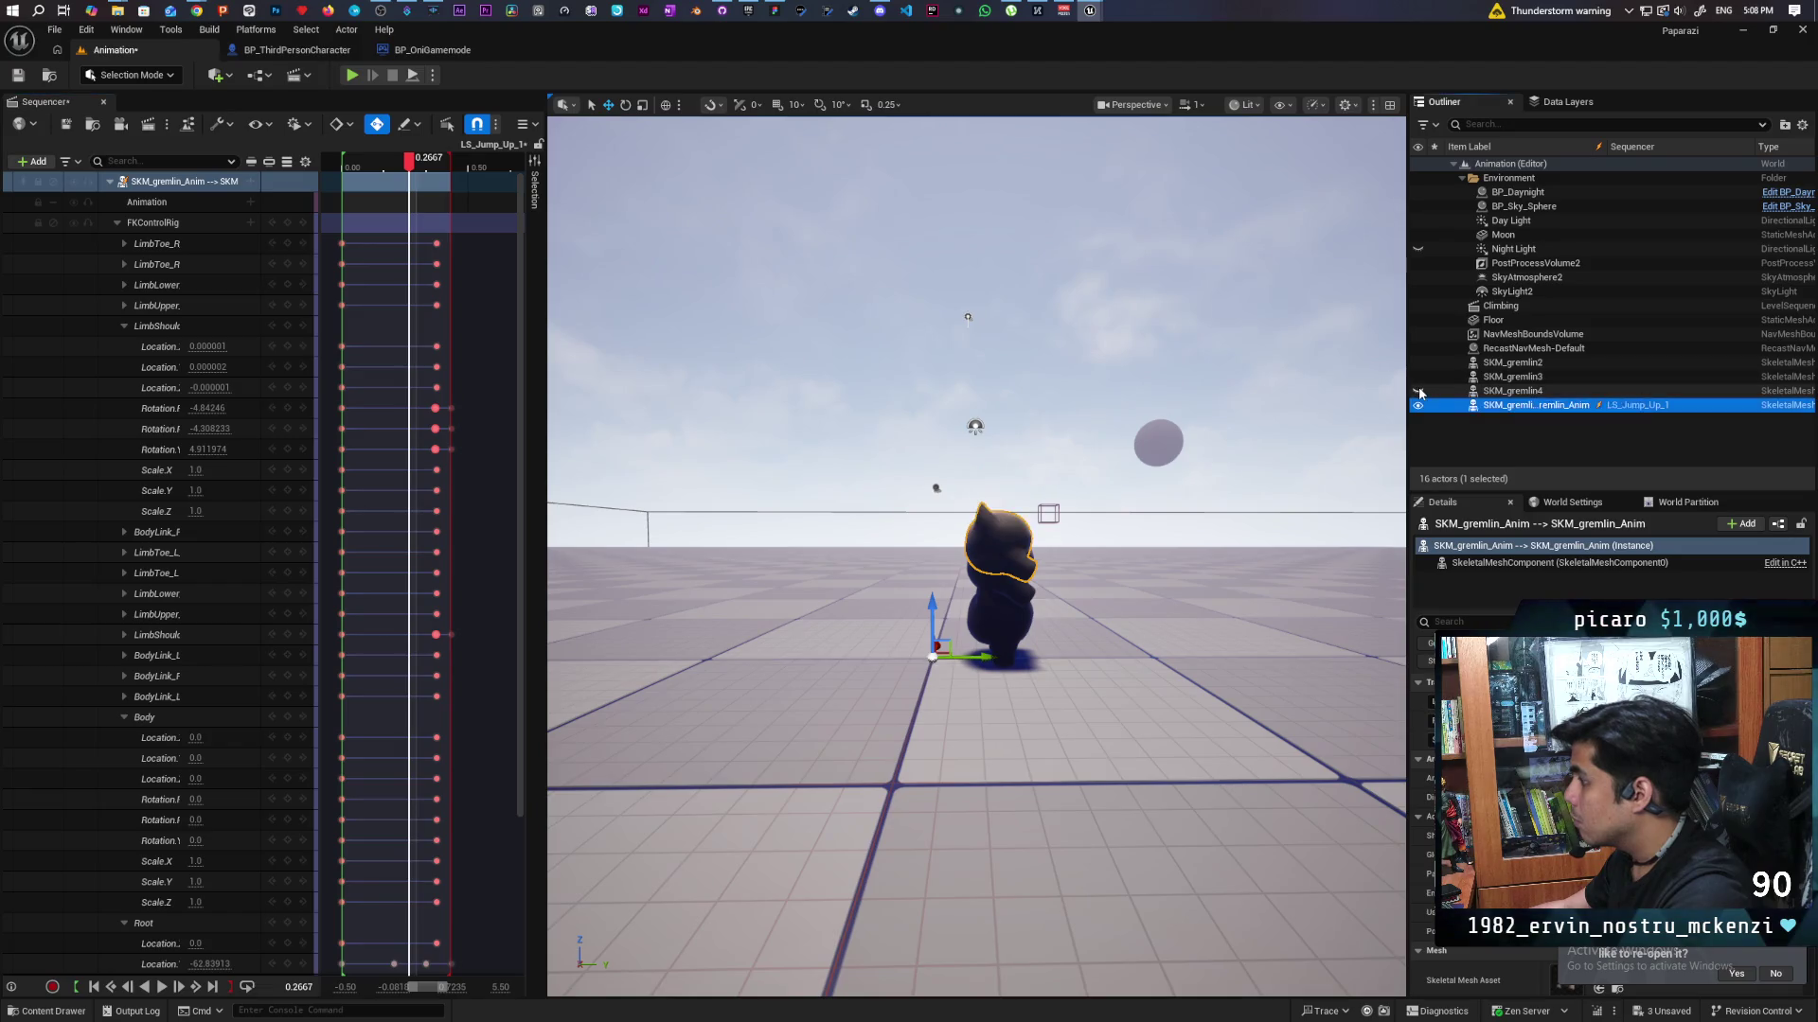
left_click(1417, 377)
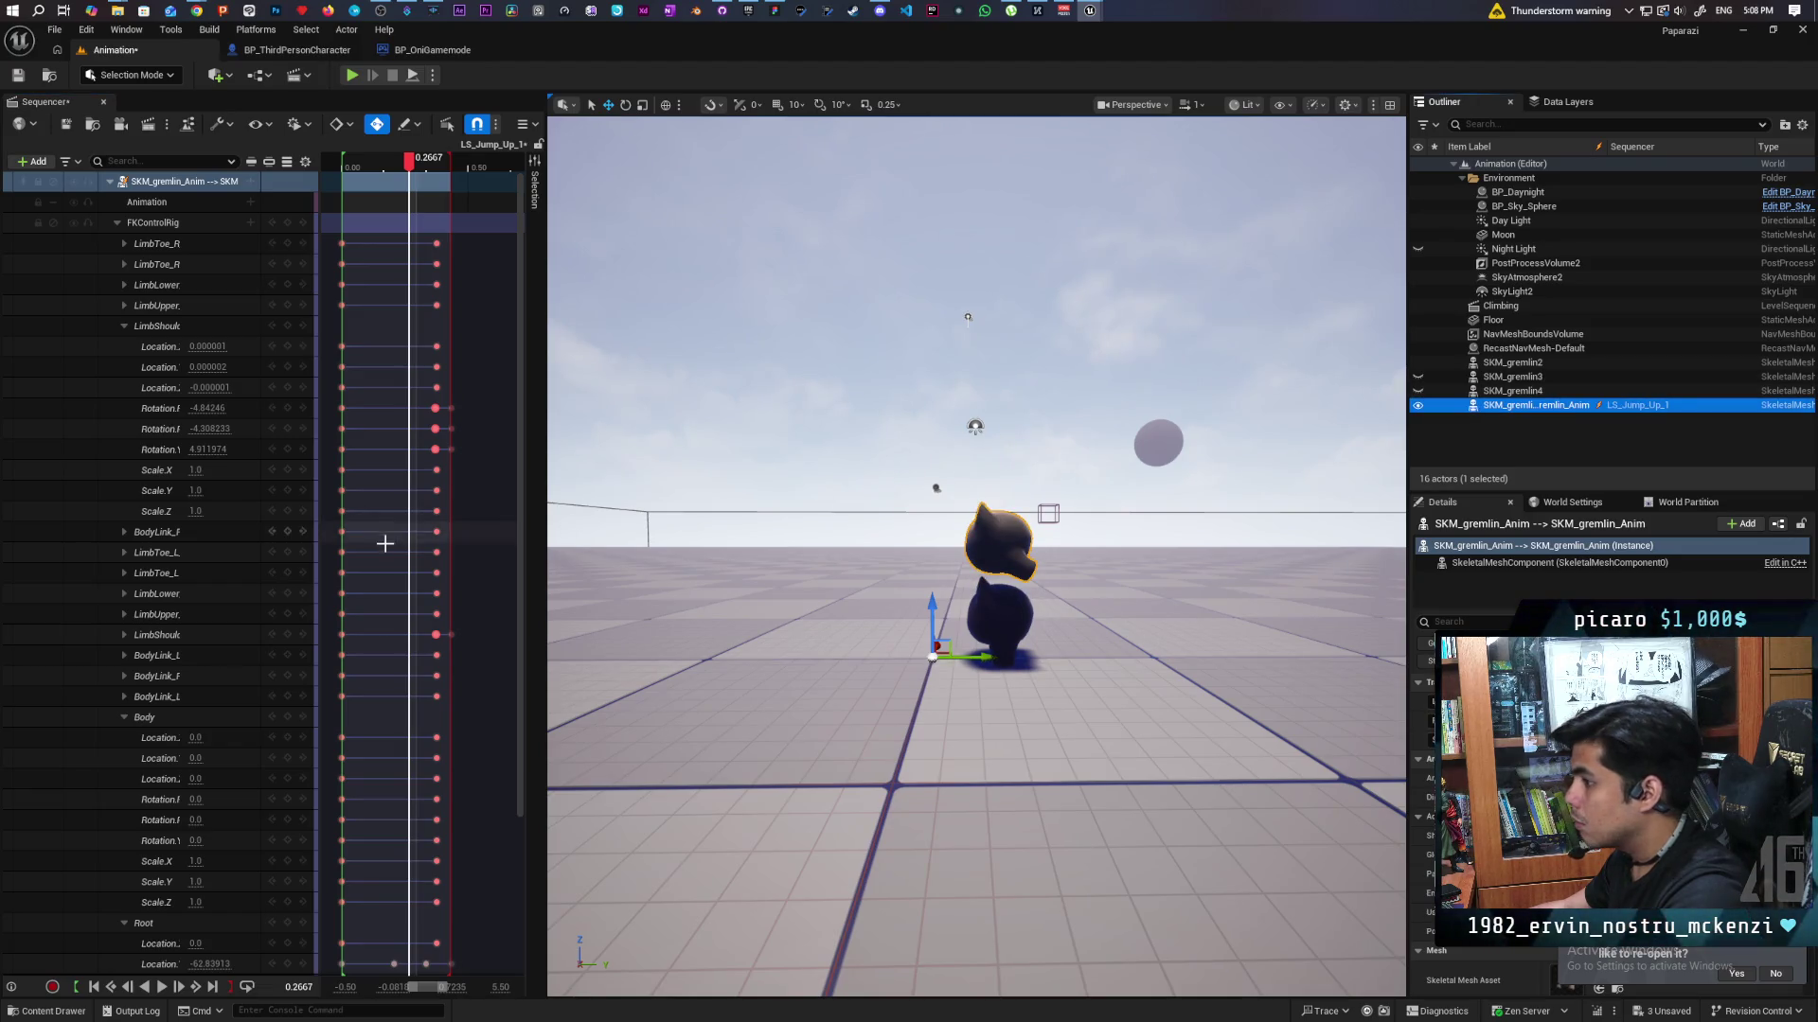
key("space")
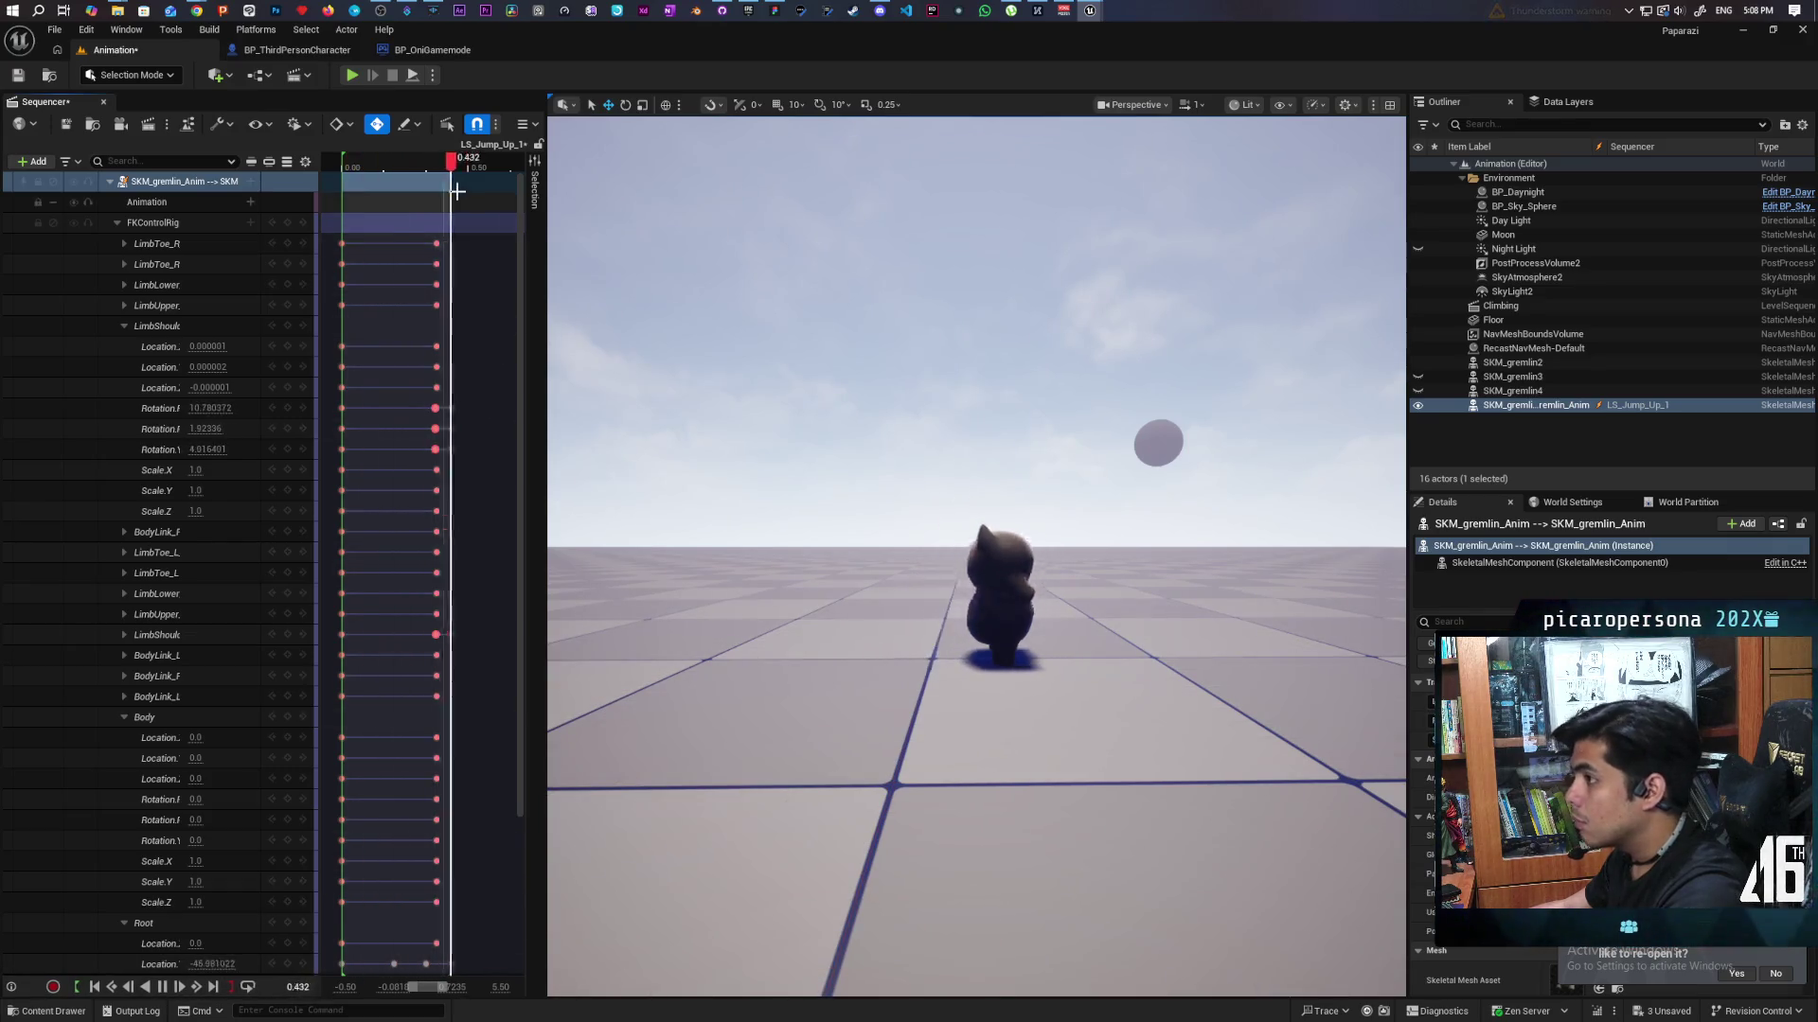
left_click_drag(458, 183, 518, 183)
key("space")
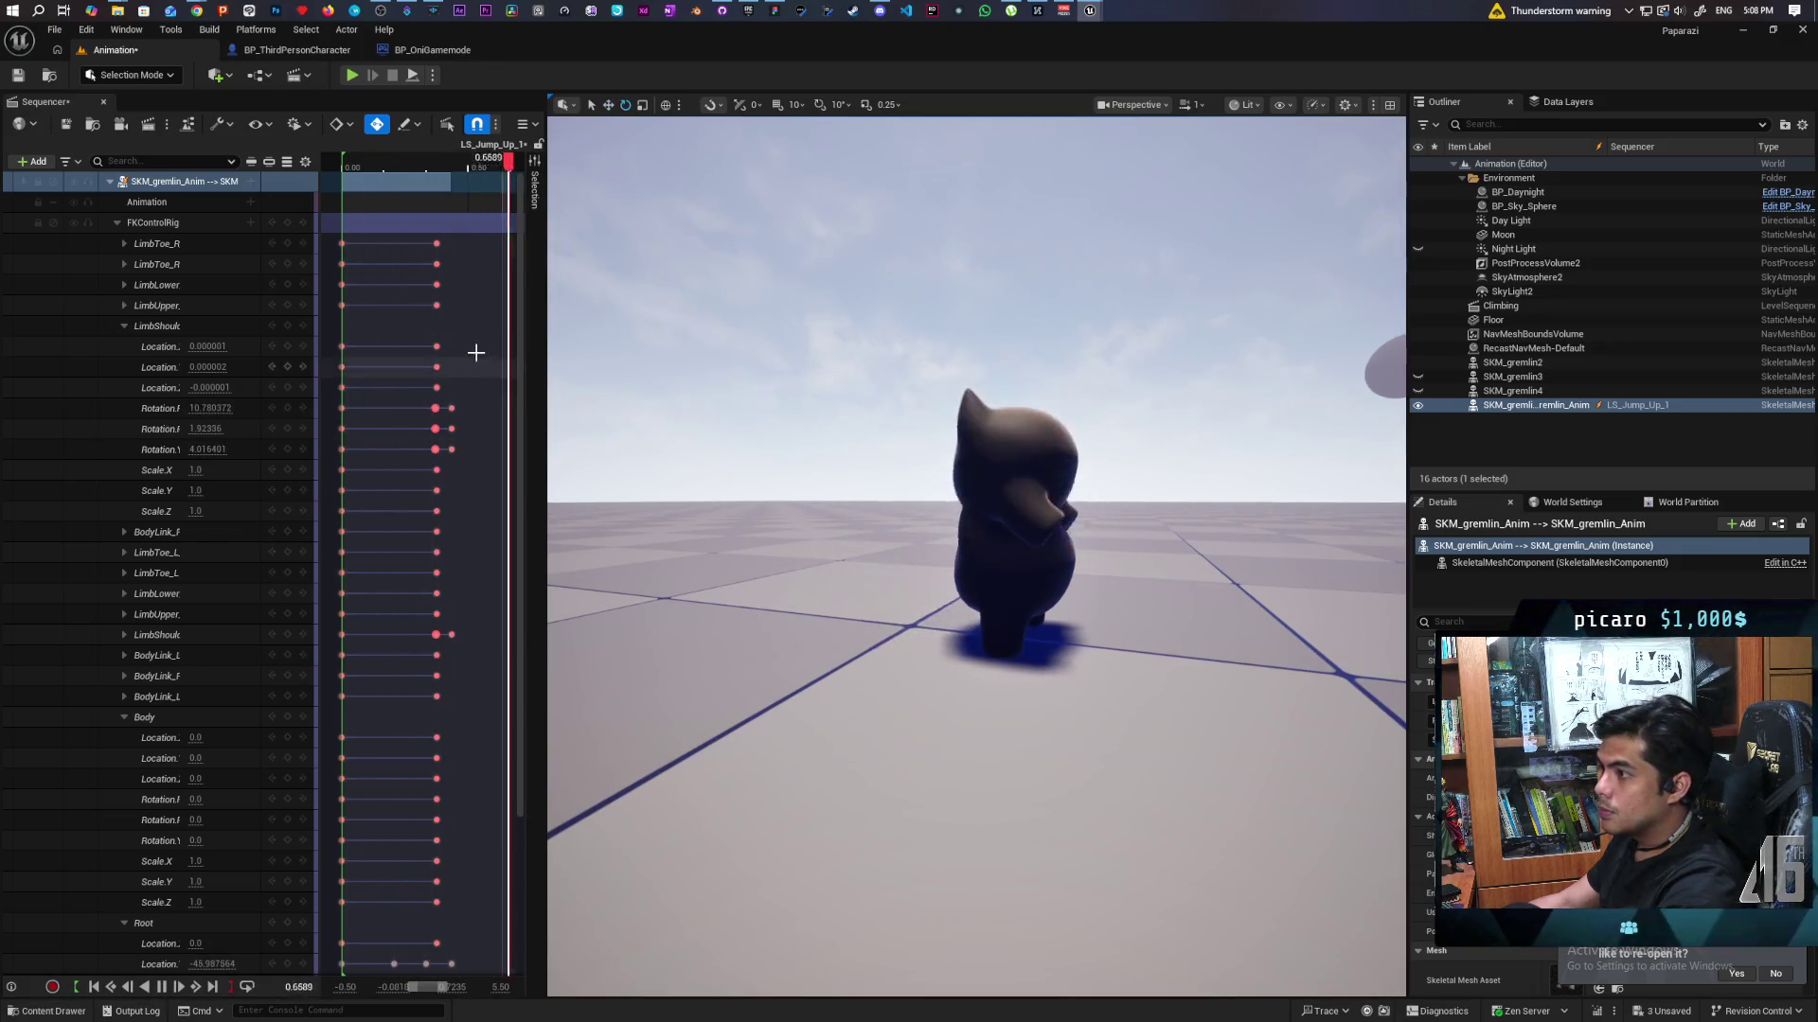
key("space")
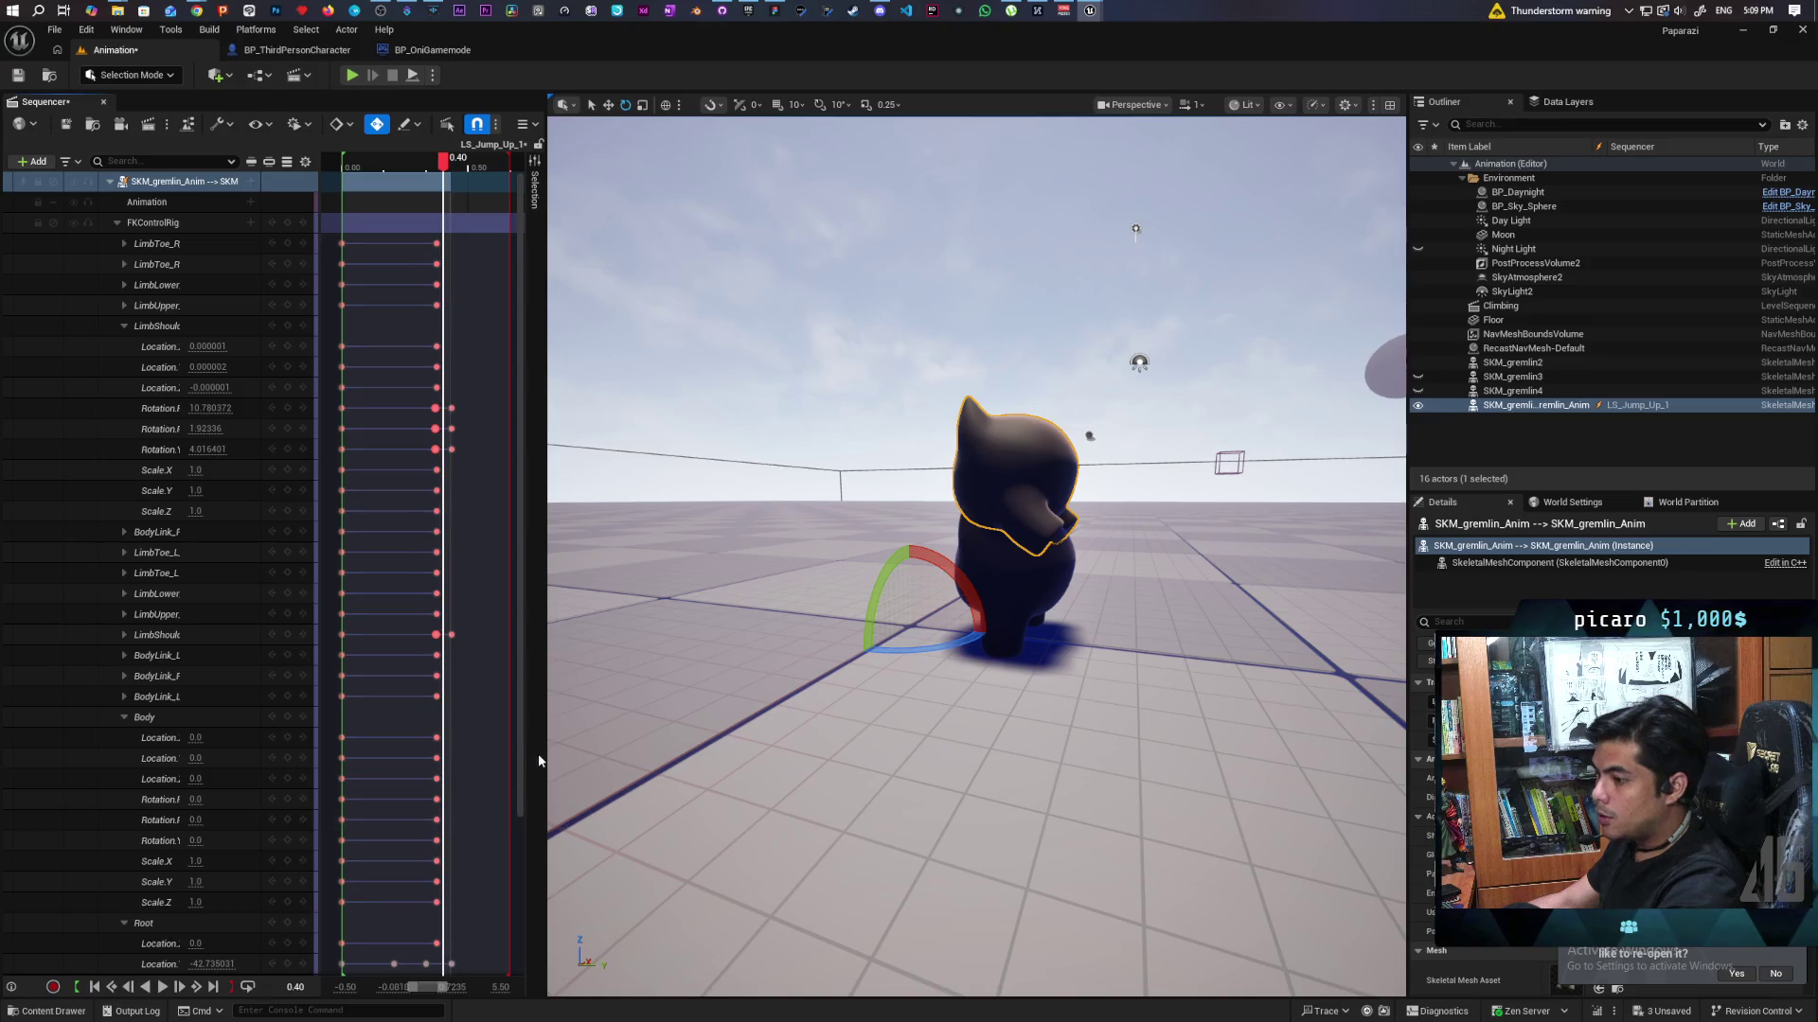
Widen the Sequencer and inspect the gremlin's skeletal mesh component properties in Details.
left_click_drag(542, 731, 582, 732)
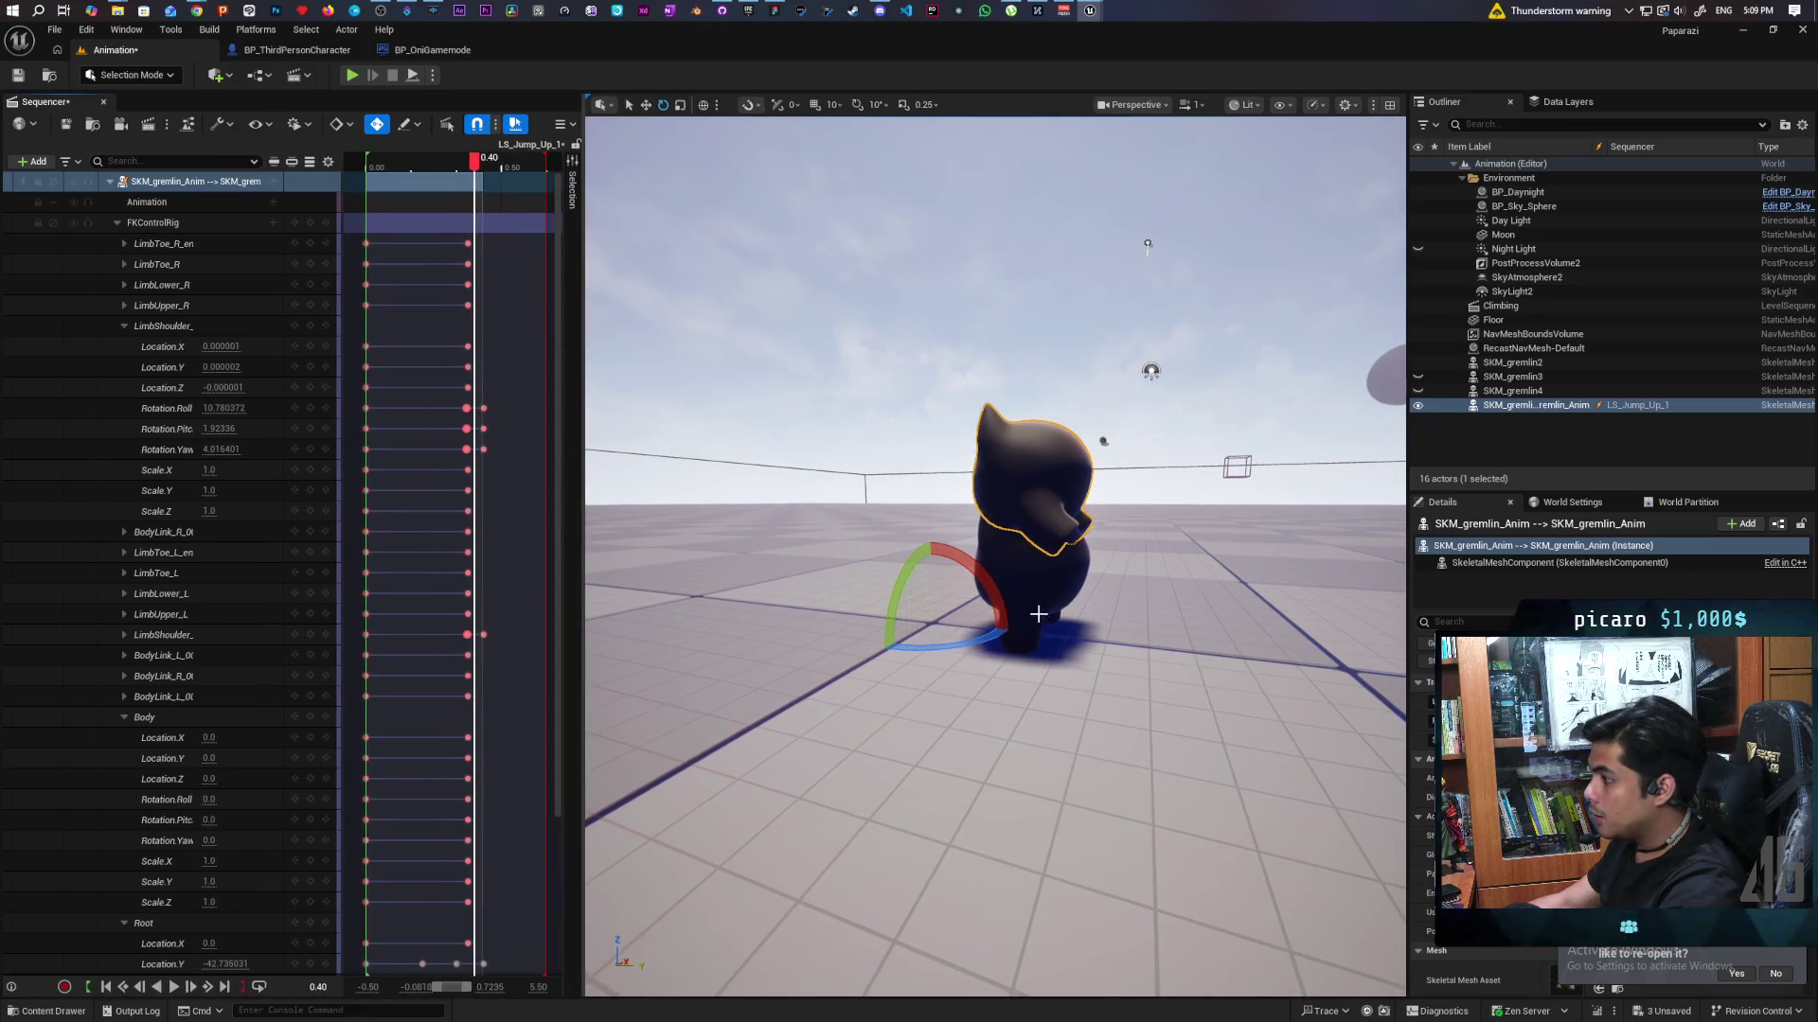
left_click(1470, 547)
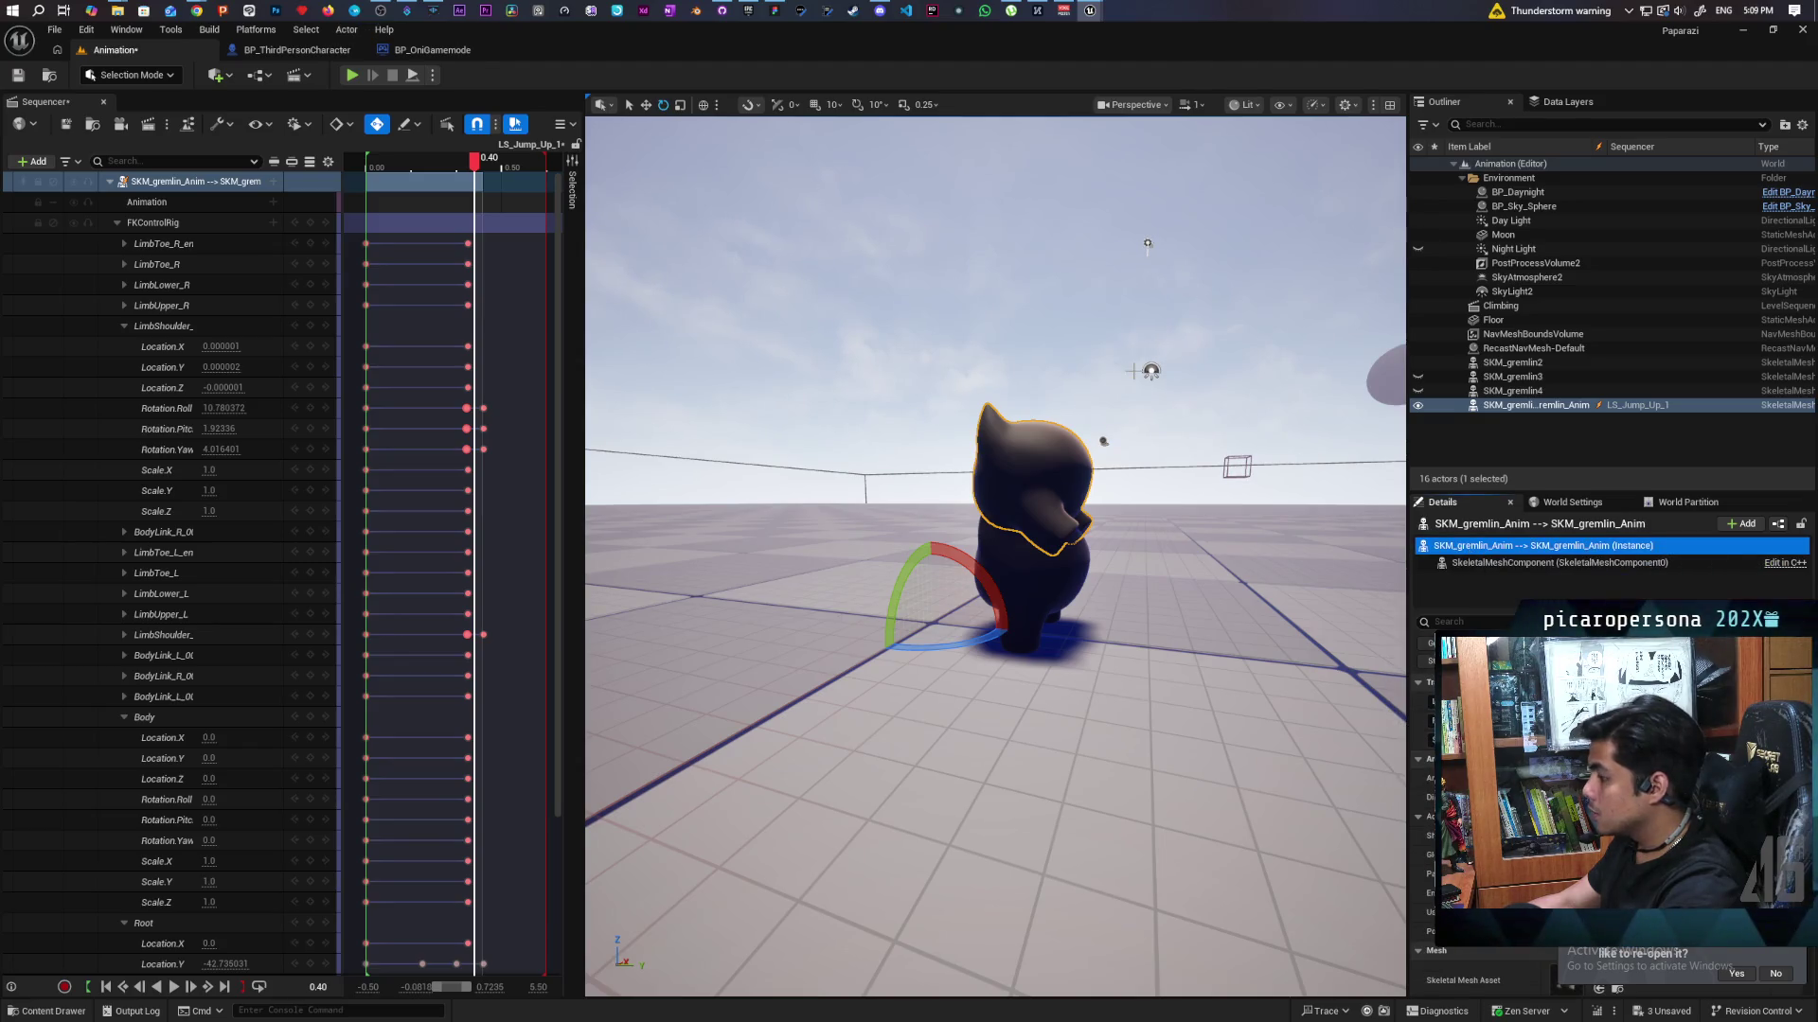
left_click(1534, 562)
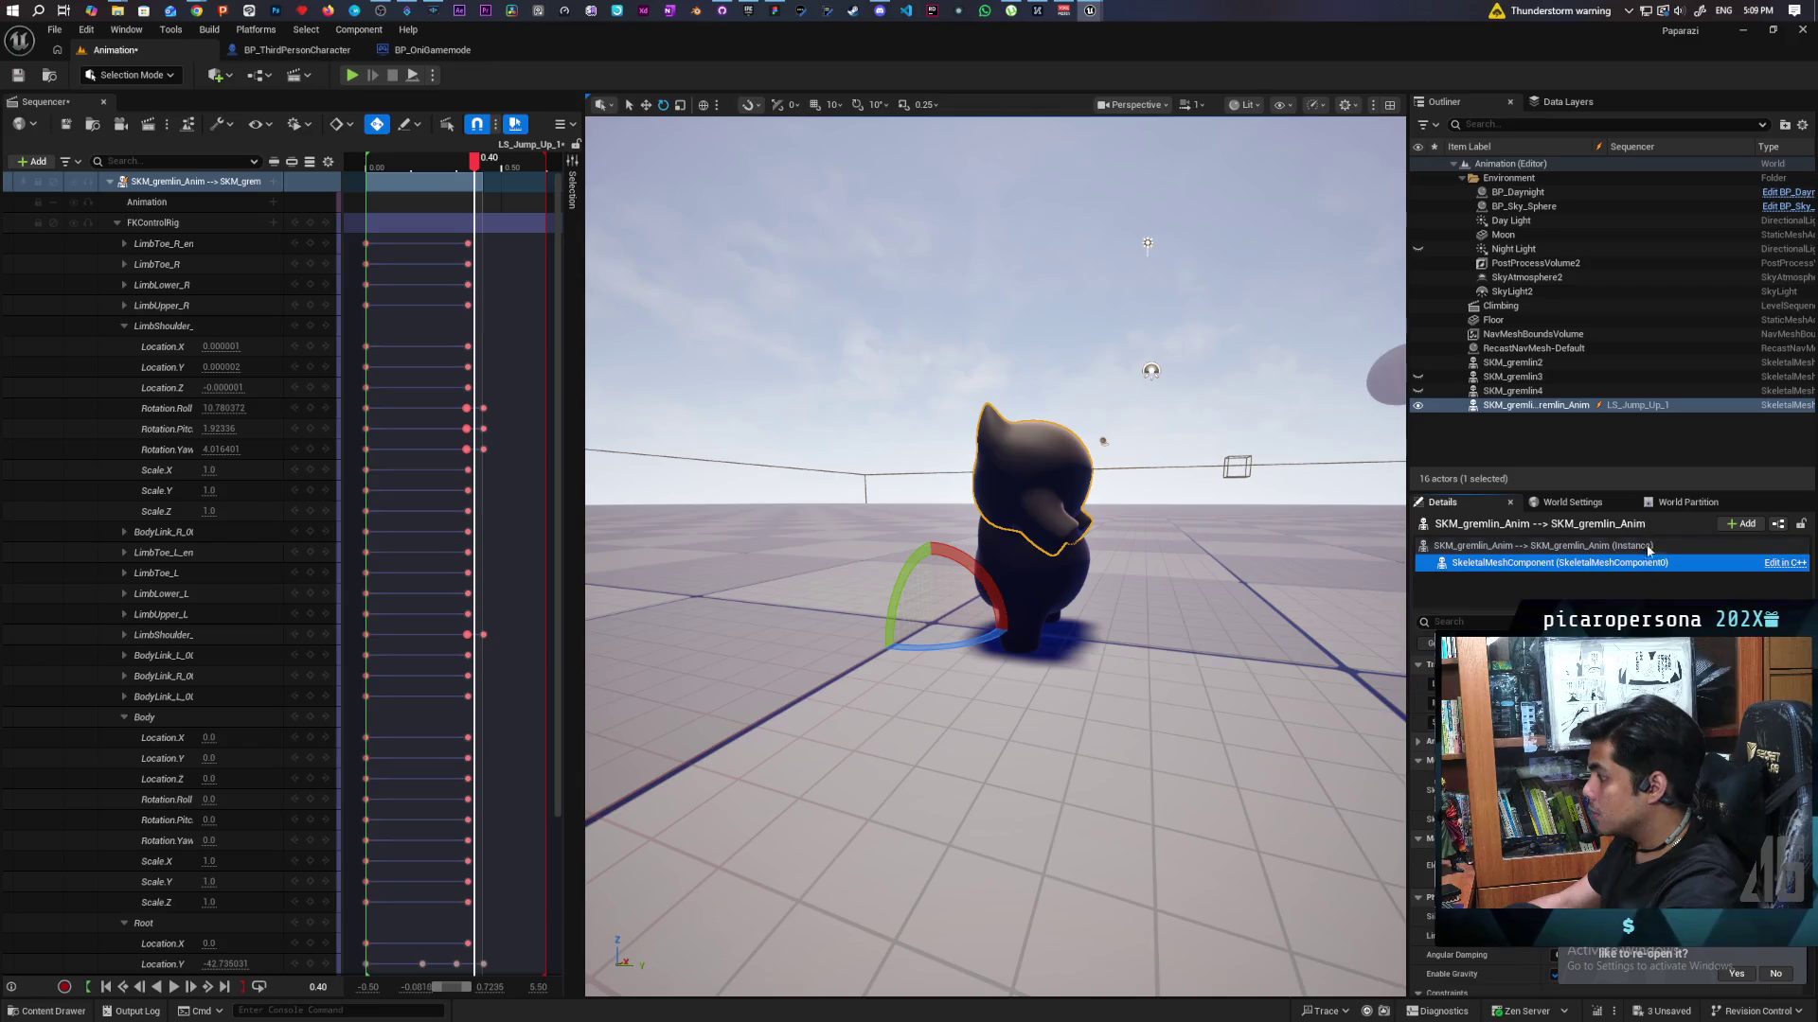
scroll(1477, 805, "down", 2)
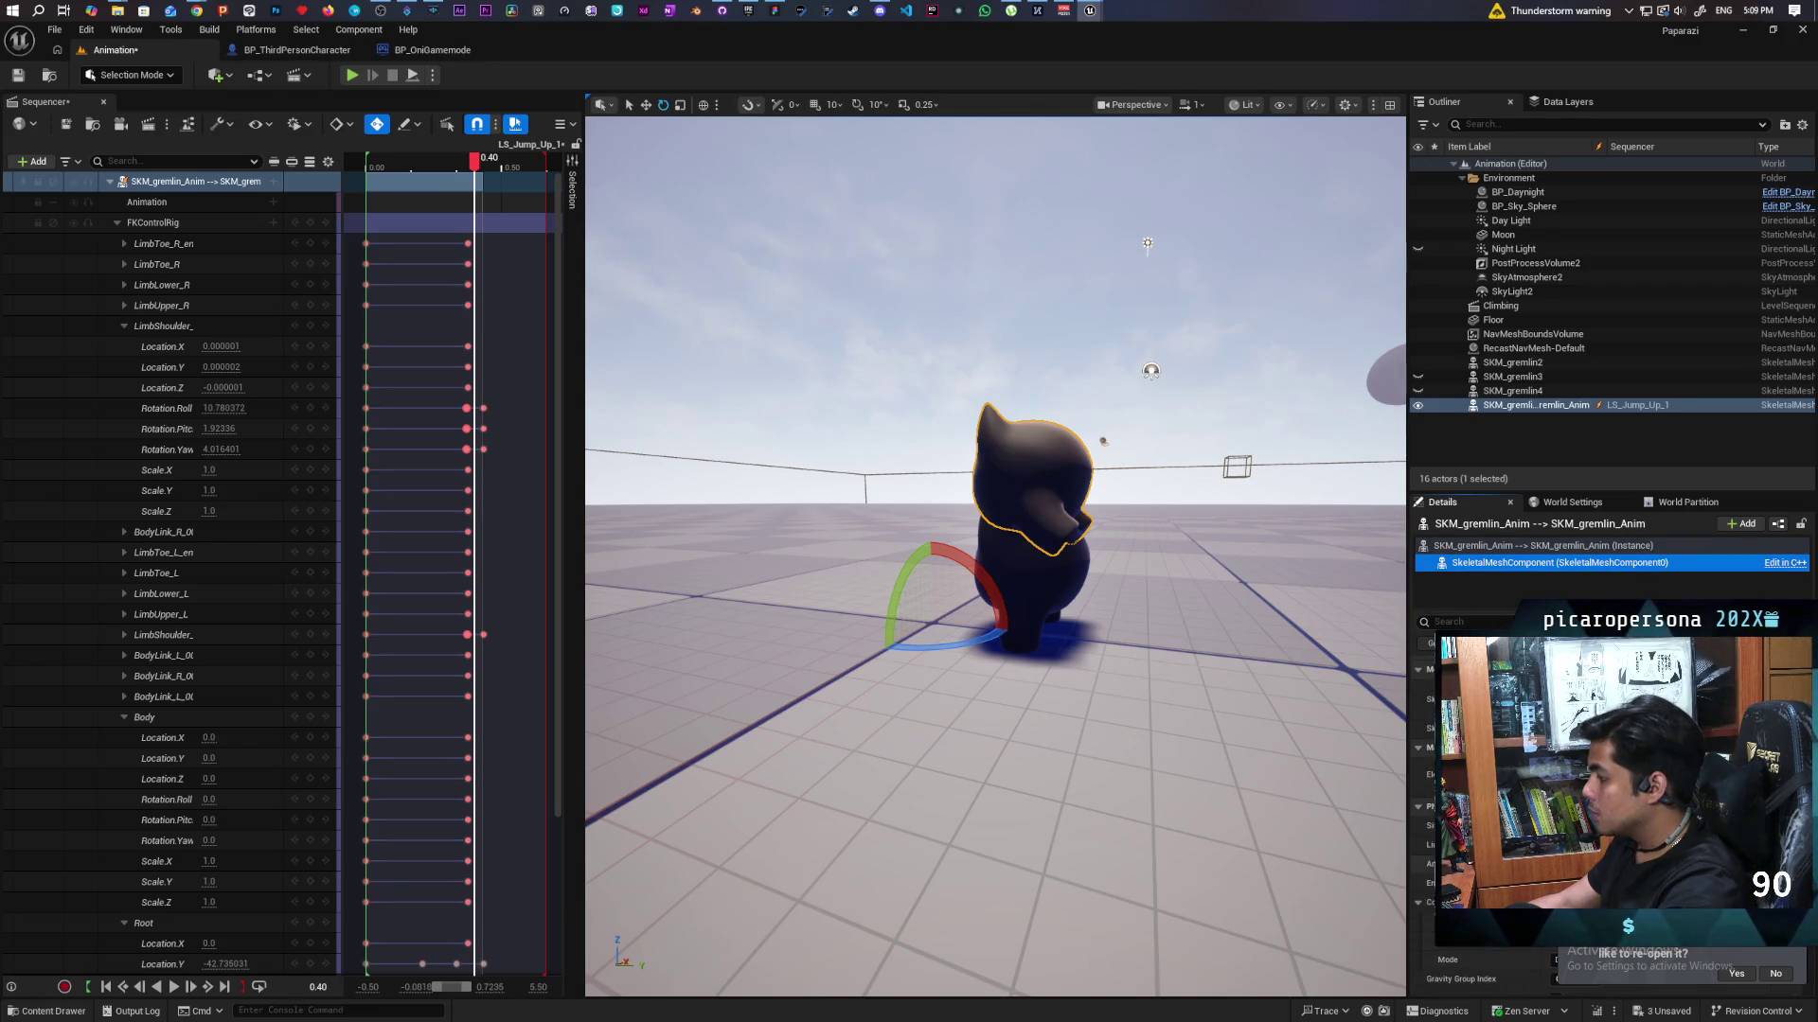
scroll(1477, 804, "down", 3)
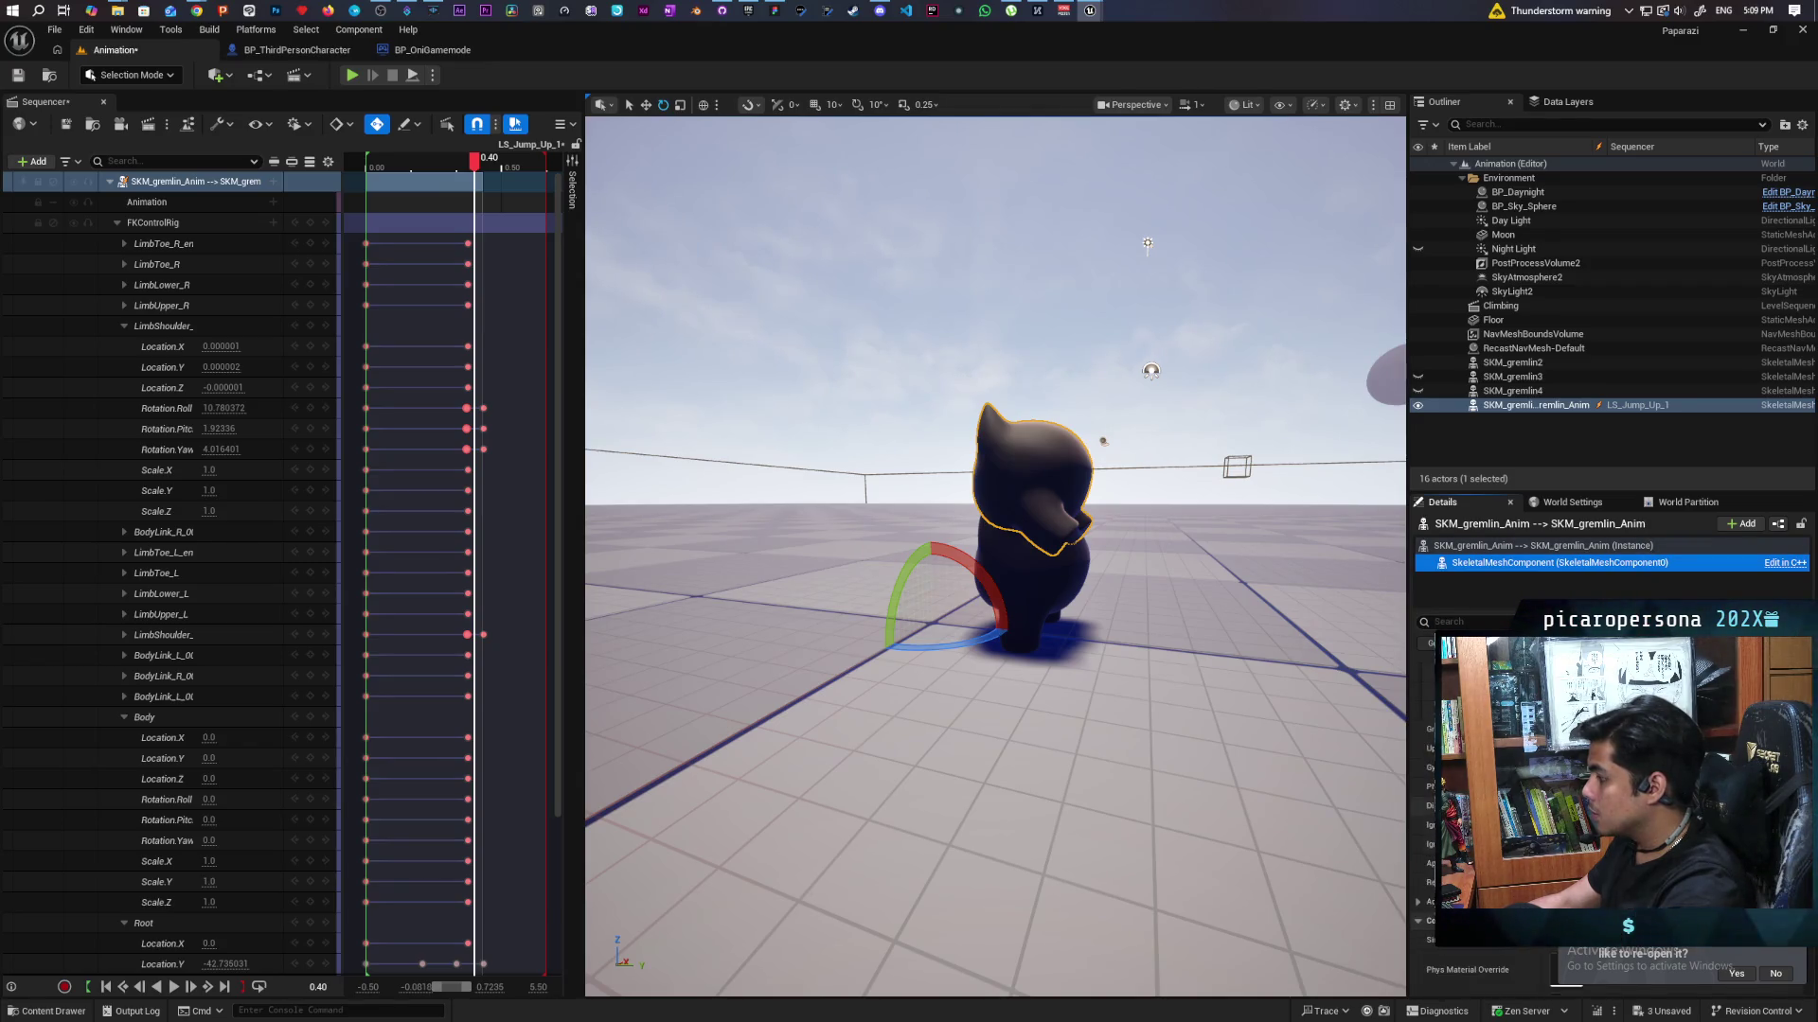
left_click(1476, 548)
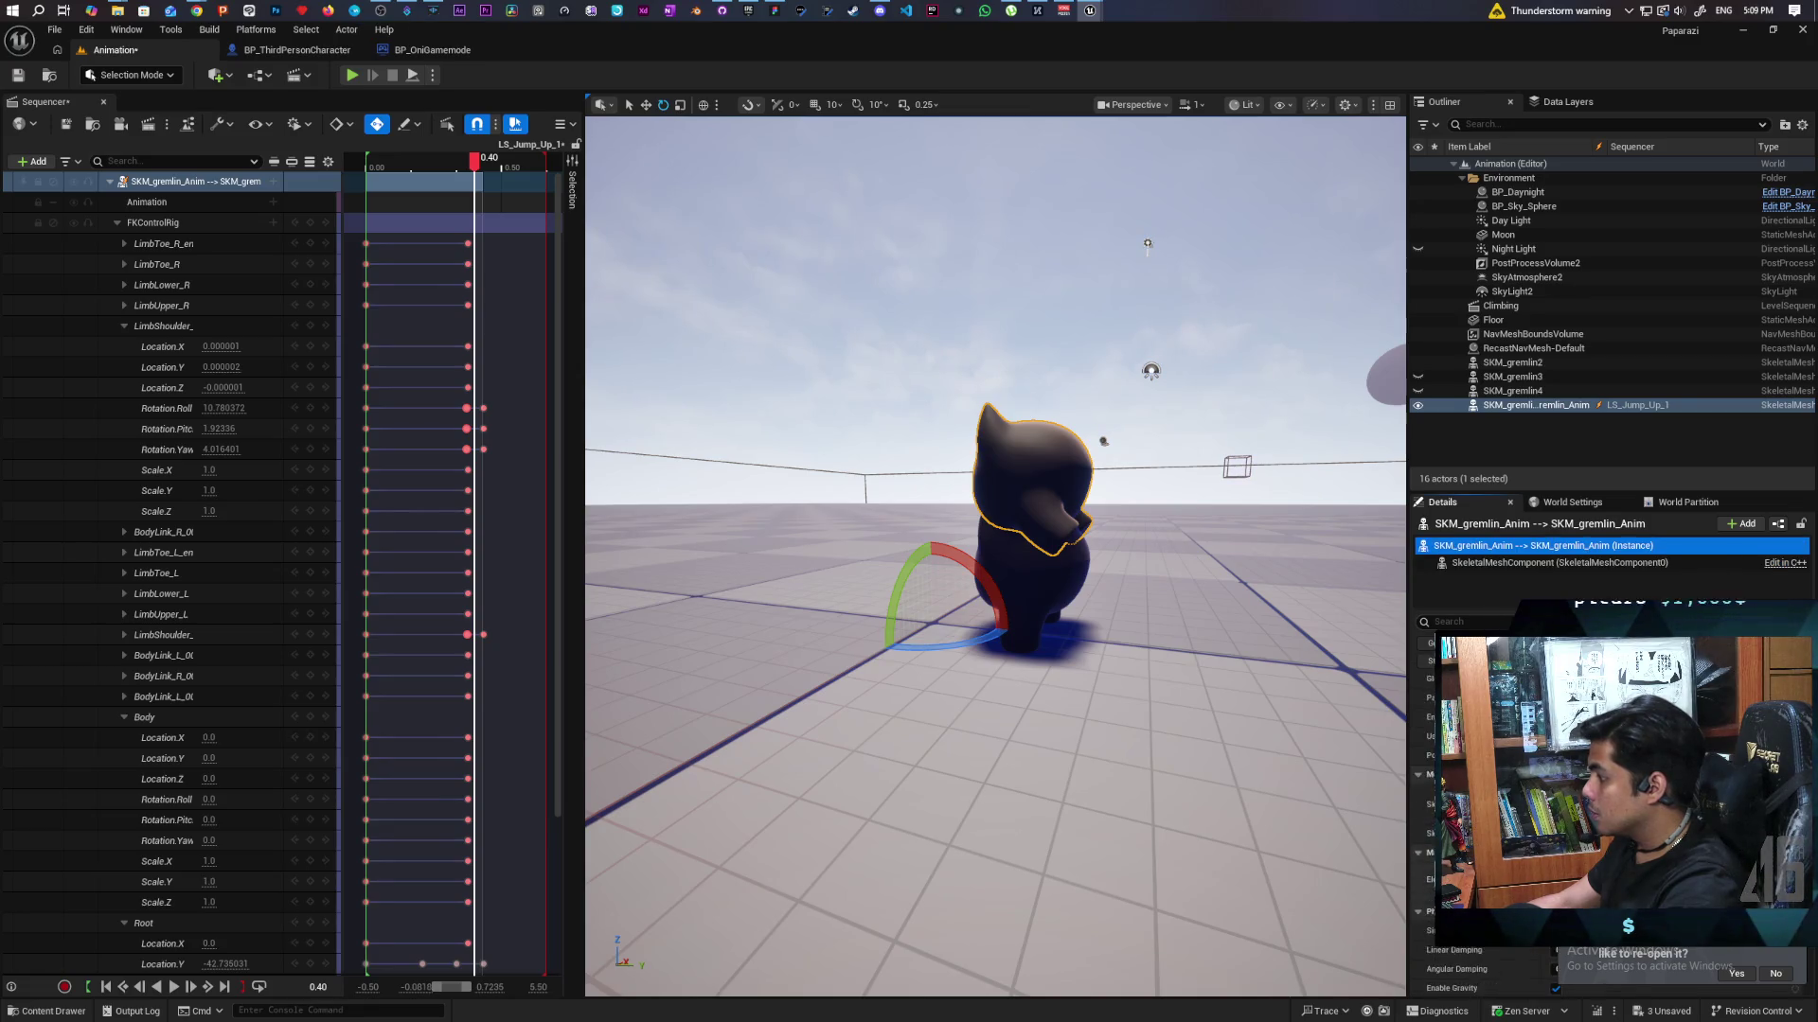
scroll(1477, 805, "up", 3)
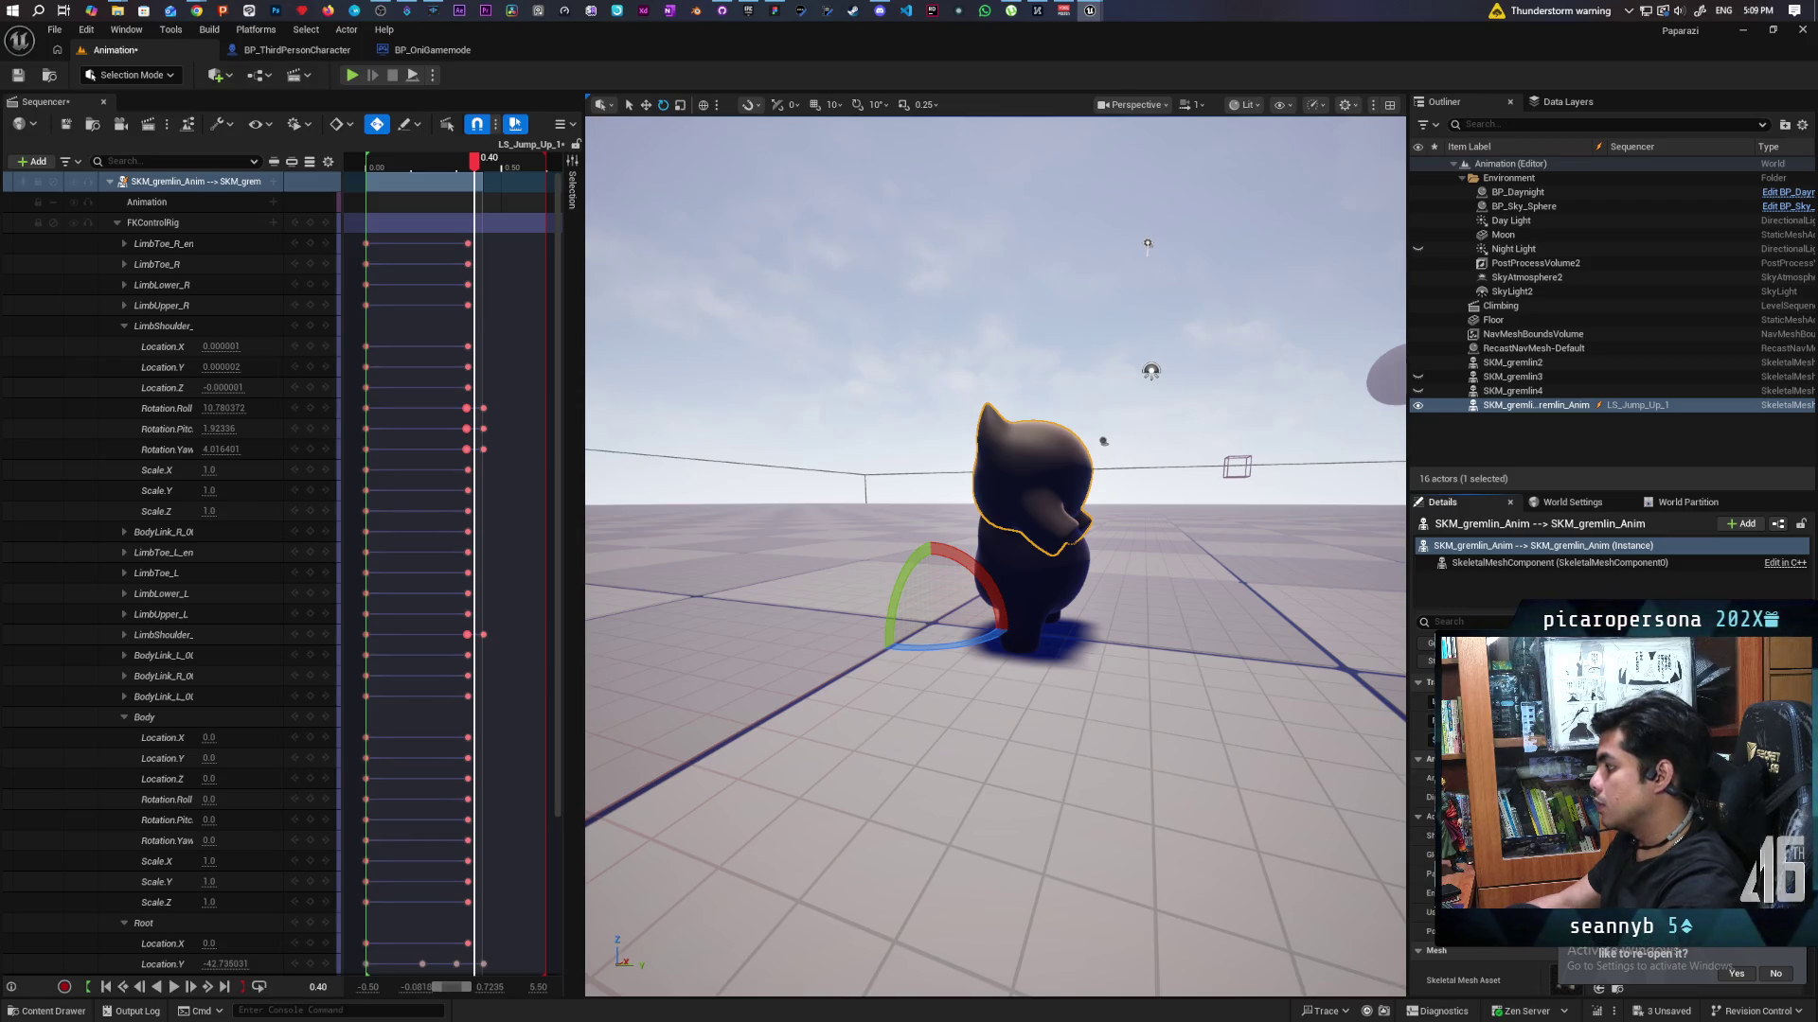
Save the level and move the jump sequence time to 0.4333.
left_click(1533, 545)
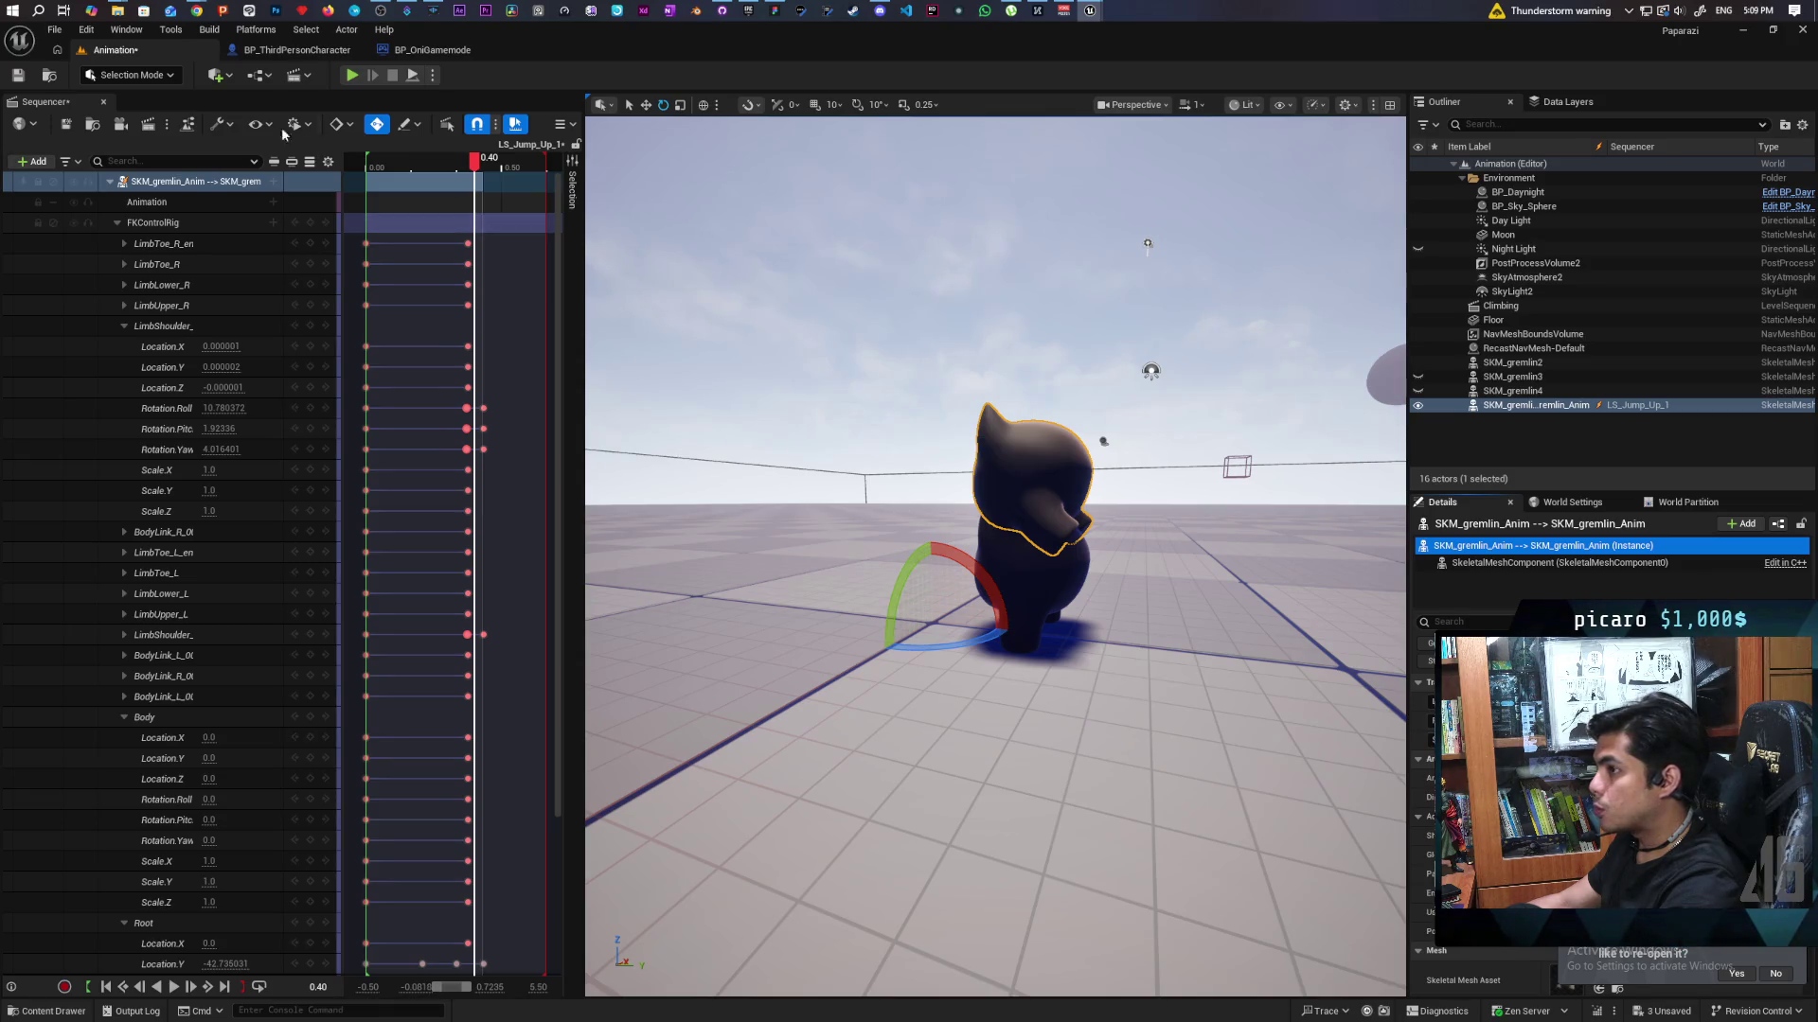
left_click(17, 75)
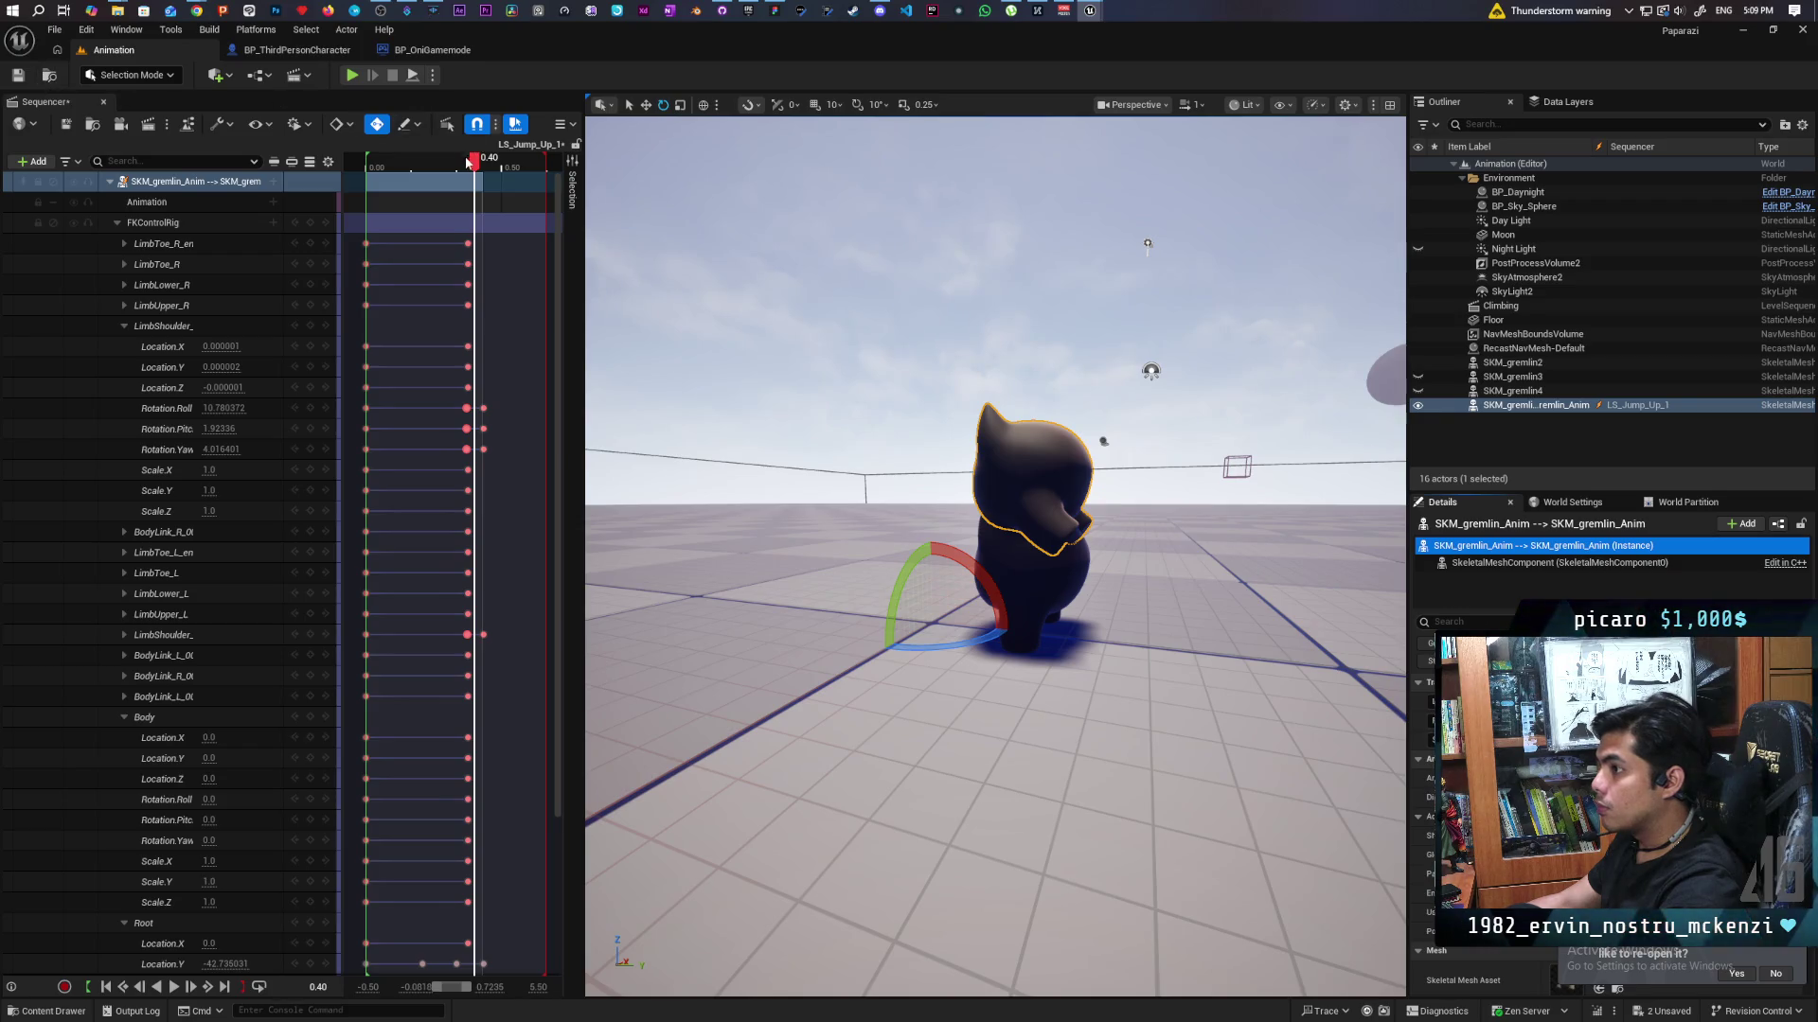
left_click_drag(466, 163, 490, 175)
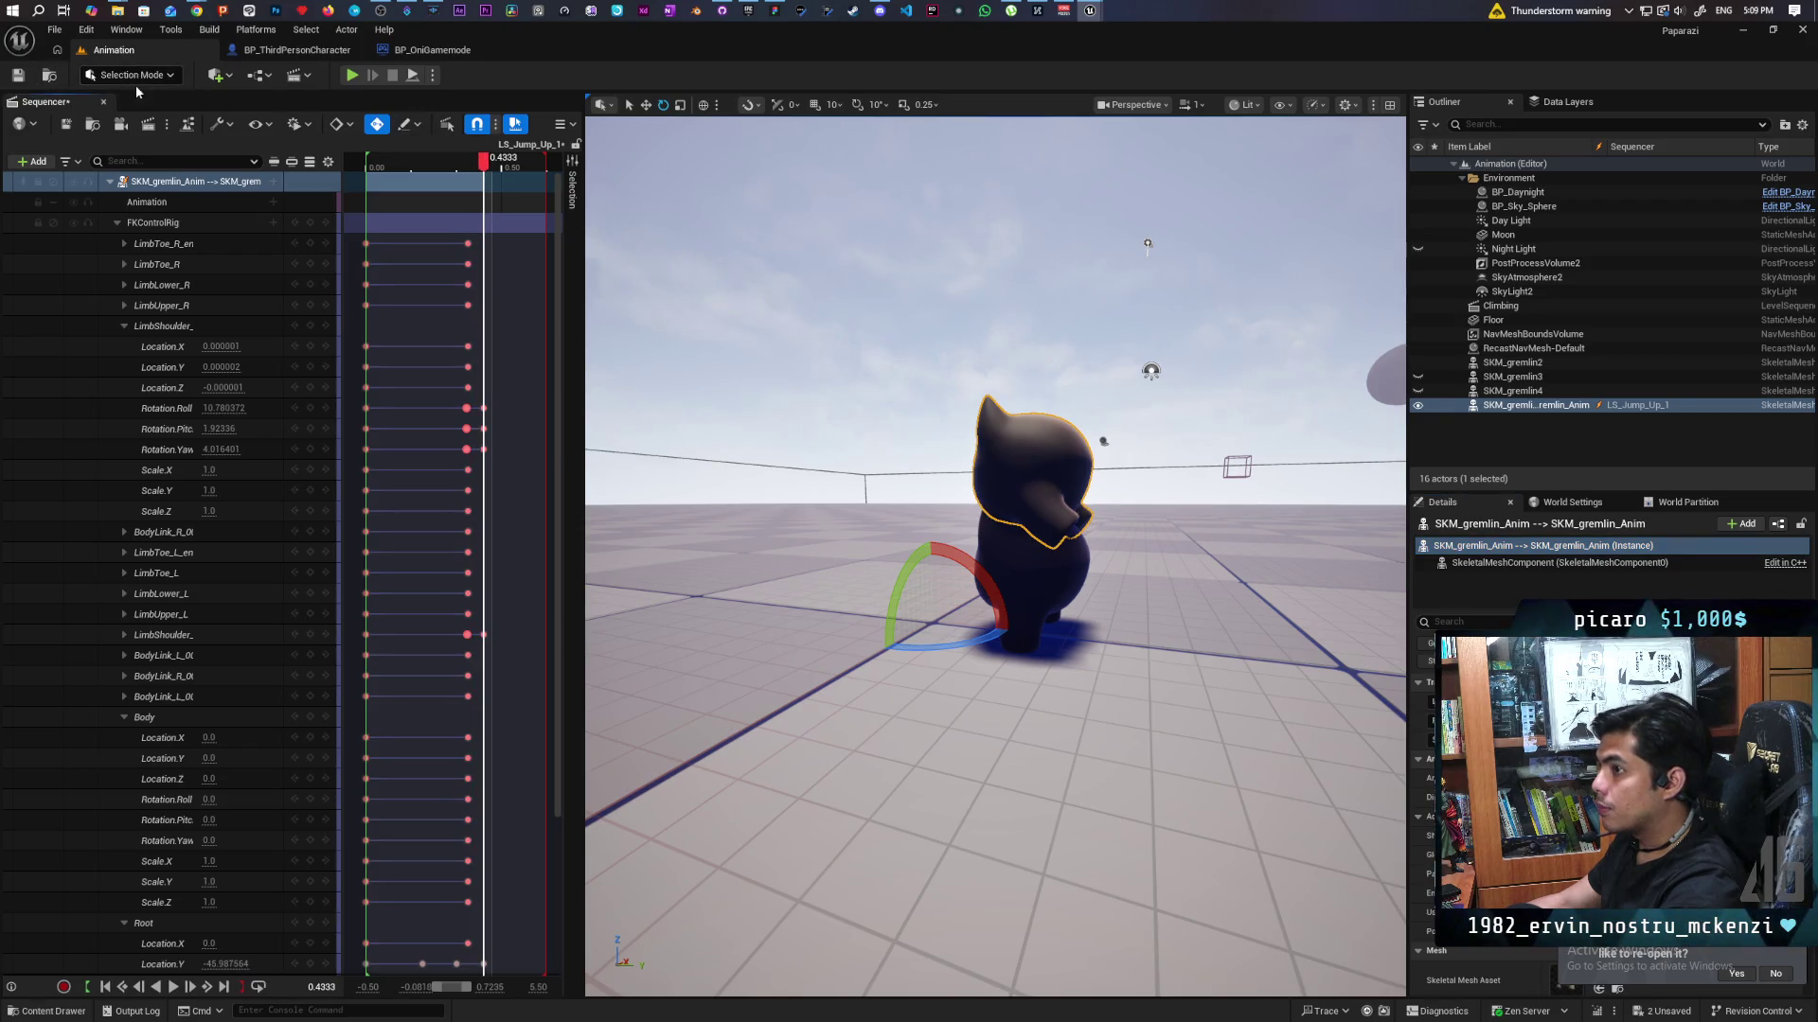
Place SKM_gremlin_Skeleton_Jump_Up_1 from Characters > Oni > Anims into the level beside the gremlin.
left_click(50, 76)
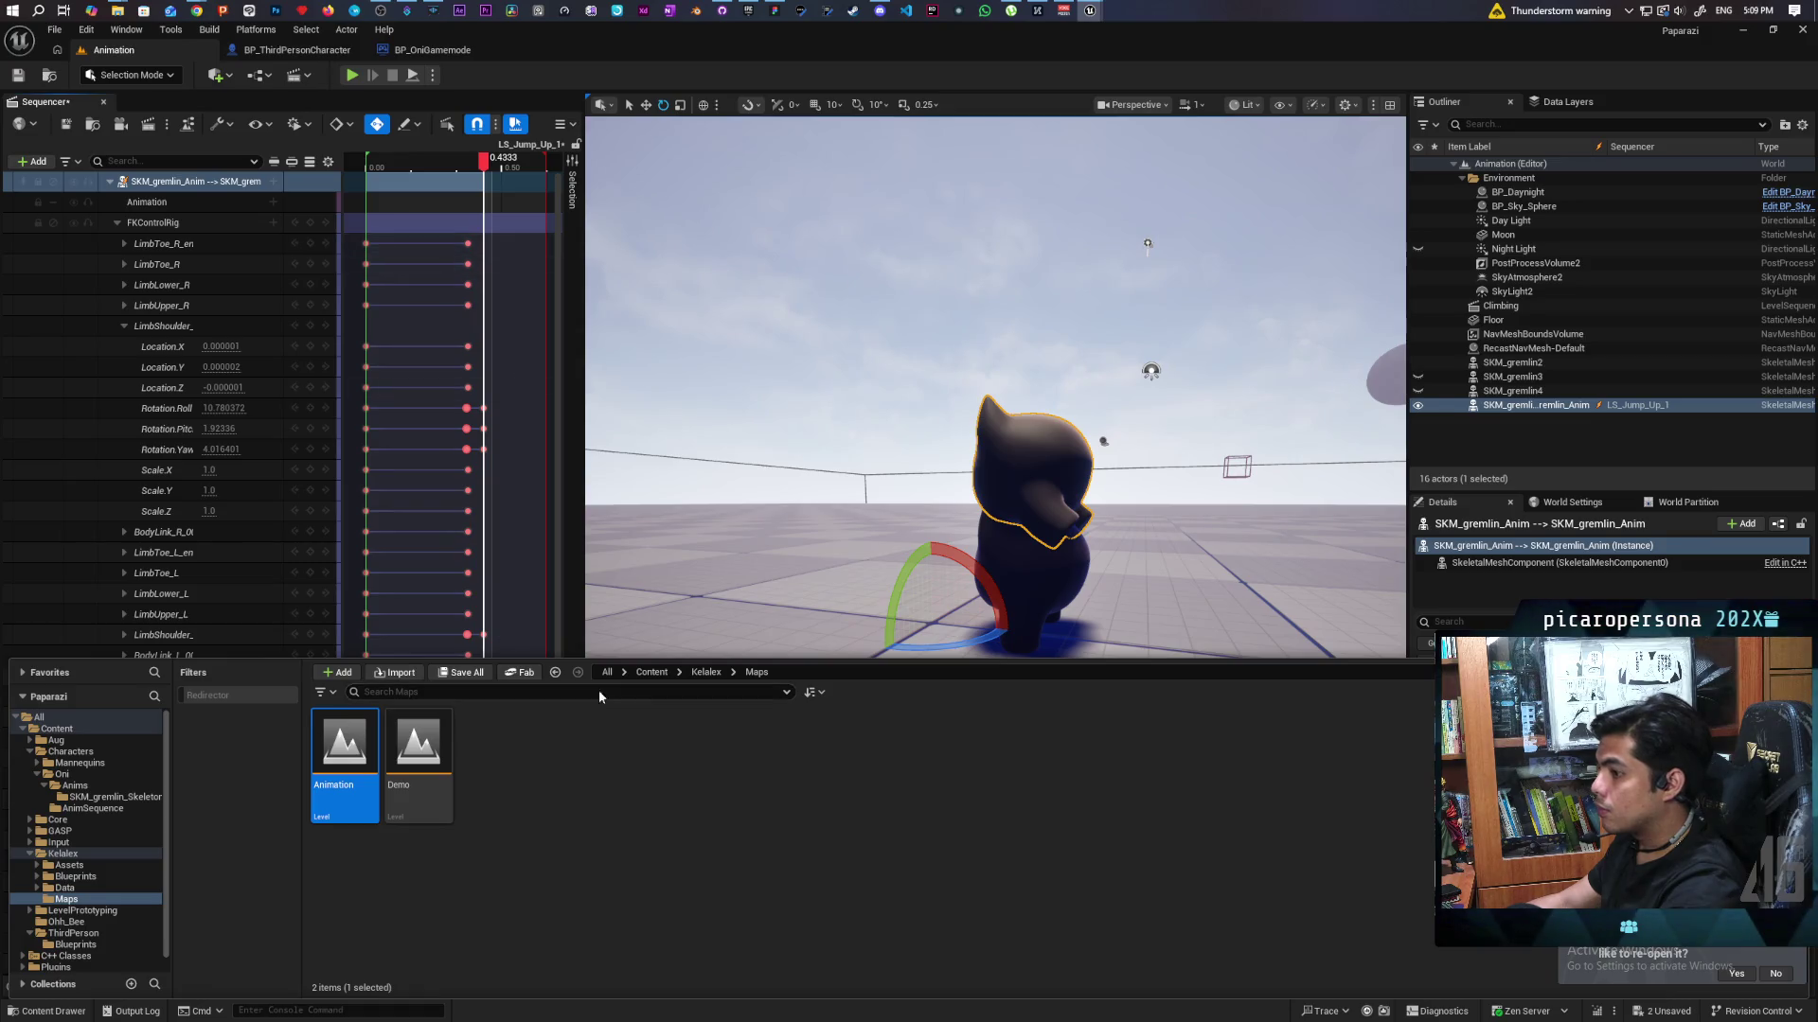
left_click(652, 673)
double_click(427, 731)
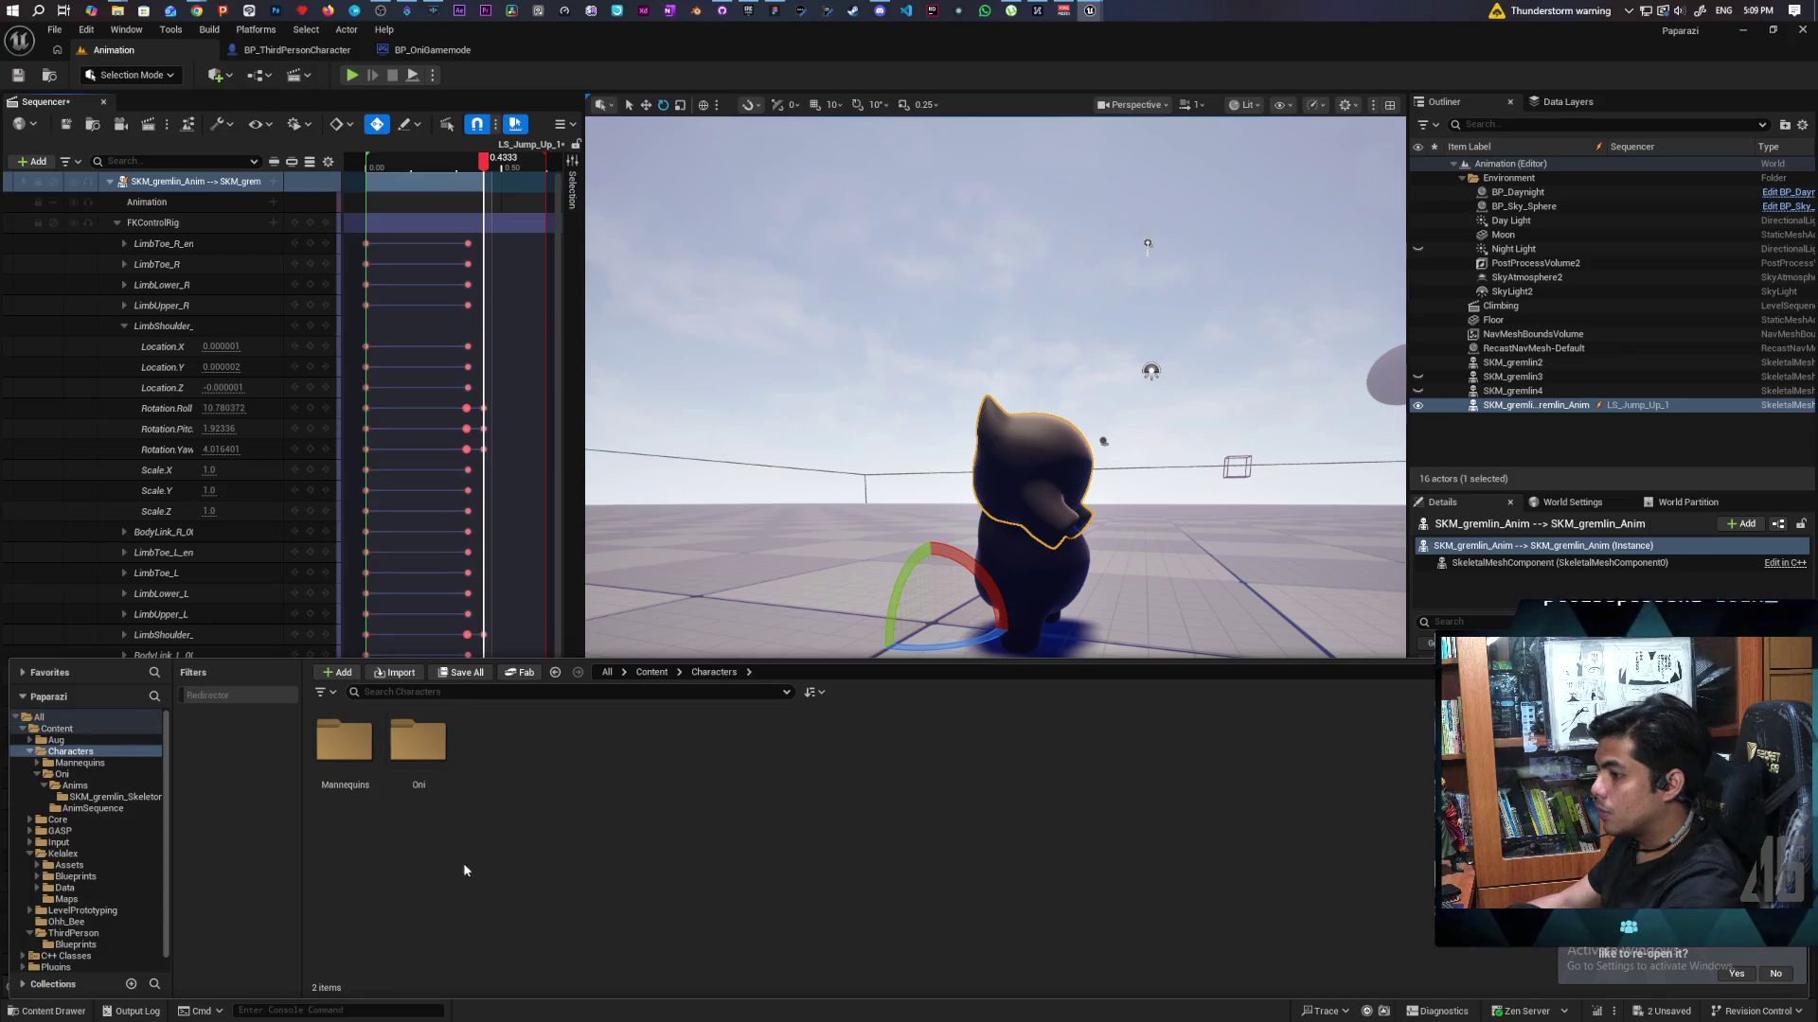
double_click(418, 743)
double_click(371, 762)
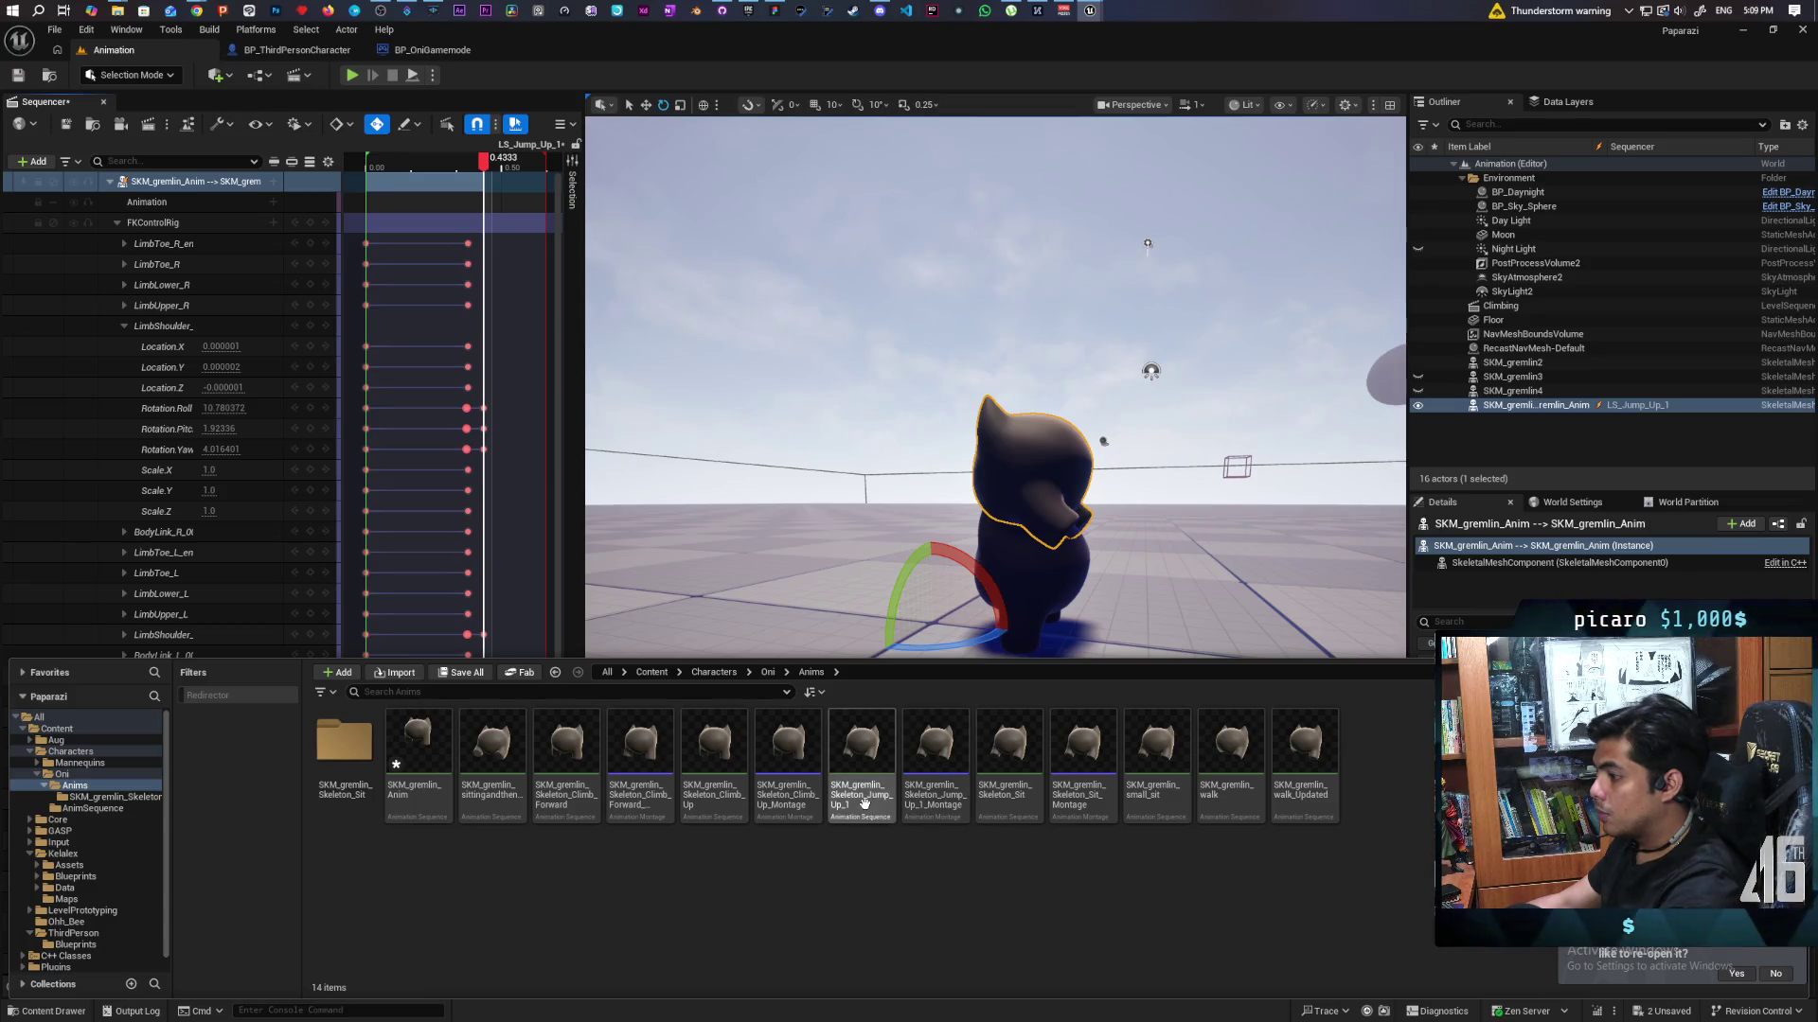
mouse_move(864, 803)
left_mouse_down()
mouse_move(833, 653)
mouse_move(932, 596)
left_mouse_up()
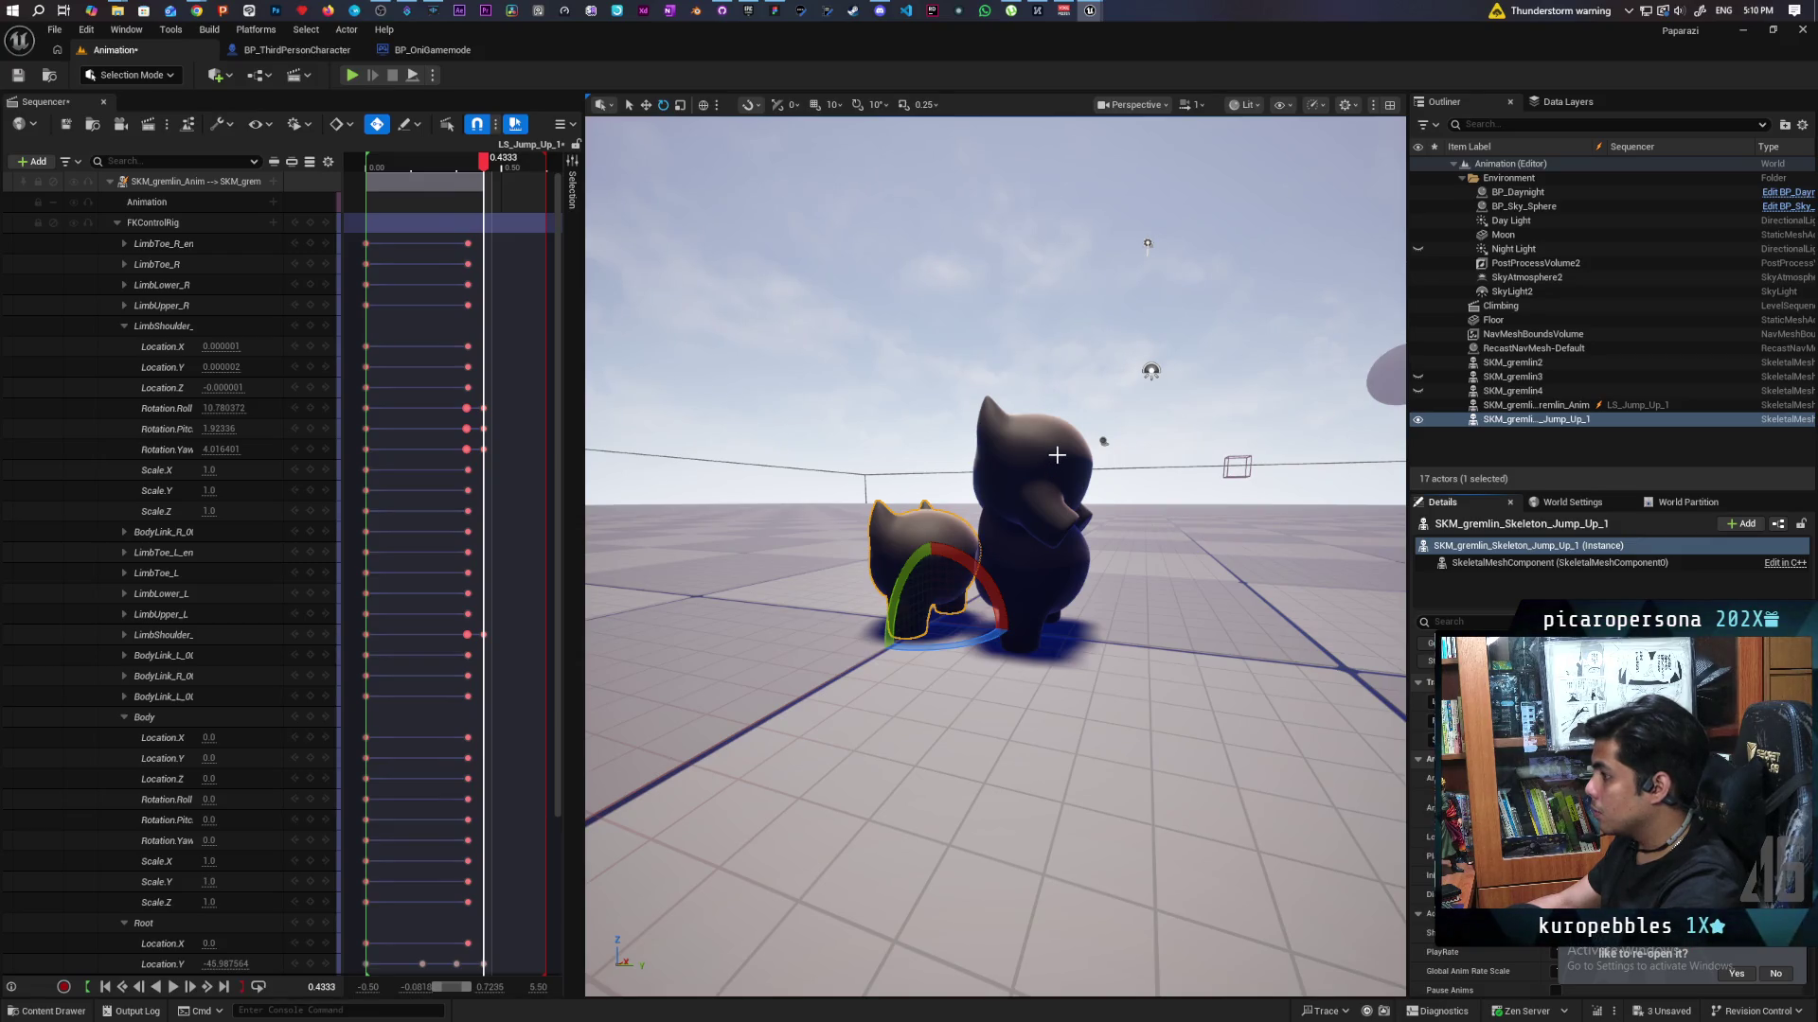
Close the Sequencer and select the newly placed jumping gremlin.
left_click(1057, 455)
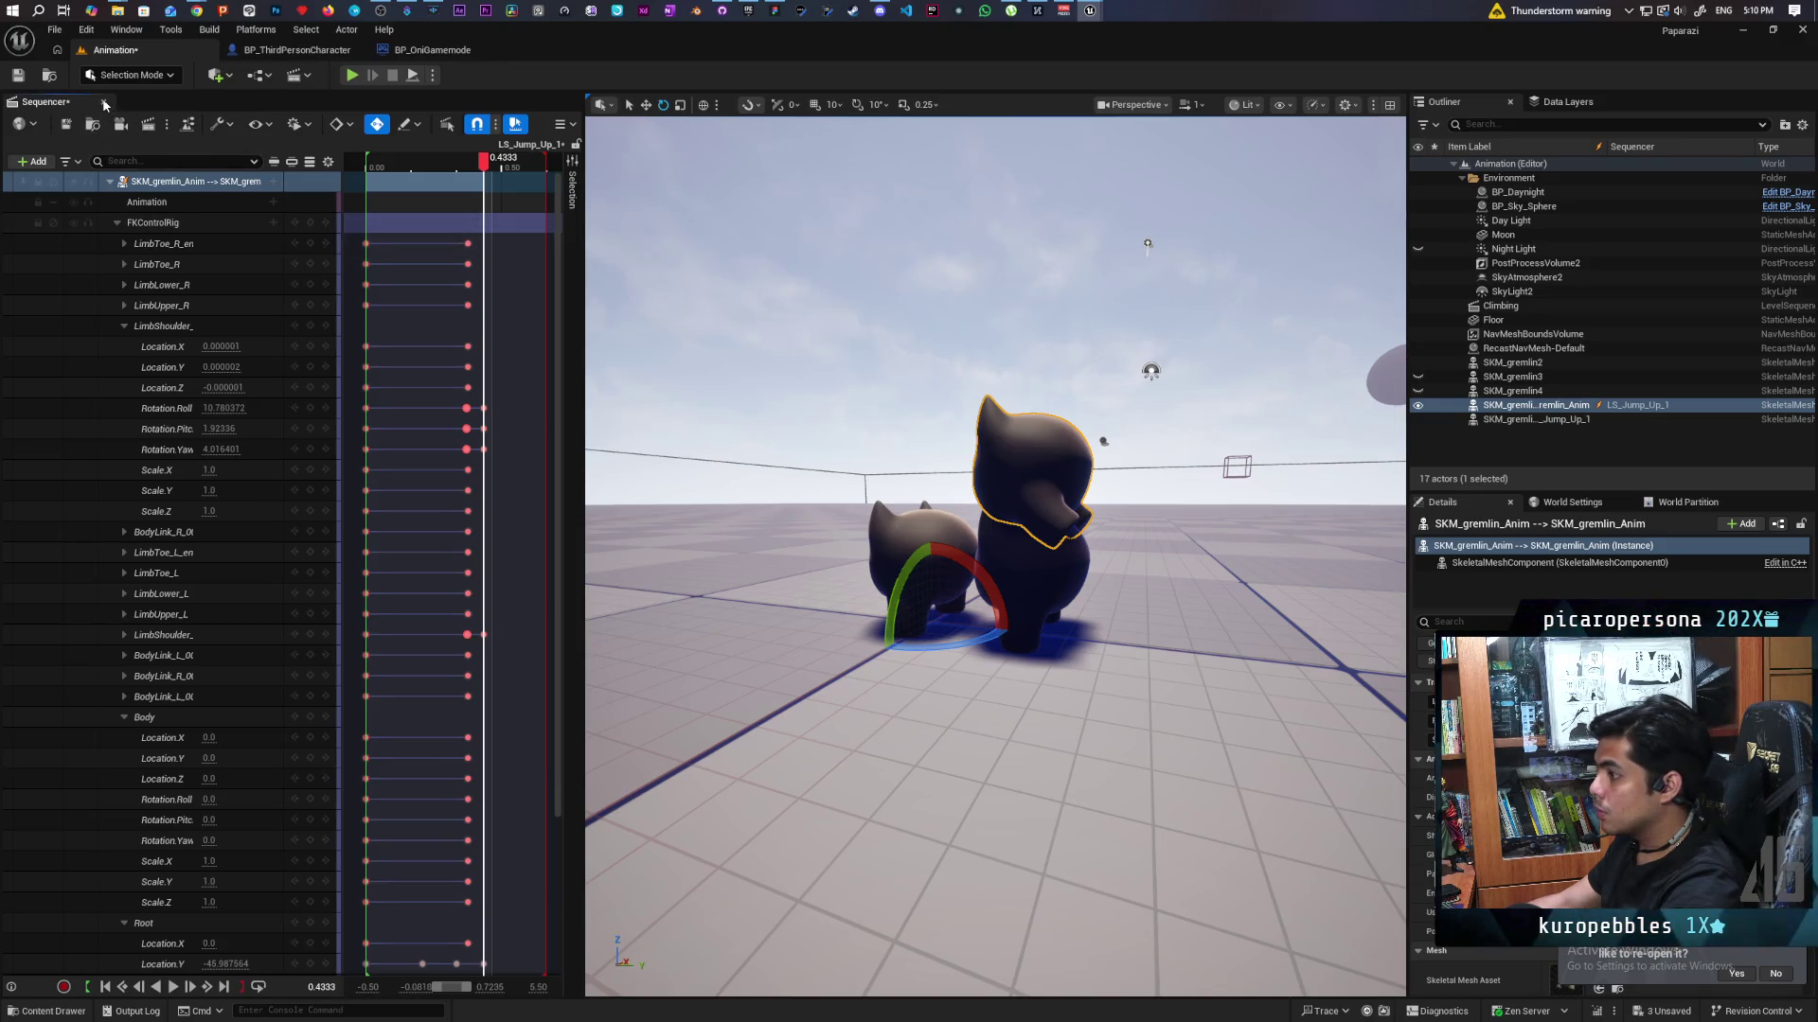
left_click(104, 102)
left_click(576, 527)
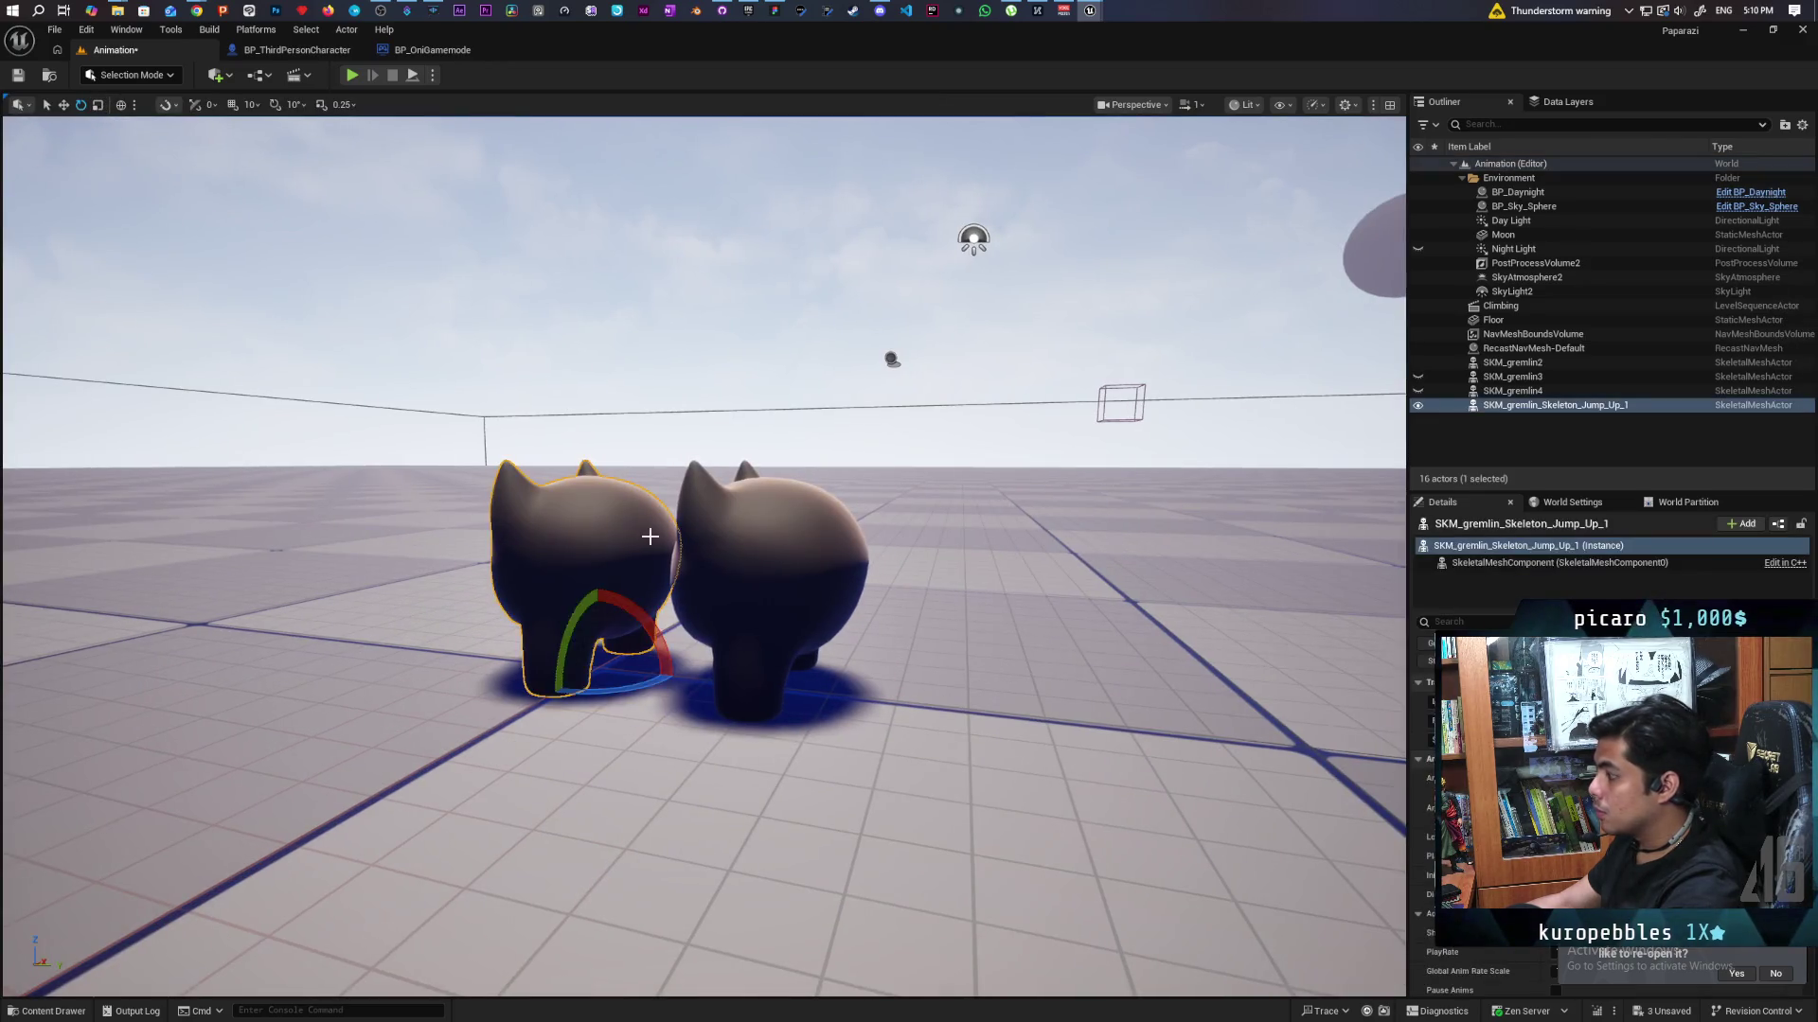
Run a multiplayer Play-in-Editor test, stop it, dismiss the Message Log and save the level.
left_click(356, 73)
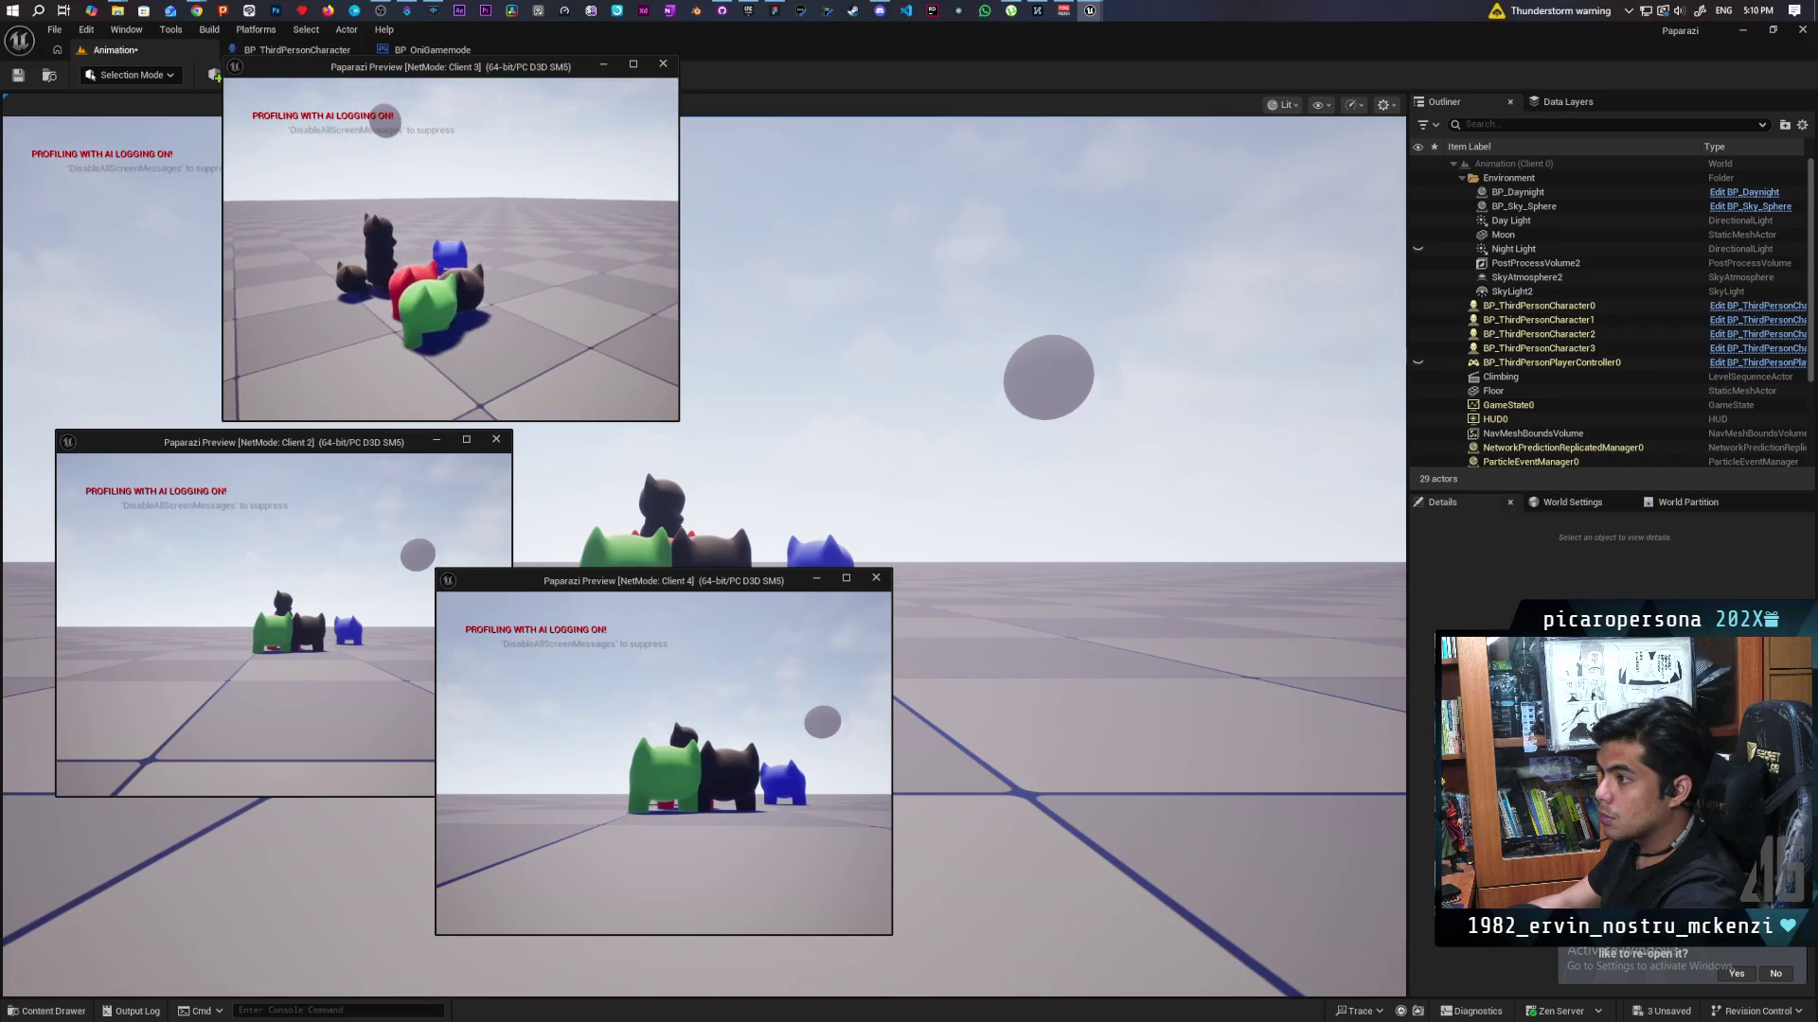
key("Escape")
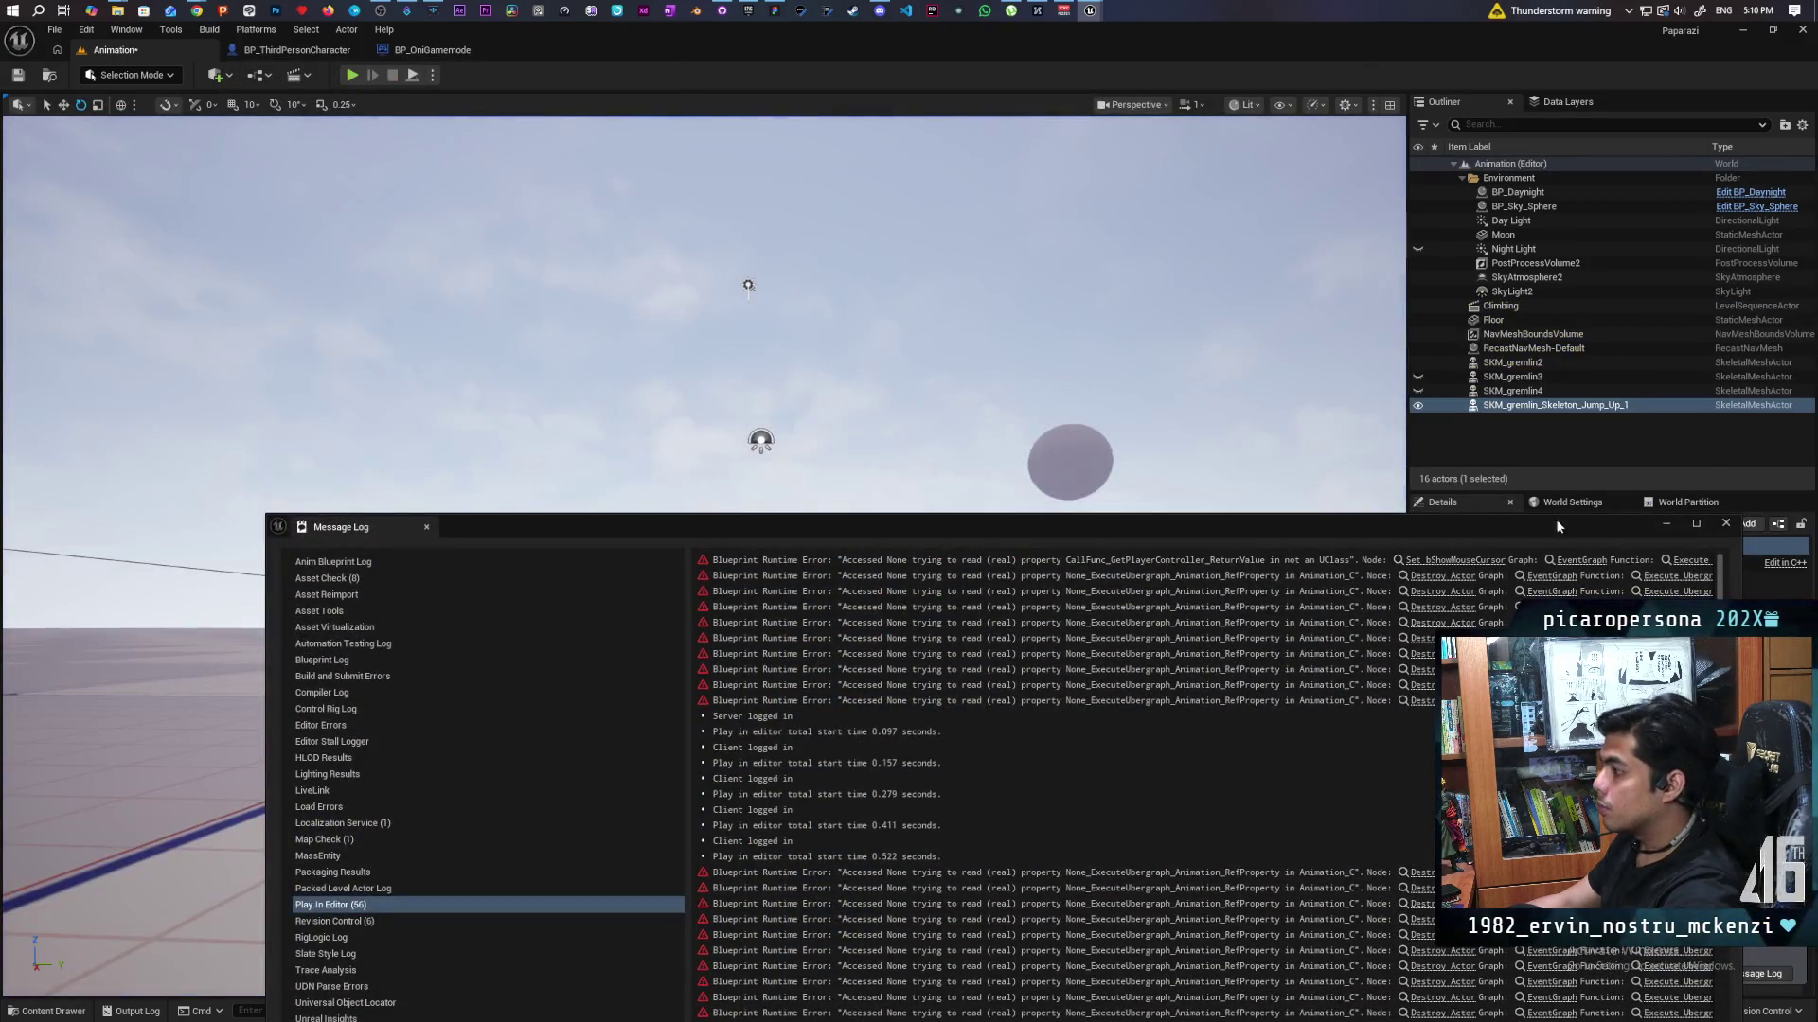
left_click(1725, 525)
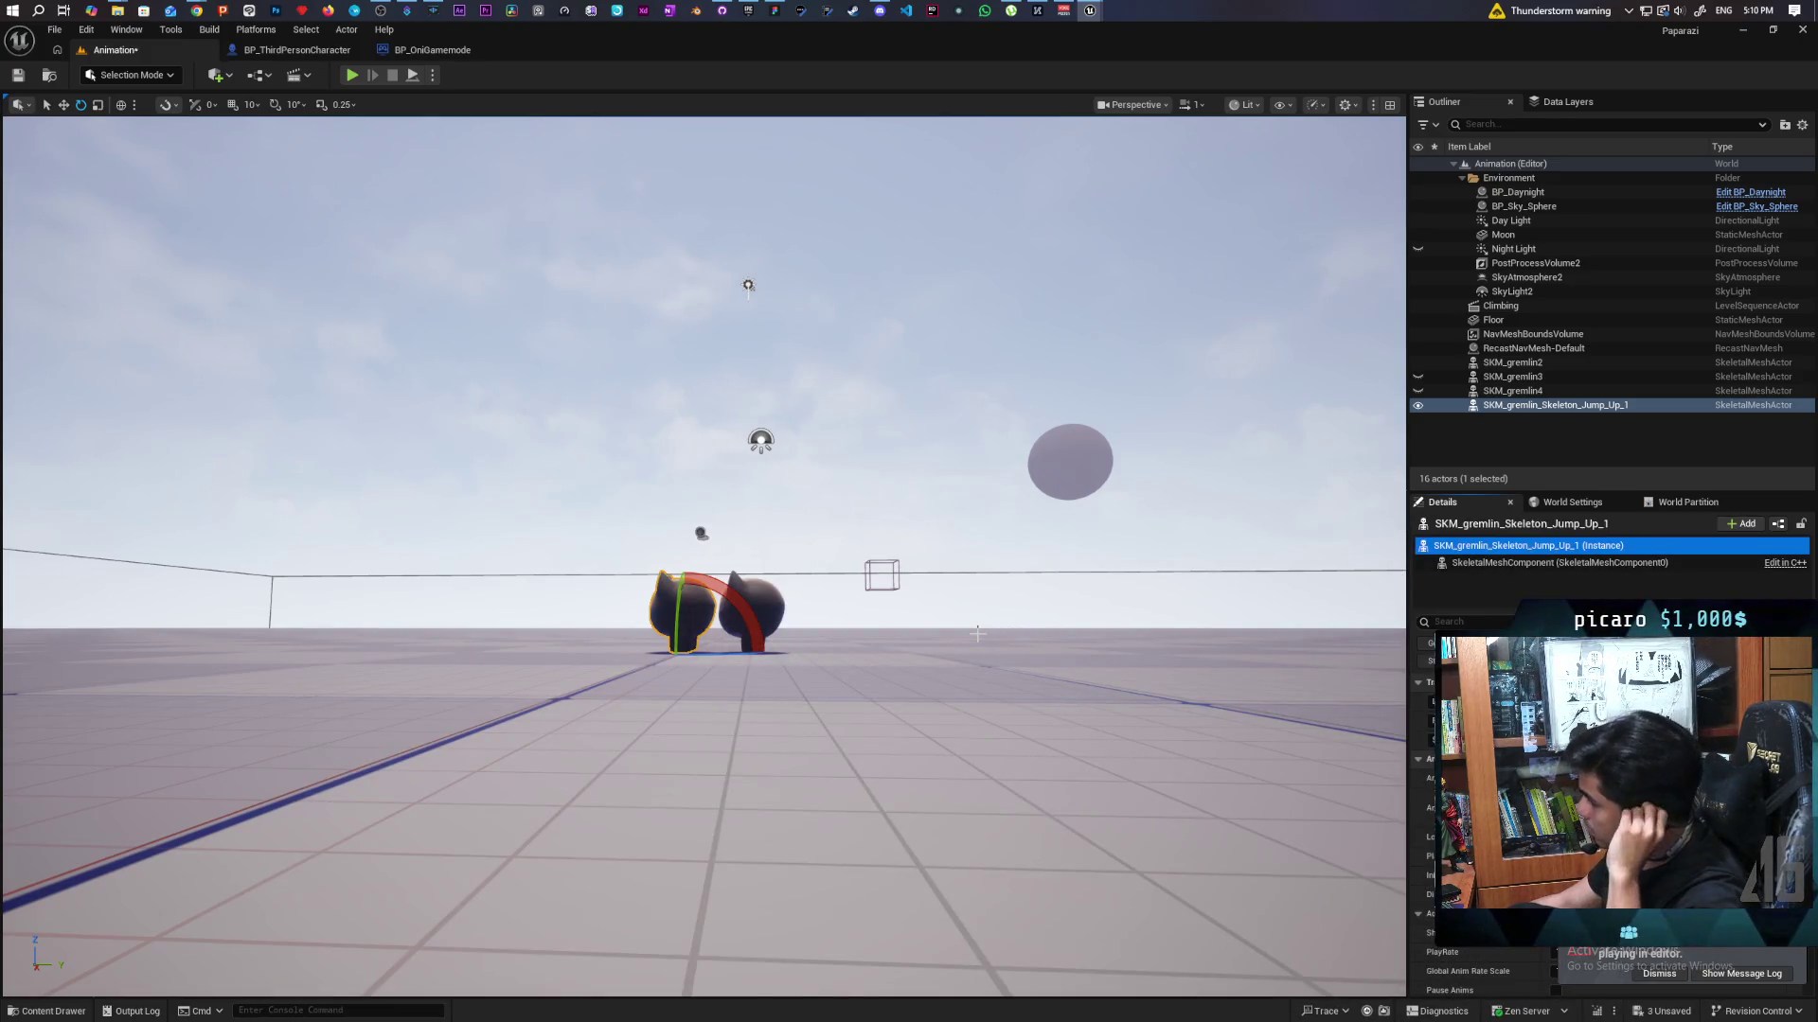
key("ctrl+s")
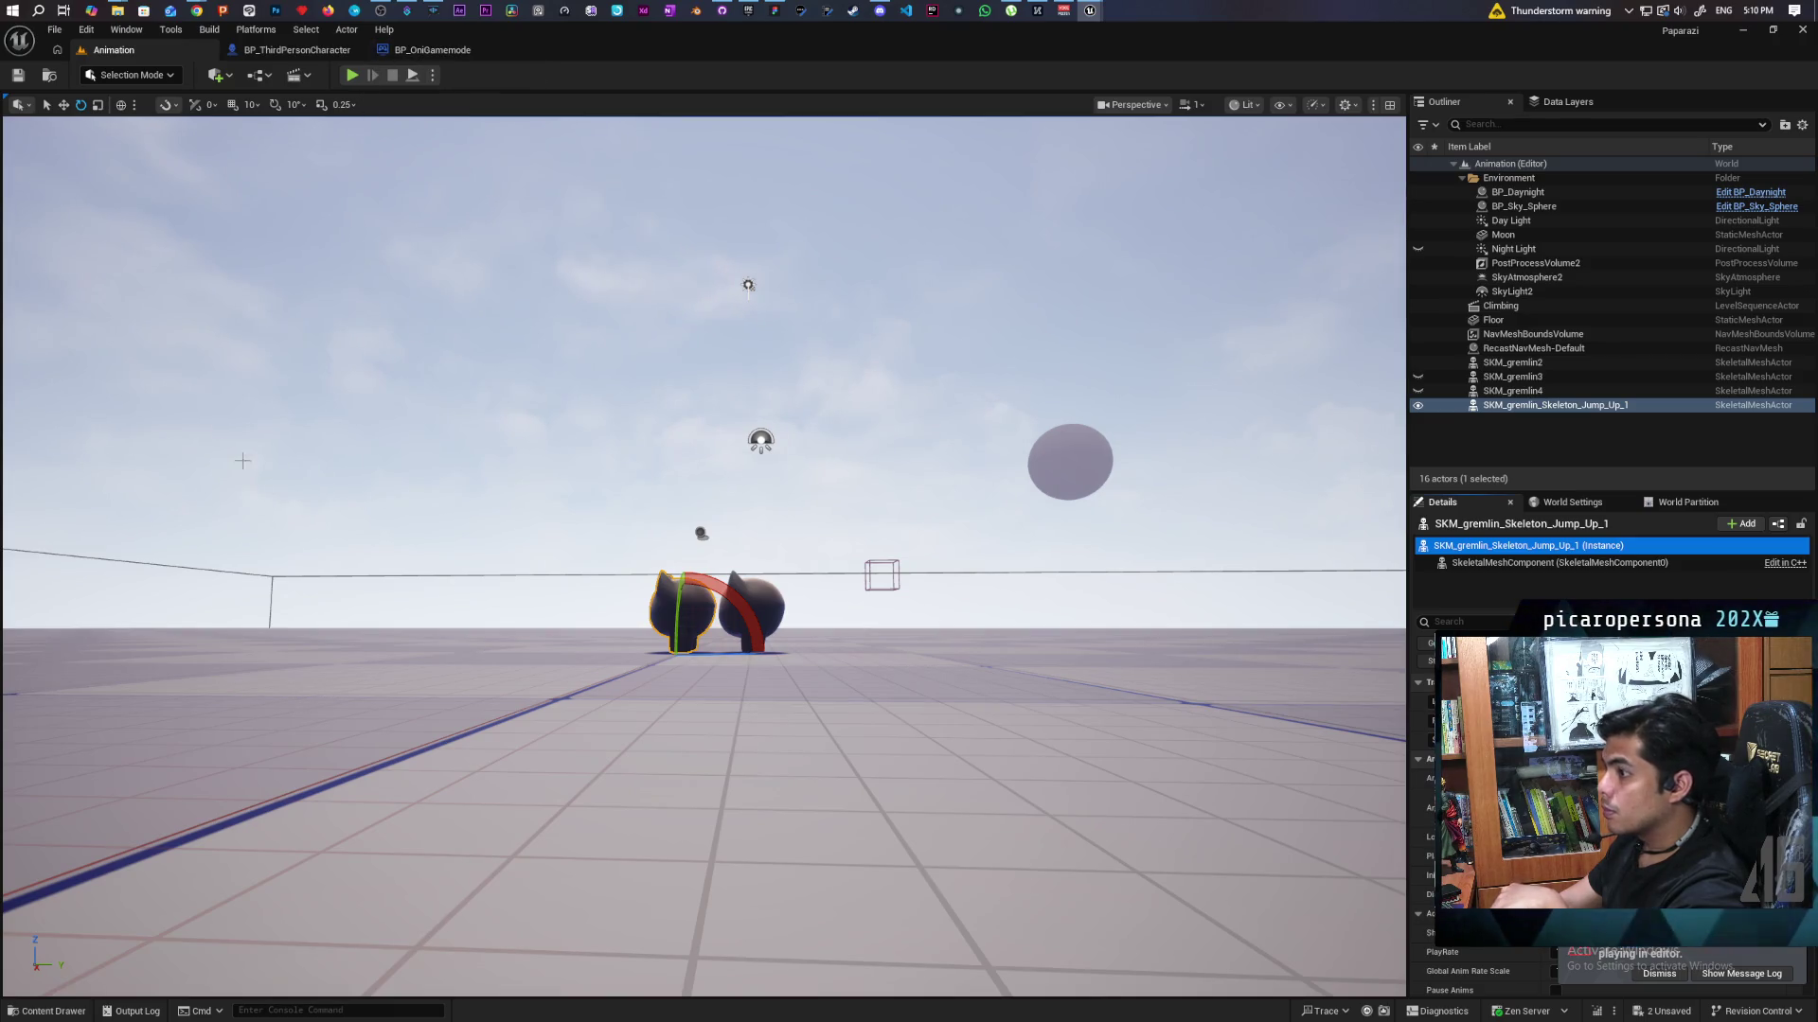
left_click(53, 75)
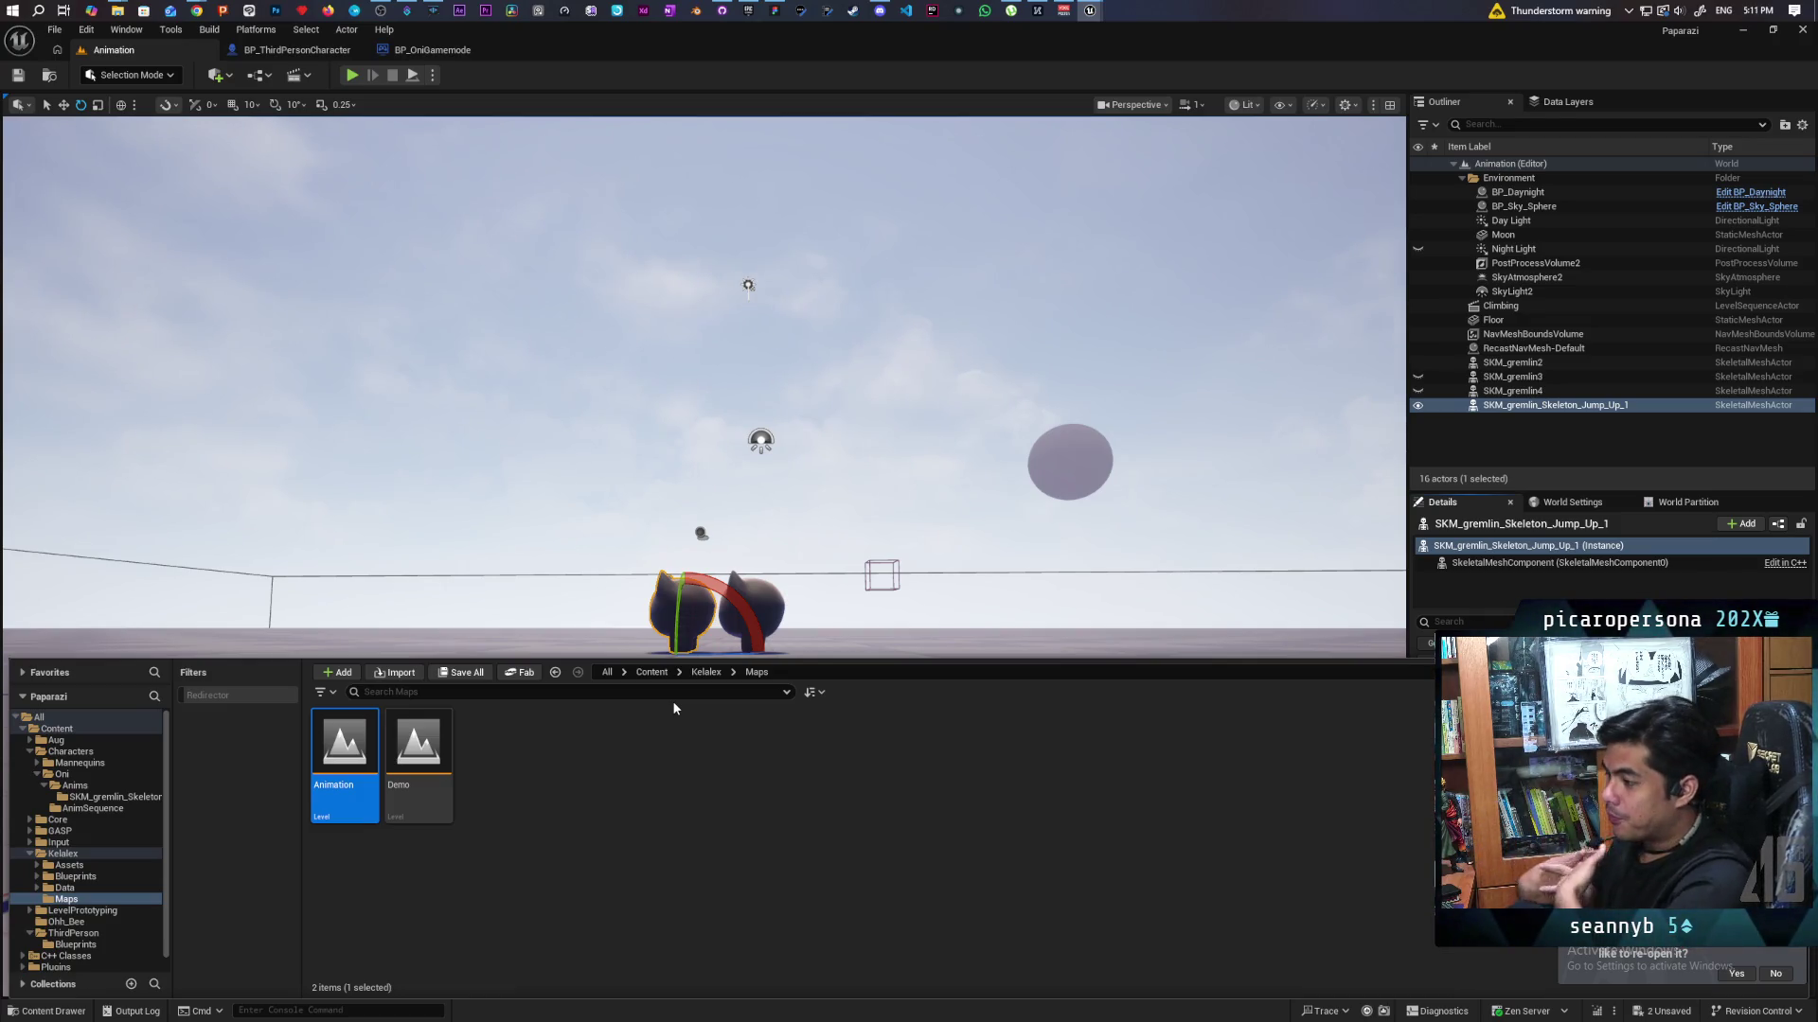
Go up to the Kelalex folder to see its Assets, Blueprints, Data and Maps subfolders.
left_click(707, 674)
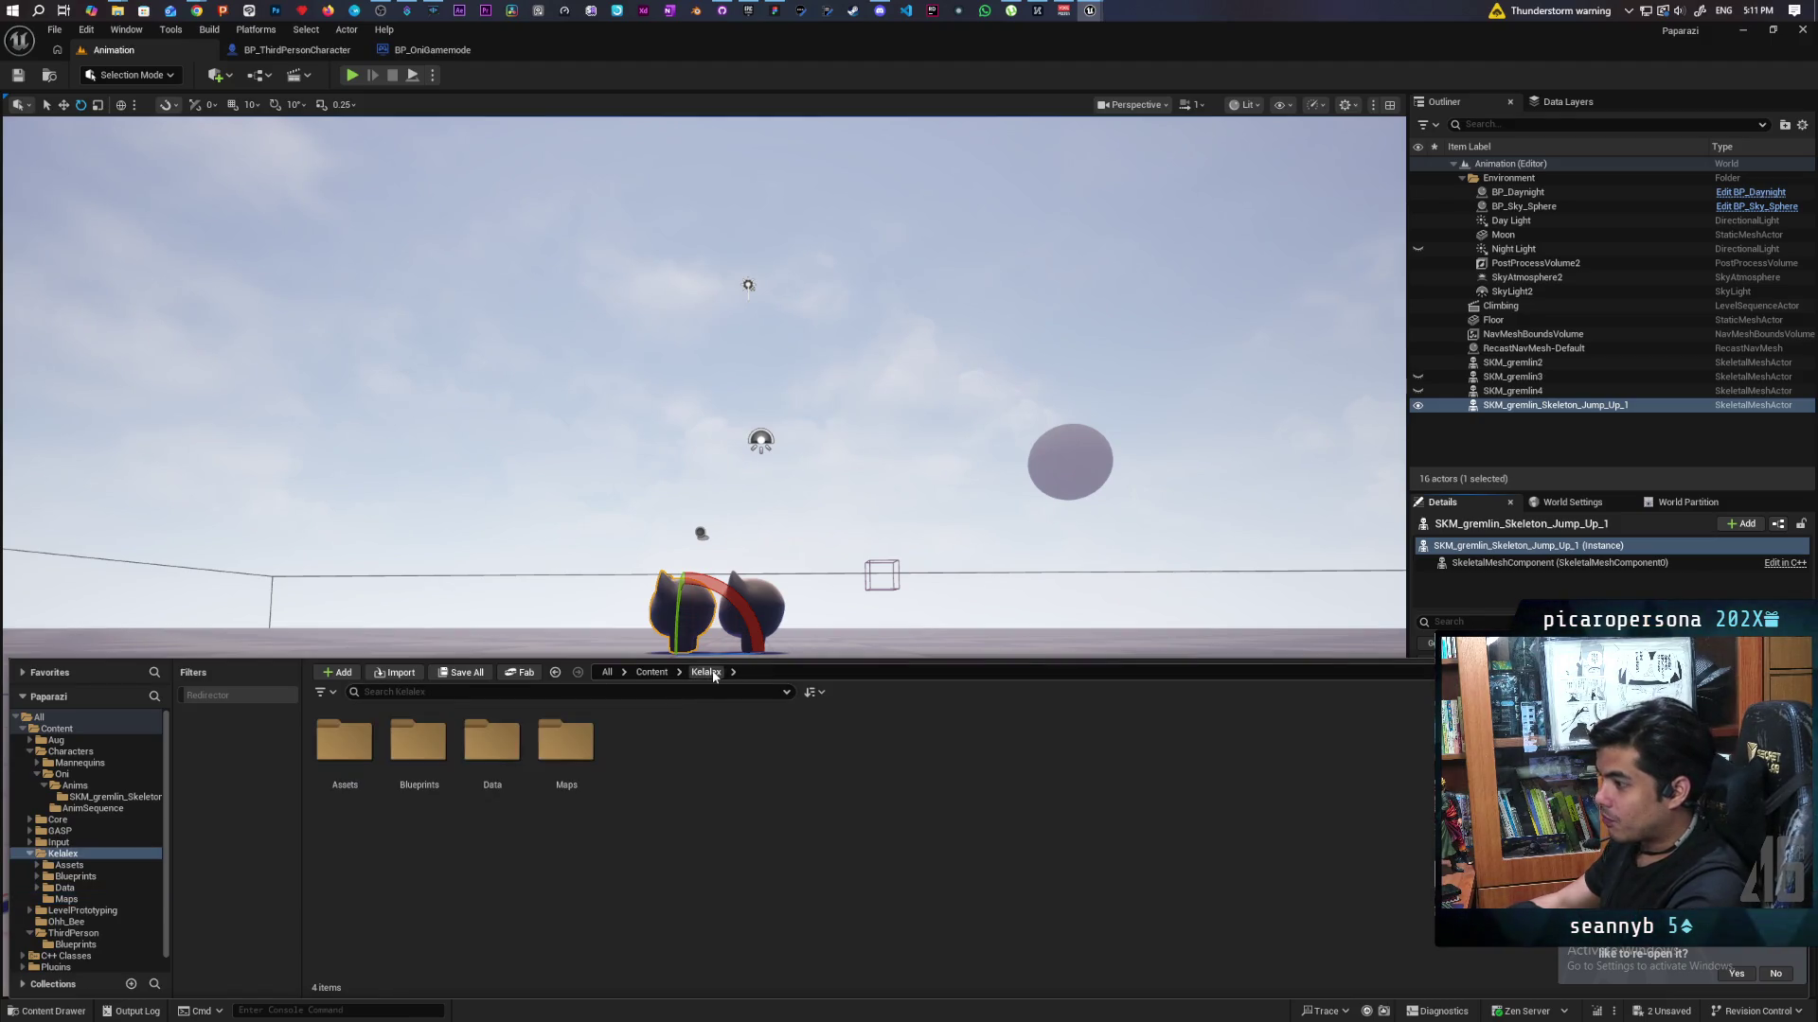
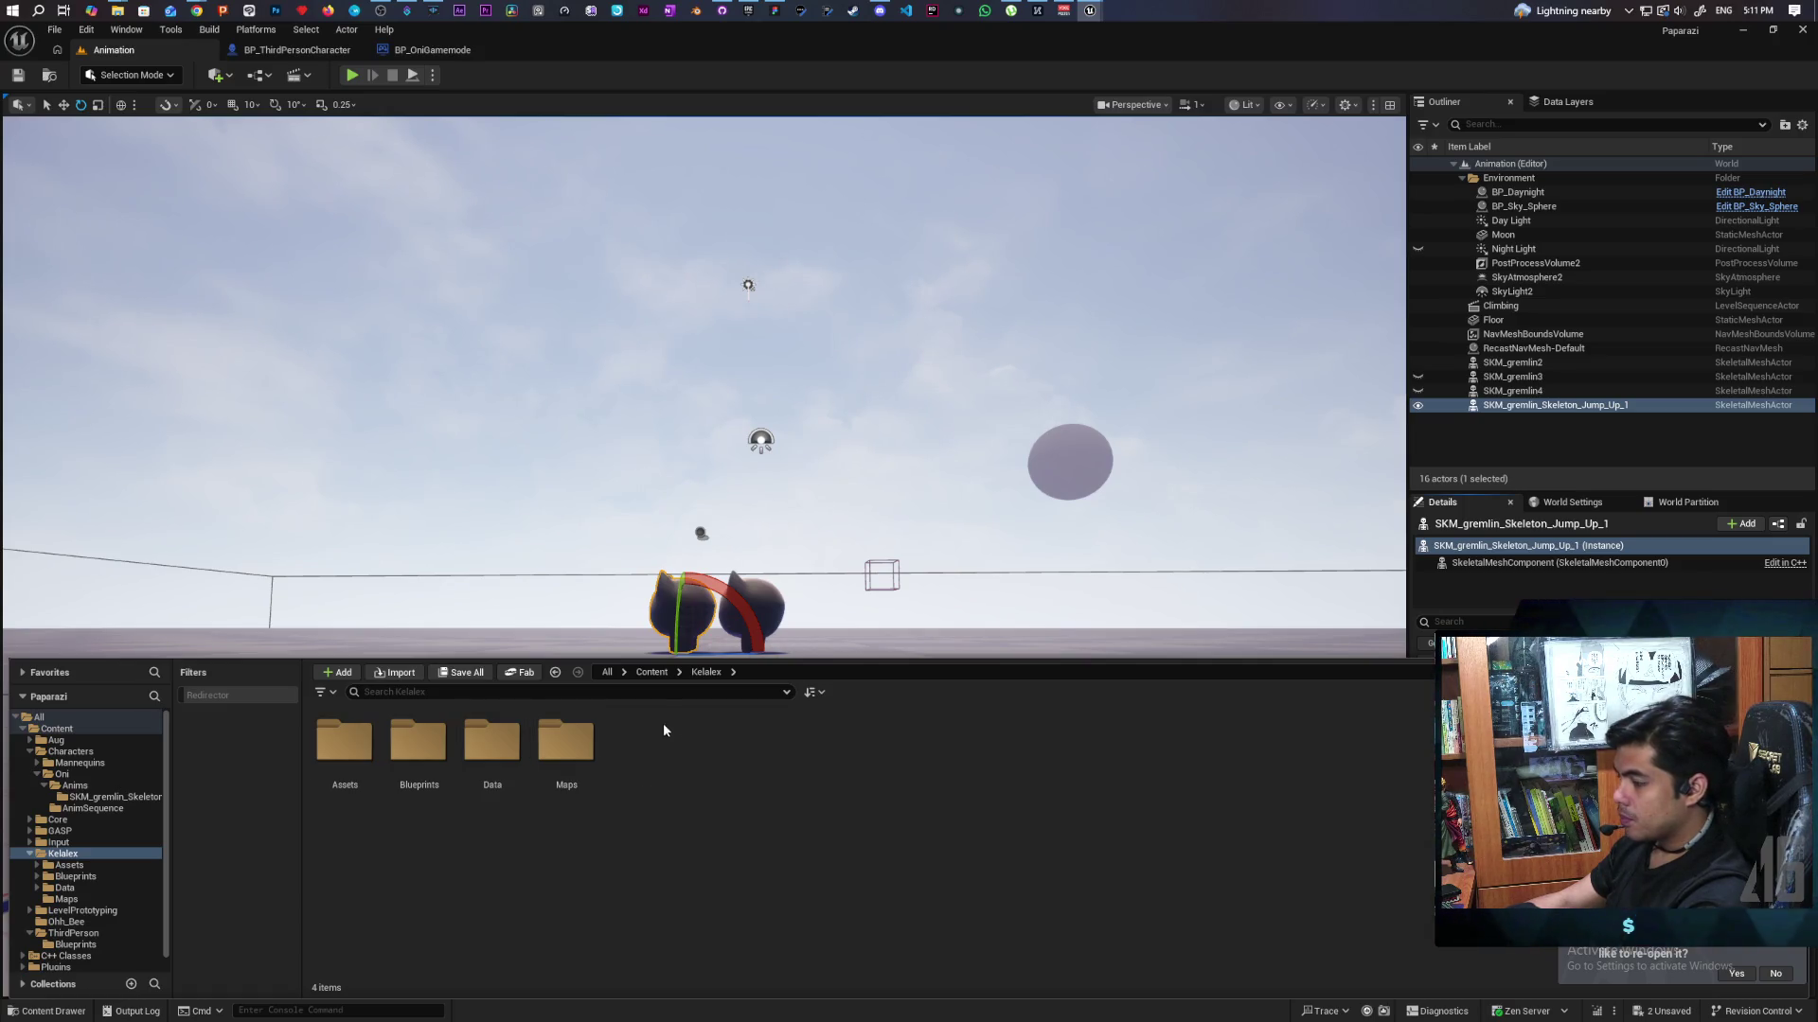
Delete the SKM_gremlin_Skeleton_Jump_Up_1 actor from the level.
left_click(641, 674)
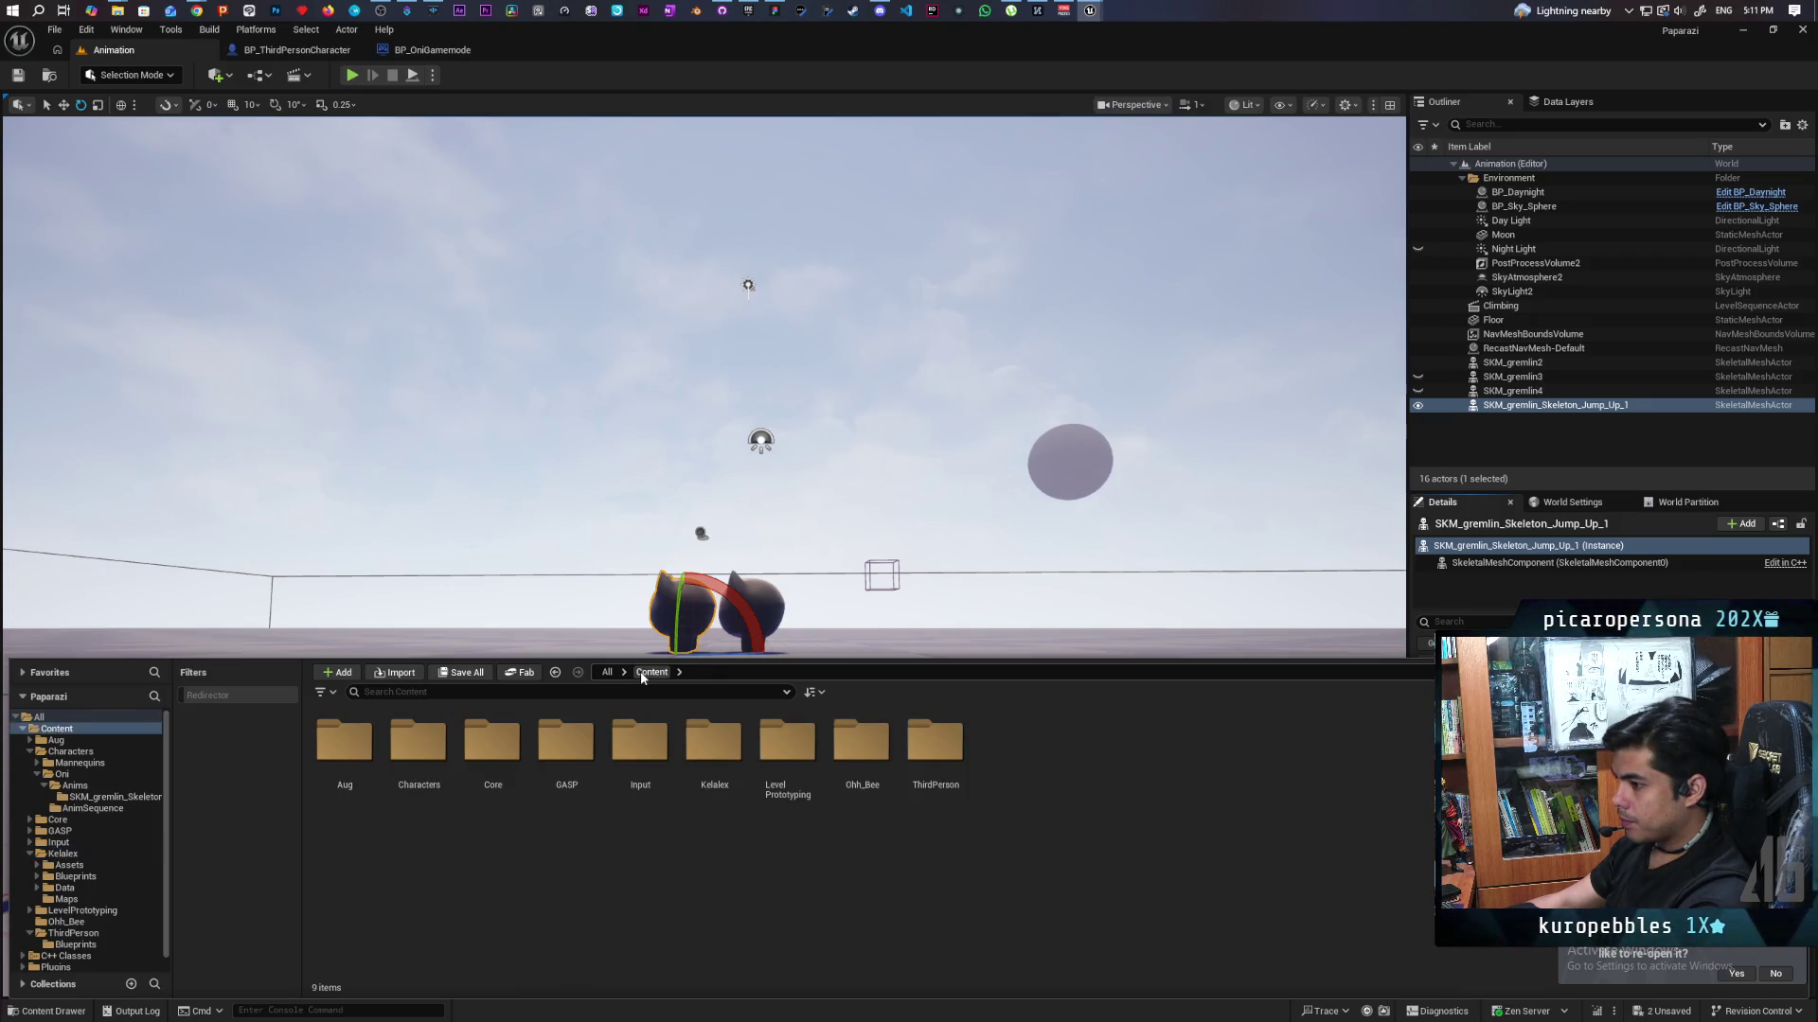
left_click(660, 611)
key("Delete")
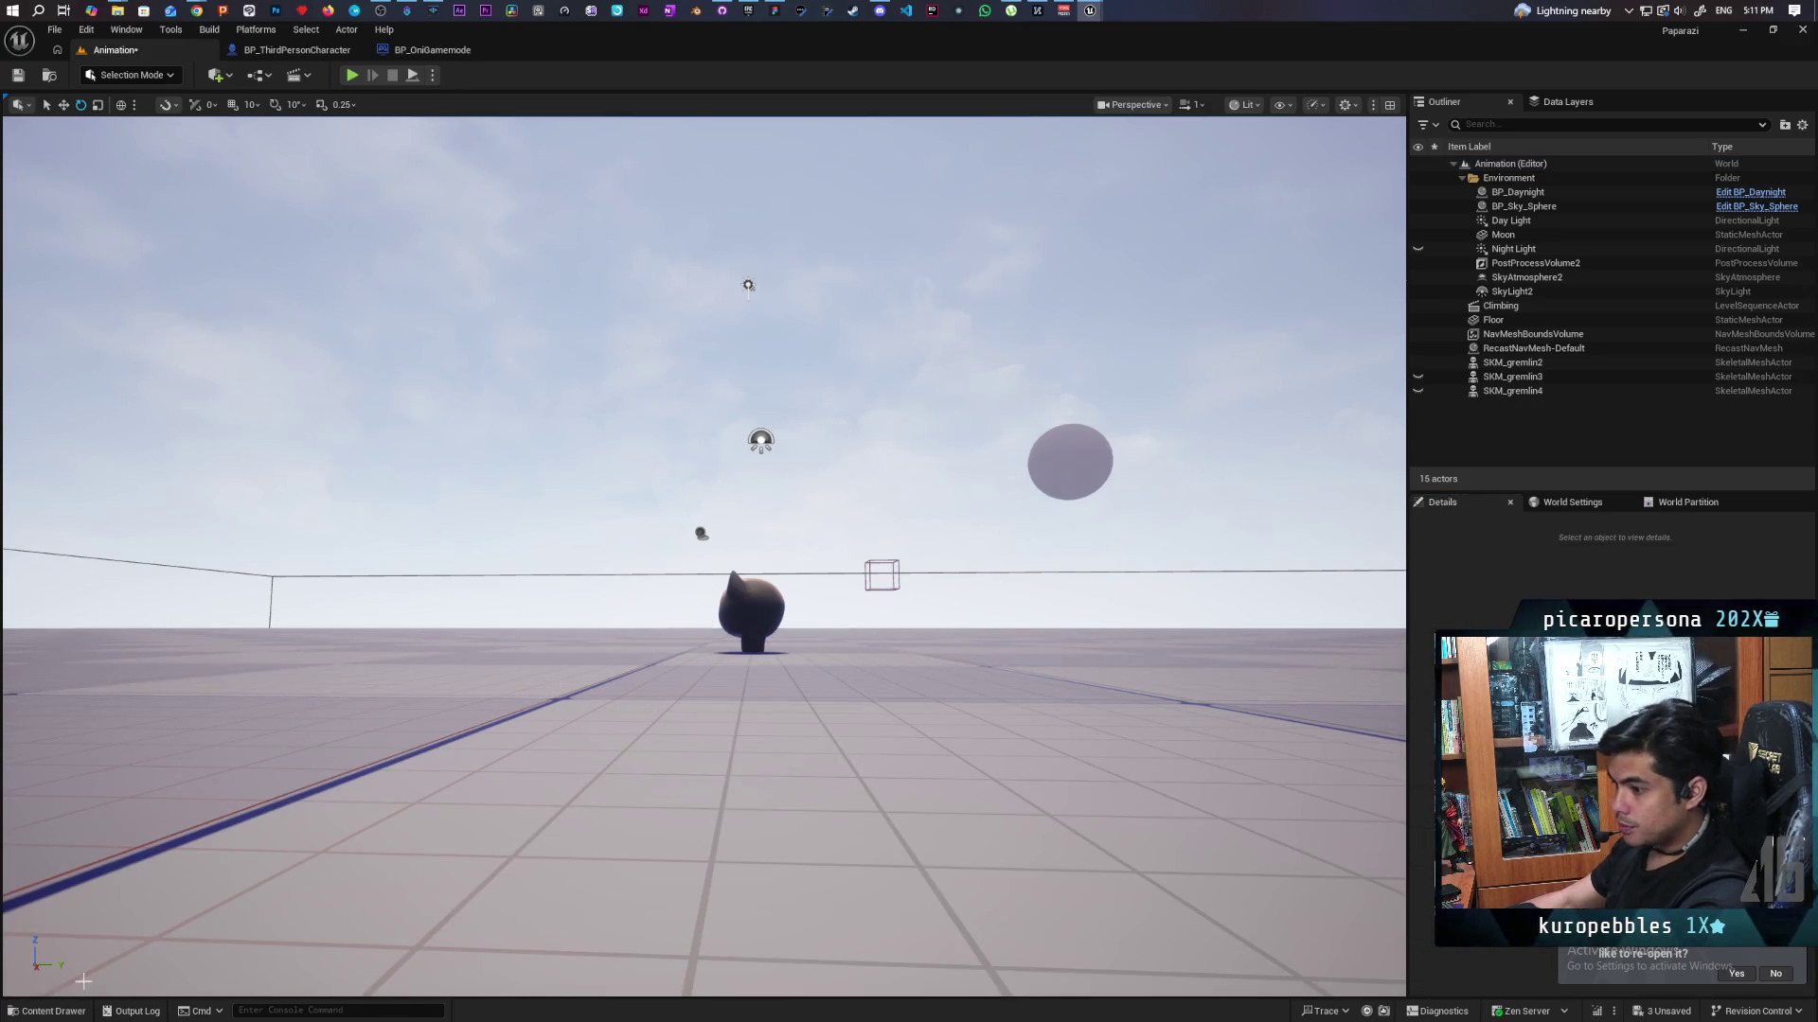
Open the LS_Base level sequence from Characters > Oni > AnimSequence.
left_click(52, 1011)
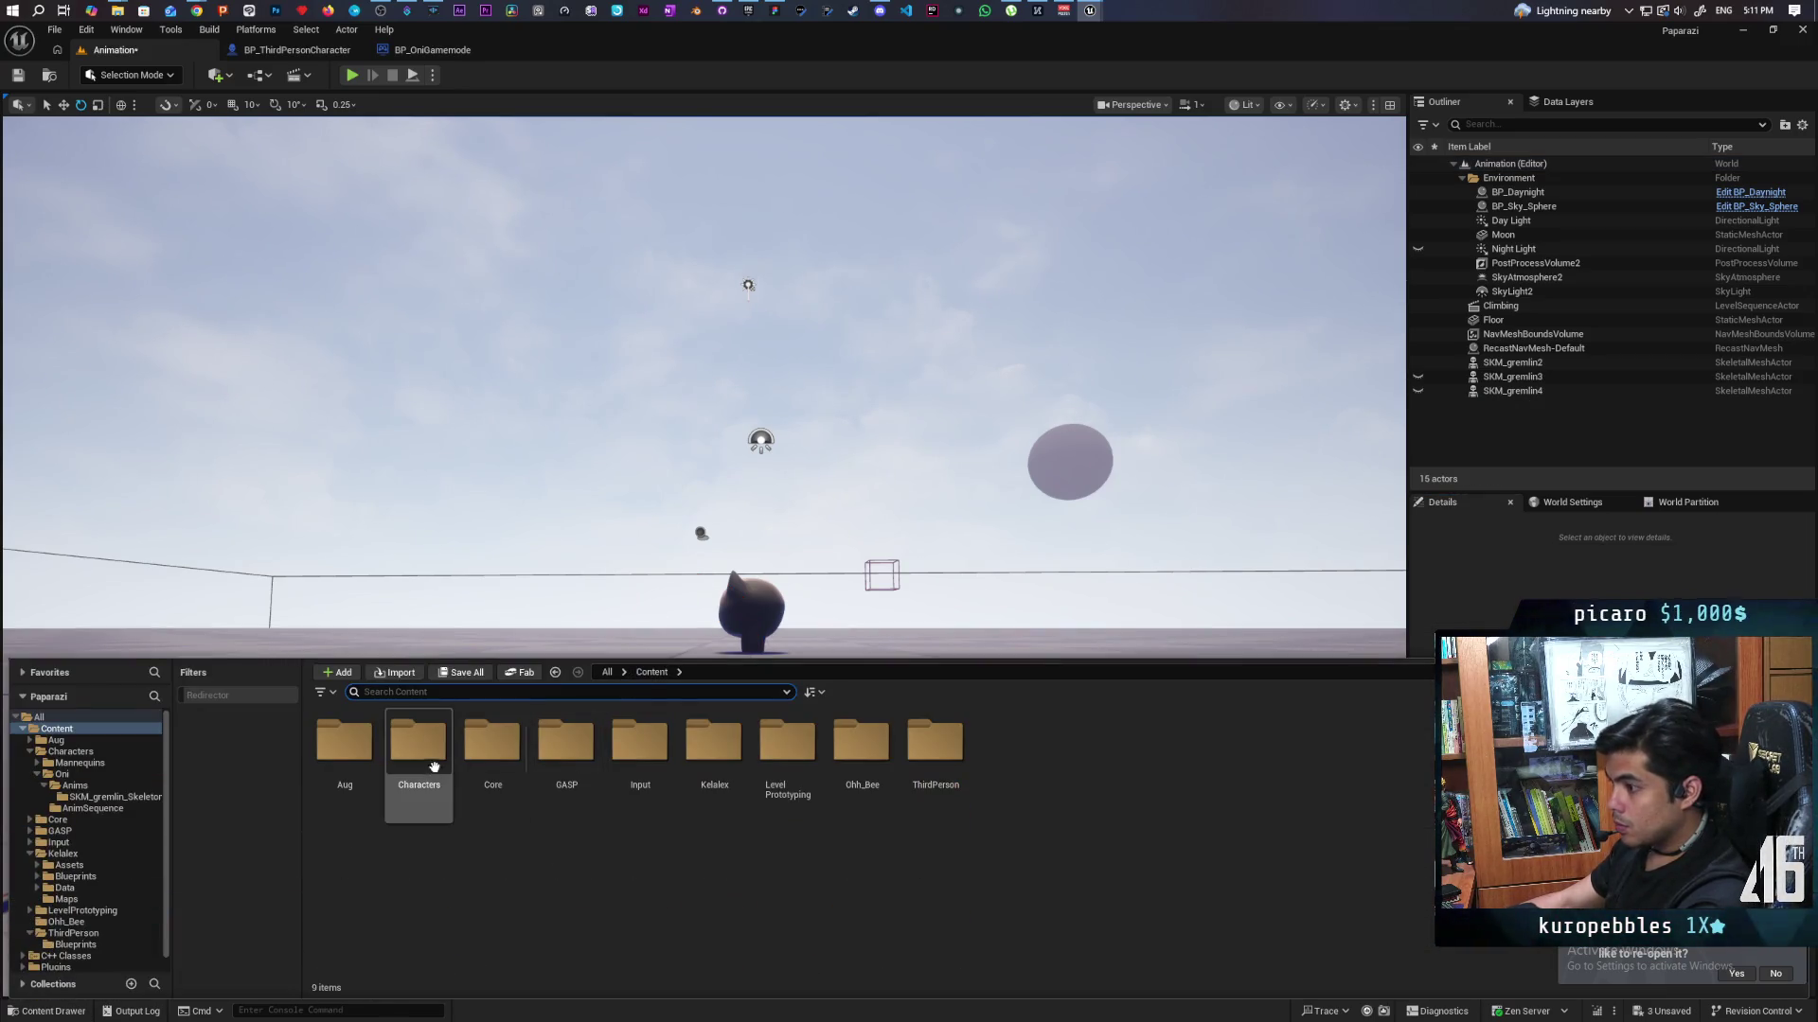
double_click(431, 748)
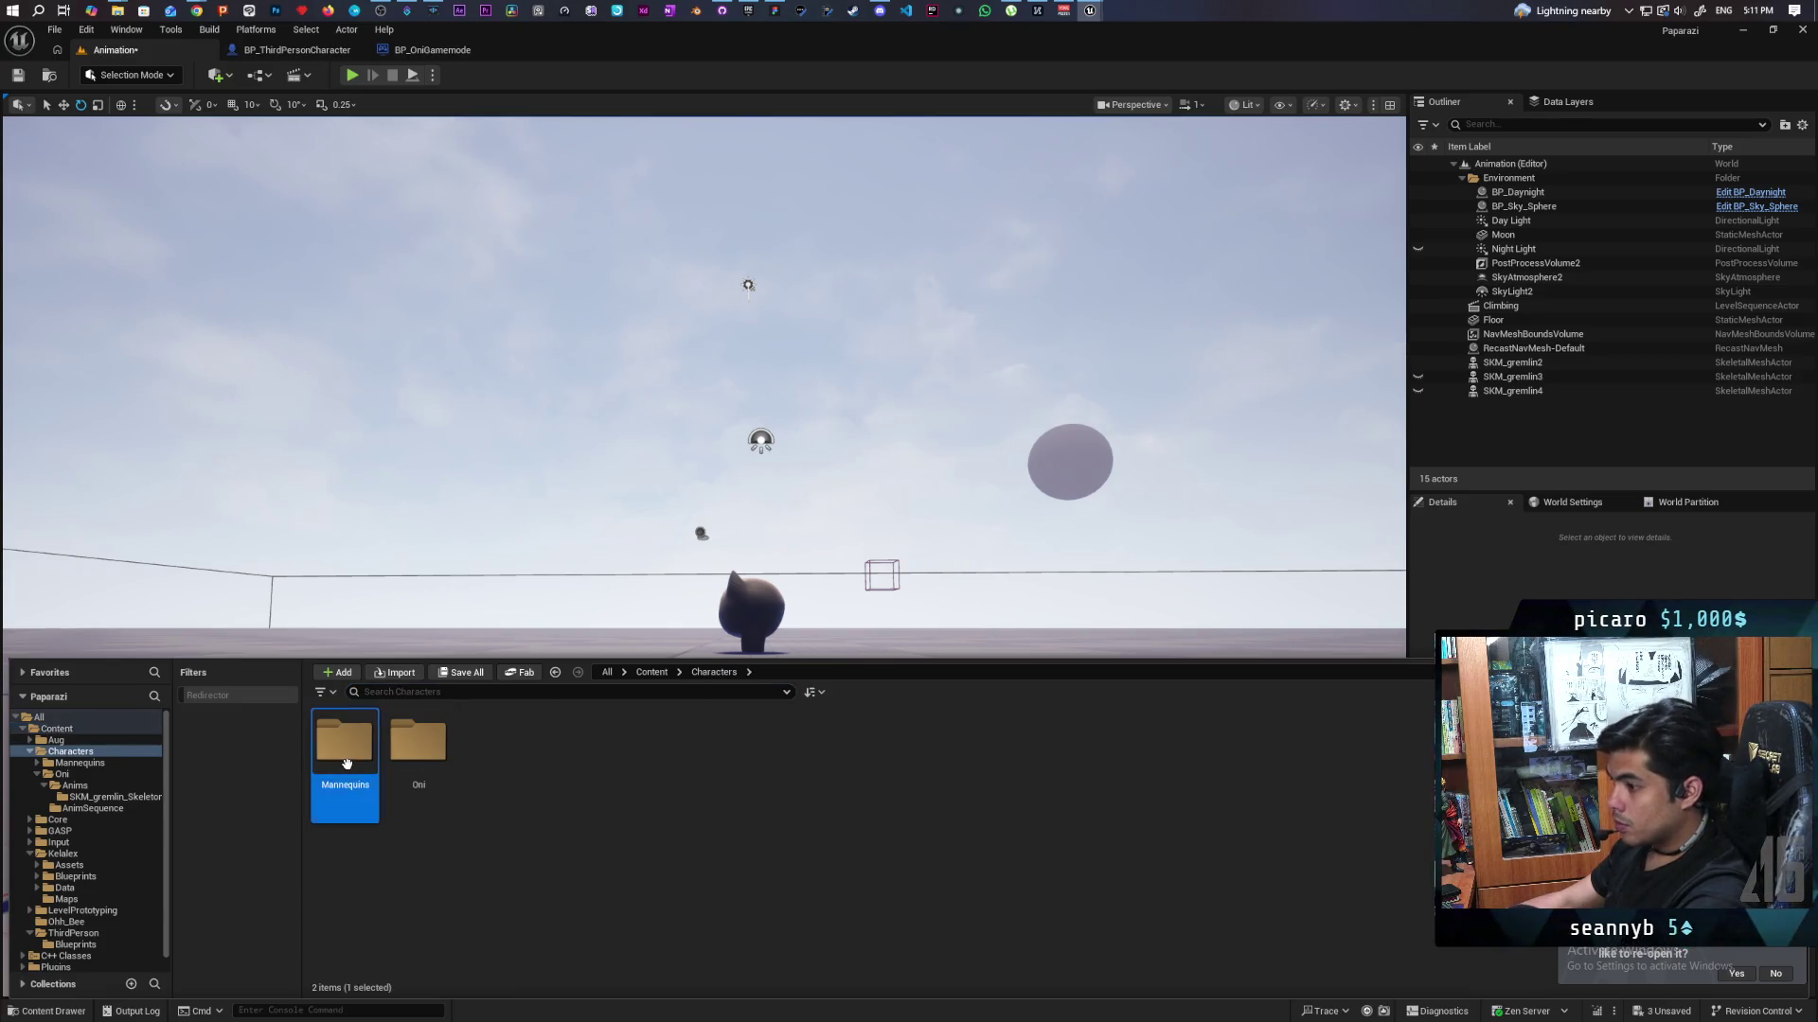
double_click(418, 747)
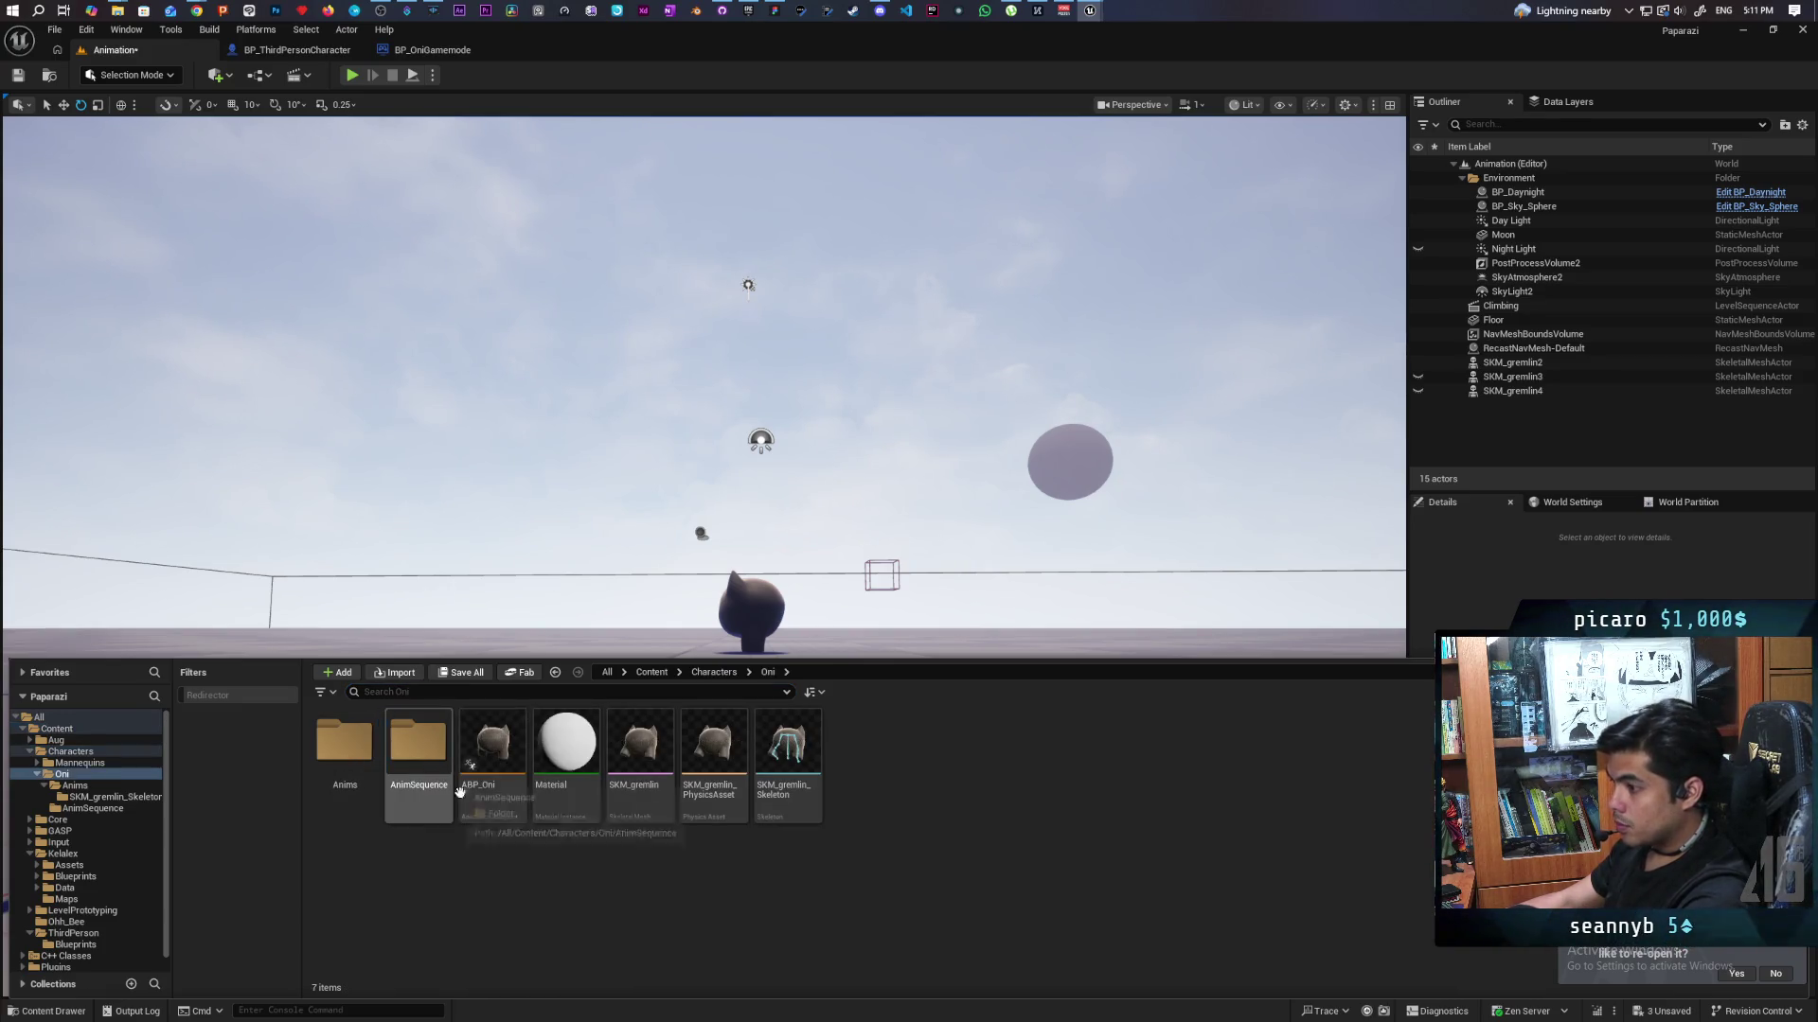
double_click(418, 750)
left_click(344, 762)
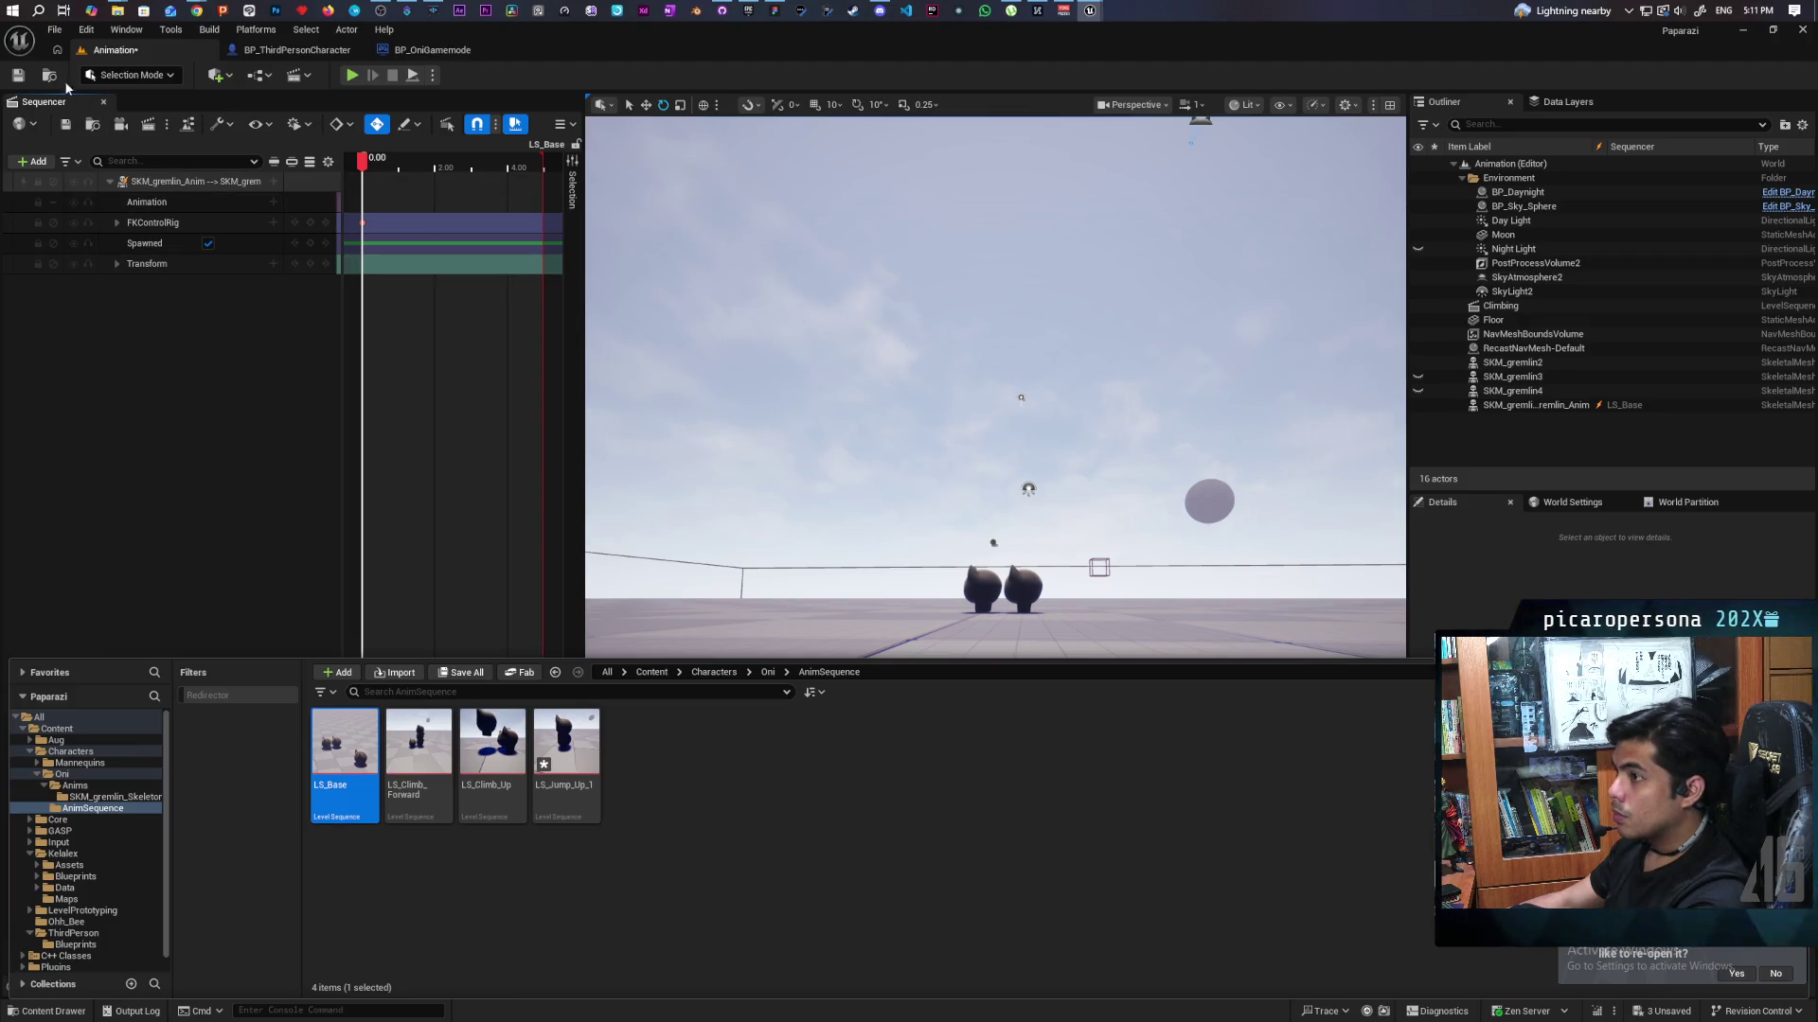
Bake the gremlin animation binding into SKM_gremlin_Skeleton_Idle in the Oni Anims folder.
left_click(19, 75)
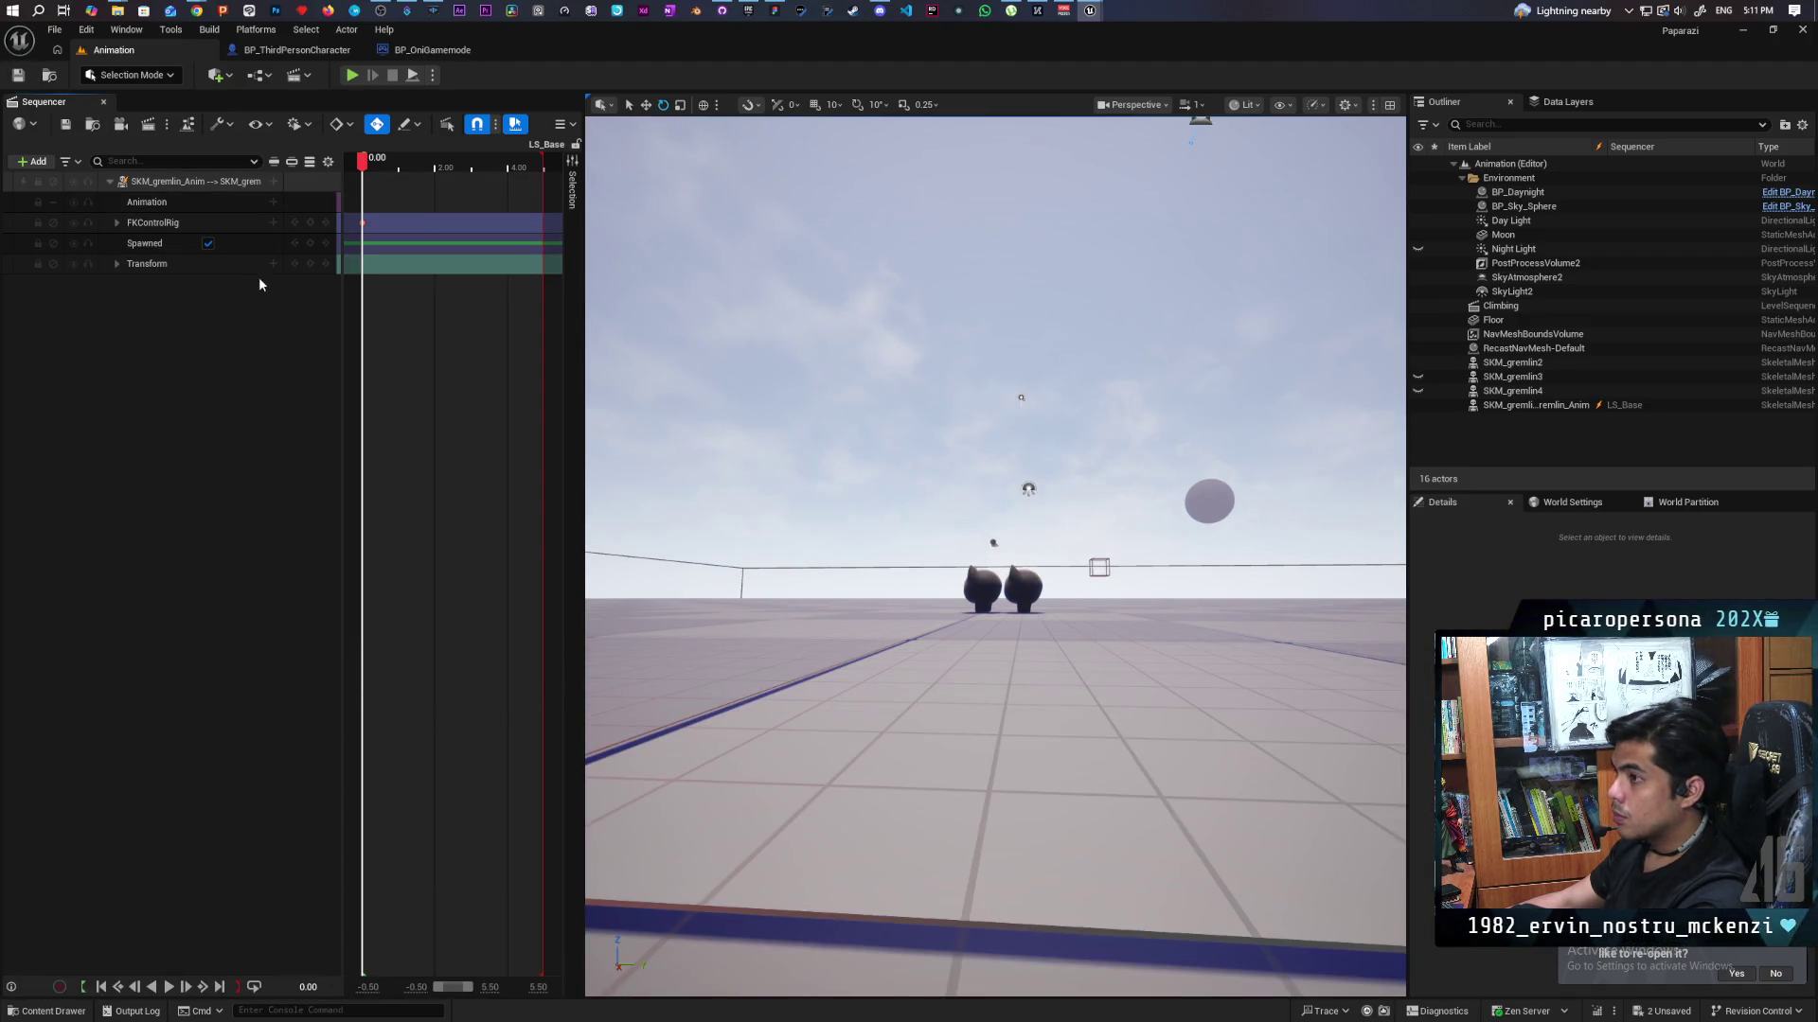
left_click(146, 182)
right_click(144, 185)
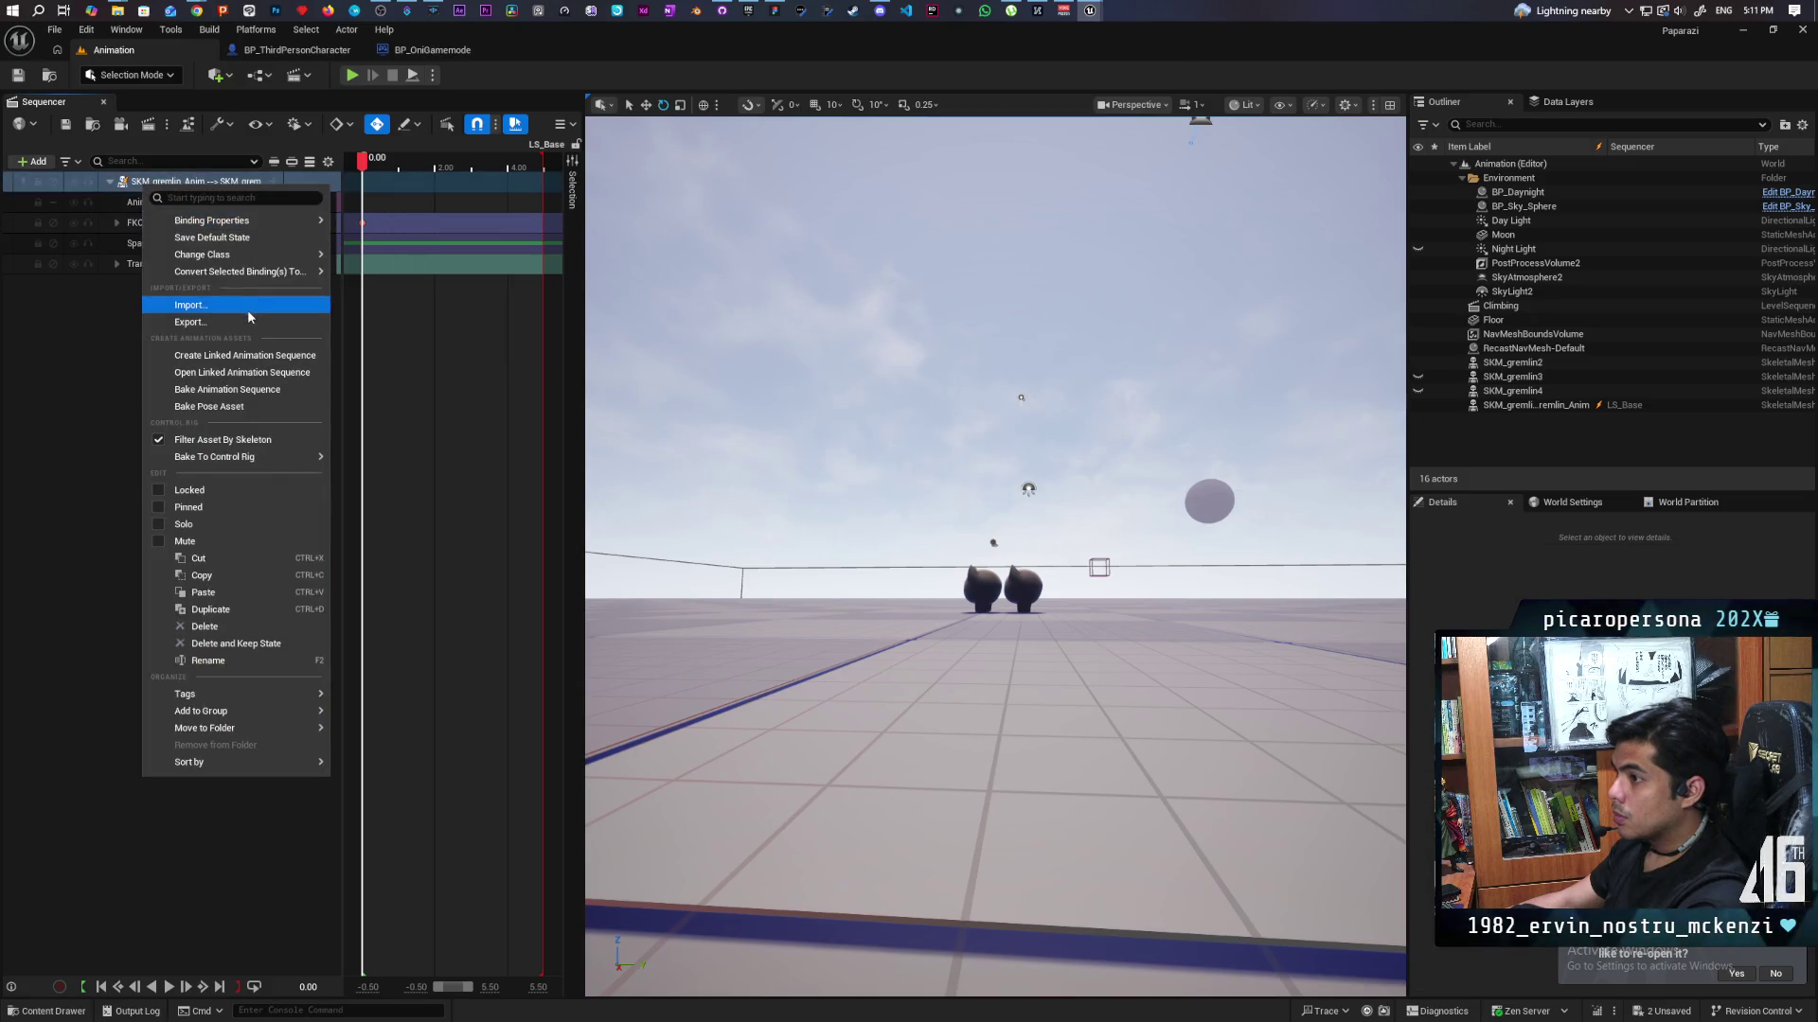
left_click(237, 389)
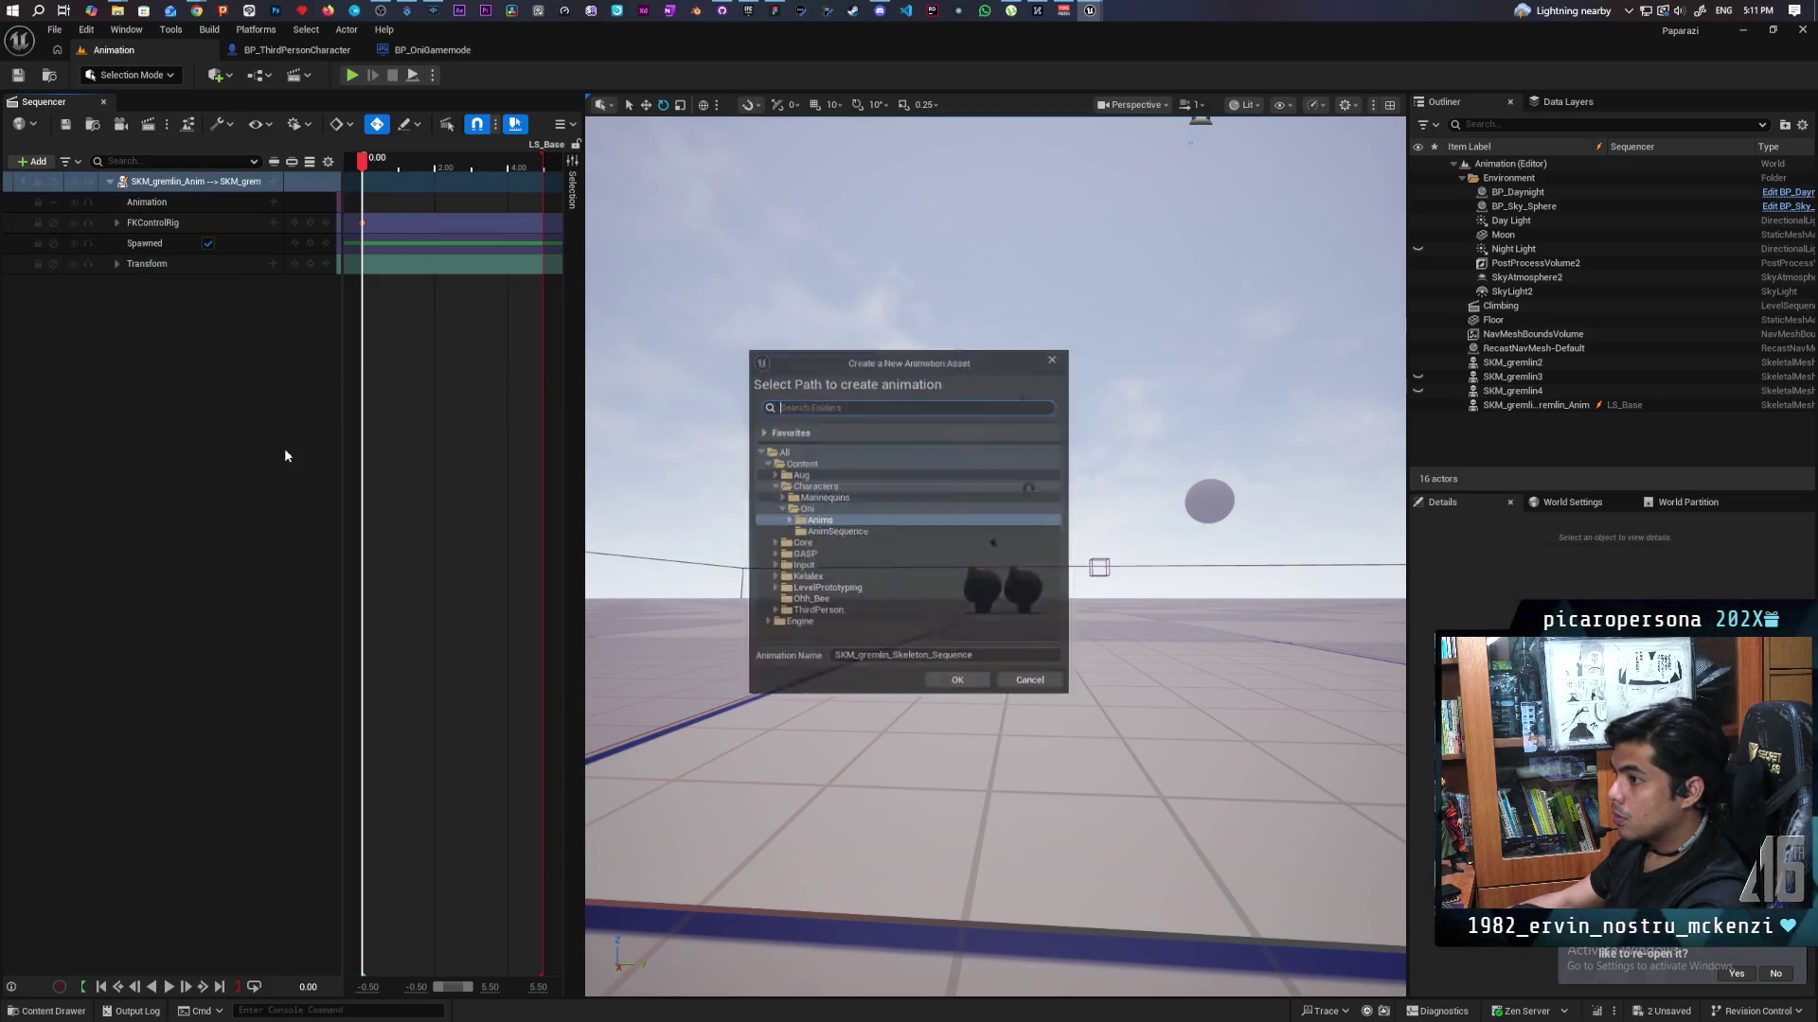
left_click(820, 520)
left_click(962, 656)
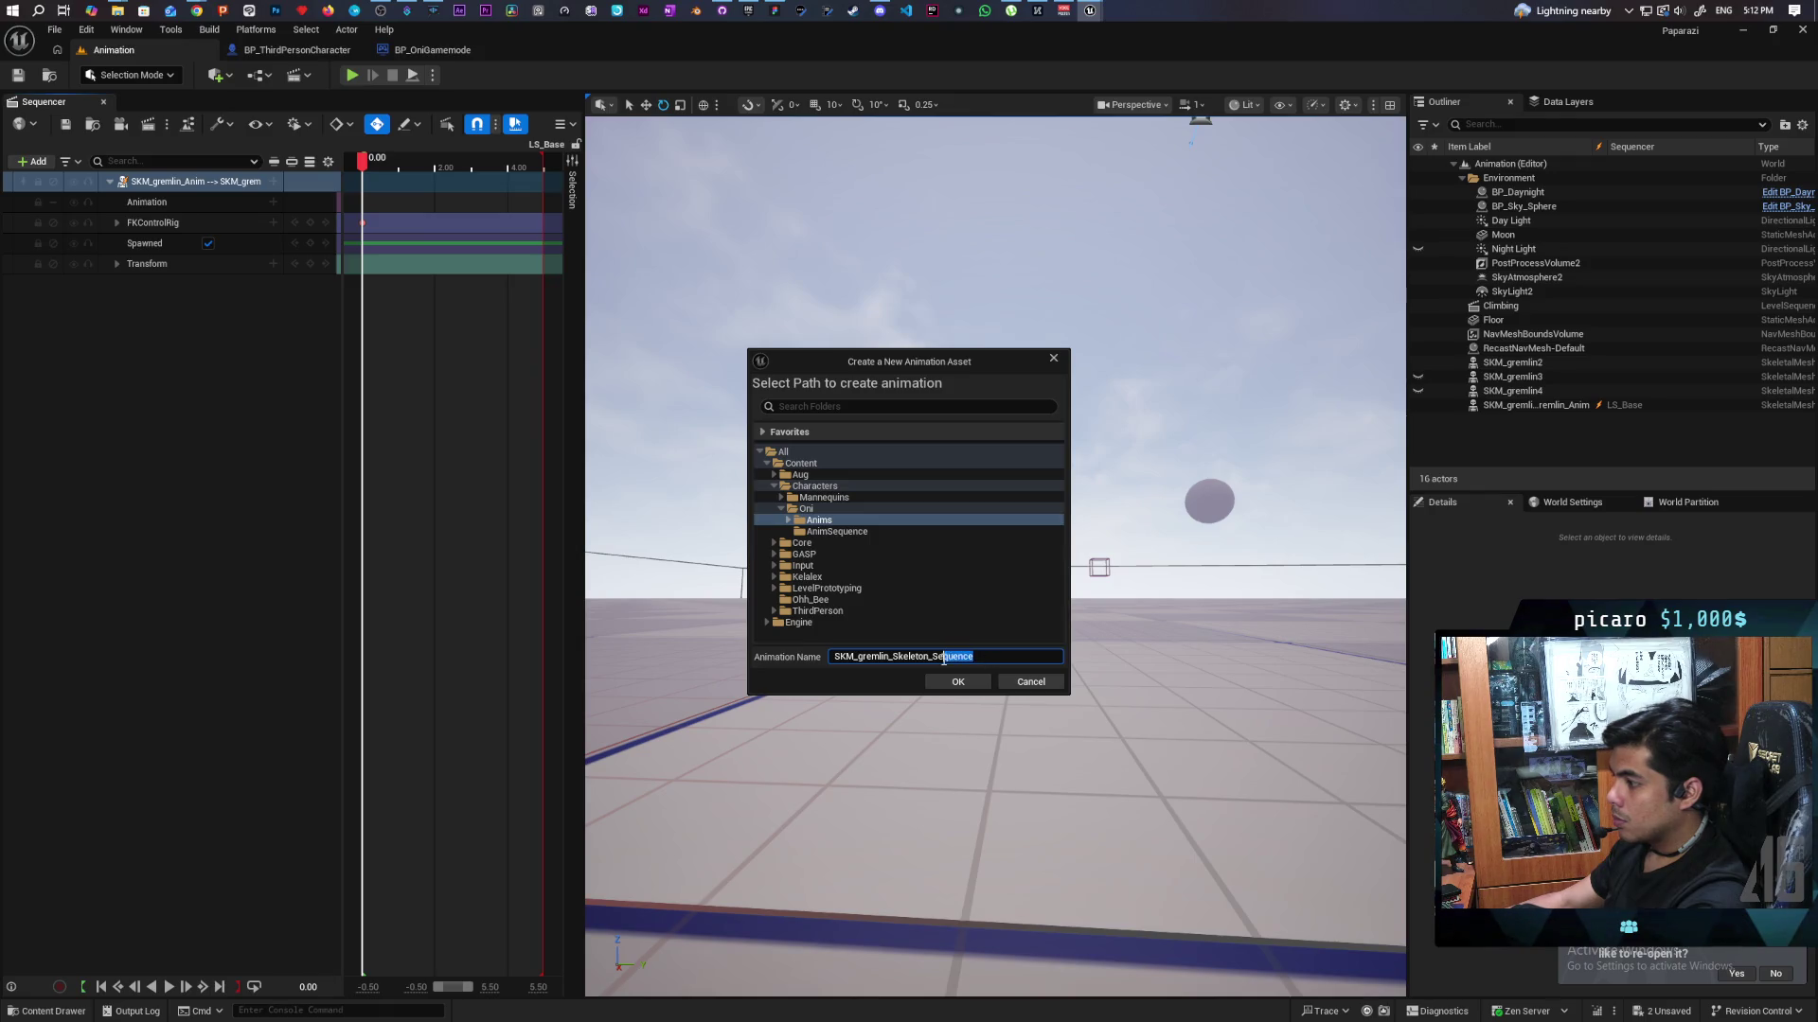
type("Idle")
left_click(958, 682)
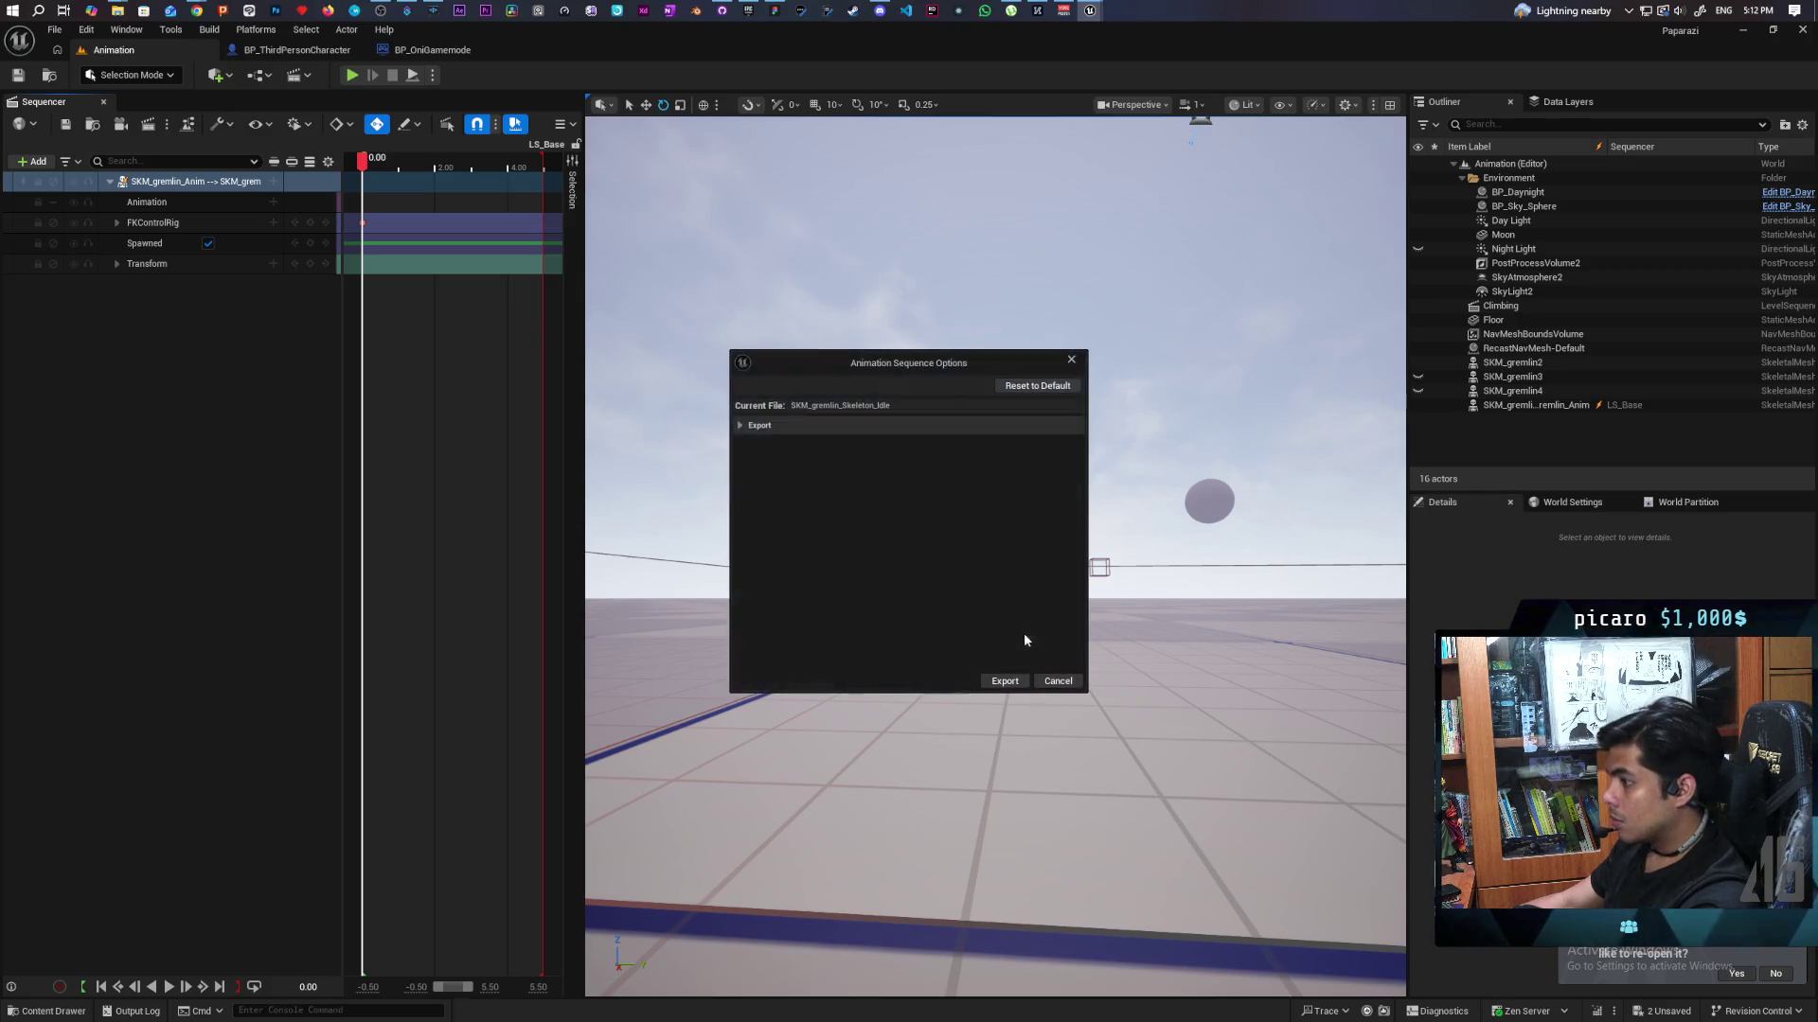
left_click(1018, 680)
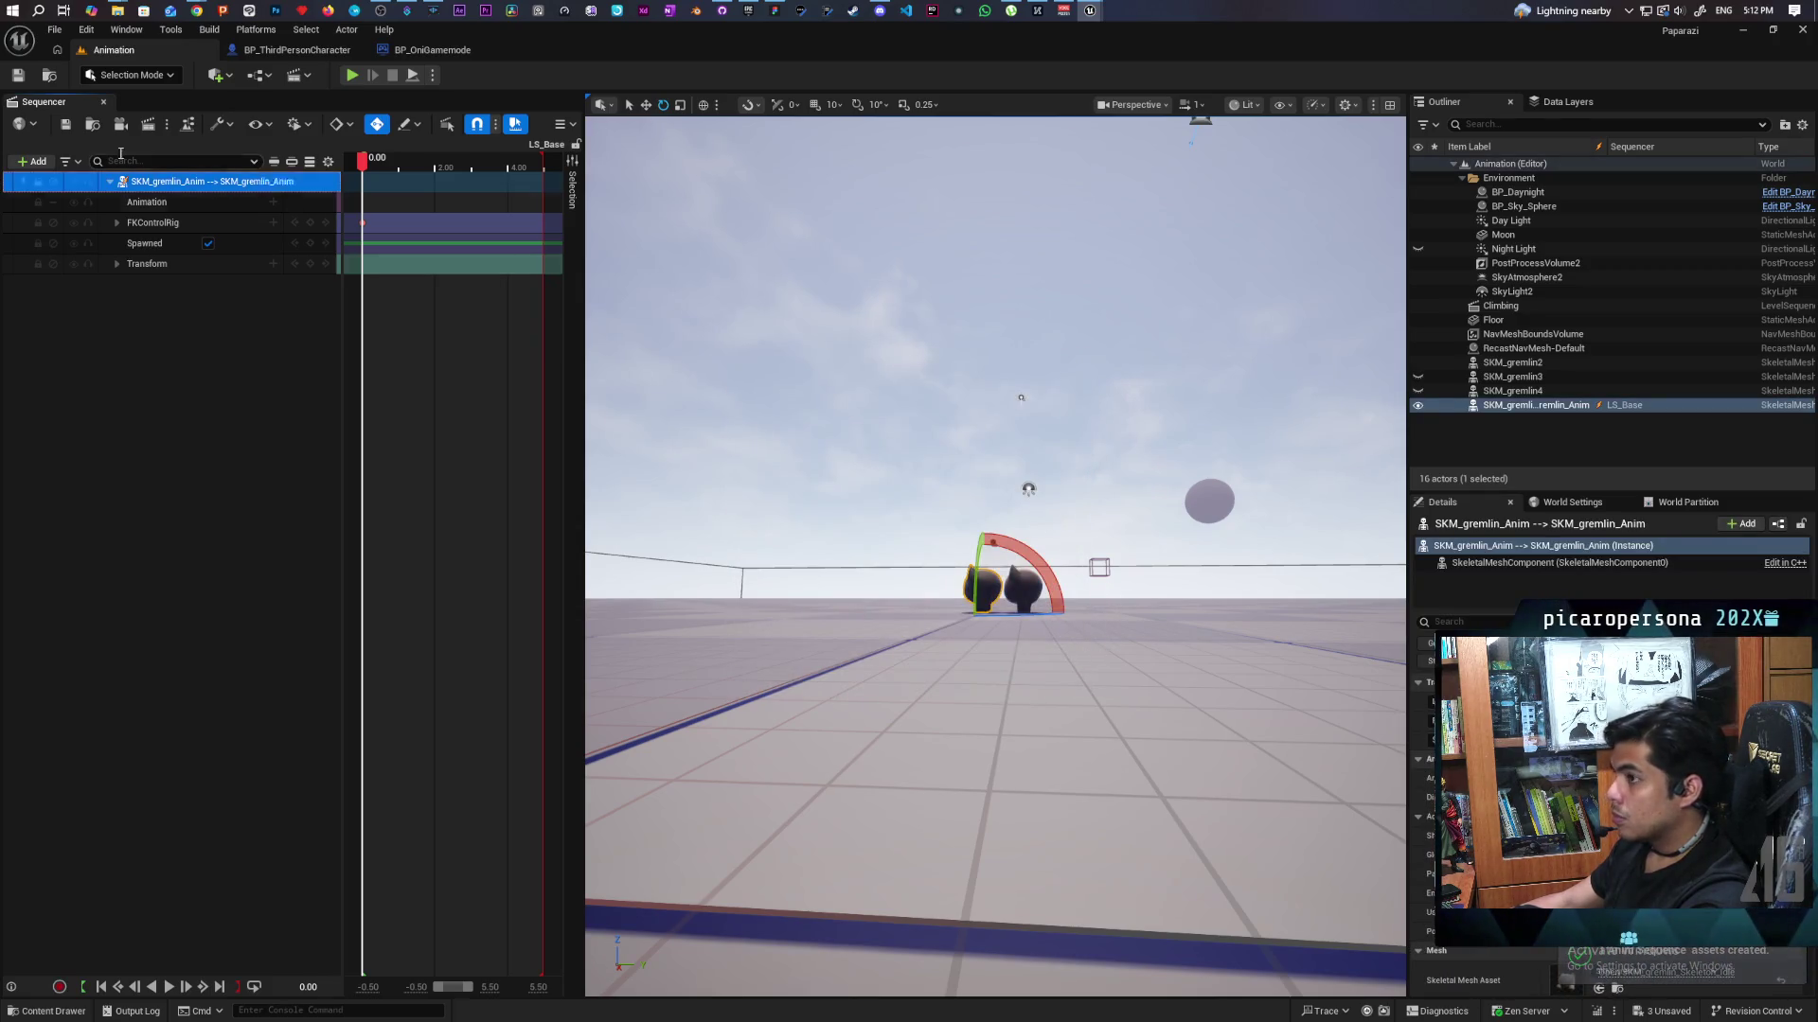
Open the Demo level, saving the pending changes.
left_click(50, 76)
double_click(418, 748)
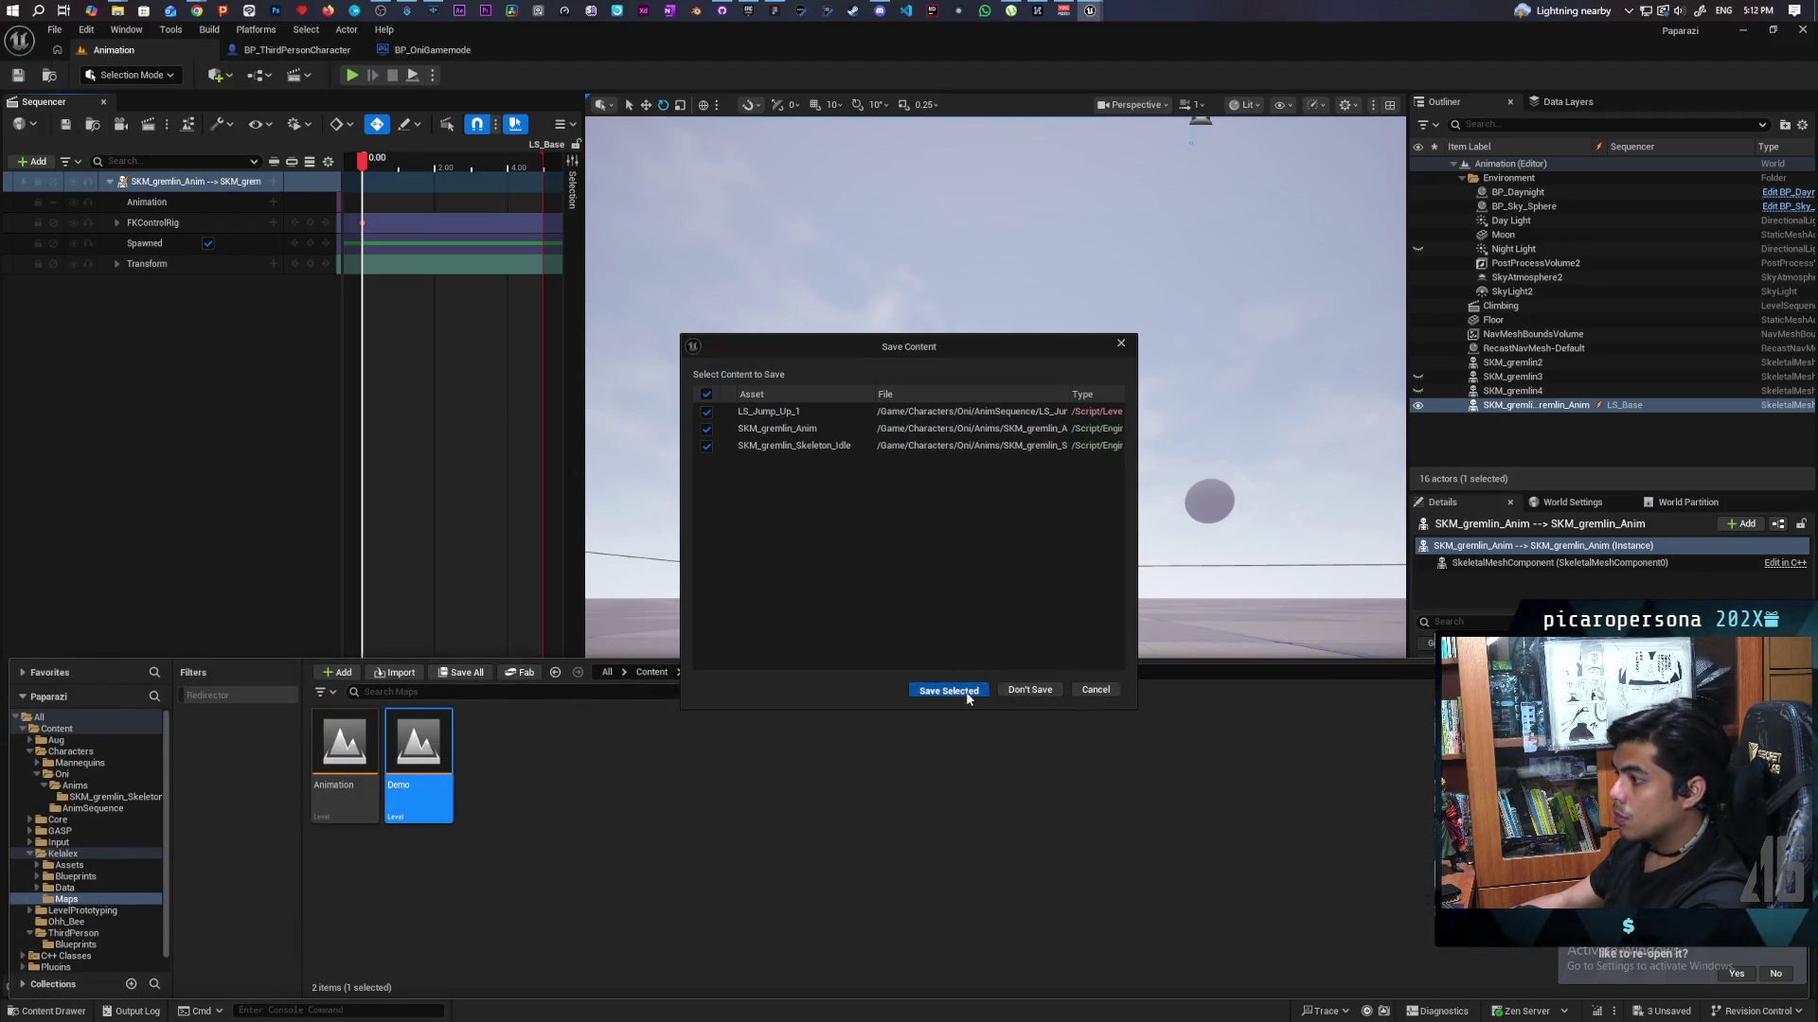
left_click(967, 696)
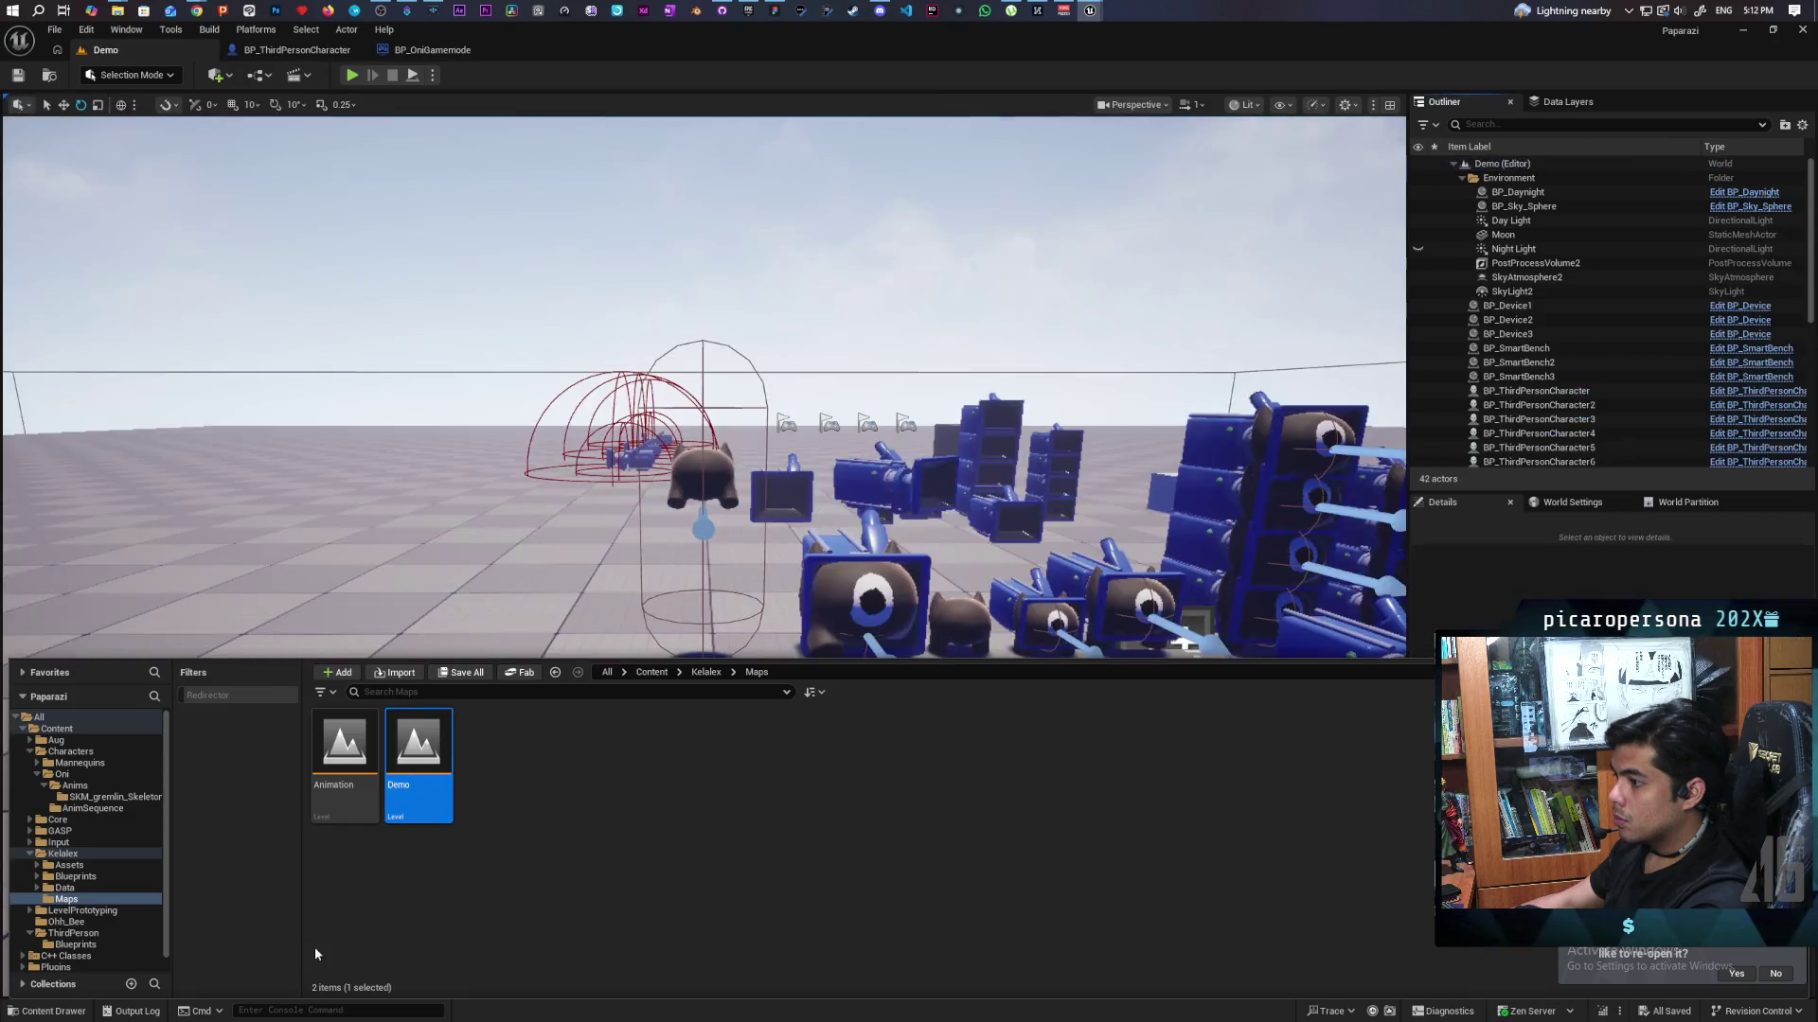
Open ABP_Oni and enter the Locomotion > Idle state graph.
left_click(47, 1011)
left_click(47, 1012)
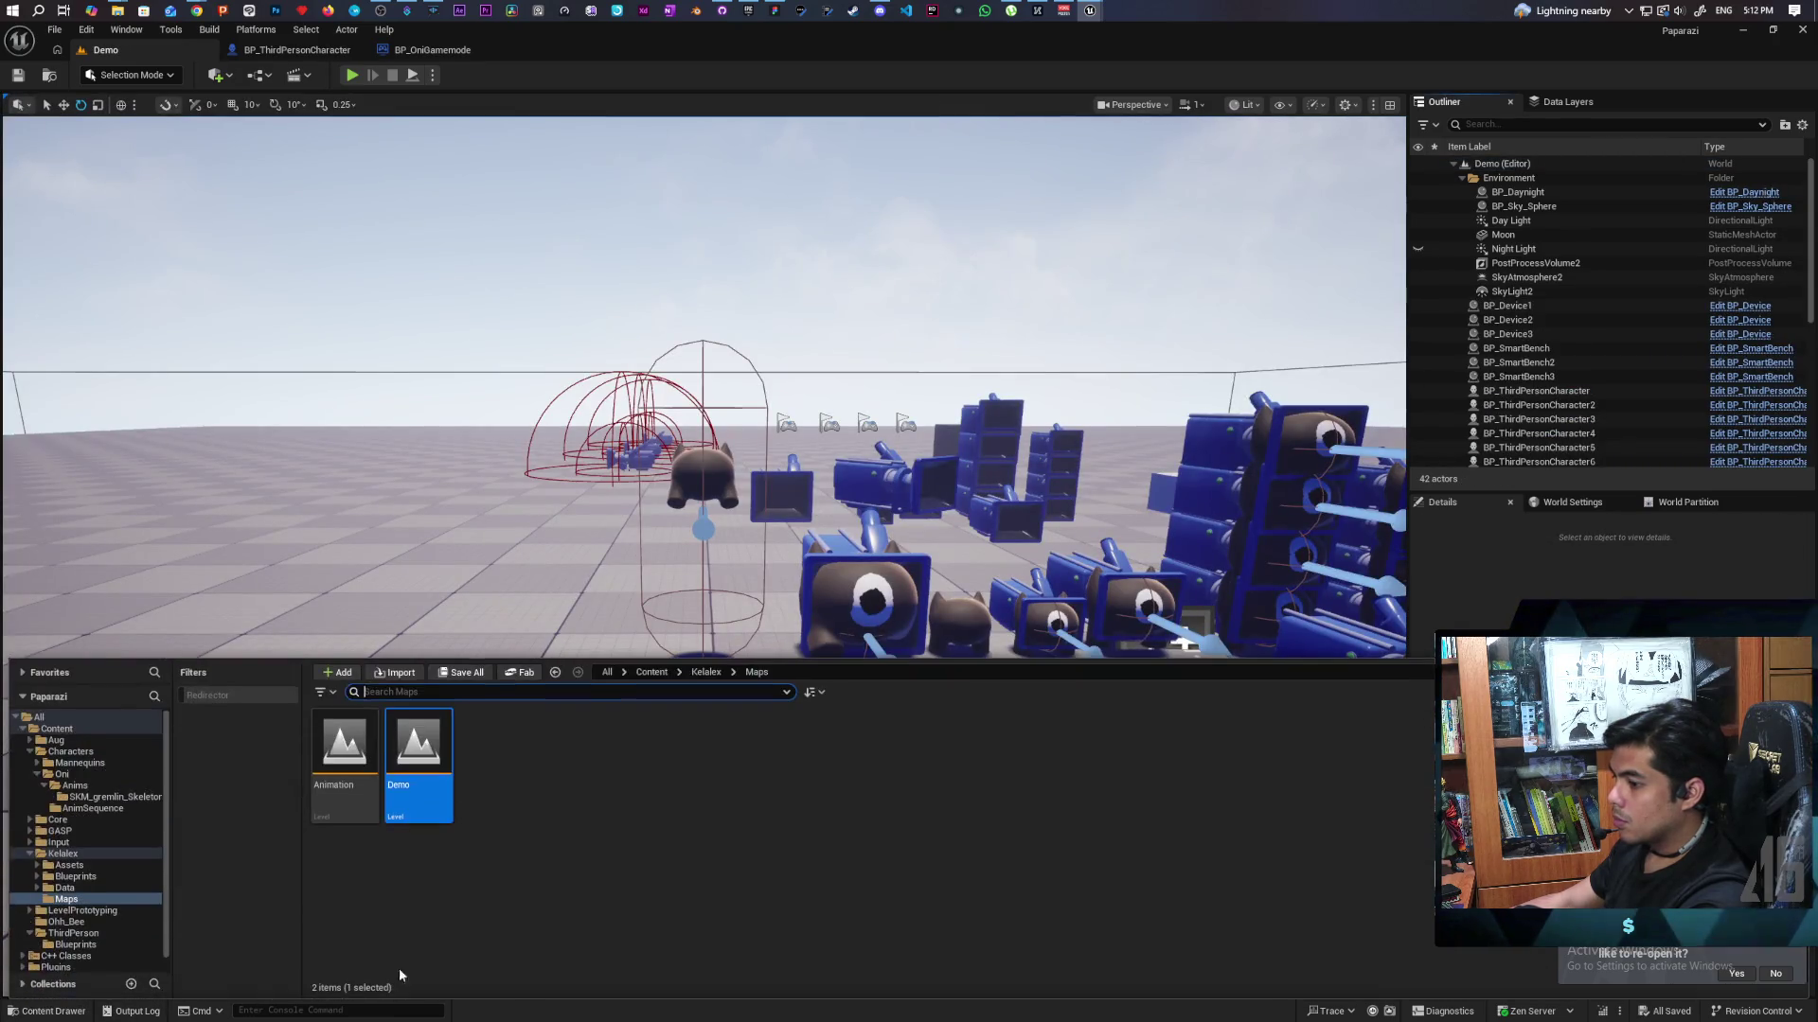
left_click(651, 672)
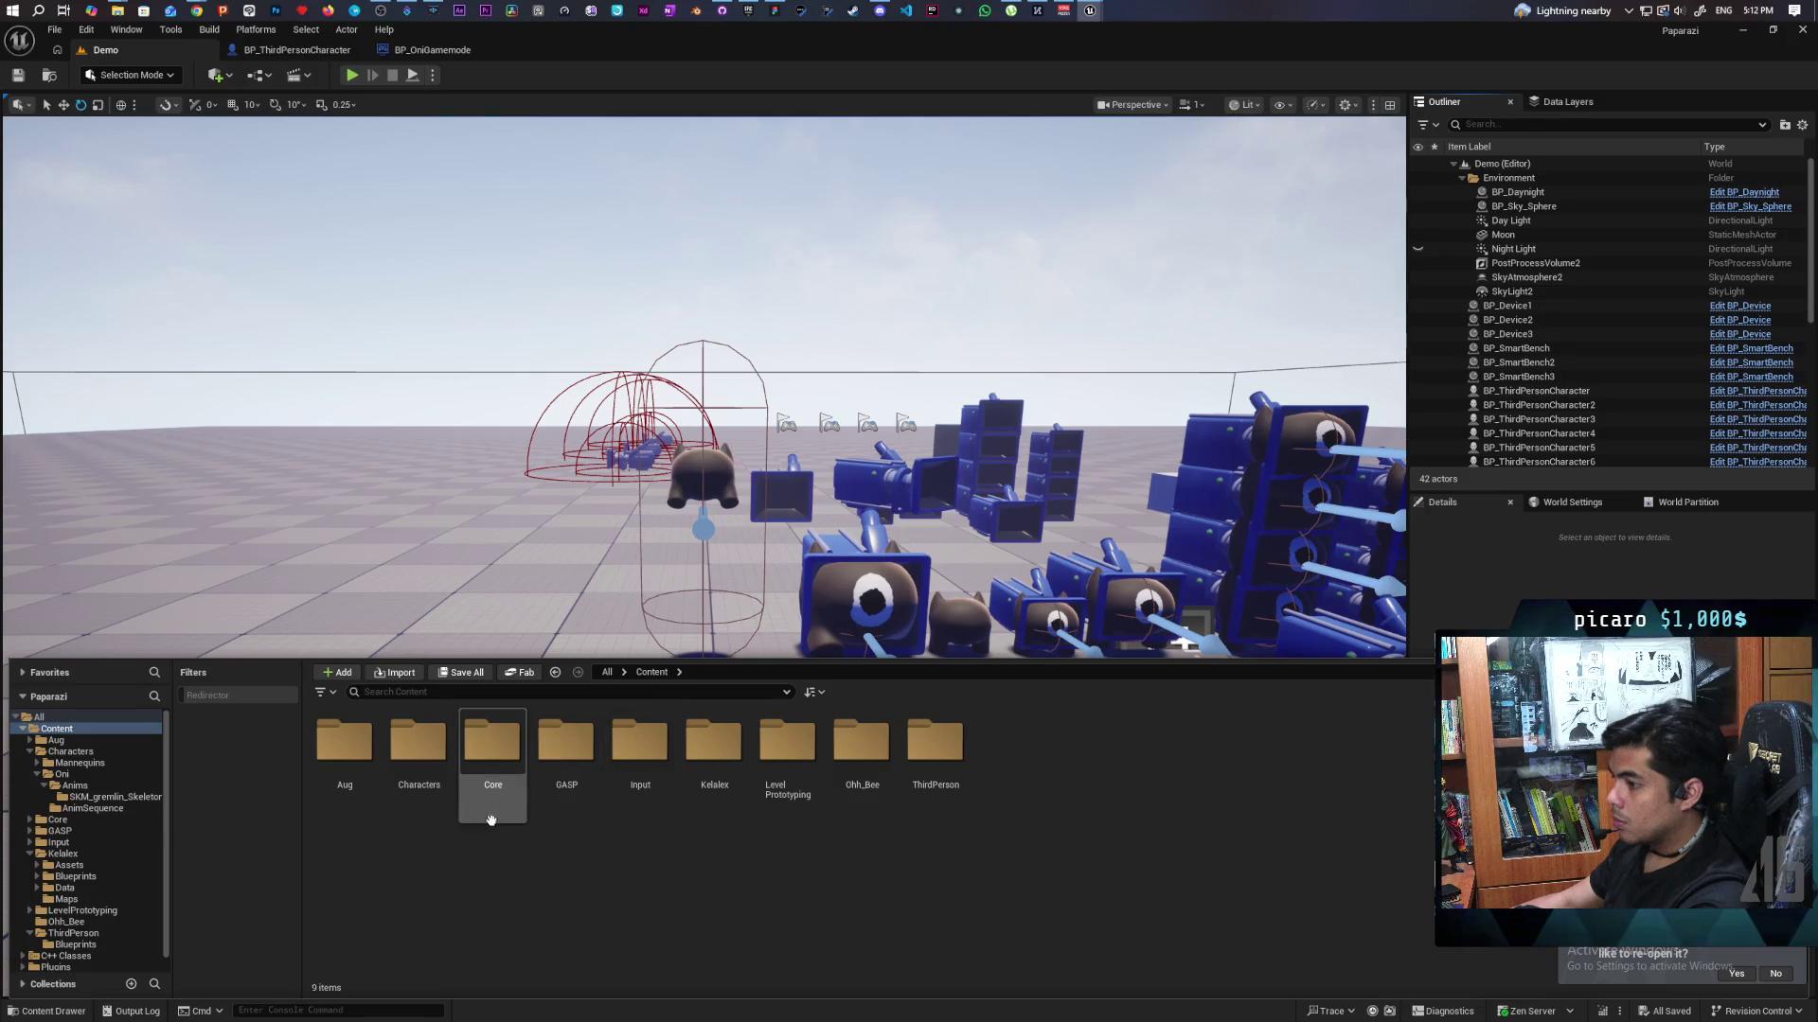
double_click(419, 795)
double_click(418, 795)
double_click(492, 758)
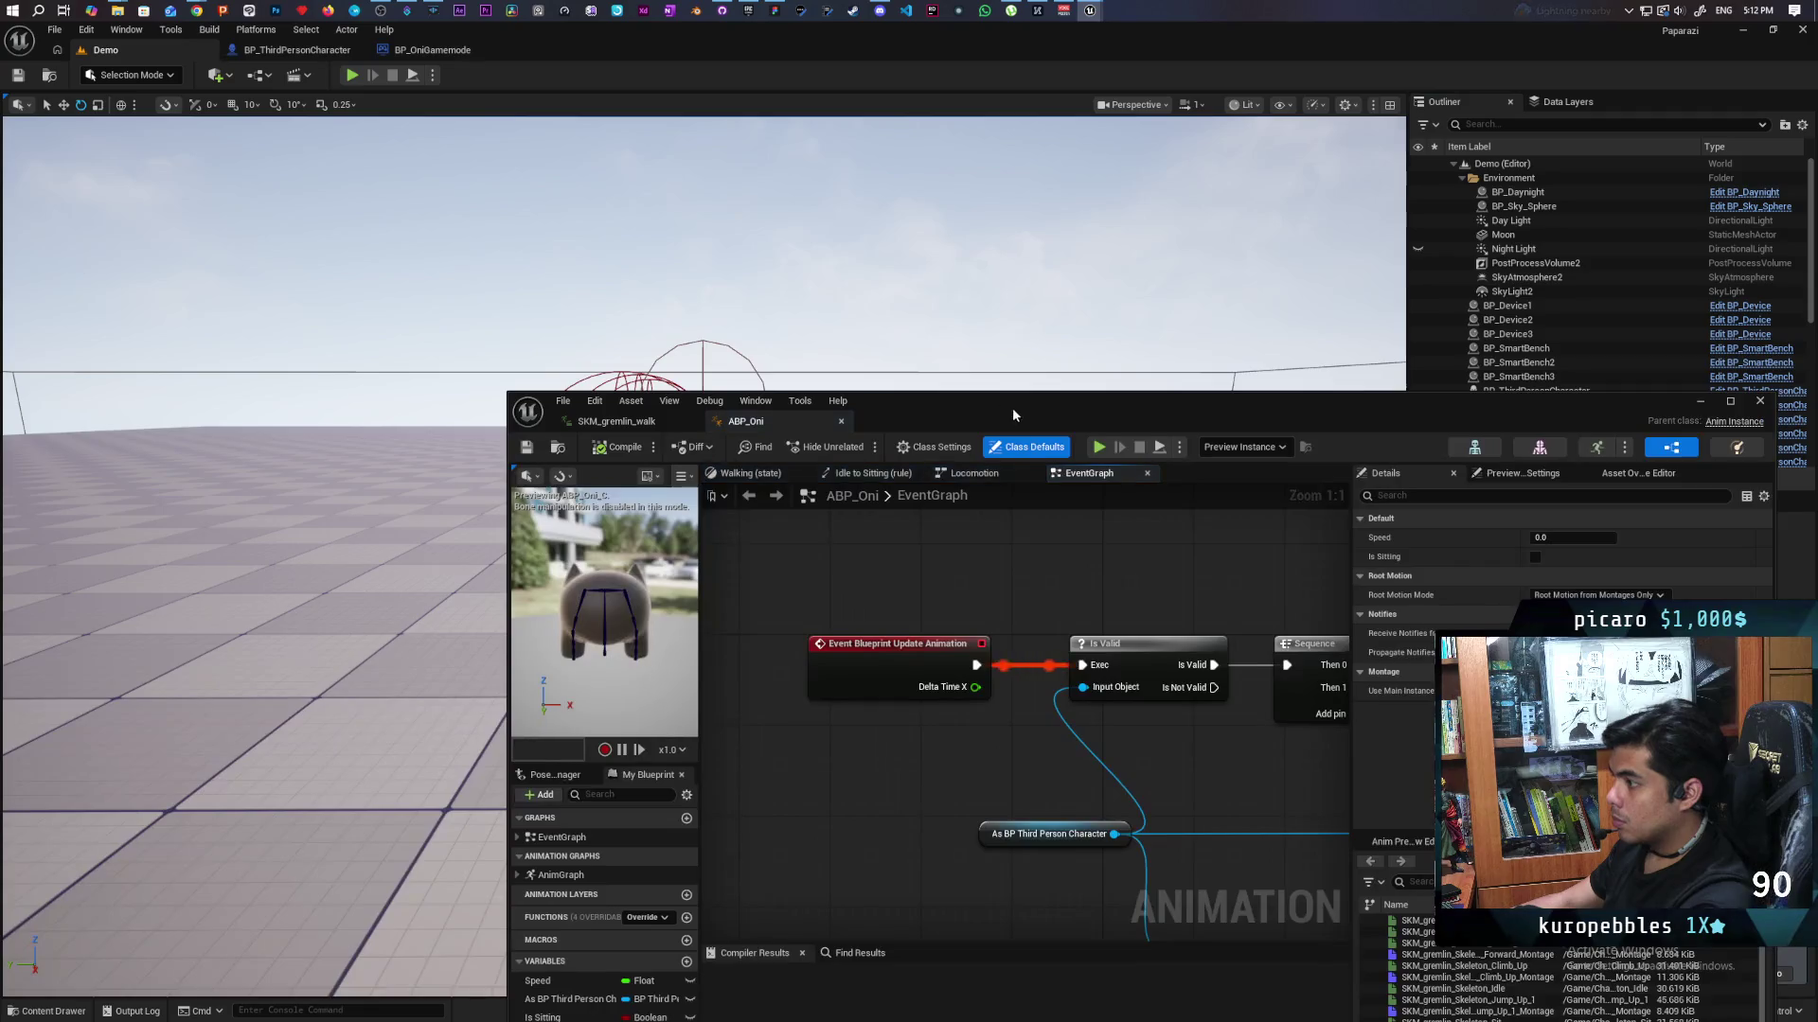
left_click_drag(1015, 413, 810, 195)
scroll(893, 389, "down", 5)
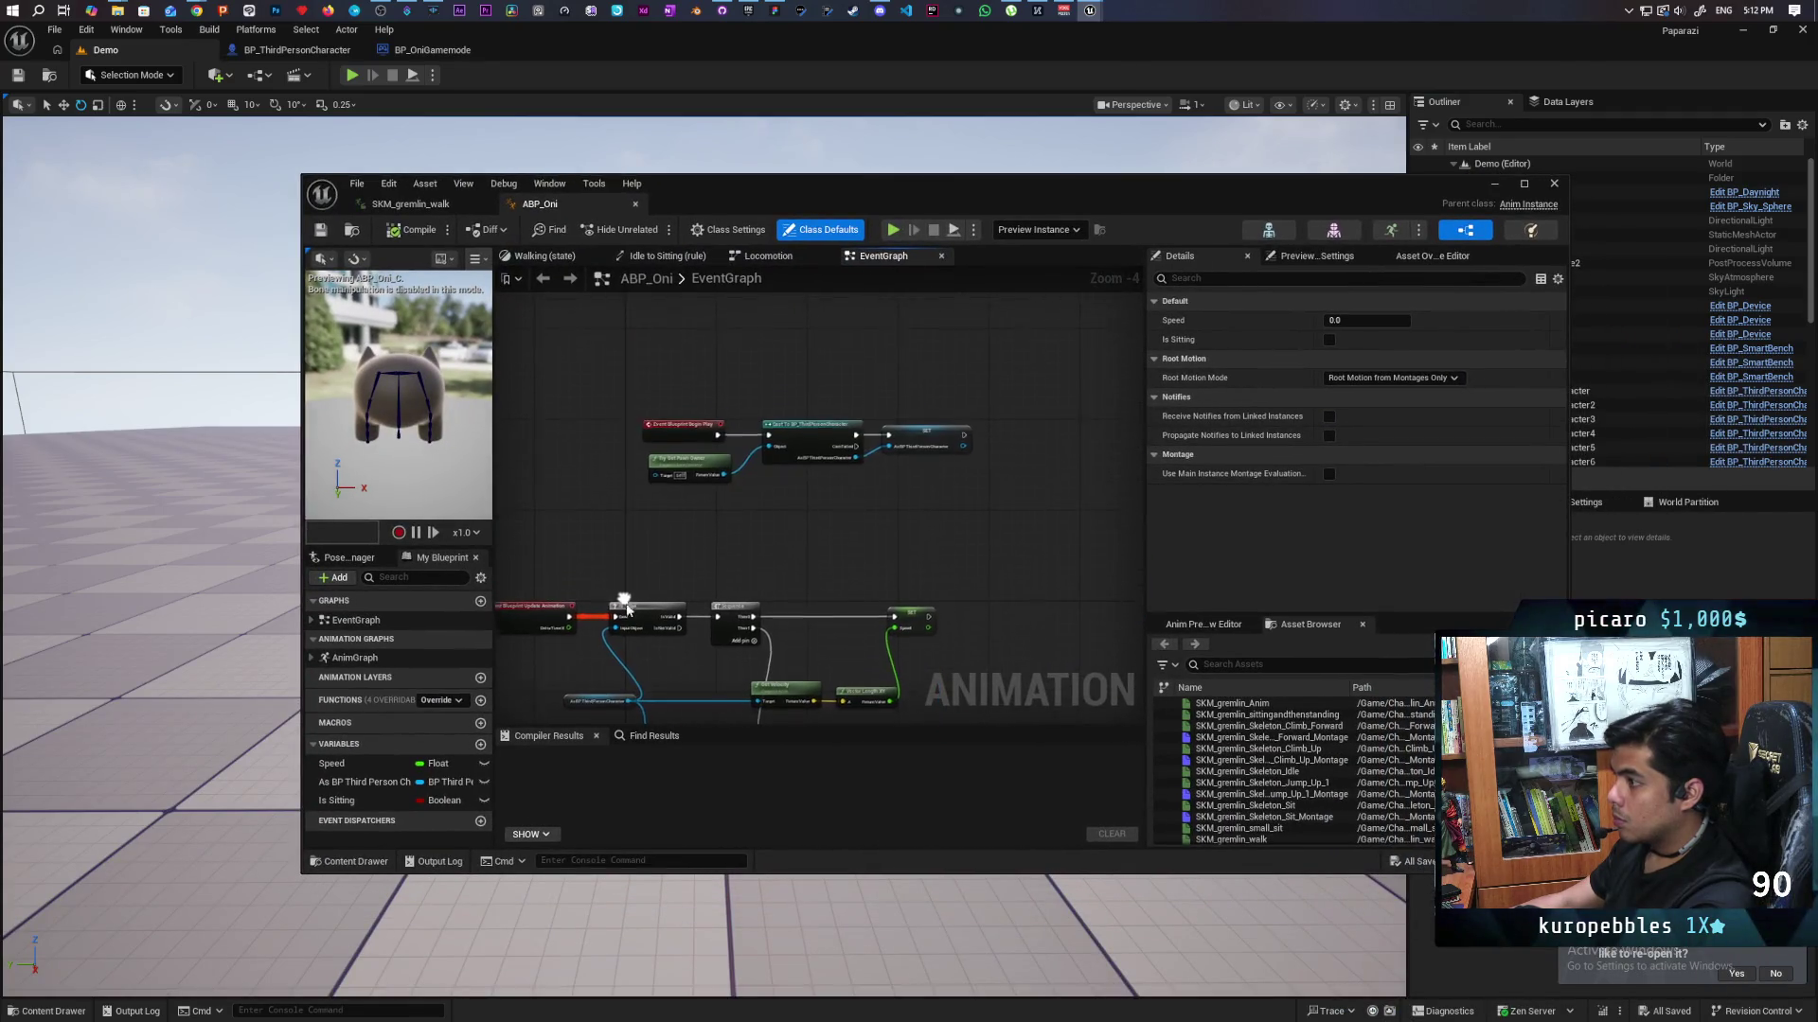
left_click(768, 256)
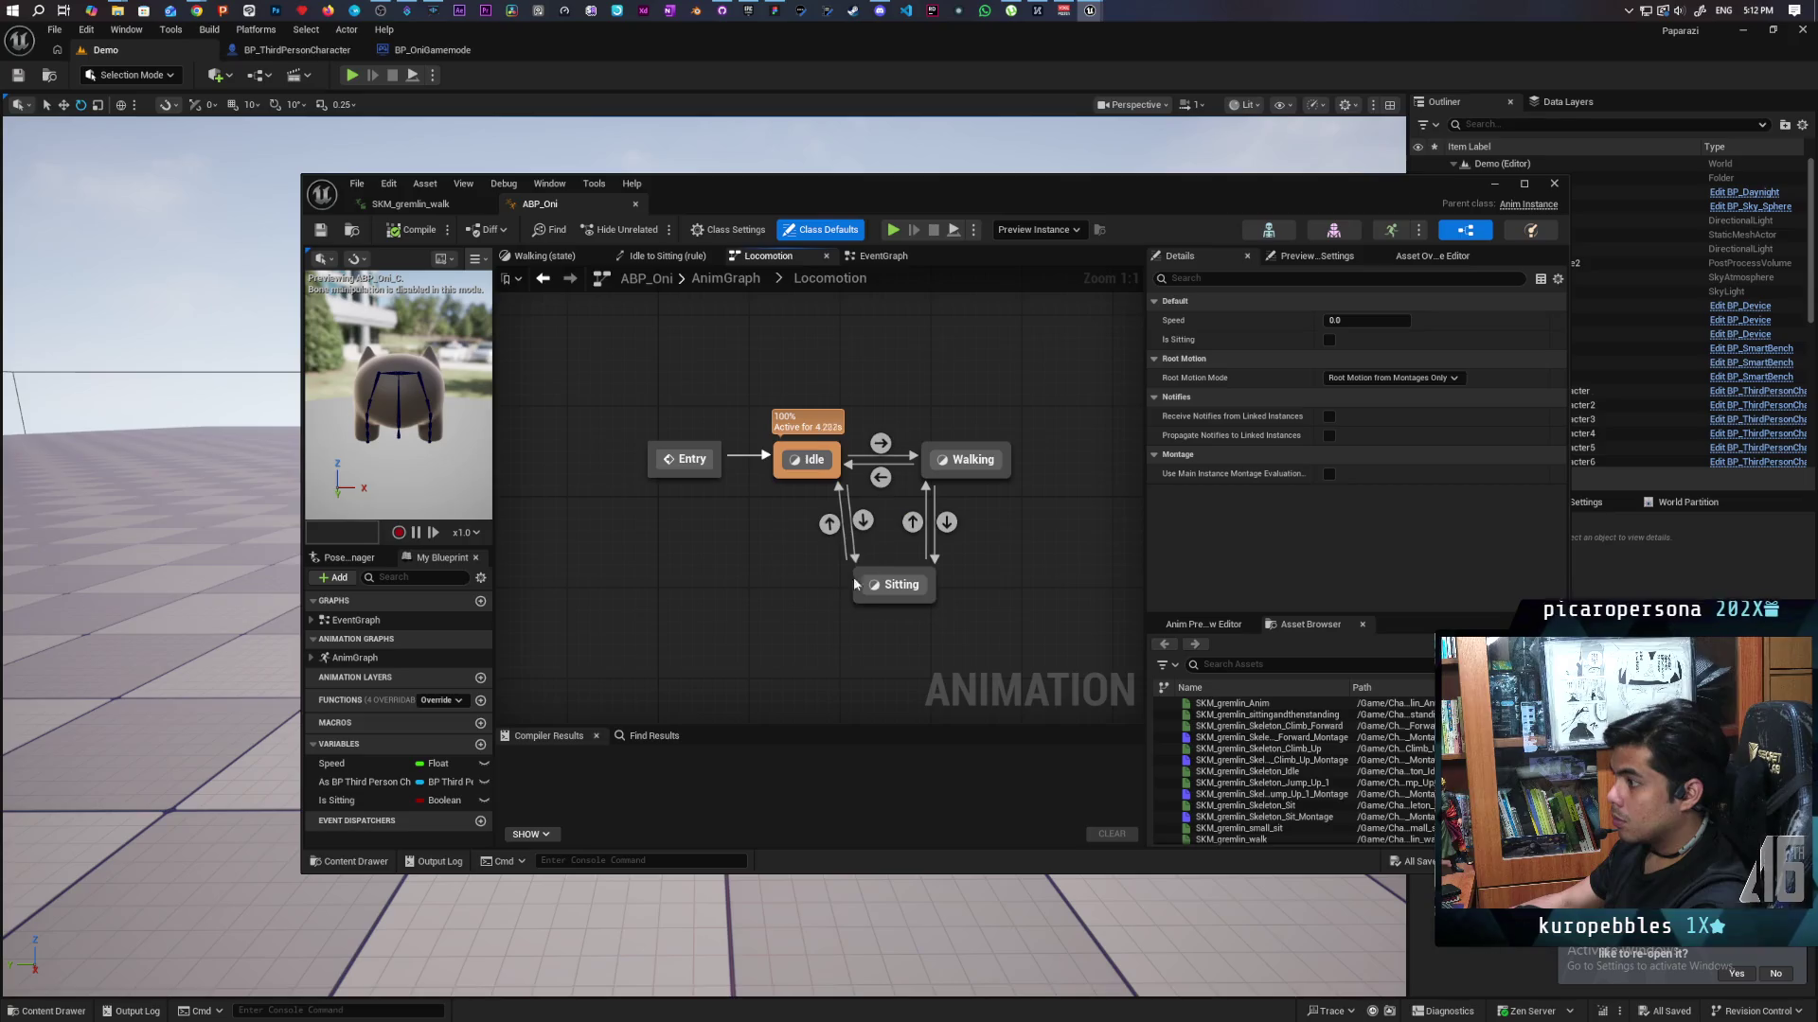
double_click(808, 460)
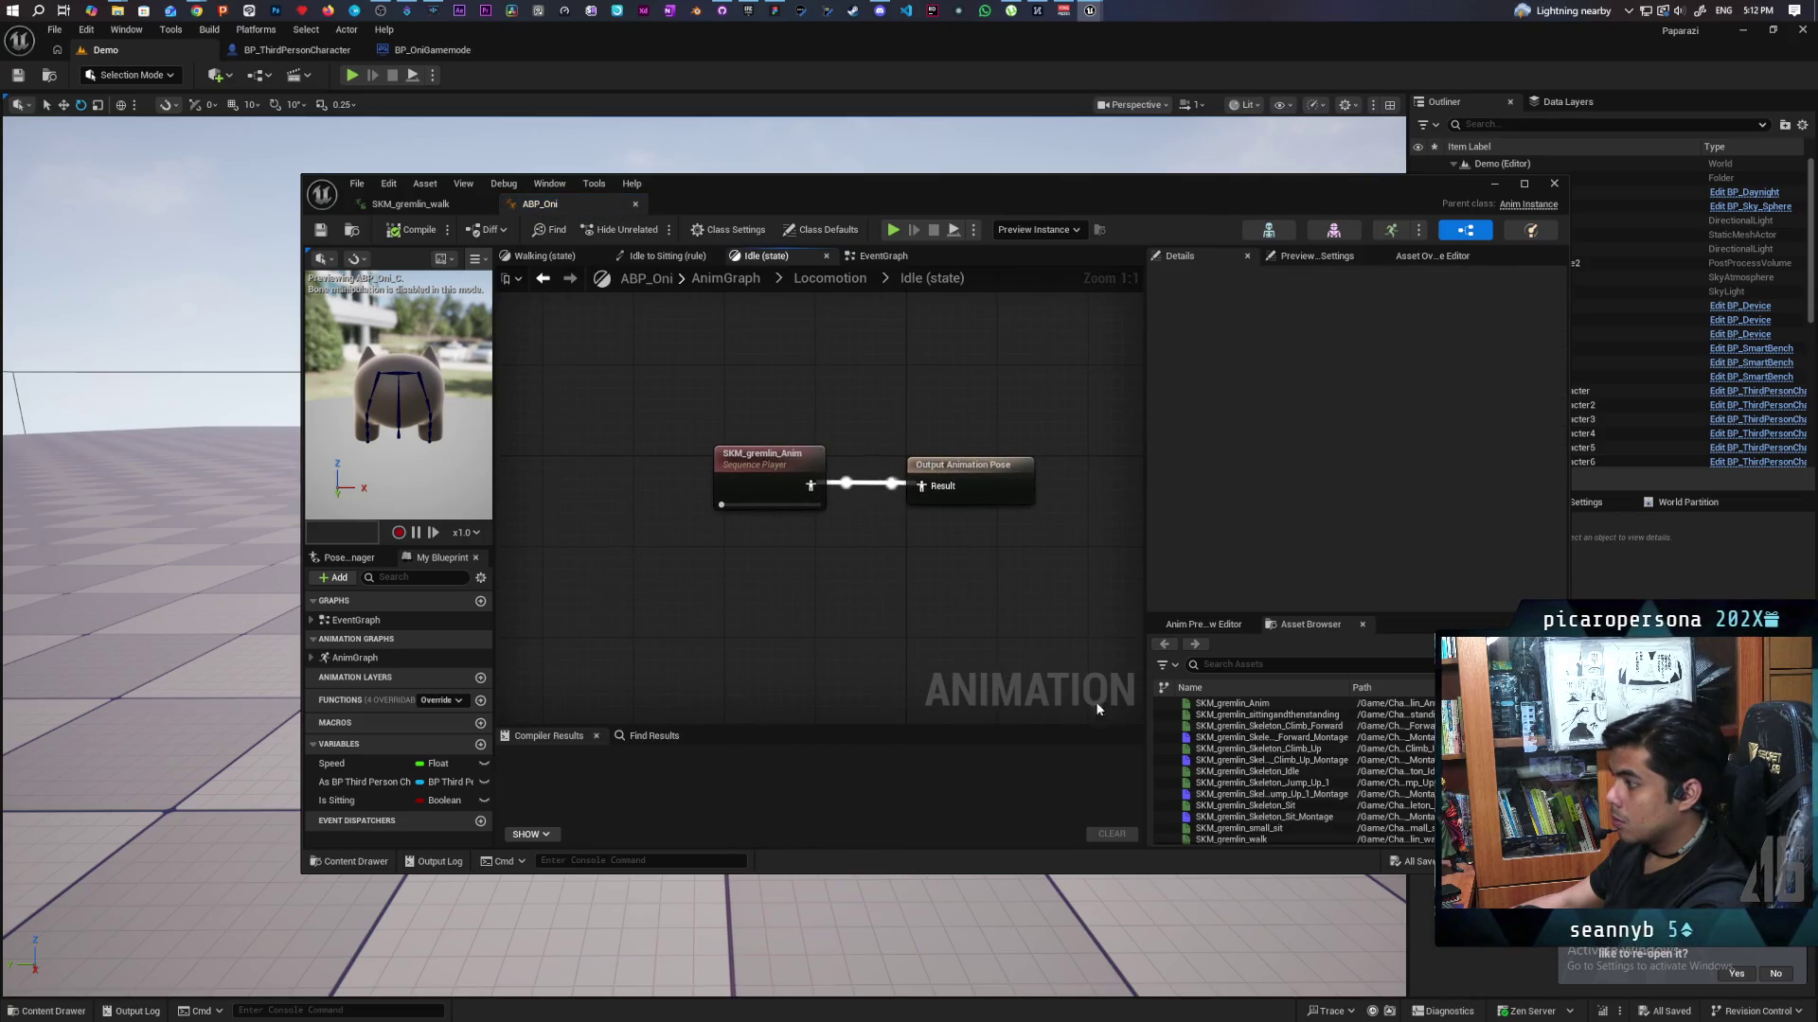
scroll(1295, 822, "down", 1)
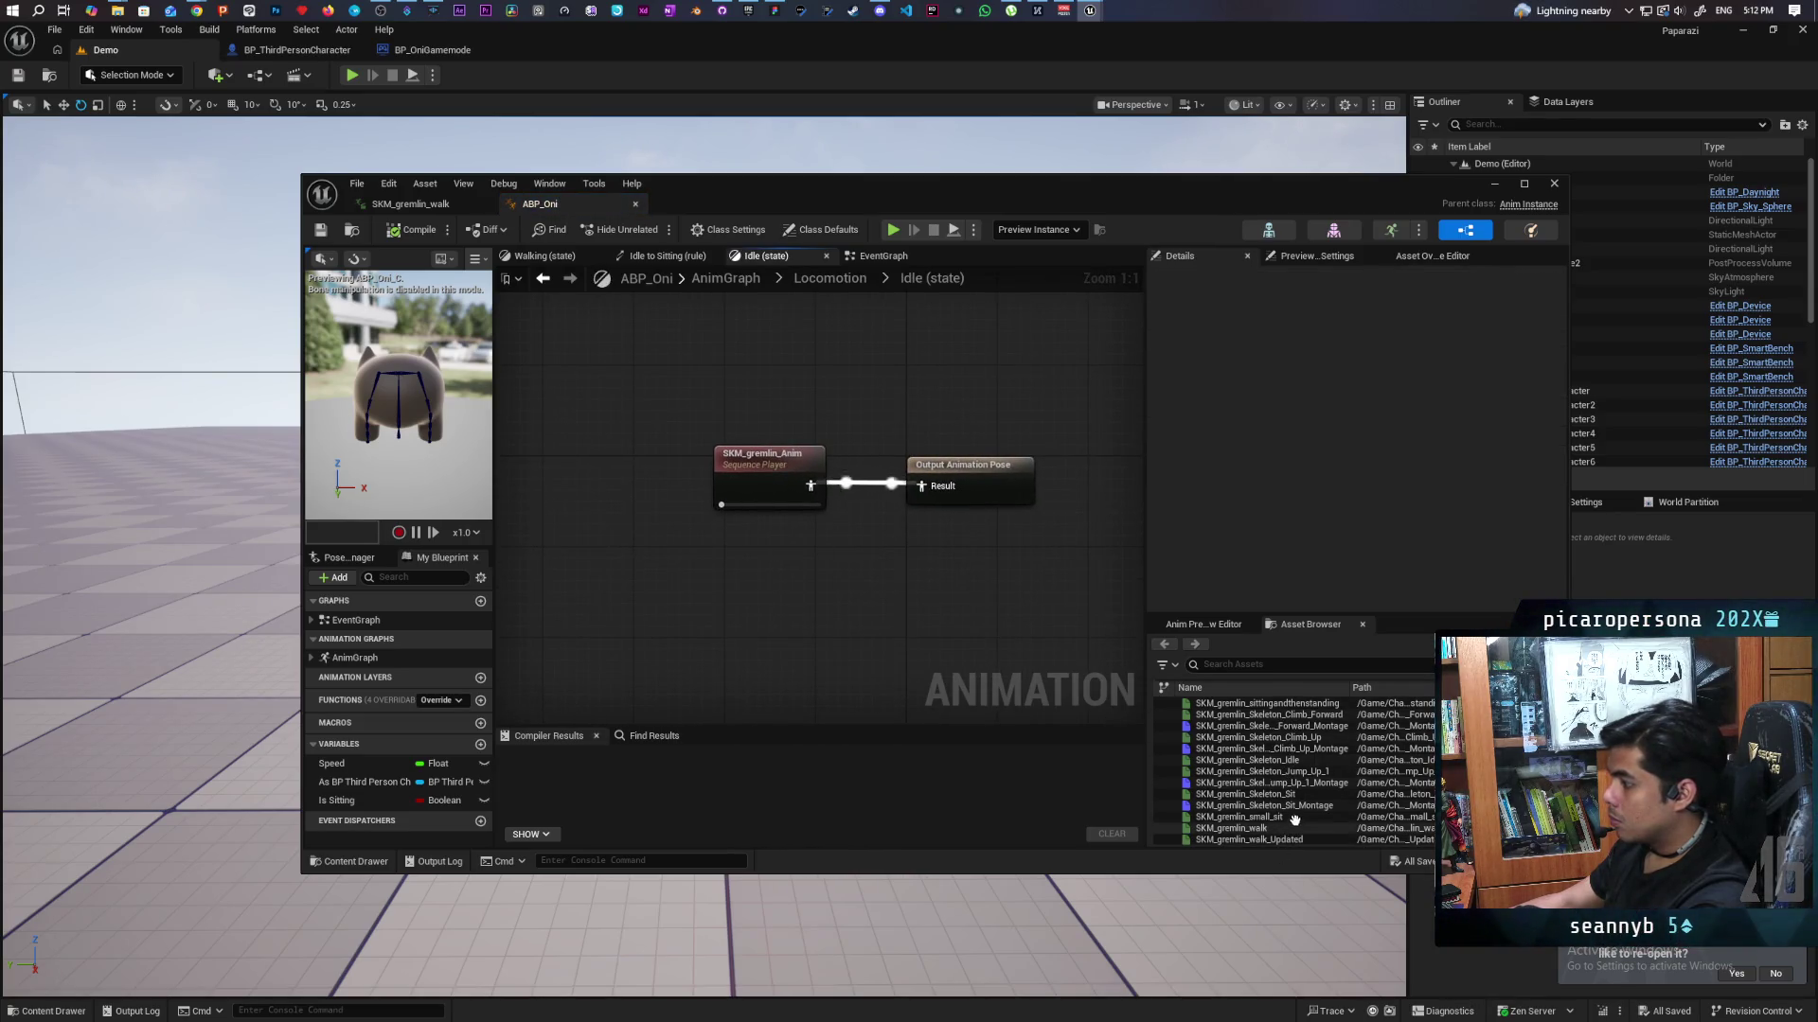
Replace the Idle state's players with SKM_gremlin_Skeleton_Idle wired to the output pose, and compile.
mouse_move(1269, 771)
left_mouse_down()
mouse_move(860, 600)
mouse_move(839, 568)
left_mouse_up()
mouse_move(1246, 760)
left_mouse_down()
mouse_move(838, 670)
mouse_move(921, 486)
left_mouse_up()
left_click_drag(696, 390, 847, 589)
key("Delete")
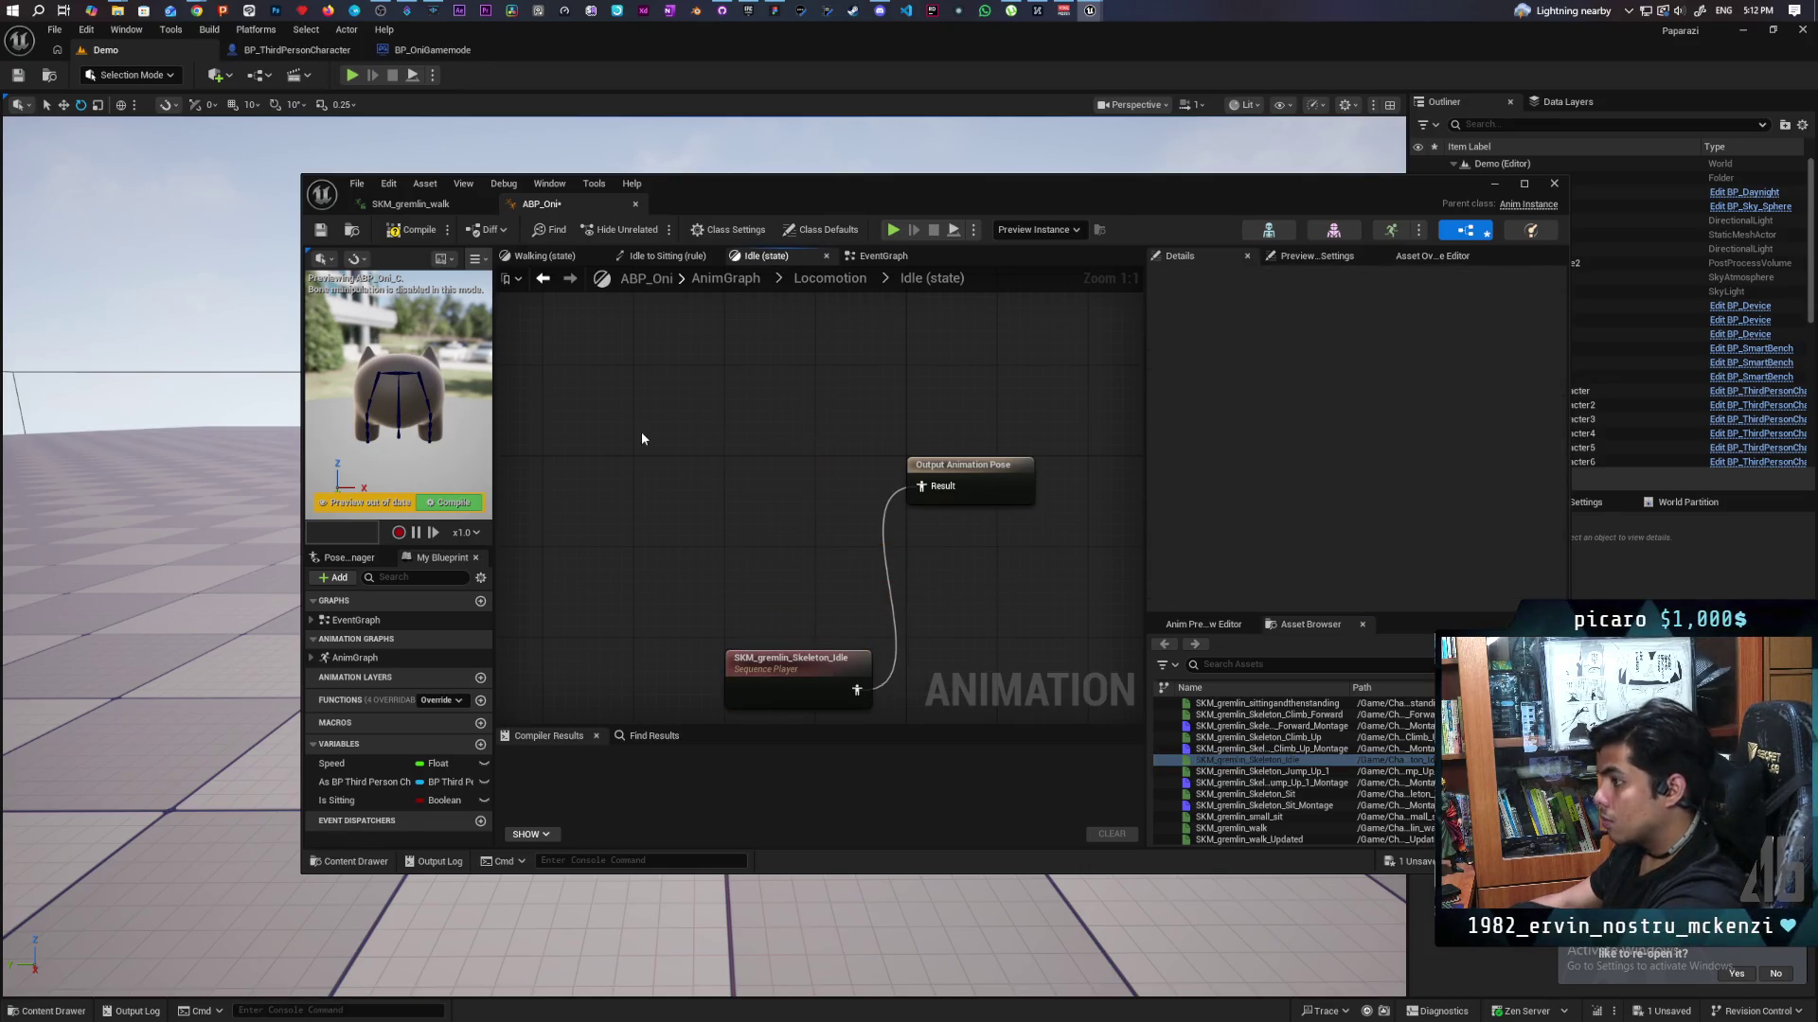
left_click(417, 231)
left_click_drag(808, 662, 789, 458)
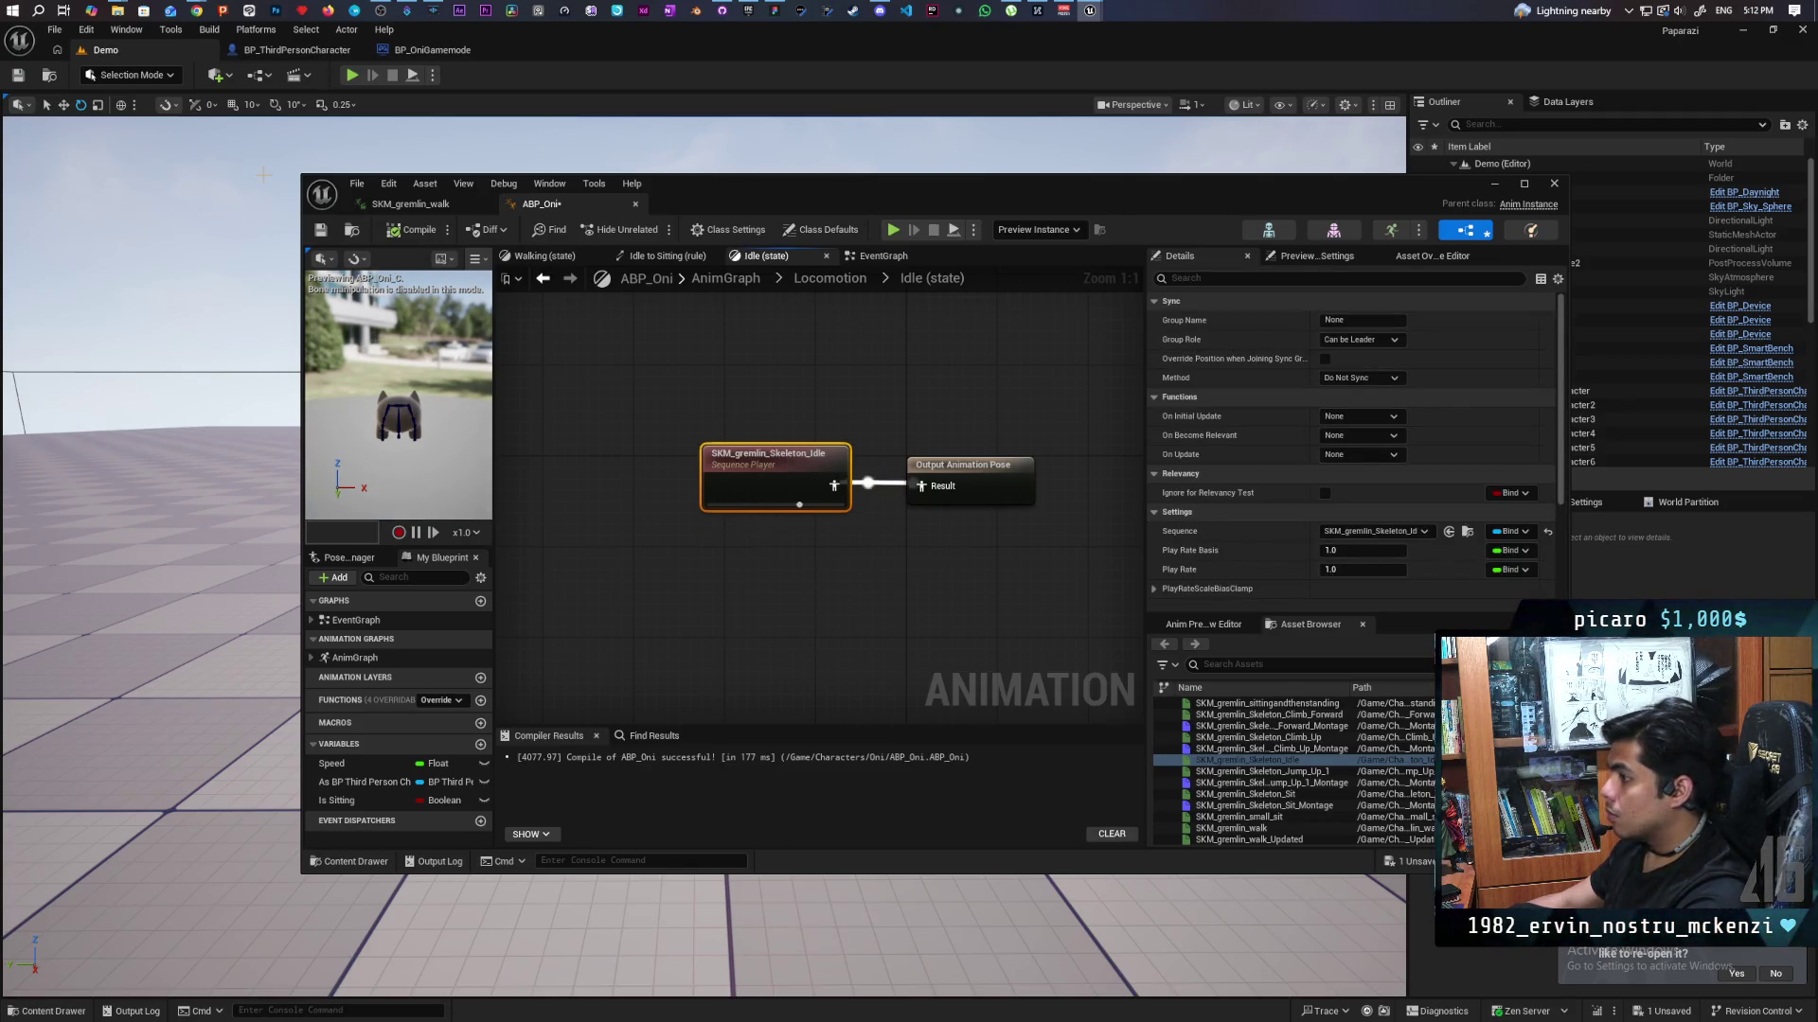
Enable Loop Animation on the idle player, recompile, and minimize the animation editor.
scroll(1263, 445, "down", 1)
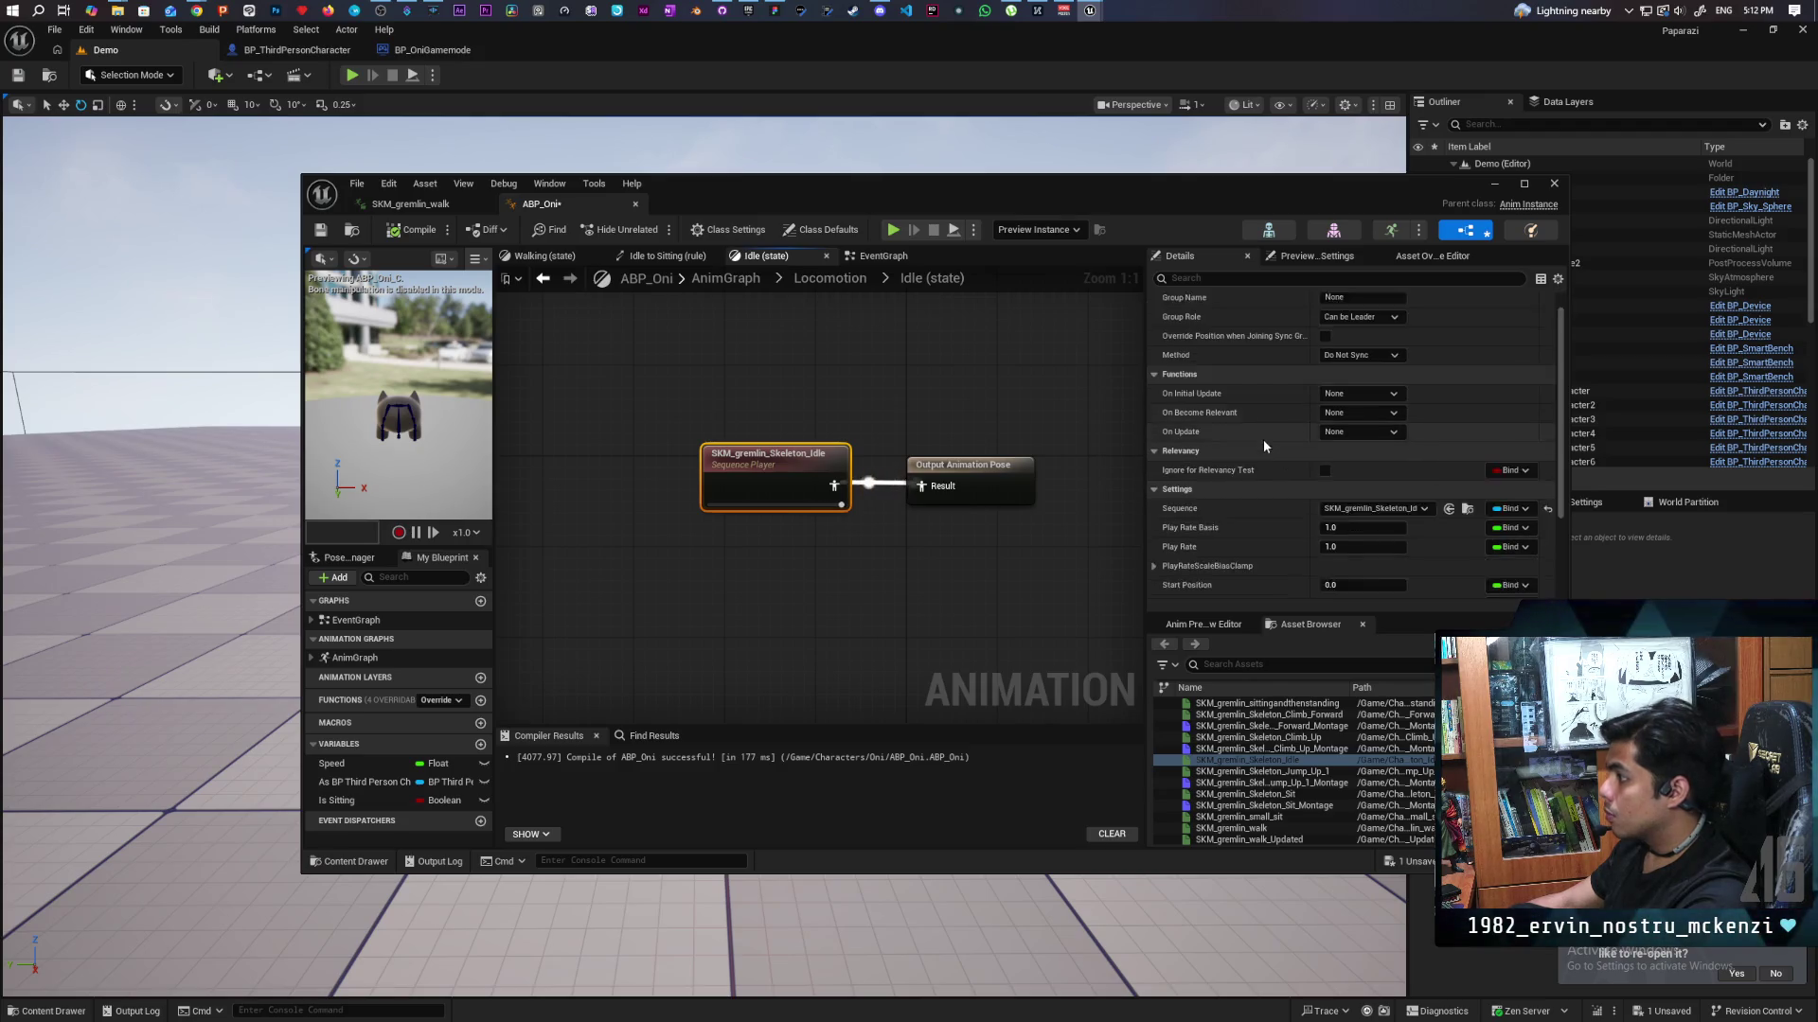
scroll(1264, 443, "down", 4)
left_click(1324, 514)
left_click(417, 230)
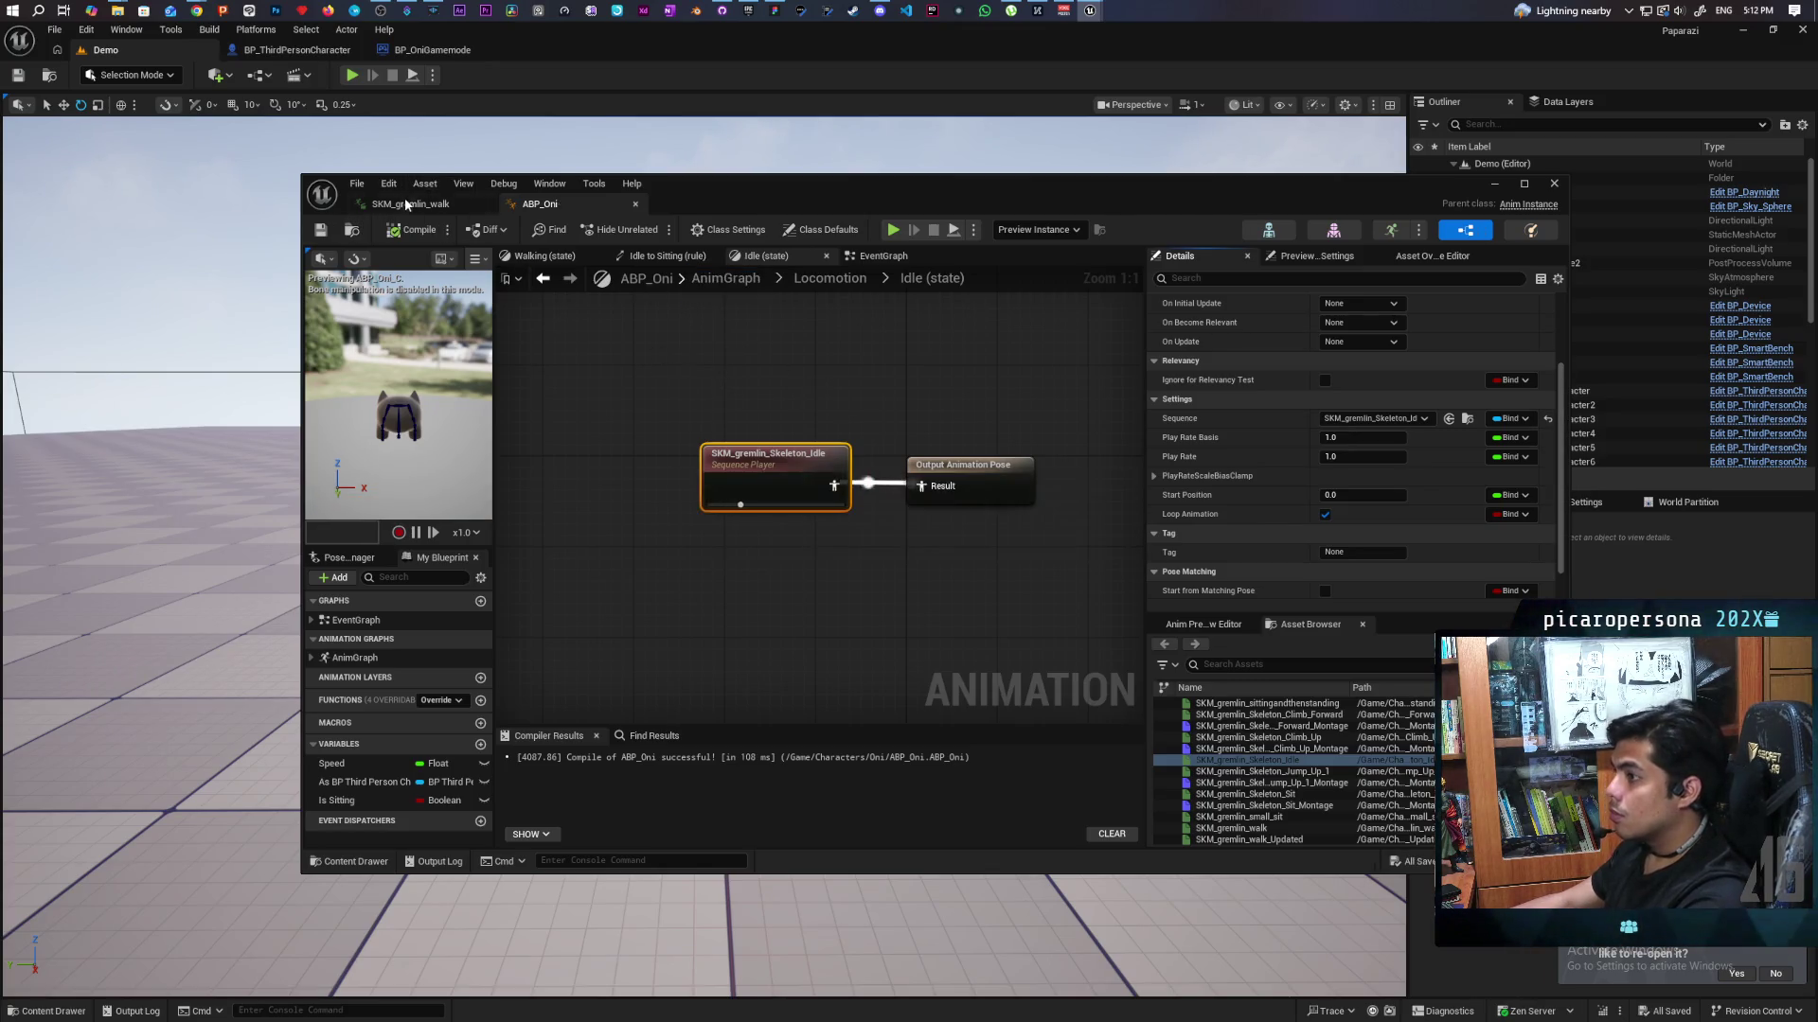
left_click(405, 204)
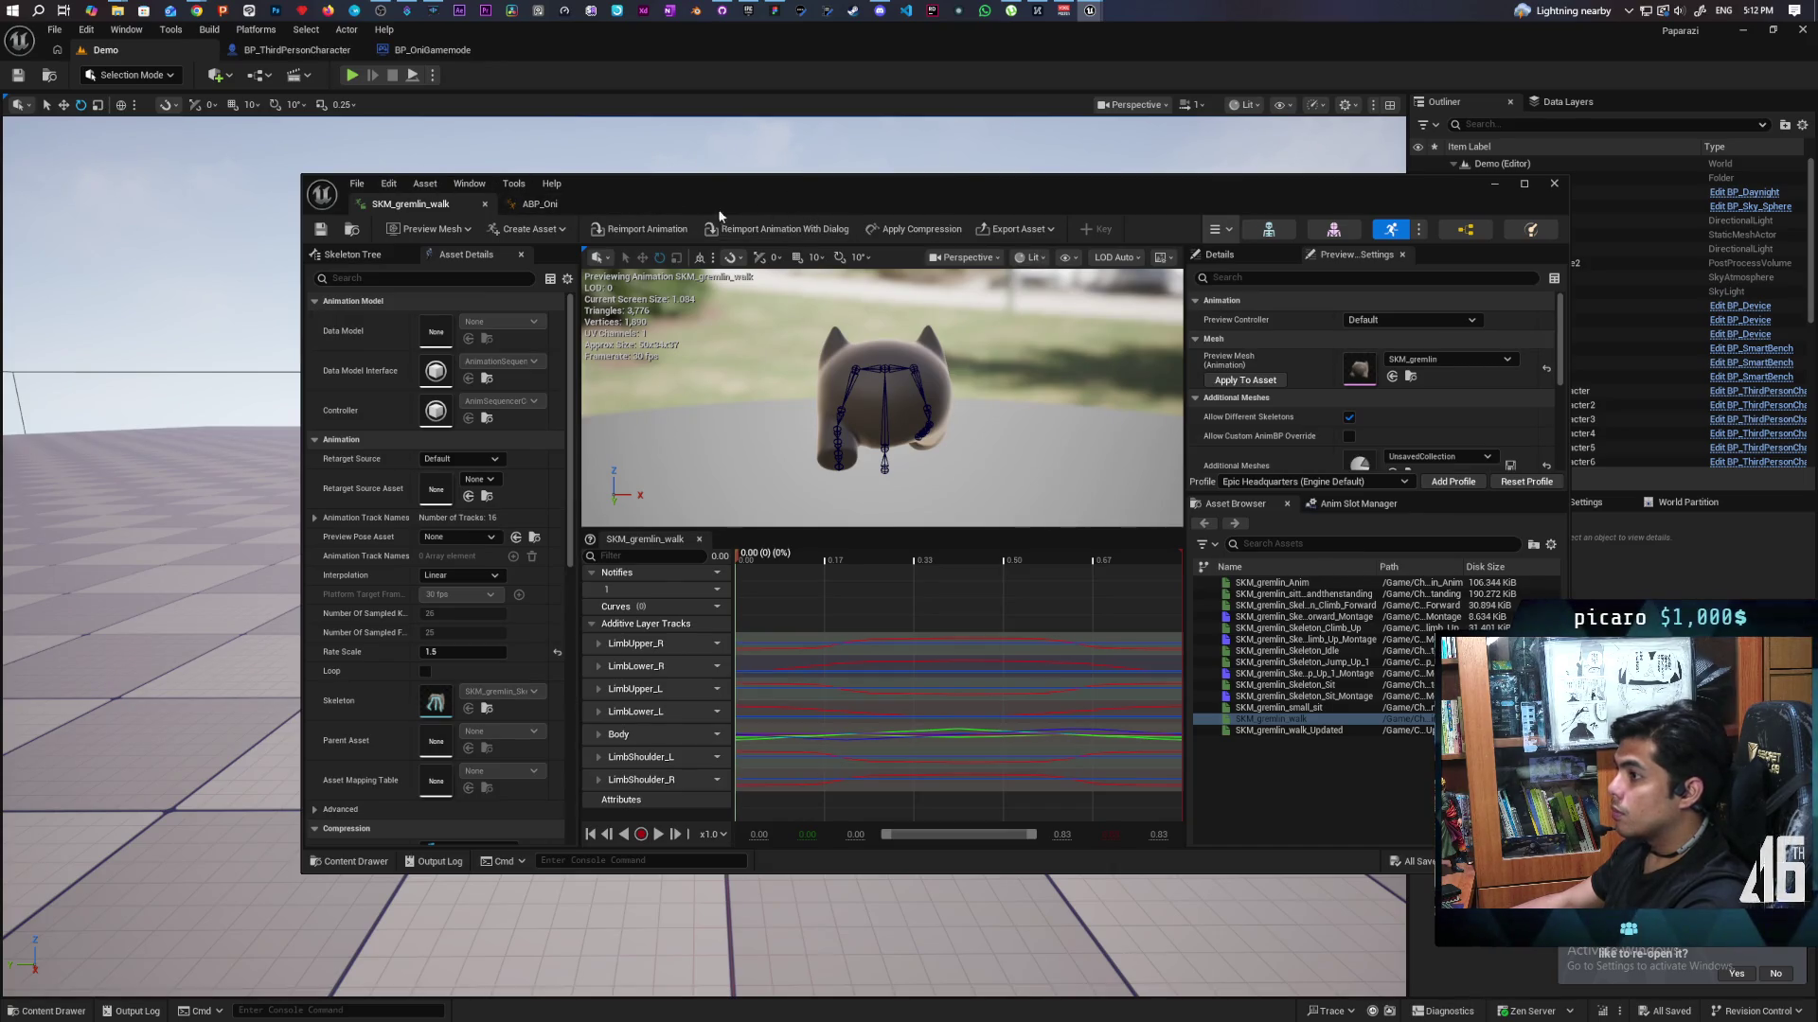
left_click(1498, 185)
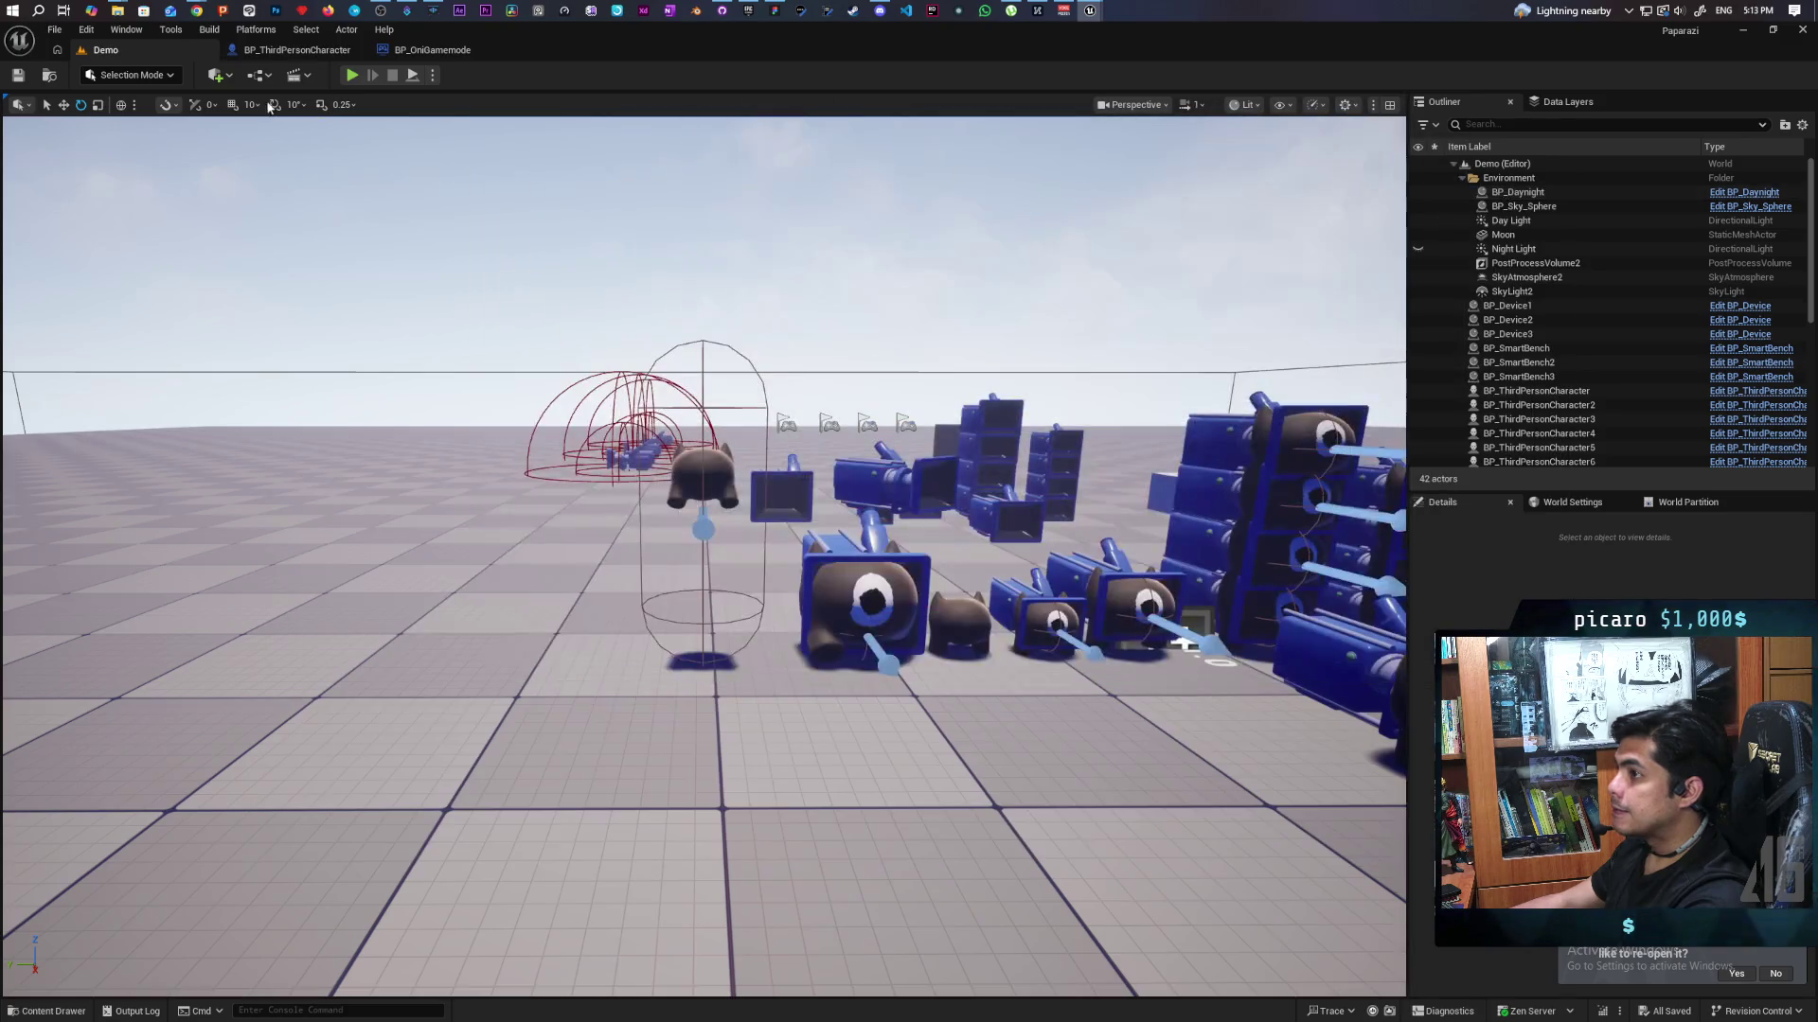
Locate and select the NewBlueprint gremlin character in the level.
left_click(53, 78)
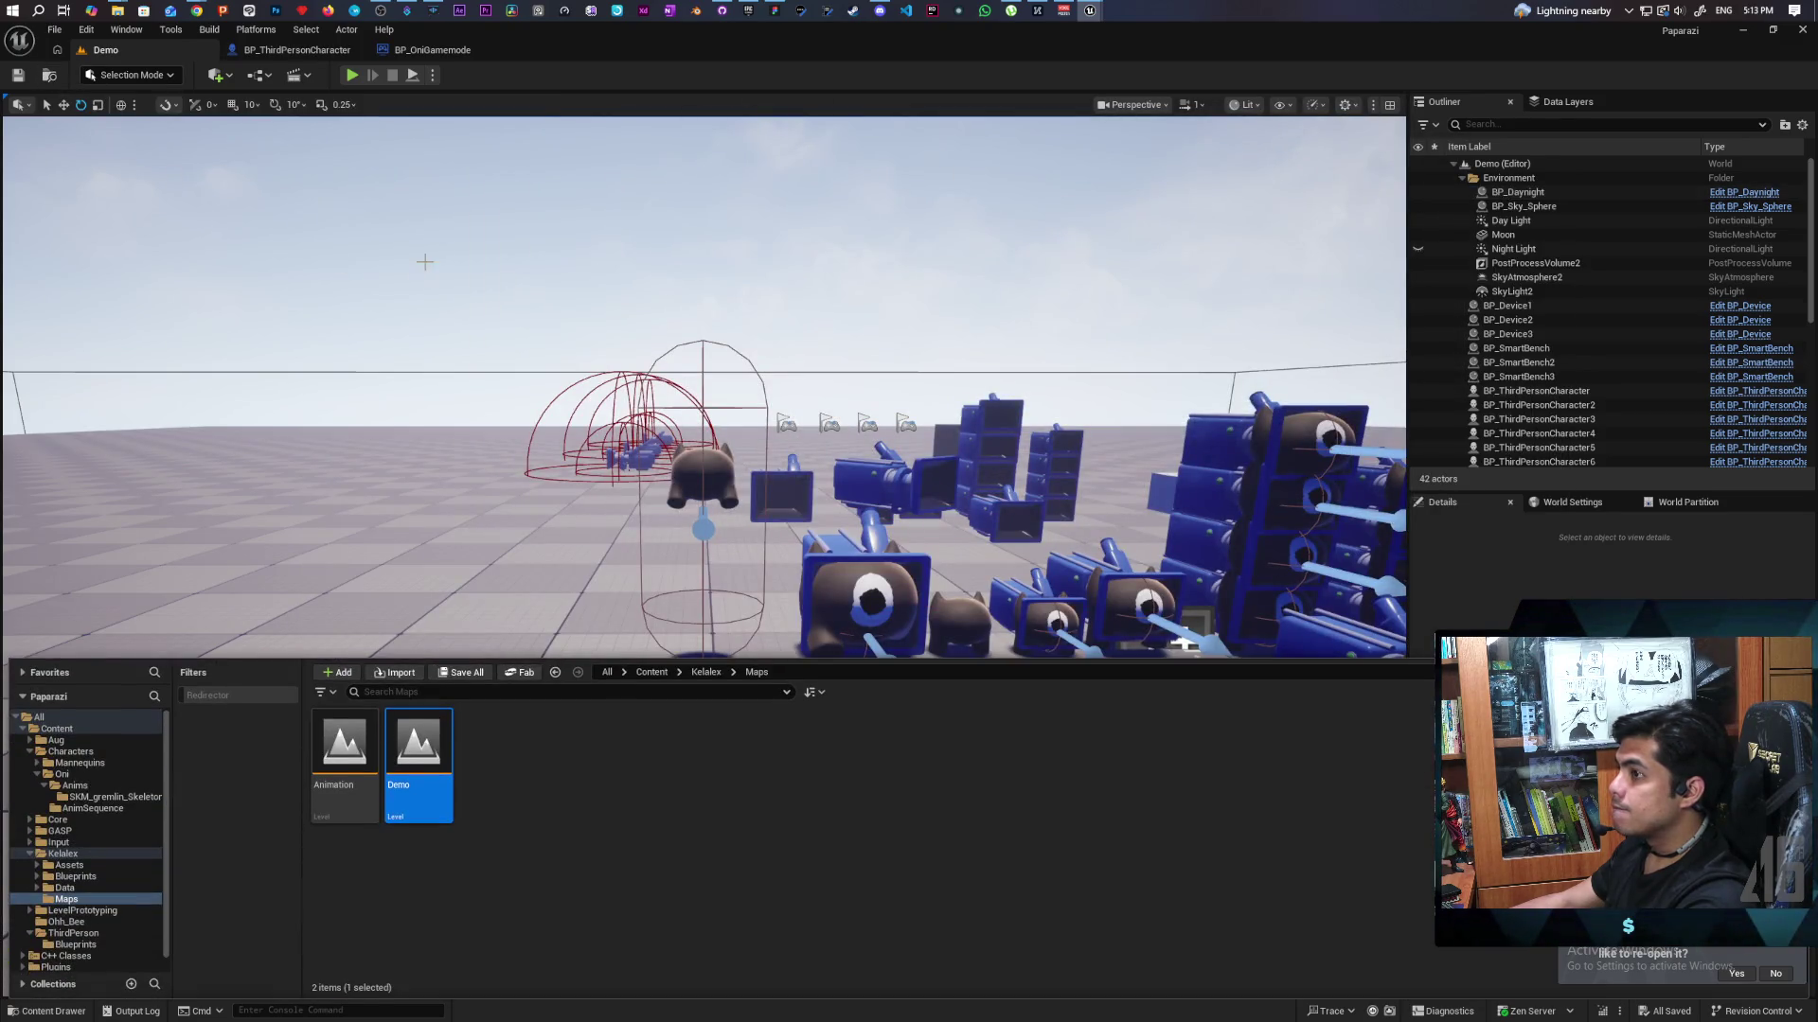
mouse_move(1183, 644)
left_mouse_down()
mouse_move(865, 460)
mouse_move(284, 189)
mouse_move(67, 113)
left_mouse_up()
scroll(539, 450, "down", 5)
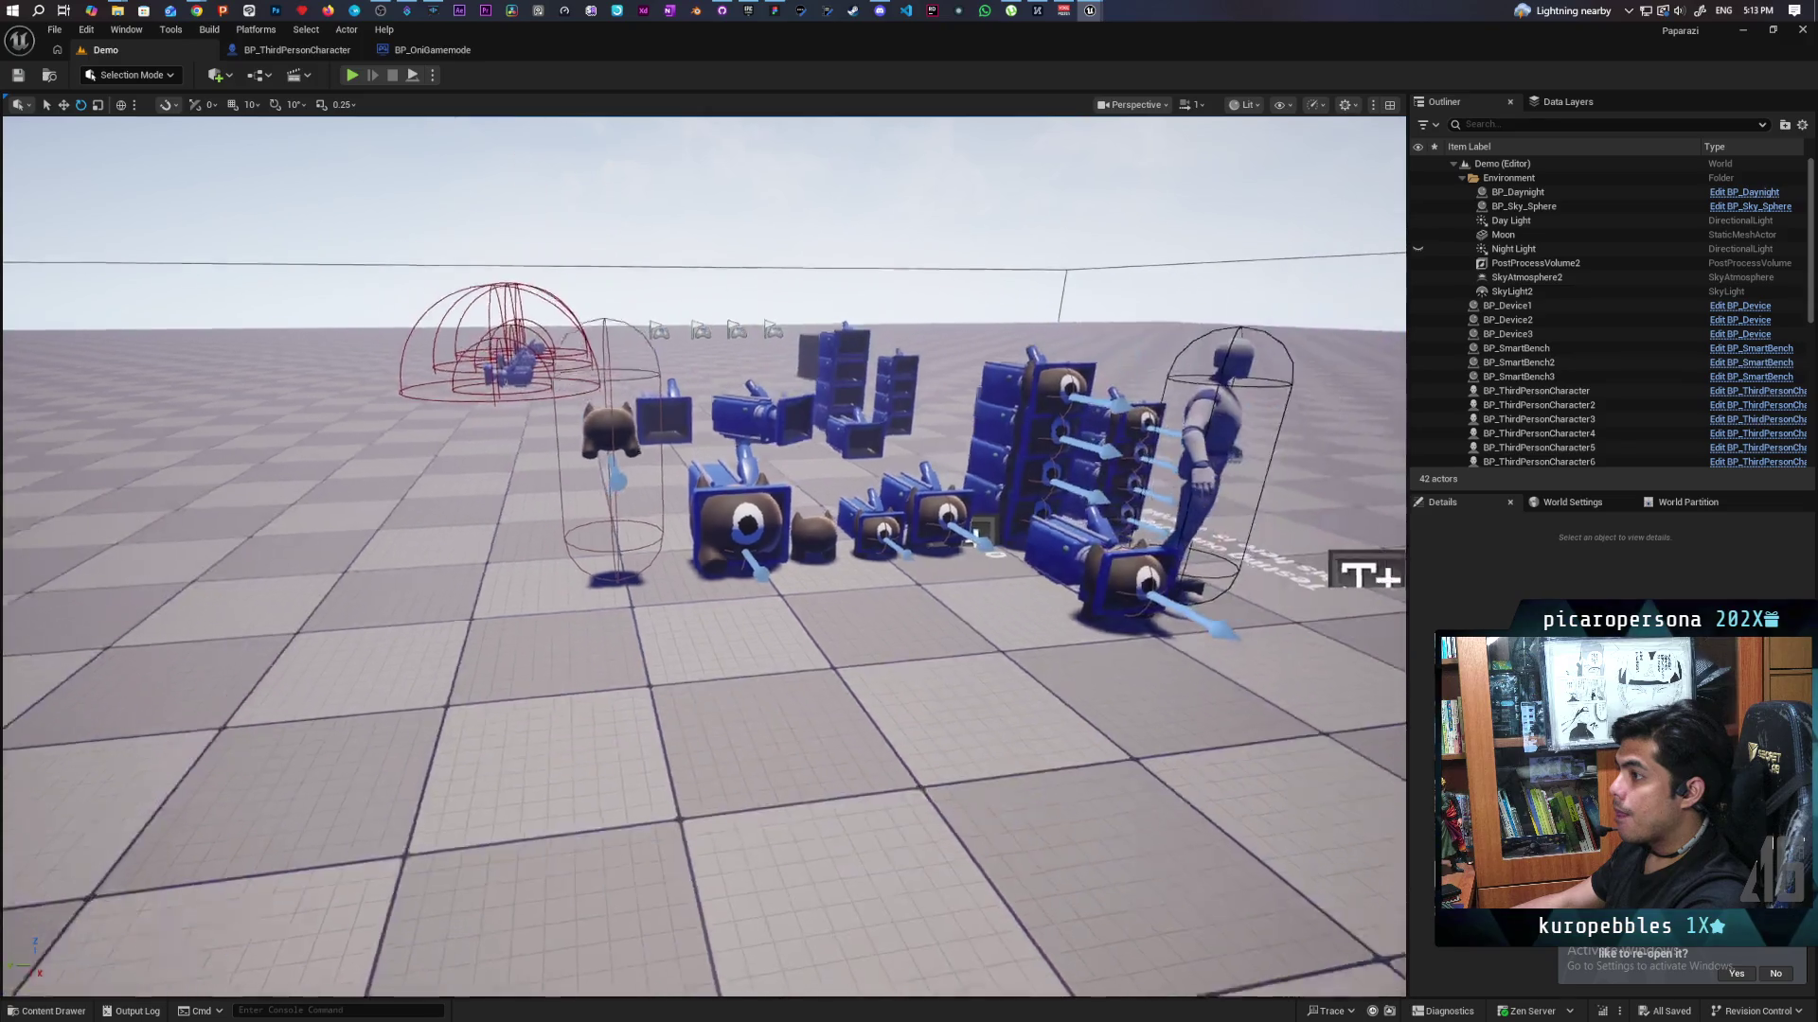
scroll(568, 426, "up", 5)
left_click(605, 395)
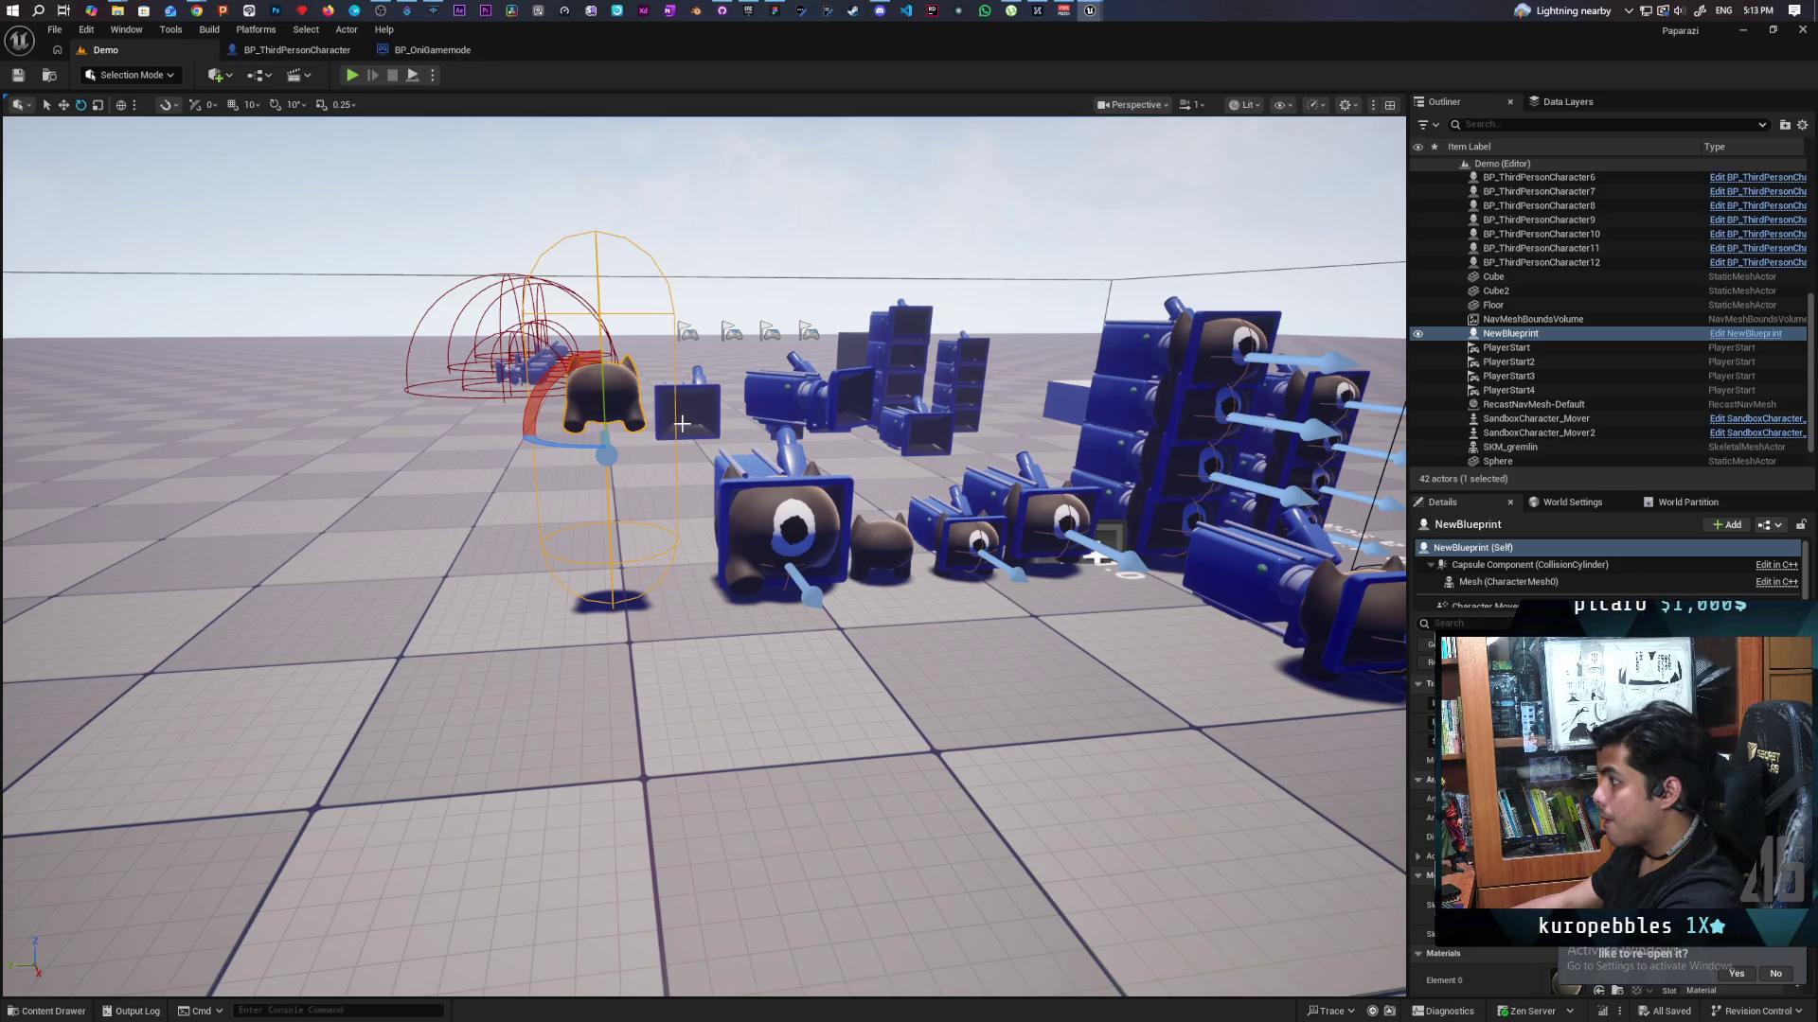
Force-delete the NewBlueprint asset from the Aug folder despite its references.
key("ctrl+space")
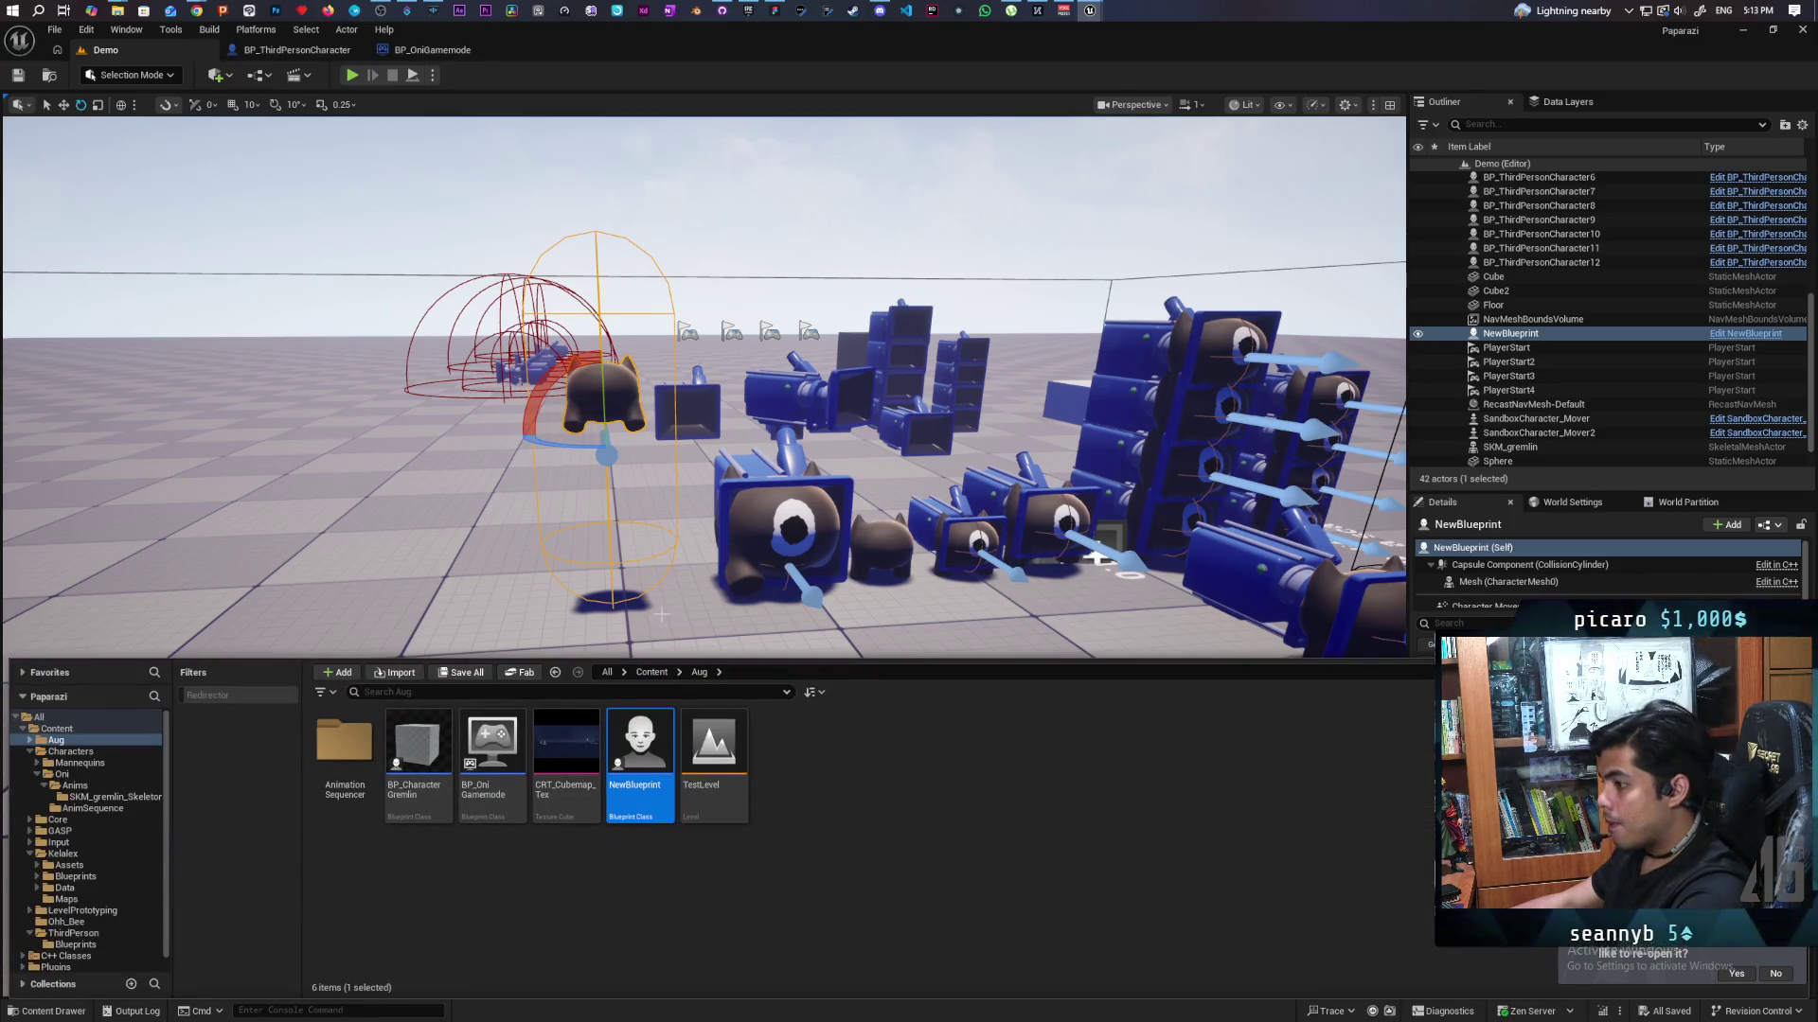
right_click(631, 759)
left_click(686, 794)
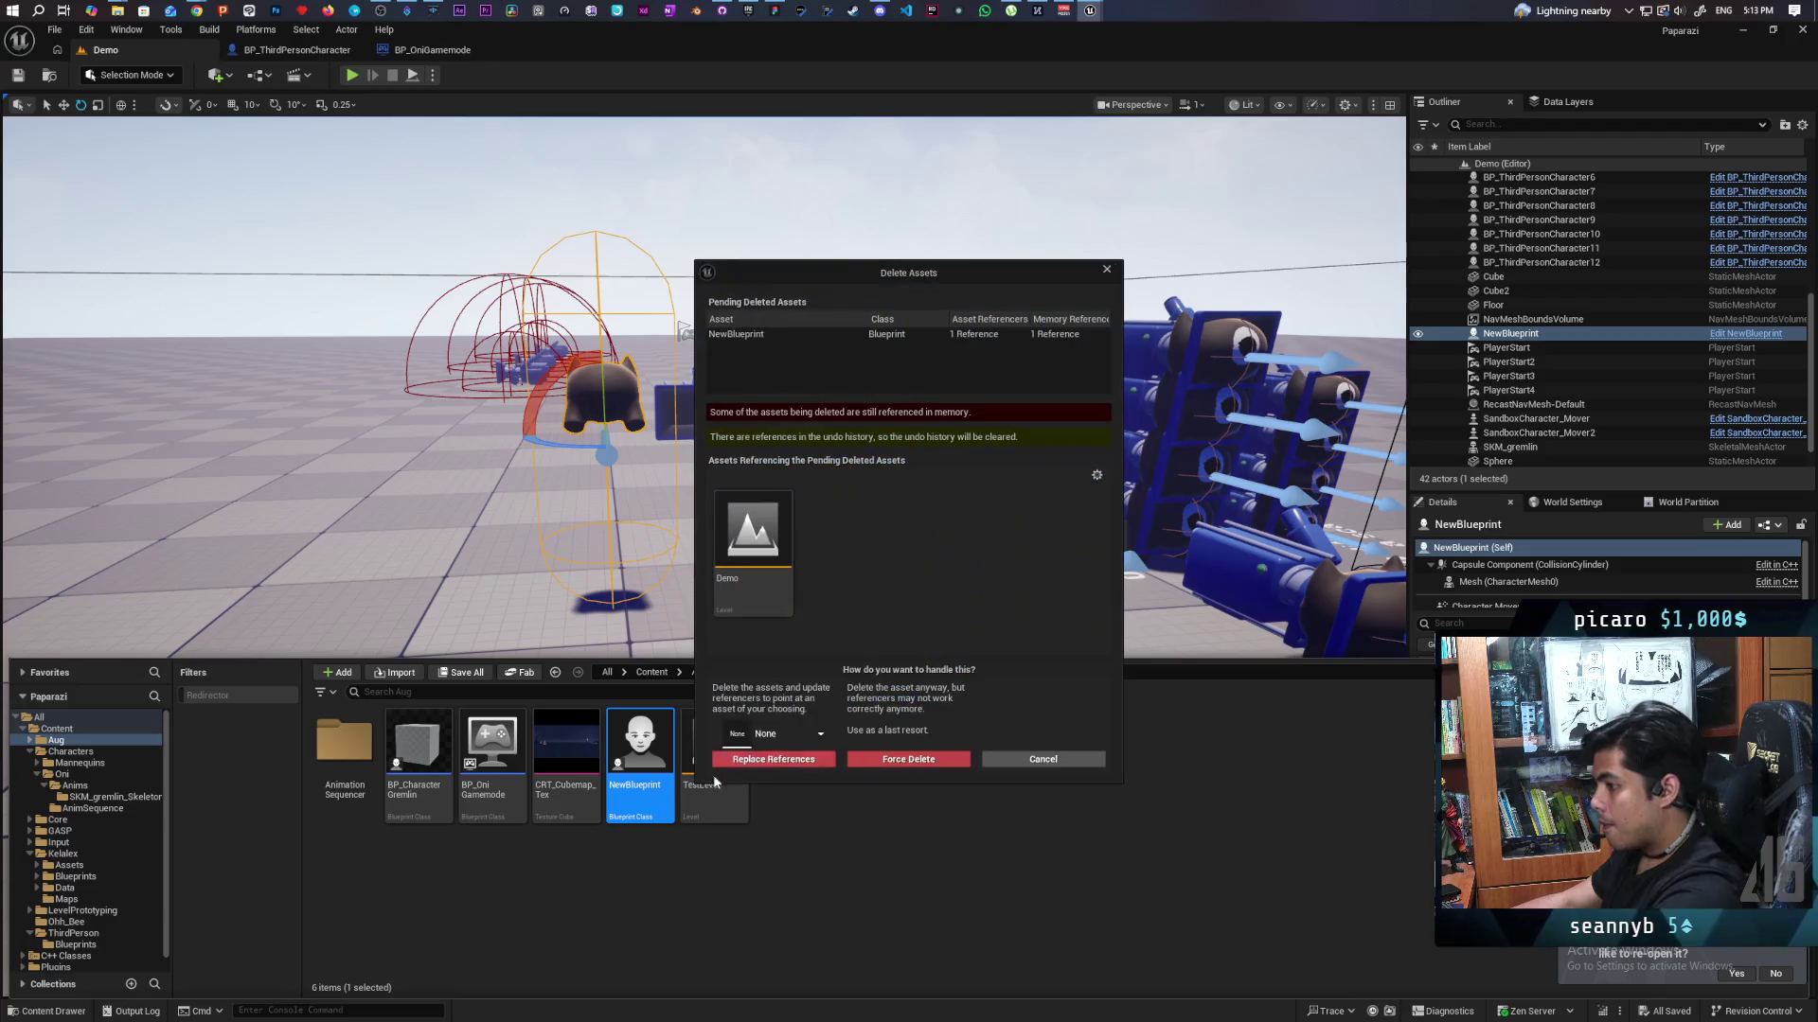
left_click(909, 760)
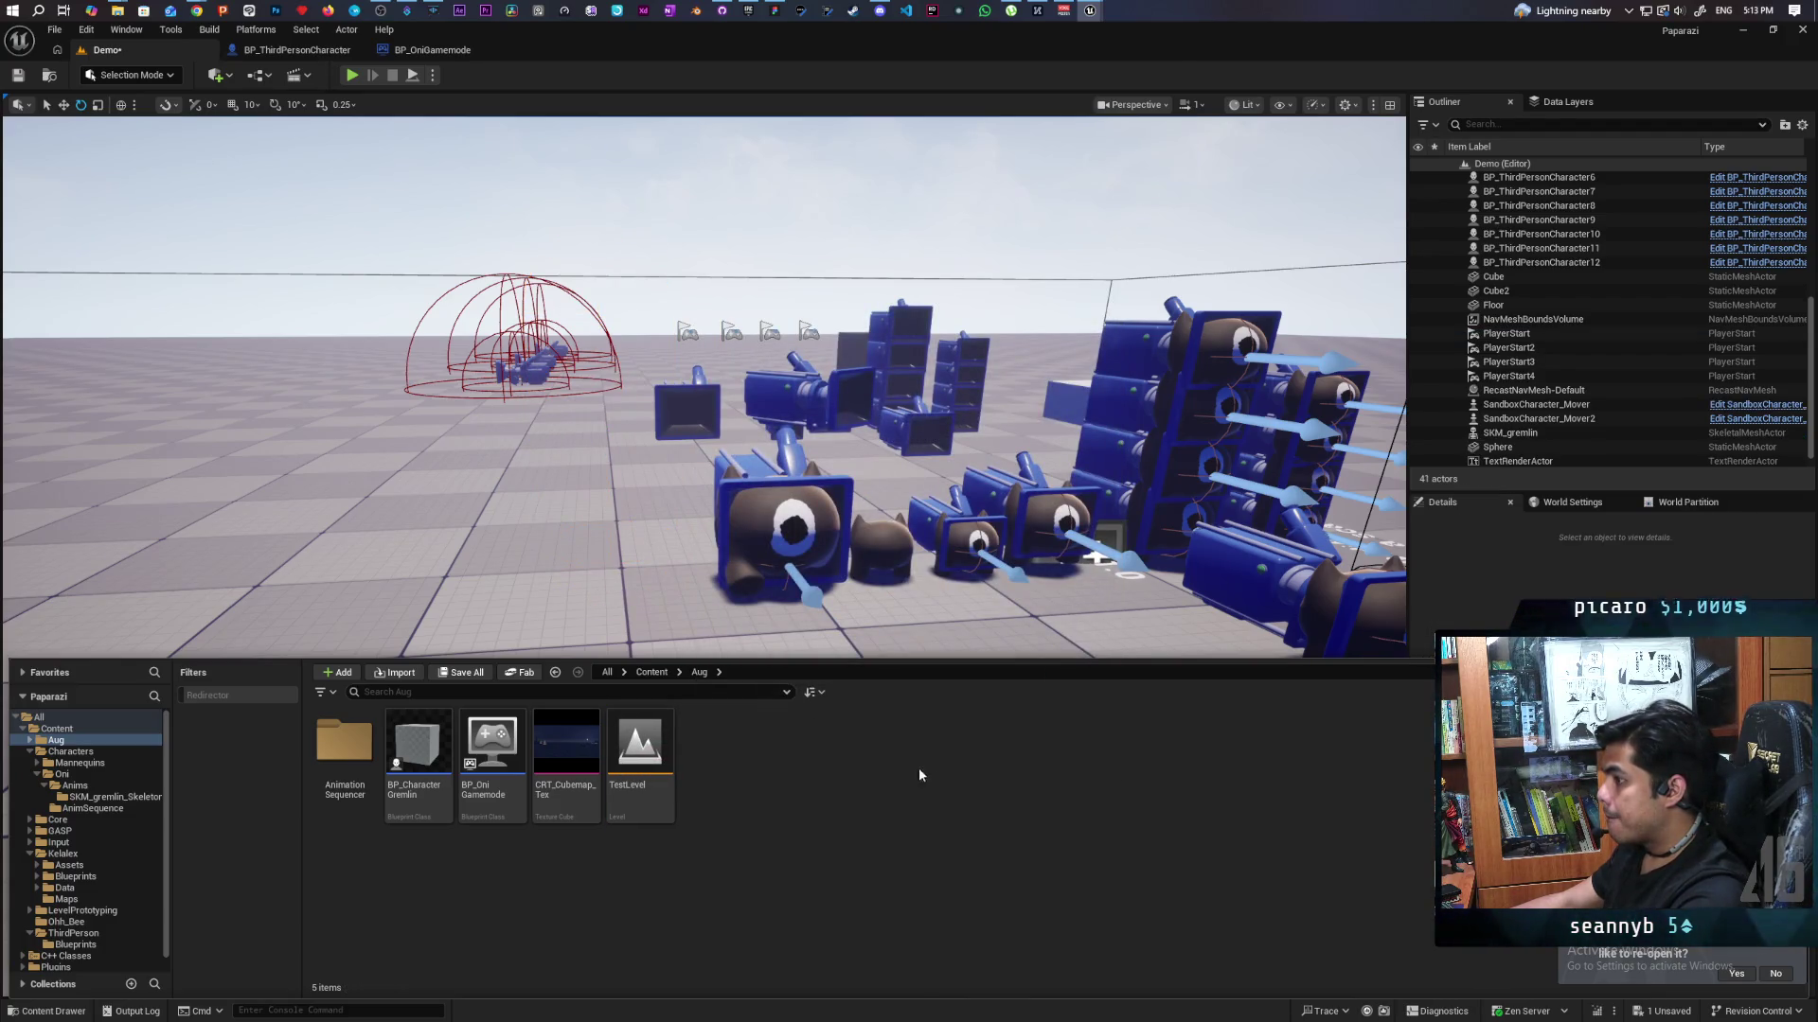
left_click(840, 520)
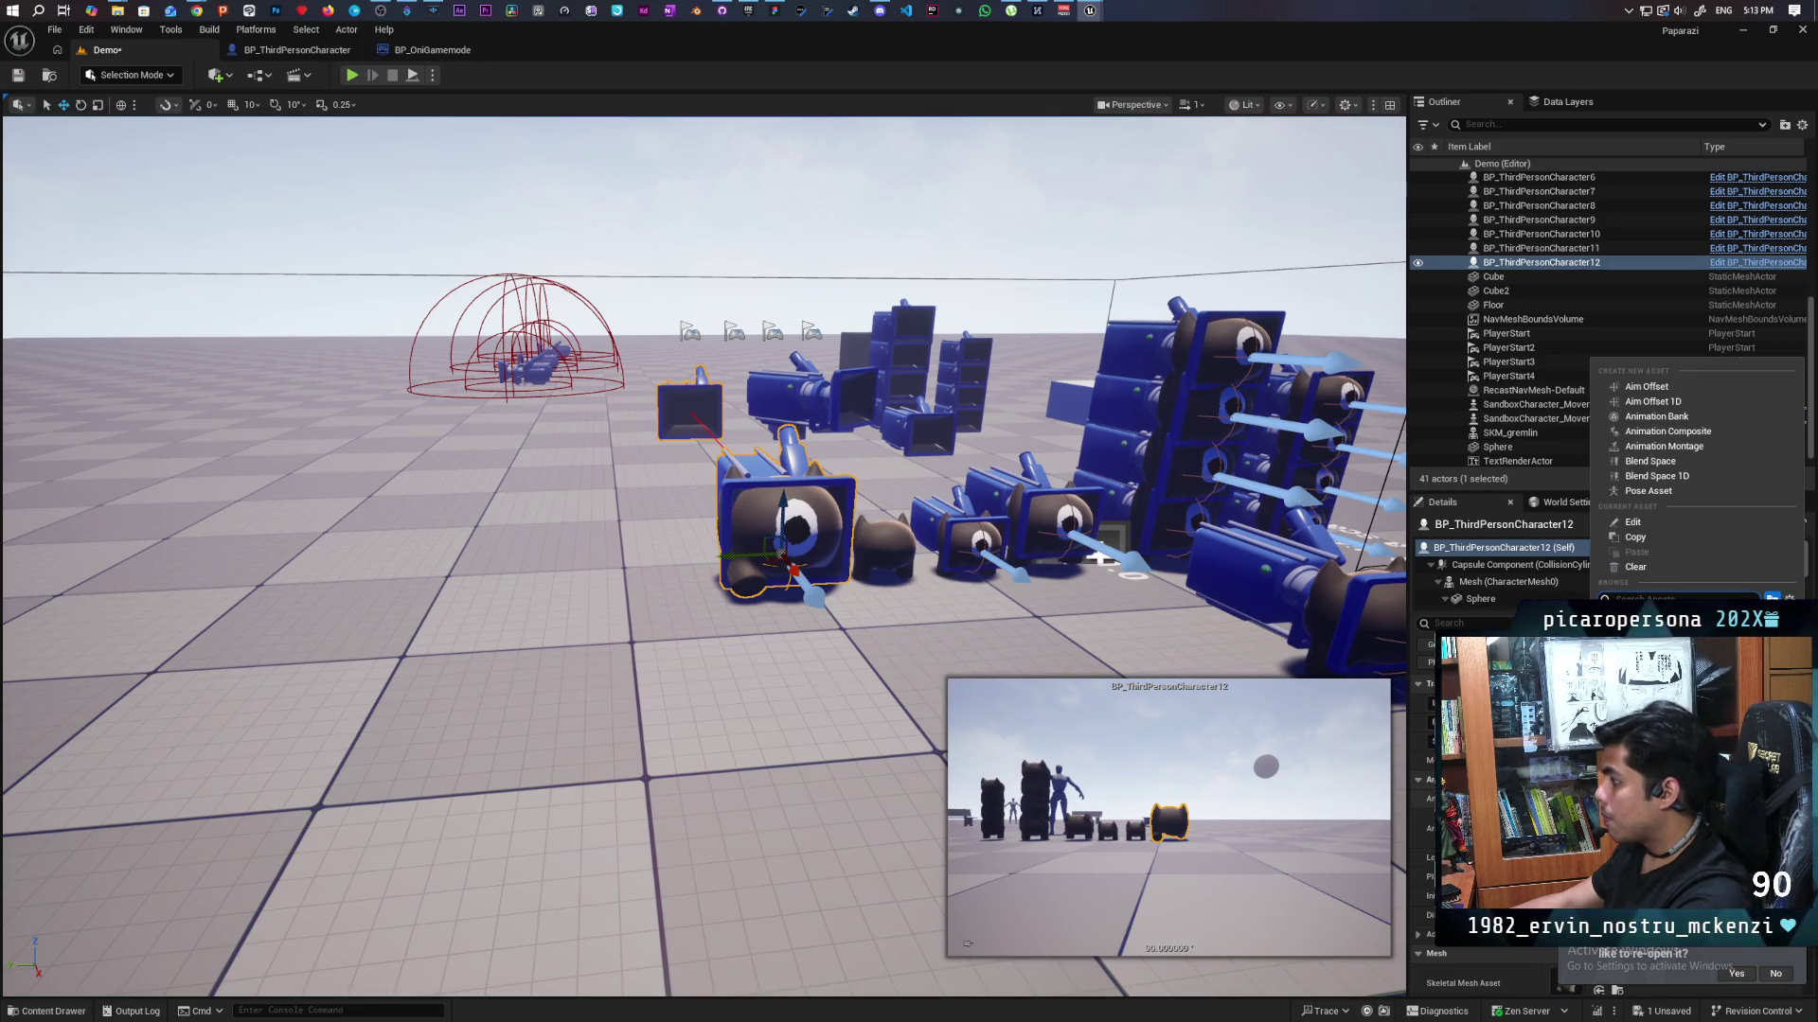
Set BP_ThirdPersonCharacter12's Anim Class to ABP_Oni and focus on it.
key("Escape")
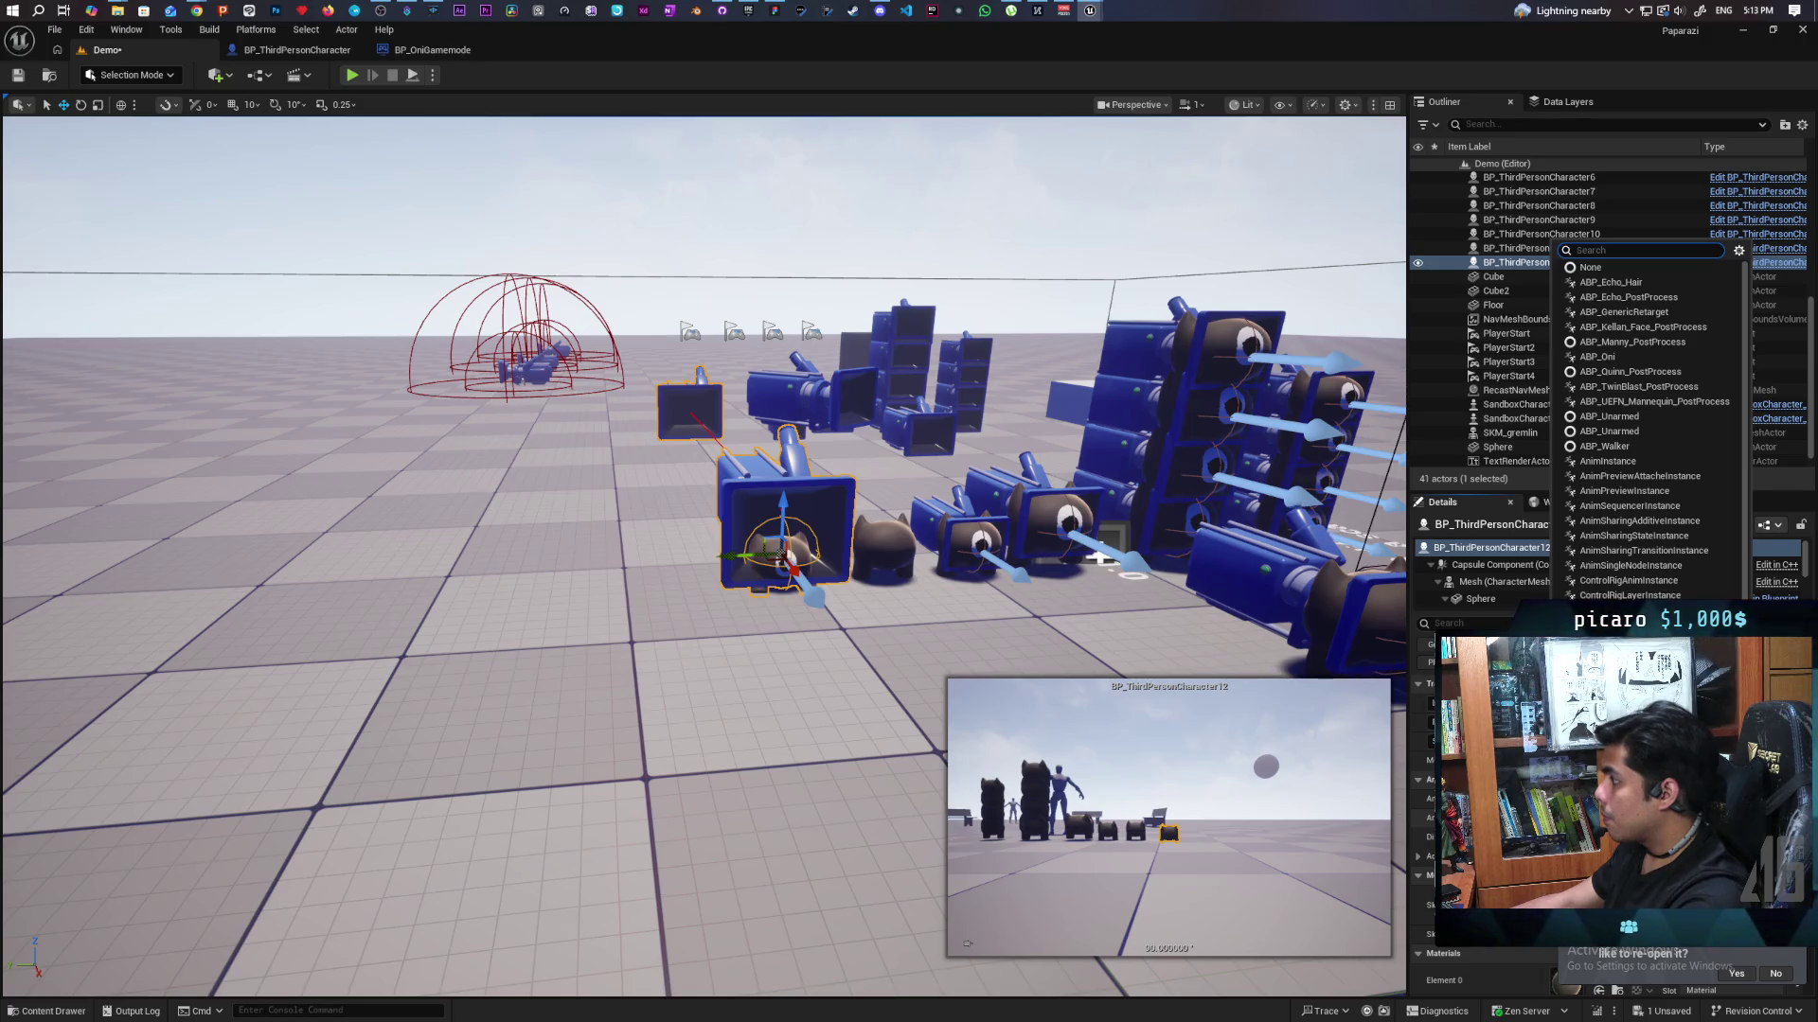
left_click(1621, 355)
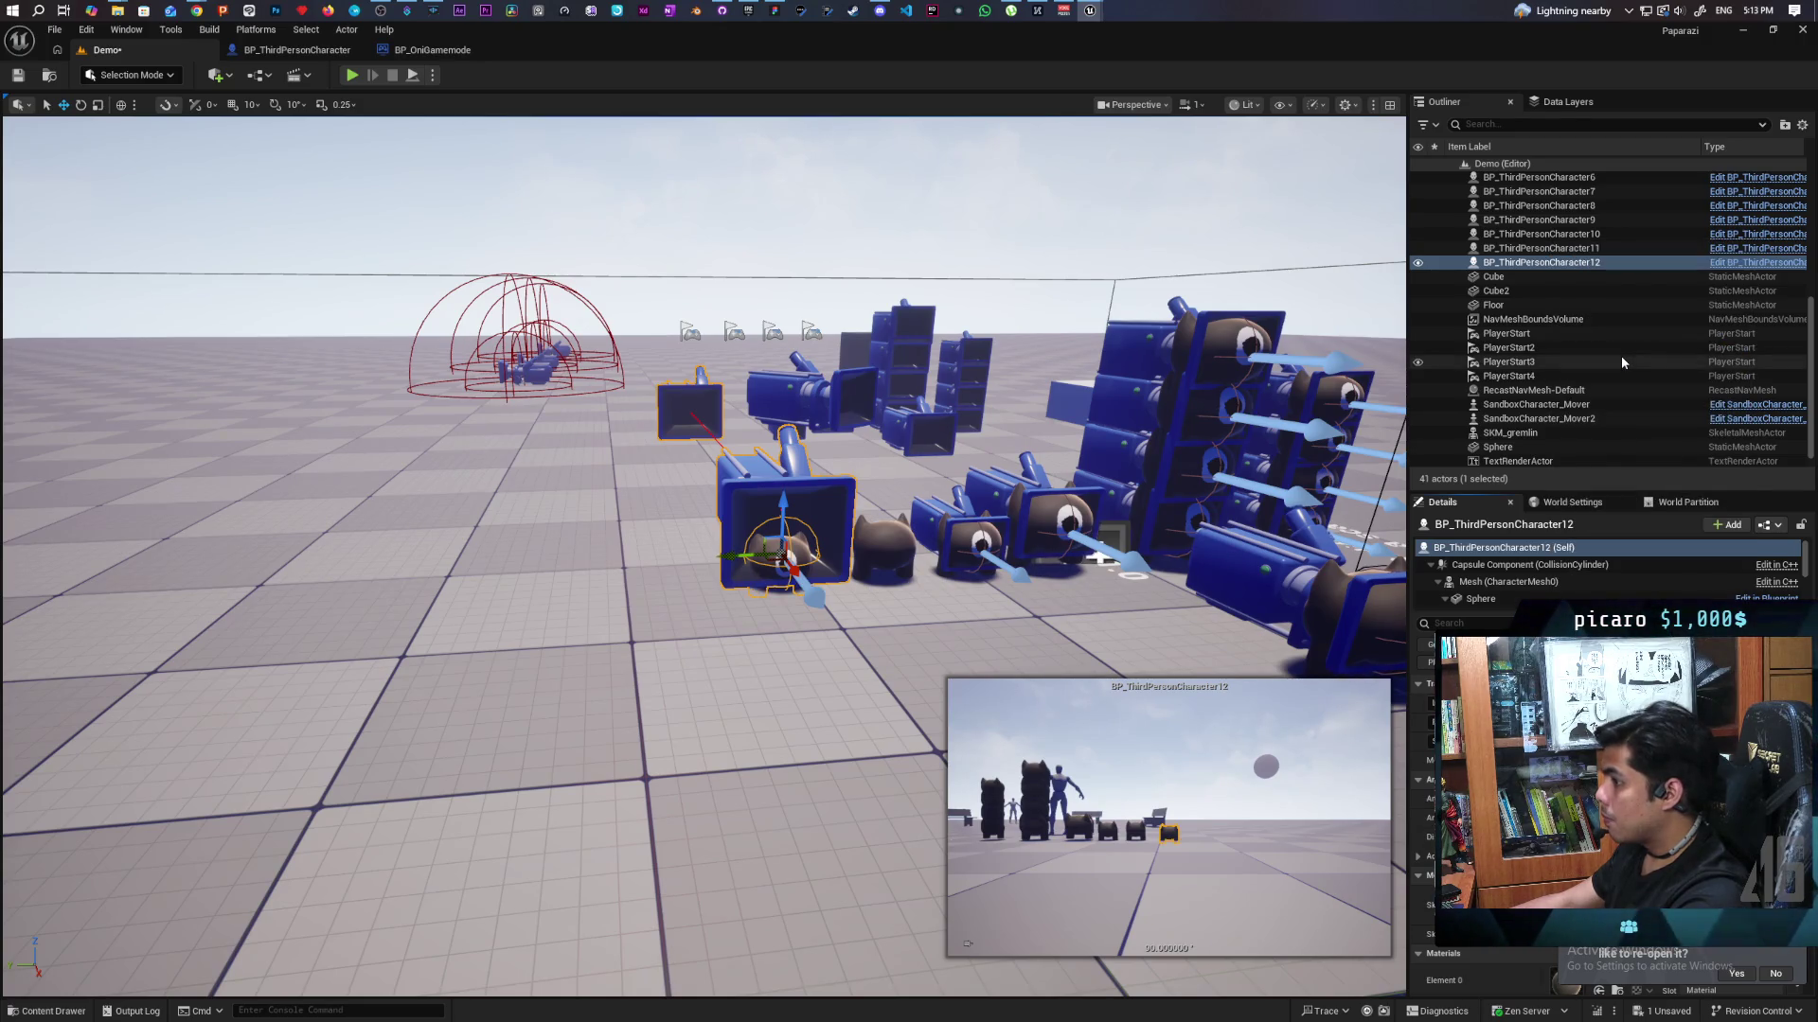
scroll(985, 636, "down", 10)
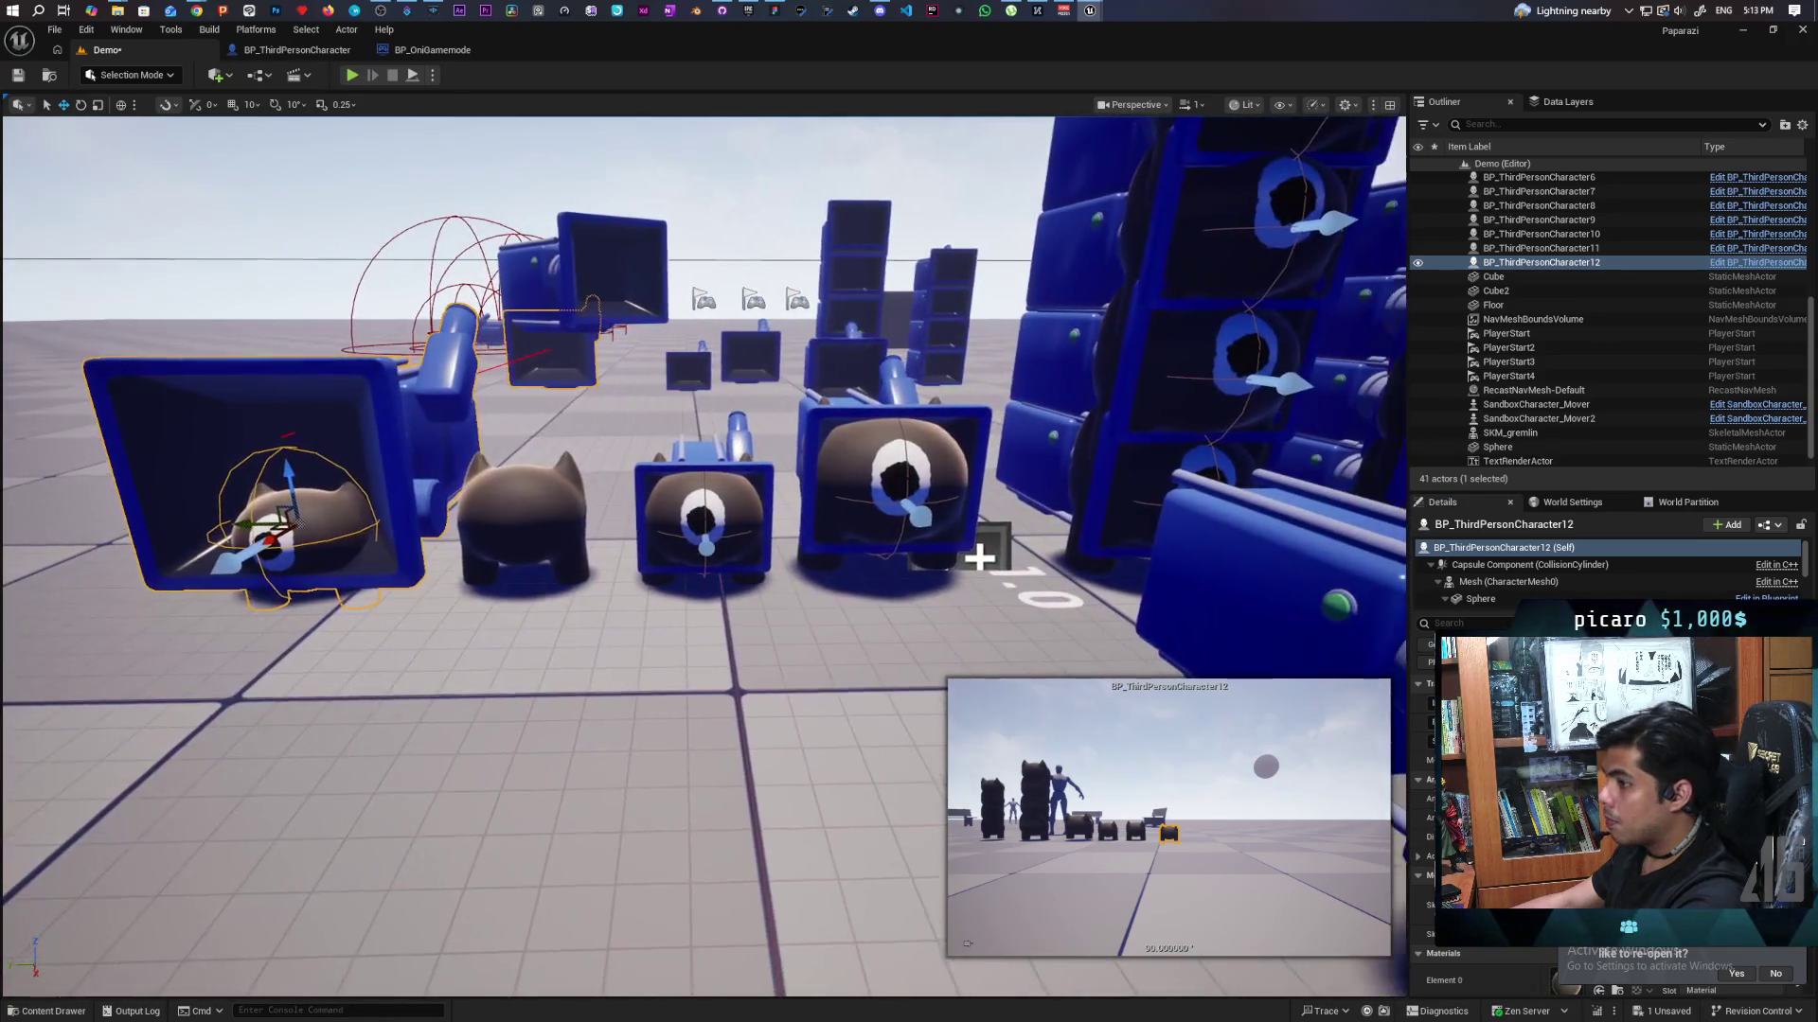
key("f")
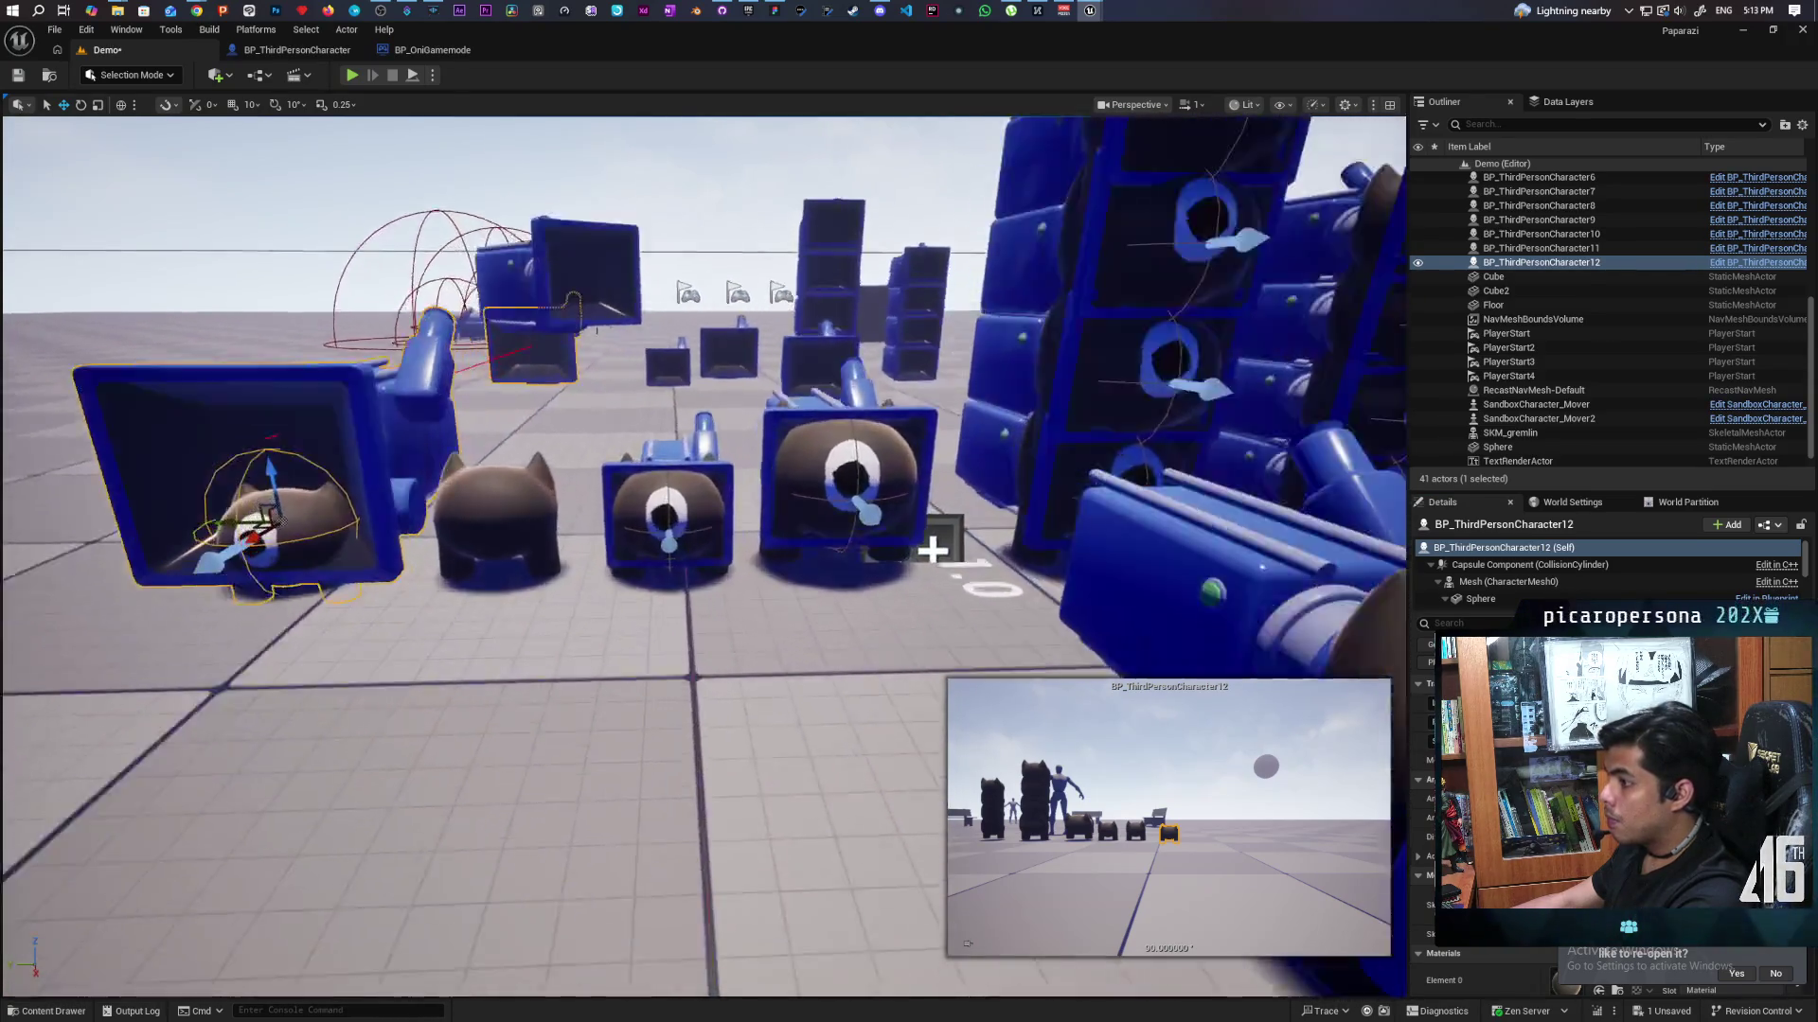
scroll(704, 558, "down", 8)
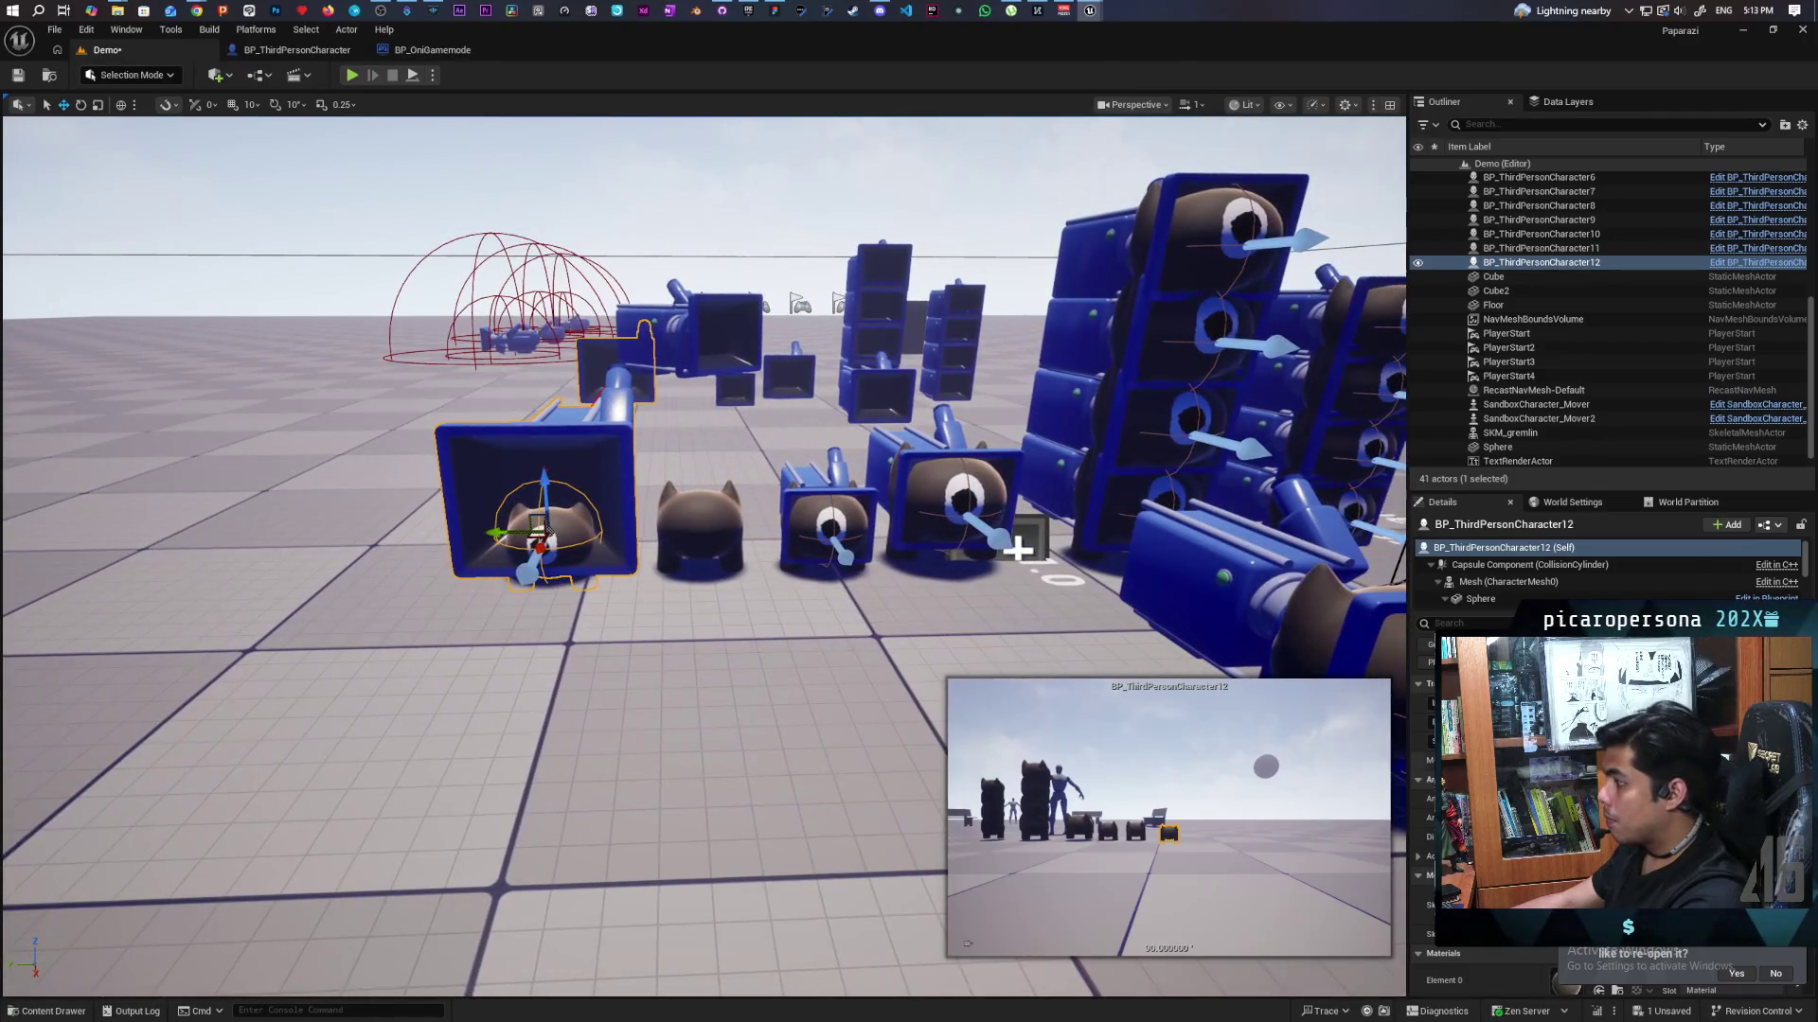
Inspect BP_ThirdPersonCharacter11, 12 and 10, then the SKM_gremlin mesh in the viewport.
left_click(830, 528)
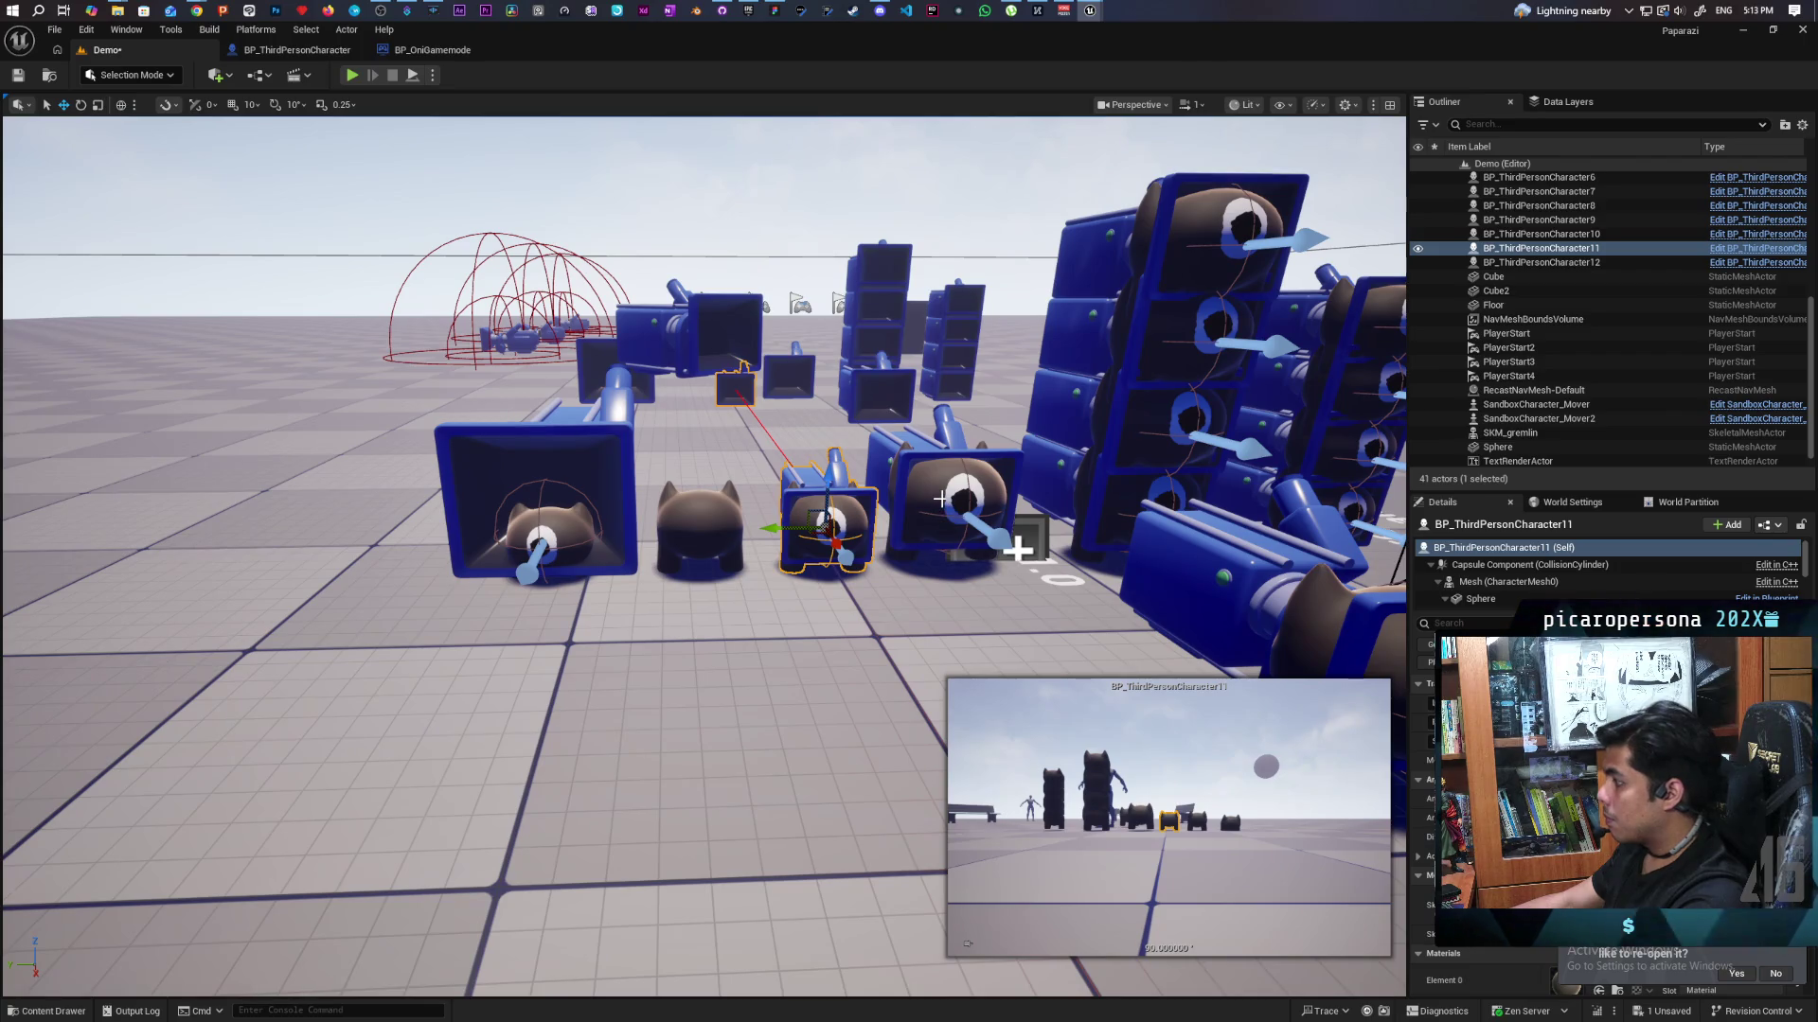
left_click(560, 536)
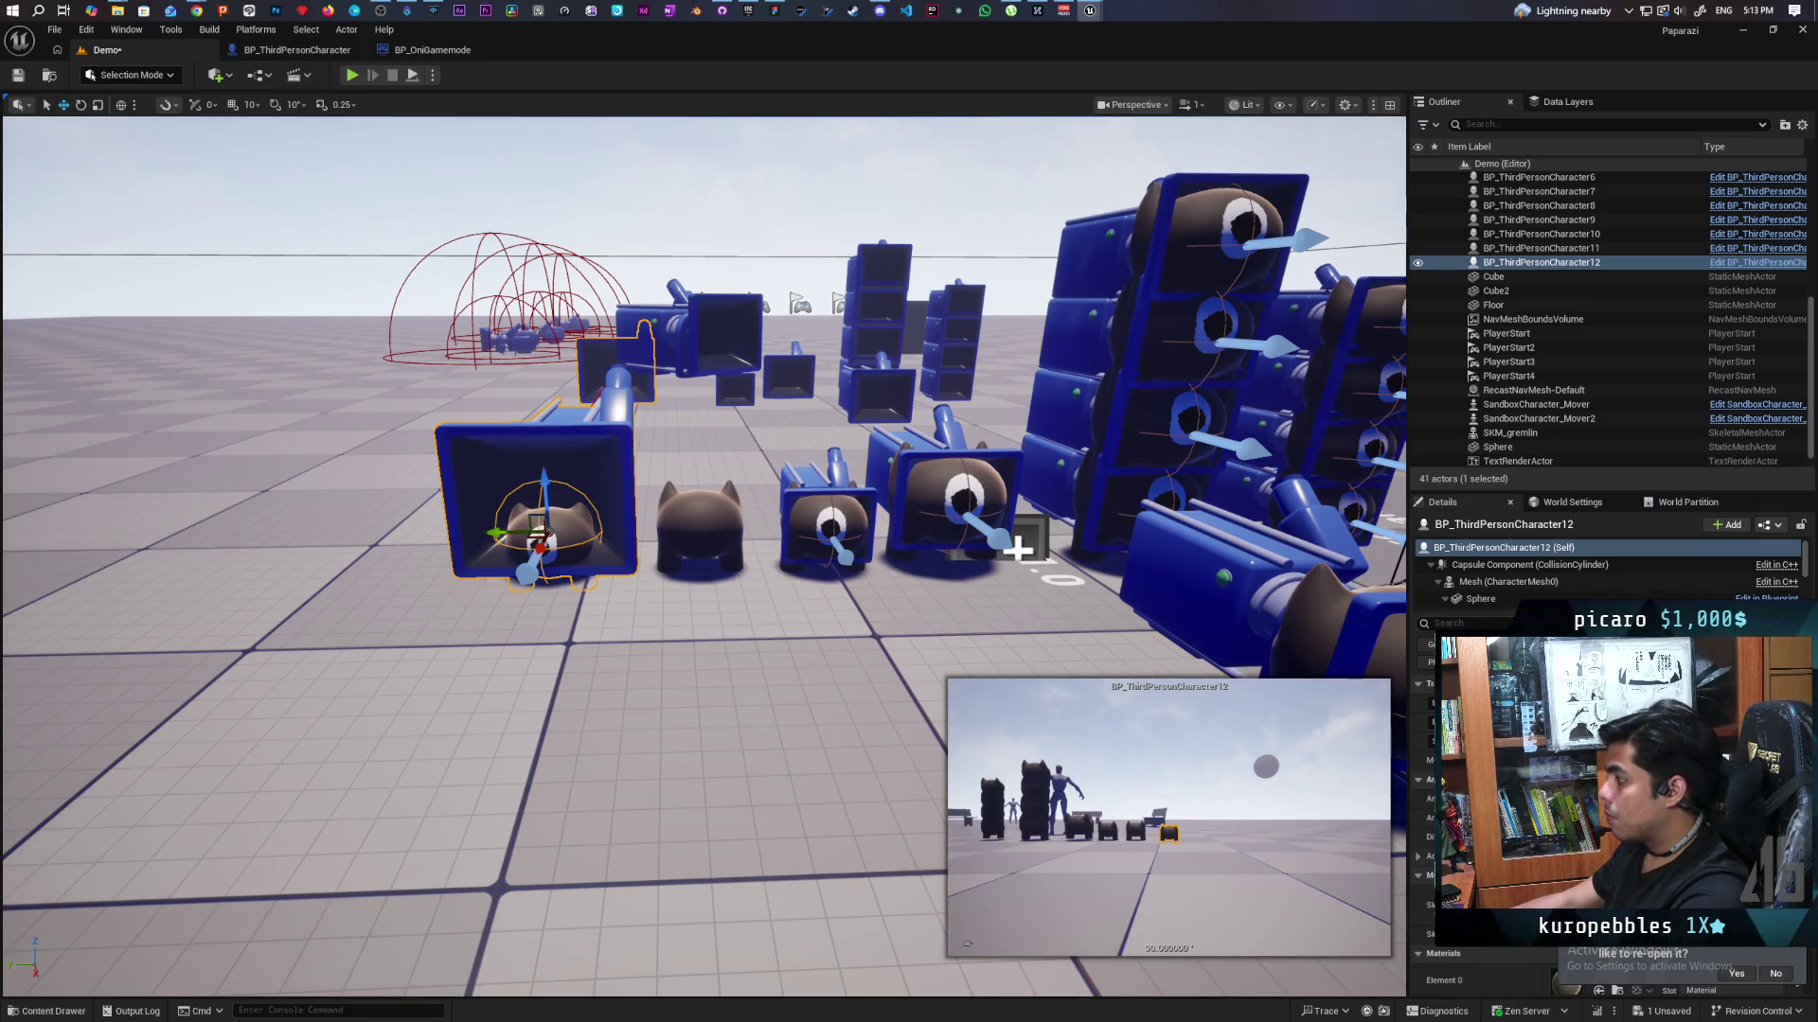
key("ctrl+space")
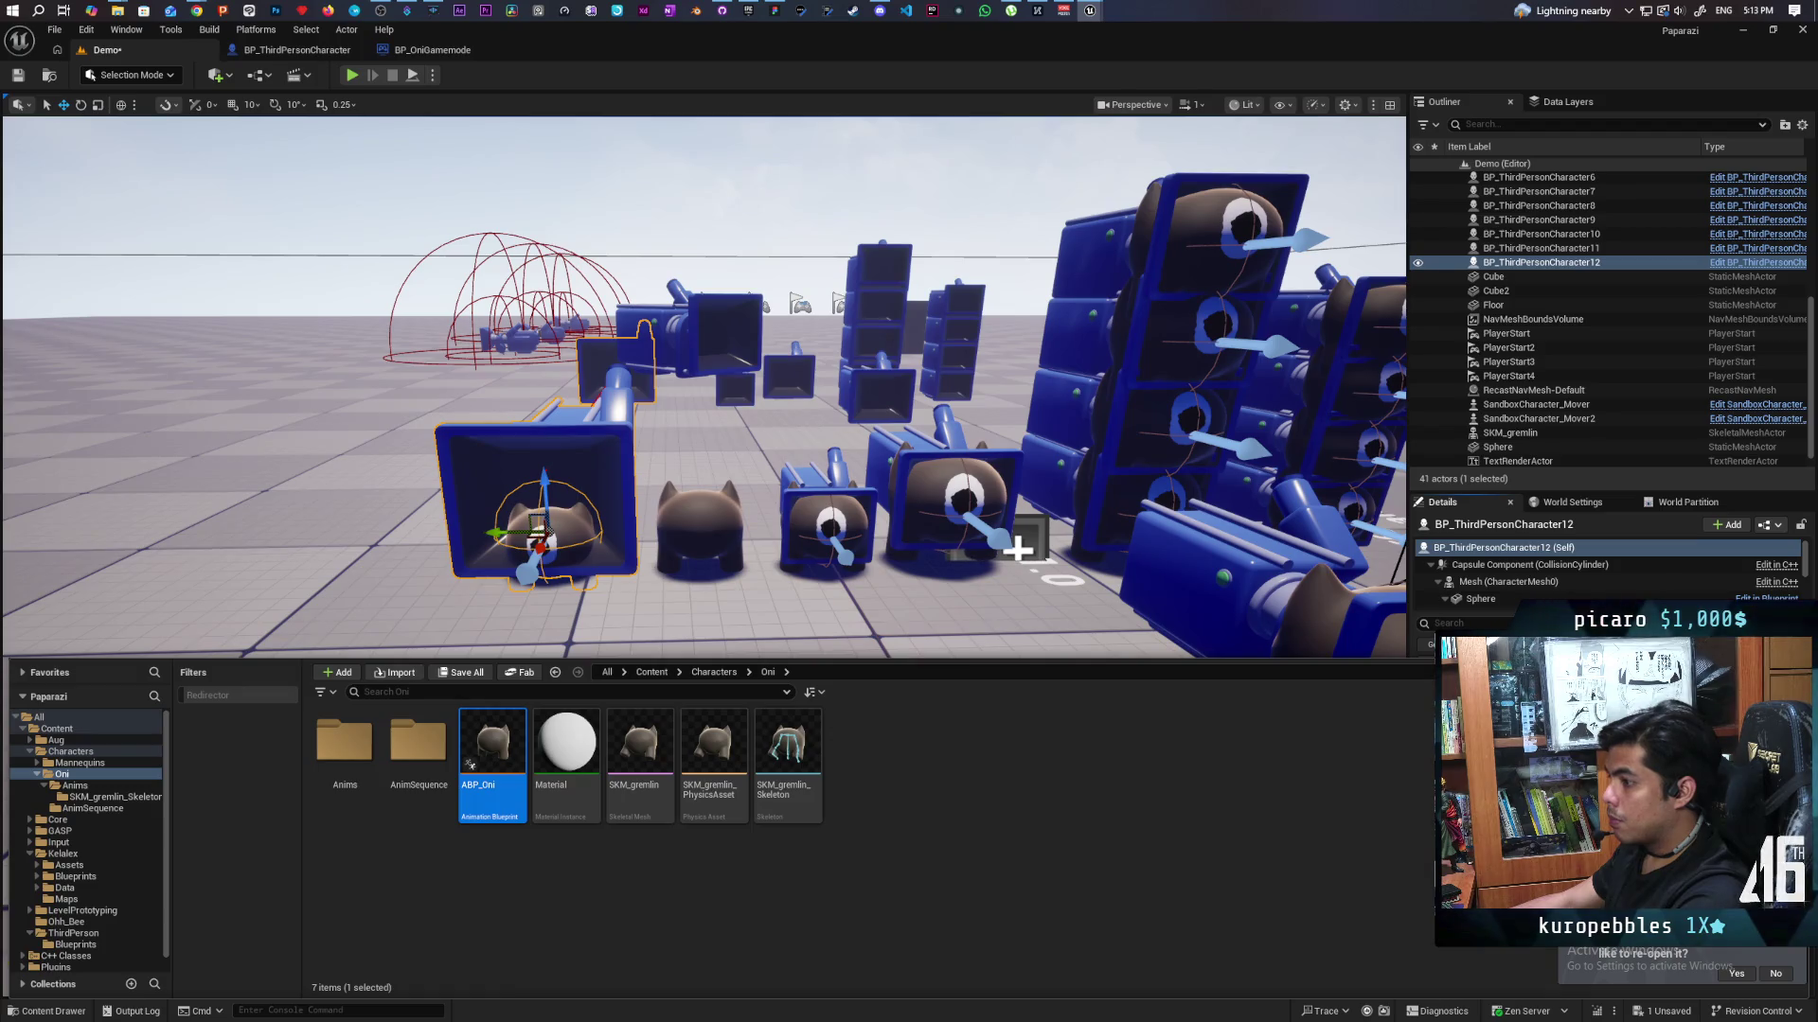
left_click(1506, 548)
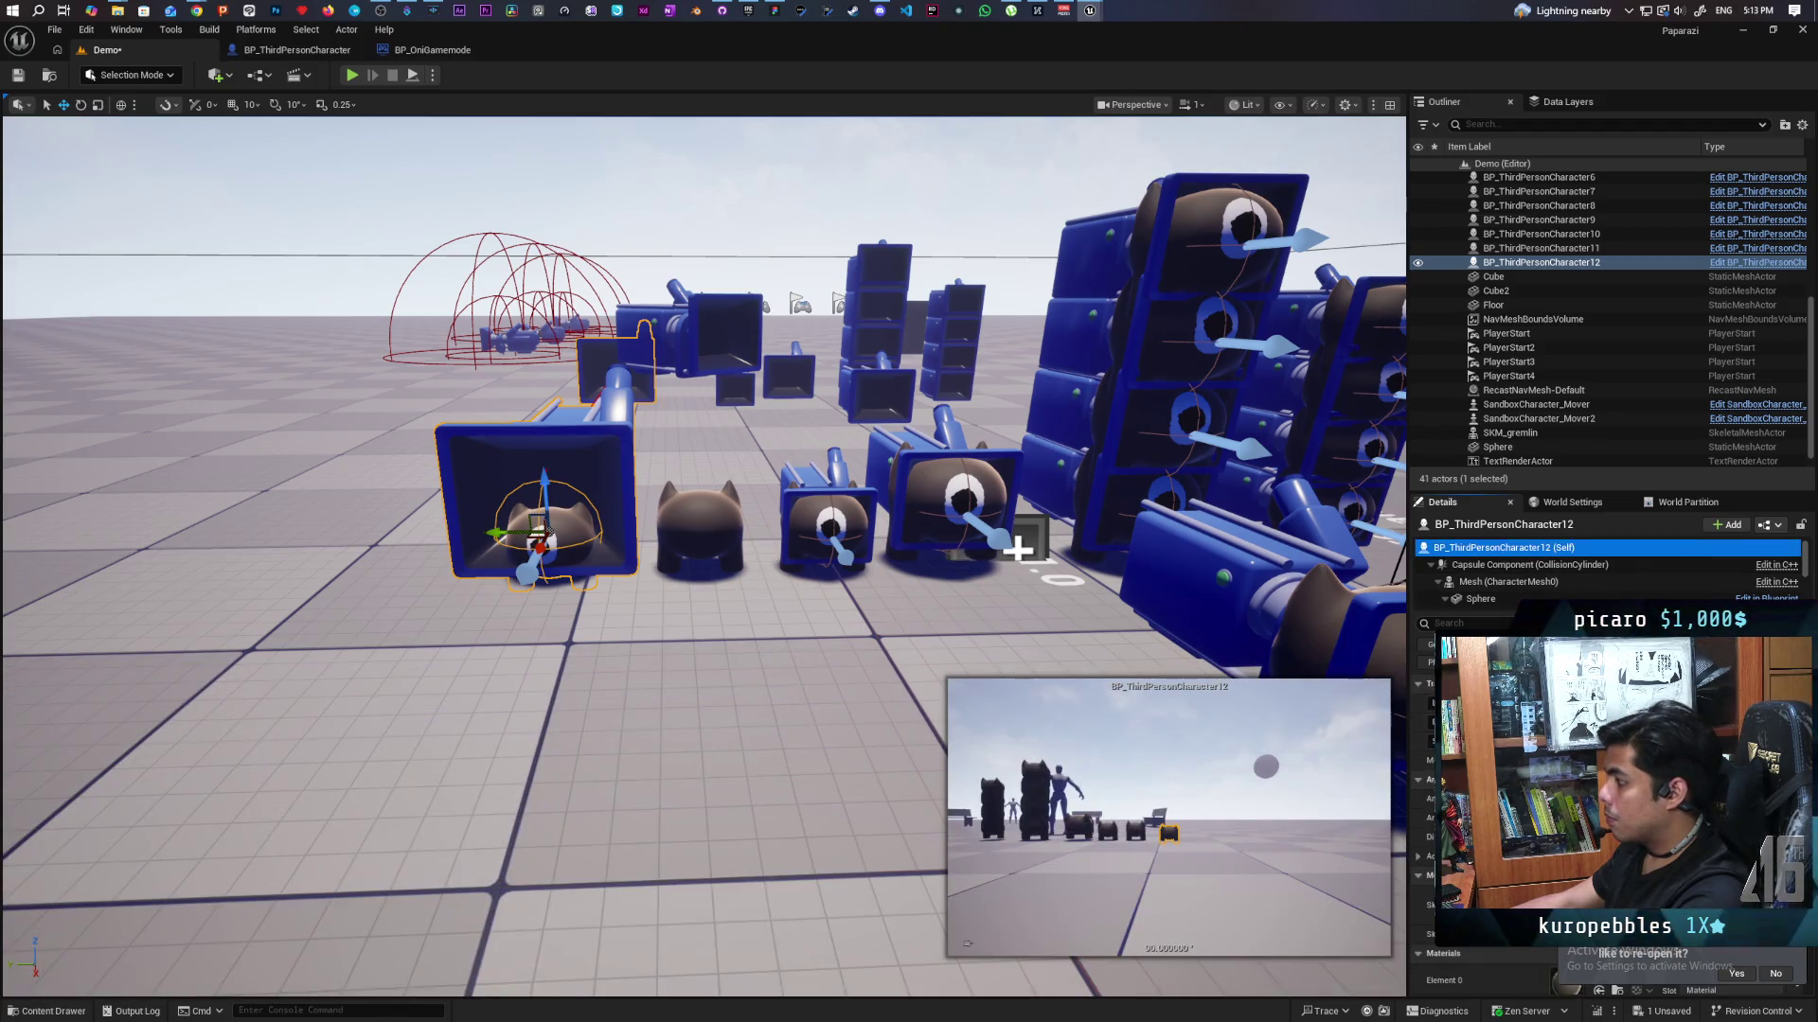
left_click(820, 519)
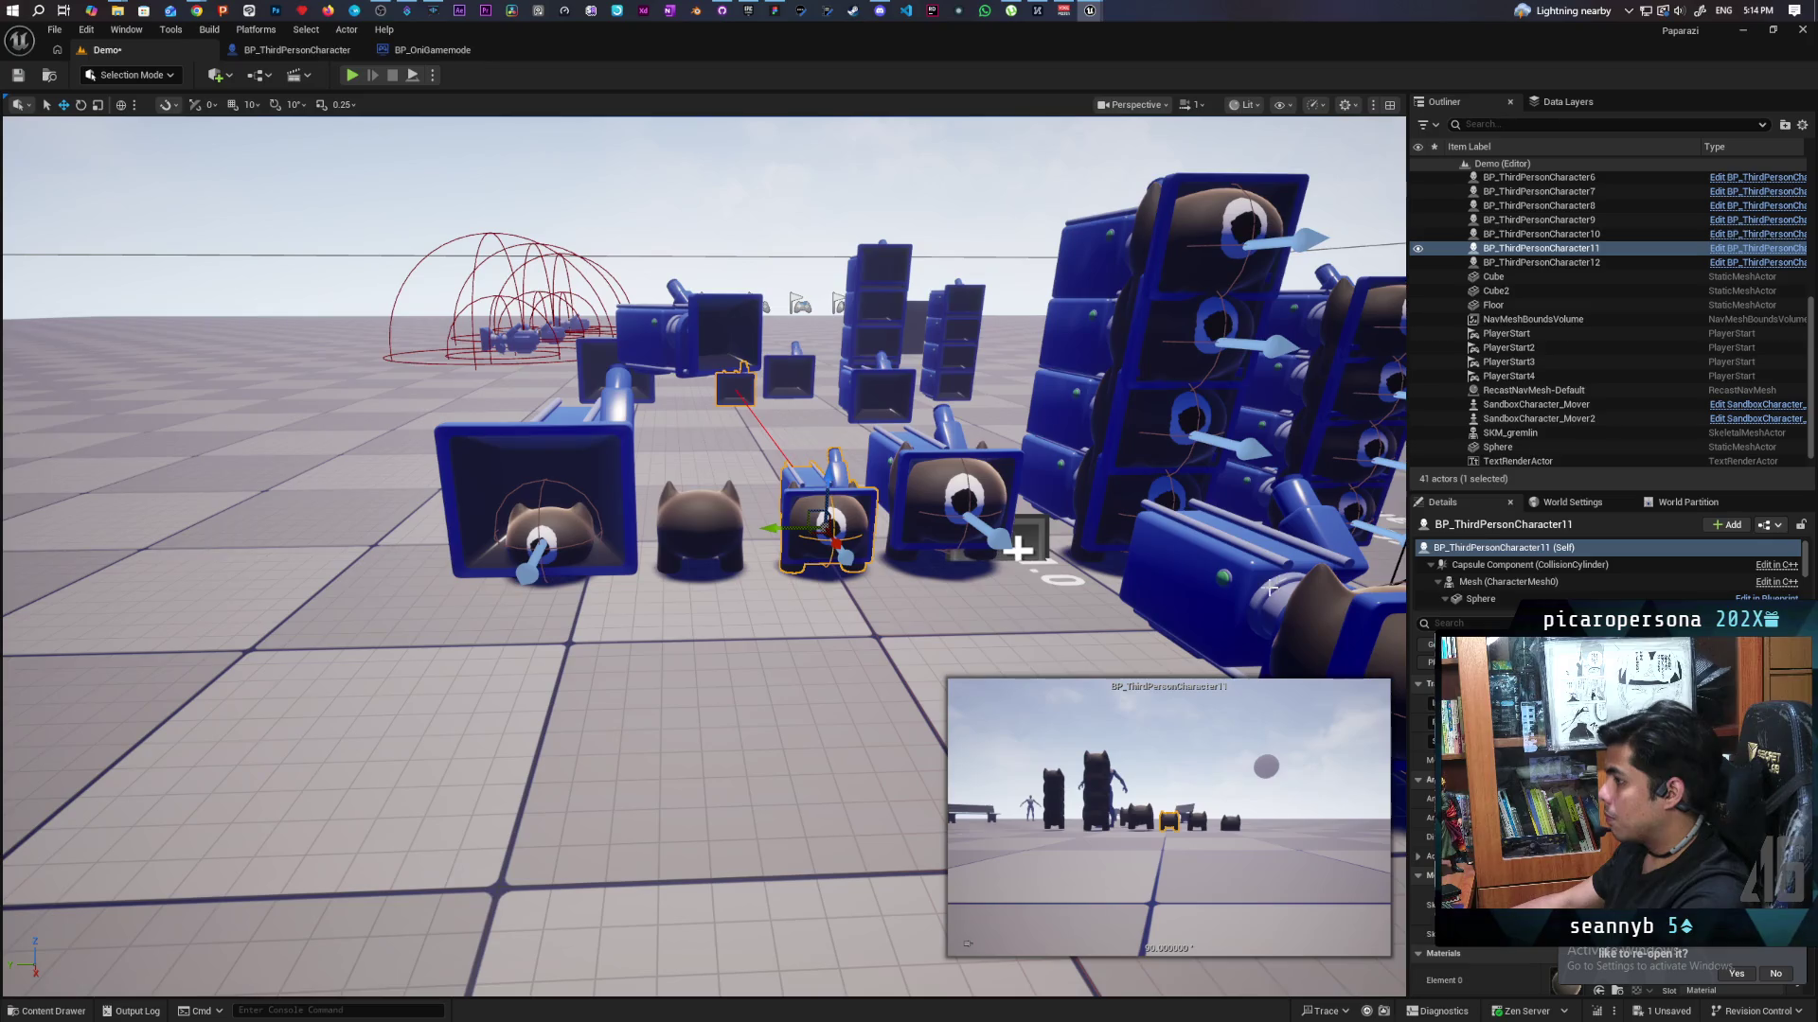
left_click(962, 504)
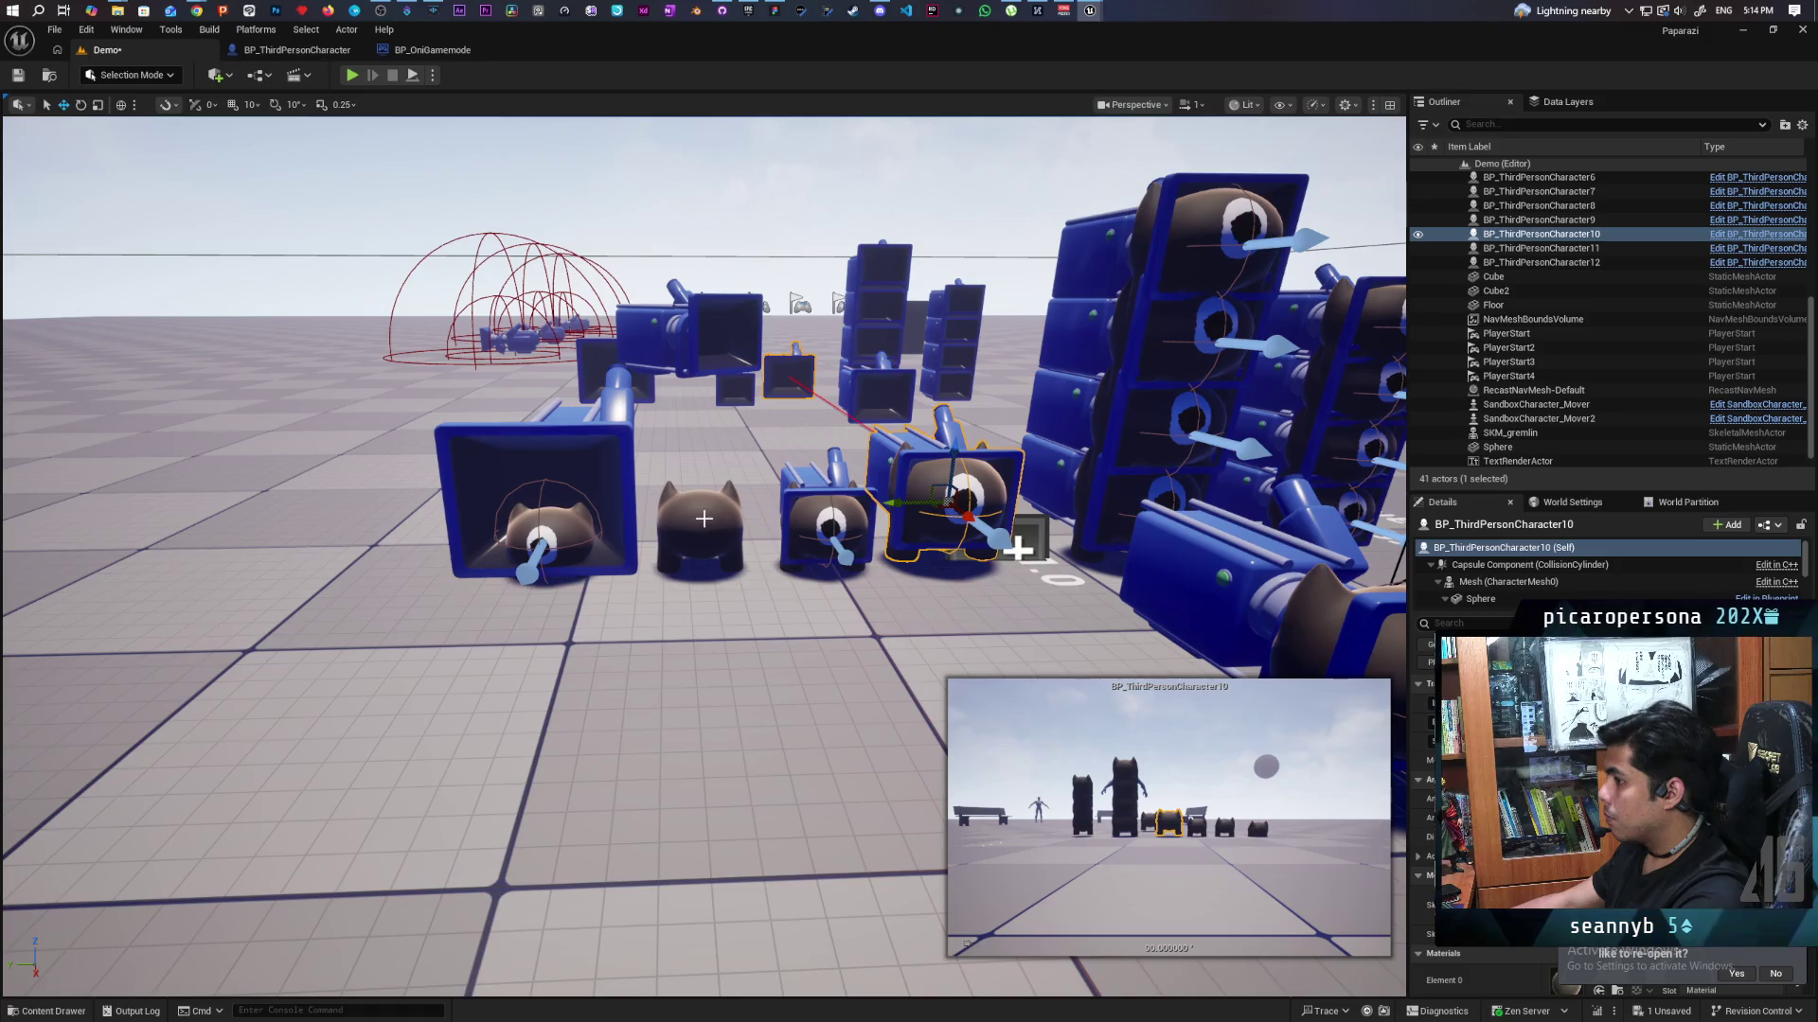
left_click(730, 558)
left_click_drag(735, 648, 606, 662)
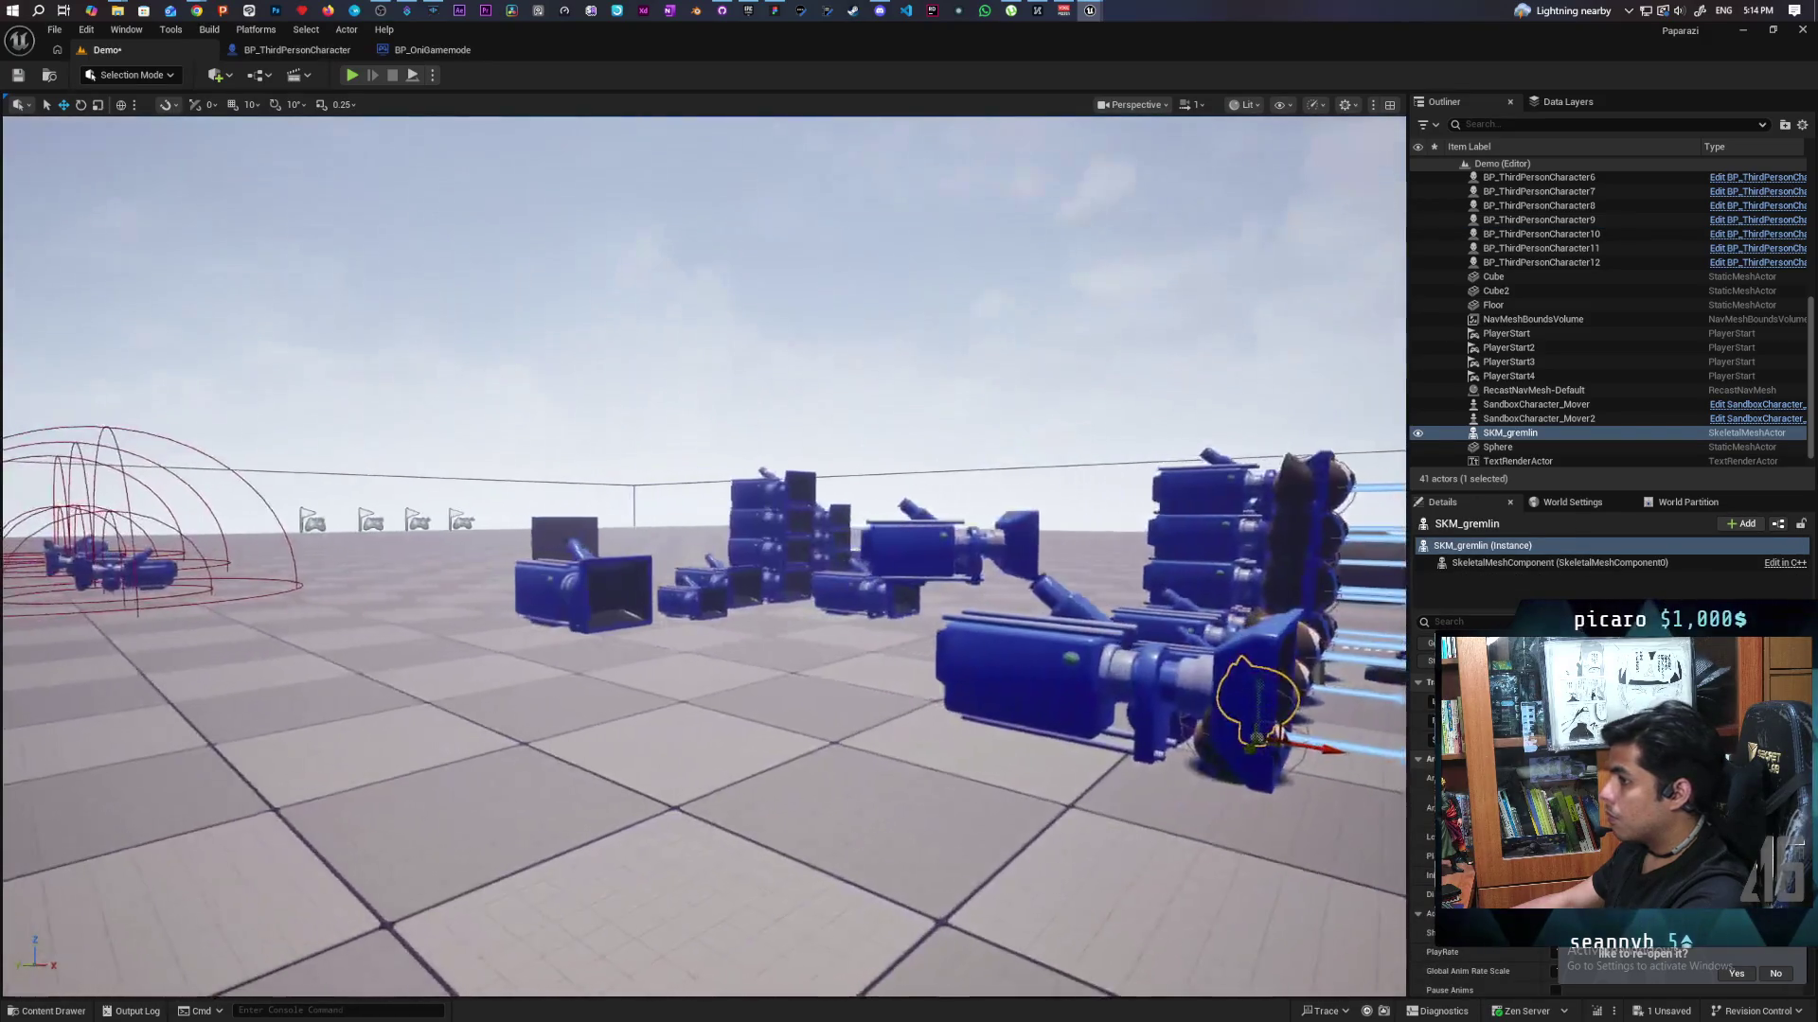
Run a multiplayer play-in-editor session, walking the gremlin with S and W, then stop it.
left_click_drag(625, 59, 1172, 73)
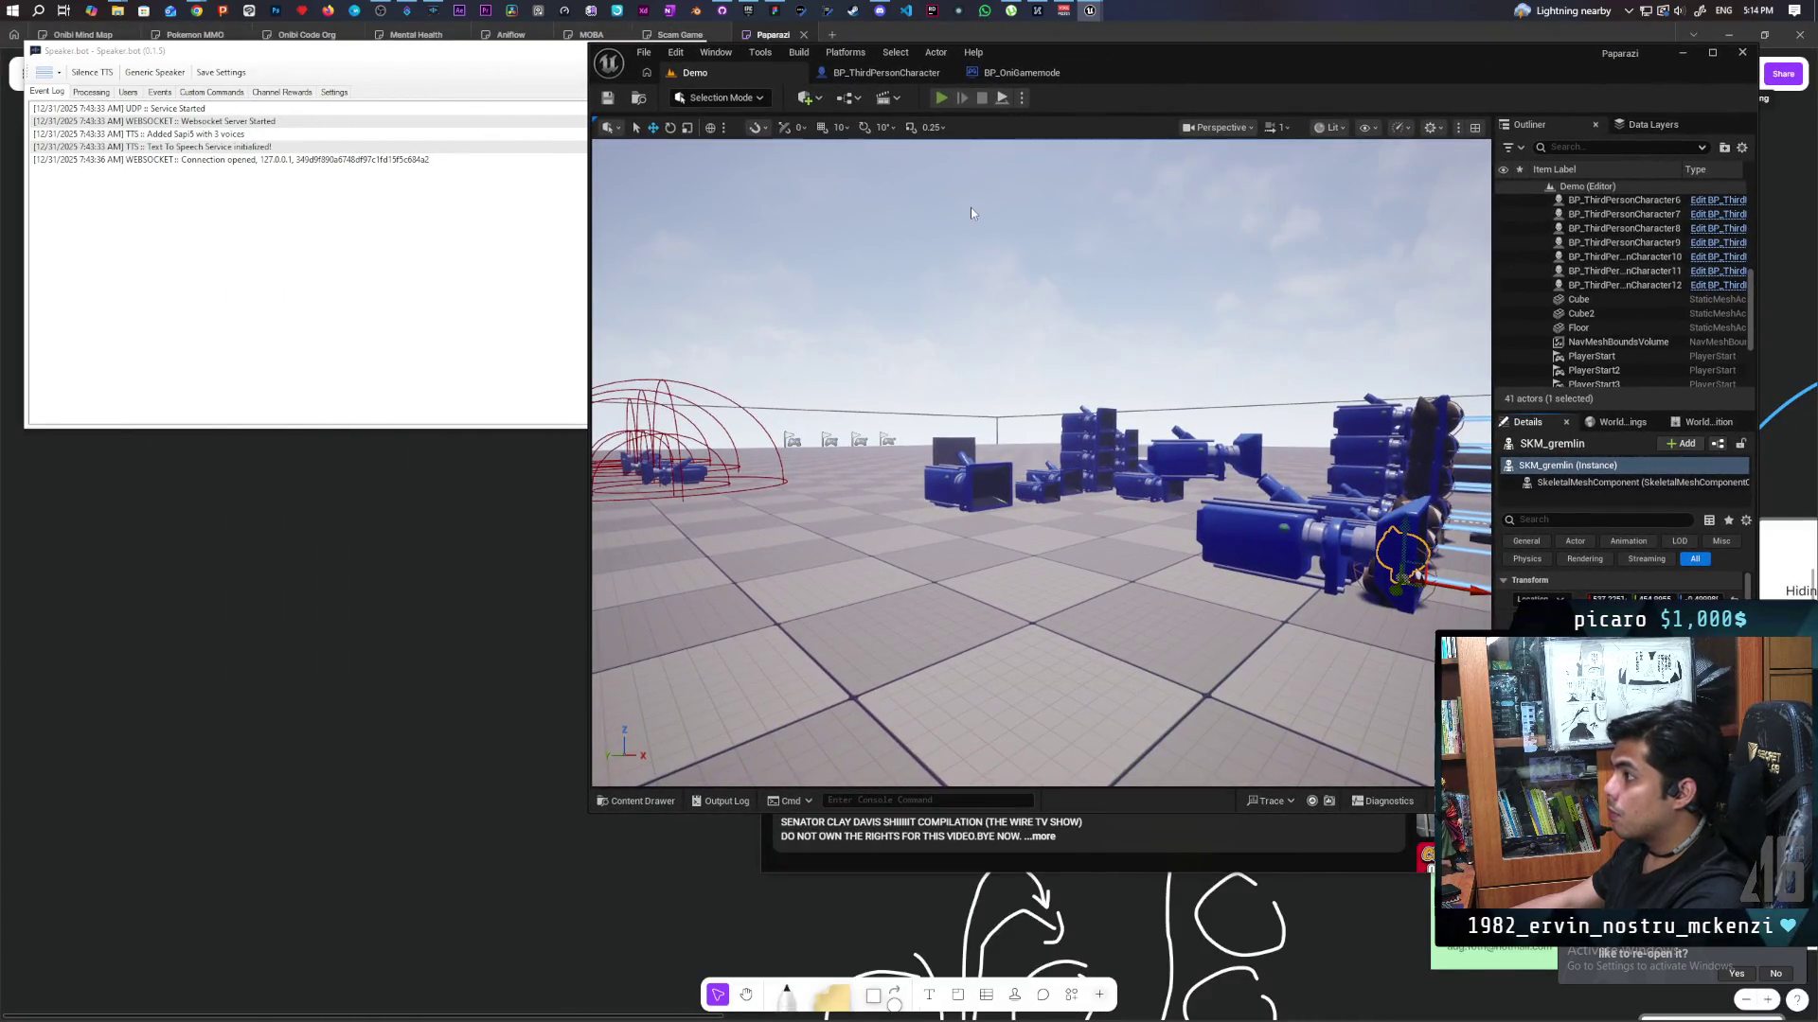
key("alt+p")
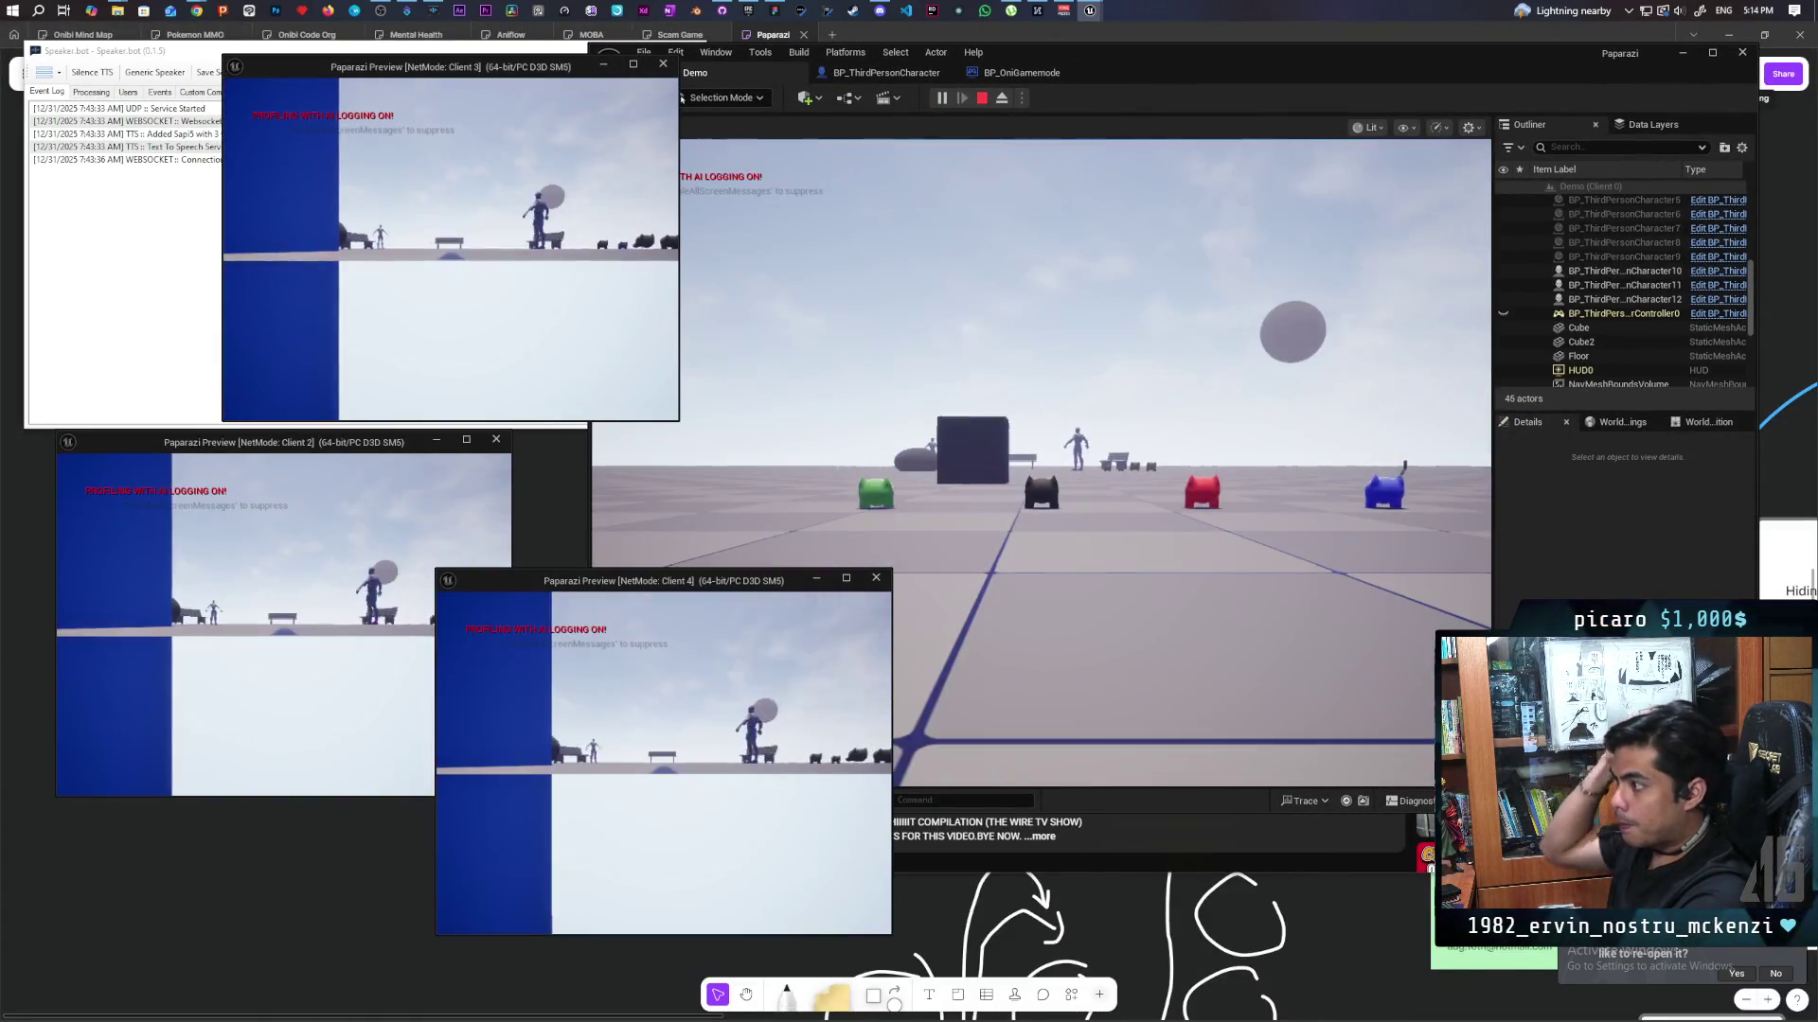
left_click(719, 284)
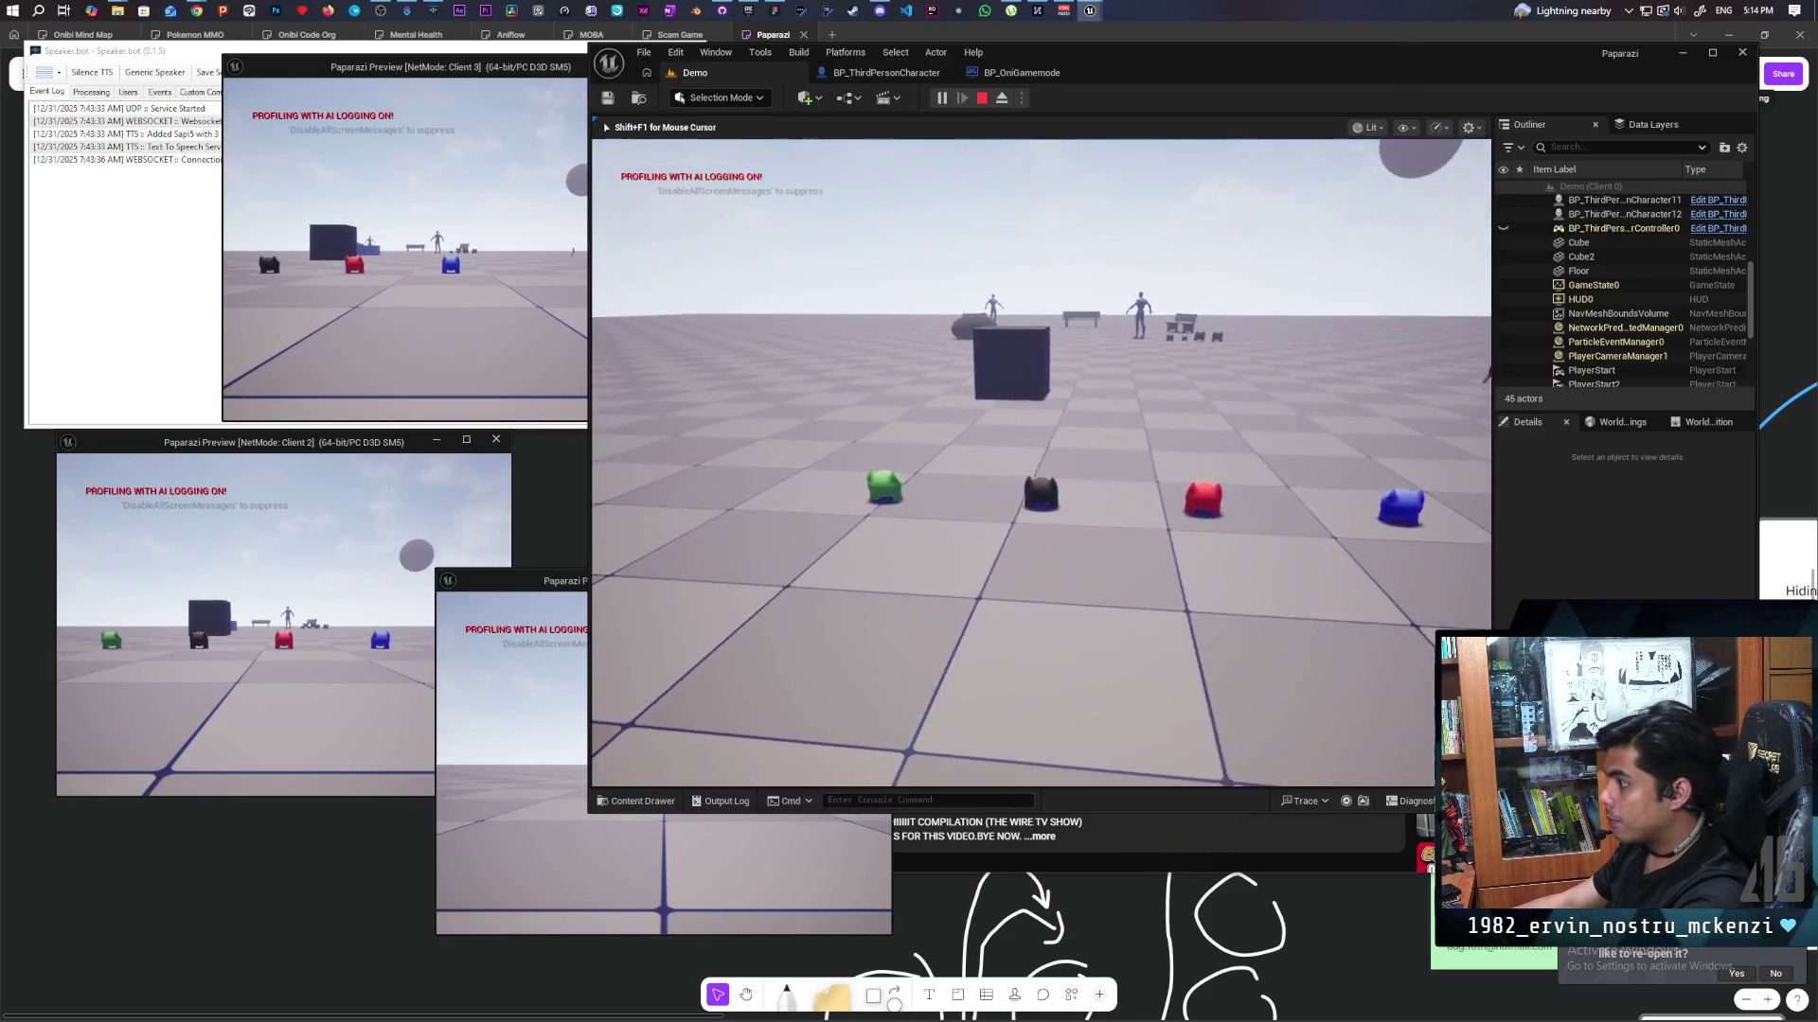
key("s")
key("s")
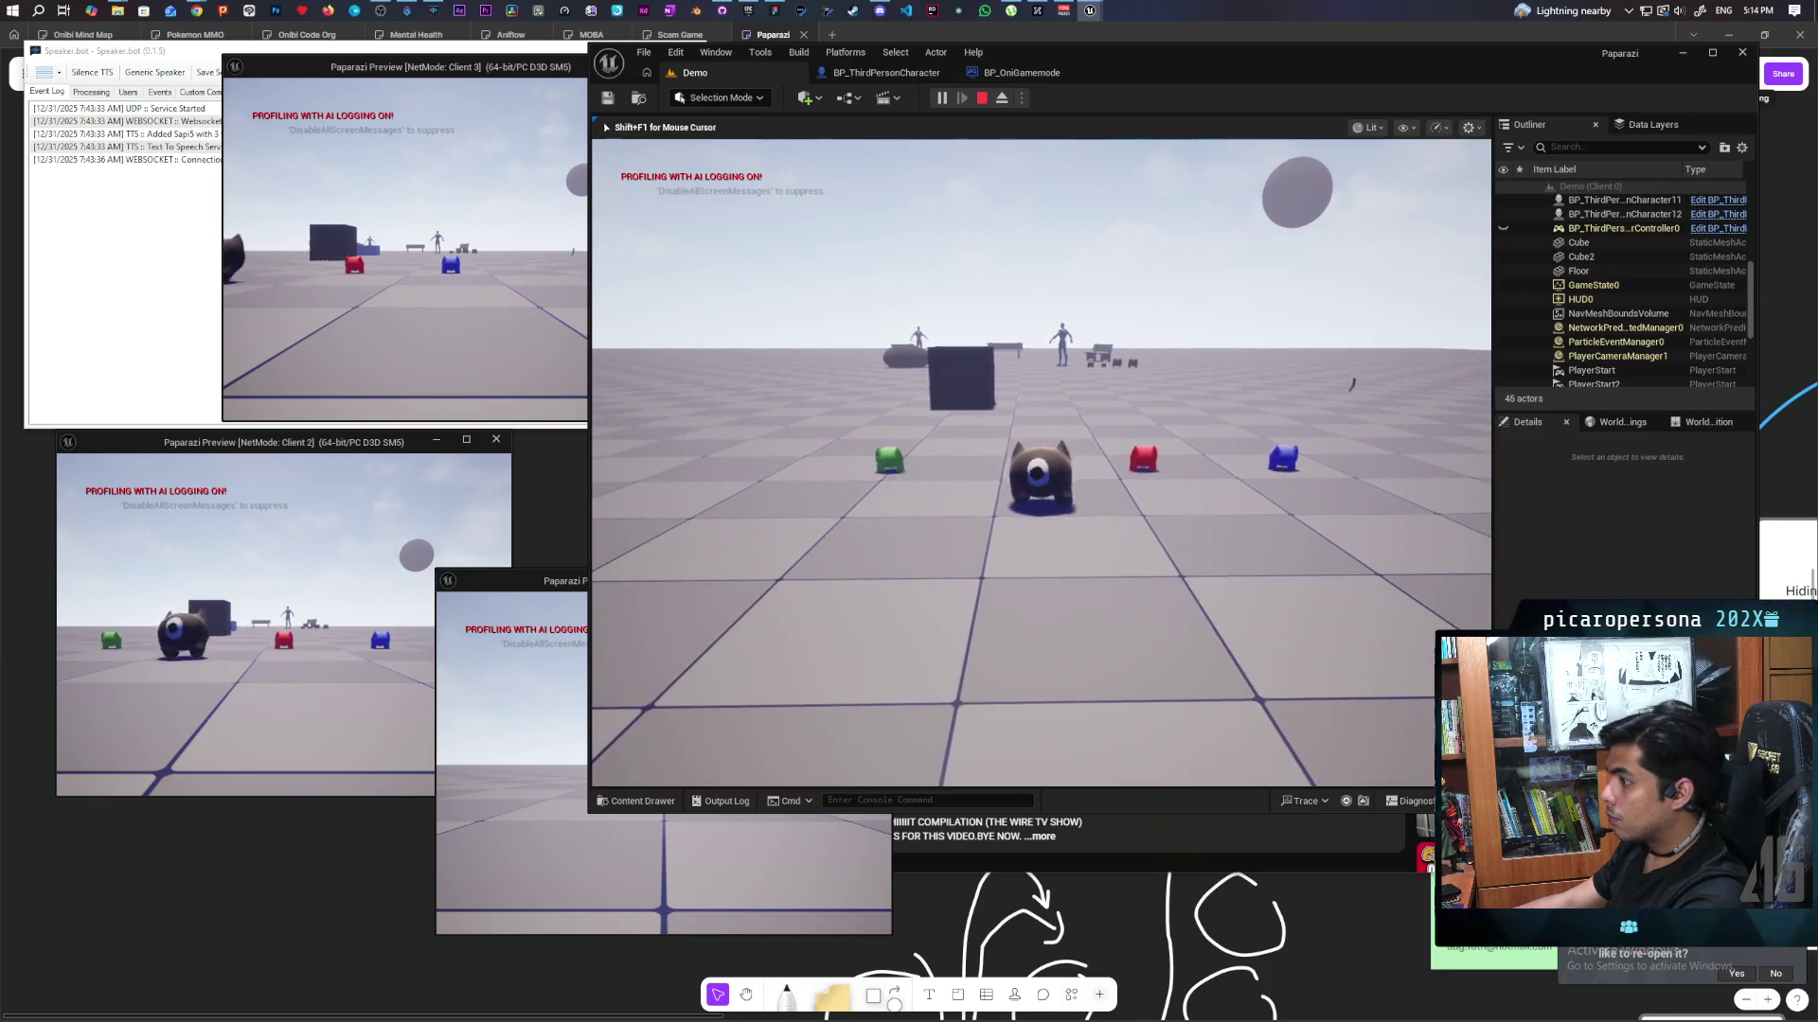
key("s")
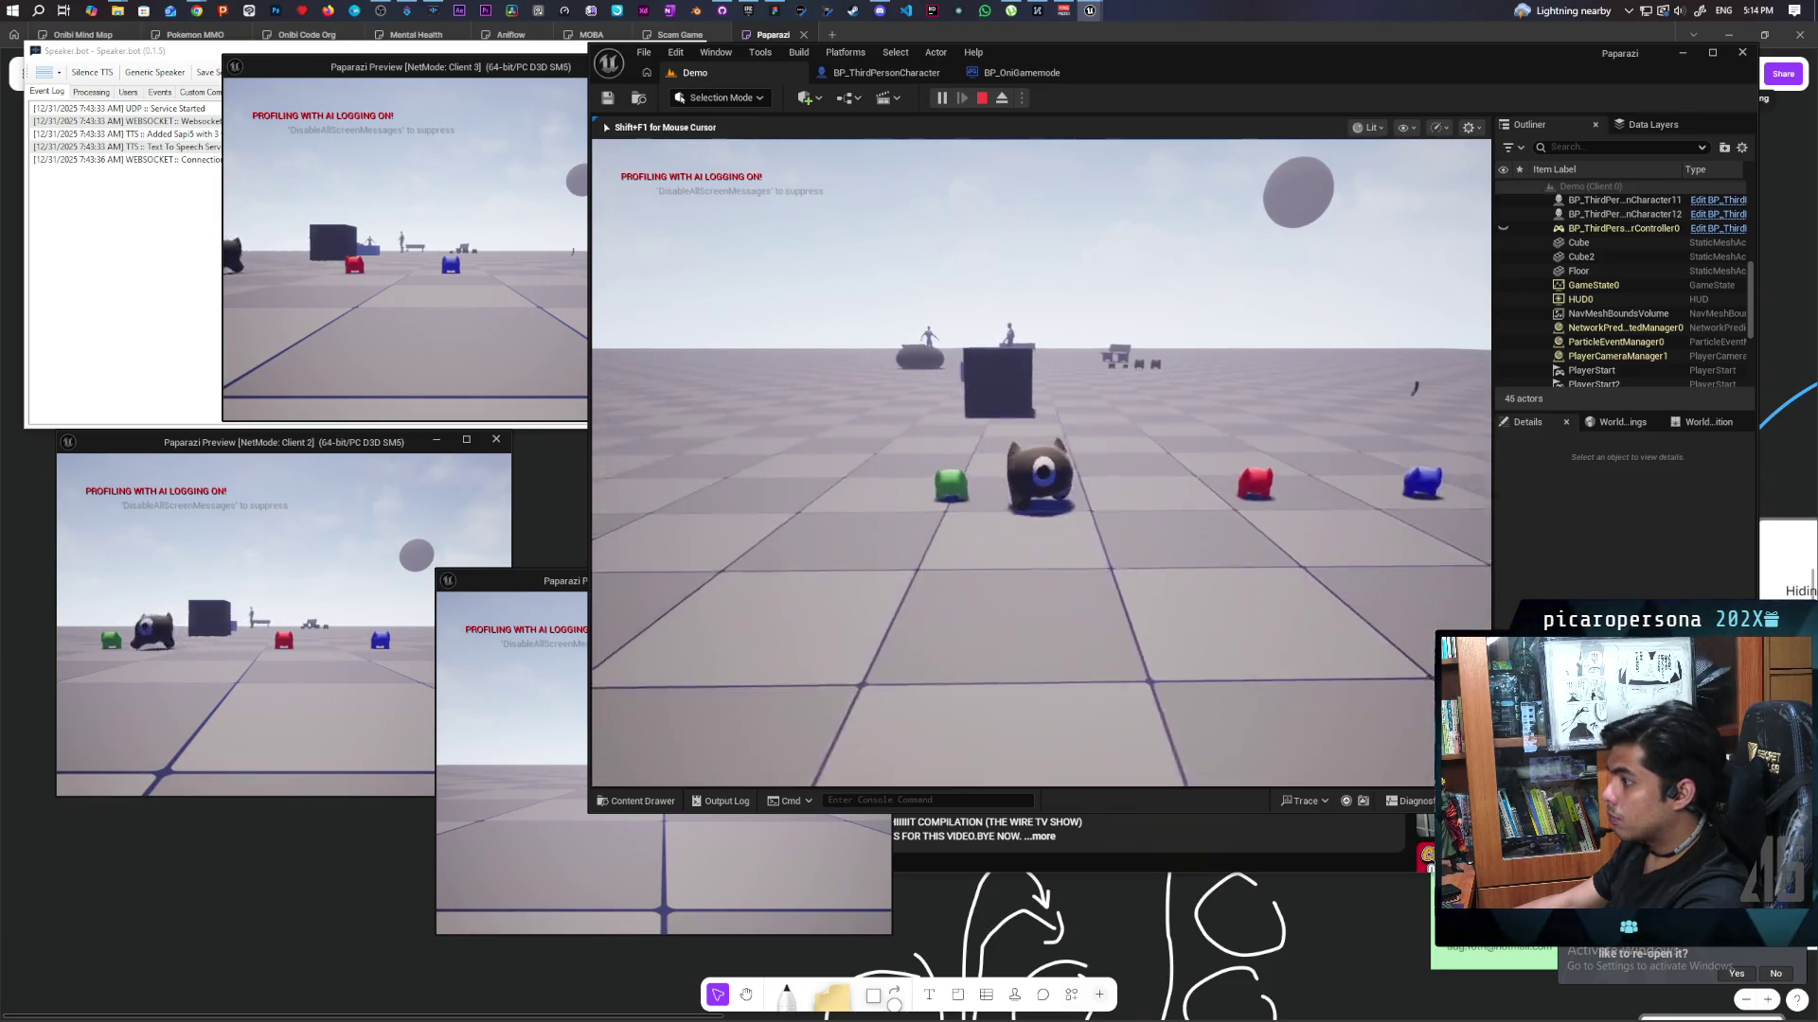
key("s")
key("w")
key("Escape")
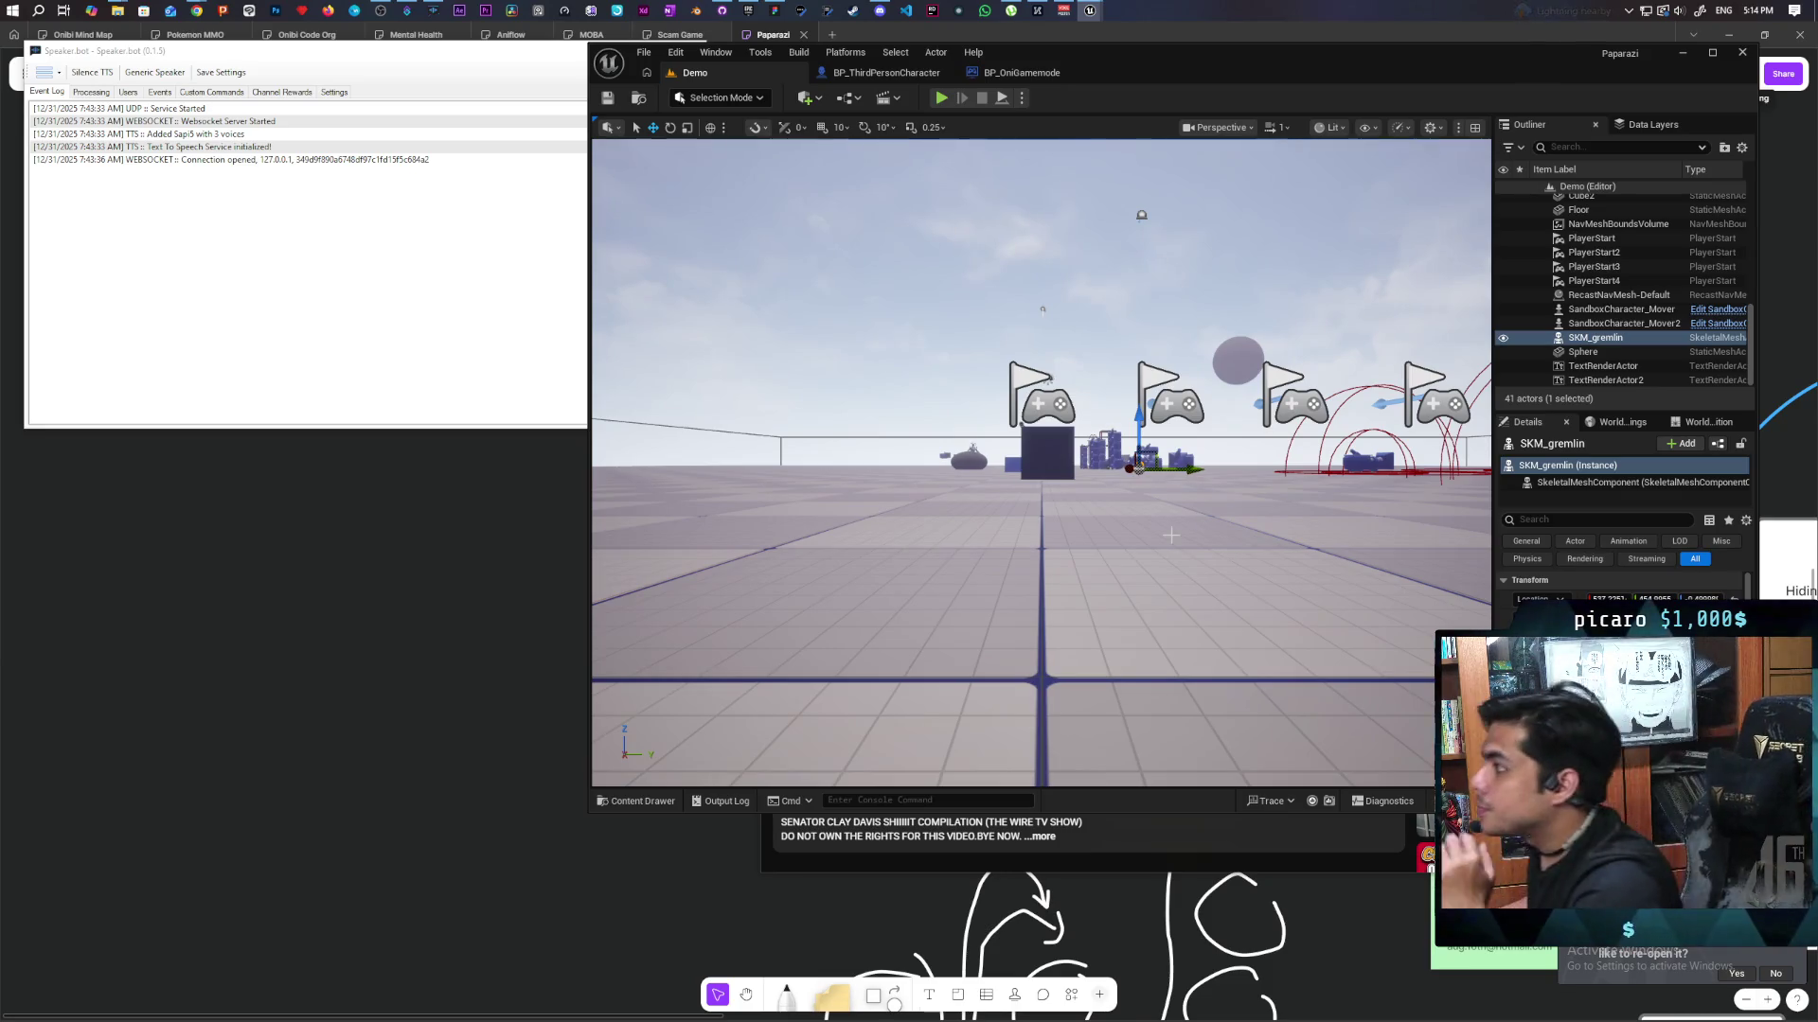
key("ctrl+space")
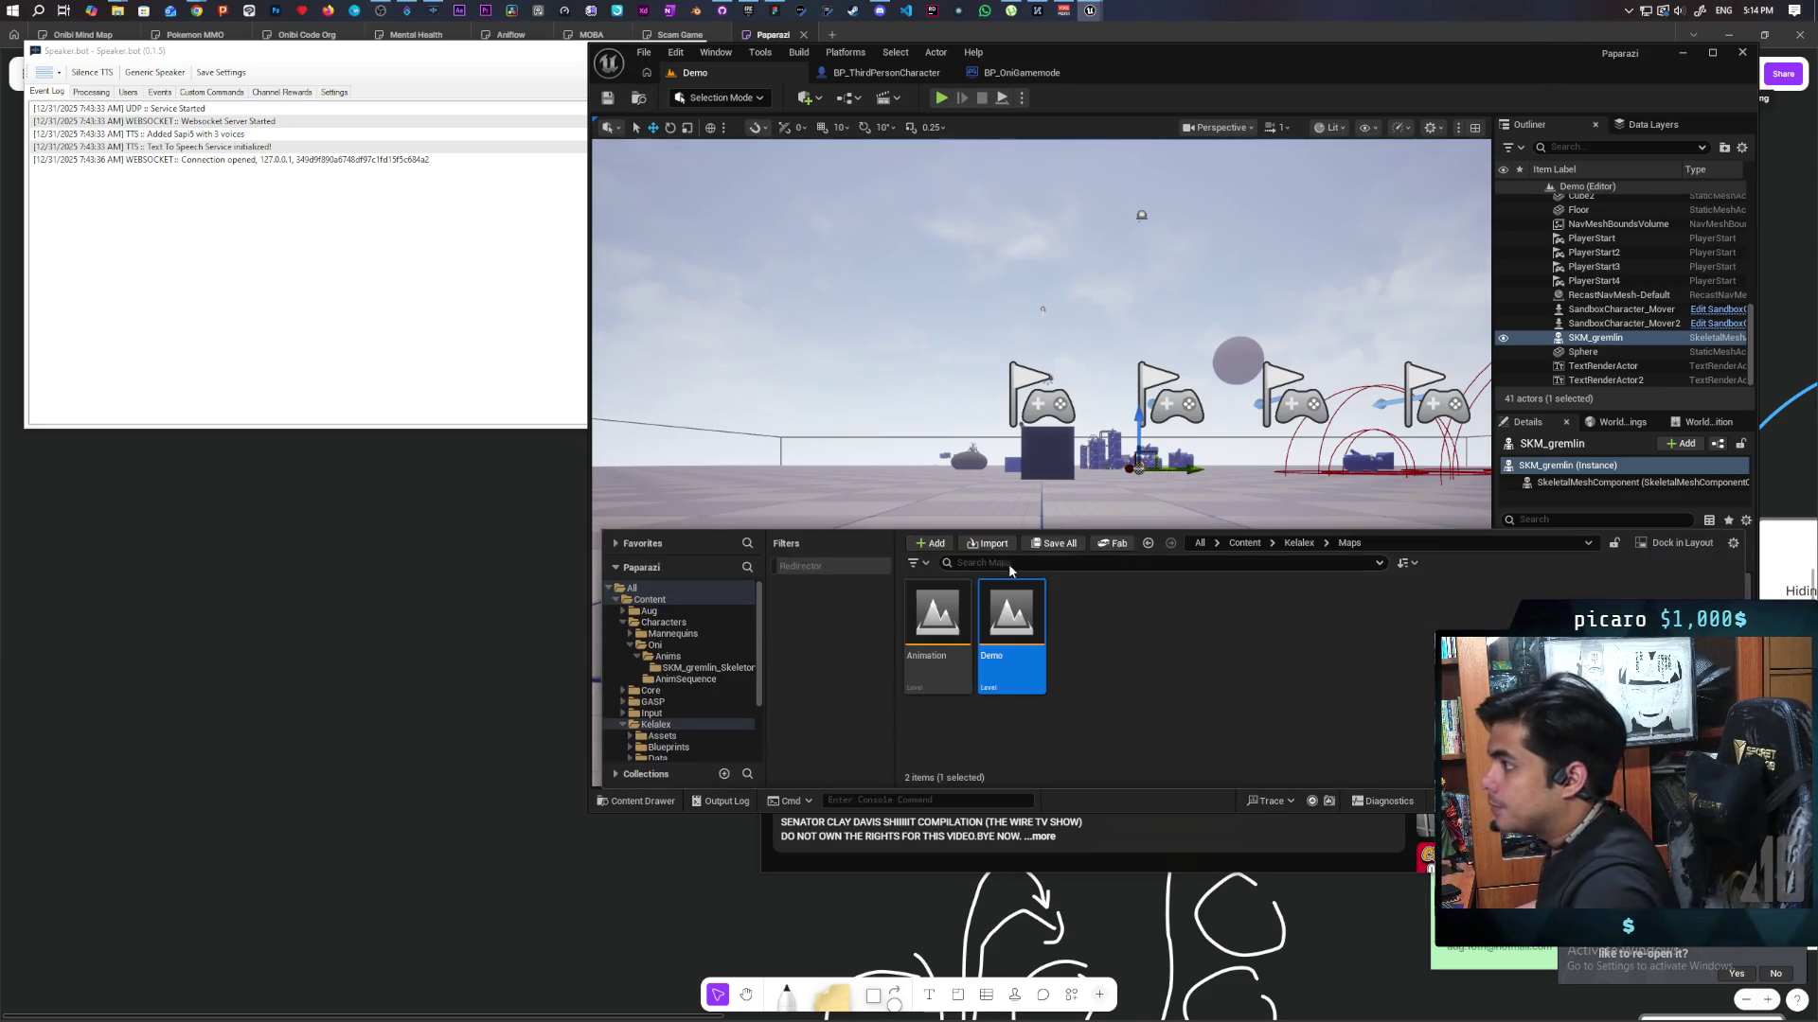
left_click(1246, 545)
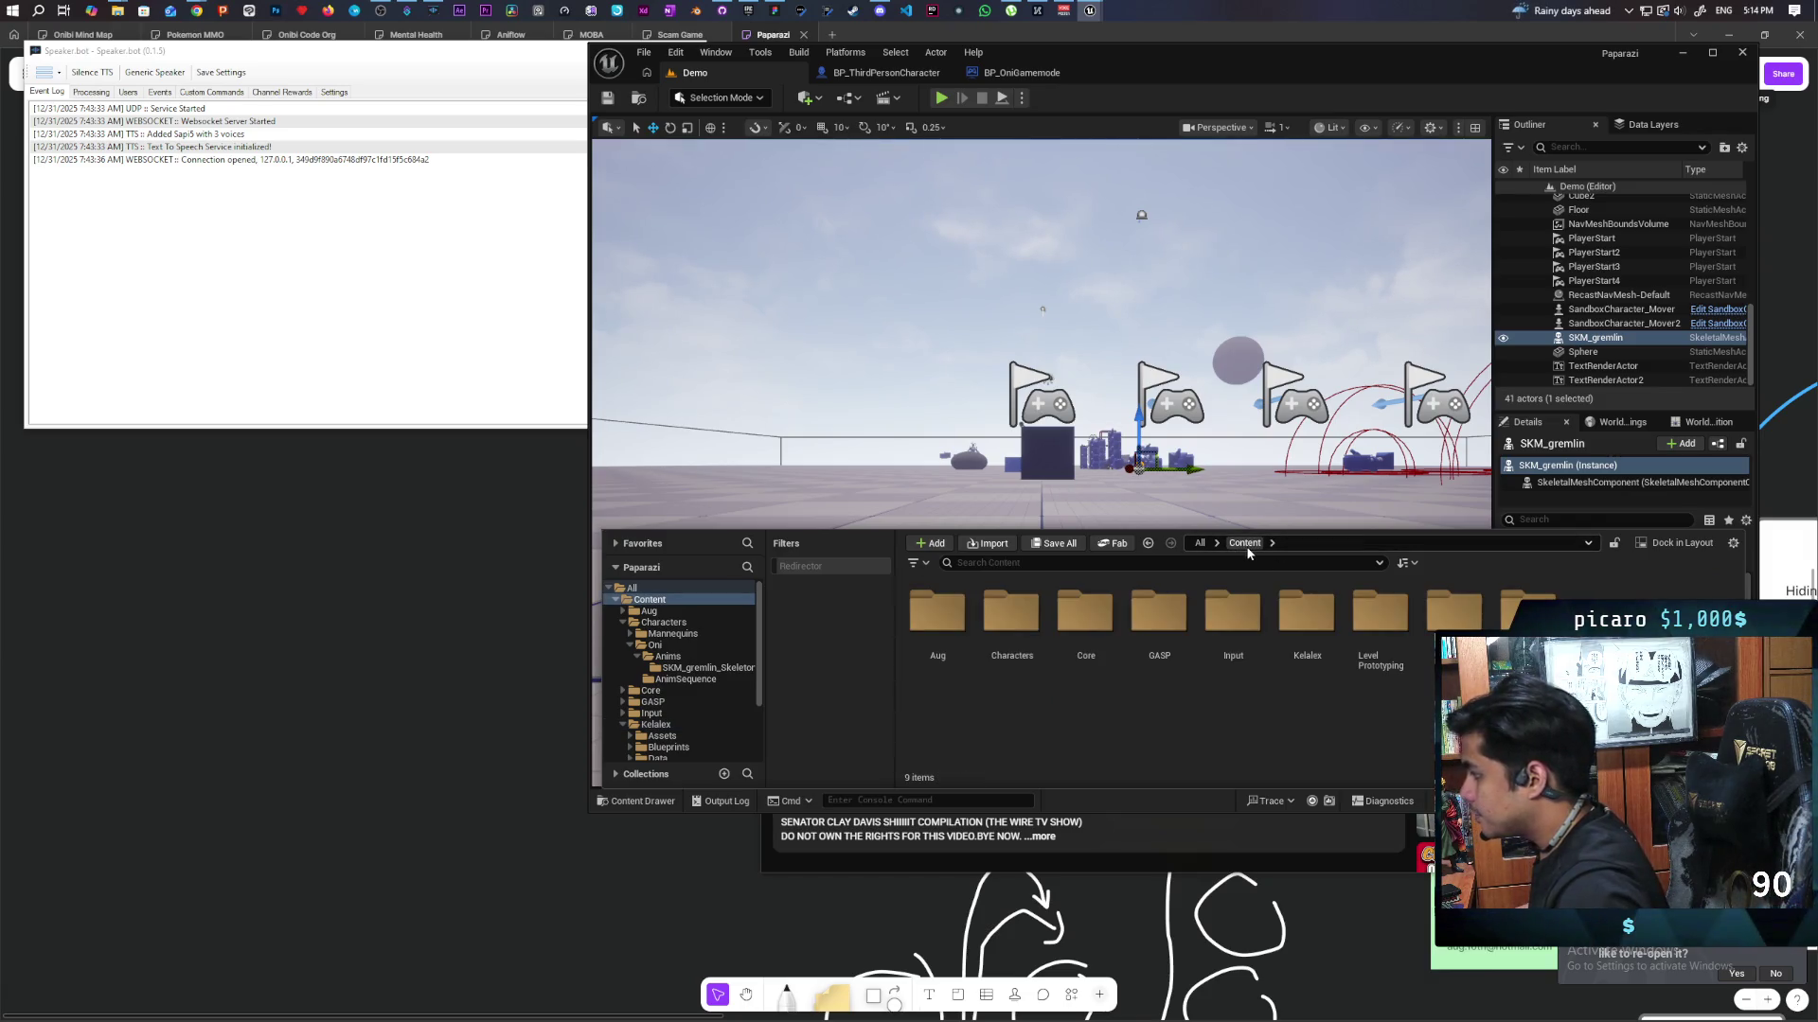
double_click(990, 624)
double_click(1009, 613)
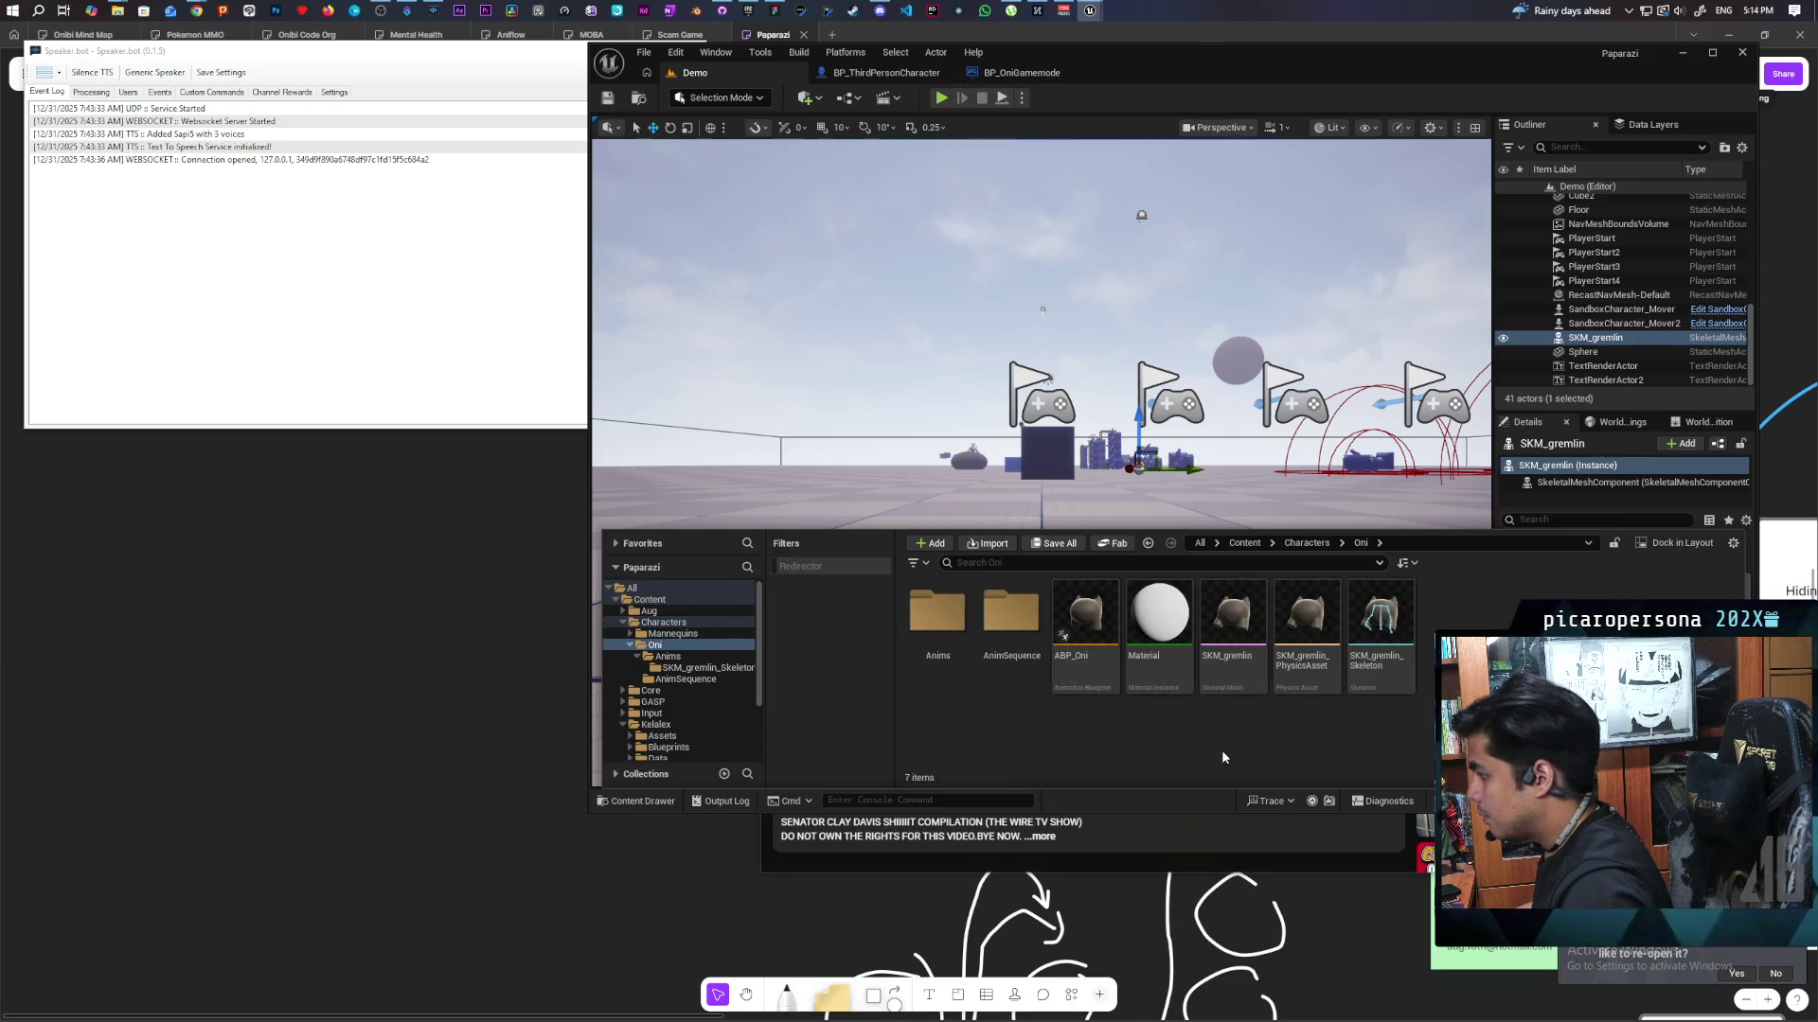
double_click(1011, 616)
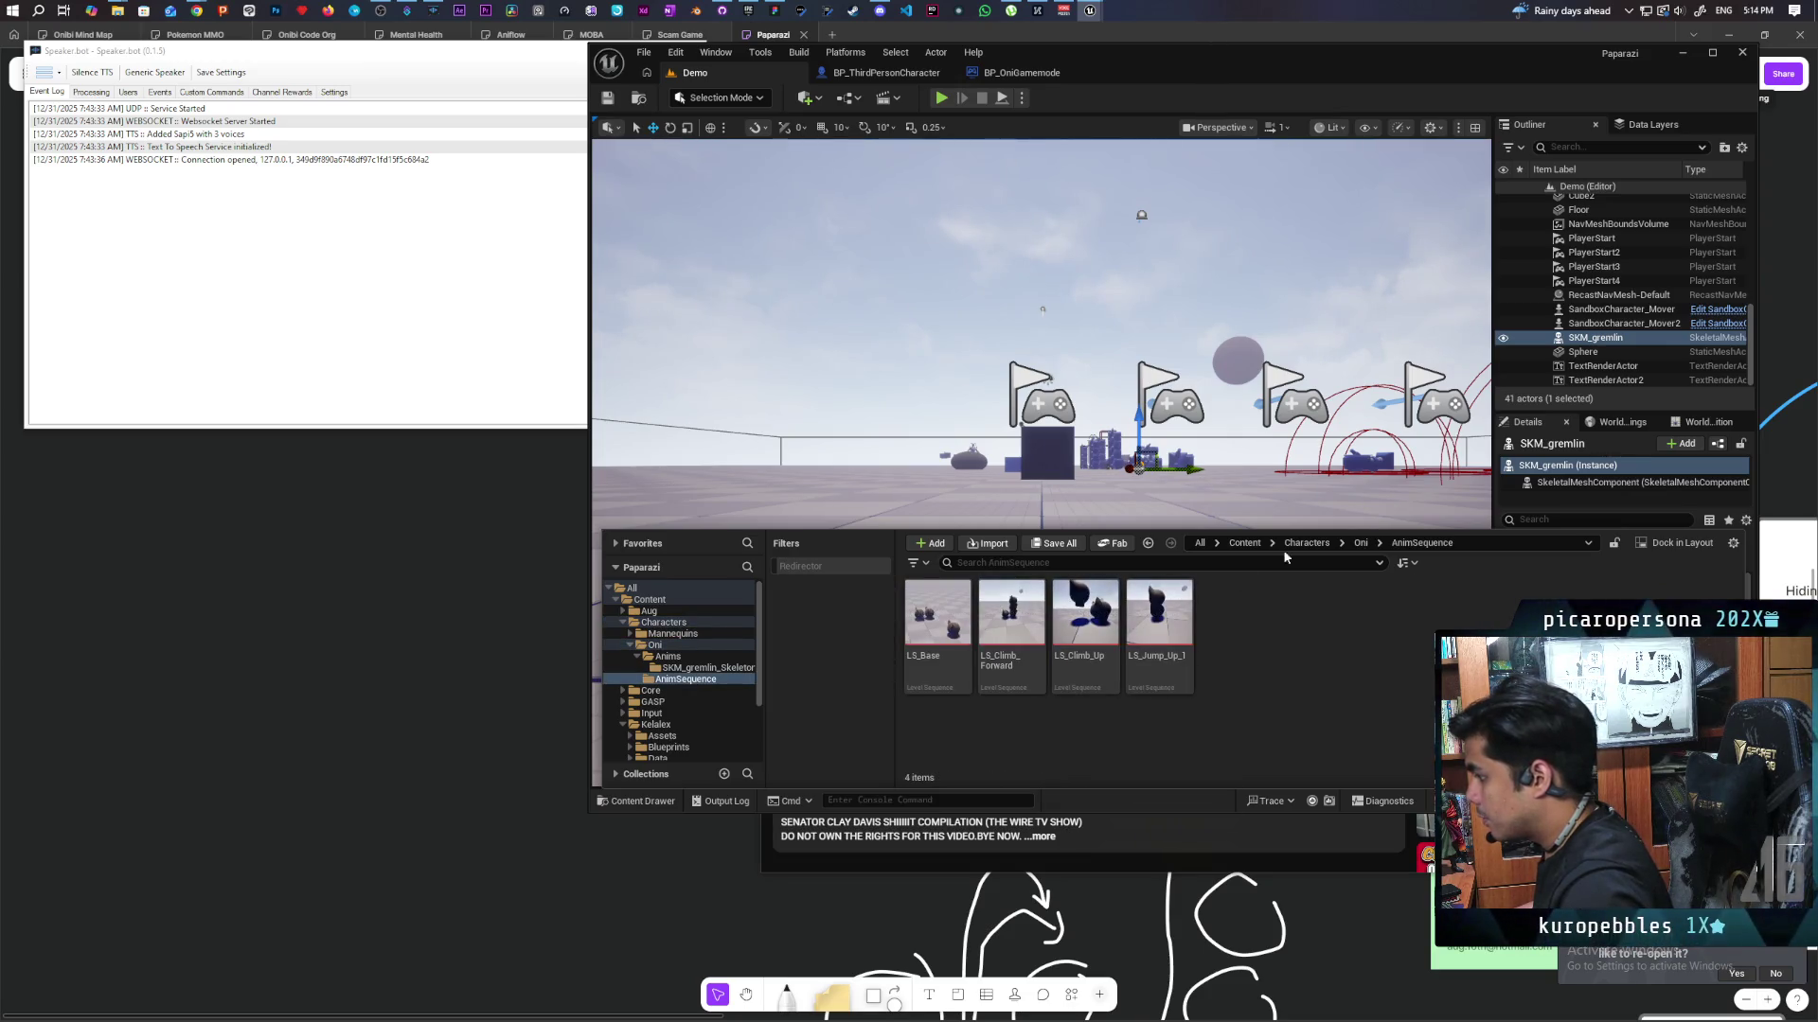
left_click(1360, 543)
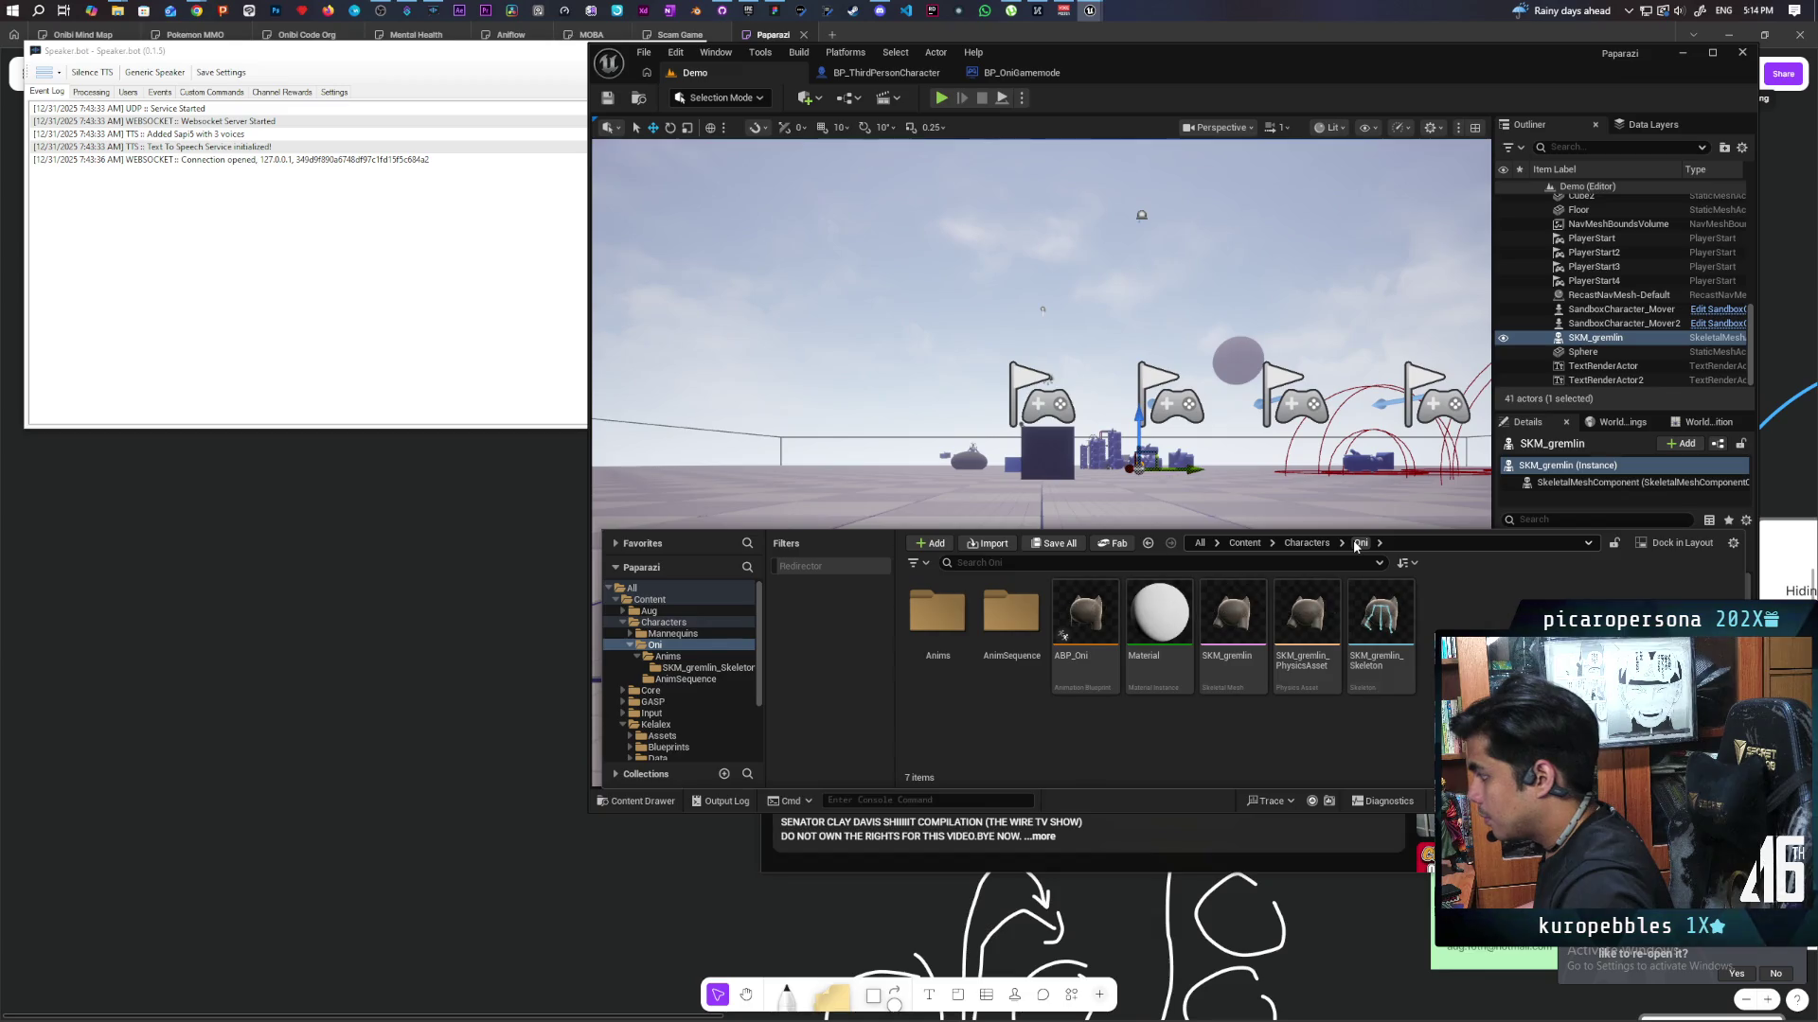
double_click(944, 632)
scroll(945, 633, "down", 1)
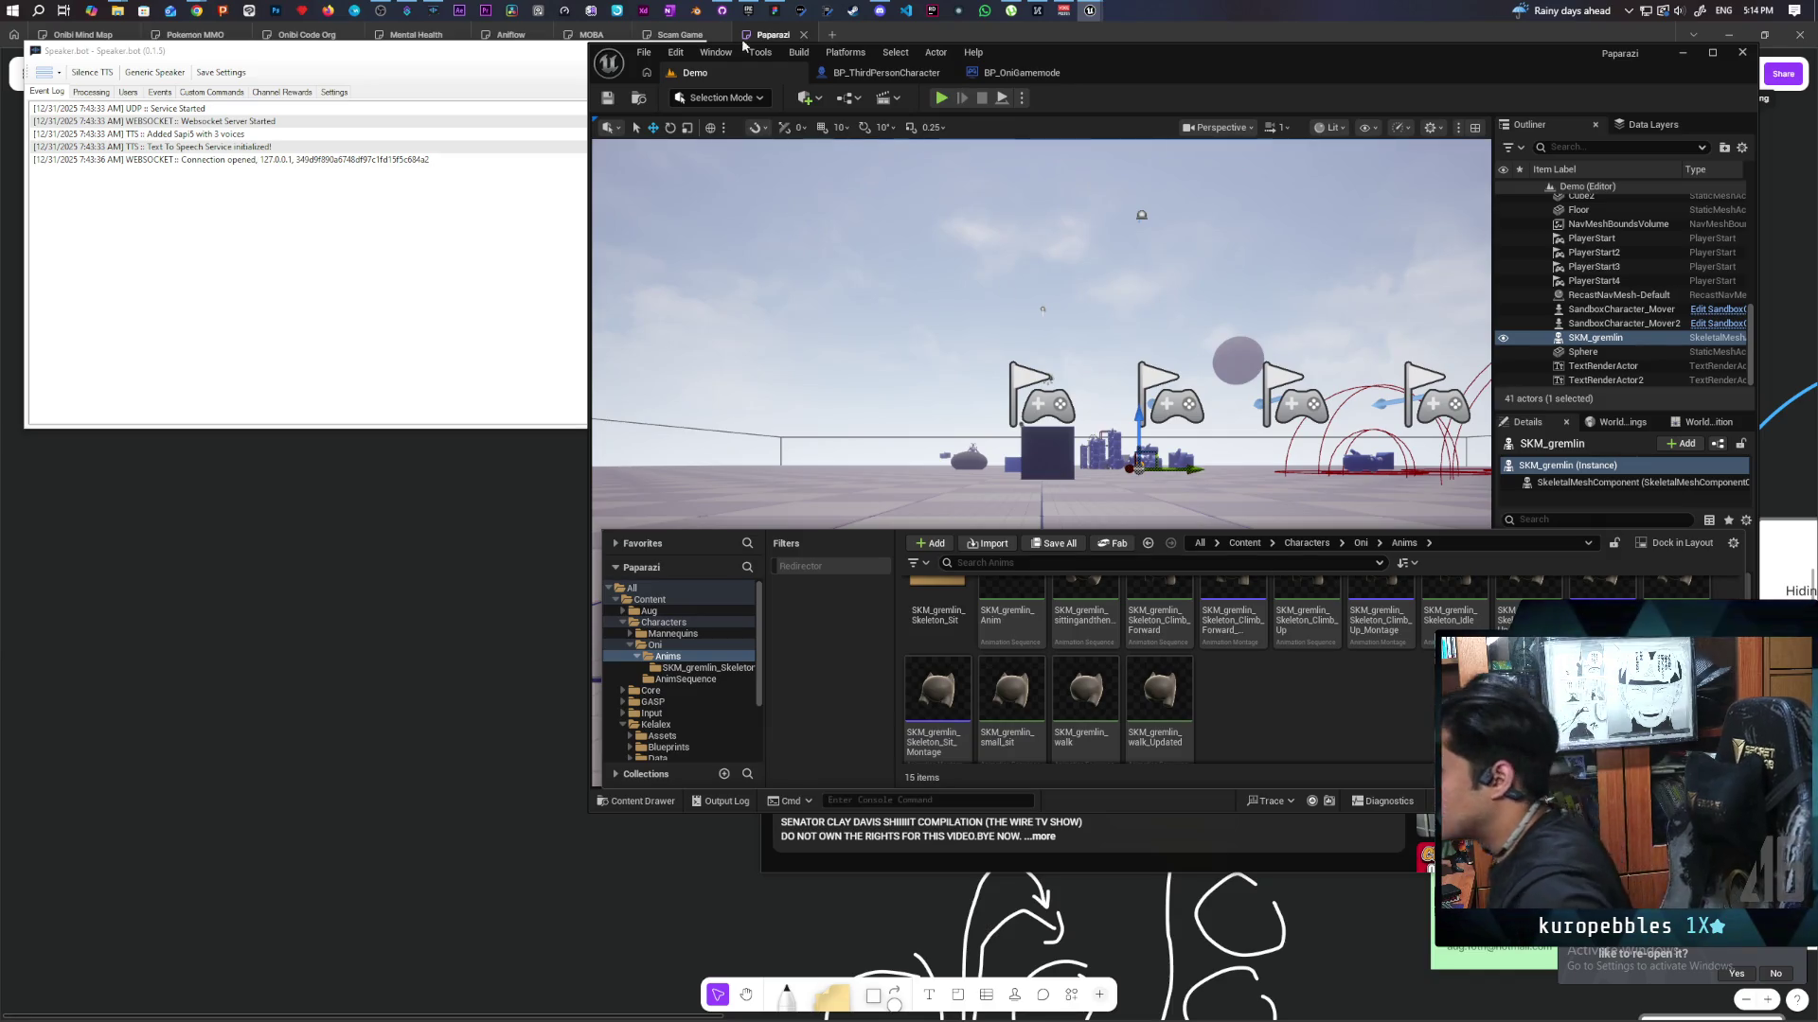
left_click(640, 99)
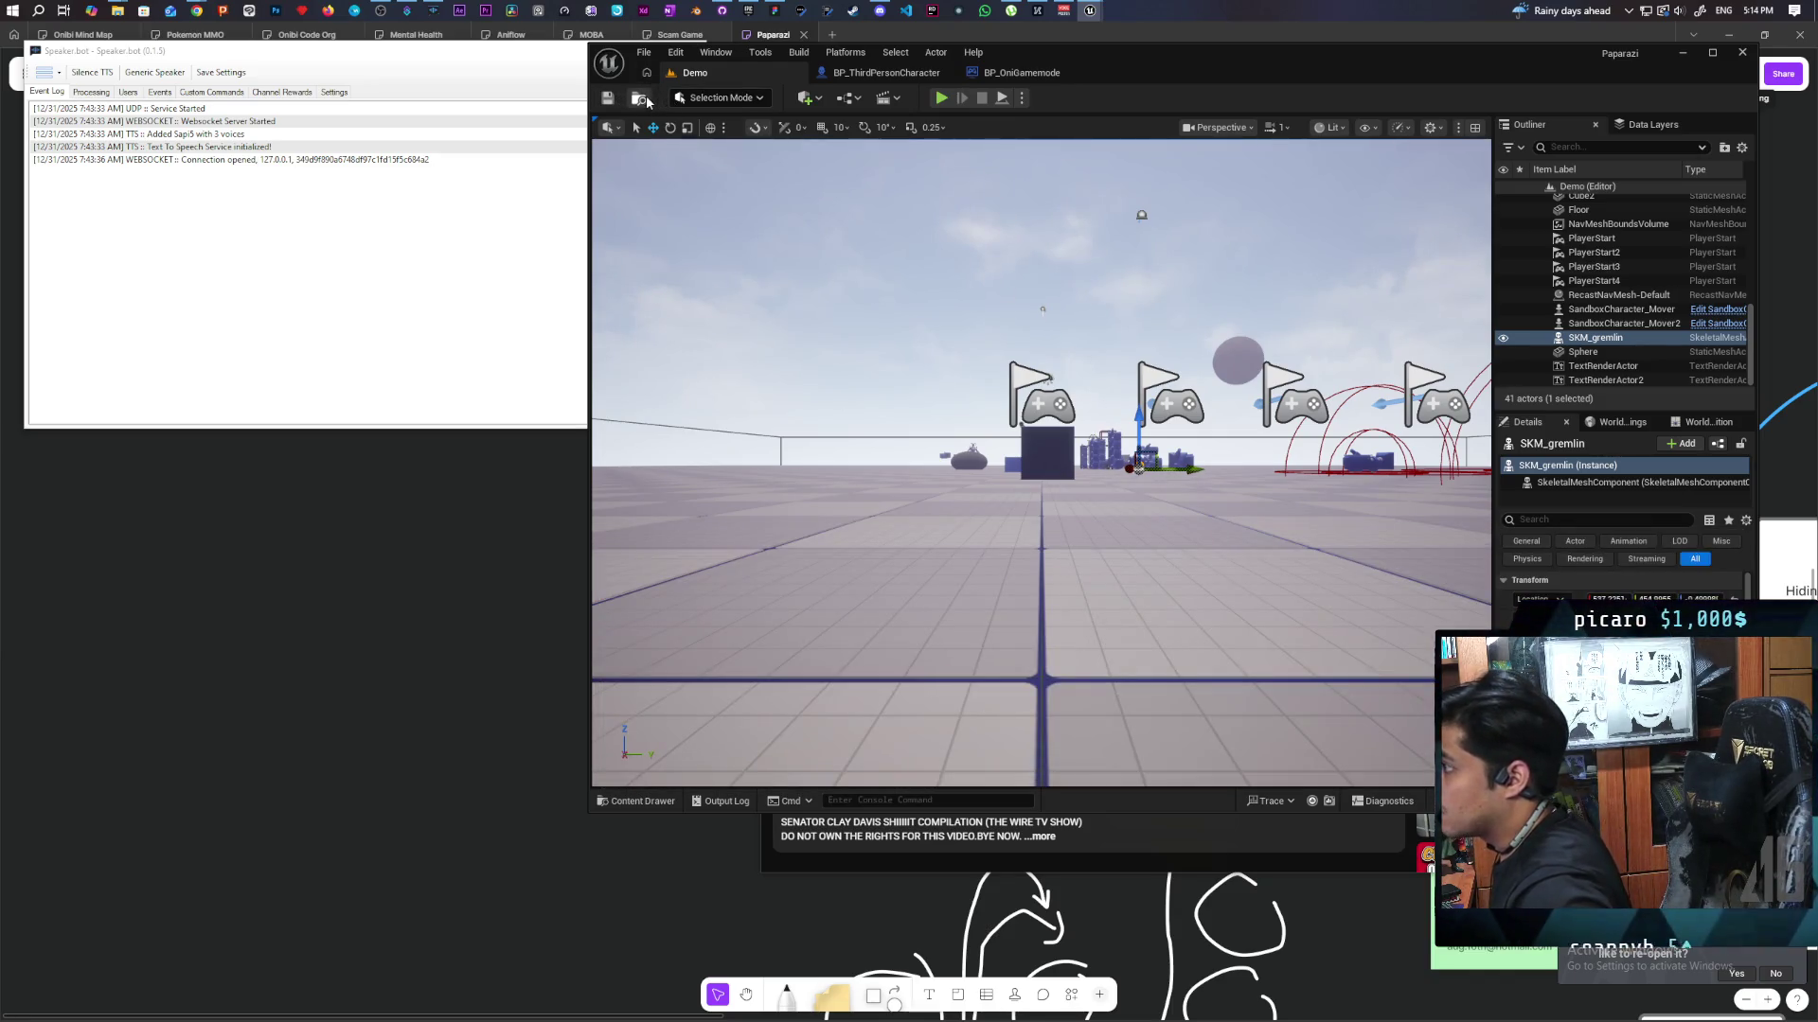
left_click(641, 99)
double_click(937, 625)
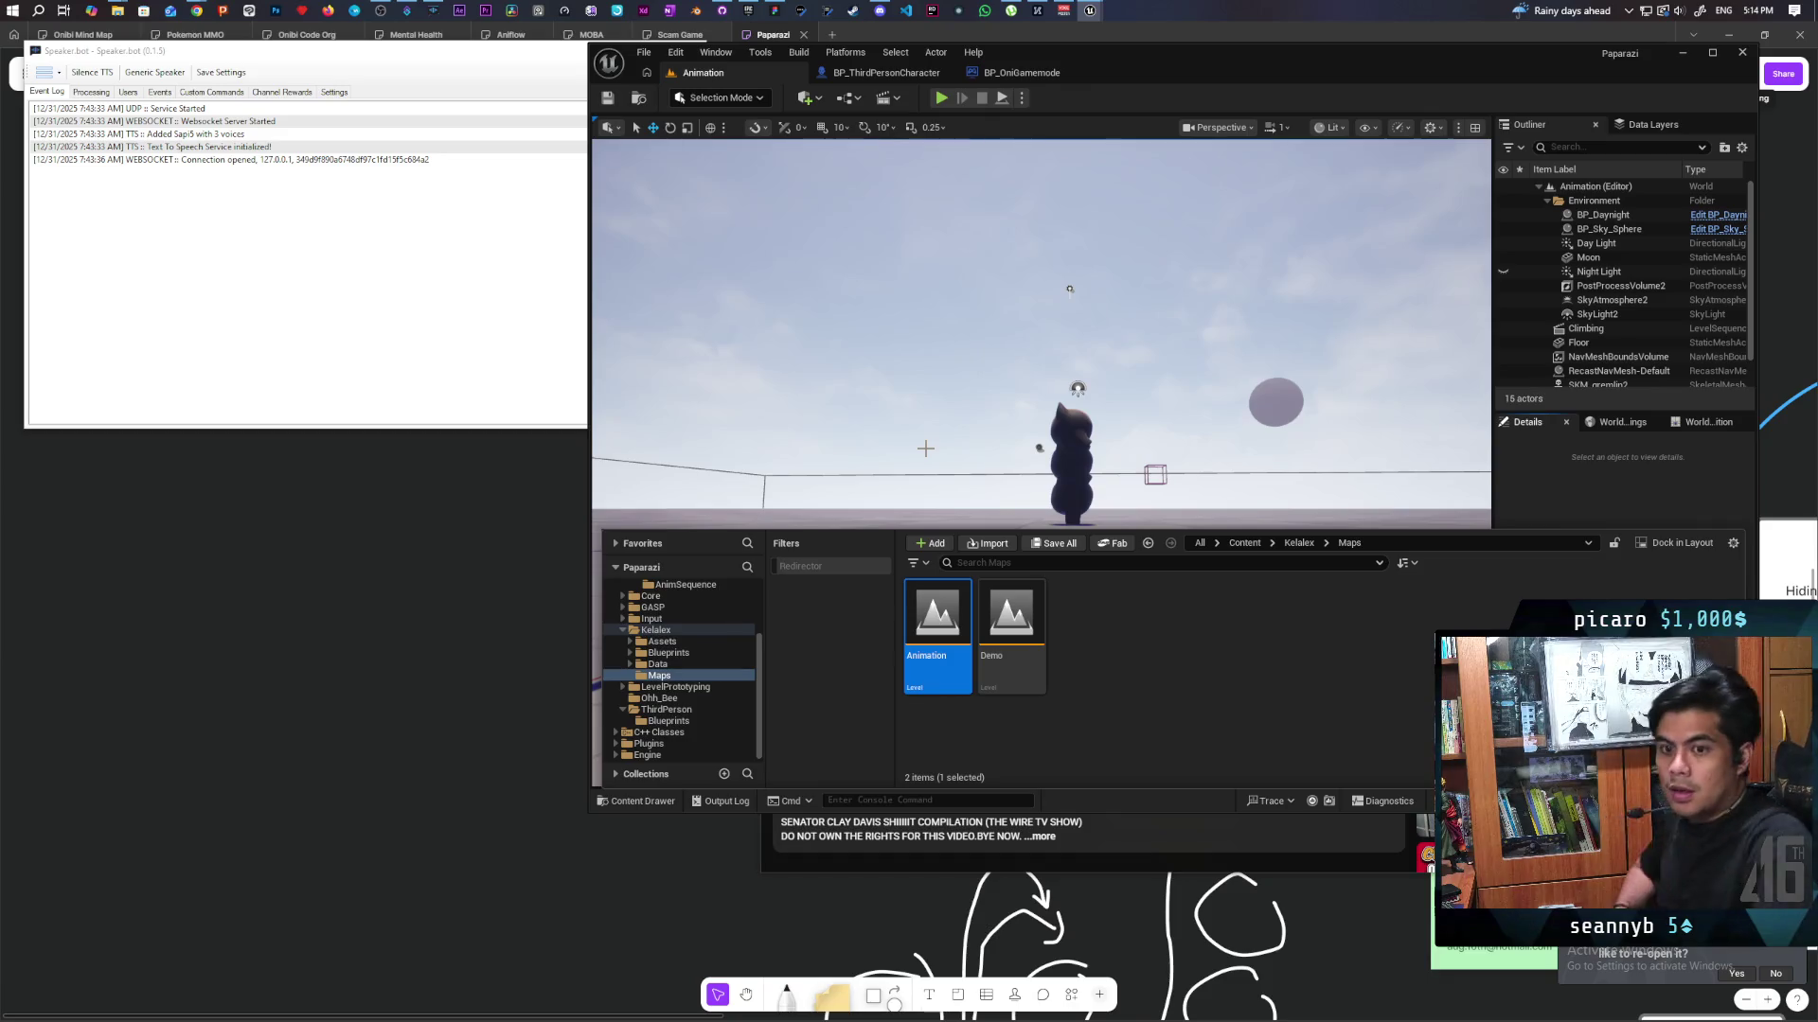
Browse to Characters > Oni > Anims and open the SKM_gremlin_walk animation.
left_click(1244, 544)
left_click(1006, 615)
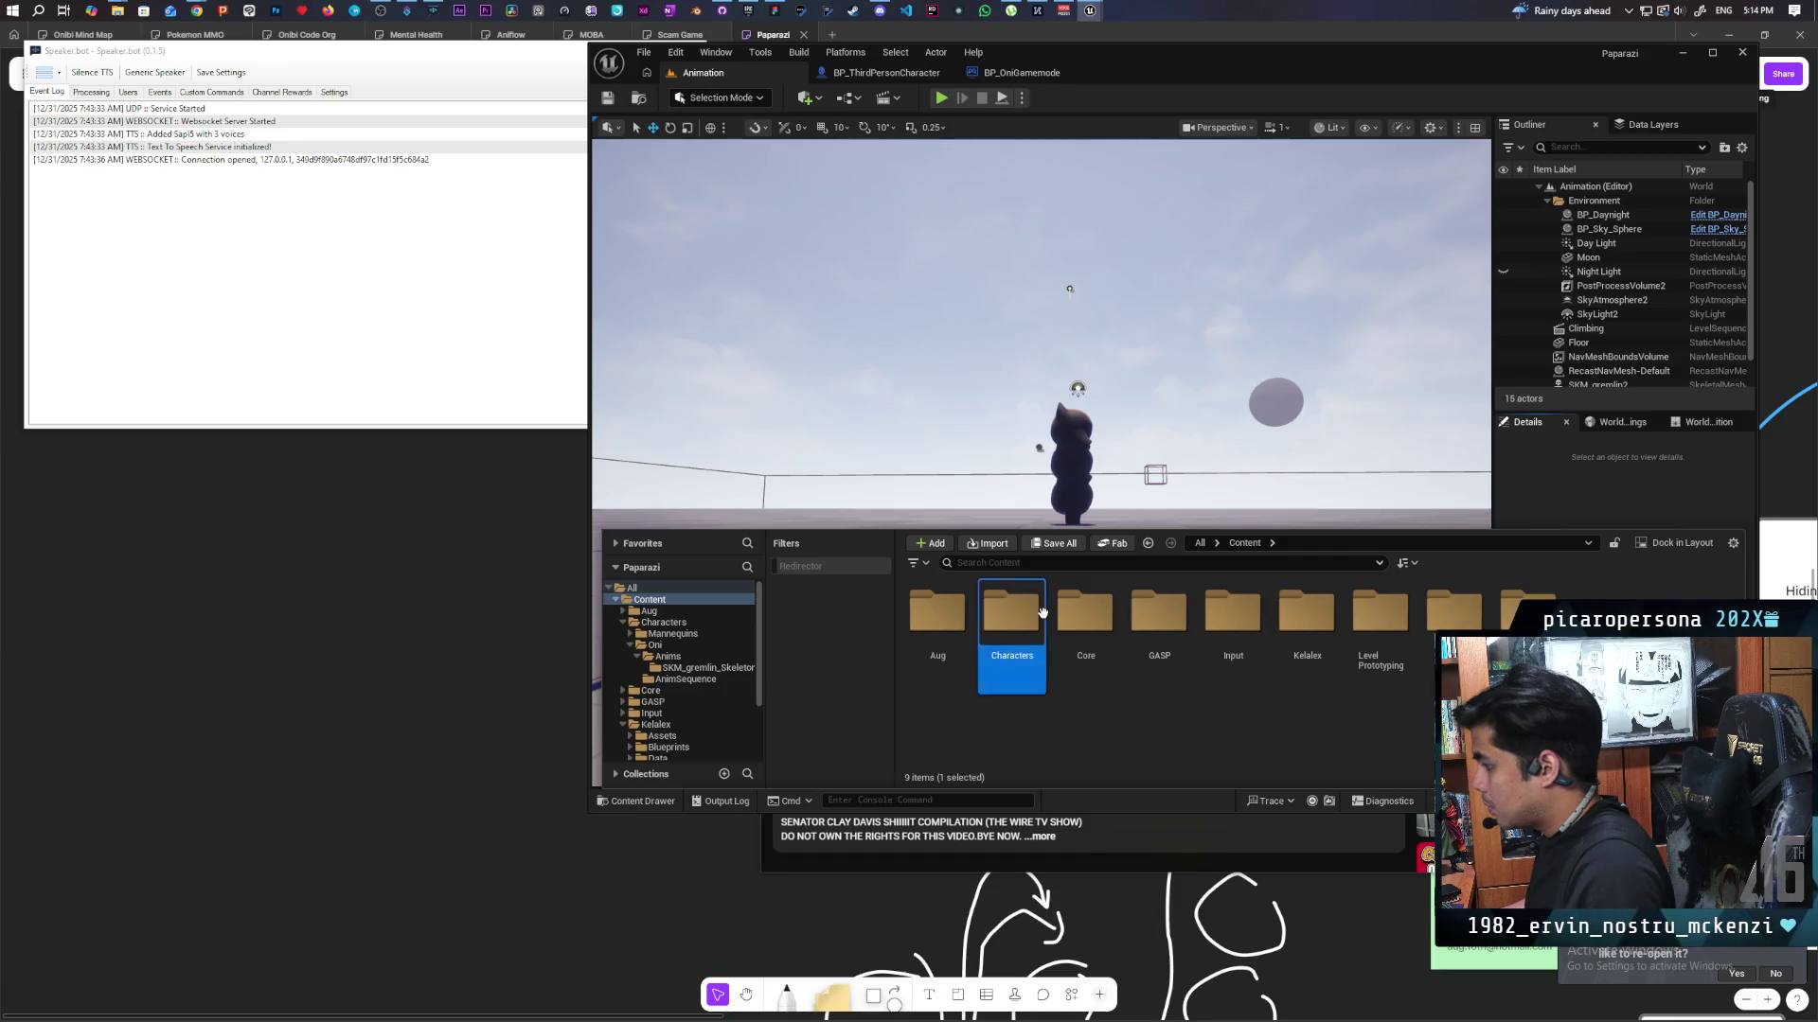
double_click(1006, 615)
left_click(999, 608)
double_click(999, 608)
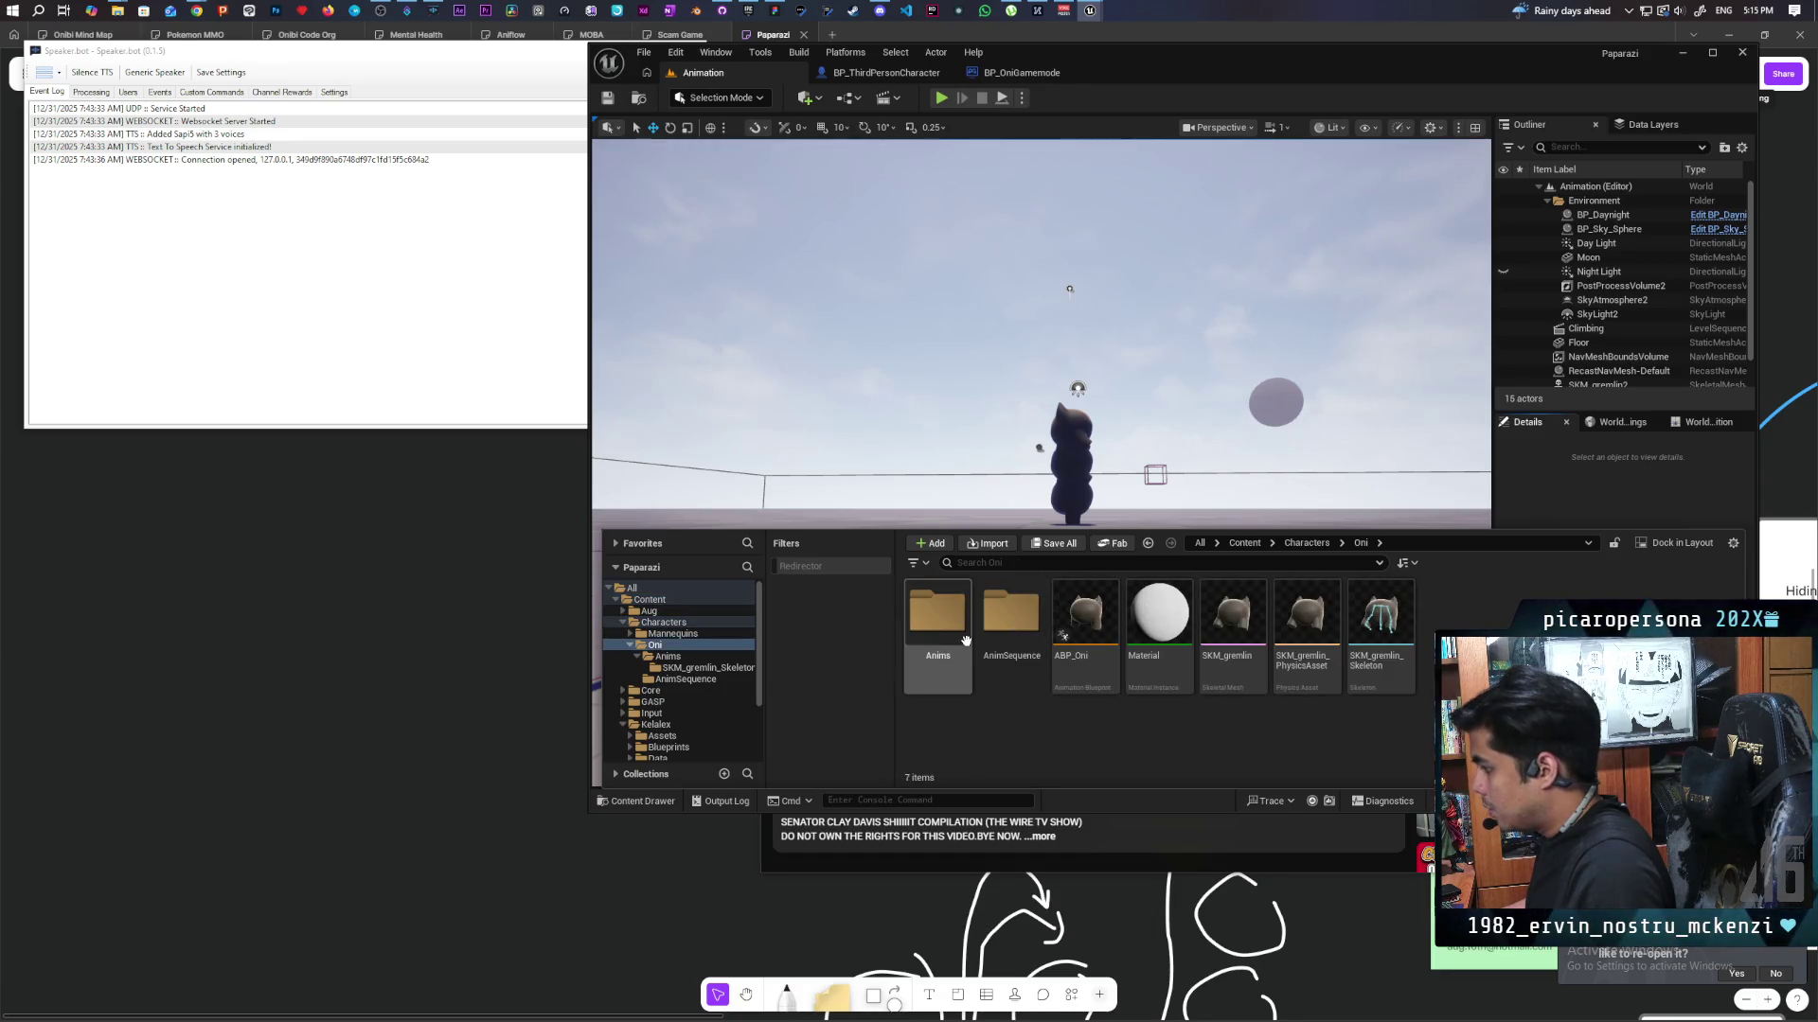
double_click(937, 613)
scroll(1165, 672, "down", 1)
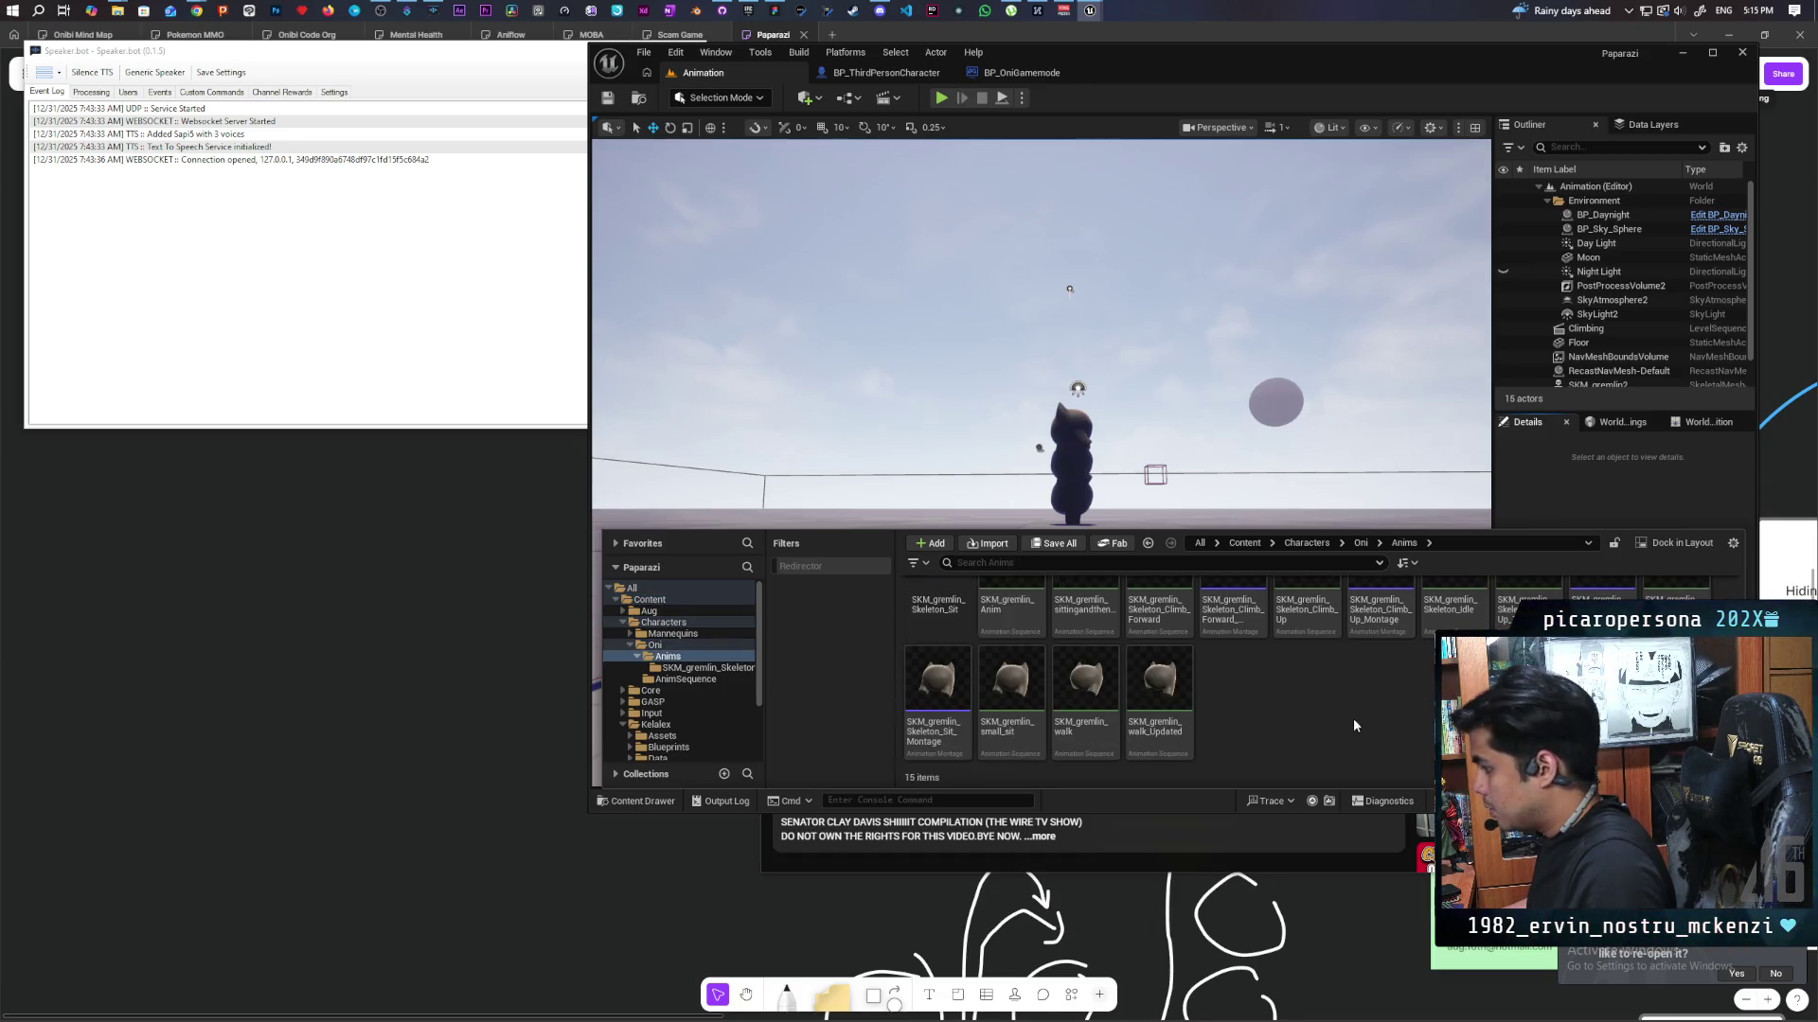
left_click(1090, 692)
right_click(1093, 694)
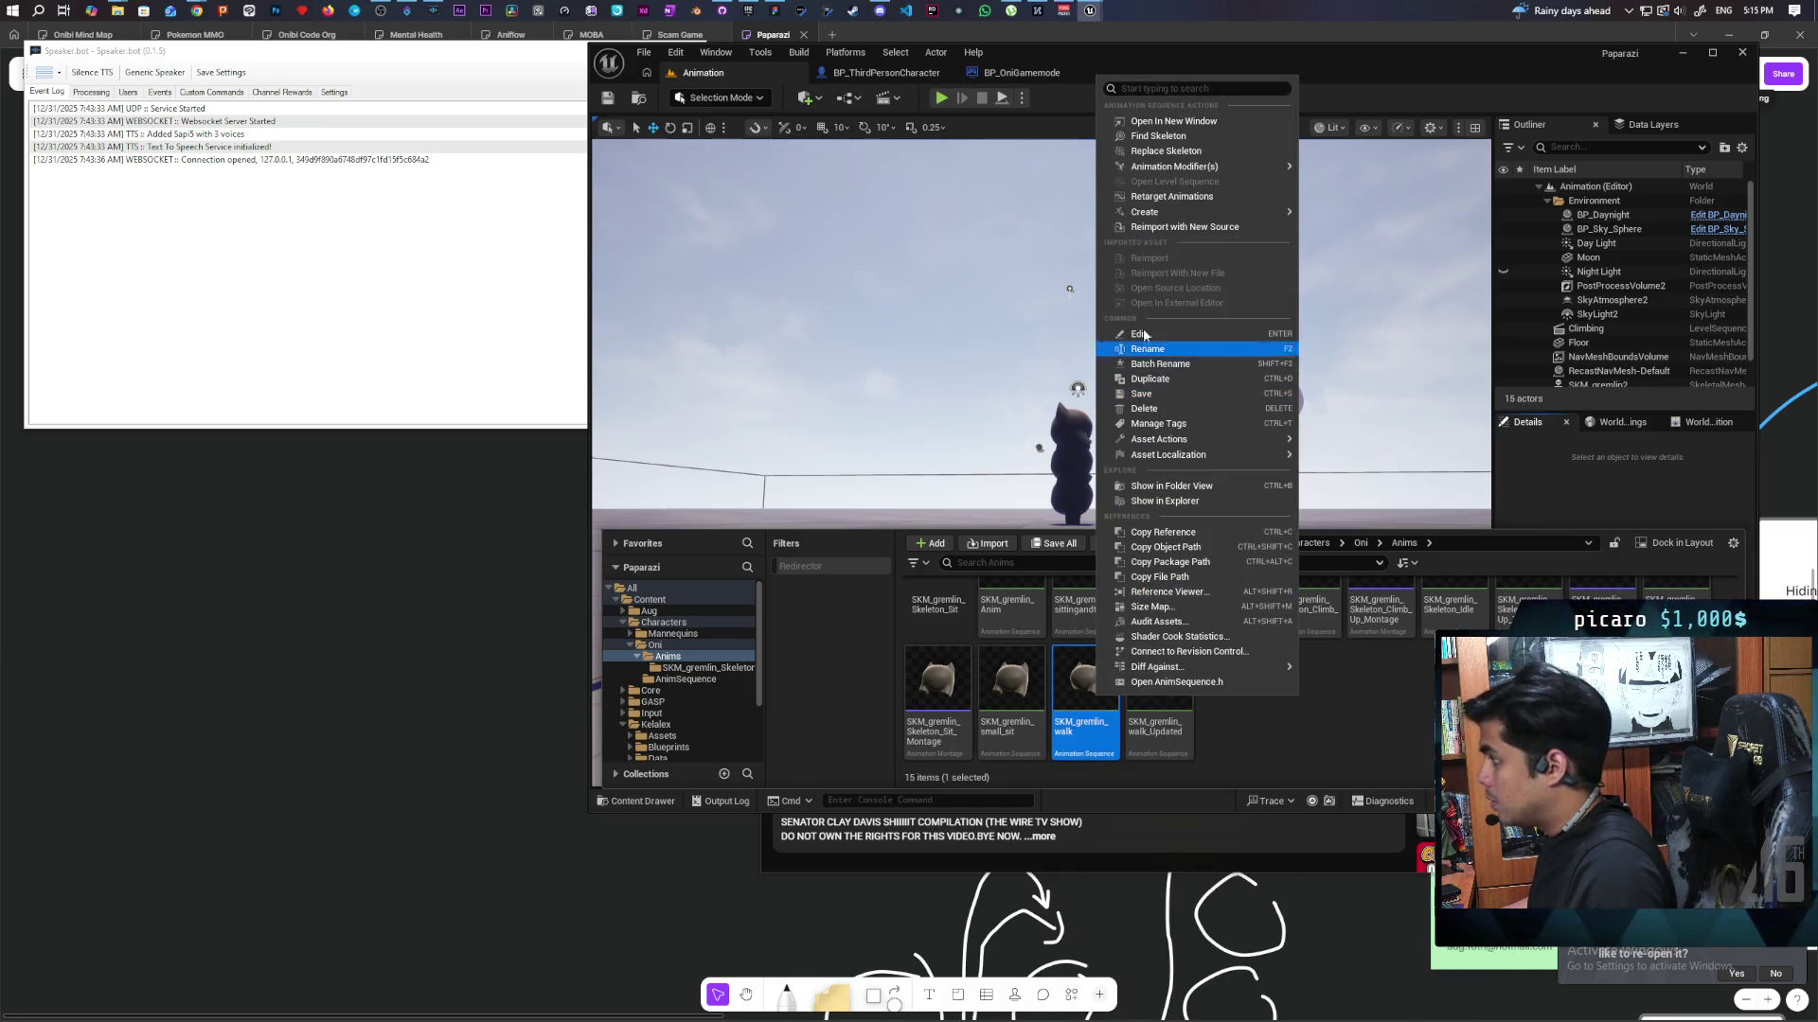
double_click(1068, 692)
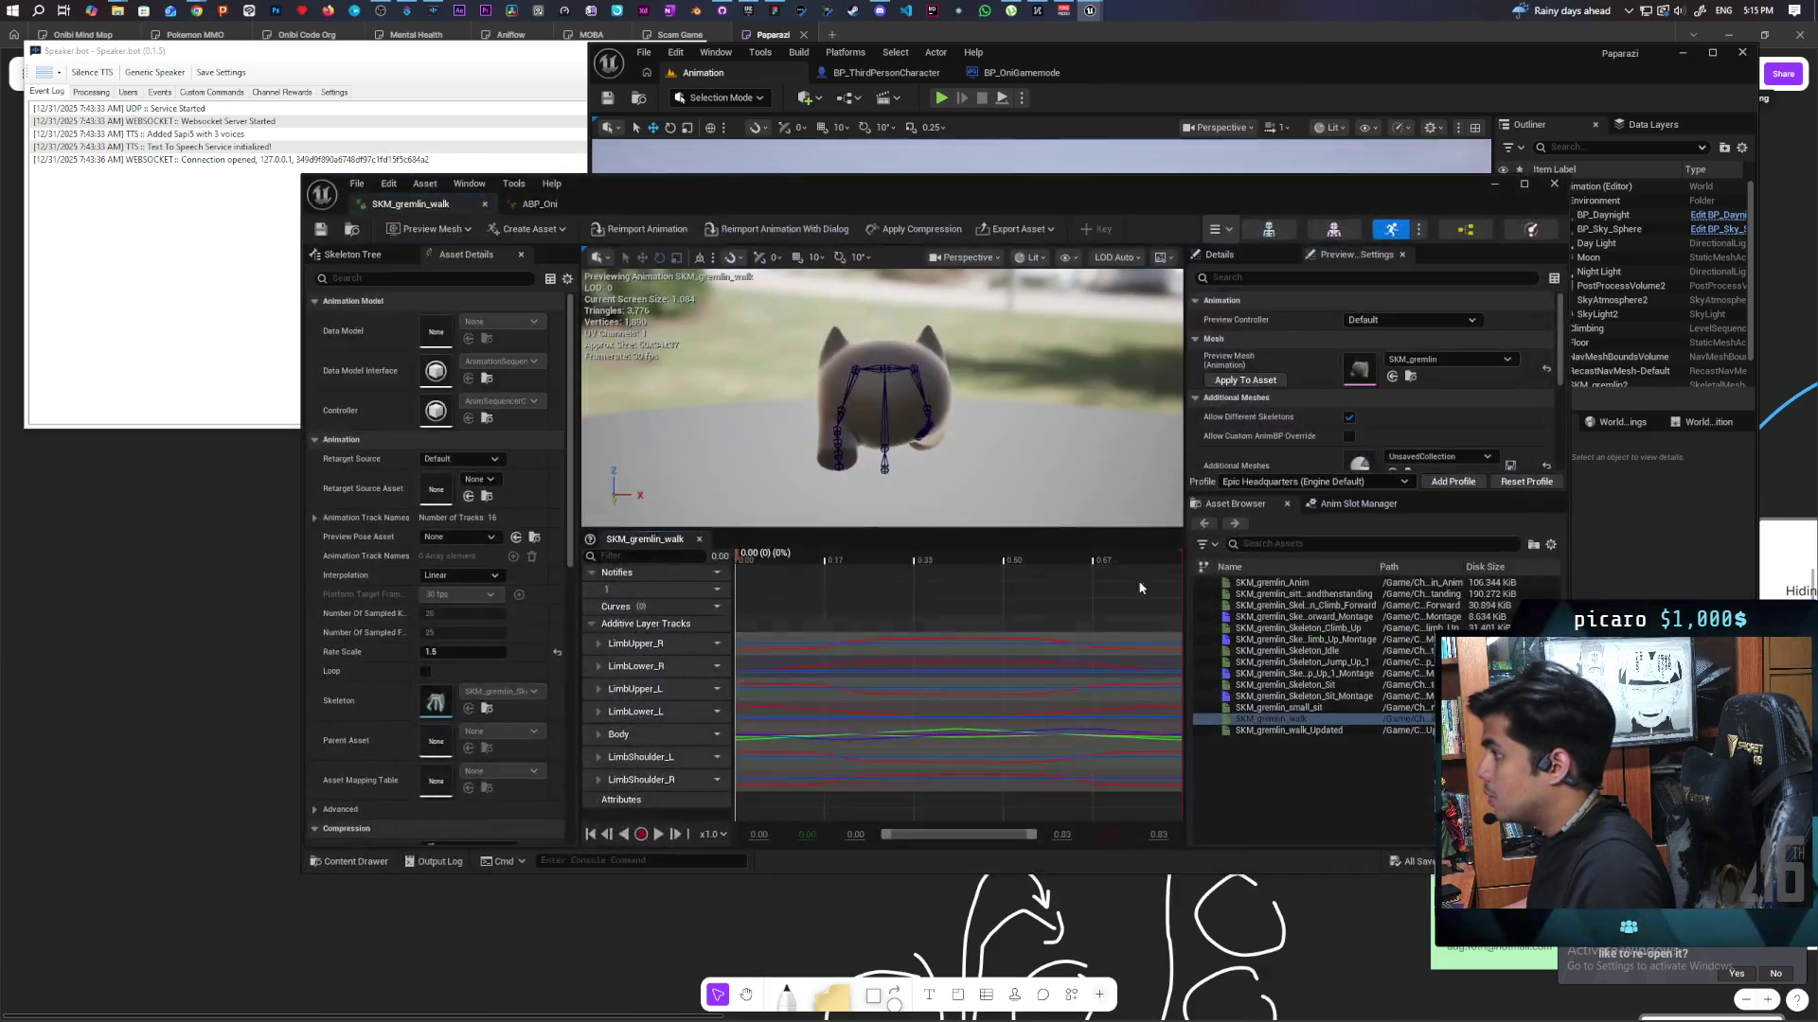
Bake SKM_gremlin_walk onto an FK control rig via Edit in Sequencer > Bake To Control Rig.
left_click(1033, 234)
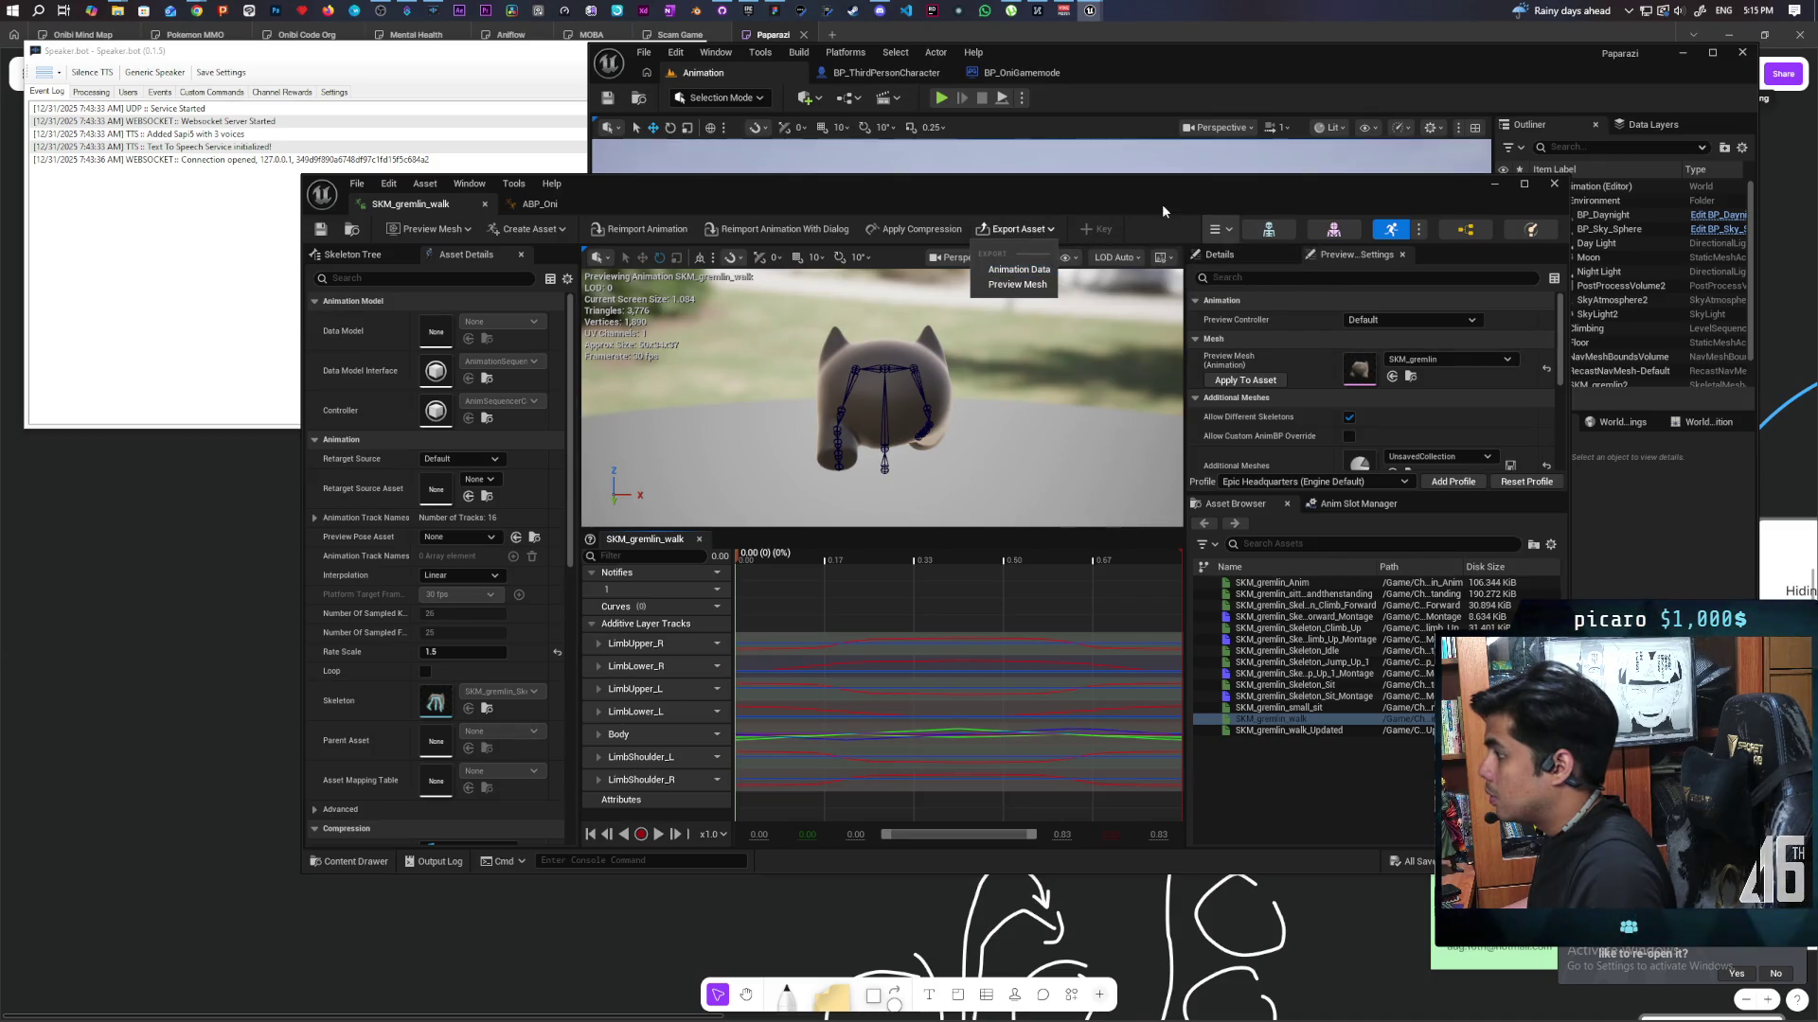
left_click(1220, 229)
mouse_move(1291, 284)
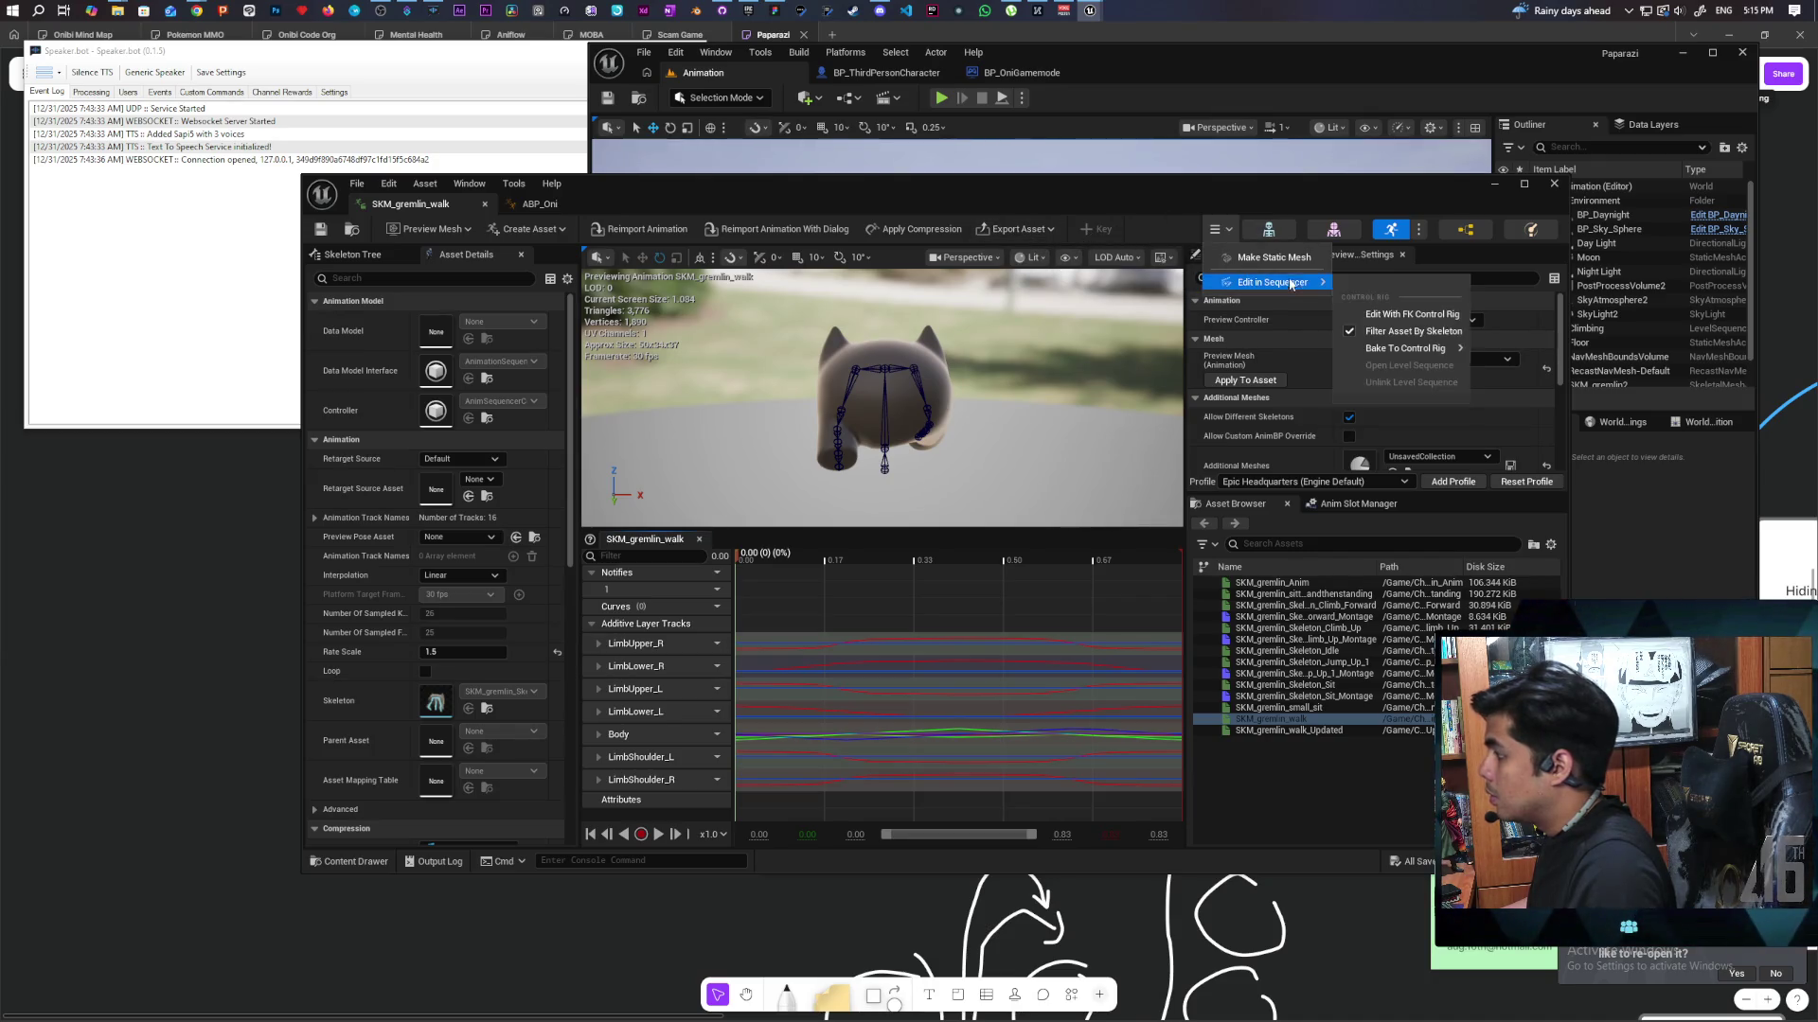
left_click(1405, 317)
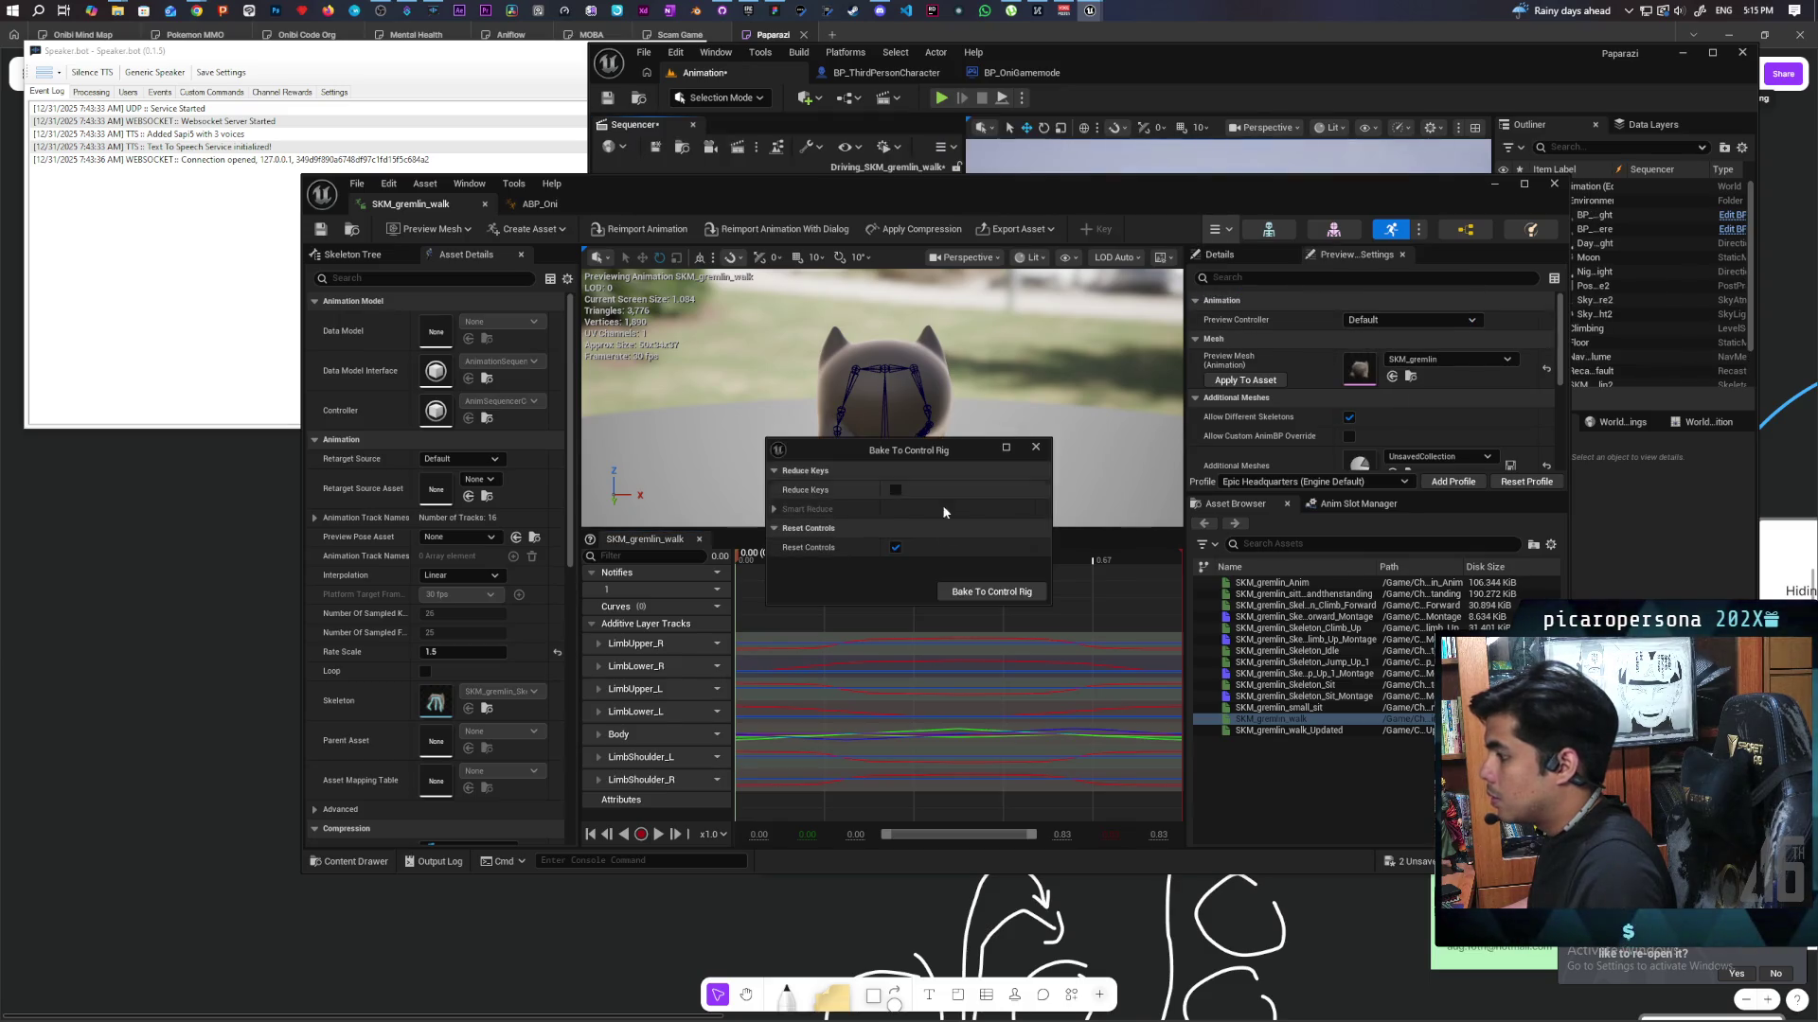
left_click(975, 591)
mouse_move(1123, 216)
left_mouse_down()
mouse_move(1088, 592)
mouse_move(1027, 561)
mouse_move(951, 596)
mouse_move(922, 657)
left_mouse_up()
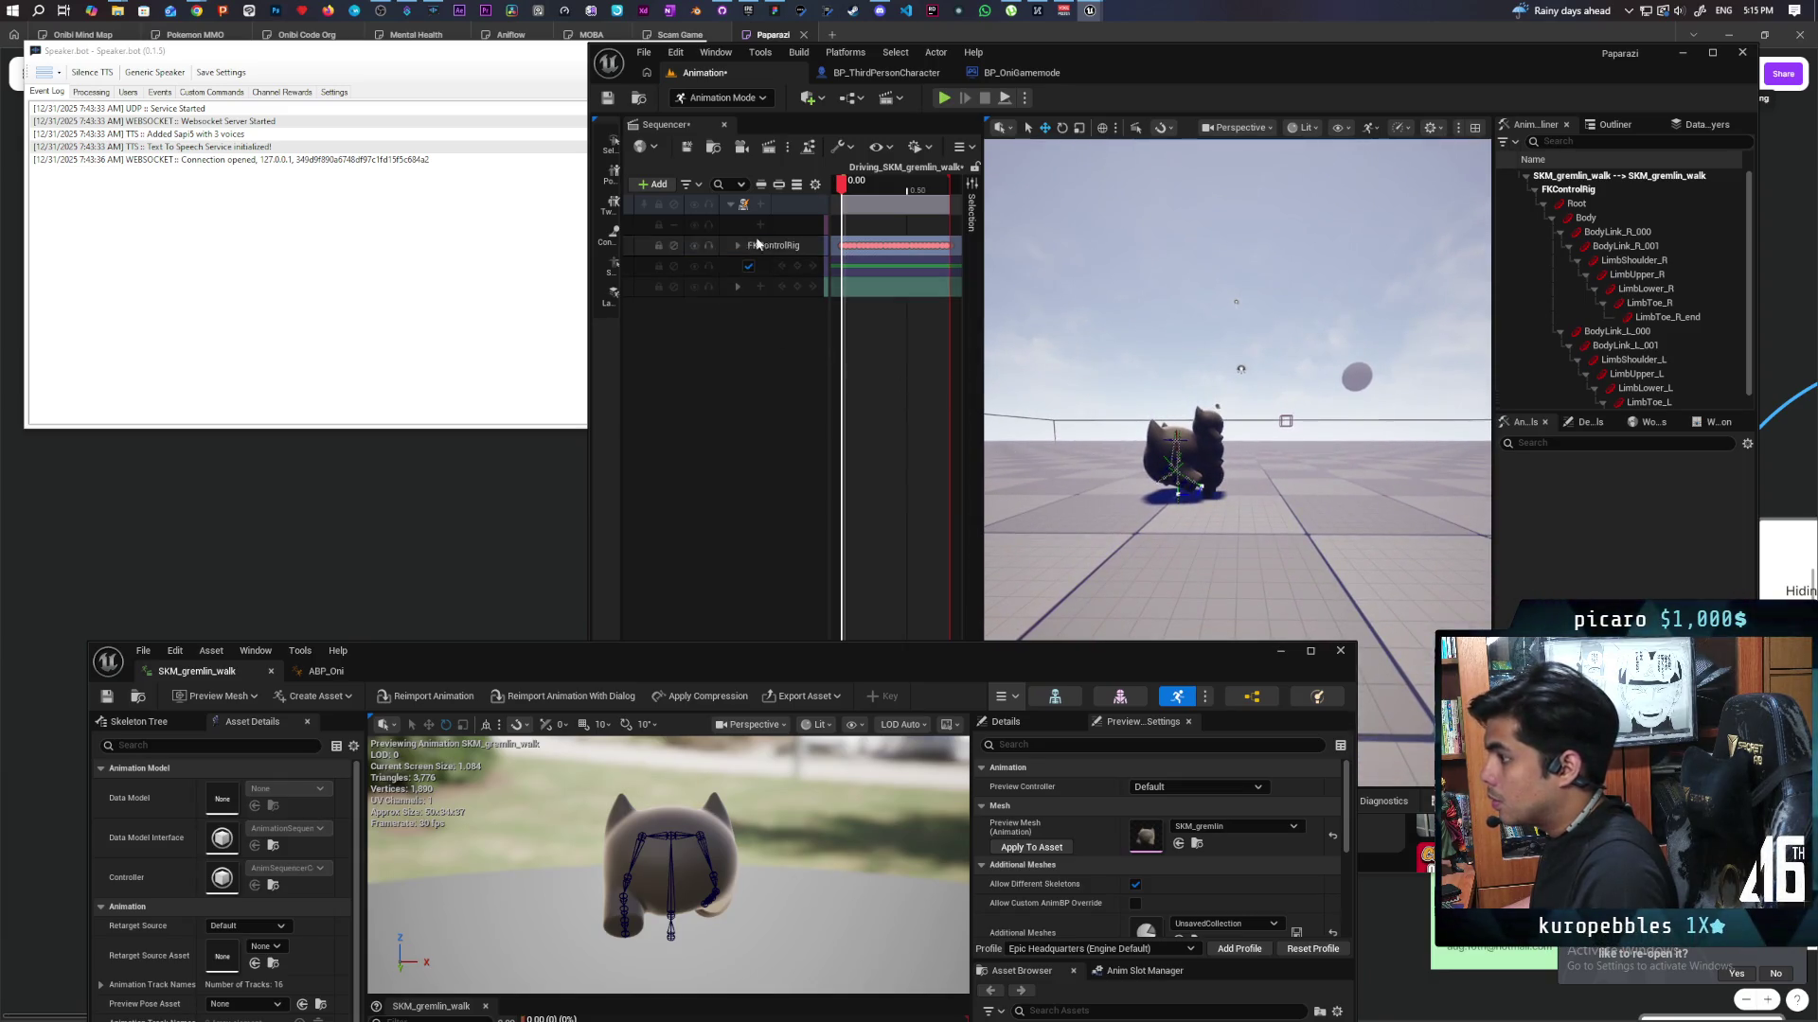
Expand the FKControlRig tracks and delete the keys on one bone track.
left_click(736, 246)
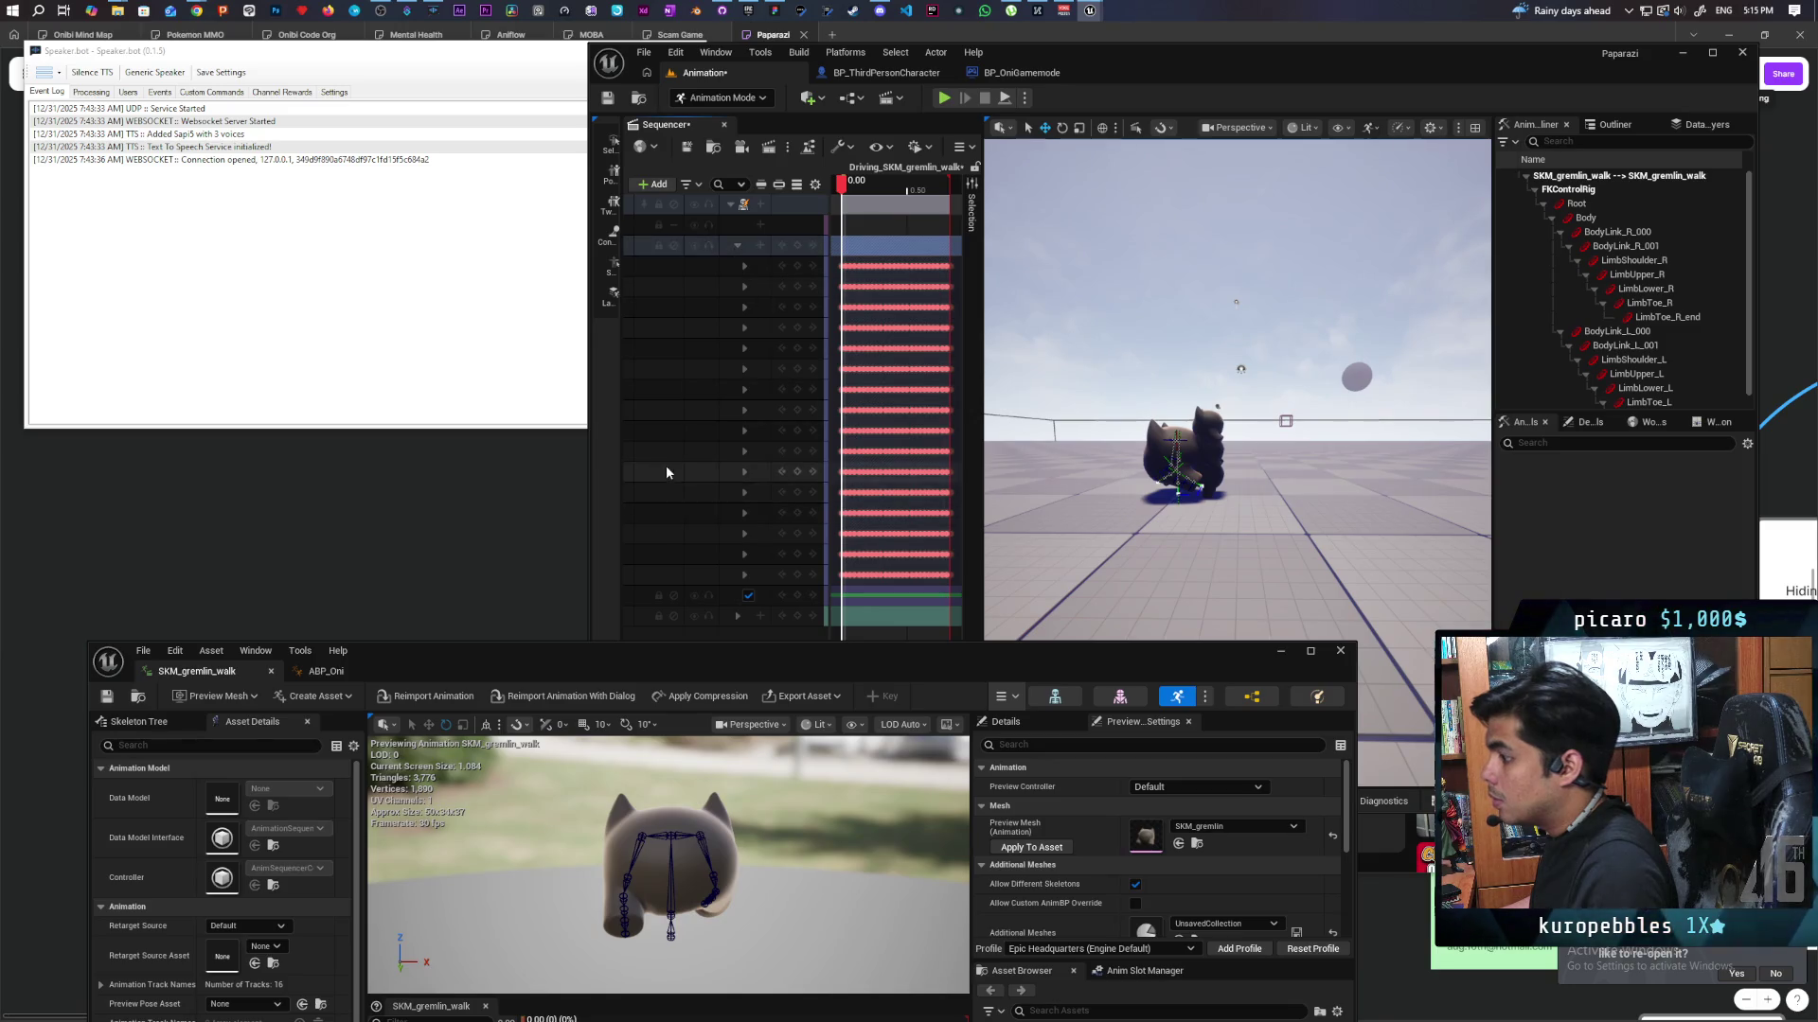
left_click(746, 576)
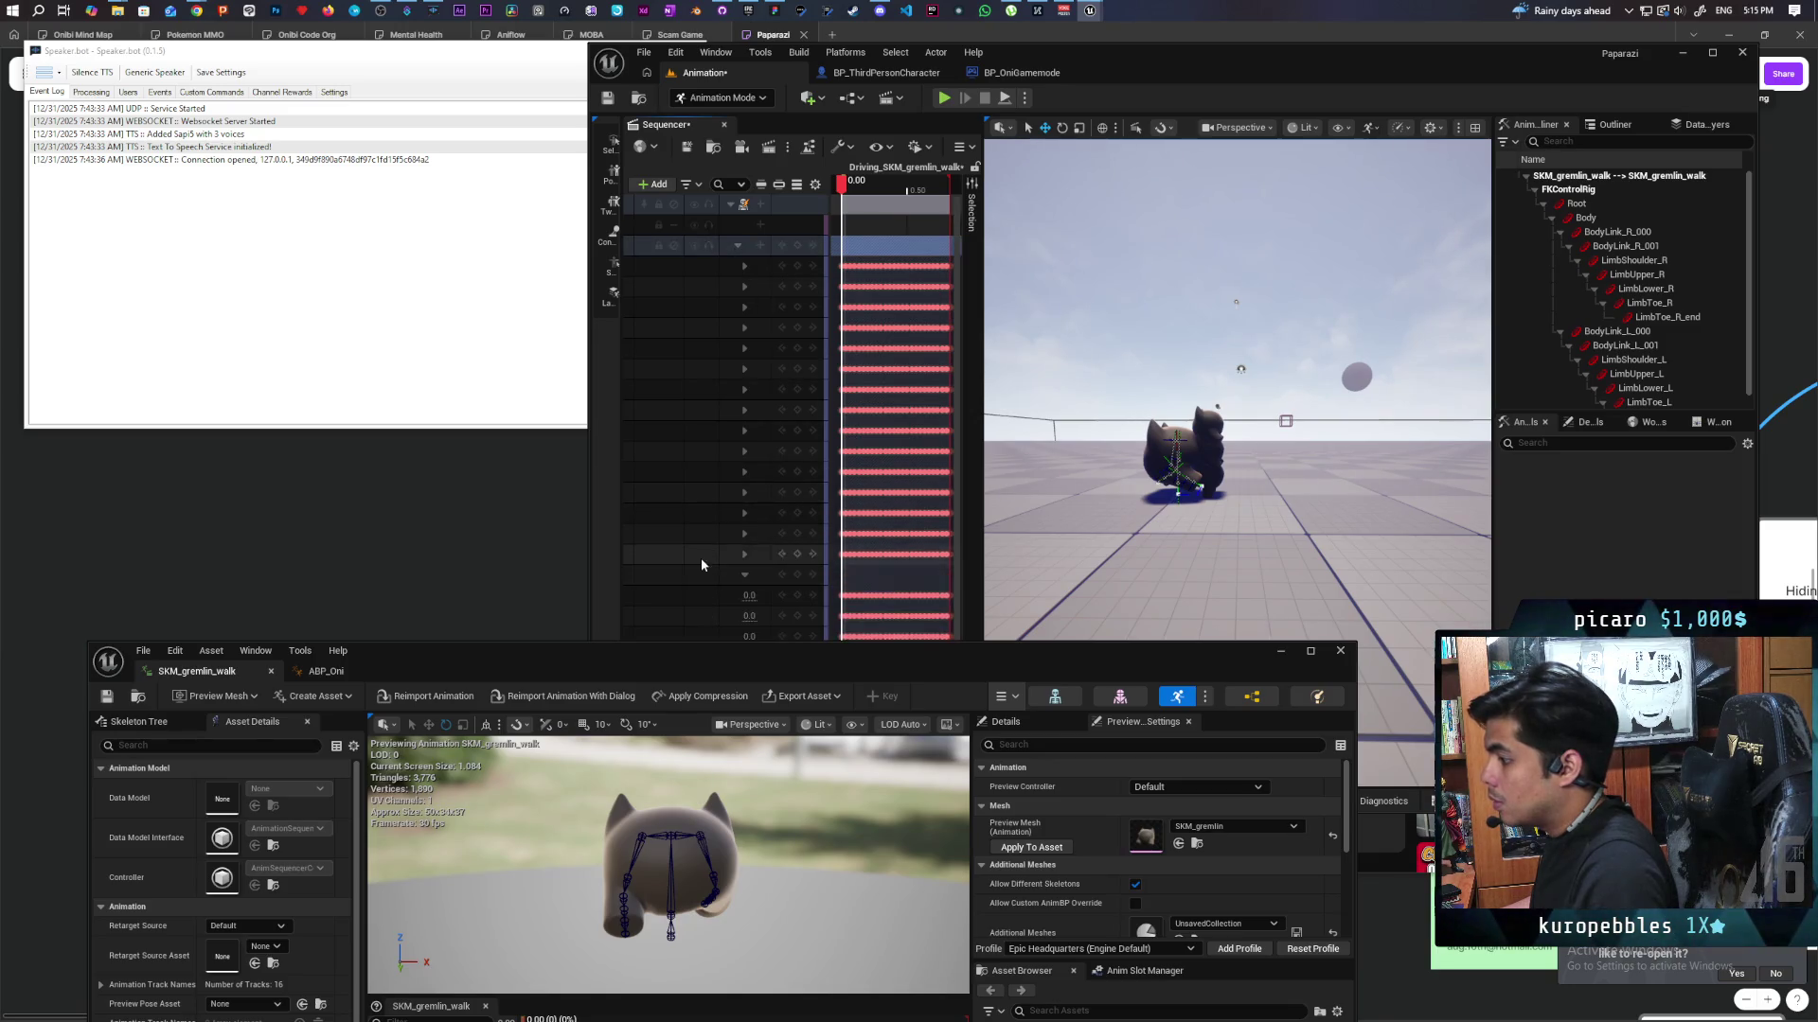
scroll(702, 568, "down", 1)
left_click_drag(873, 660, 855, 807)
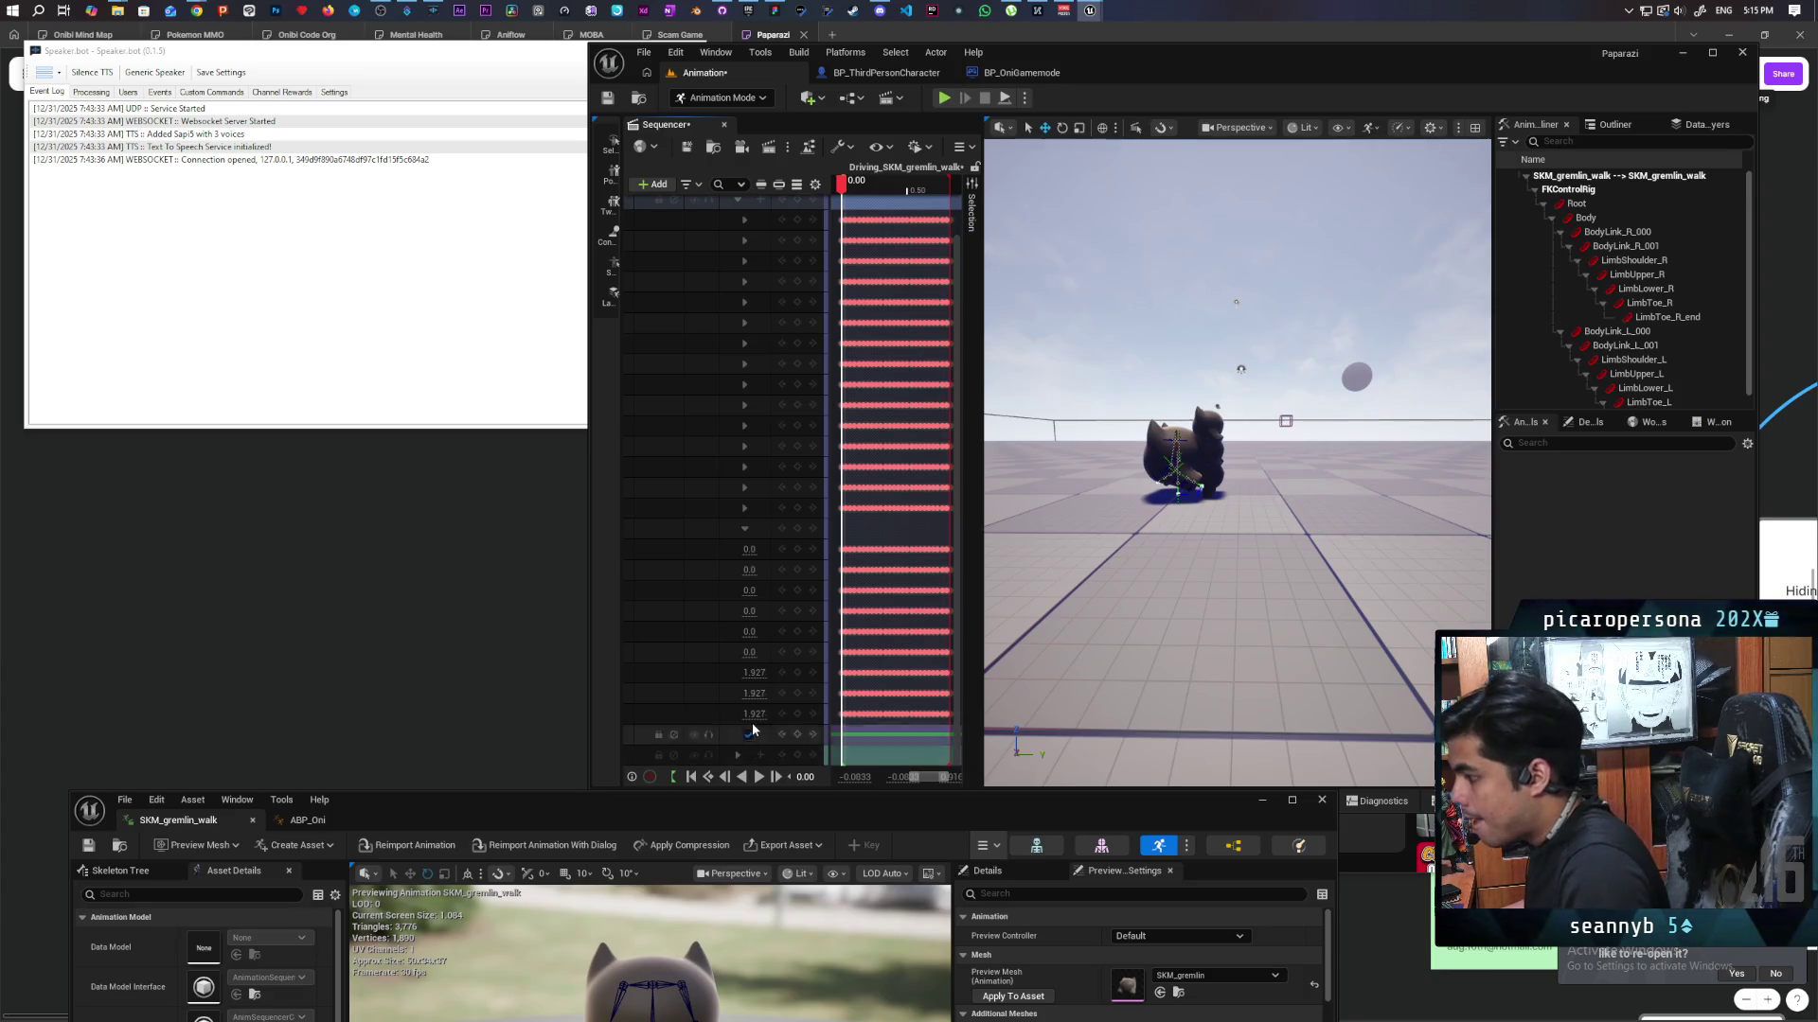
left_click(744, 528)
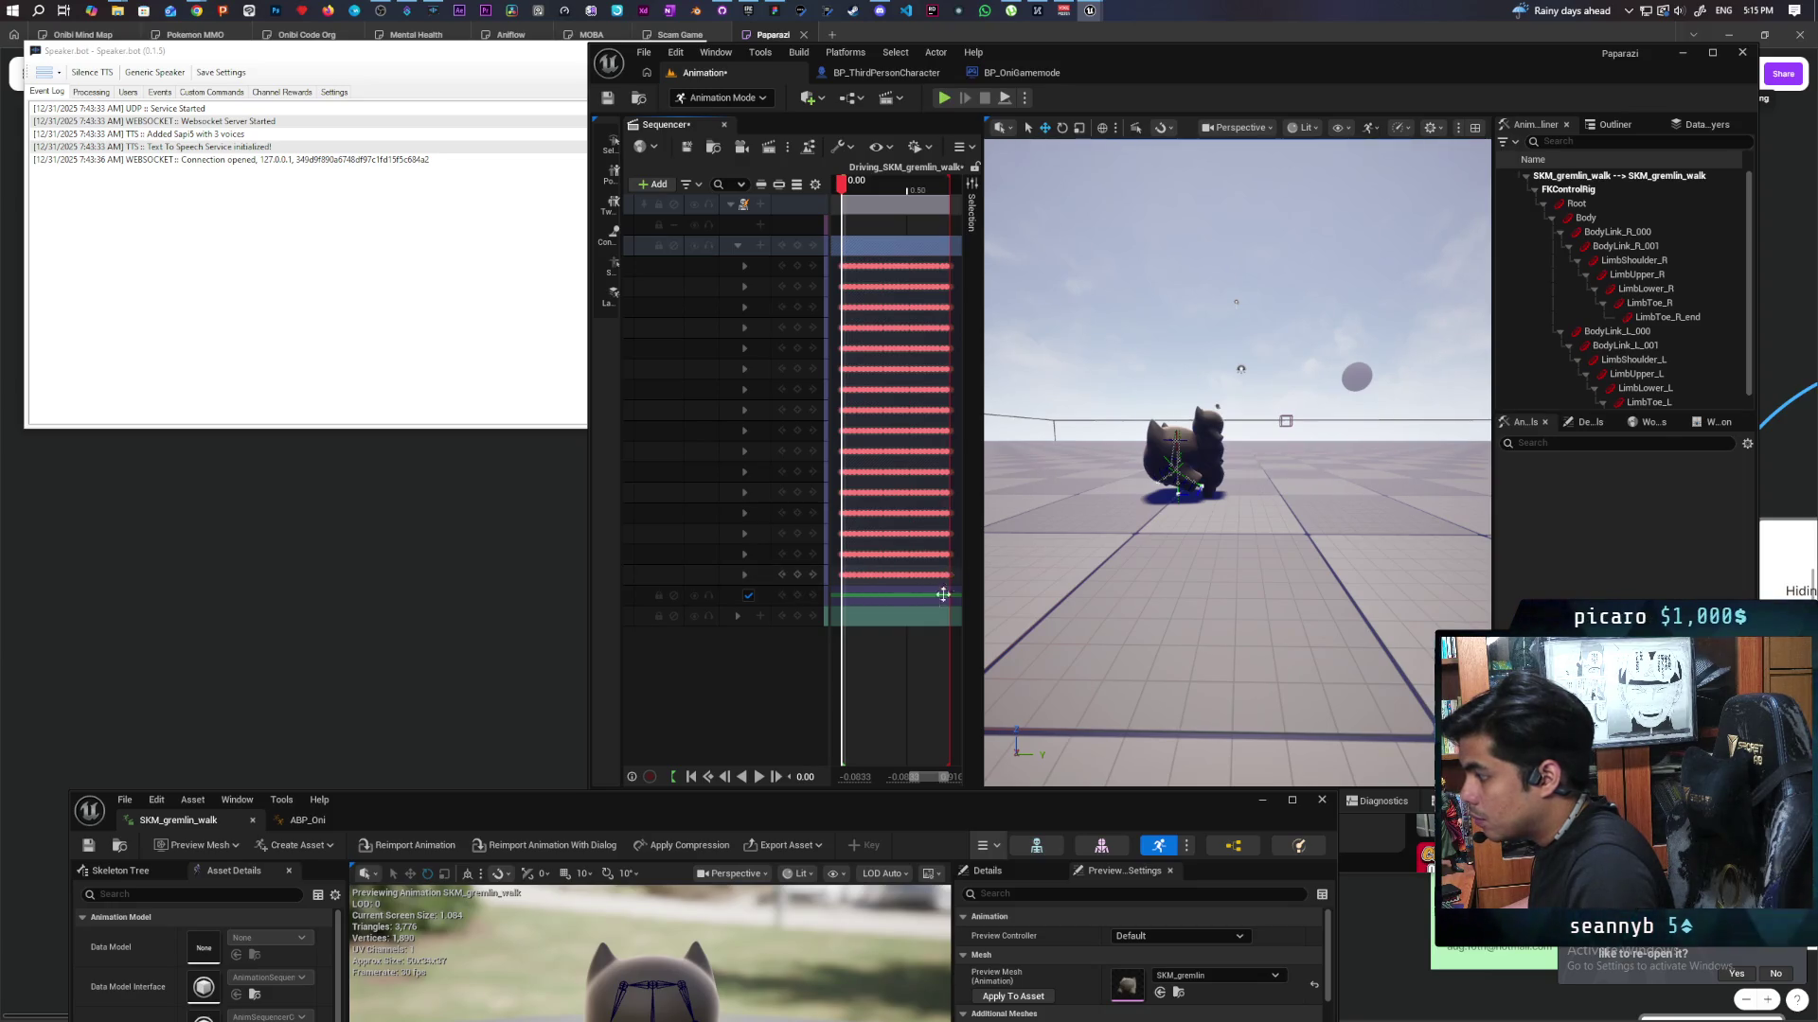
mouse_move(834, 658)
left_mouse_down()
mouse_move(958, 601)
mouse_move(958, 571)
left_mouse_up()
key("Delete")
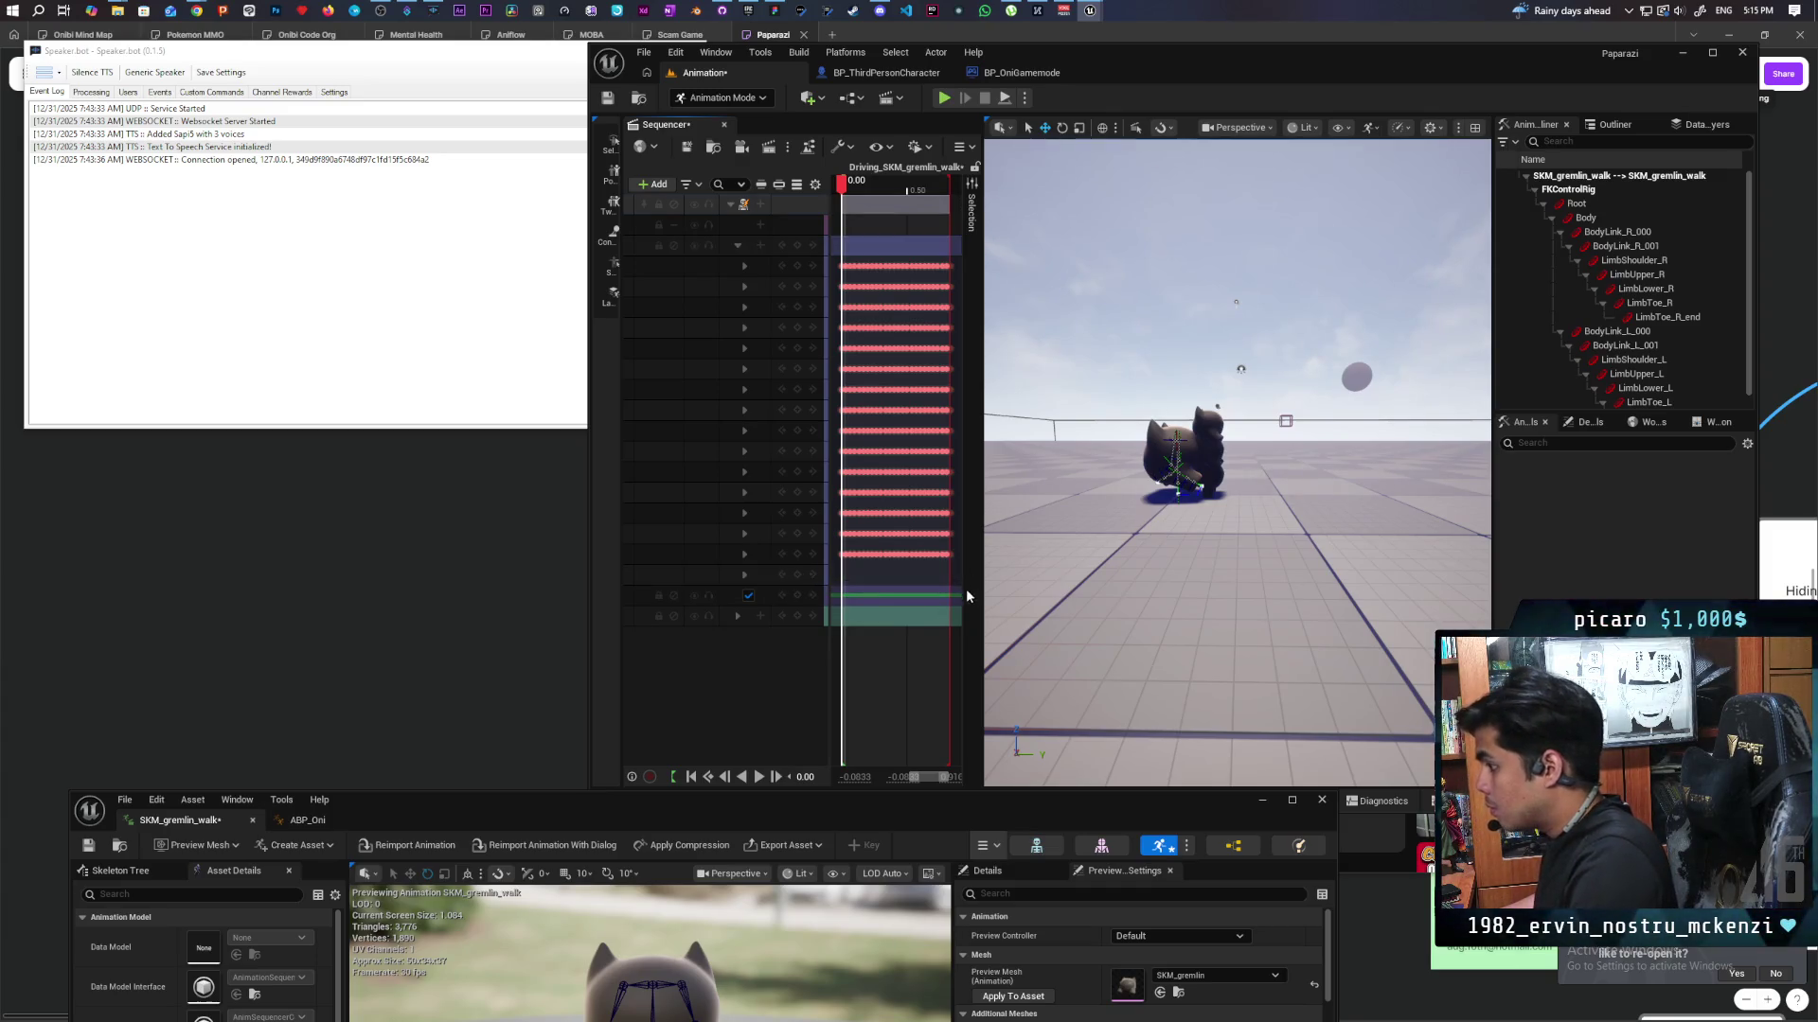
mouse_move(842, 187)
left_mouse_down()
mouse_move(872, 190)
mouse_move(841, 189)
left_mouse_up()
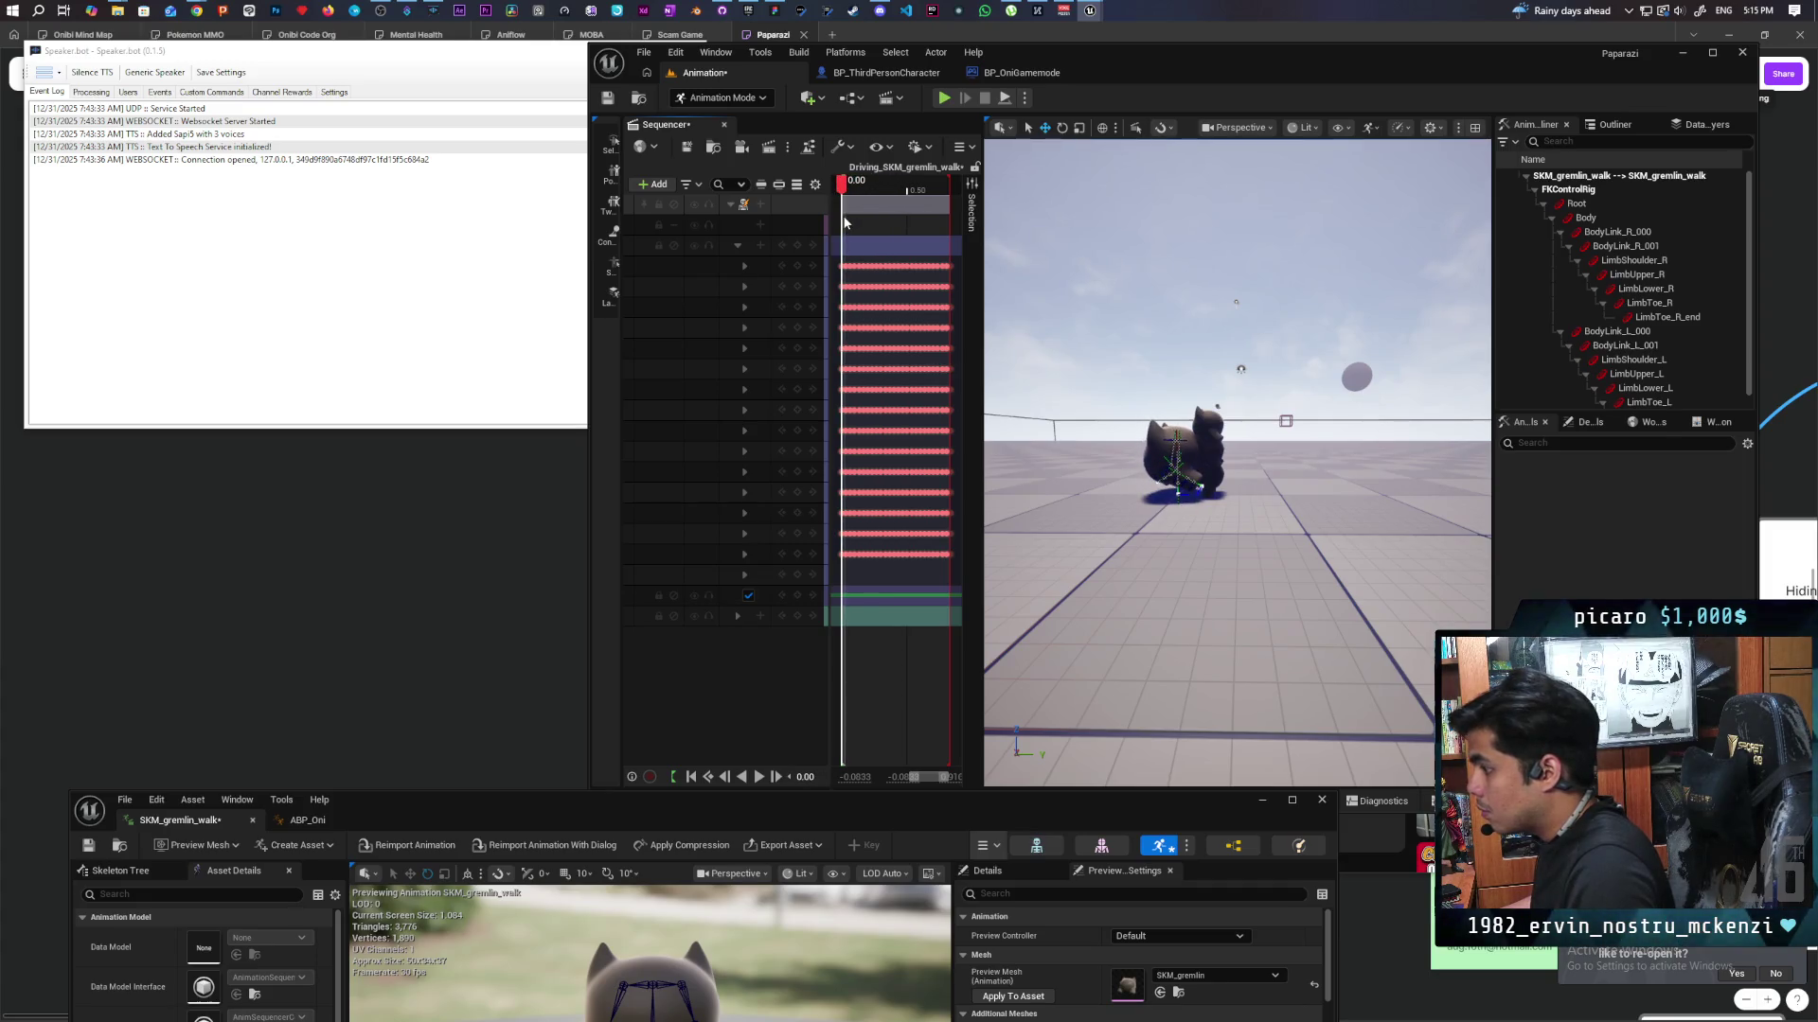
Change the Root scale value from 1.927 to 1 and play back the walk to check it.
left_click(740, 572)
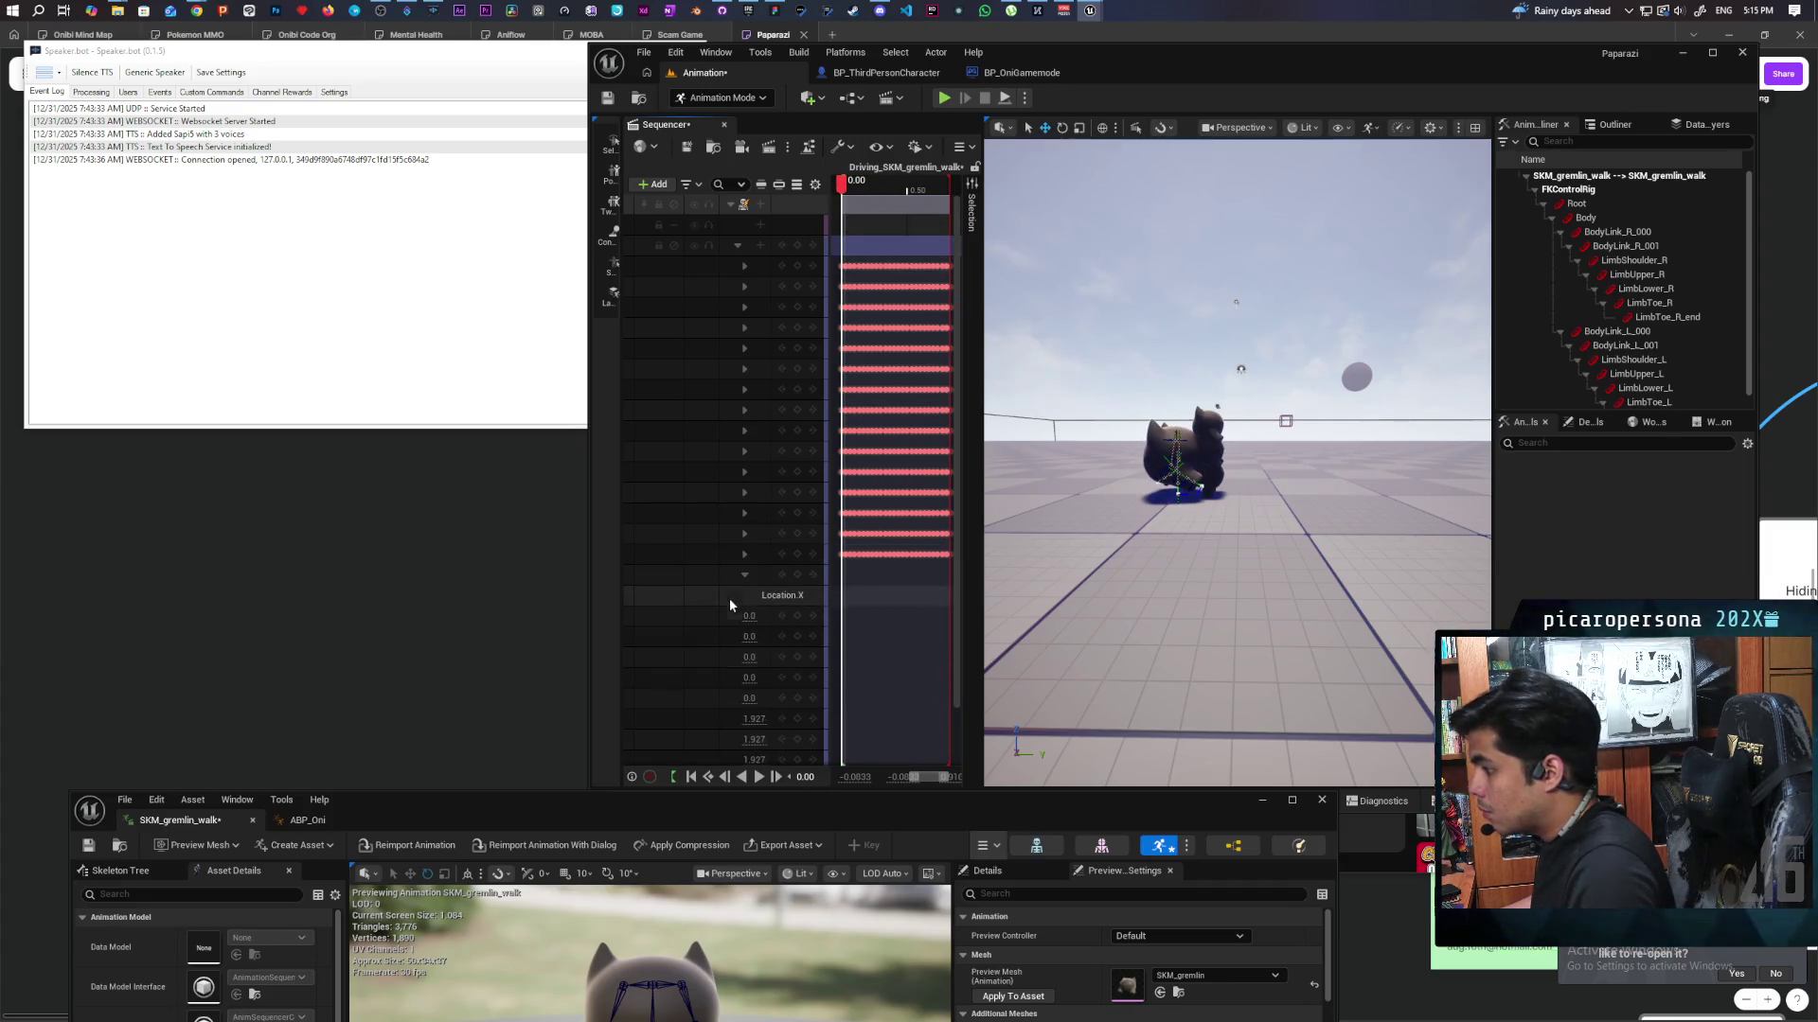
left_click(743, 557)
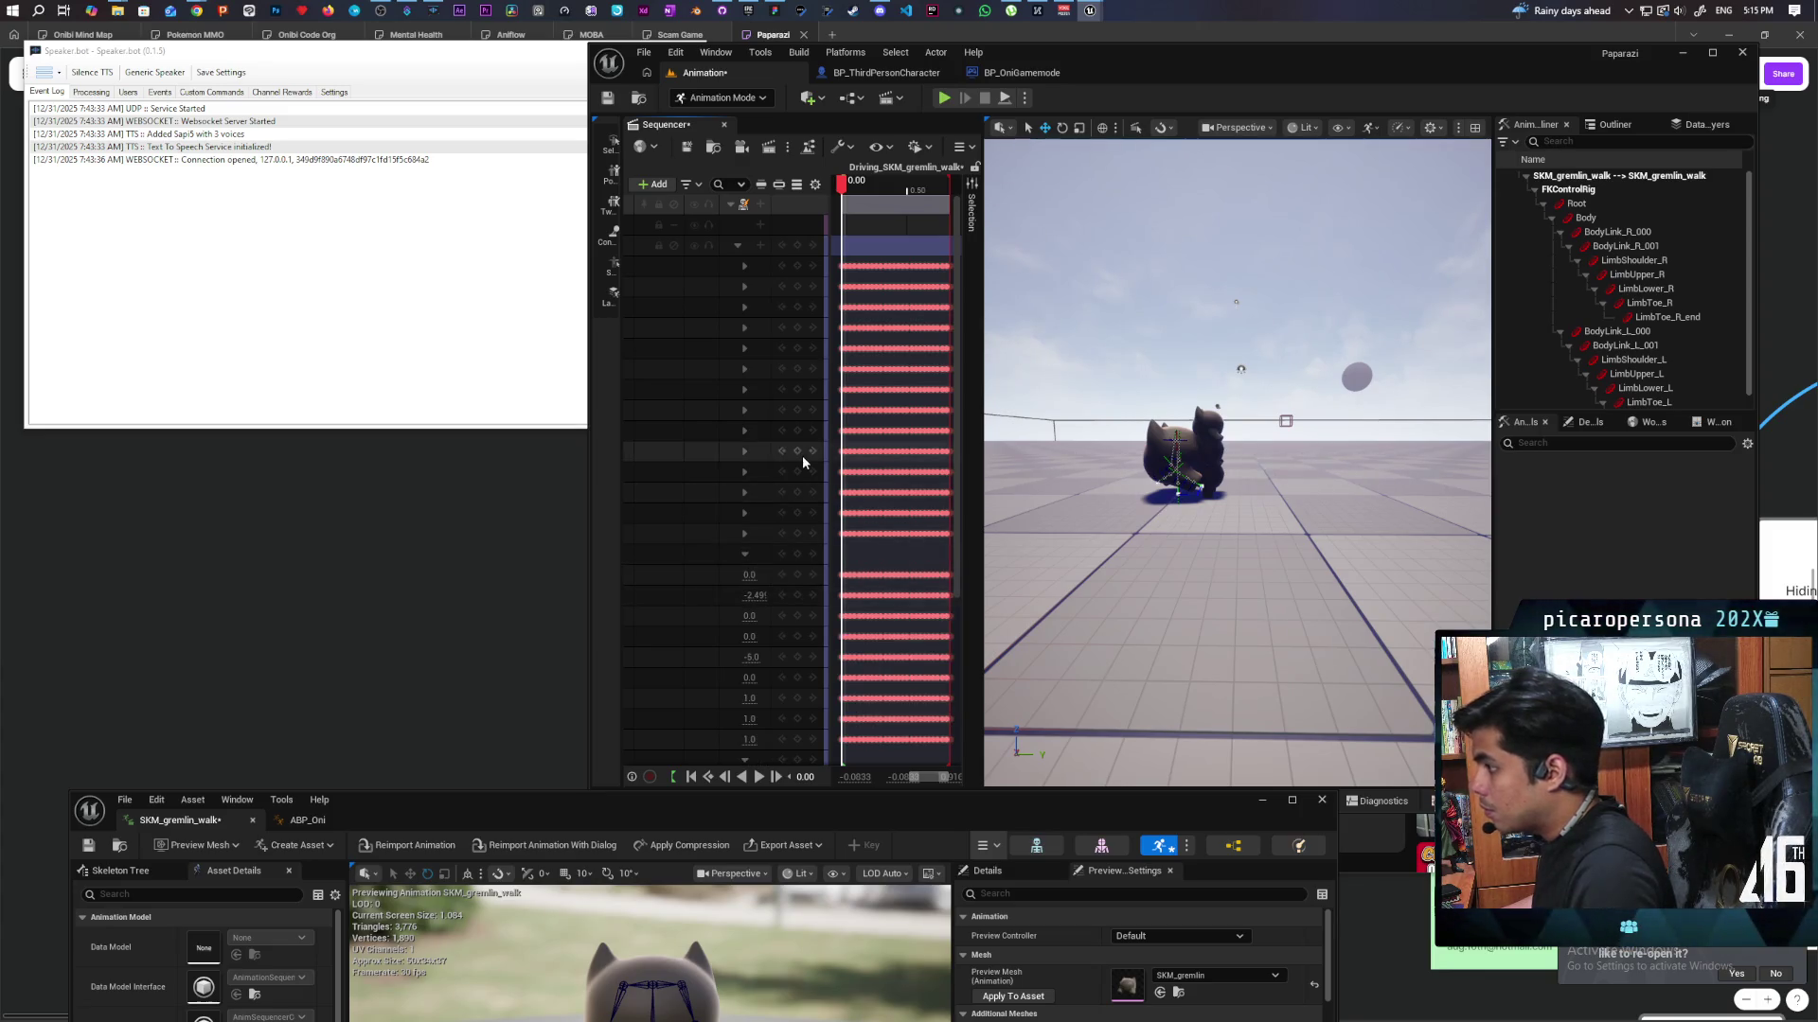
scroll(686, 552, "down", 3)
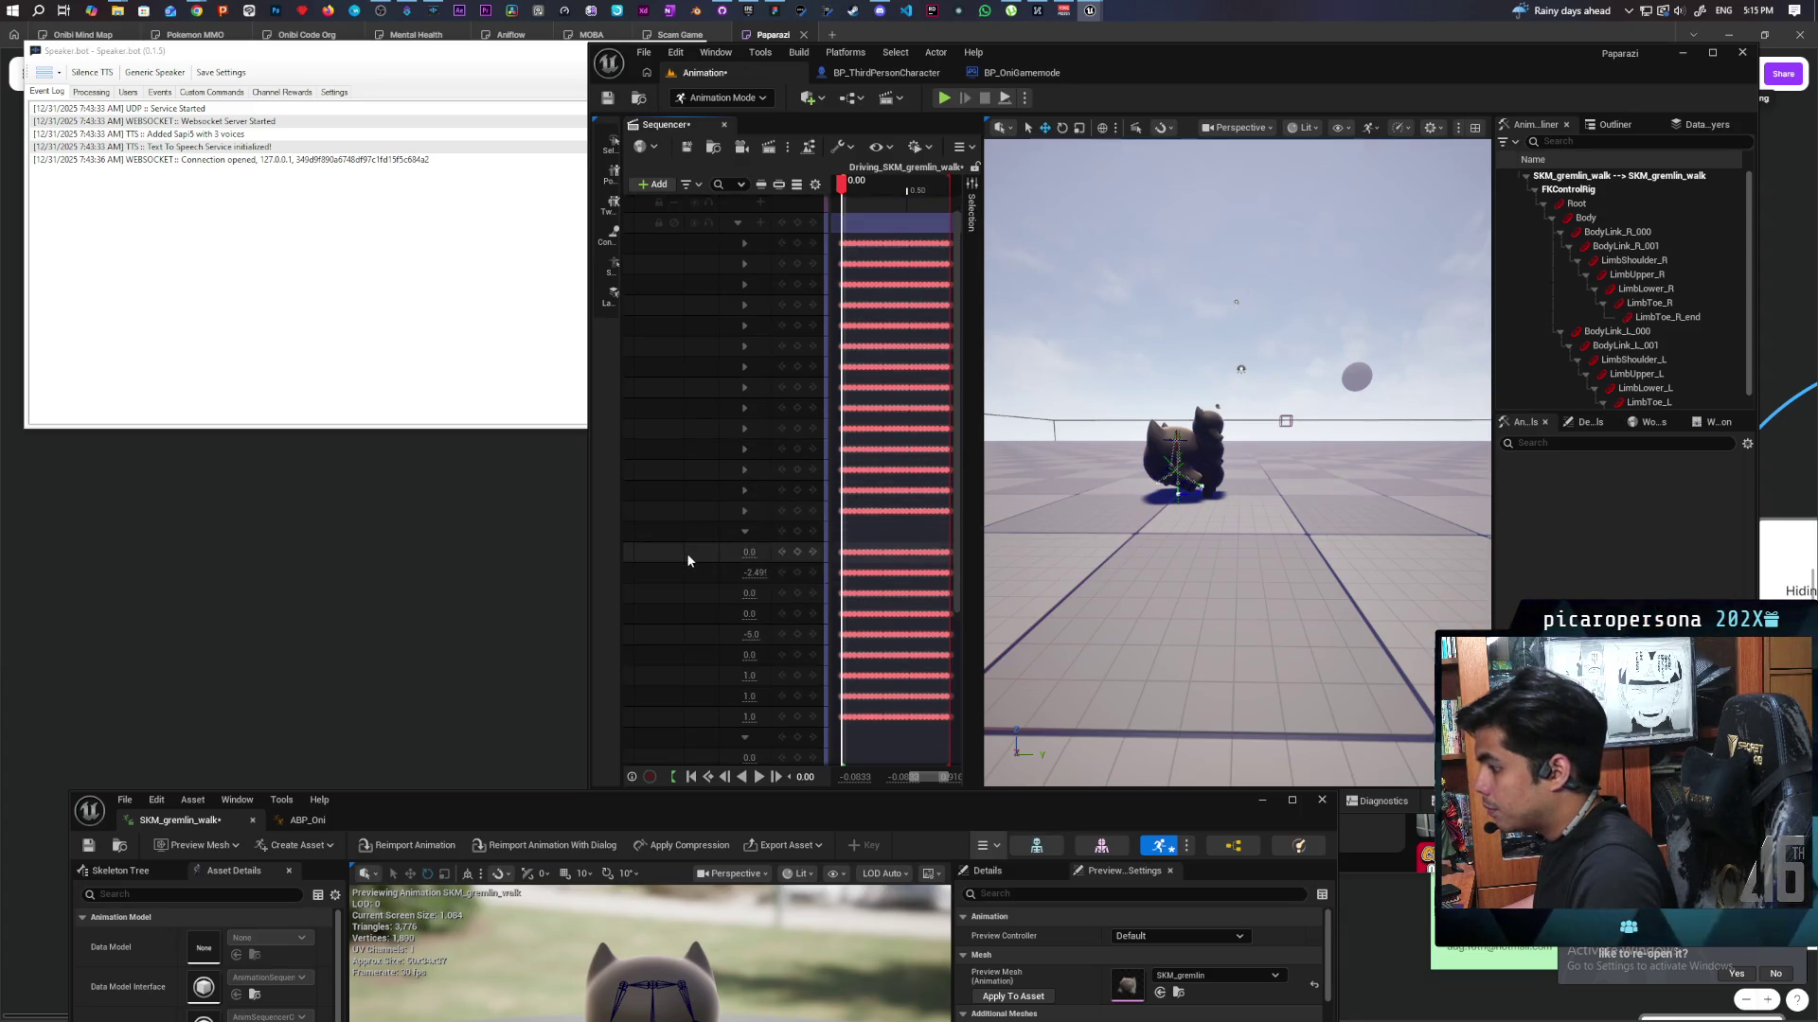
scroll(685, 553, "down", 5)
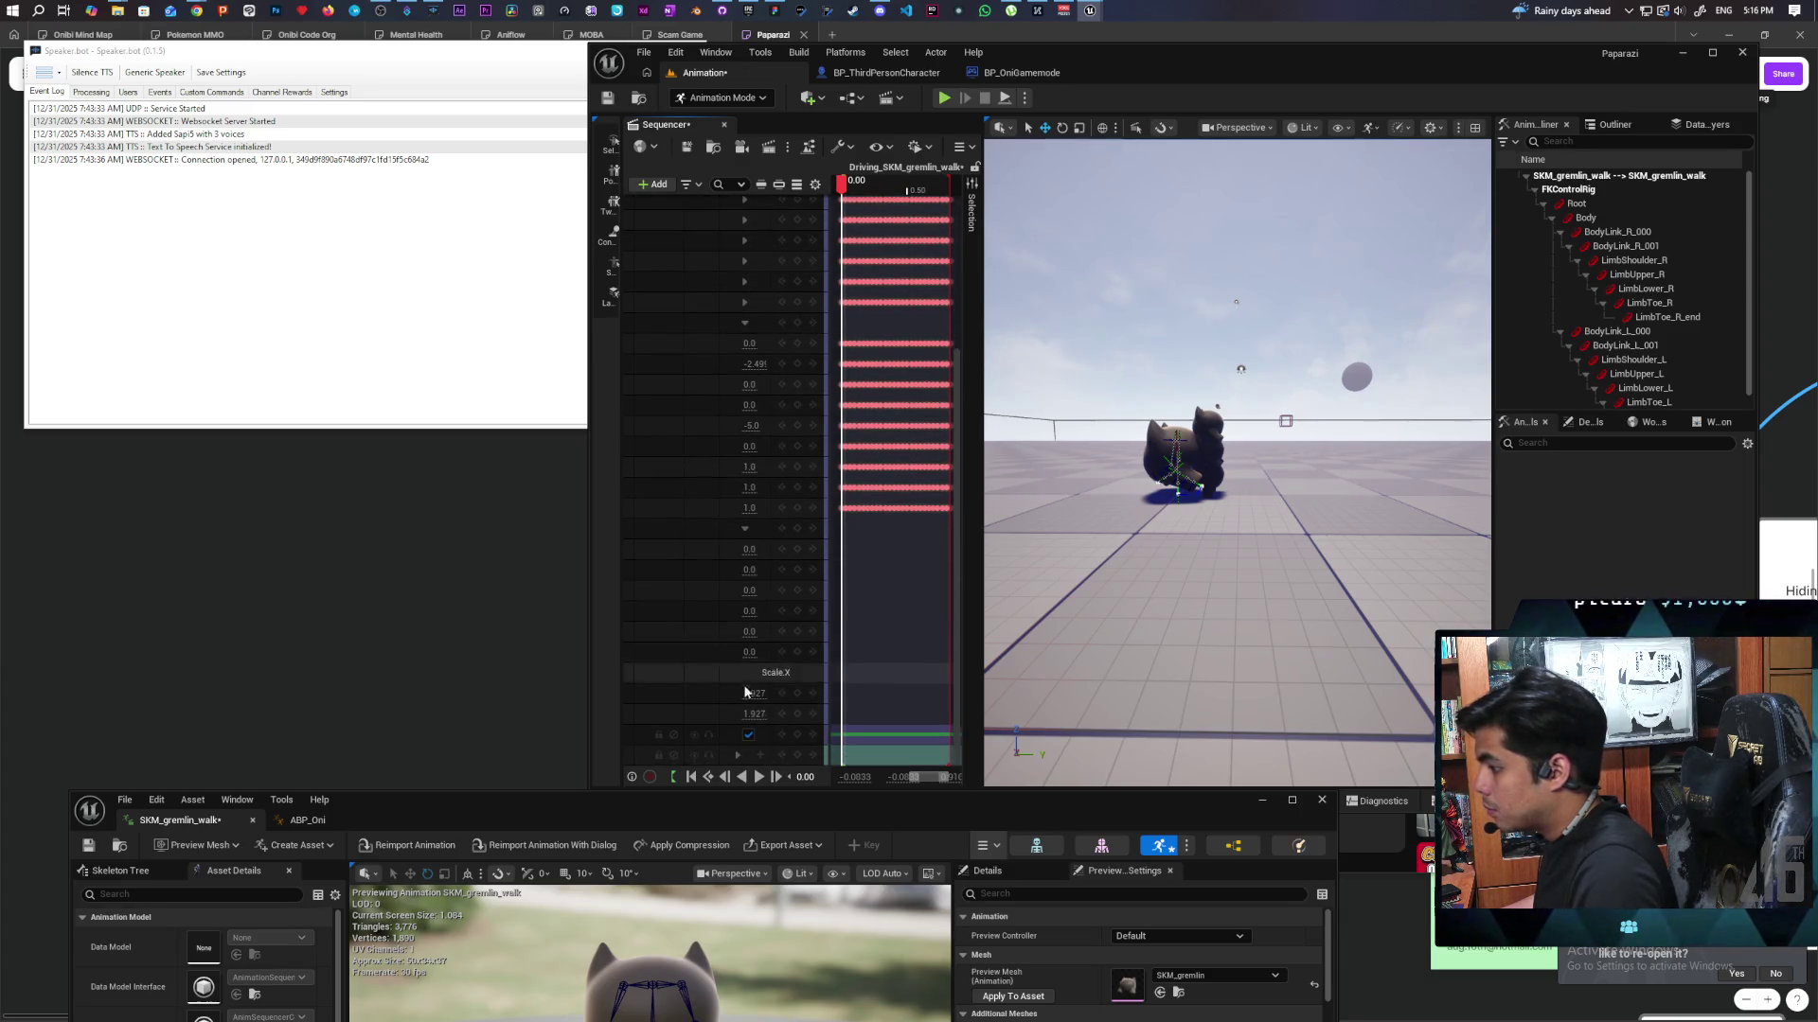
type("1")
key("Return")
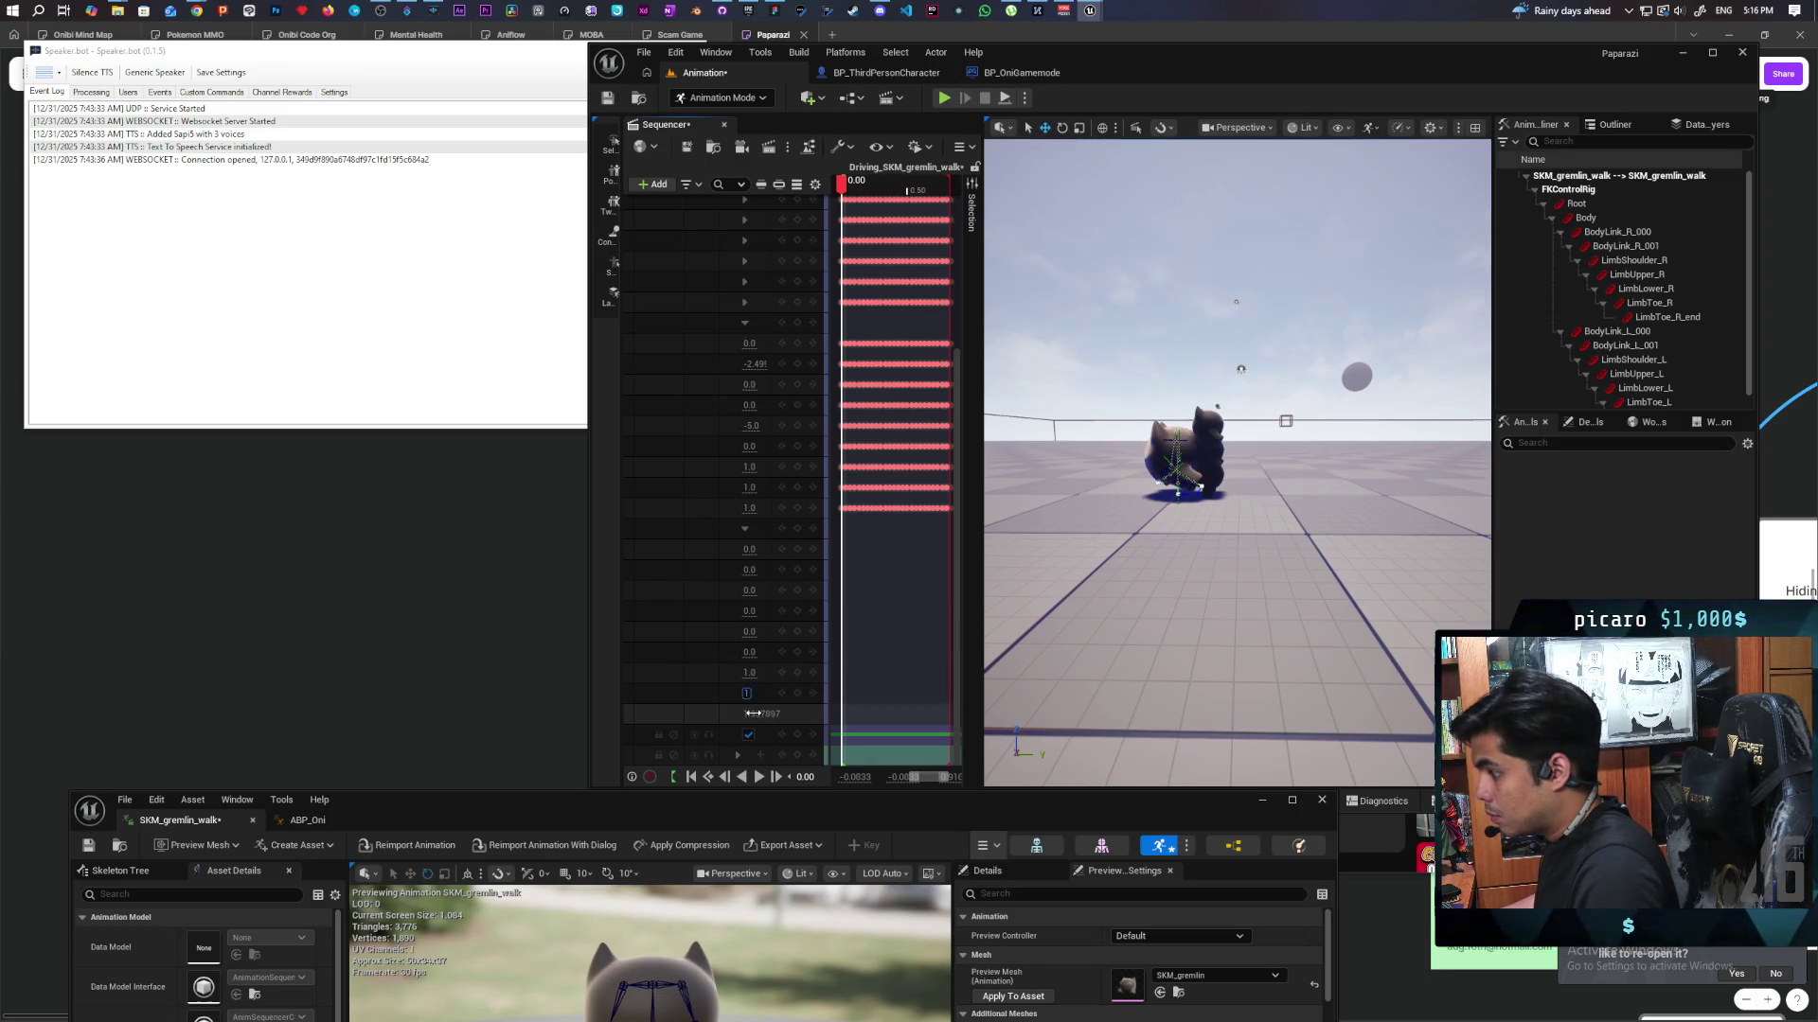
left_click(722, 716)
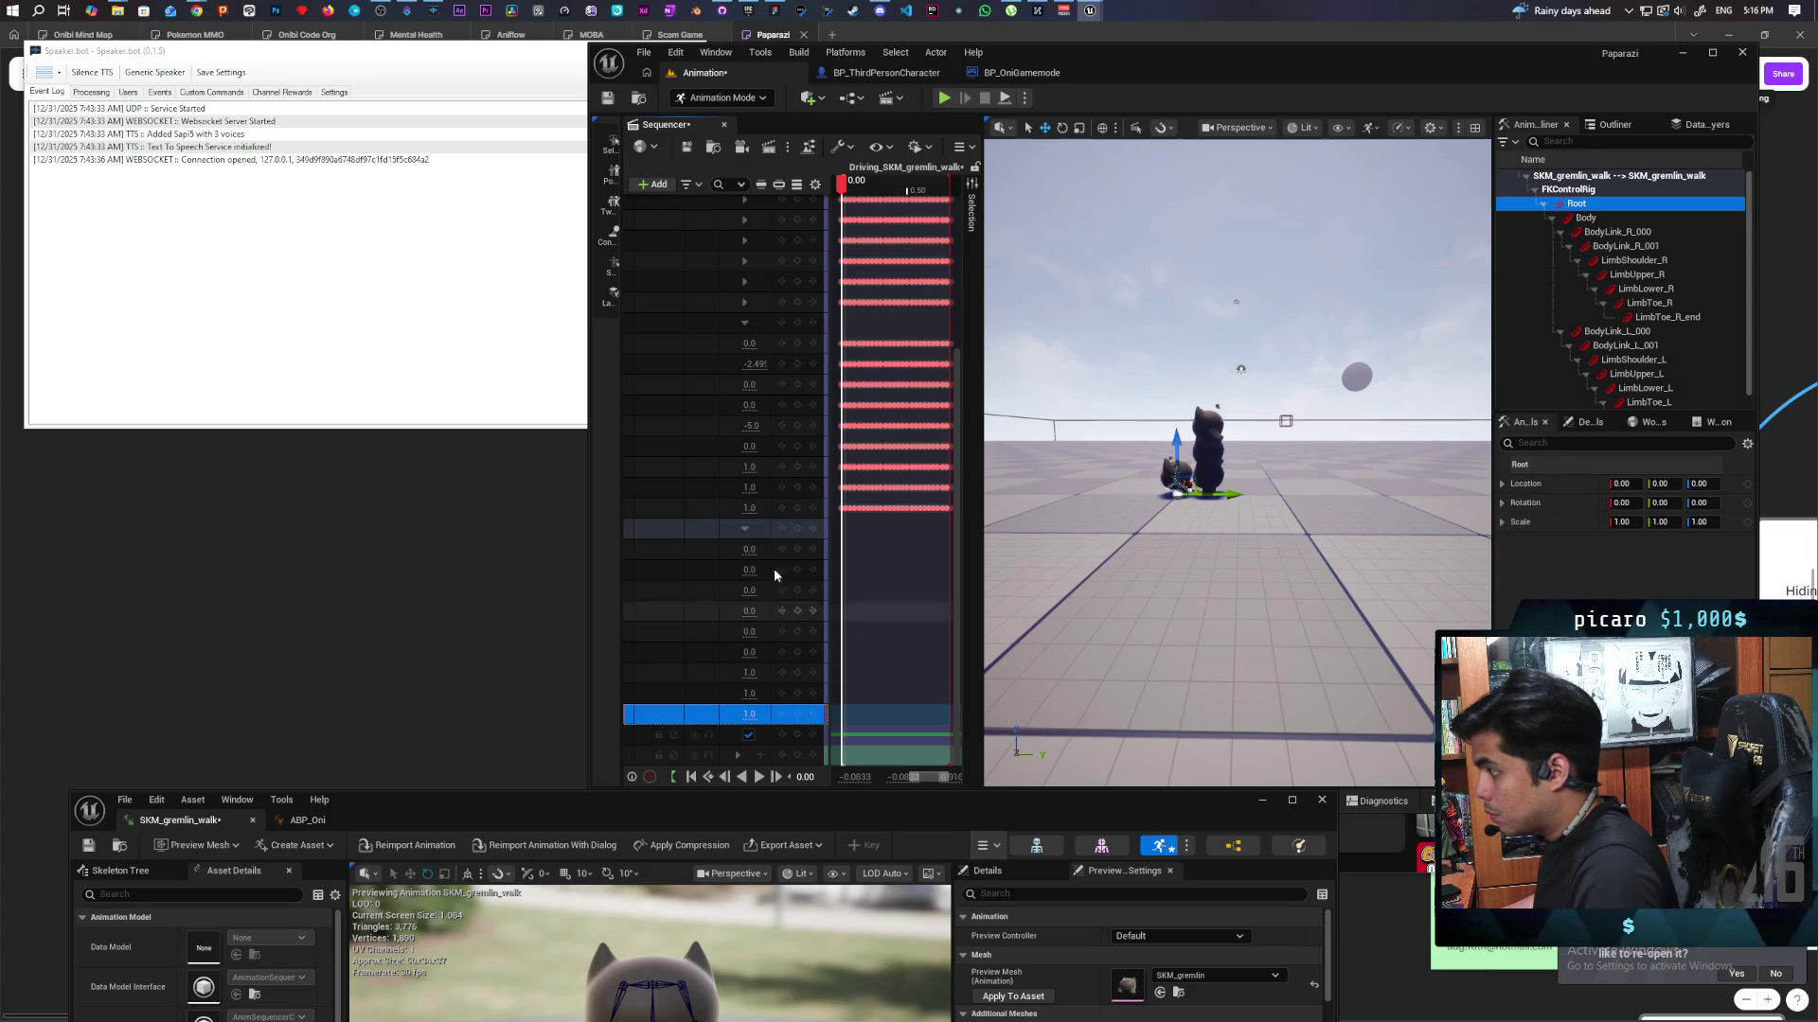
mouse_move(843, 186)
left_mouse_down()
mouse_move(933, 186)
mouse_move(835, 189)
left_mouse_up()
key("space")
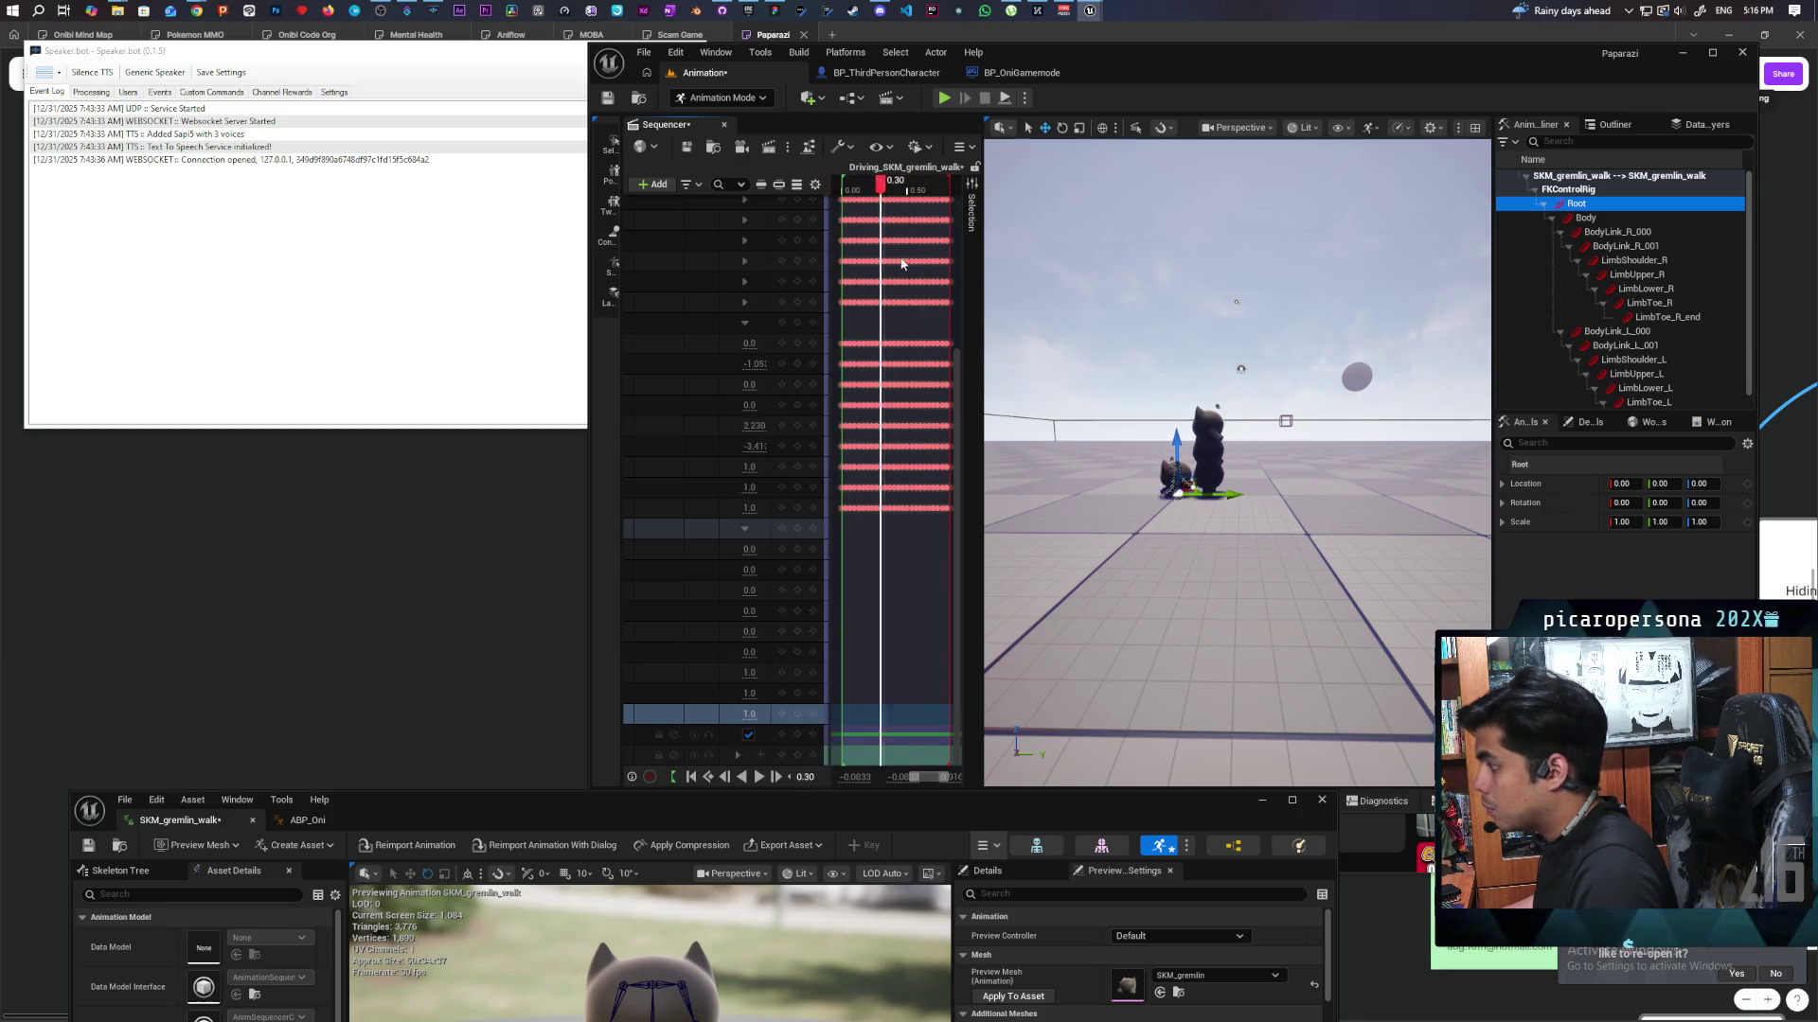
left_click_drag(953, 312, 845, 315)
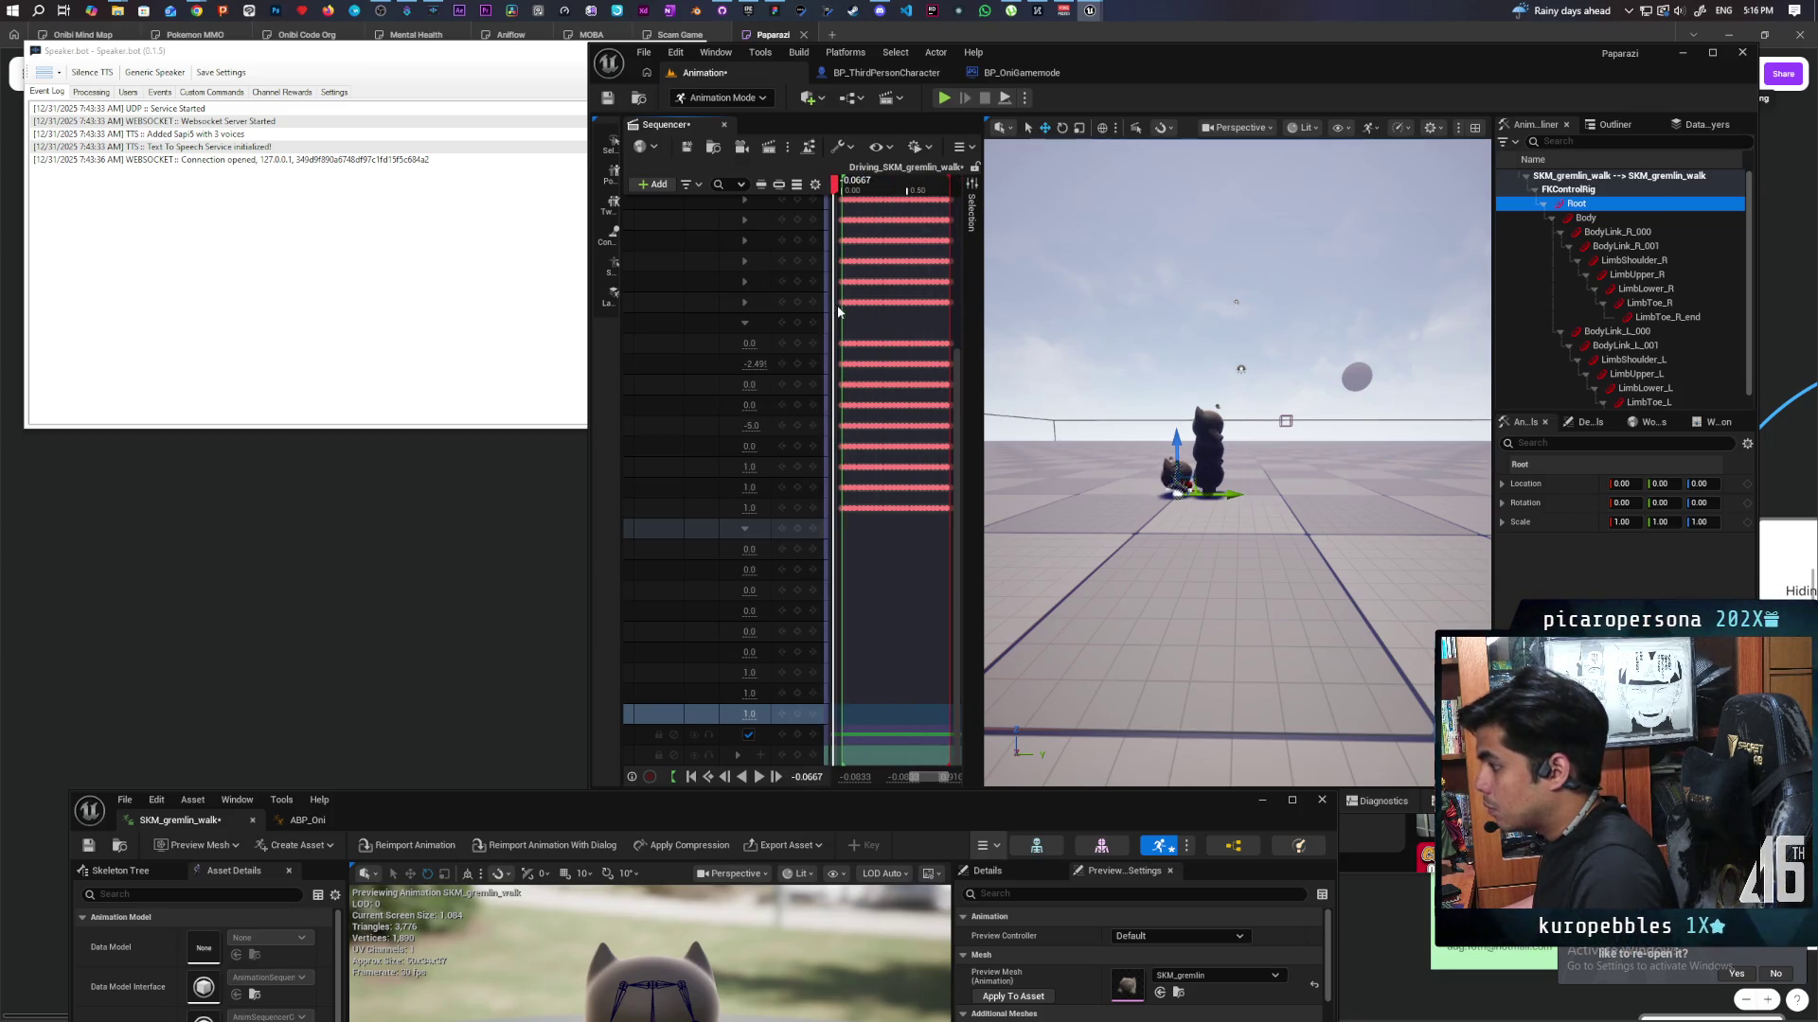
scroll(663, 445, "up", 5)
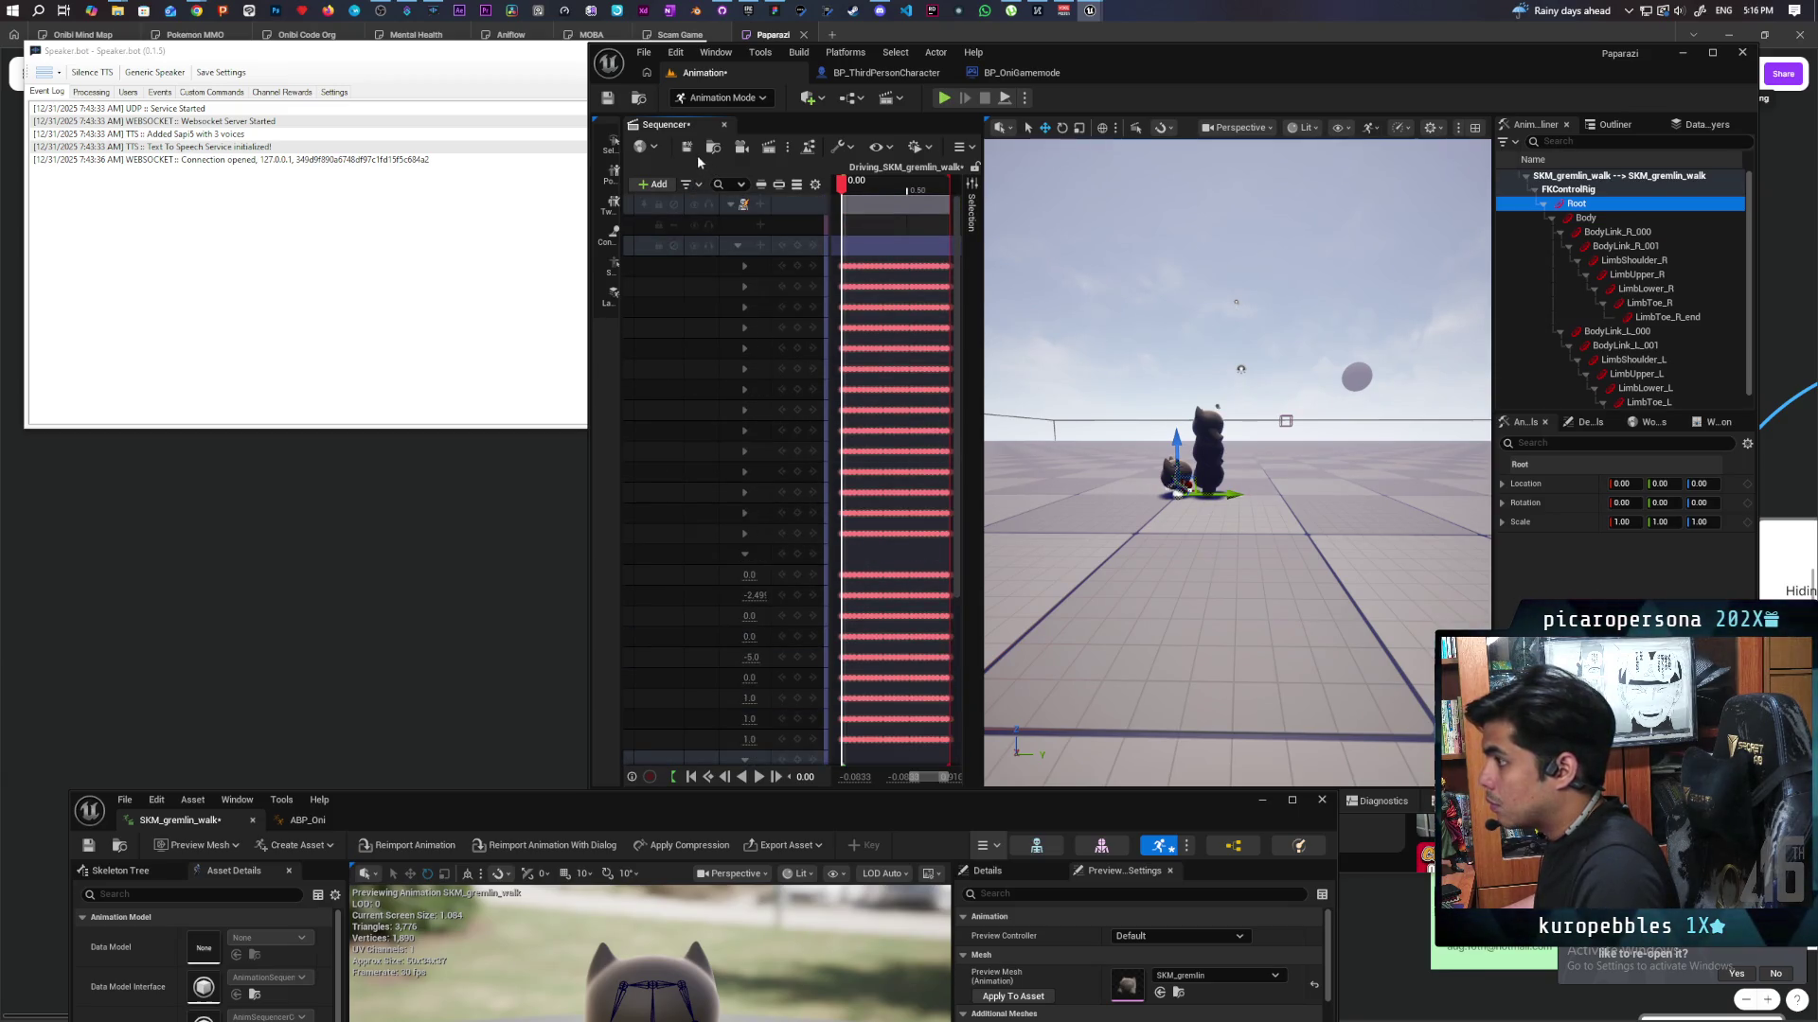
right_click(743, 207)
Bake the binding with Bake Animation Sequence into the Anims folder as SKM_gremlin_Skeleton_walk.
mouse_move(834, 275)
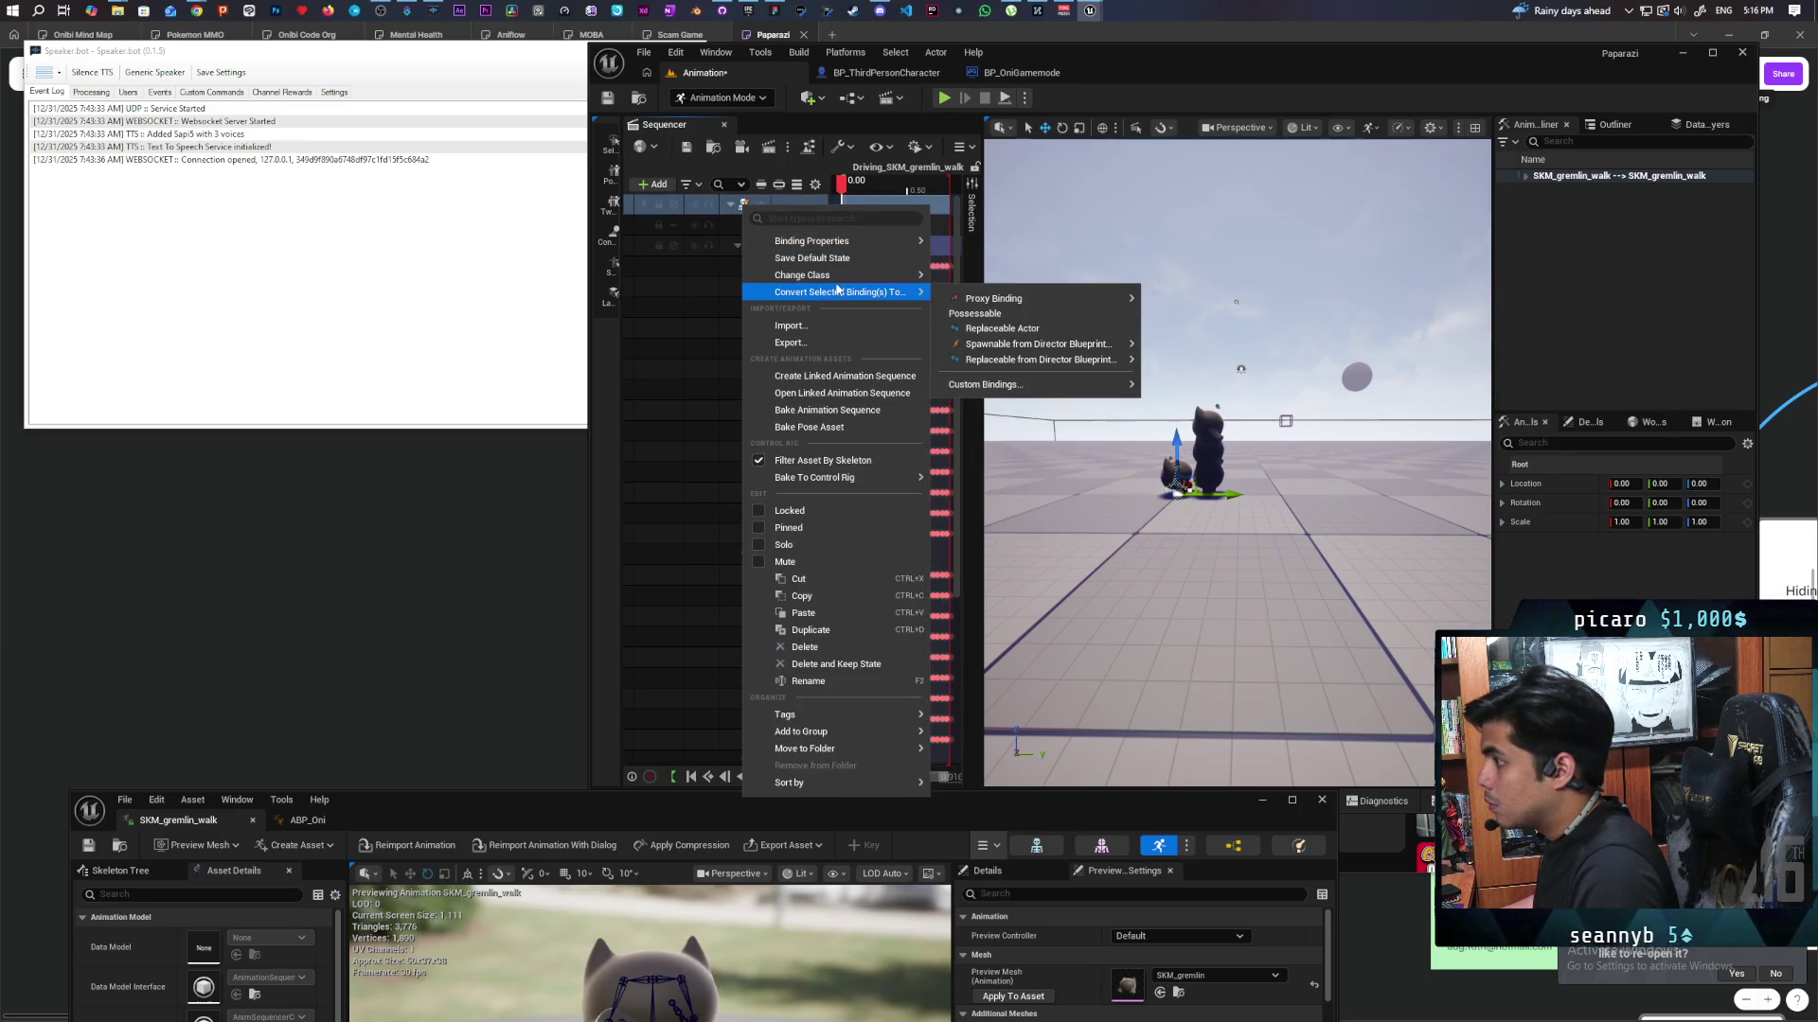
left_click(827, 410)
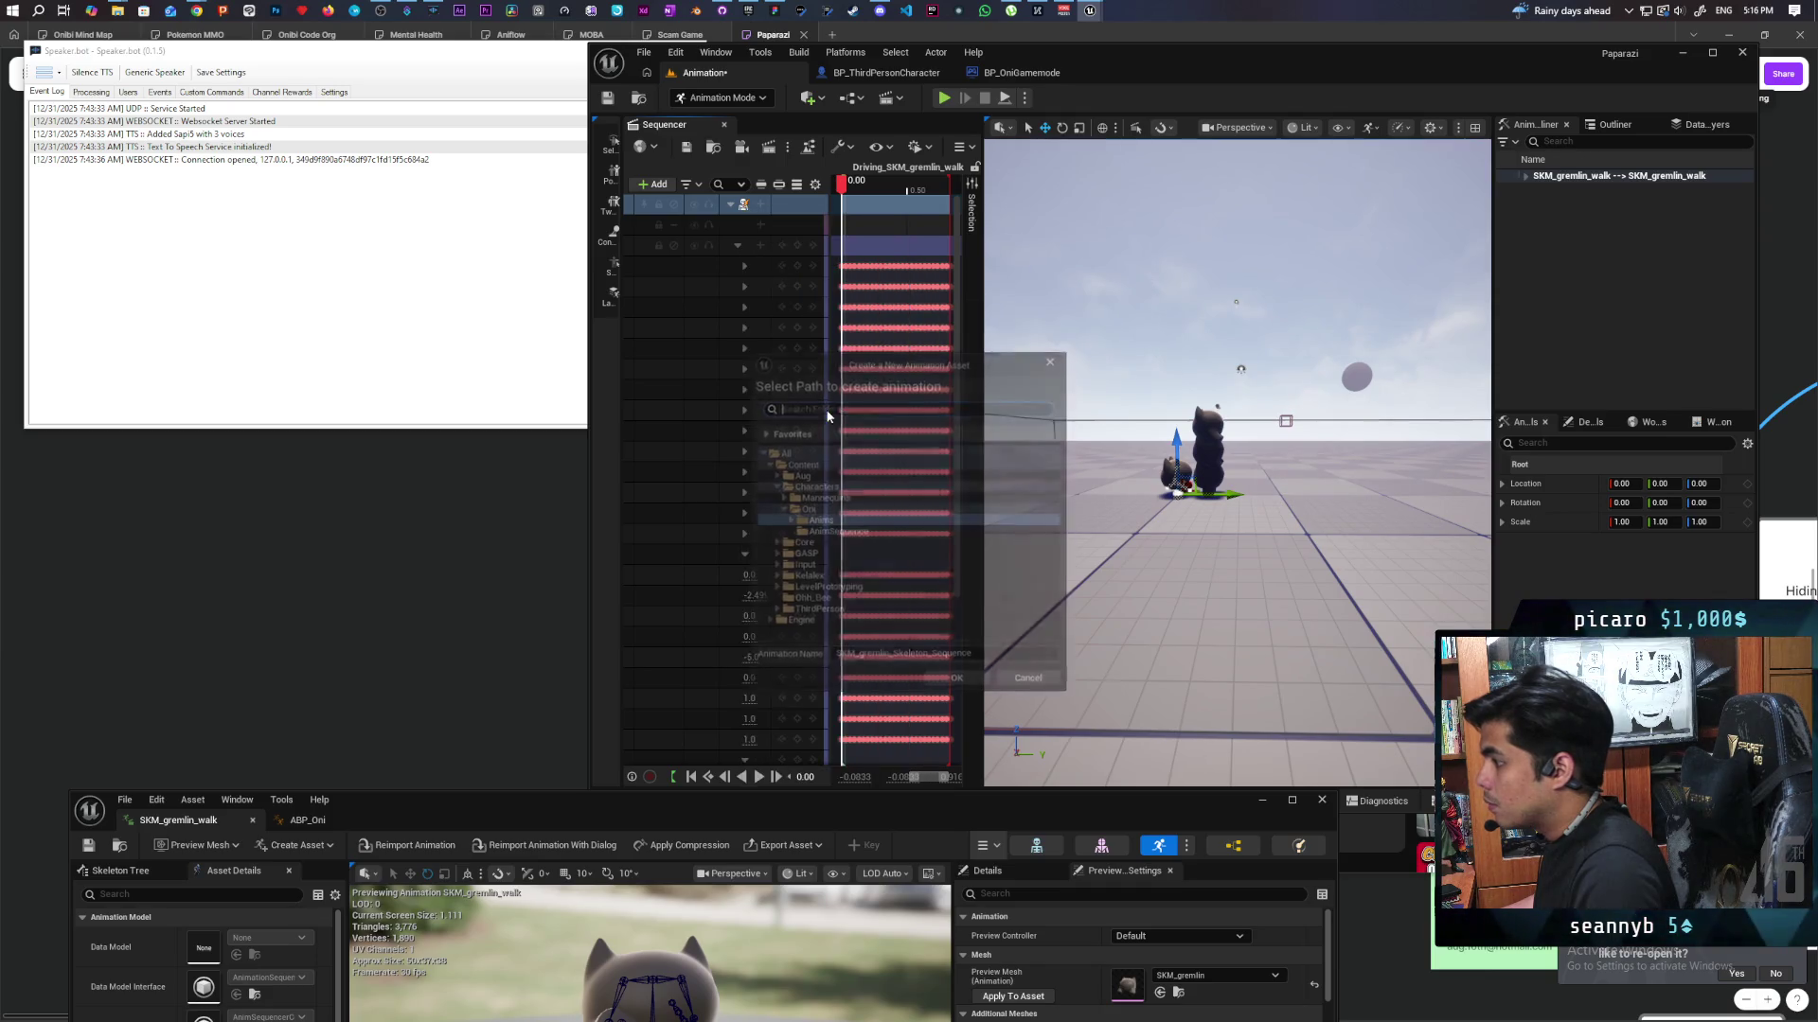
left_click(791, 523)
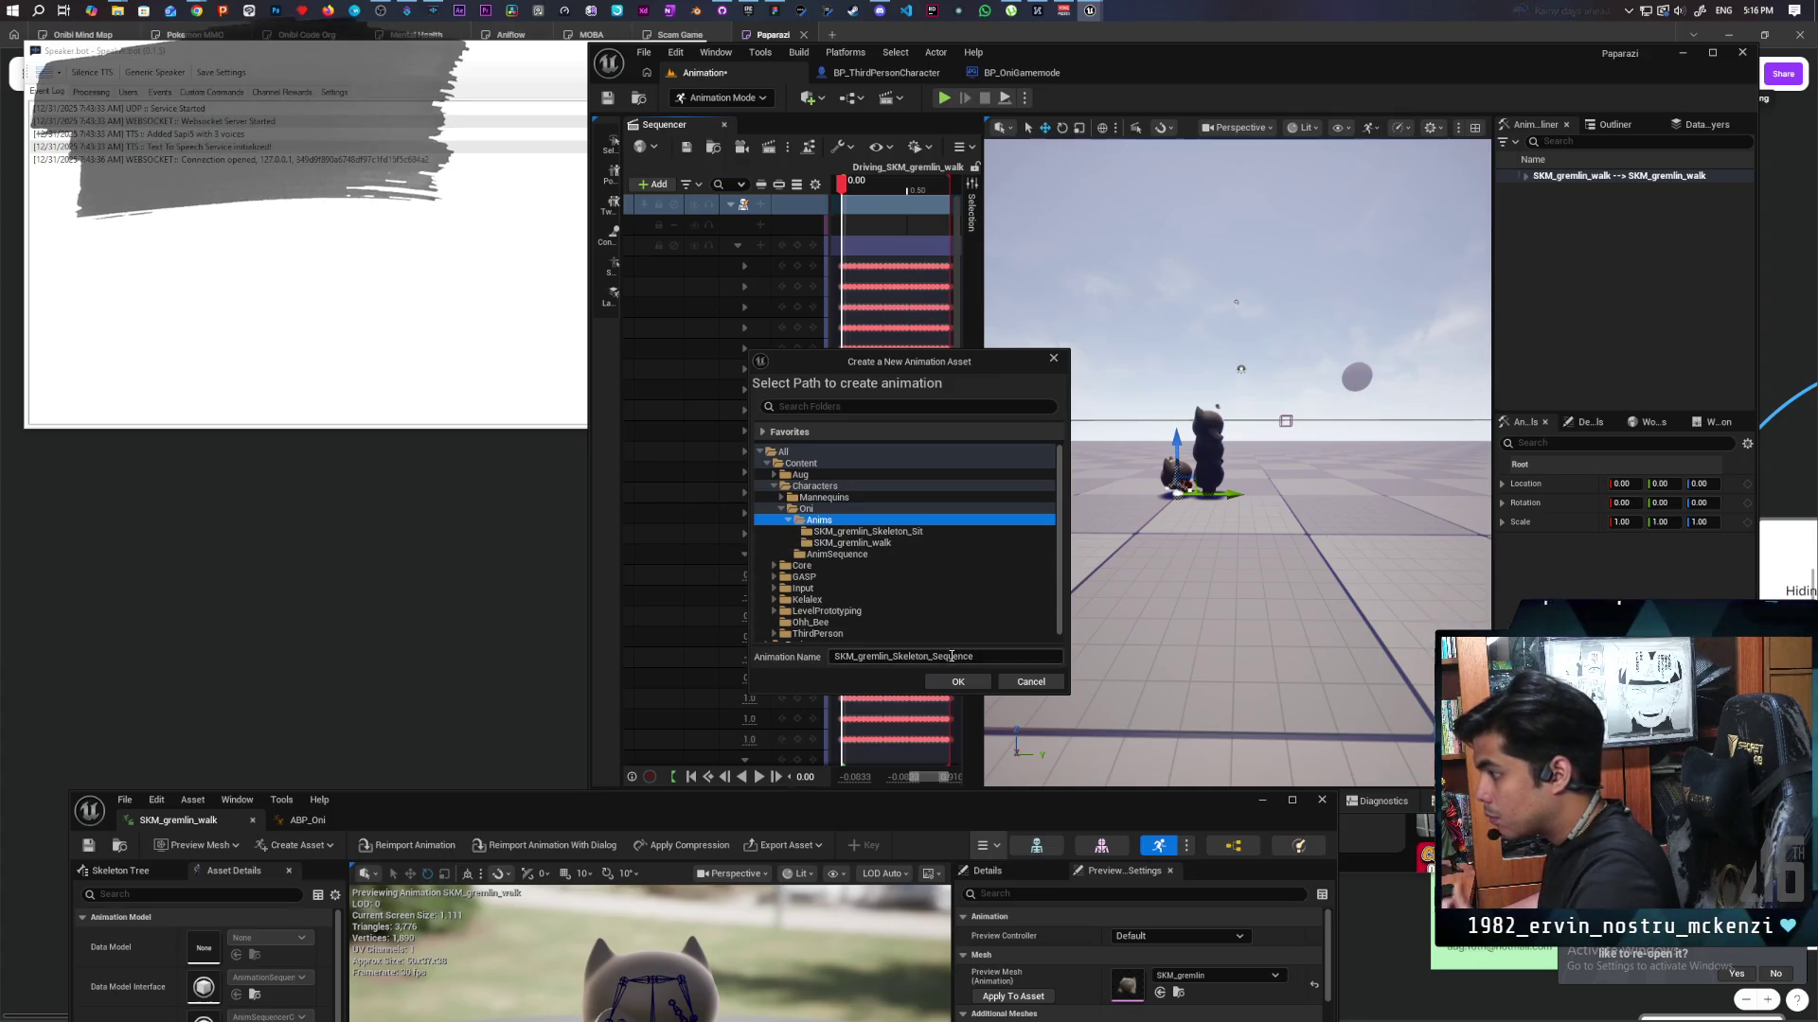
left_click_drag(985, 655, 902, 657)
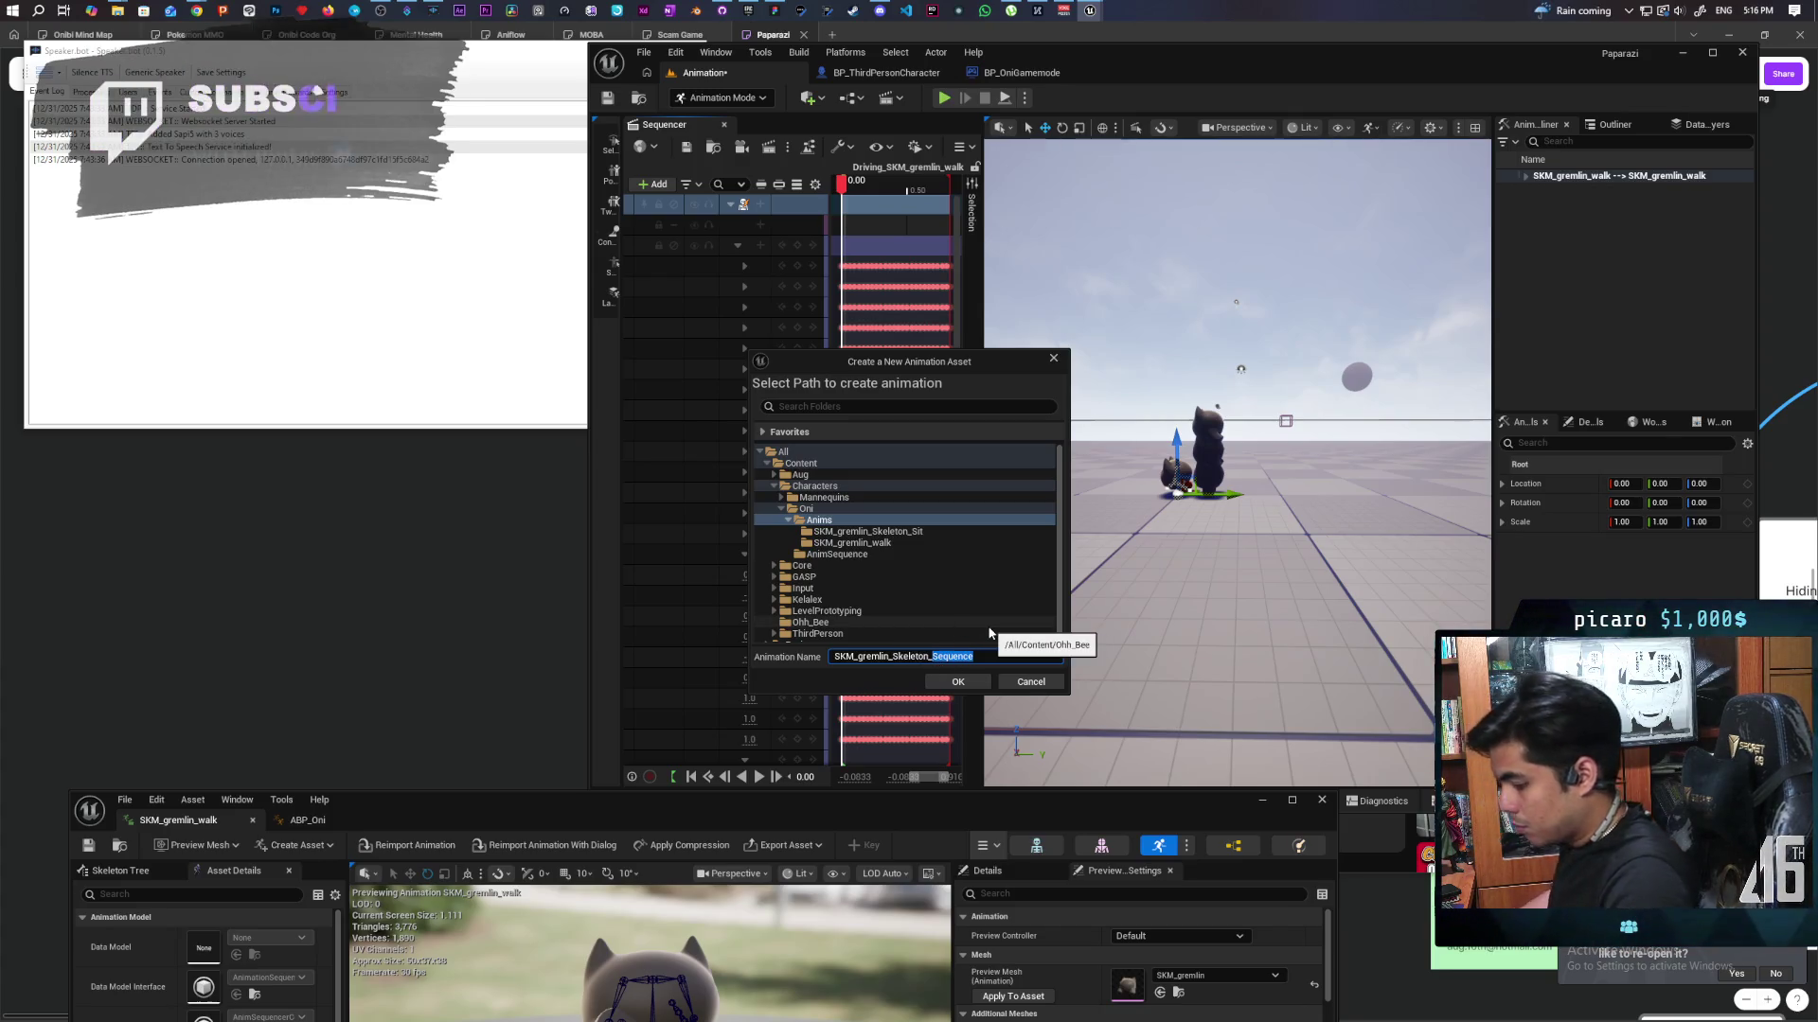
type("walk")
left_click(956, 683)
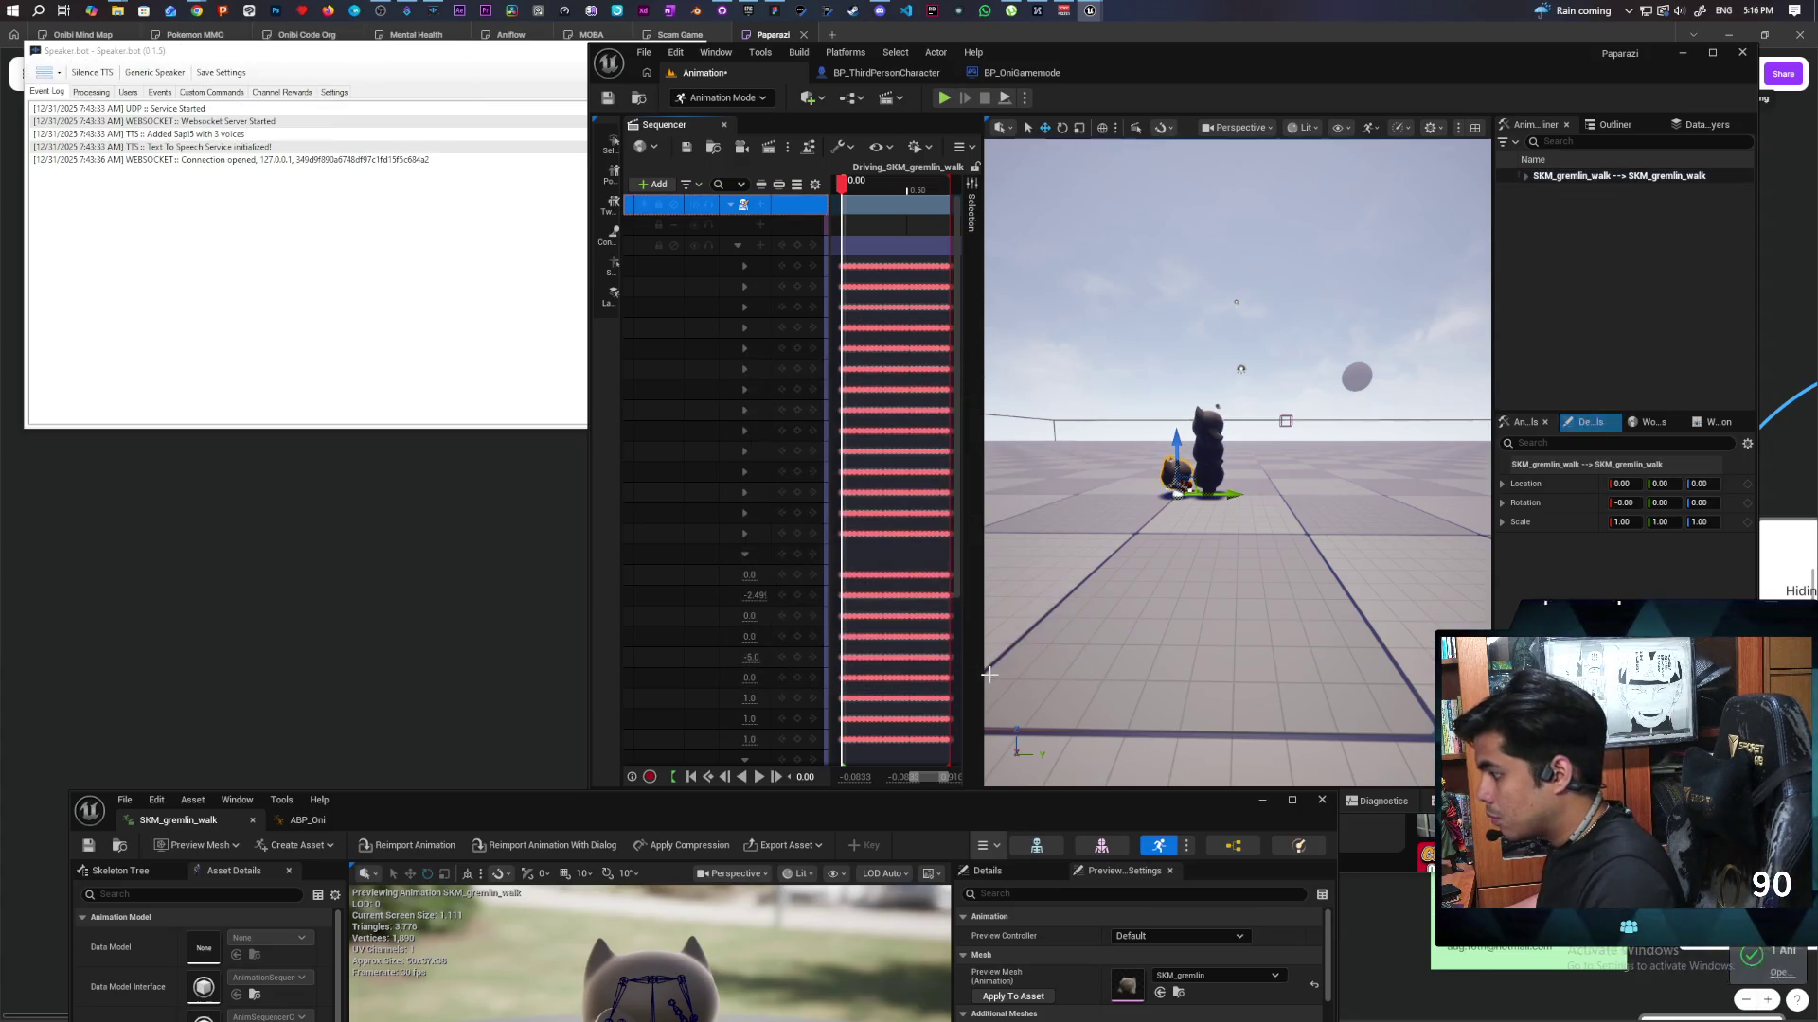
Locate the new SKM_gremlin_Skeleton_walk in the Anims folder and save all modified assets.
mouse_move(675, 811)
left_mouse_down()
mouse_move(723, 463)
mouse_move(824, 279)
left_mouse_up()
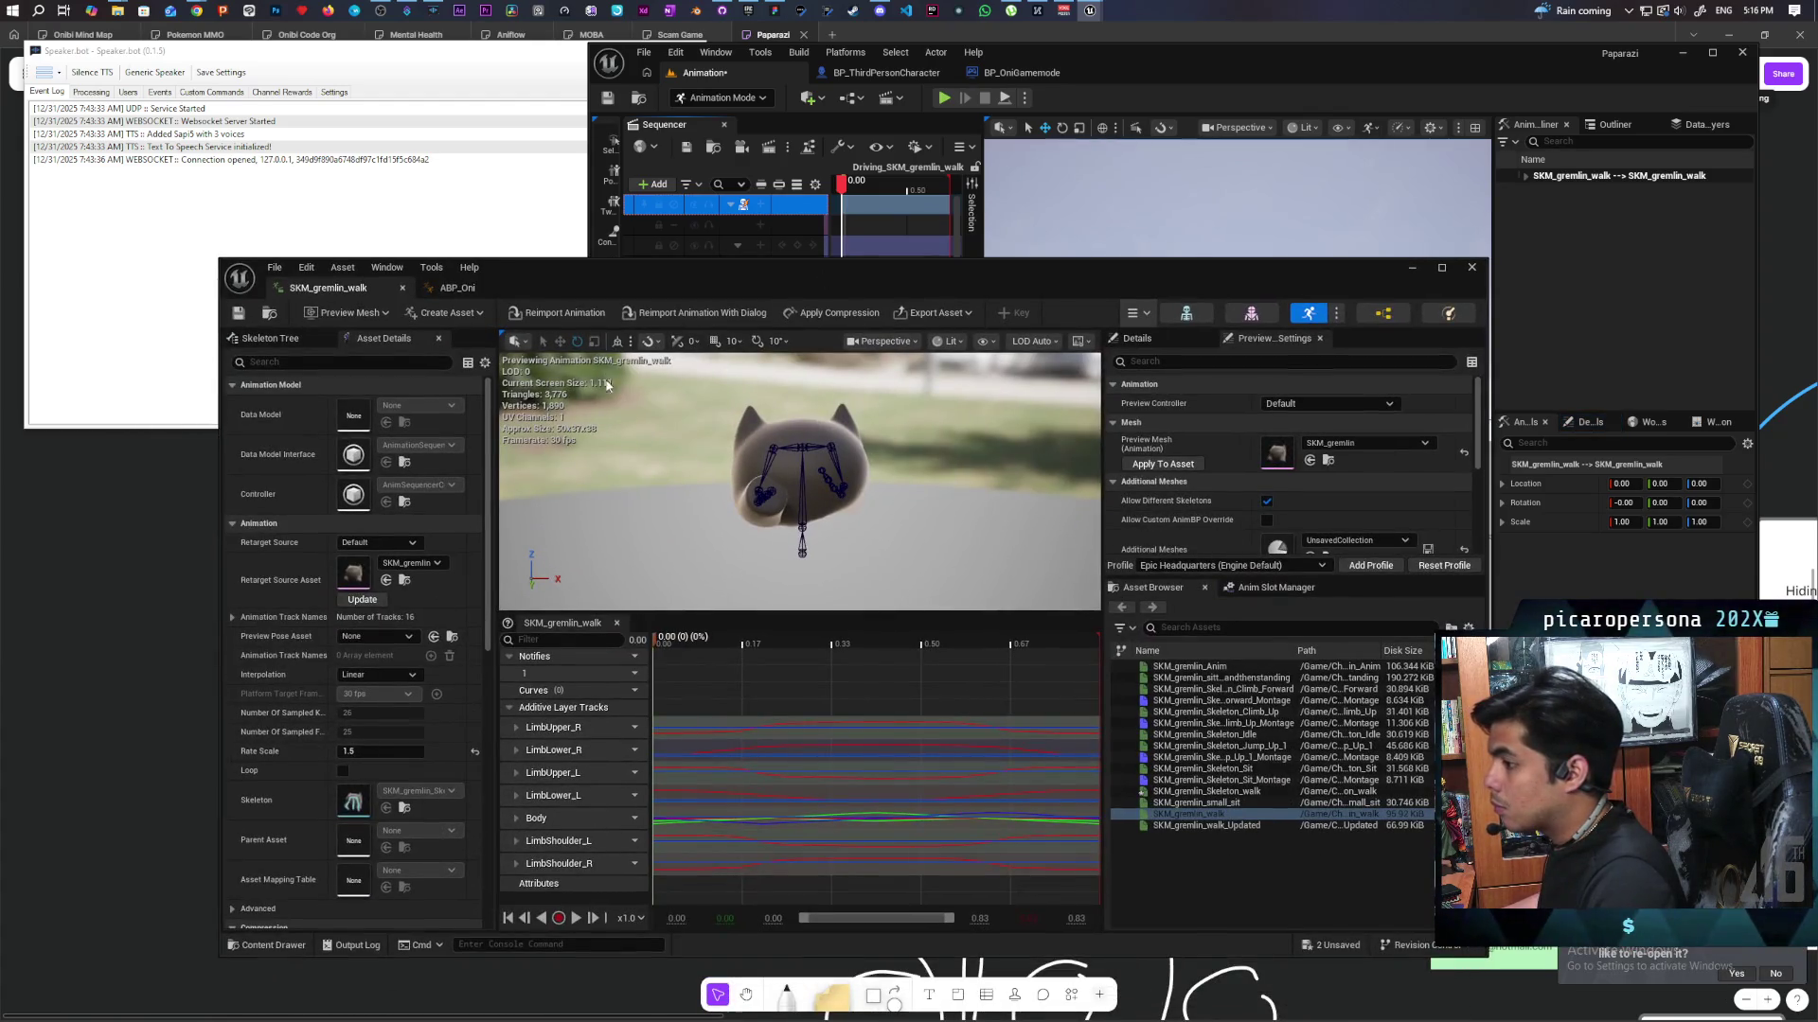
left_click(272, 314)
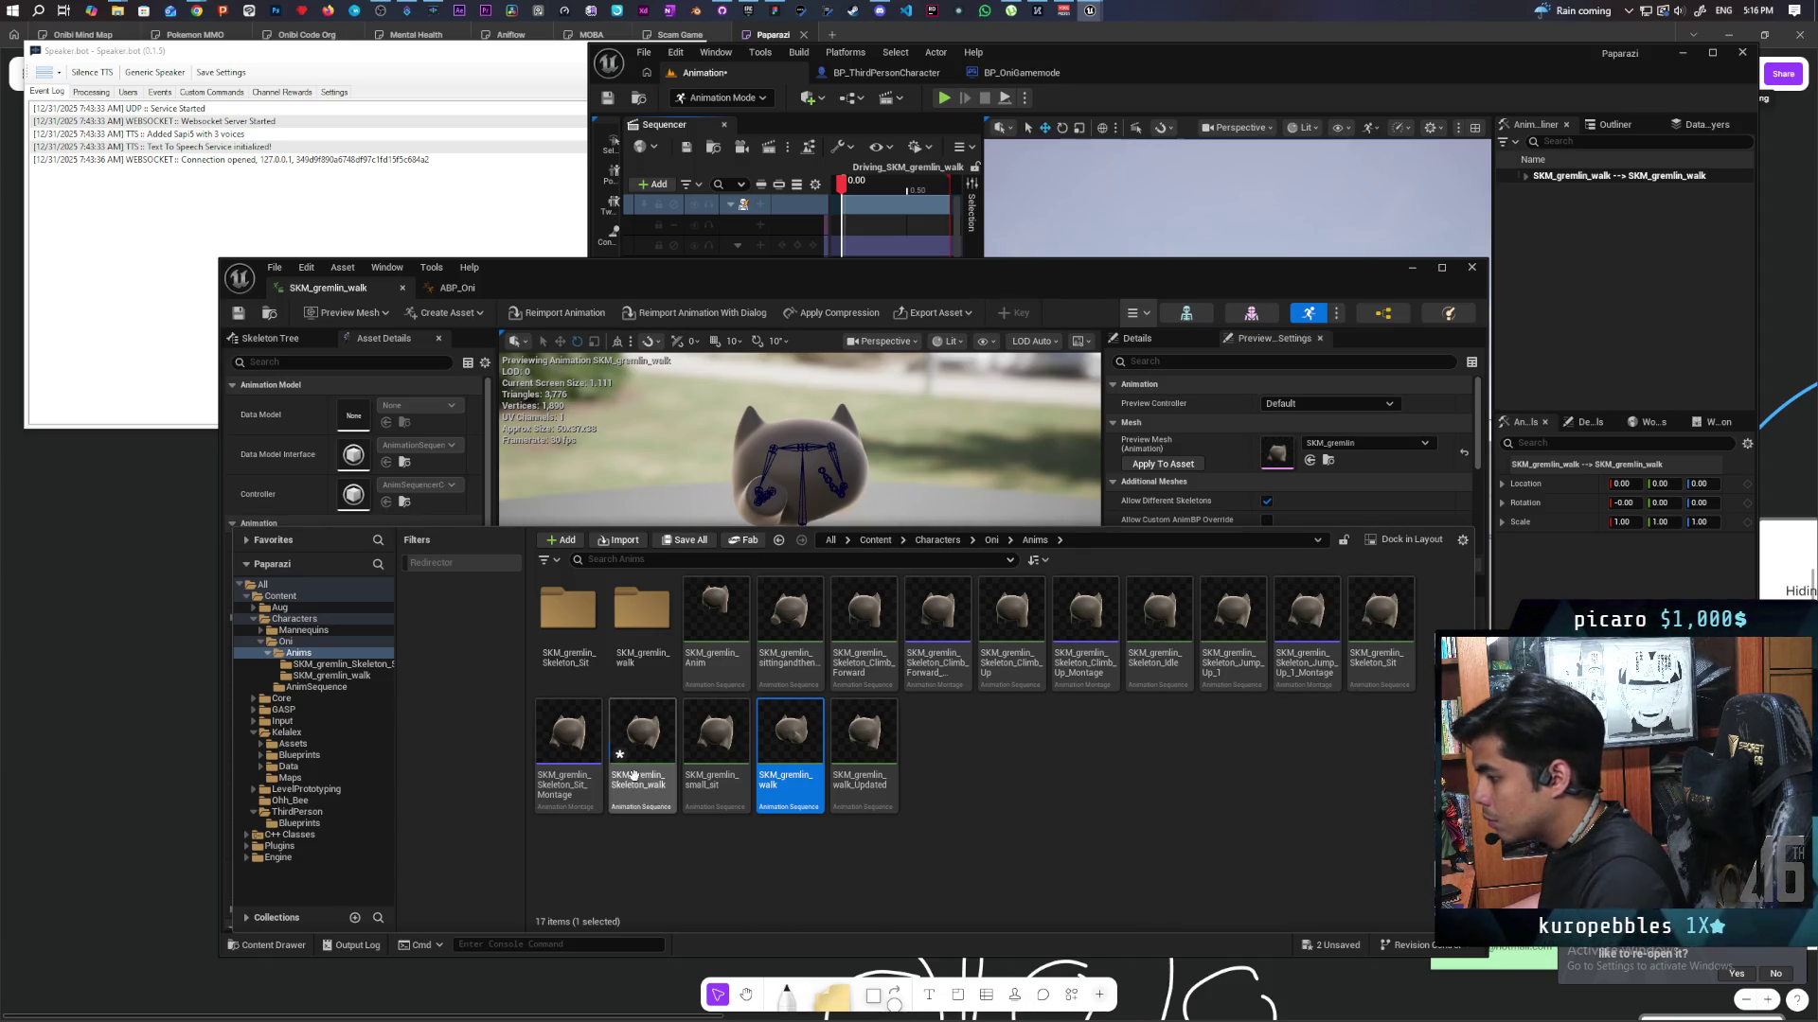
left_click(642, 748)
key("ctrl+s")
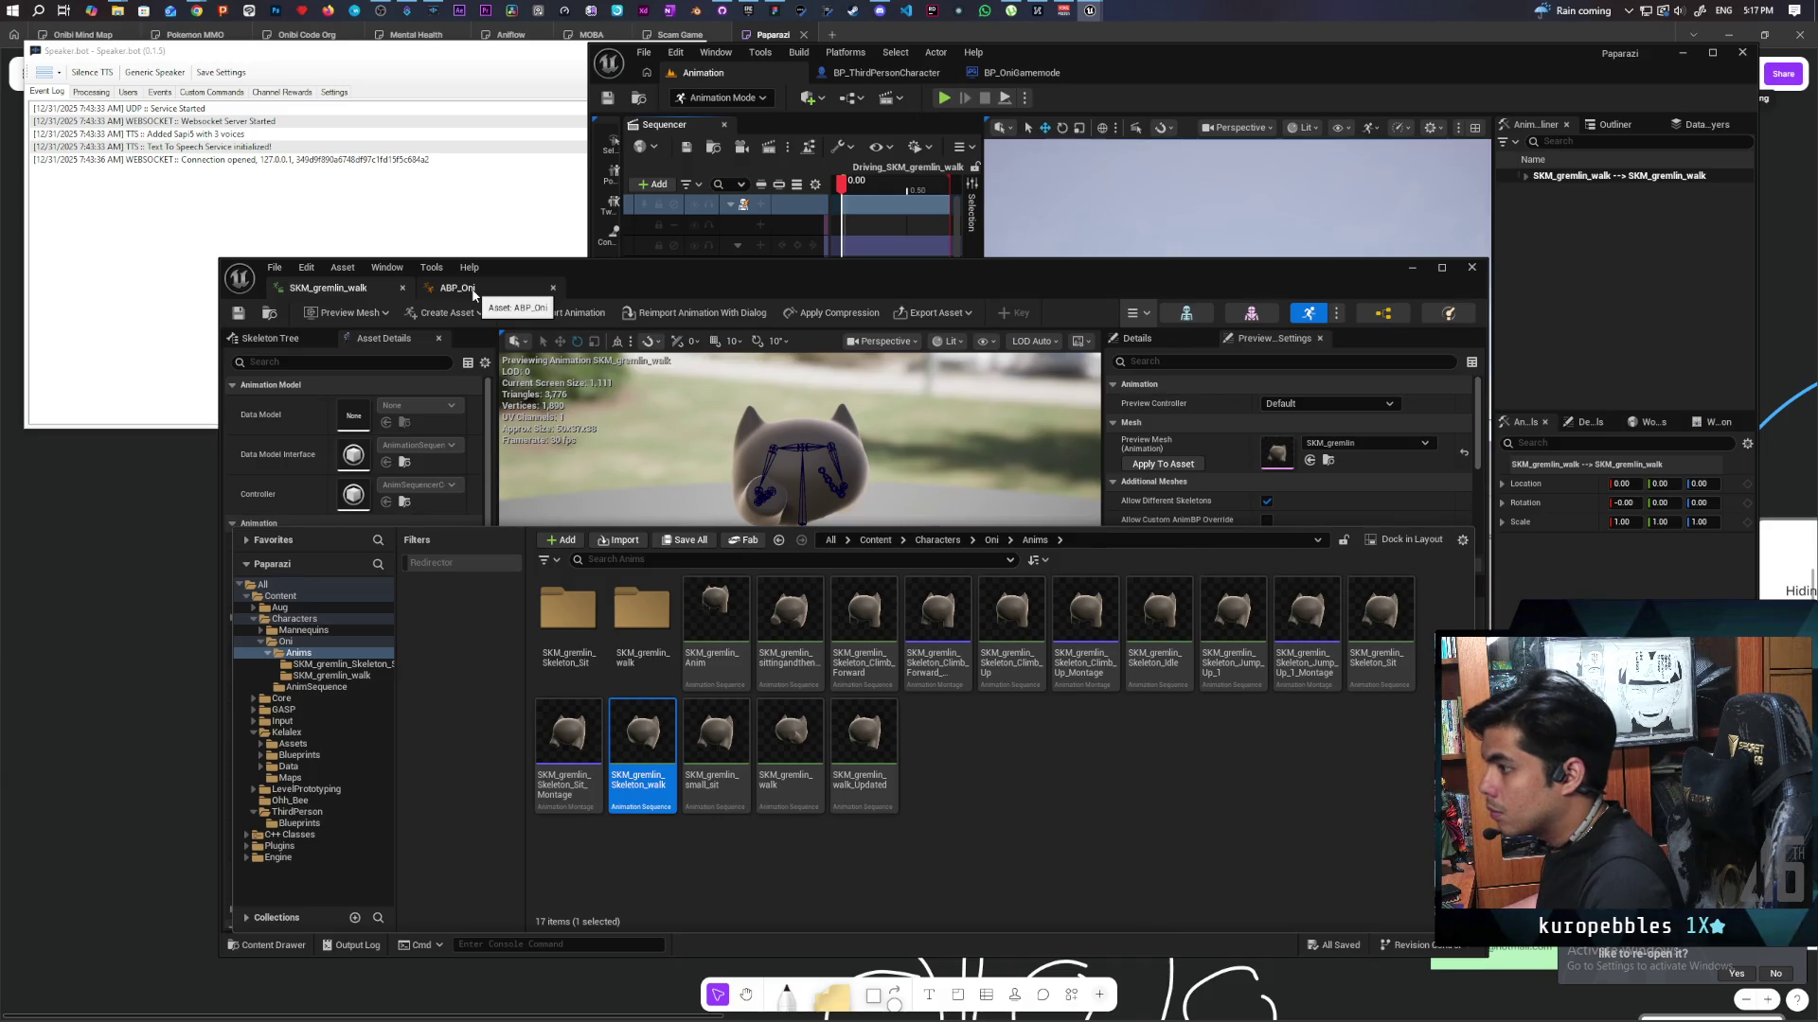
In ABP_Oni's Walking state, replace the two old walk clips with SKM_gremlin_Skeleton_walk.
left_click(473, 293)
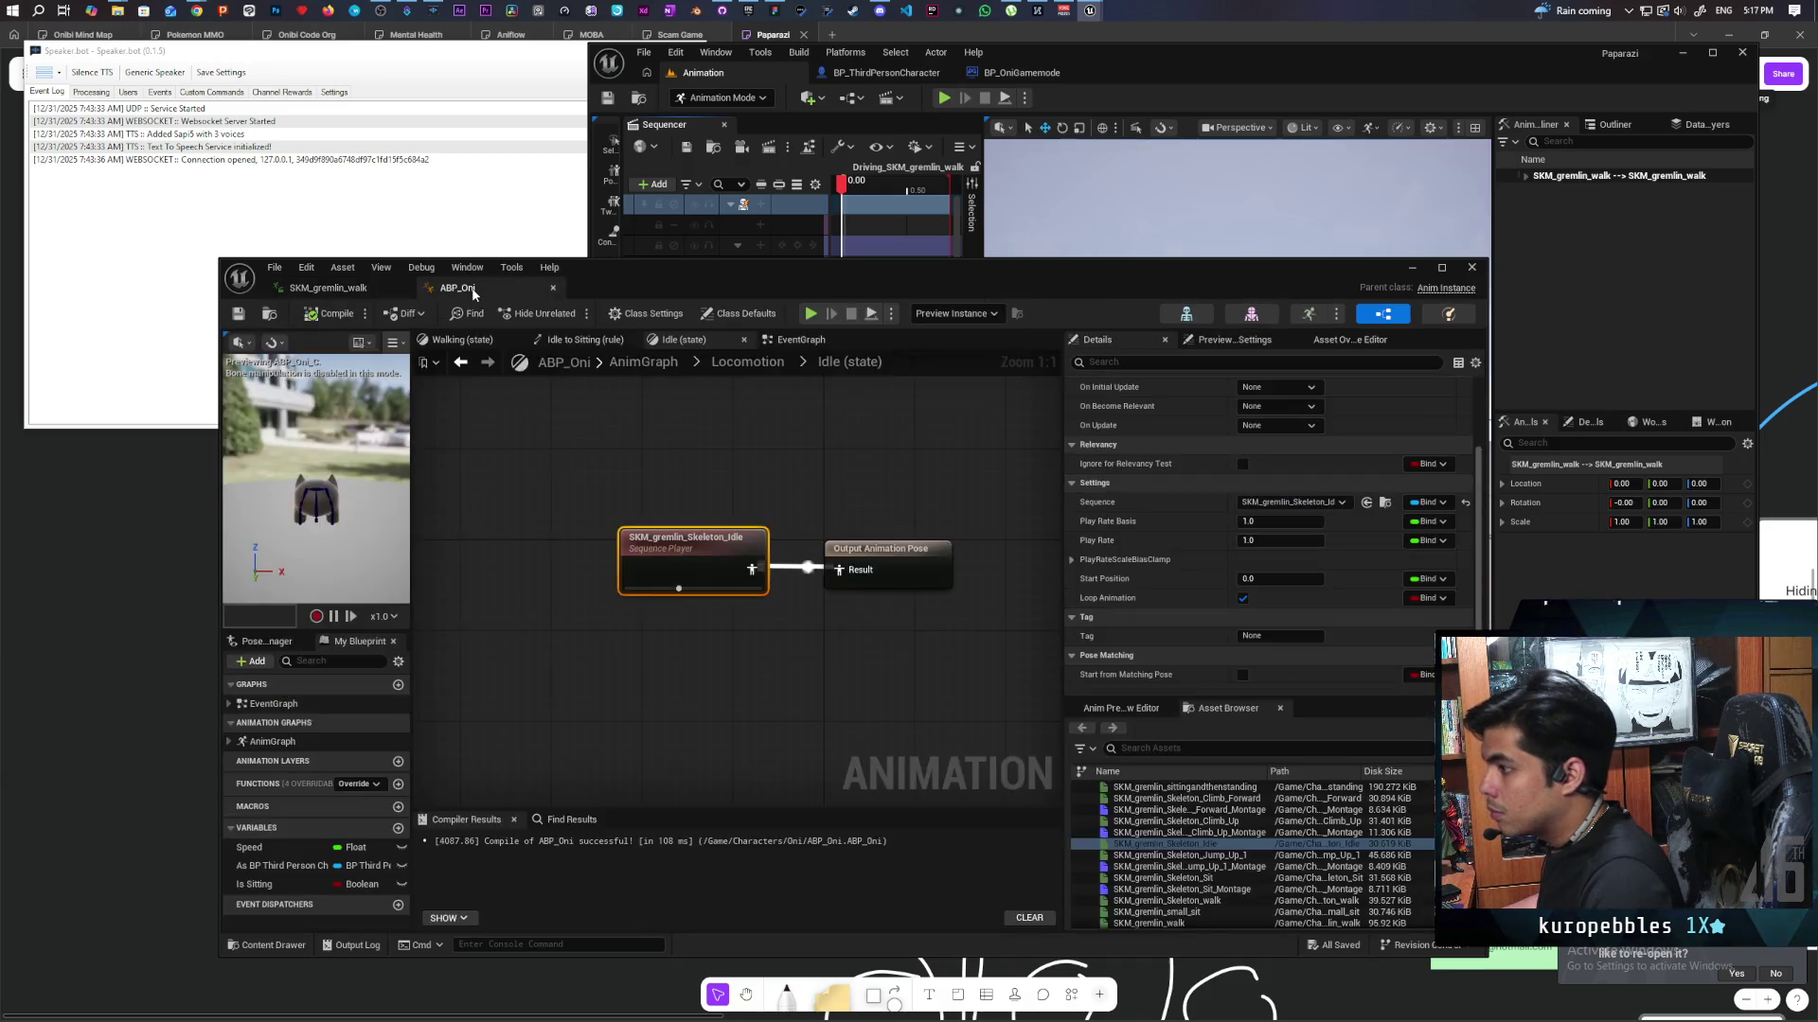
left_click(763, 367)
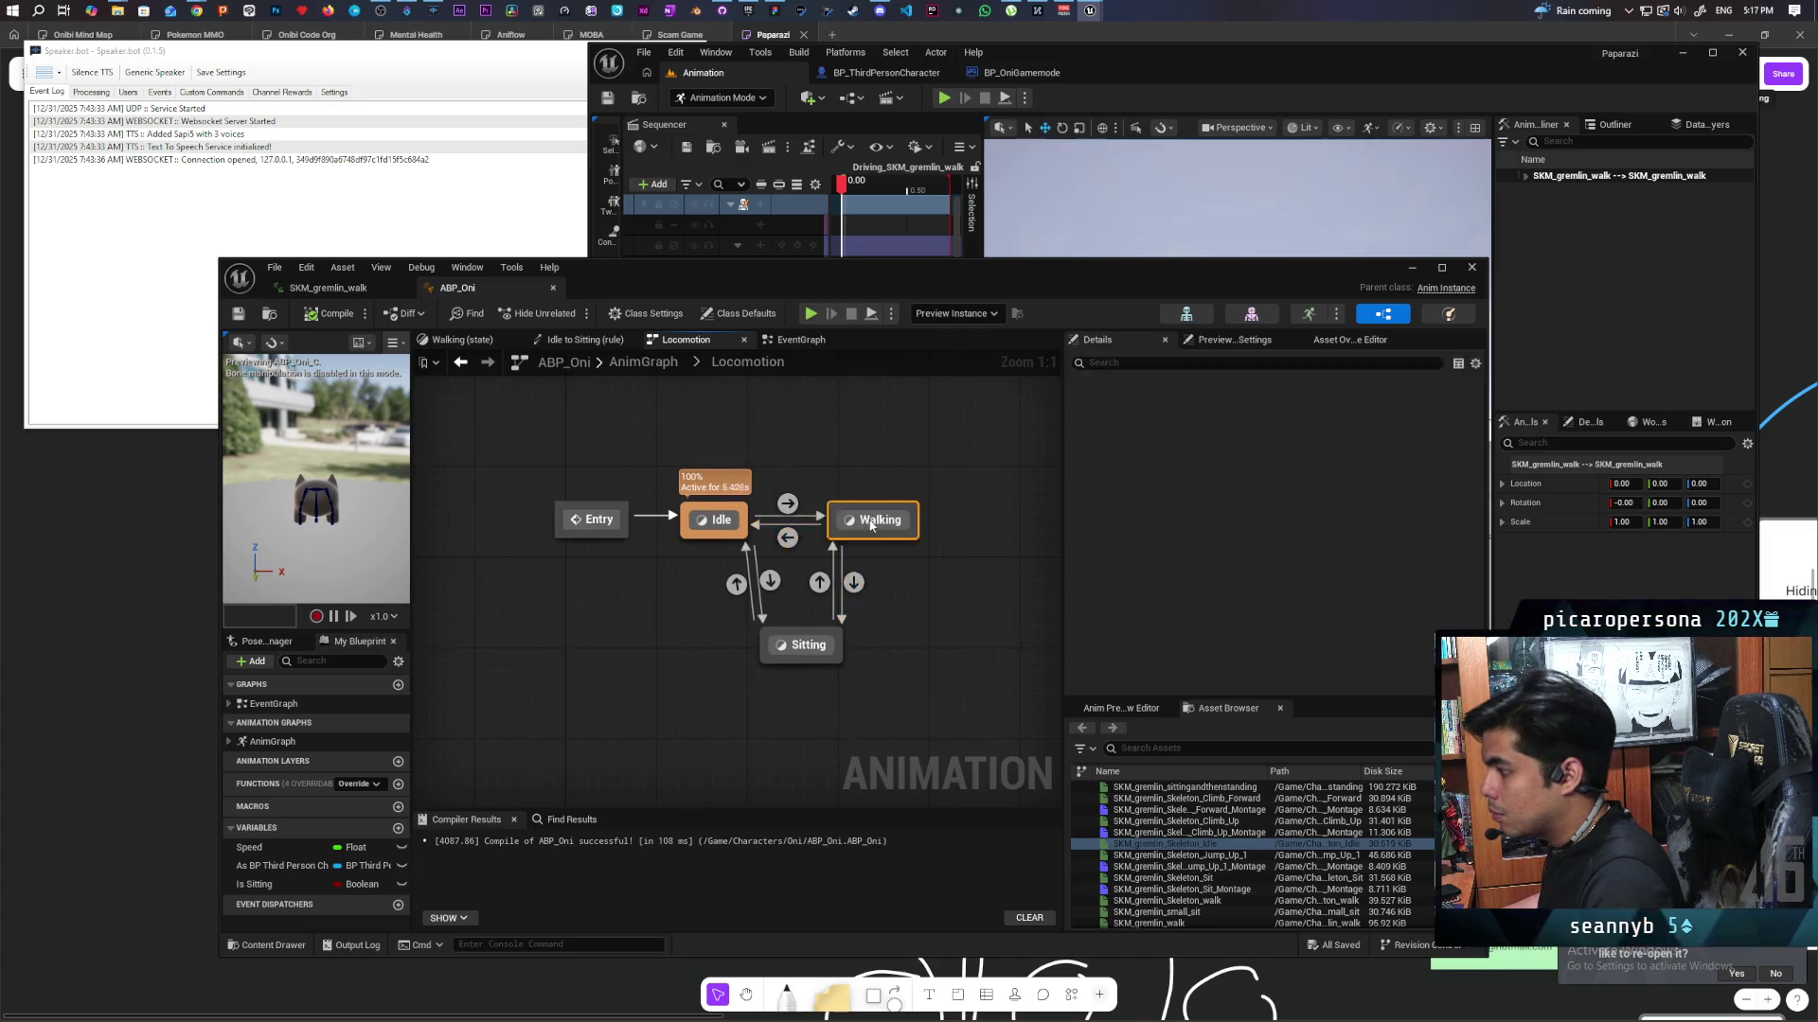
double_click(871, 523)
left_click(272, 945)
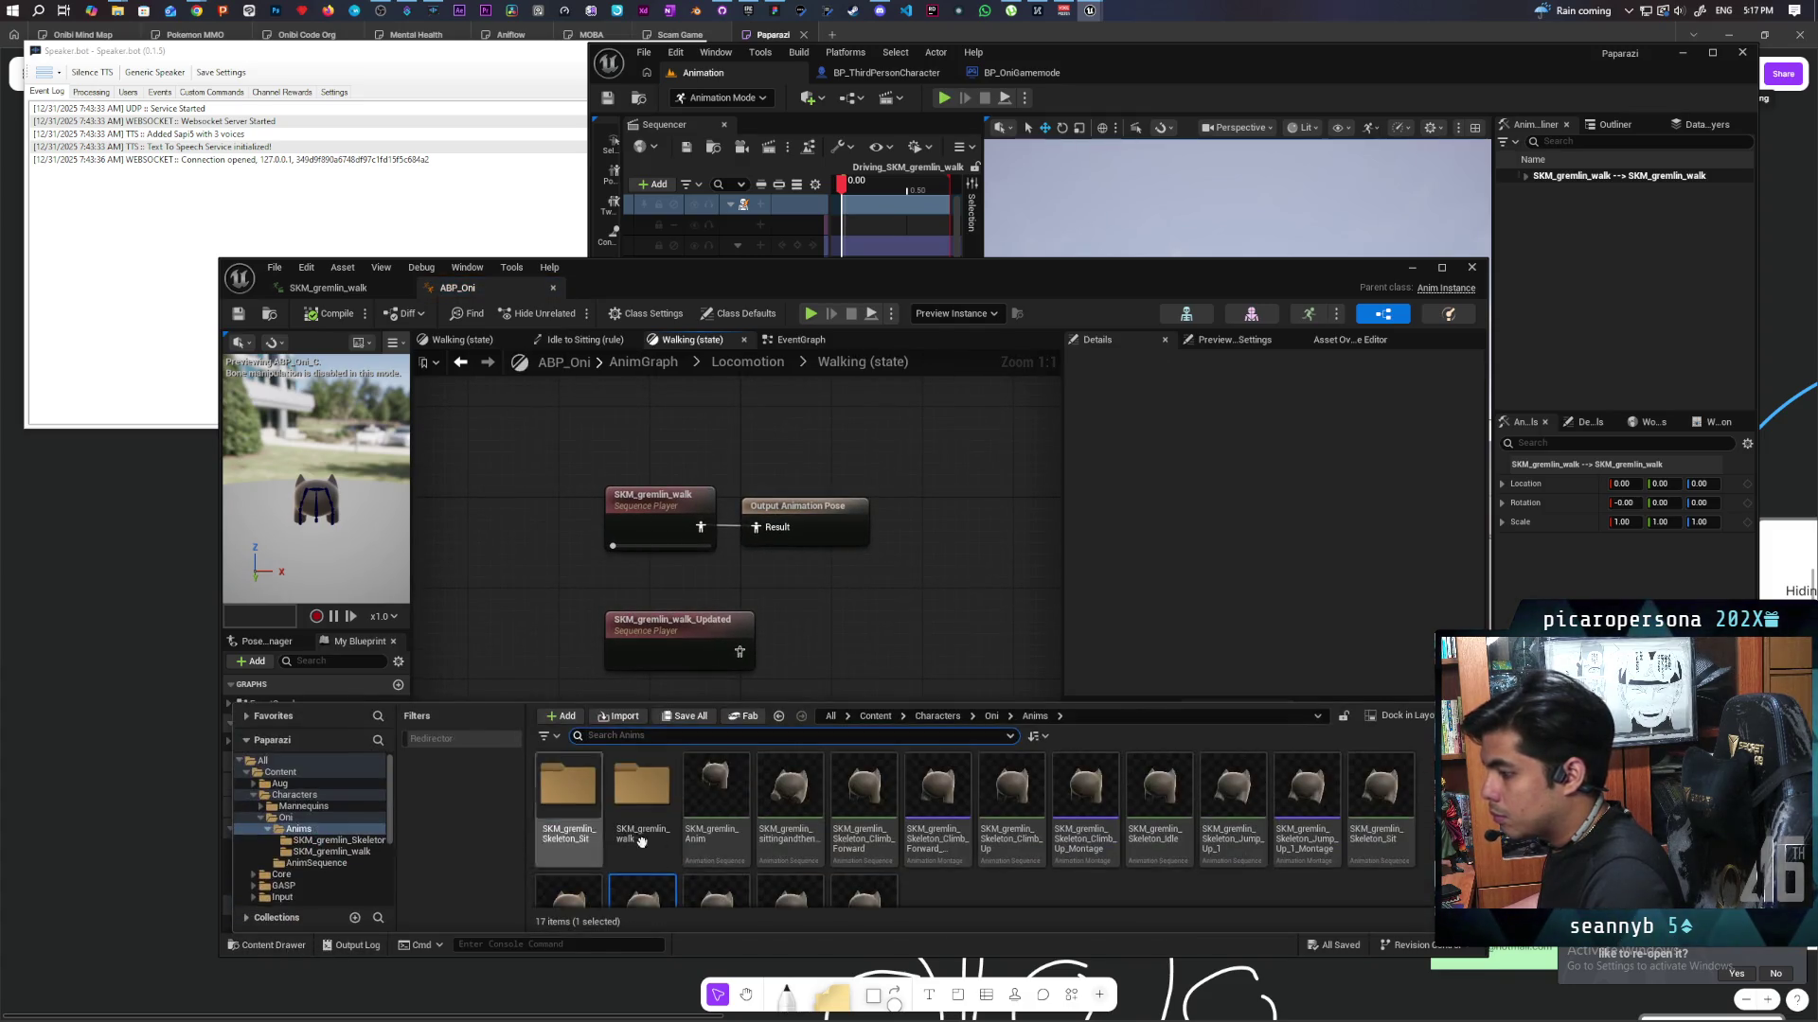
mouse_move(641, 897)
left_mouse_down()
mouse_move(606, 437)
mouse_move(662, 435)
mouse_move(759, 531)
left_mouse_up()
left_click_drag(550, 527, 665, 669)
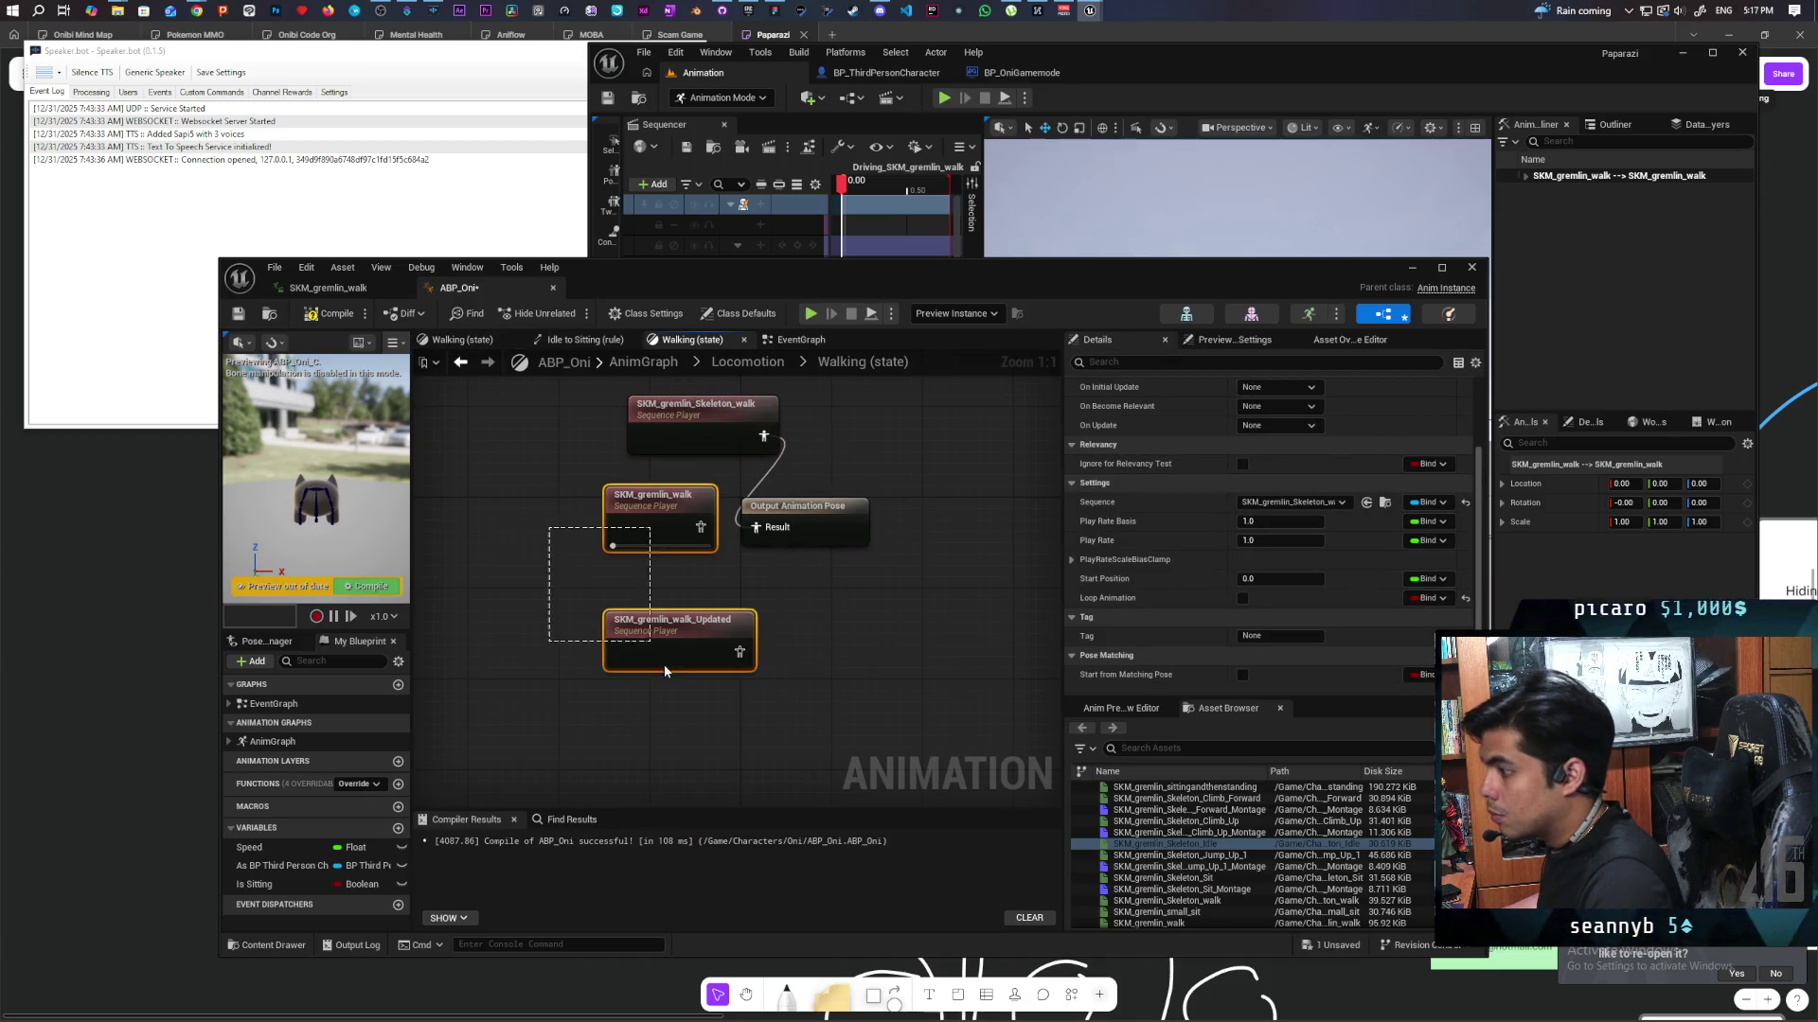
key("Delete")
Compile and save ABP_Oni, then close its editor.
left_click(357, 317)
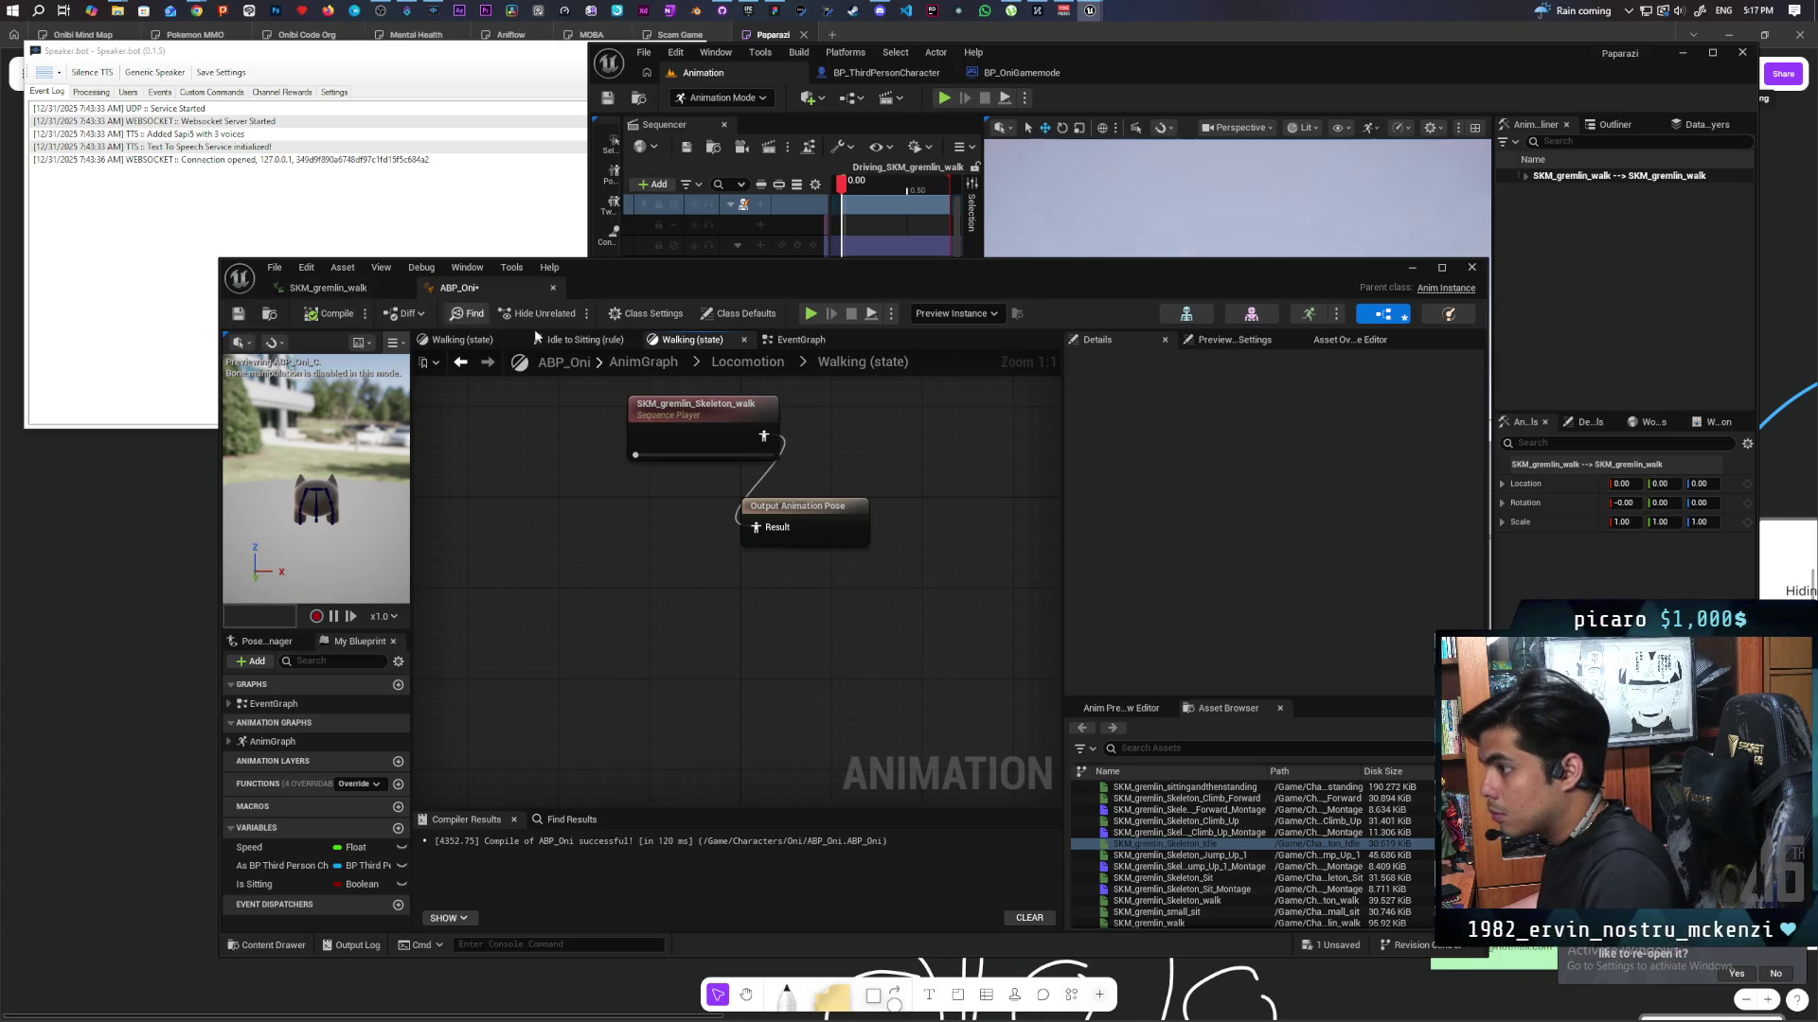
key("ctrl+s")
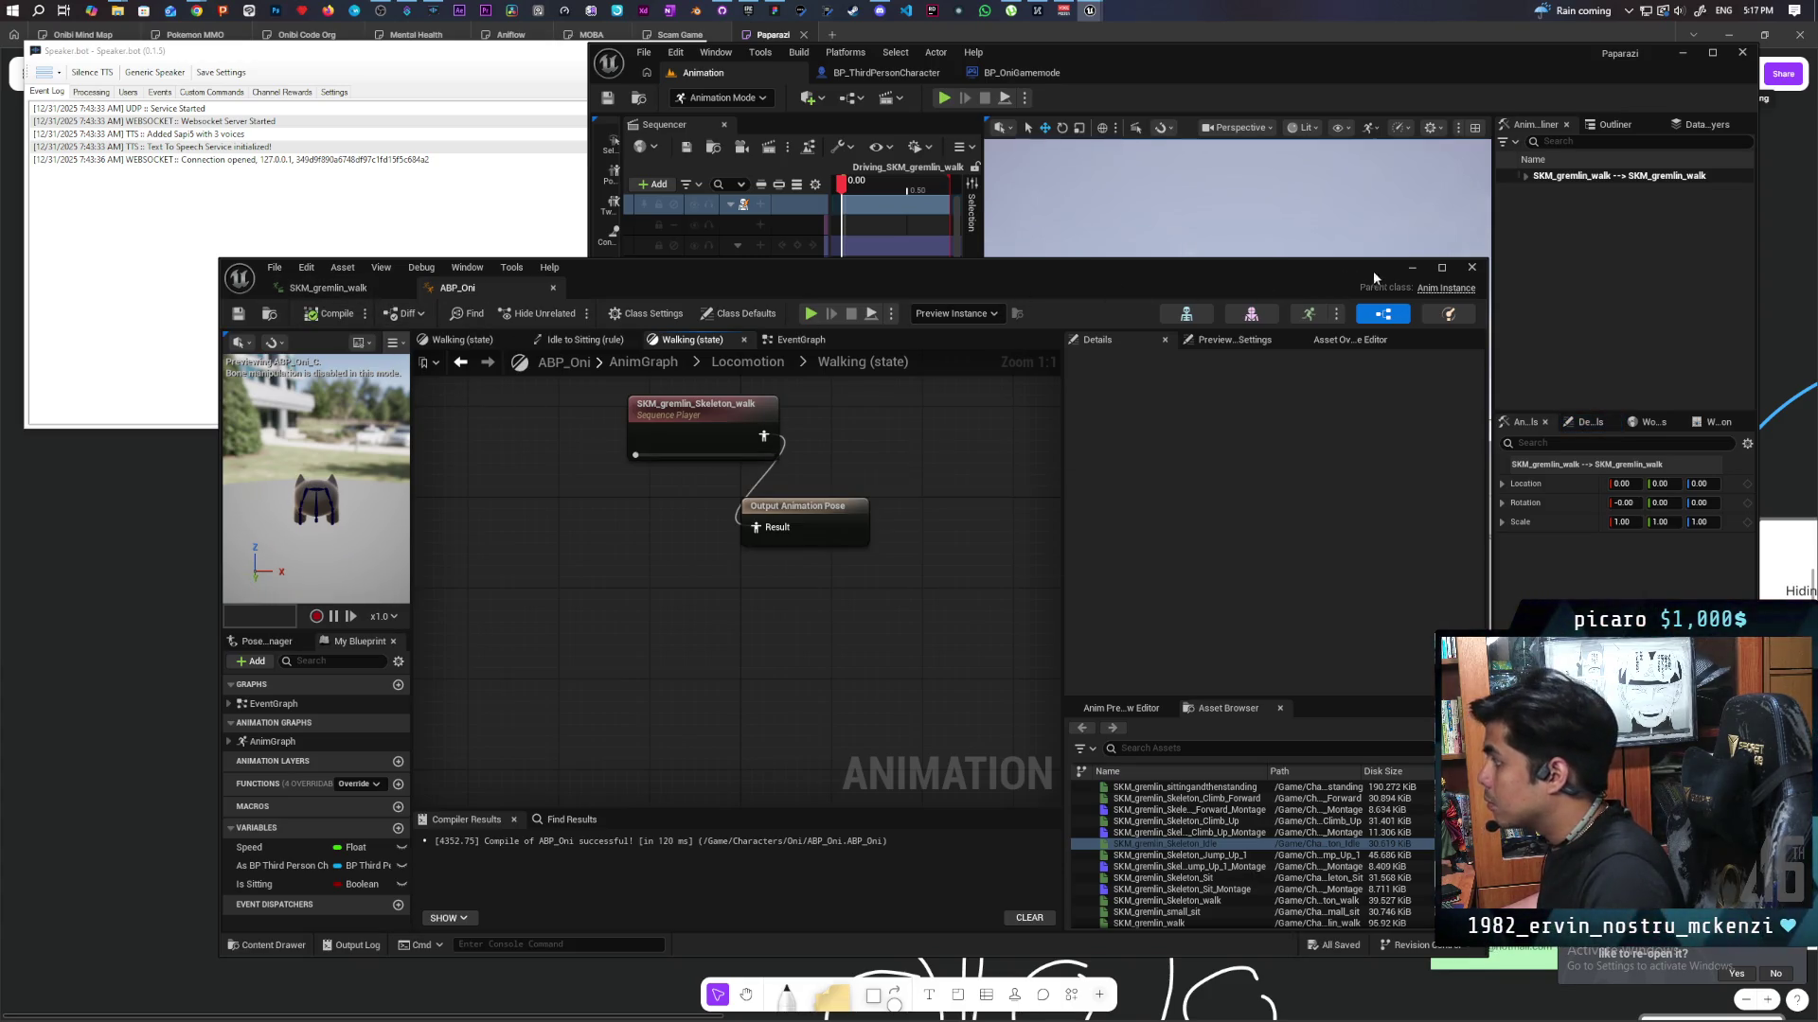
left_click(701, 82)
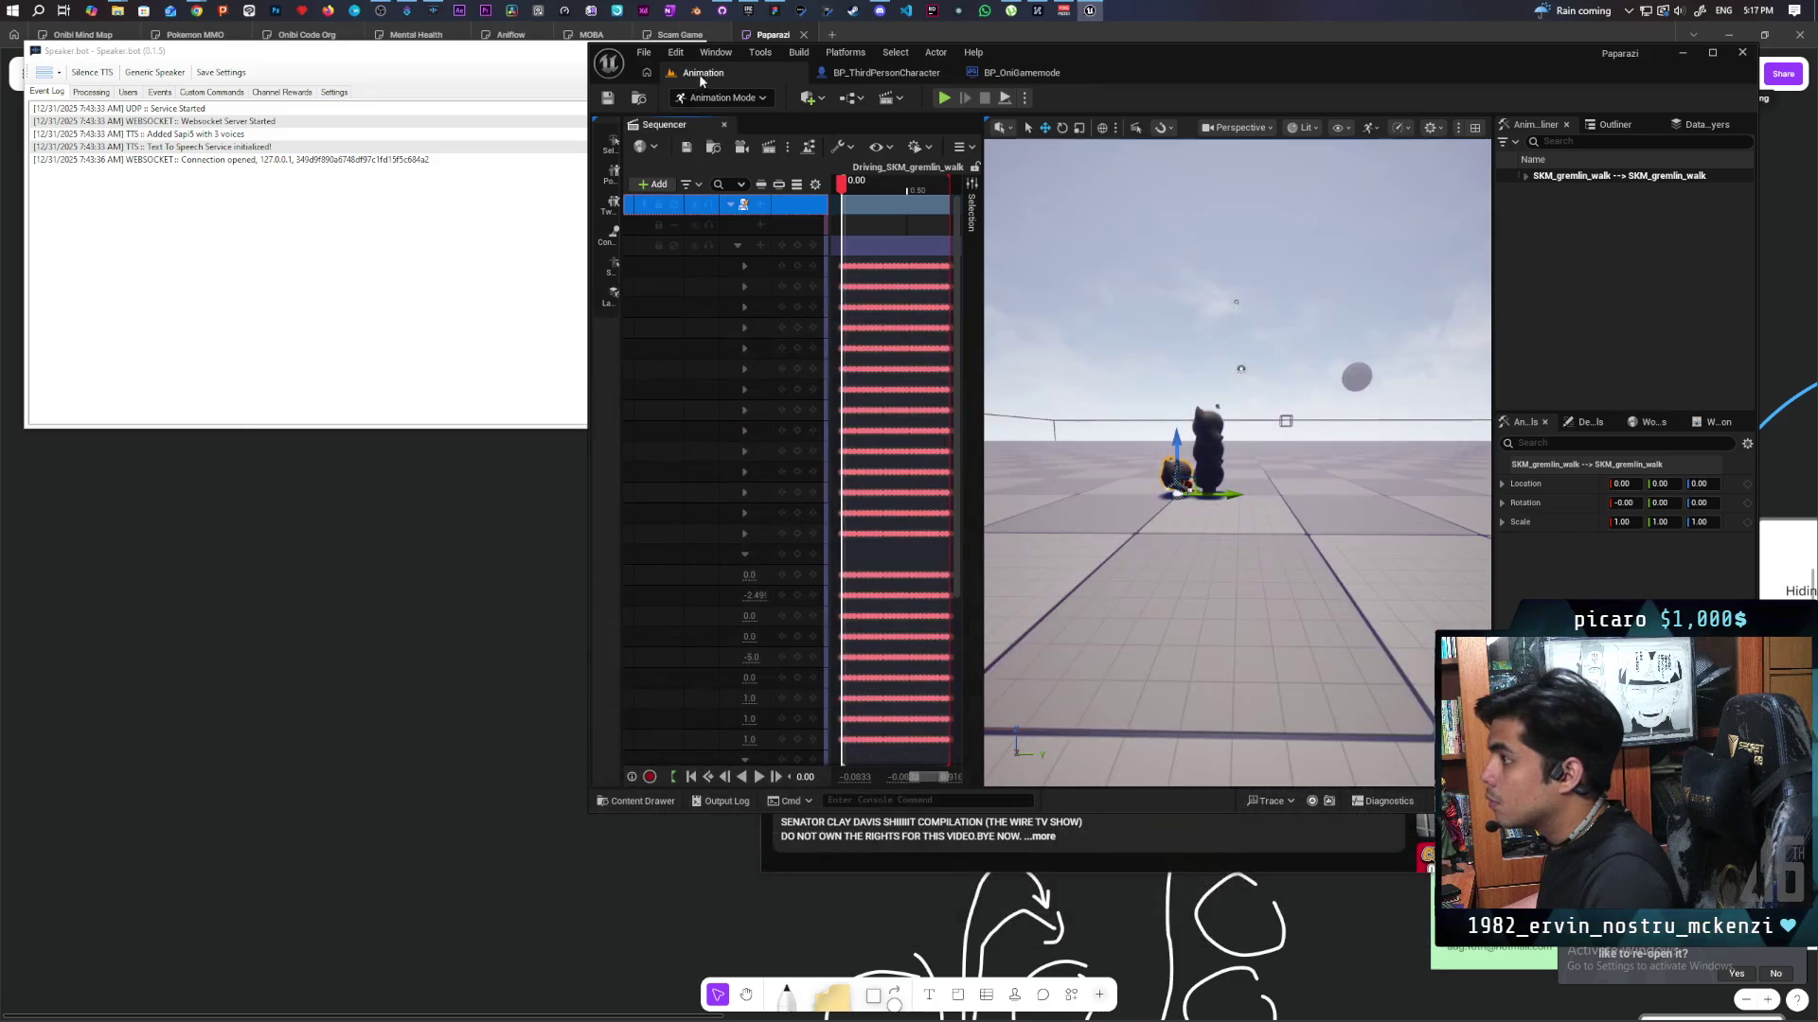
Open the Demo level and play-test in multiplayer, walking the gremlin backward and forward.
left_click(641, 98)
double_click(1029, 636)
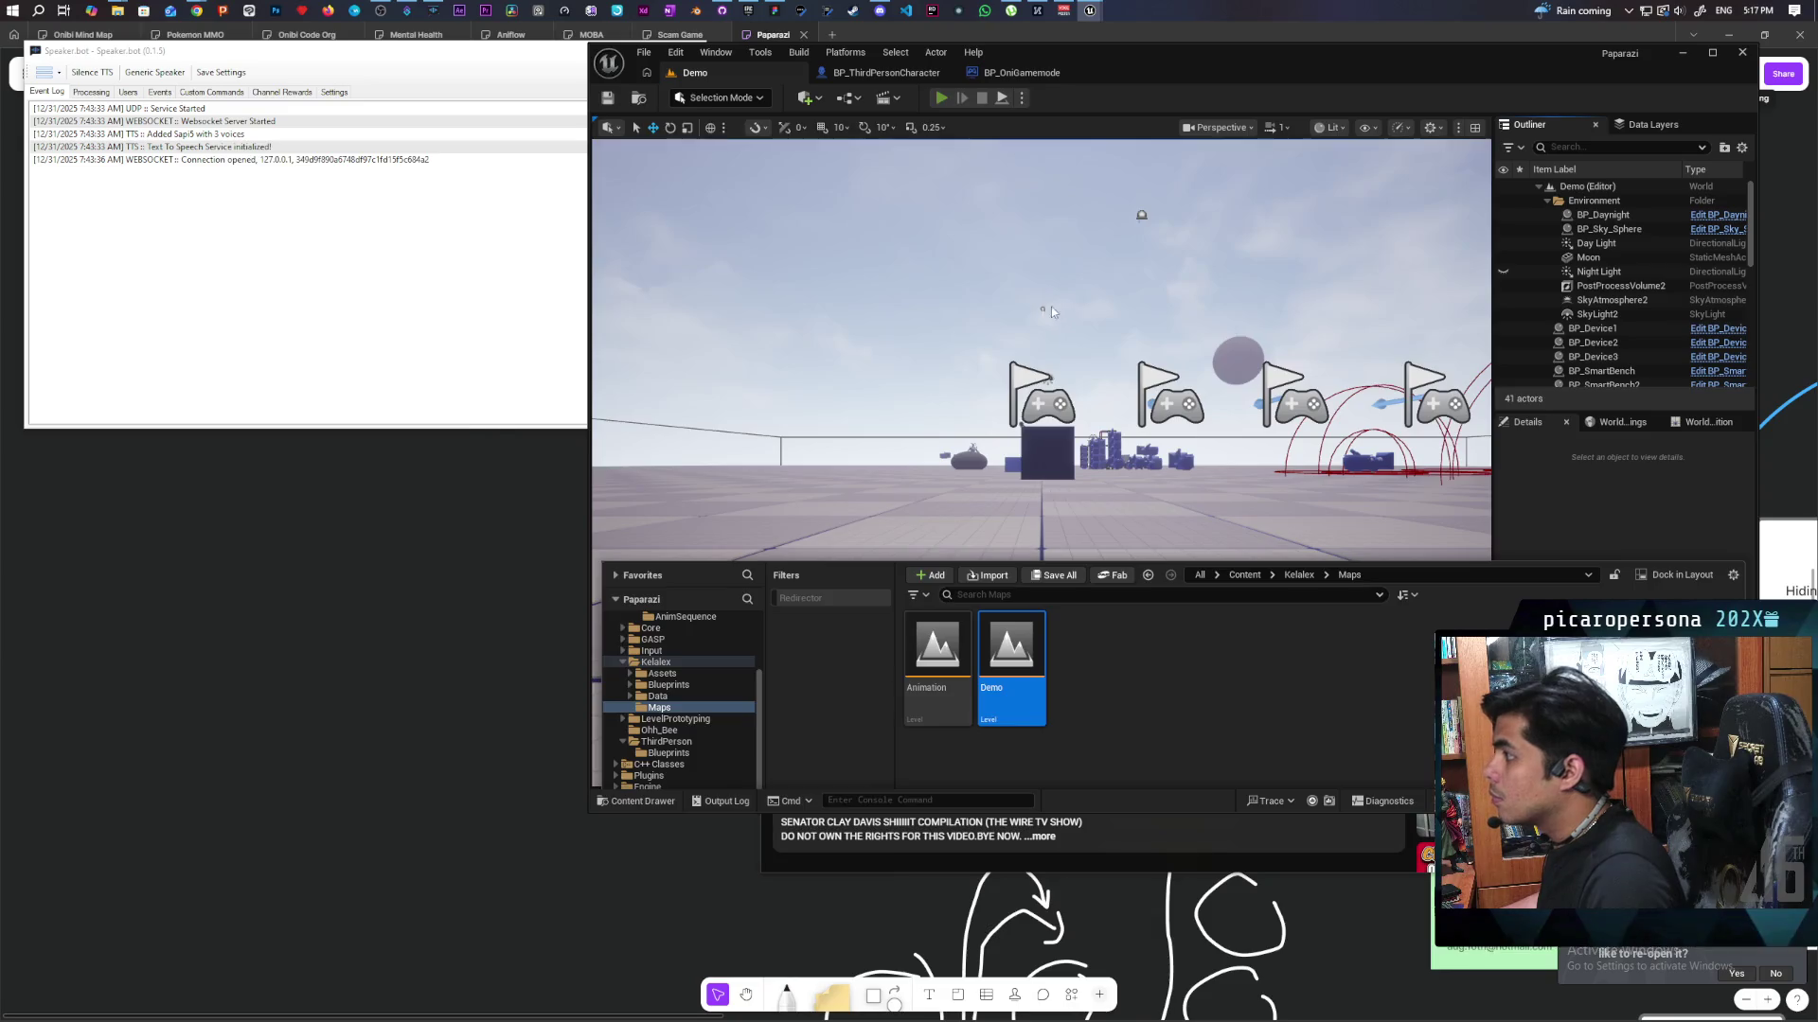
key("alt+p")
key("alt+Tab")
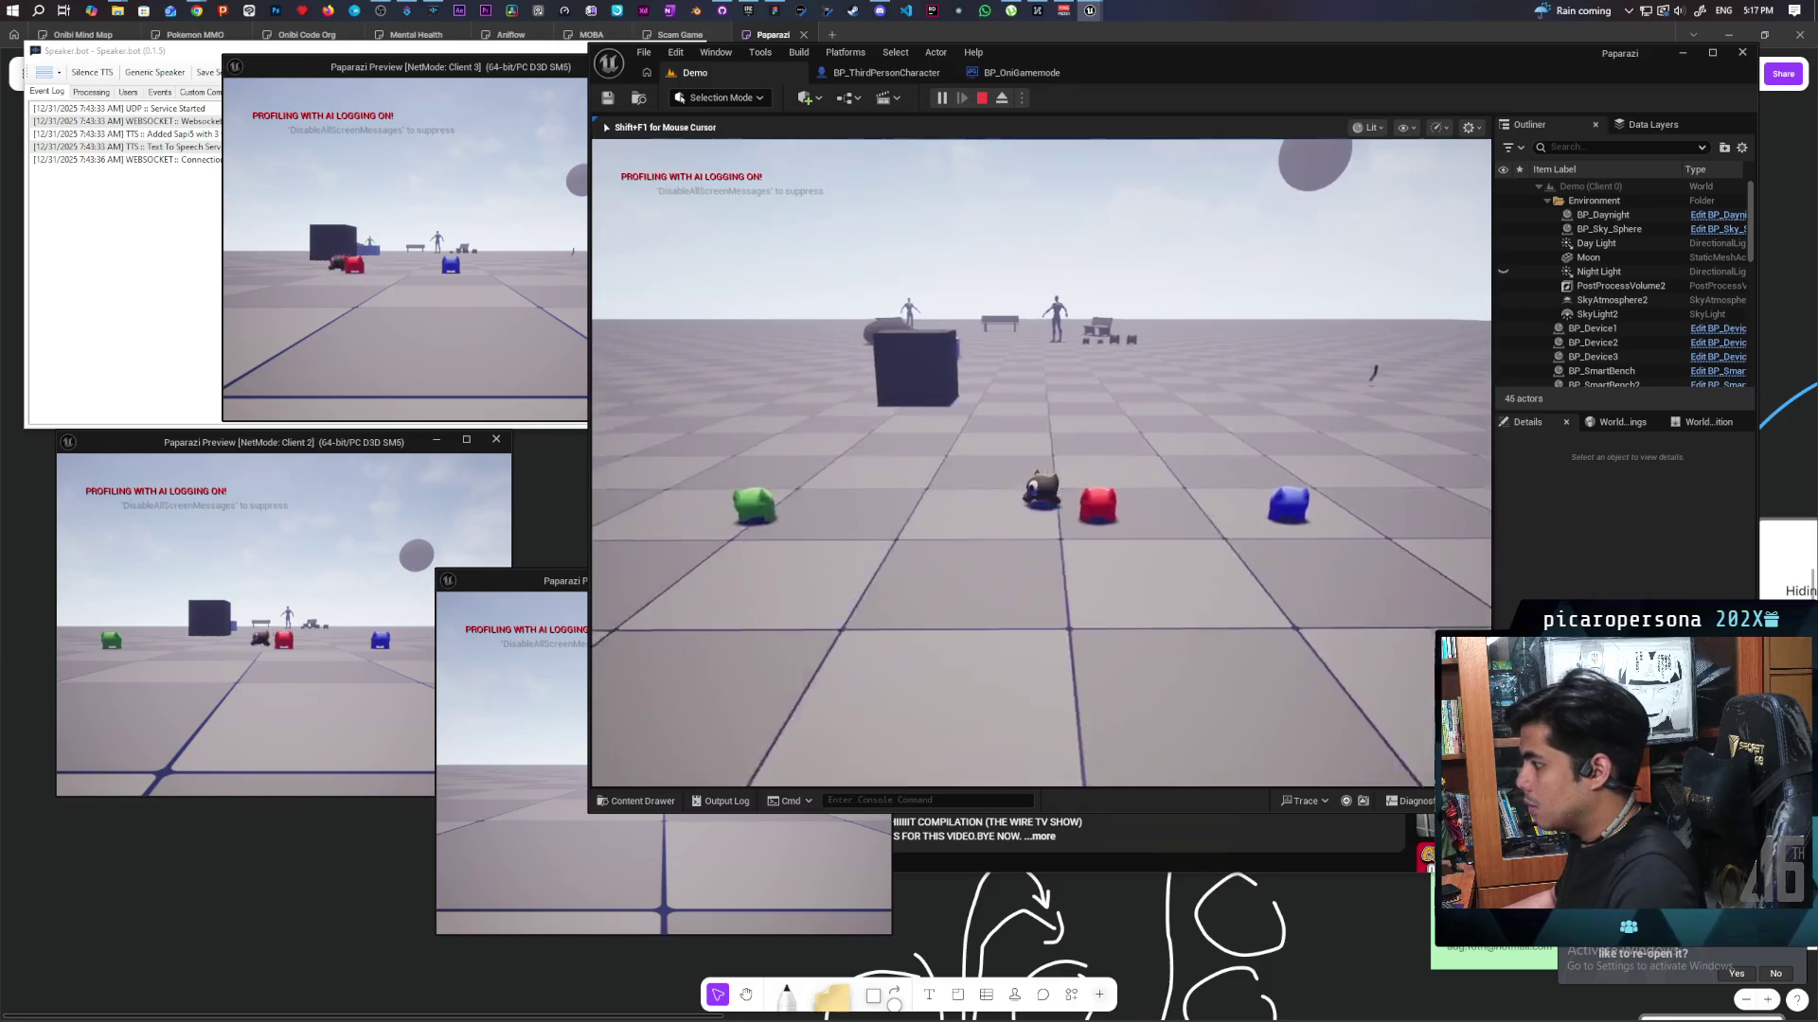
key("s")
key("w")
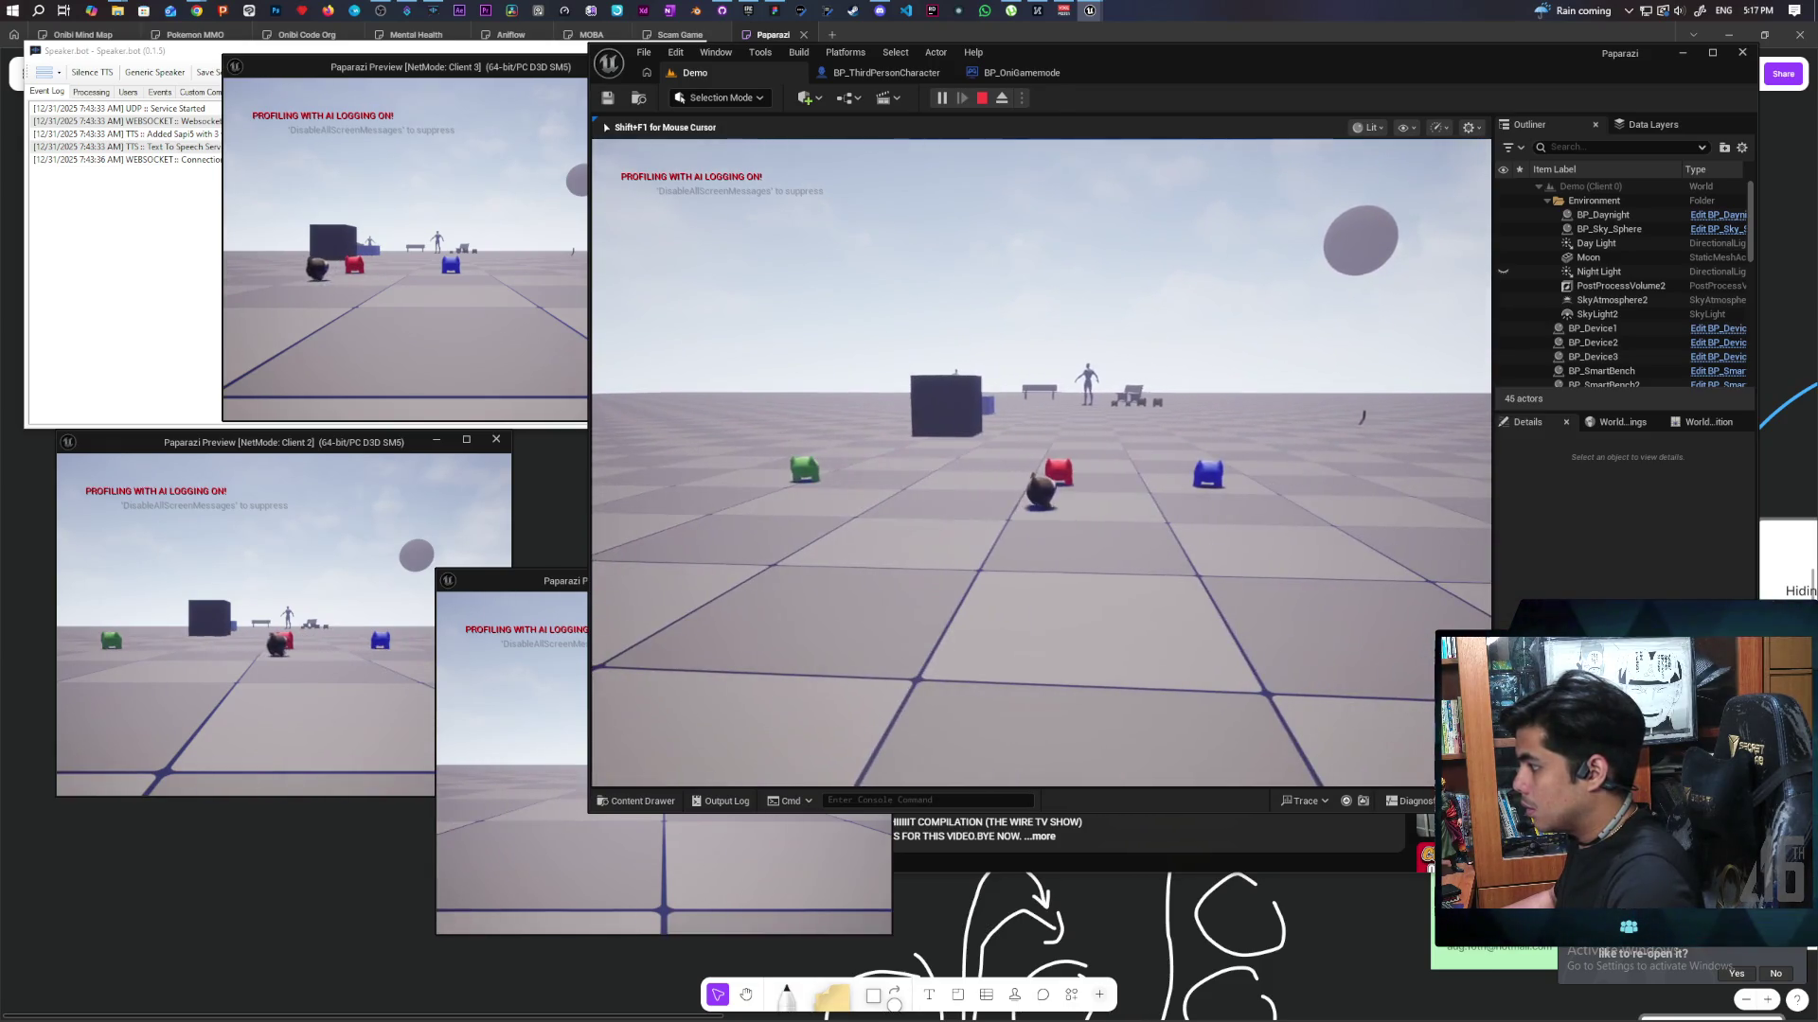
key("Escape")
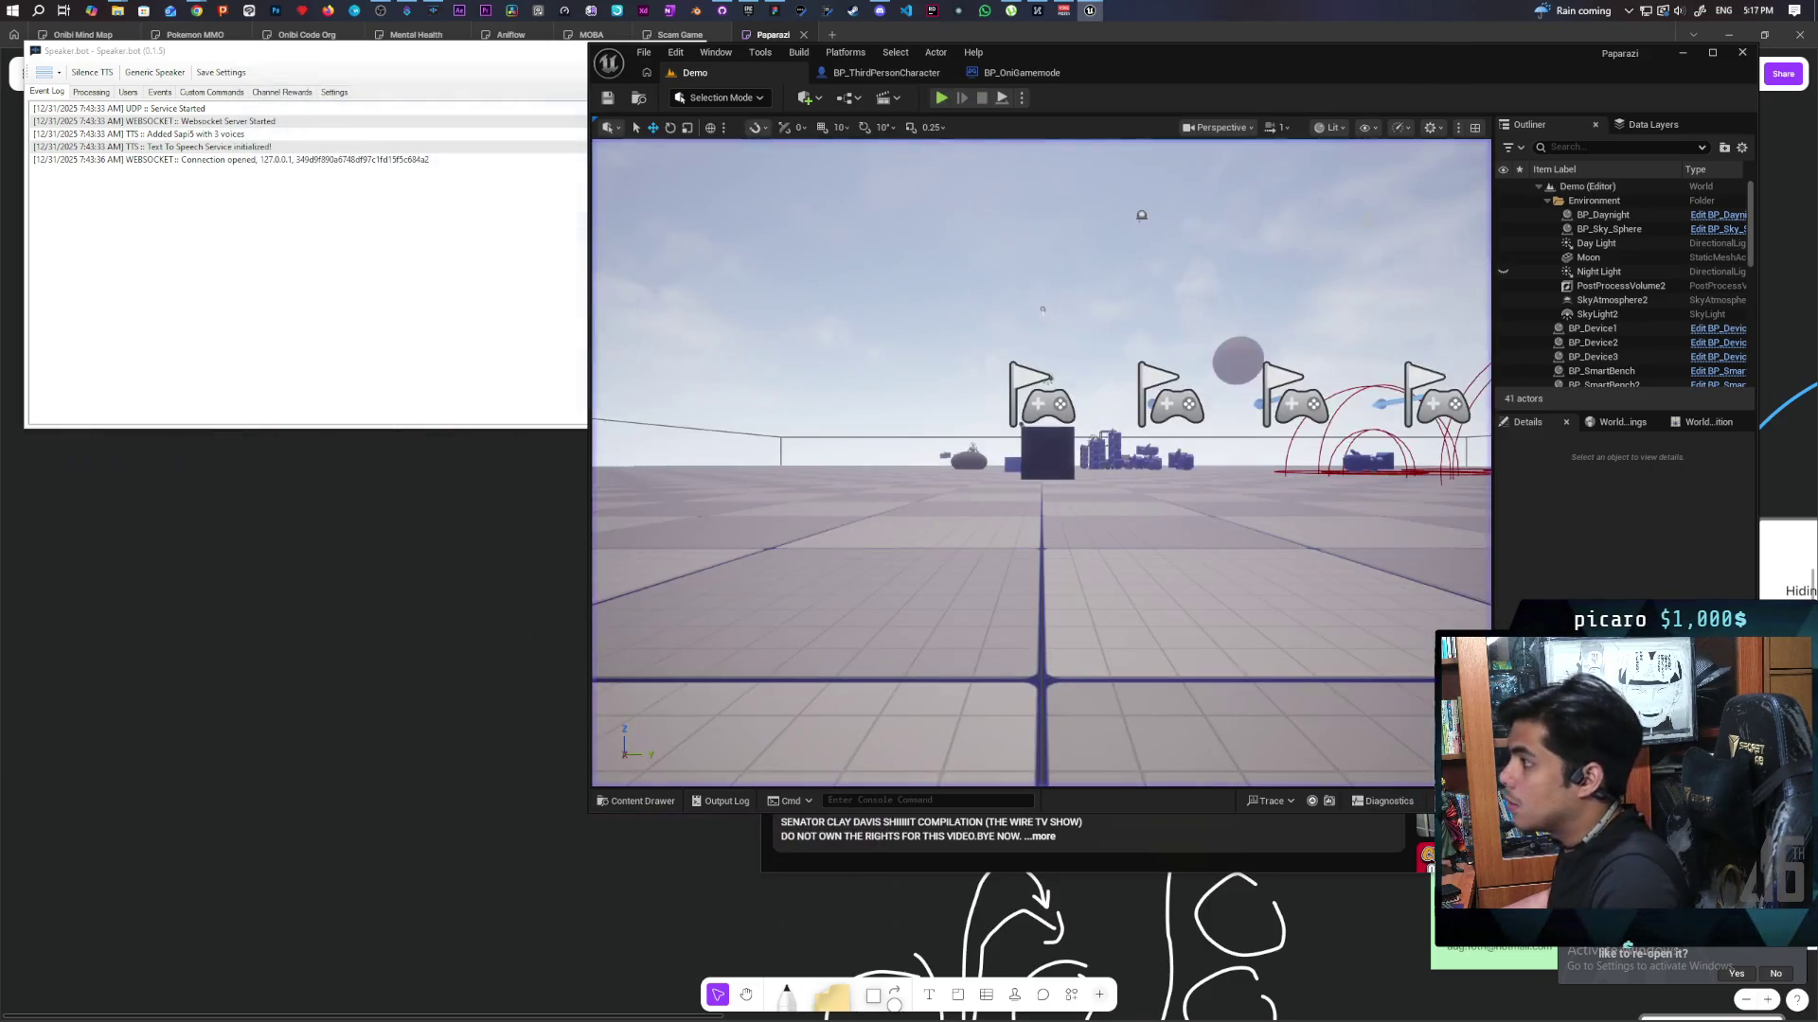
left_click(626, 803)
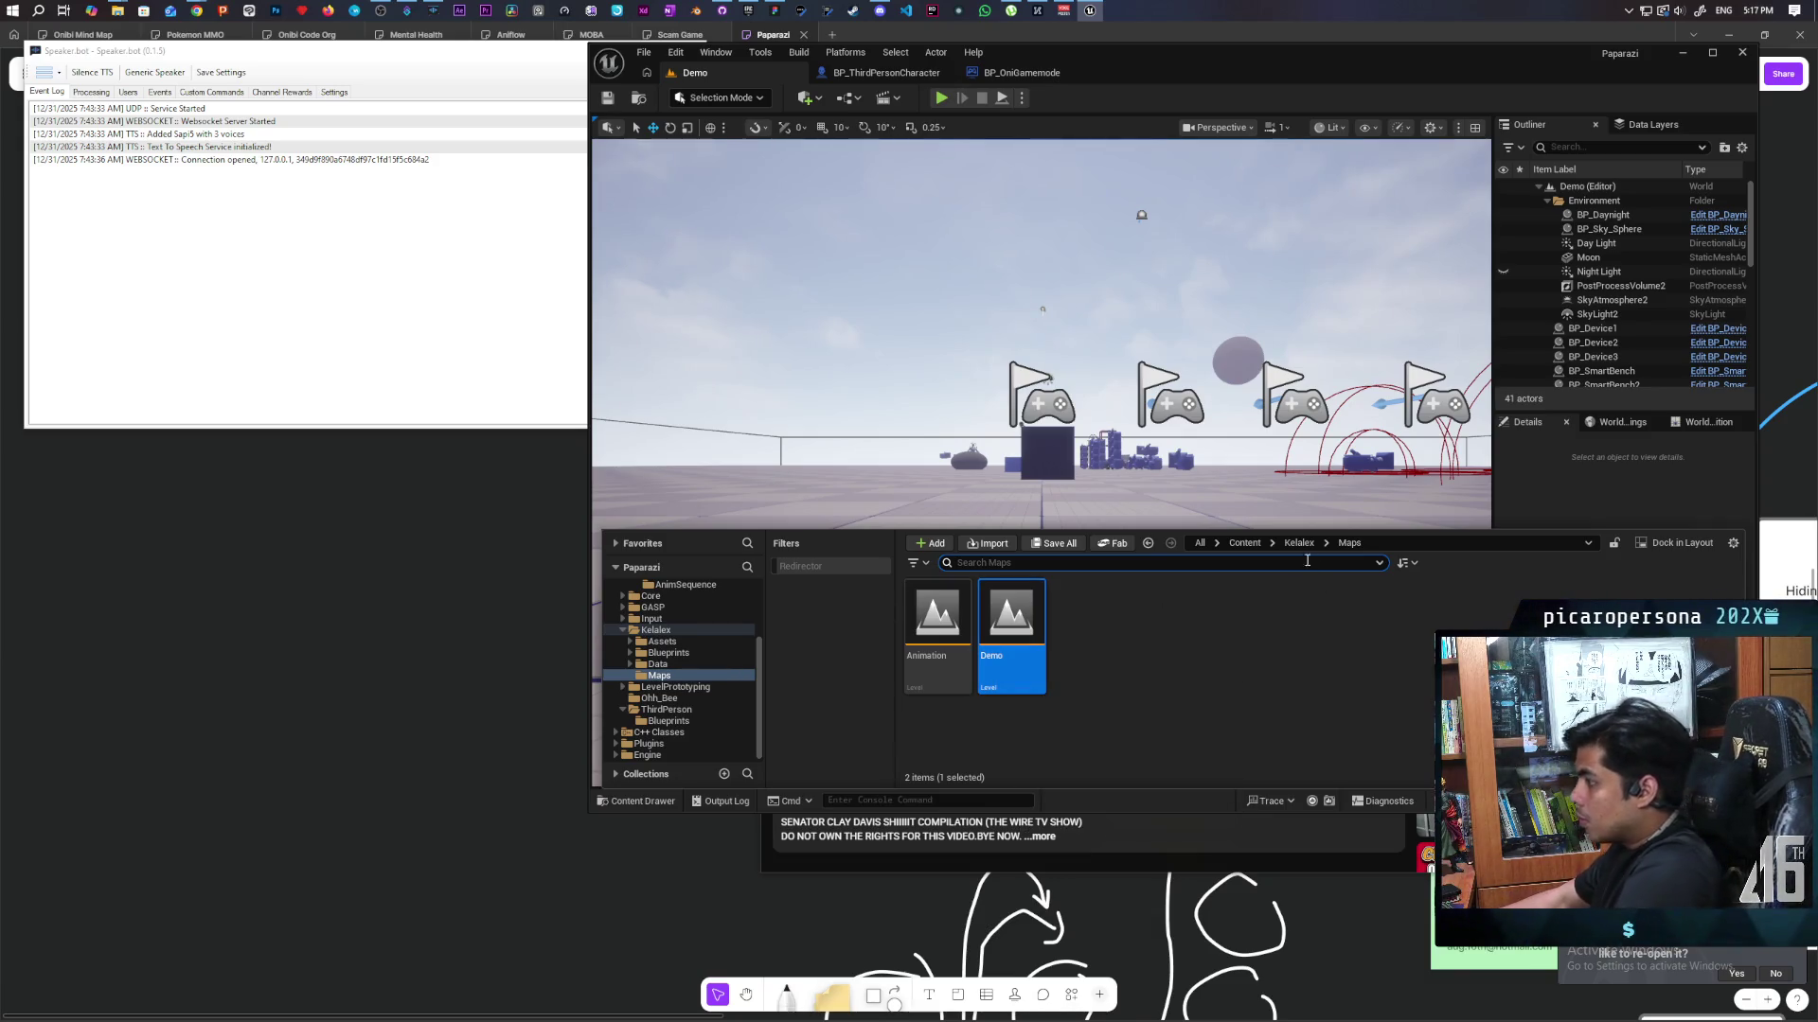
Browse to Content > Characters > Oni > Anims and open SKM_gremlin_walk in the animation editor.
left_click(1244, 542)
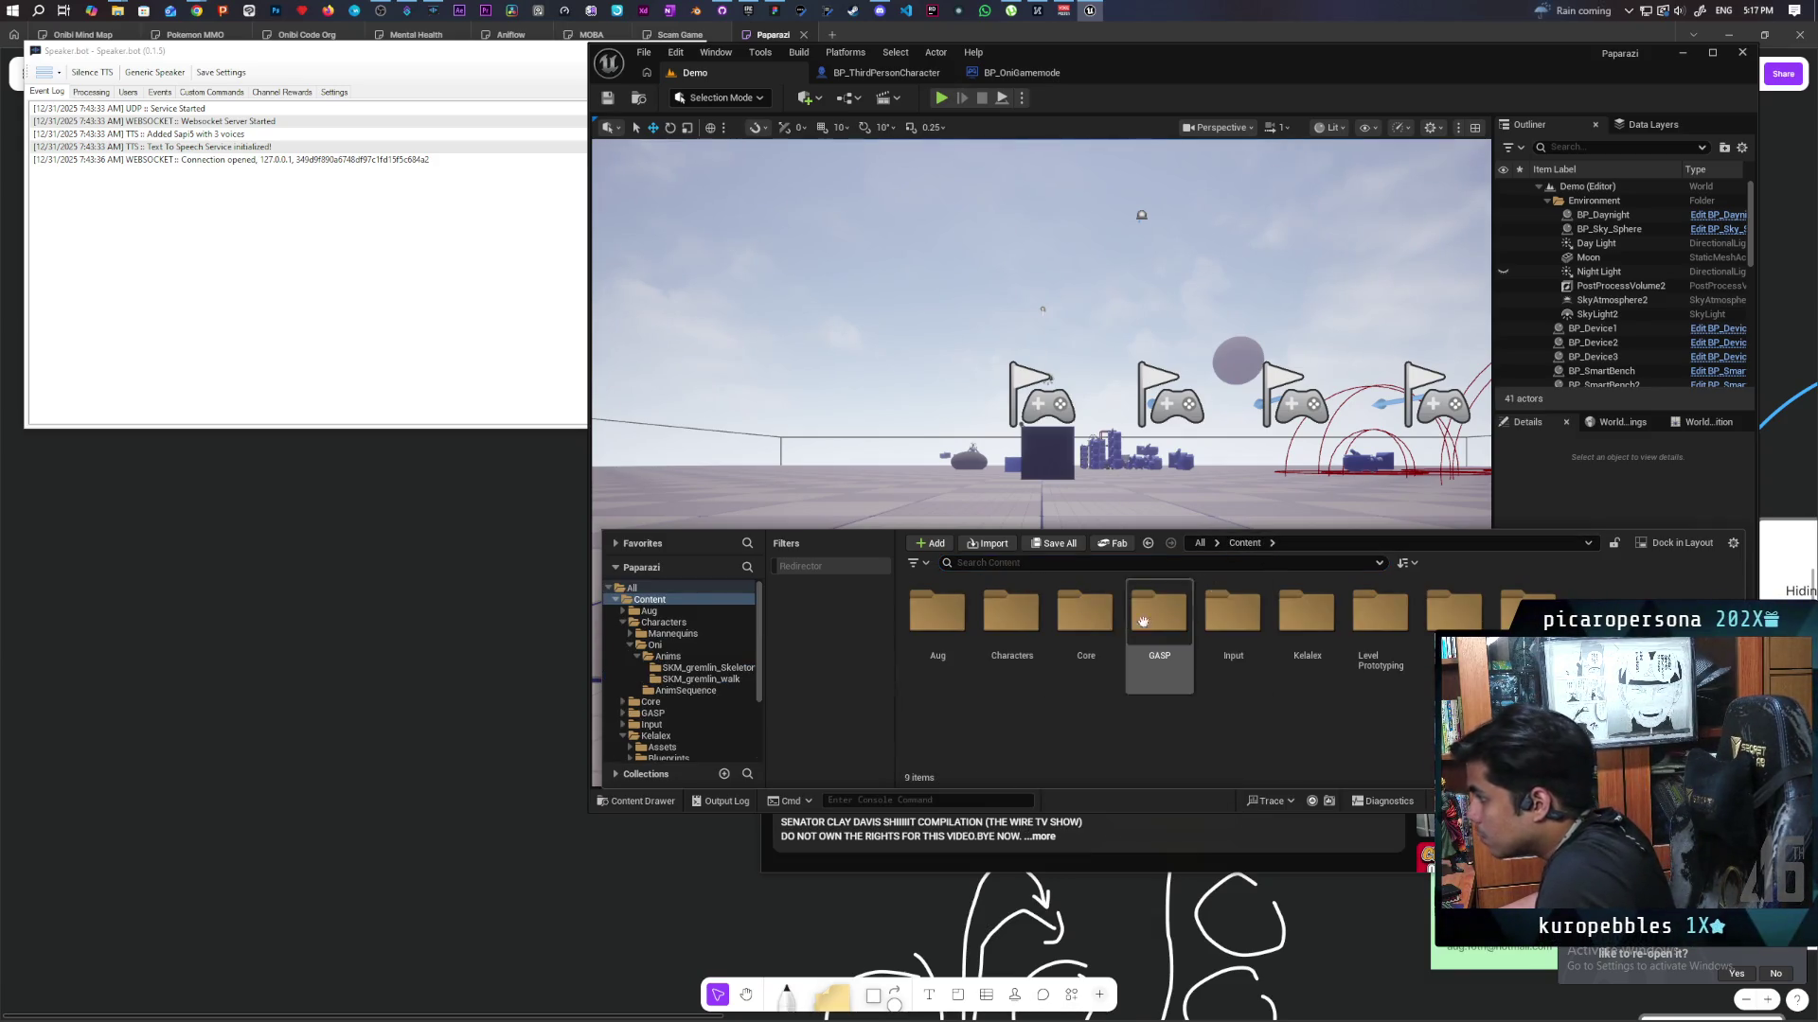
double_click(1013, 613)
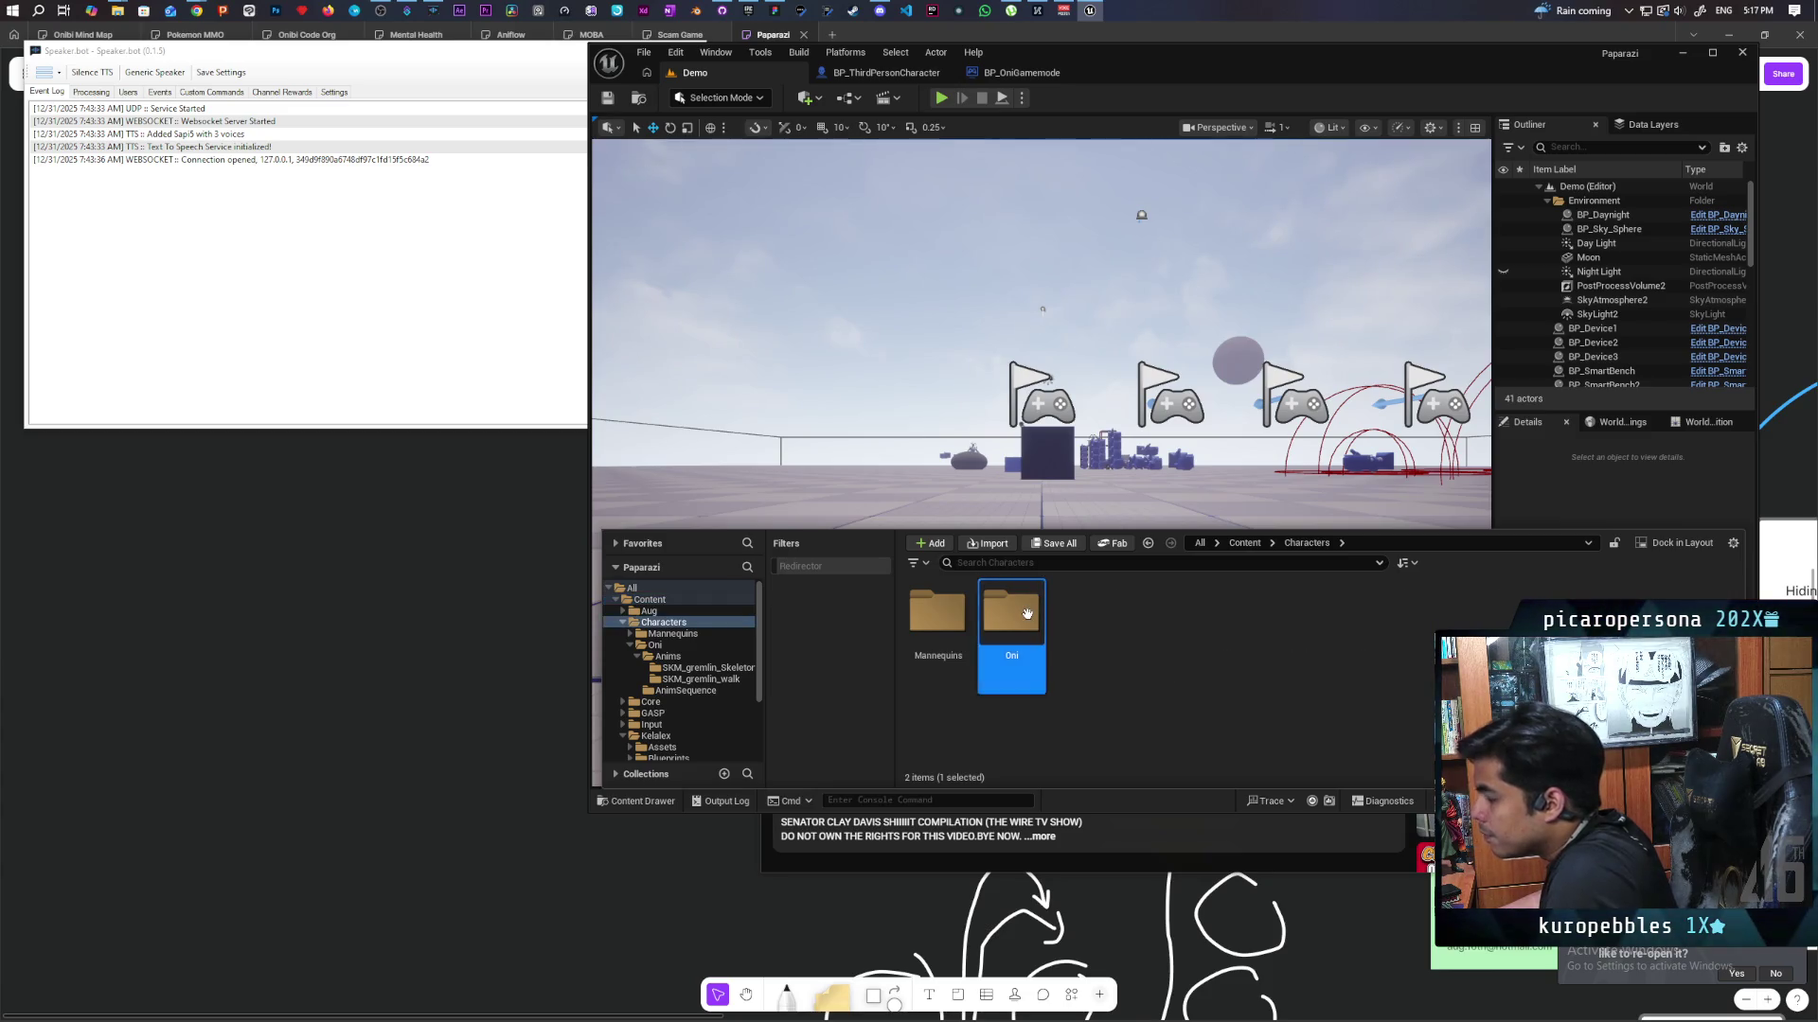
double_click(1027, 614)
double_click(938, 610)
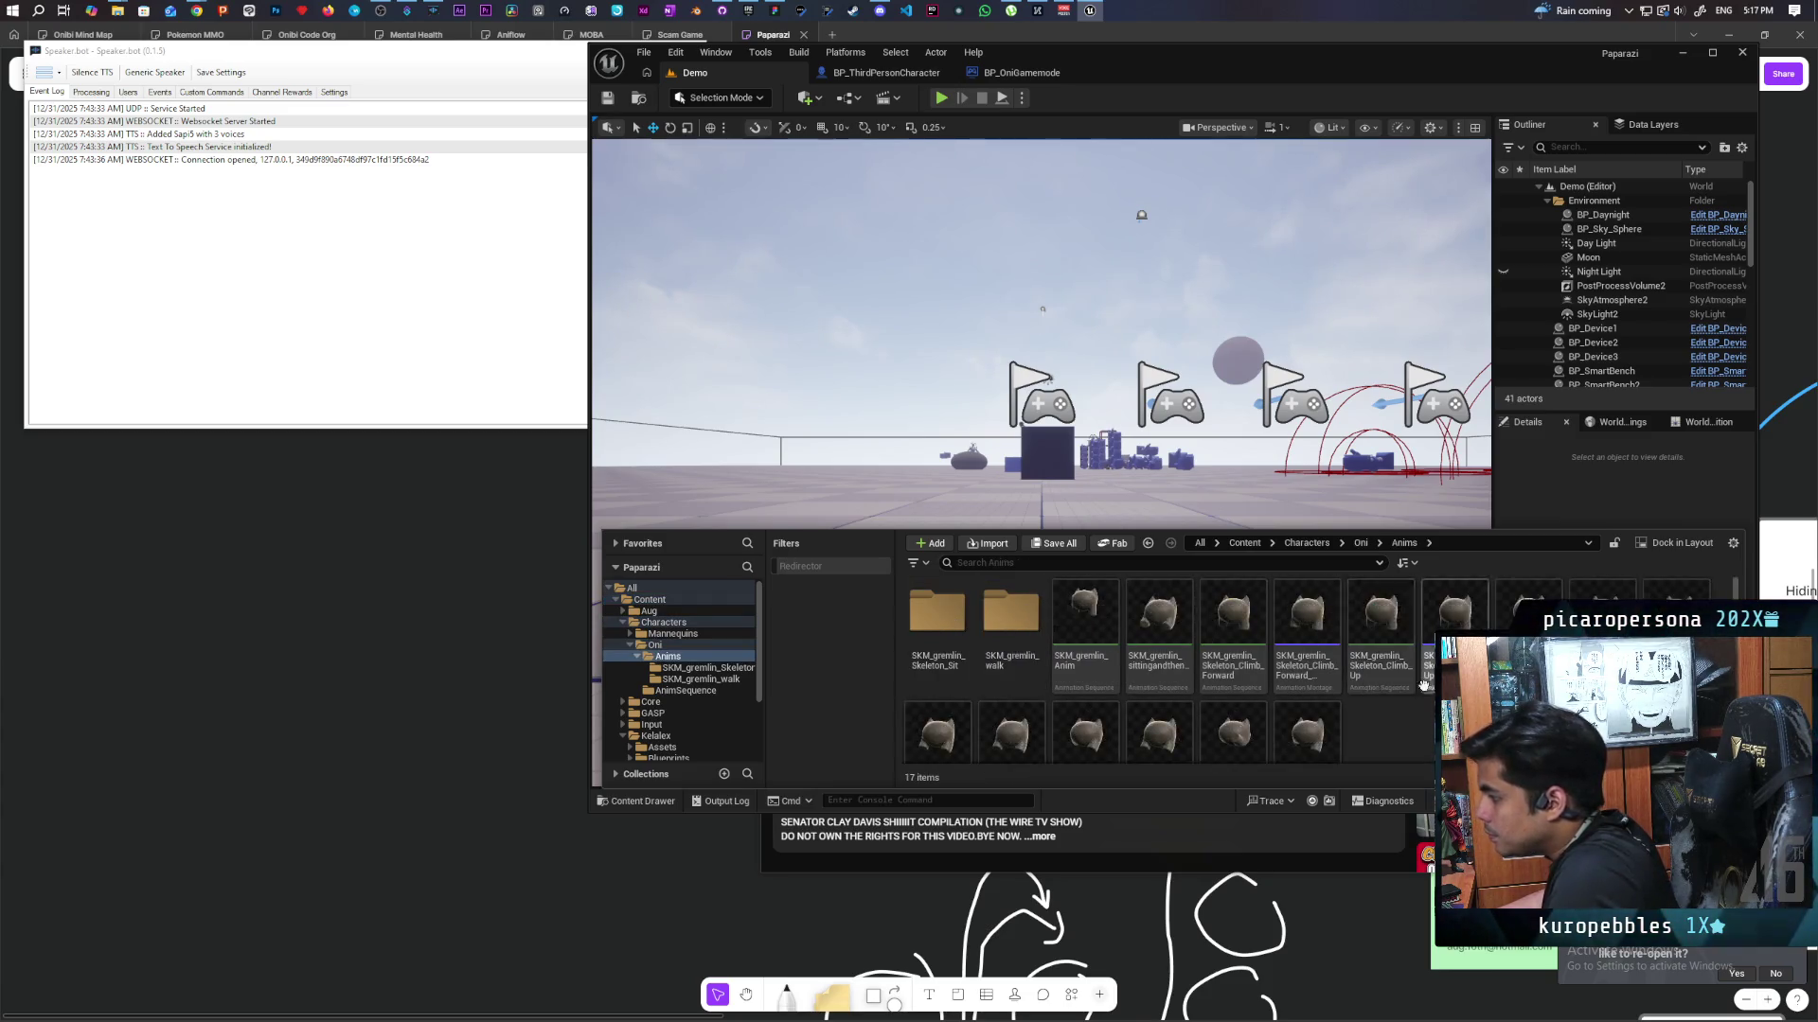
scroll(1422, 682, "down", 1)
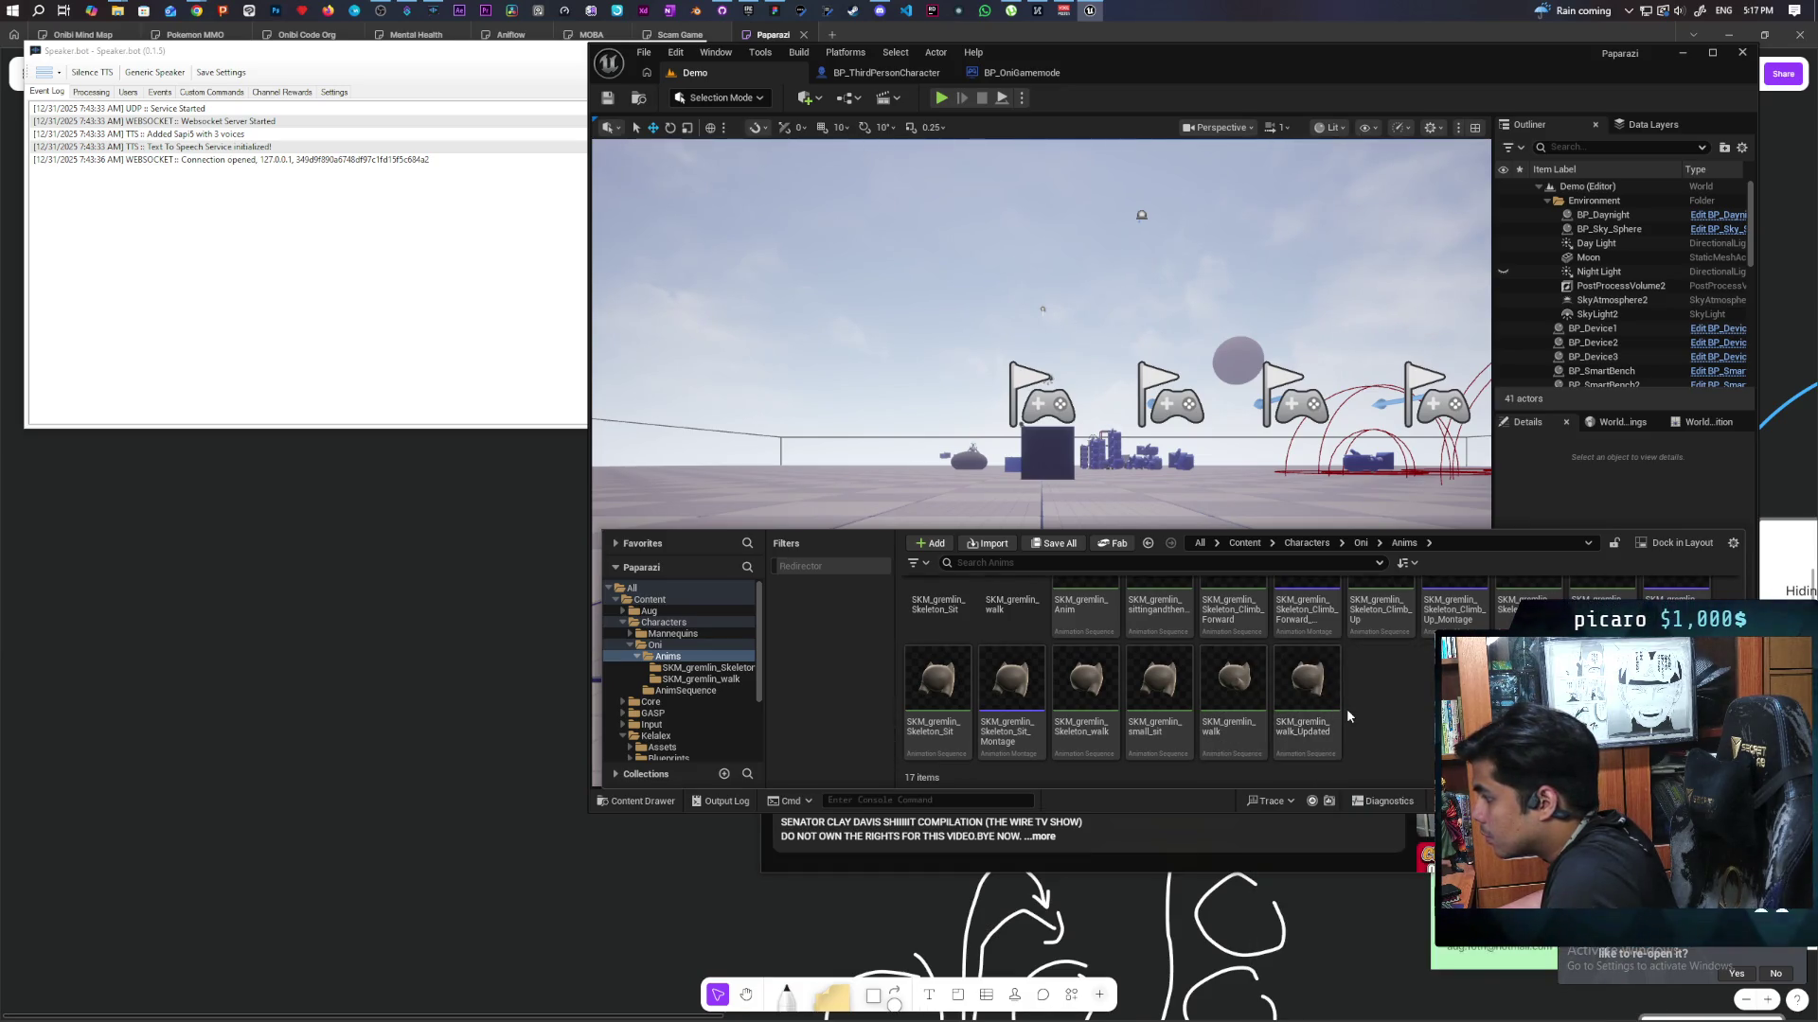
double_click(1248, 704)
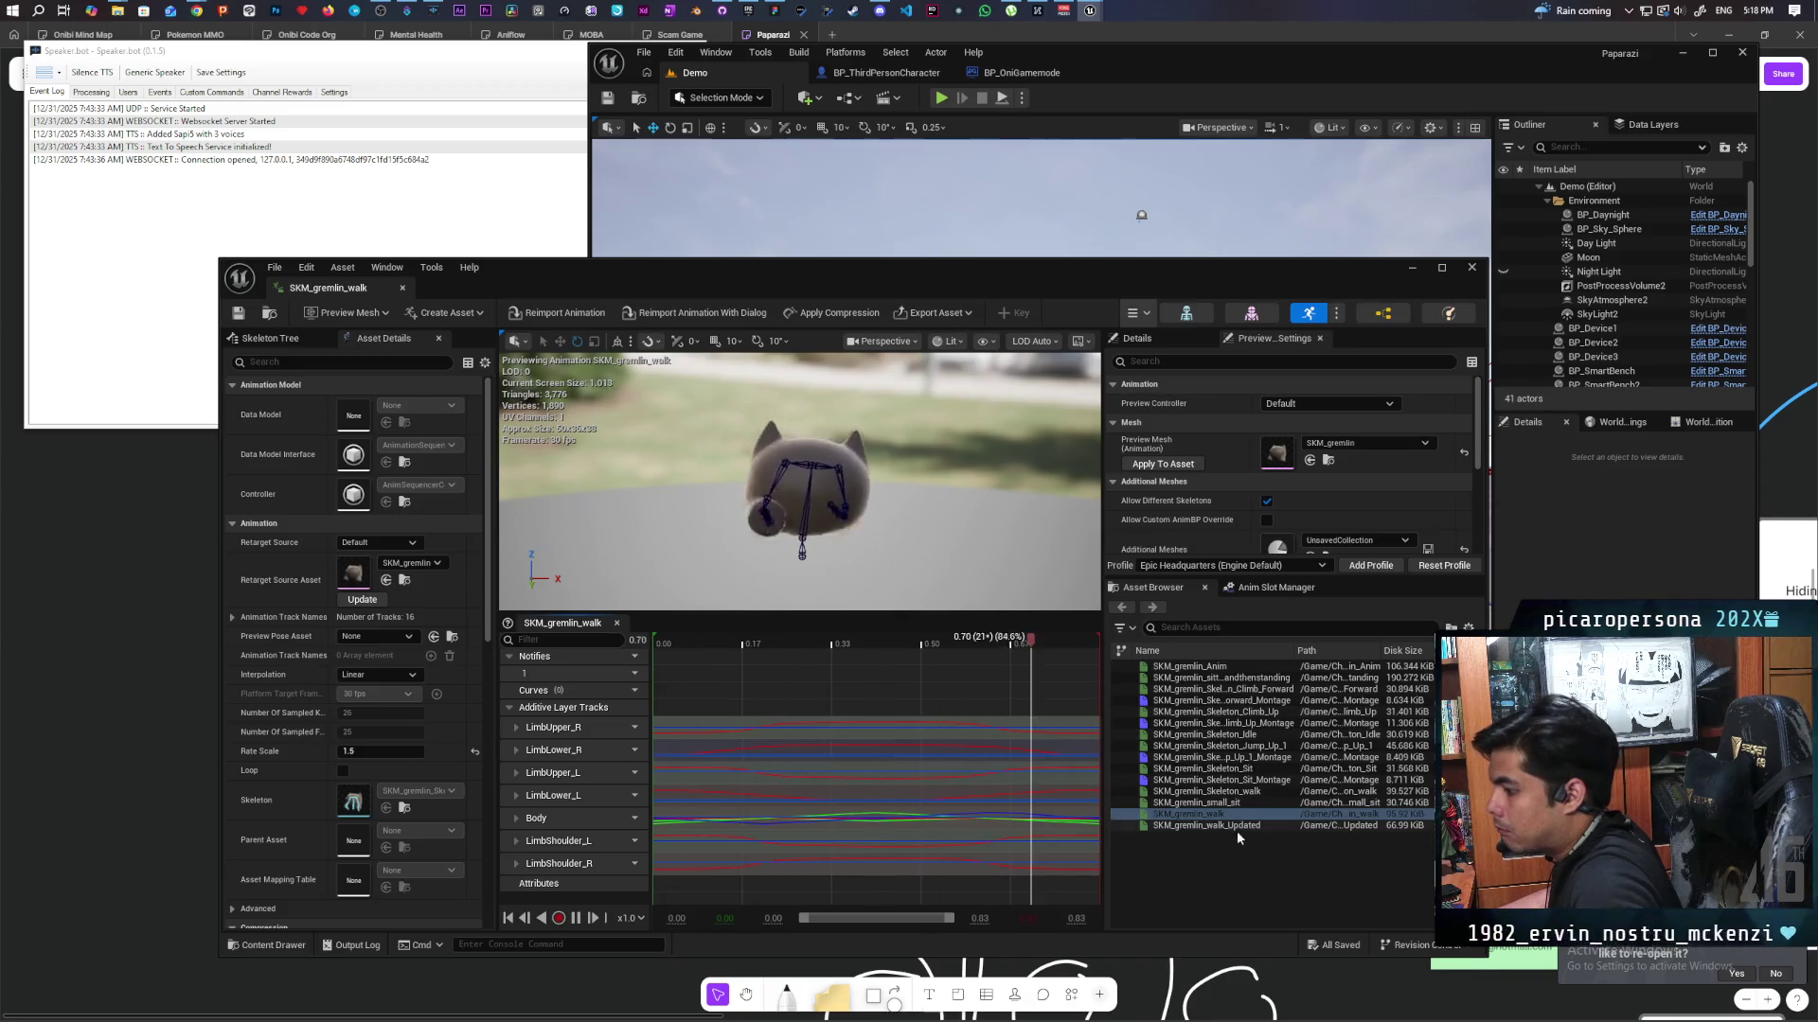
Open SKM_gremlin_Skeleton_walk and set its Rate Scale to 1.5.
left_click(375, 751)
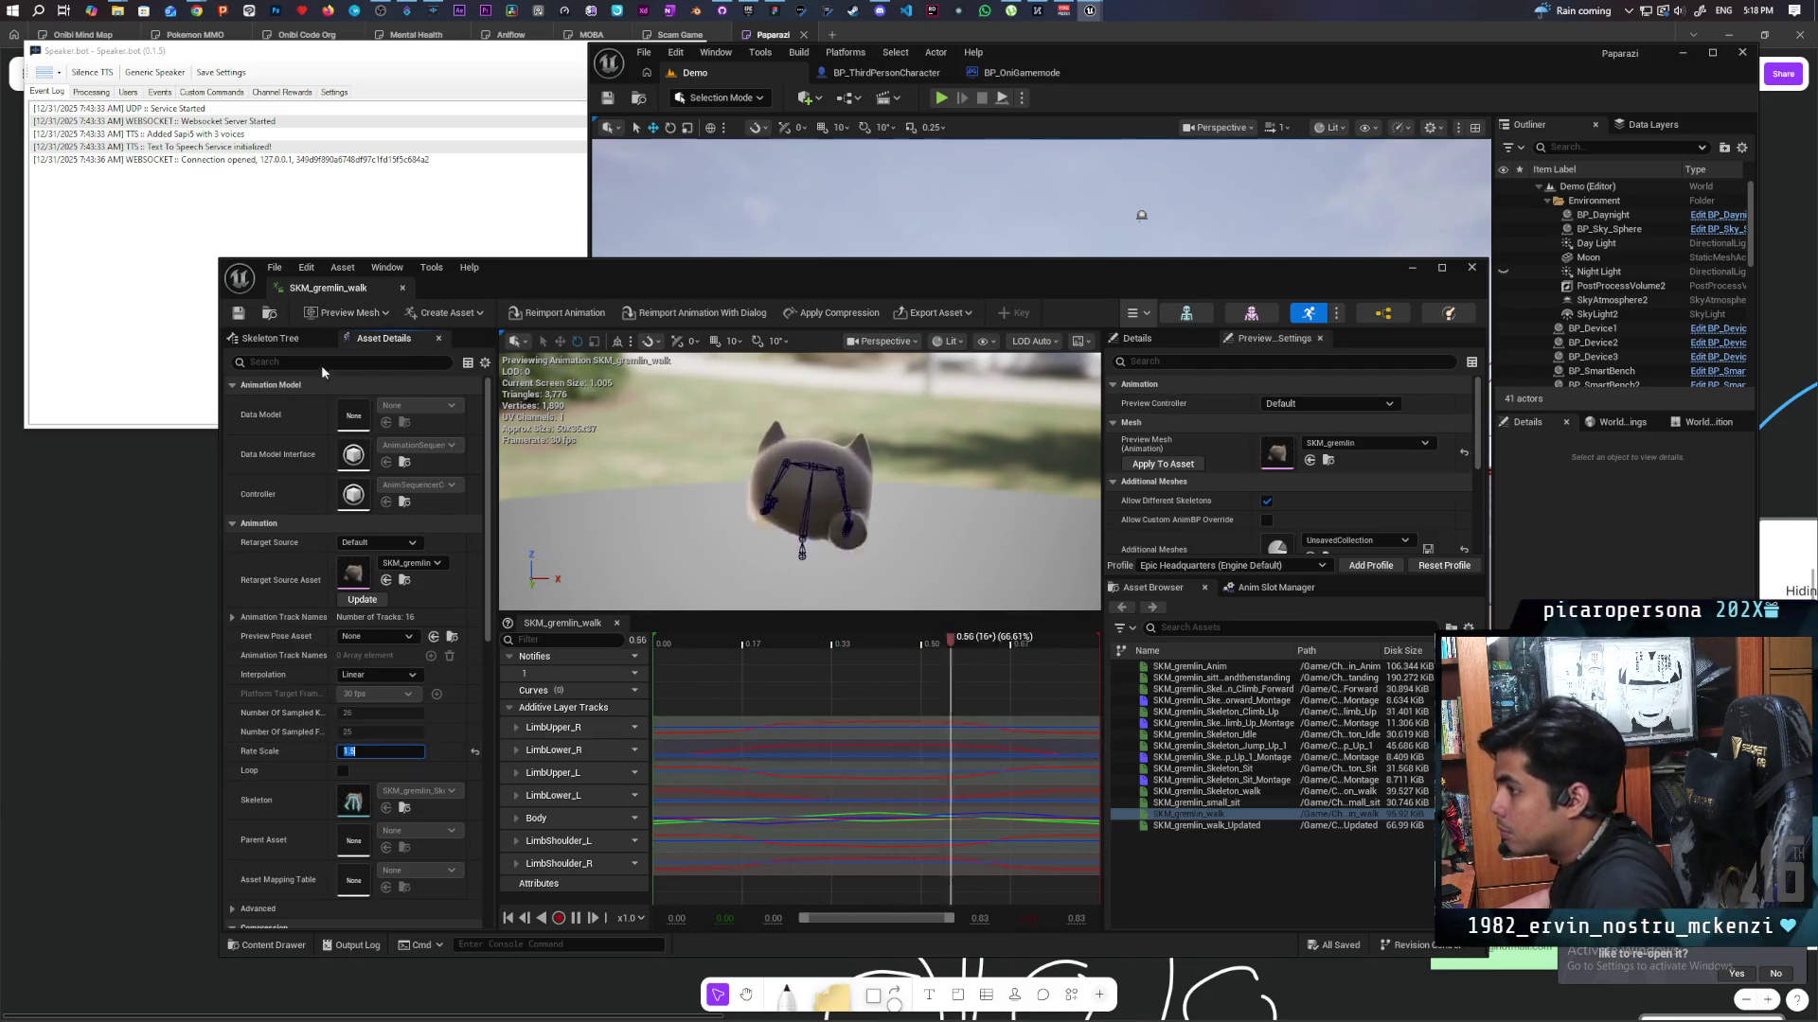
key("ctrl+space")
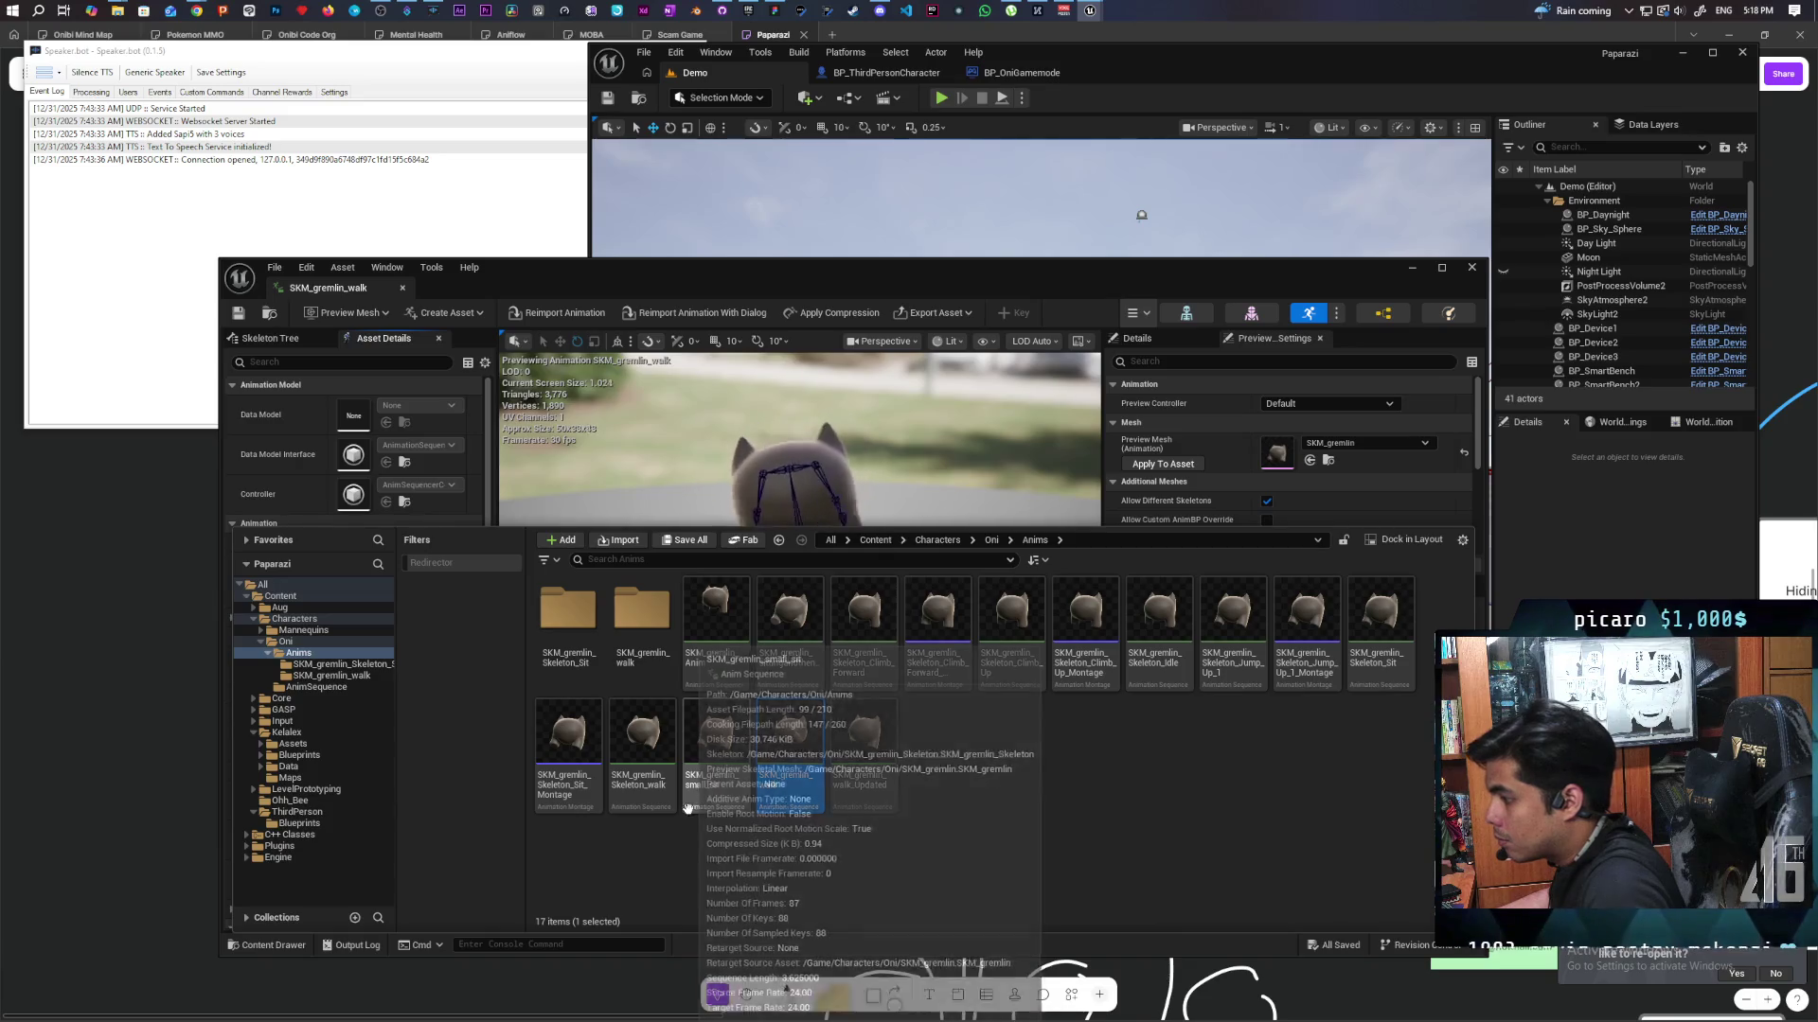
double_click(643, 734)
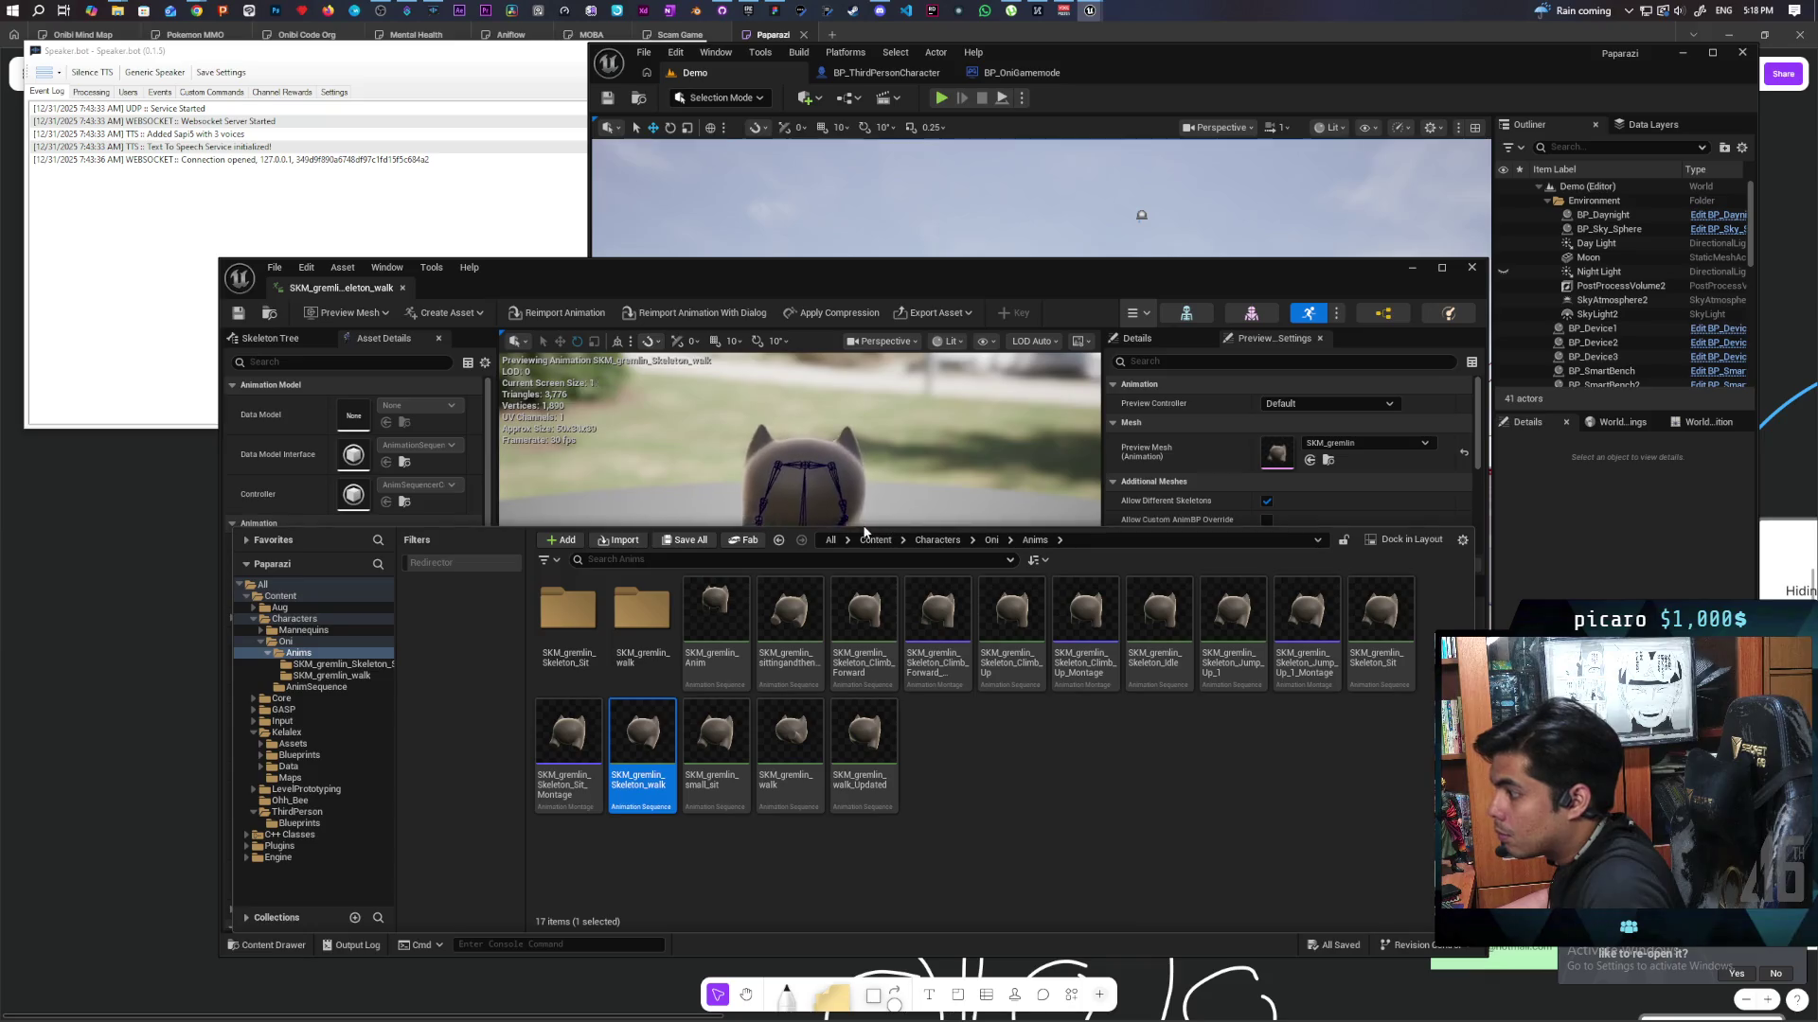
left_click(833, 521)
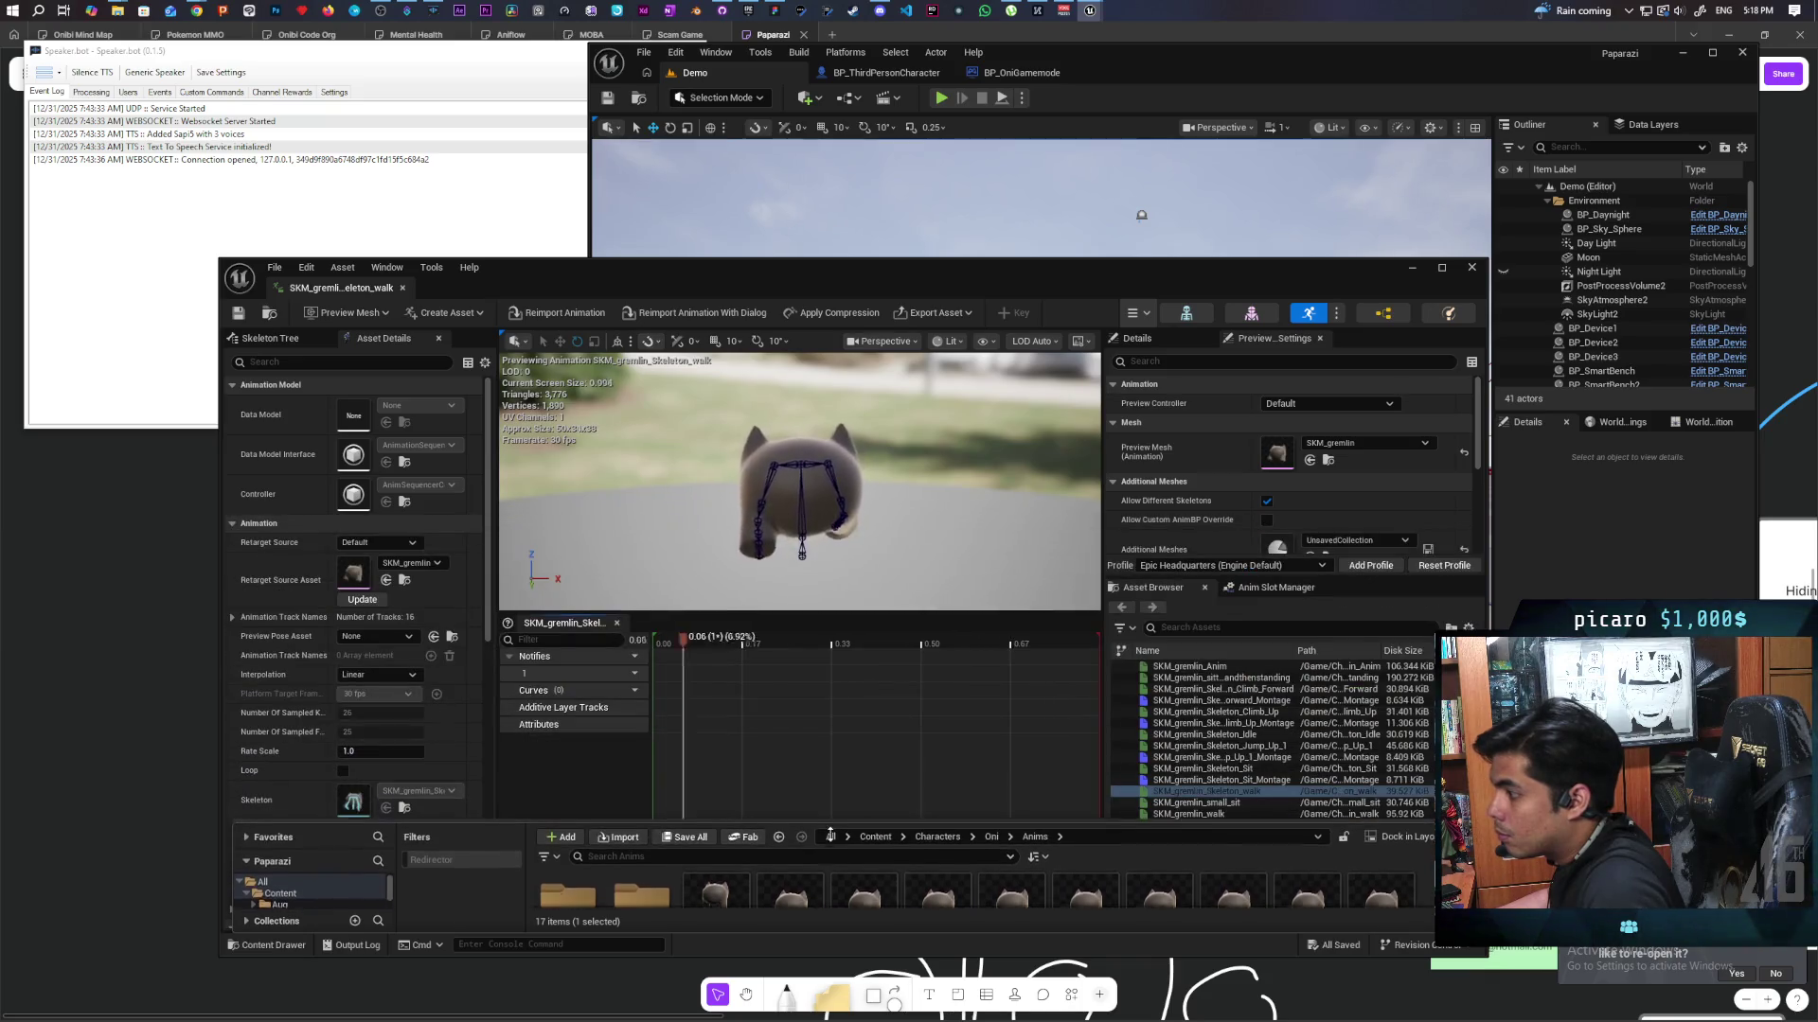
left_click(378, 751)
type("1.5")
key("Return")
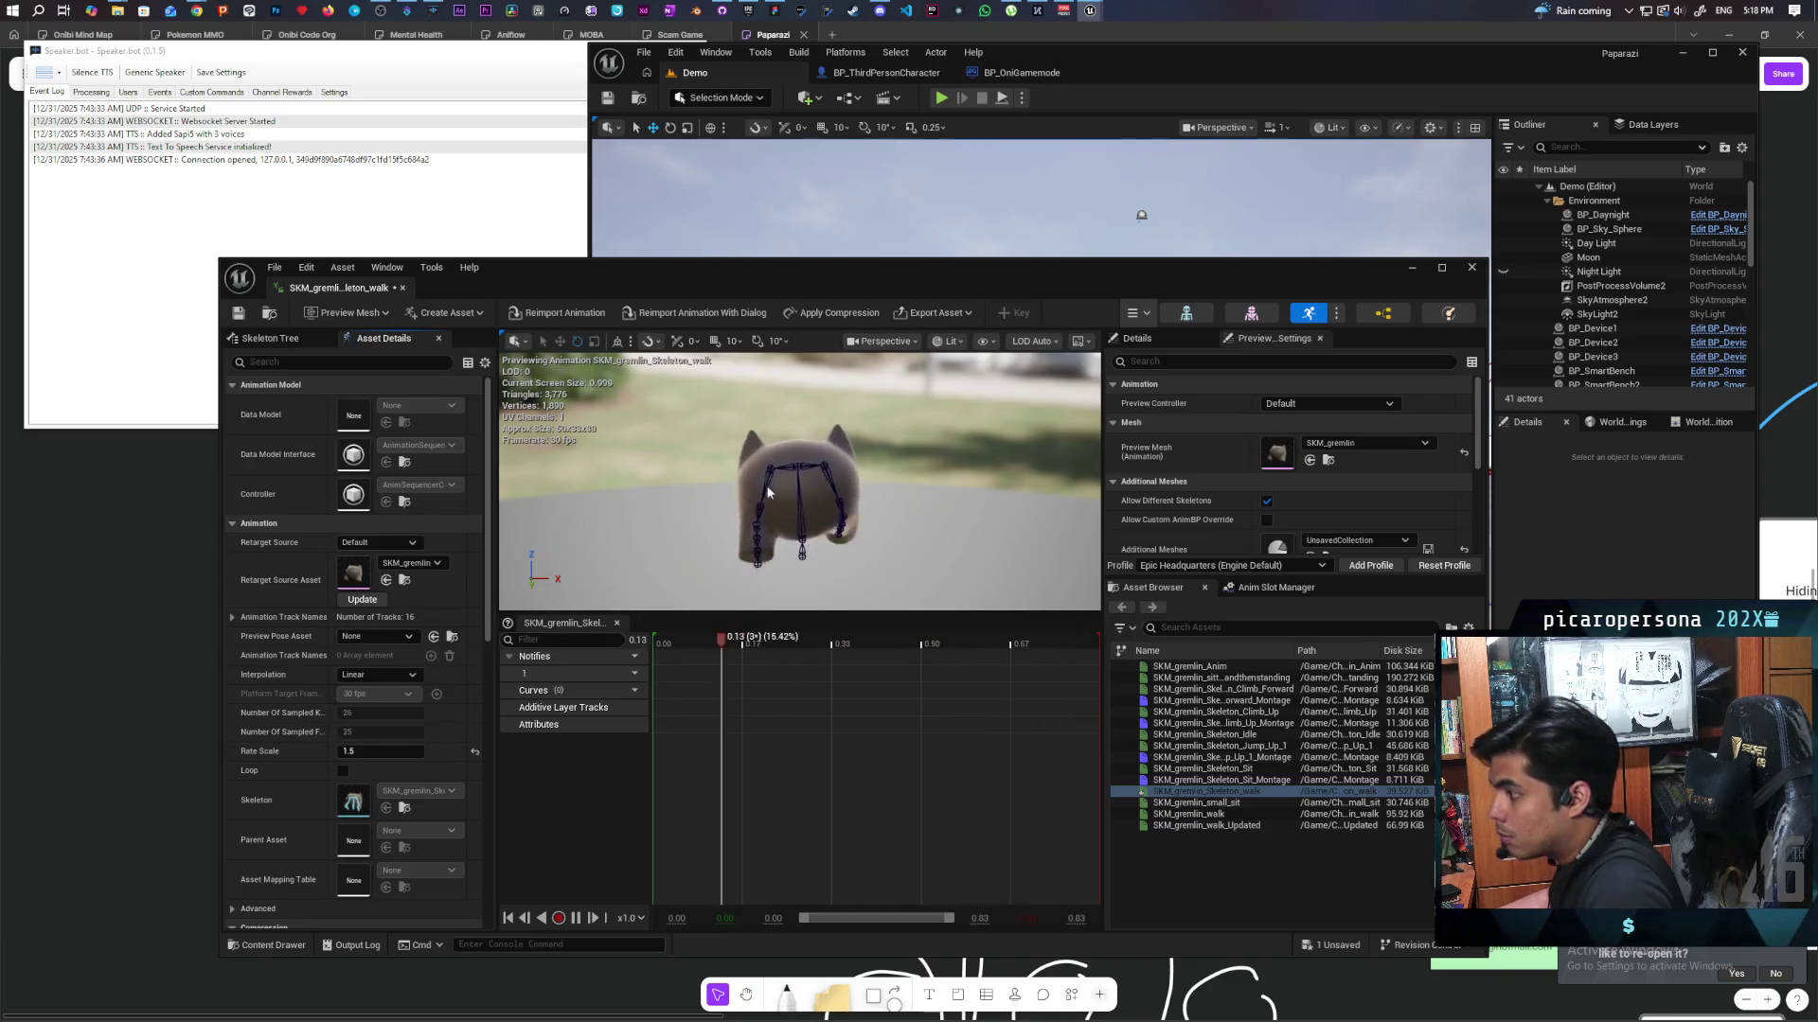
Preview the faster walk, save the animation, and close the animation editor.
mouse_move(731, 487)
left_mouse_down()
mouse_move(767, 530)
mouse_move(824, 544)
left_mouse_up()
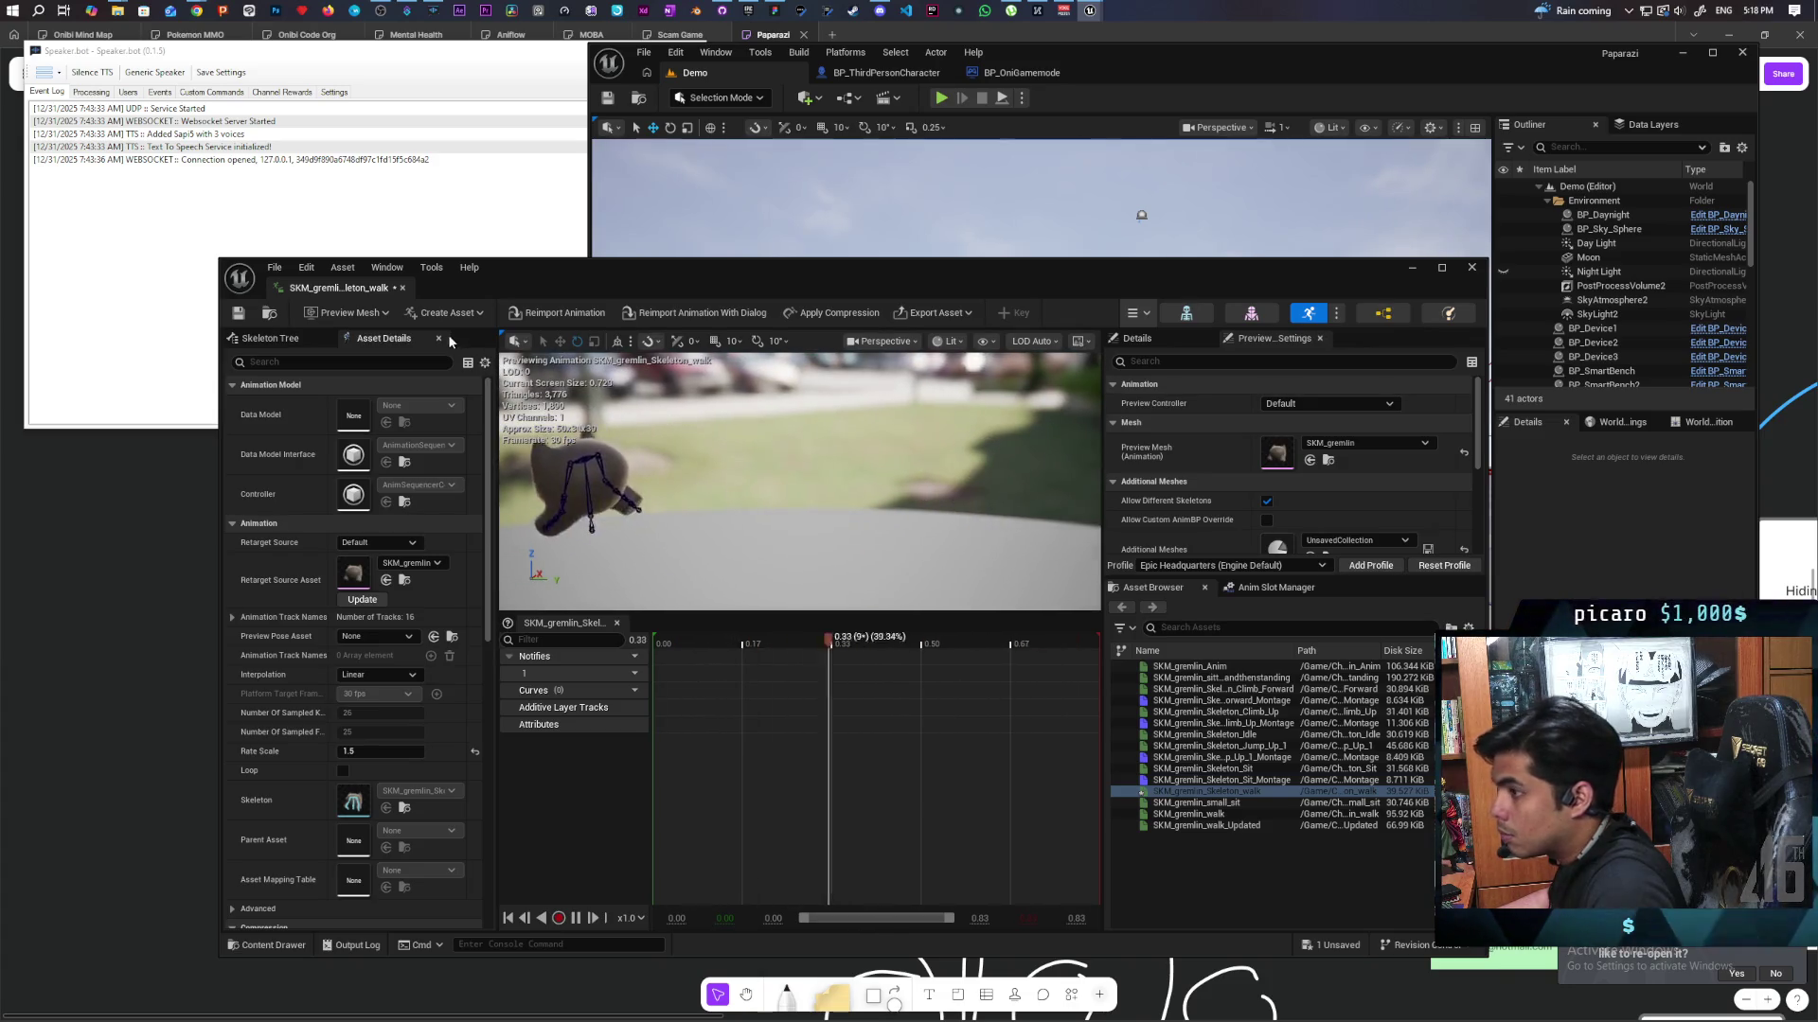
key("ctrl+s")
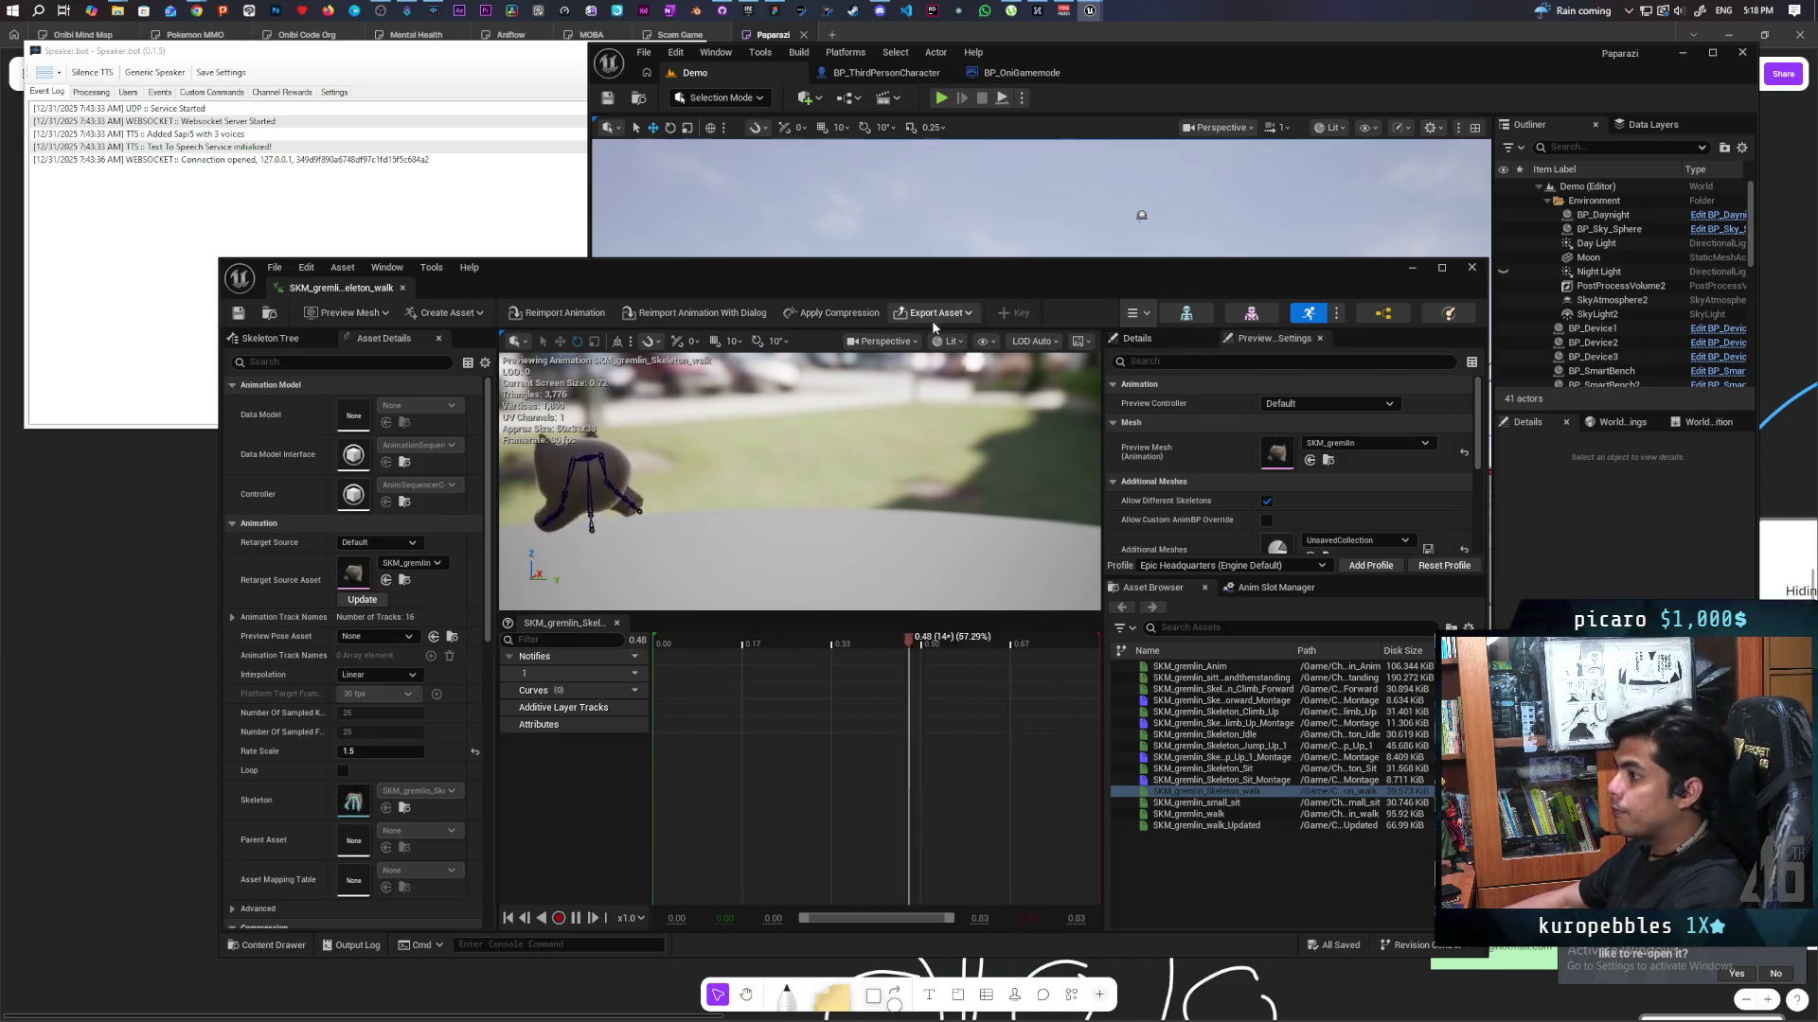
key("ctrl+space")
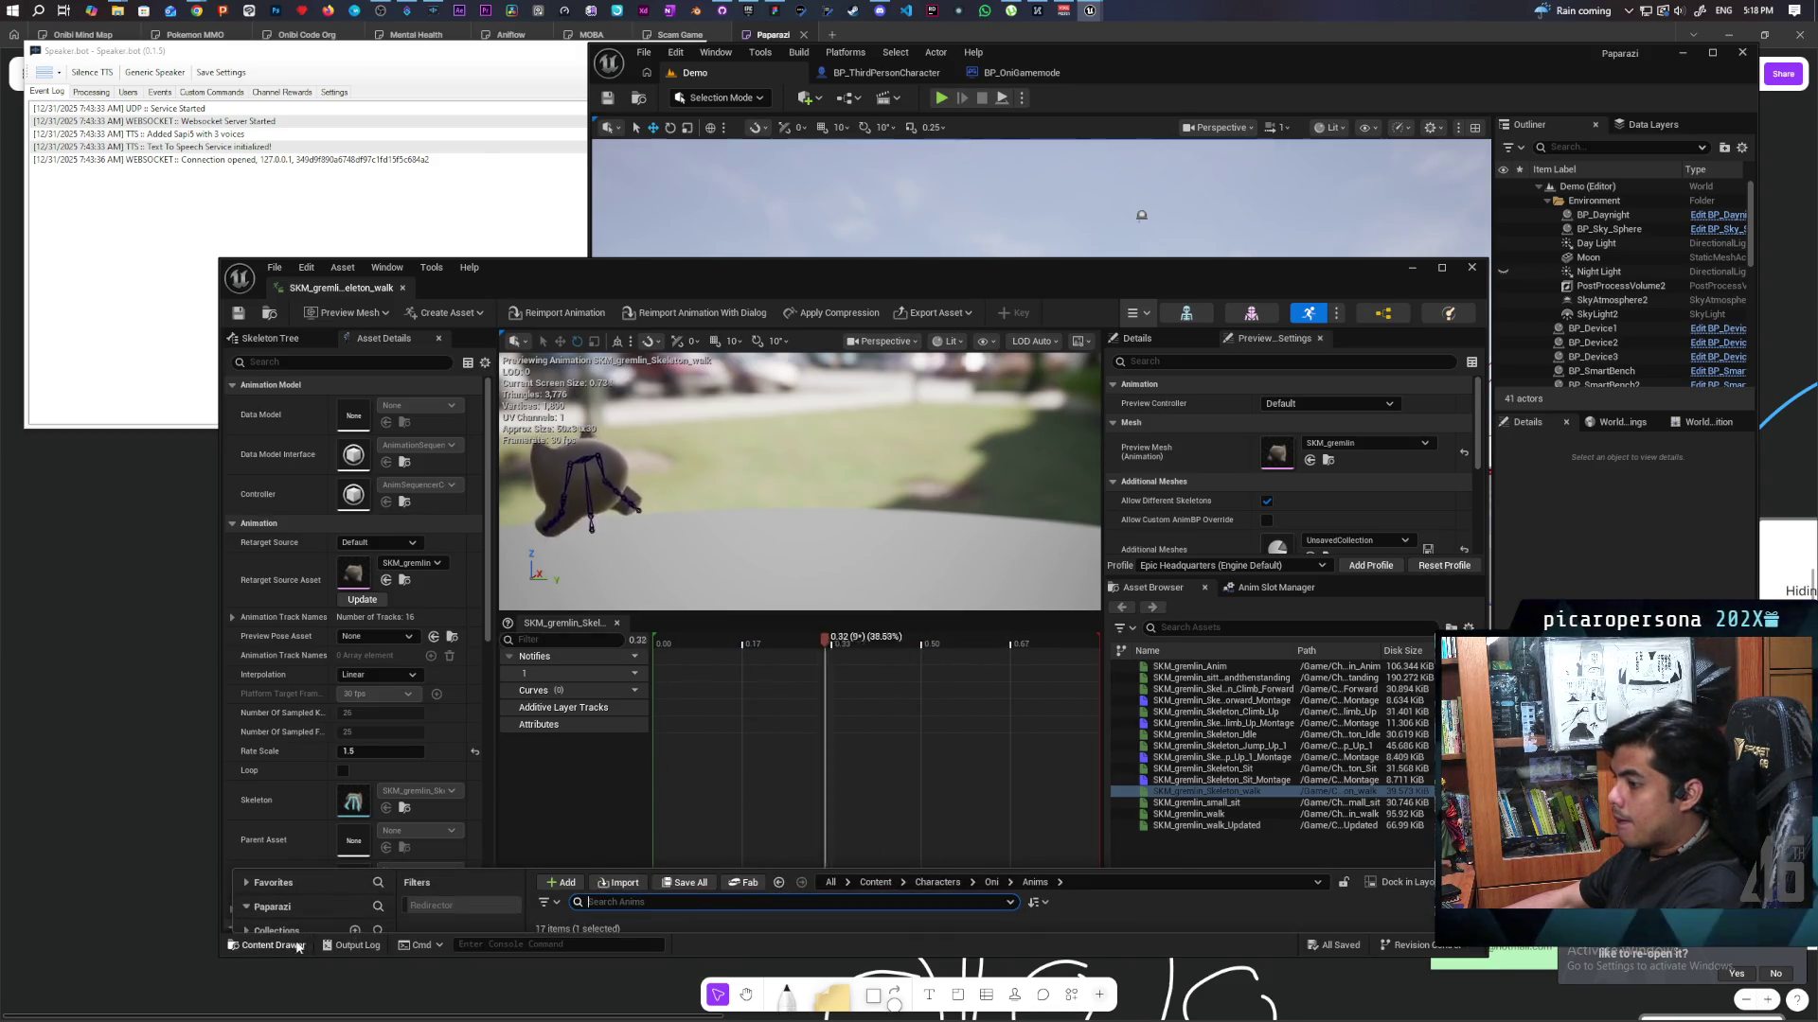
mouse_move(603, 285)
left_mouse_down()
mouse_move(495, 464)
mouse_move(495, 273)
left_mouse_up()
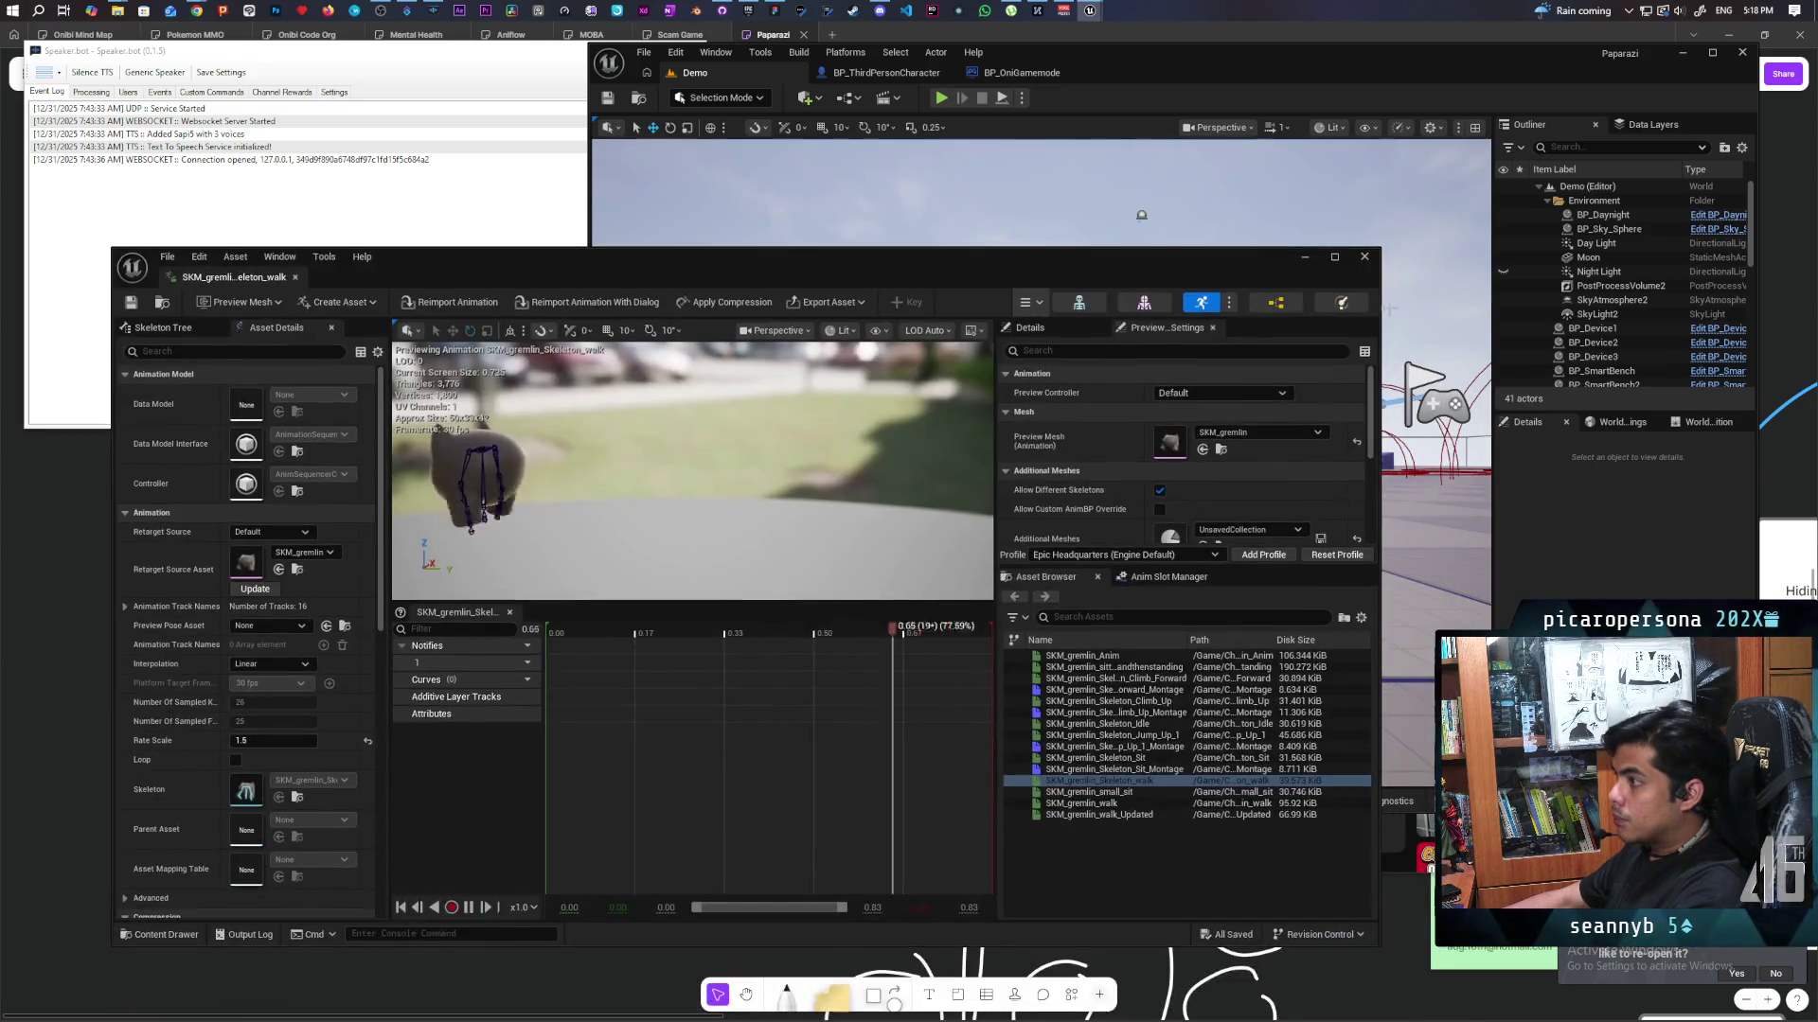
left_click(1362, 255)
left_click(634, 803)
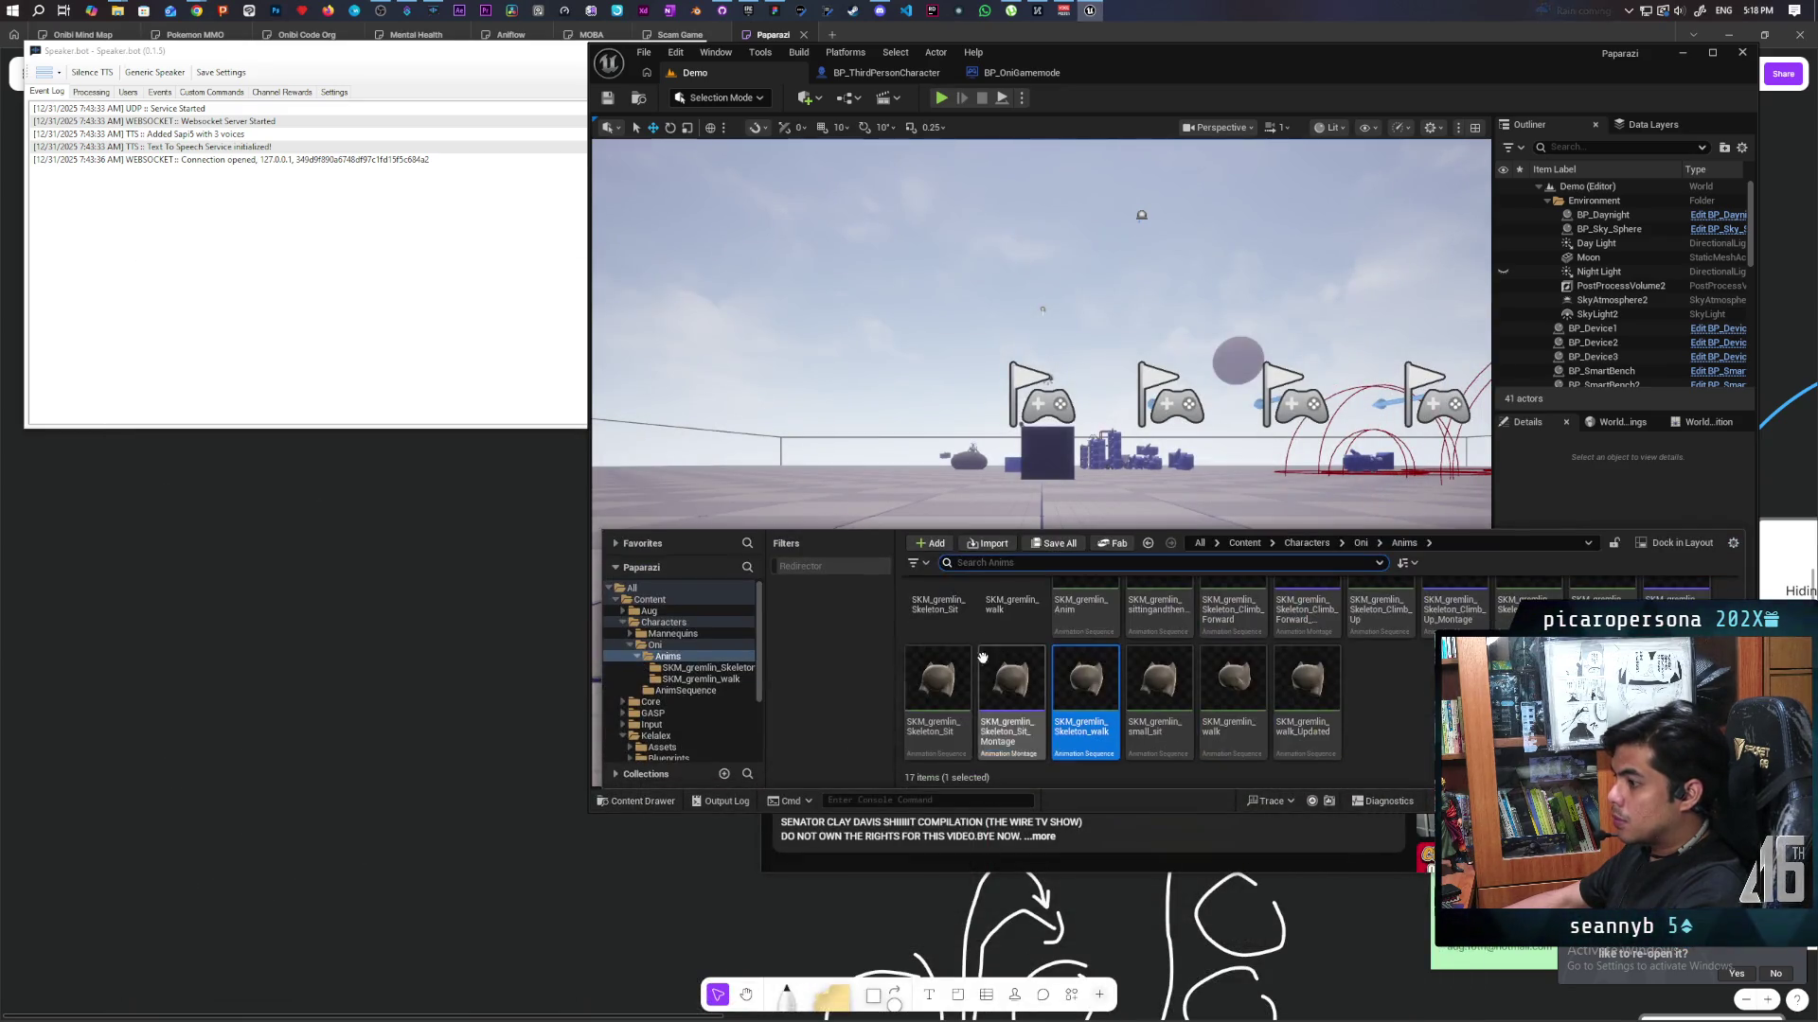
Open ABP_Oni, inspect the walk animation player's settings, and compile the blueprint.
left_click(1359, 544)
double_click(1085, 615)
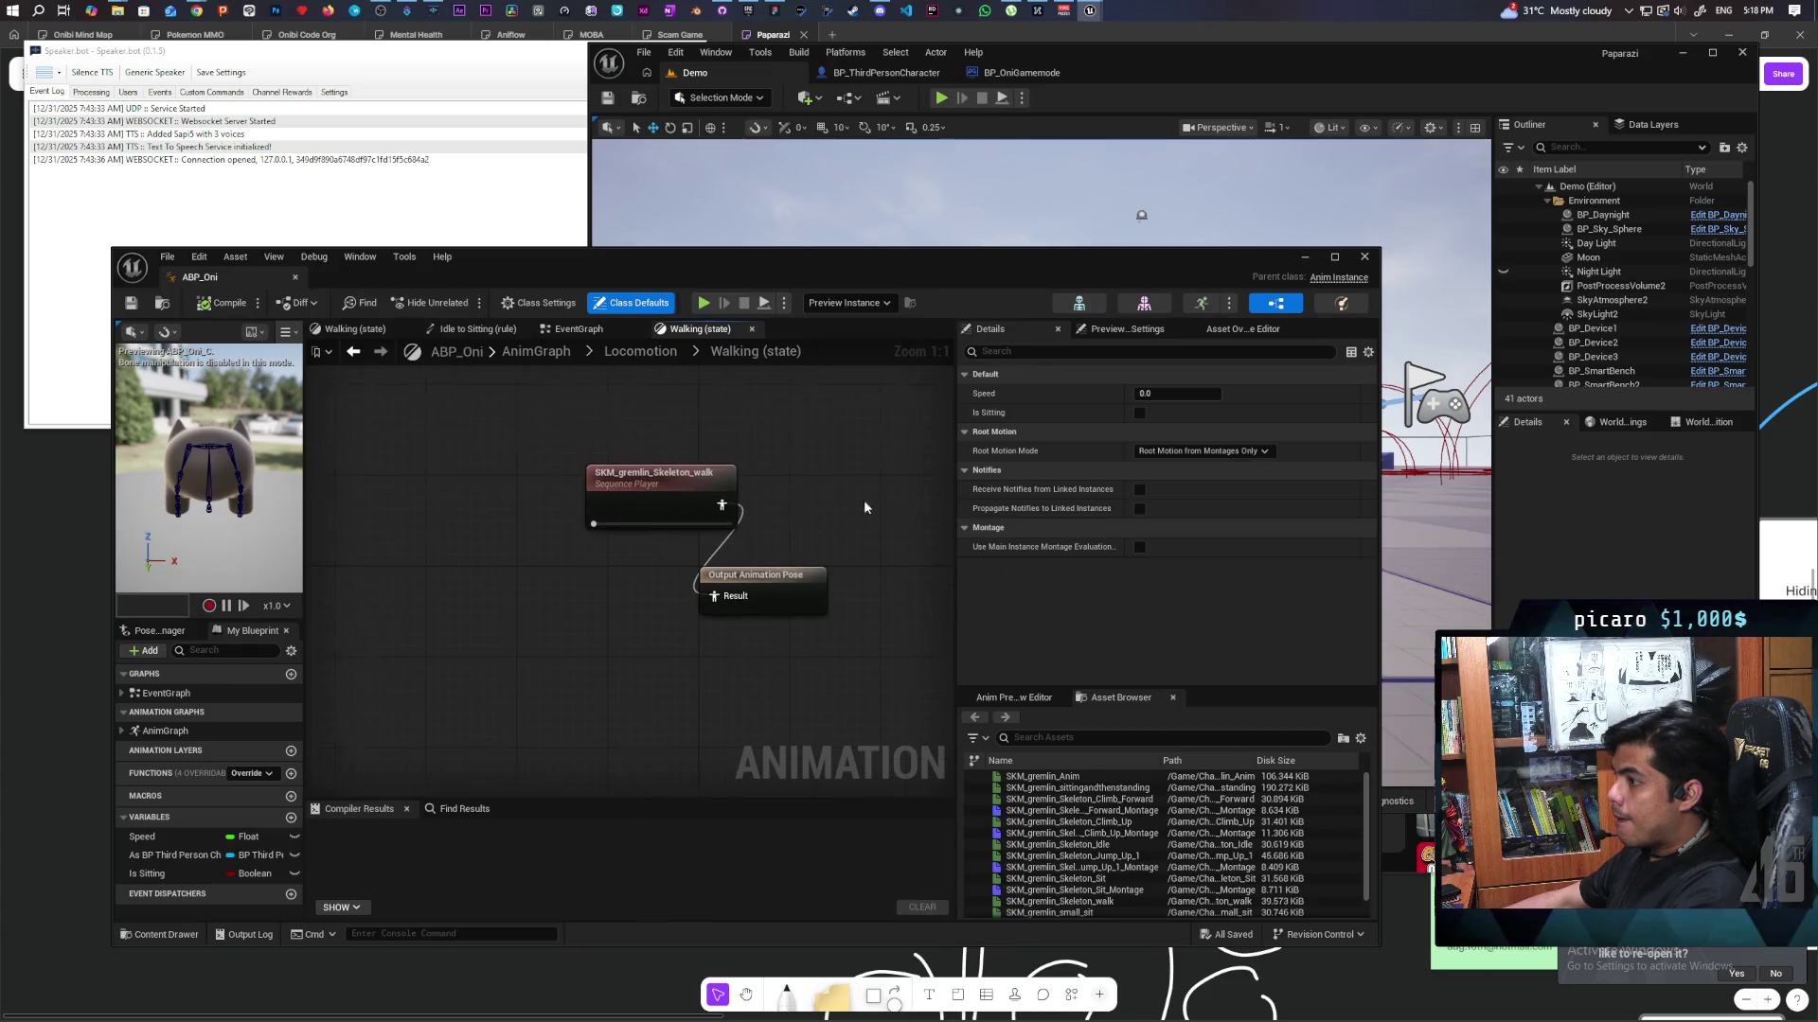
left_click(685, 509)
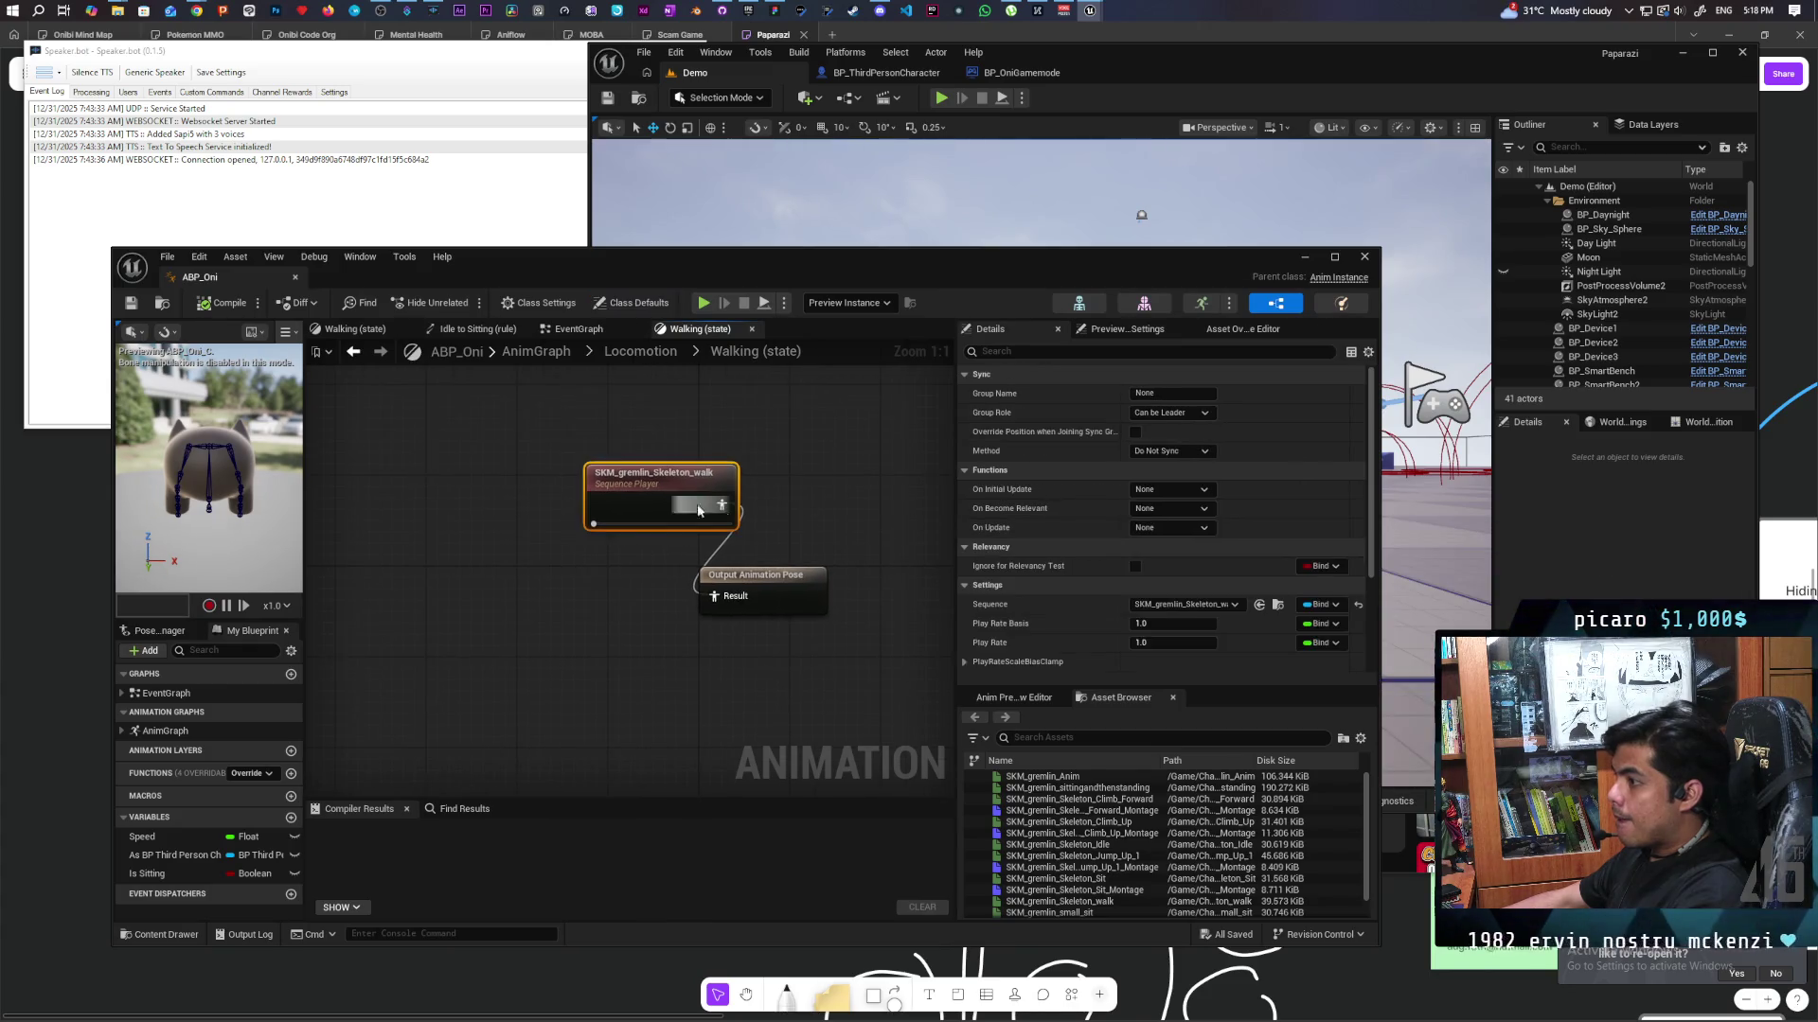
scroll(1081, 571, "down", 3)
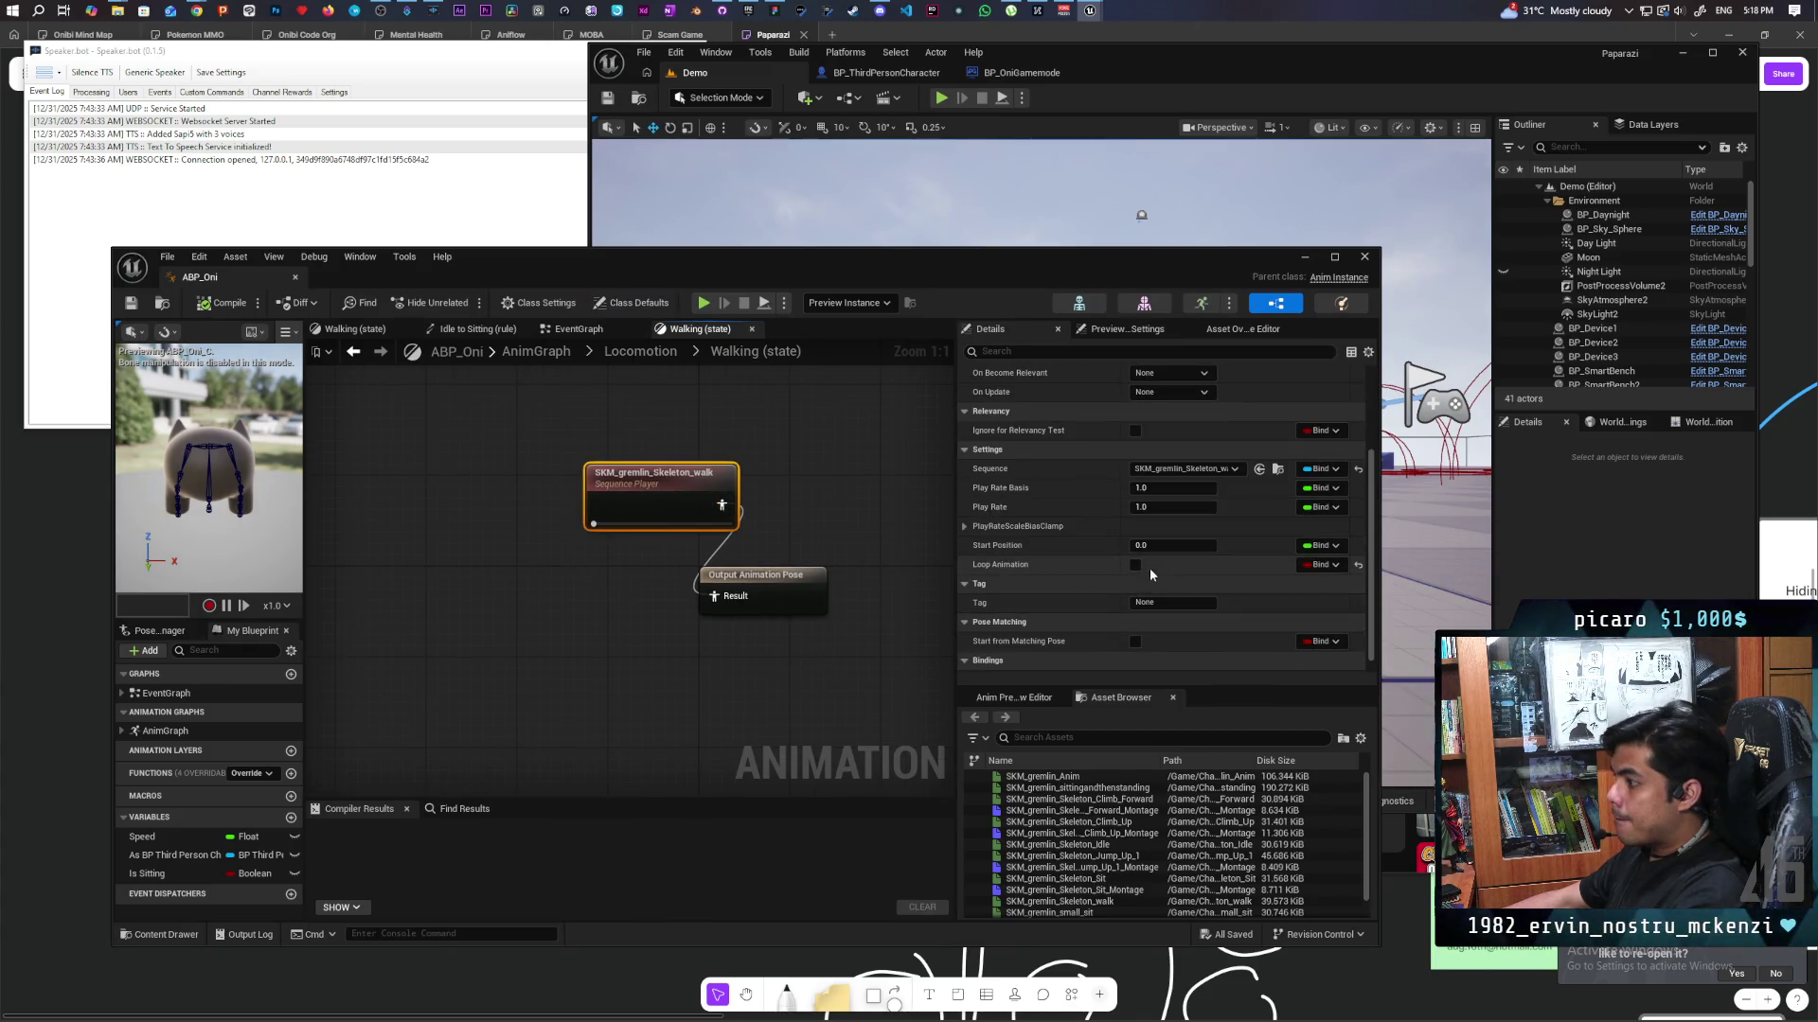
left_click(217, 305)
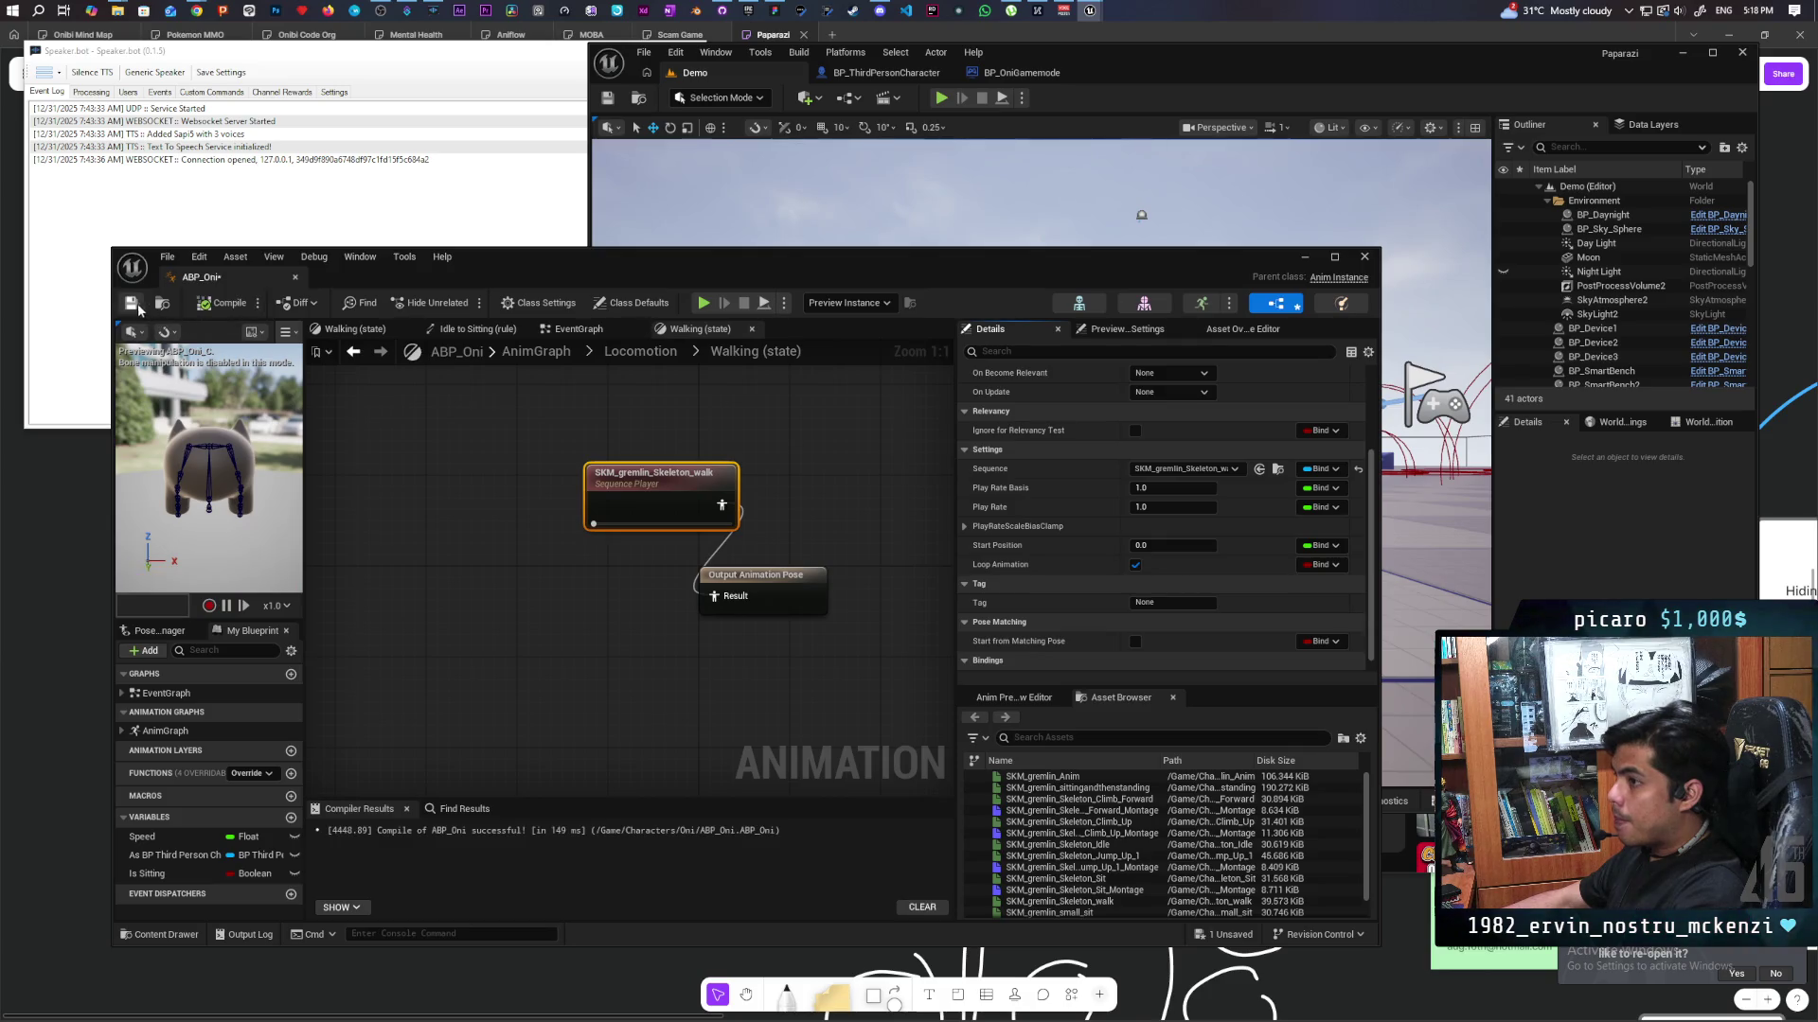
Start a multiplayer play test and take control of the main game window's camera.
left_click(1304, 257)
left_click(941, 98)
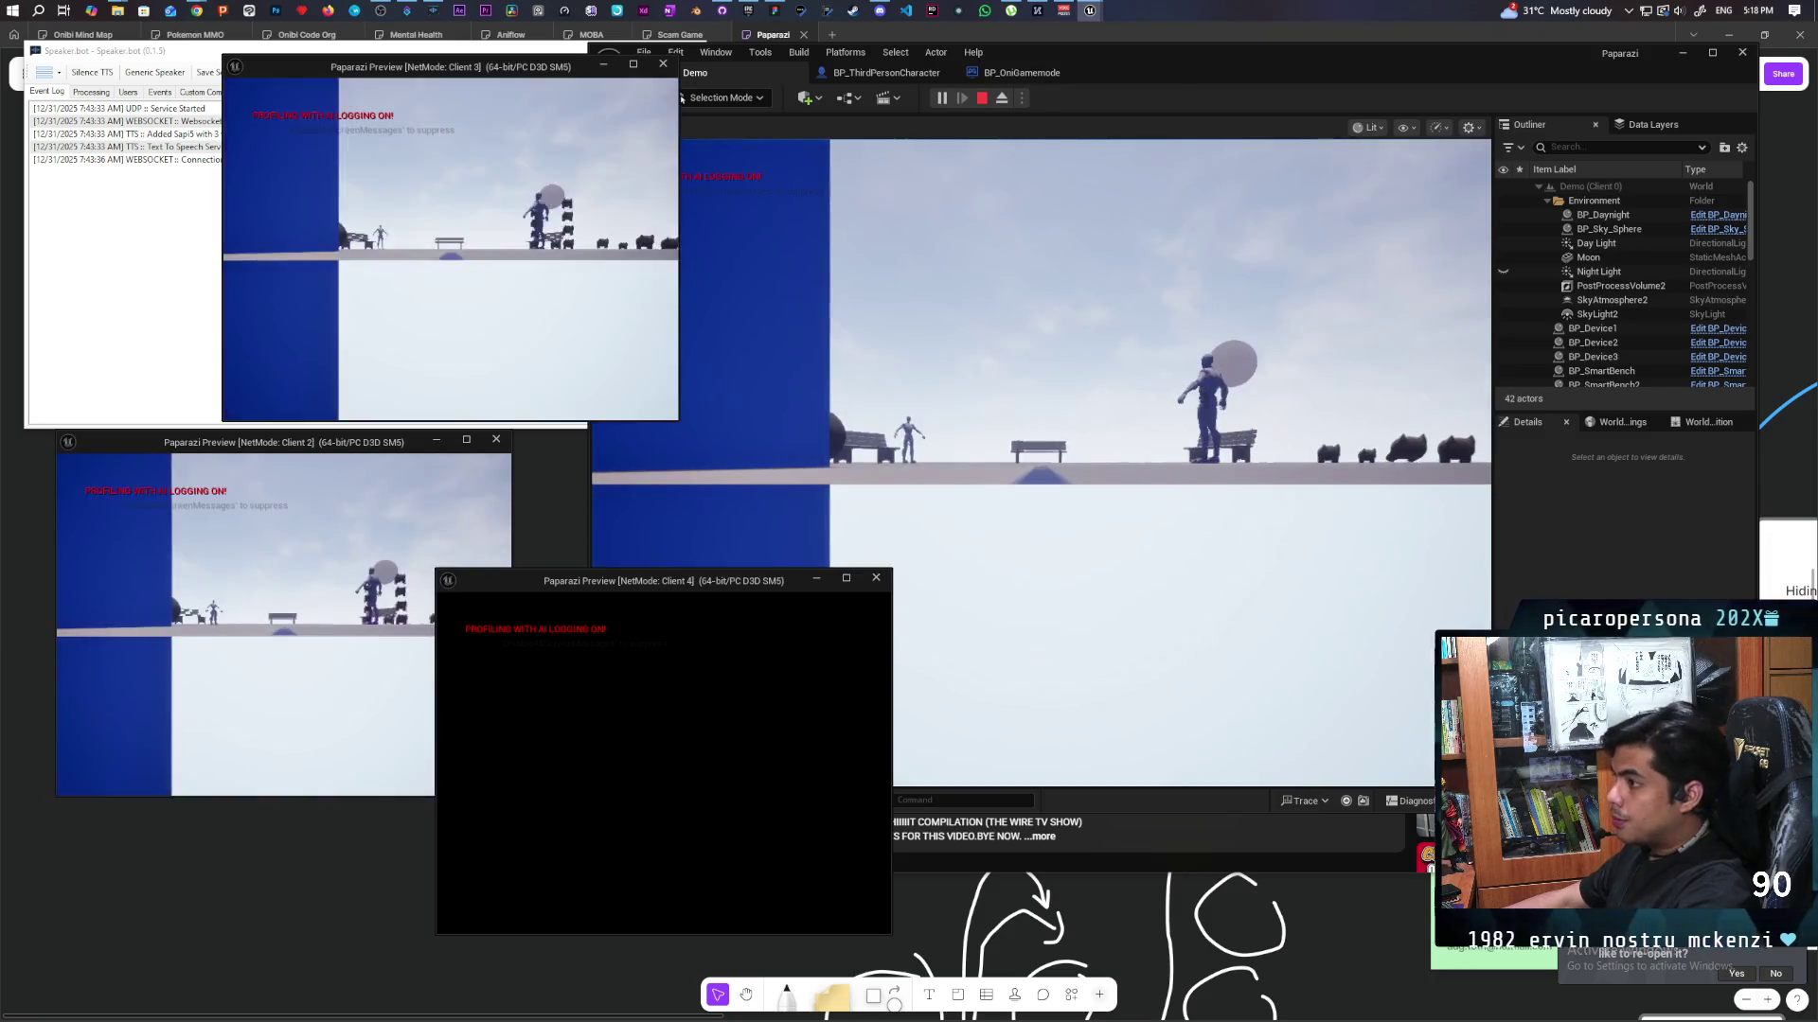
left_click(1128, 481)
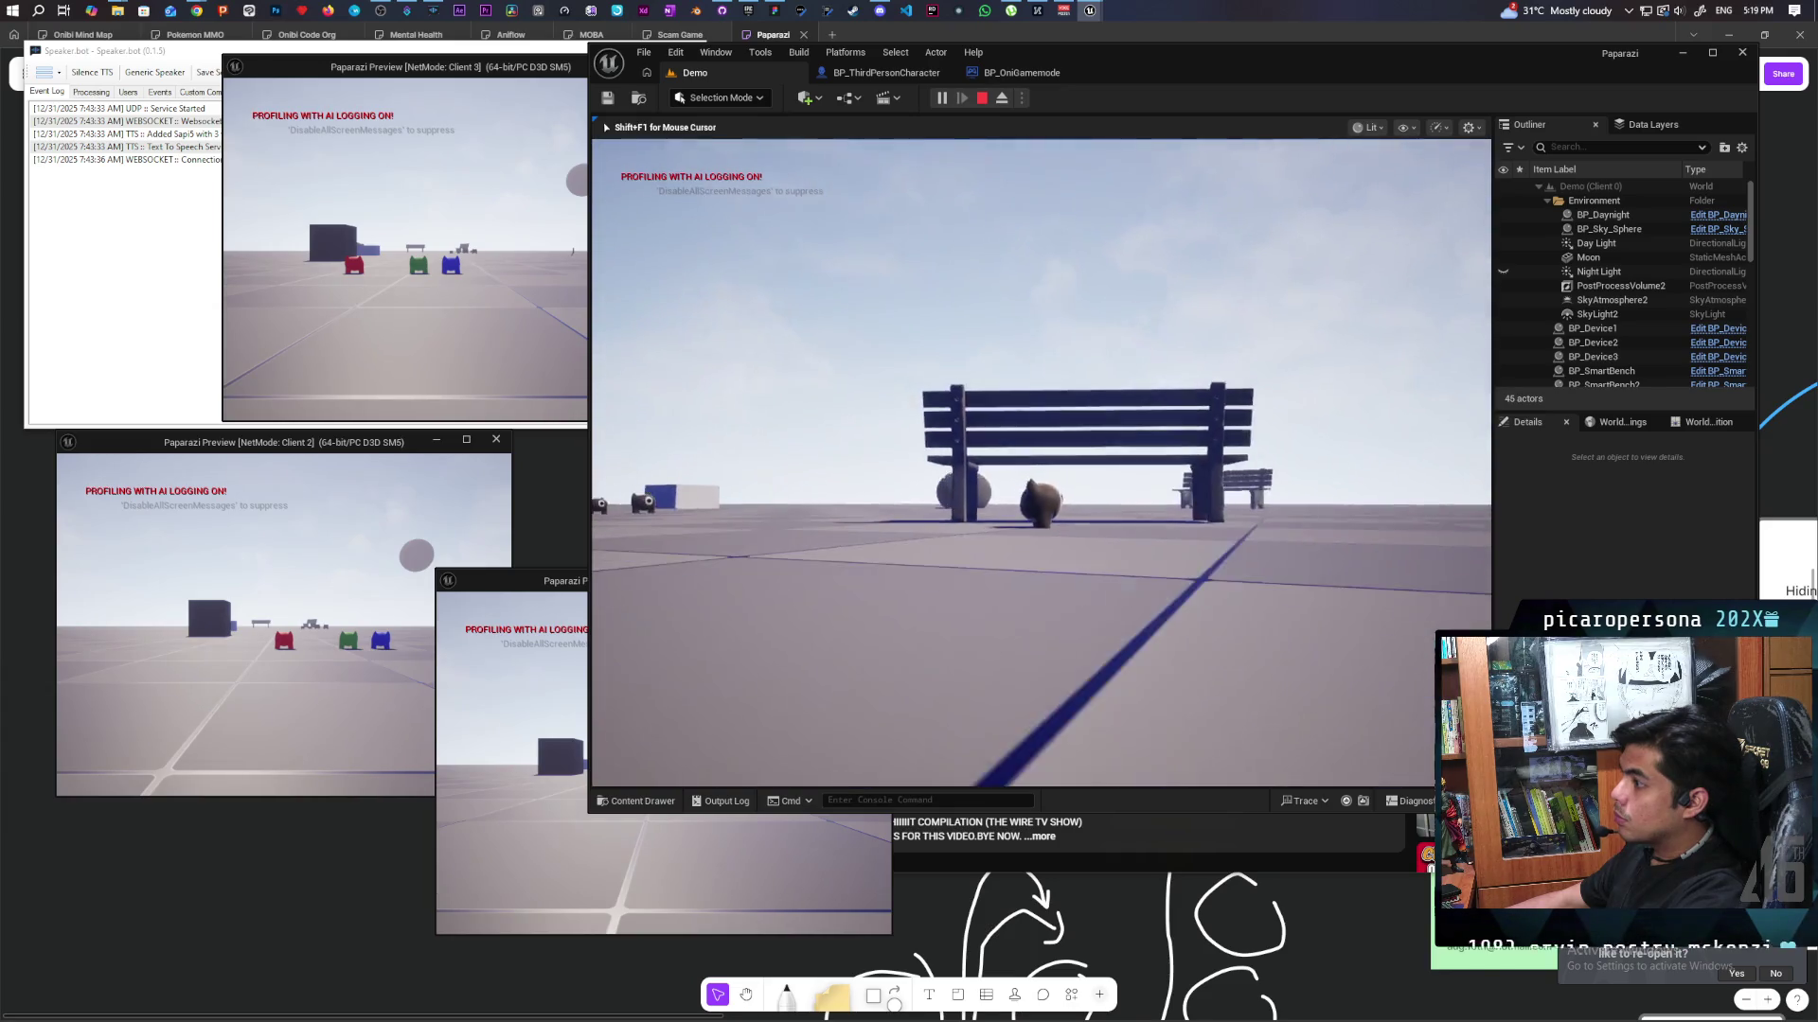
Stop the multiplayer play session with Esc.
key("Escape")
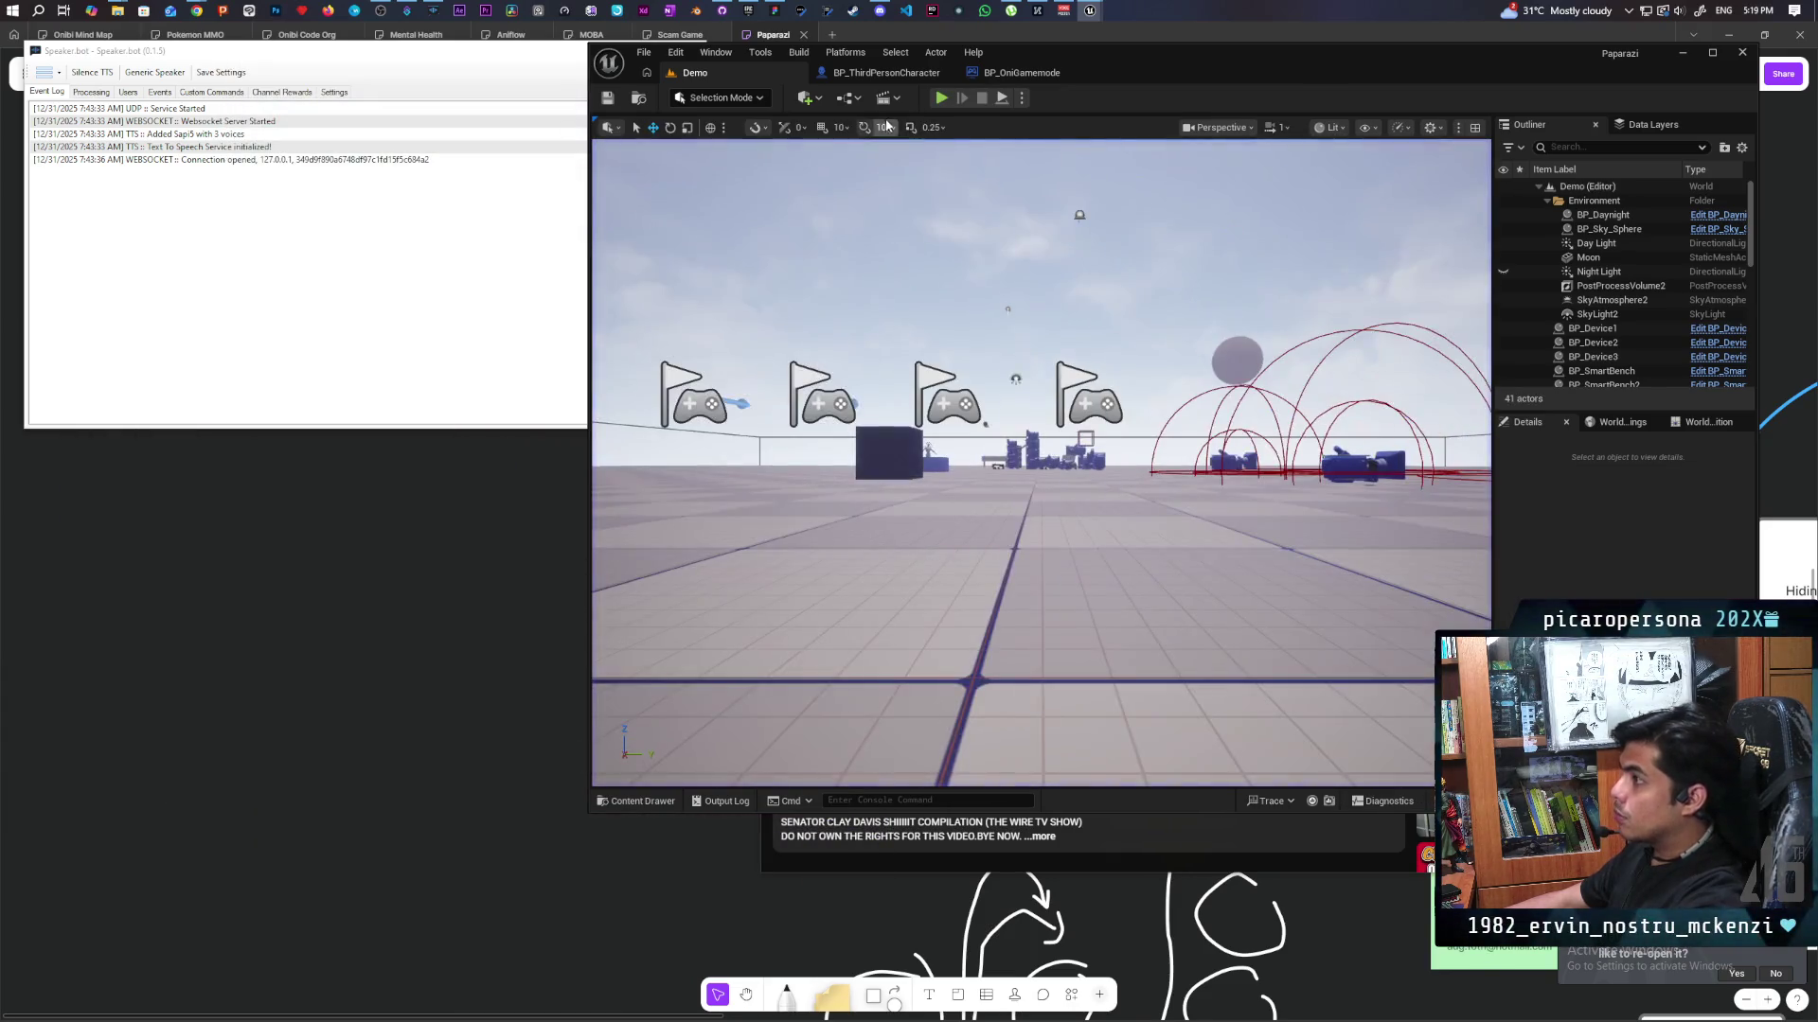
Reset the gremlin Mesh scale in BP_ThirdPersonCharacter from 0.6825 to 1.0.
left_click(898, 77)
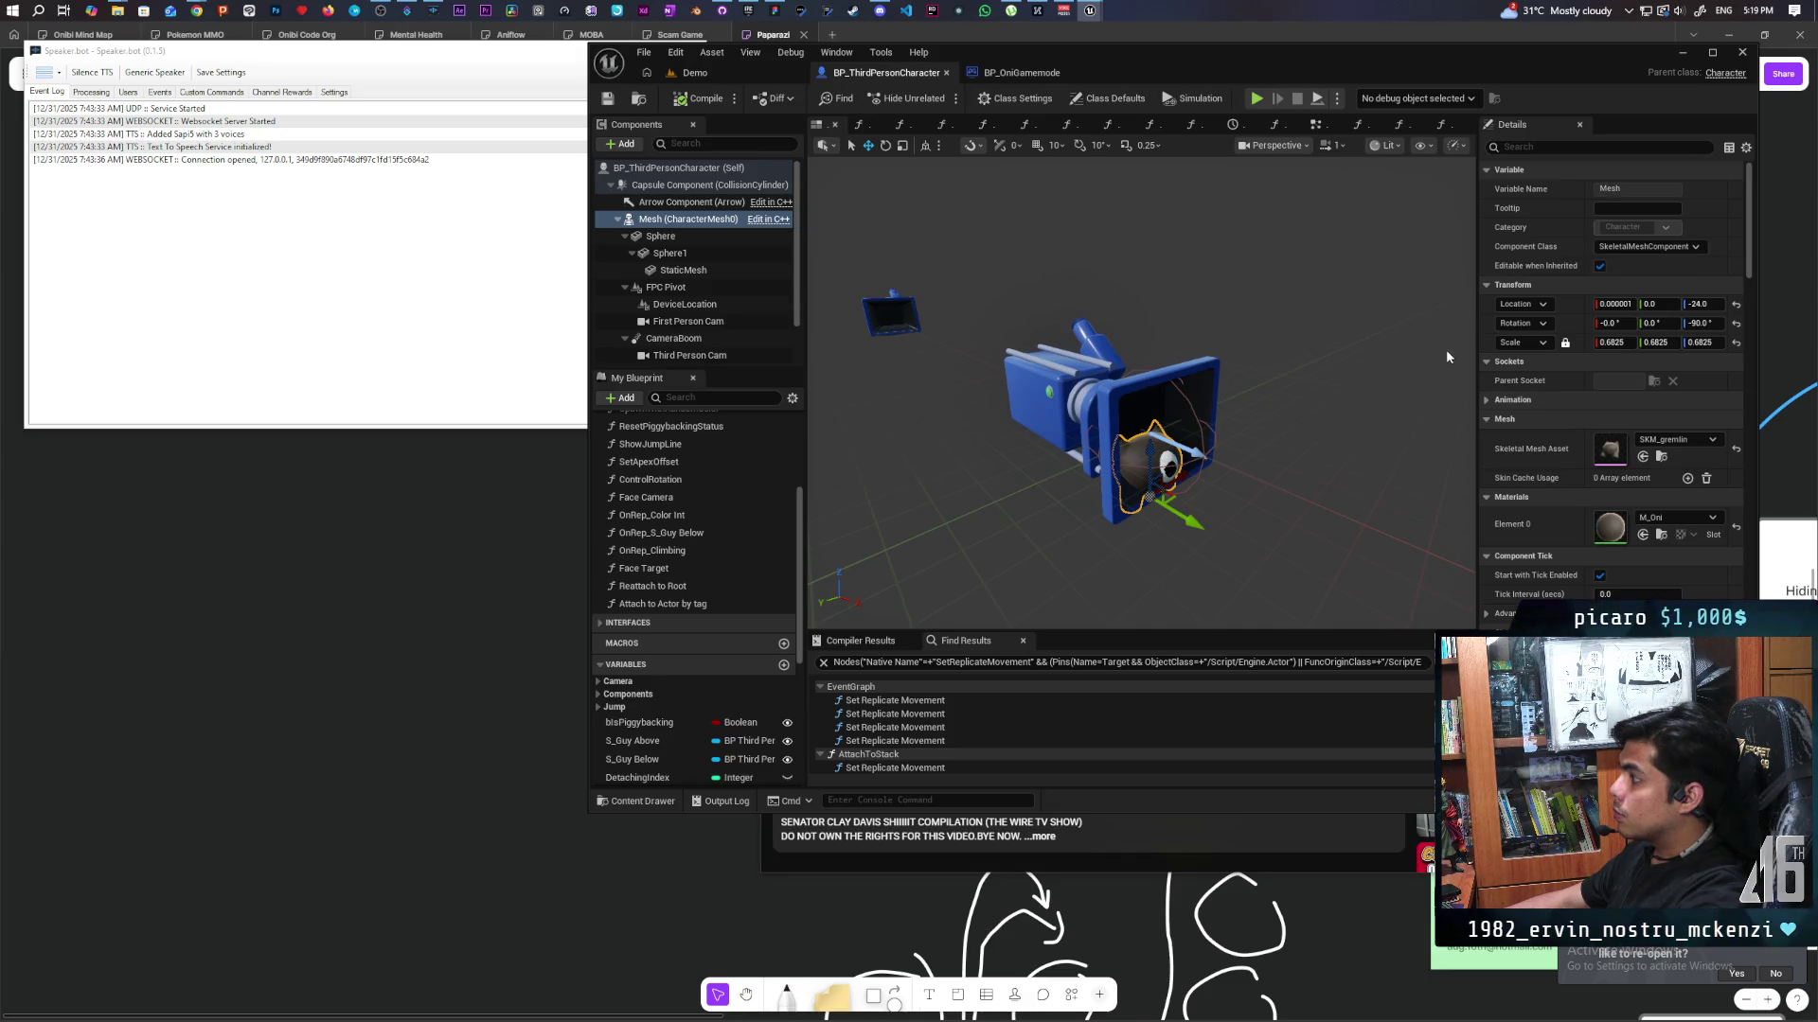
left_click(1736, 344)
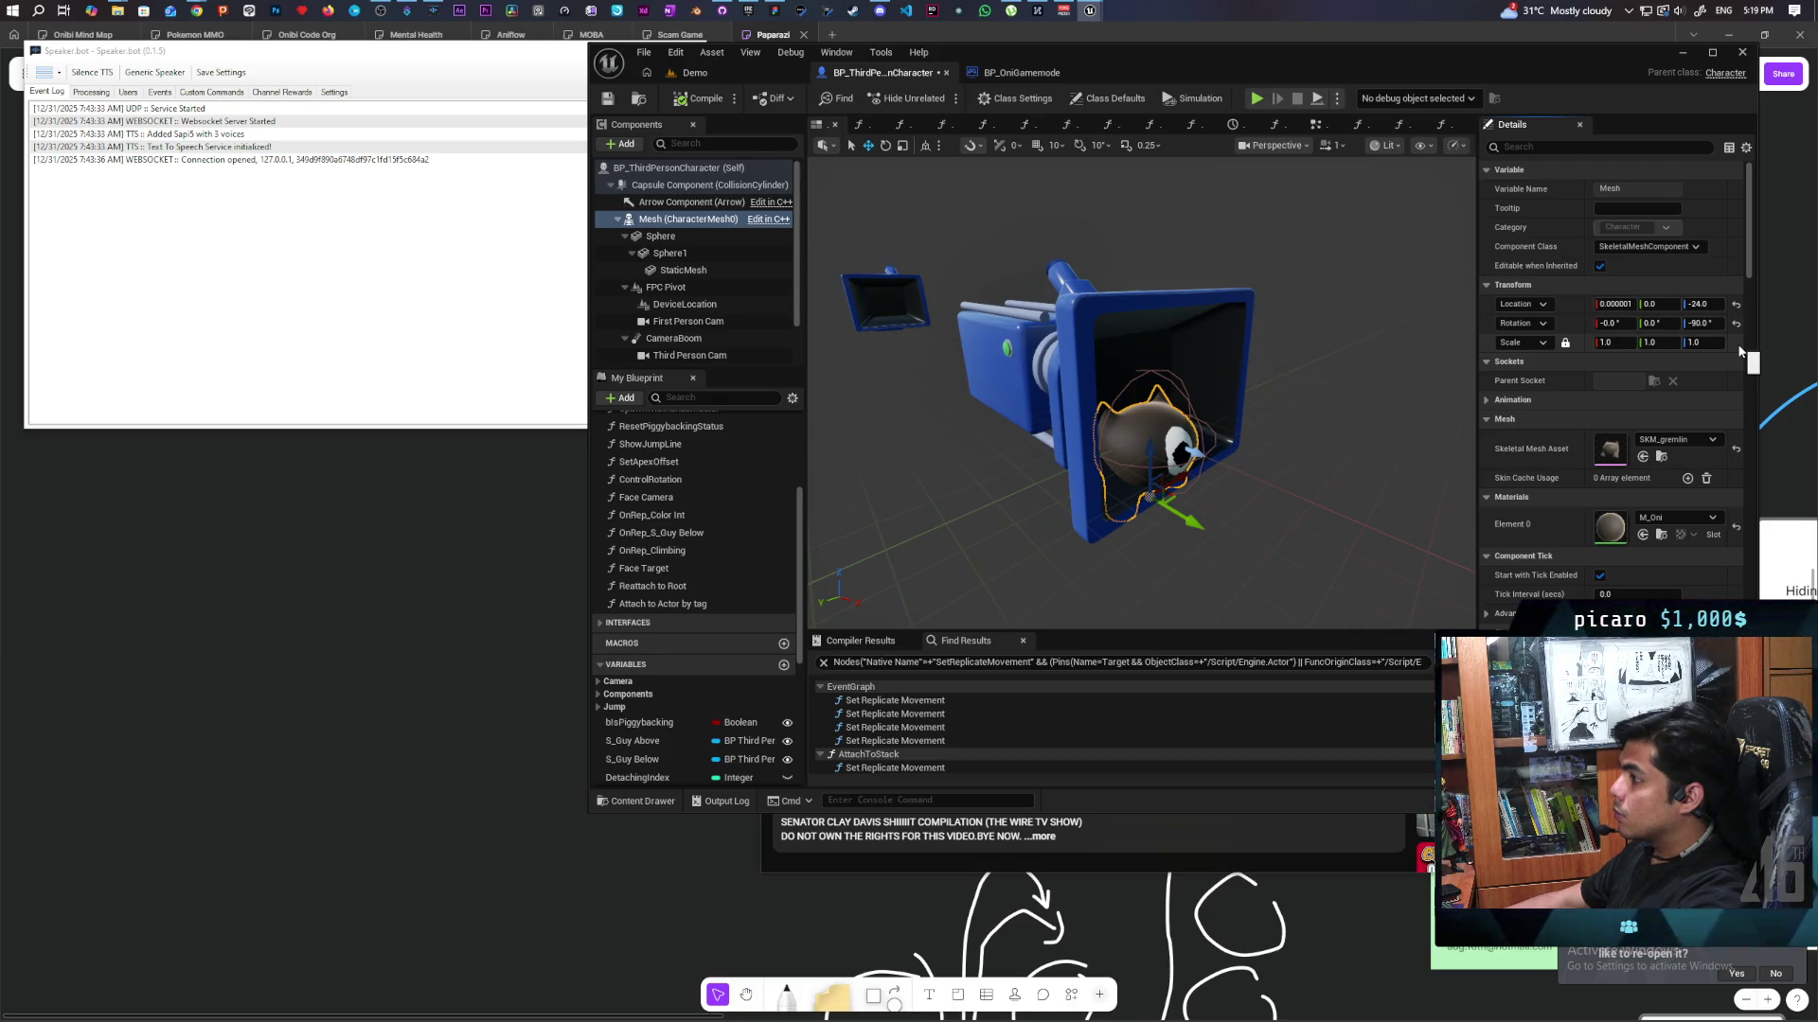
mouse_move(1281, 443)
left_mouse_down()
mouse_move(1136, 447)
mouse_move(1137, 521)
mouse_move(1117, 473)
mouse_move(1060, 455)
mouse_move(918, 345)
left_mouse_up()
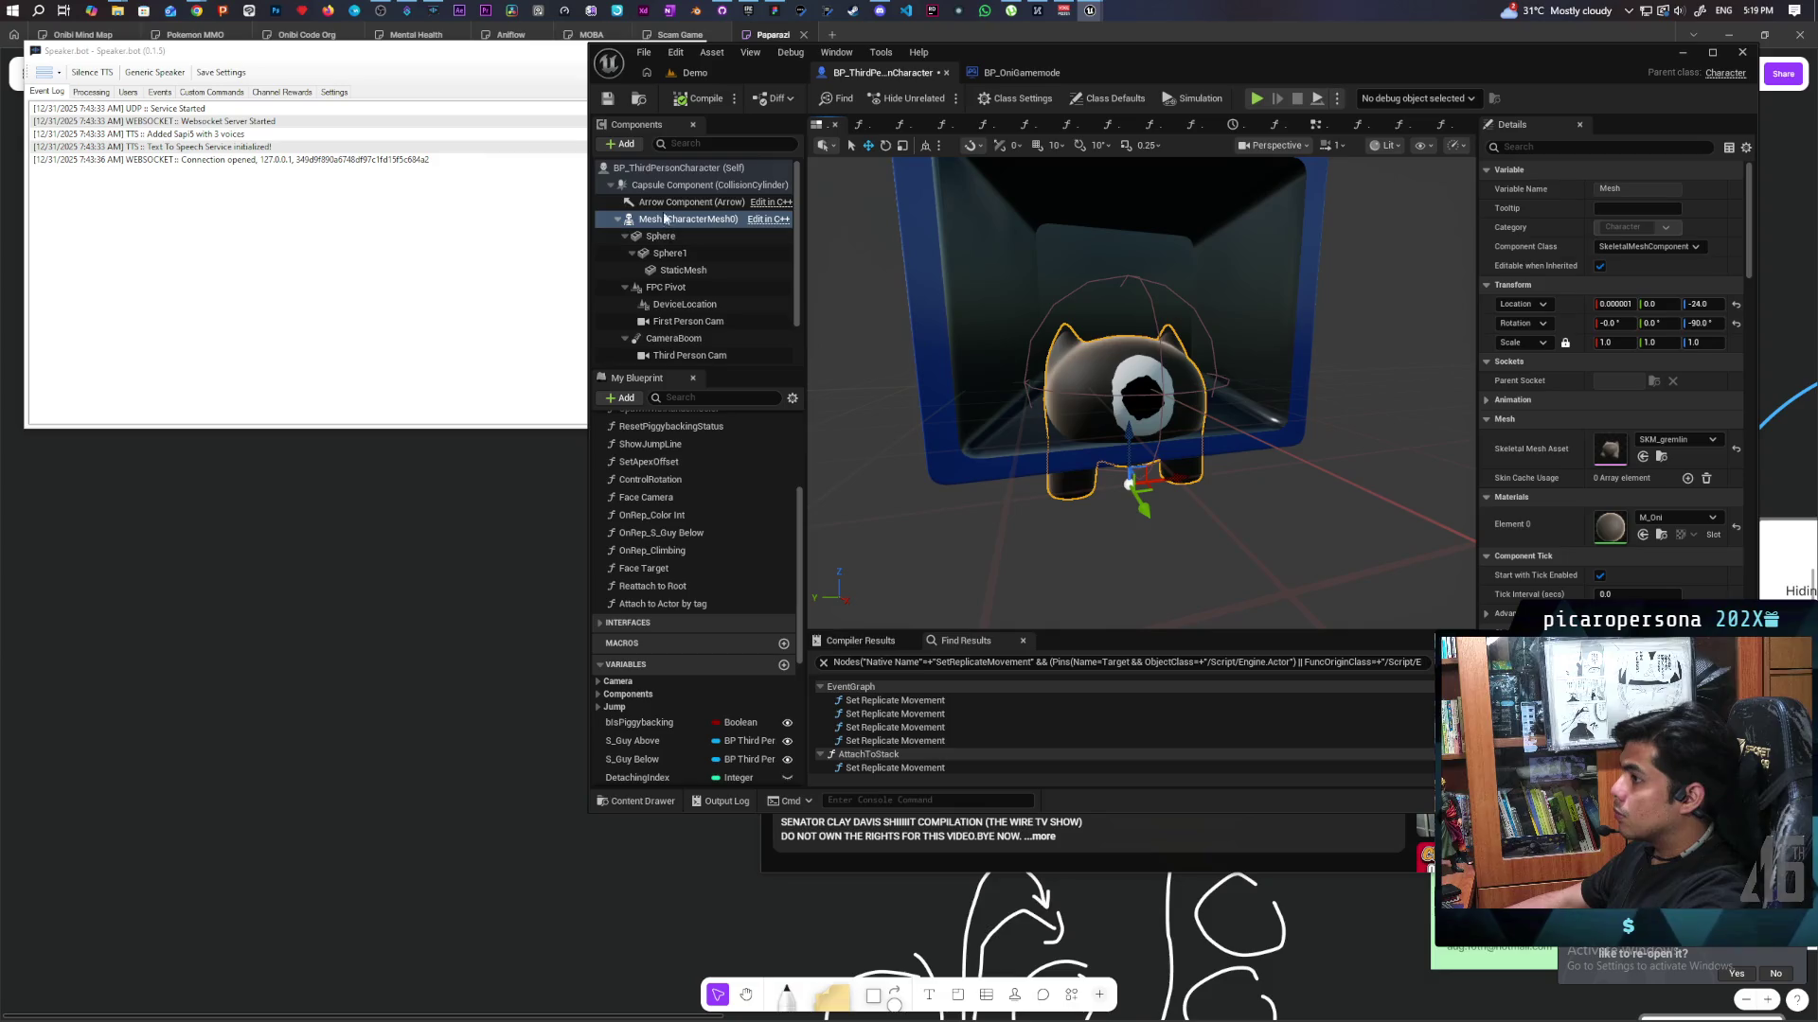
Select the capsule component and check the scale values in the Oni game mode's Spawn Player.
left_click(682, 184)
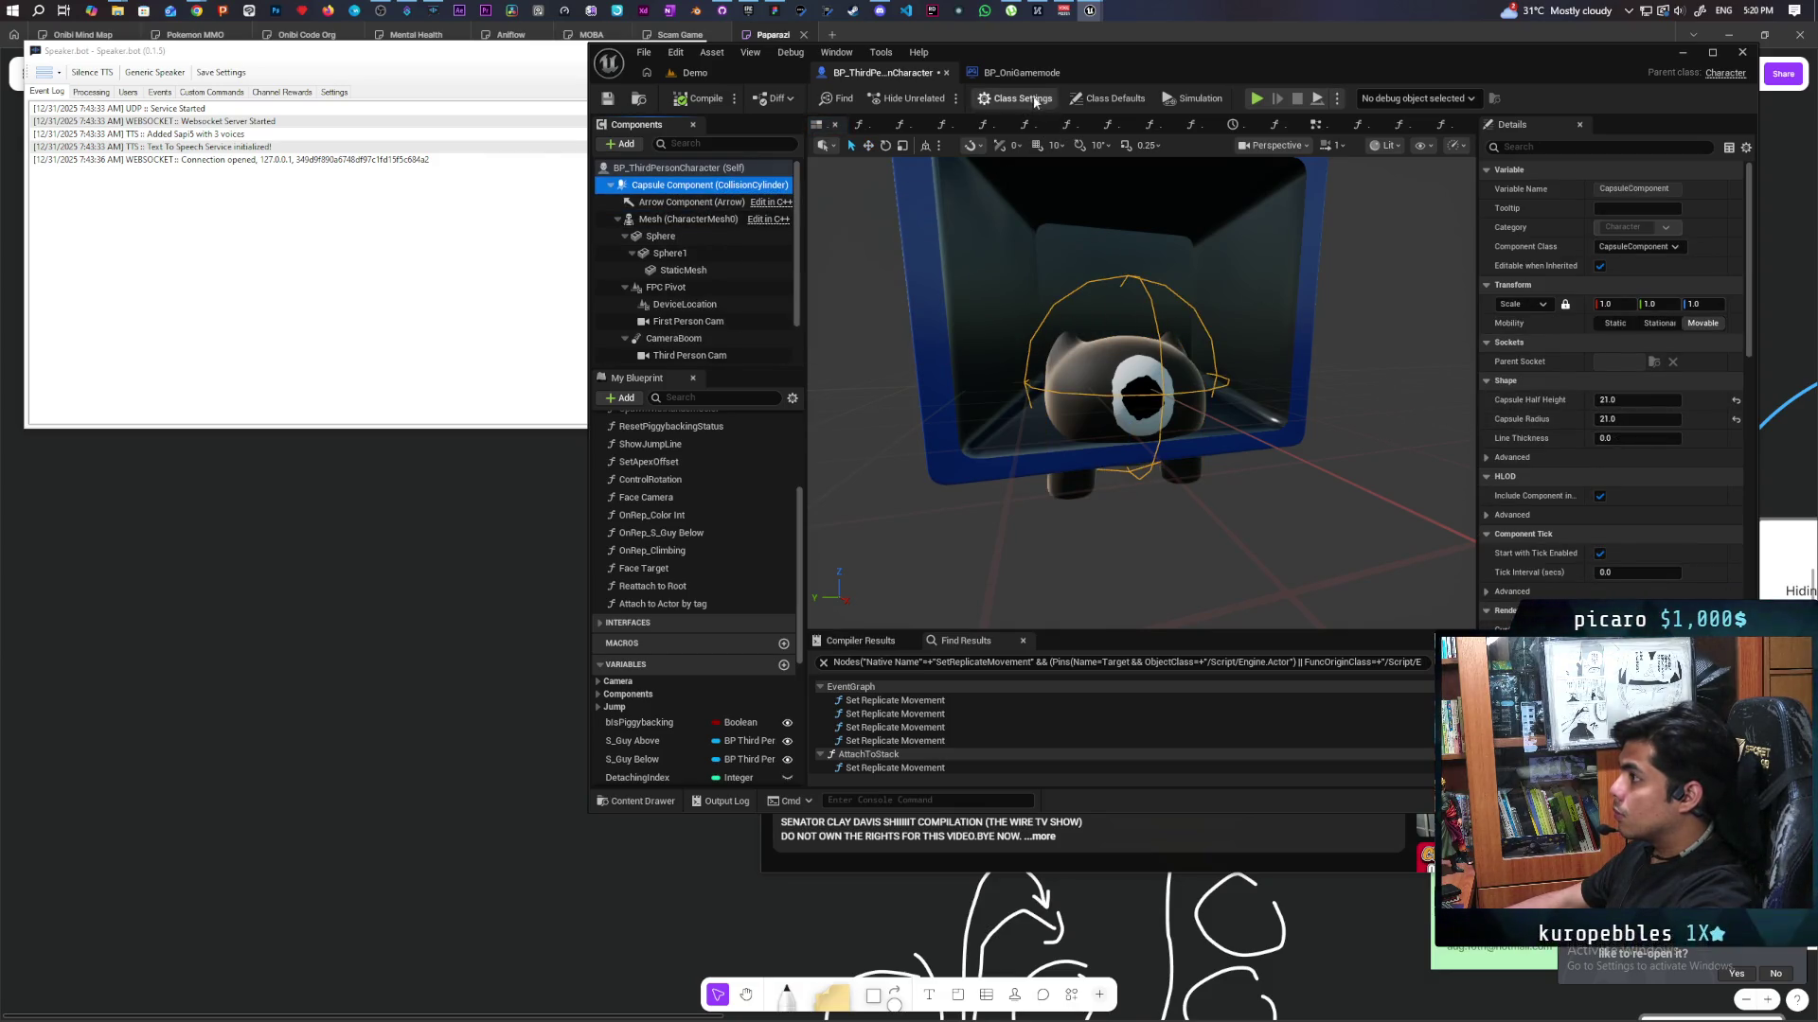
left_click(1017, 72)
left_click_drag(1143, 329, 901, 128)
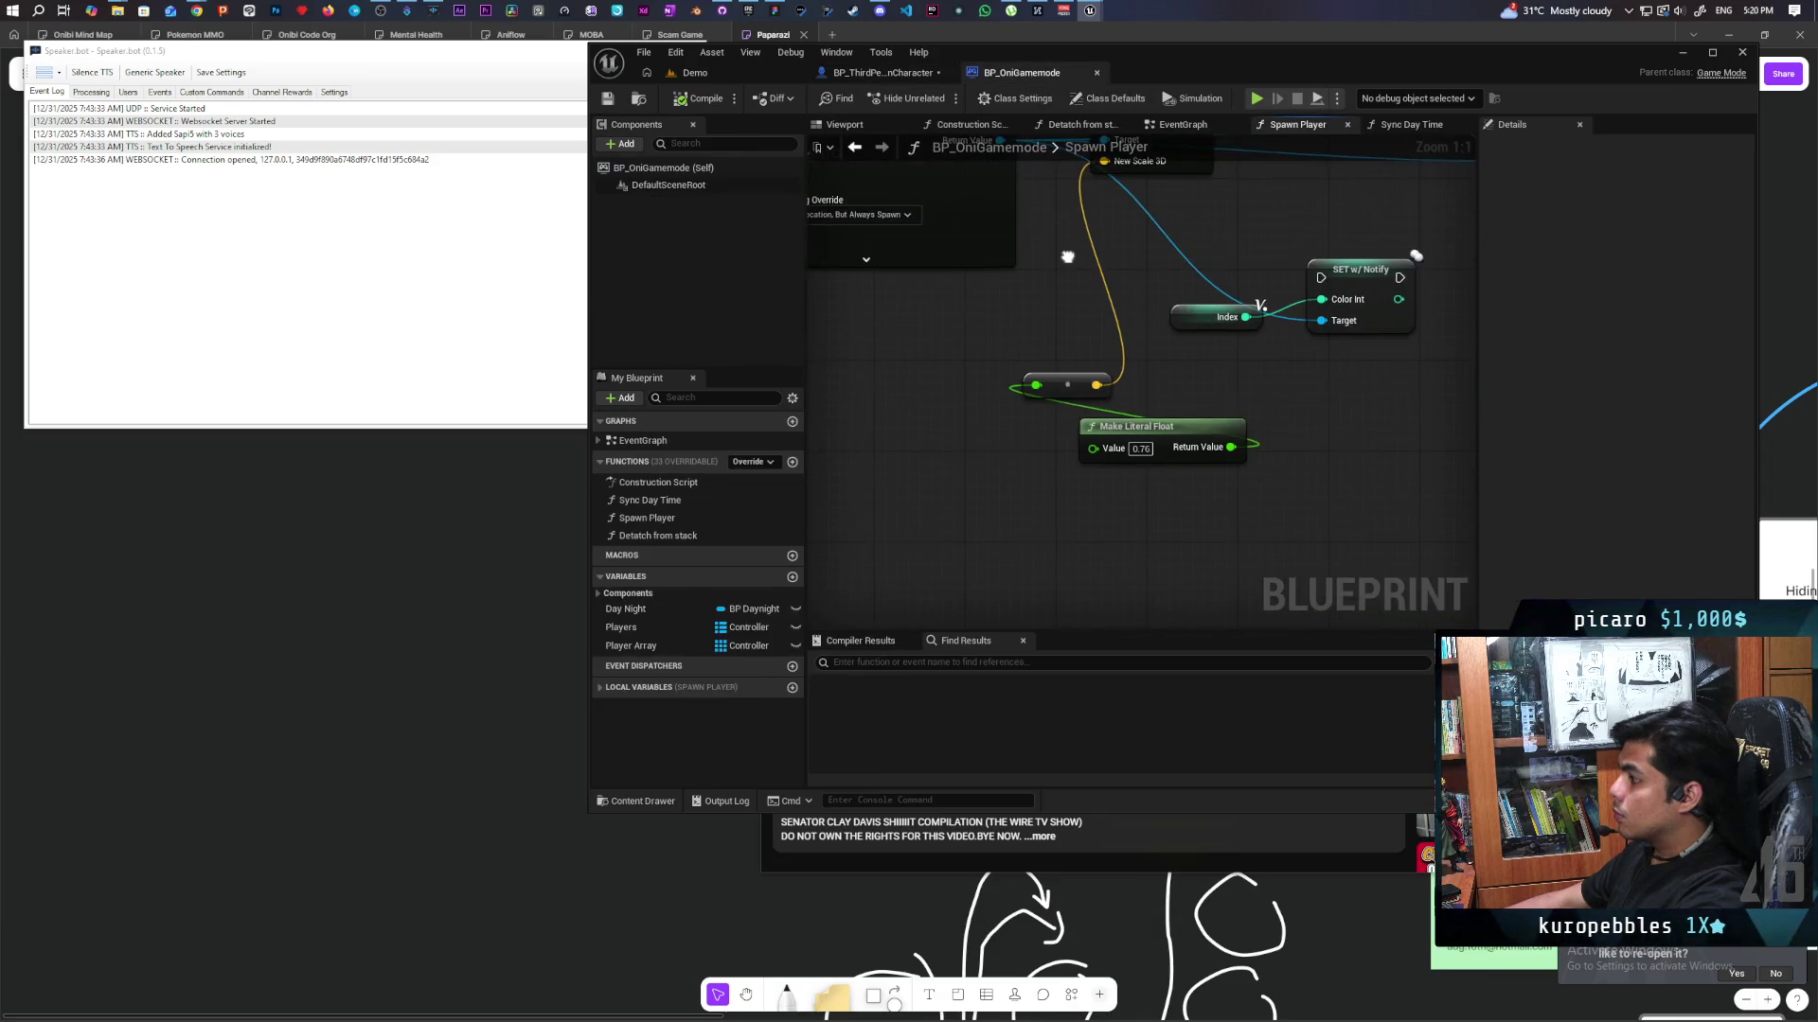
left_click(883, 72)
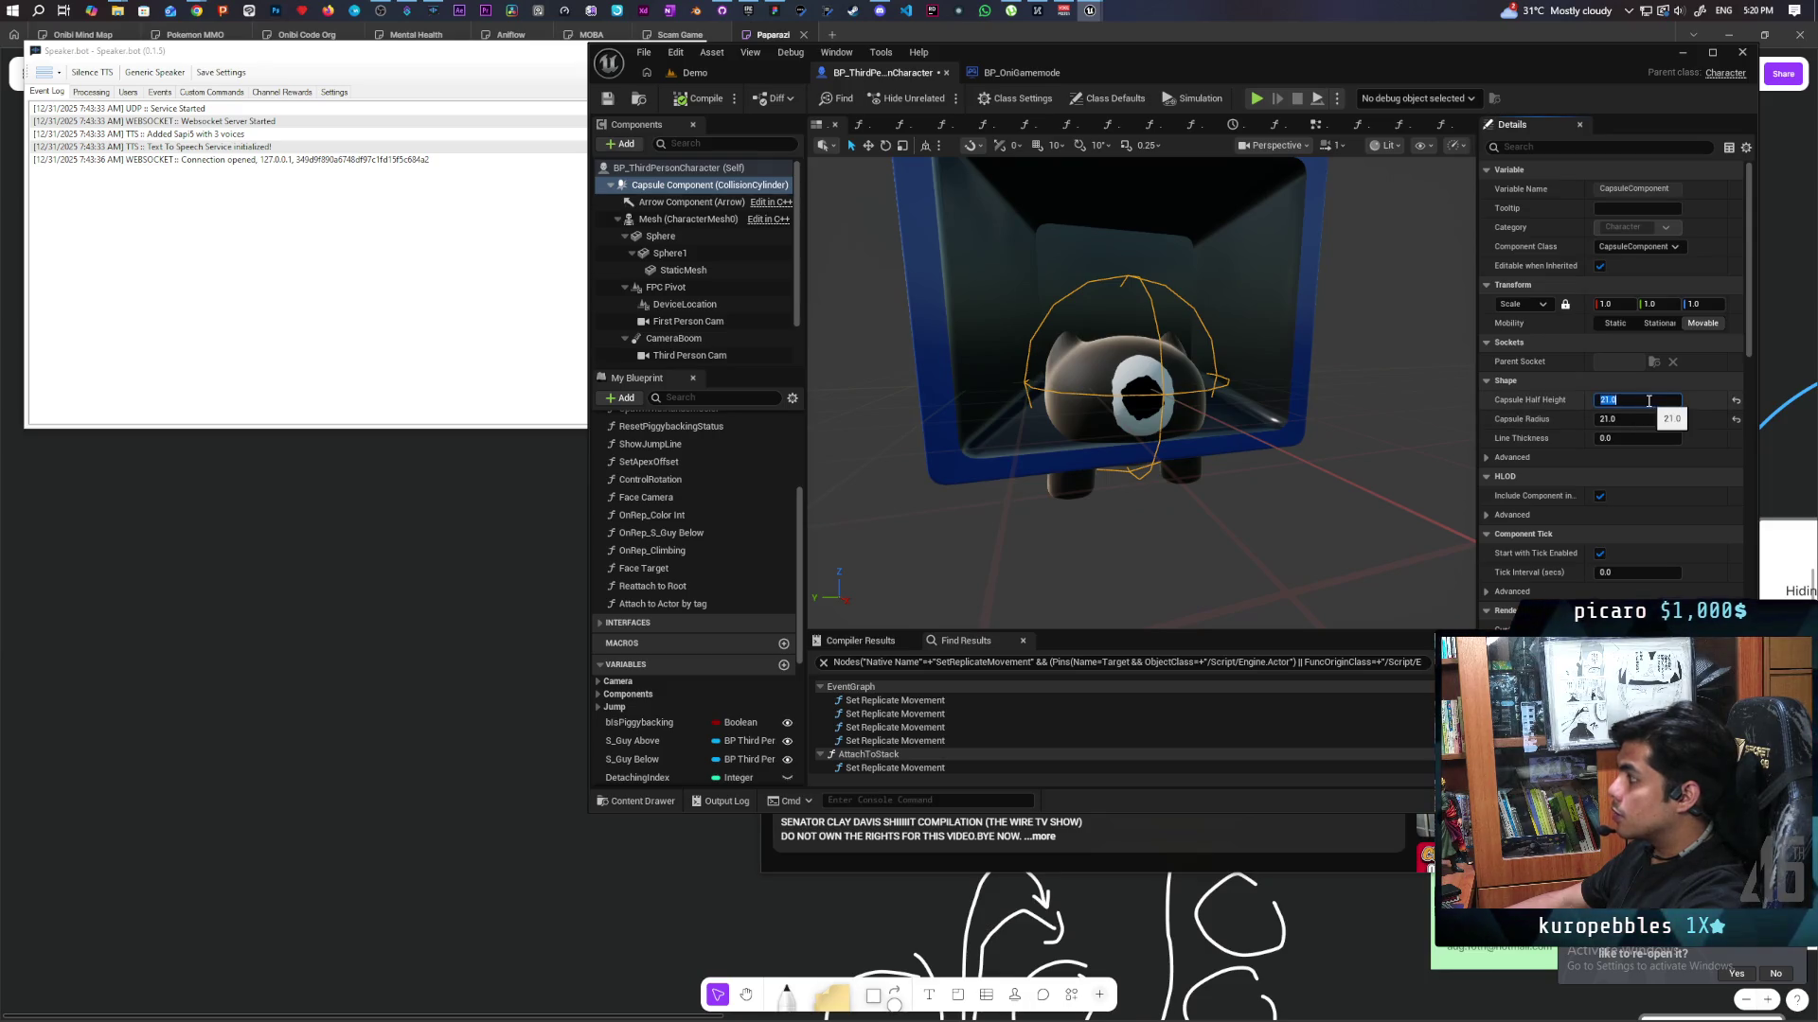
Experiment with the Capsule Half Height, doubling it to 42.0 and halving back to 21.0.
left_click(1648, 401)
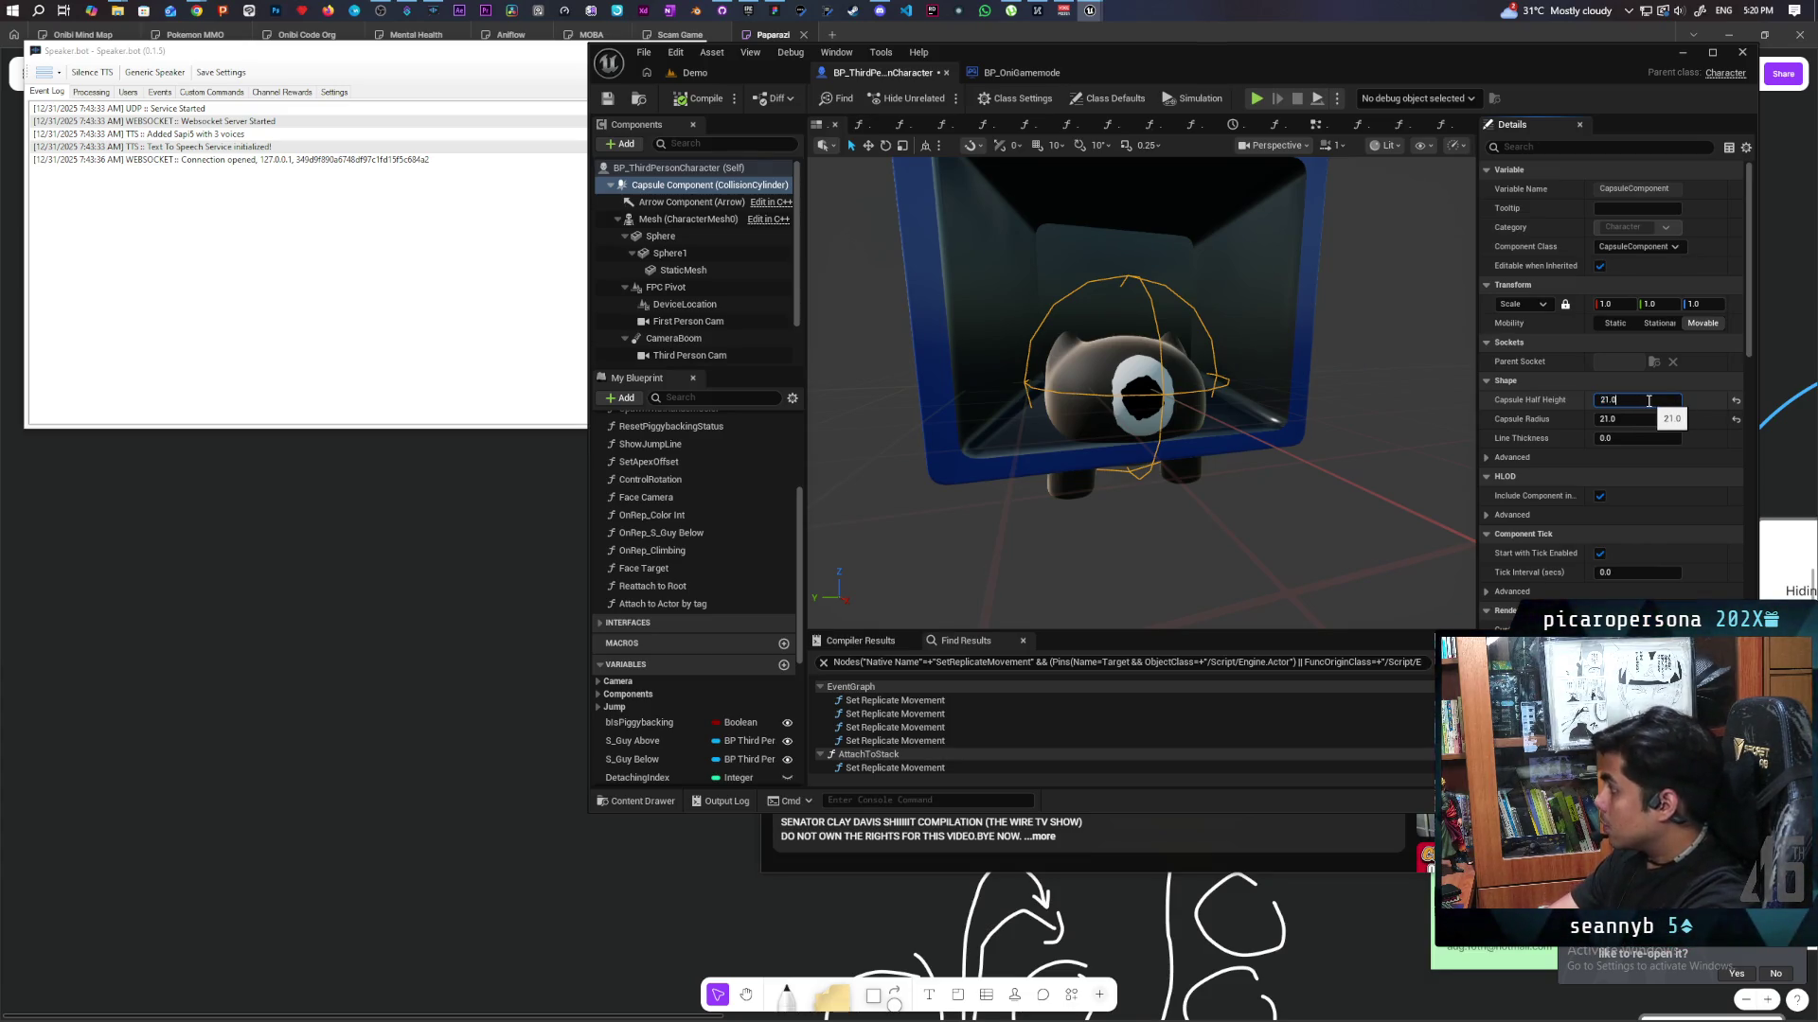
type("*0/76")
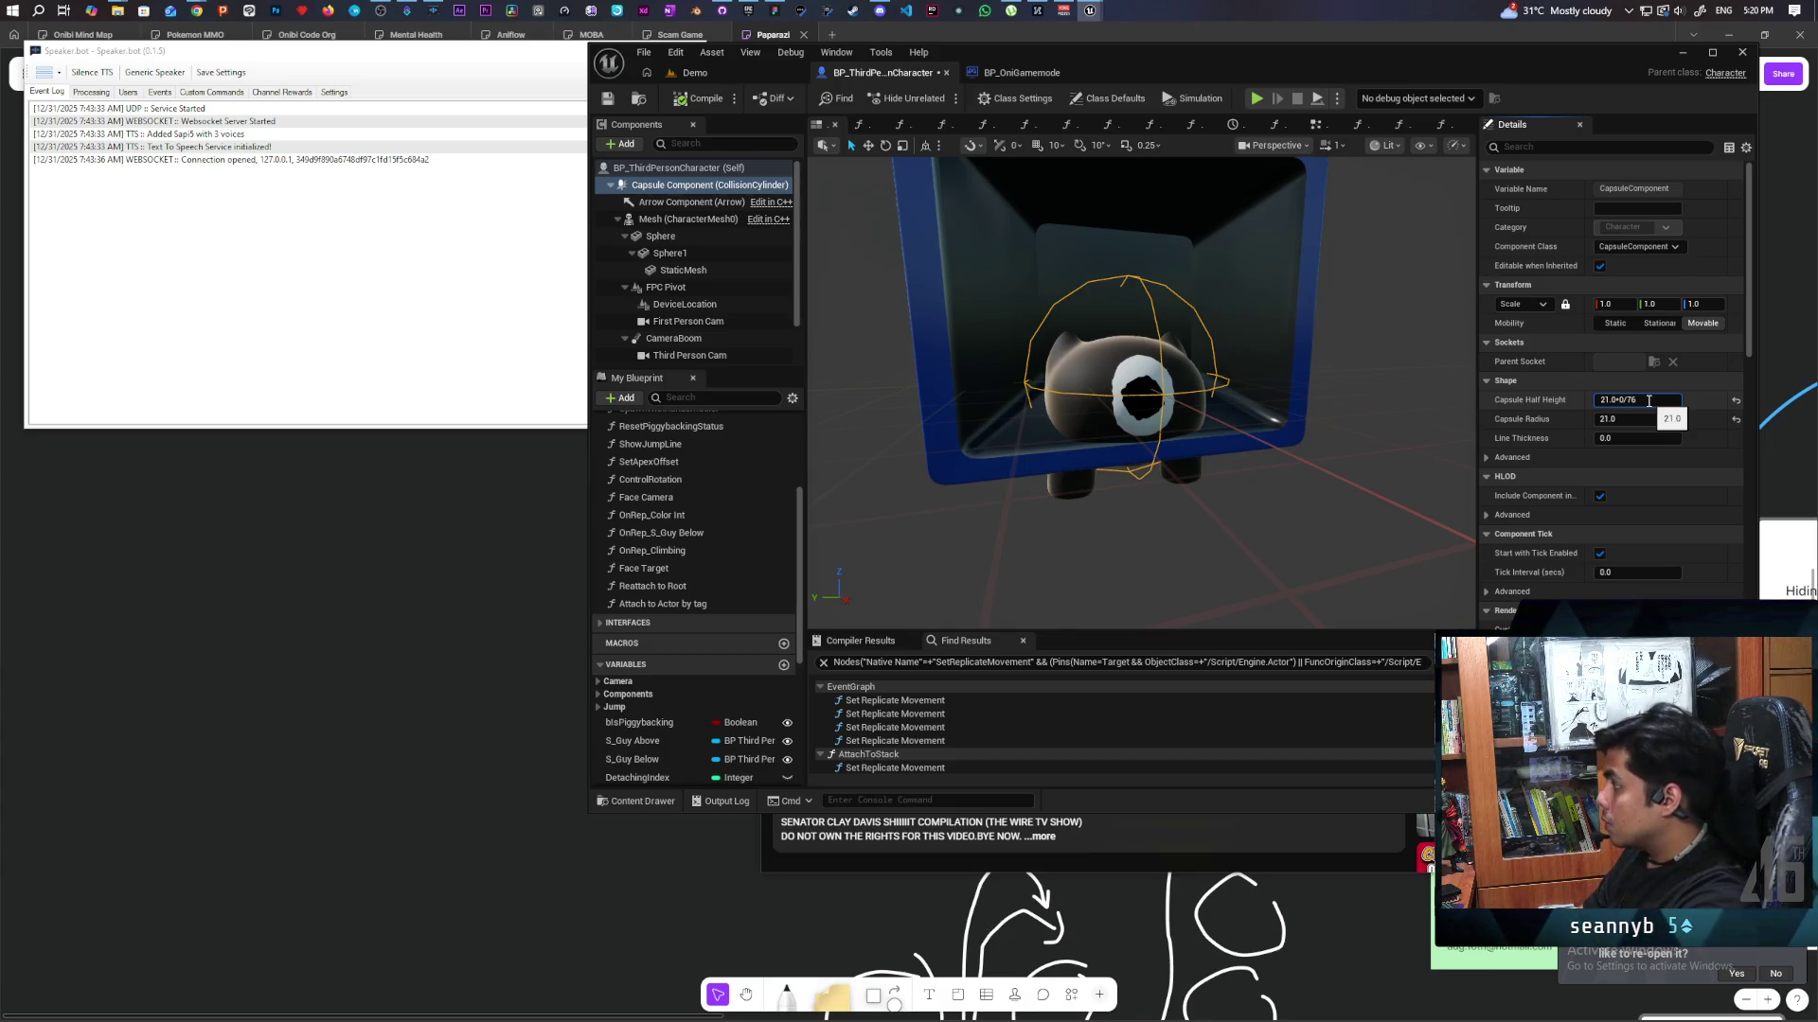
key("Return")
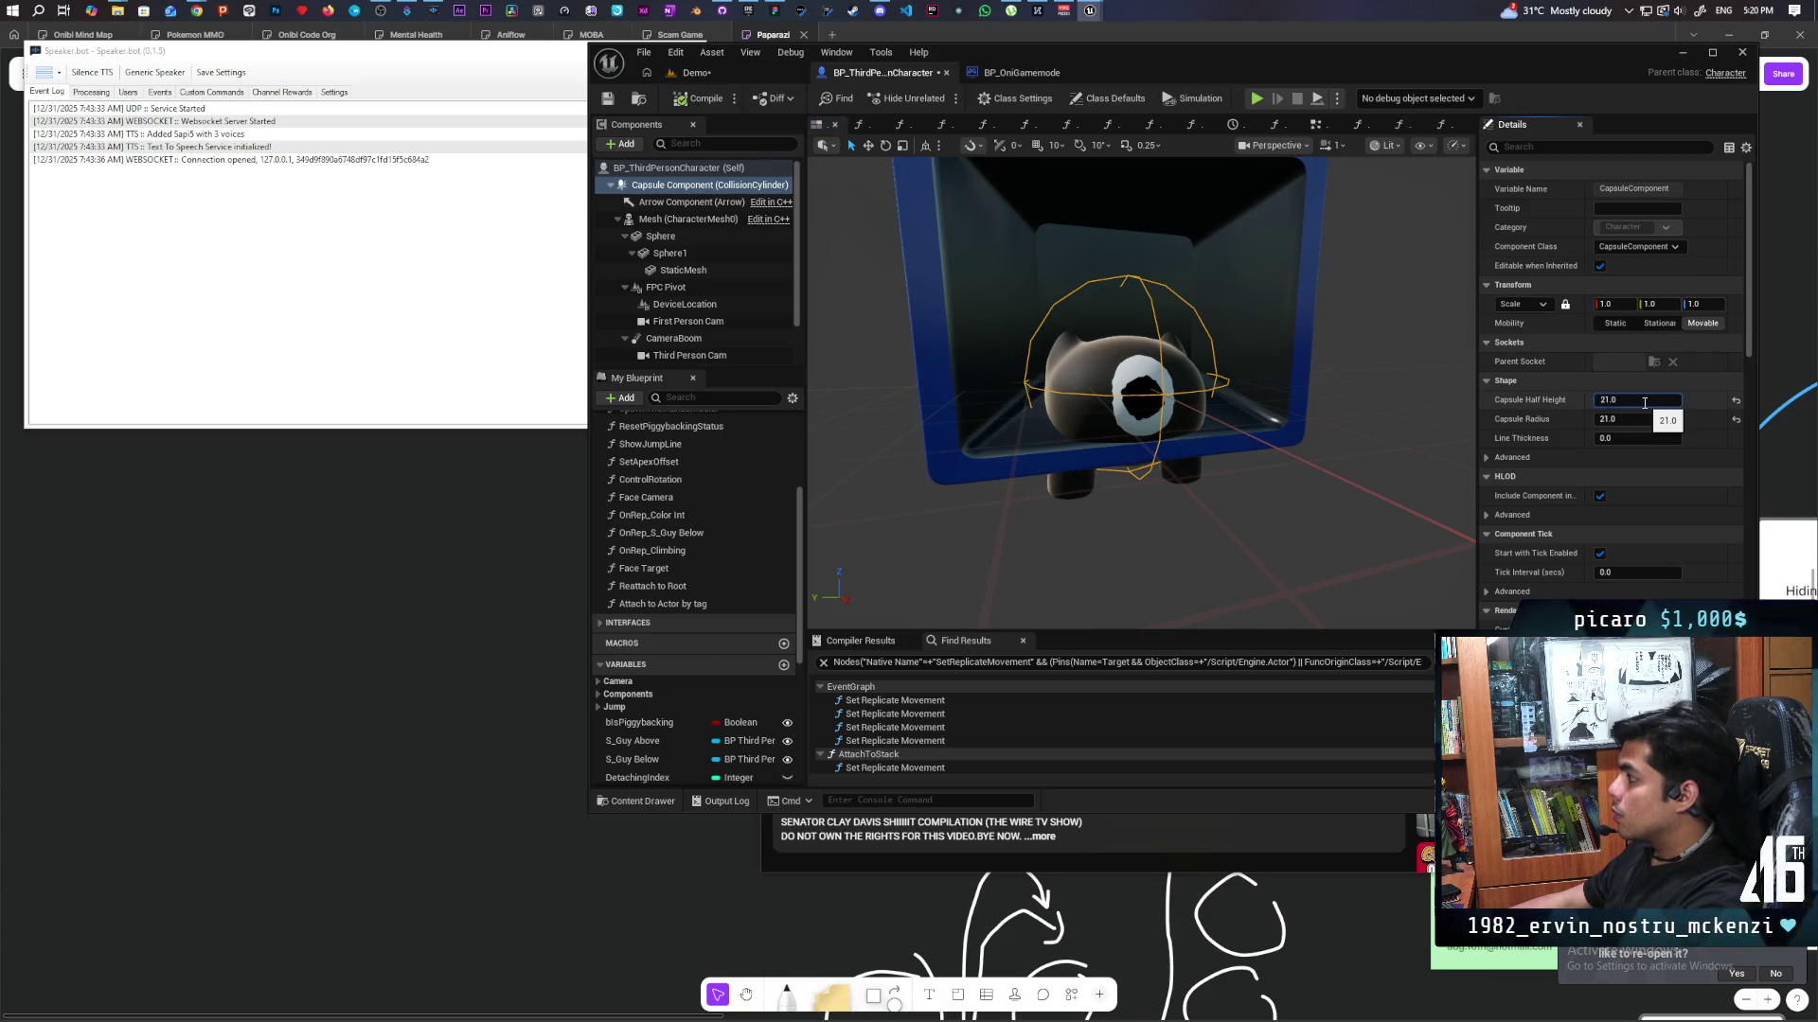
type("+")
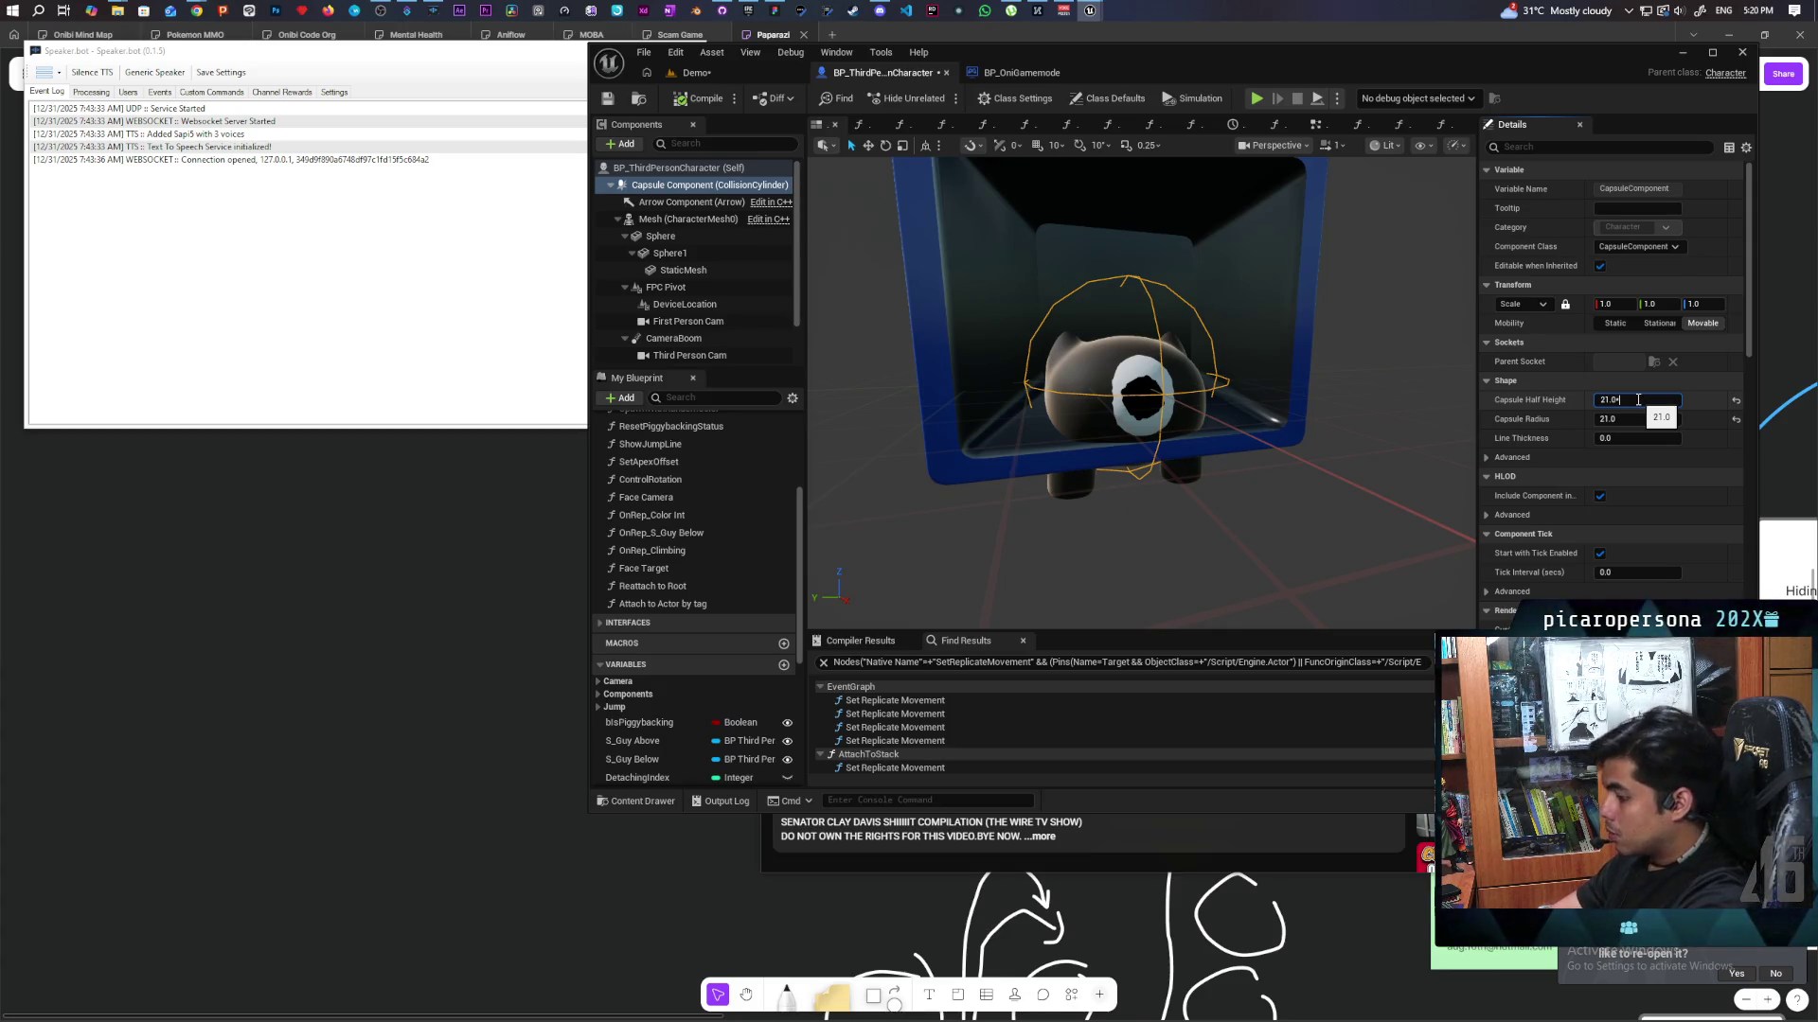
type("0.76")
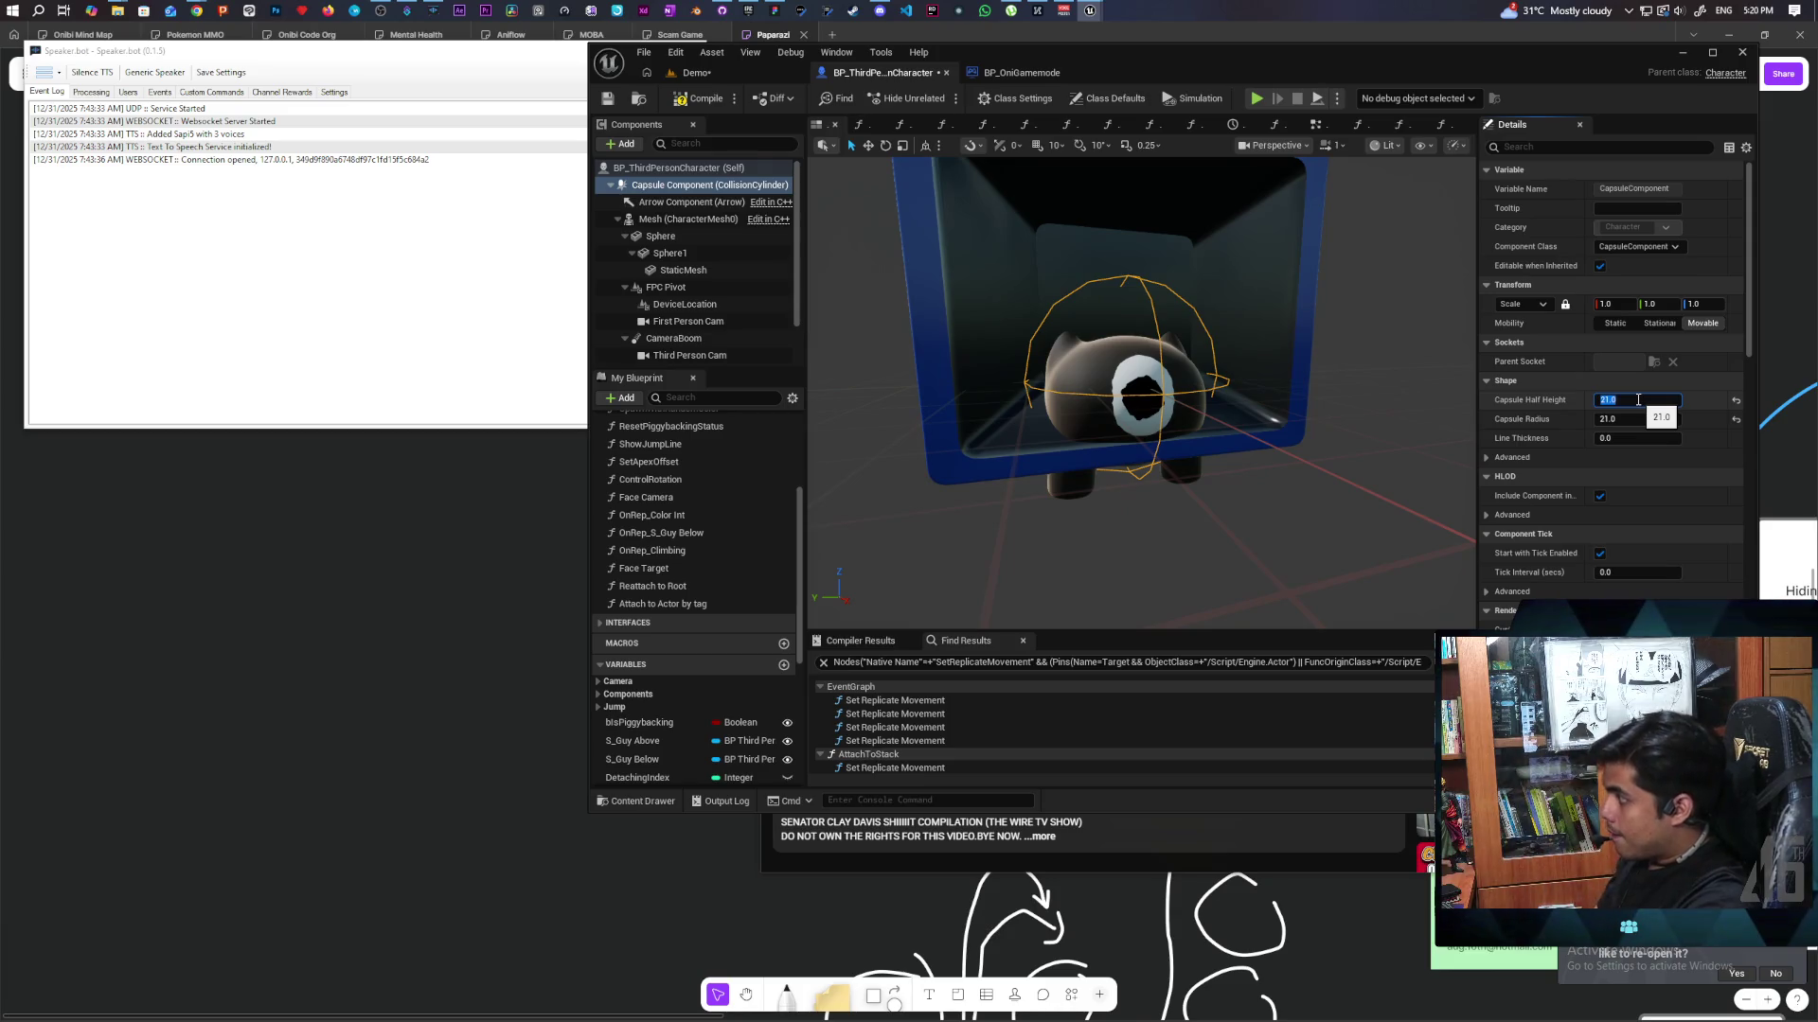
type("*2")
key("Return")
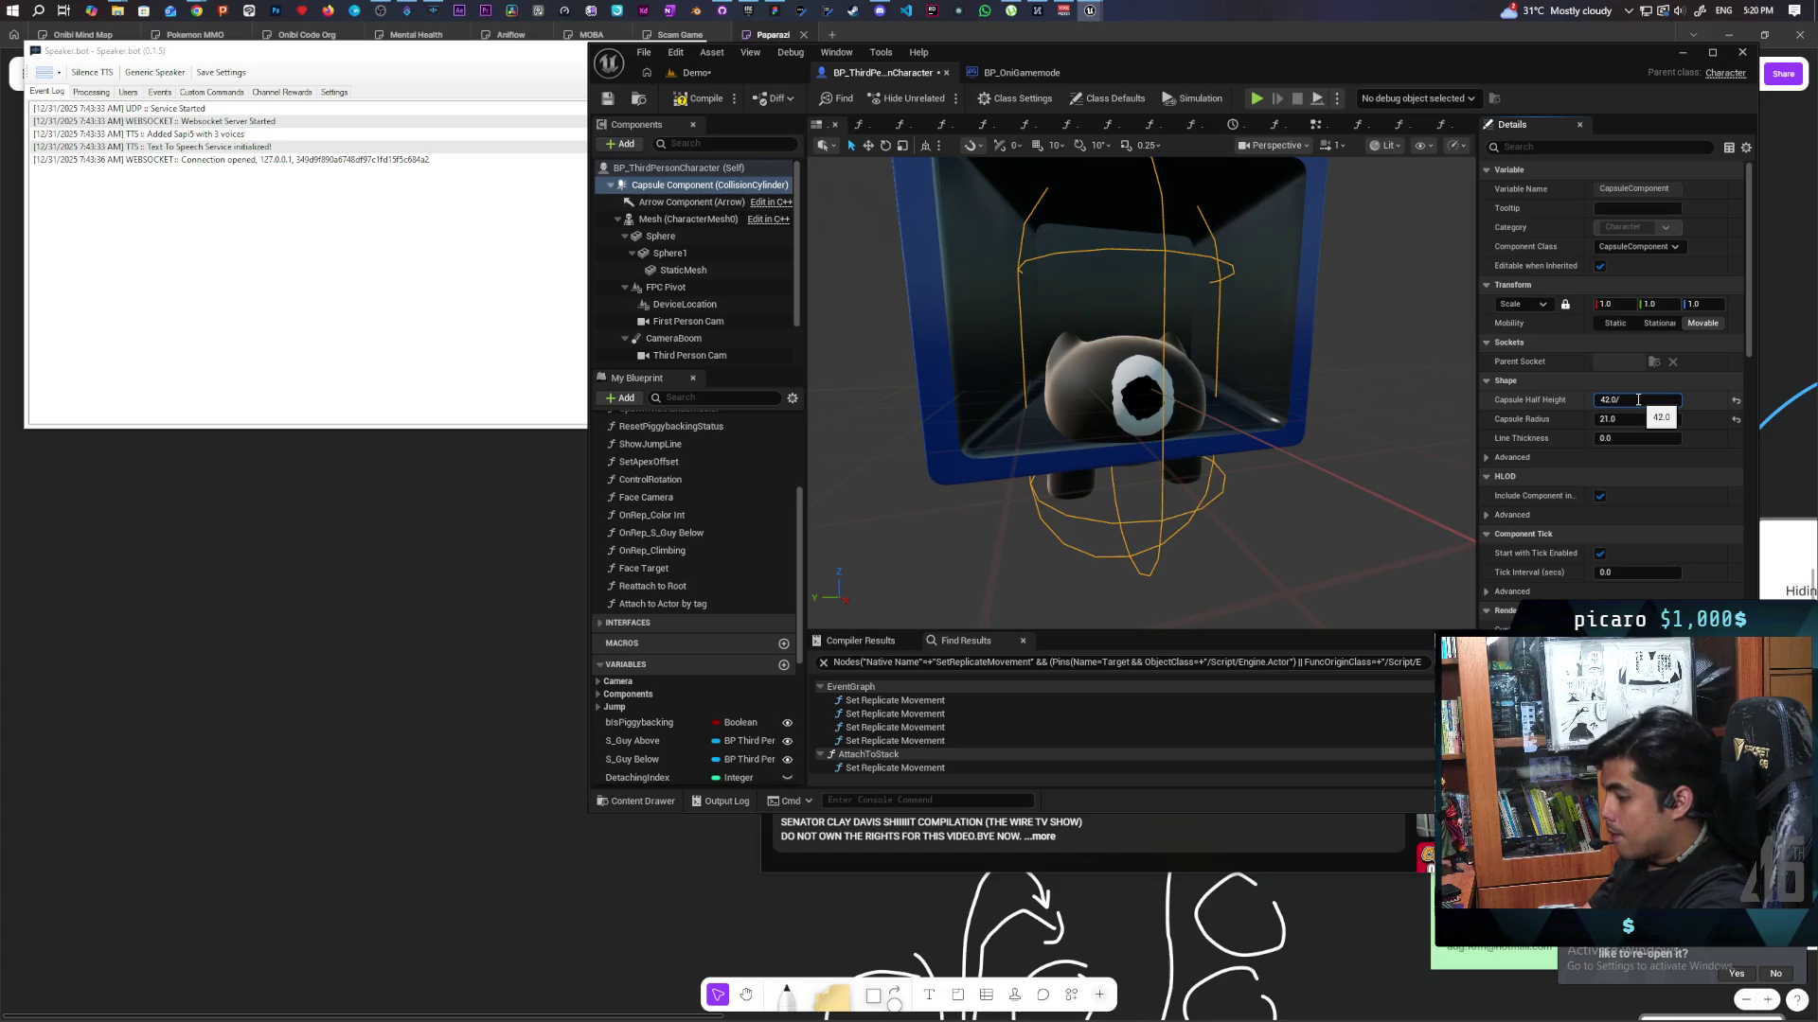
type("2")
key("Return")
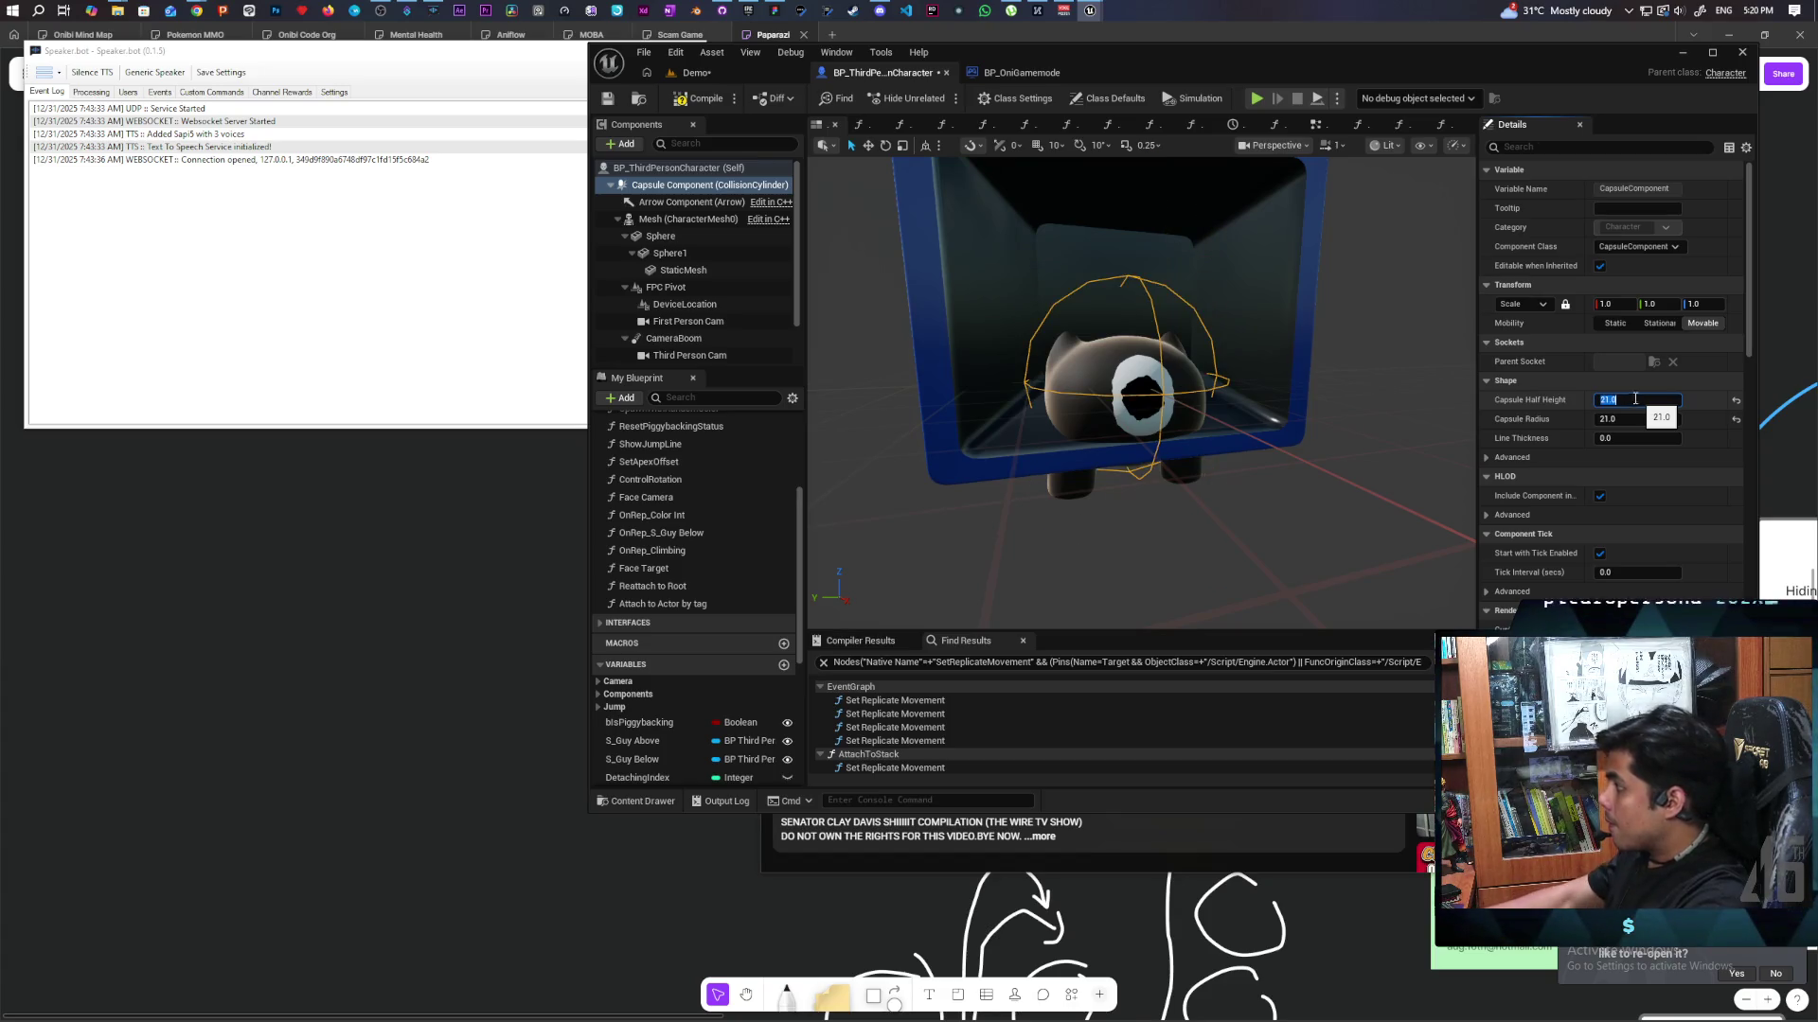
Set Capsule Radius and Capsule Half Height both to 16.0.
left_click(1648, 419)
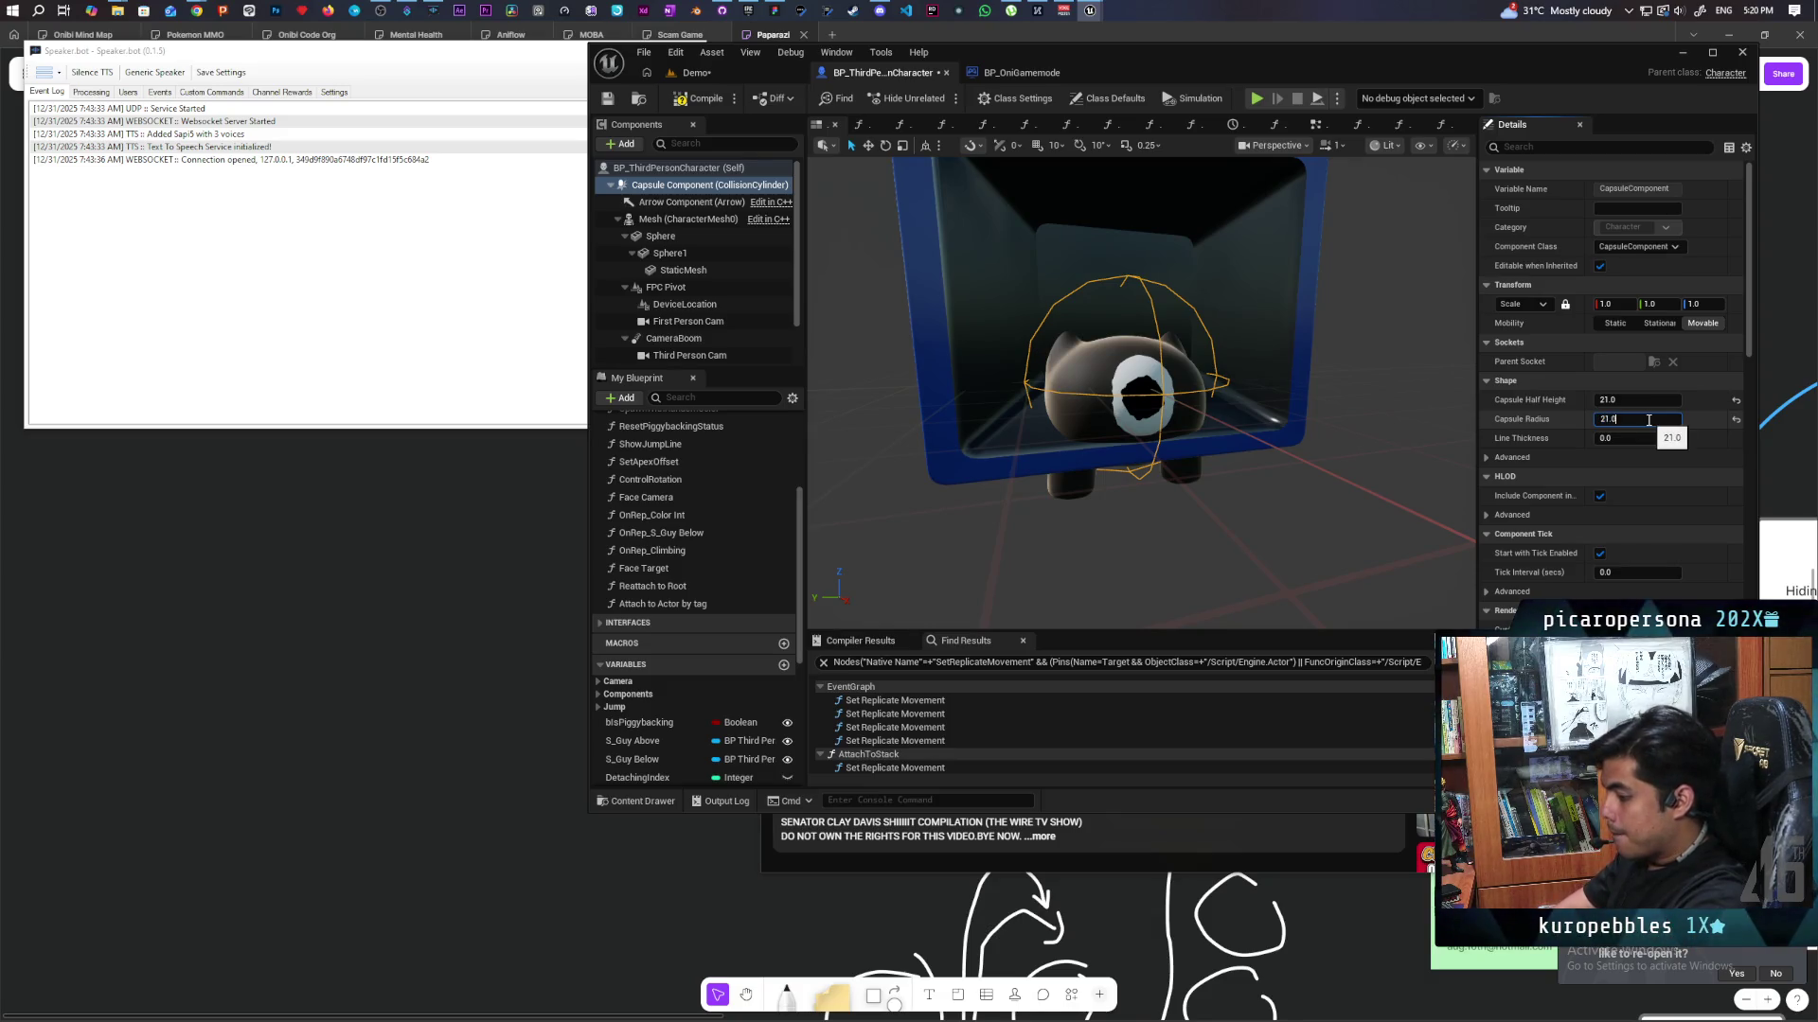
type("*0.76")
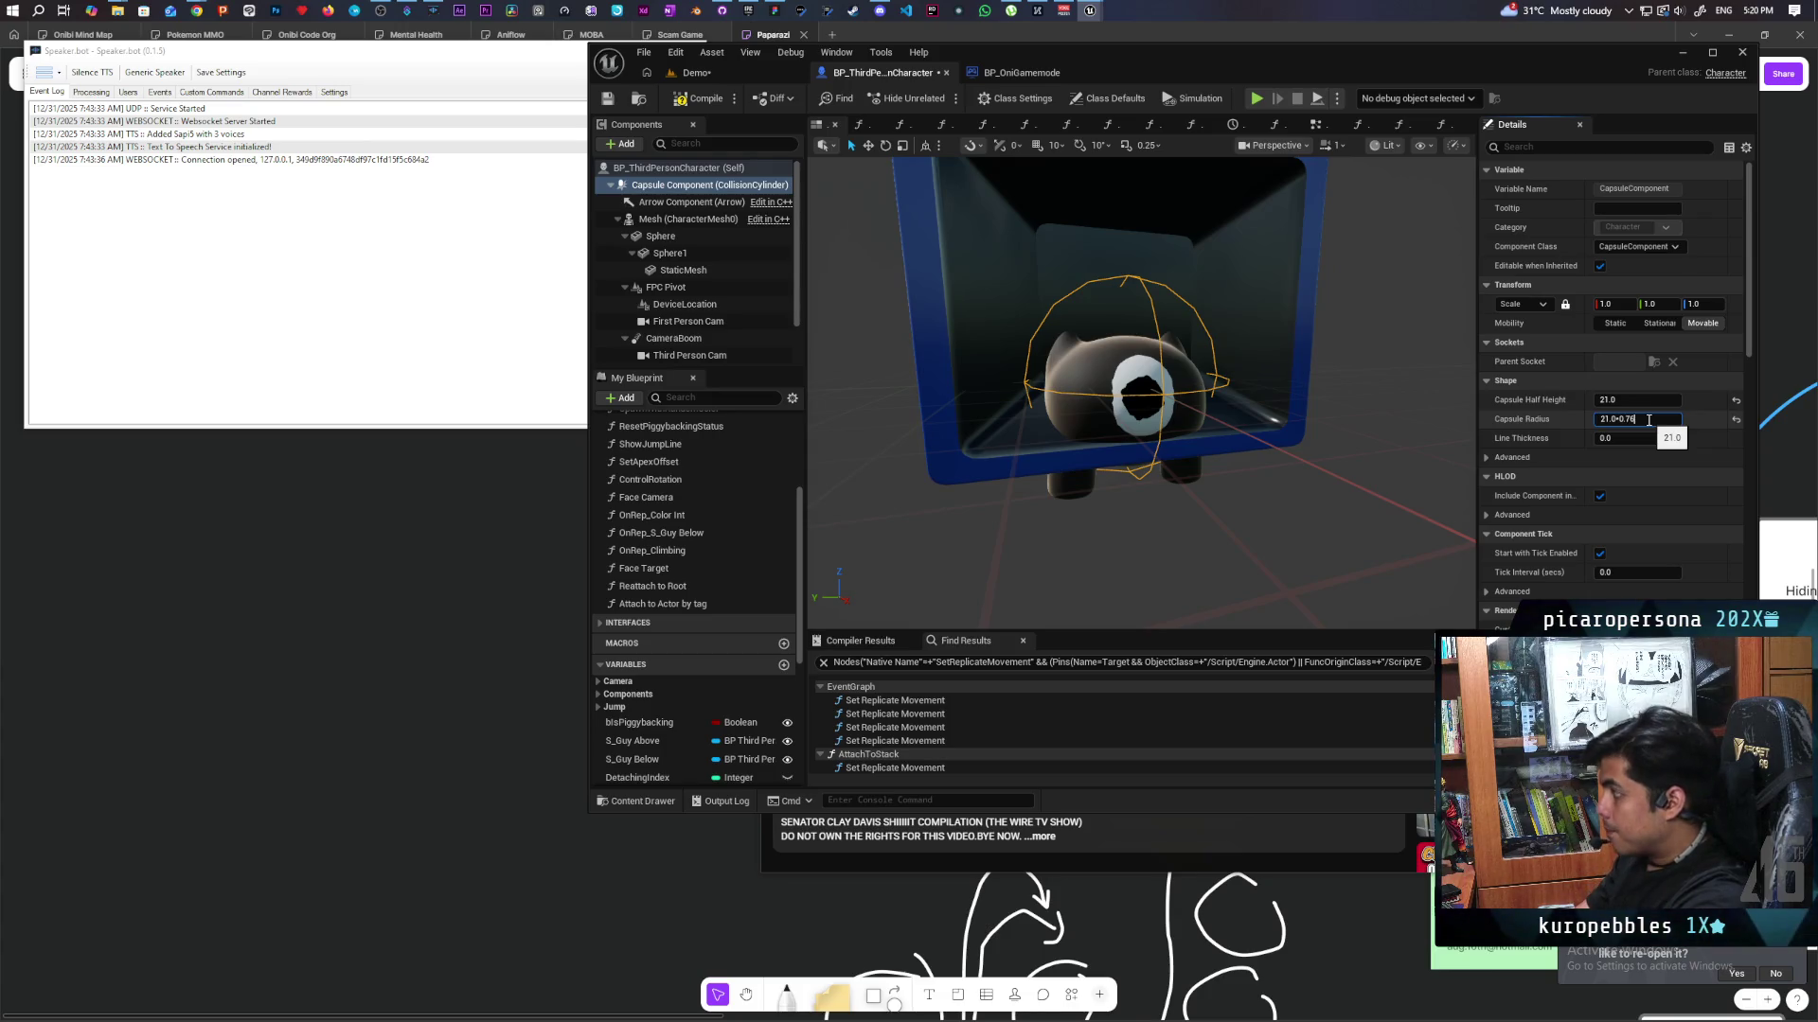
key("Return")
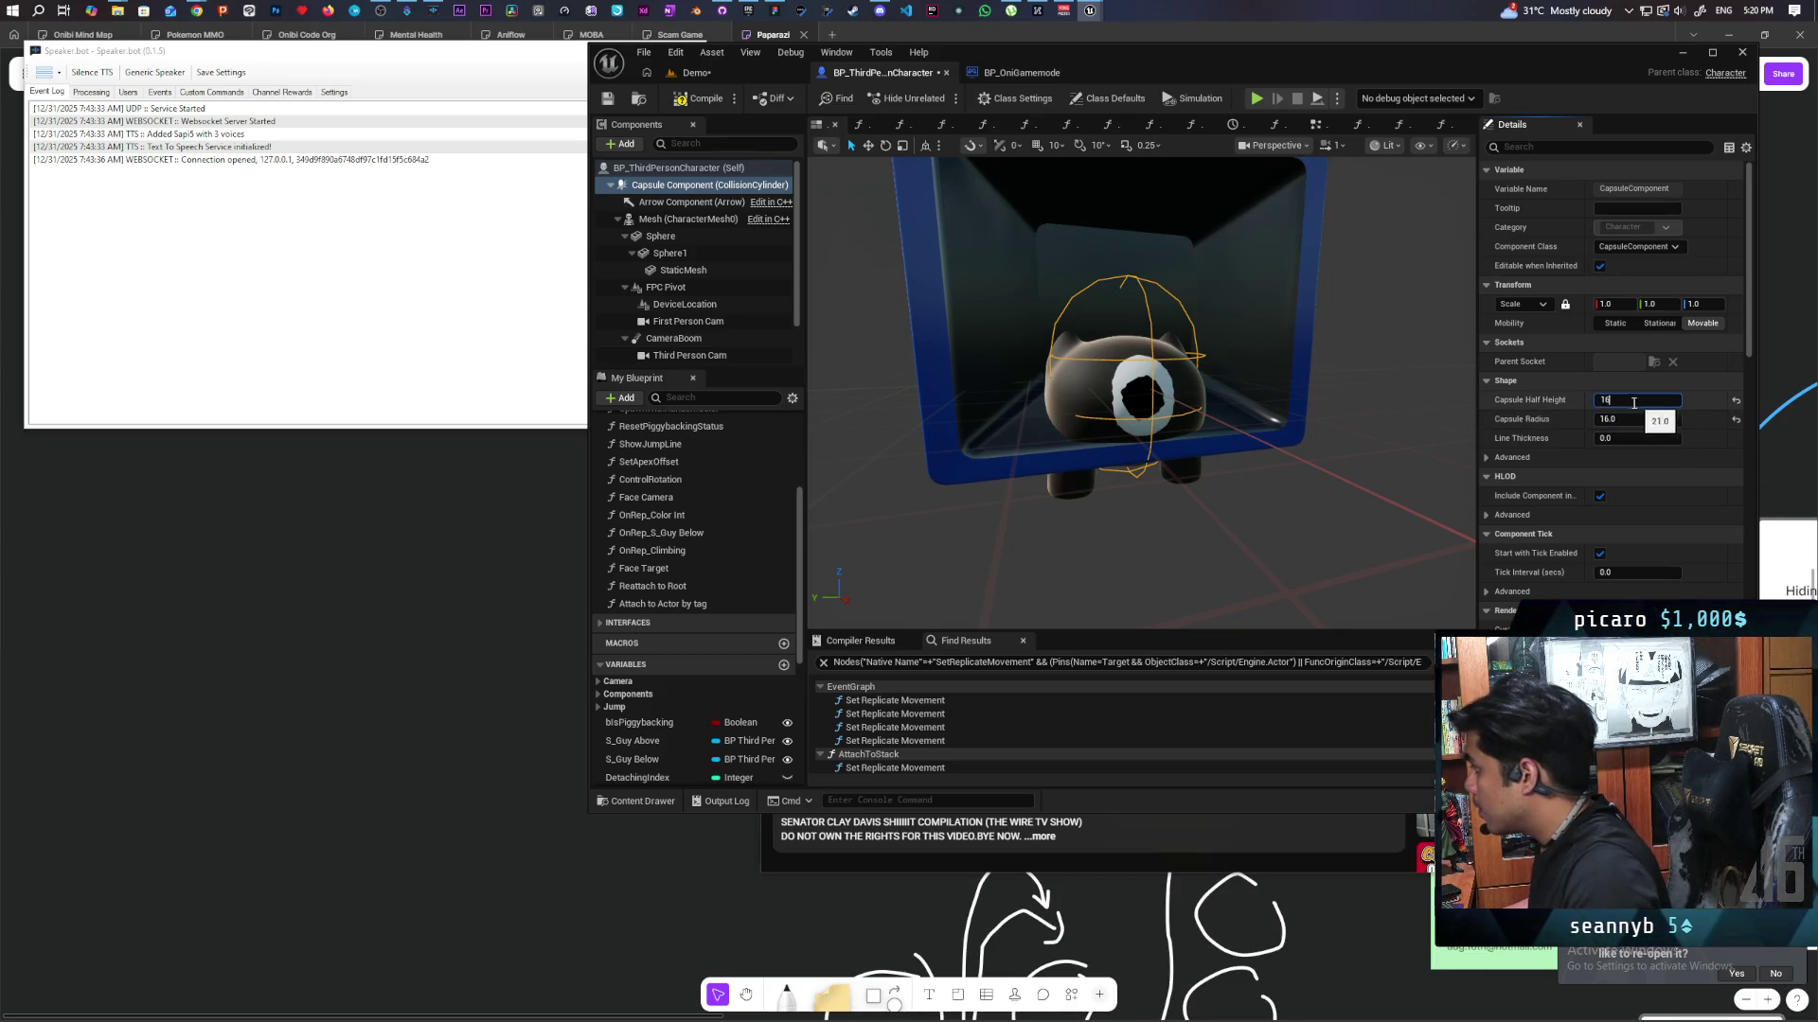
key("Return")
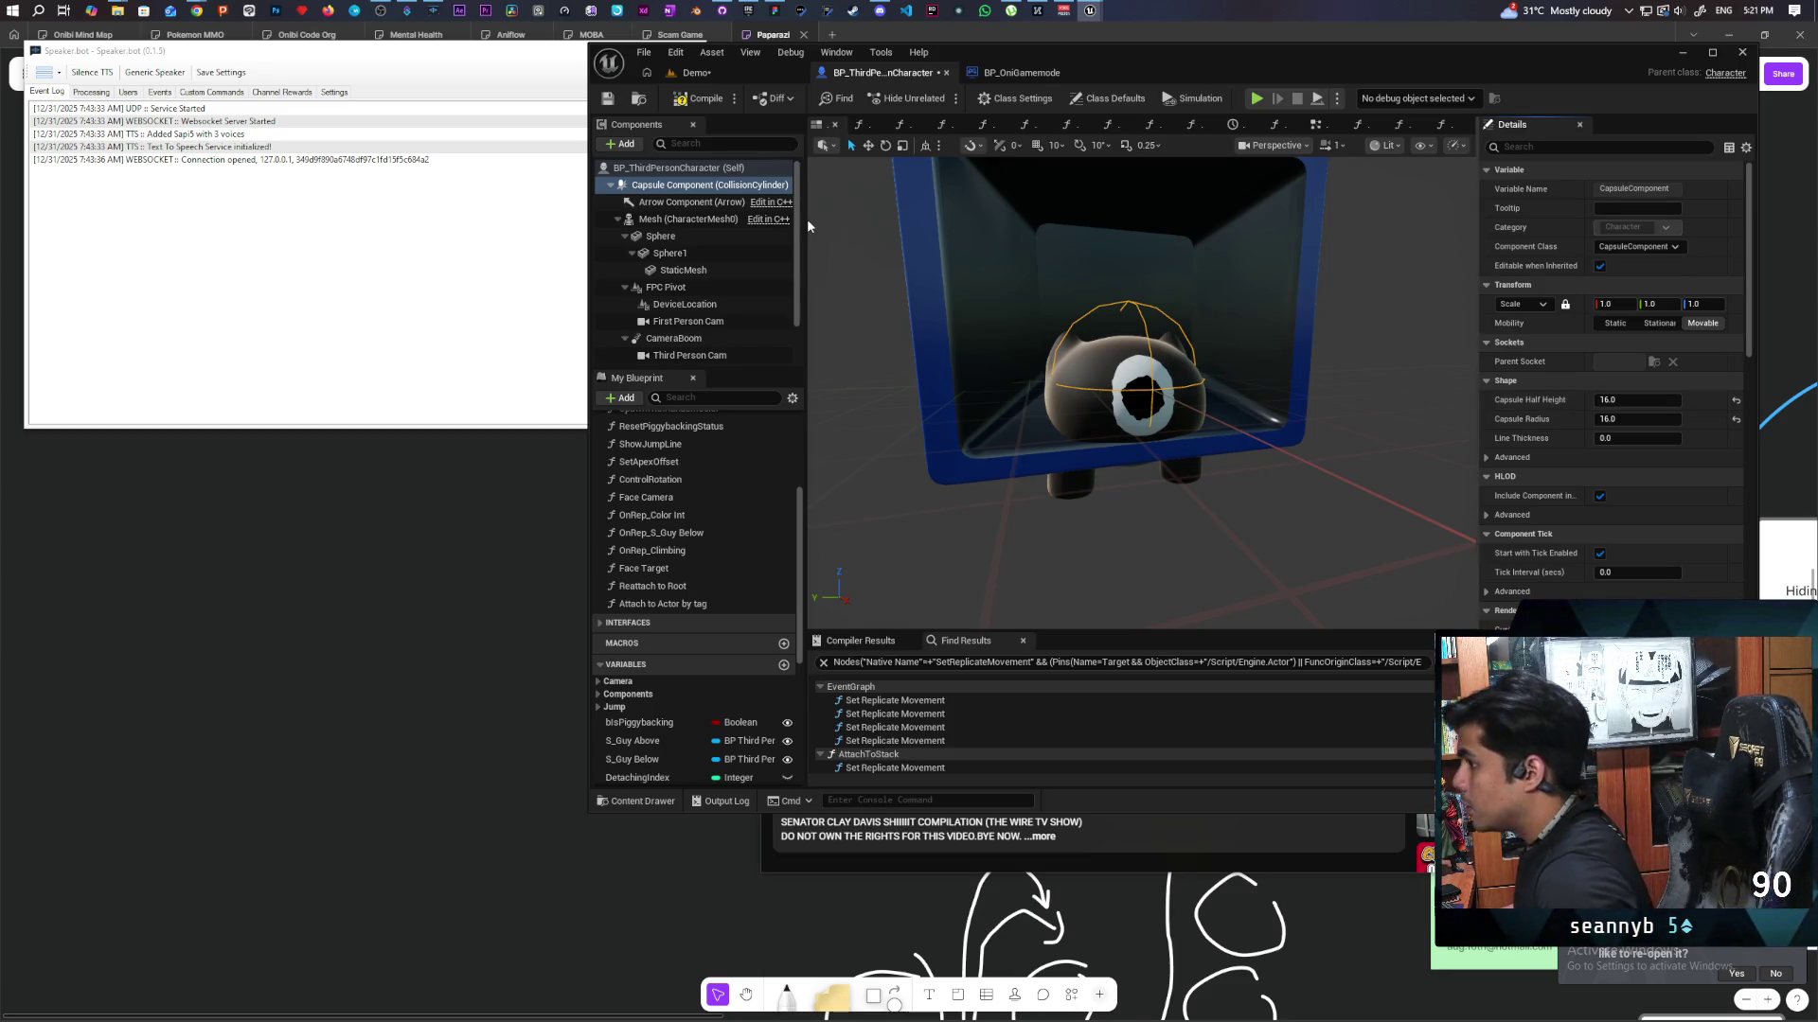
left_click(672, 221)
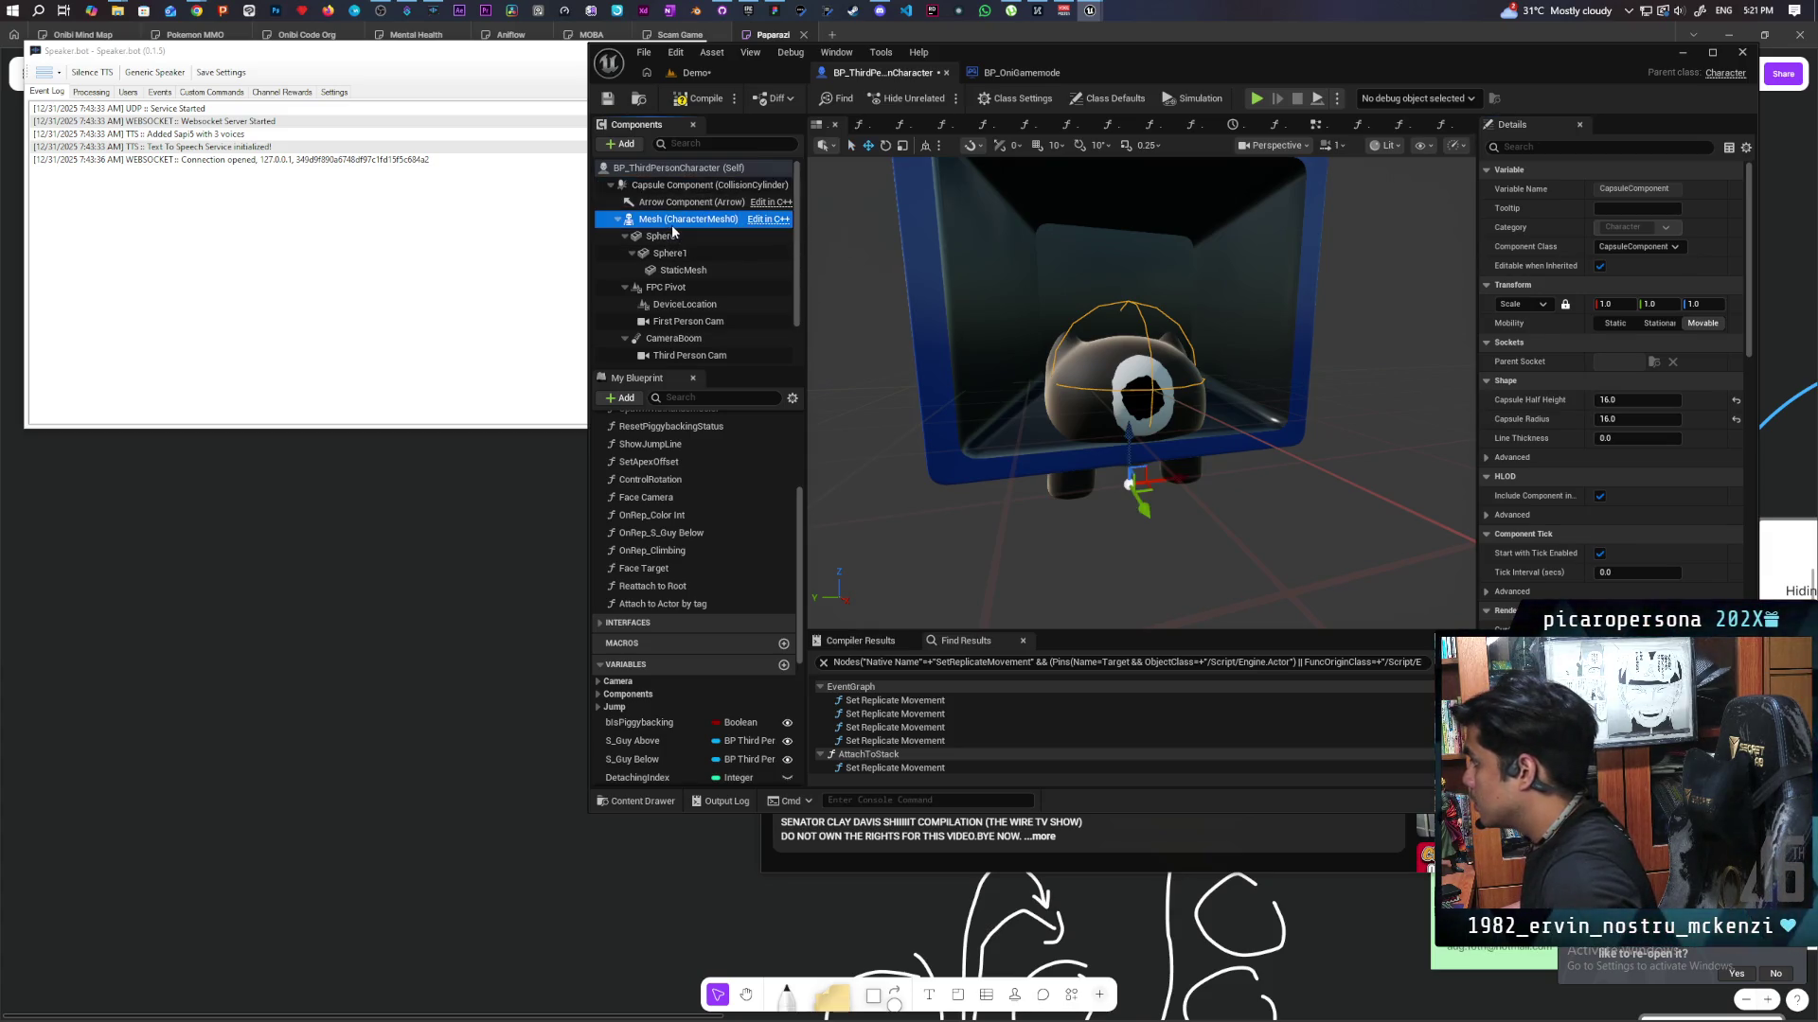
Raise the gremlin mesh to Location Z -19.0 and frame it in the viewport.
left_click(1714, 304)
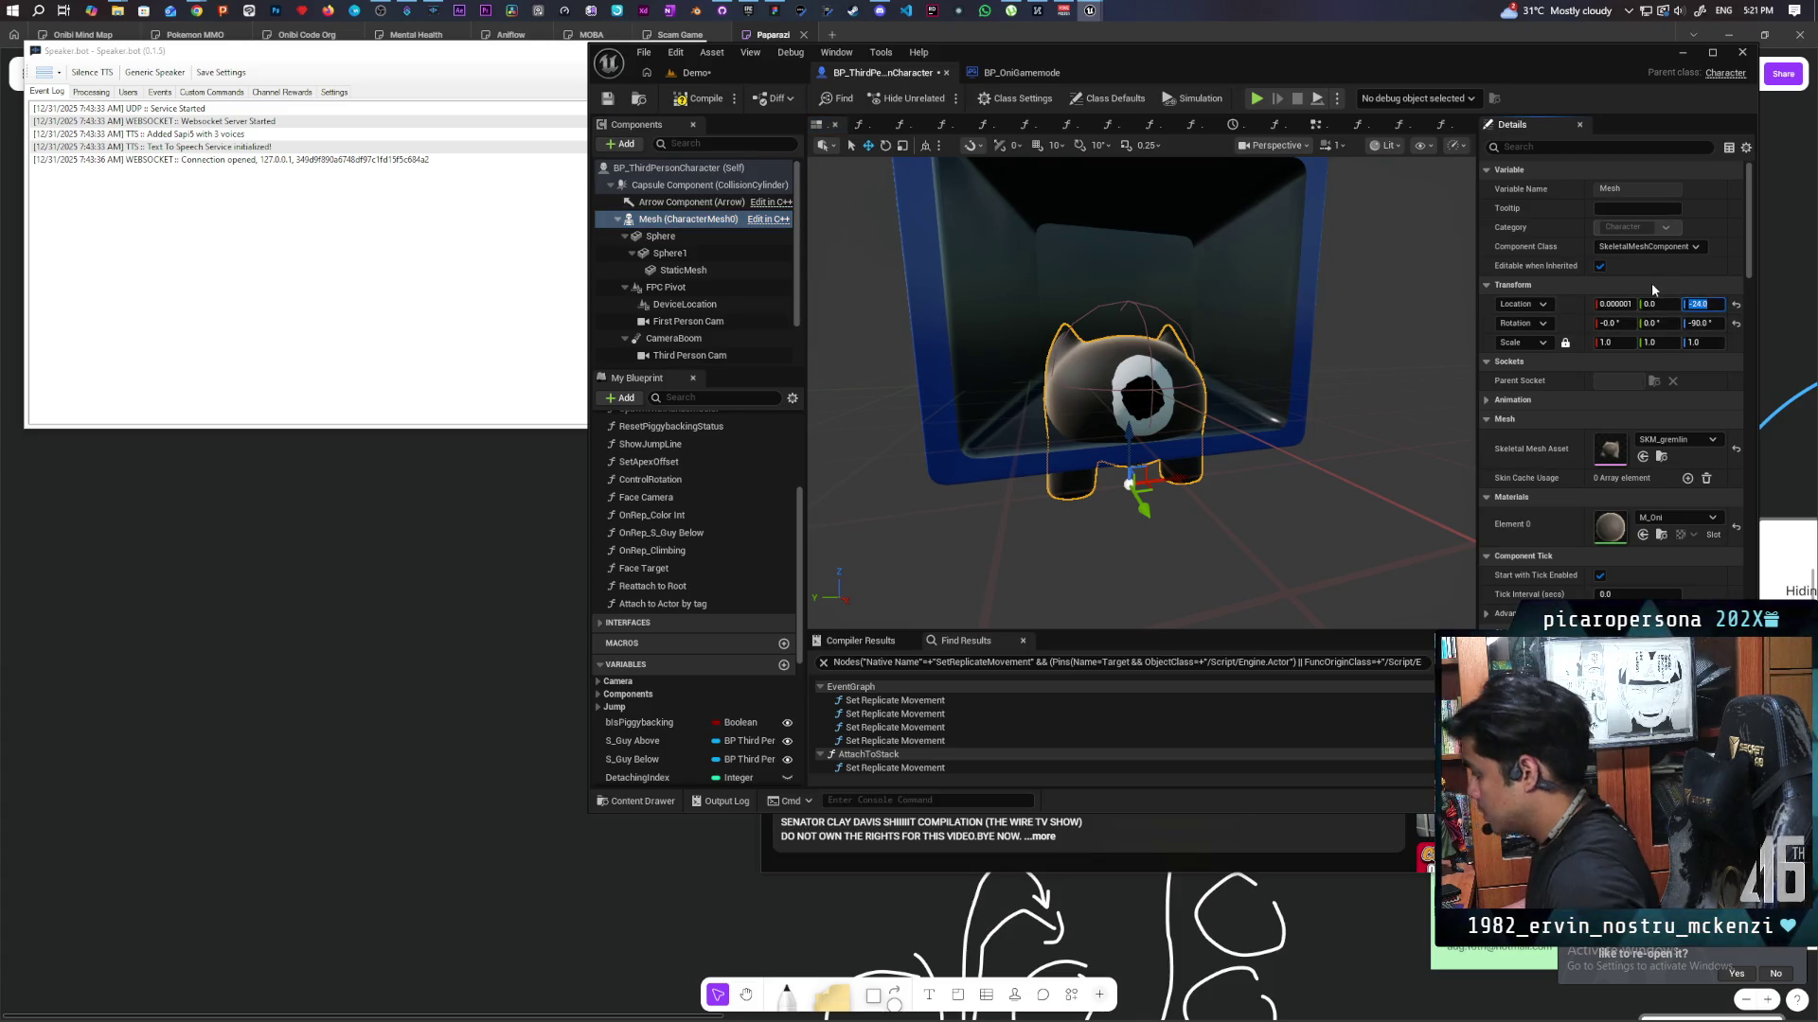
type("9")
key("Return")
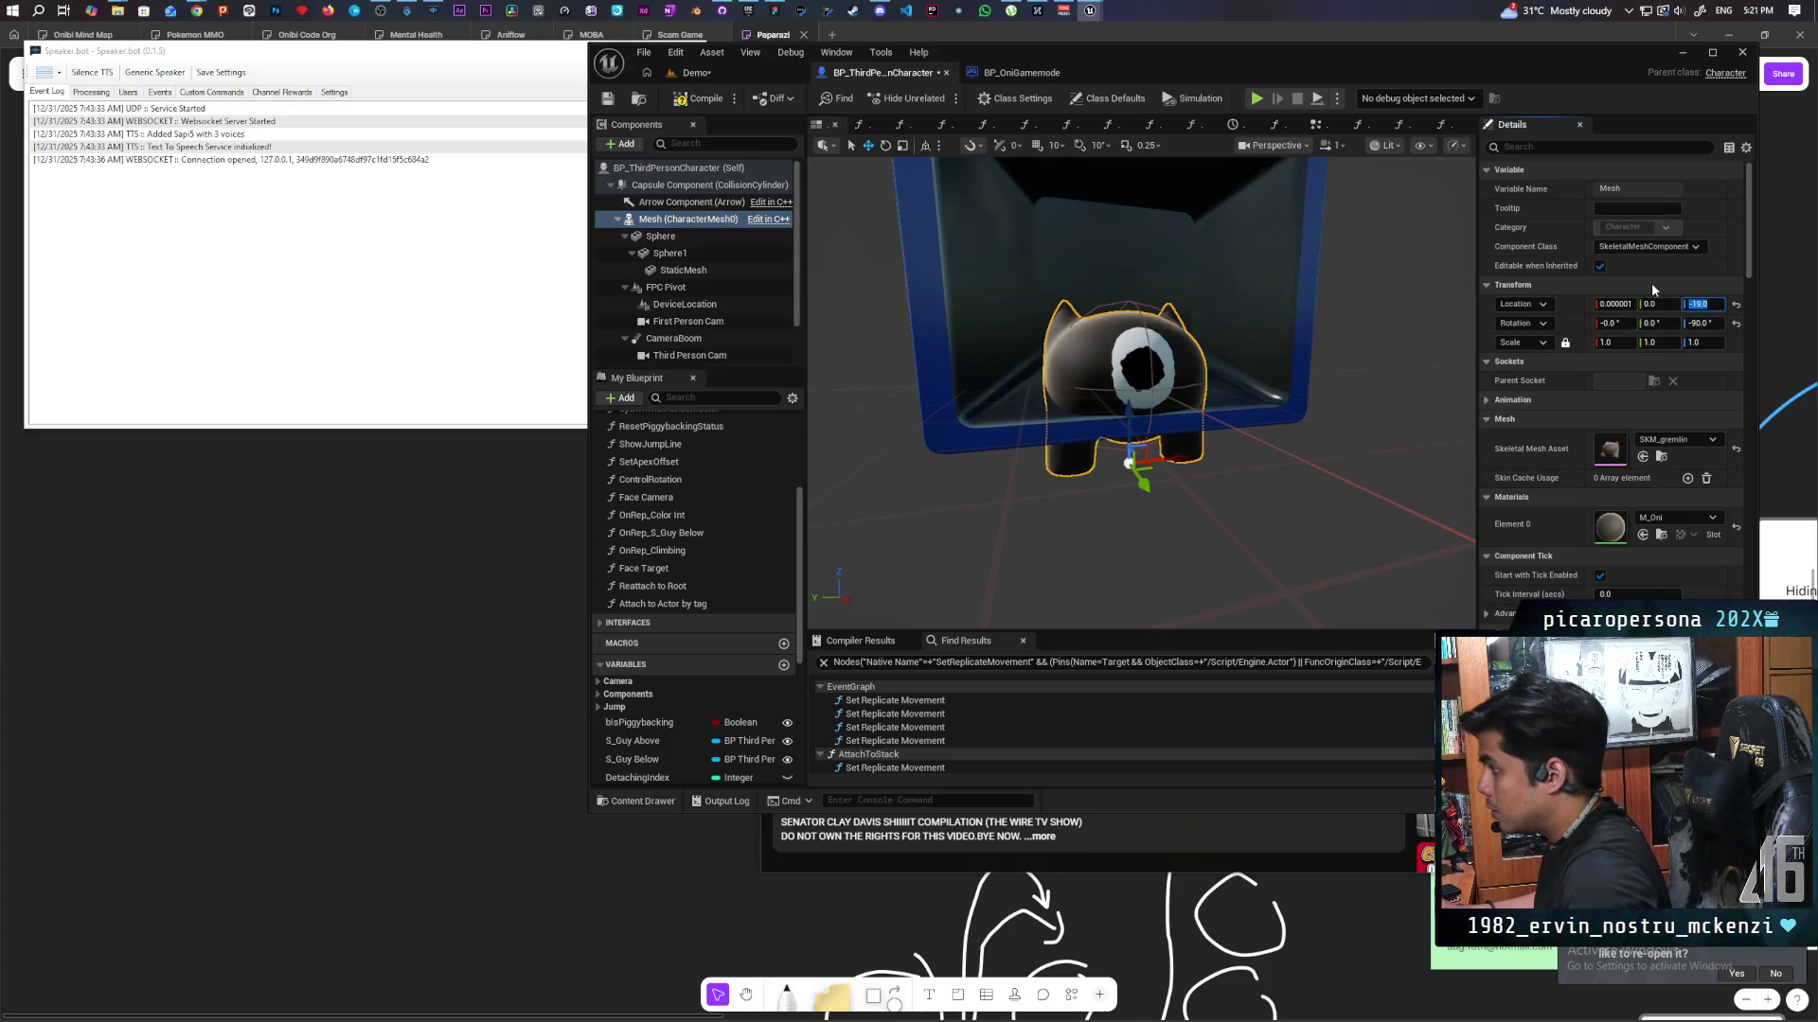
scroll(1157, 289, "down", 4)
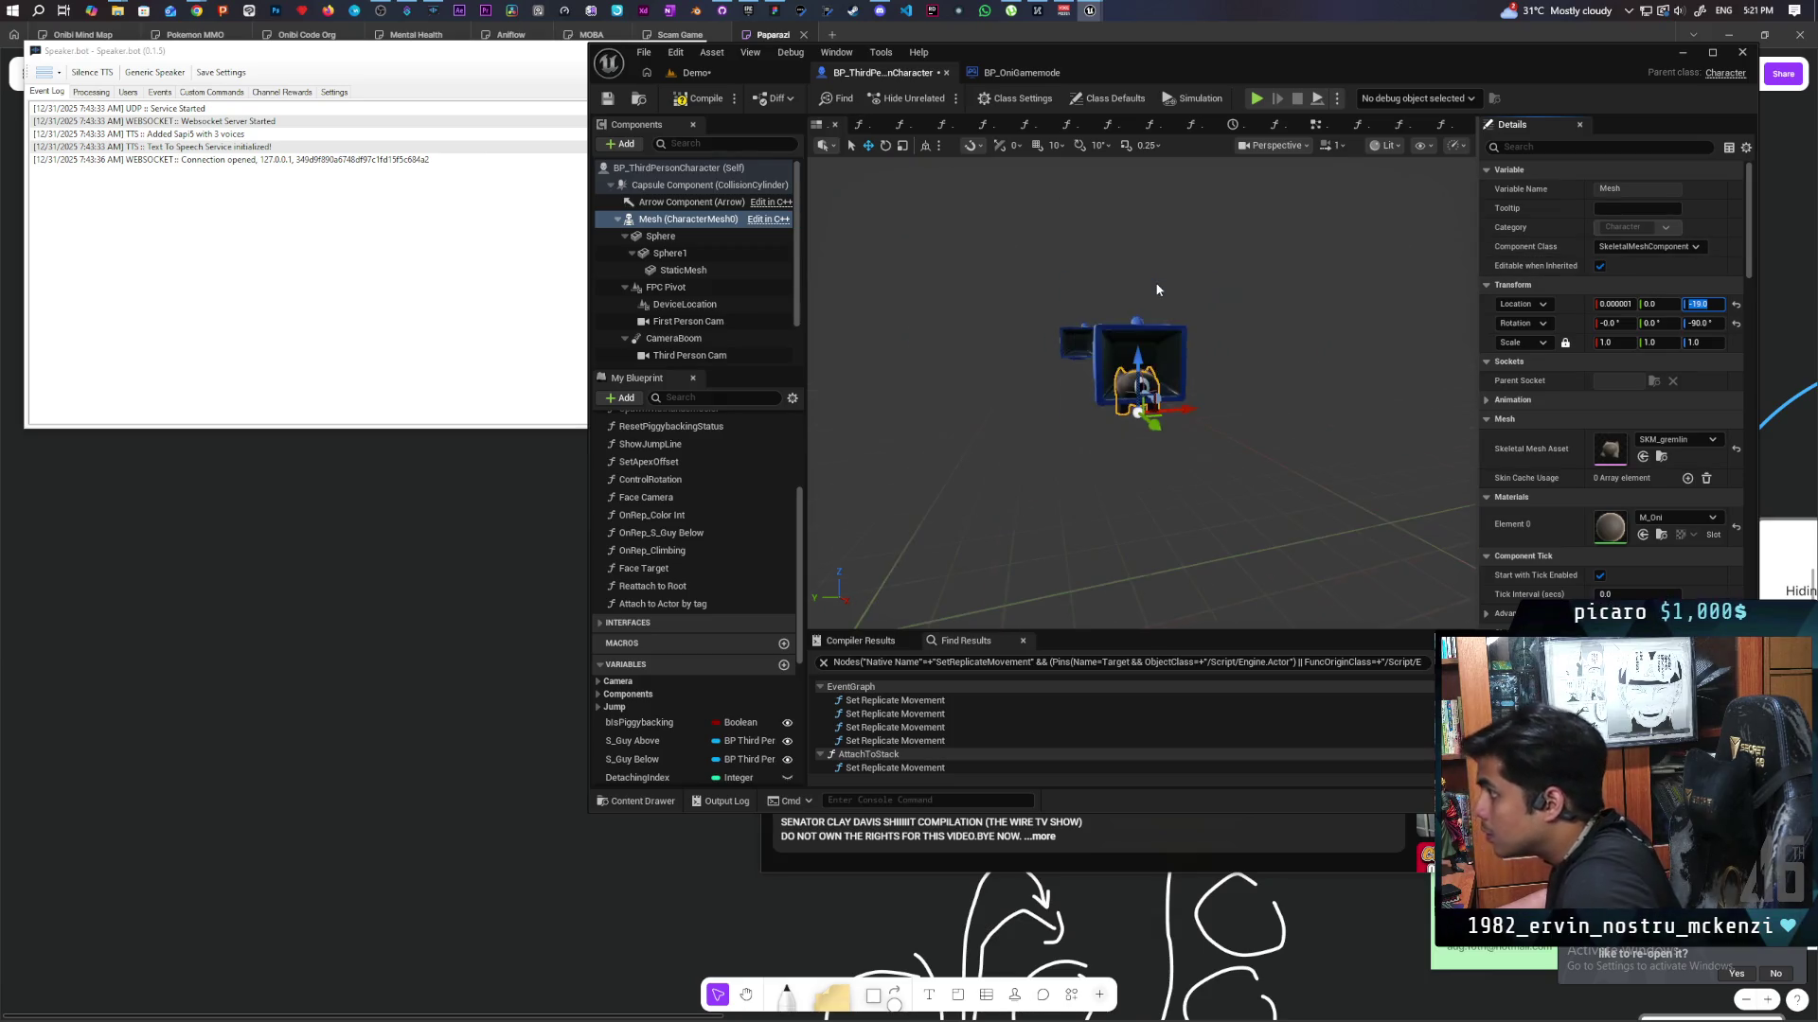
mouse_move(1157, 288)
left_mouse_down()
mouse_move(1316, 445)
mouse_move(1364, 566)
mouse_move(1055, 568)
mouse_move(1055, 540)
mouse_move(1042, 558)
left_mouse_up()
scroll(1363, 566, "up", 4)
key("f")
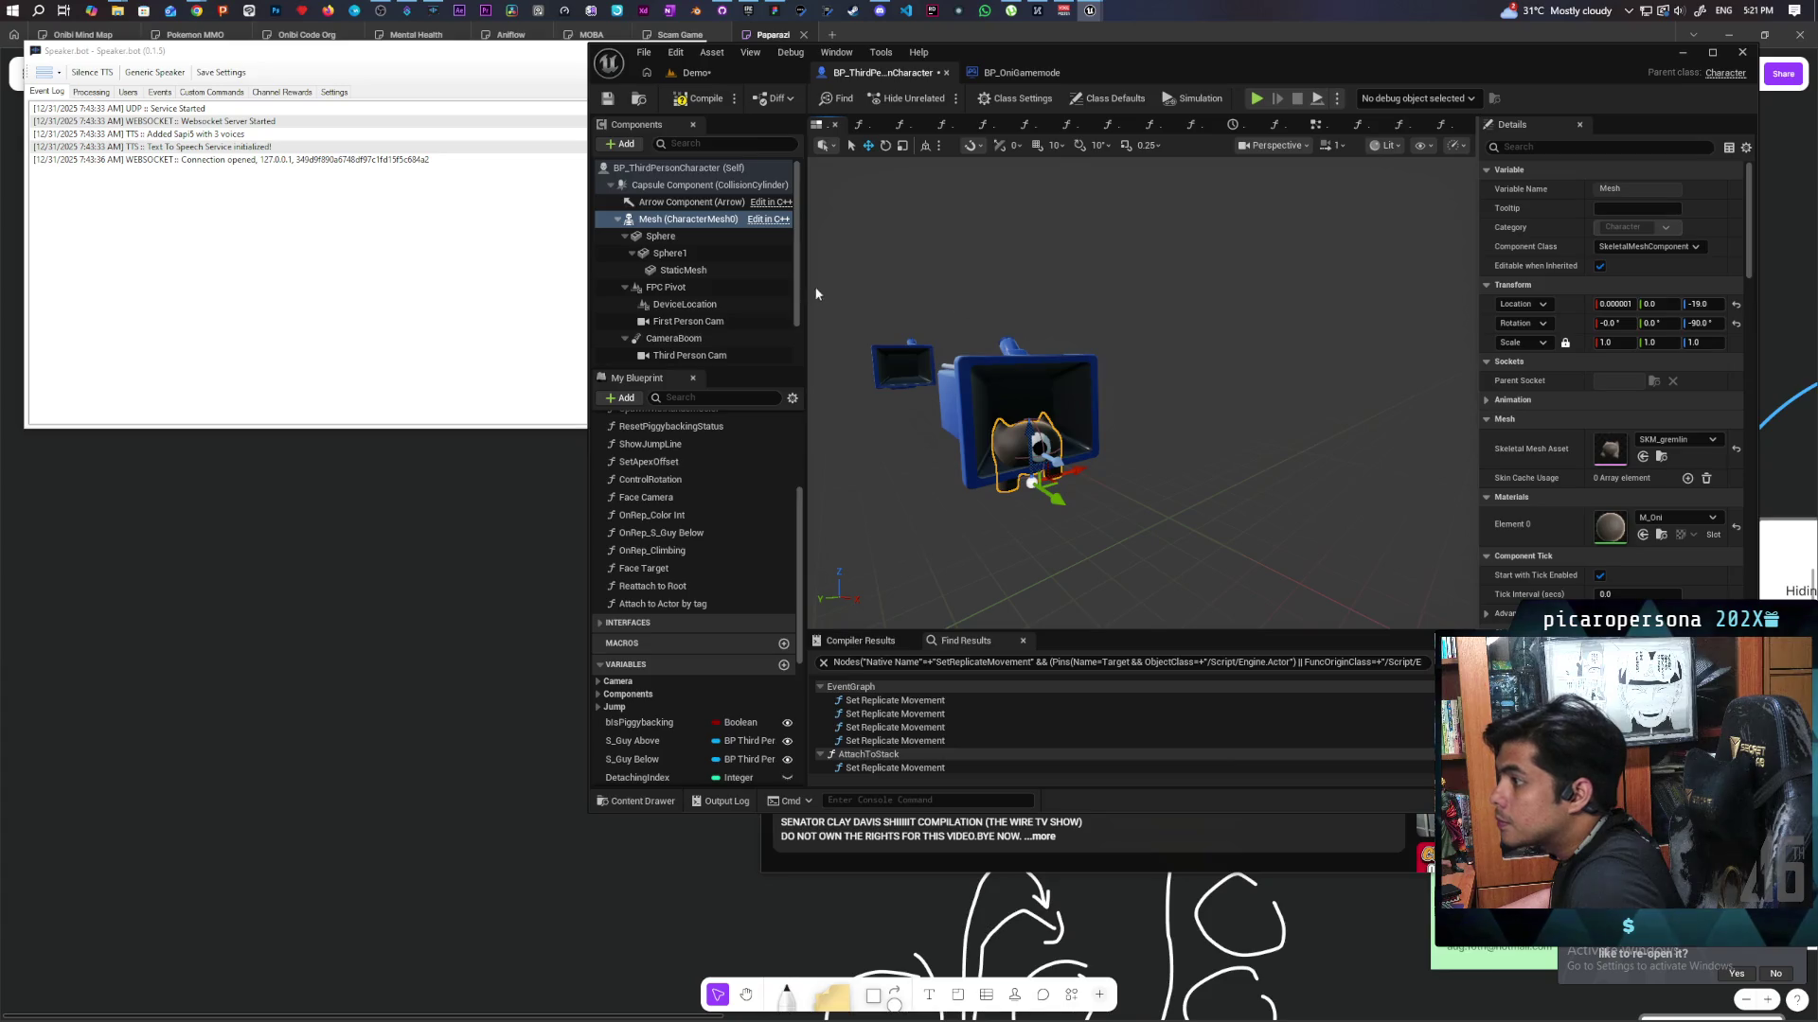
scroll(691, 306, "down", 2)
left_click(685, 297)
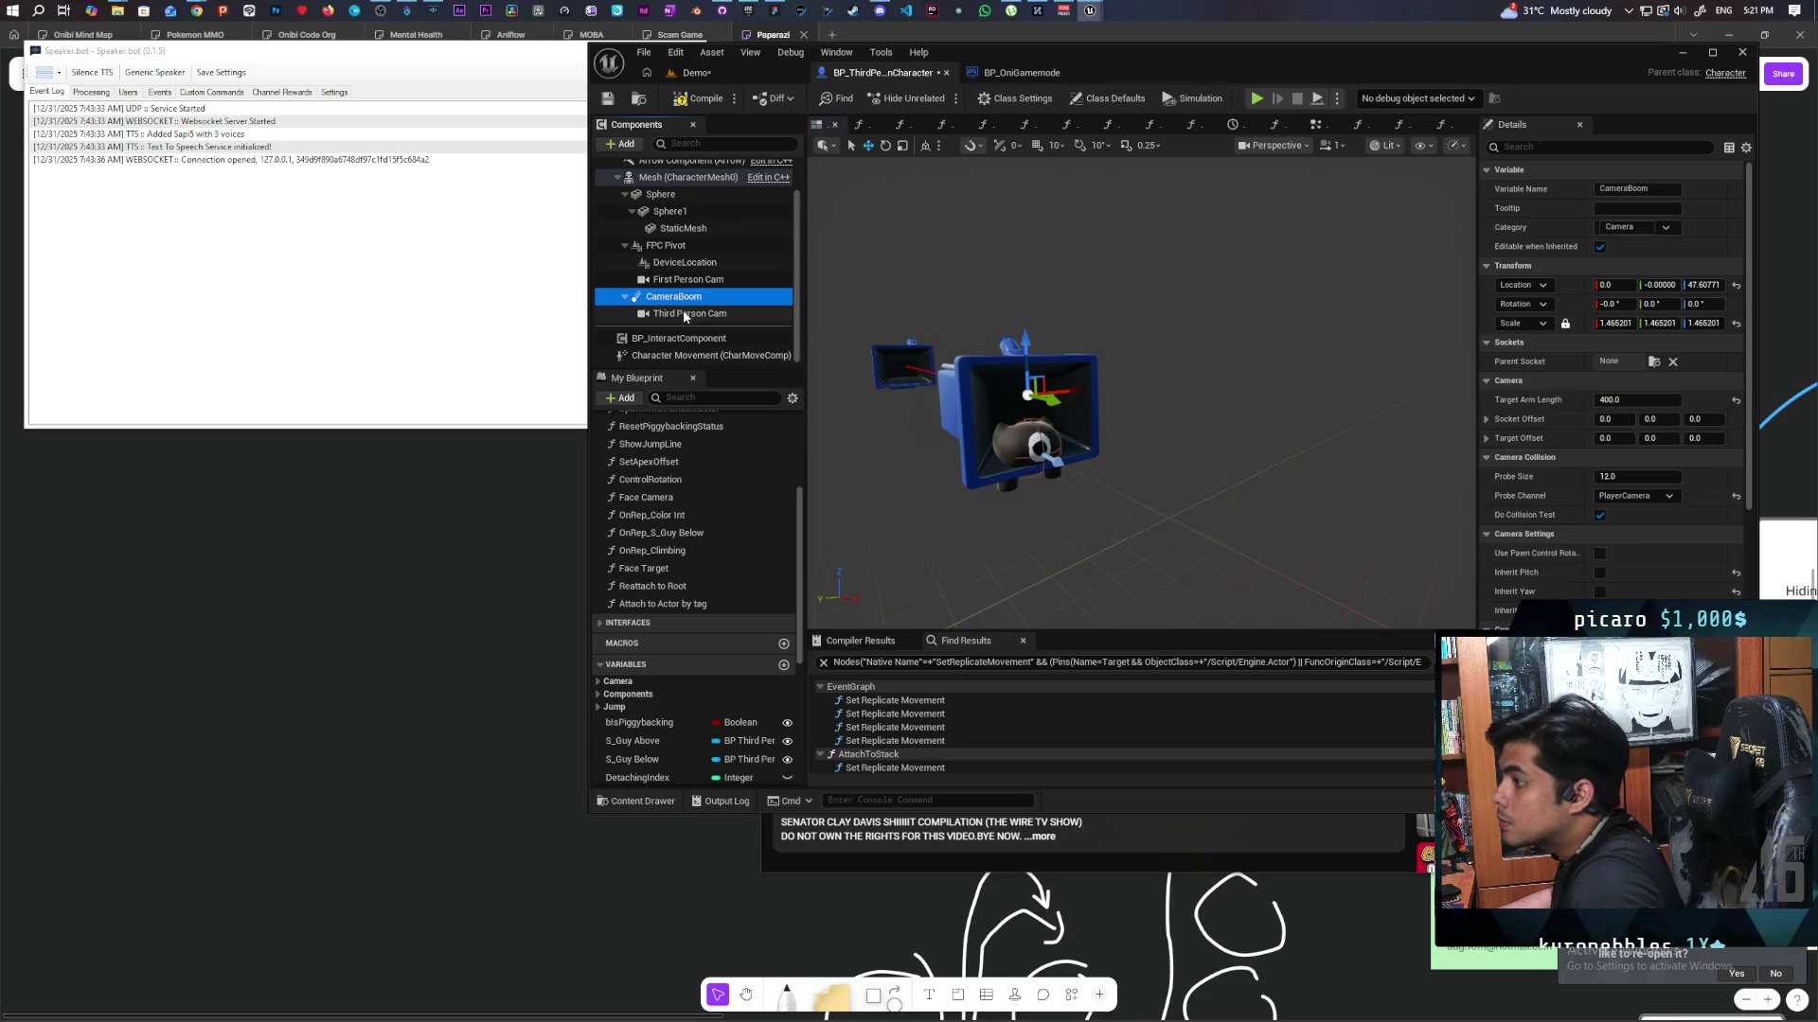
Scale the First Person Cam uniformly to 0.76 and lower it below the gremlin's head.
left_click(684, 314)
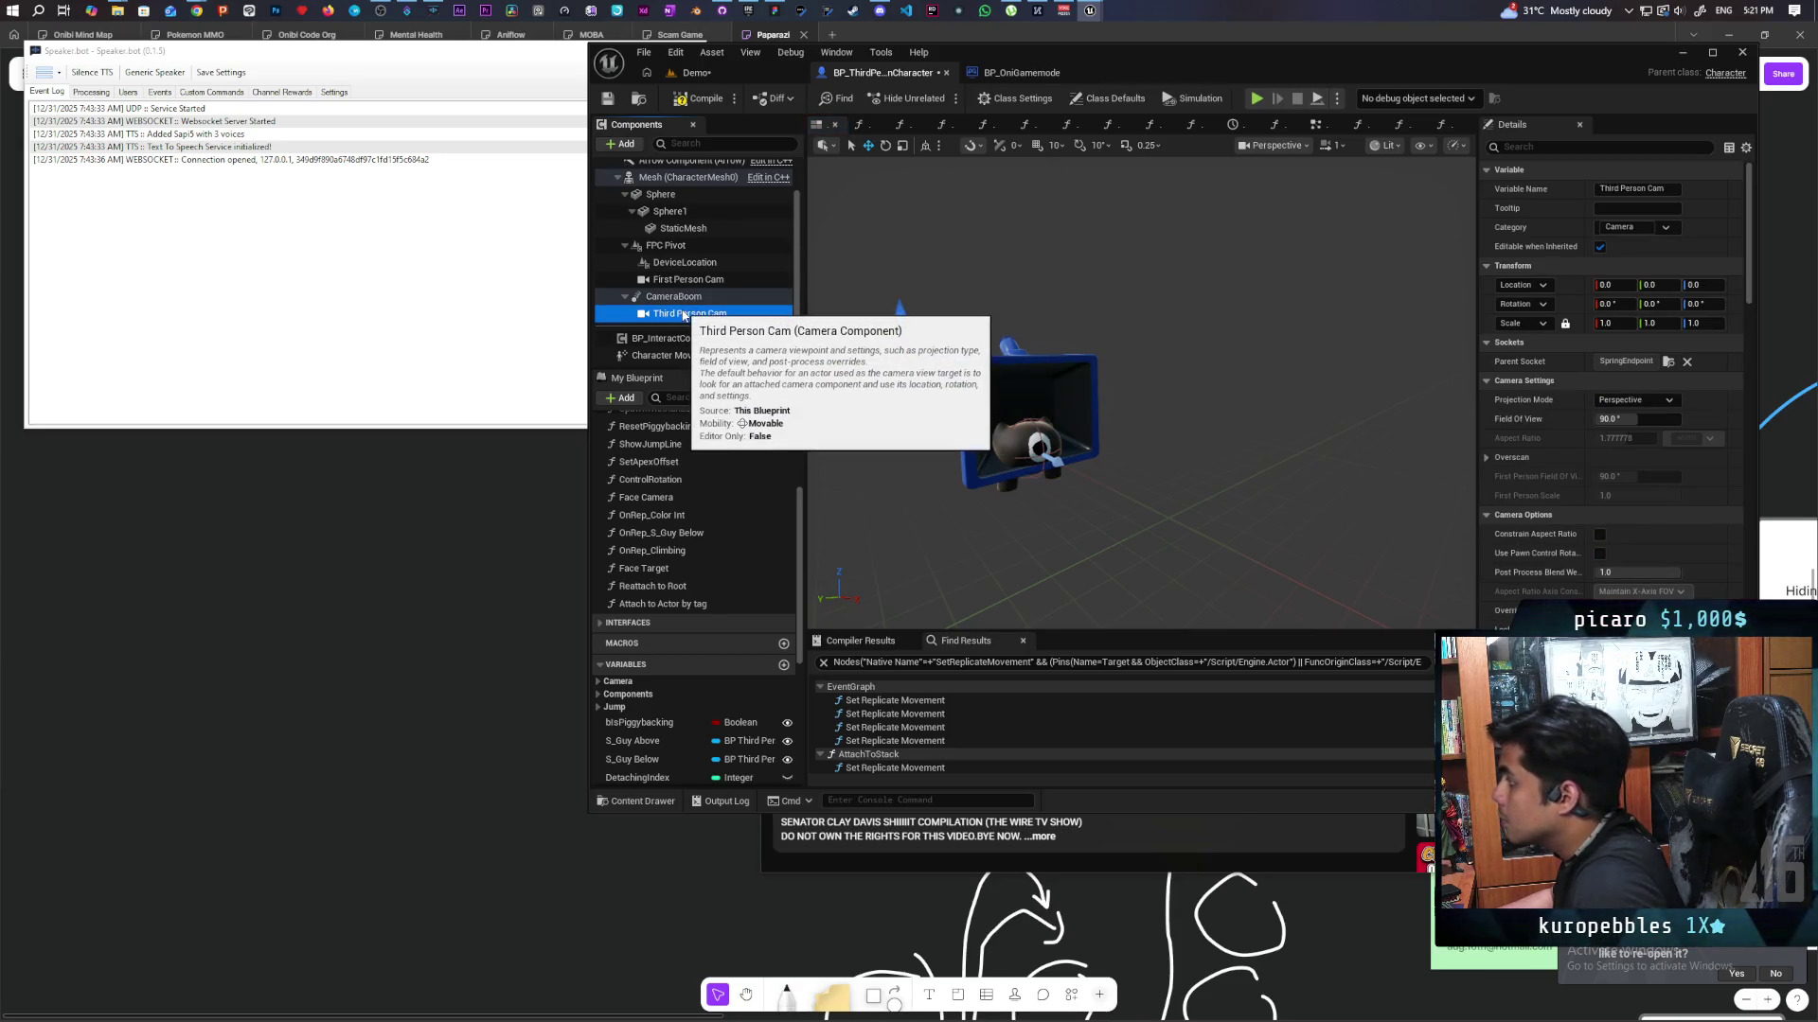
left_click(1619, 323)
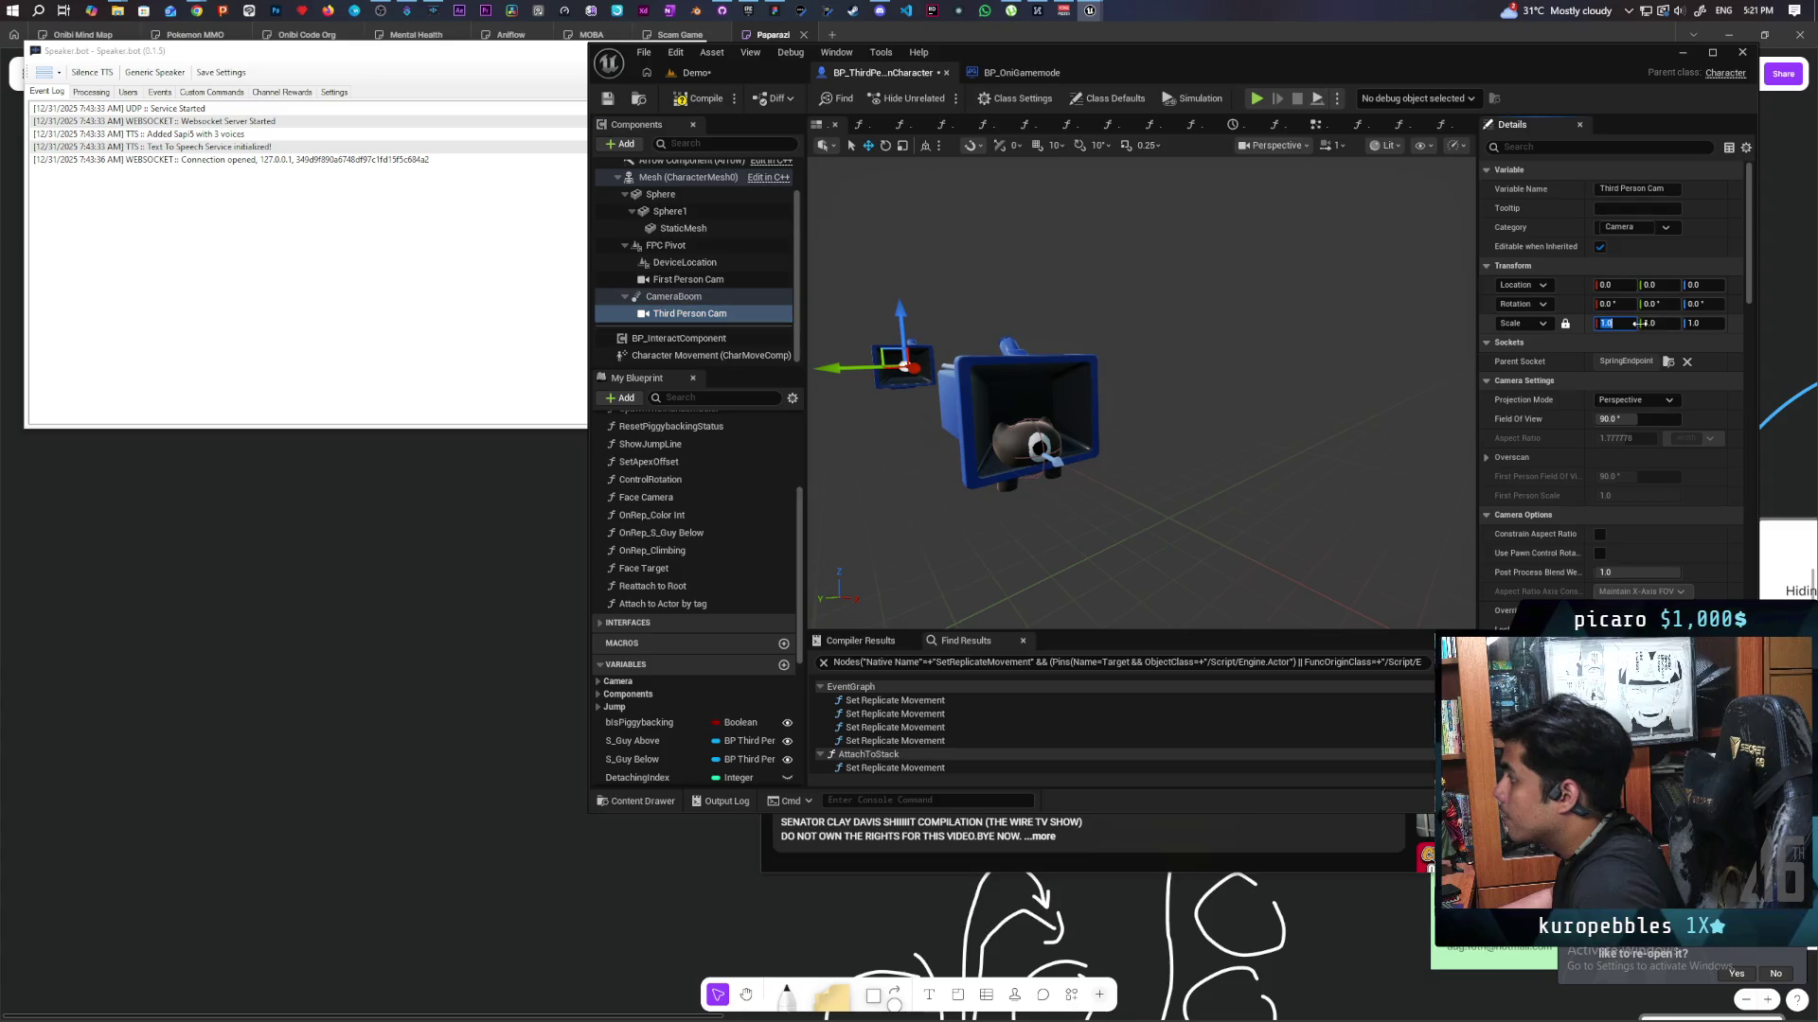
type("0.76")
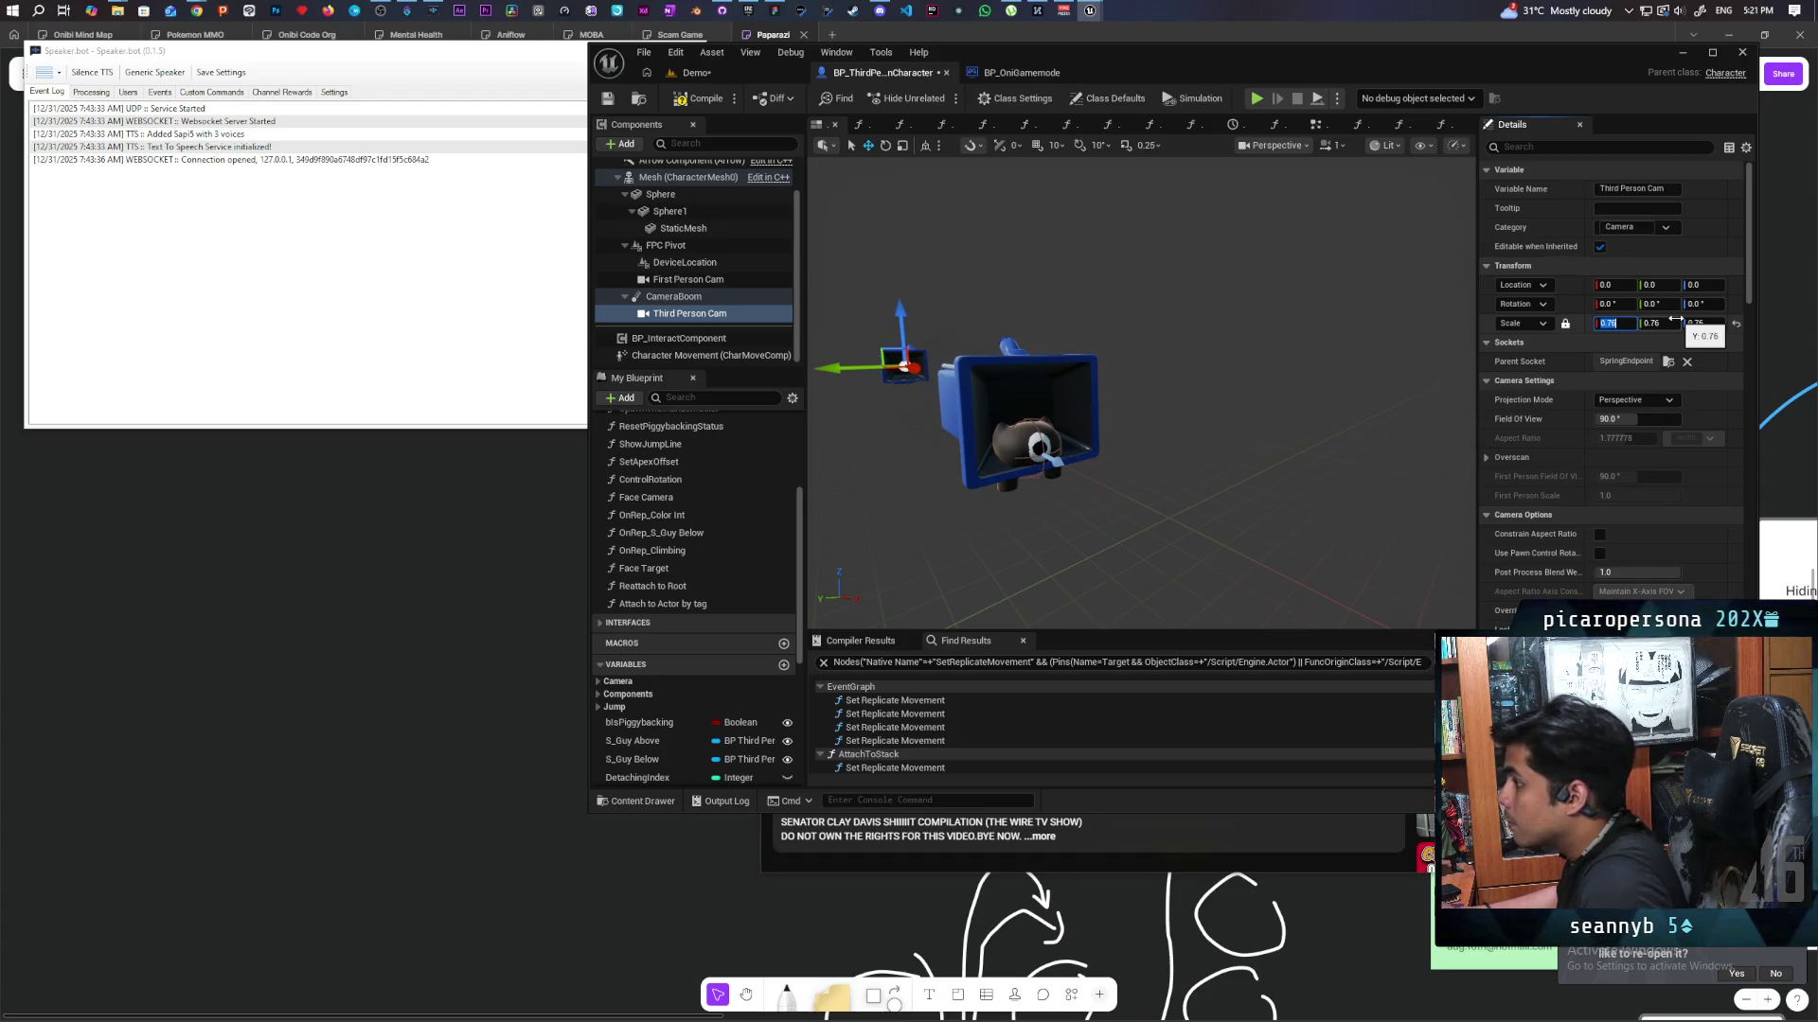
left_click(720, 279)
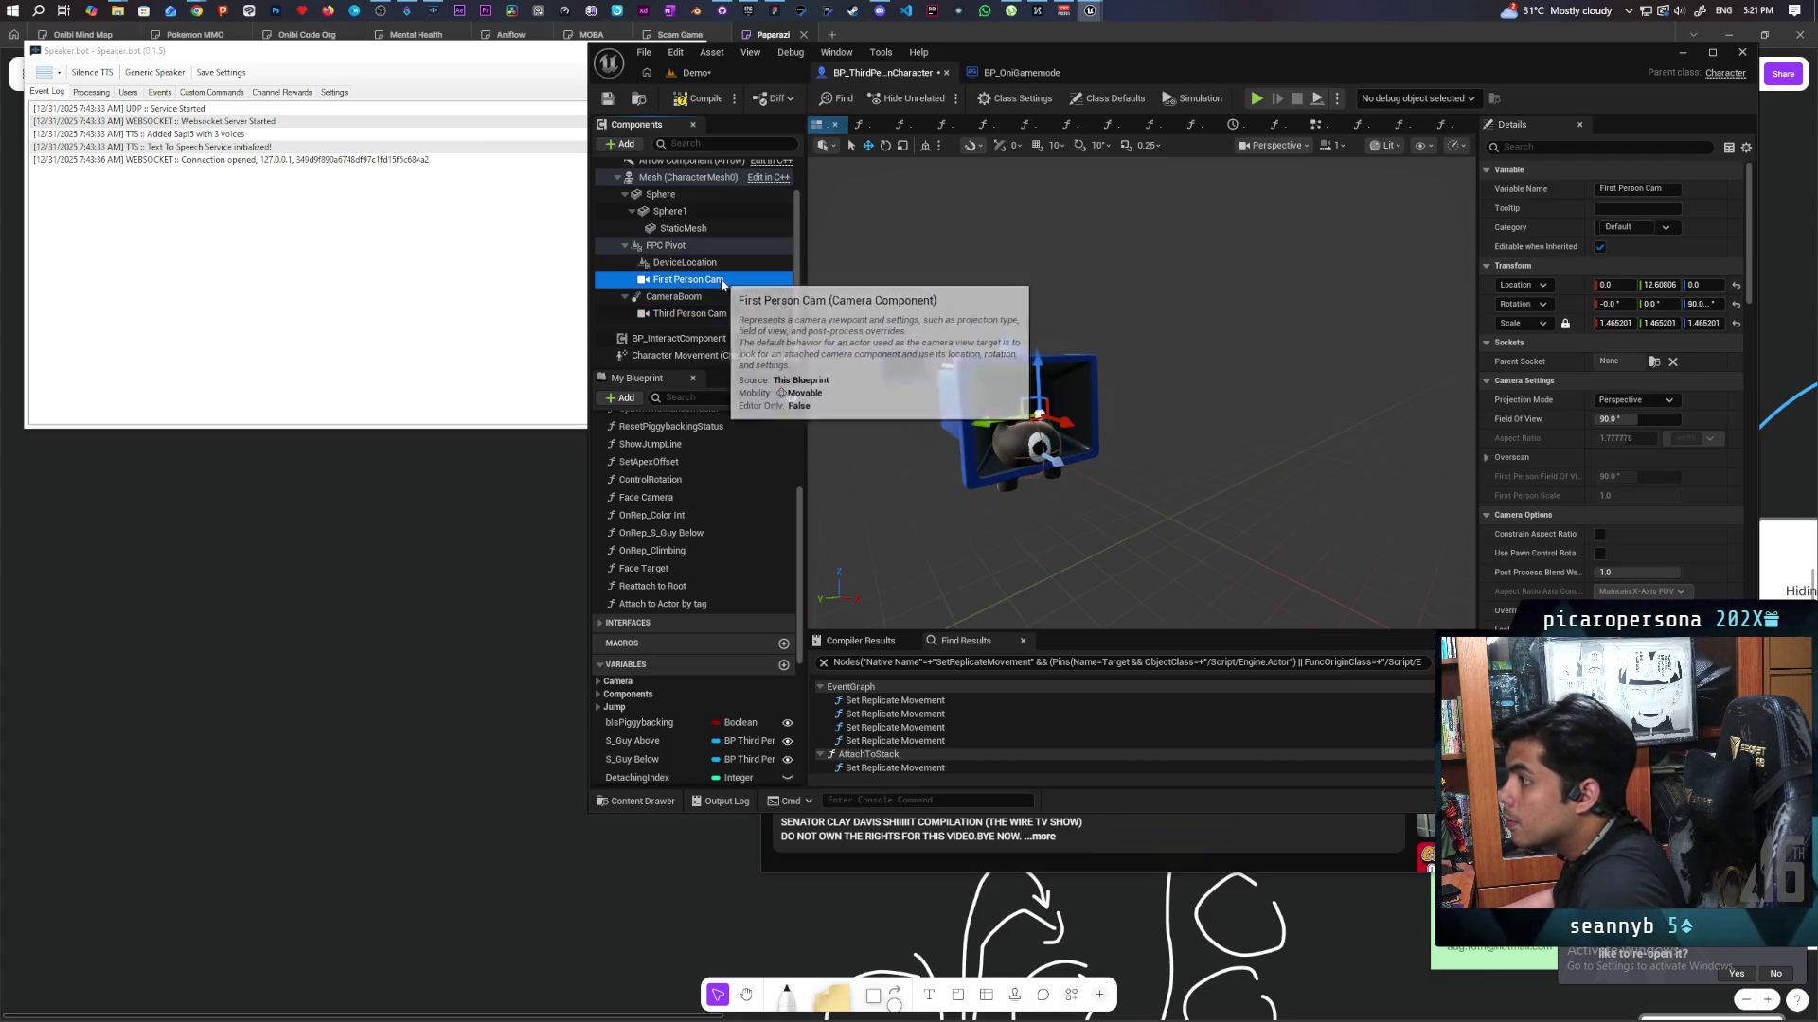
left_click(1616, 323)
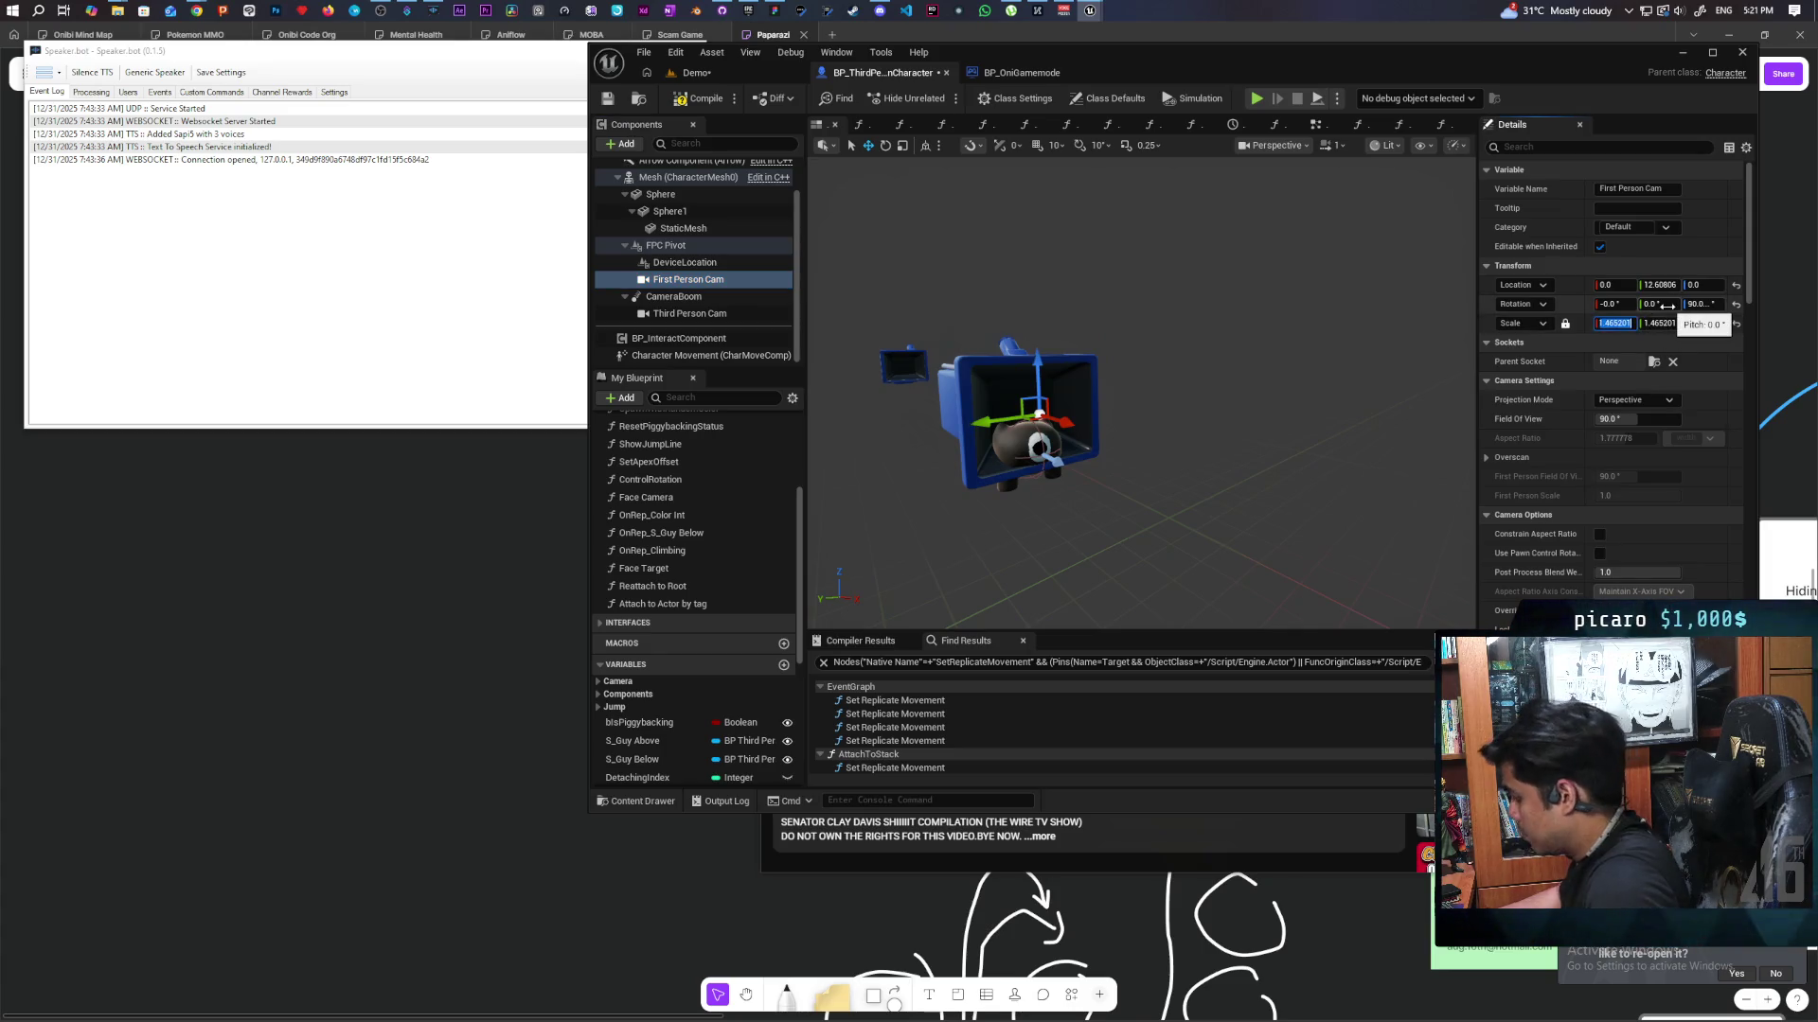
type("0.76")
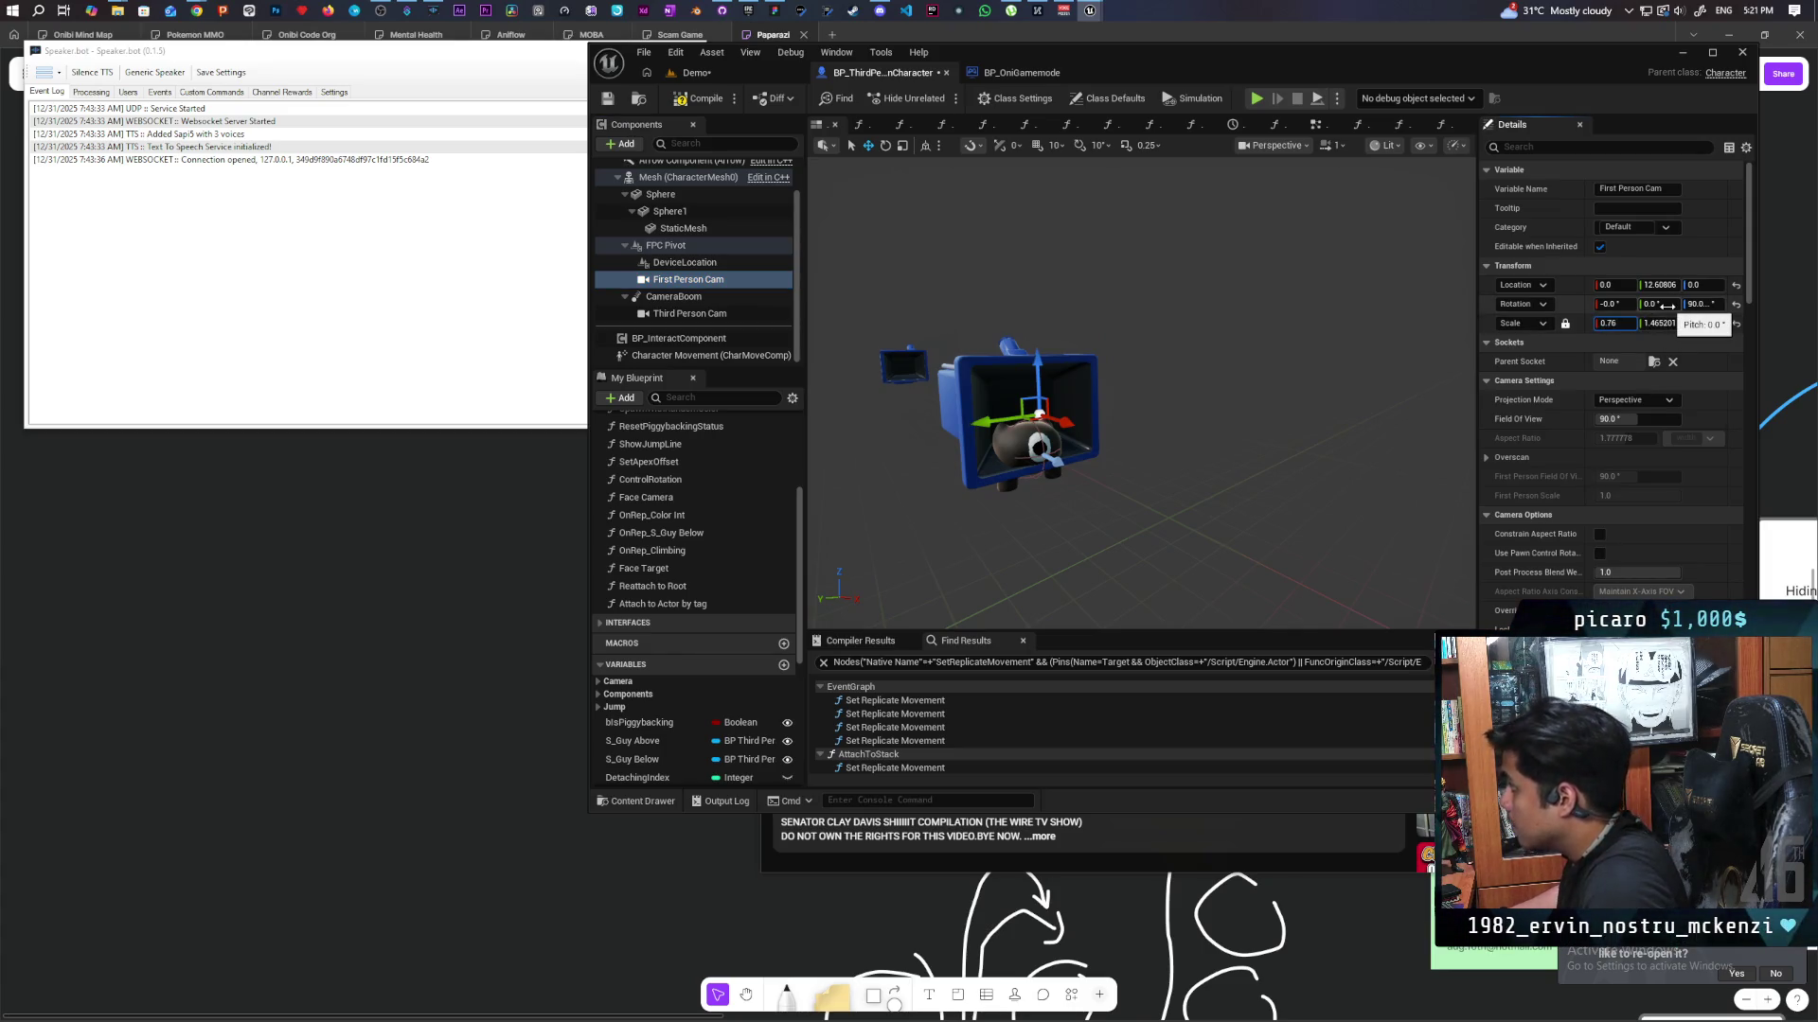
key("Return")
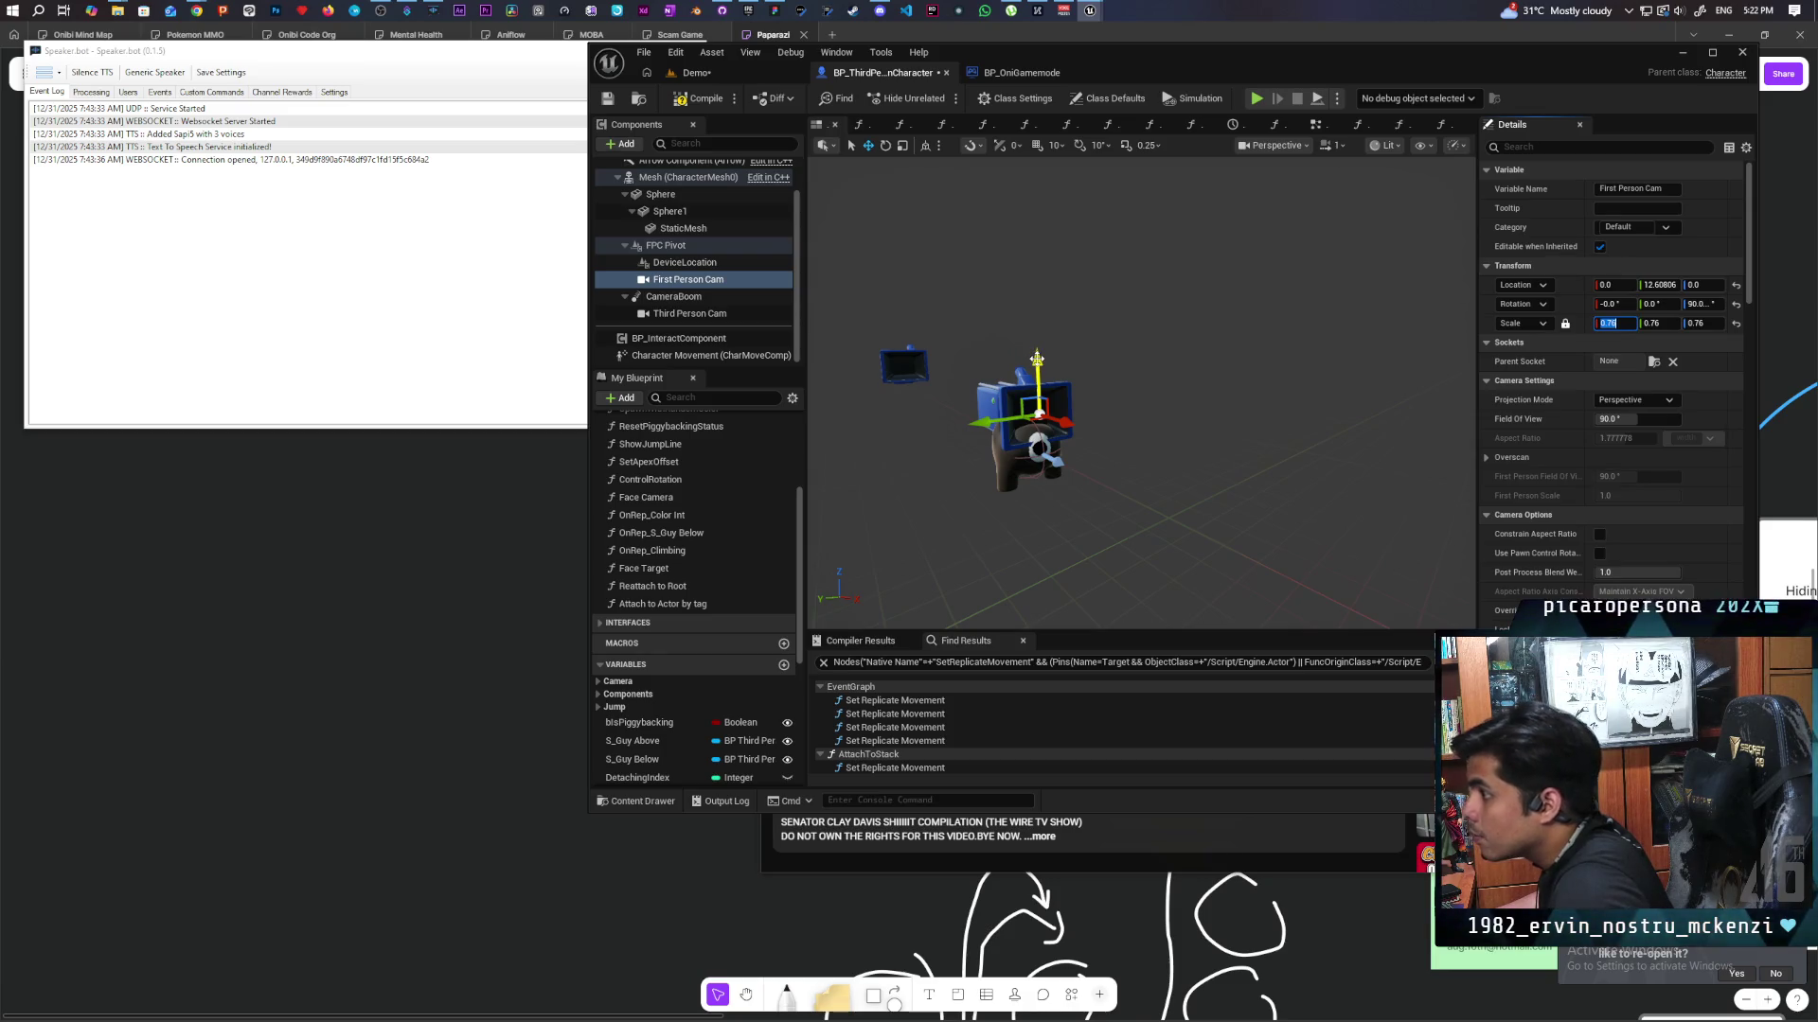
left_click_drag(1036, 358, 1031, 396)
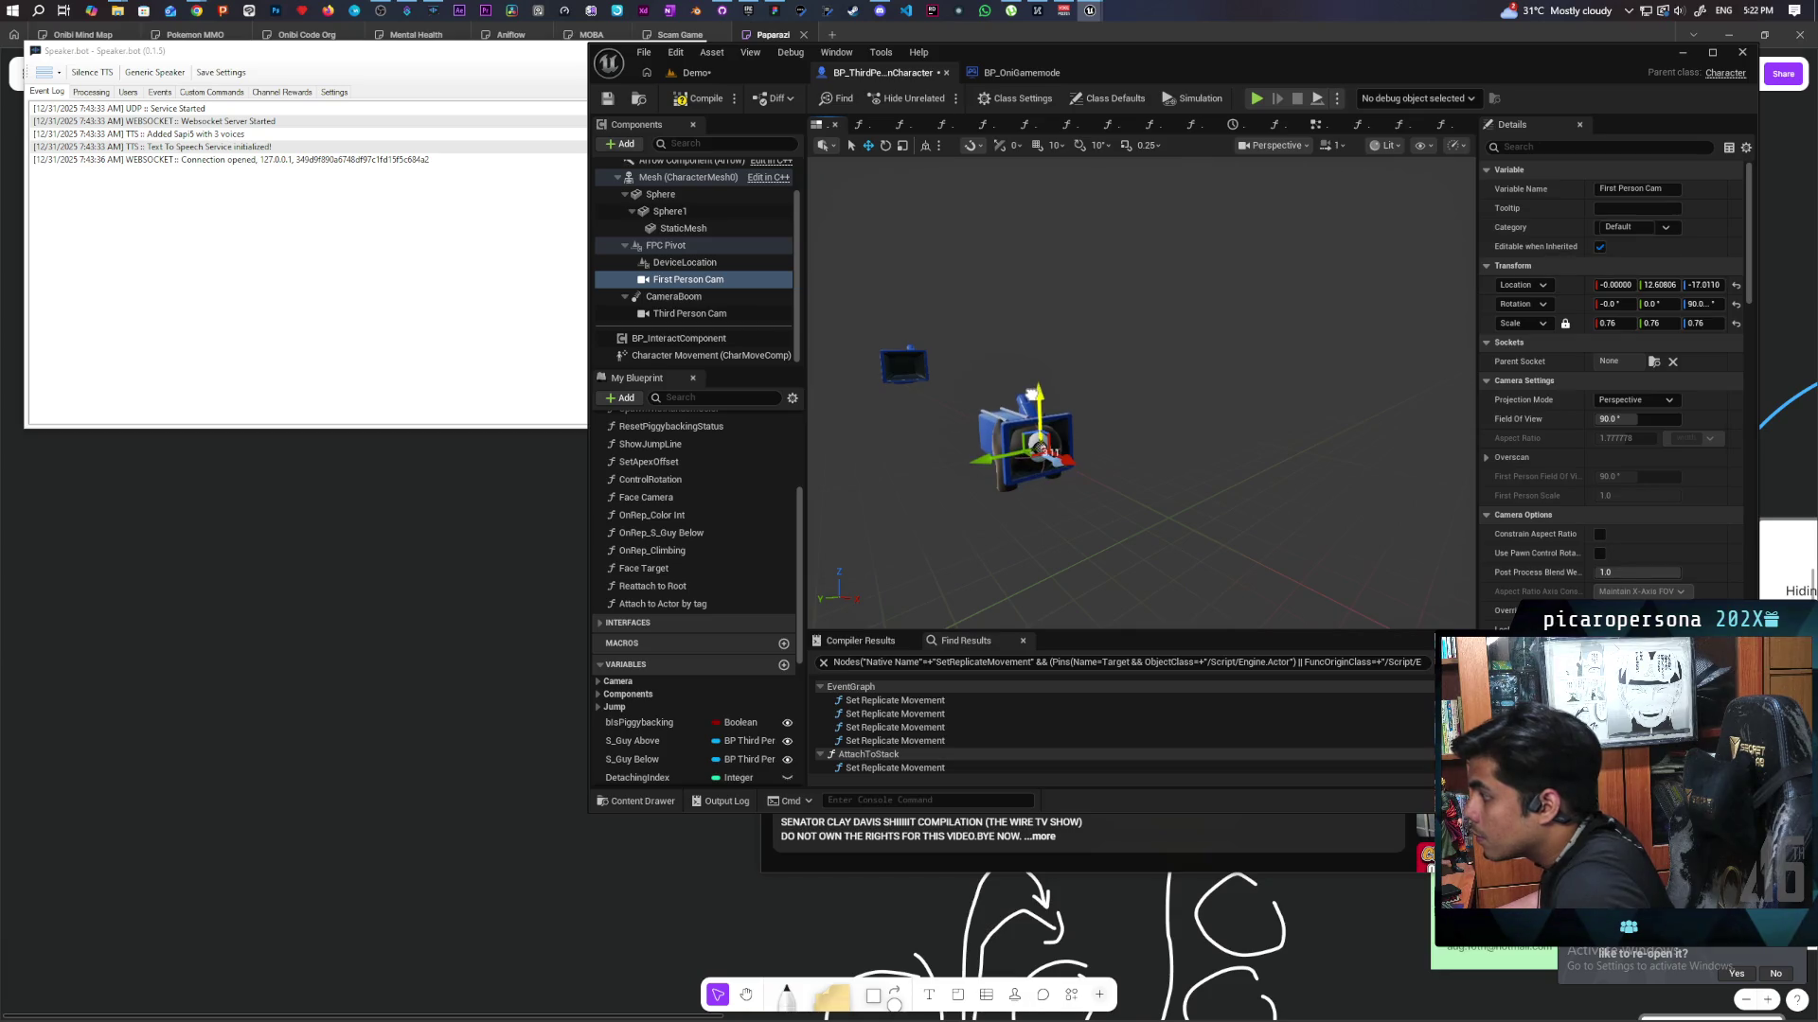
Reset the CameraBoom location, raise it about 22.4 units above the character, and save the blueprint.
left_click_drag(1085, 334, 966, 339)
left_click(977, 391)
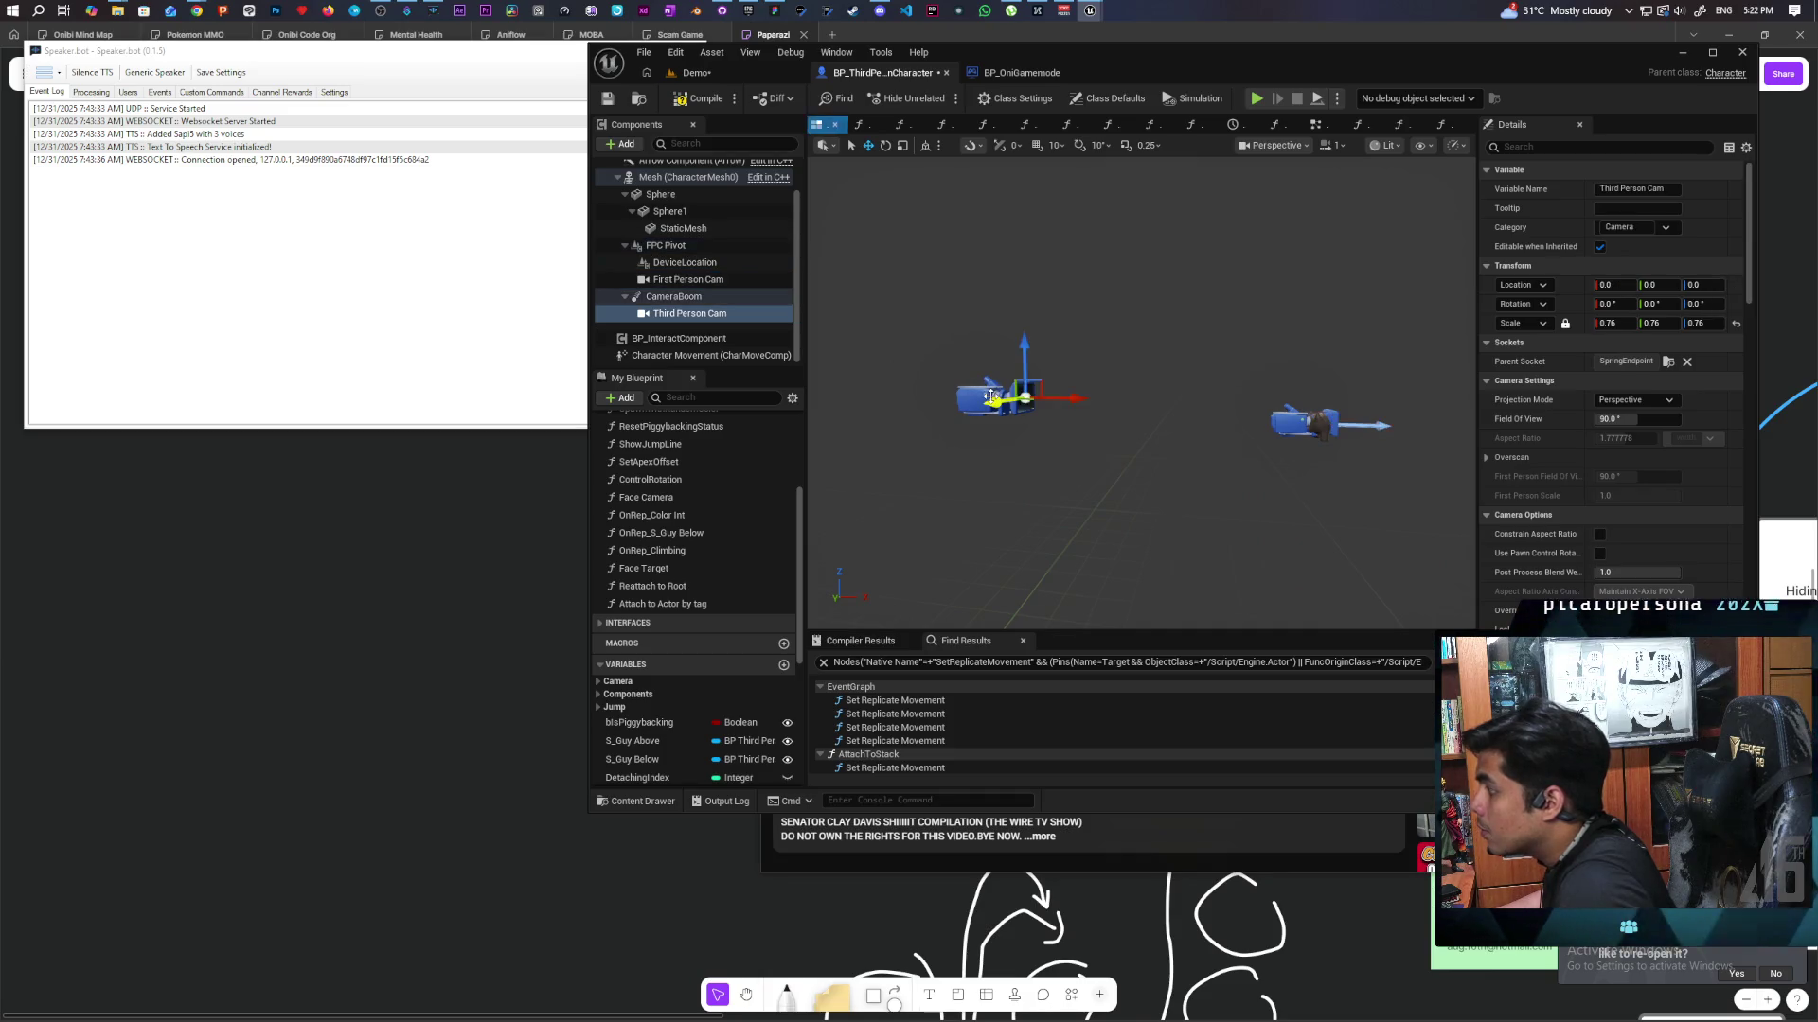
left_click(697, 297)
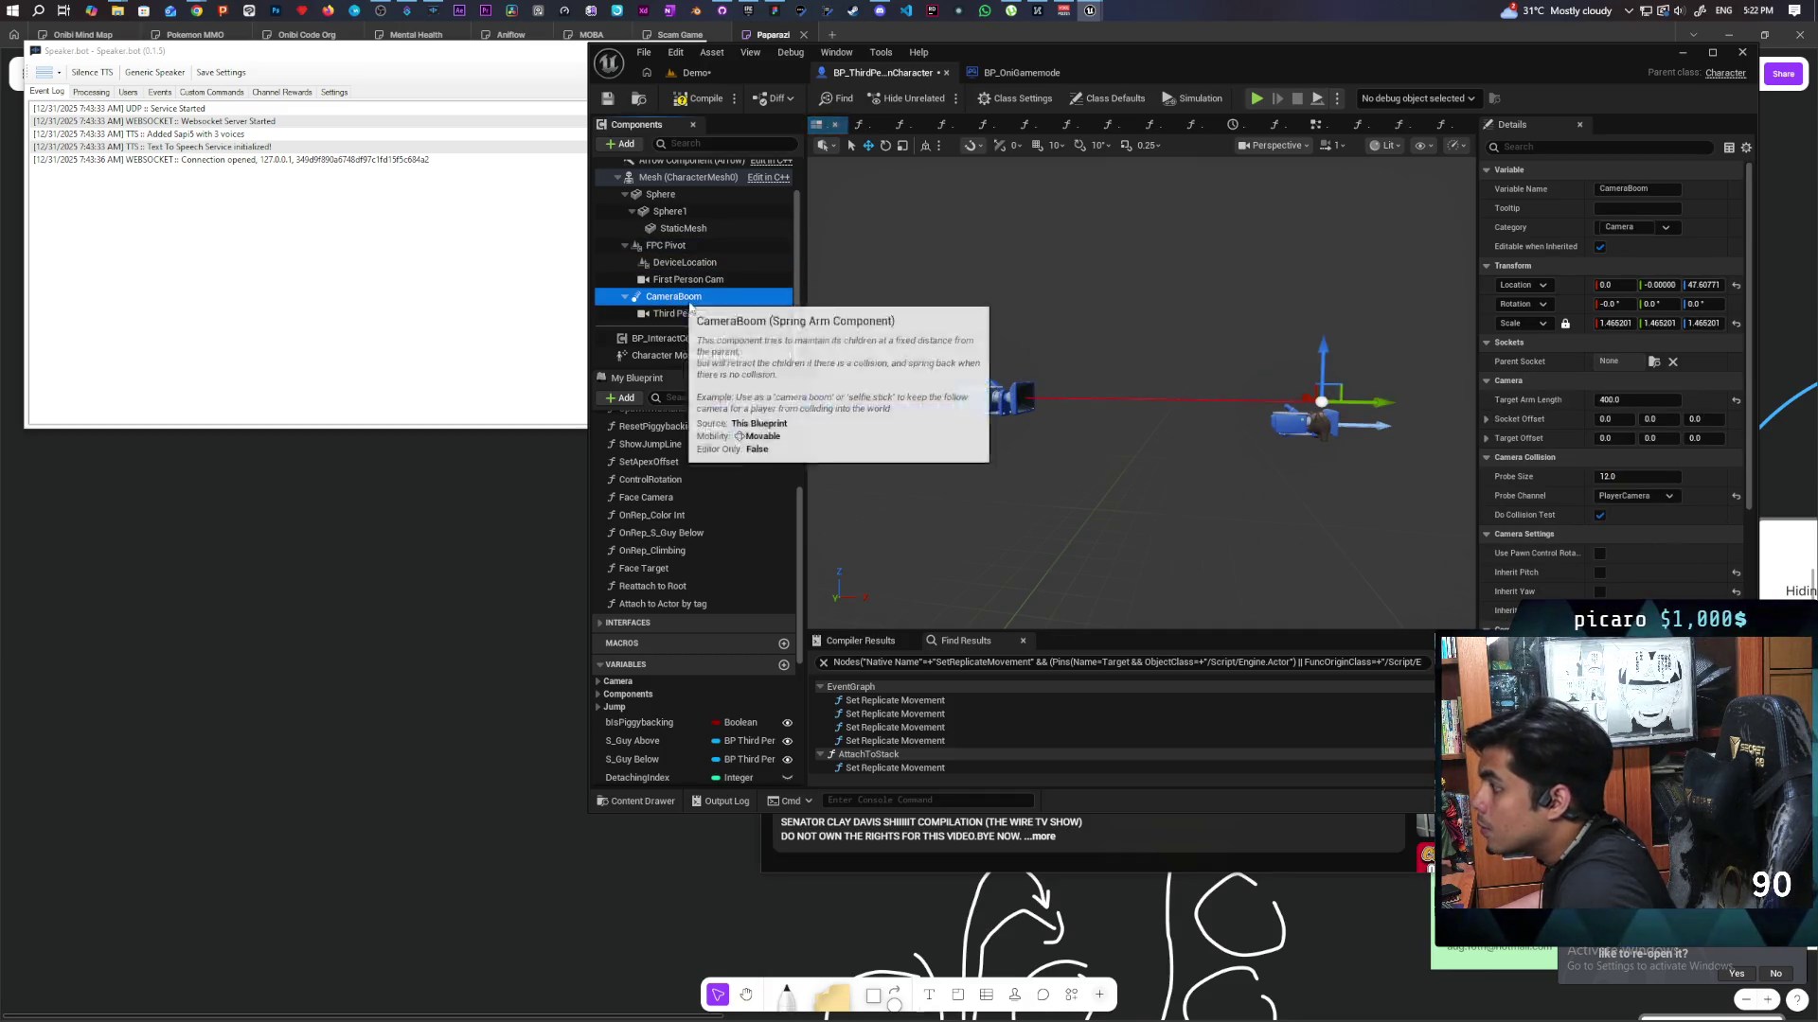
key("f")
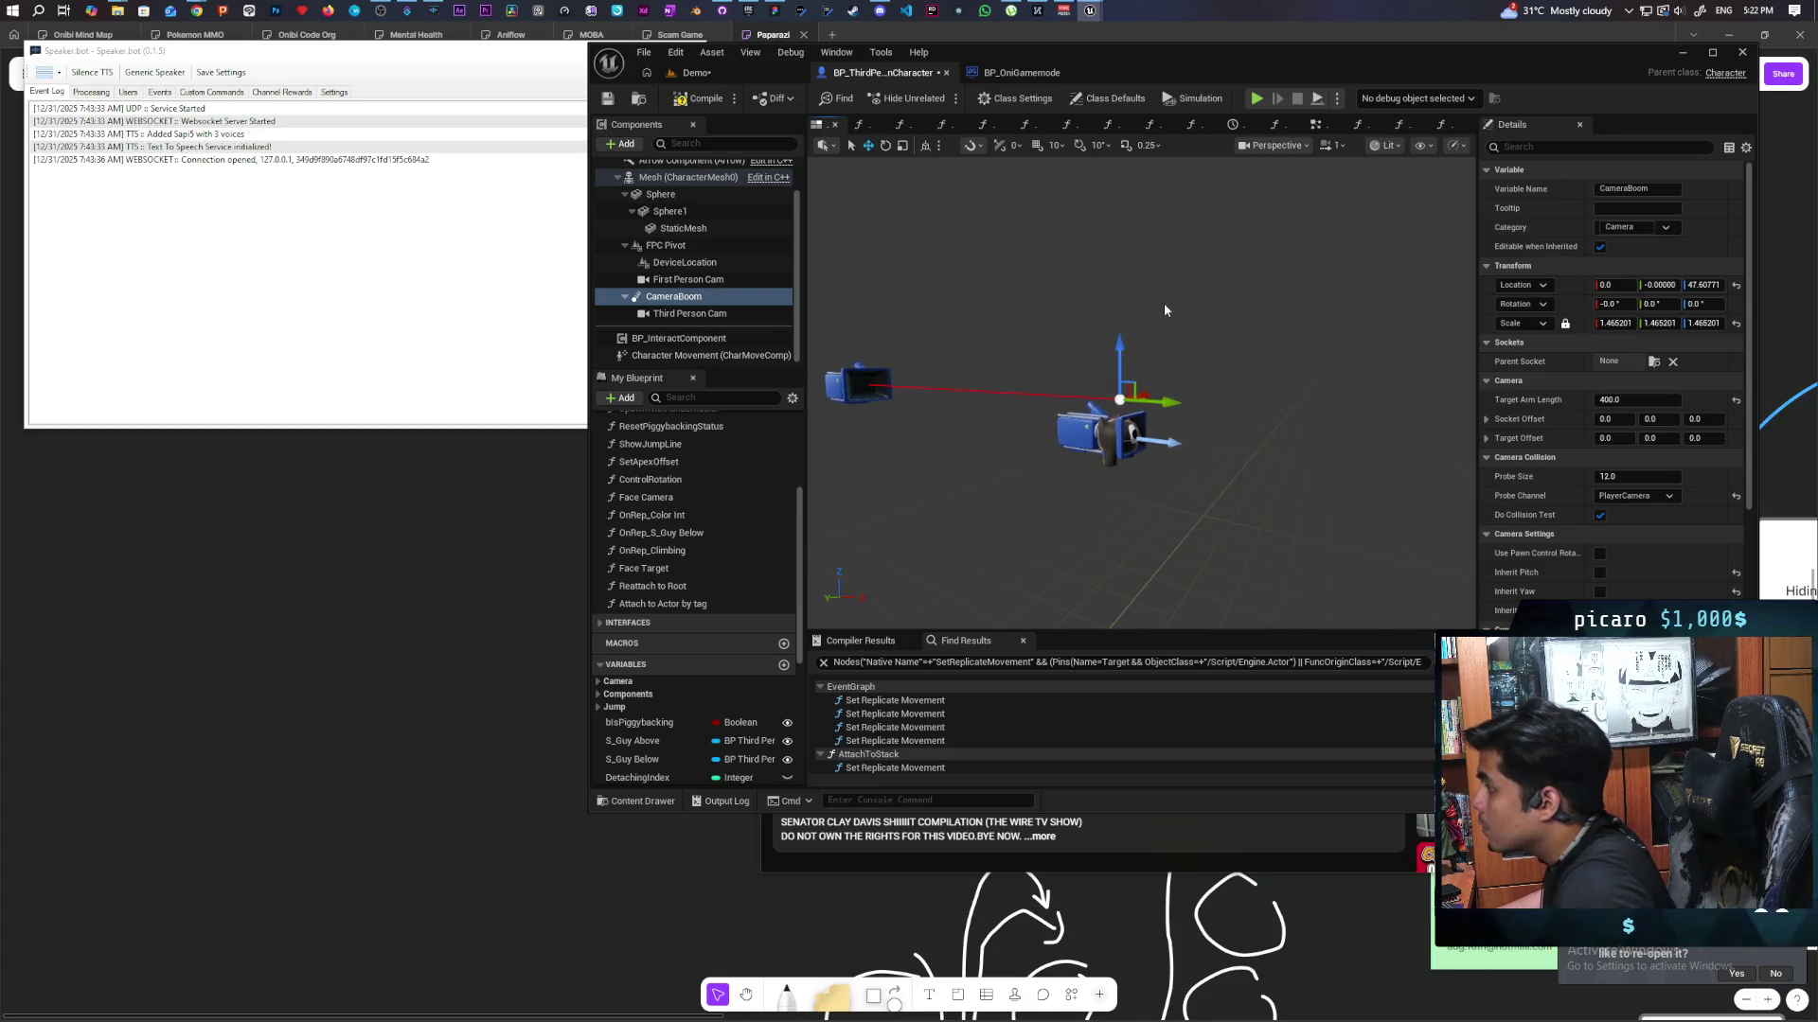
left_click(1737, 287)
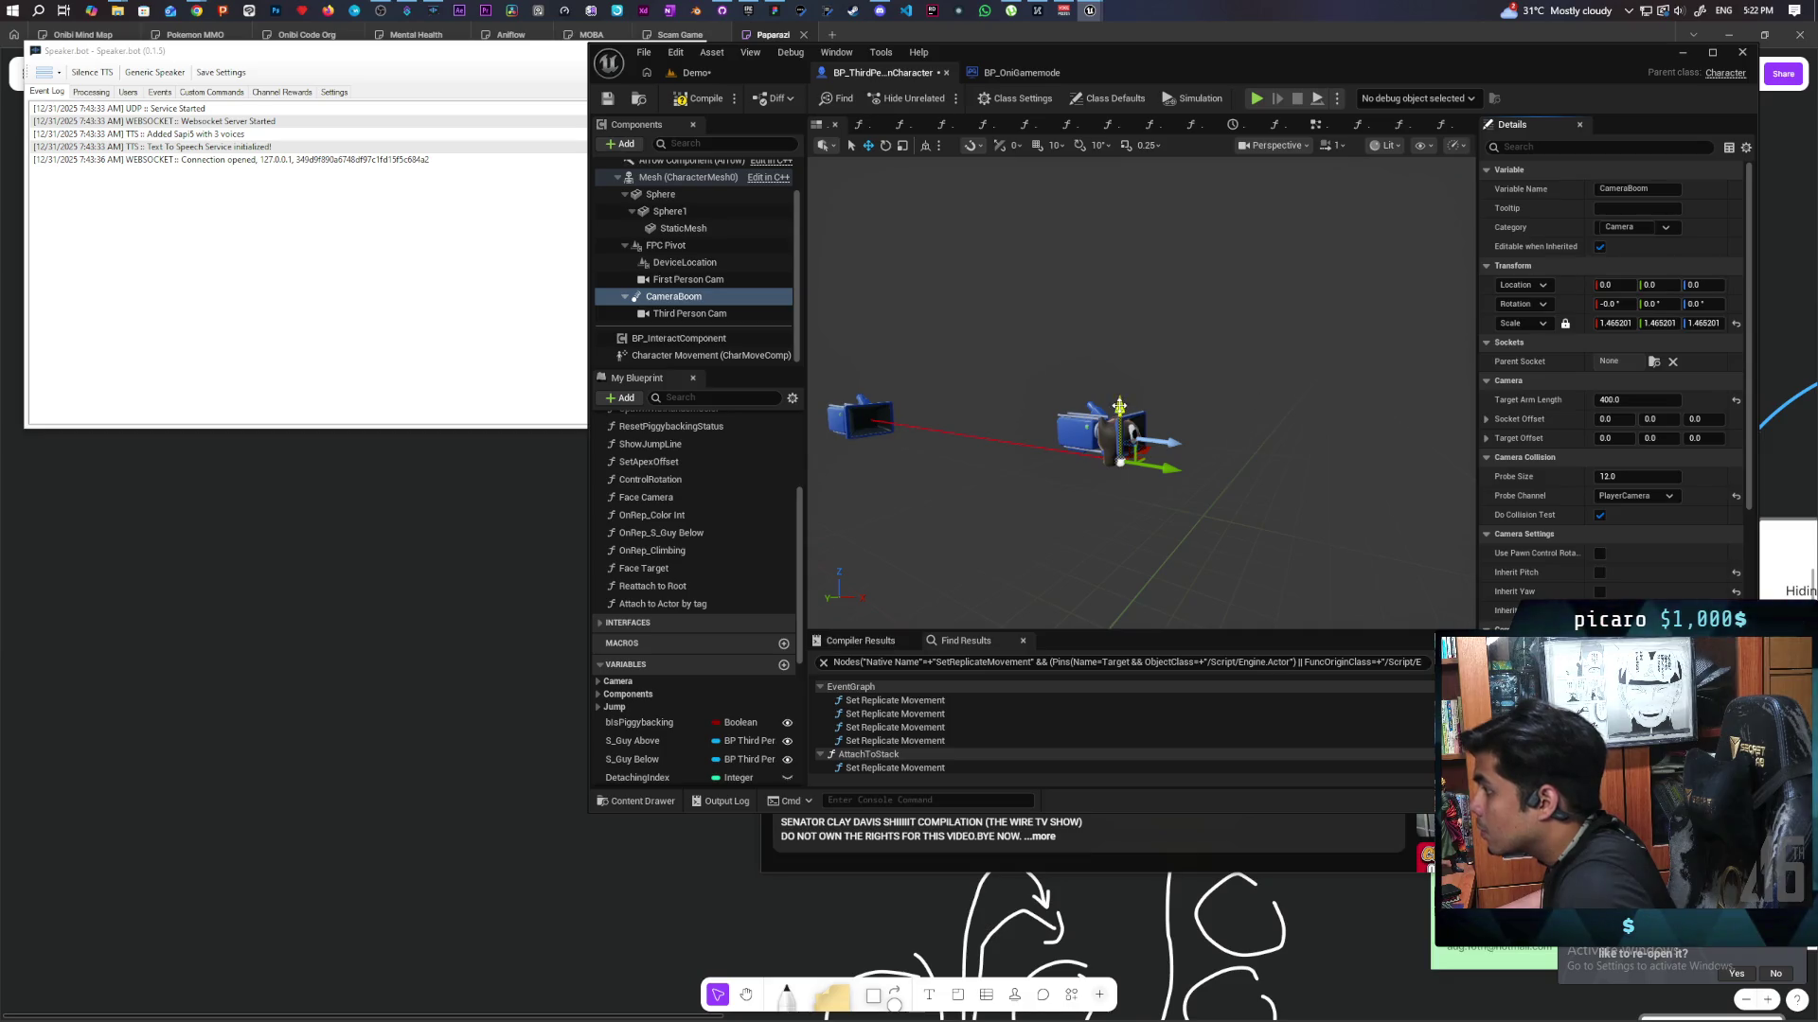
mouse_move(1135, 405)
left_mouse_down()
mouse_move(1133, 430)
mouse_move(1129, 375)
left_mouse_up()
left_click(608, 98)
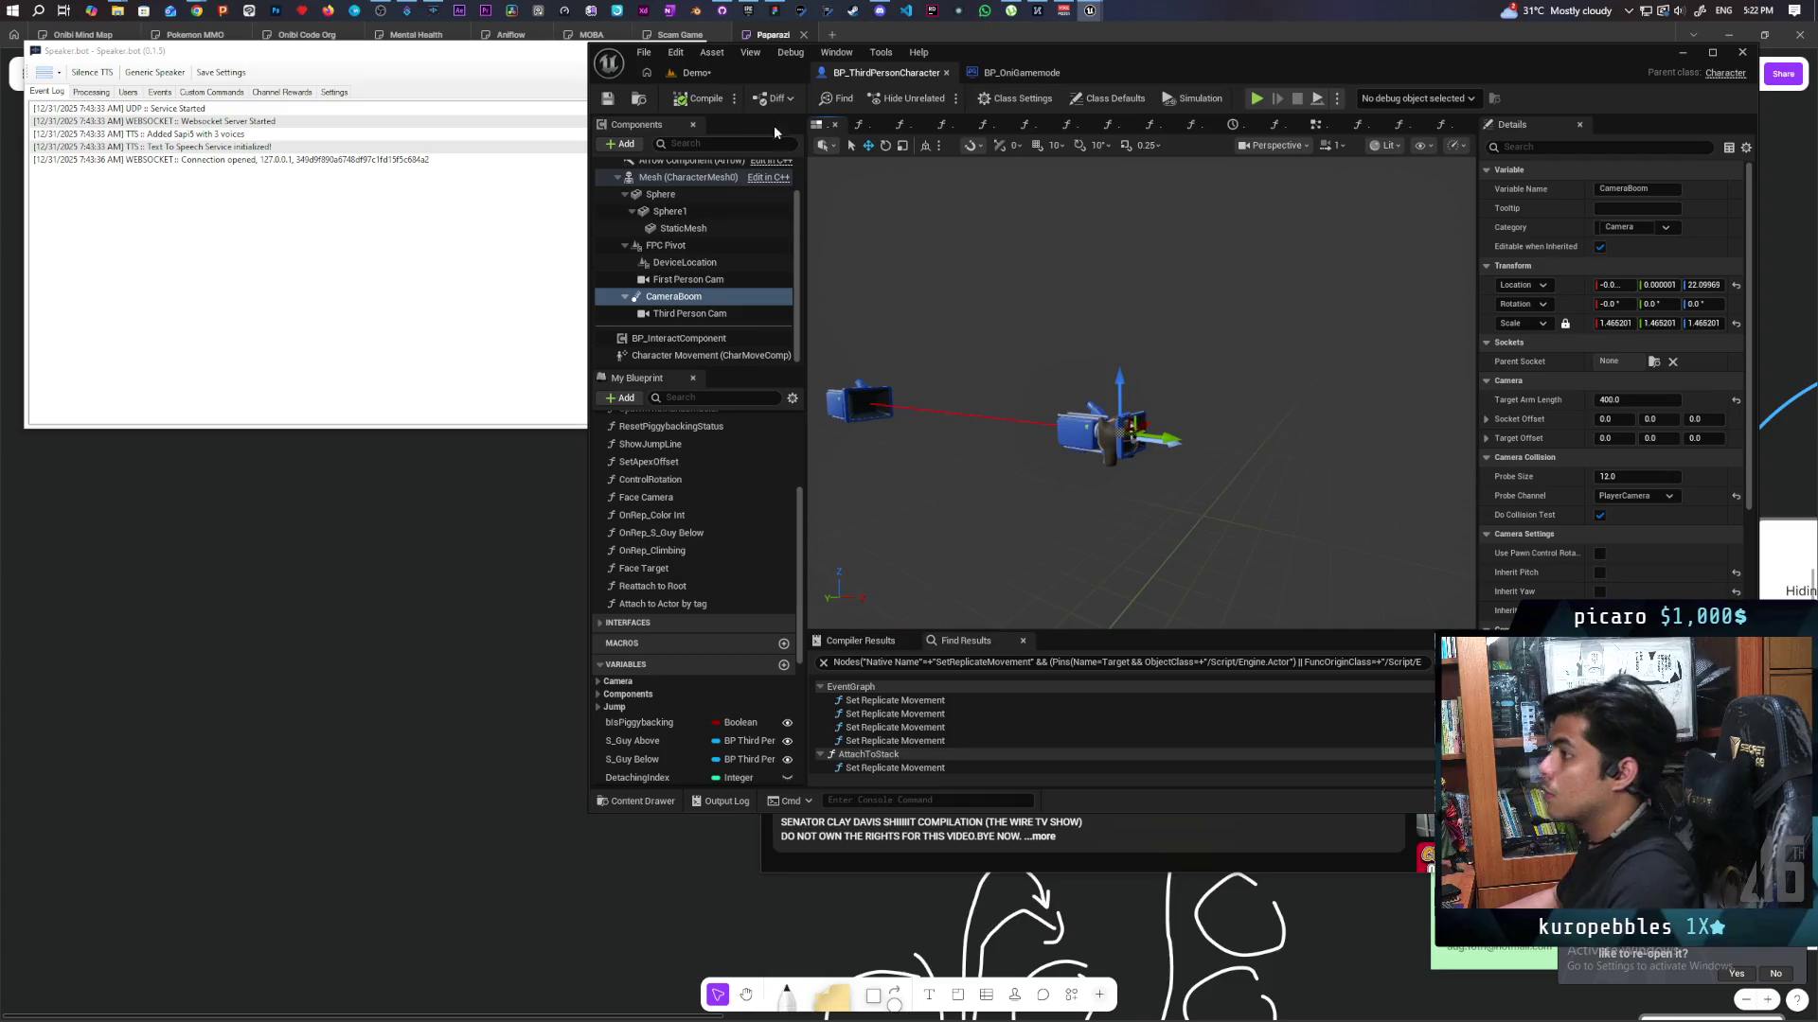
left_click(696, 73)
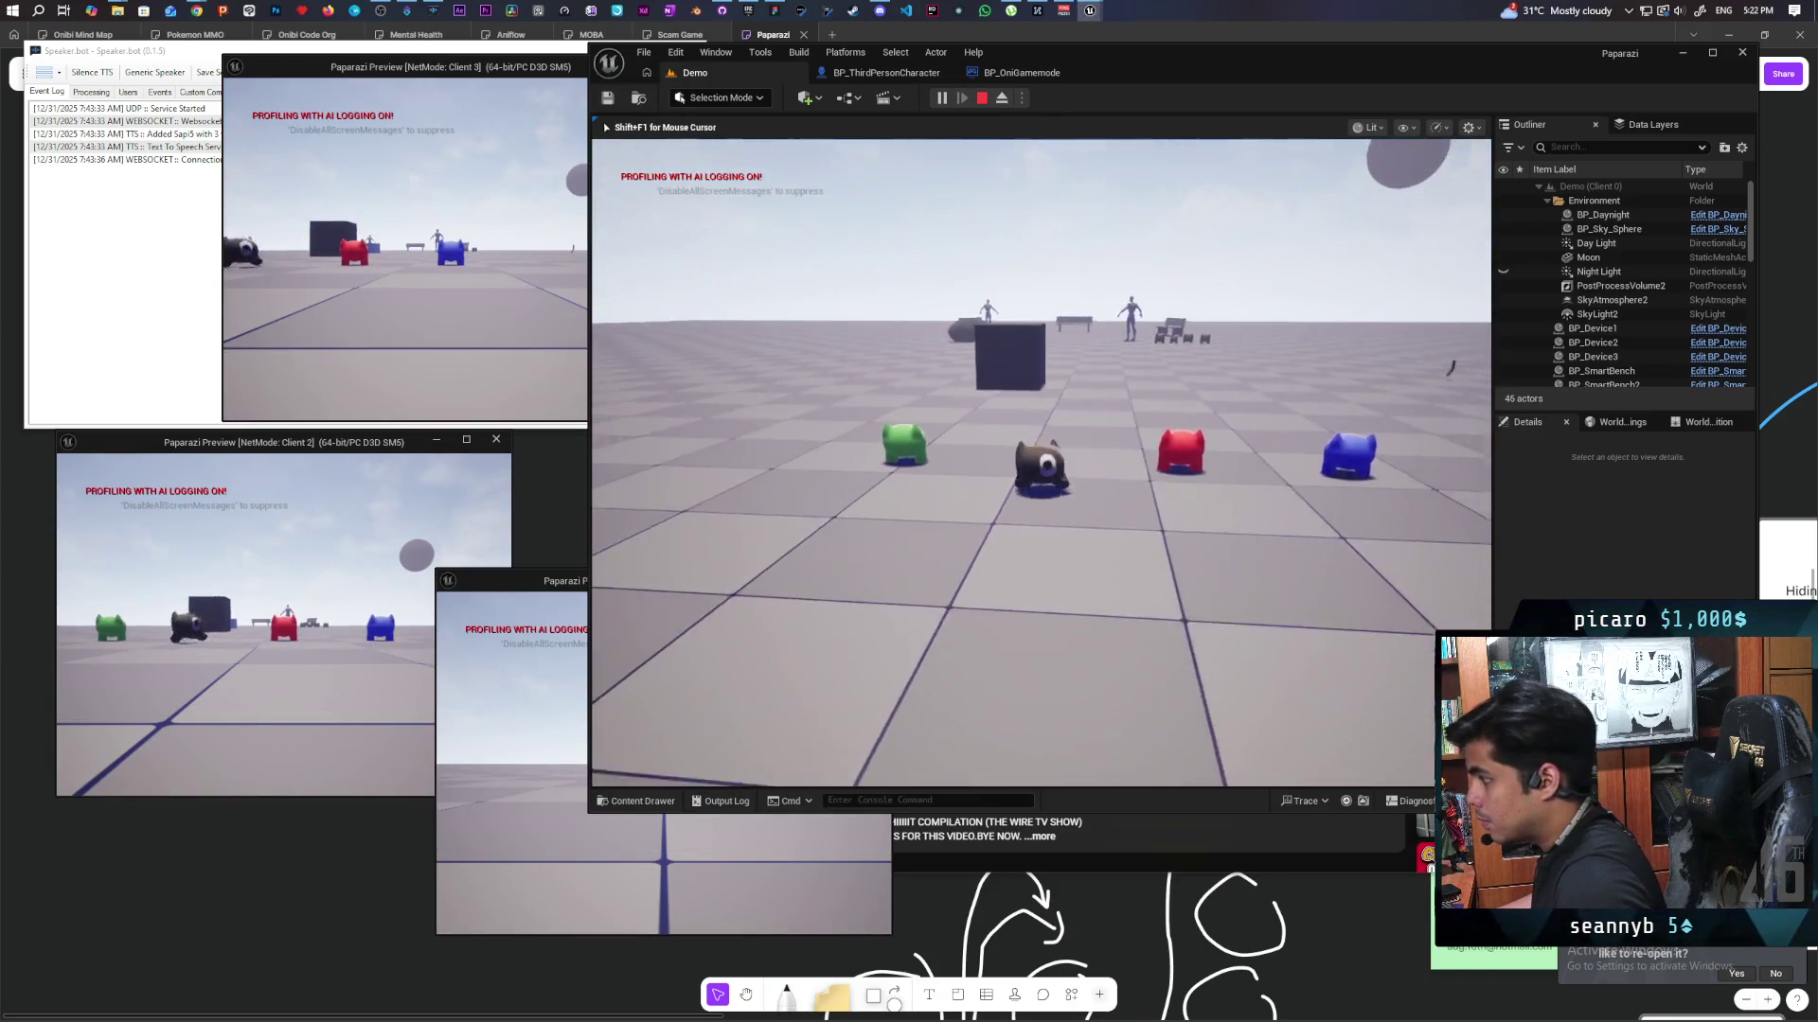
Walk the small black gremlin across the Demo level toward the other characters, then end the test.
key("w")
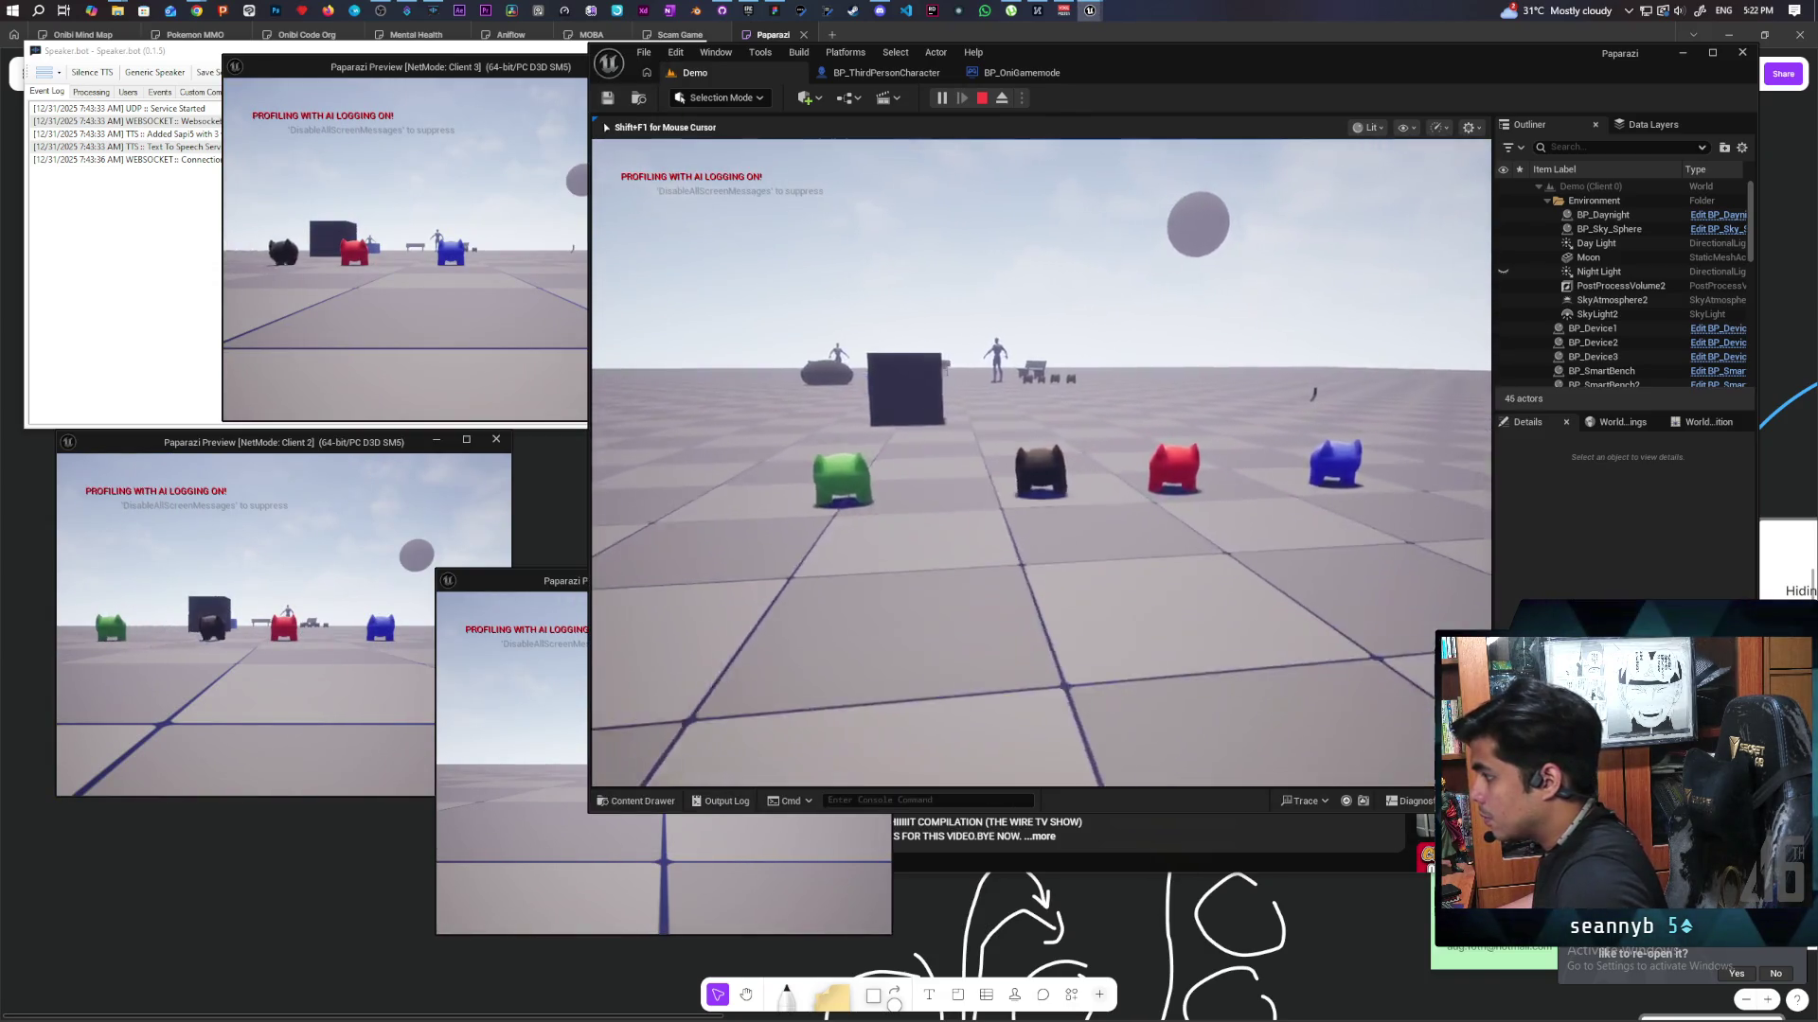
key("w")
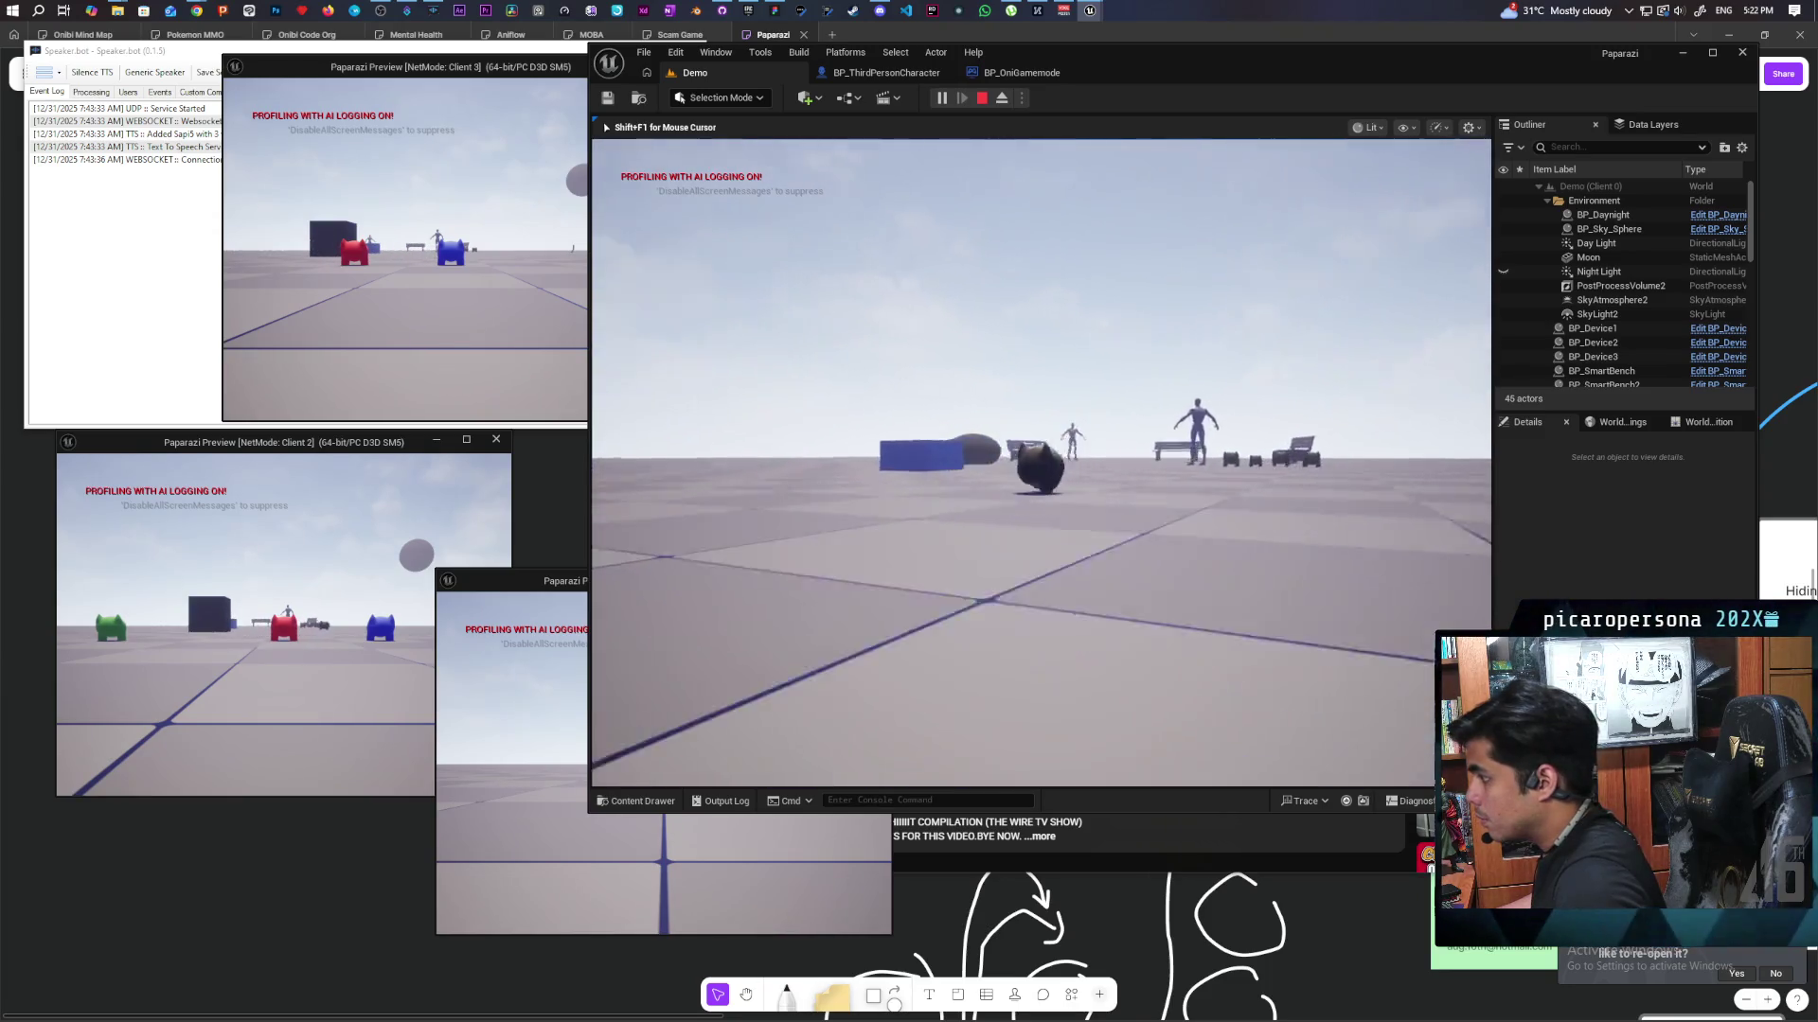
key("w")
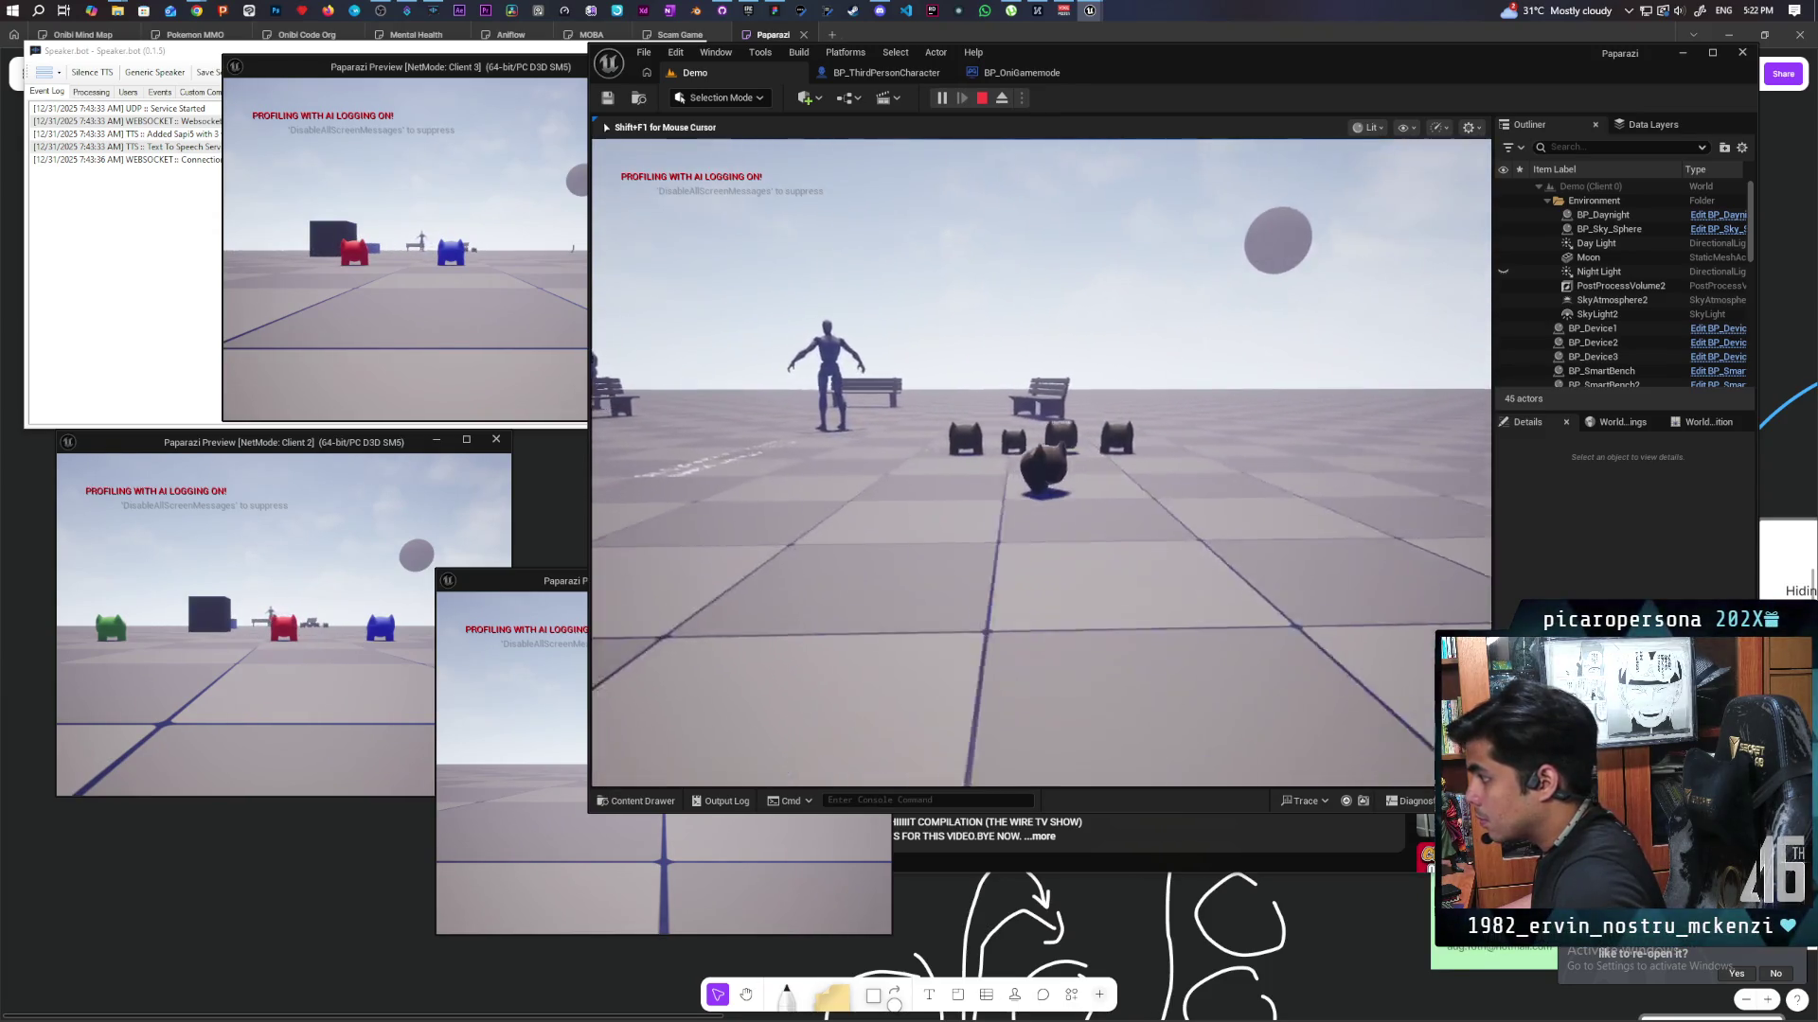
key("w")
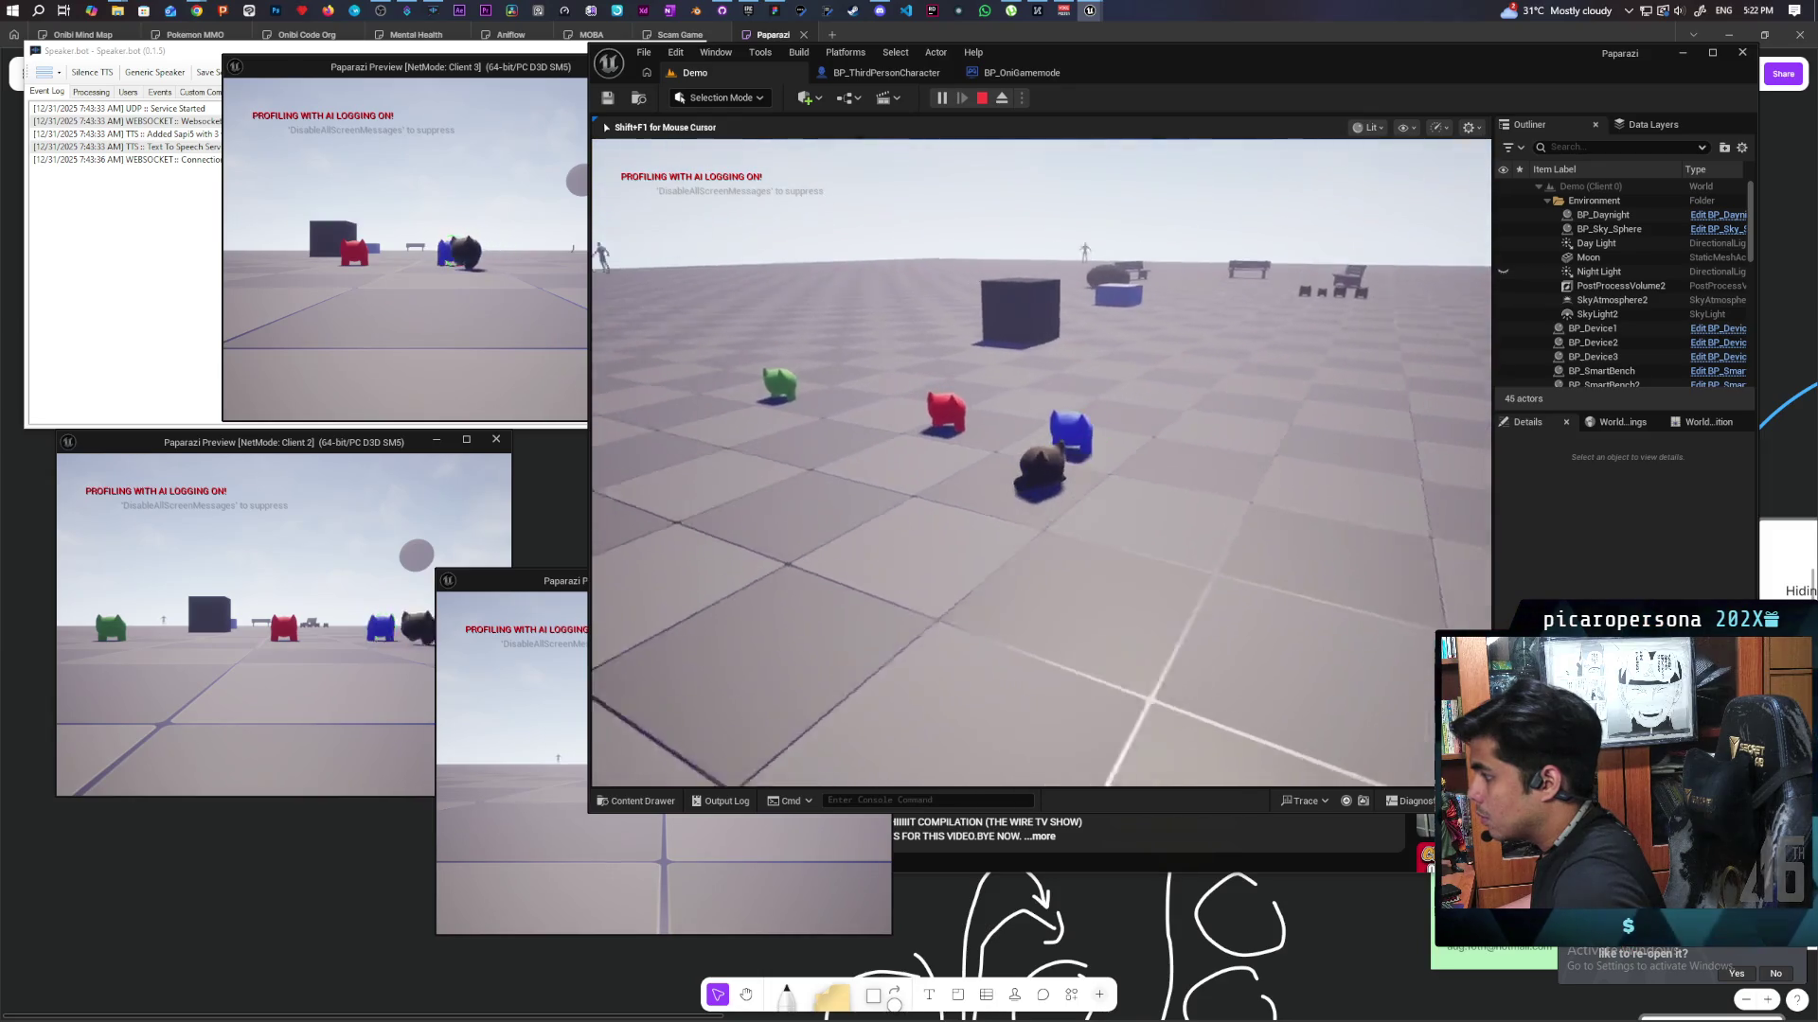
key("Escape")
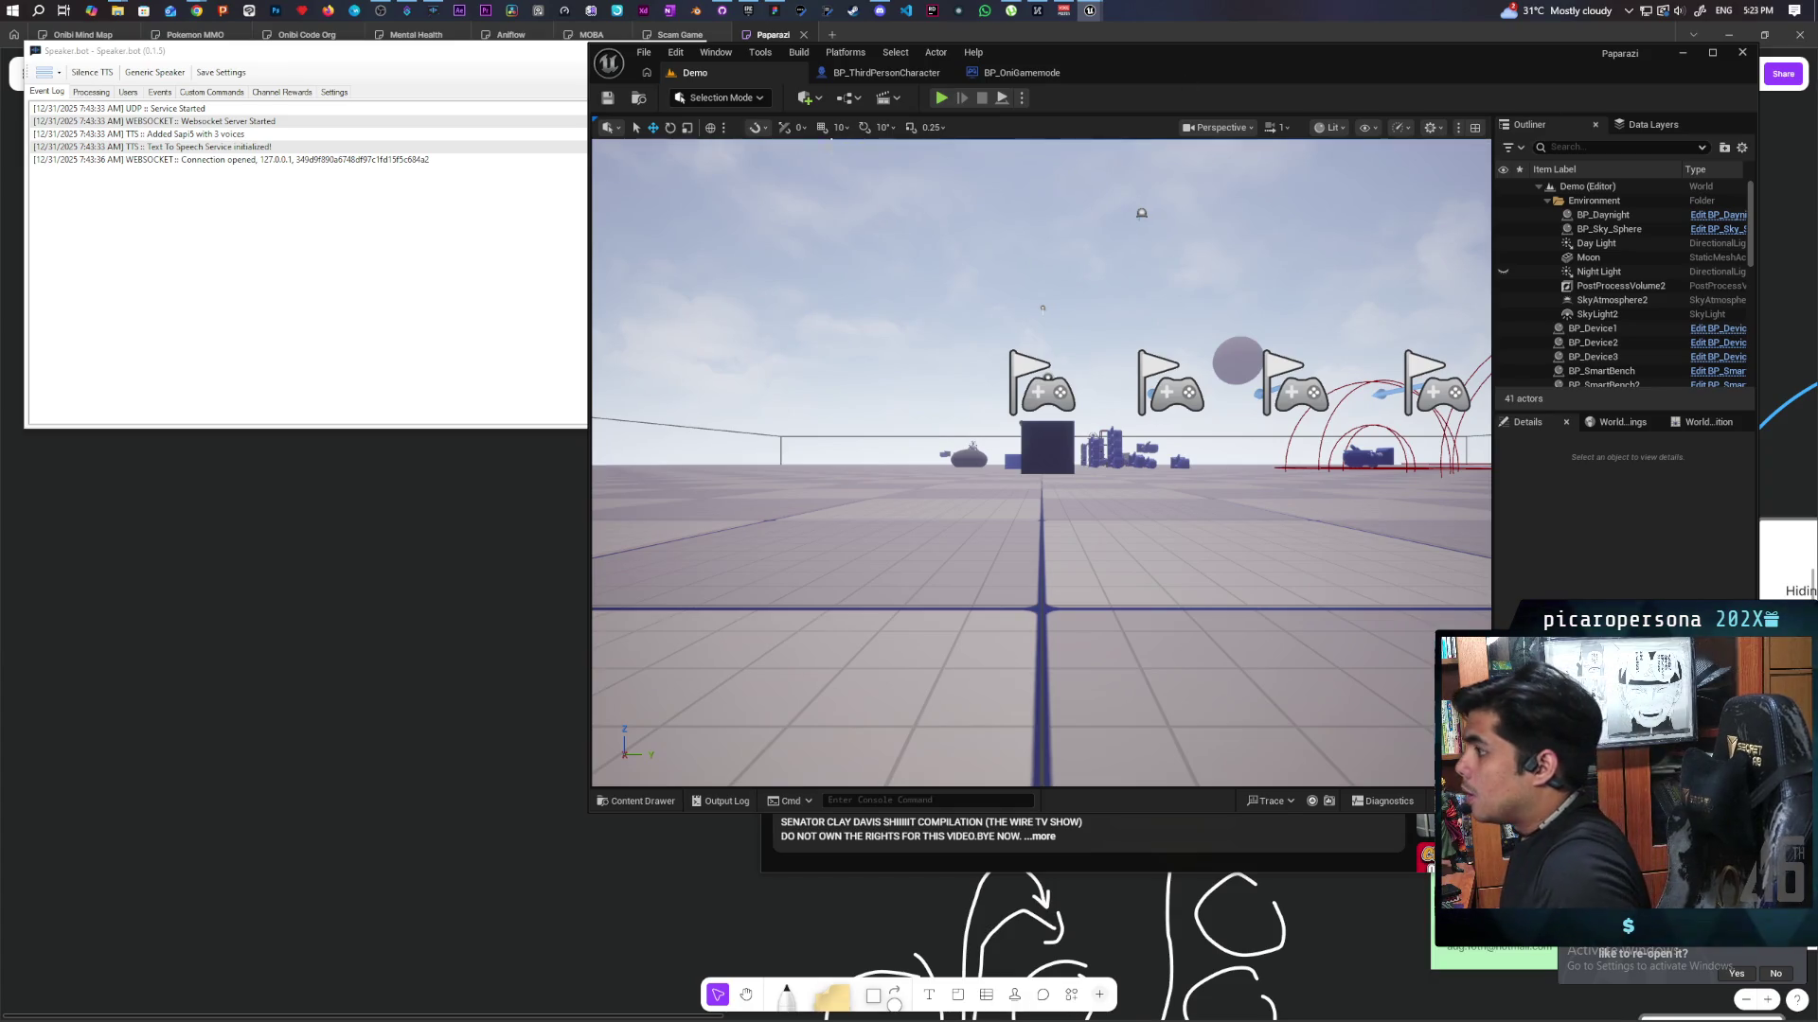
In ABP_Oni's Locomotion Sitting state, replace the sitting-and-standing animation with SKM_gremlin_small_sit.
mouse_move(1090, 13)
left_click(1180, 95)
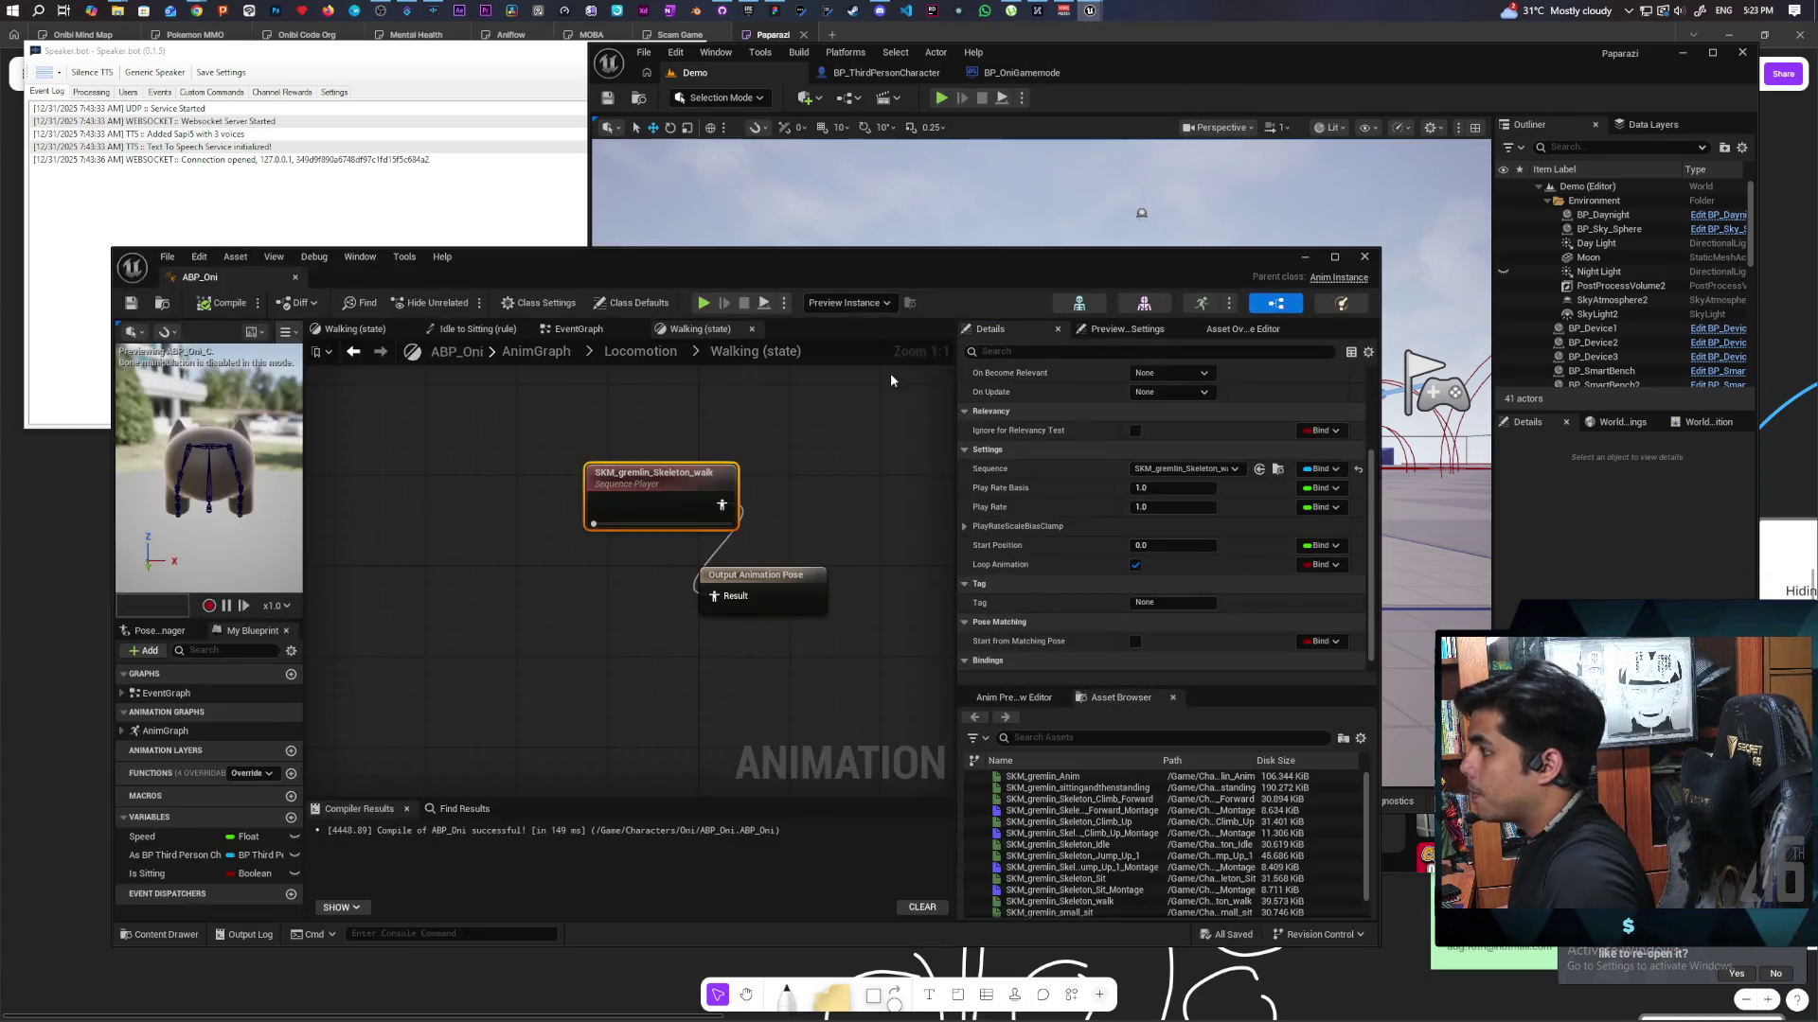
left_click(575, 330)
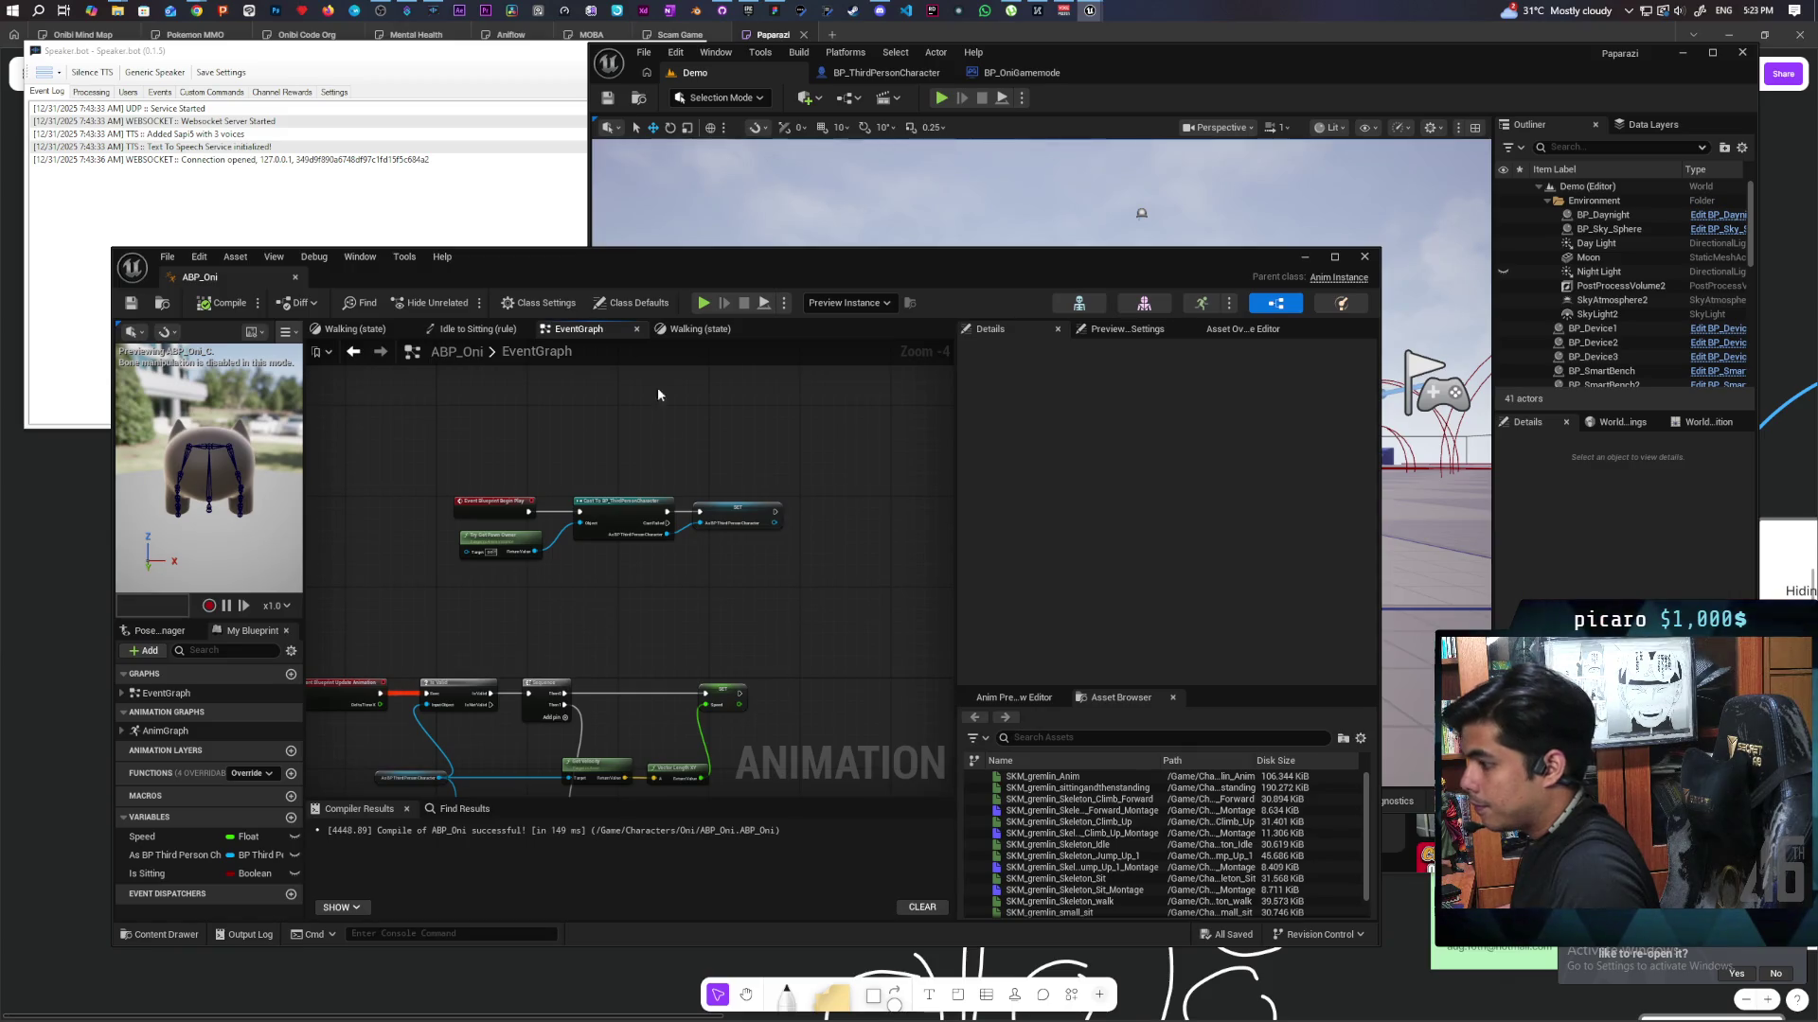
left_click(701, 328)
left_click(640, 351)
left_click(691, 634)
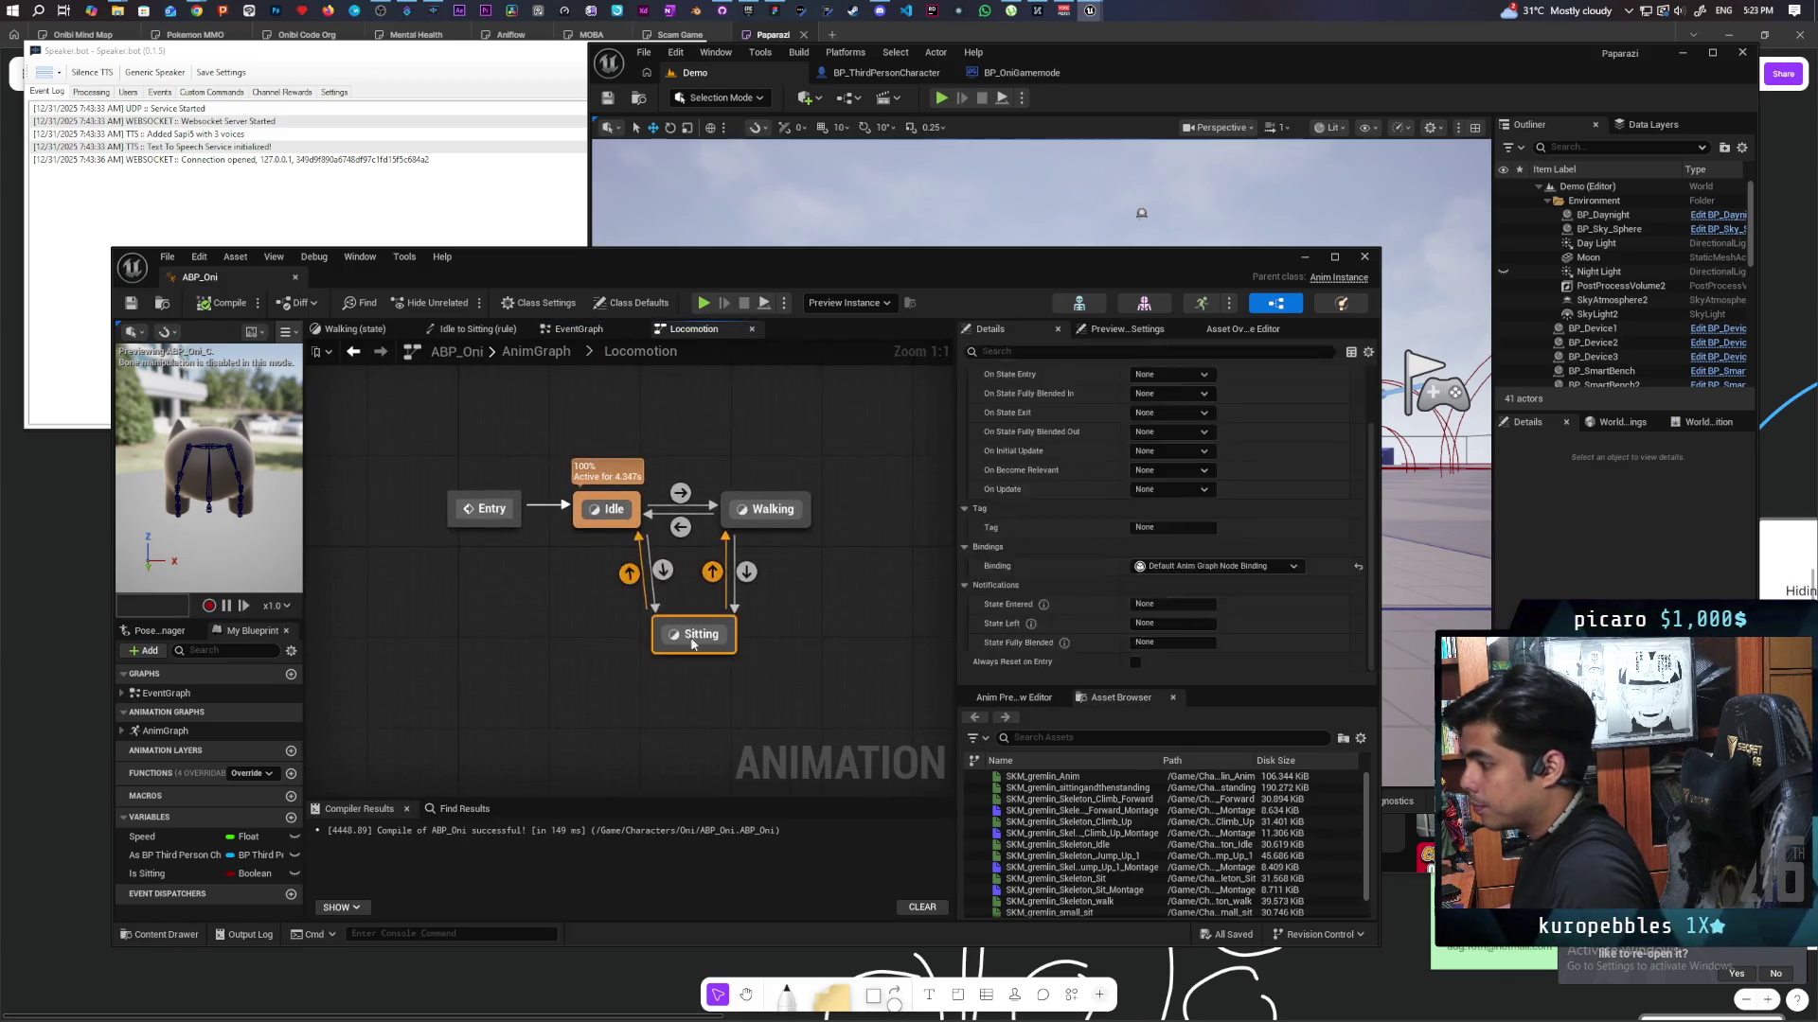
double_click(691, 635)
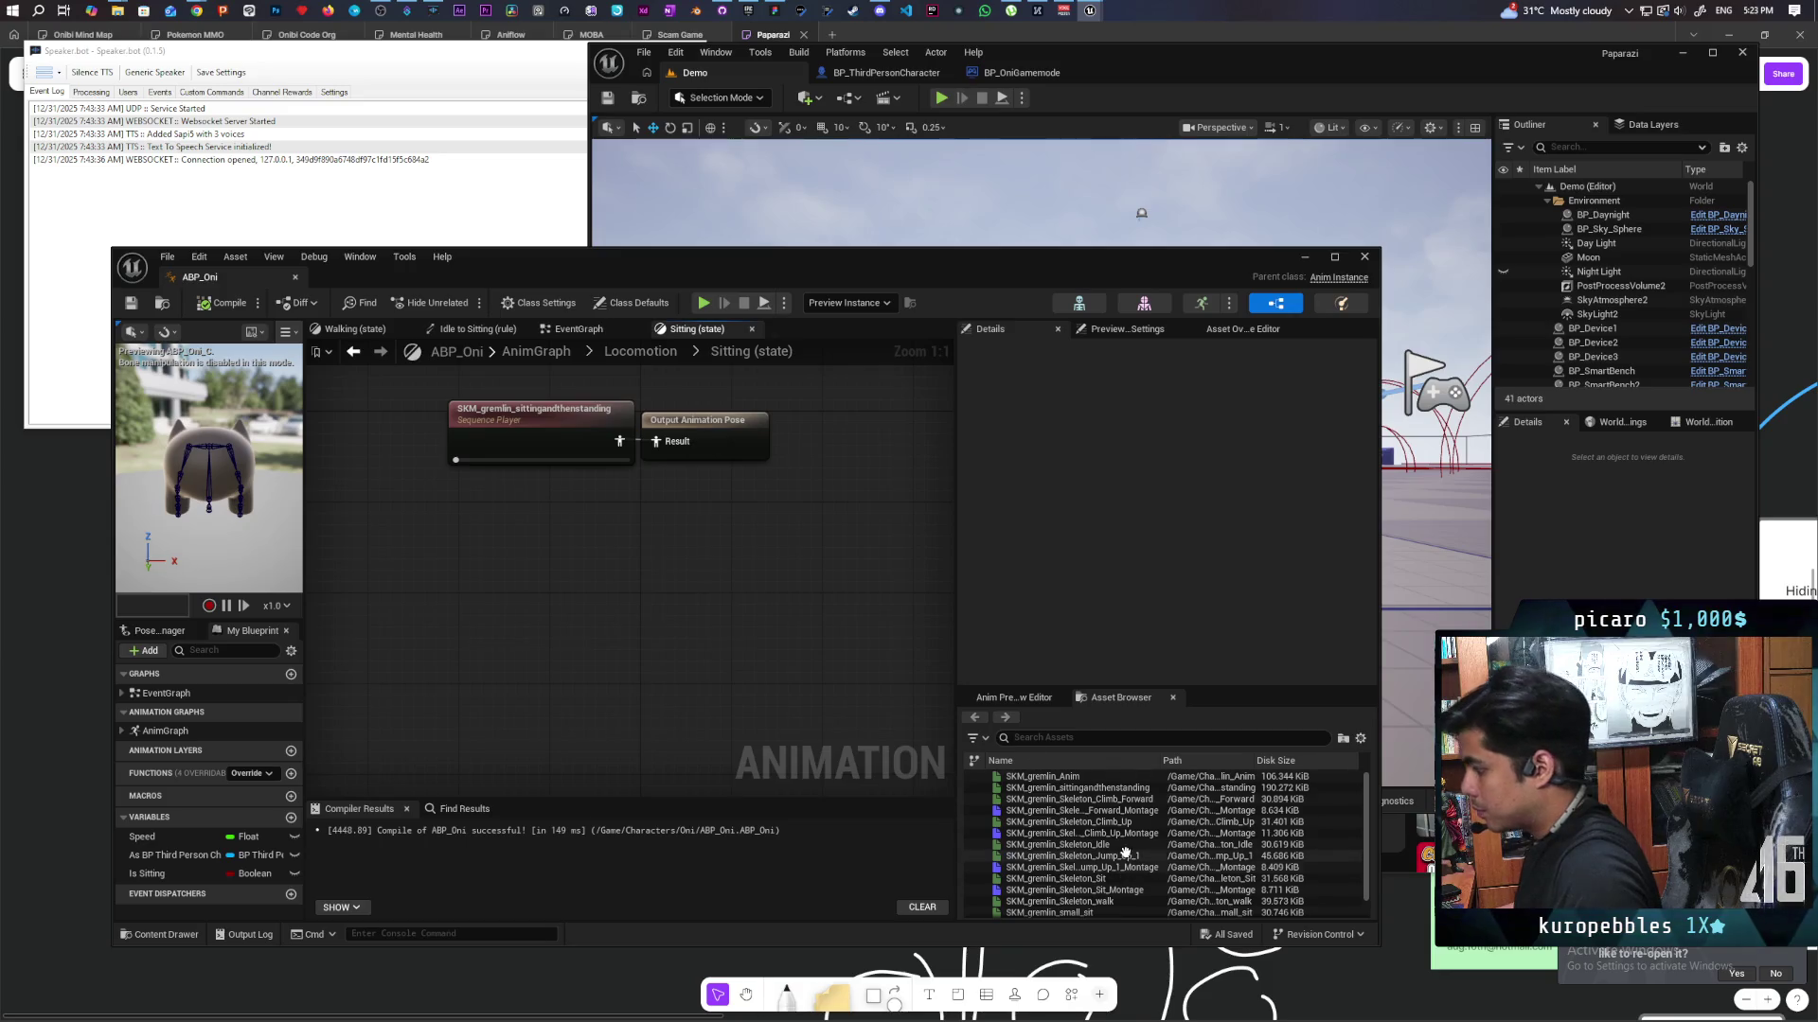
scroll(1125, 855, "down", 2)
mouse_move(1092, 892)
left_mouse_down()
mouse_move(475, 495)
mouse_move(580, 519)
mouse_move(655, 443)
left_mouse_up()
left_click(573, 429)
key("Delete")
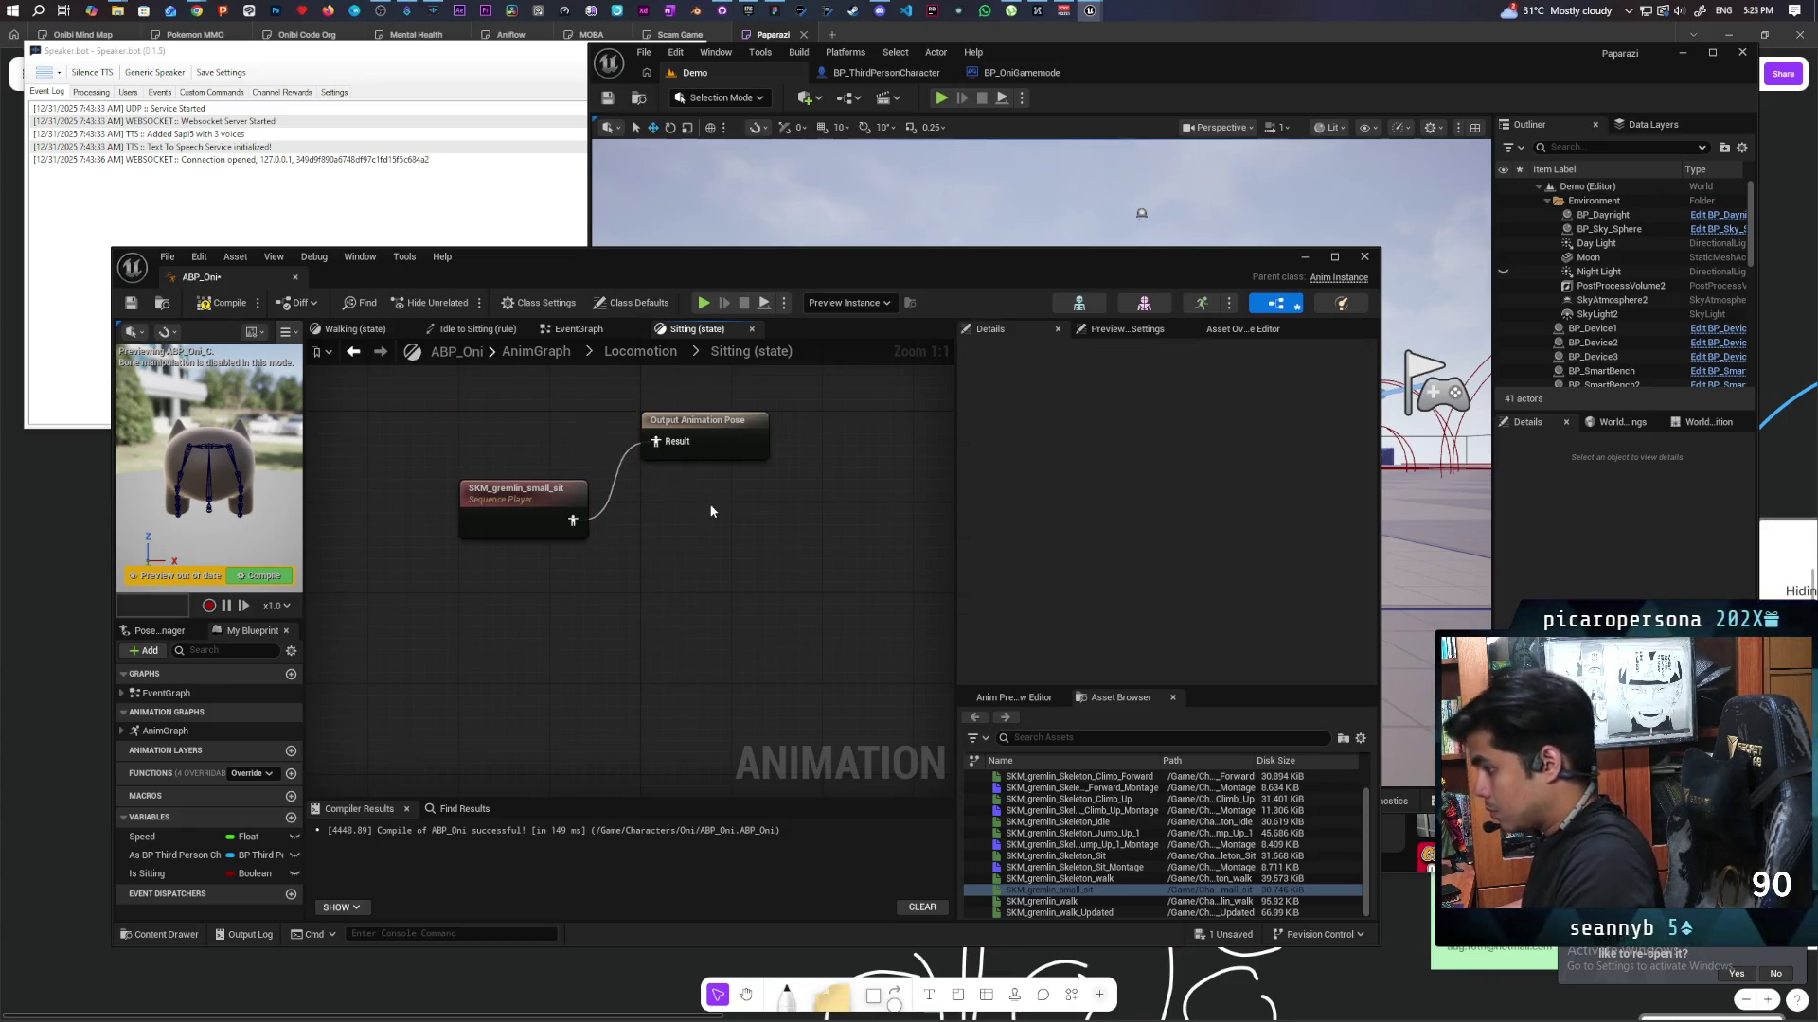
Compile ABP_Oni and run a quick multiplayer play test of the new sit animation.
left_click(214, 305)
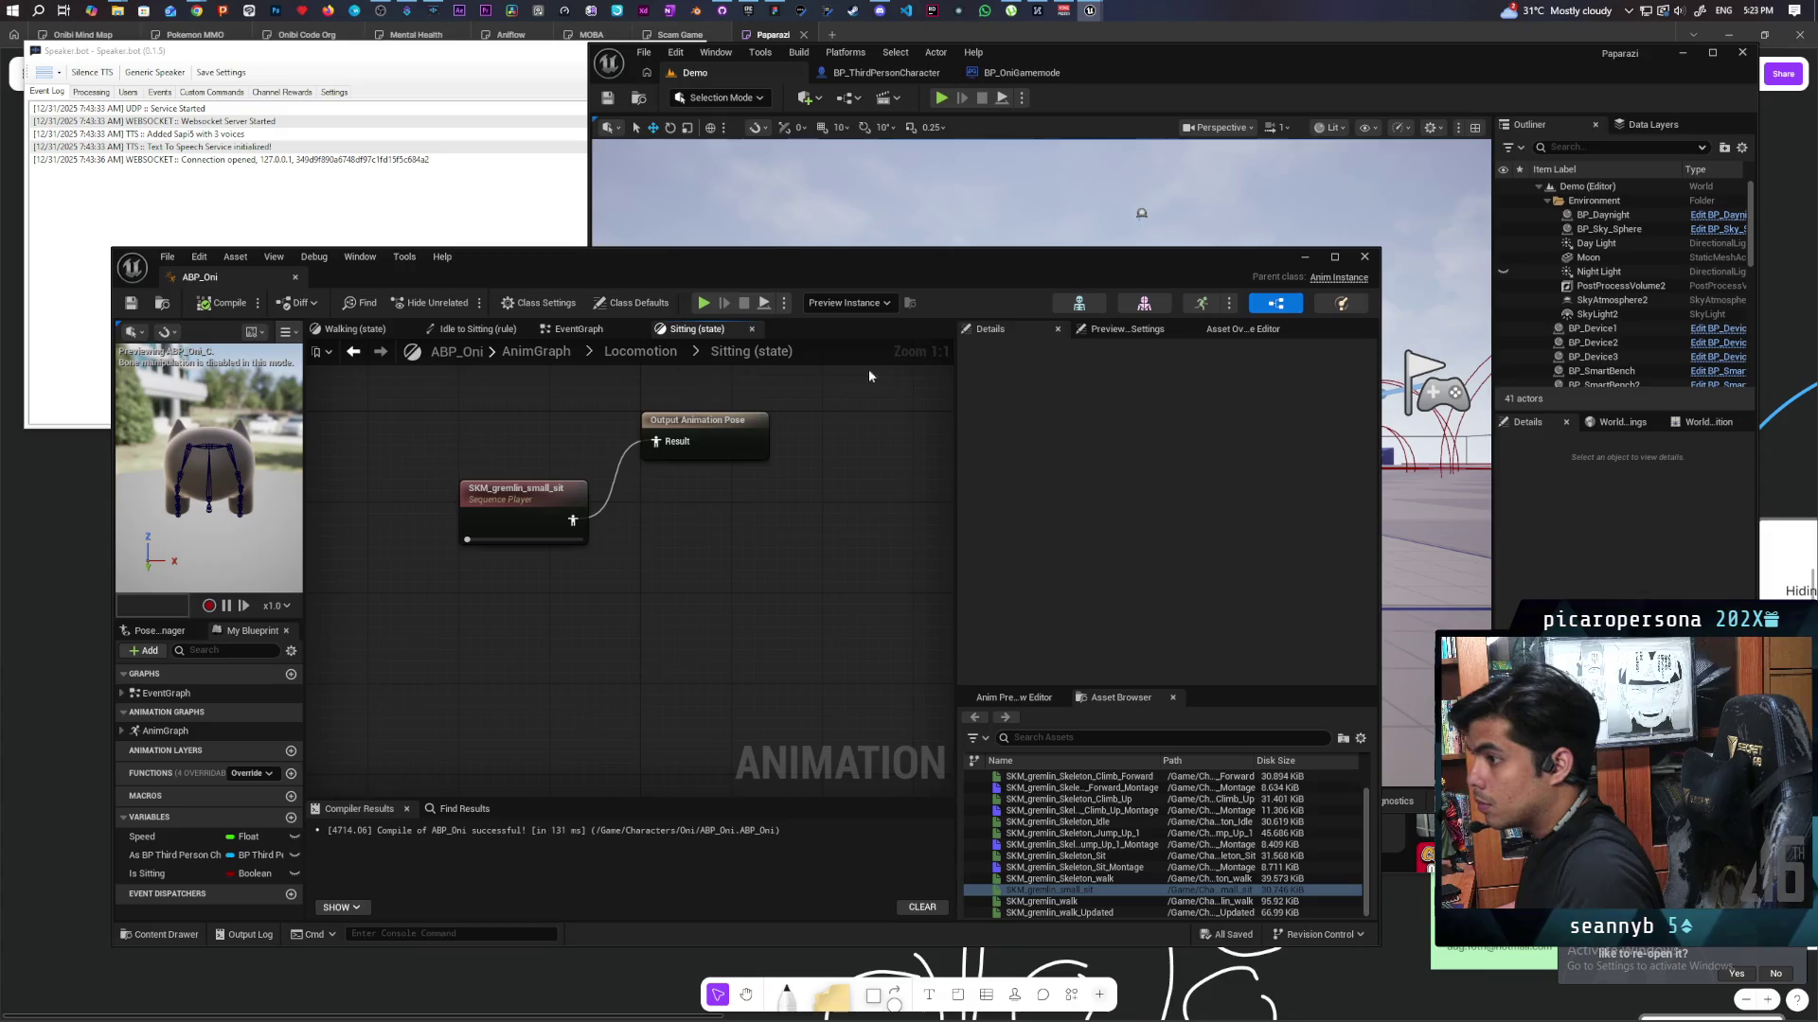
left_click(944, 101)
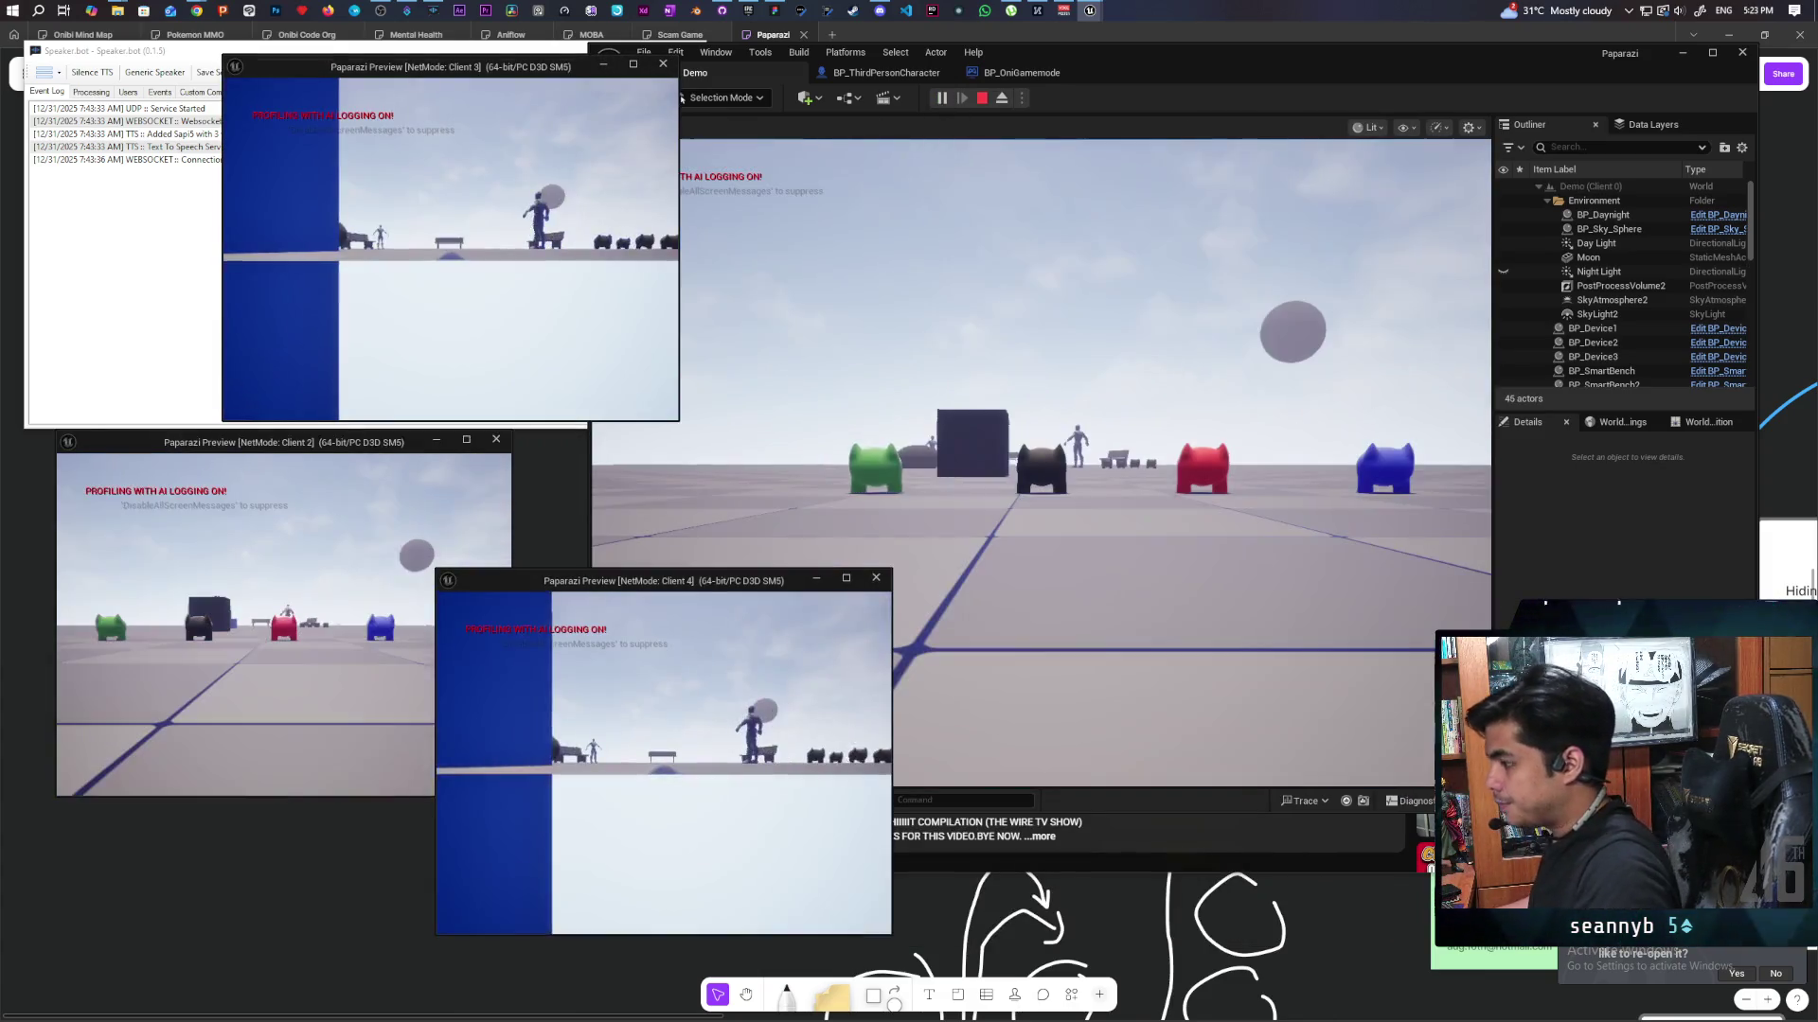
left_click(852, 379)
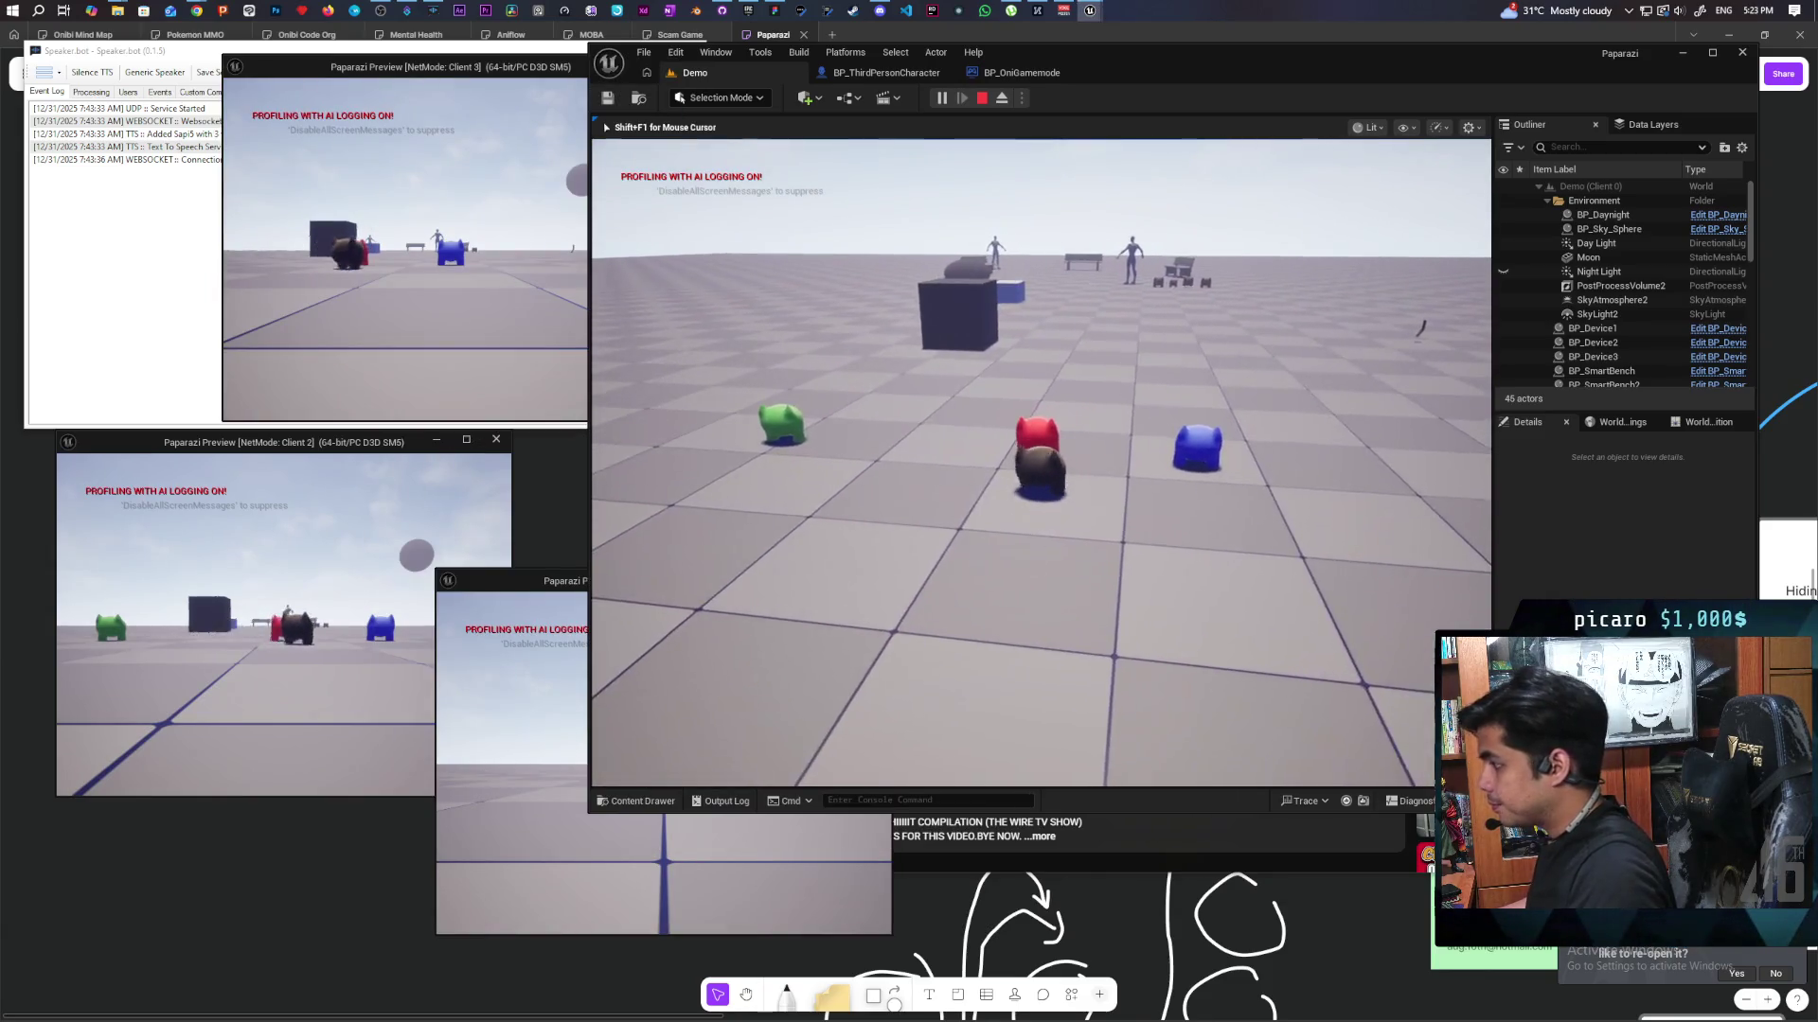
key("Escape")
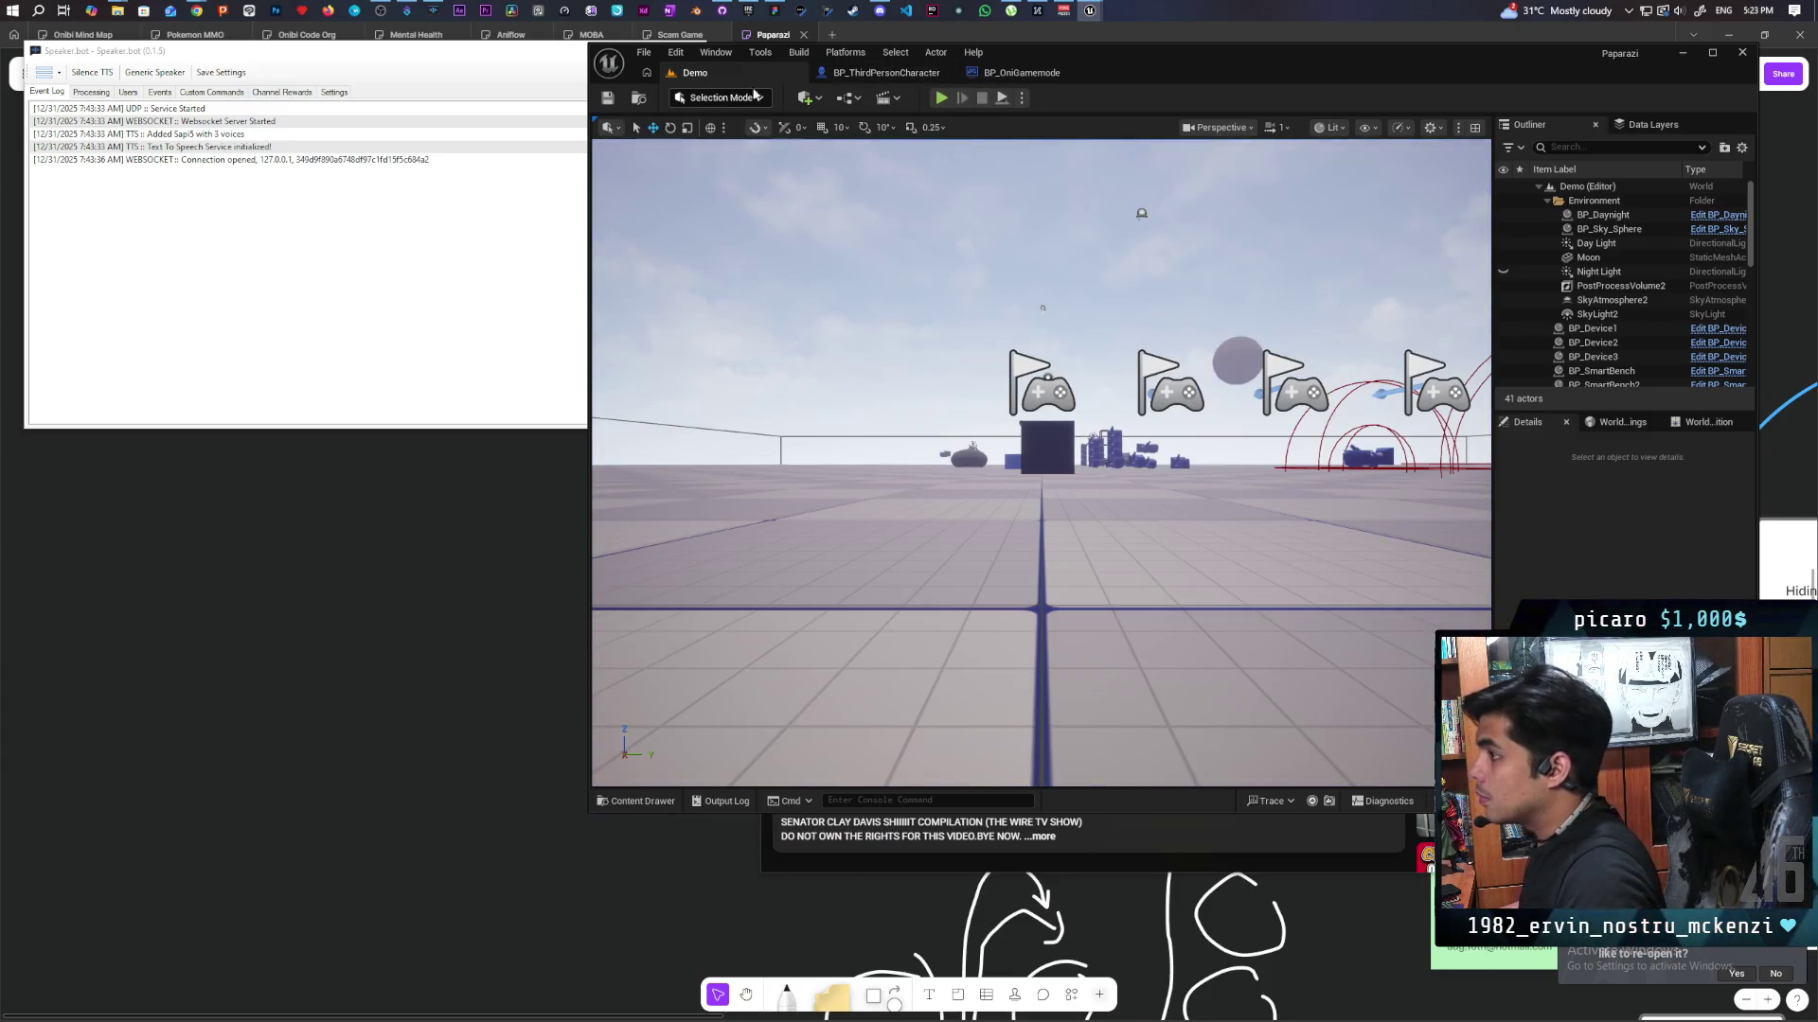
Browse to Characters/Oni/Anims in the Content Drawer to list its 17 gremlin animations.
left_click(647, 800)
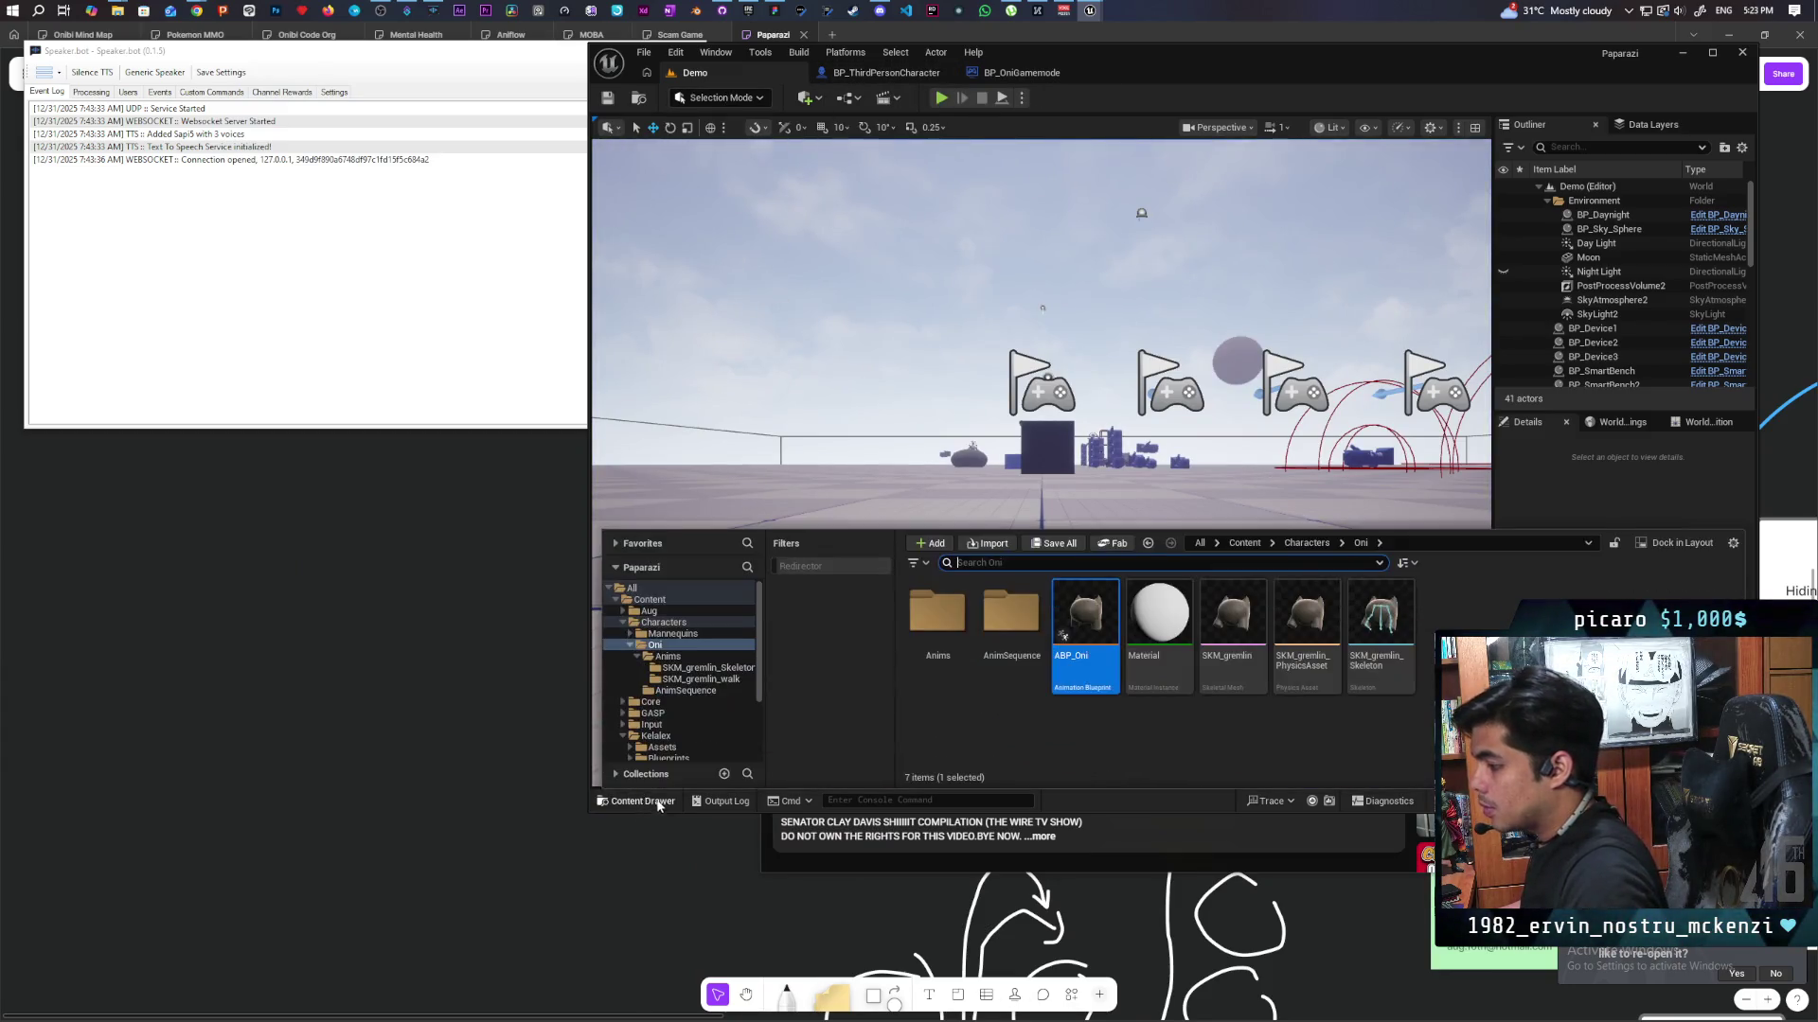
double_click(937, 614)
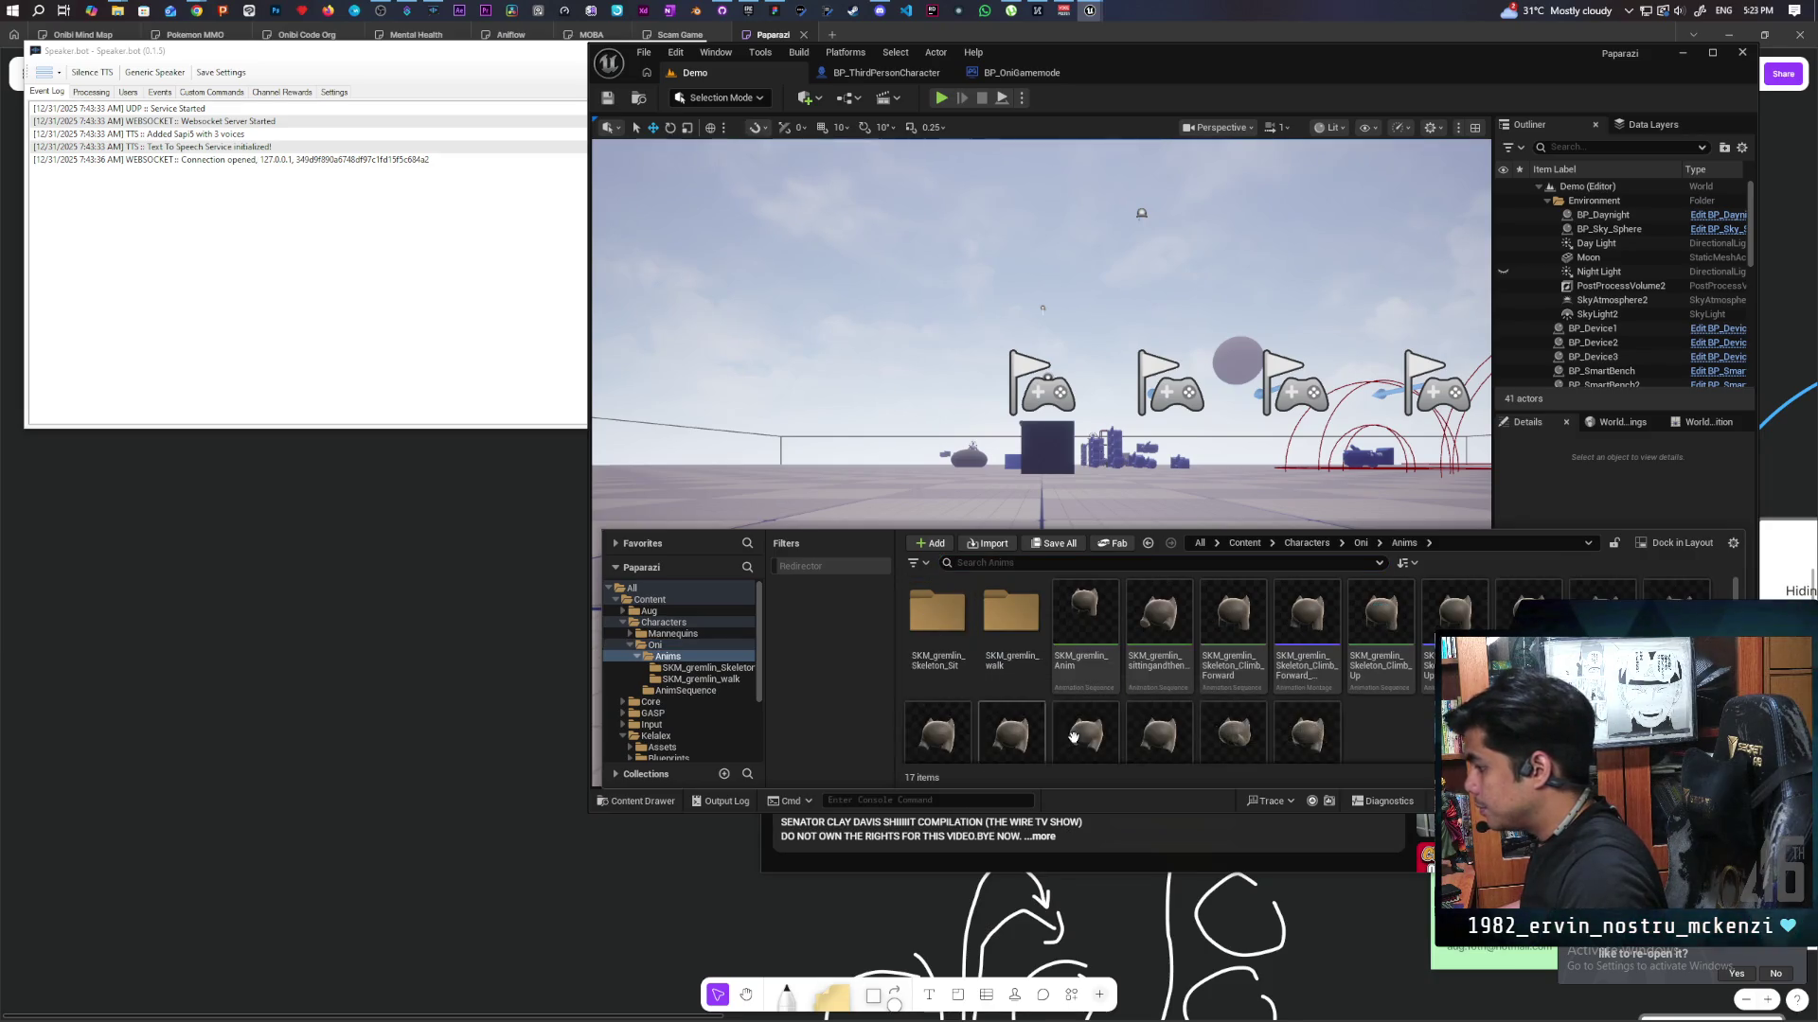
scroll(1374, 756, "down", 2)
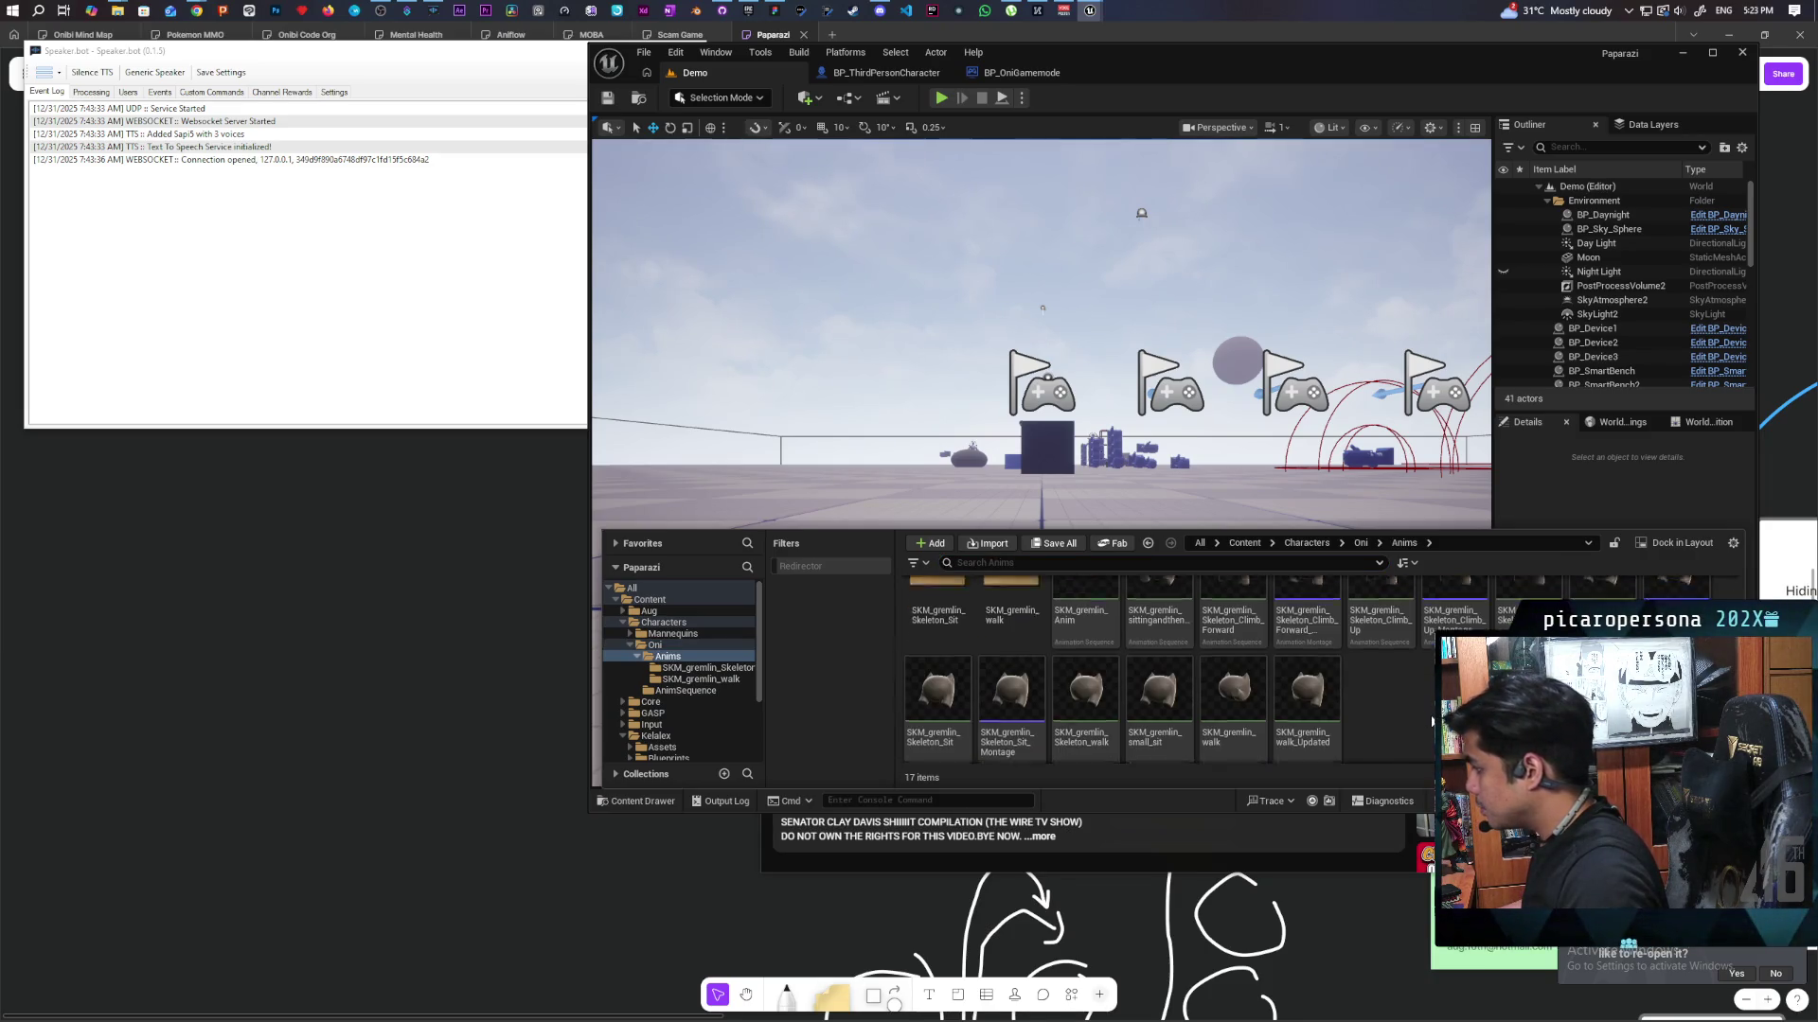